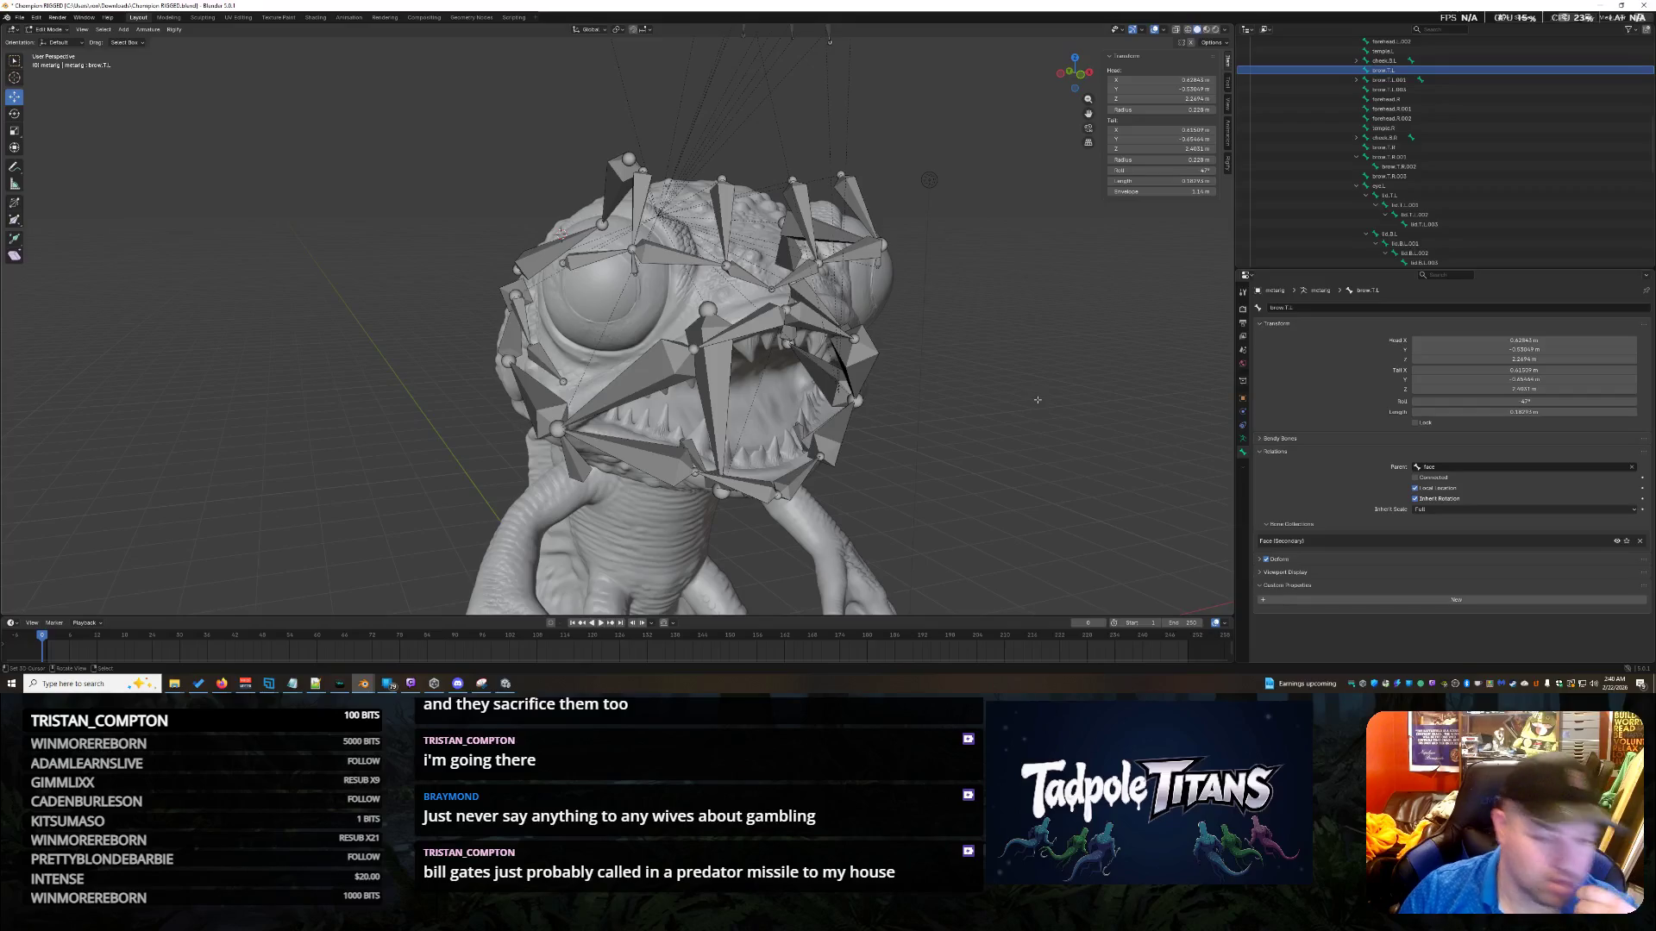
Select the lip.T.R bone at the mouth corner and scale the upper lip bones wider.
middle_drag(981, 454, 961, 452)
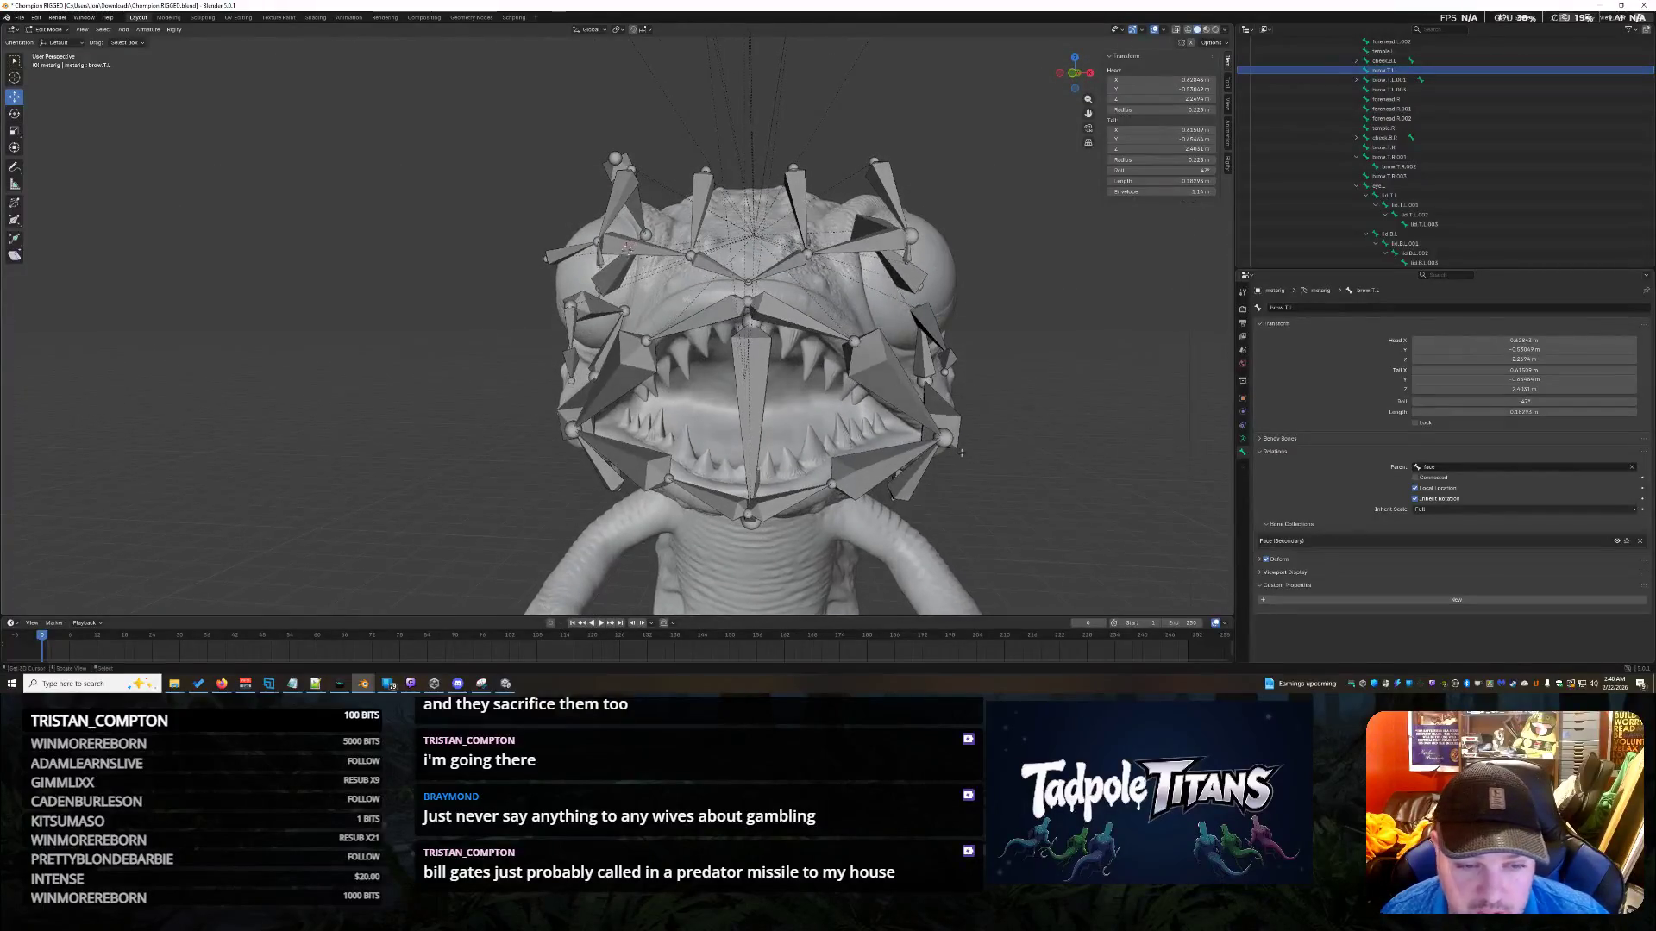
click(653, 343)
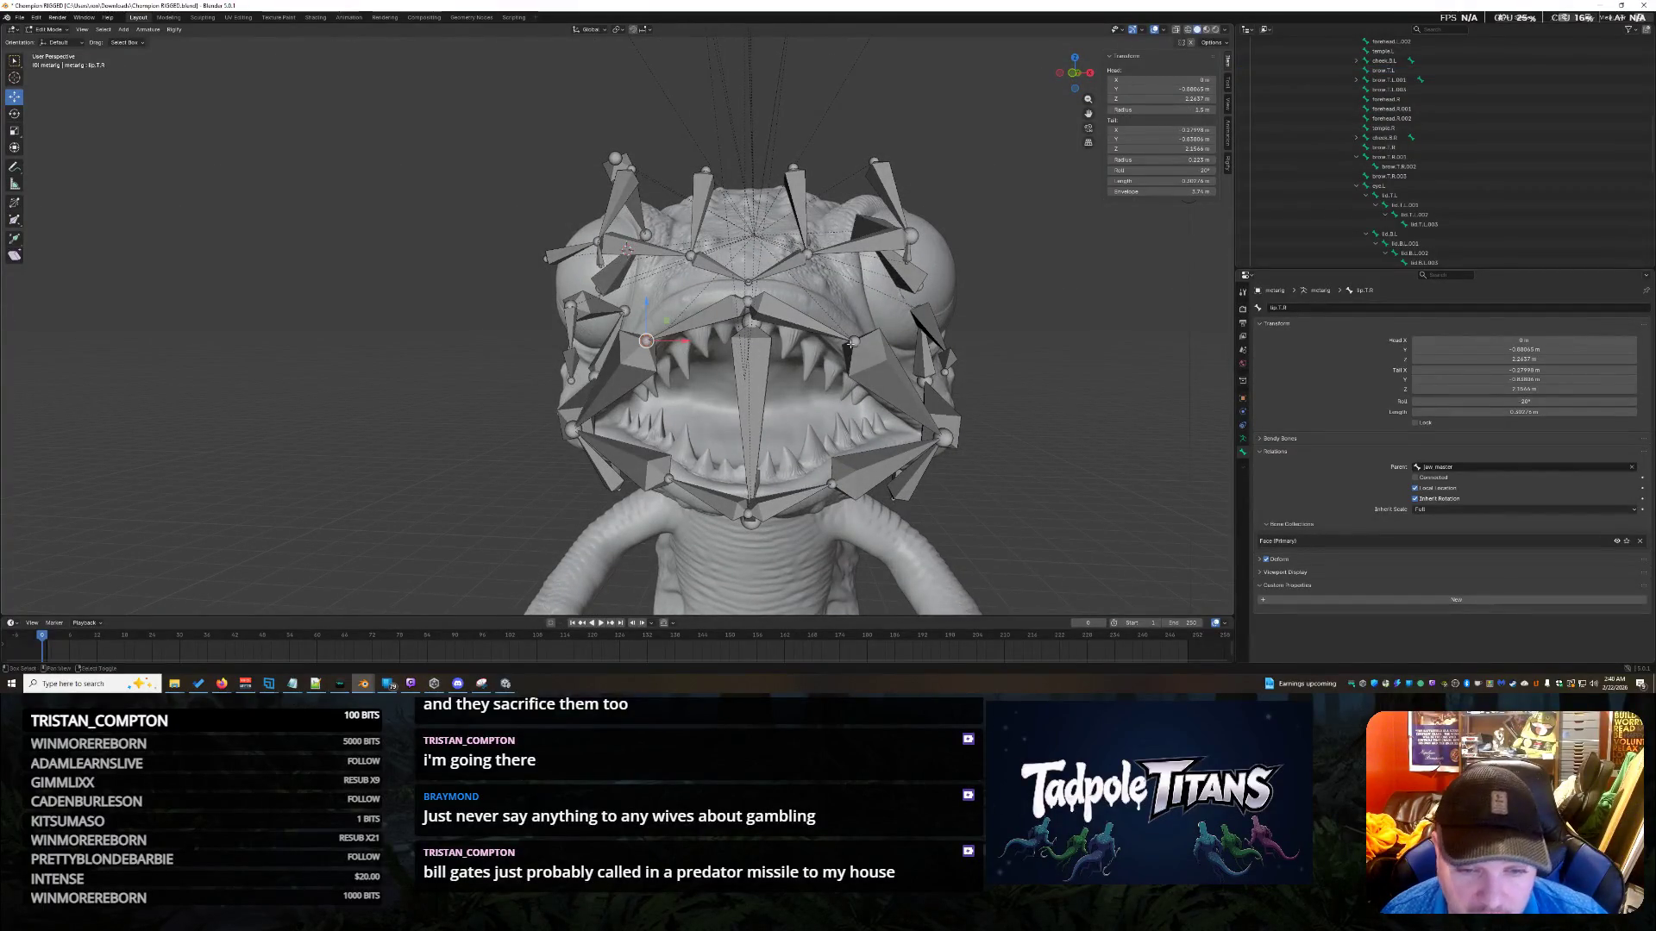
middle_drag(981, 397, 984, 388)
key(s)
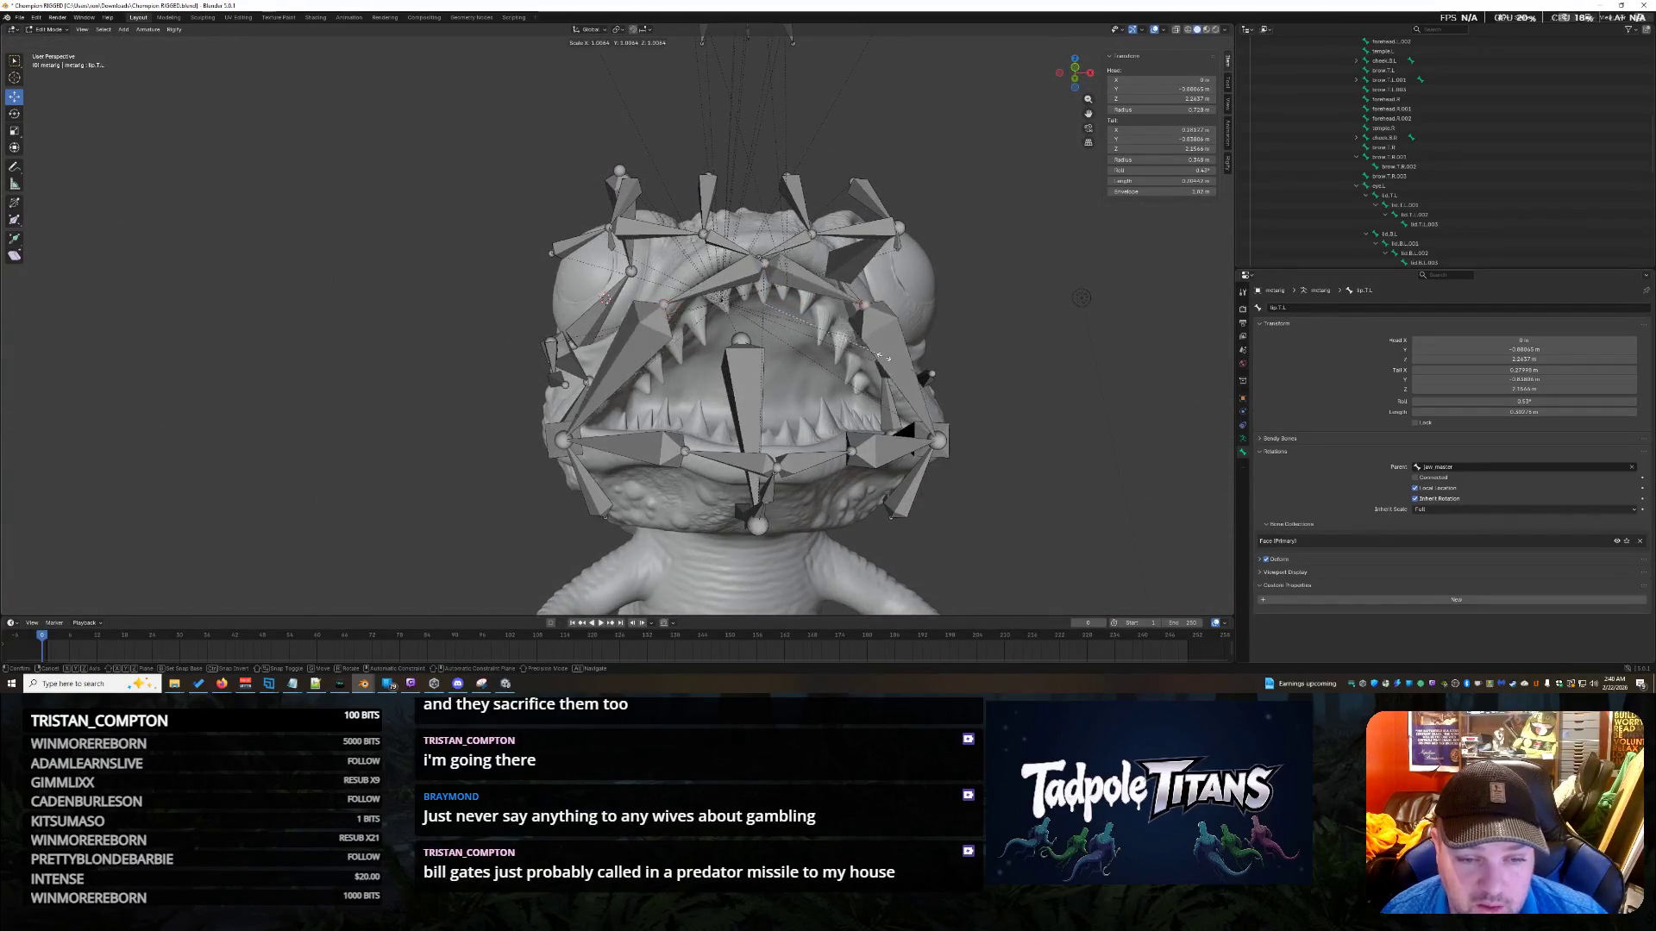
click(931, 374)
Lower the lip bones along Z, then shrink them back down.
mouse_move(931, 373)
middle_down()
mouse_move(1087, 367)
mouse_move(1078, 384)
mouse_move(960, 388)
middle_up()
key(g)
key(z)
click(1104, 379)
key(s)
click(797, 377)
Push the bone back along Y, raise the lip bones along Z, then select the other upper lip bone.
mouse_move(948, 431)
middle_down()
mouse_move(1091, 500)
mouse_move(1045, 470)
mouse_move(710, 471)
mouse_move(1078, 444)
mouse_move(955, 462)
middle_up()
key(g)
key(y)
click(707, 476)
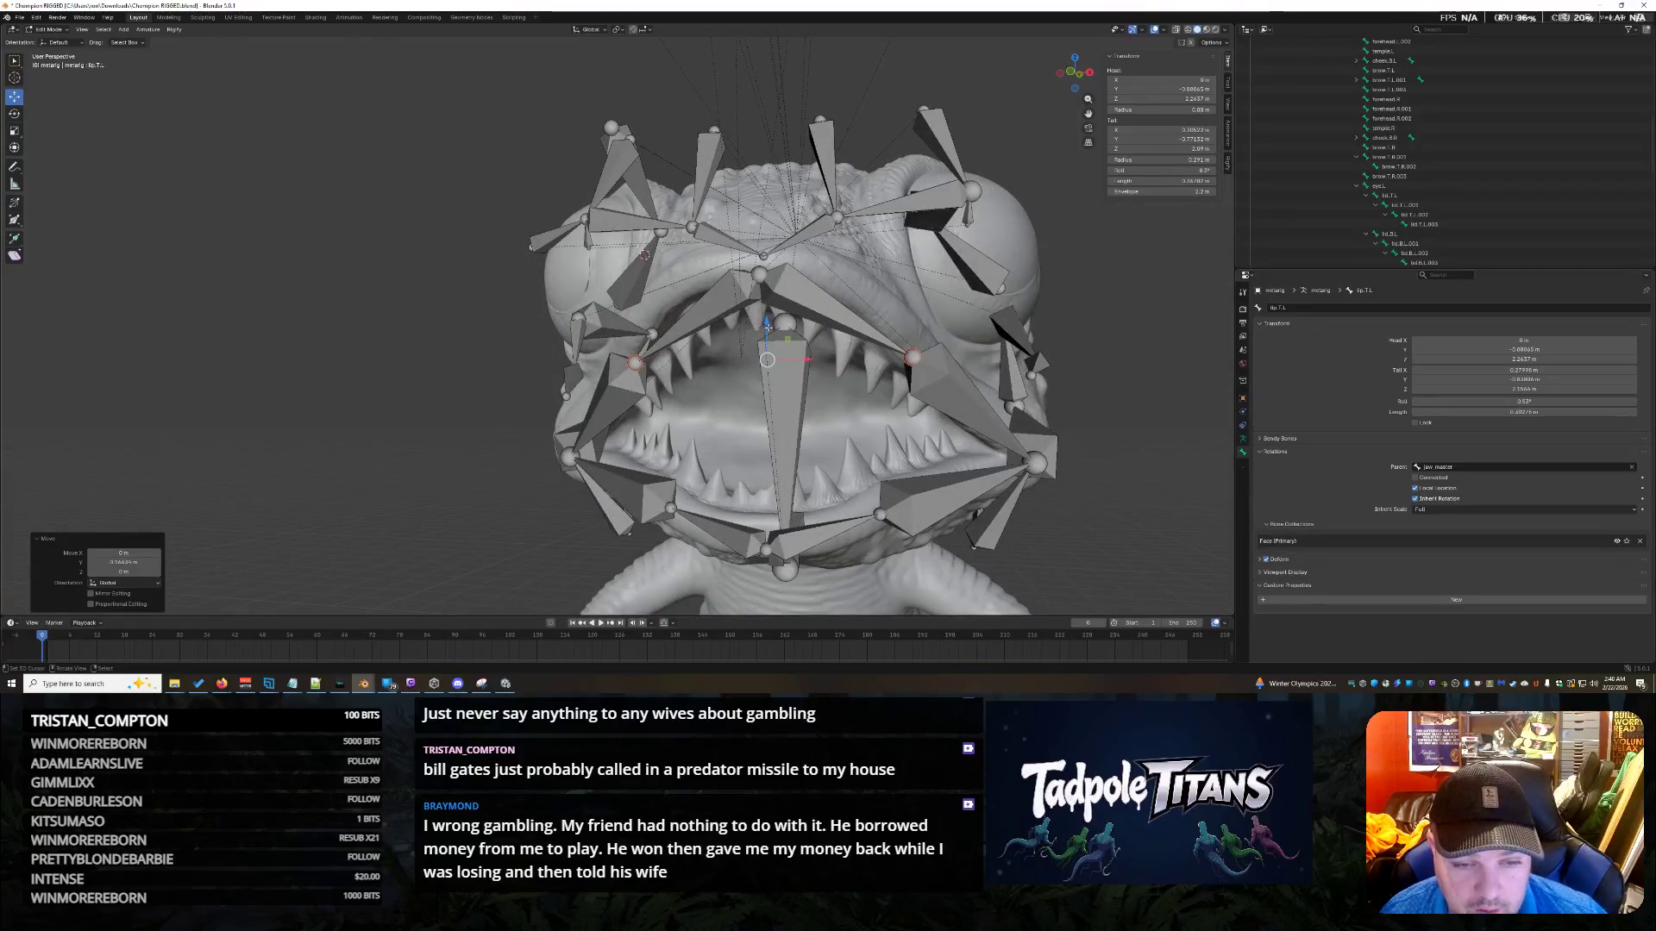
key(g)
key(z)
click(776, 309)
mouse_move(966, 448)
middle_down()
mouse_move(1000, 457)
mouse_move(936, 470)
mouse_move(940, 331)
middle_up()
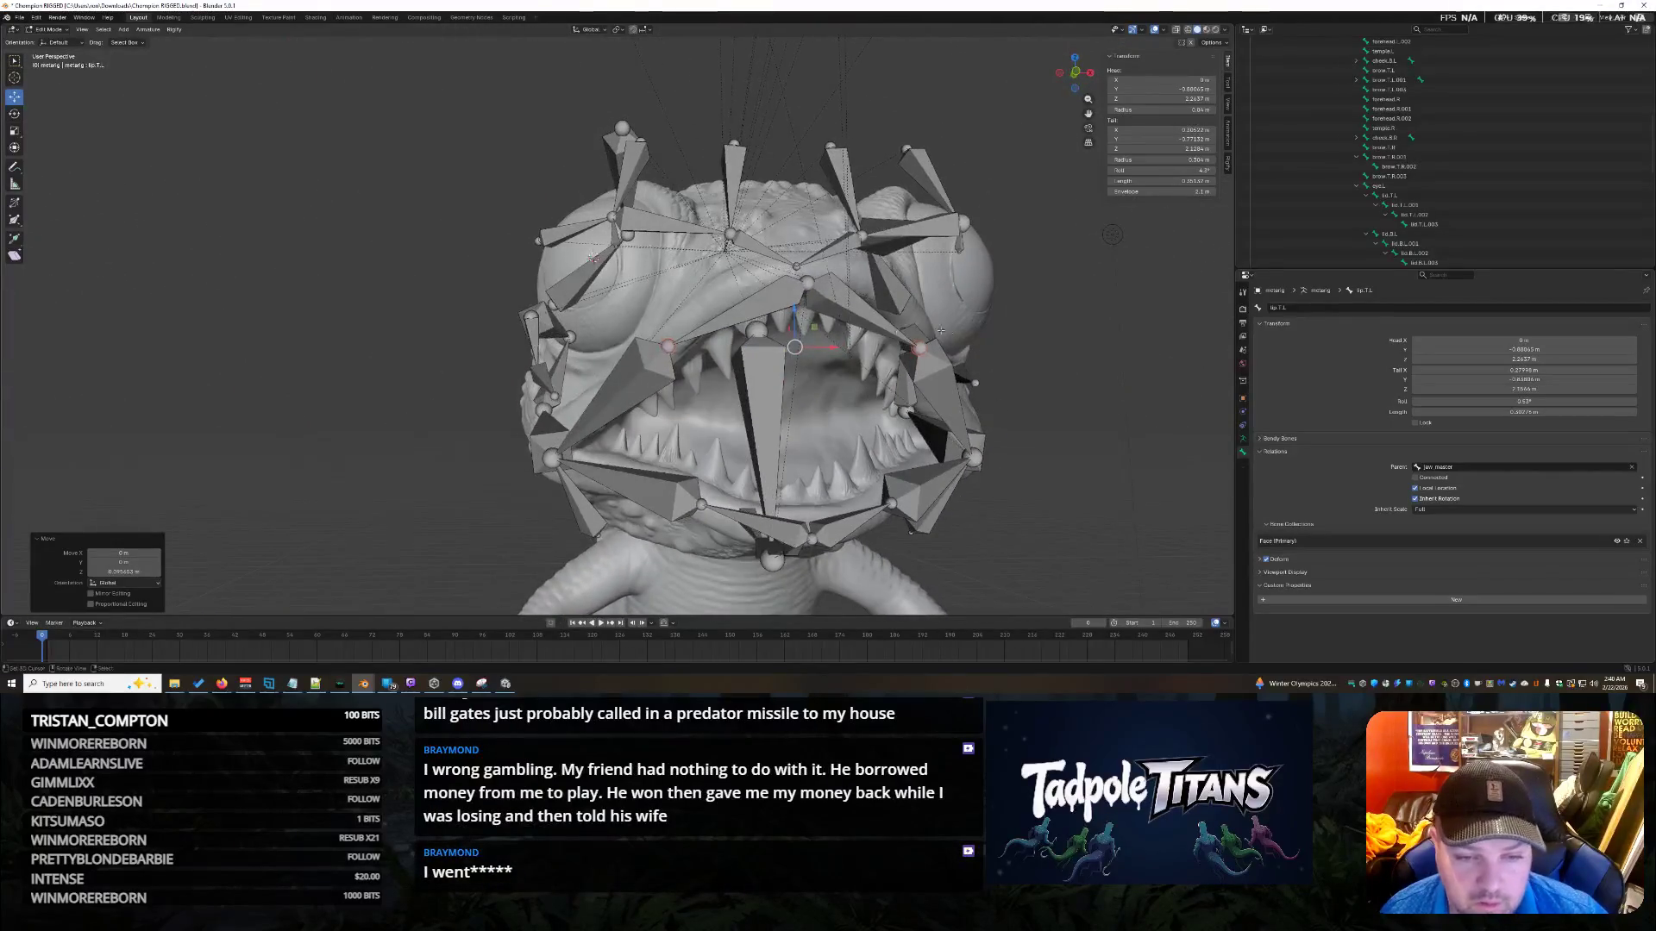
click(768, 308)
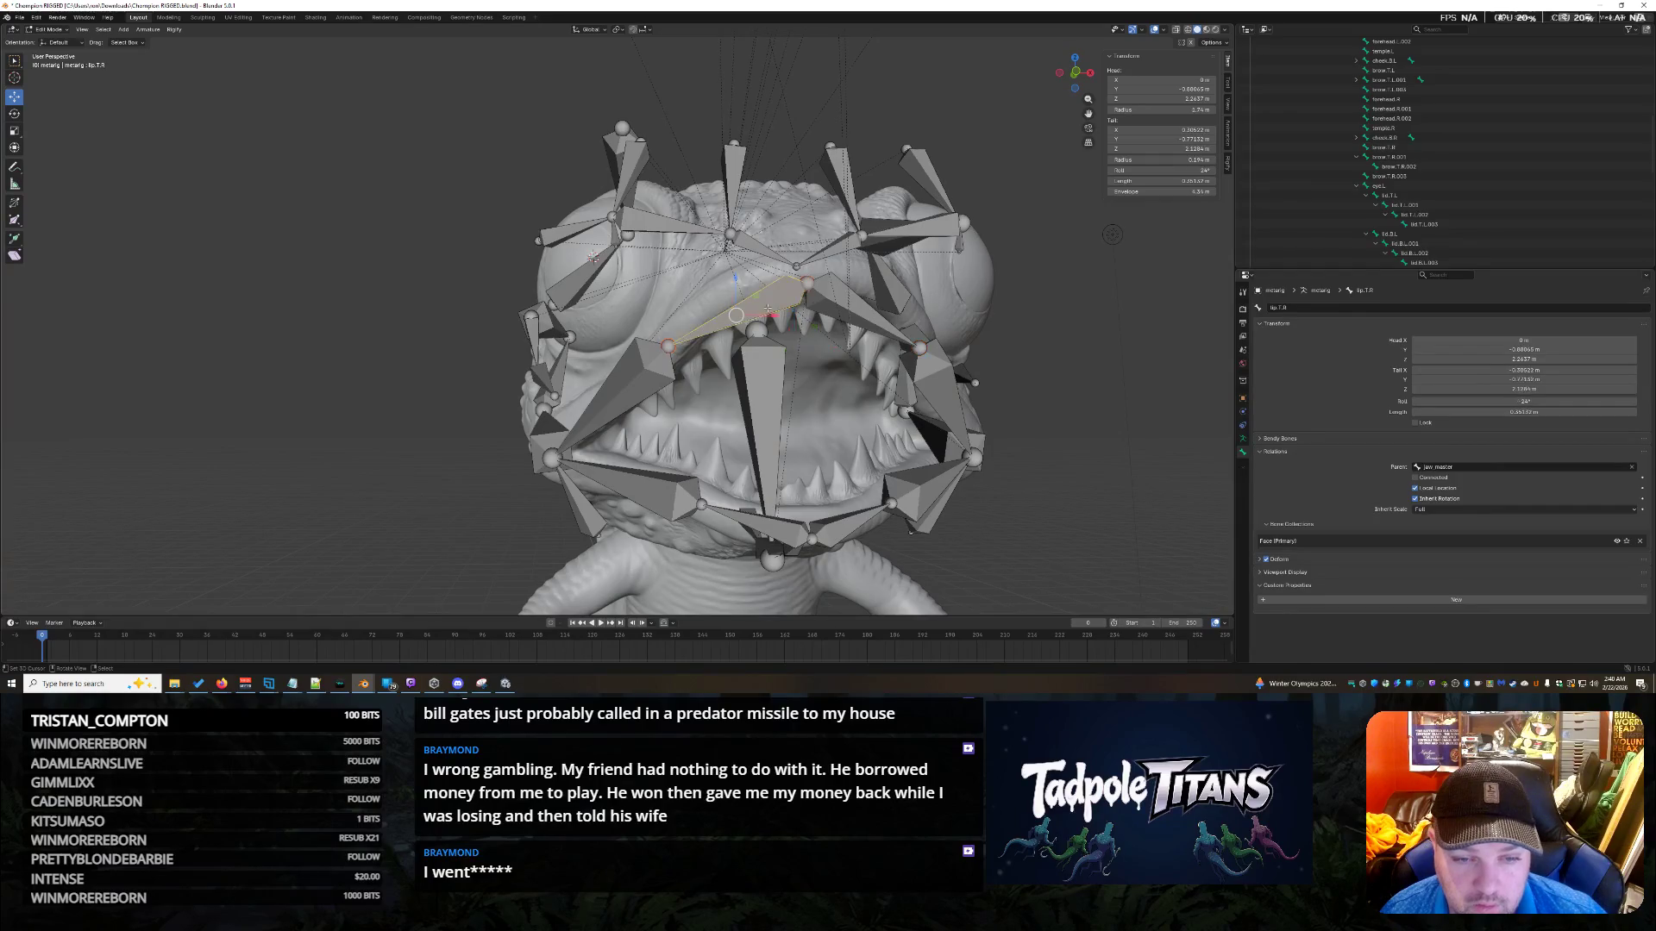
Move the other upper lip bone up, left and slightly back along the lip.
middle_drag(592, 257, 537, 446)
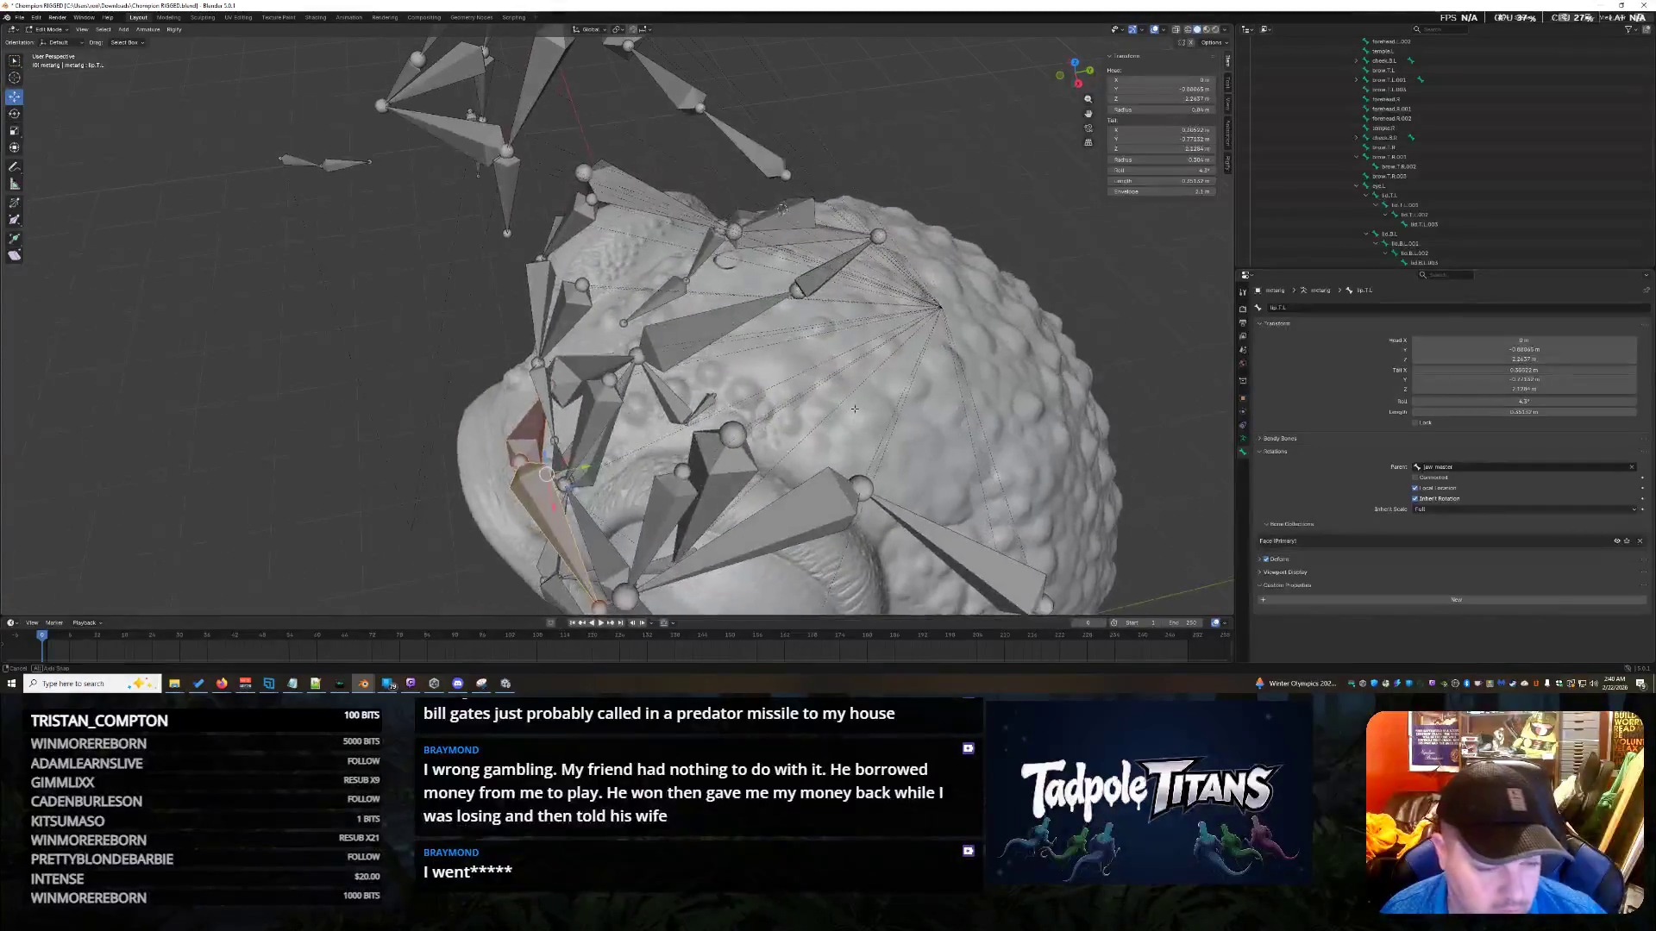
mouse_move(544, 452)
mouse_down()
mouse_move(517, 461)
mouse_move(555, 468)
mouse_up()
mouse_move(553, 468)
middle_down()
mouse_move(545, 480)
mouse_move(598, 412)
middle_up()
drag(601, 414, 578, 466)
mouse_move(578, 466)
middle_down()
mouse_move(581, 492)
mouse_move(594, 452)
middle_up()
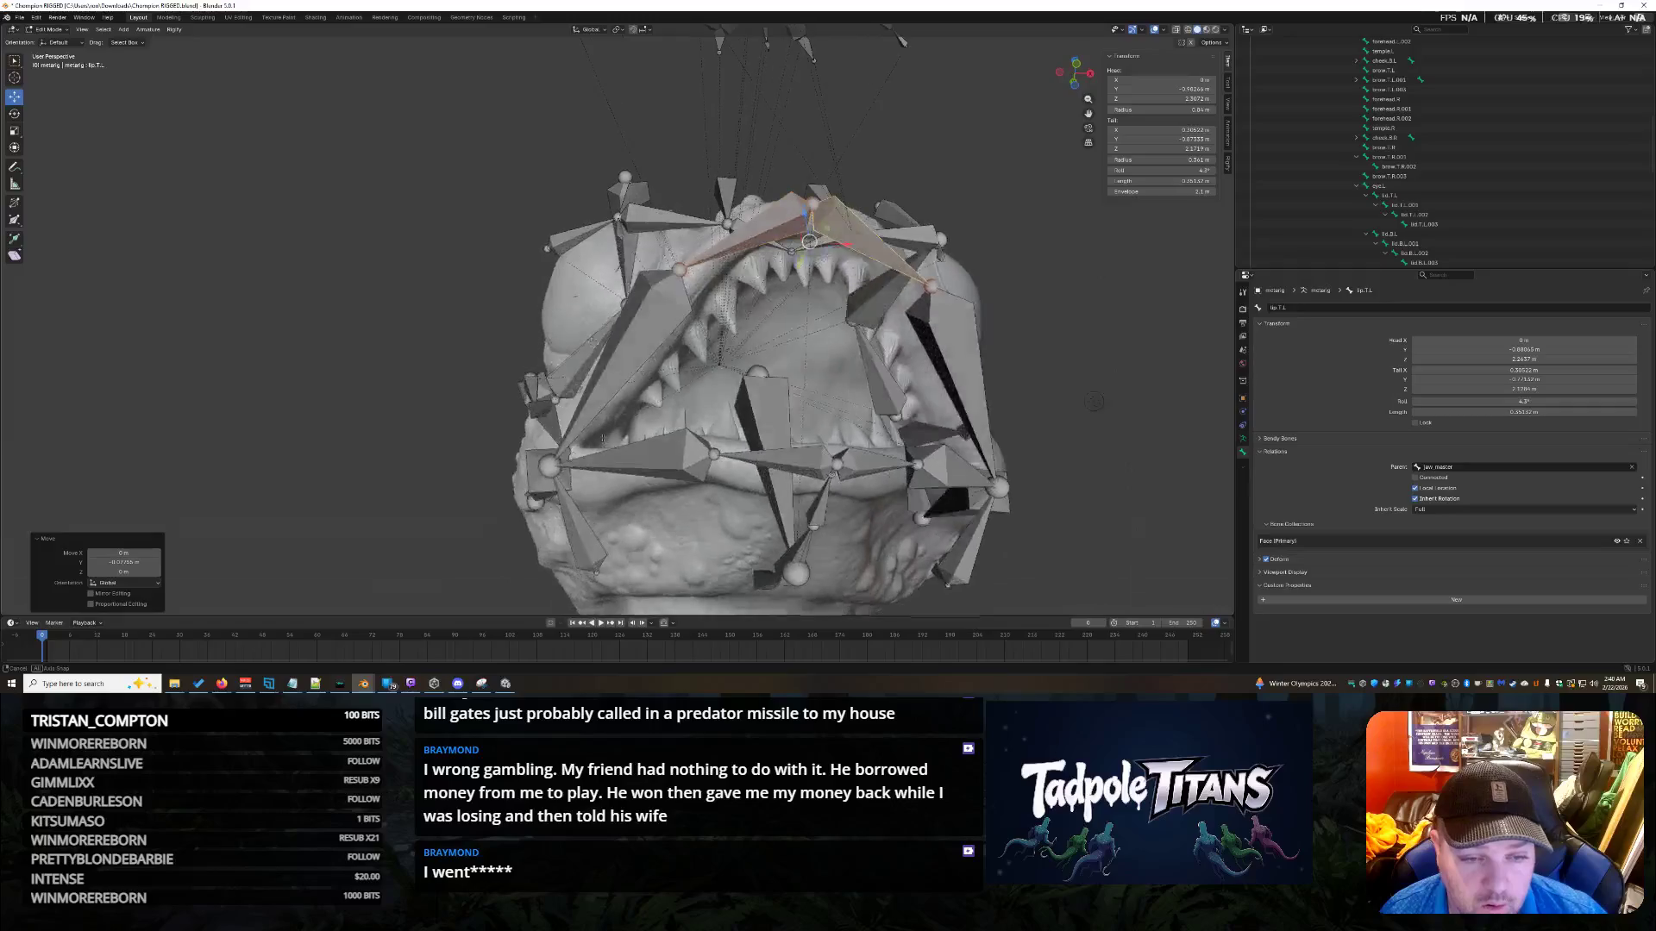
scroll(733, 370, up, 2)
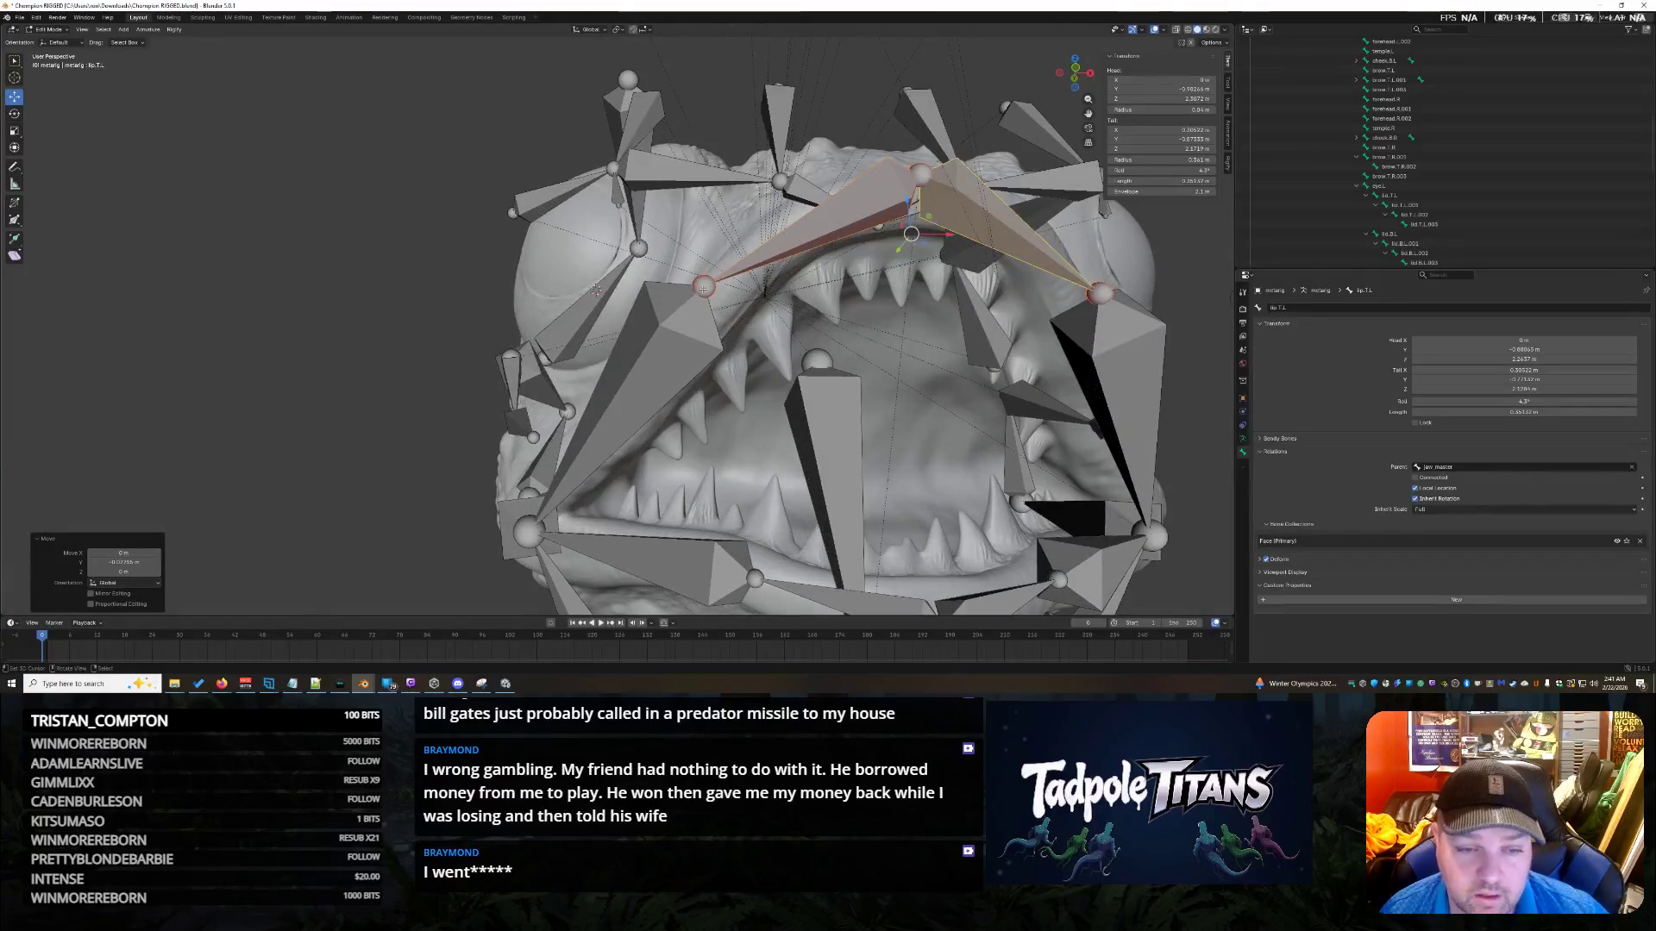
Select both upper lip end joints and shift them together along Y.
click(703, 288)
middle_drag(703, 288, 1158, 255)
shift+click(1113, 257)
middle_drag(649, 273, 583, 523)
drag(583, 523, 580, 516)
mouse_move(579, 516)
middle_down()
mouse_move(414, 405)
mouse_move(514, 467)
mouse_move(1156, 452)
mouse_move(906, 405)
mouse_move(972, 512)
mouse_move(1030, 487)
middle_up()
scroll(514, 466, down, 3)
Select through the right and left brow bones and the right forehead bones.
click(906, 405)
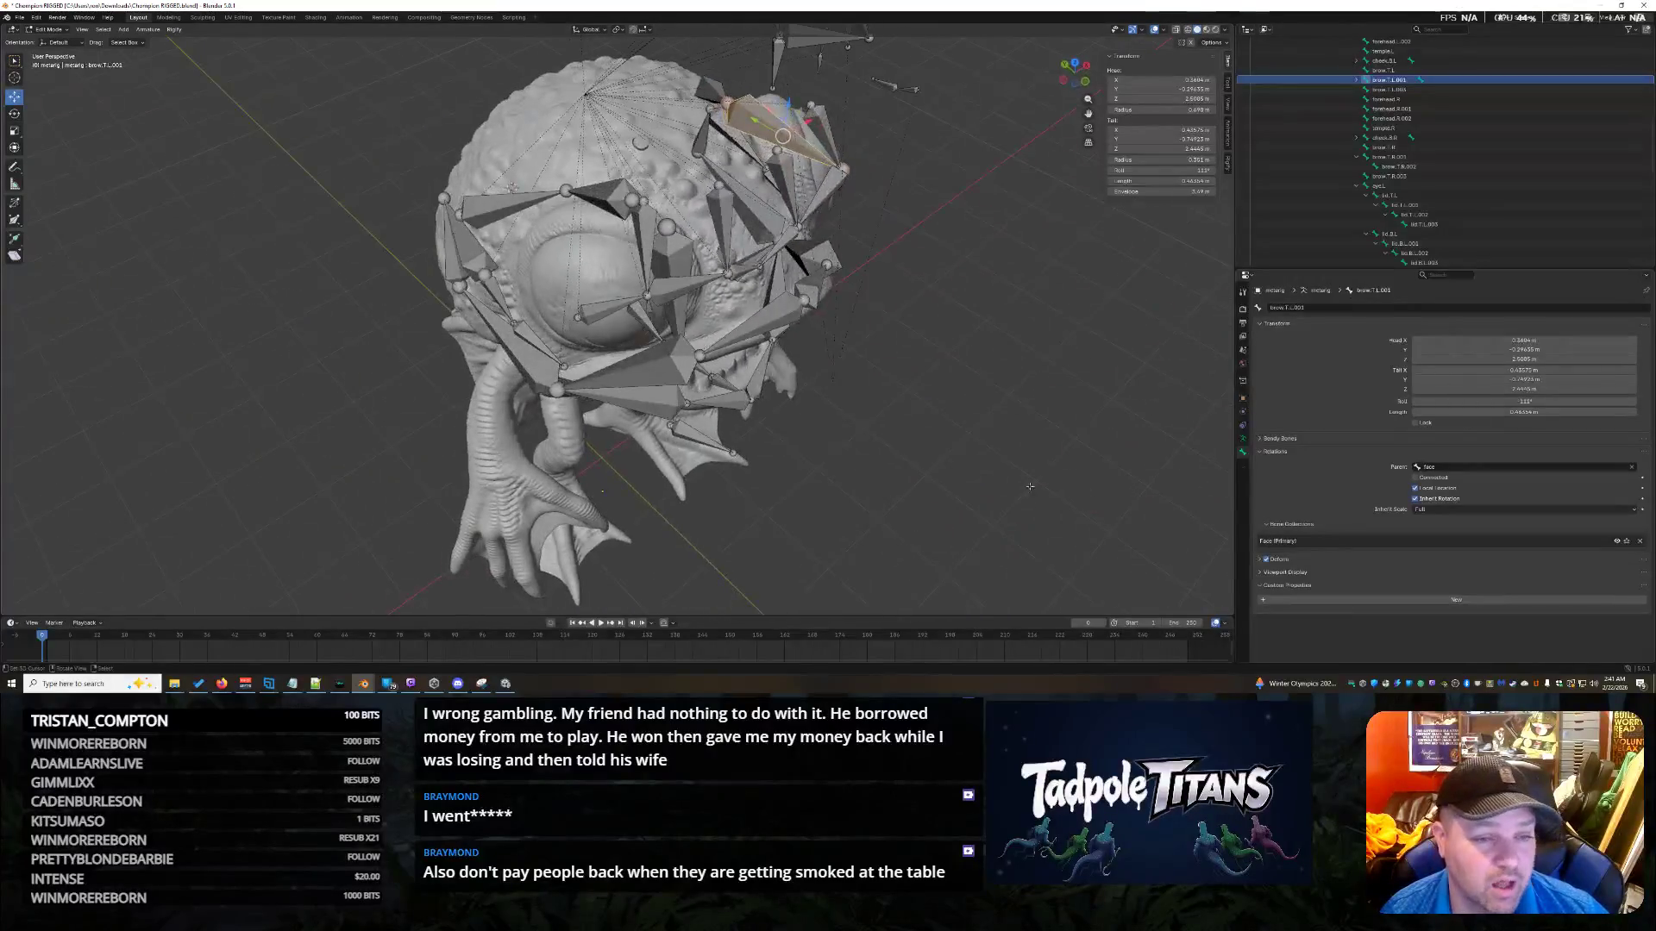
click(606, 201)
click(503, 208)
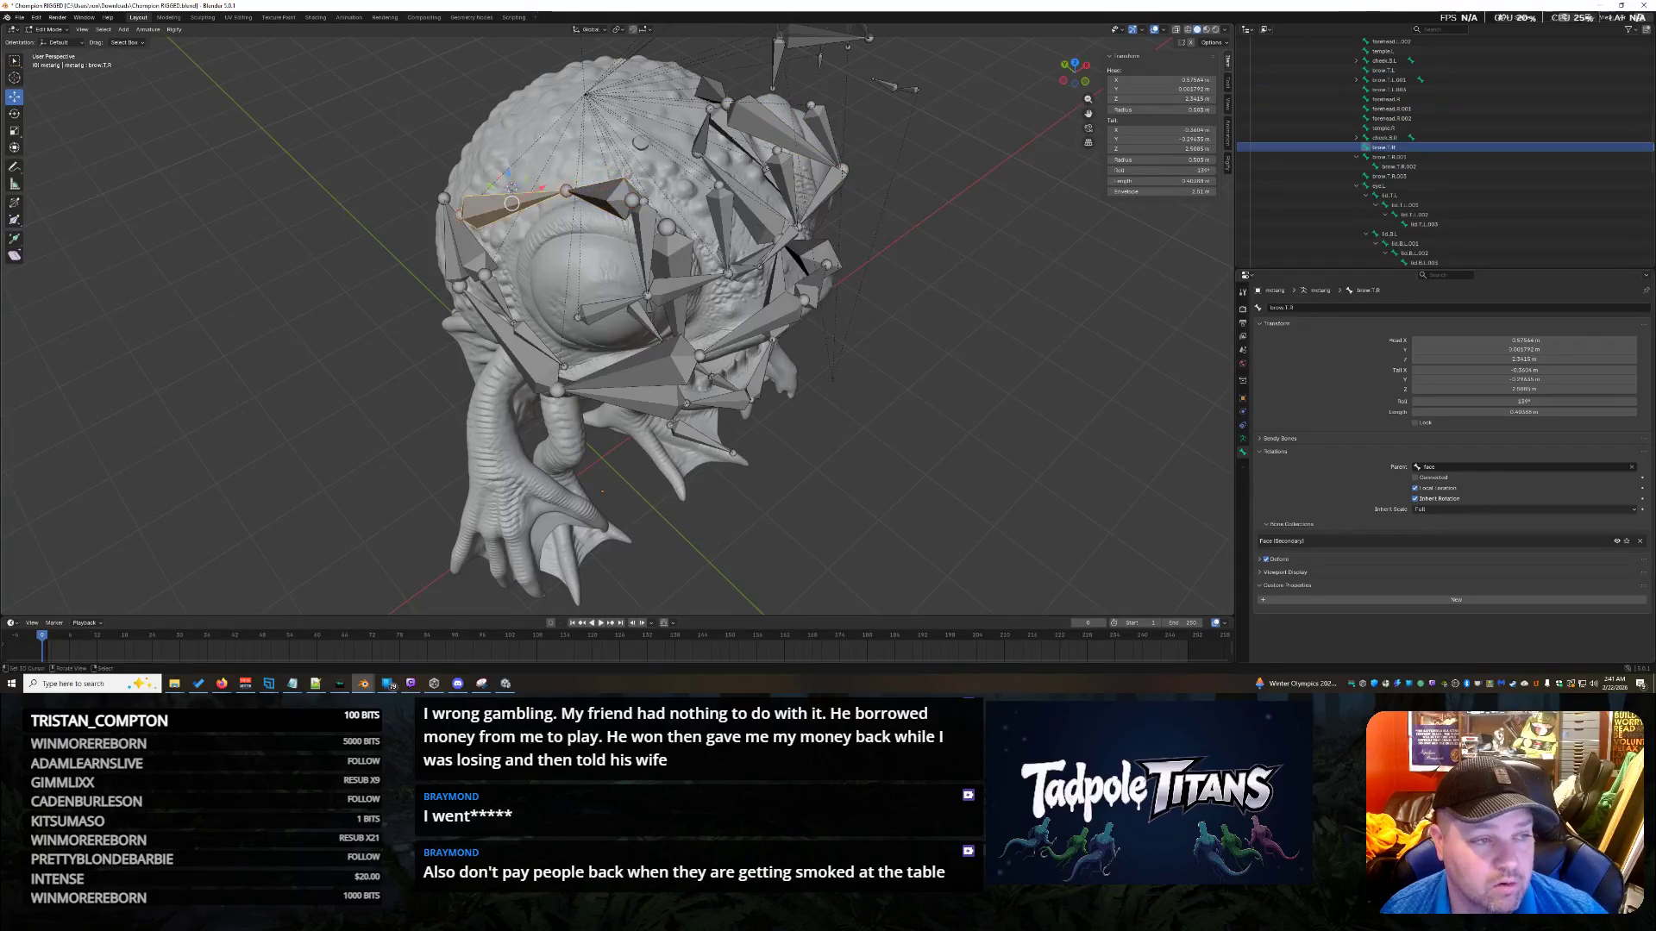
middle_drag(808, 361, 801, 449)
click(1436, 157)
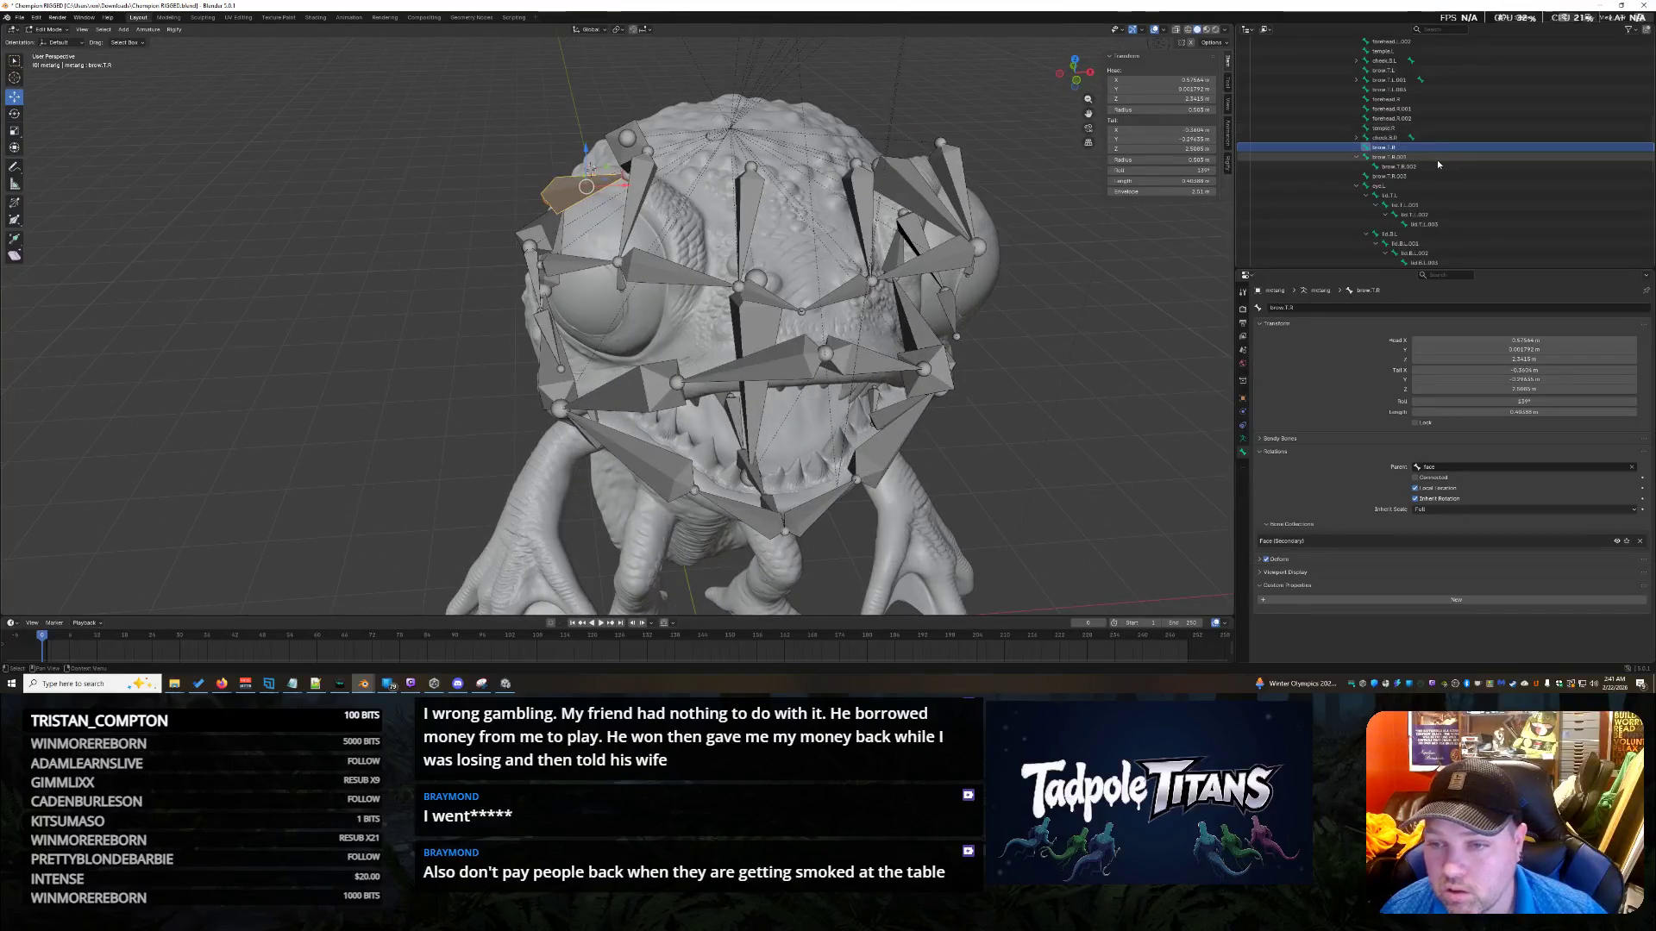
mouse_move(1206, 252)
middle_down()
mouse_move(1121, 276)
mouse_move(994, 361)
mouse_move(1084, 390)
mouse_move(1000, 327)
middle_up()
click(992, 319)
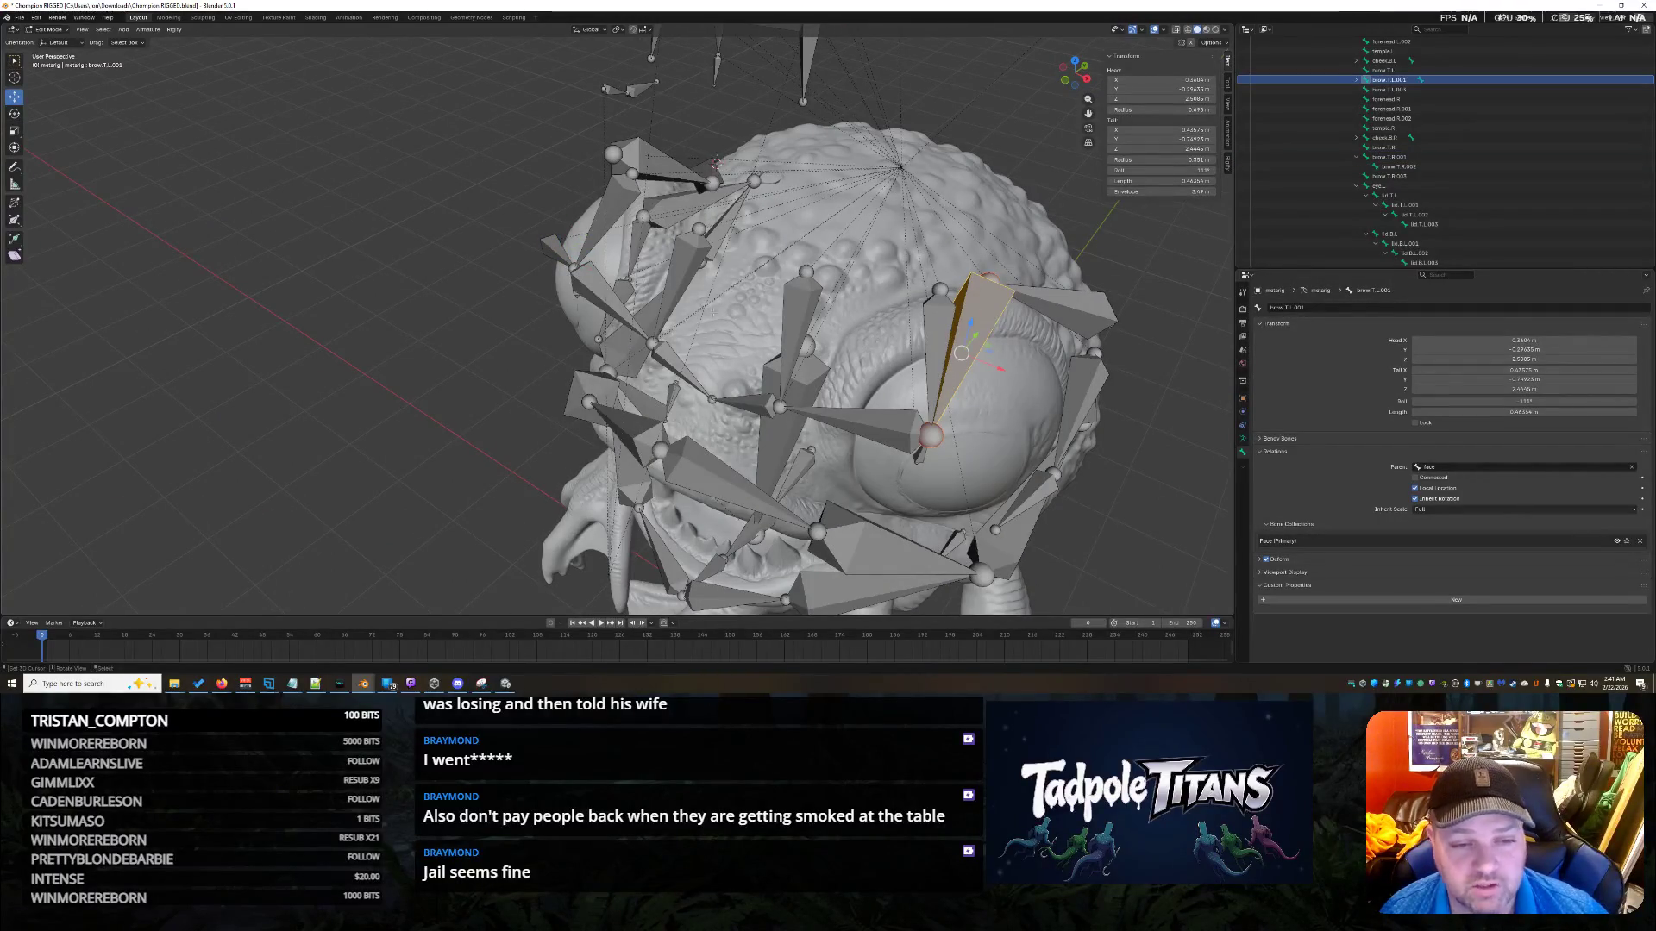
mouse_move(598, 308)
middle_down()
mouse_move(579, 280)
mouse_move(518, 325)
middle_up()
click(577, 277)
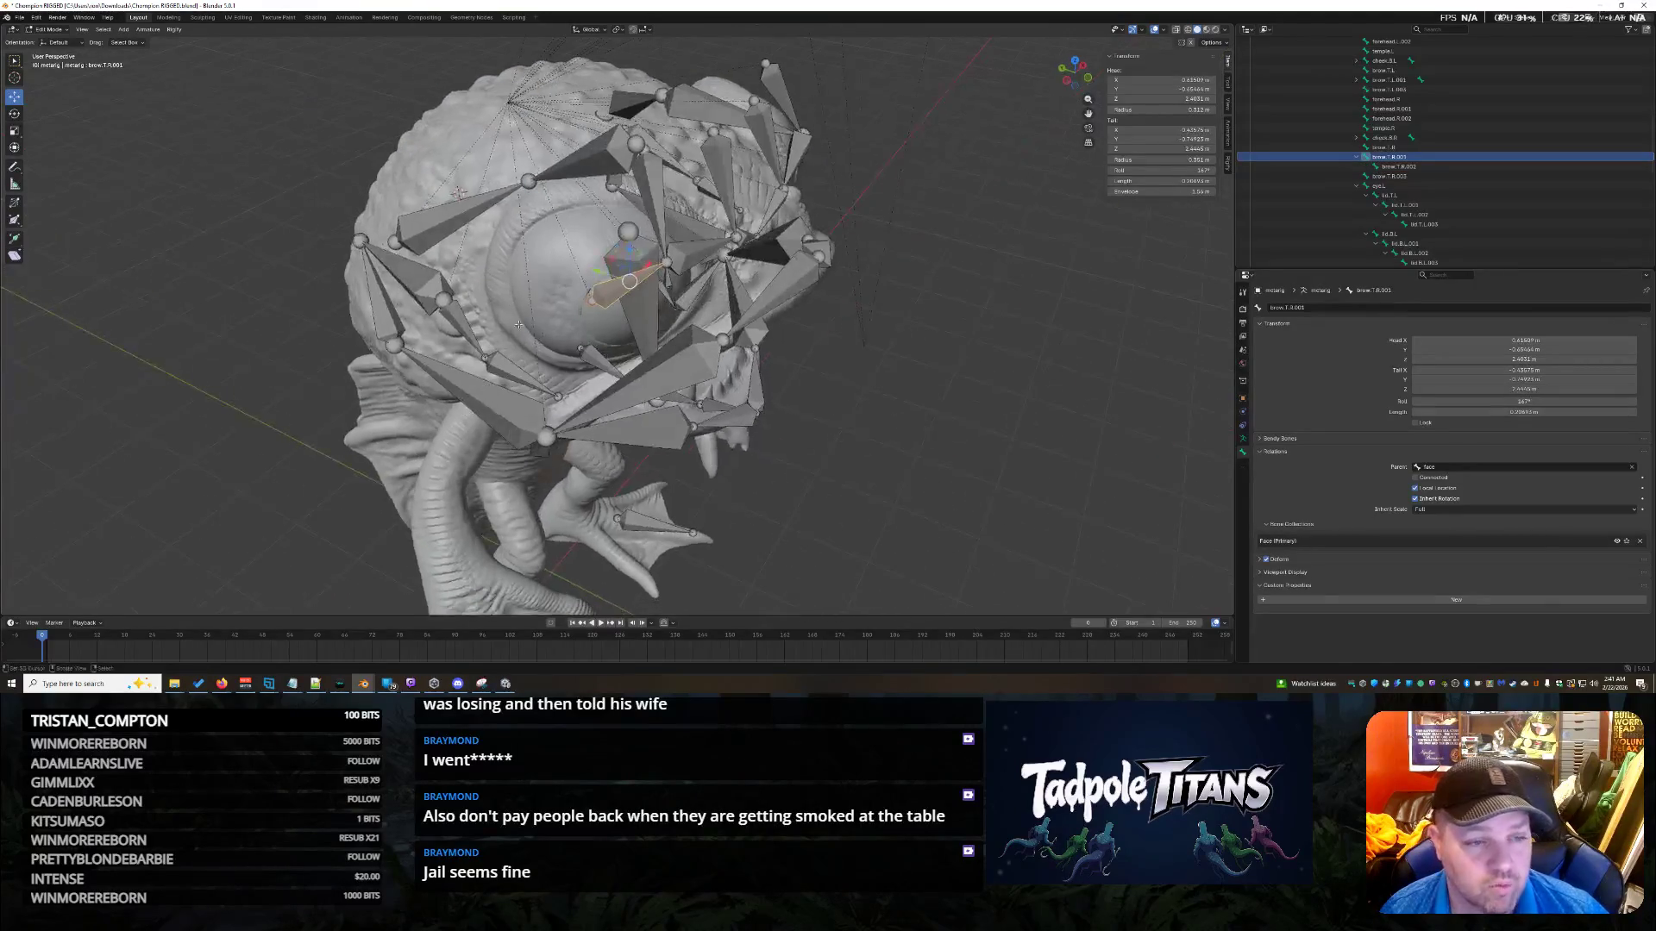
click(456, 219)
click(591, 176)
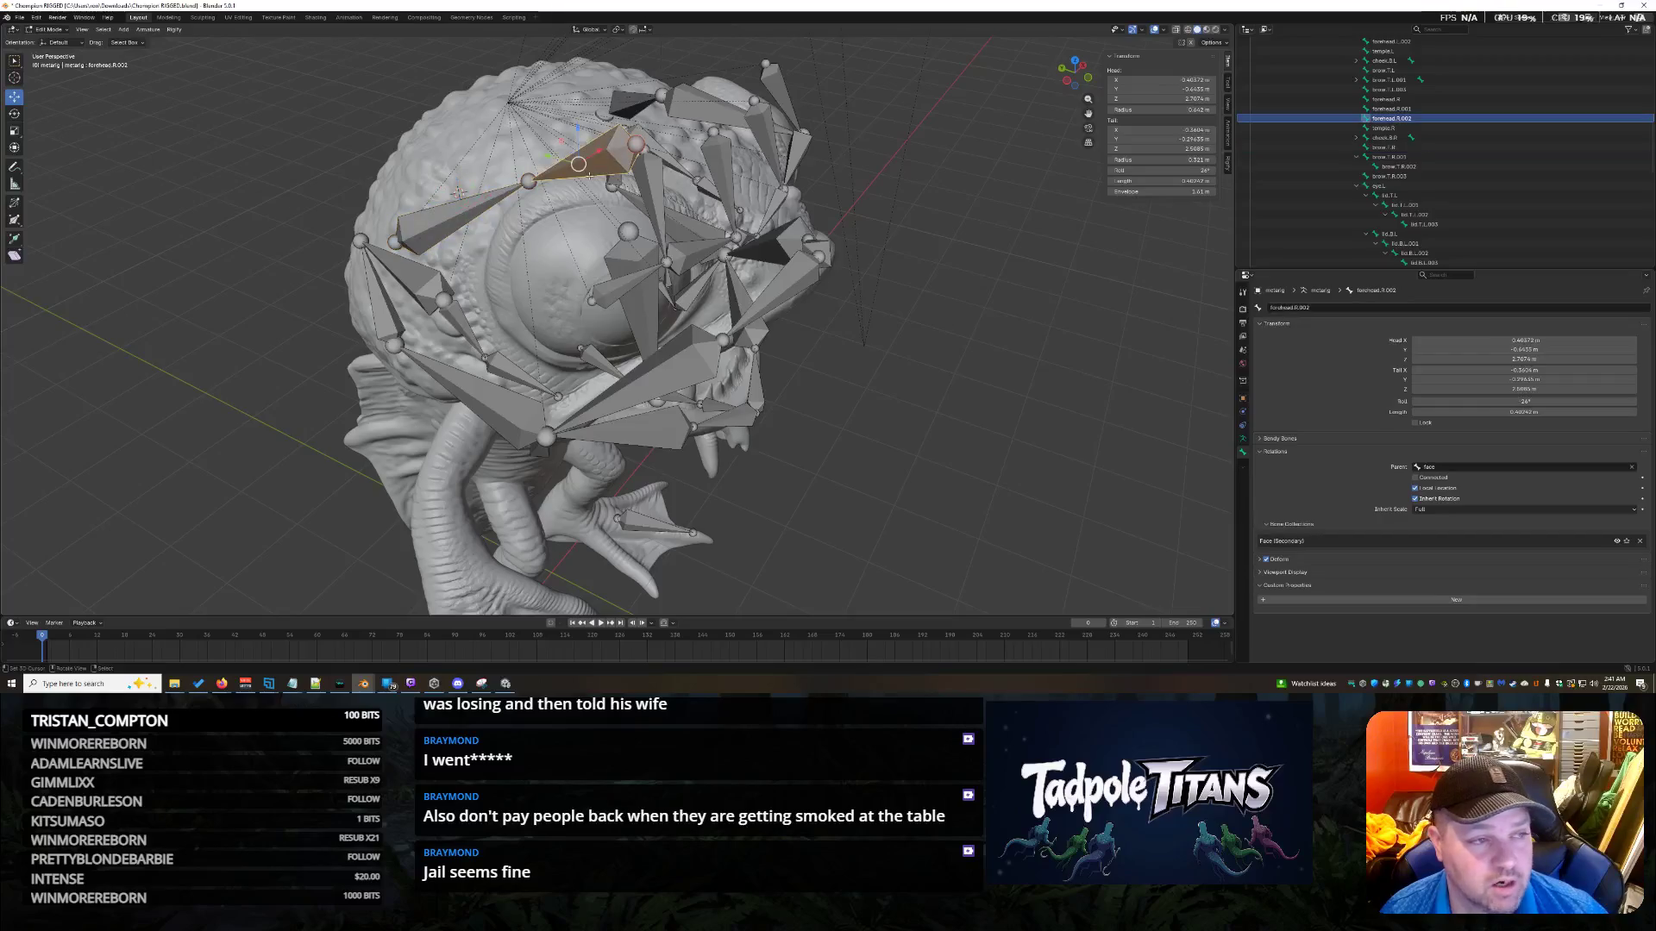
Raise forehead.R.002 along Z and push it back along Y.
middle_drag(595, 256, 849, 313)
middle_drag(507, 187, 486, 232)
click(486, 233)
click(563, 223)
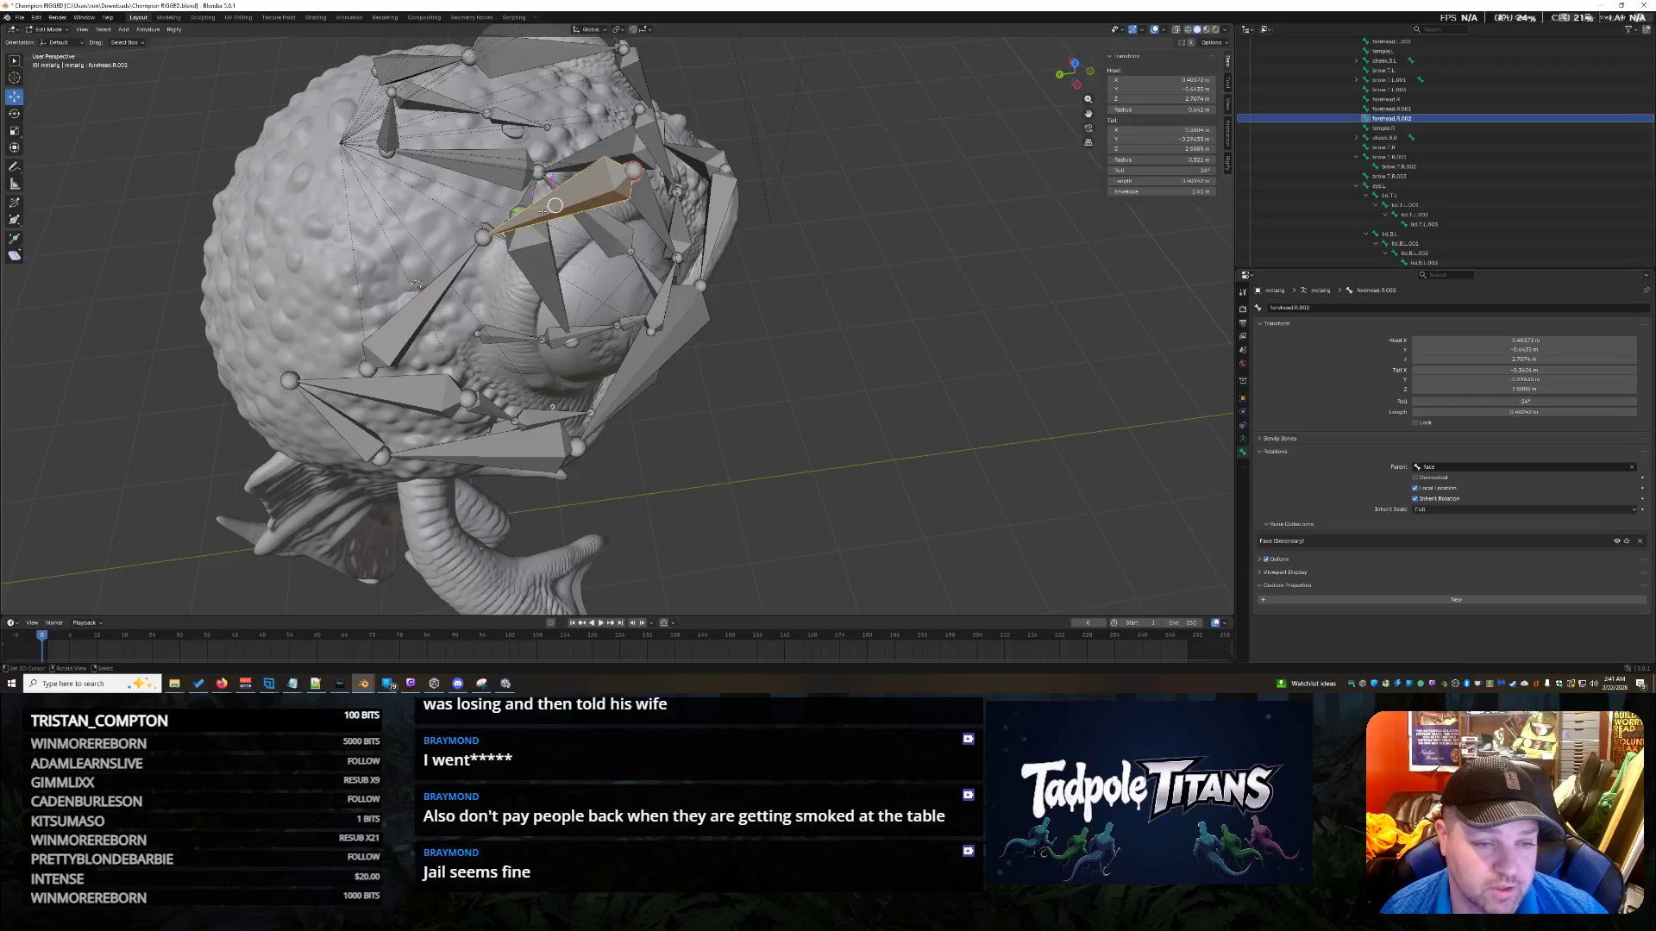
mouse_move(546, 177)
mouse_down()
mouse_move(520, 129)
mouse_move(819, 149)
mouse_up()
mouse_move(819, 148)
middle_down()
mouse_move(822, 273)
mouse_move(881, 280)
middle_up()
click(656, 306)
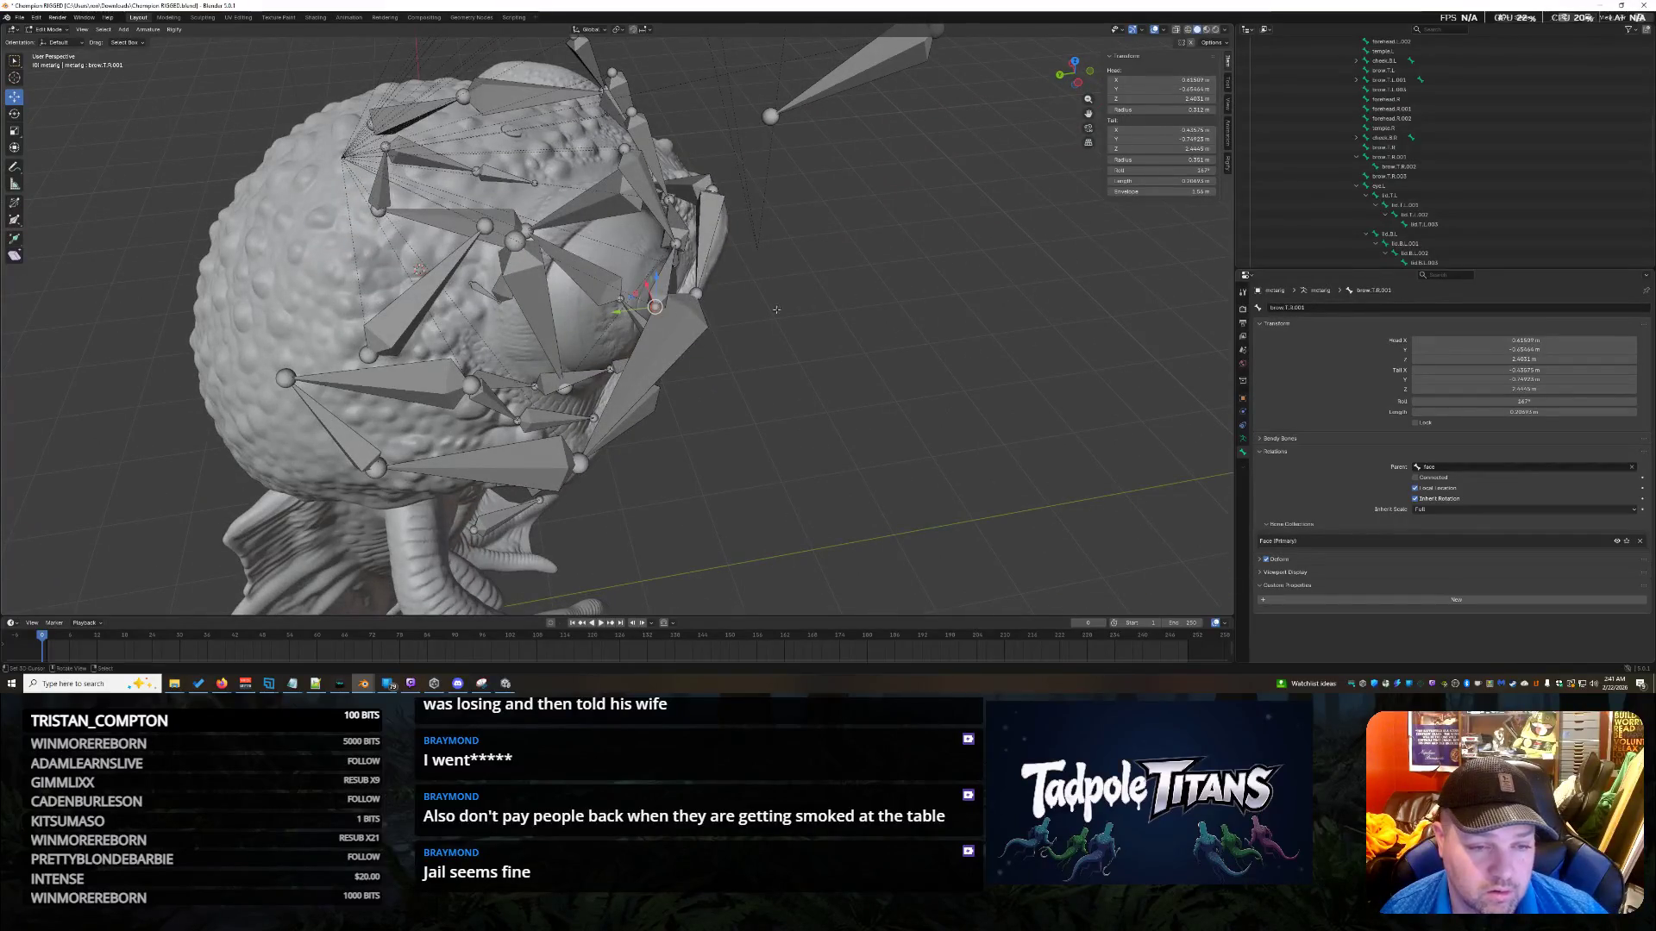
Snap the brow.T.R.001 joint to the 3D cursor with Shift+S Selection to Cursor.
key(shift+s)
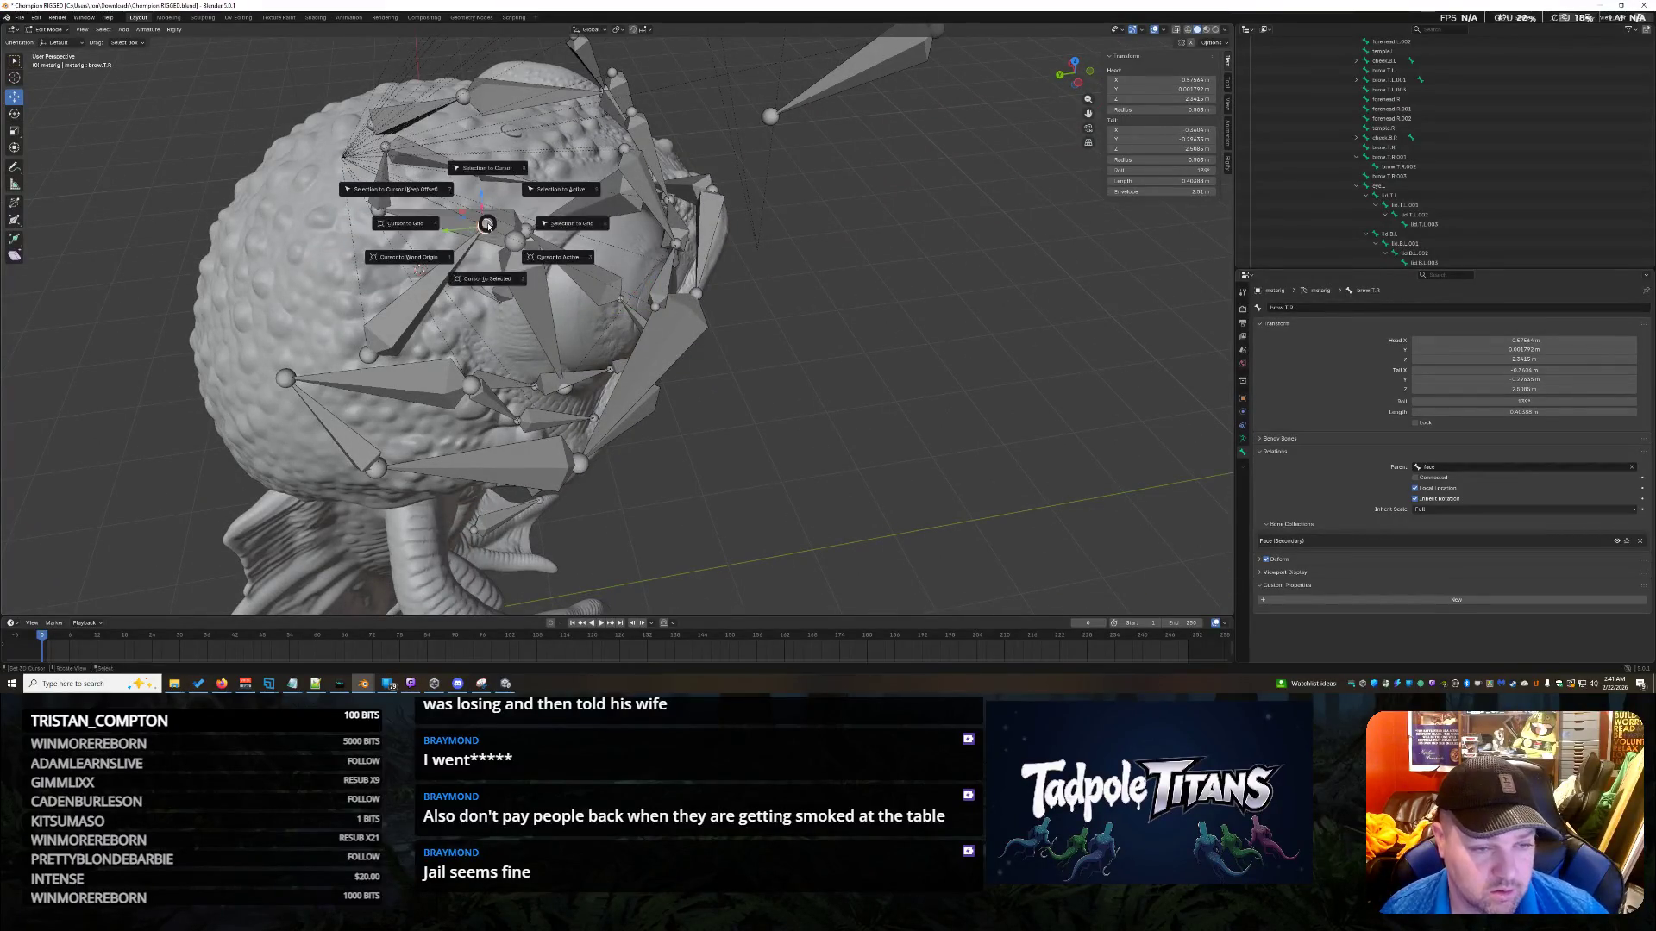
mouse_move(845, 350)
middle_down()
mouse_move(810, 360)
mouse_move(567, 324)
middle_up()
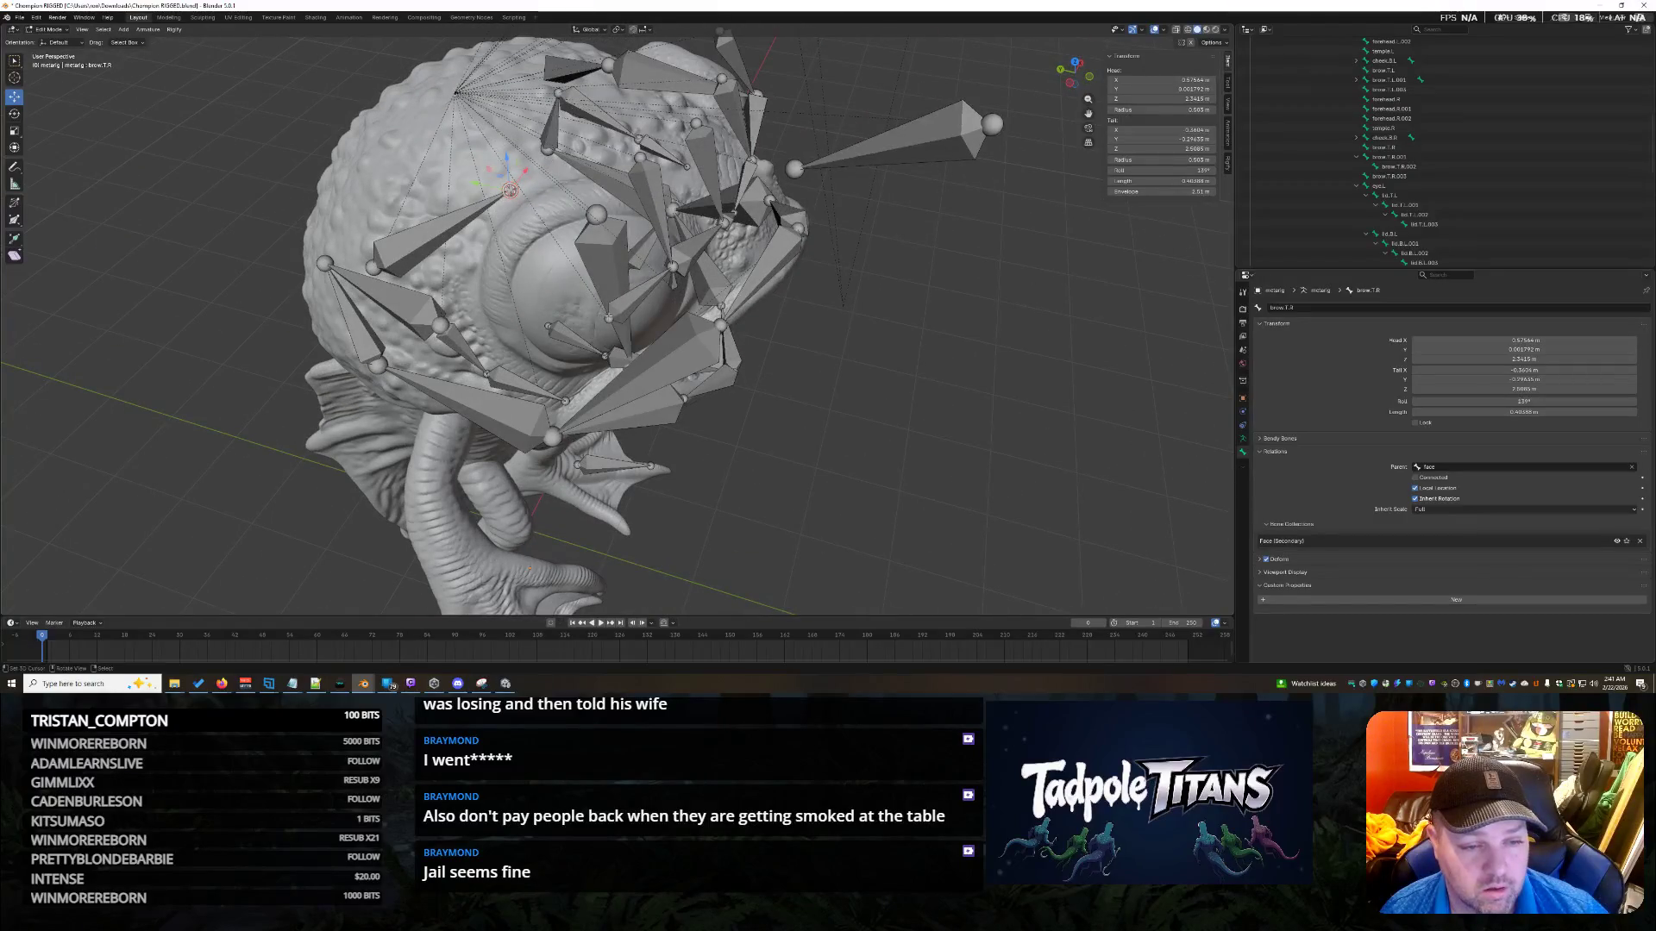
click(609, 318)
key(shift+s)
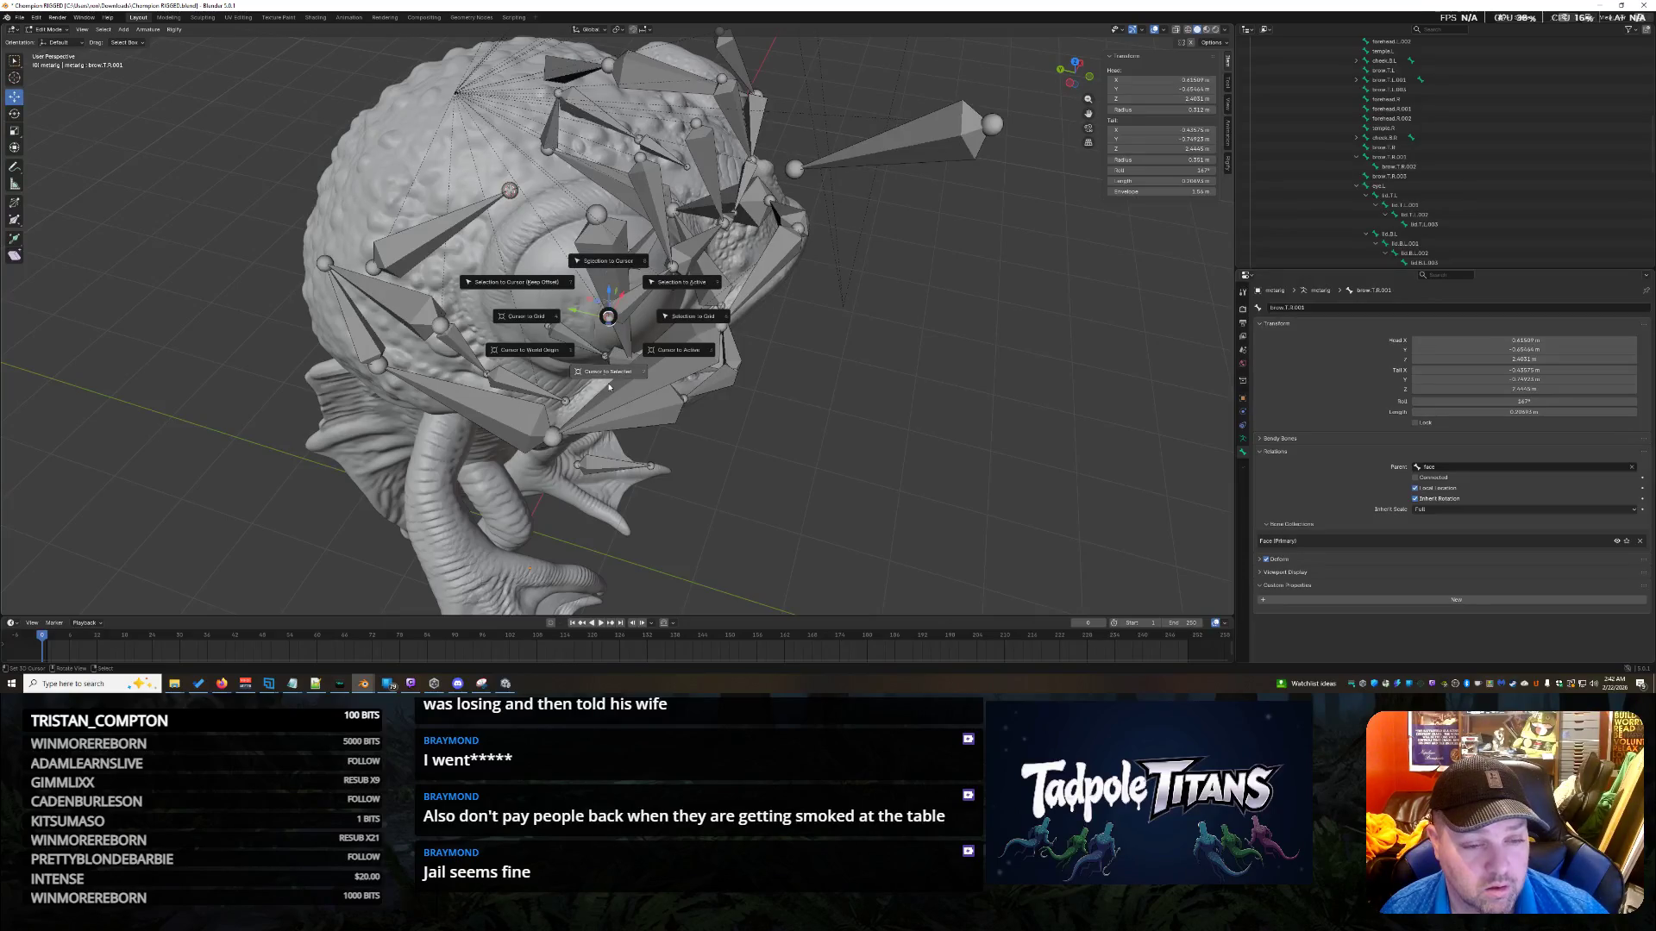
click(621, 262)
Shift the forehead bone along Y, raise it along Z, then slide it back along Y.
middle_drag(621, 345, 1043, 376)
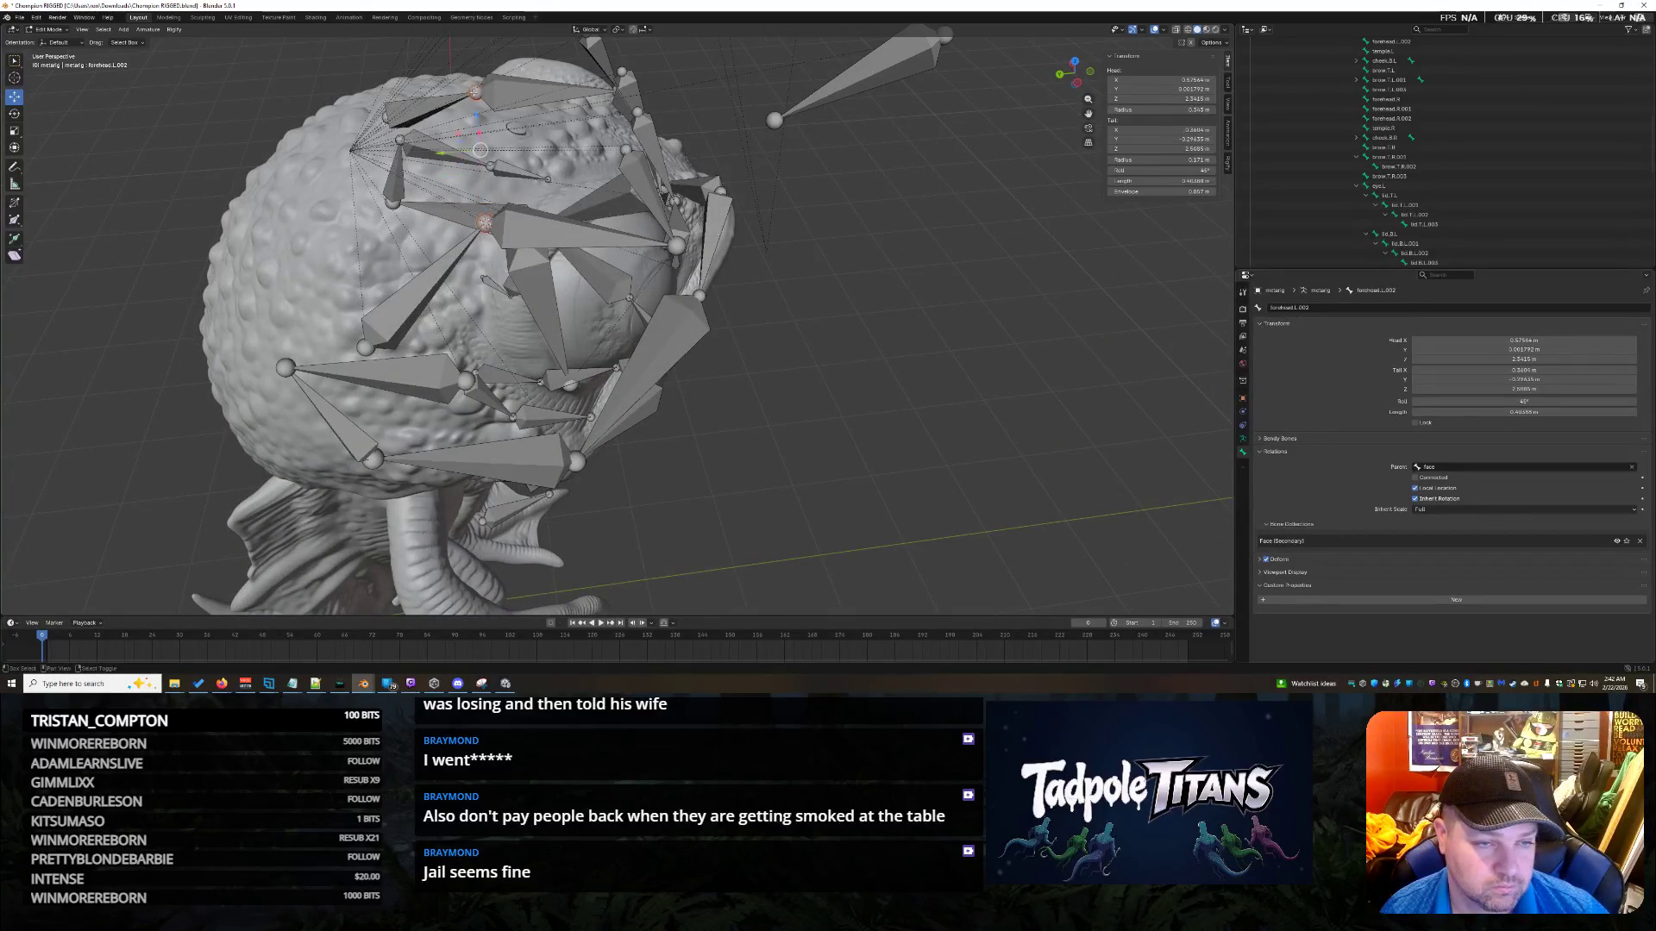
drag(451, 157, 486, 223)
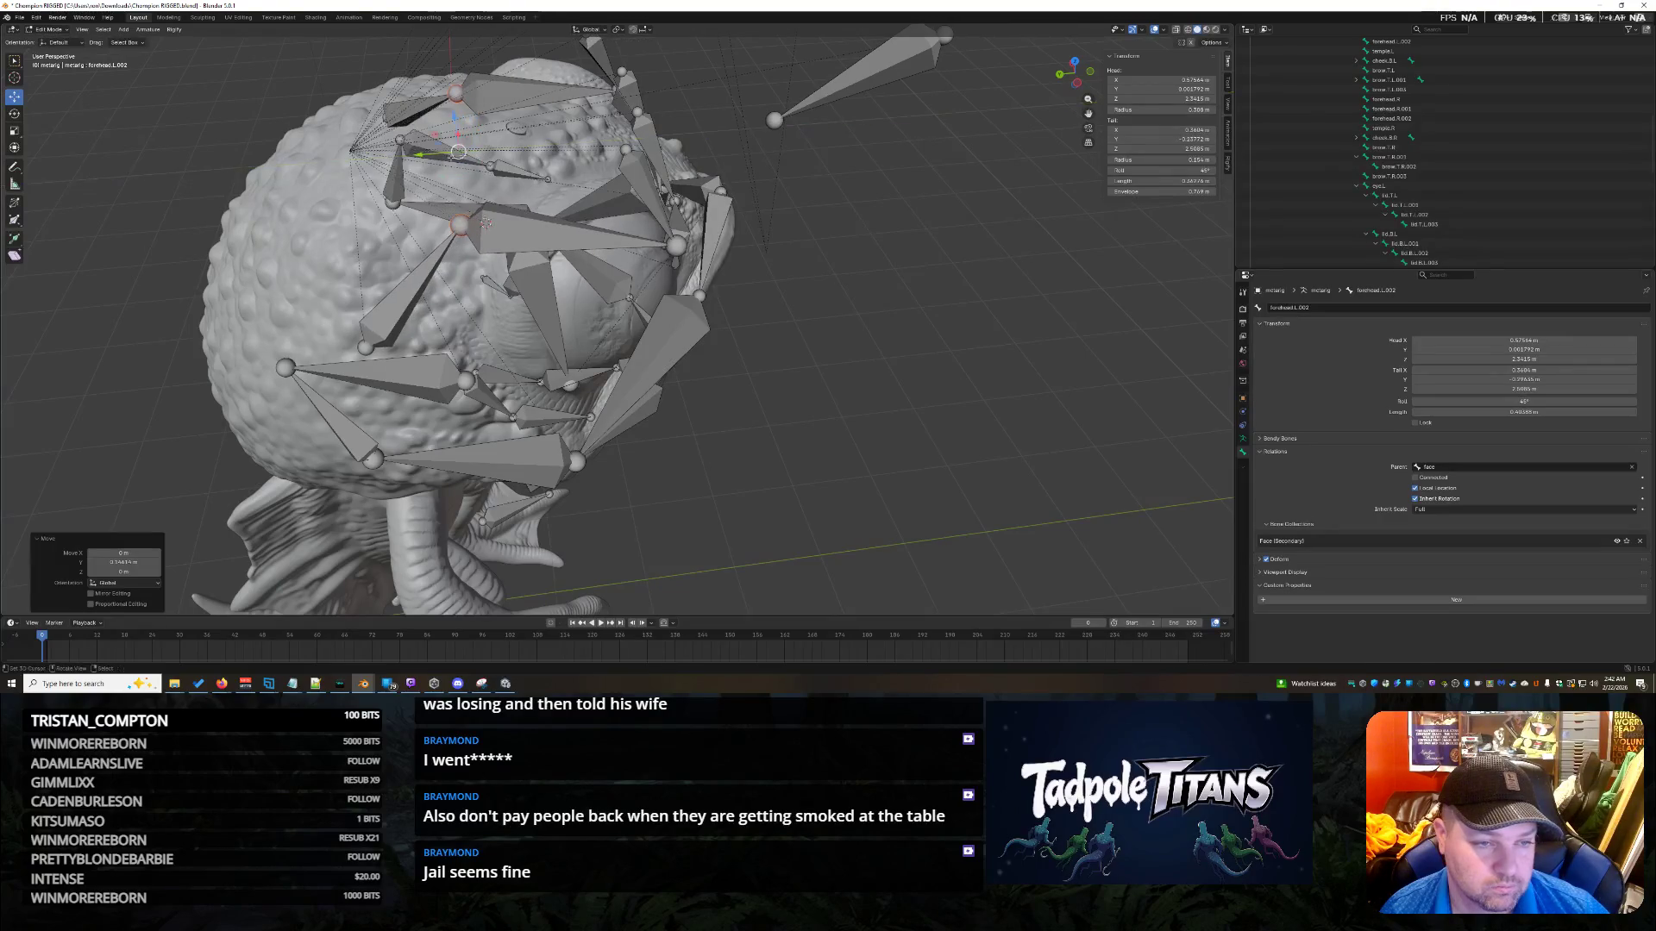
key(g)
key(z)
click(437, 230)
key(g)
key(y)
click(727, 332)
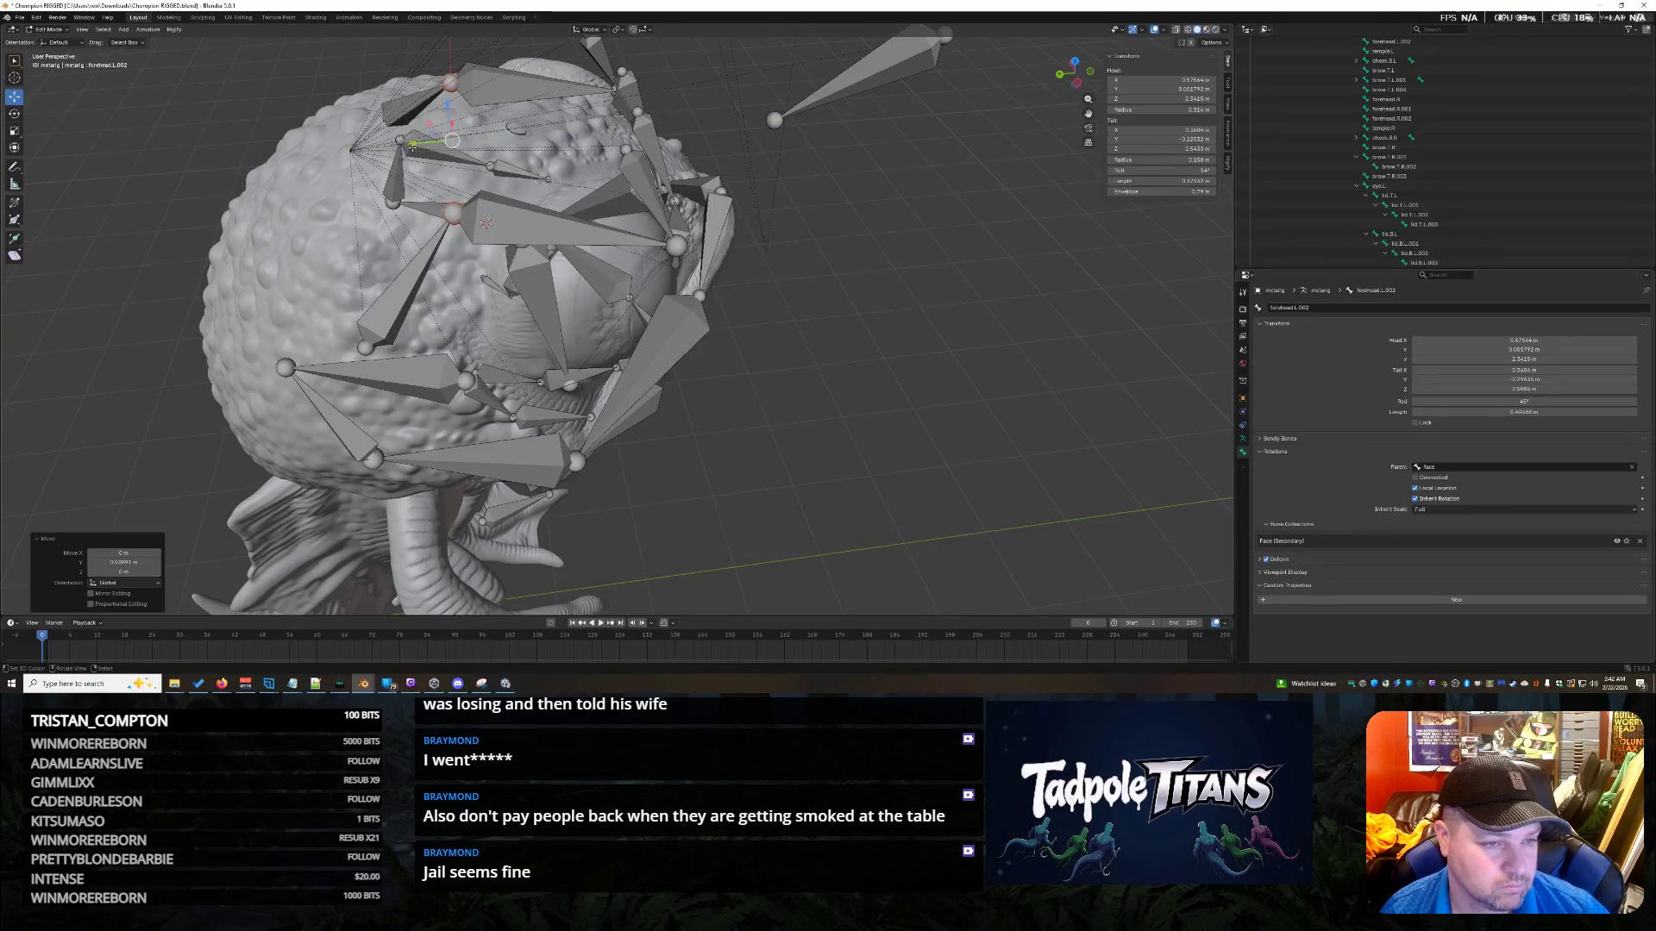
drag(409, 146, 760, 316)
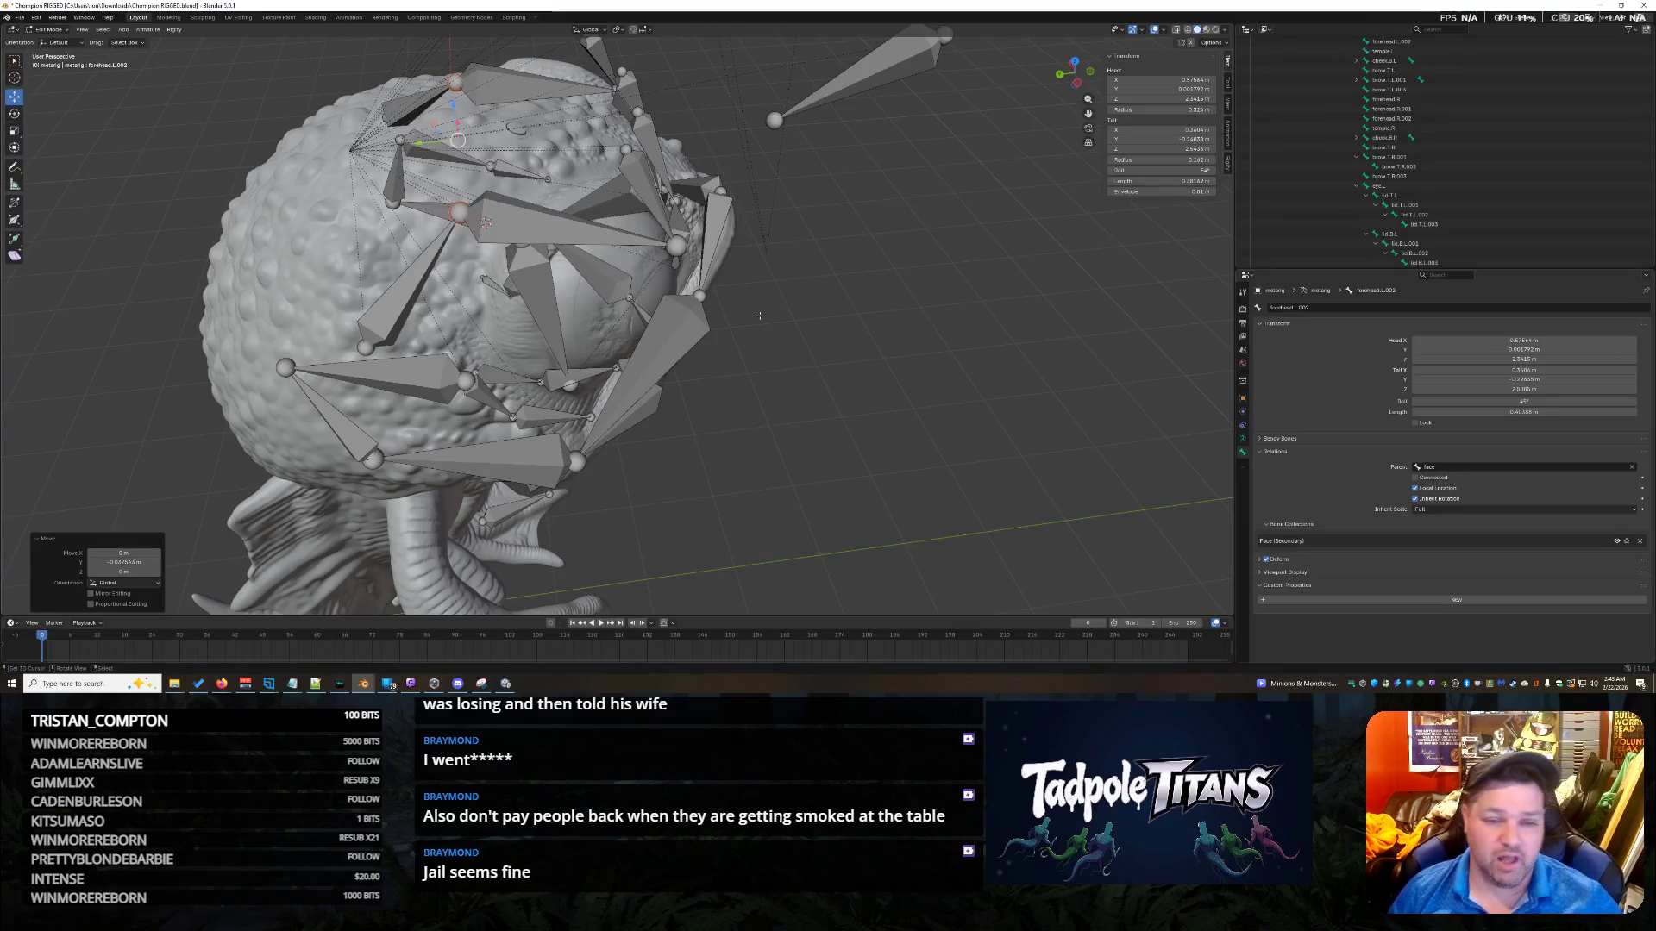
Orbit around the creature to review the forehead bone's position.
mouse_move(826, 287)
middle_down()
mouse_move(810, 349)
mouse_move(886, 339)
middle_up()
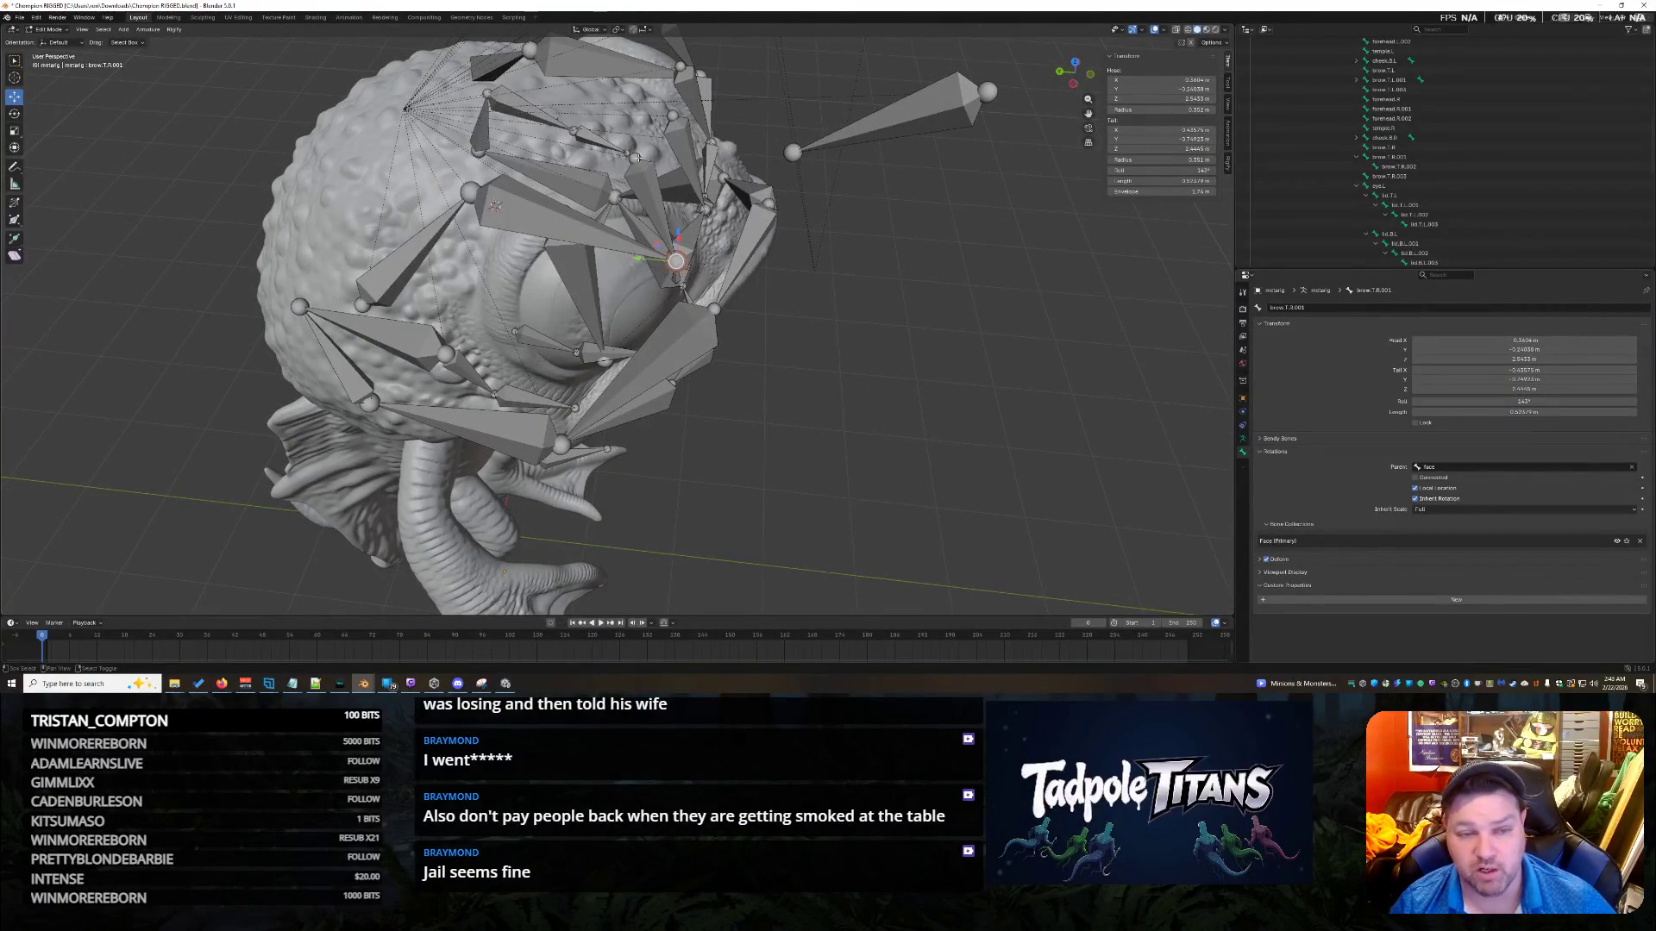
Select the left brow bone joint, try a move and undo it.
mouse_move(841, 320)
middle_down()
mouse_move(822, 339)
mouse_move(717, 185)
middle_up()
click(915, 437)
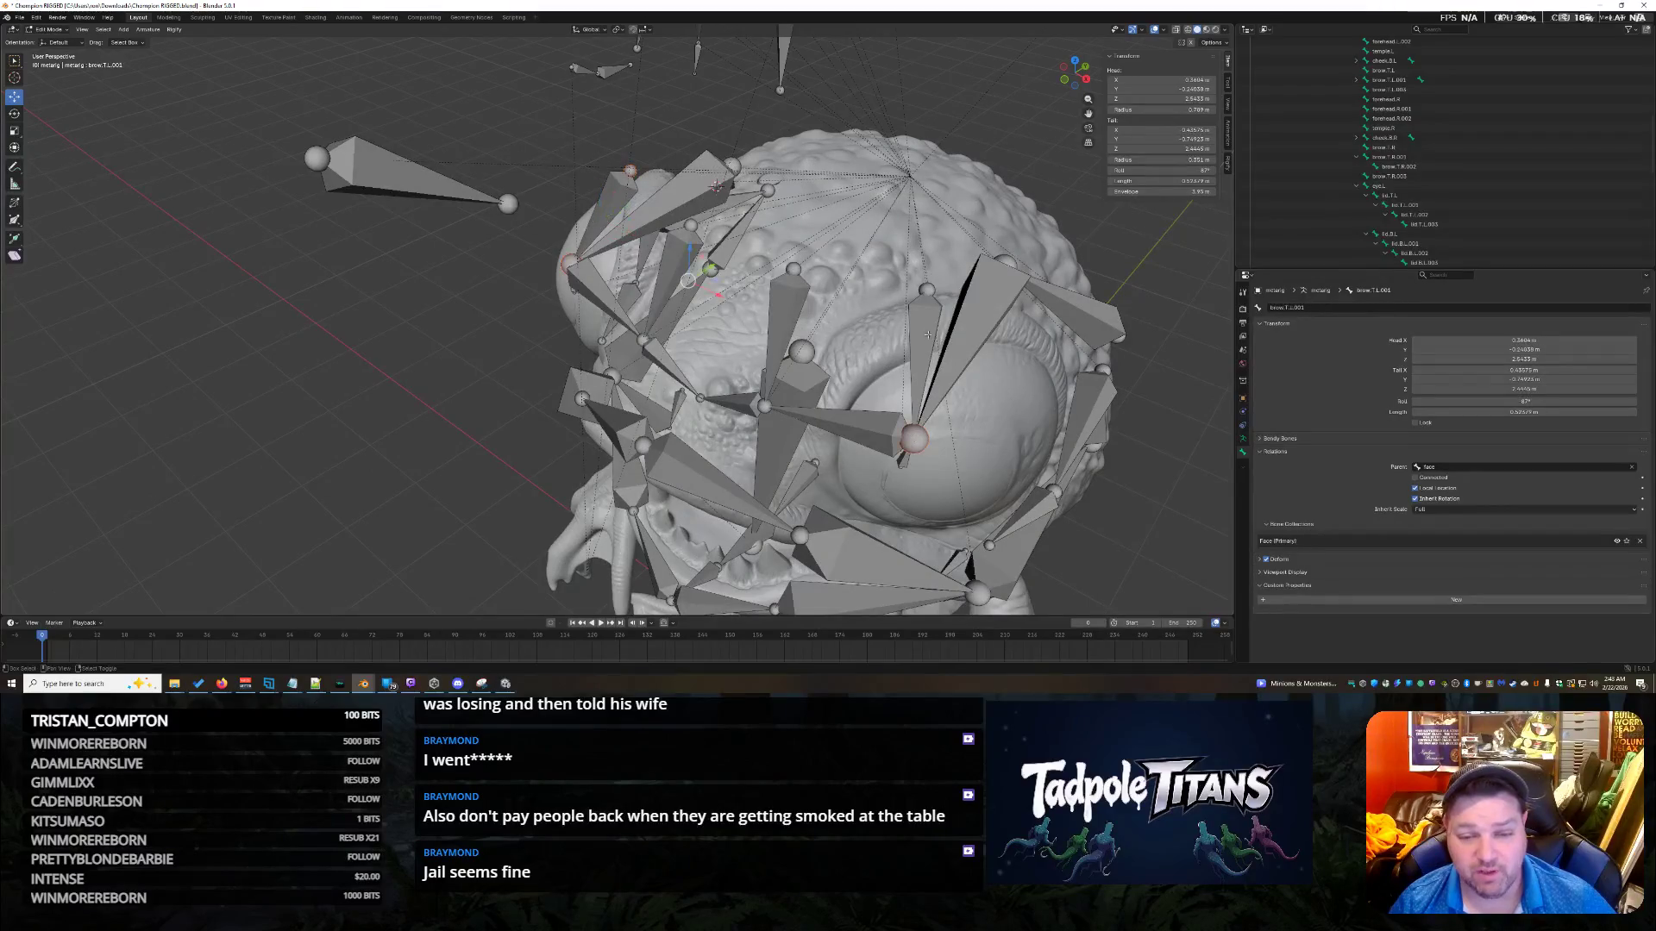
middle_drag(893, 285, 888, 295)
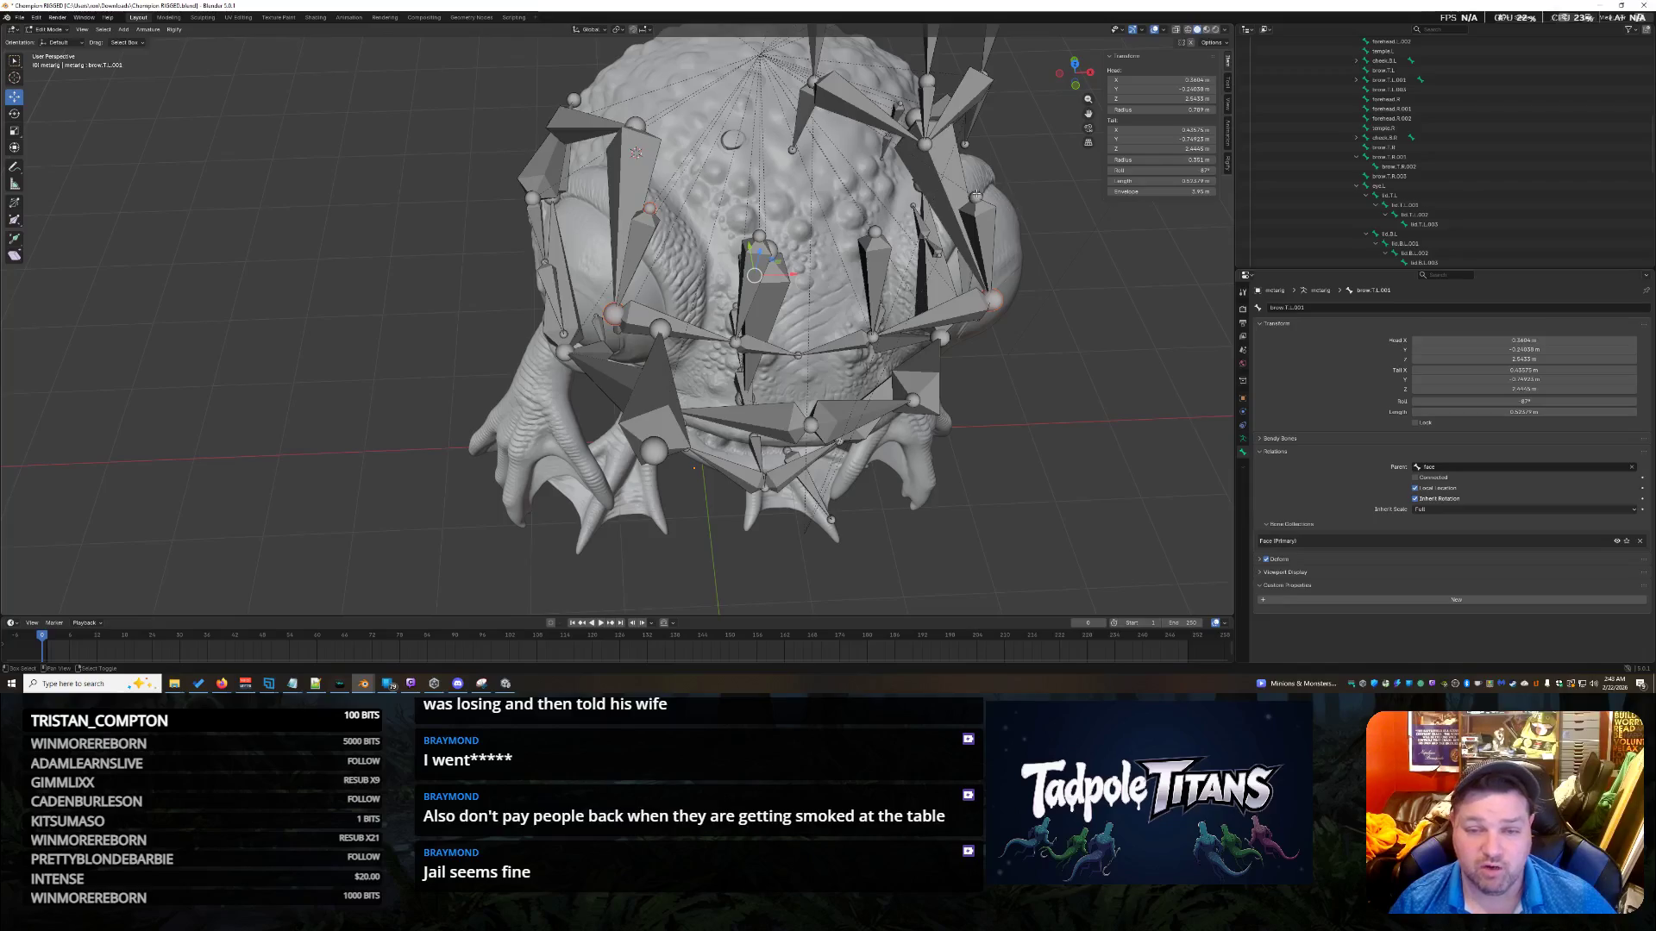
mouse_move(978, 199)
middle_down()
mouse_move(1105, 397)
mouse_move(1039, 397)
mouse_move(783, 189)
middle_up()
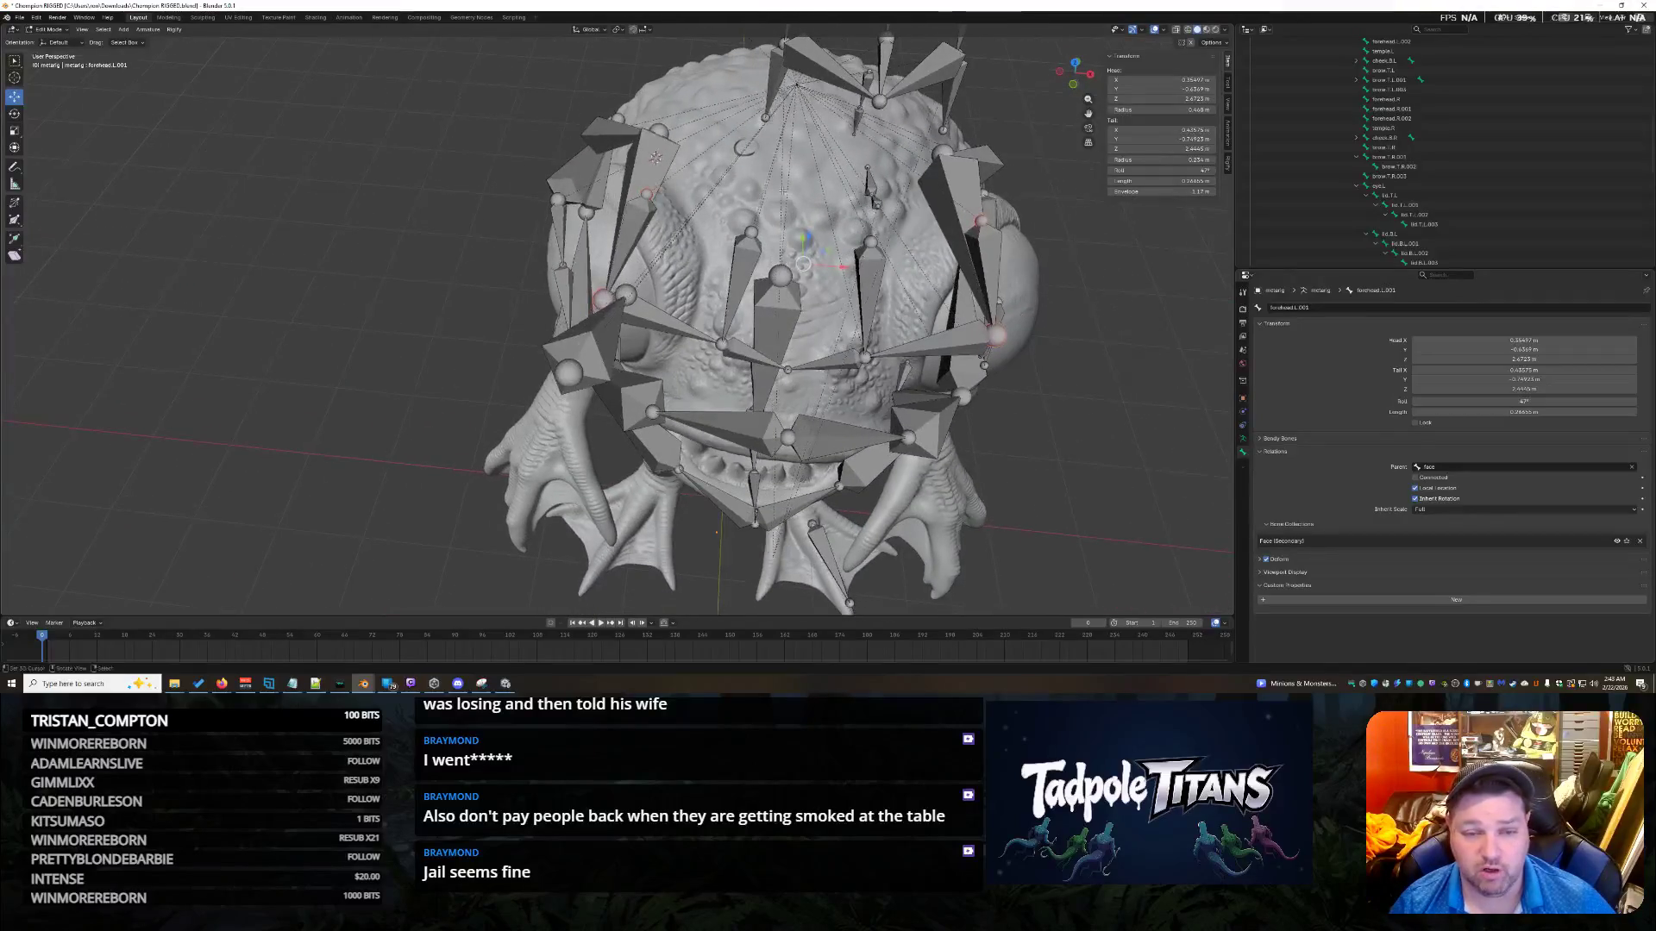
key(g)
click(802, 107)
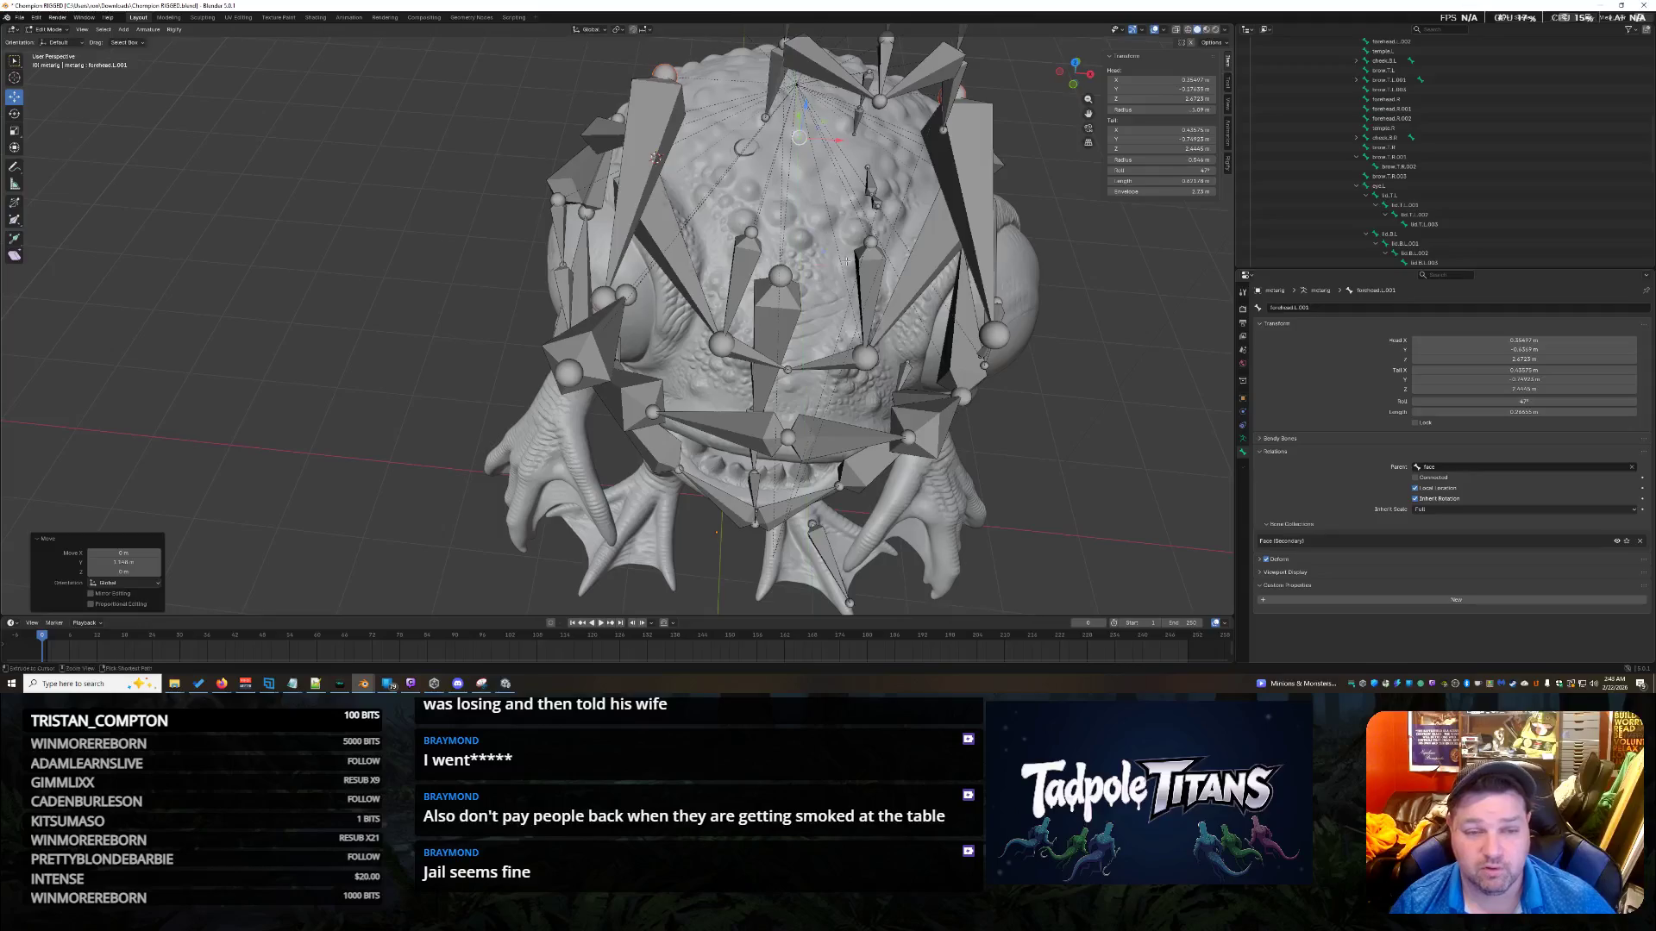
key(ctrl+z)
mouse_move(802, 107)
middle_down()
mouse_move(851, 321)
mouse_move(787, 320)
middle_up()
Scale the selected bones down to about 0.63, then again to about 0.8.
key(s)
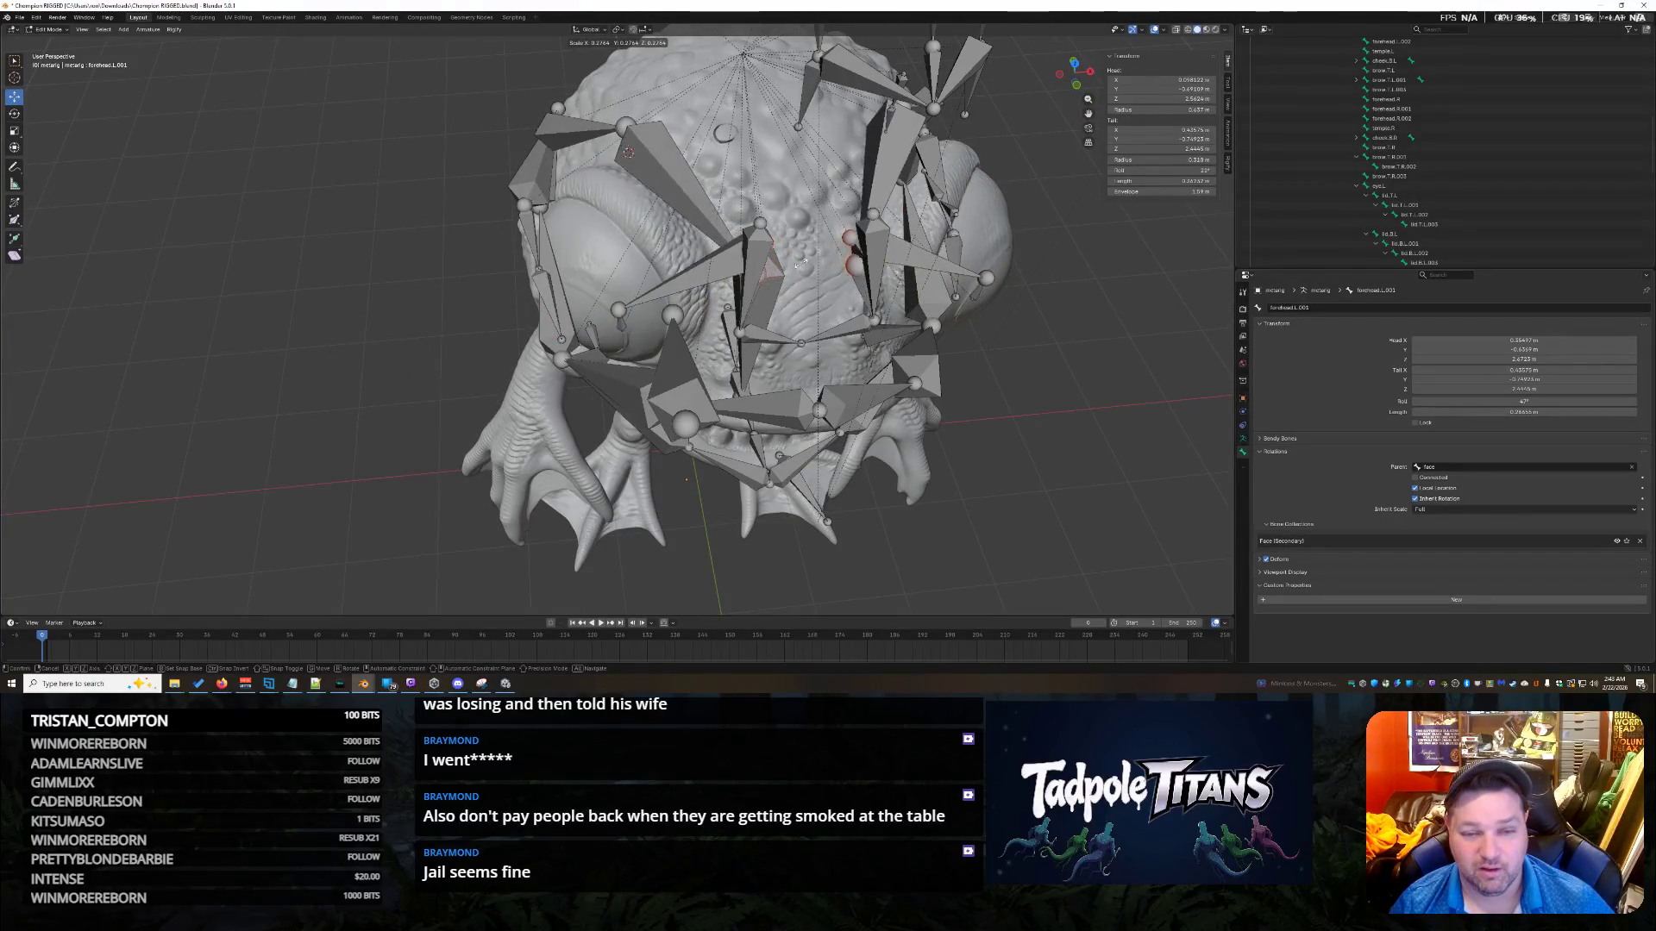
right_click(801, 262)
mouse_move(801, 262)
middle_down()
mouse_move(1091, 388)
mouse_move(810, 341)
middle_up()
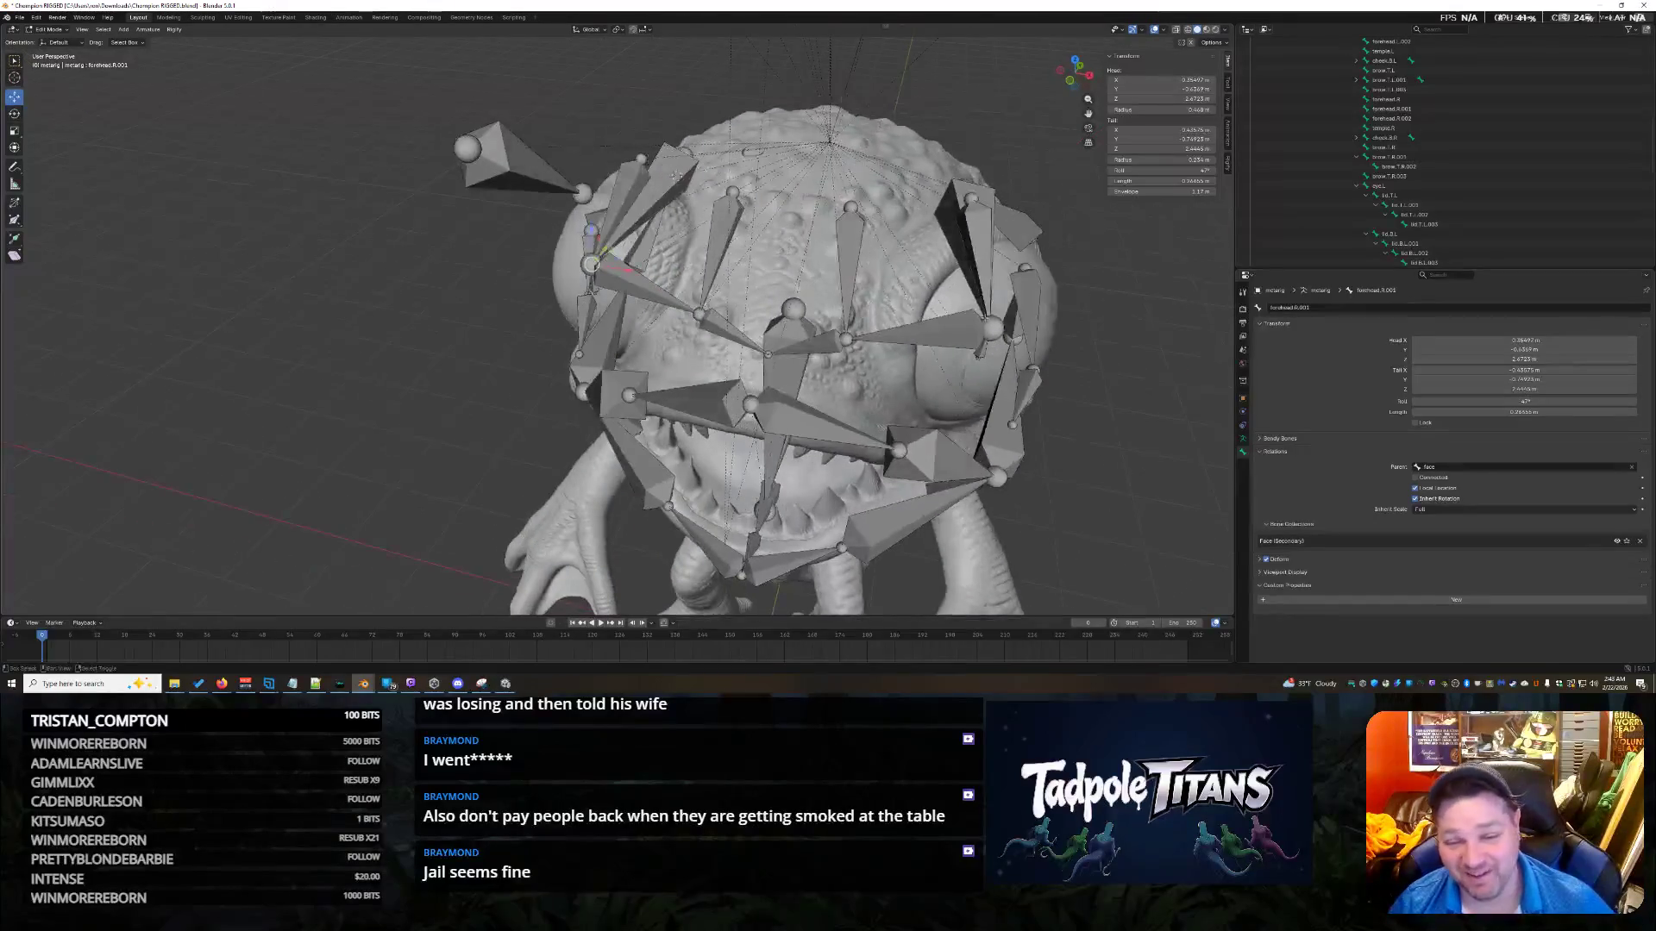
key(s)
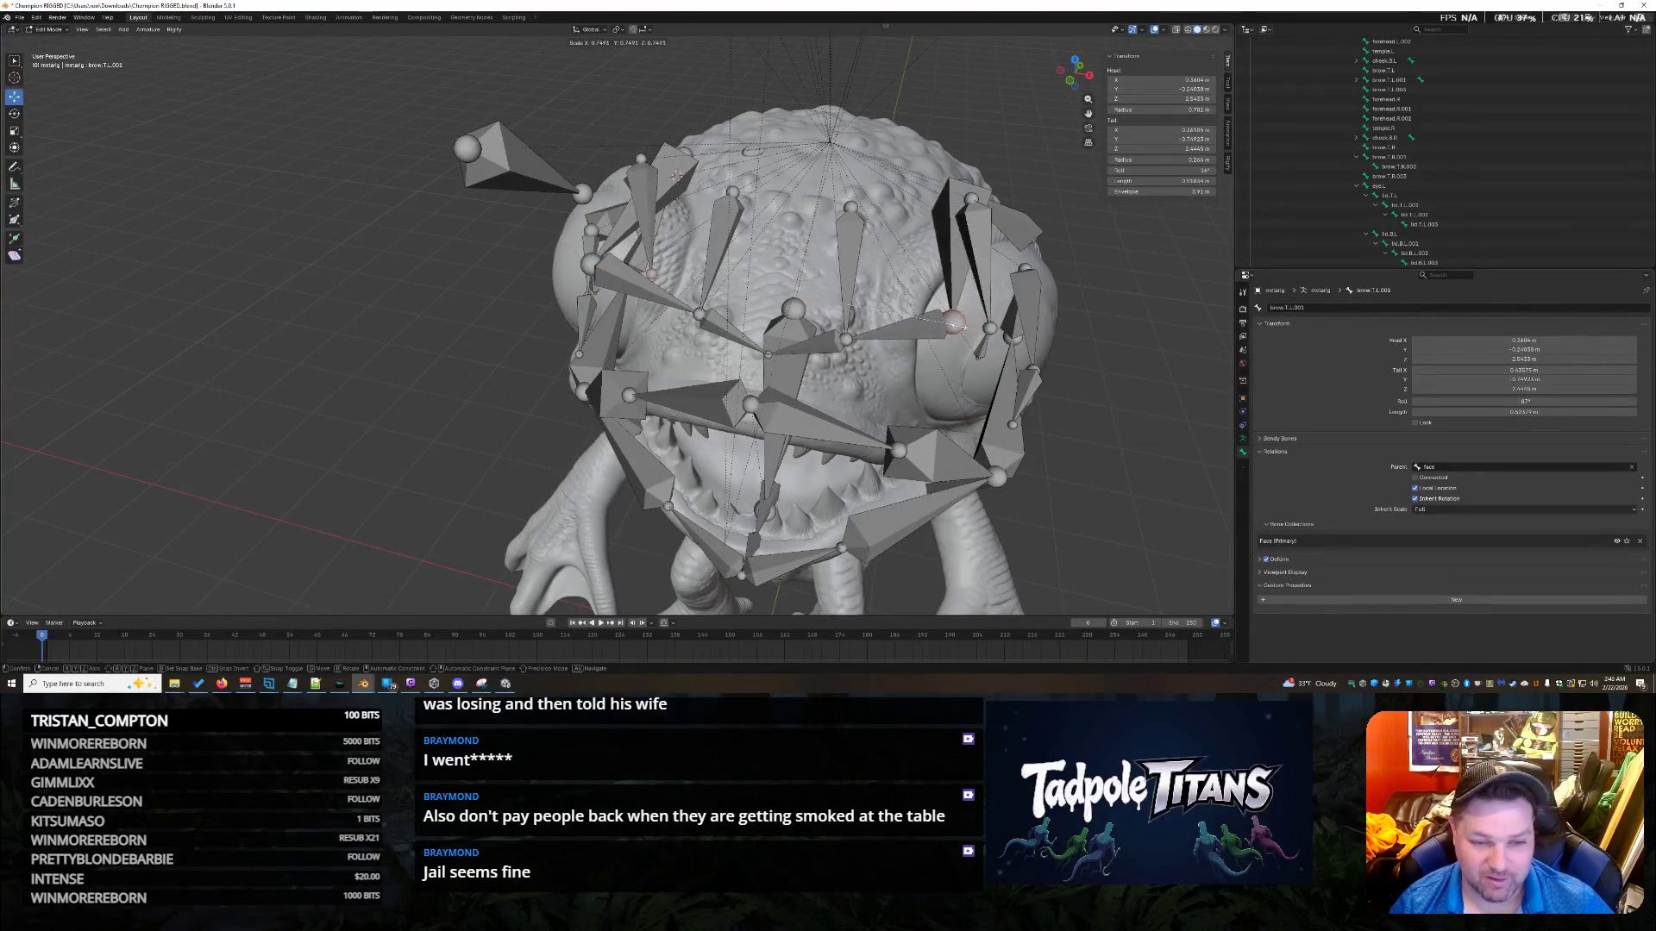
key(Escape)
mouse_move(906, 317)
middle_down()
mouse_move(690, 298)
mouse_move(741, 294)
mouse_move(951, 376)
mouse_move(918, 375)
mouse_move(932, 391)
mouse_move(970, 385)
middle_up()
key(s)
click(863, 355)
key(s)
click(912, 369)
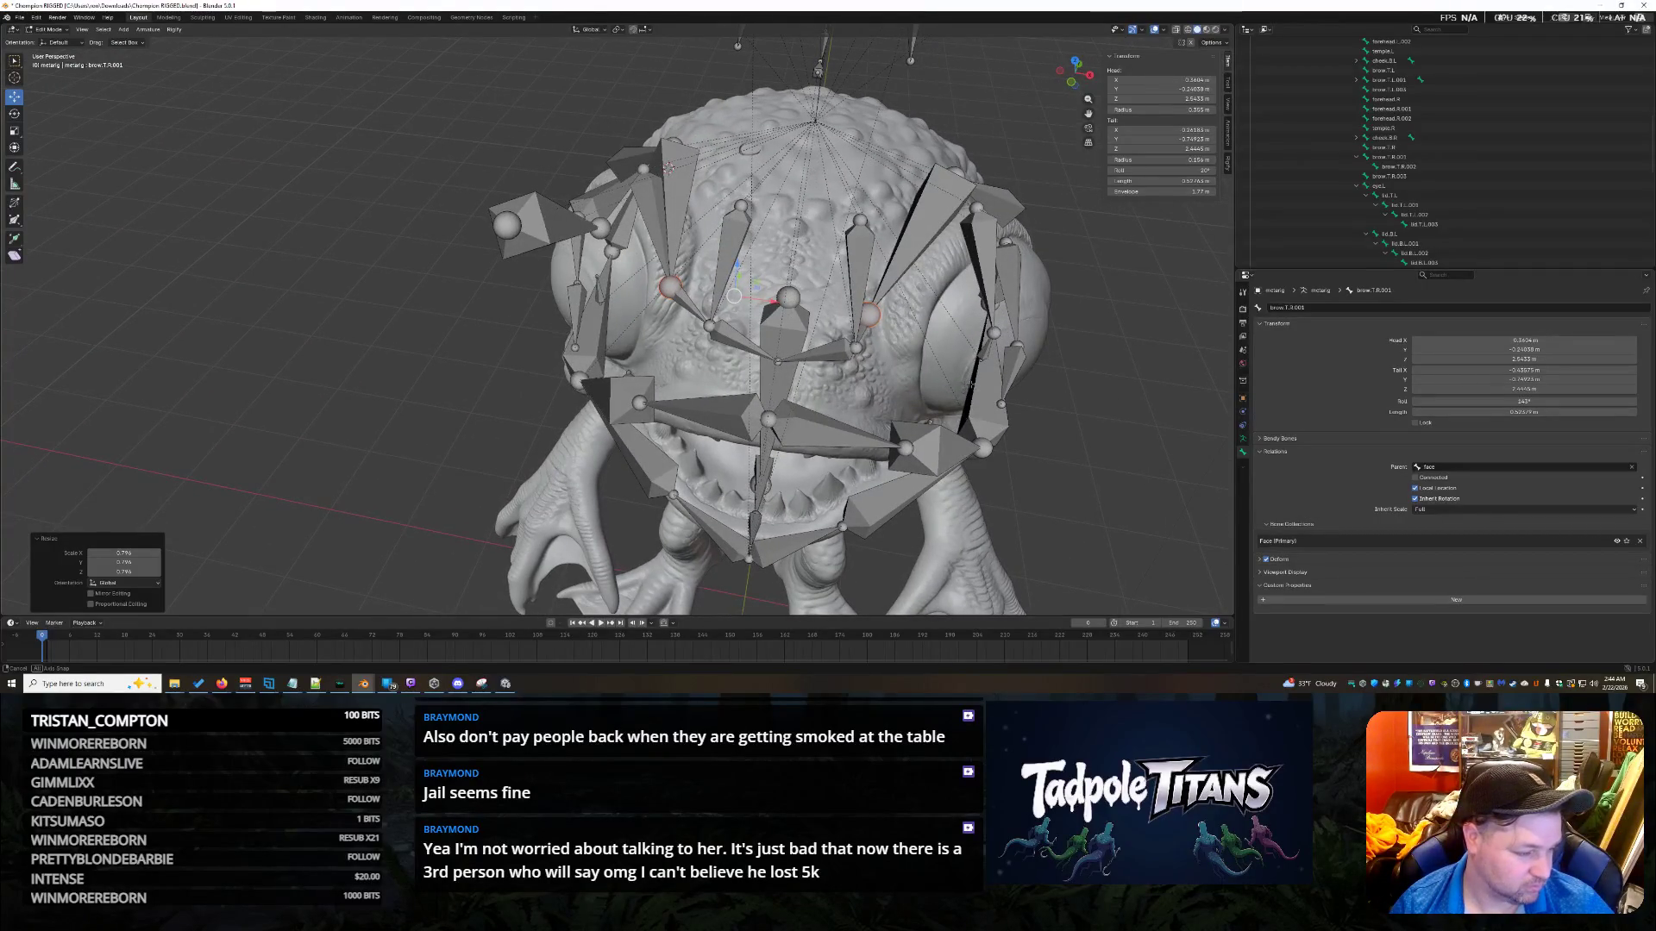
Move the bones along Y, then slide the bone along X and back.
mouse_move(970, 386)
middle_down()
mouse_move(1011, 396)
mouse_move(917, 392)
mouse_move(985, 397)
mouse_move(996, 362)
middle_up()
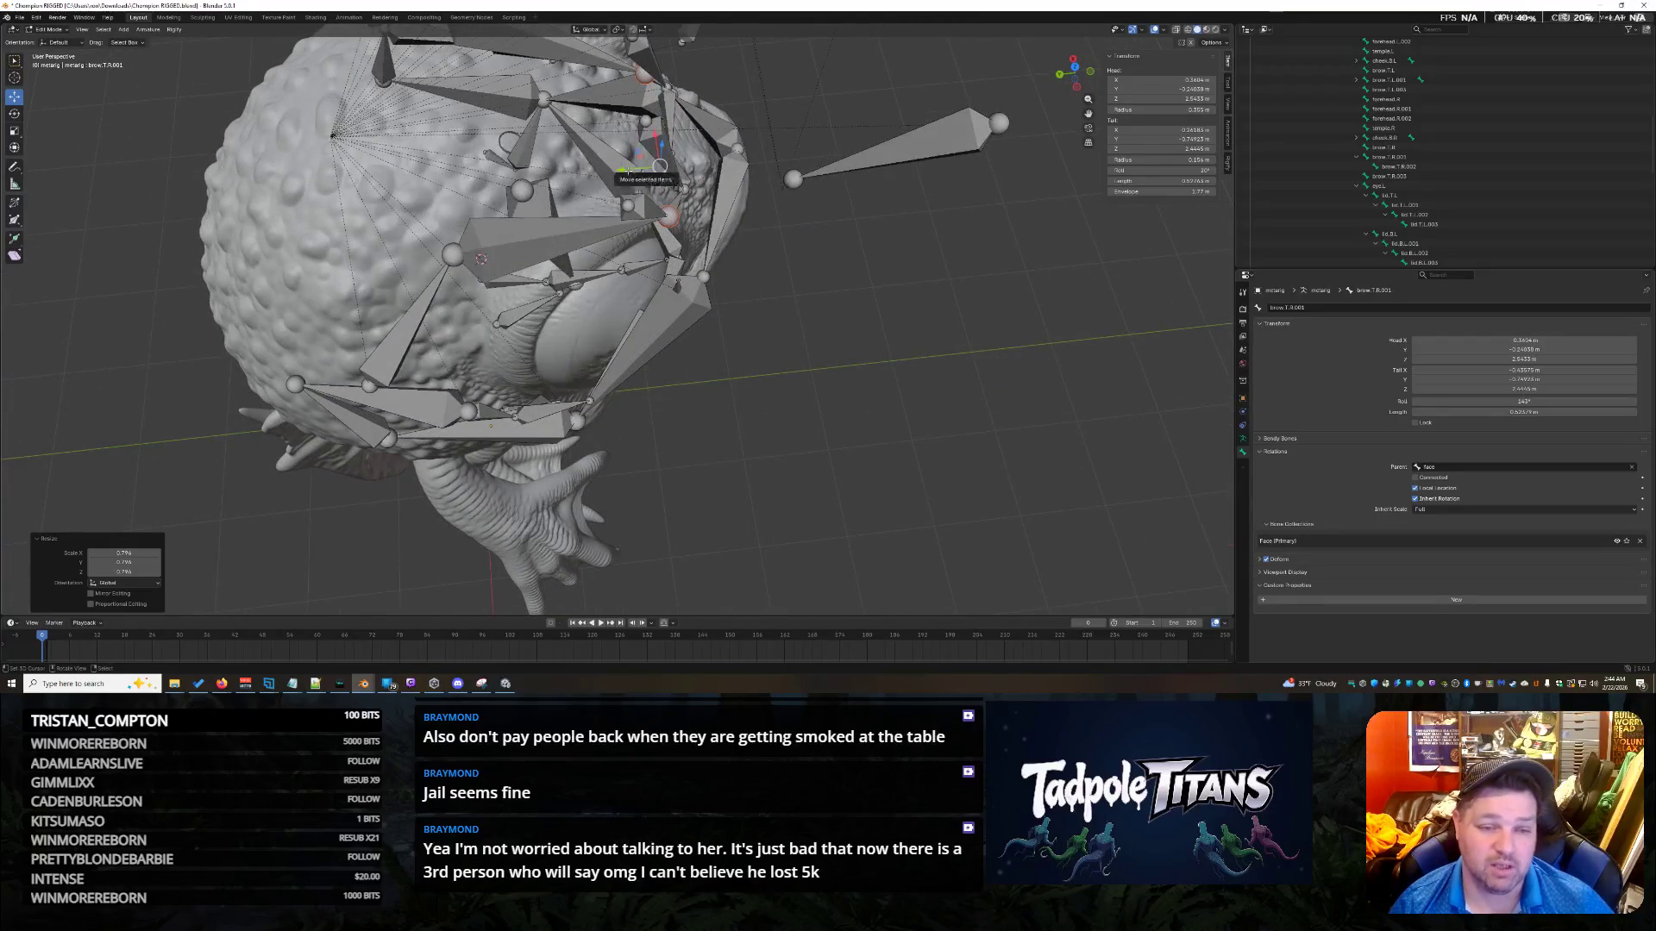
drag(628, 173, 659, 263)
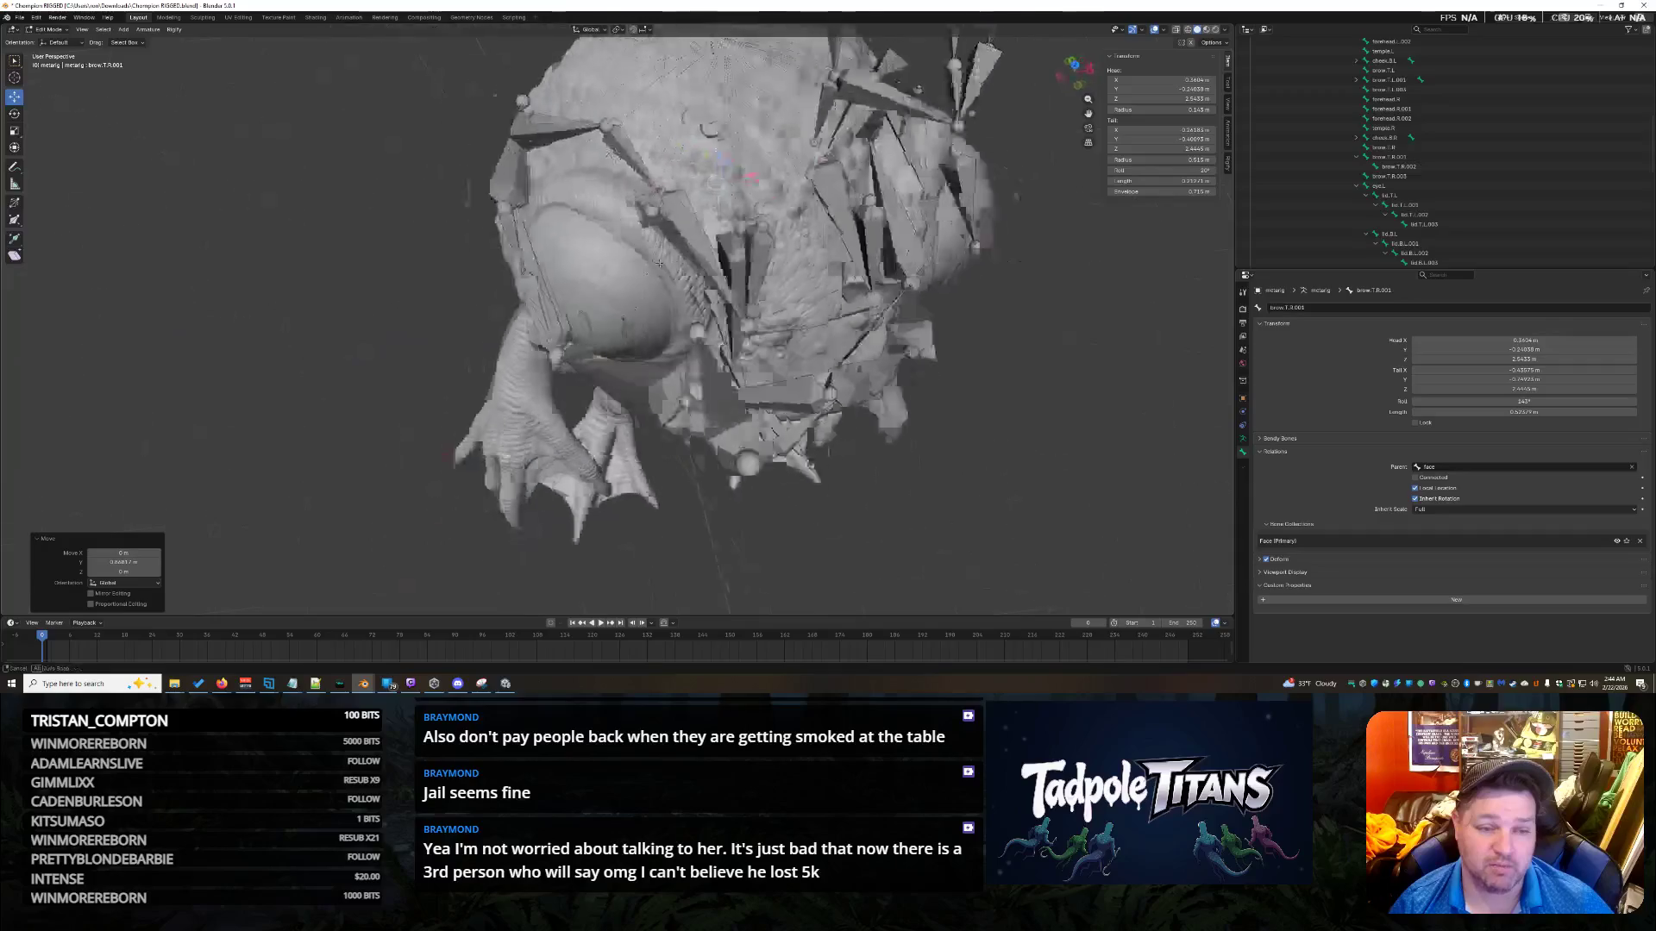
scroll(775, 270, up, 5)
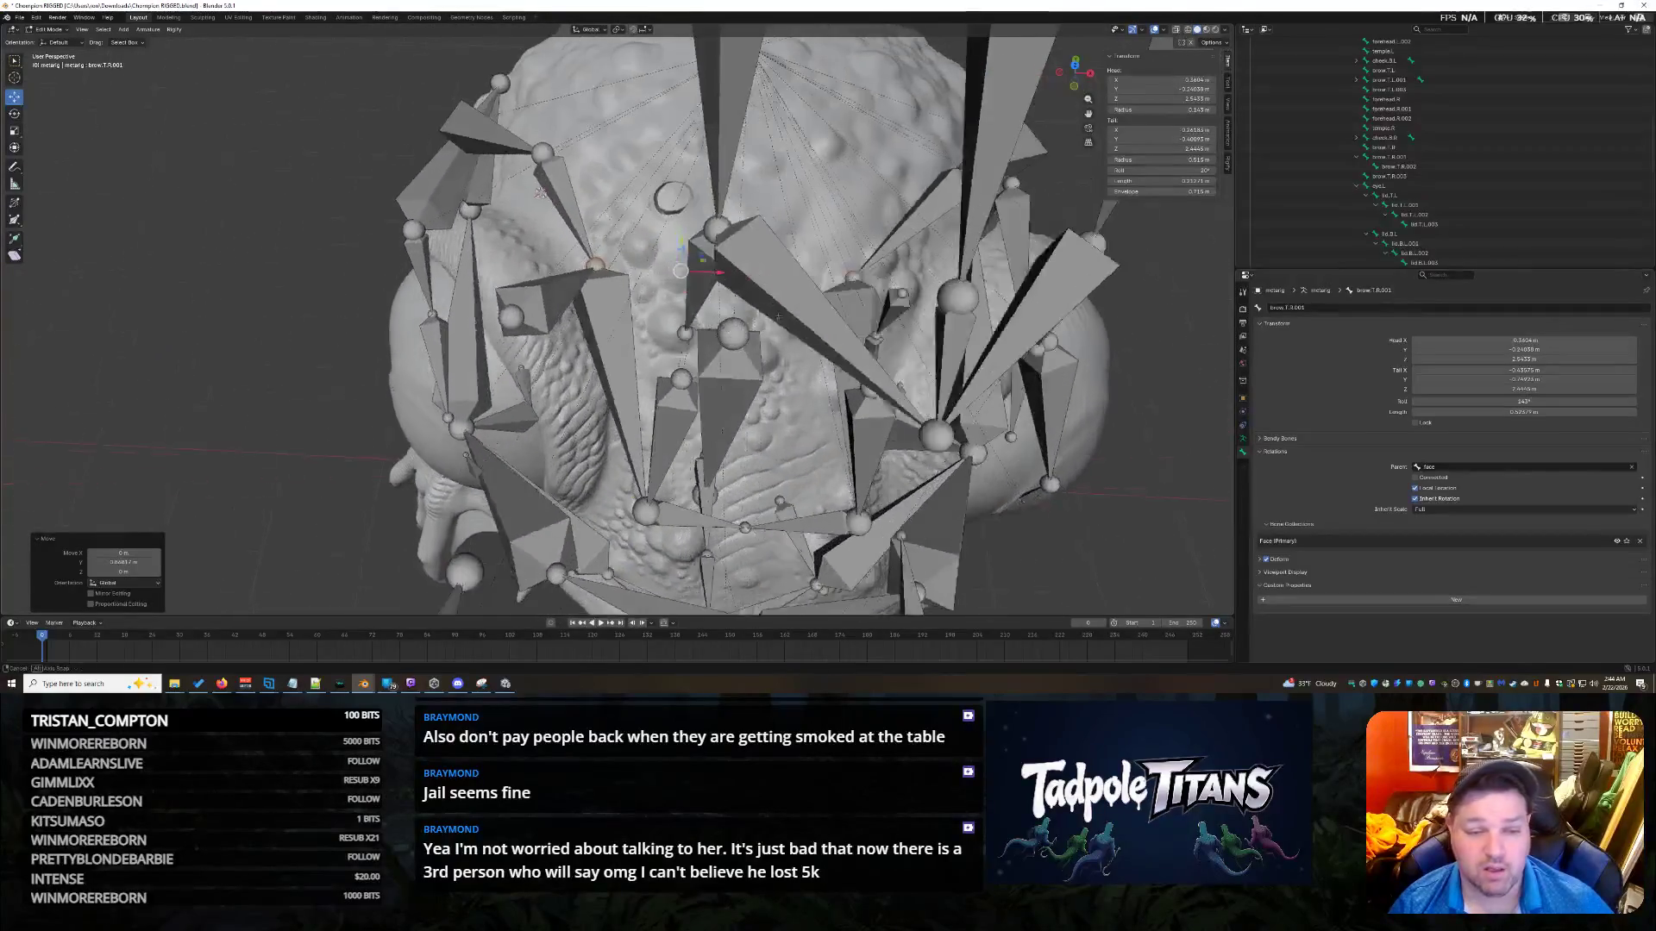
drag(722, 284, 750, 288)
mouse_move(750, 288)
middle_down()
mouse_move(809, 226)
mouse_move(771, 262)
middle_up()
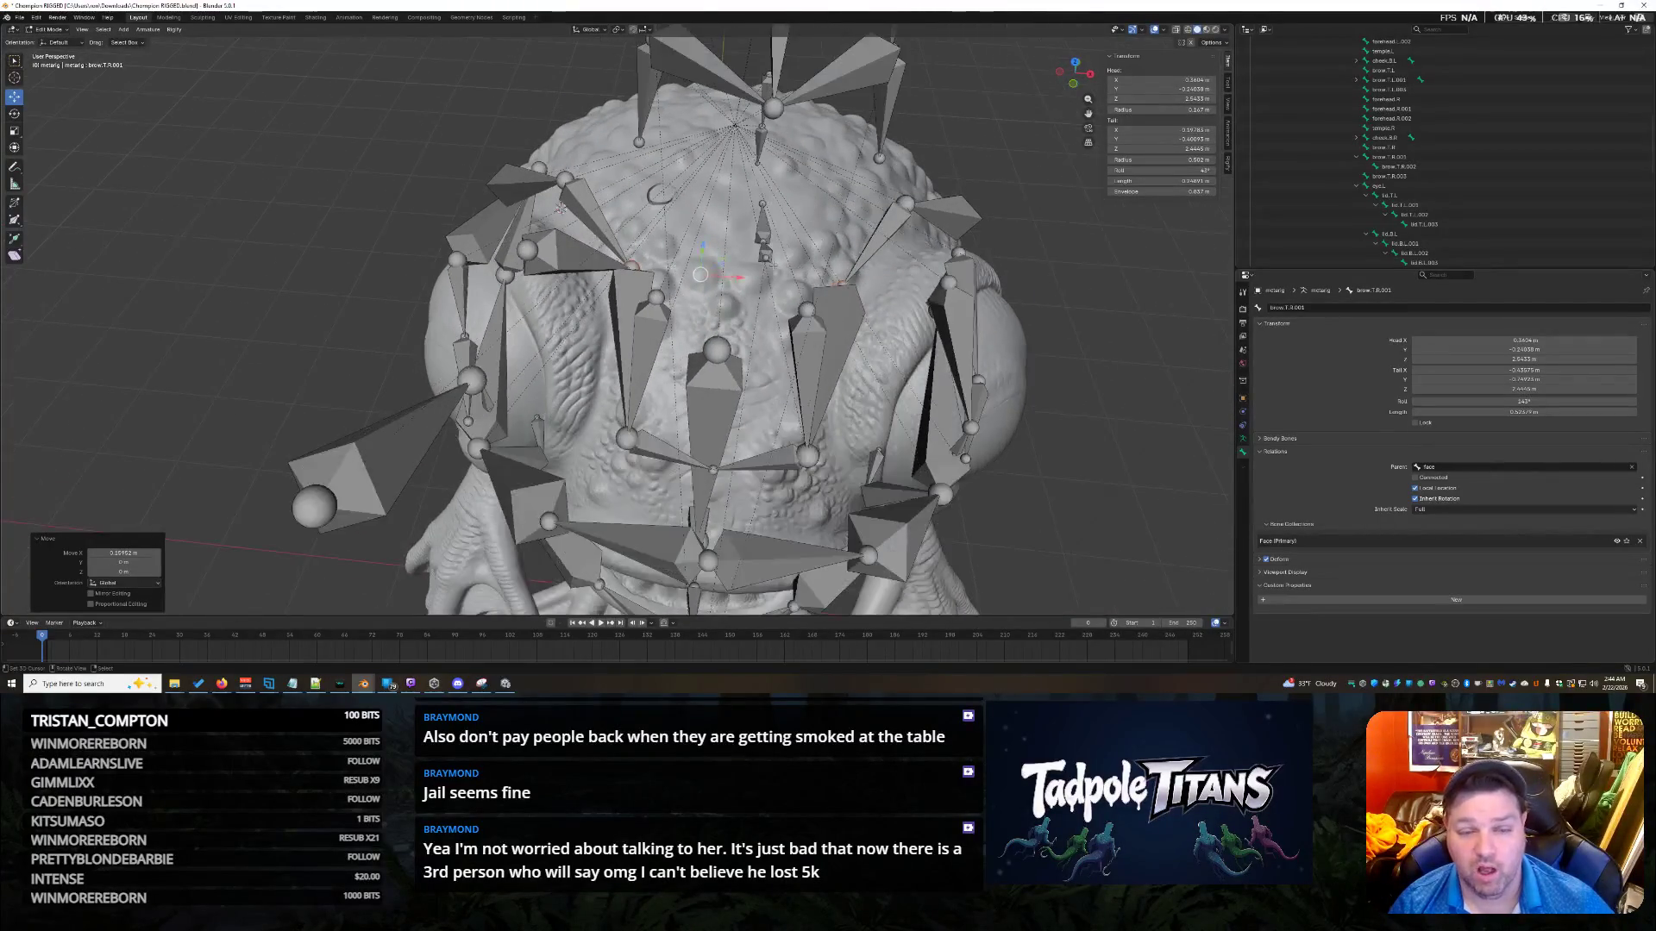
drag(743, 278, 726, 276)
mouse_move(726, 276)
middle_down()
mouse_move(804, 253)
mouse_move(646, 188)
mouse_move(747, 306)
middle_up()
Move the bone along Y, then raise it along Z.
key(g)
key(y)
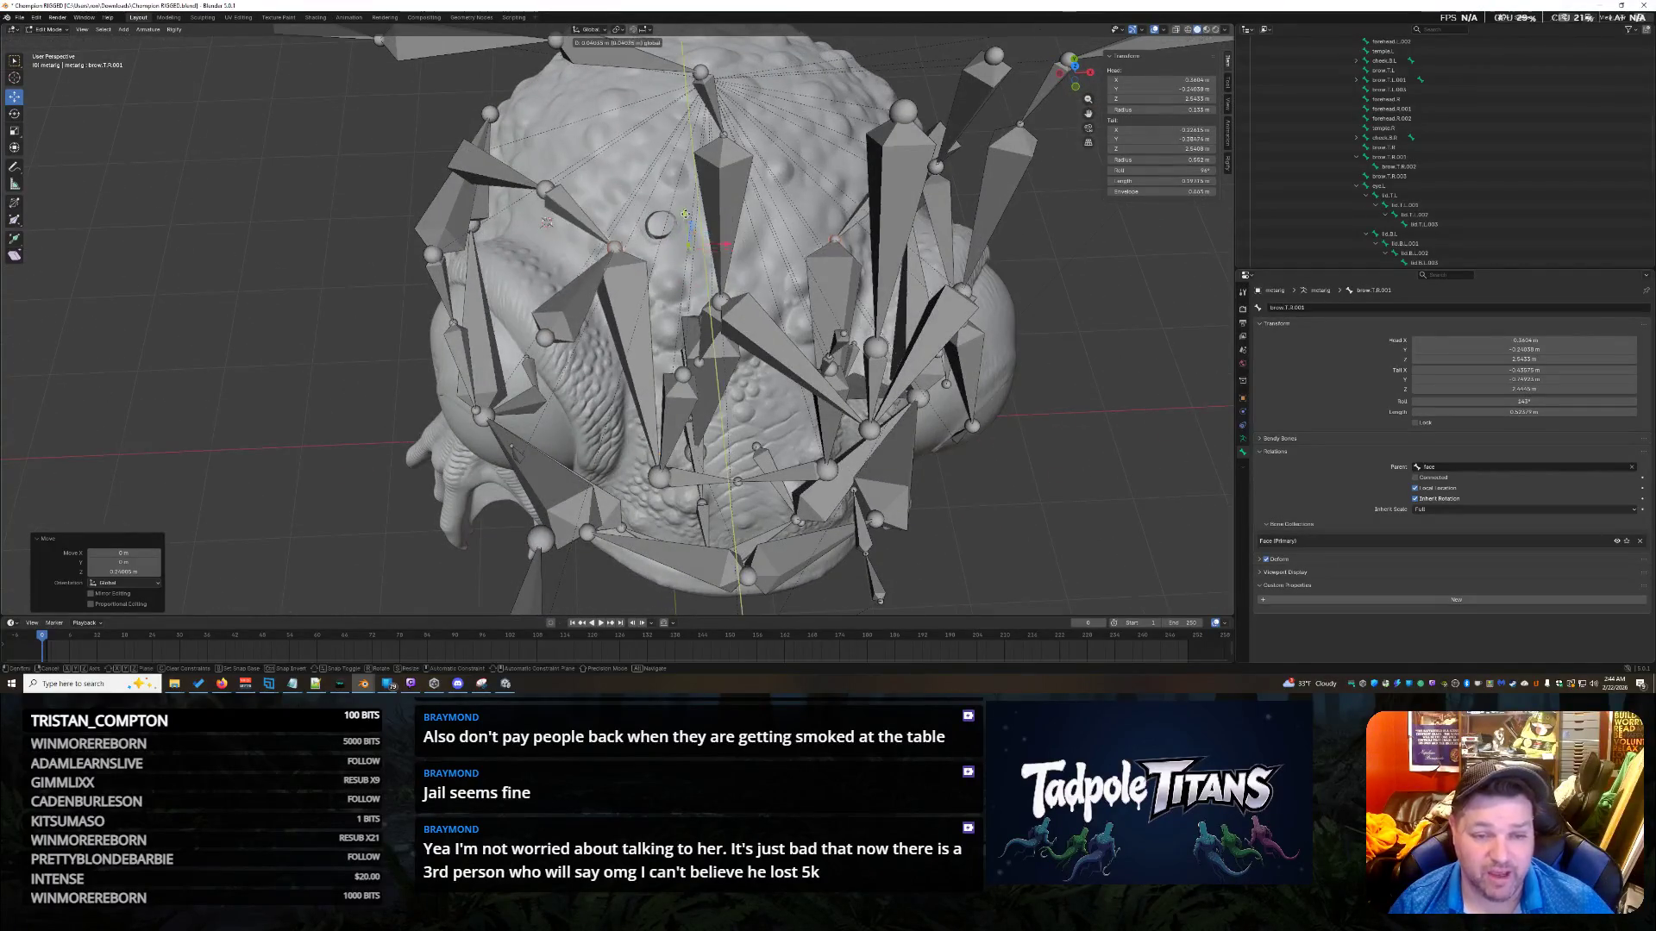
click(687, 216)
middle_drag(688, 215, 563, 245)
key(g)
click(592, 142)
mouse_move(592, 142)
middle_down()
mouse_move(683, 267)
mouse_move(701, 210)
mouse_move(717, 268)
mouse_move(686, 250)
middle_up()
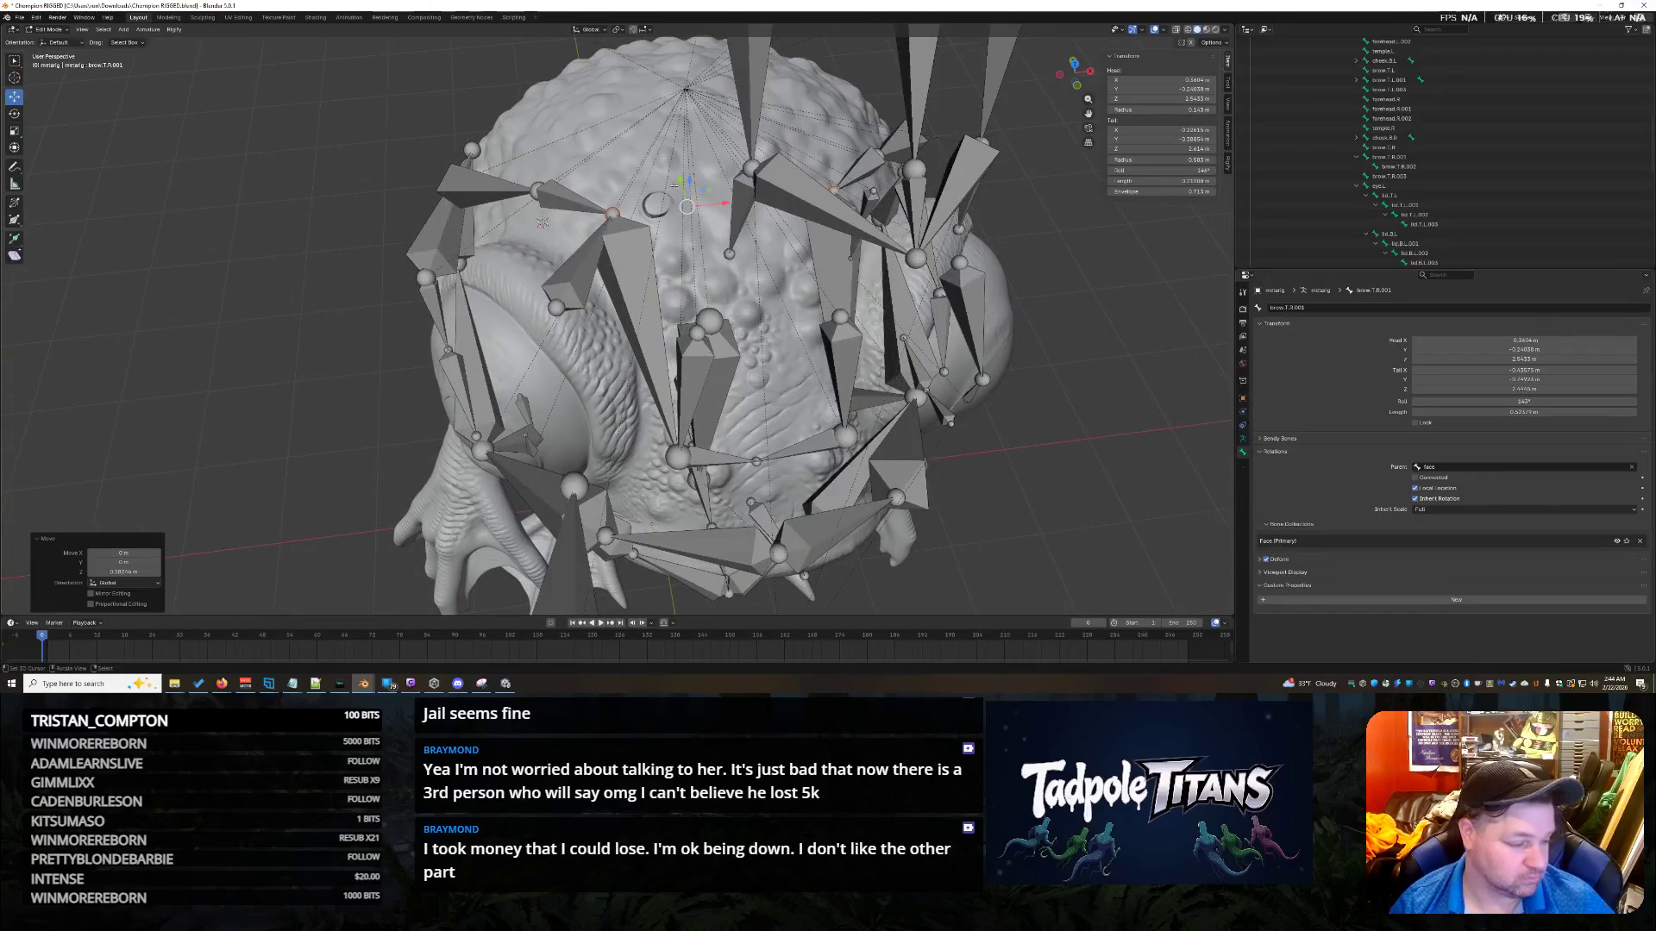
Select forehead.R.001 and lip.T.L, and slide the bone head along Y.
click(699, 147)
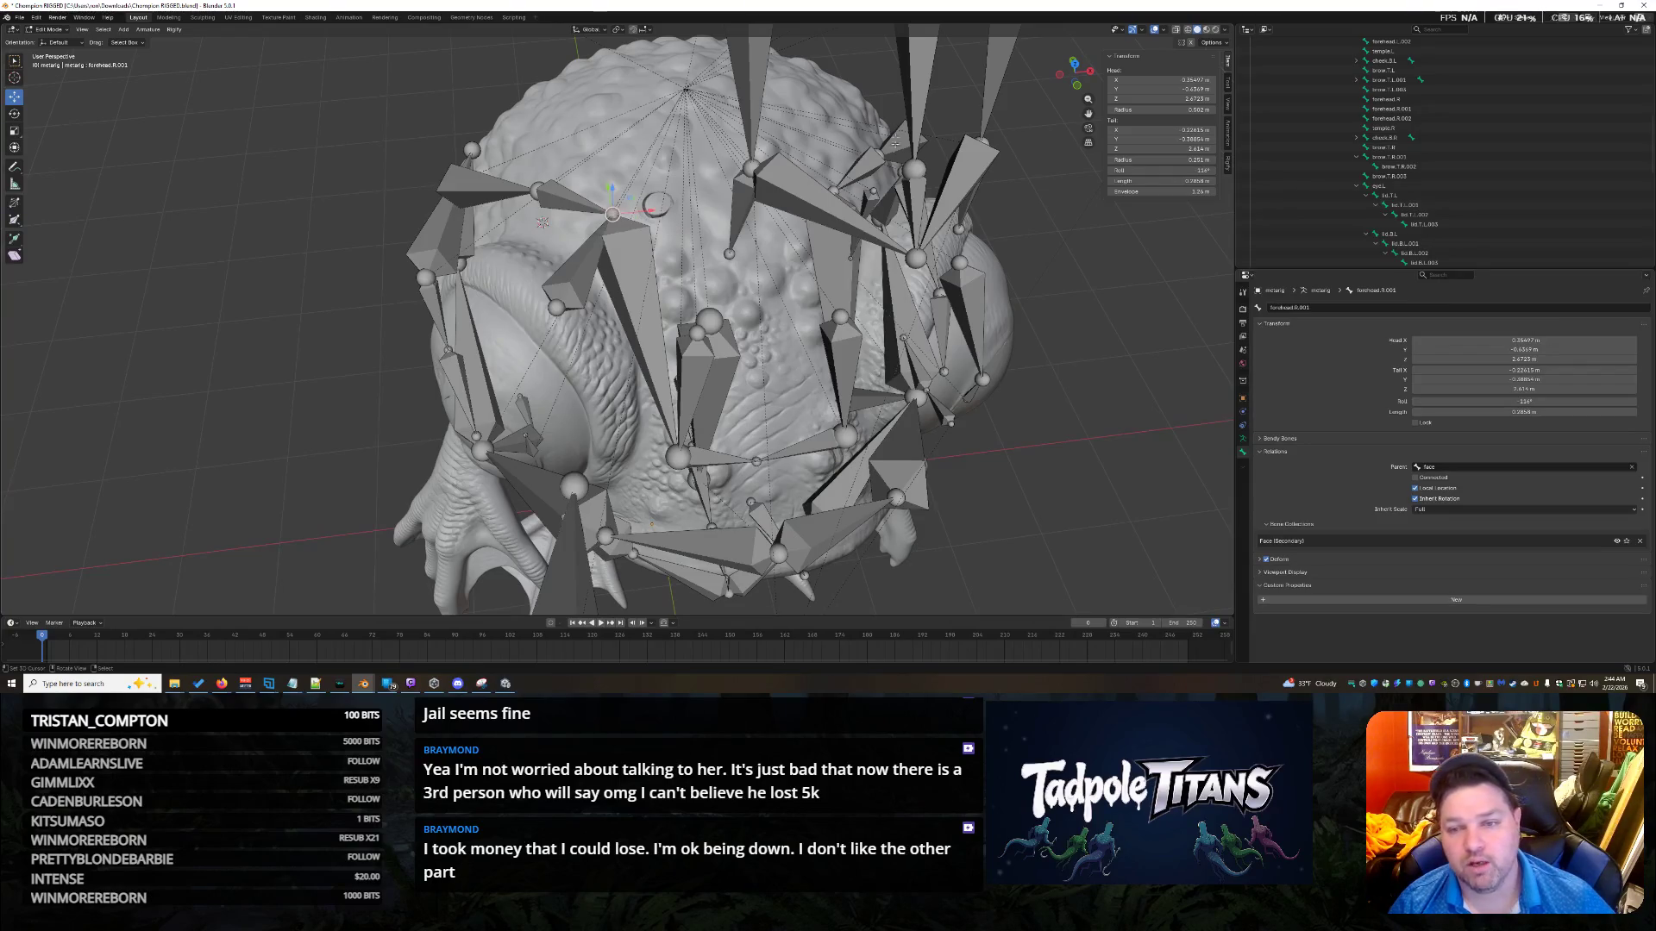
middle_drag(720, 161, 819, 182)
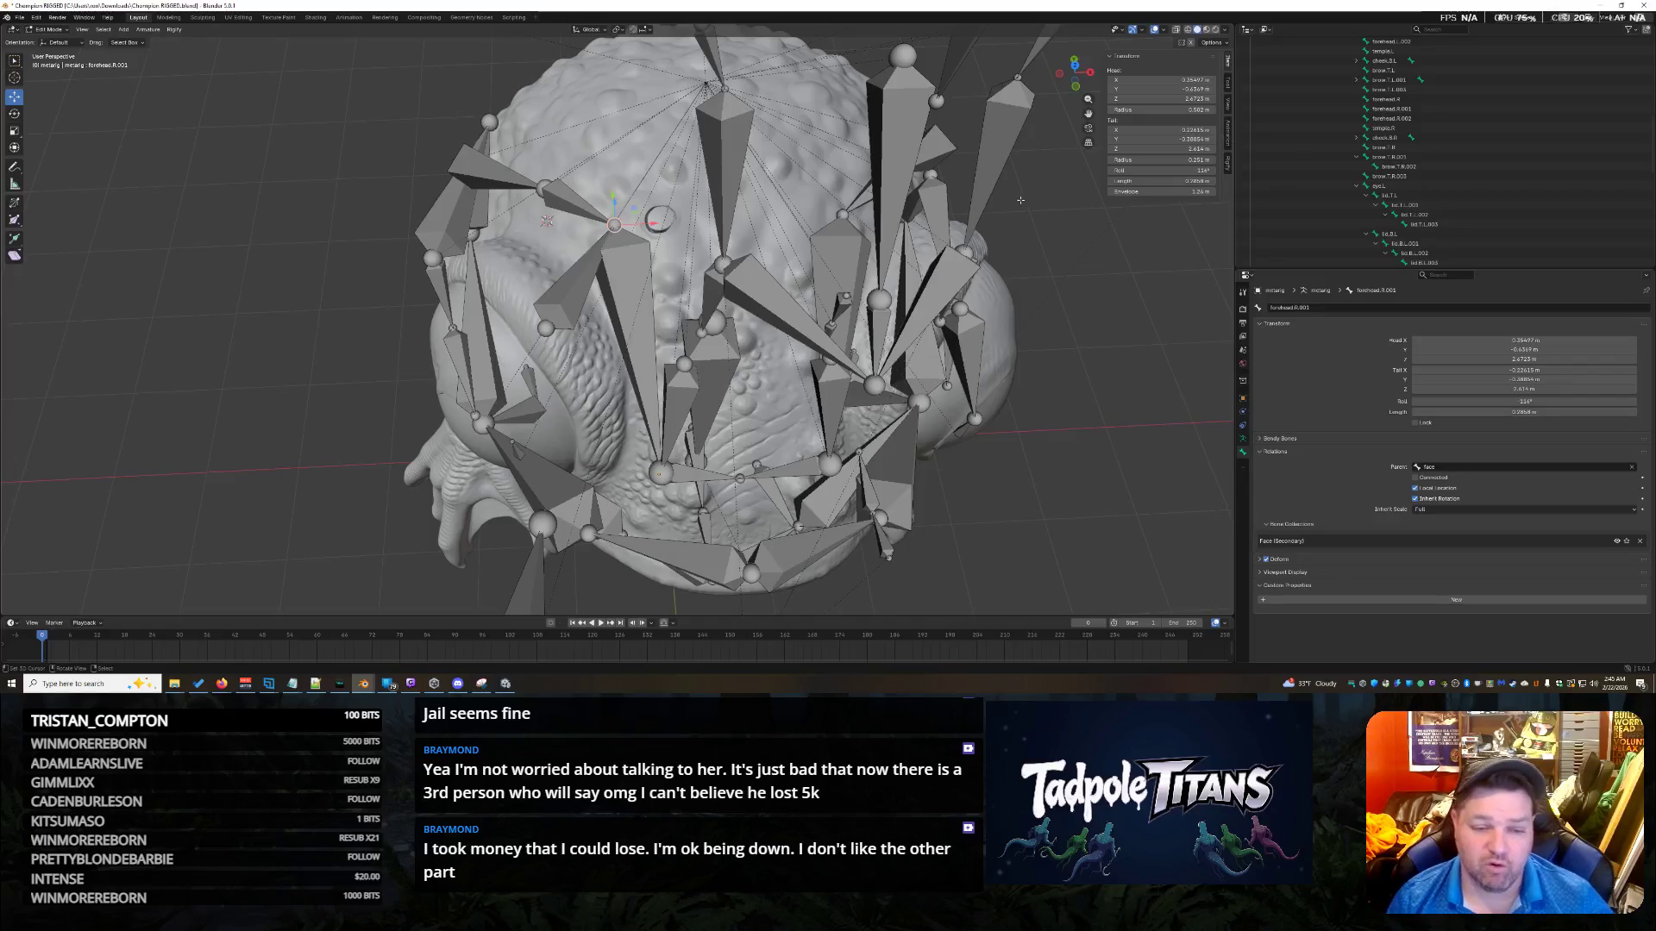
mouse_move(955, 348)
middle_down()
mouse_move(1005, 428)
mouse_move(981, 440)
mouse_move(990, 414)
mouse_move(1091, 399)
middle_up()
click(577, 308)
click(788, 222)
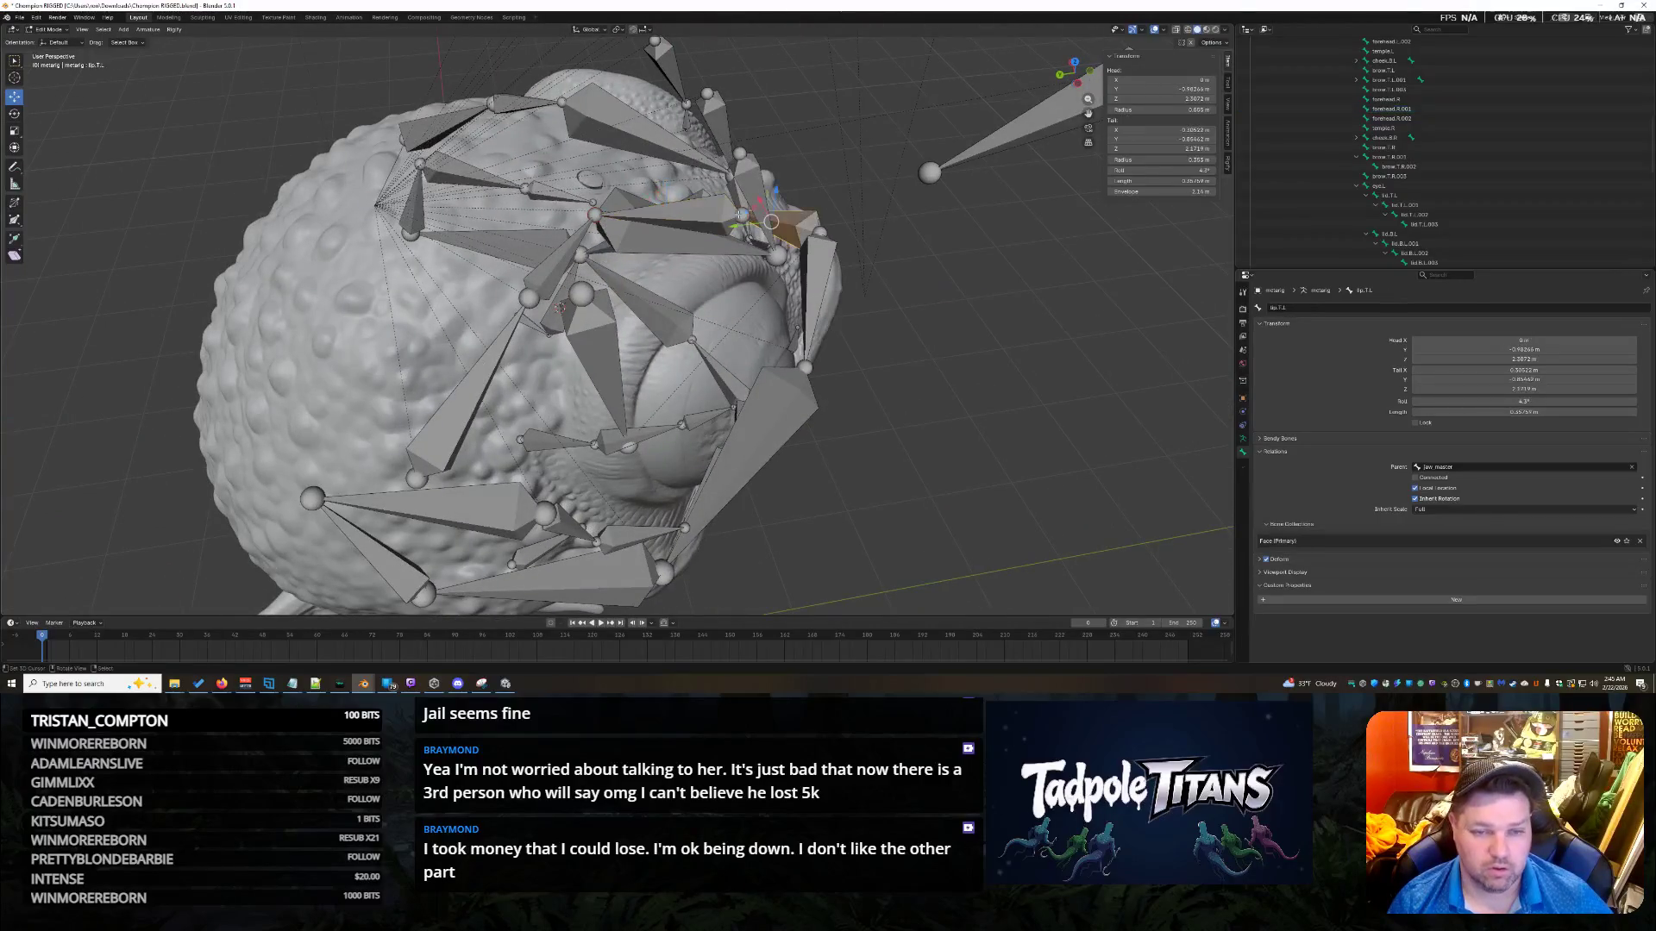
mouse_move(704, 222)
mouse_down()
mouse_move(401, 257)
mouse_move(356, 211)
mouse_up()
From a front view, select forehead.R.002 and then forehead.R.001.
mouse_move(515, 236)
middle_down()
mouse_move(820, 440)
mouse_move(955, 433)
mouse_move(934, 348)
mouse_move(828, 366)
mouse_move(879, 336)
middle_up()
scroll(929, 308, down, 5)
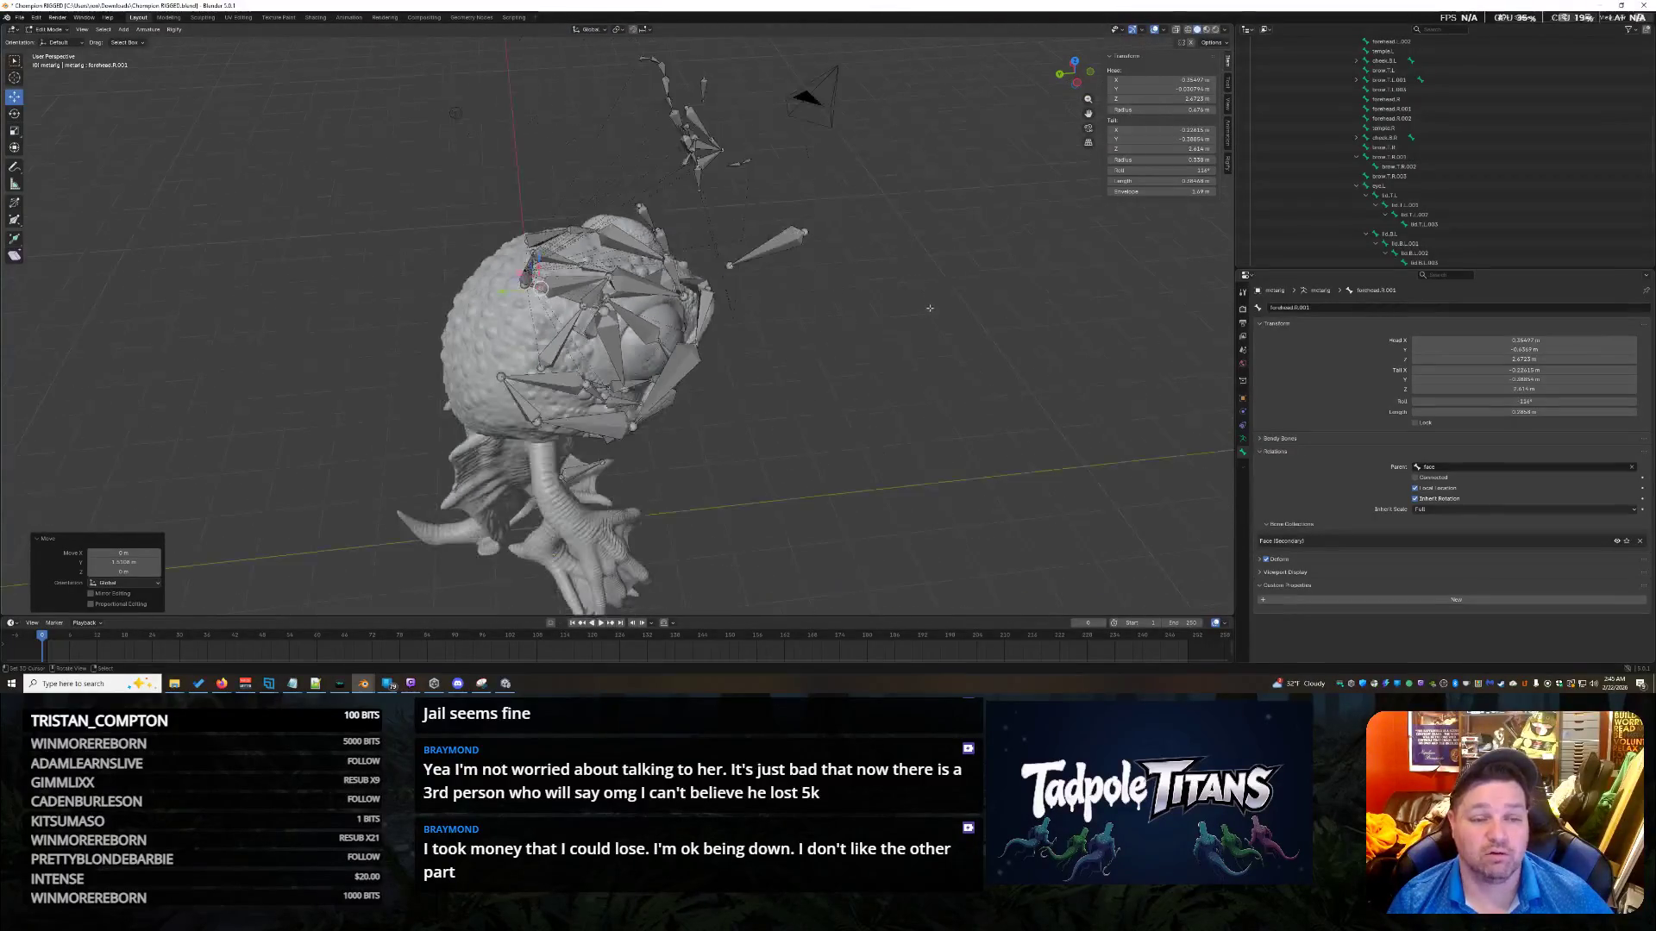
click(786, 232)
middle_drag(786, 233, 705, 304)
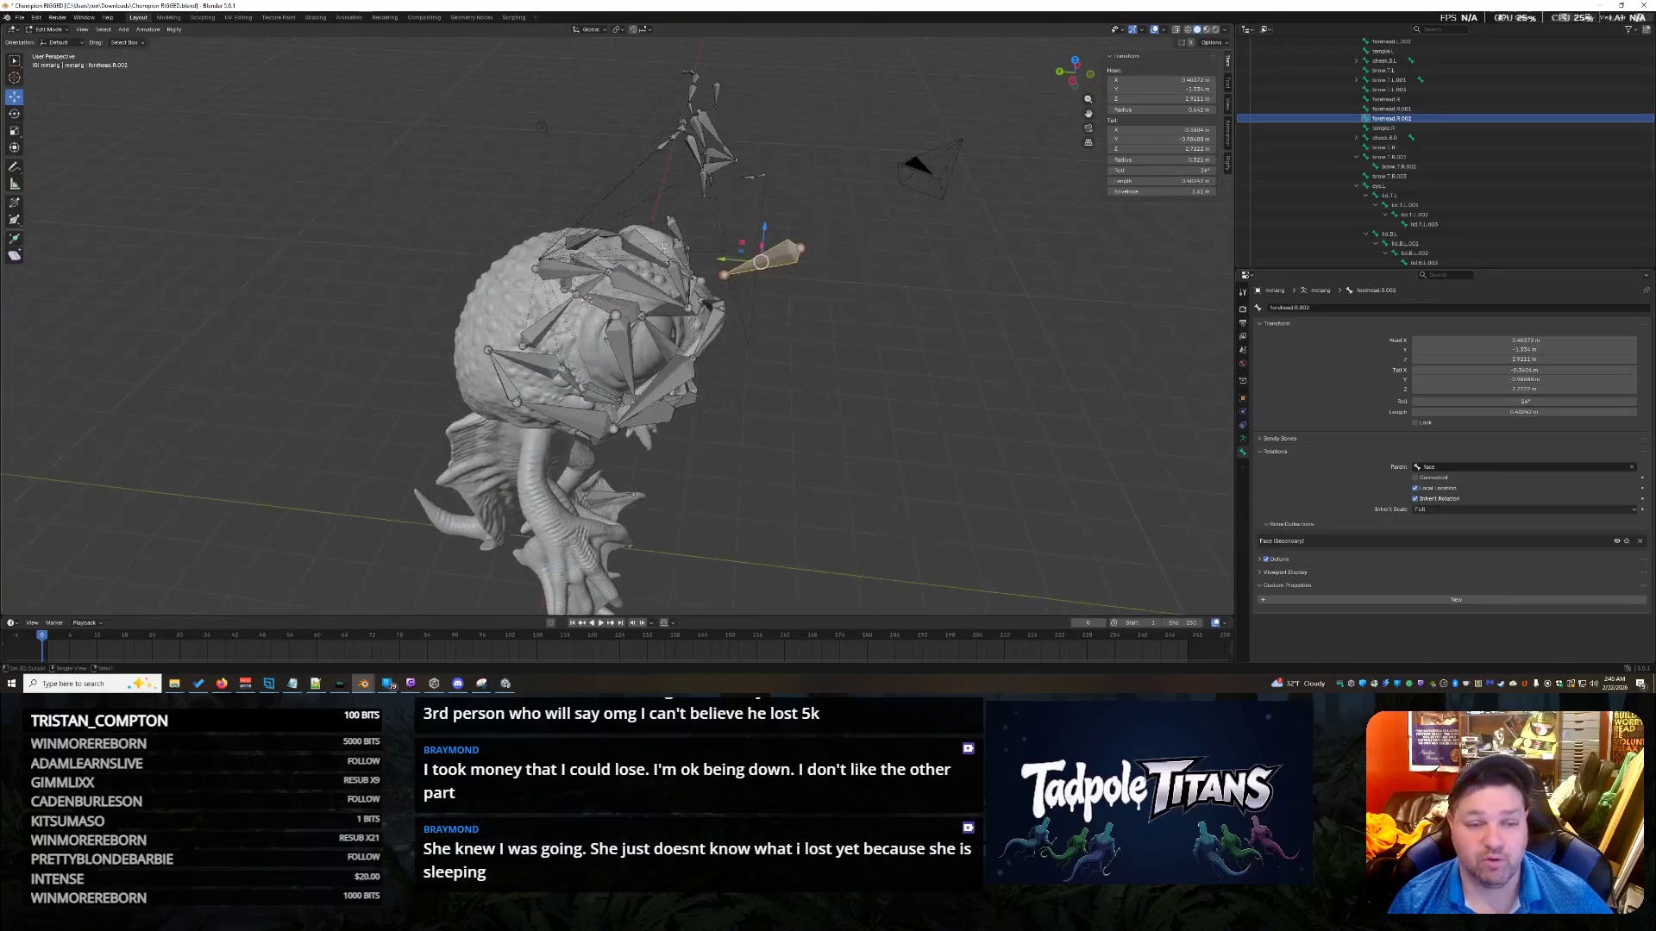
click(554, 267)
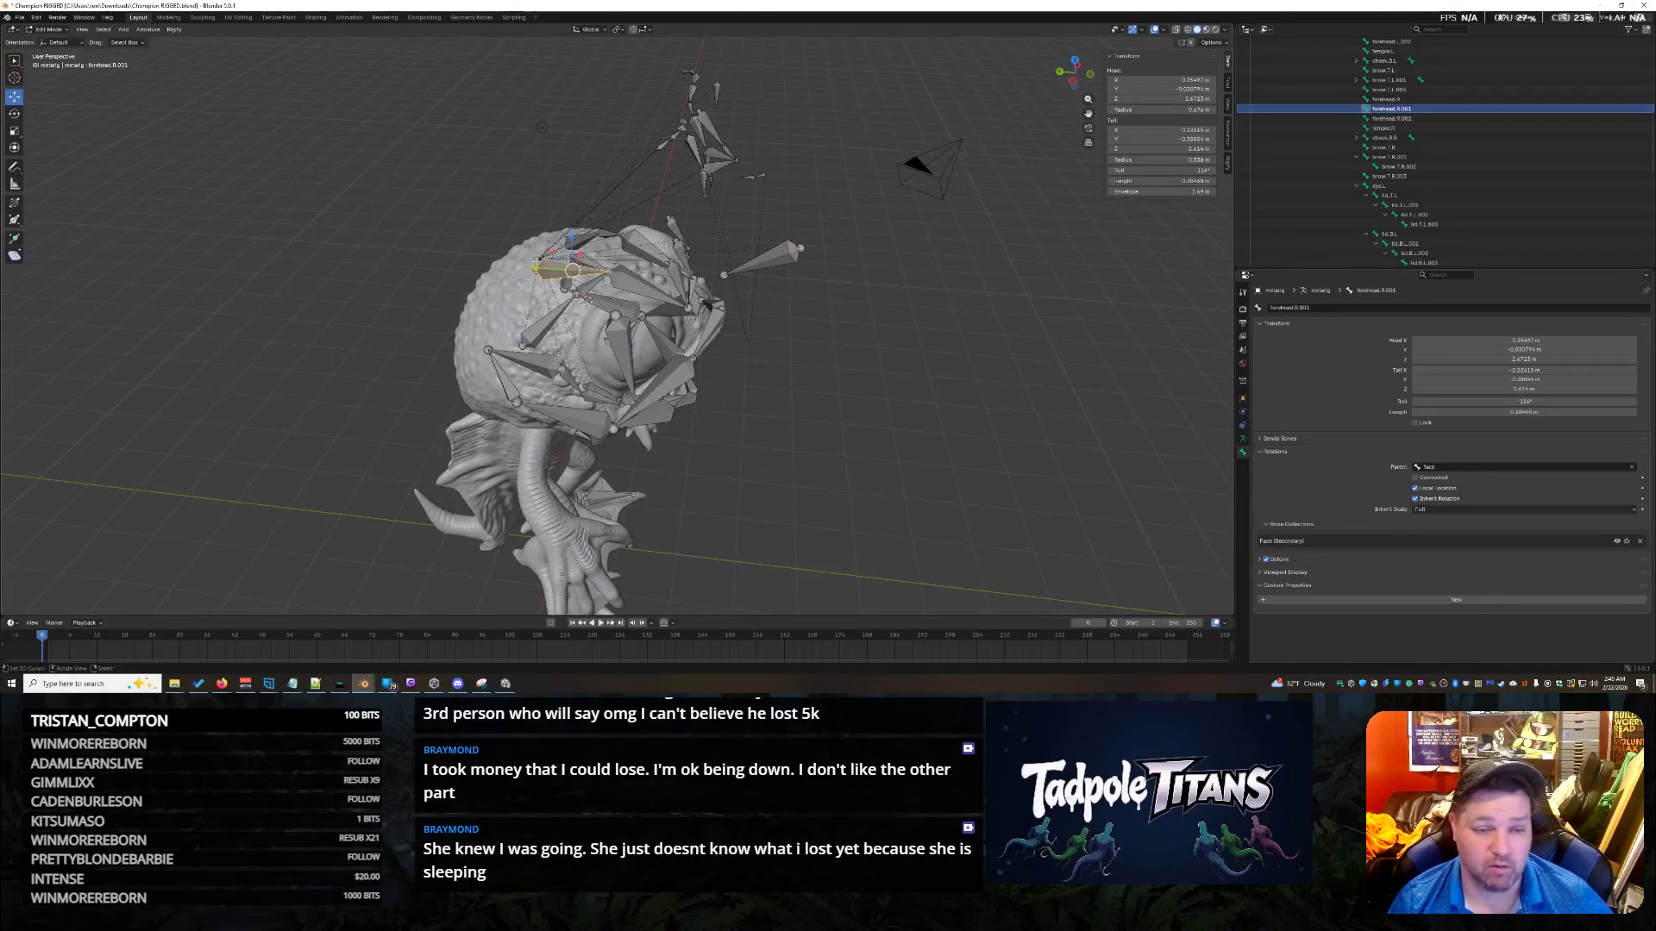
Move the forehead bone along Y and orbit round to the face.
mouse_move(535, 269)
mouse_down()
mouse_move(749, 289)
mouse_move(721, 294)
mouse_up()
middle_drag(995, 302, 891, 326)
scroll(884, 314, up, 6)
middle_drag(897, 257, 848, 309)
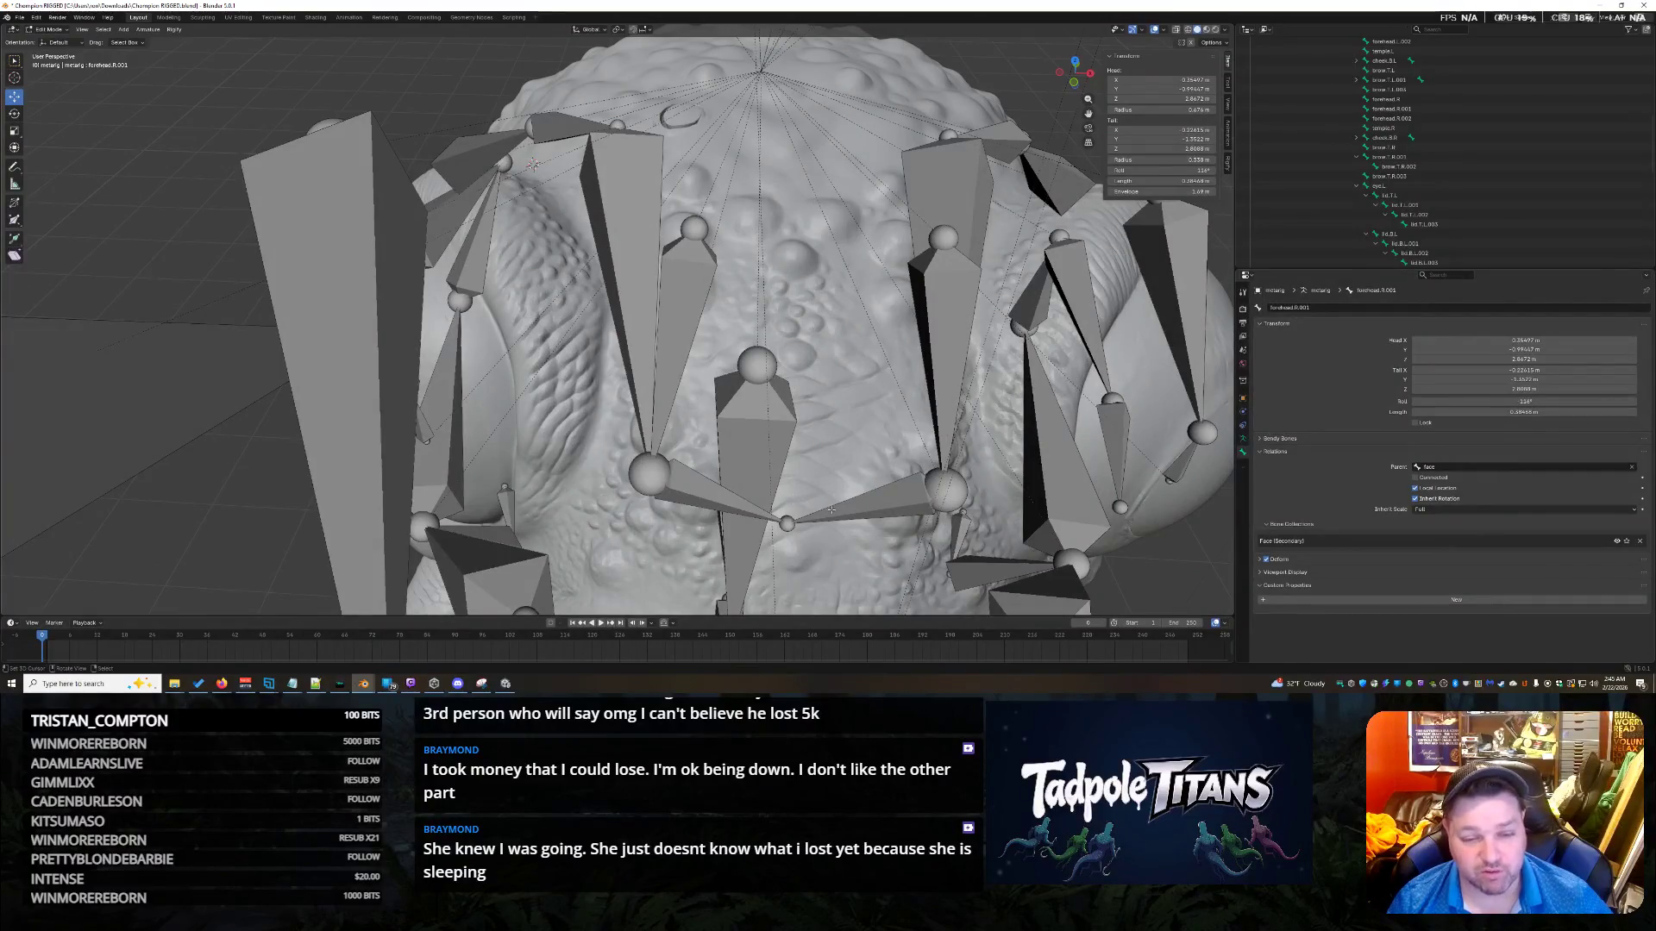
Select brow.T.R.003 and brow.T.L.002 and raise them about 0.225 m along Z.
click(650, 474)
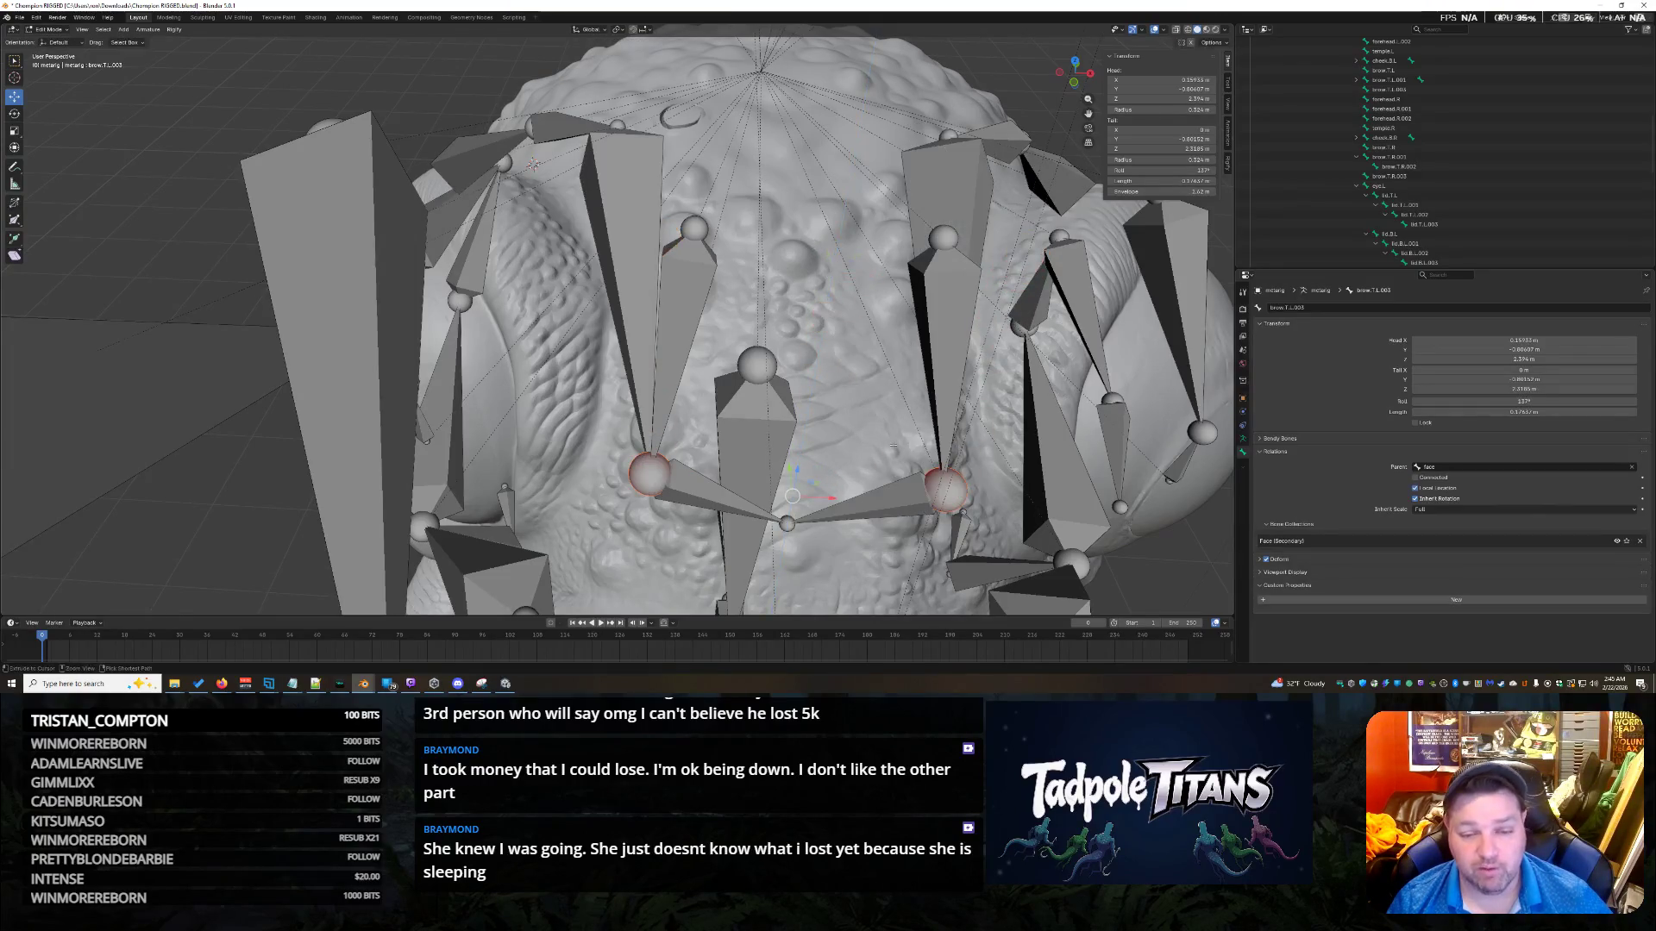
click(706, 490)
shift+click(865, 504)
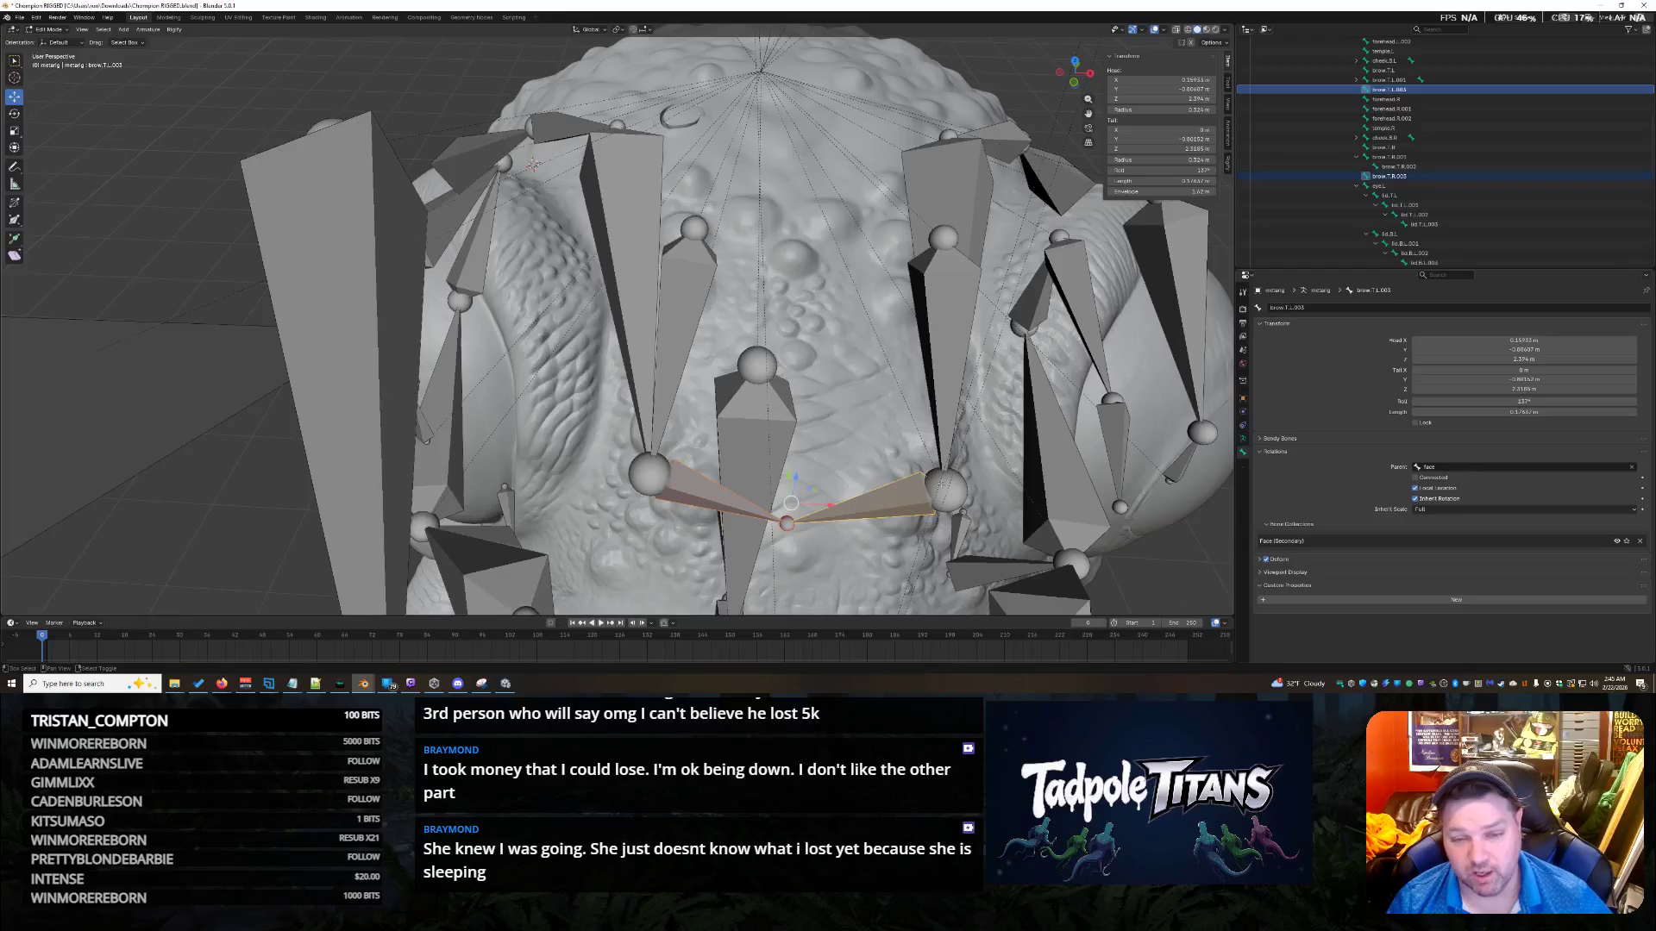
drag(798, 467, 798, 327)
mouse_move(798, 327)
middle_down()
mouse_move(996, 284)
mouse_move(846, 413)
middle_up()
mouse_move(525, 166)
middle_down()
mouse_move(897, 212)
mouse_move(564, 291)
mouse_move(811, 314)
middle_up()
scroll(812, 315, up, 5)
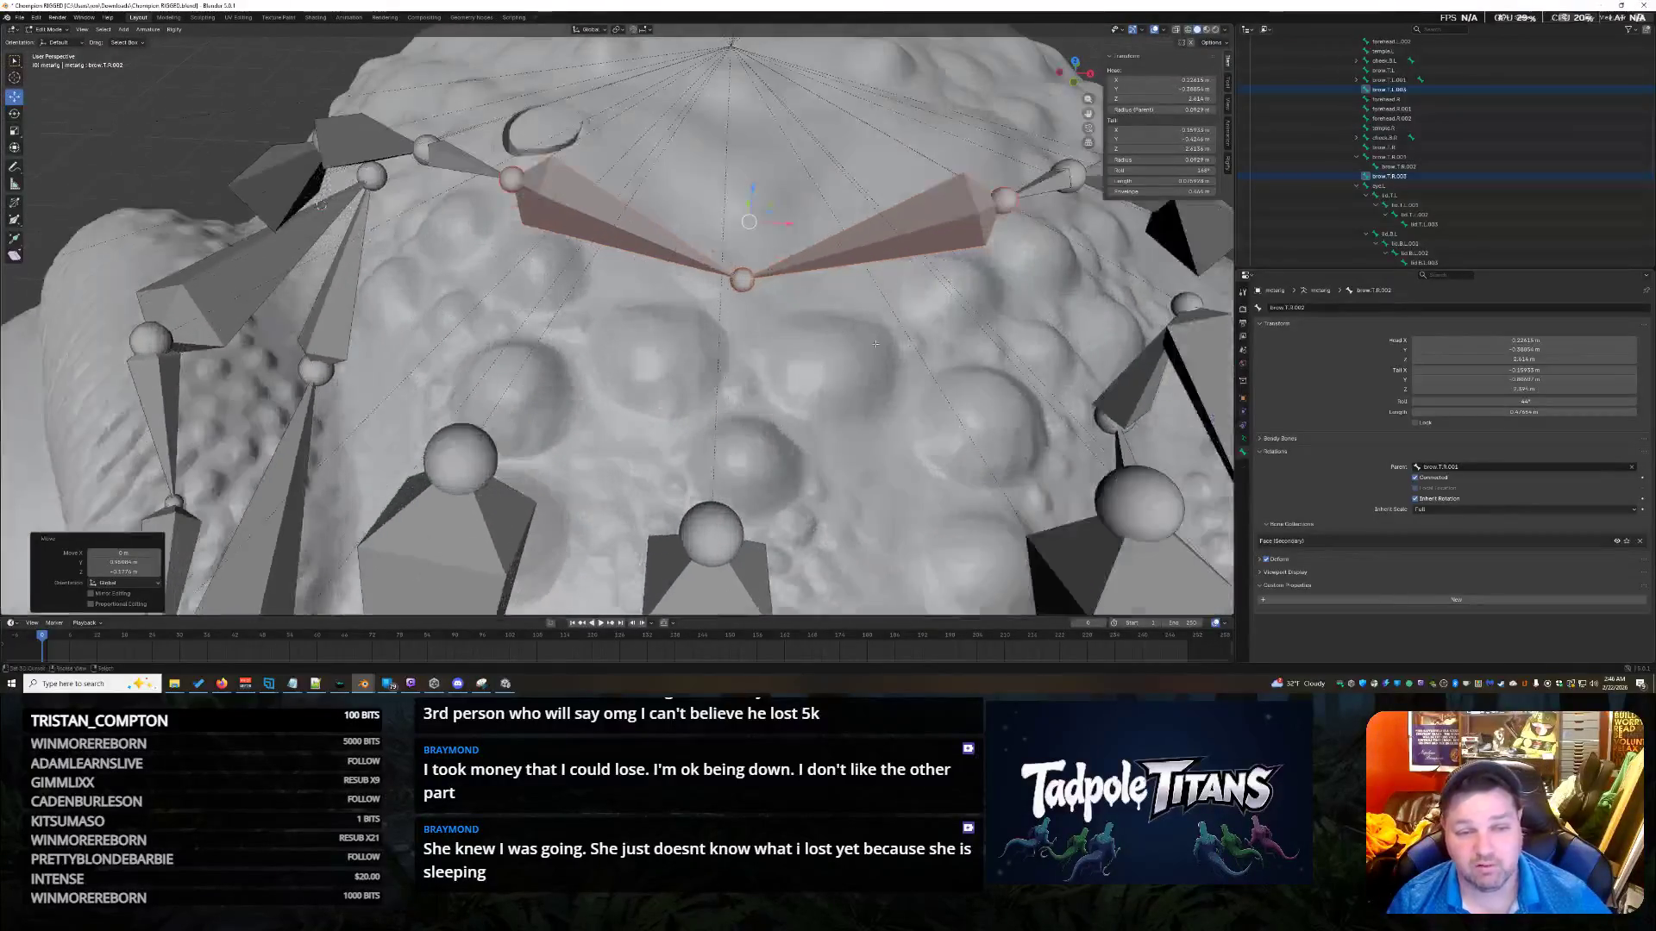
Raise the shared brow joint higher along Z.
click(741, 289)
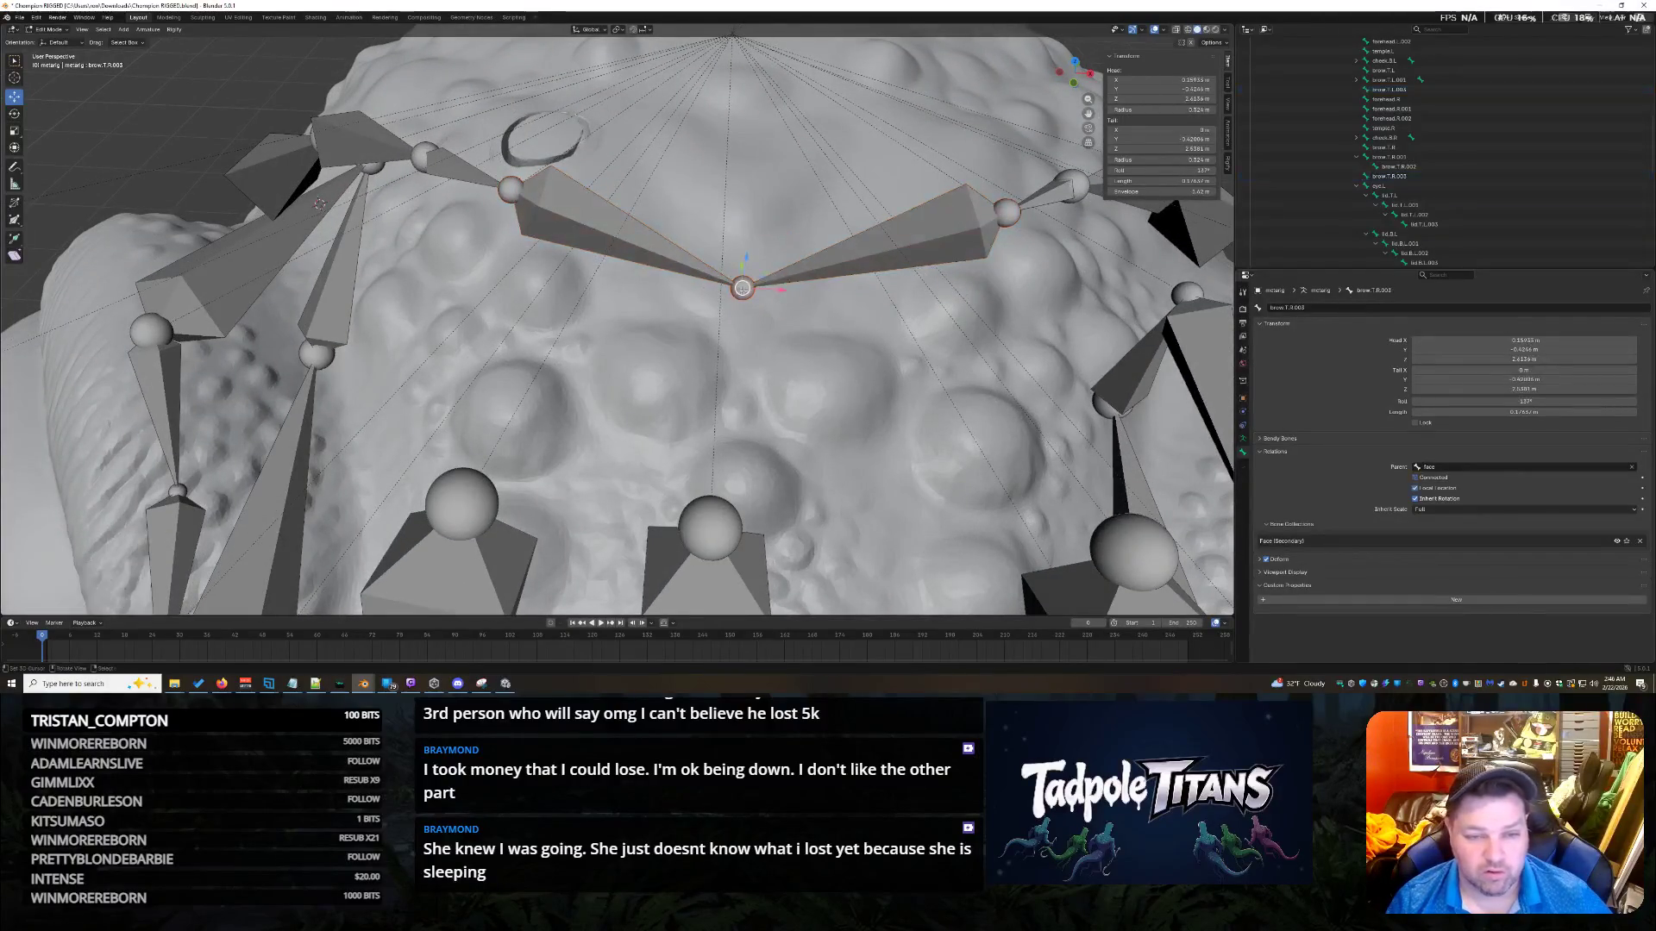
drag(745, 258, 746, 207)
mouse_move(747, 207)
middle_down()
mouse_move(714, 302)
mouse_move(747, 296)
mouse_move(646, 246)
middle_up()
key(g)
key(z)
click(588, 203)
middle_drag(588, 202, 648, 225)
Cancel a retry move, edit the bone head's X coordinate, then select brow.T.R.002 and cheek_glue.T.R.001.
middle_drag(733, 328, 747, 379)
key(g)
key(z)
right_click(654, 201)
middle_drag(654, 201, 670, 245)
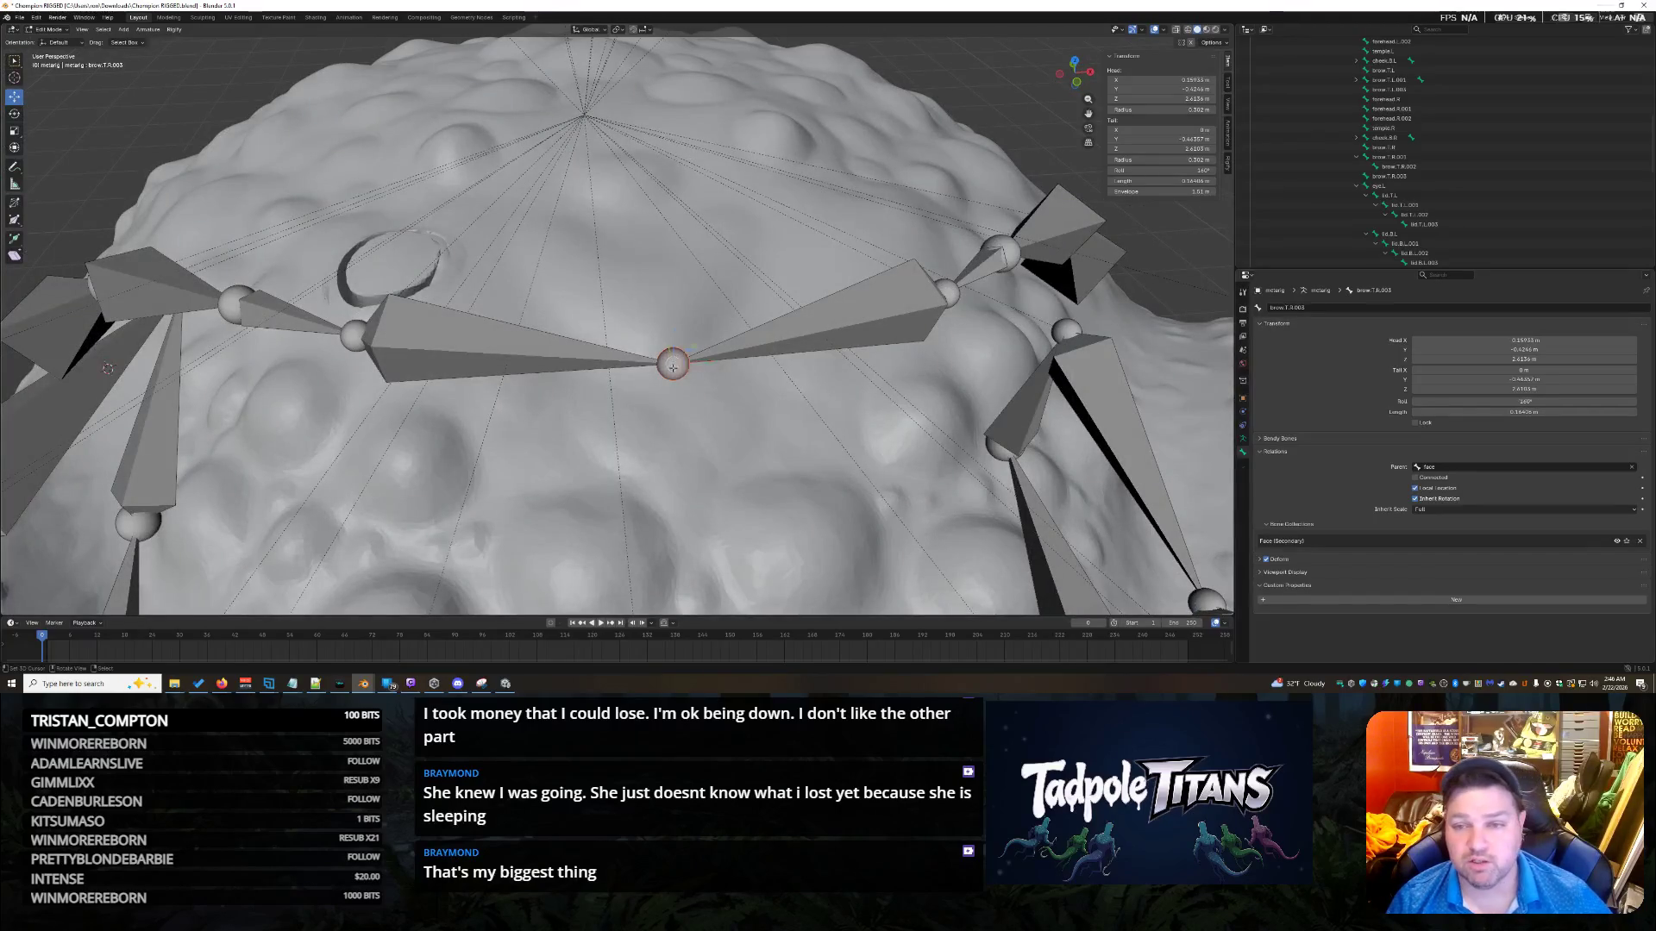
middle_drag(782, 441, 787, 439)
click(1156, 79)
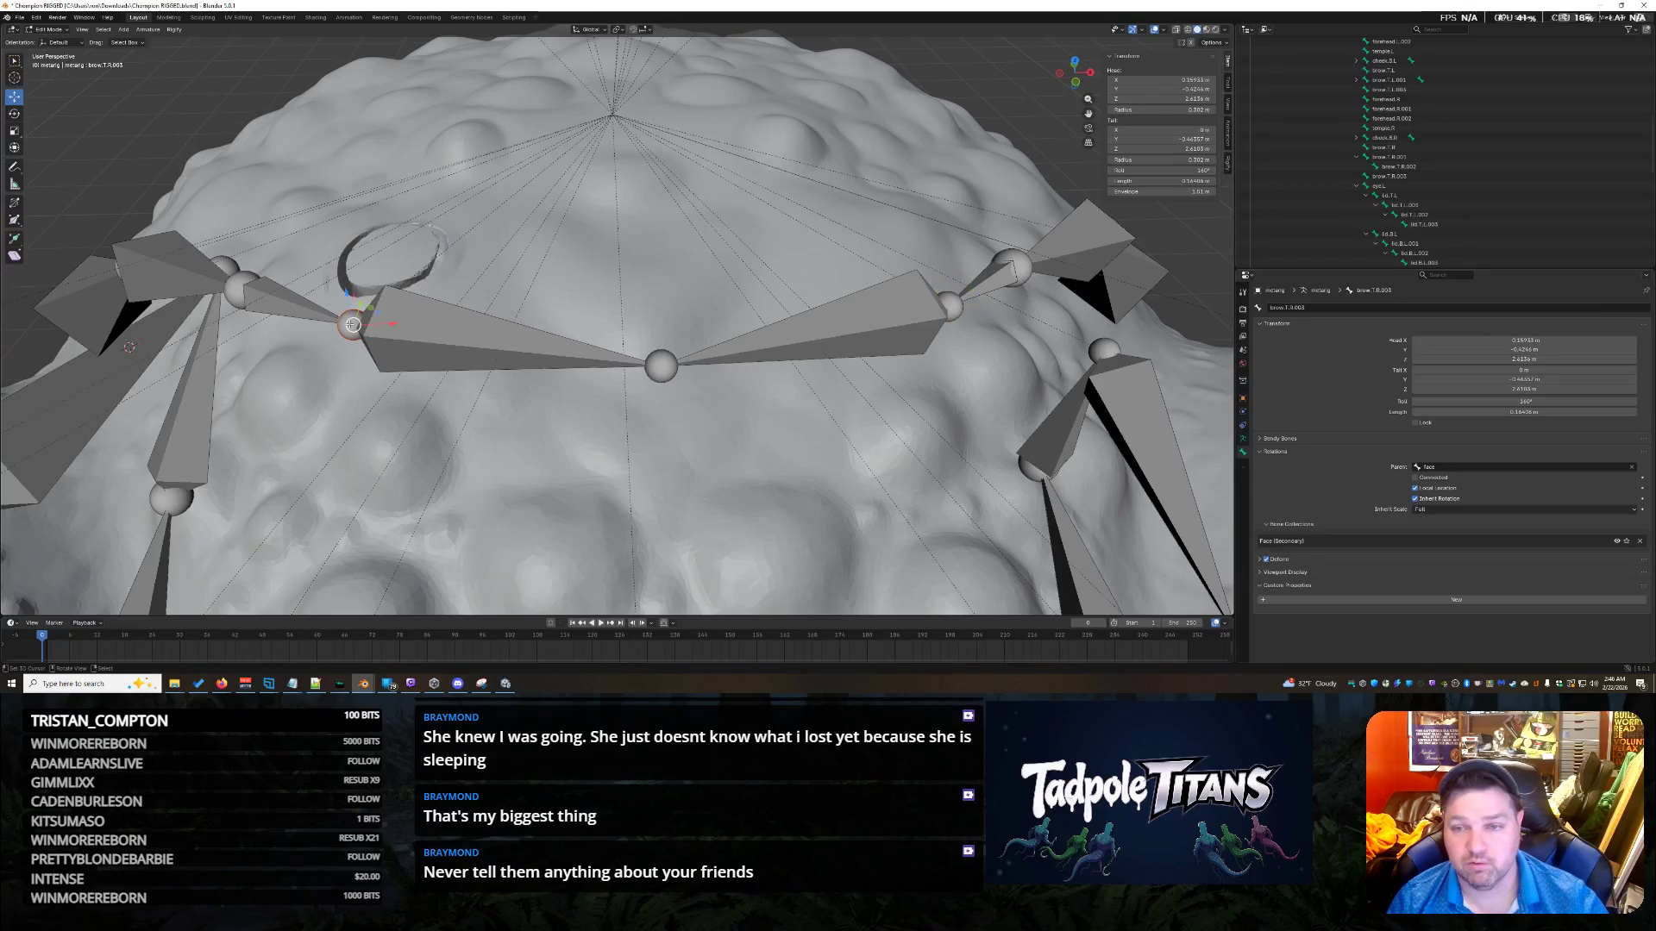
click(286, 308)
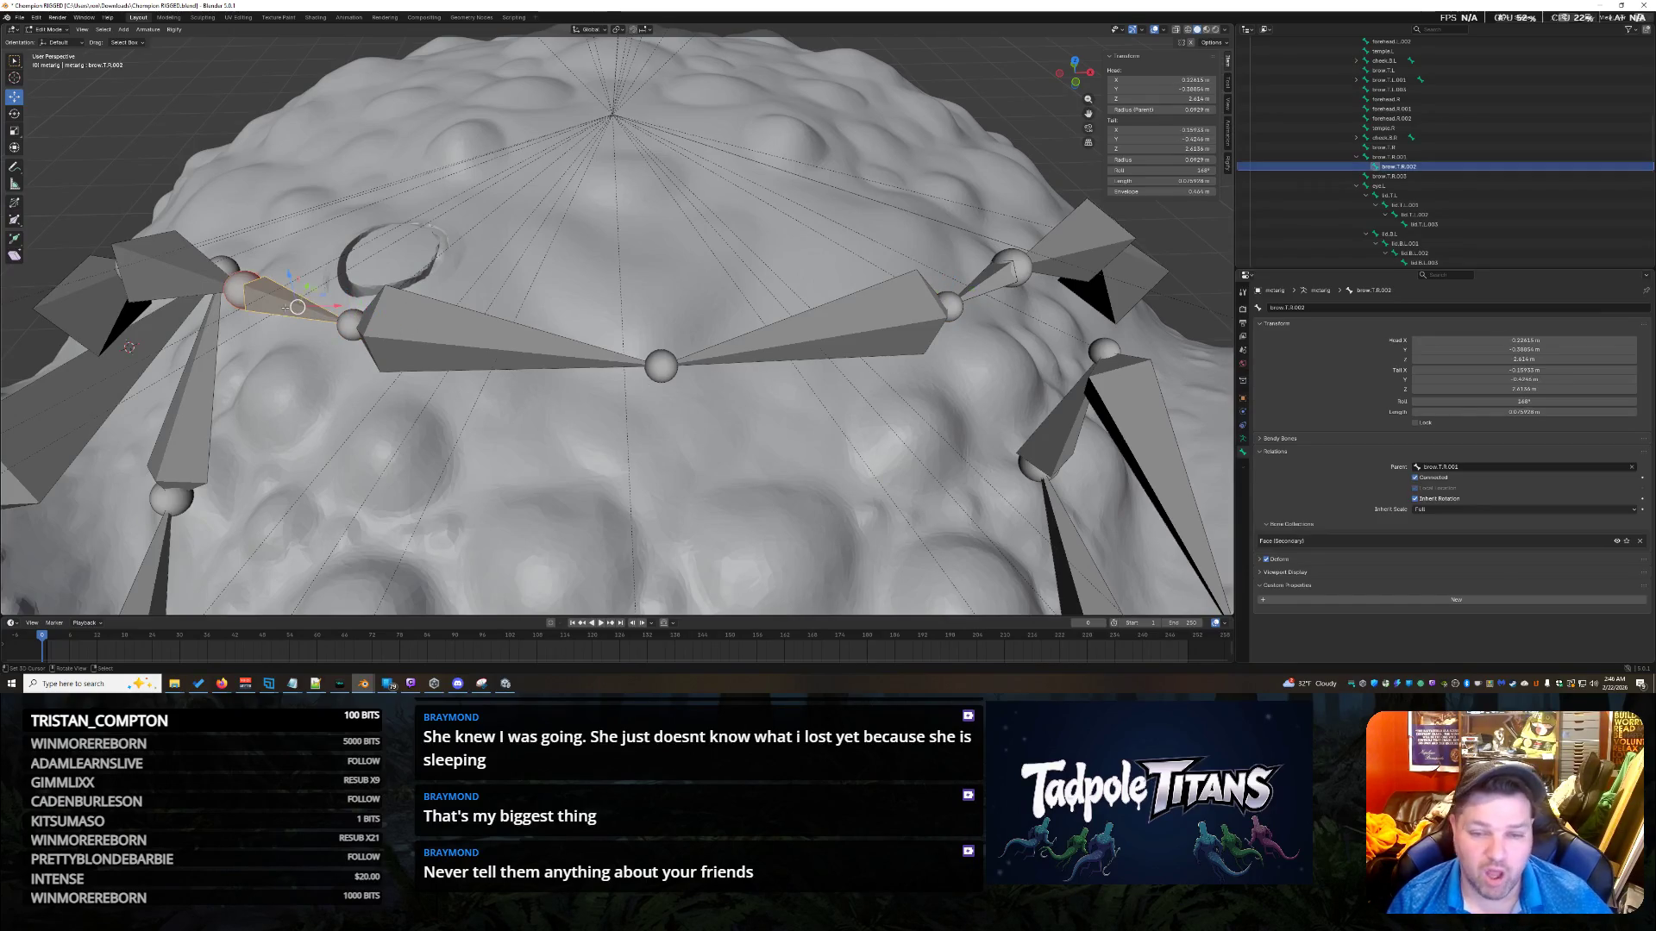
click(237, 283)
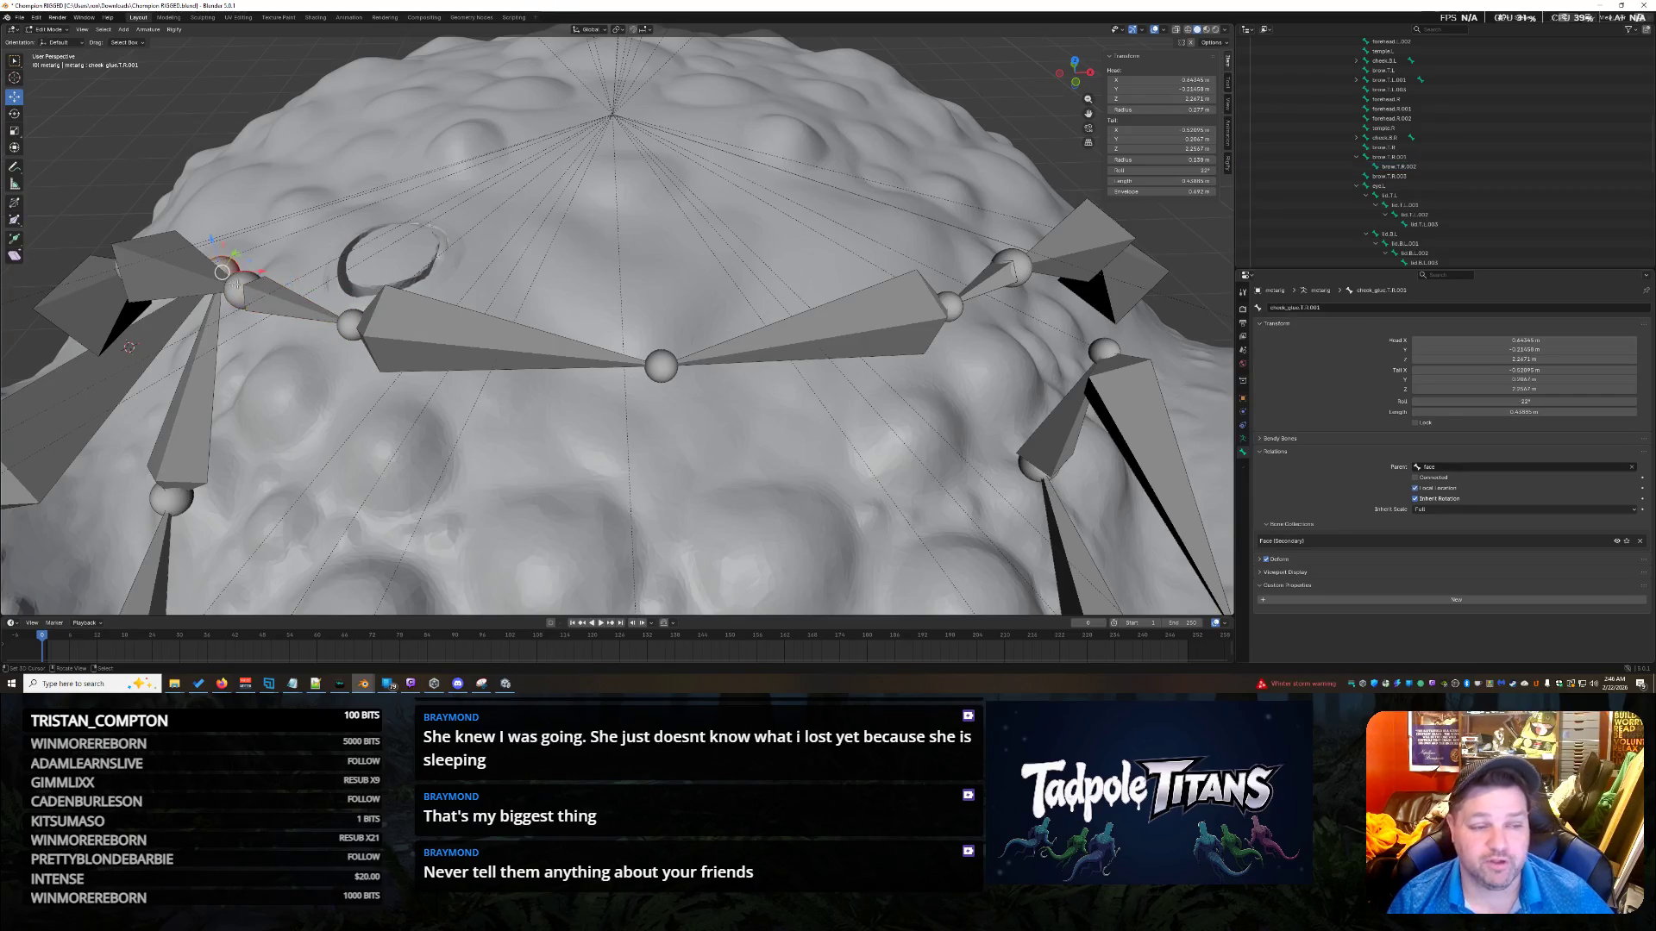
Put the 3D cursor on the selected brow joint and snap the brow's right-end joint onto it.
key(shift+s)
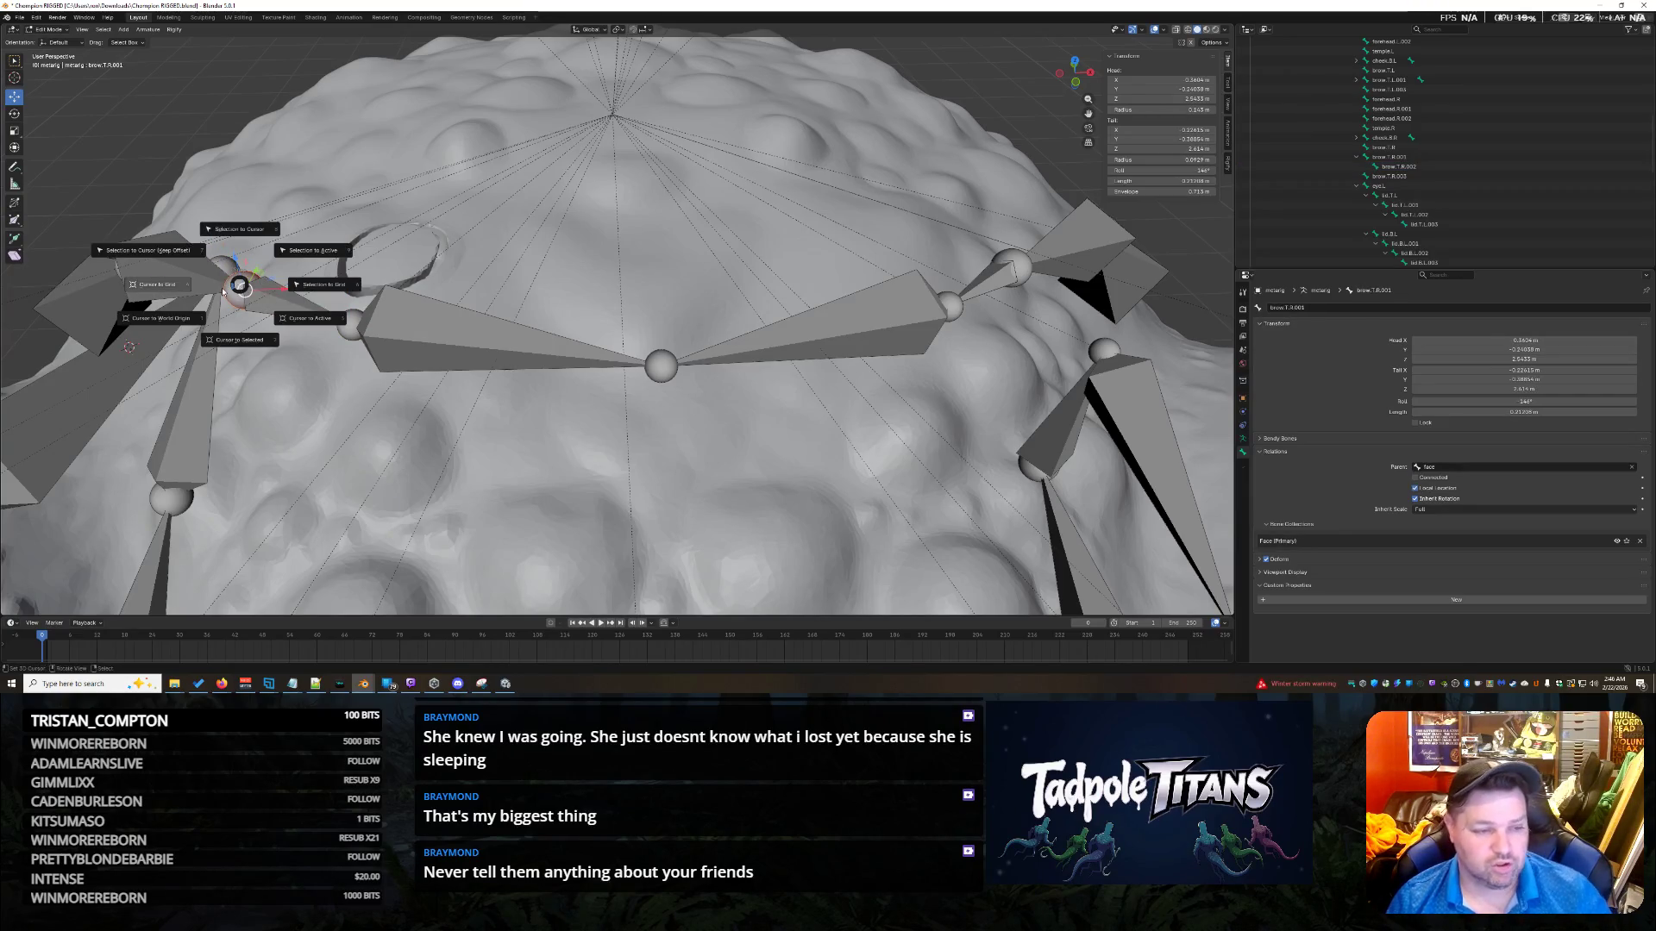
click(243, 339)
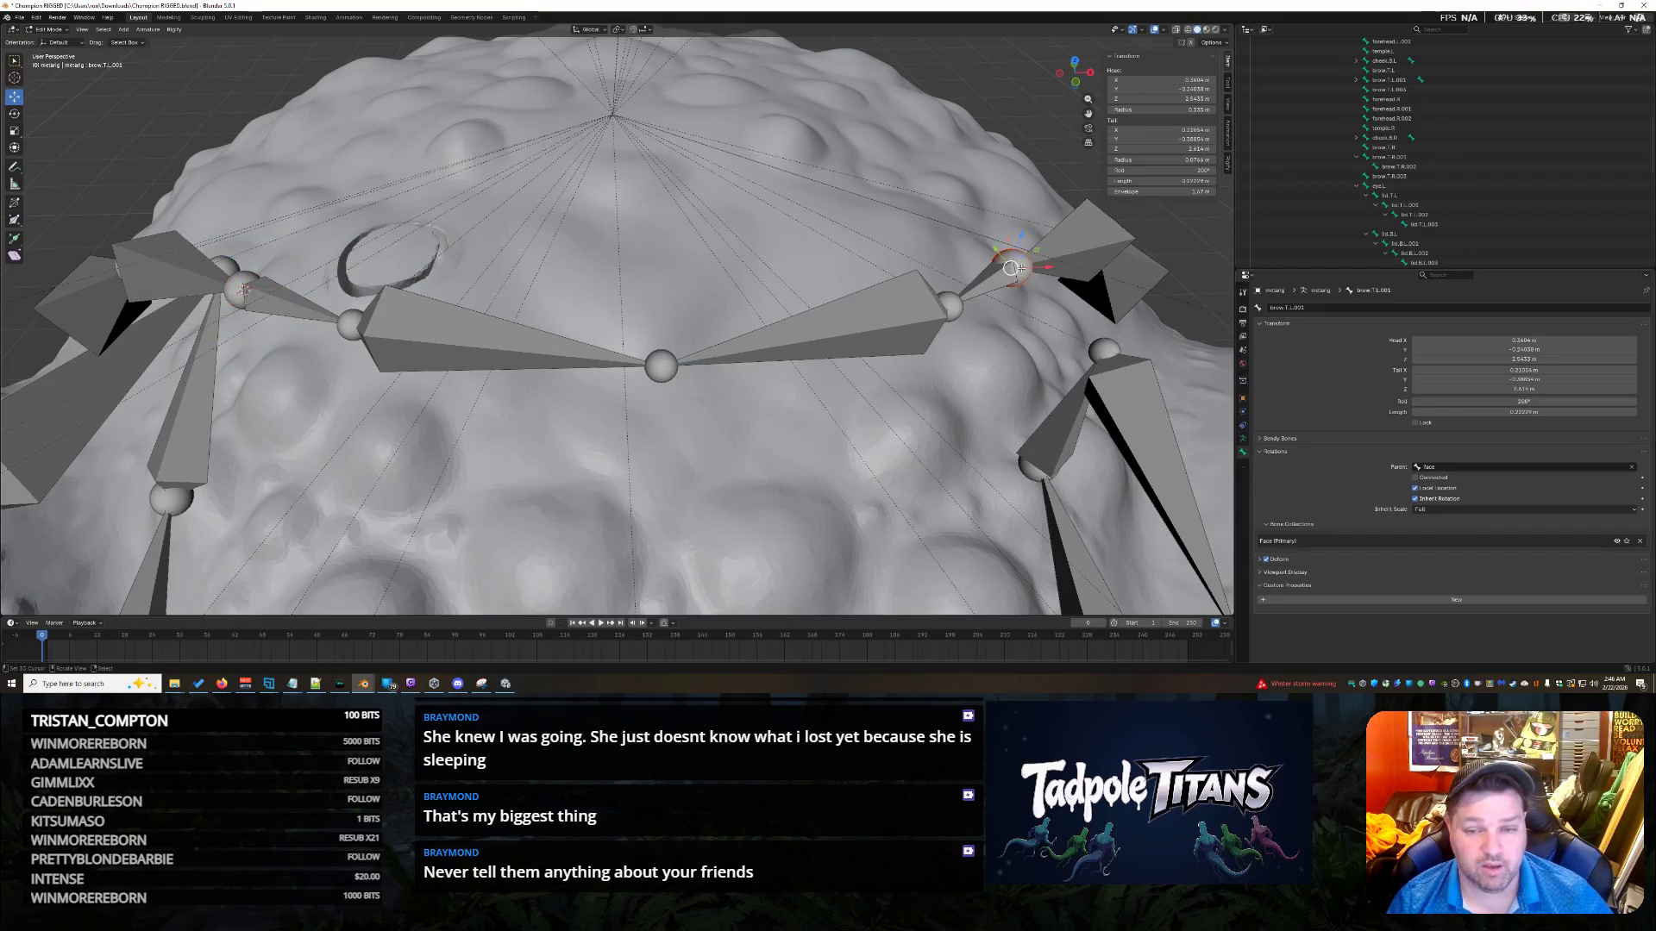
key(shift+s)
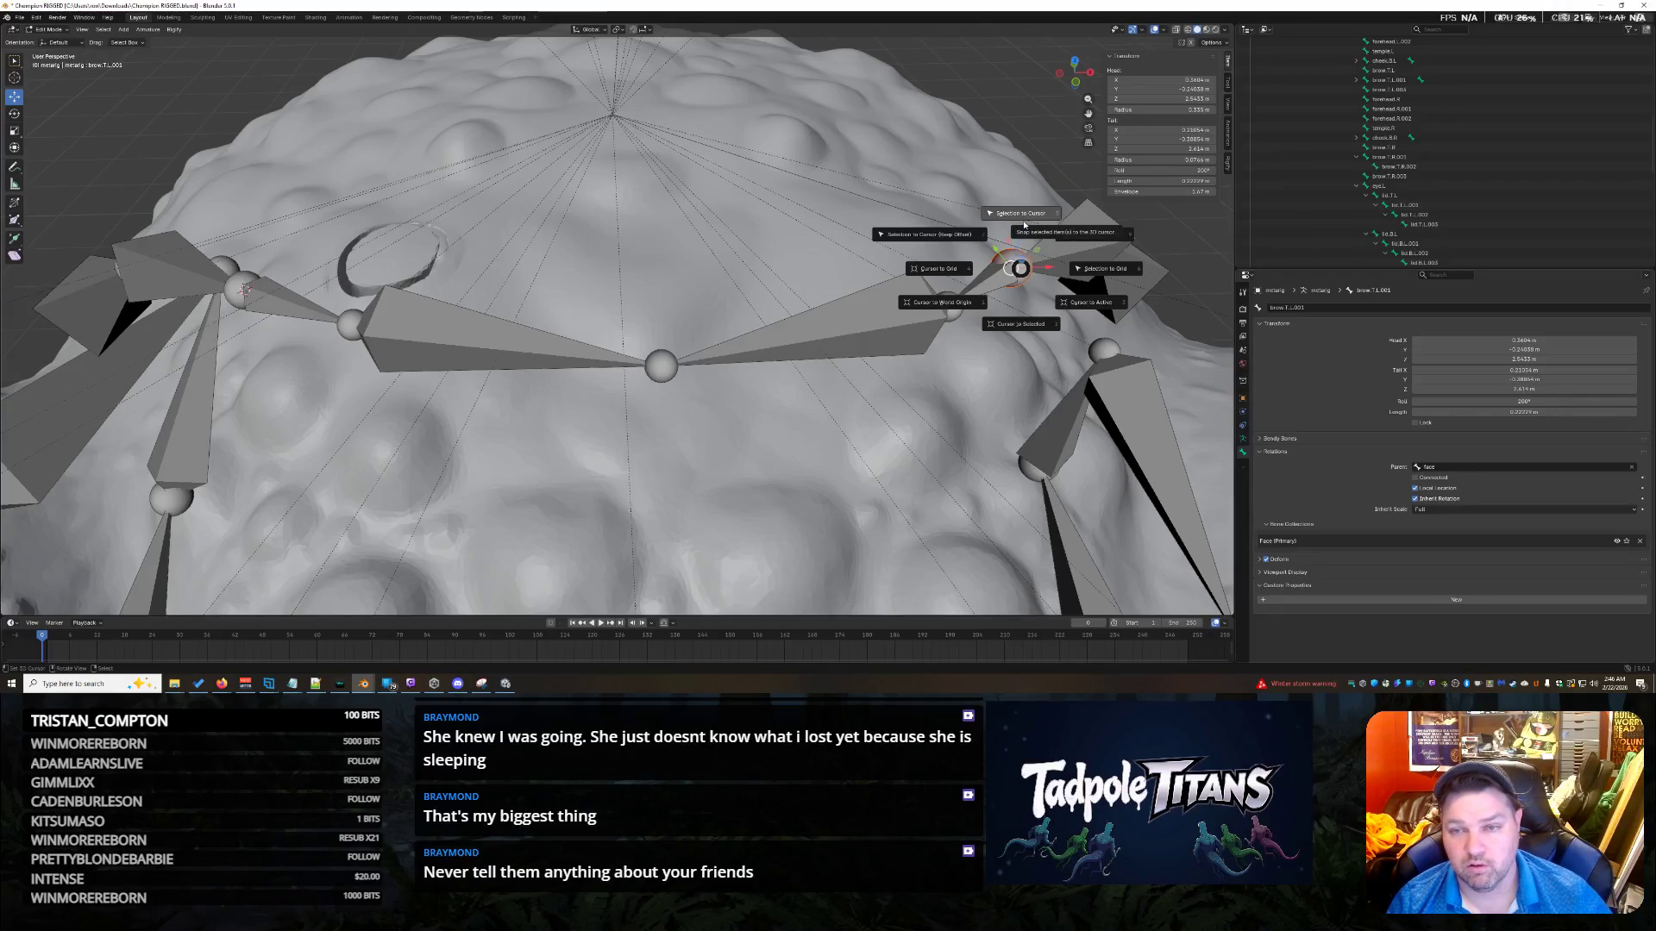
click(1023, 217)
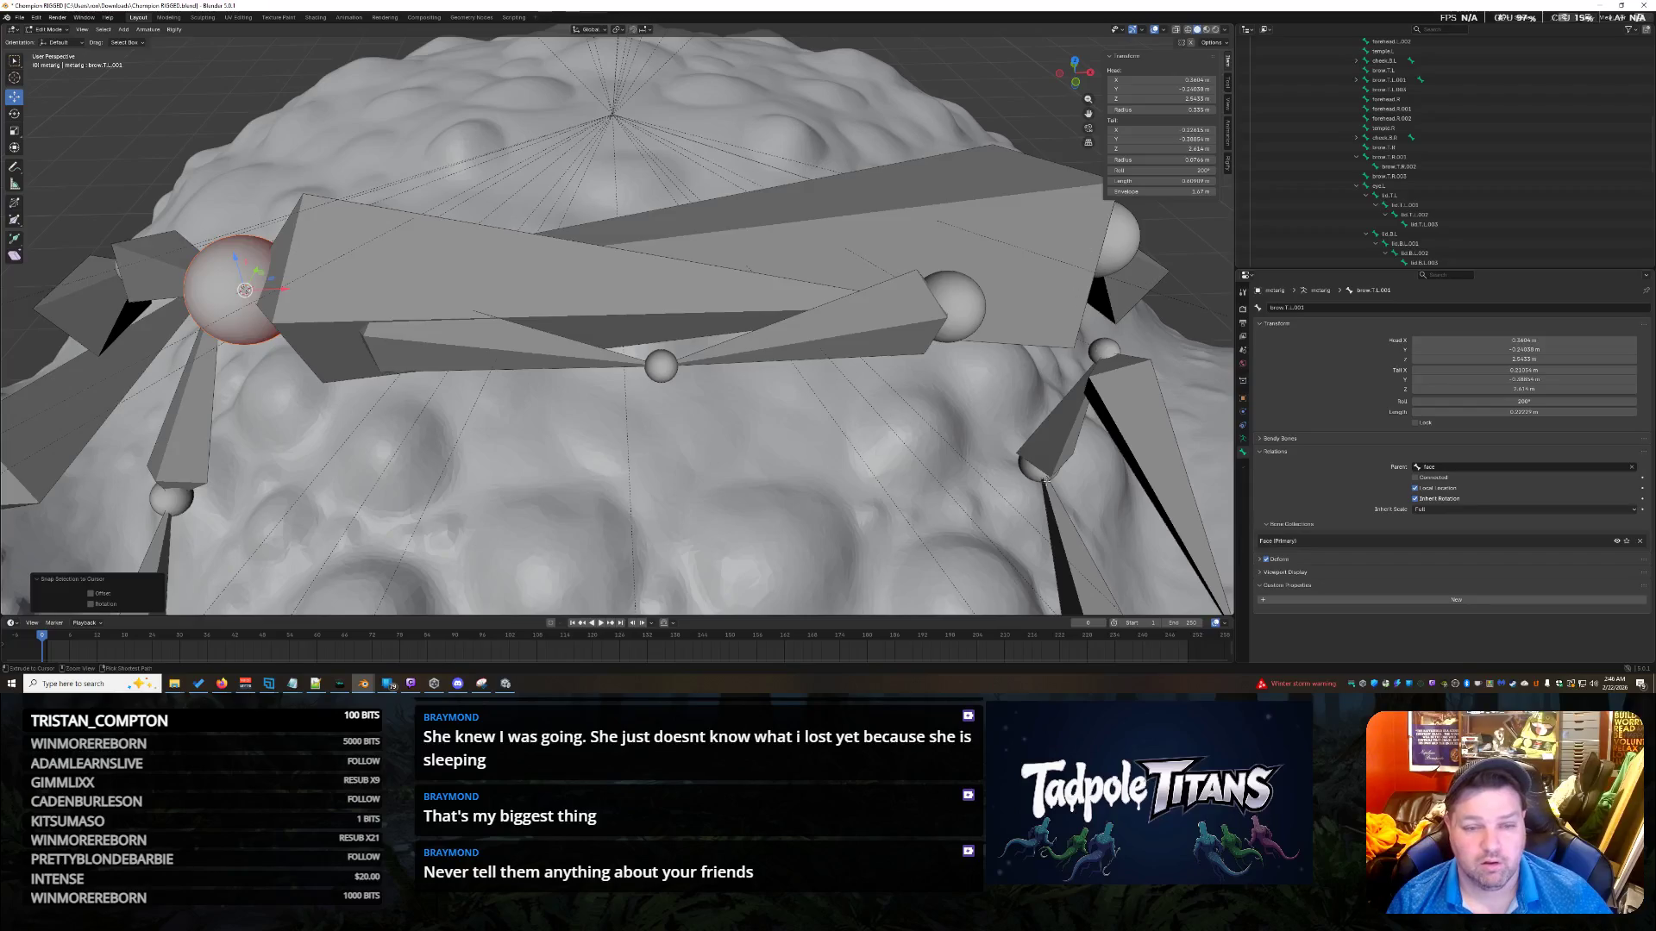
key(ctrl+z)
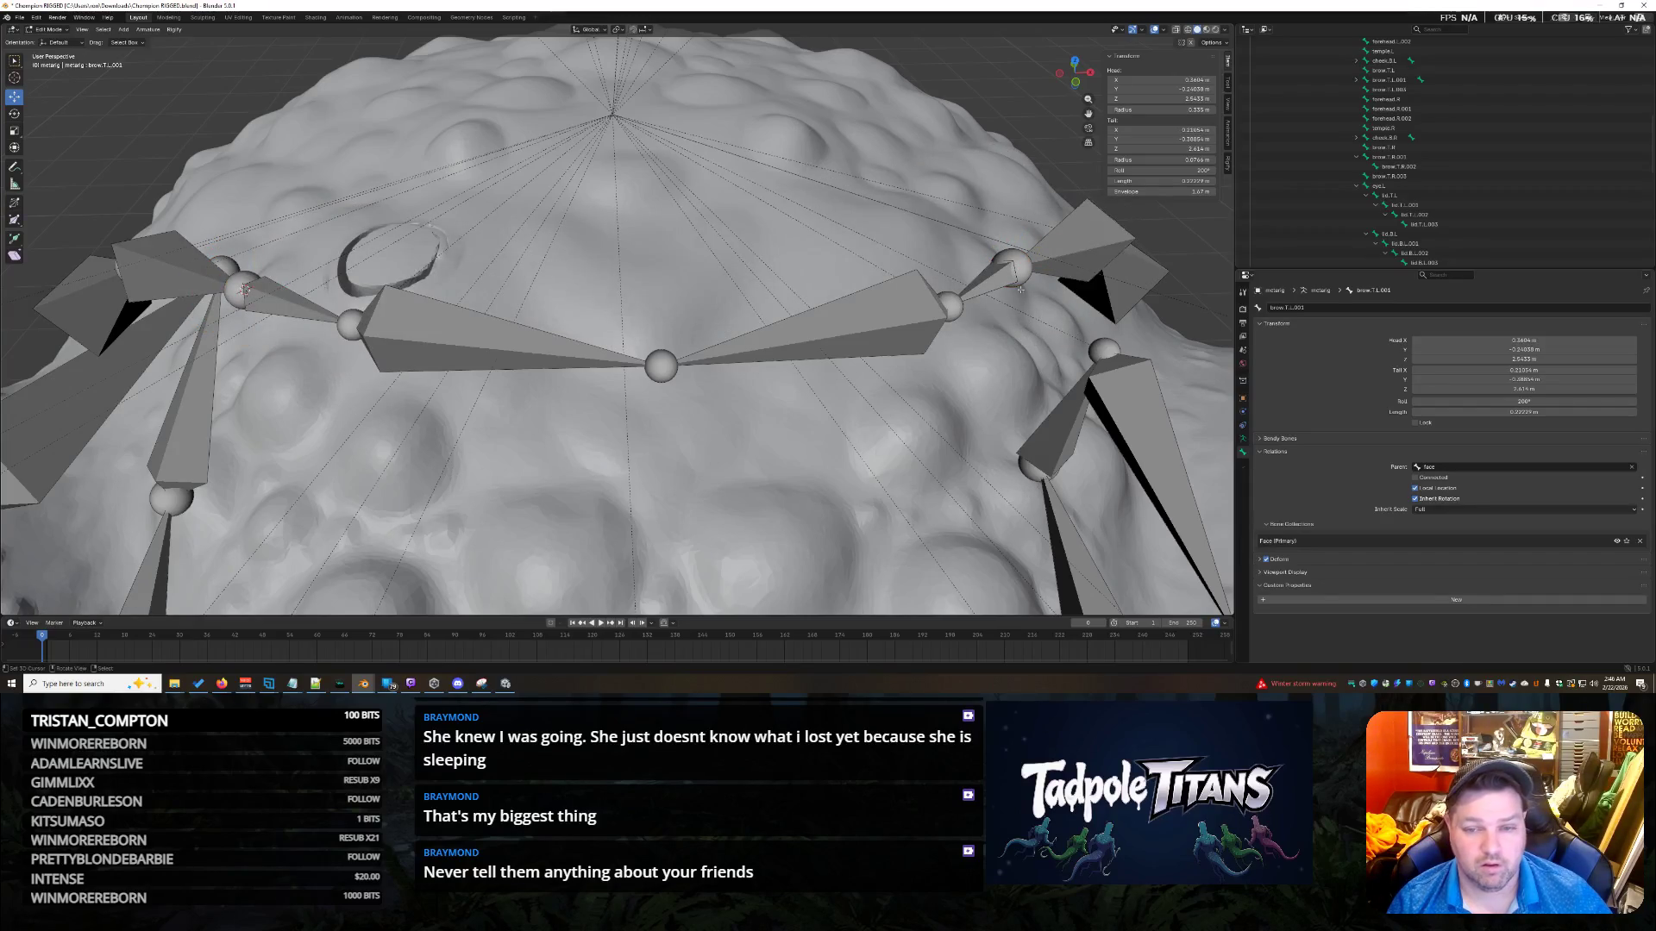
click(1011, 267)
key(shift+s)
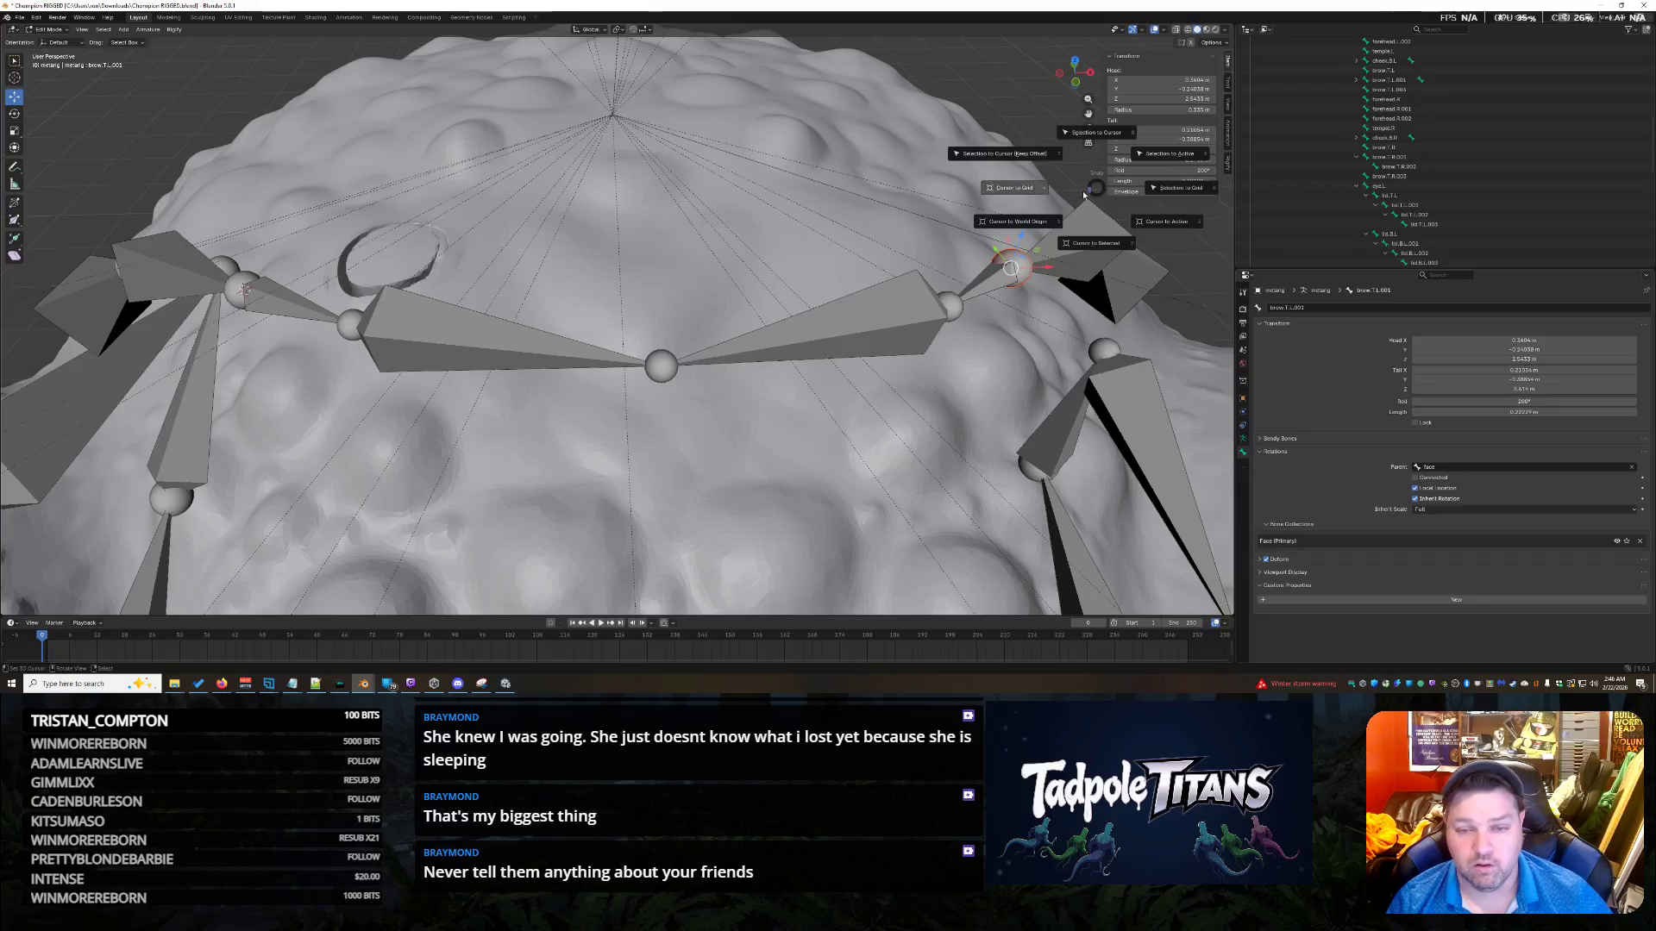
click(1095, 132)
Edit the brow bone's Tail Y and Tail X, and set Head X to -0.3604.
click(1160, 138)
key(Return)
click(1160, 129)
click(1161, 79)
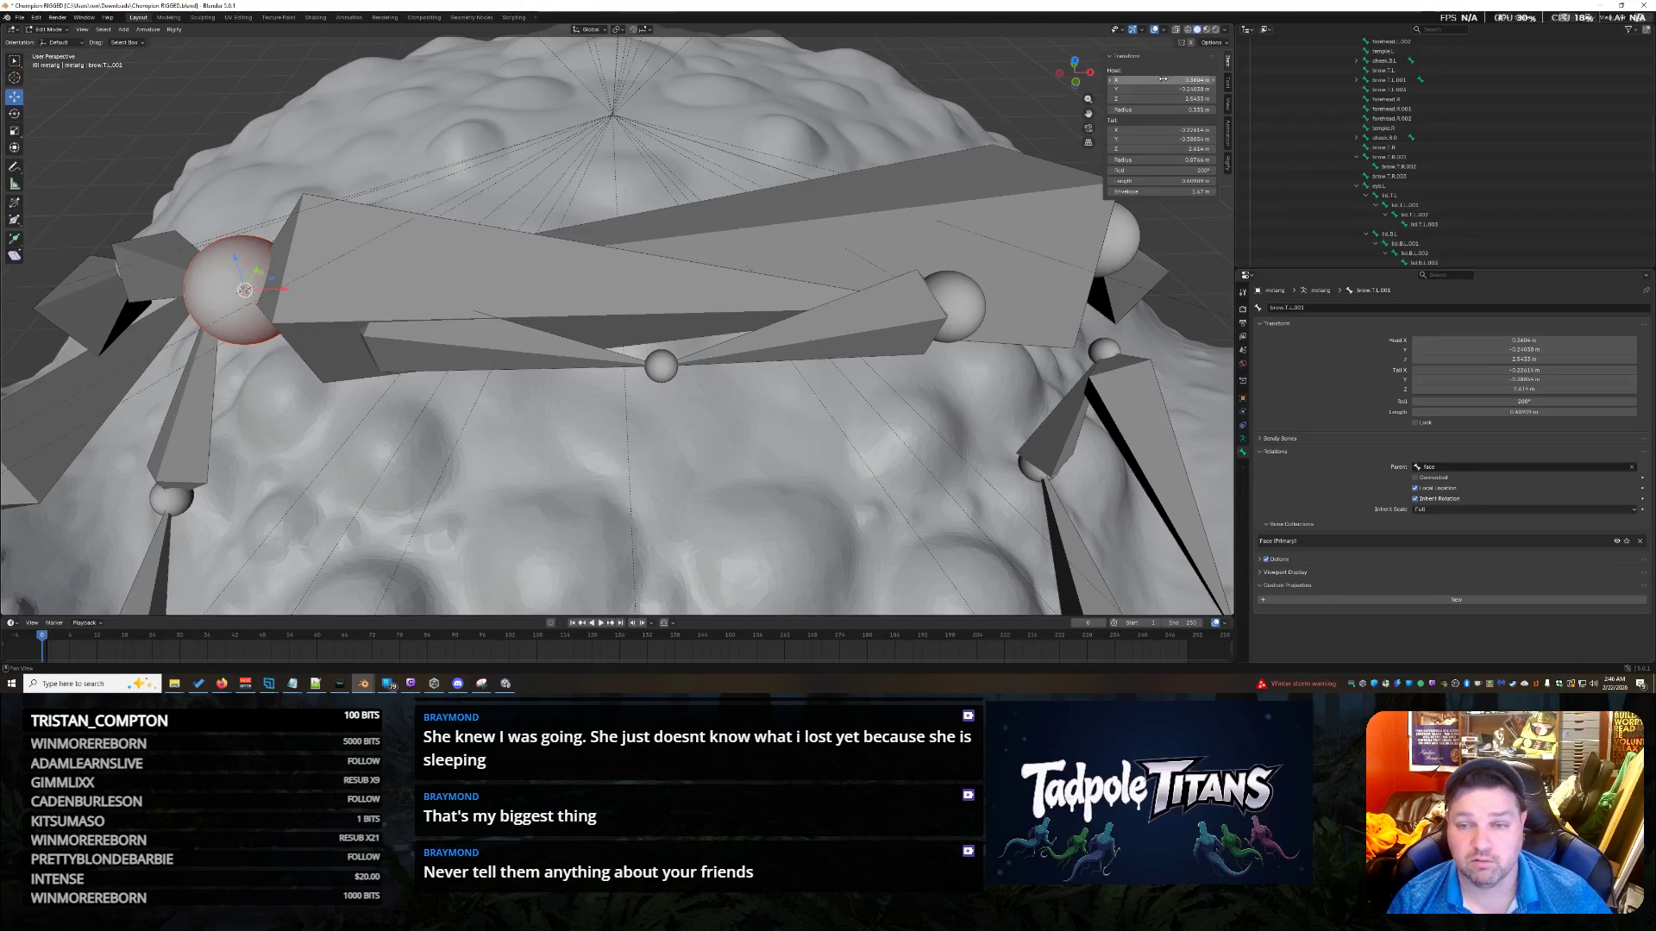
text(-0.3604)
key(Return)
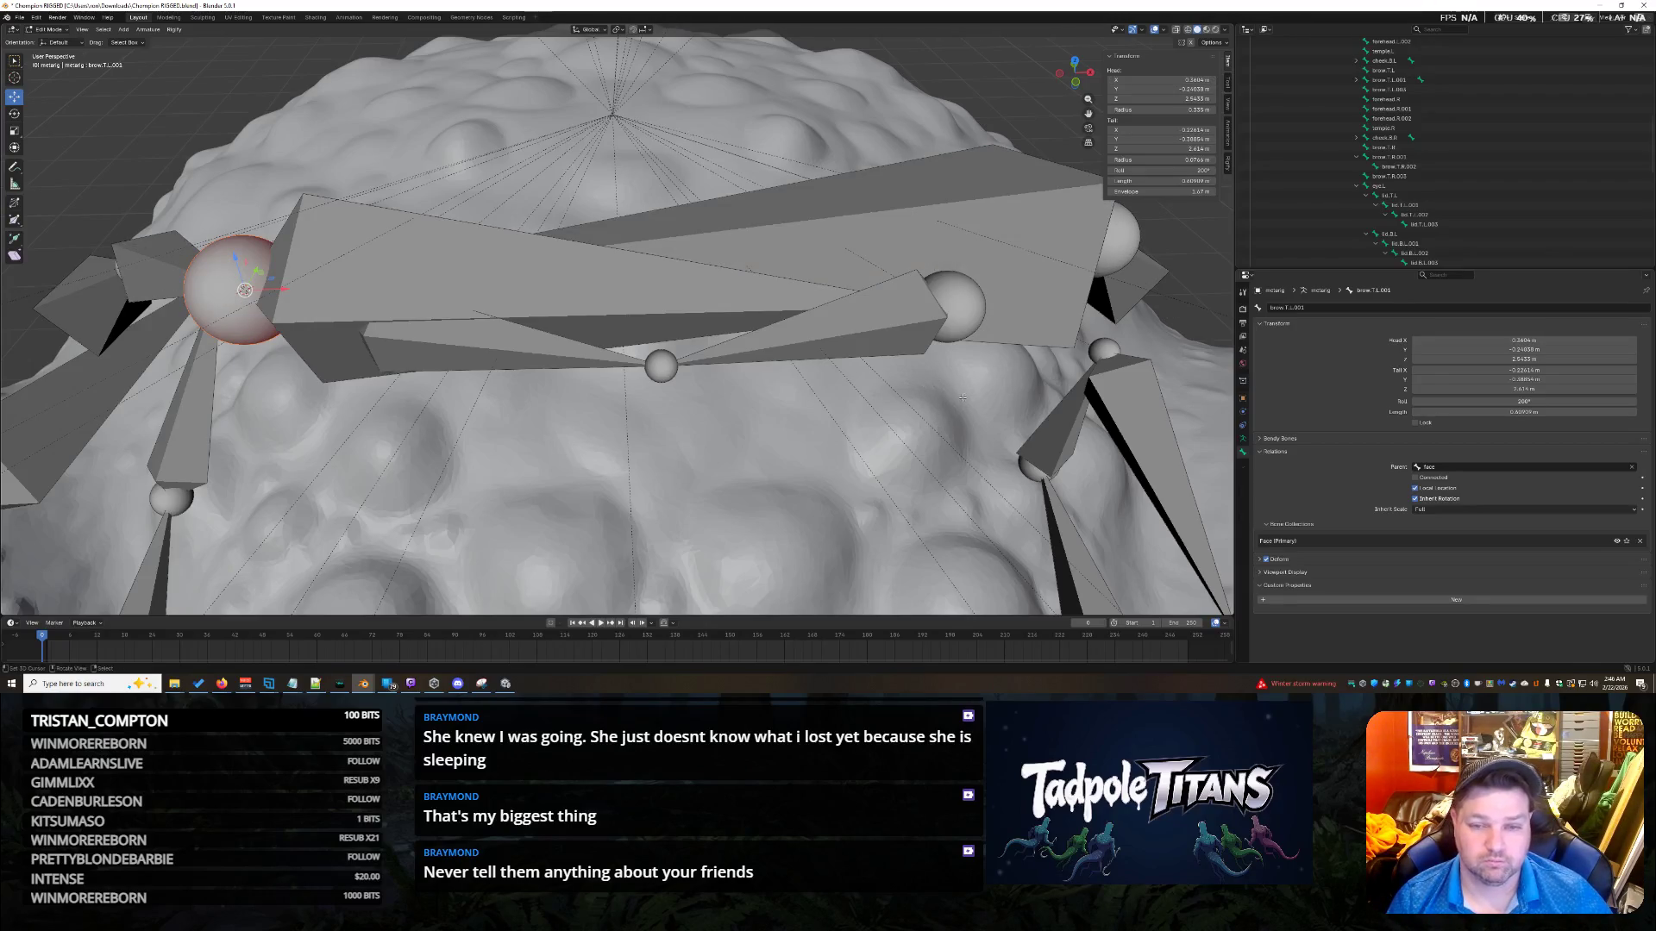
Undo the brow bone shortening and select the small upper left brow bone.
scroll(991, 385, down, 3)
scroll(975, 389, up, 1)
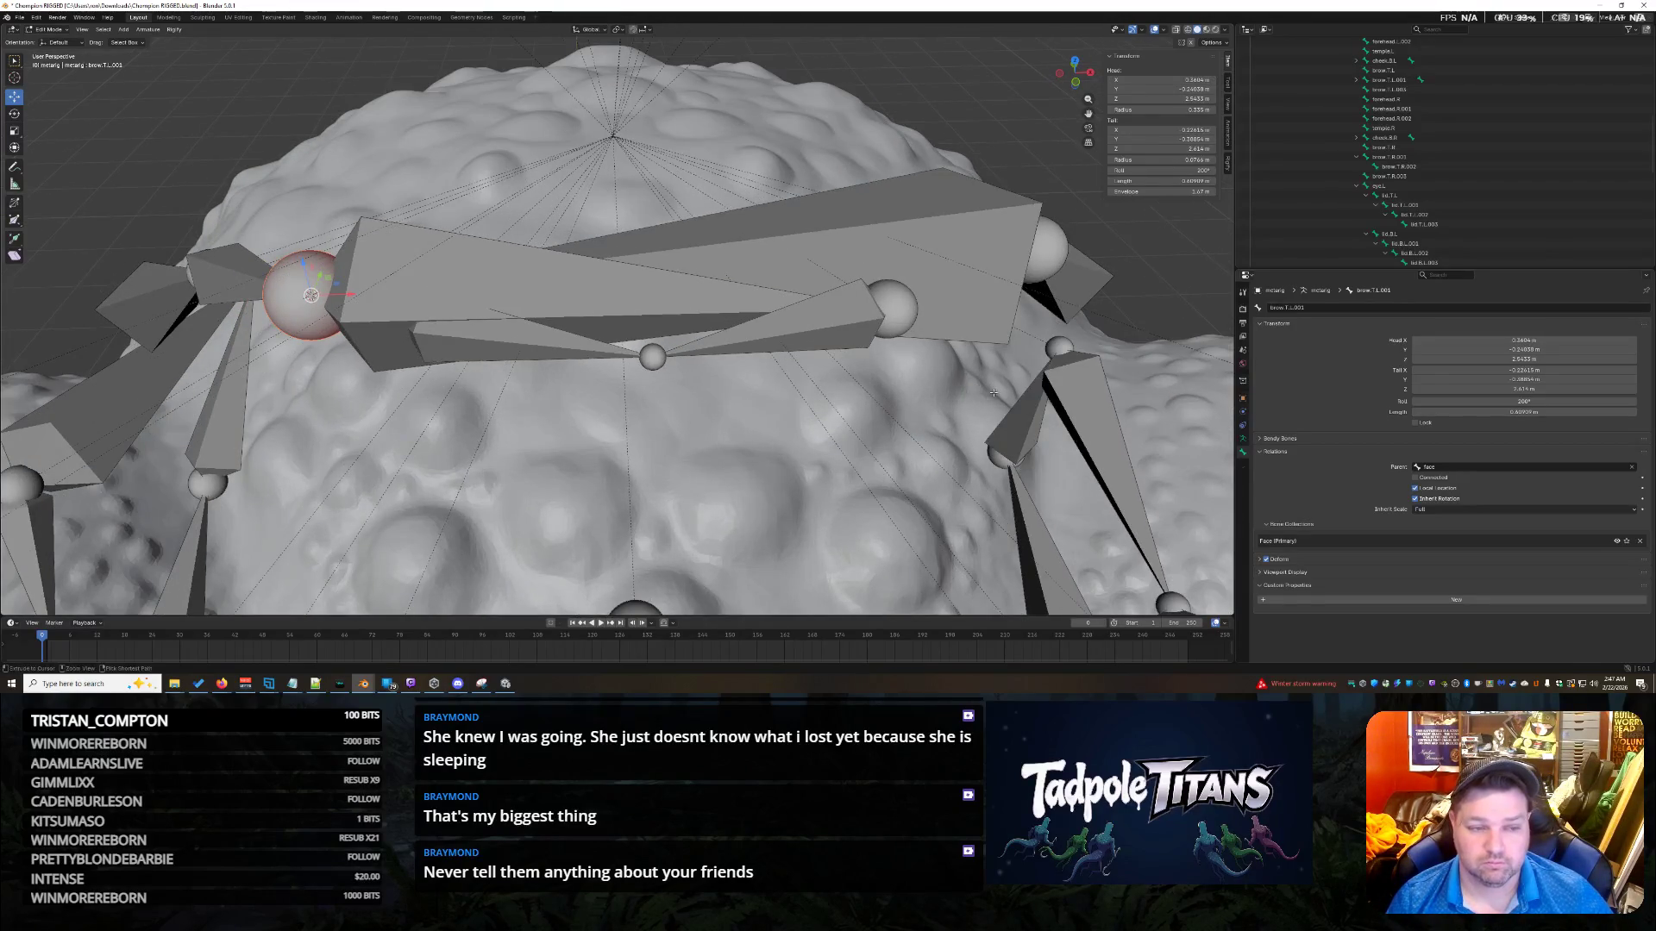
key(ctrl+z)
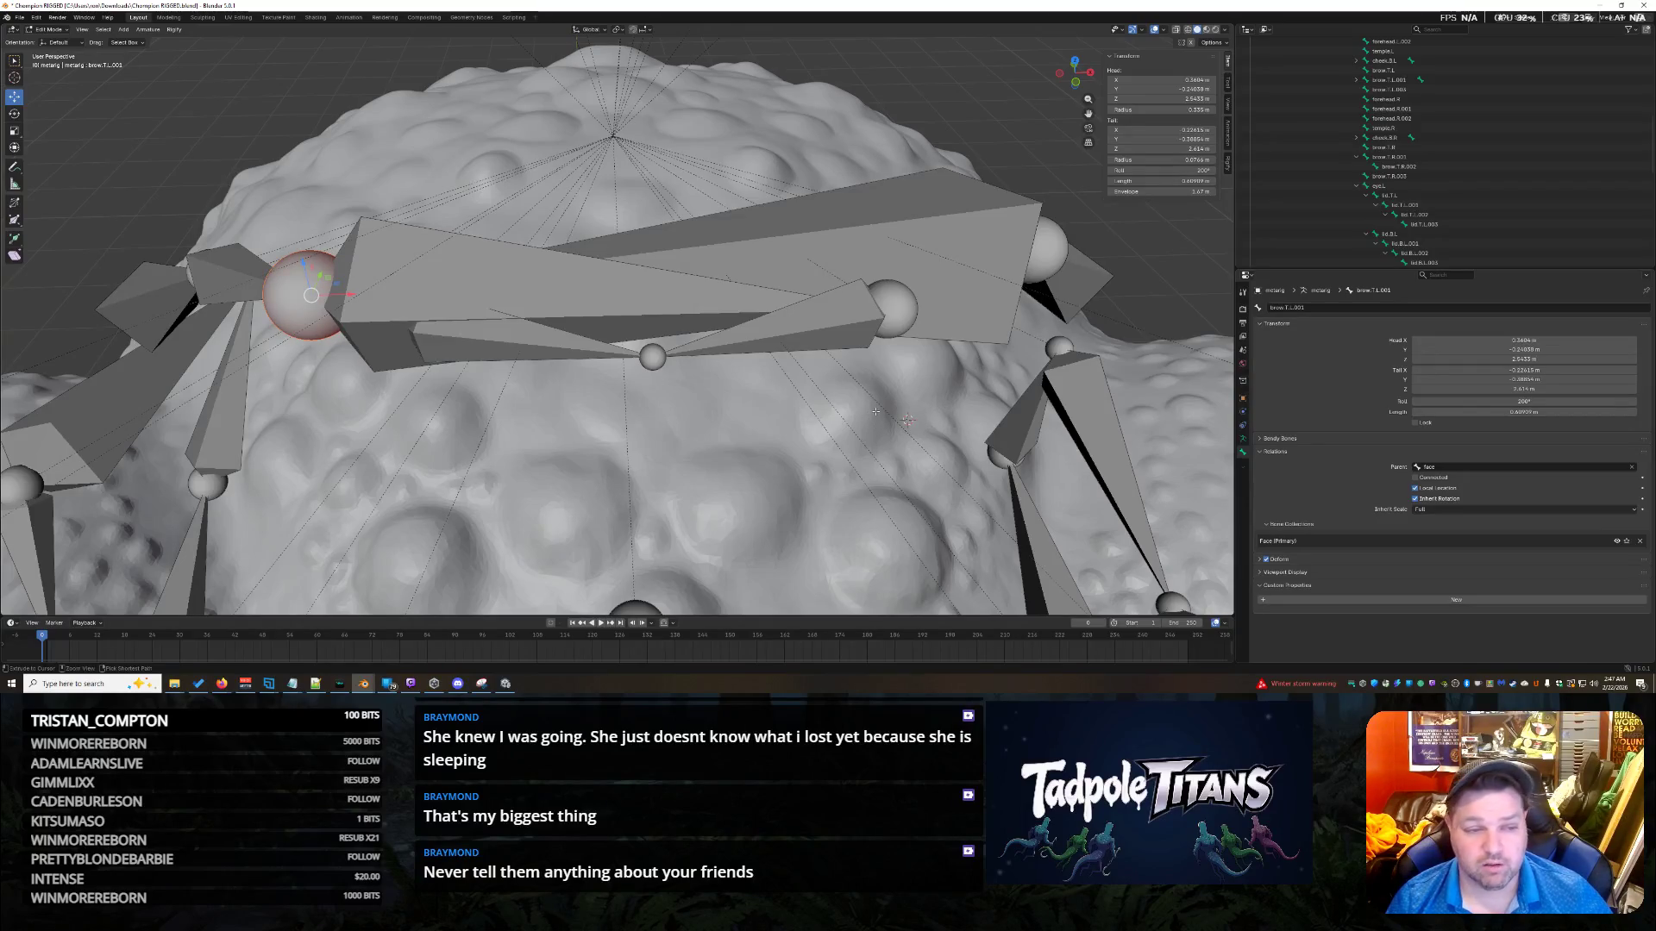
key(ctrl+z)
middle_drag(976, 373, 931, 379)
click(931, 379)
key(ctrl+z)
key(ctrl+shift+z)
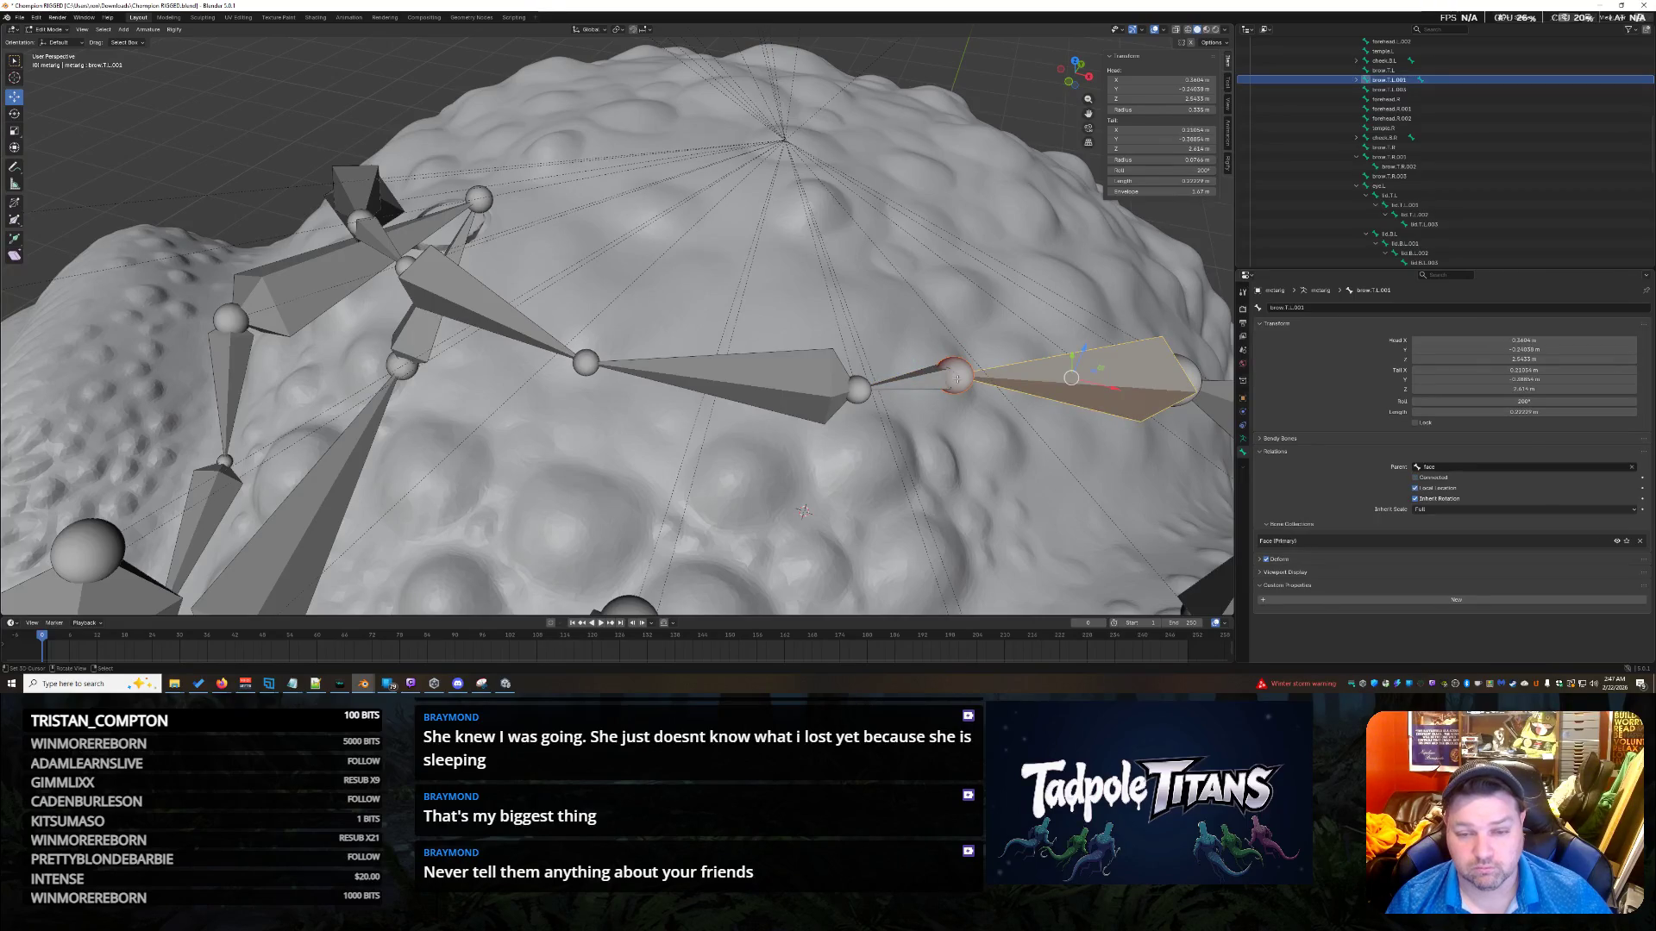
key(ctrl+z)
key(ctrl+shift+z)
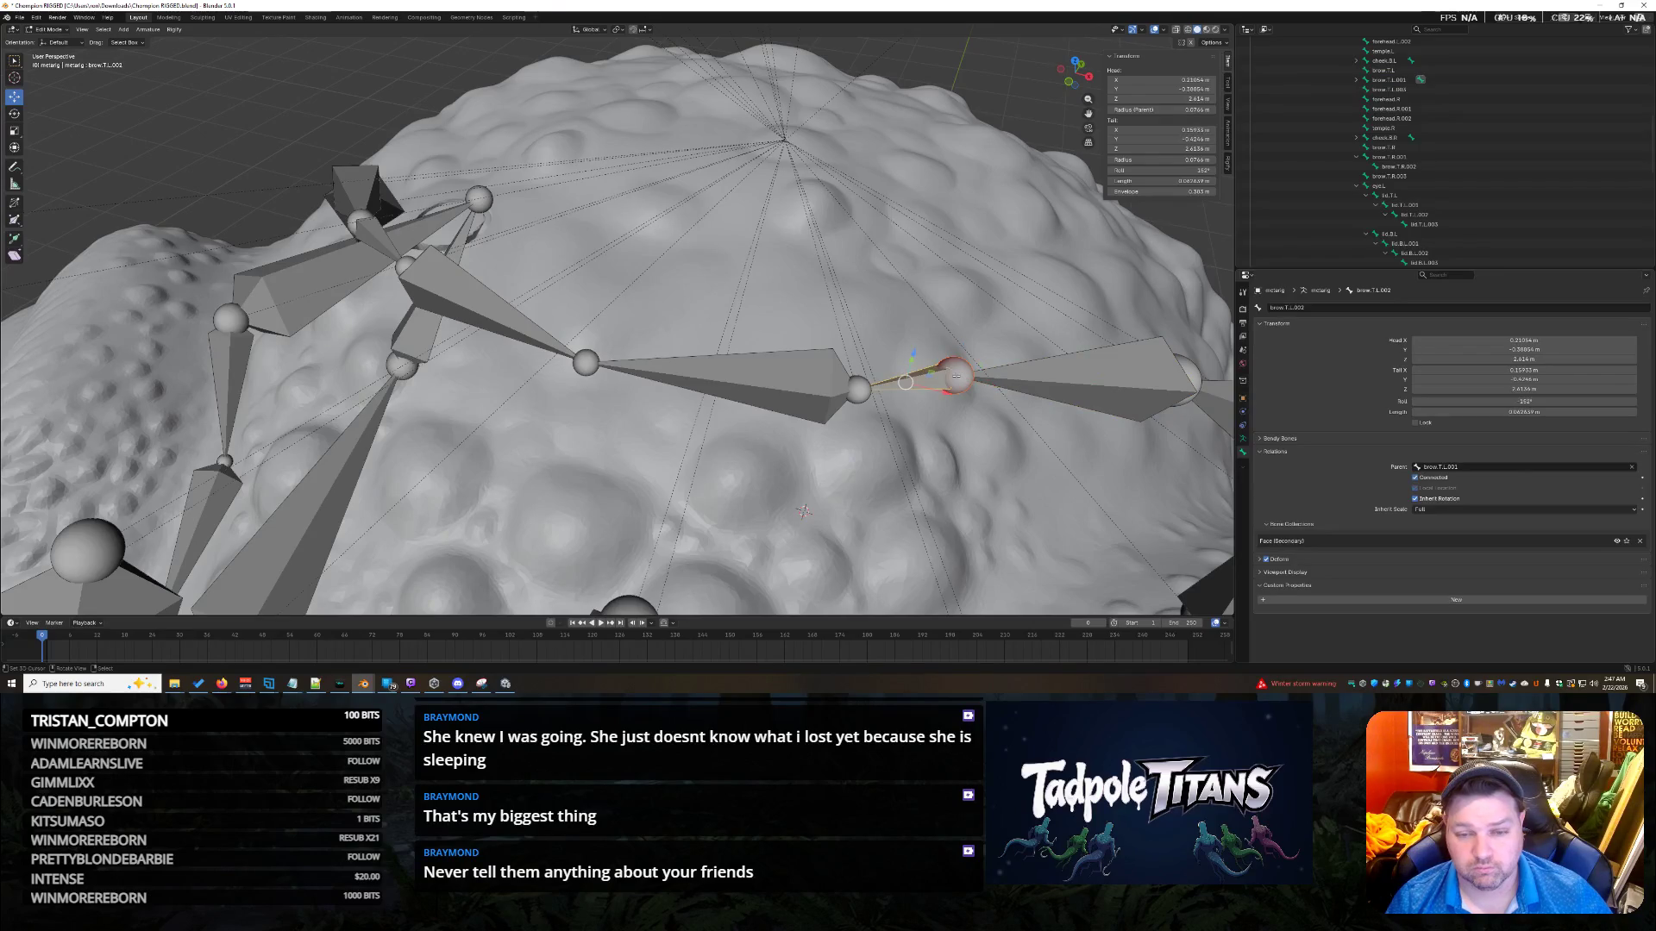
middle_drag(958, 376, 913, 387)
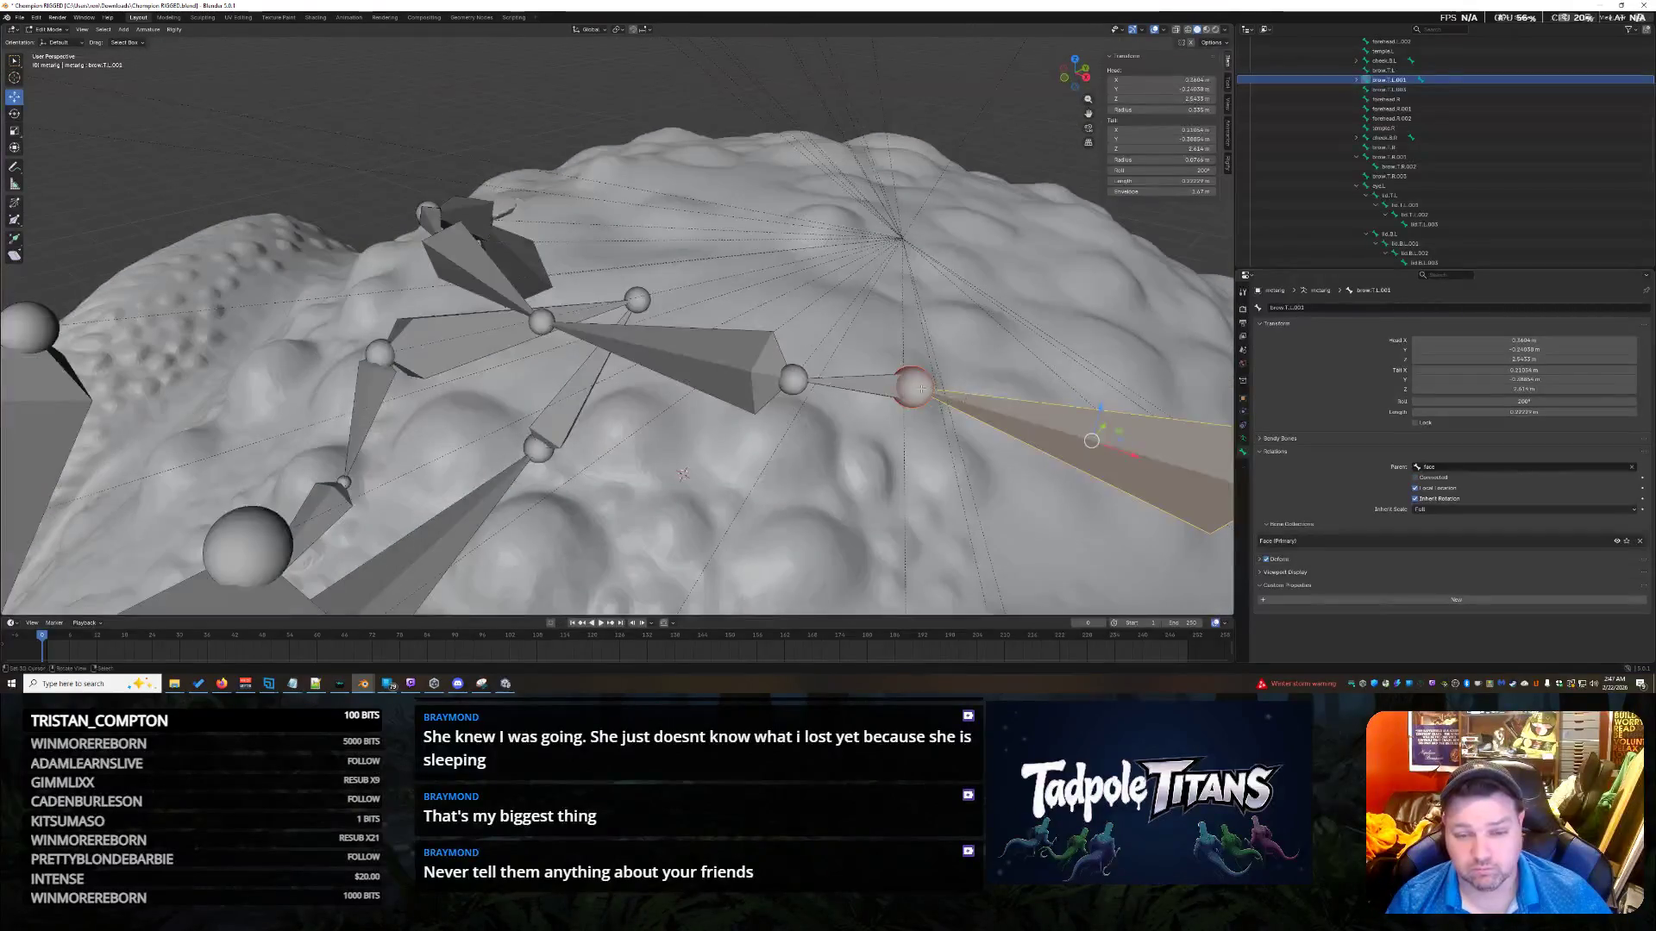
key(ctrl+z)
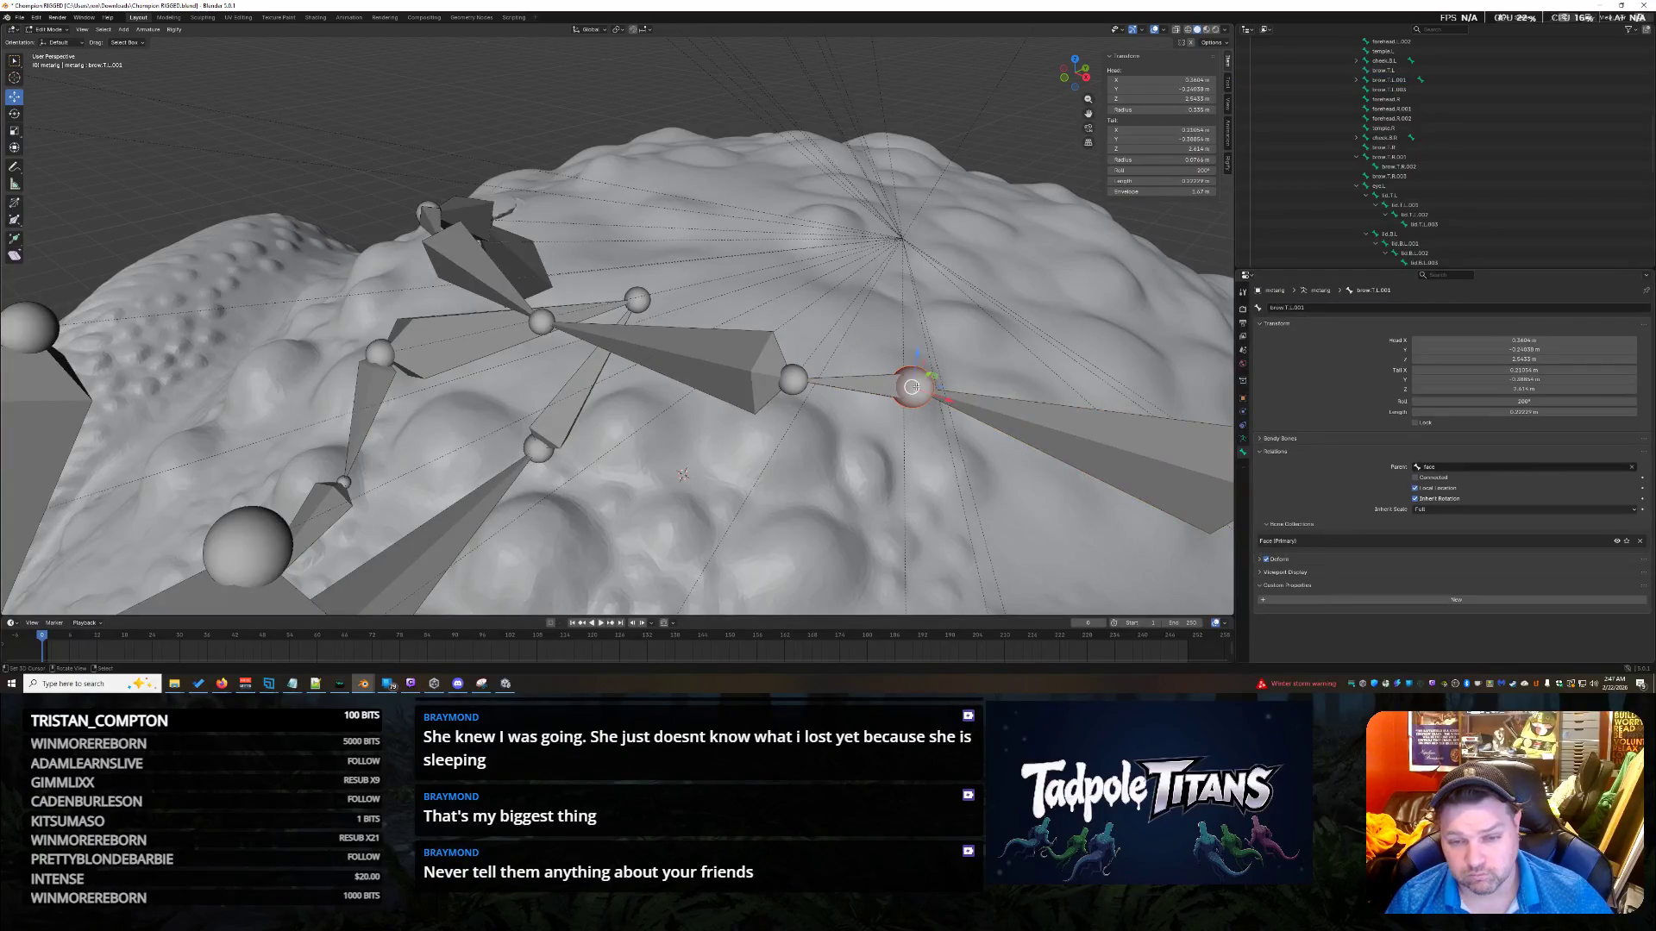
click(910, 385)
key(ctrl+shift+z)
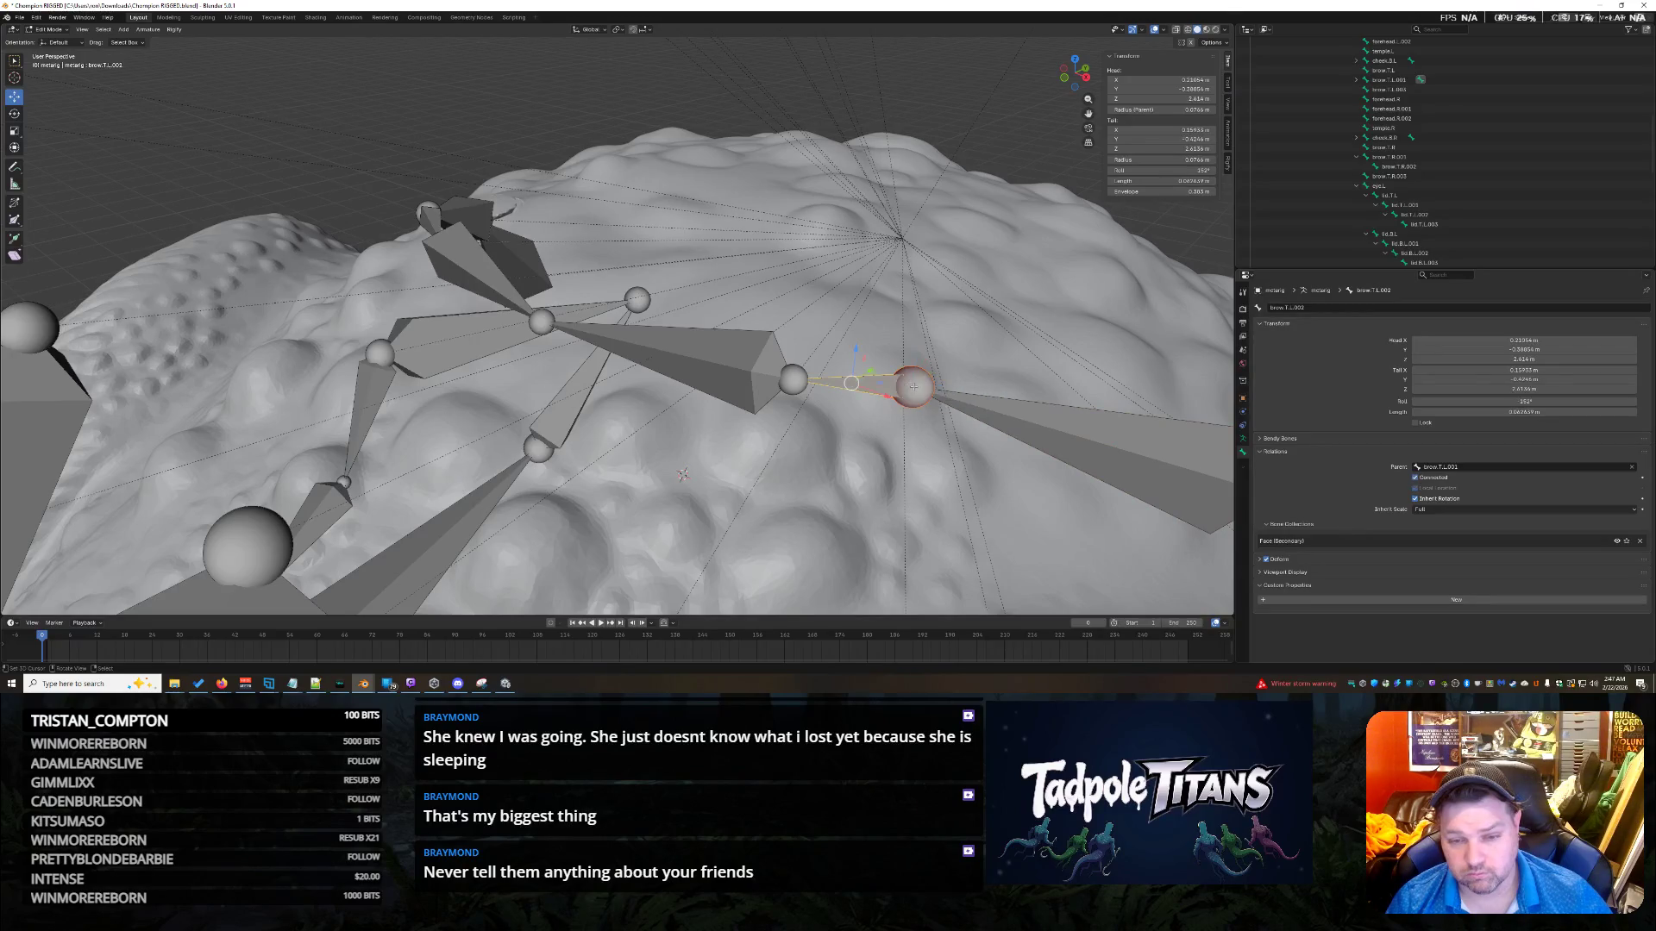
mouse_move(866, 454)
middle_down()
mouse_move(918, 484)
mouse_move(889, 474)
mouse_move(887, 429)
mouse_move(785, 422)
middle_up()
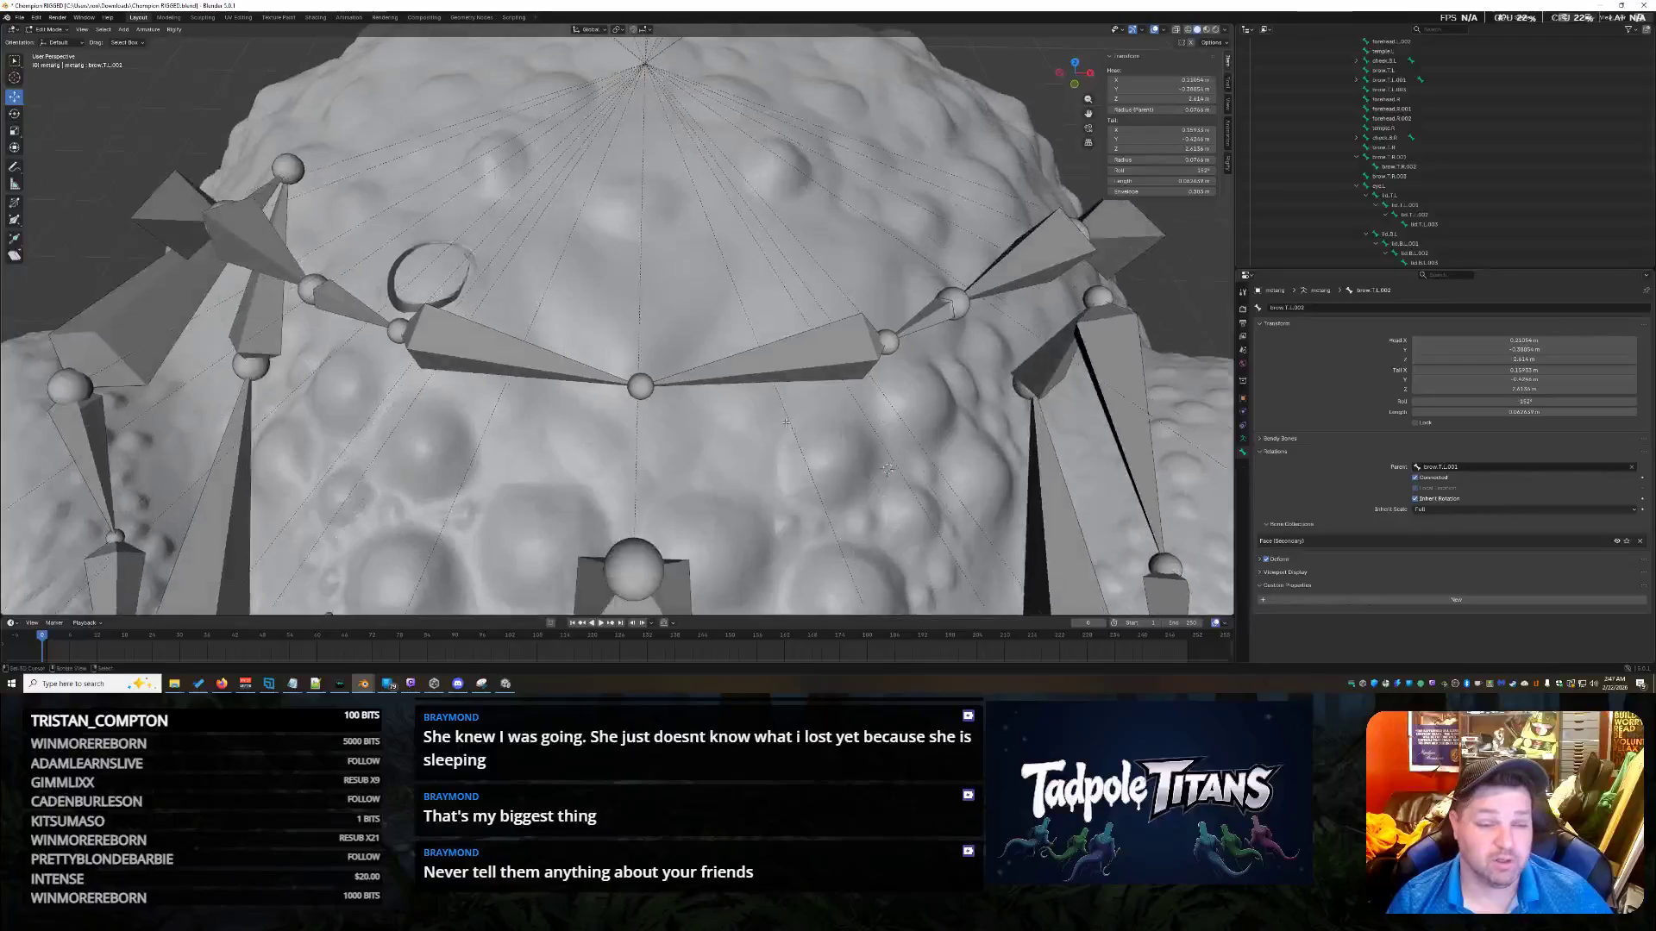
click(303, 292)
middle_drag(897, 371, 921, 367)
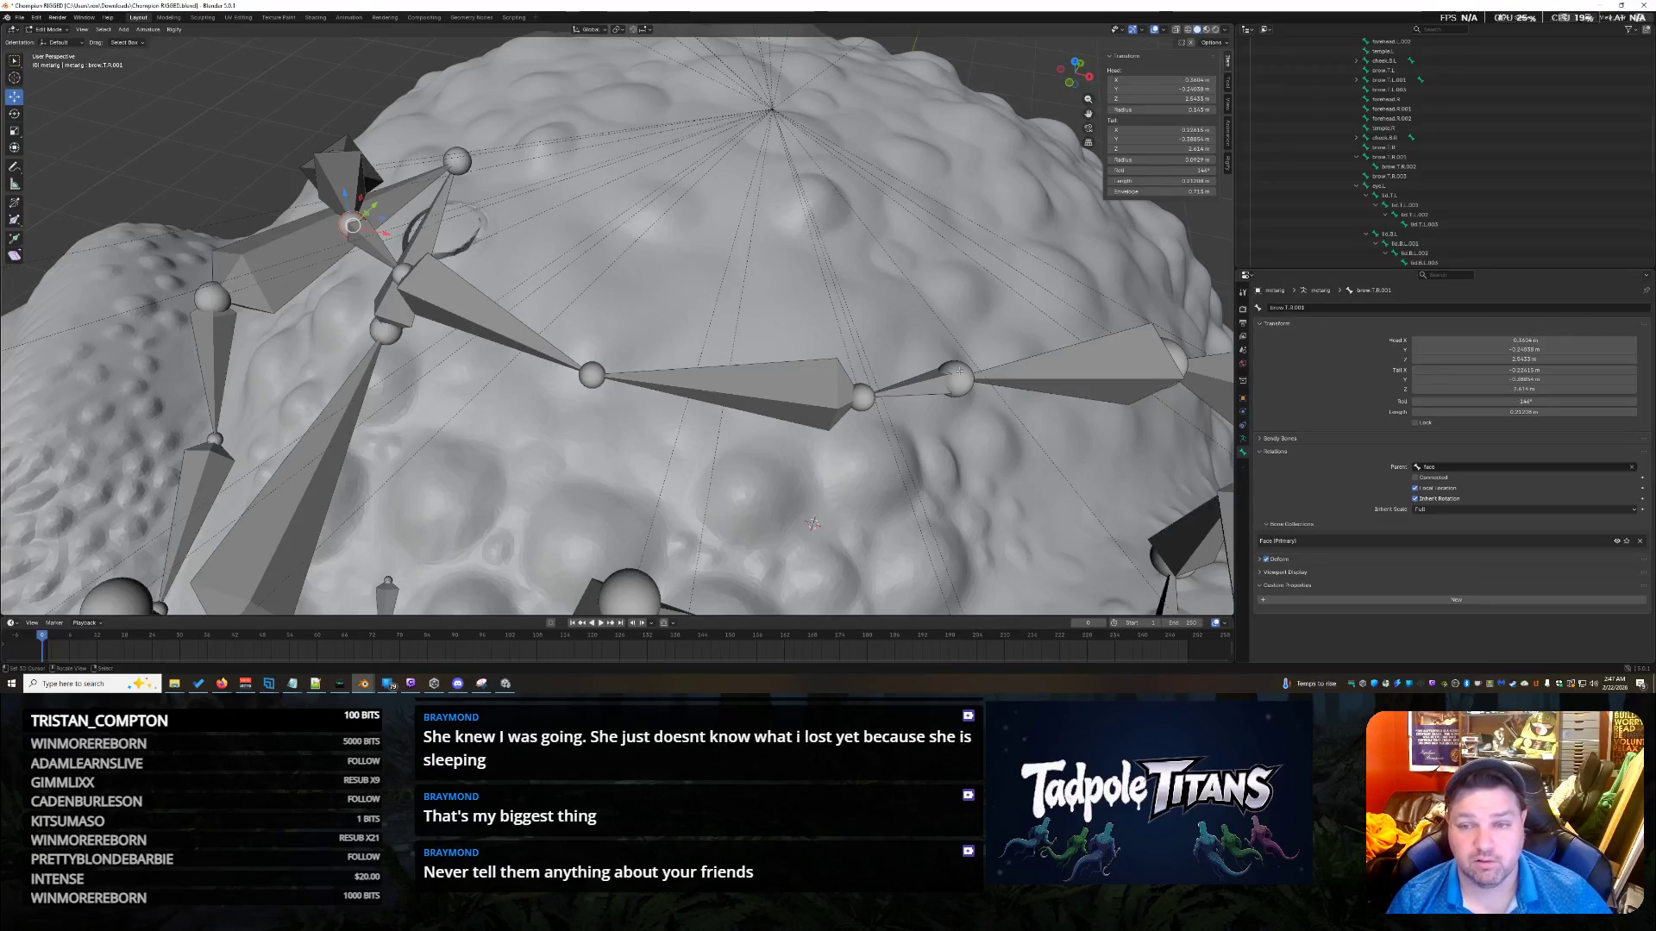
click(394, 274)
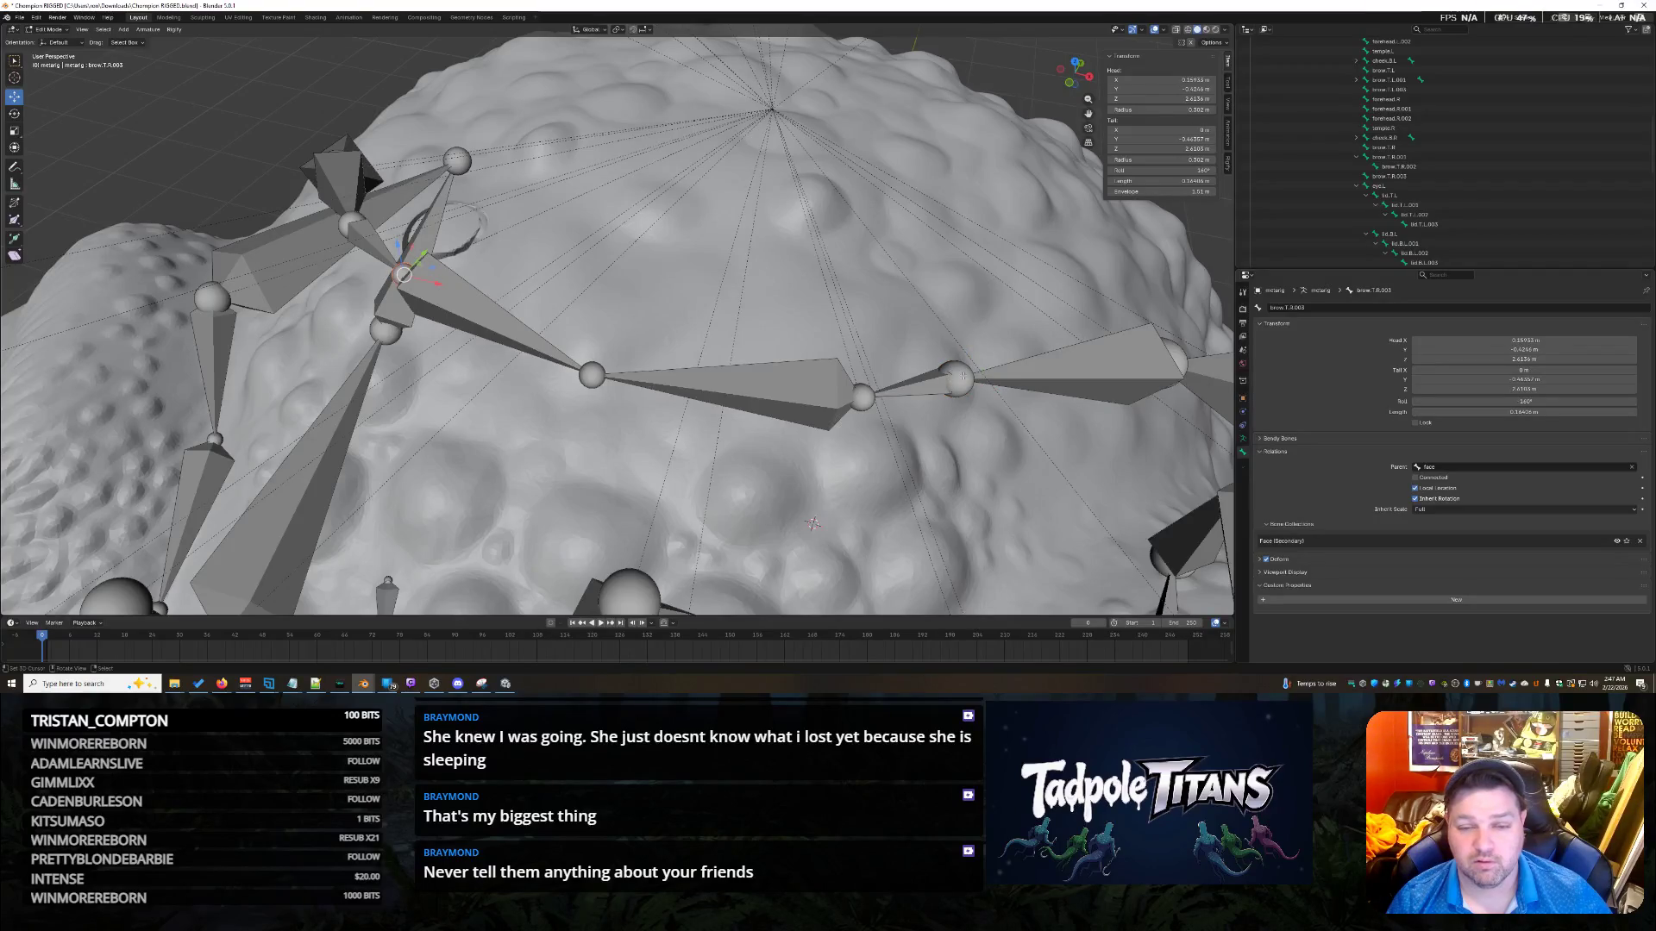
click(1045, 368)
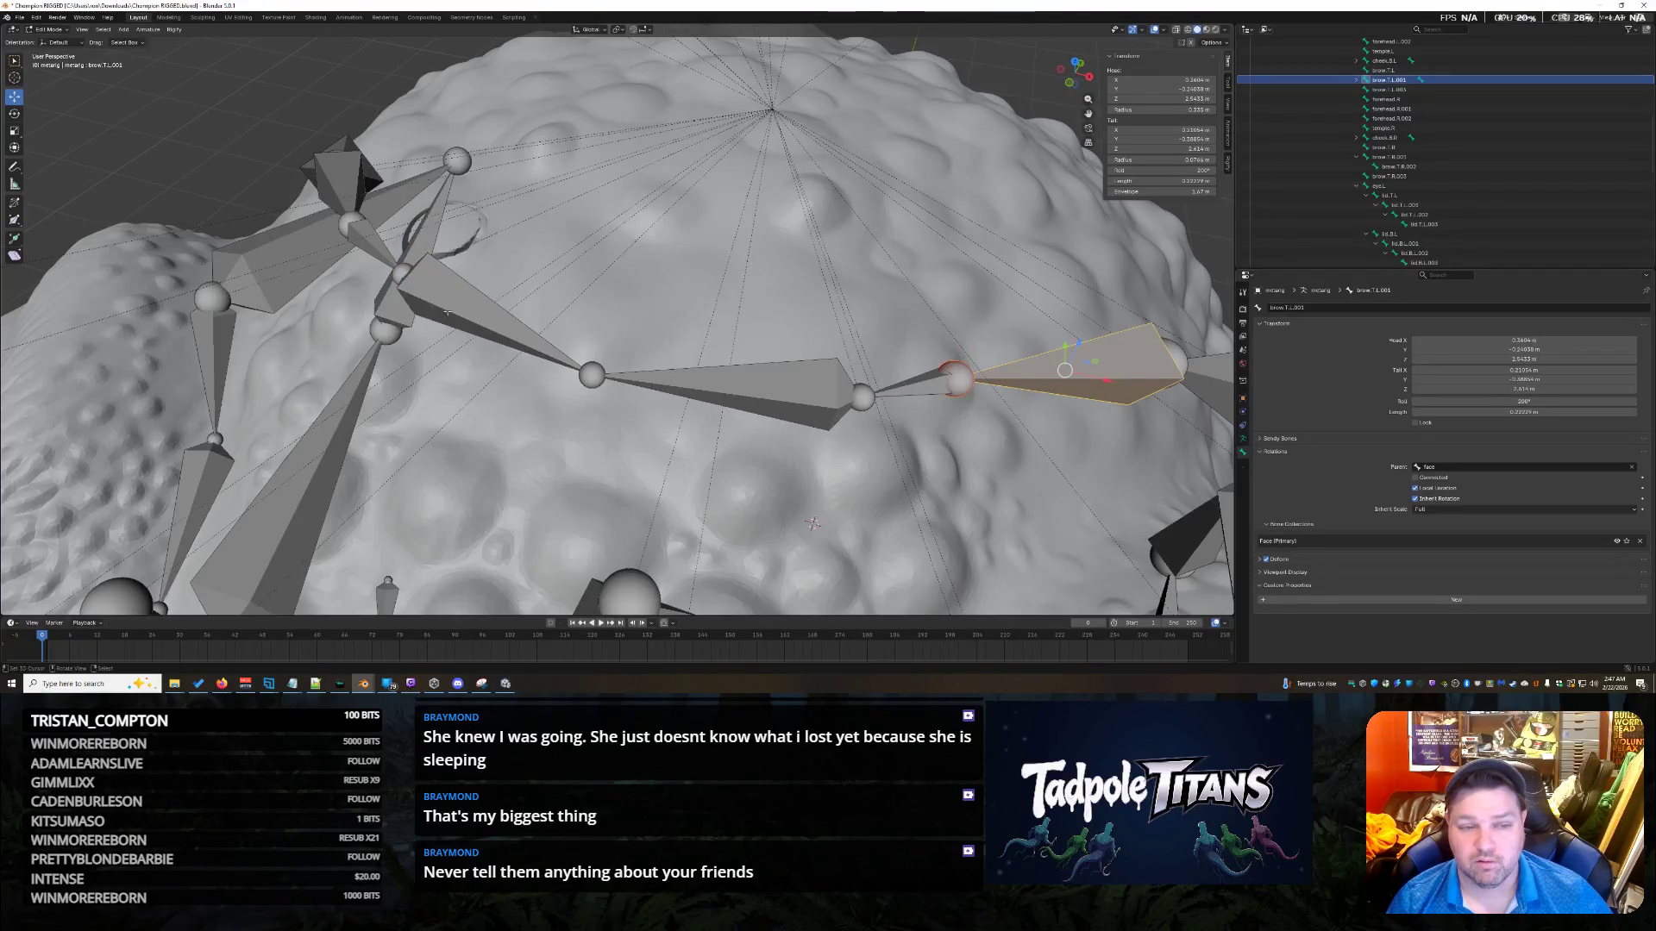
click(371, 237)
mouse_move(371, 238)
middle_down()
mouse_move(860, 432)
mouse_move(858, 414)
middle_up()
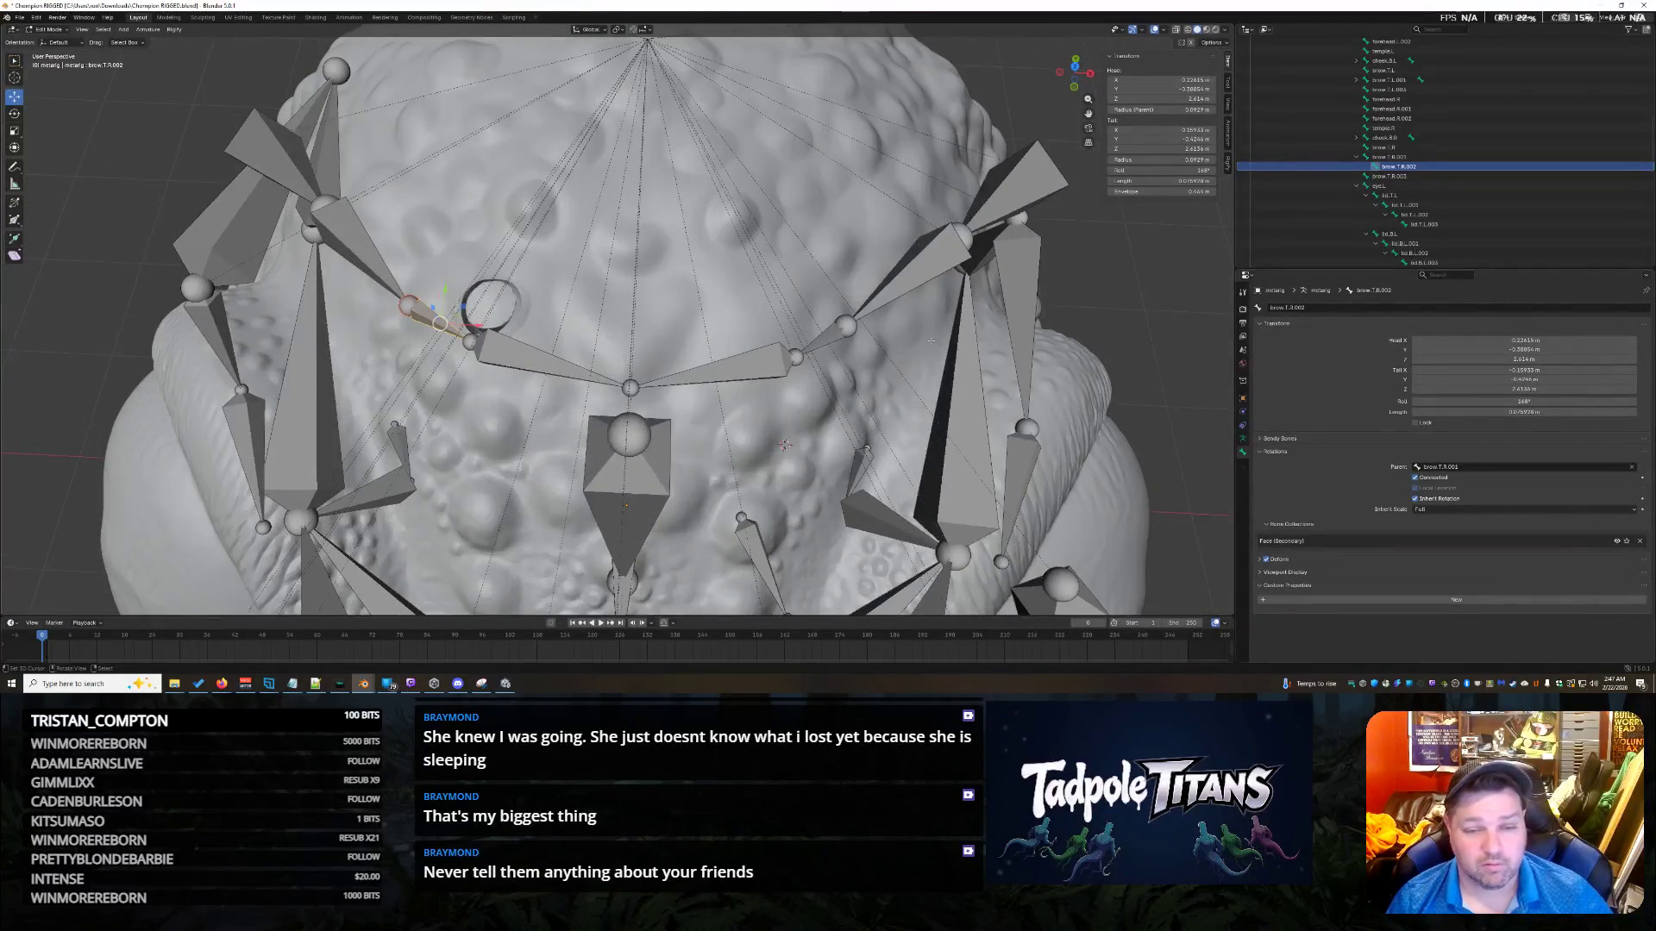
Give brow.T.R.001 a Tail X of 0.22615 to match brow.T.L.001.
click(854, 321)
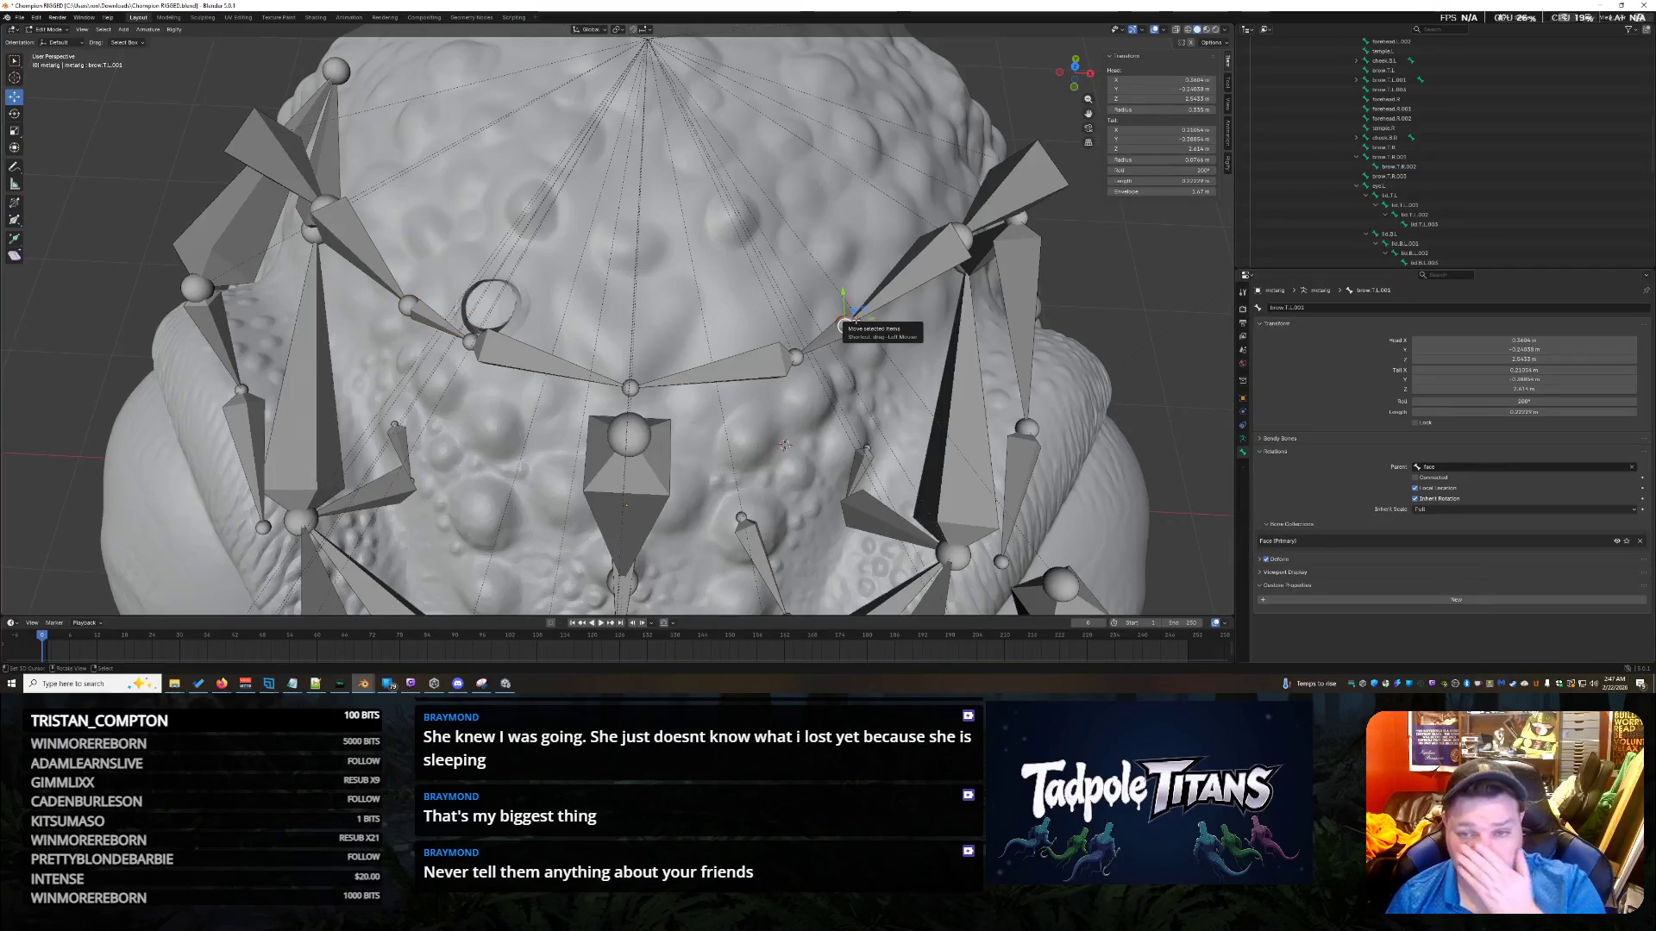
click(409, 306)
click(847, 327)
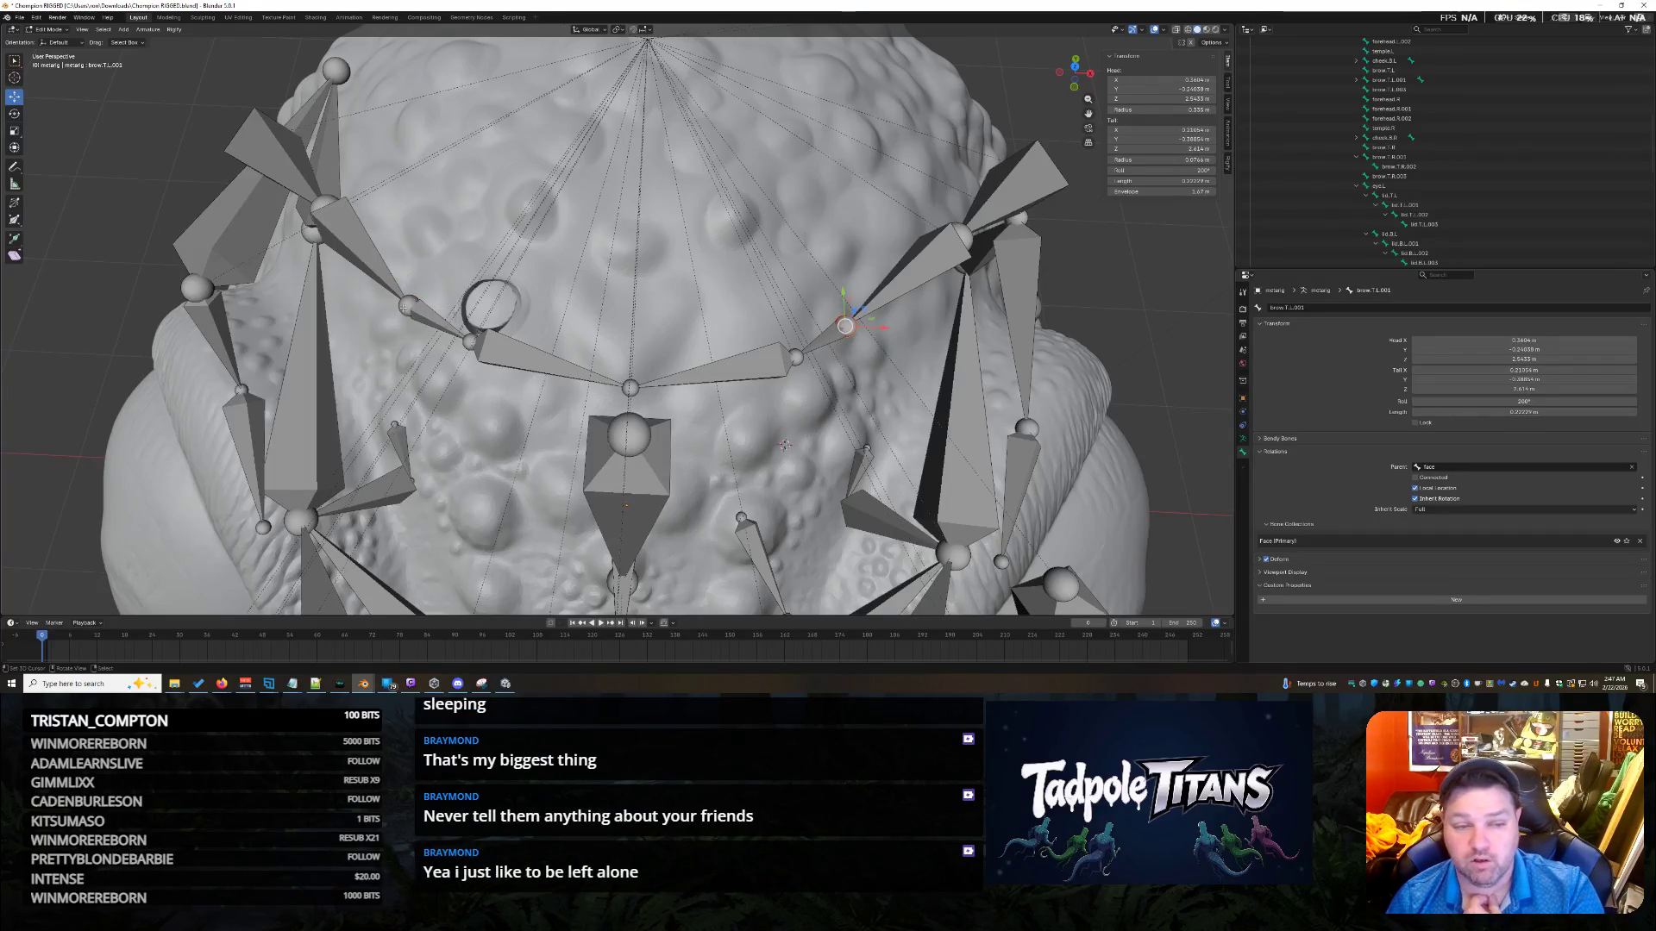
click(409, 305)
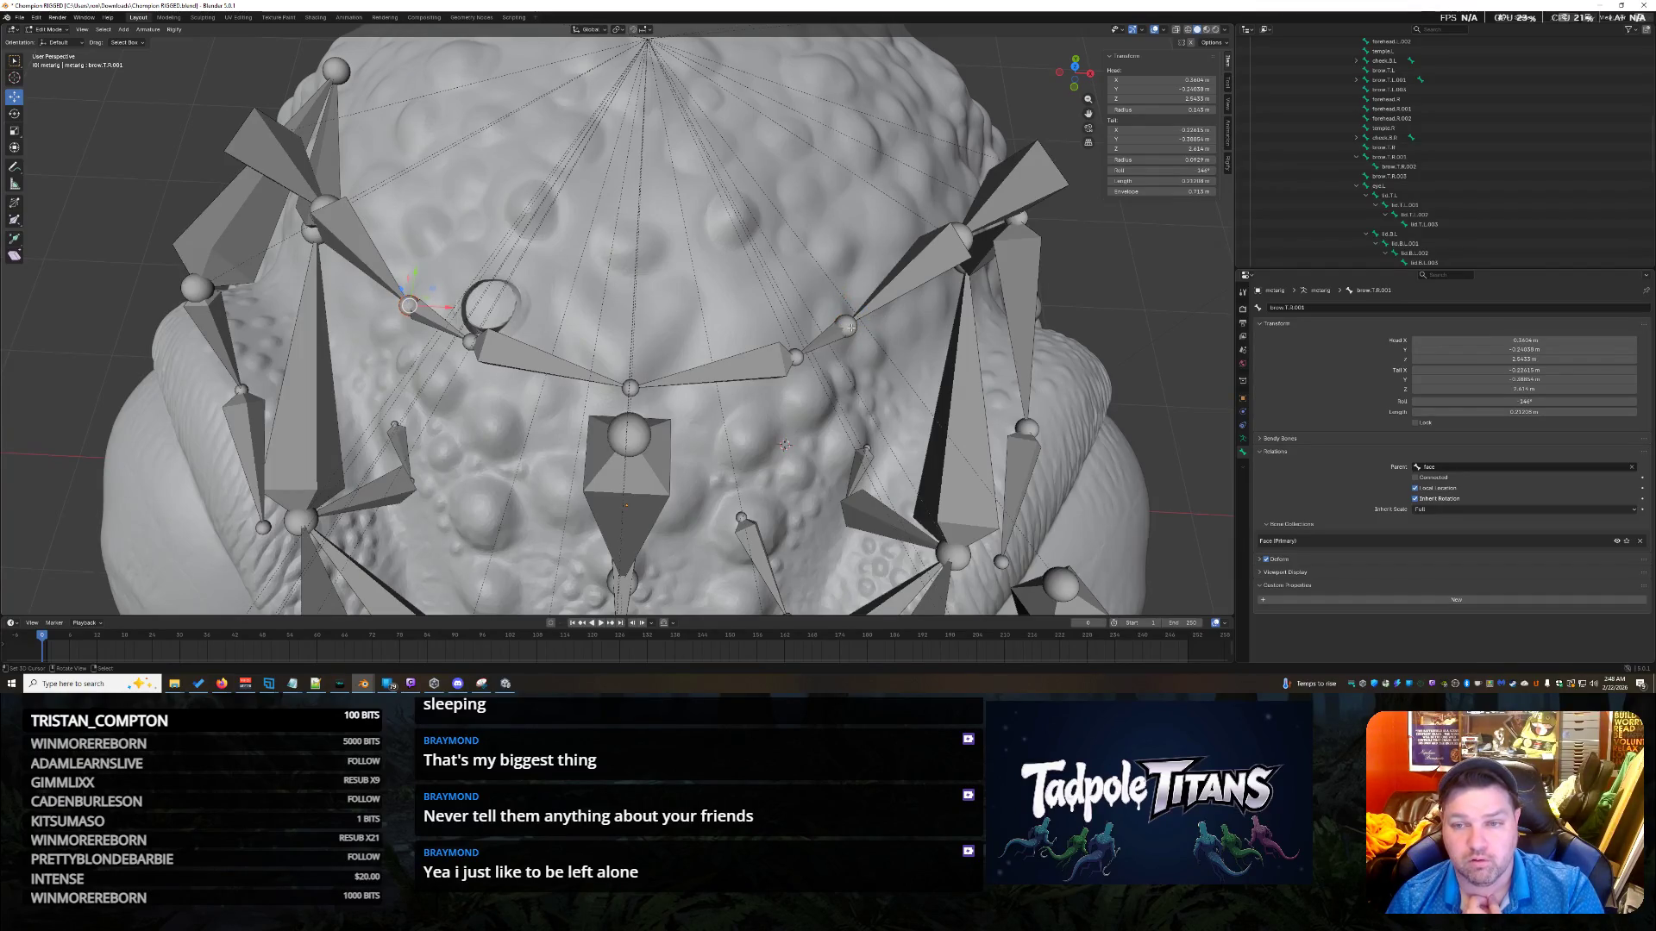
click(1160, 129)
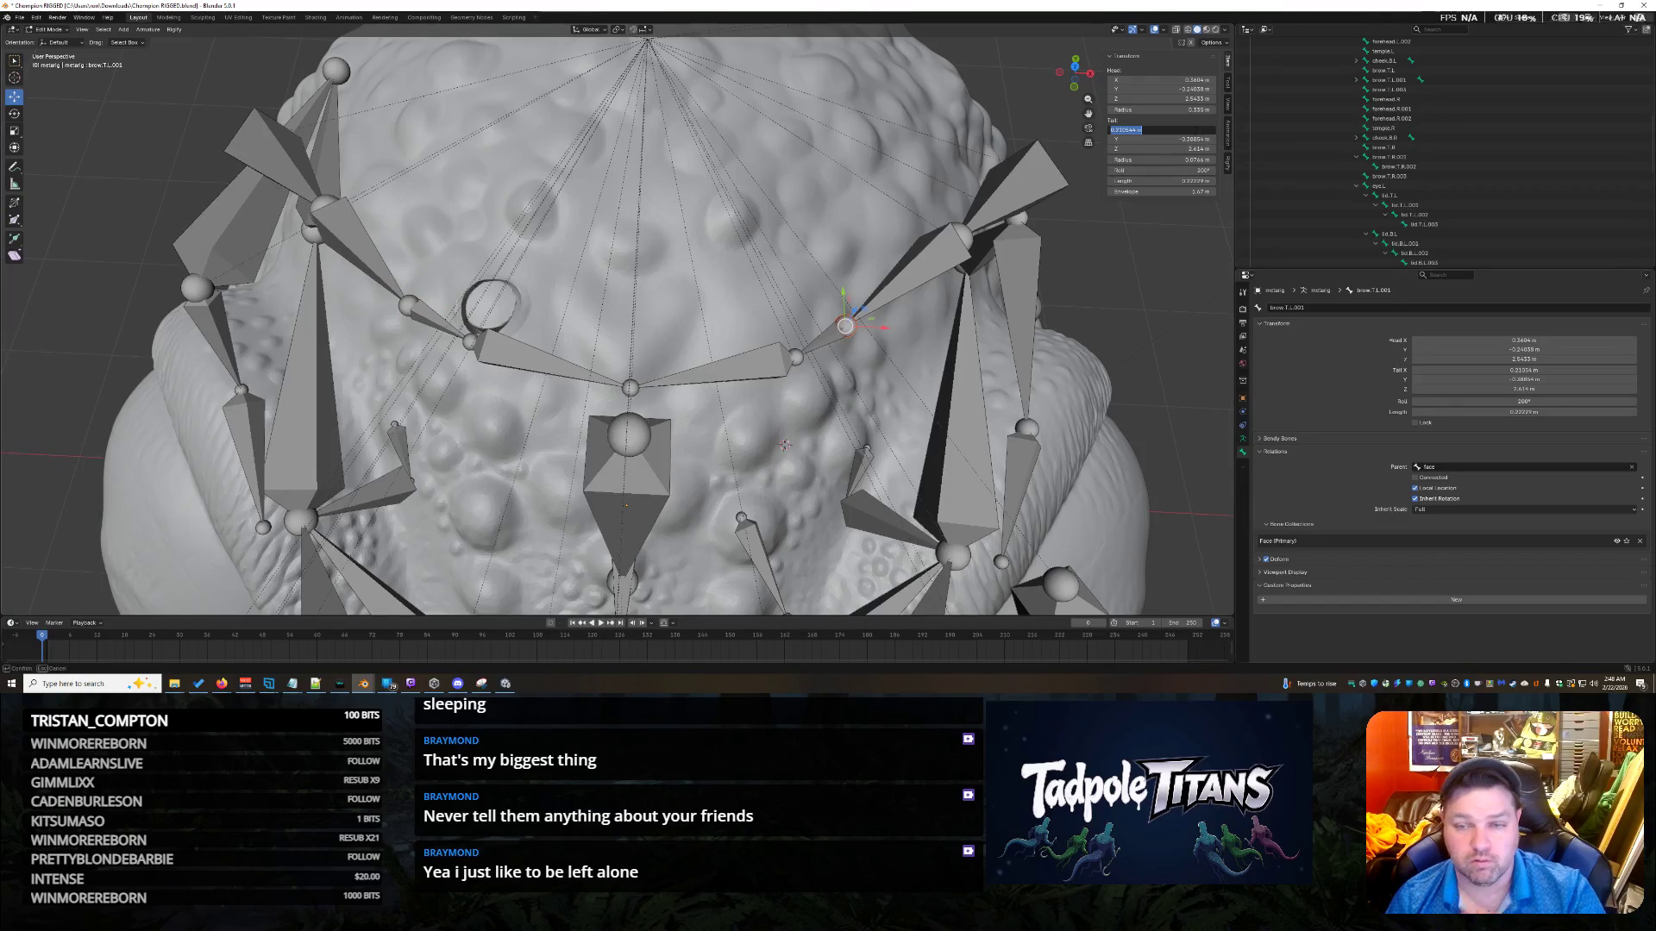
text(0.22615)
key(Return)
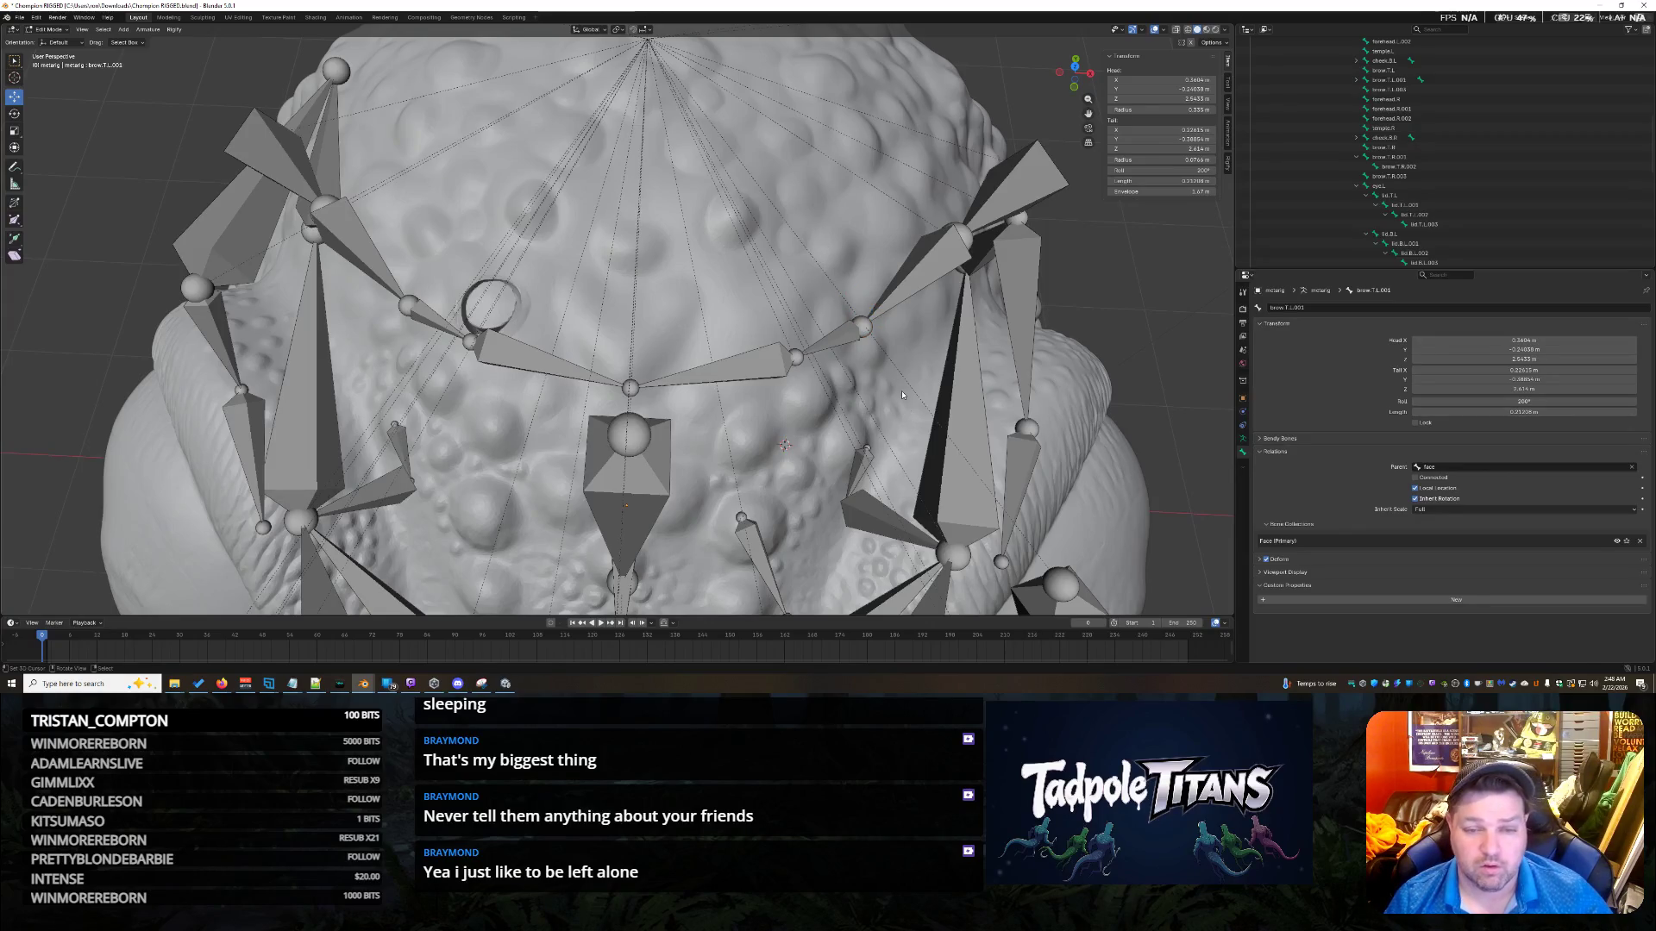
Compare against brow.T.L.001 and inspect the brow bones from lower angles.
click(862, 327)
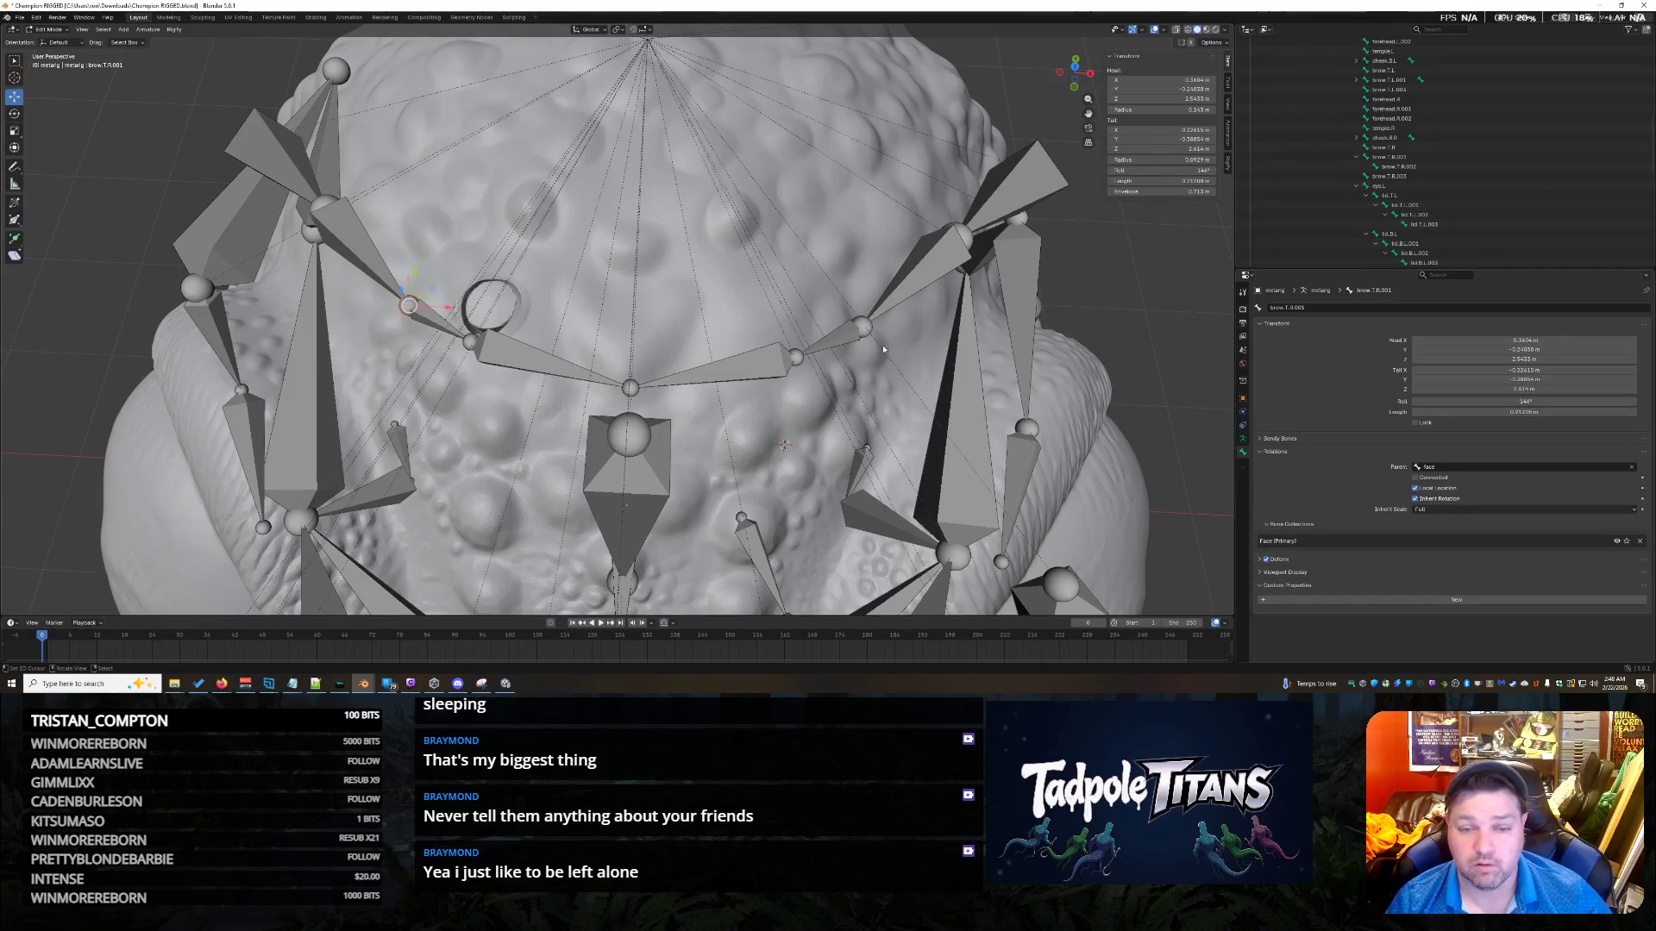
mouse_move(875, 360)
middle_down()
mouse_move(840, 483)
mouse_move(820, 431)
mouse_move(808, 447)
mouse_move(543, 309)
middle_up()
scroll(624, 326, up, 4)
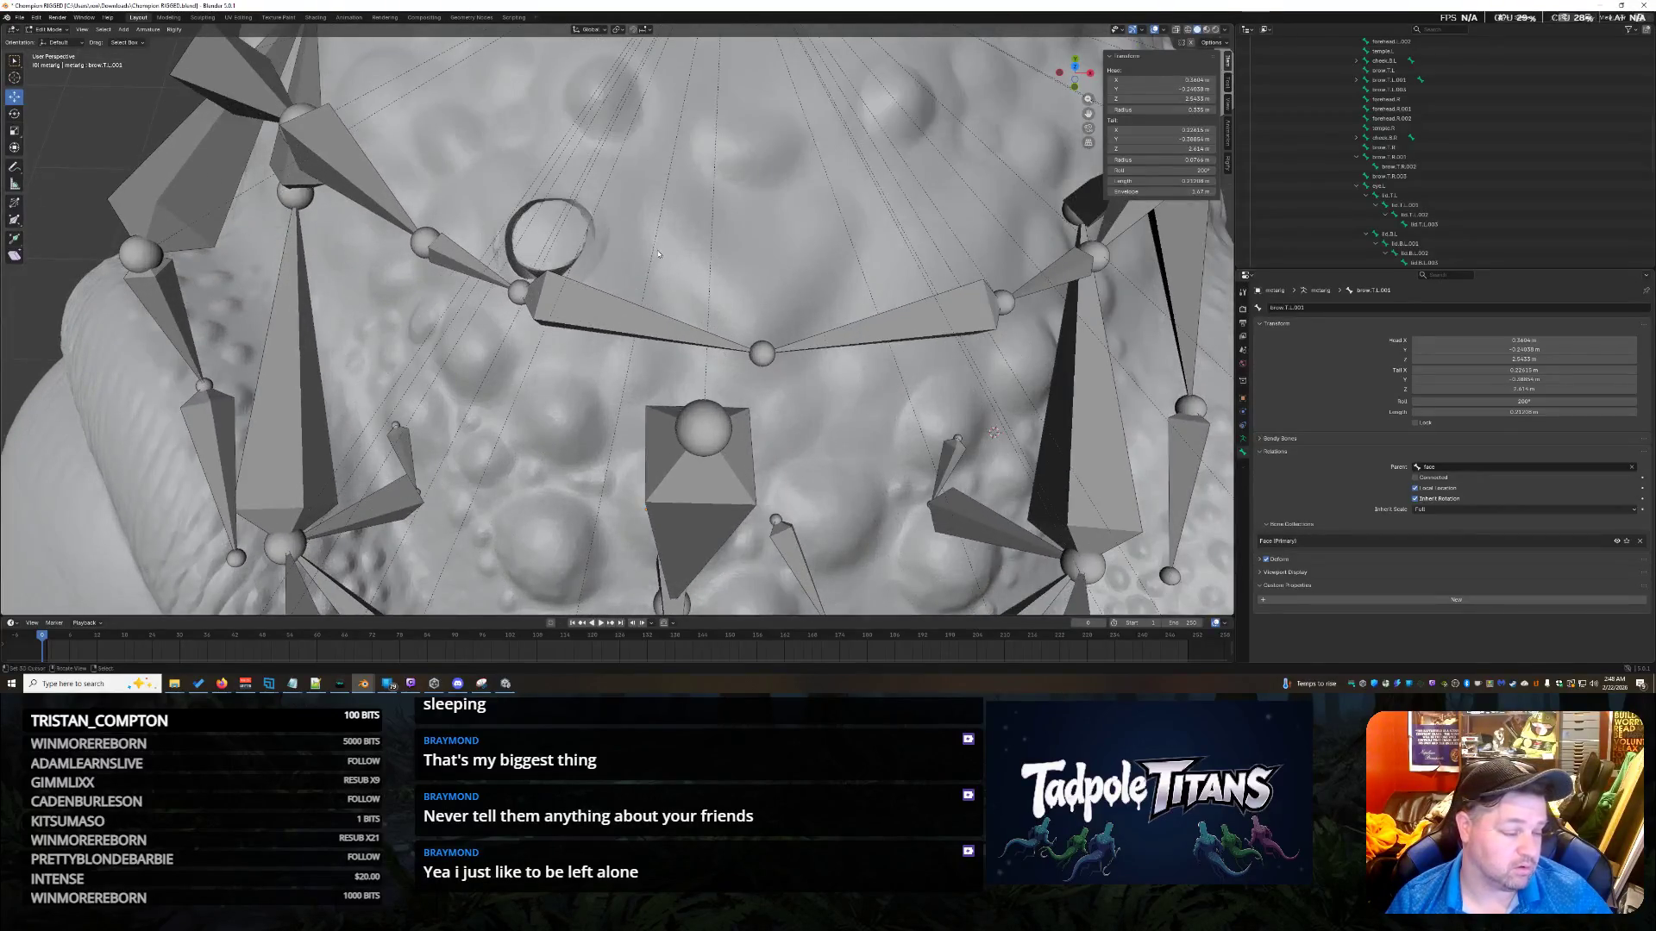
scroll(658, 254, down, 3)
mouse_move(658, 254)
middle_down()
mouse_move(796, 323)
mouse_move(826, 298)
middle_up()
scroll(680, 260, up, 1)
scroll(680, 261, down, 8)
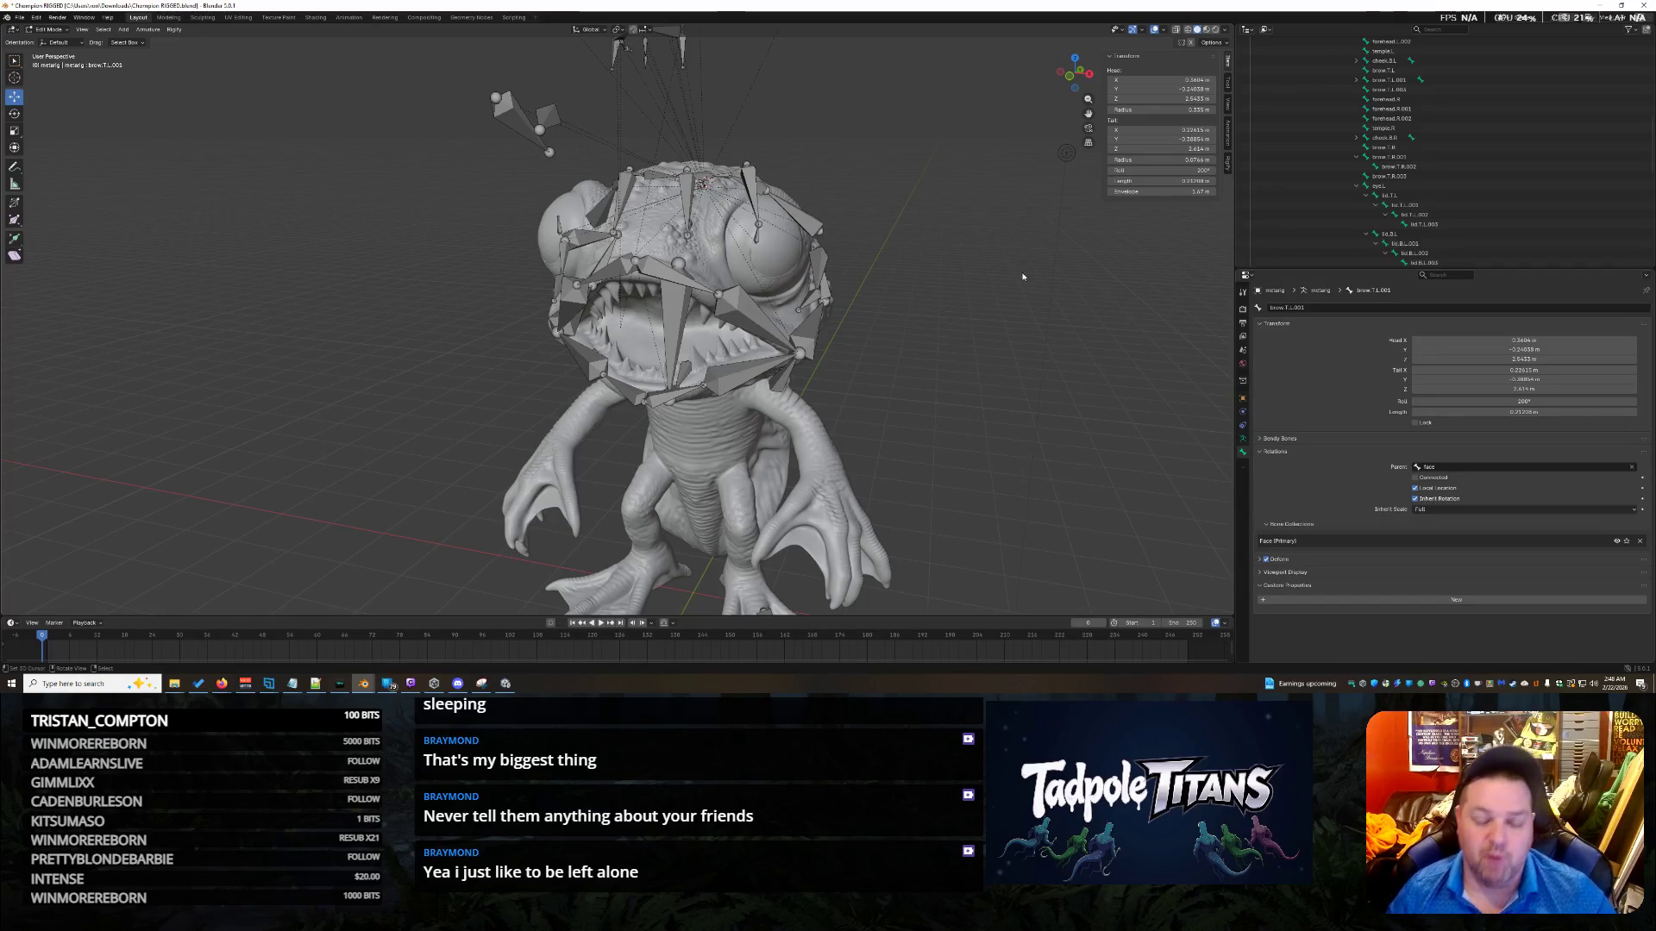
Select the forehead.L and forehead.R bones together.
mouse_move(947, 168)
middle_down()
mouse_move(964, 245)
mouse_move(604, 284)
middle_up()
scroll(964, 245, up, 6)
scroll(578, 288, up, 3)
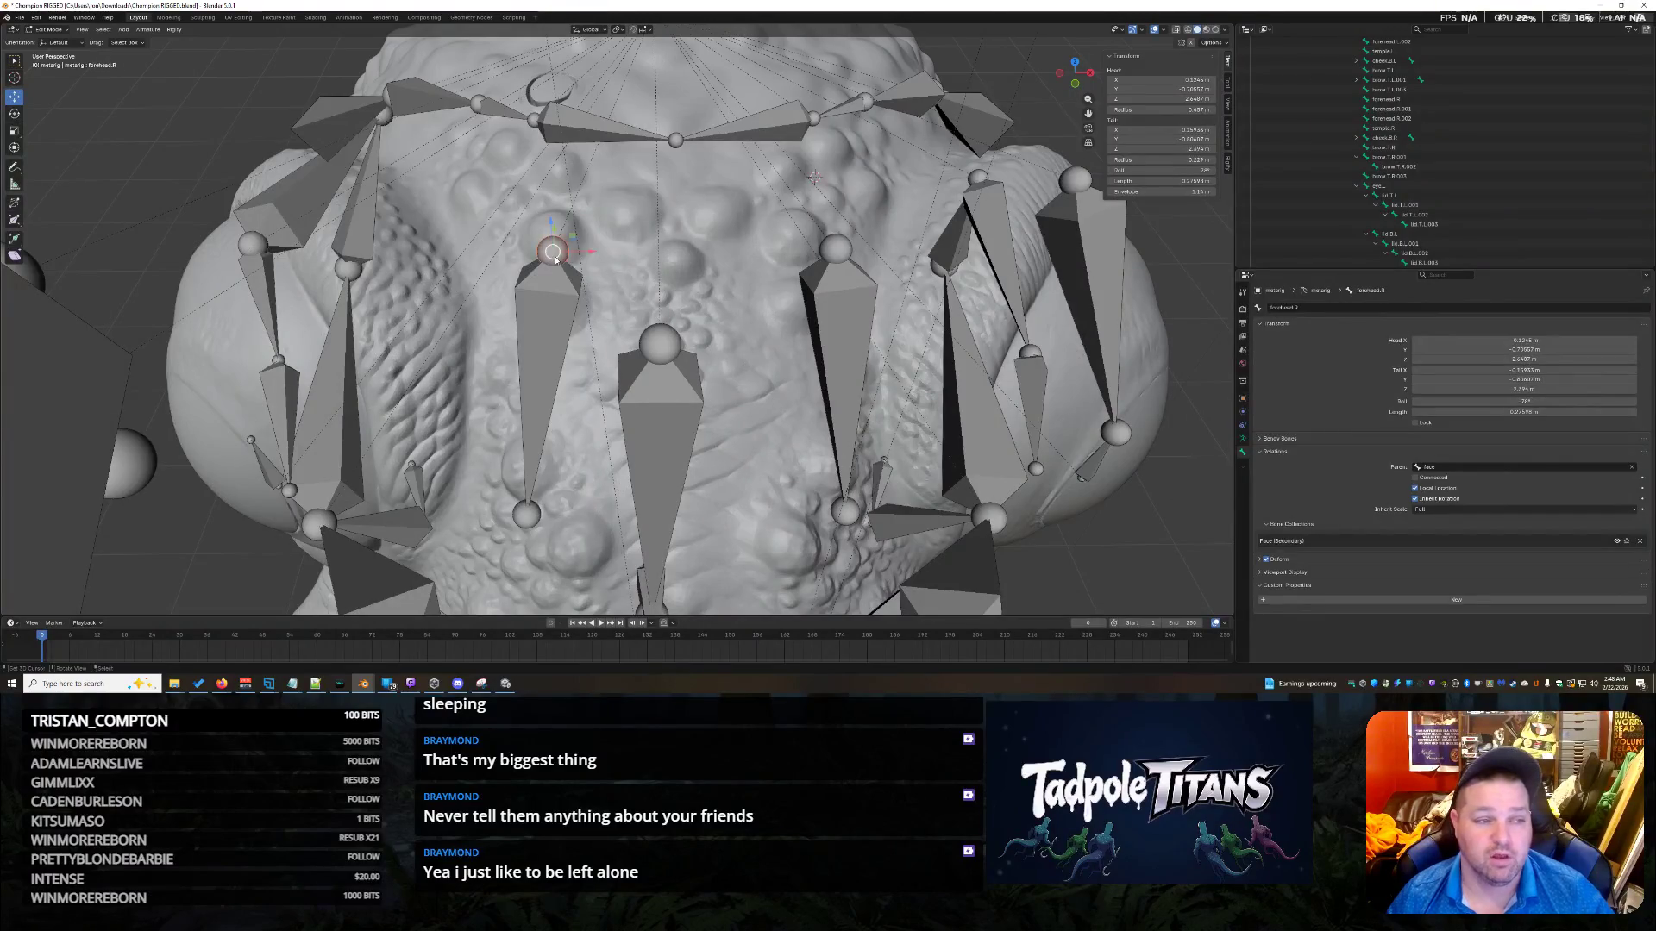
click(838, 244)
scroll(811, 276, down, 3)
shift+click(754, 433)
shift+click(601, 317)
middle_drag(602, 316, 897, 384)
Raise the two forehead bones higher on the head, cancelling a stray Y move.
drag(527, 285, 530, 103)
middle_drag(531, 104, 791, 266)
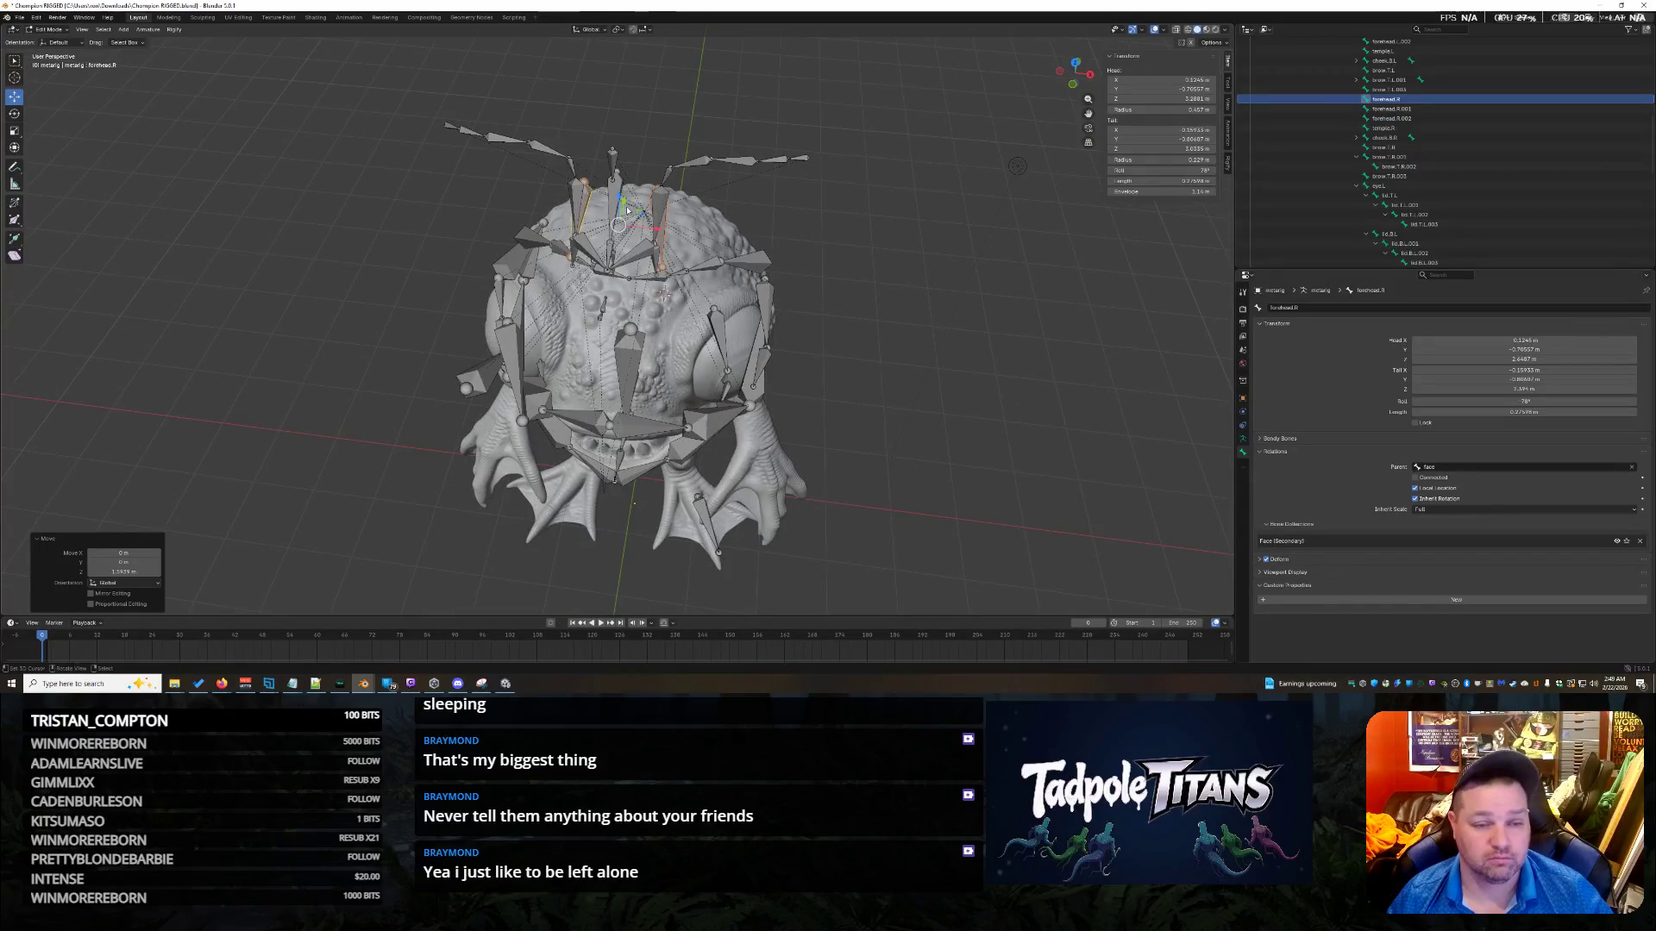
drag(627, 210, 659, 65)
right_click(659, 65)
mouse_move(847, 236)
middle_down()
mouse_move(722, 286)
mouse_move(523, 102)
middle_up()
mouse_move(535, 86)
mouse_down()
mouse_move(529, 53)
mouse_move(557, 60)
mouse_move(556, 43)
mouse_up()
scroll(529, 53, down, 2)
mouse_move(556, 43)
middle_down()
mouse_move(733, 259)
mouse_move(914, 348)
middle_up()
scroll(884, 391, up, 5)
scroll(884, 390, up, 5)
mouse_move(892, 412)
middle_down()
mouse_move(862, 406)
mouse_move(882, 421)
middle_up()
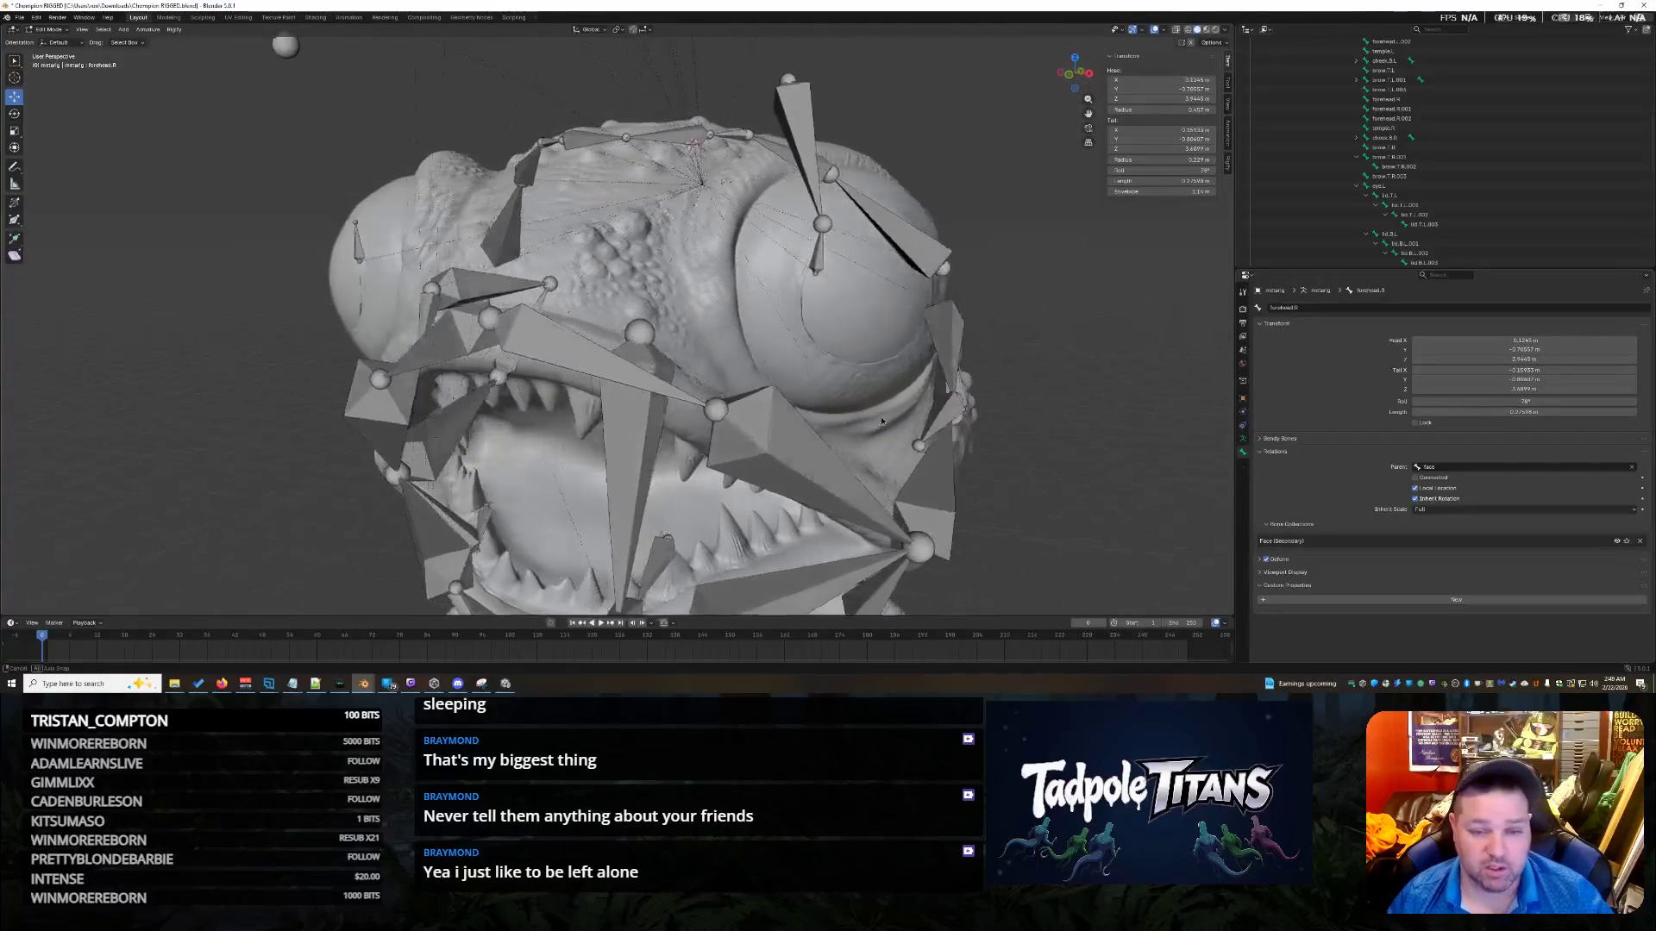
scroll(882, 420, down, 3)
Lift forehead.L.001 straight up above the head.
click(890, 169)
scroll(1007, 335, down, 3)
middle_drag(1007, 336, 913, 298)
scroll(913, 298, down, 3)
drag(607, 269, 608, 82)
mouse_move(782, 395)
middle_down()
mouse_move(927, 417)
mouse_move(849, 445)
mouse_move(1043, 398)
mouse_move(1051, 421)
mouse_move(863, 405)
middle_up()
scroll(828, 405, up, 4)
scroll(888, 431, up, 4)
Try nudging the brow.T.R bone, then undo it and deselect.
click(447, 325)
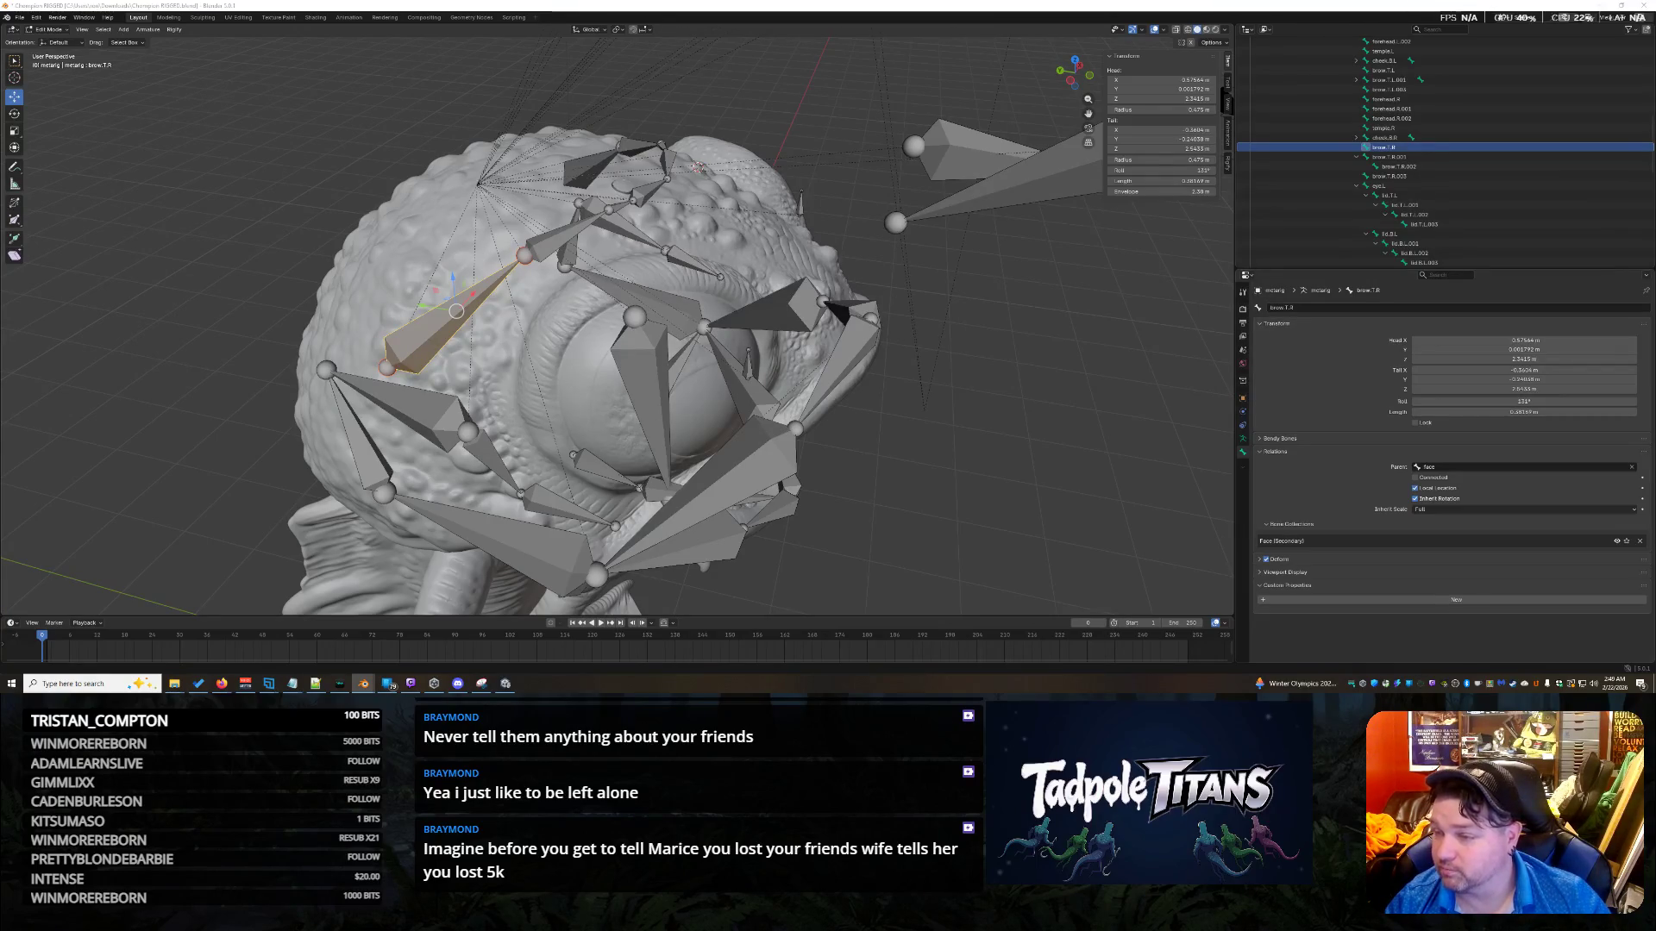
drag(456, 311, 441, 331)
key(ctrl+z)
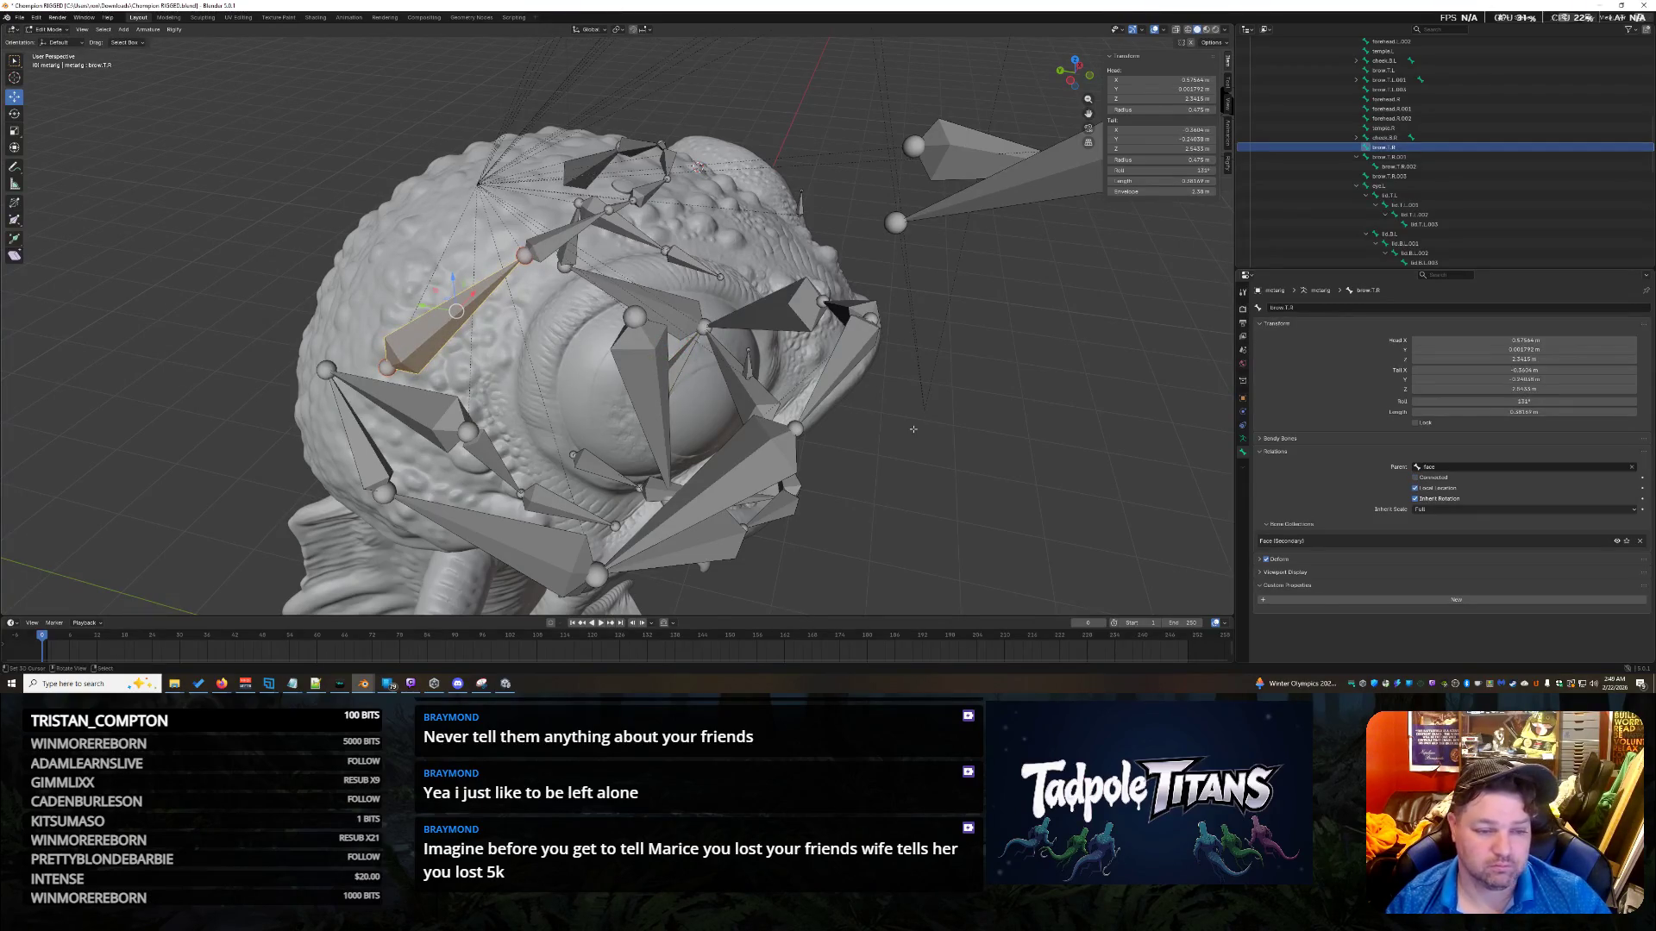
click(913, 429)
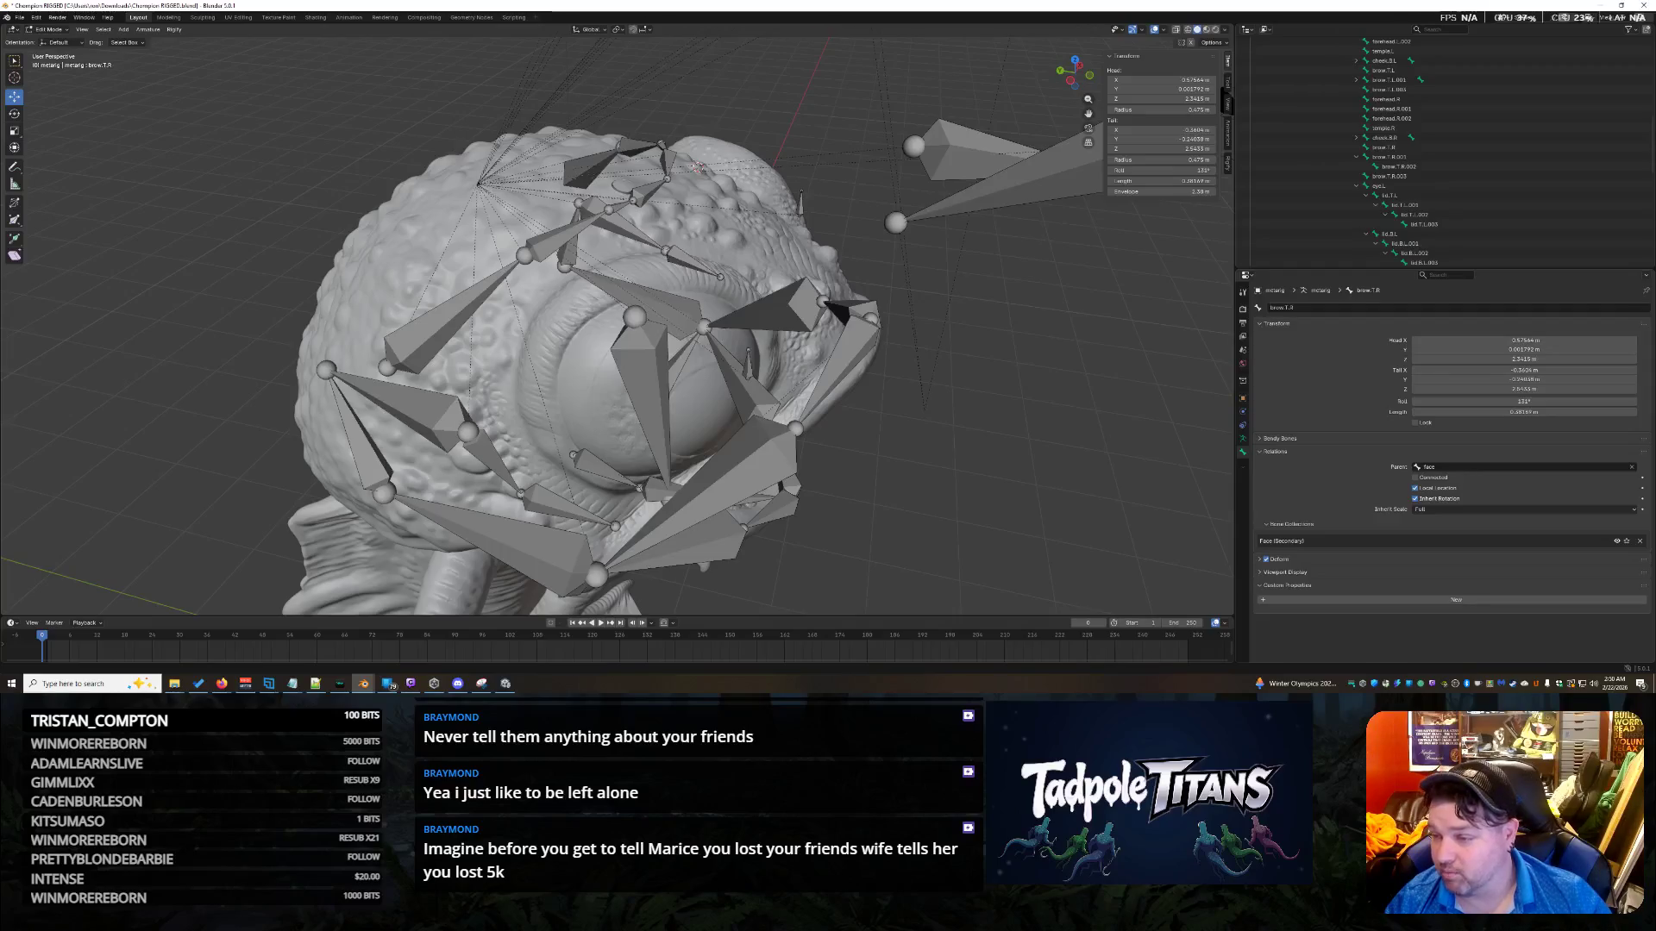
middle_drag(828, 465, 854, 452)
Select the cheek.B.R, cheek_glue.T.R.001, cheek.B.R.001 and cheek.T.R bones in turn.
click(543, 480)
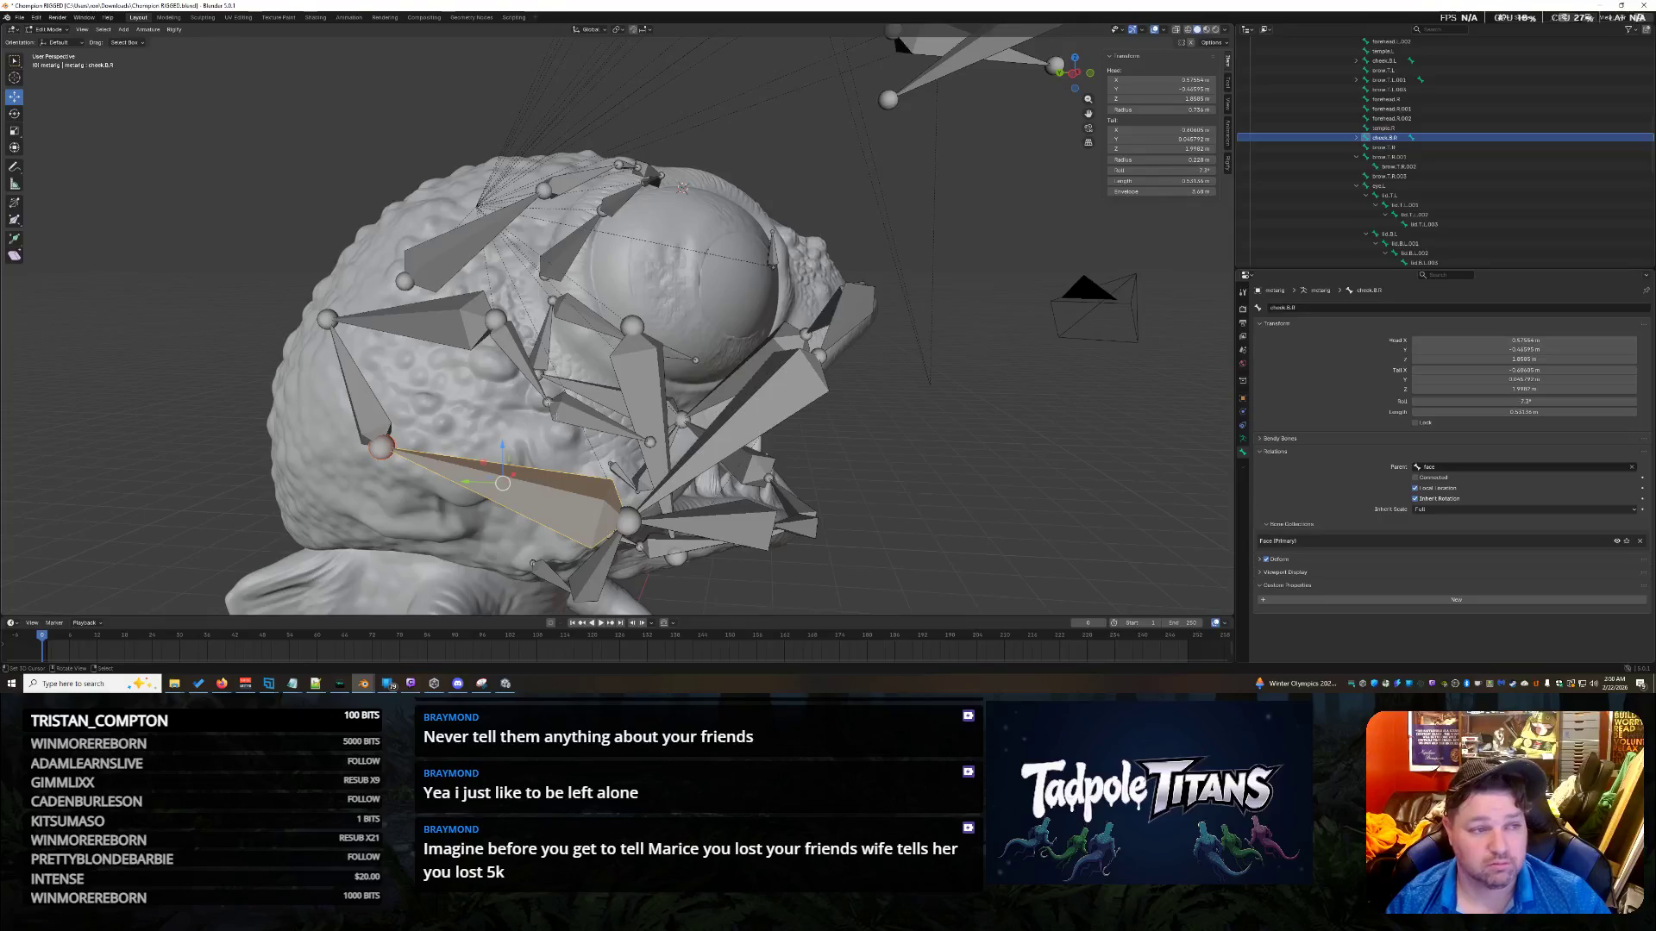
click(449, 328)
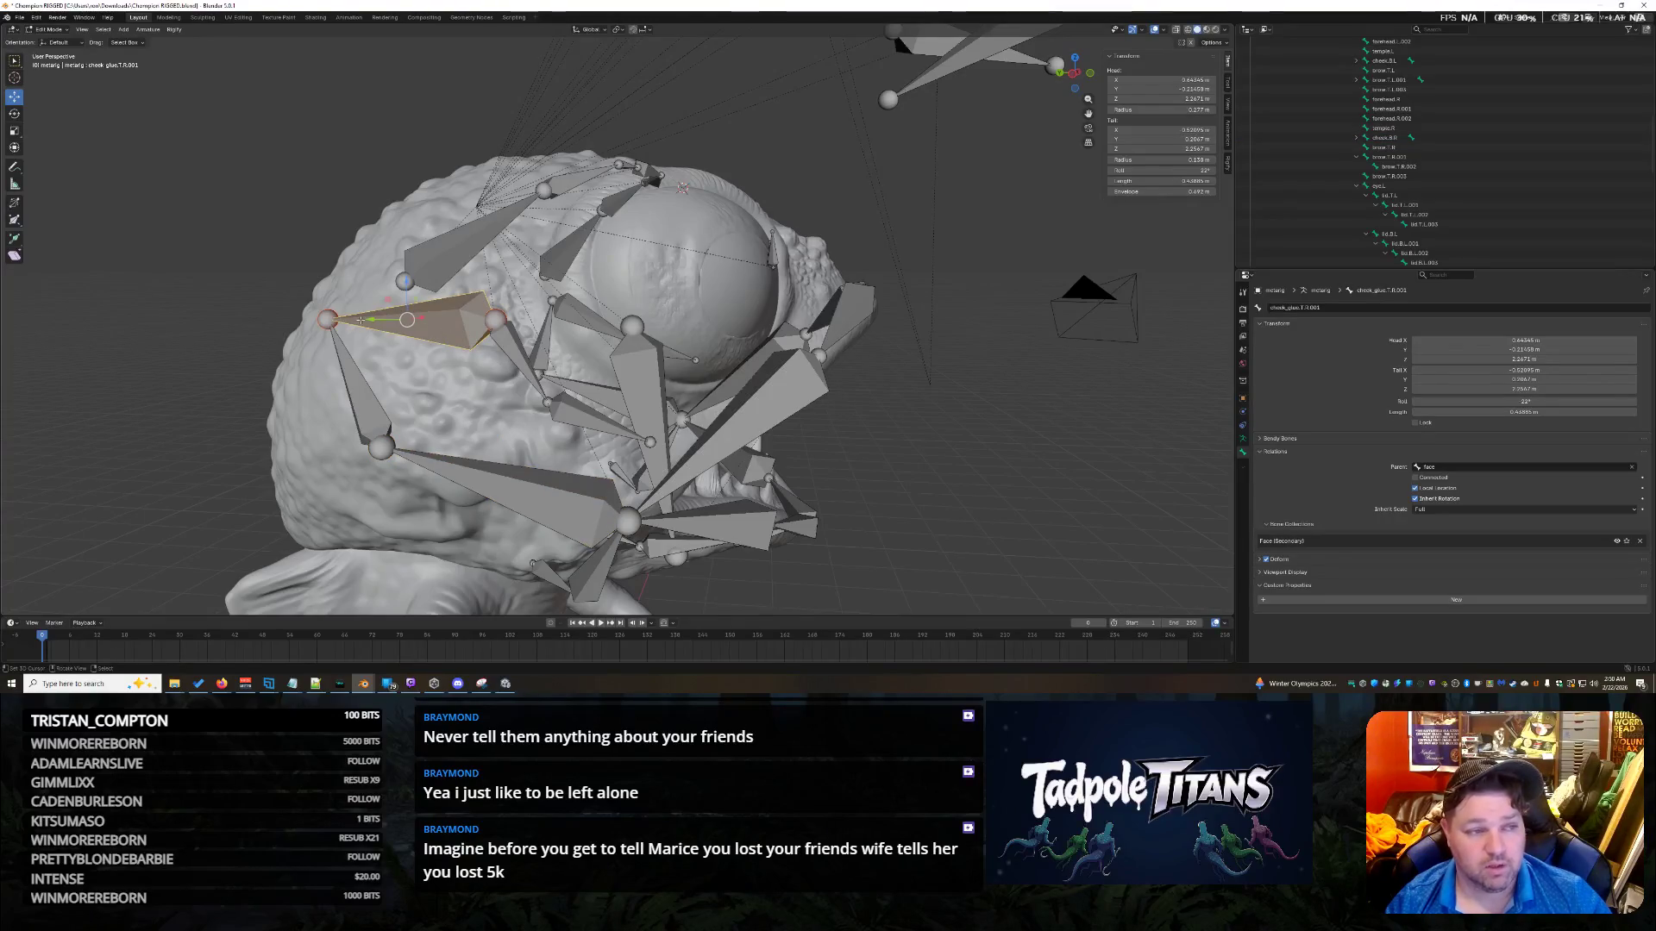
click(353, 384)
click(518, 358)
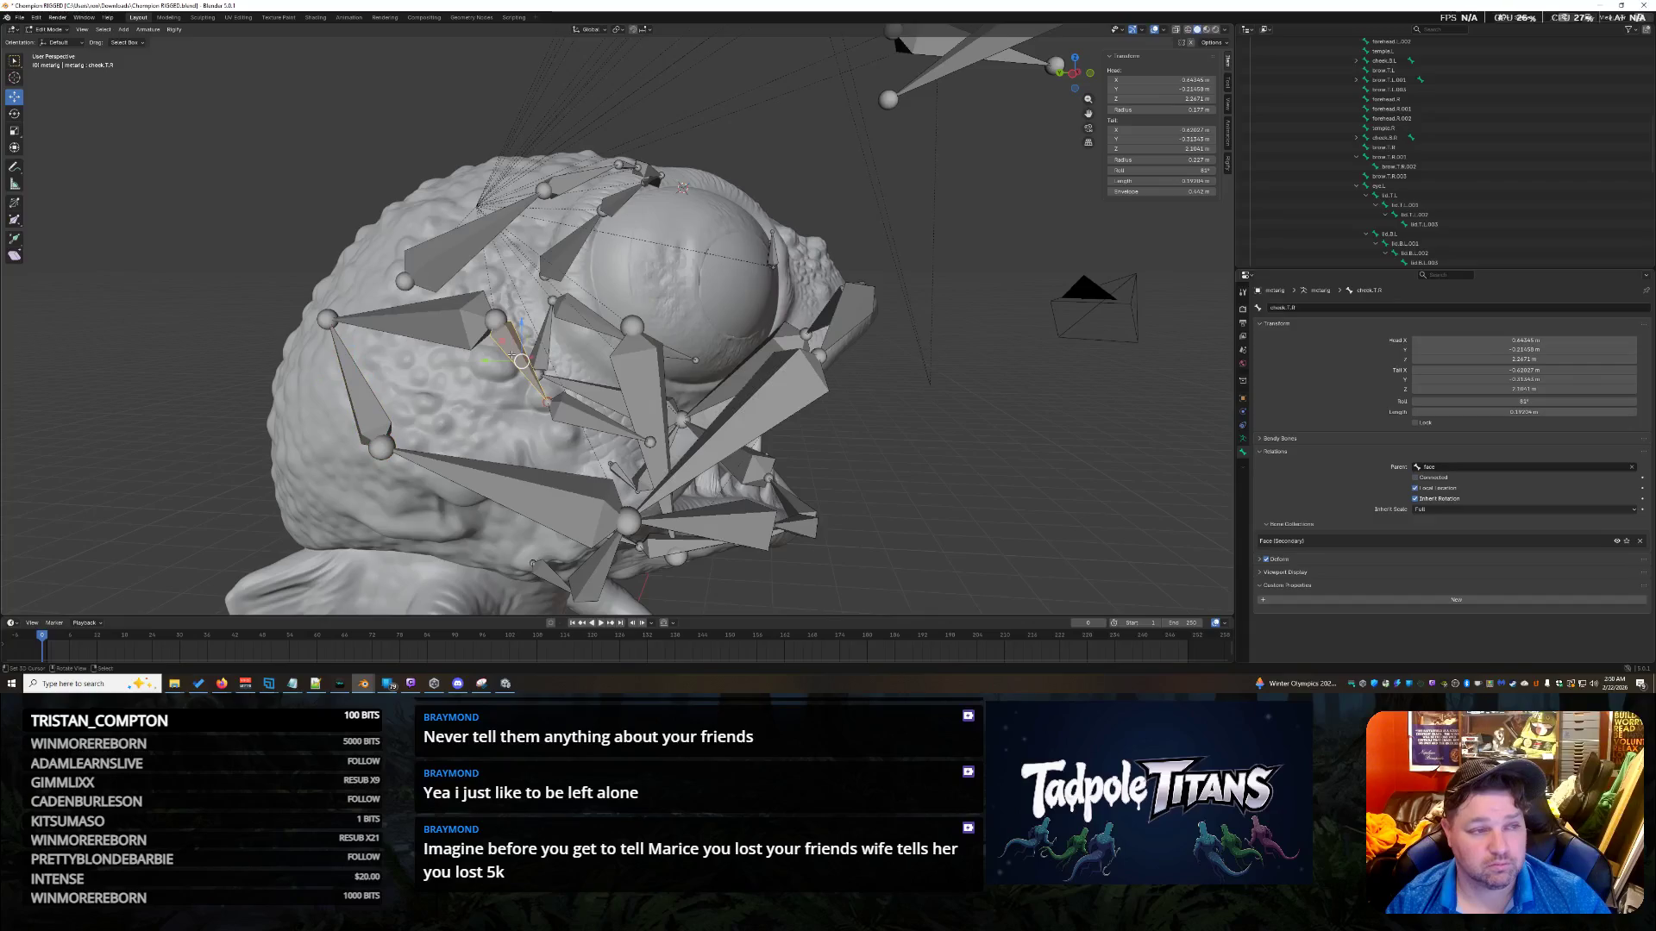
Inspect the cheek_glue.T.R.001 bone and the joint where the cheek bones meet.
middle_drag(518, 358, 569, 349)
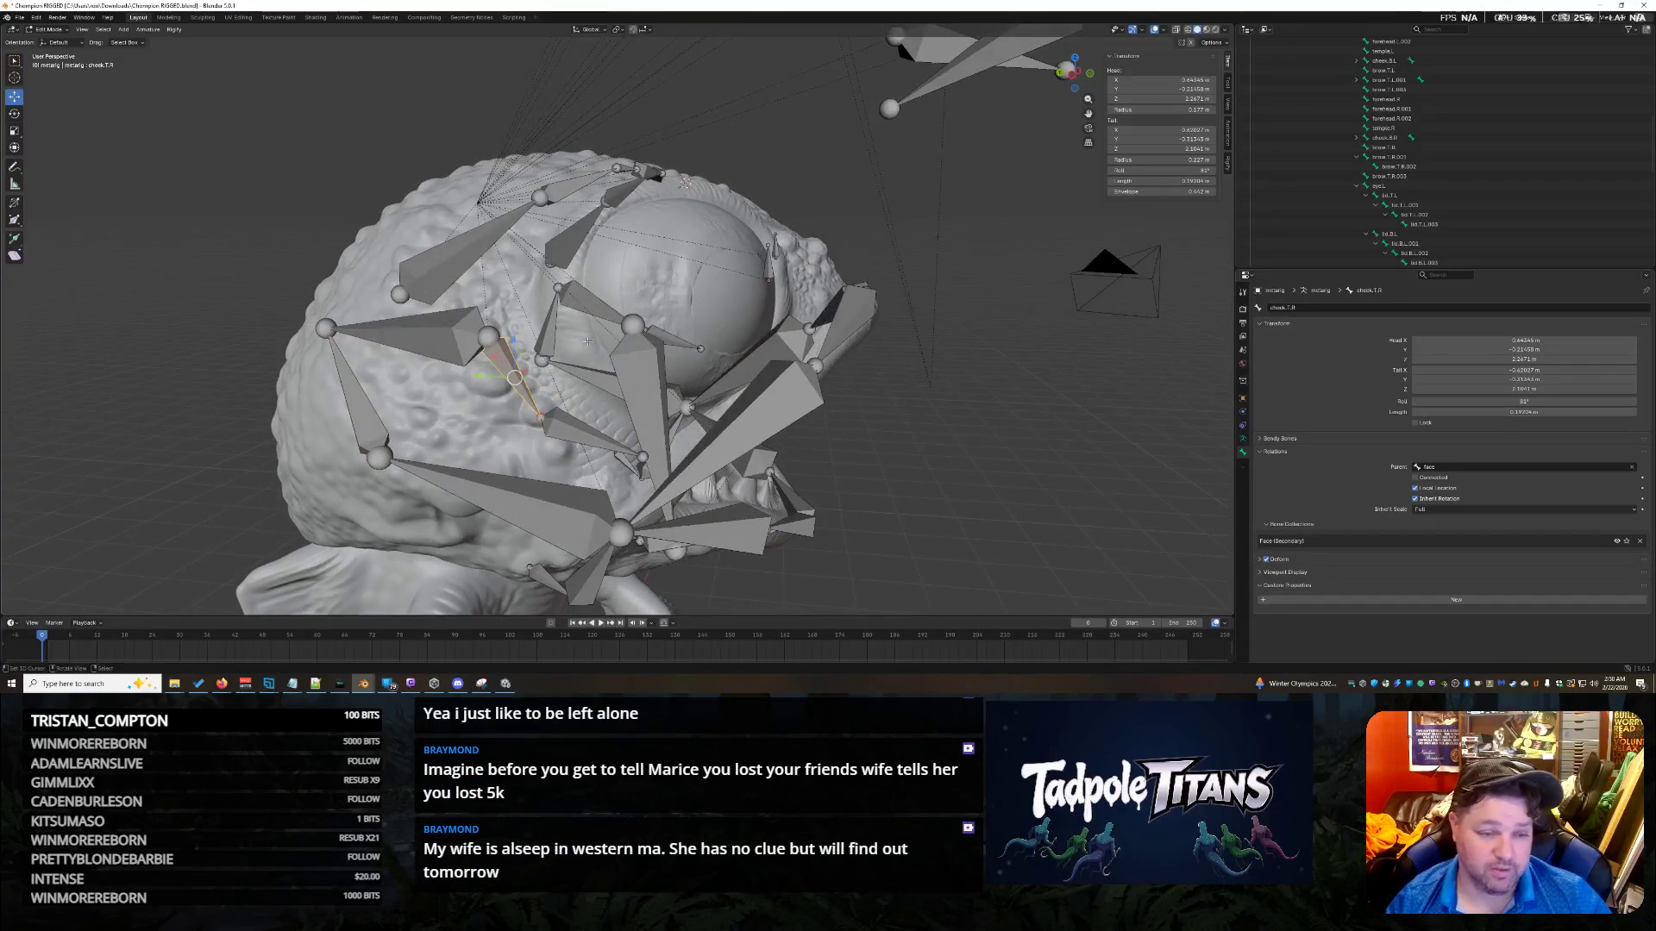
middle_drag(996, 427, 1035, 423)
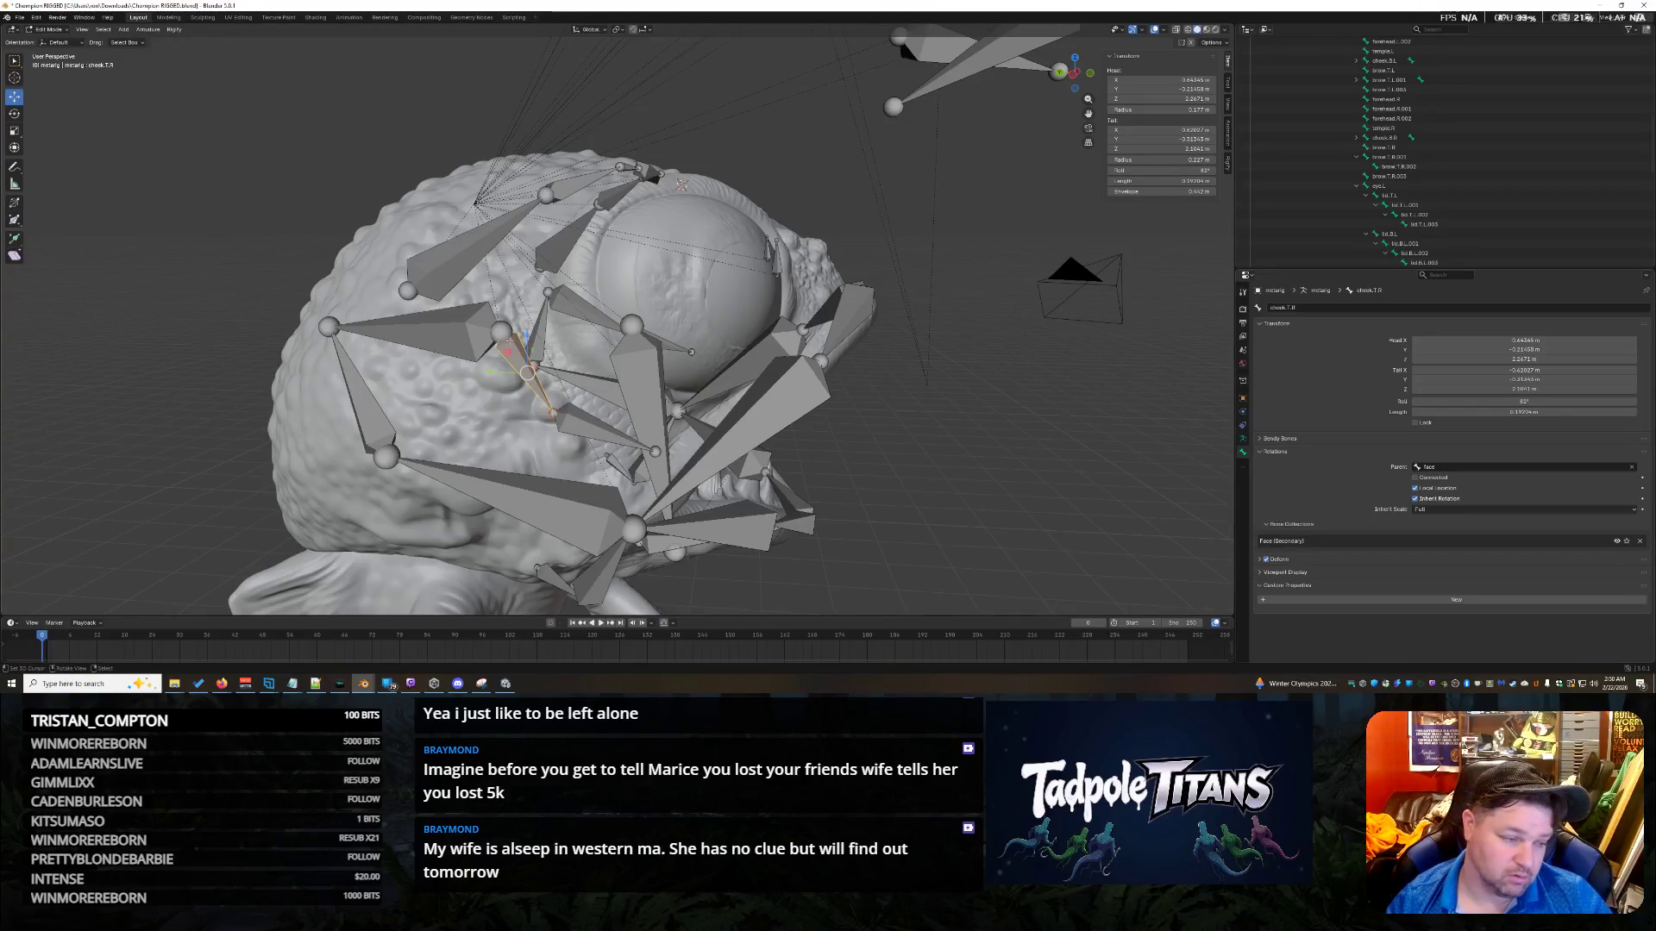
mouse_move(527, 344)
middle_down()
mouse_move(809, 386)
mouse_move(815, 355)
mouse_move(939, 338)
middle_up()
scroll(493, 324, up, 1)
scroll(493, 324, up, 1)
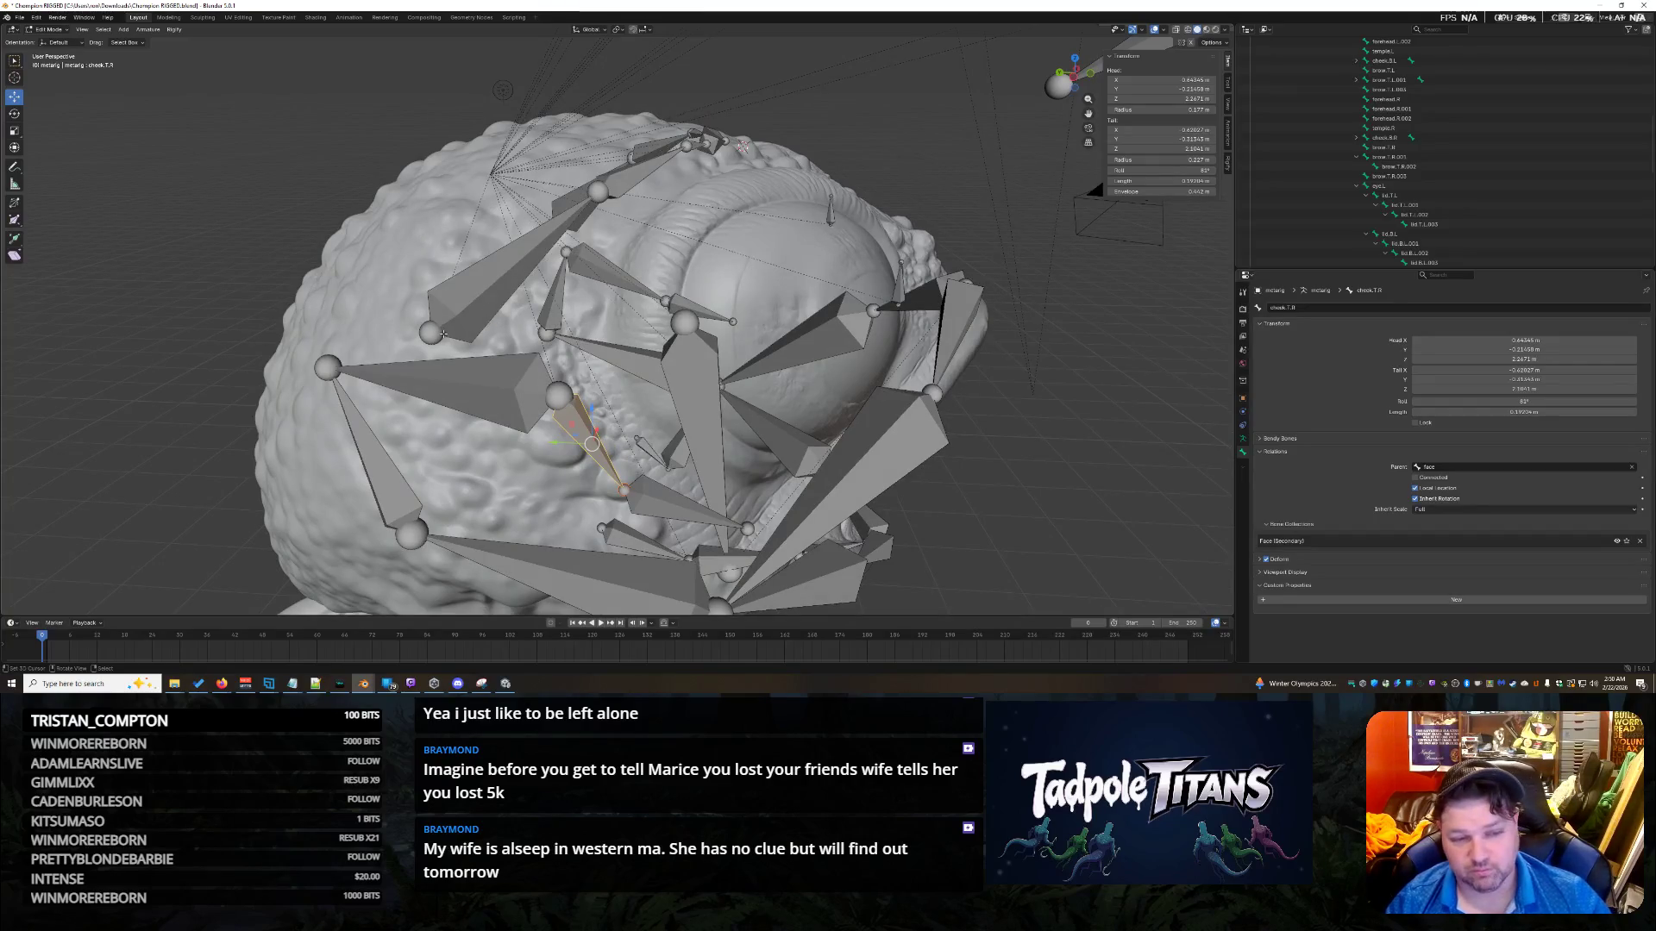
click(435, 329)
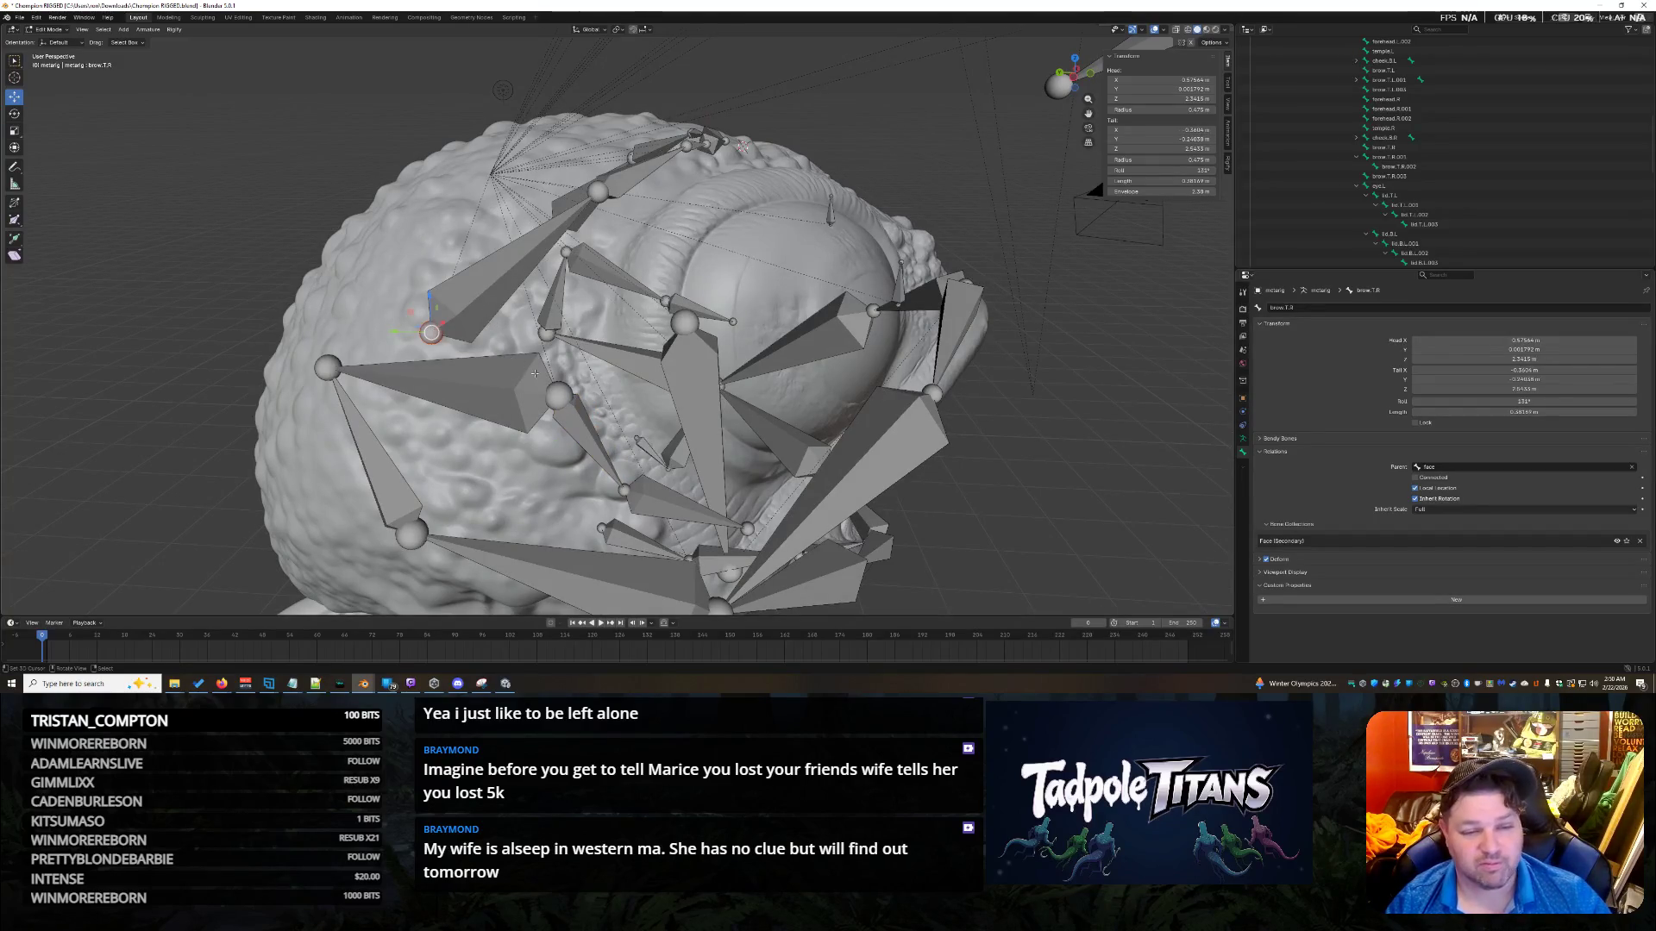
click(558, 395)
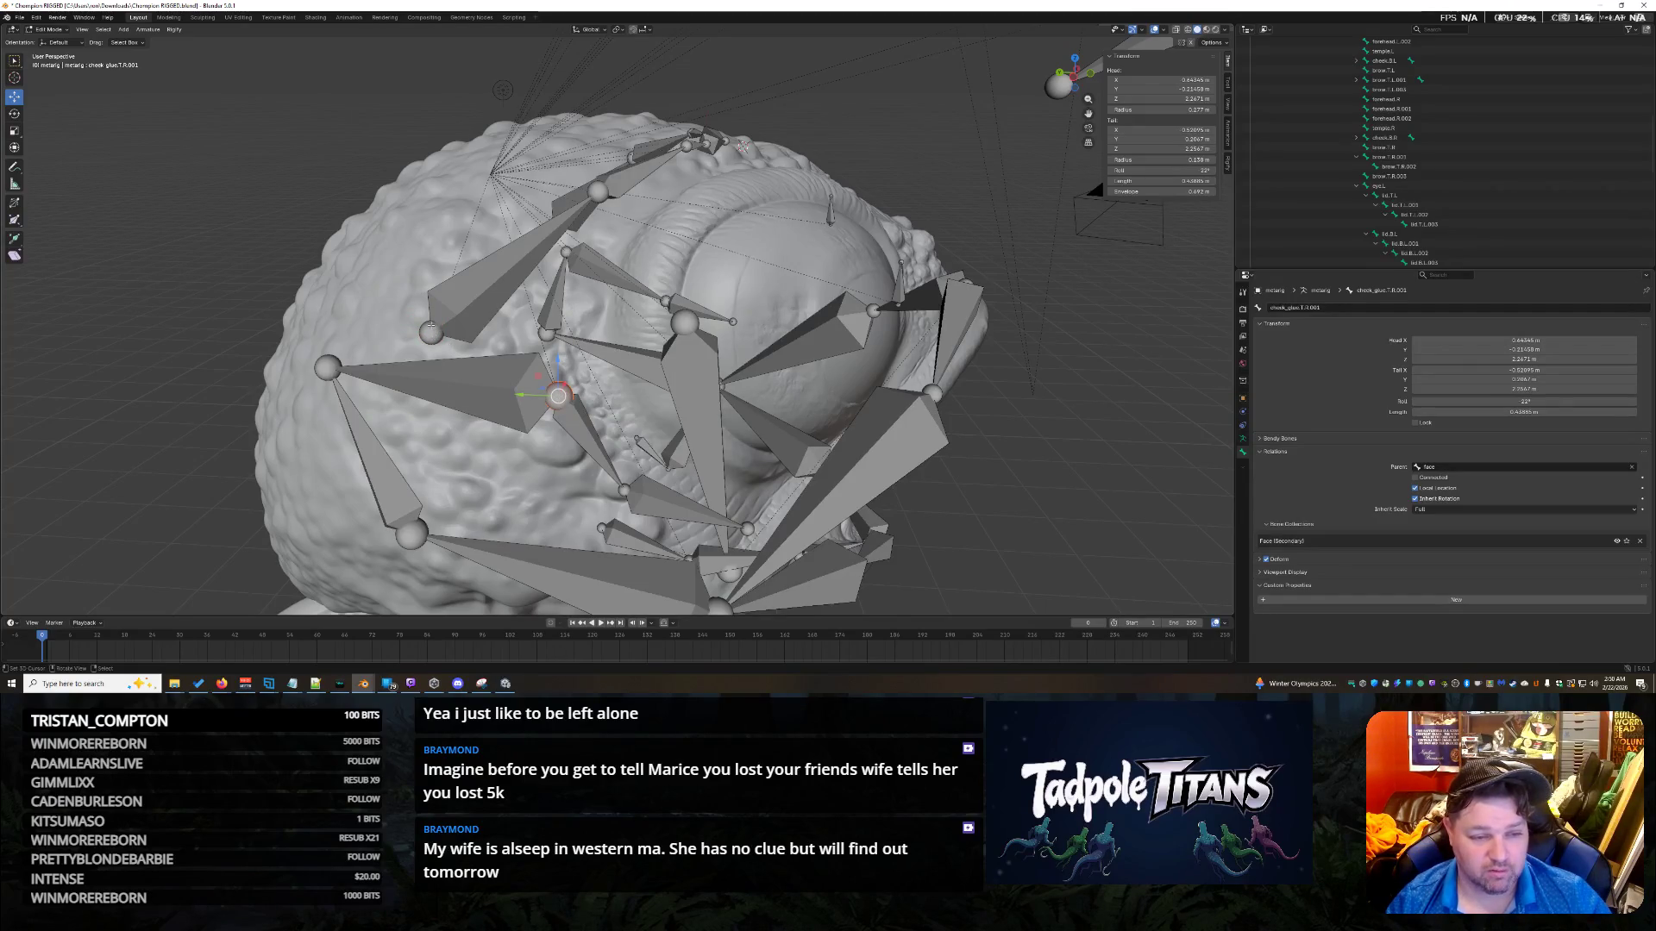
Use Cursor to Selected to place the 3D cursor on the brow.T.R bone's head.
click(432, 332)
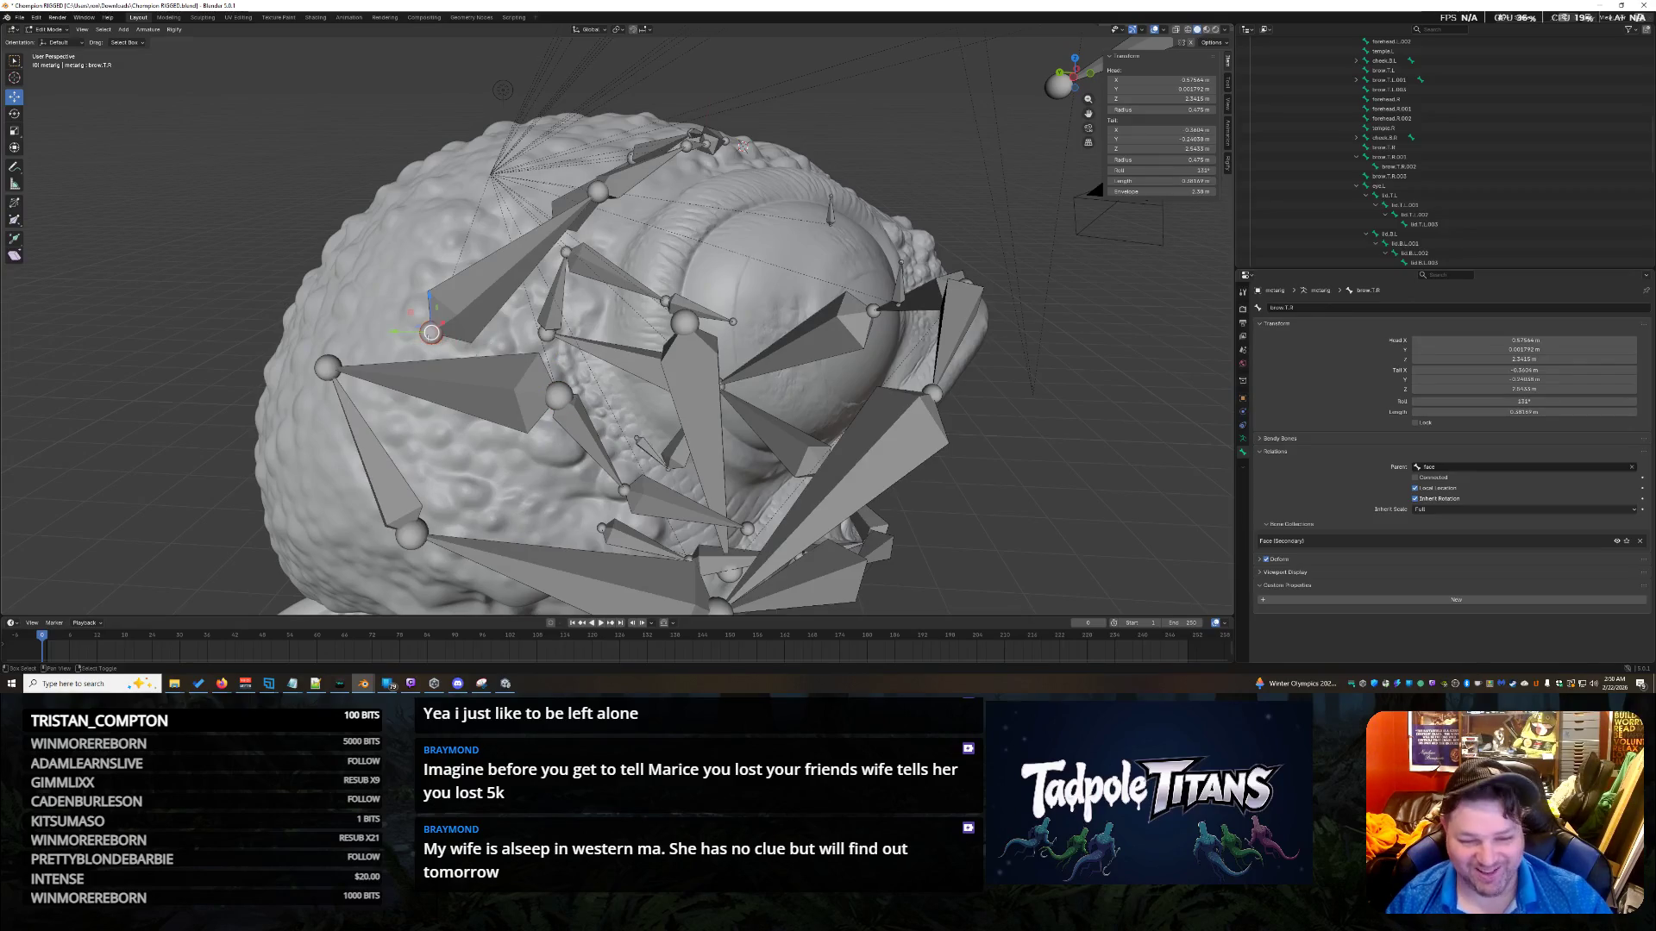
key(shift+s)
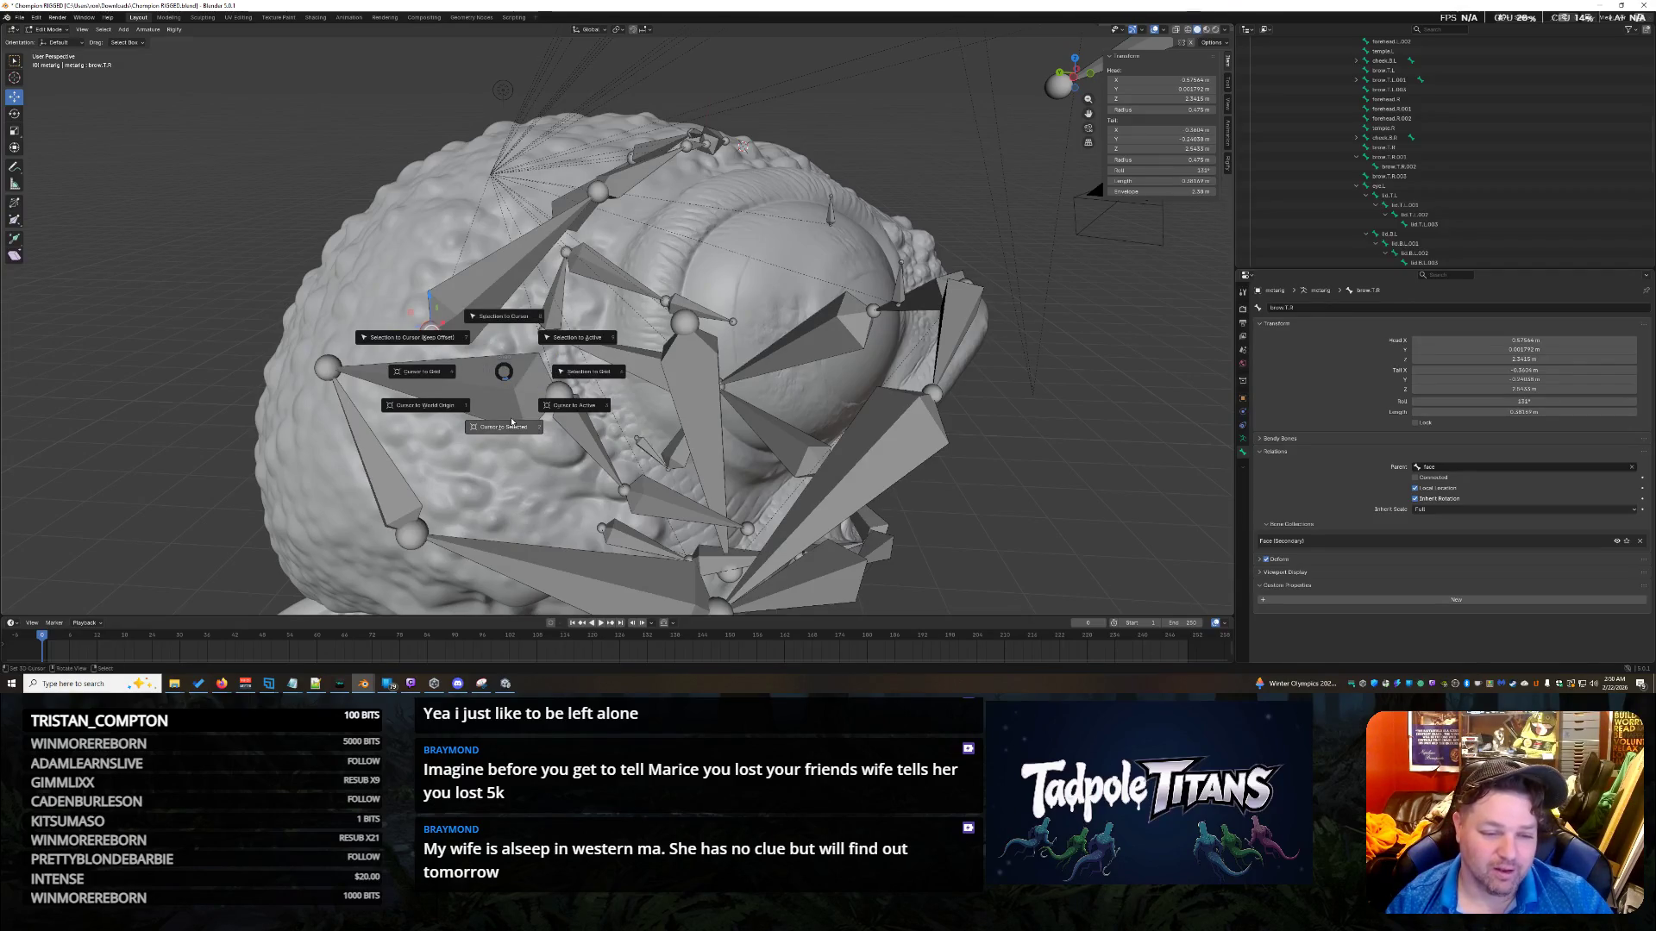
click(503, 427)
click(559, 395)
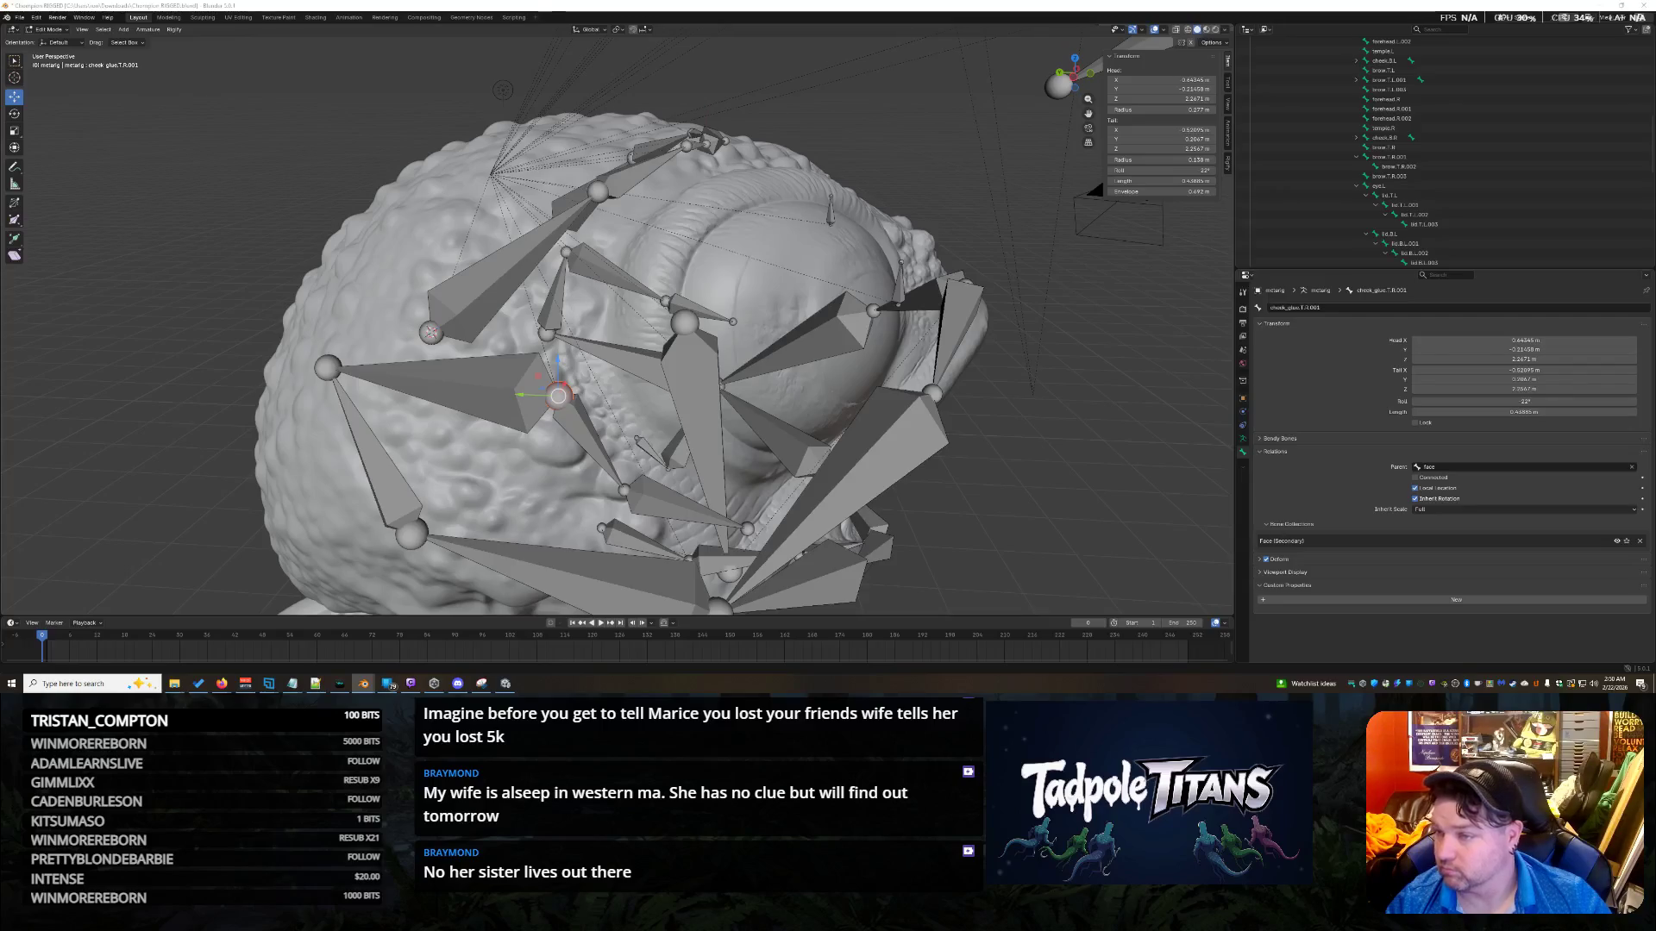
Snap the cheek_glue.T.R.001 end onto the cursor at brow.T.R's head and check the joint.
click(499, 386)
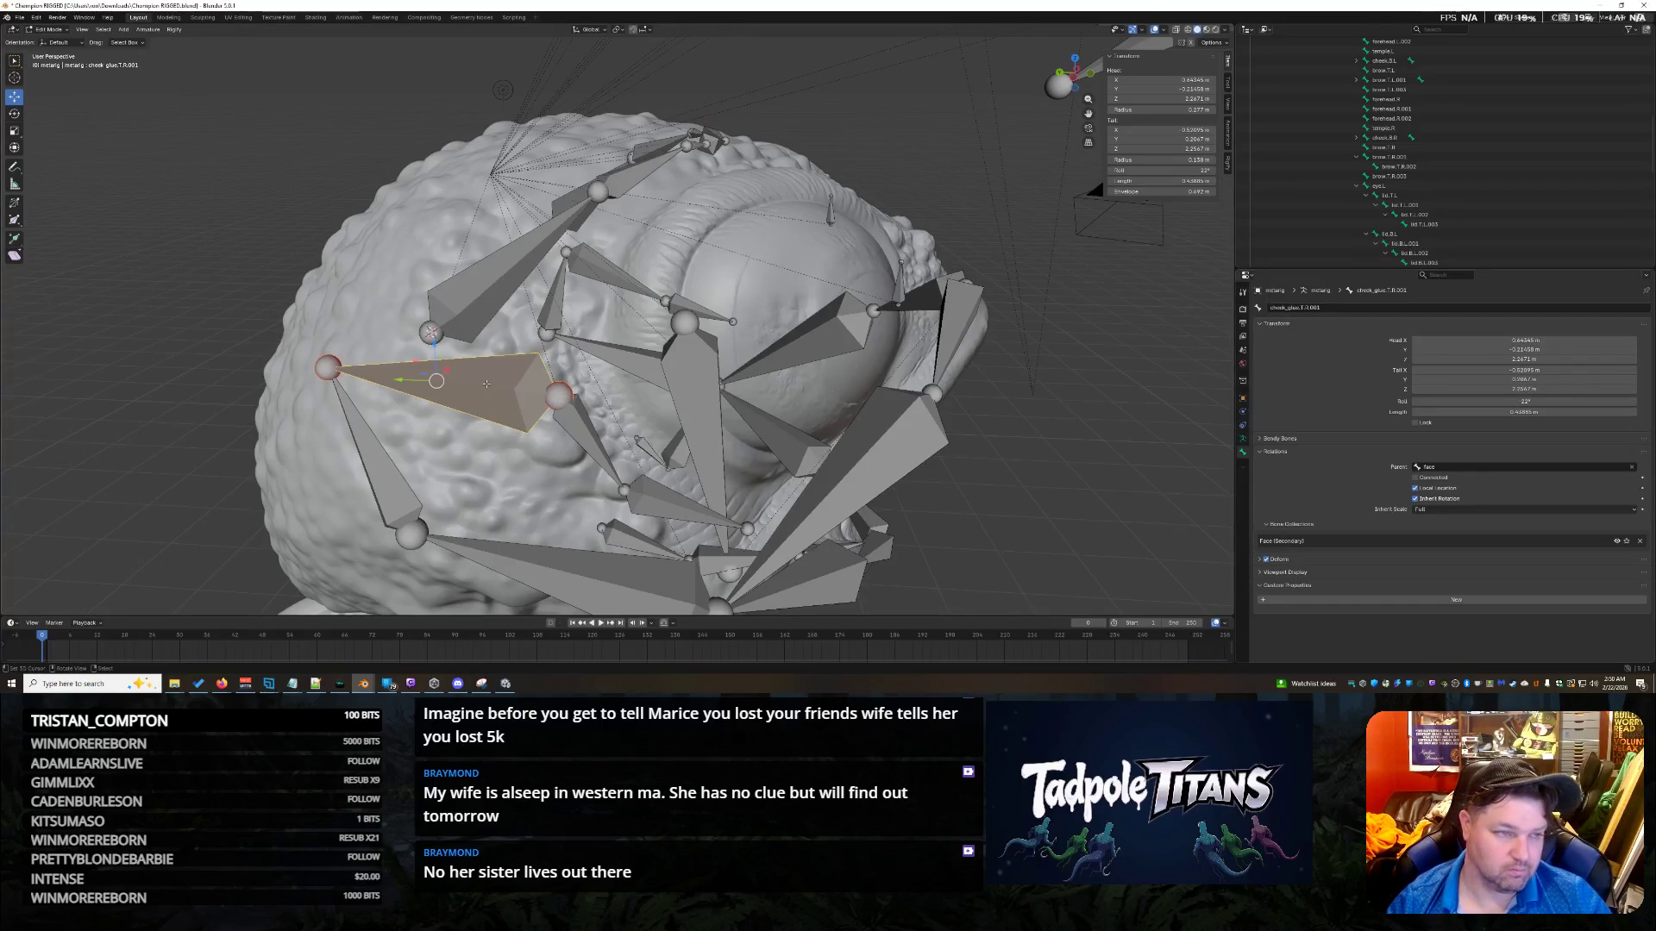
click(558, 395)
click(558, 395)
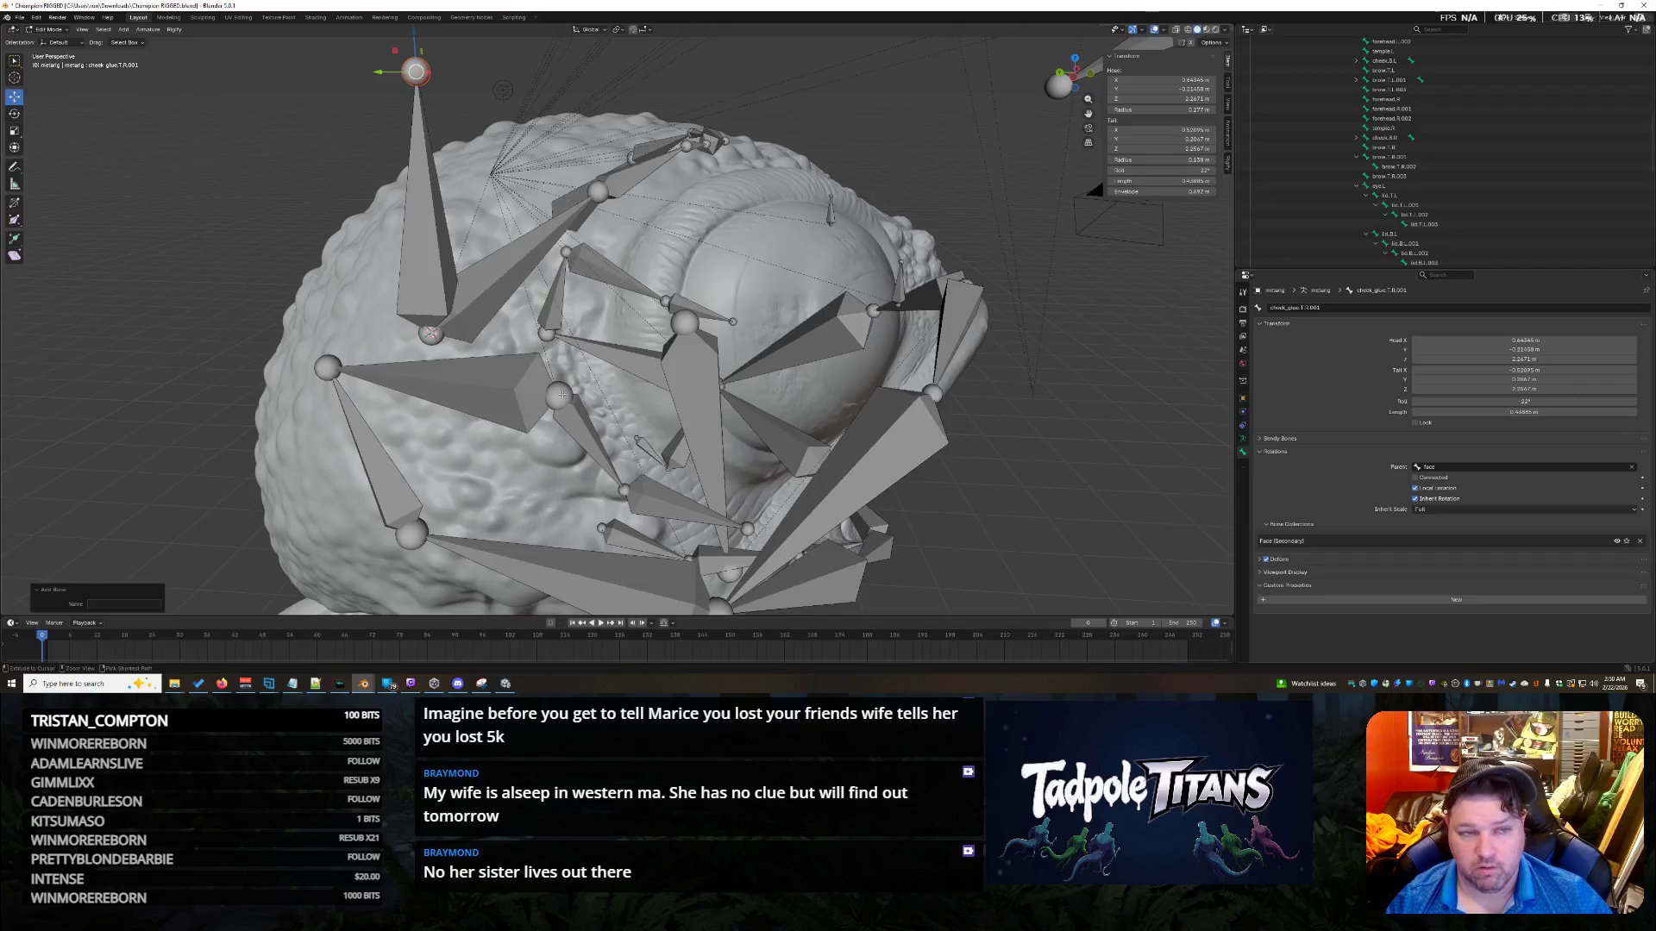
key(shift+s)
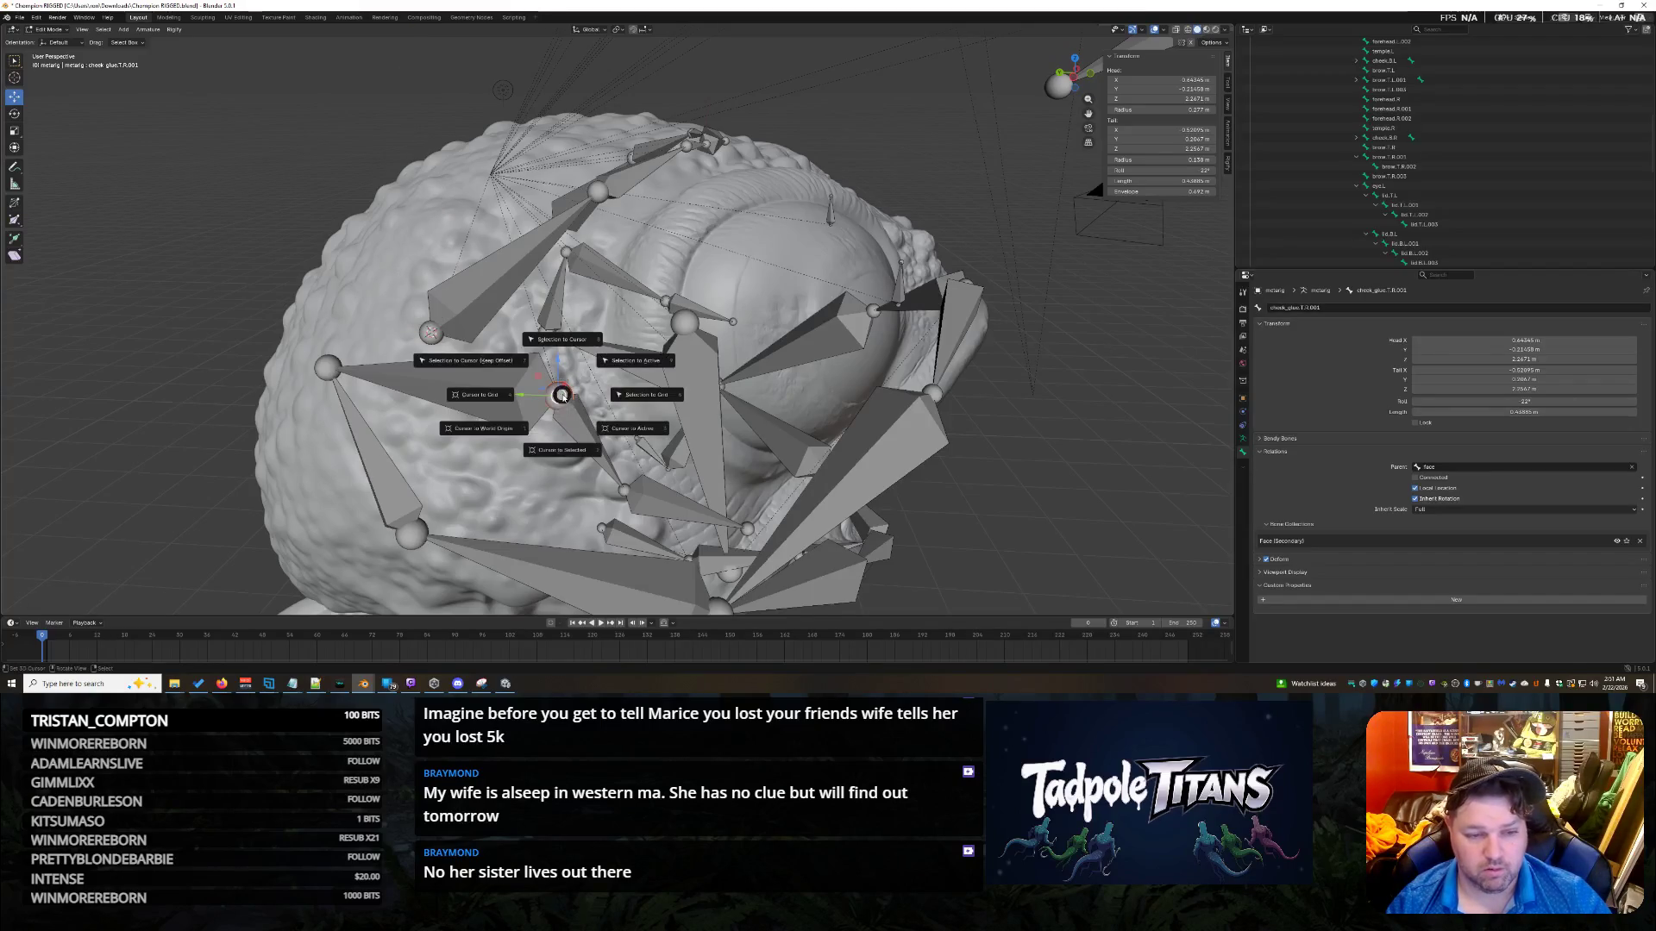
click(572, 352)
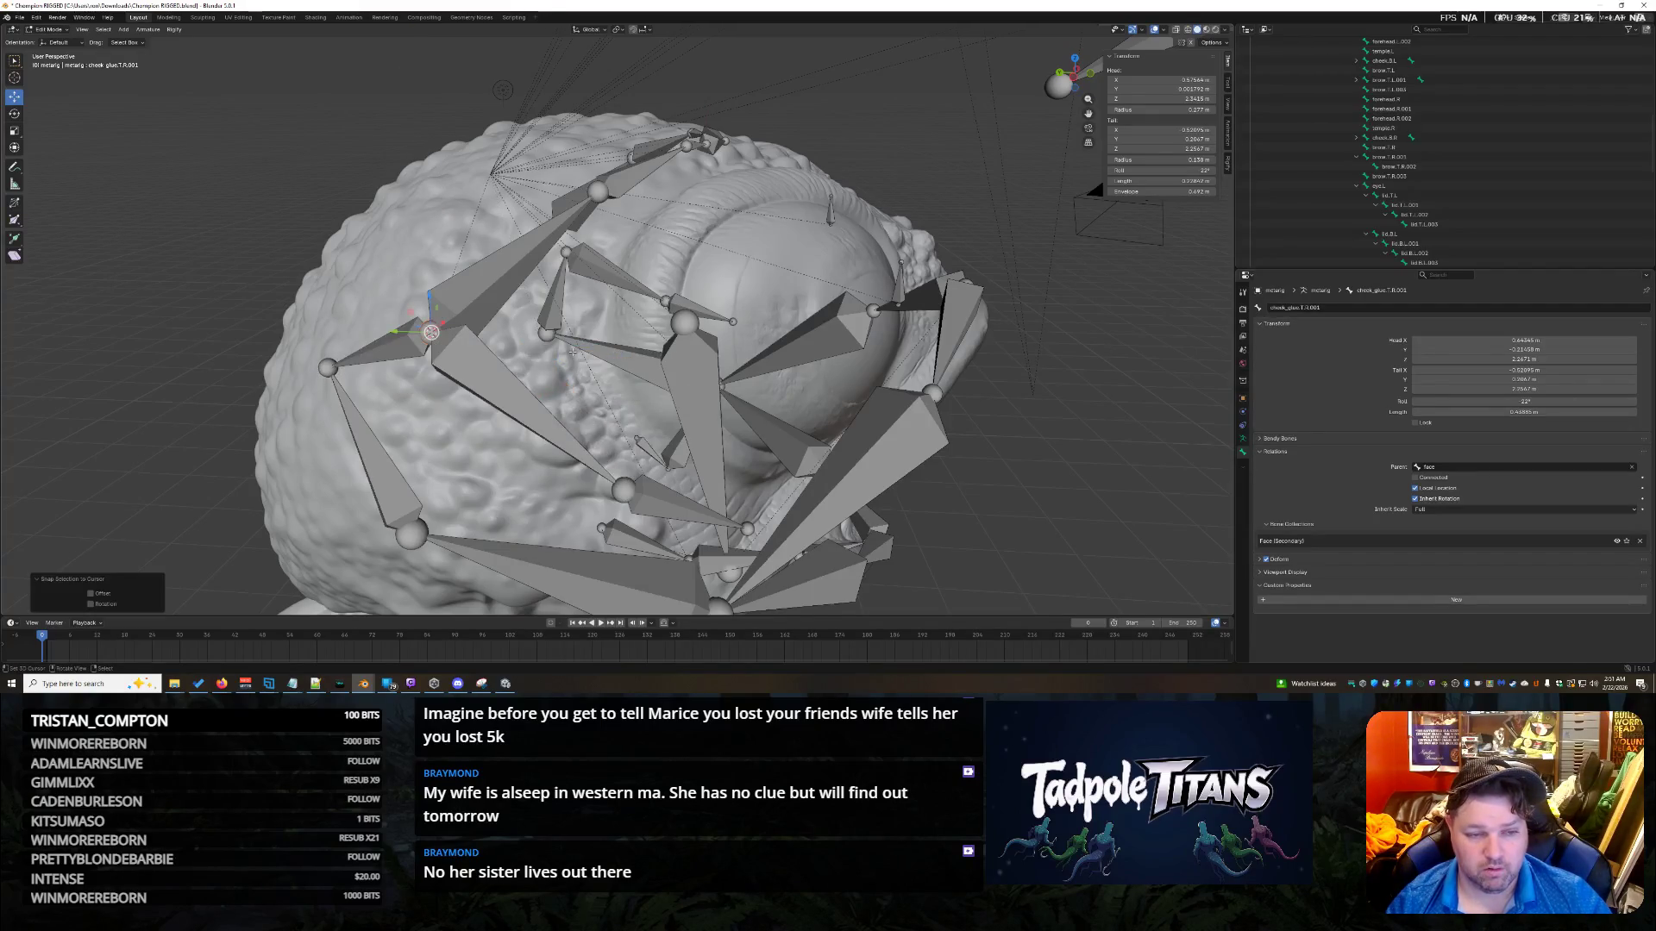
mouse_move(530, 478)
middle_down()
mouse_move(811, 420)
mouse_move(686, 421)
mouse_move(956, 445)
mouse_move(743, 372)
middle_up()
middle_drag(761, 427, 630, 361)
middle_drag(844, 451, 858, 337)
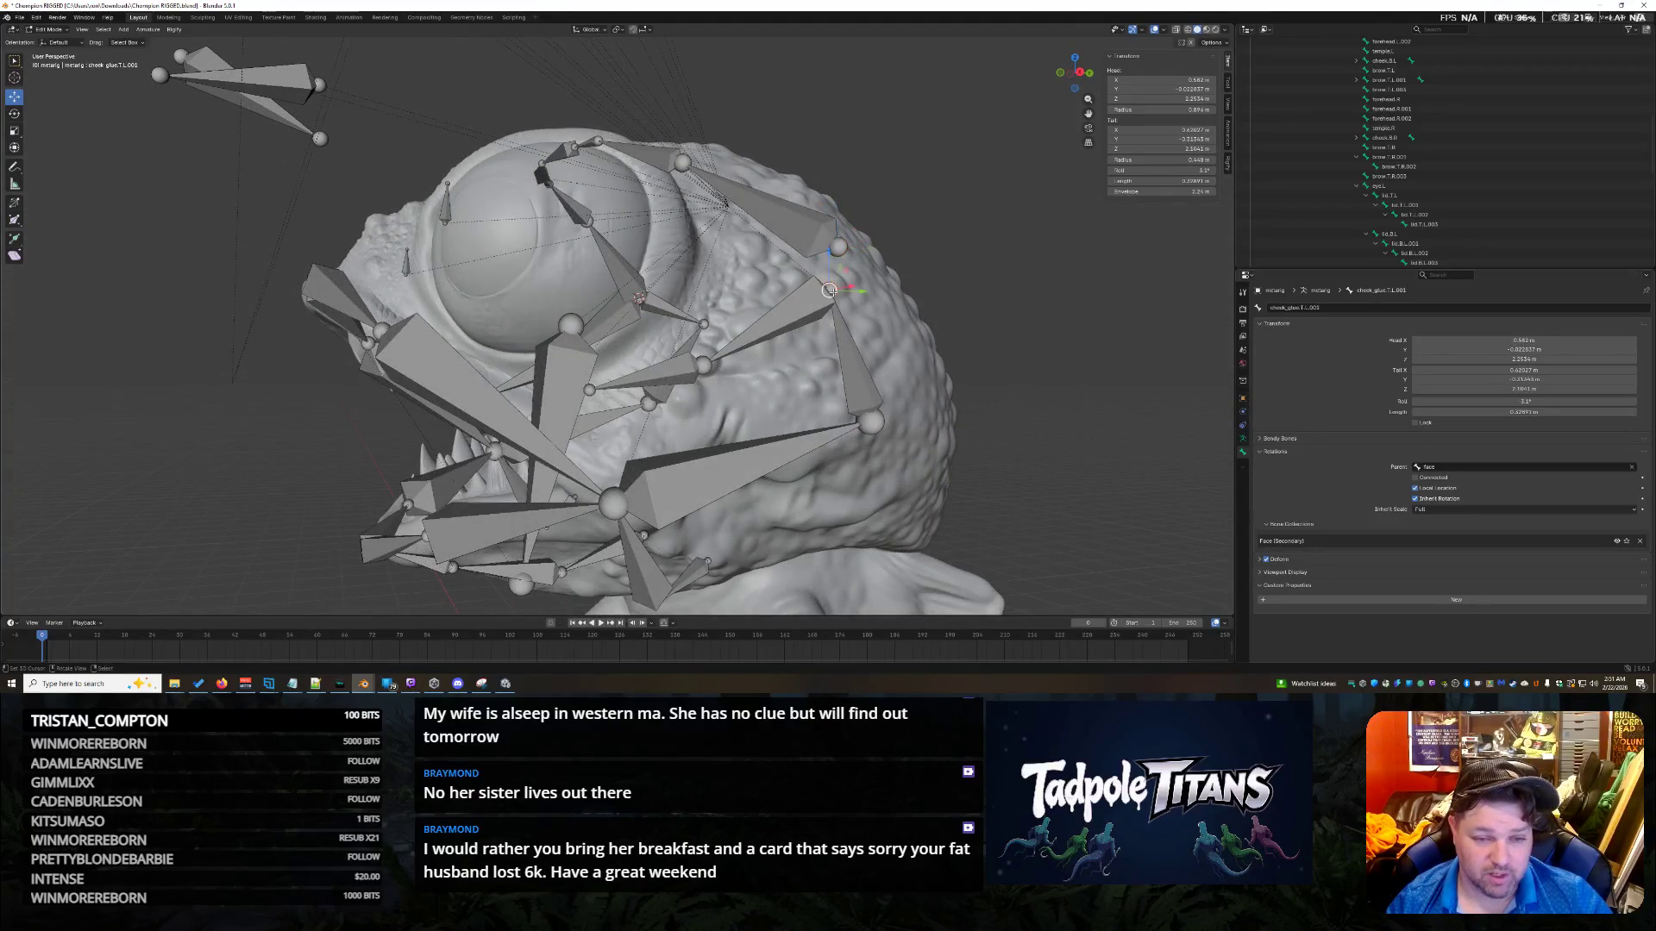
mouse_move(776, 406)
middle_down()
mouse_move(746, 408)
mouse_move(940, 426)
middle_up()
middle_drag(514, 355, 882, 419)
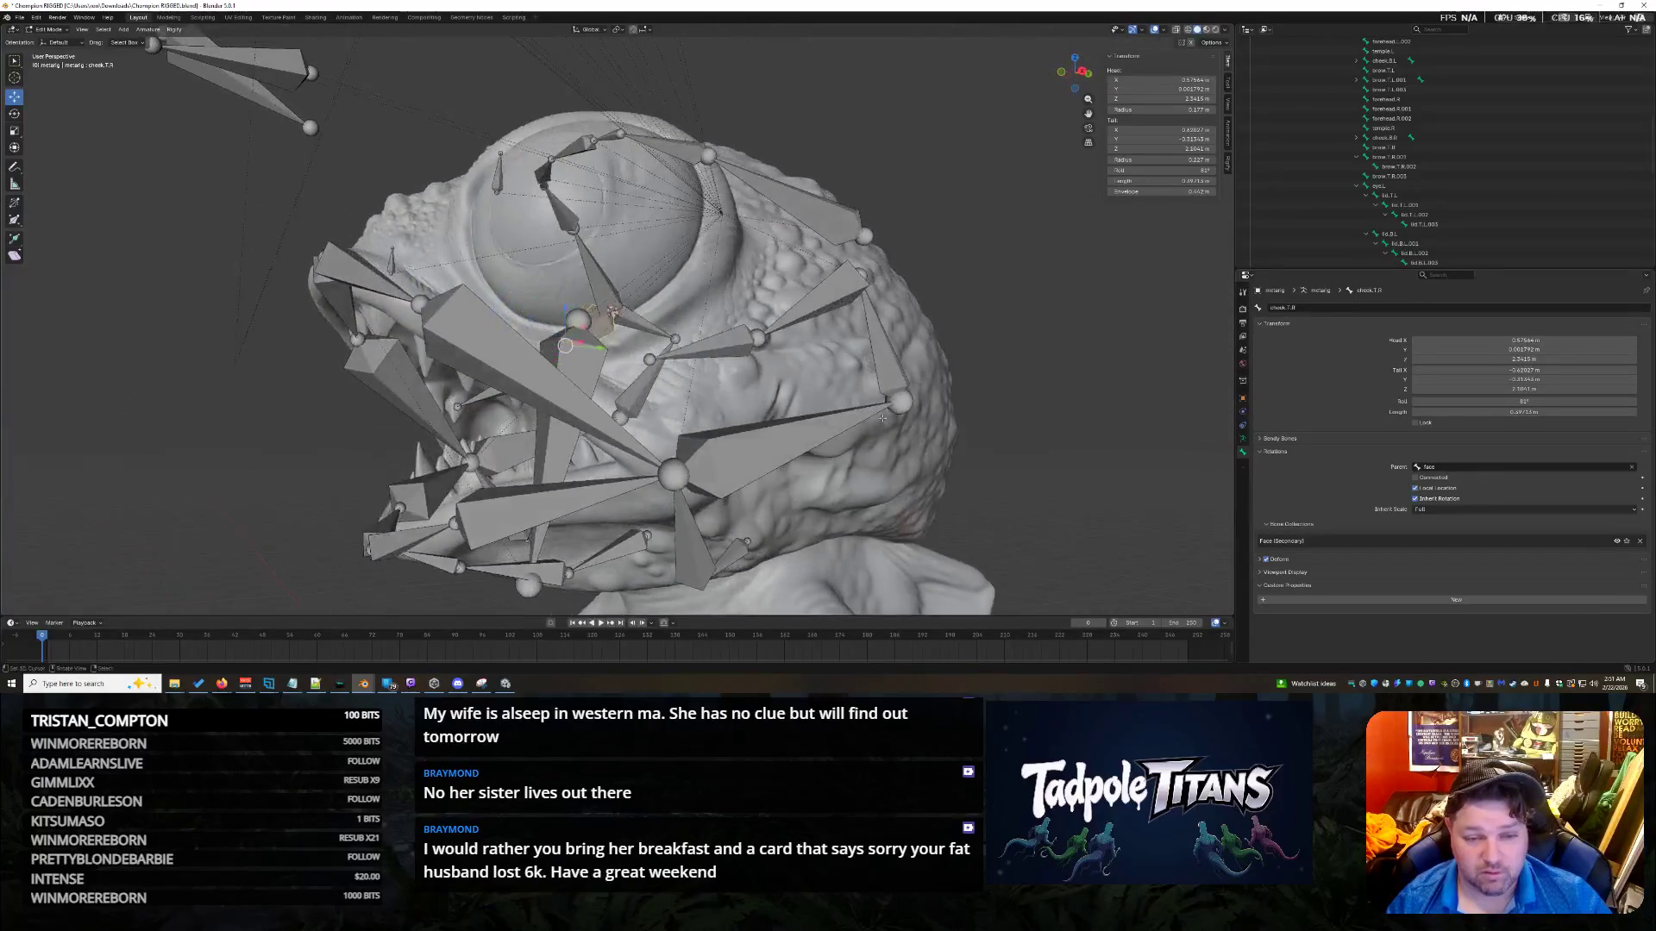
click(777, 453)
mouse_move(1008, 464)
middle_down()
mouse_move(595, 379)
mouse_move(799, 448)
mouse_move(776, 397)
mouse_move(836, 362)
mouse_move(982, 443)
mouse_move(724, 408)
middle_up()
click(583, 374)
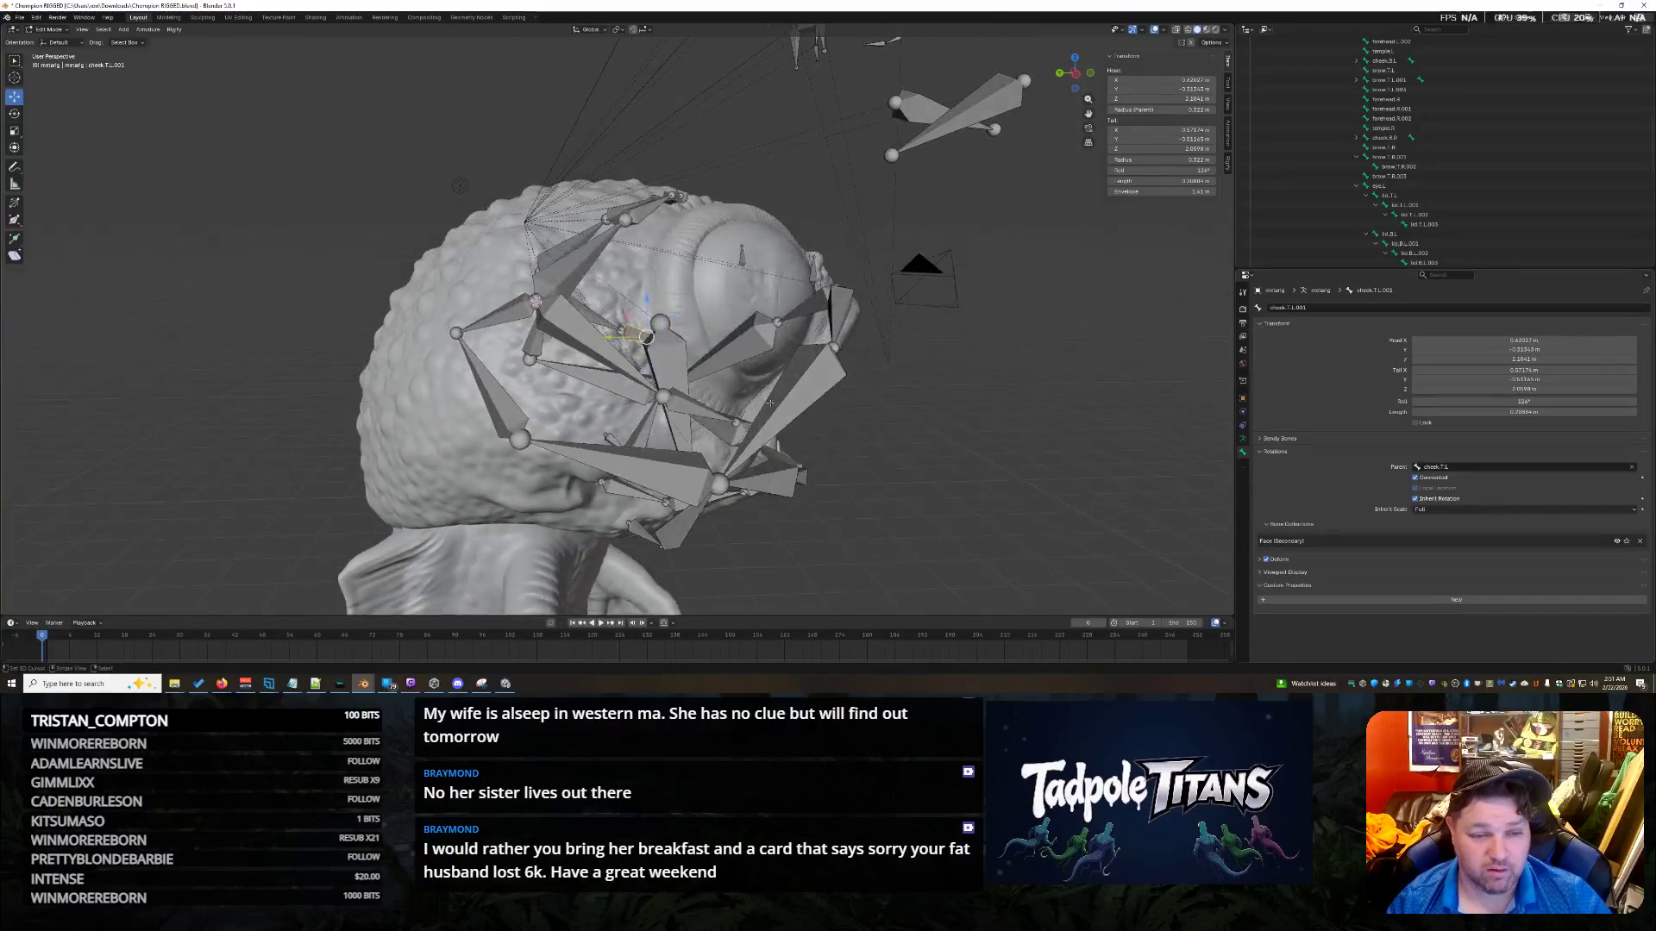
mouse_move(837, 423)
middle_down()
mouse_move(630, 381)
mouse_move(819, 396)
mouse_move(909, 434)
mouse_move(569, 345)
middle_up()
click(699, 343)
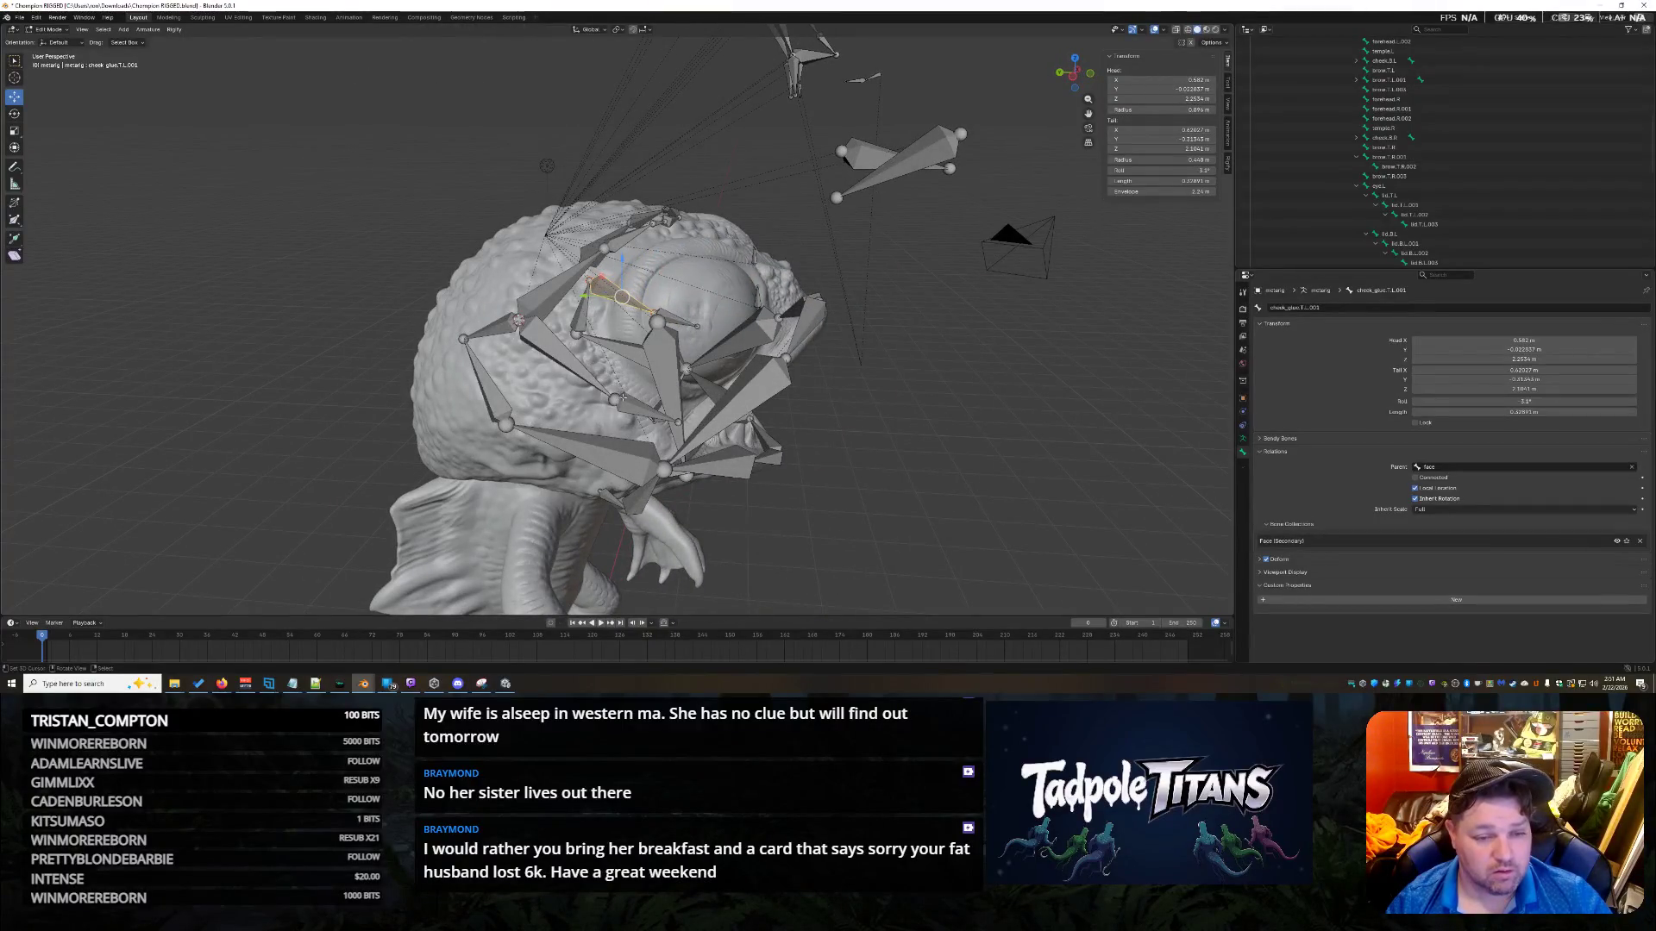
click(565, 301)
mouse_move(565, 300)
middle_down()
mouse_move(748, 377)
mouse_move(1028, 432)
mouse_move(928, 497)
mouse_move(662, 438)
middle_up()
click(747, 377)
click(507, 357)
mouse_move(839, 357)
middle_down()
mouse_move(710, 317)
mouse_move(715, 341)
middle_up()
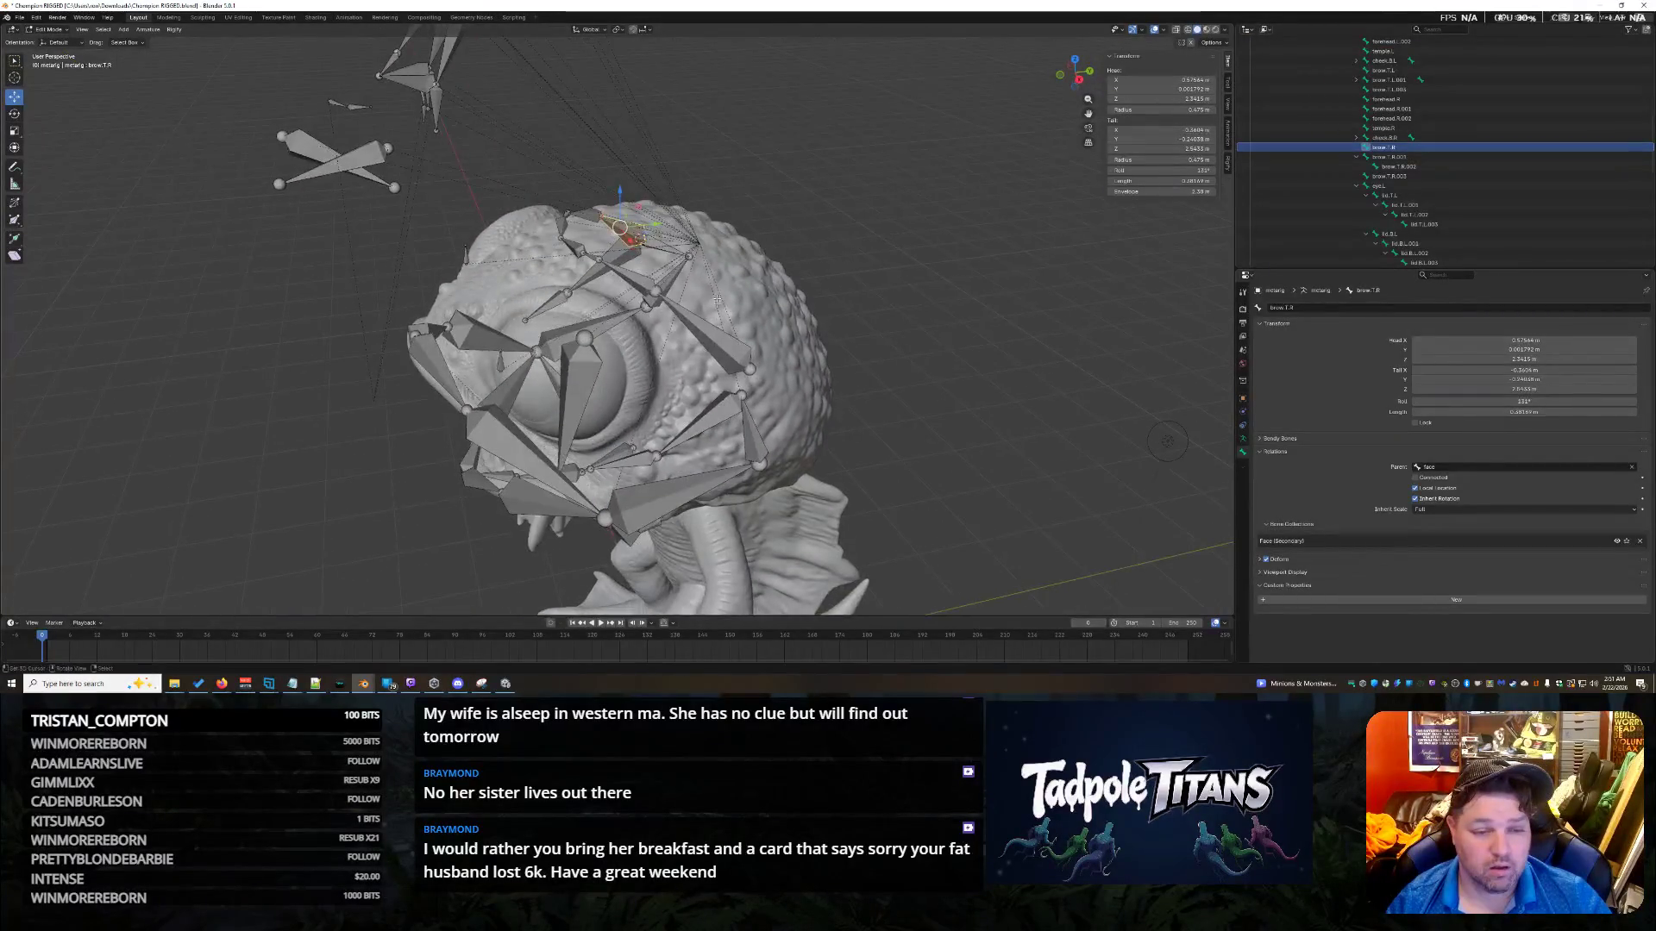
click(715, 341)
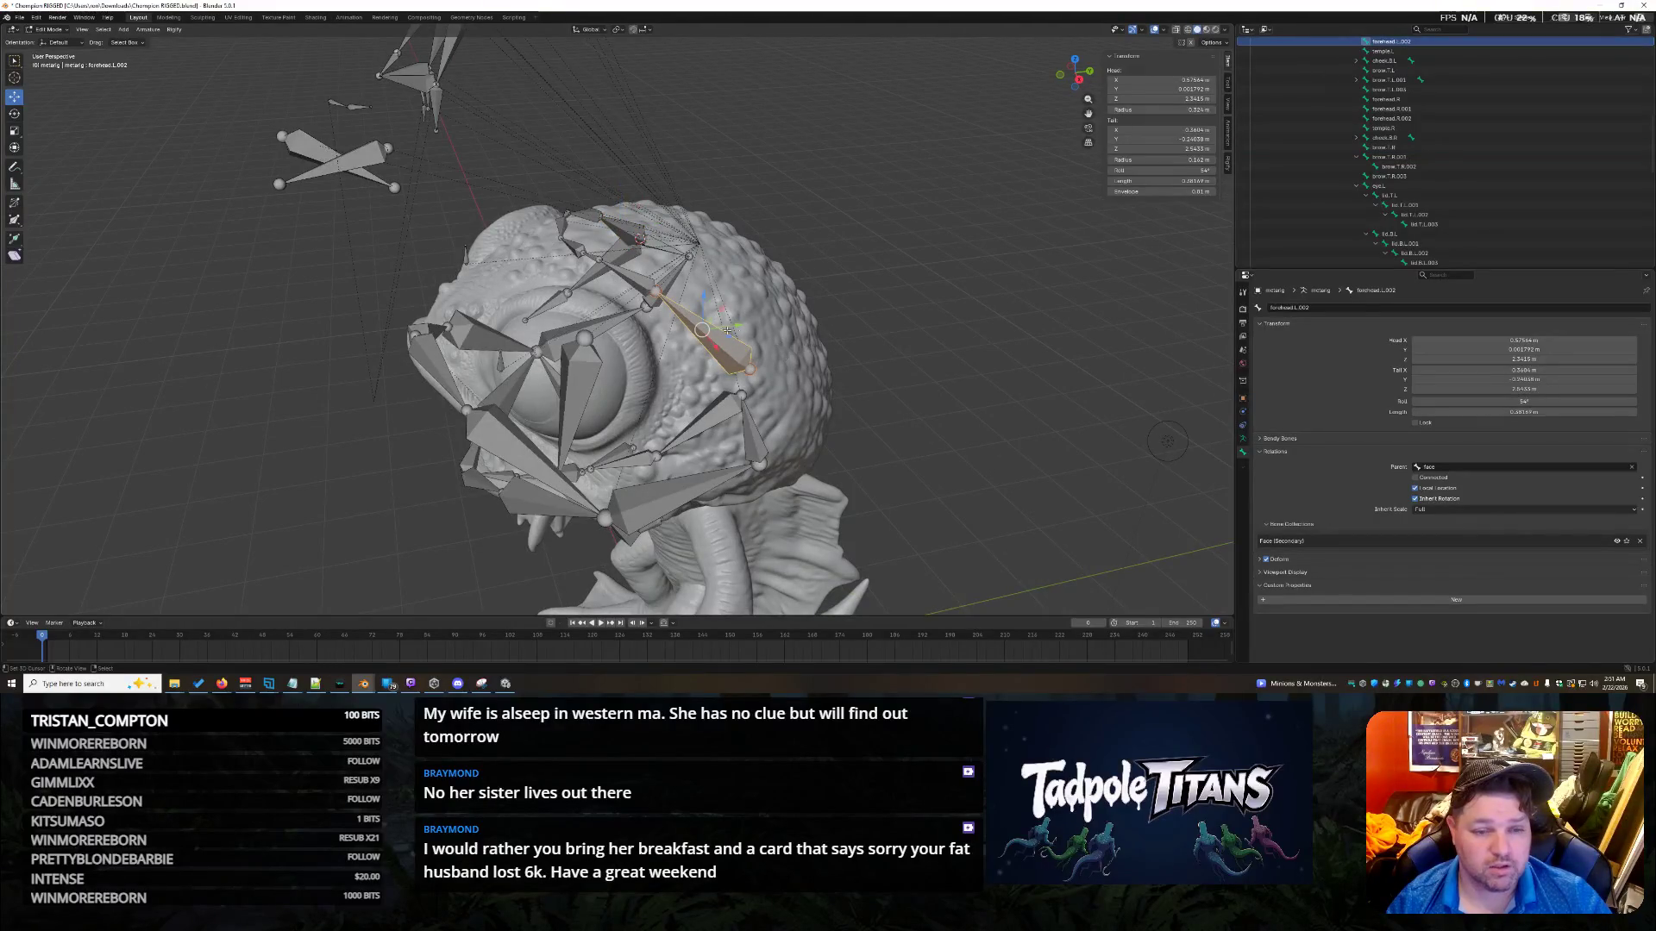
drag(705, 300, 716, 156)
mouse_move(716, 155)
middle_down()
mouse_move(816, 270)
mouse_move(759, 263)
middle_up()
mouse_move(758, 263)
mouse_down()
mouse_move(765, 165)
mouse_move(633, 201)
mouse_up()
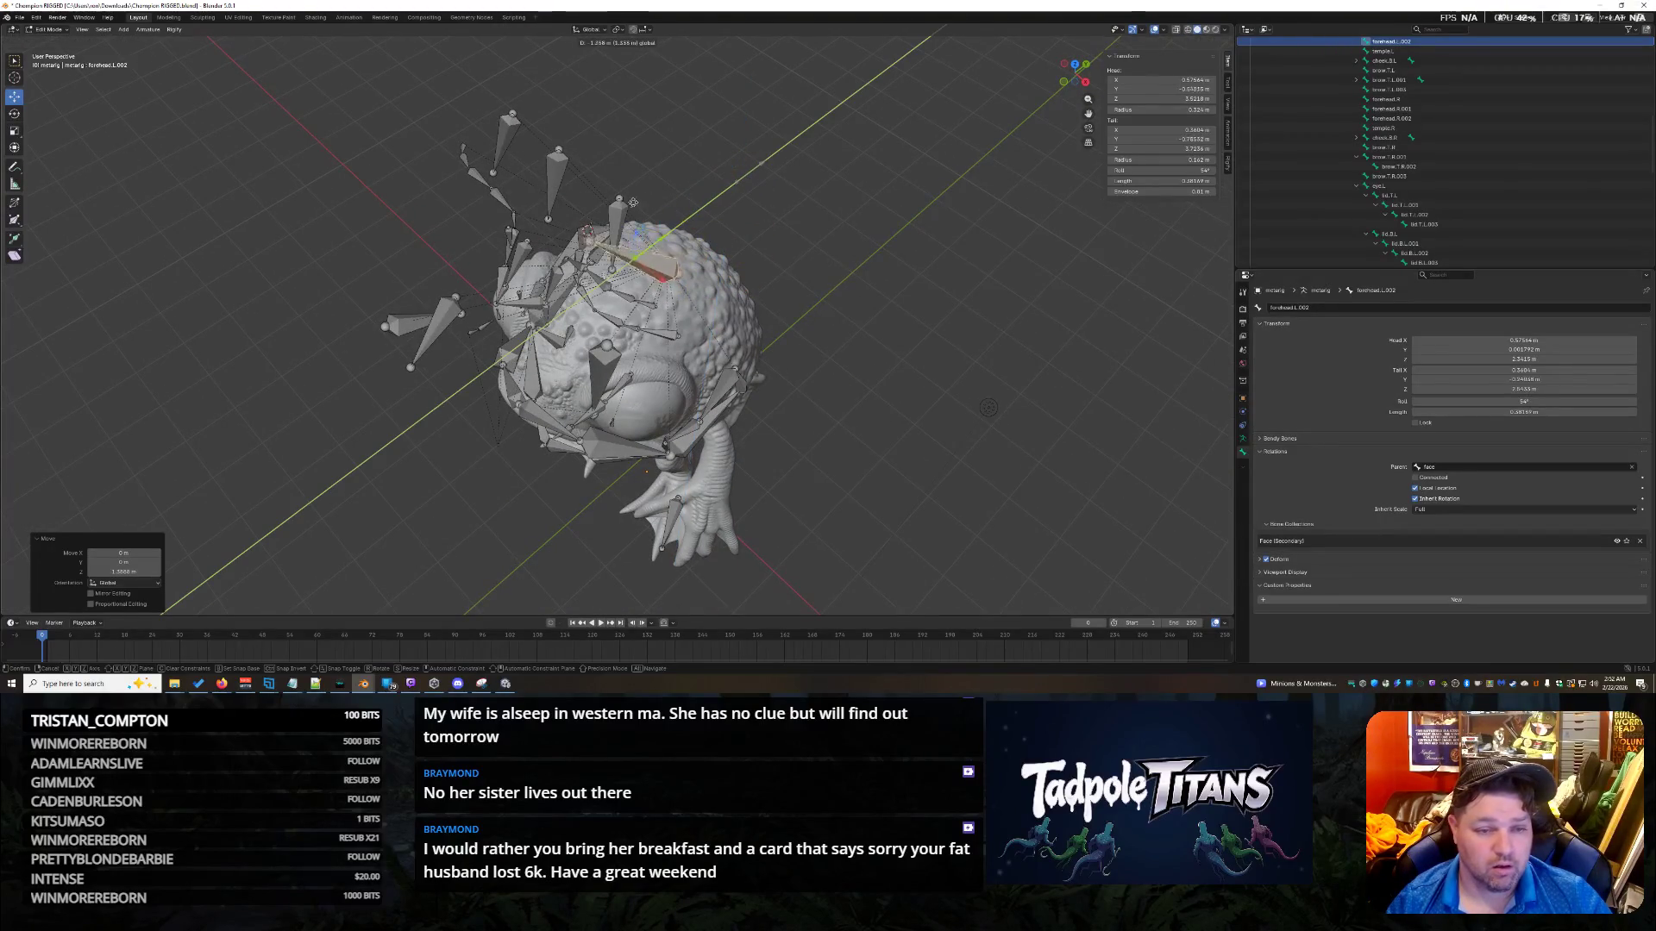
right_click(988, 408)
mouse_move(988, 408)
middle_down()
mouse_move(930, 404)
mouse_move(733, 470)
middle_up()
scroll(930, 403, up, 4)
click(728, 474)
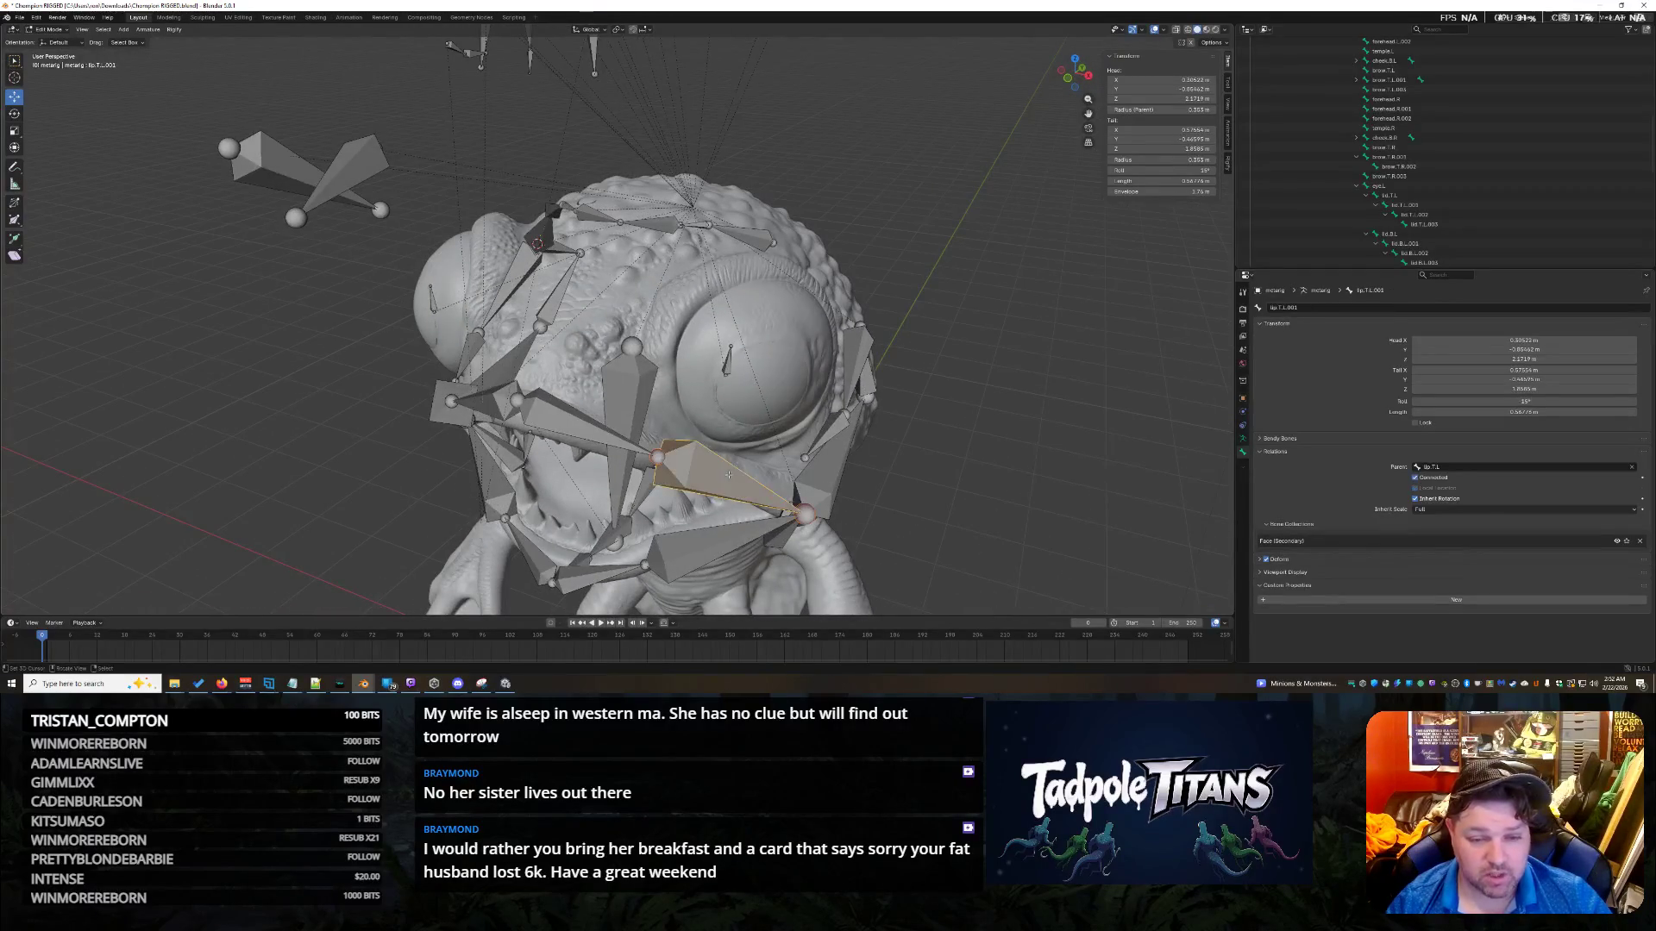
click(1347, 61)
scroll(1423, 95, up, 2)
click(1449, 109)
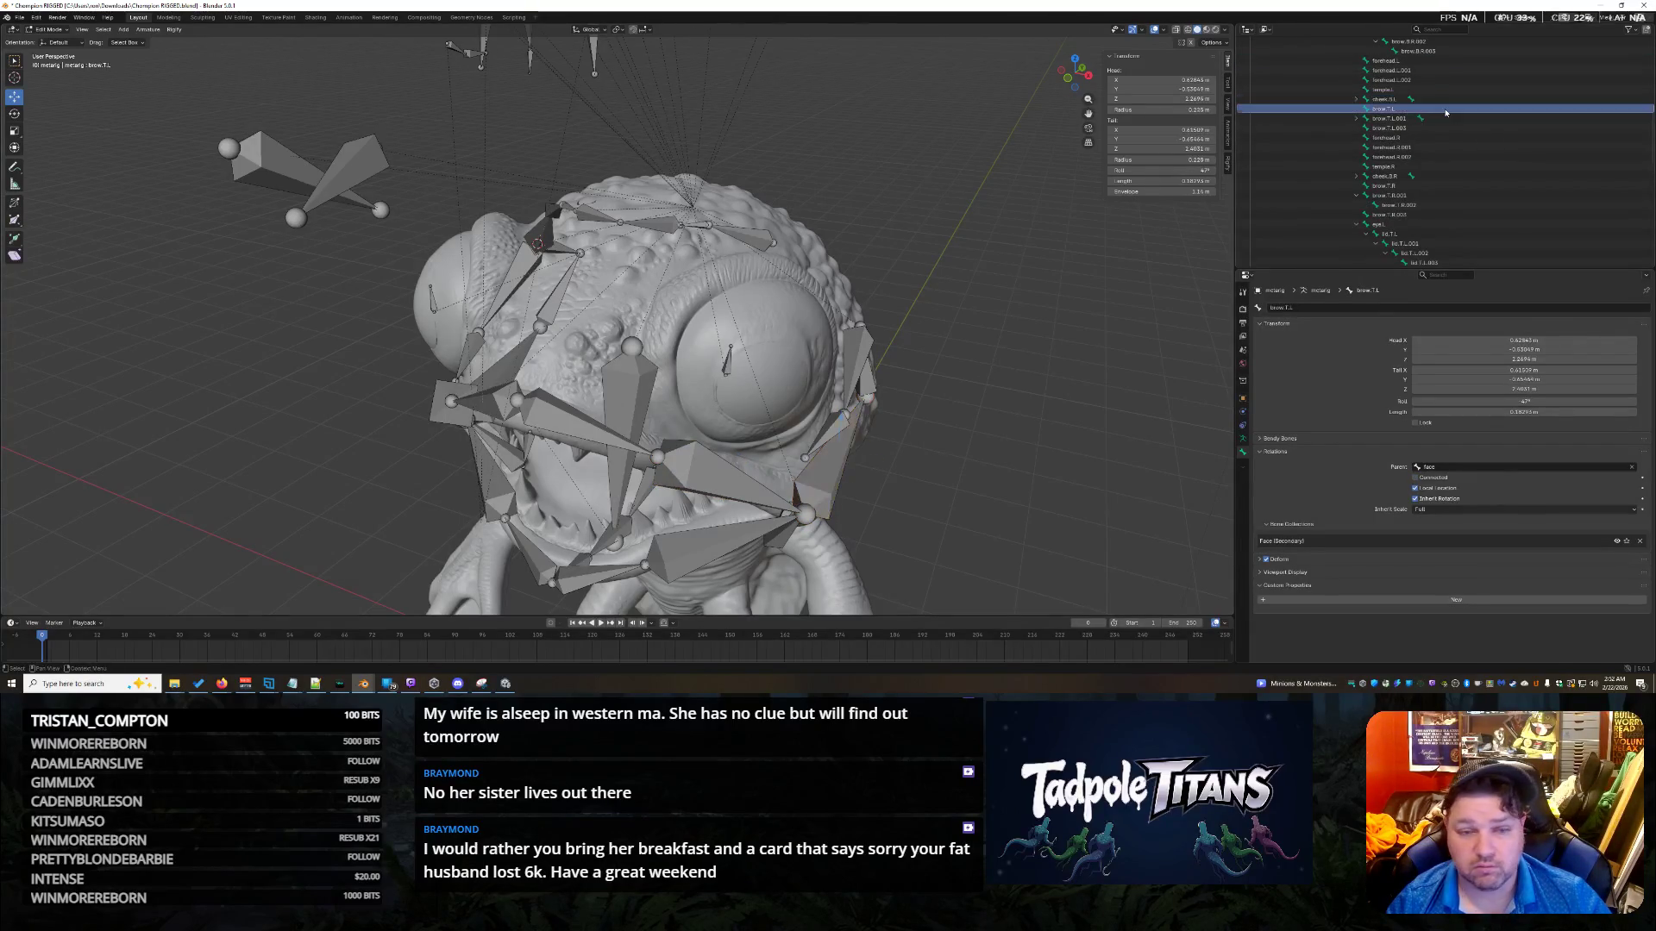
scroll(1008, 322, down, 6)
mouse_move(1007, 322)
middle_down()
mouse_move(949, 363)
mouse_move(862, 371)
mouse_move(1032, 389)
mouse_move(938, 345)
mouse_move(883, 374)
middle_up()
scroll(975, 403, up, 4)
scroll(983, 399, up, 4)
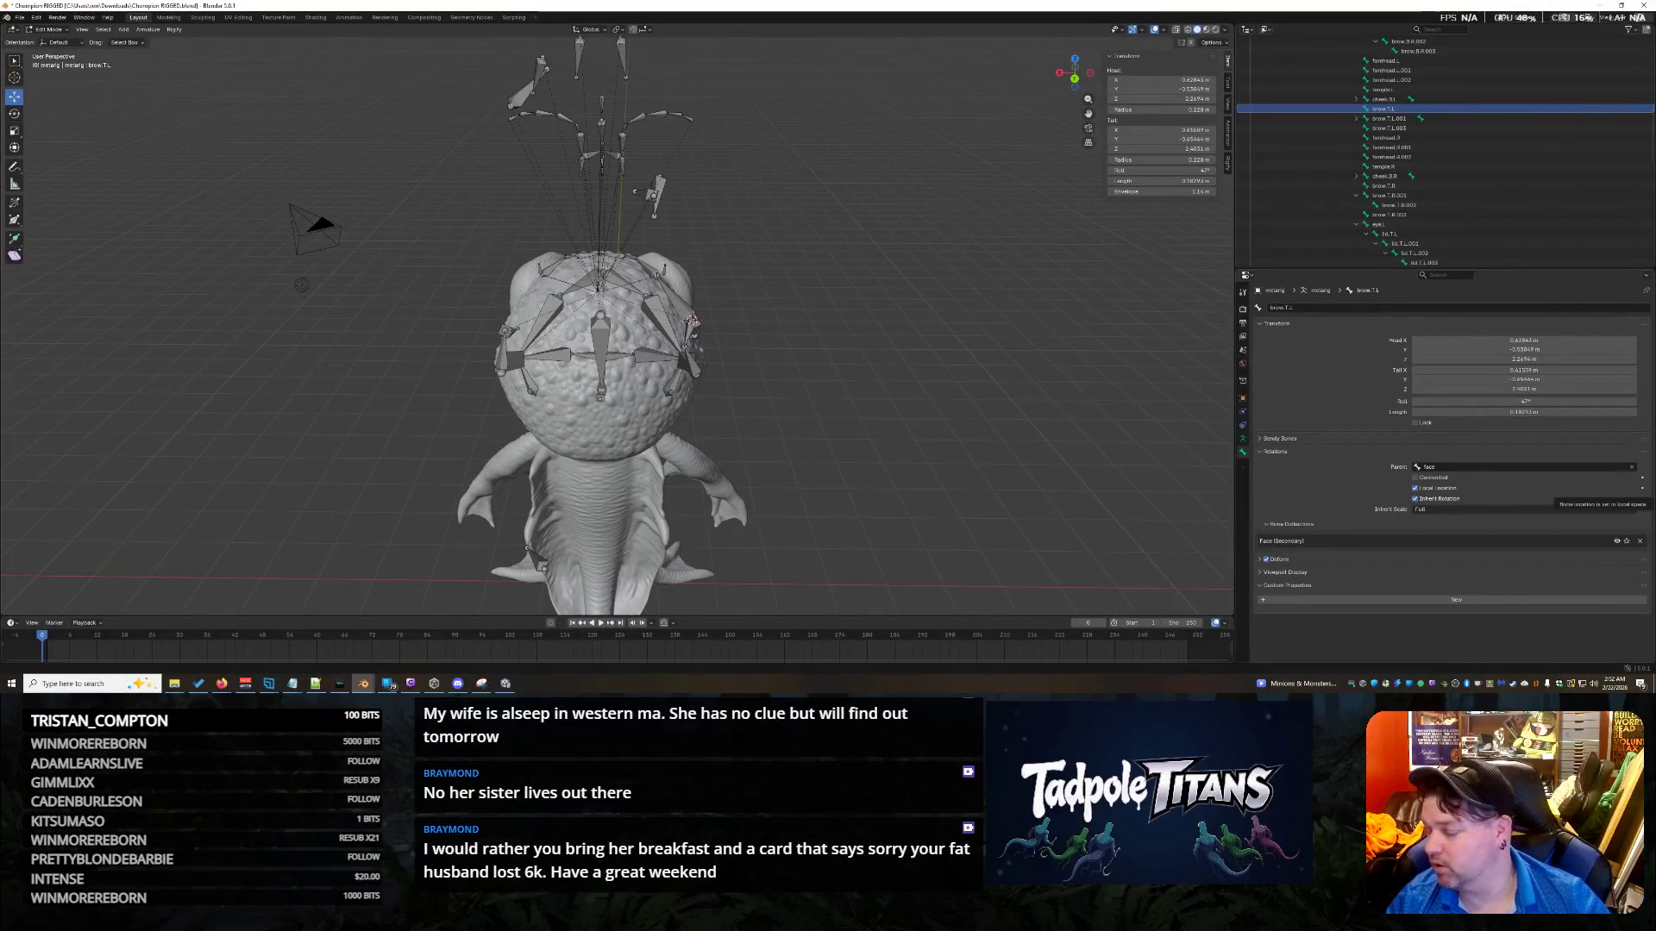
middle_drag(960, 404, 1173, 384)
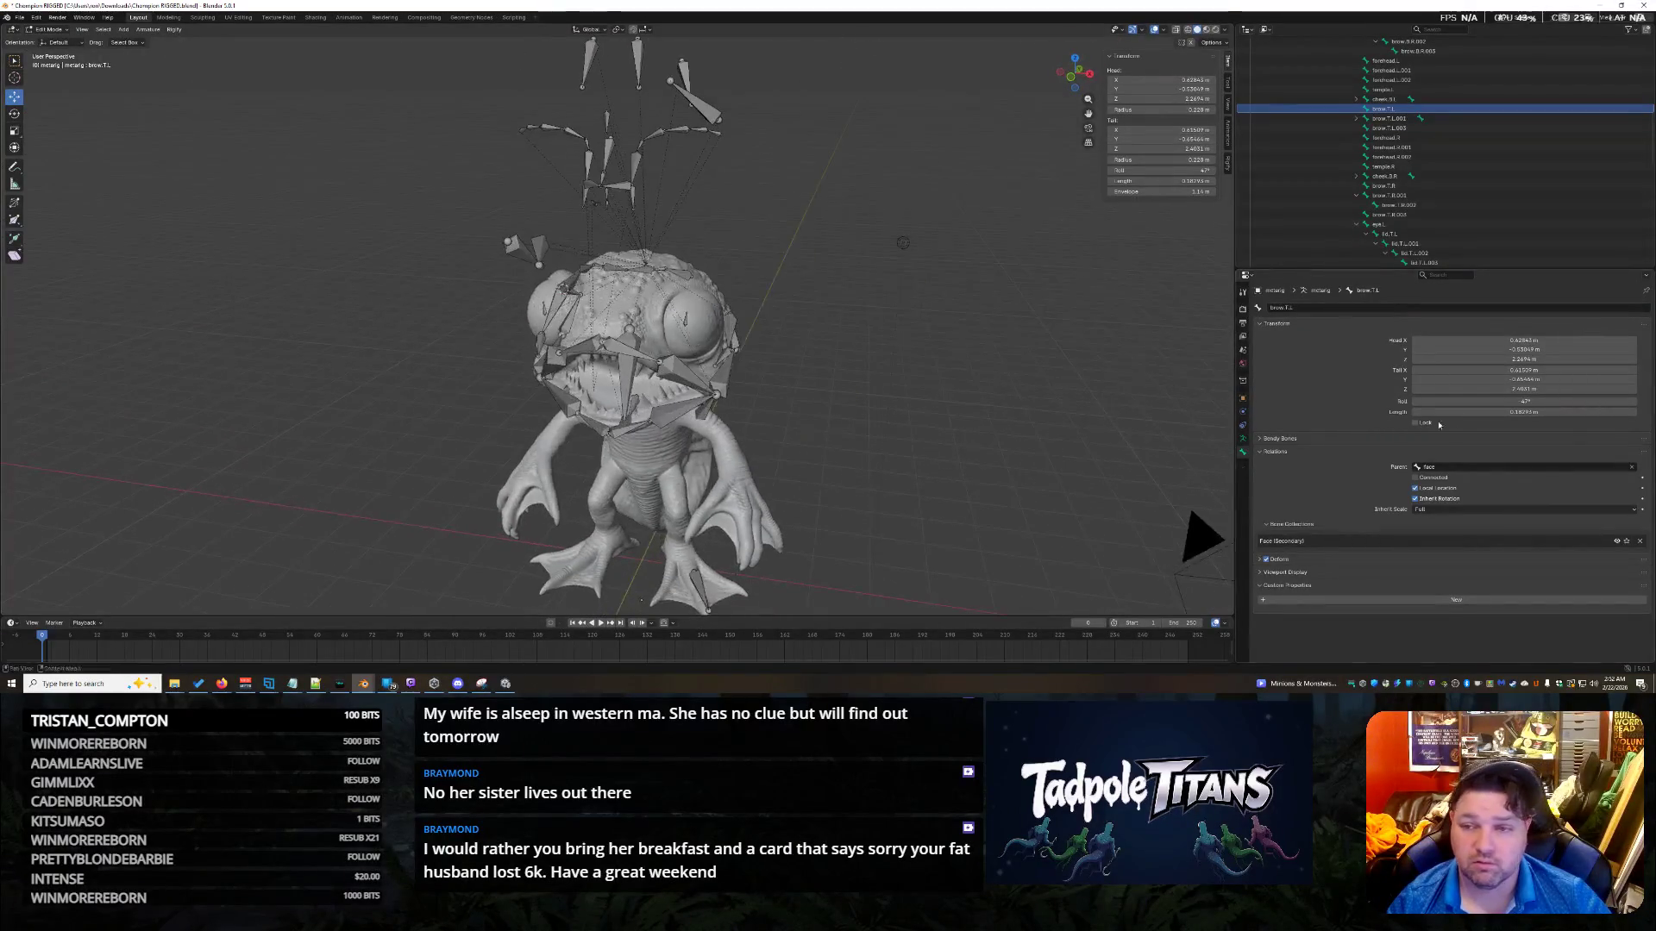
key(alt+Tab)
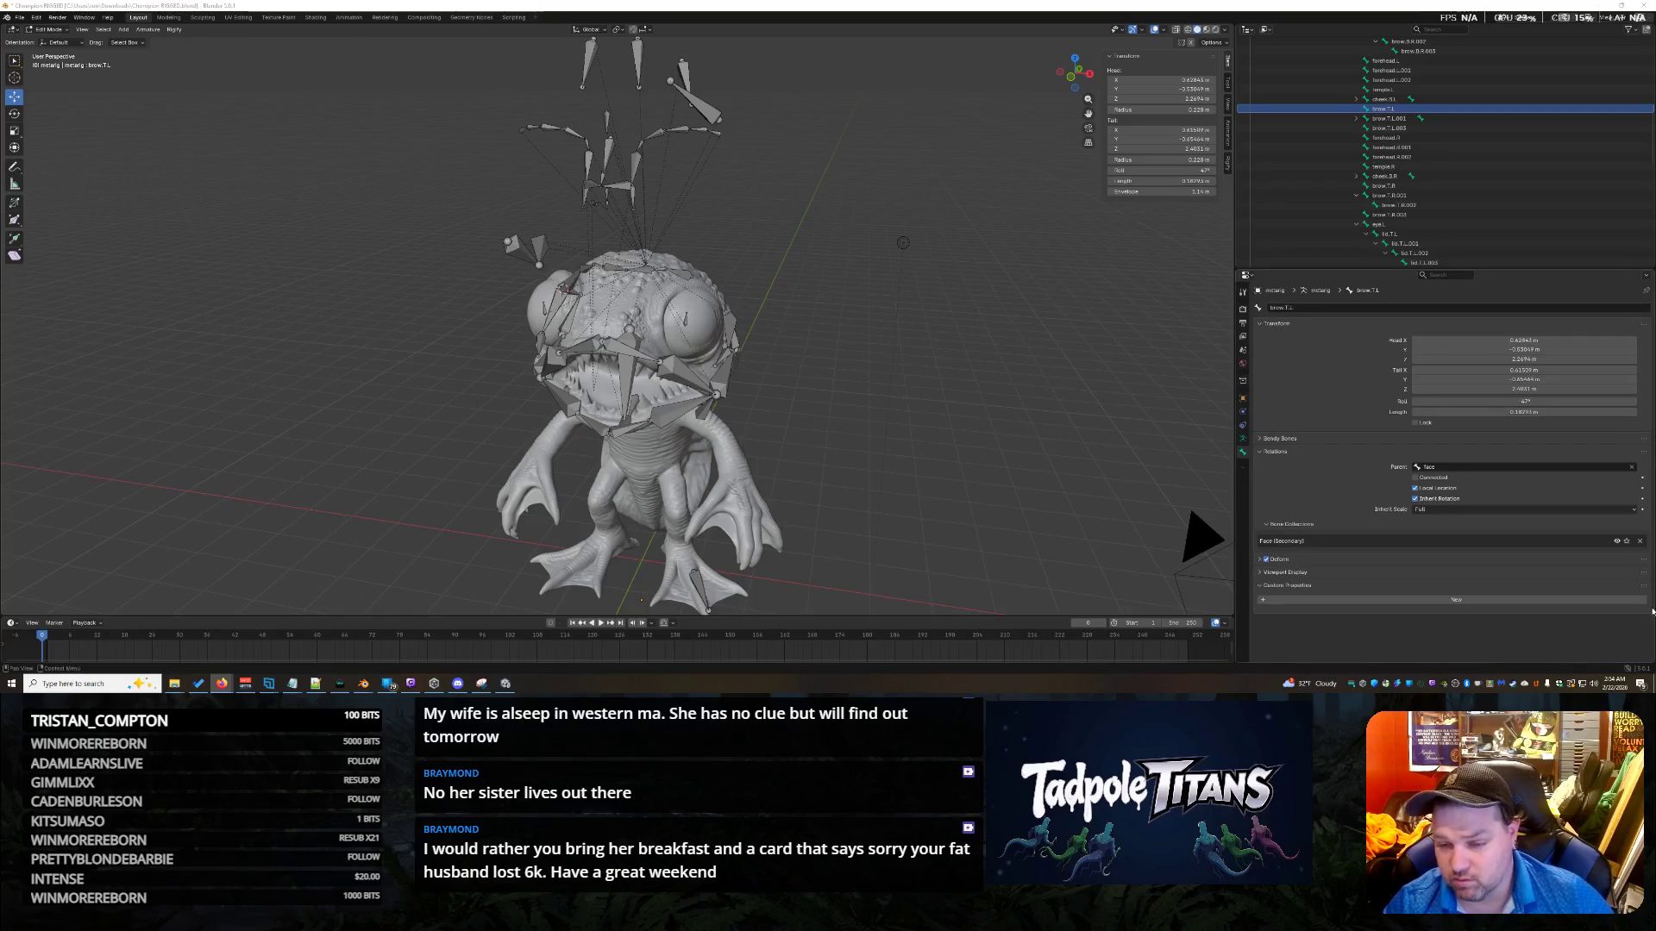
Expand the bone's Viewport Display panel and zoom in on the bones beside the right eye.
click(1260, 571)
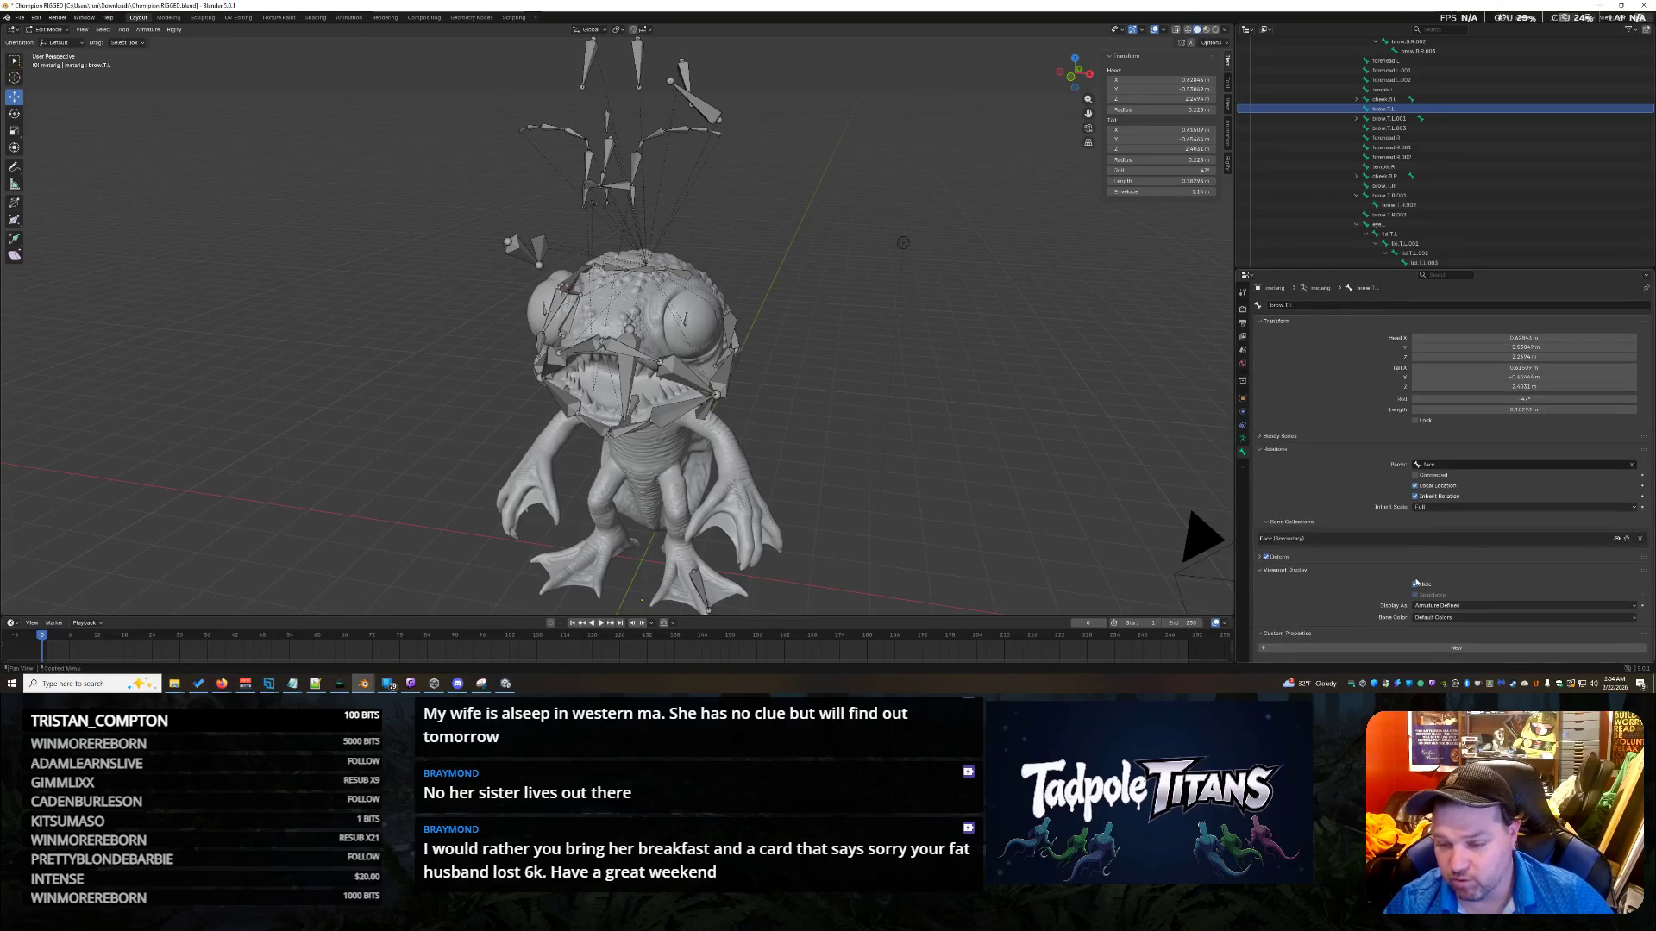
middle_drag(1159, 513, 862, 401)
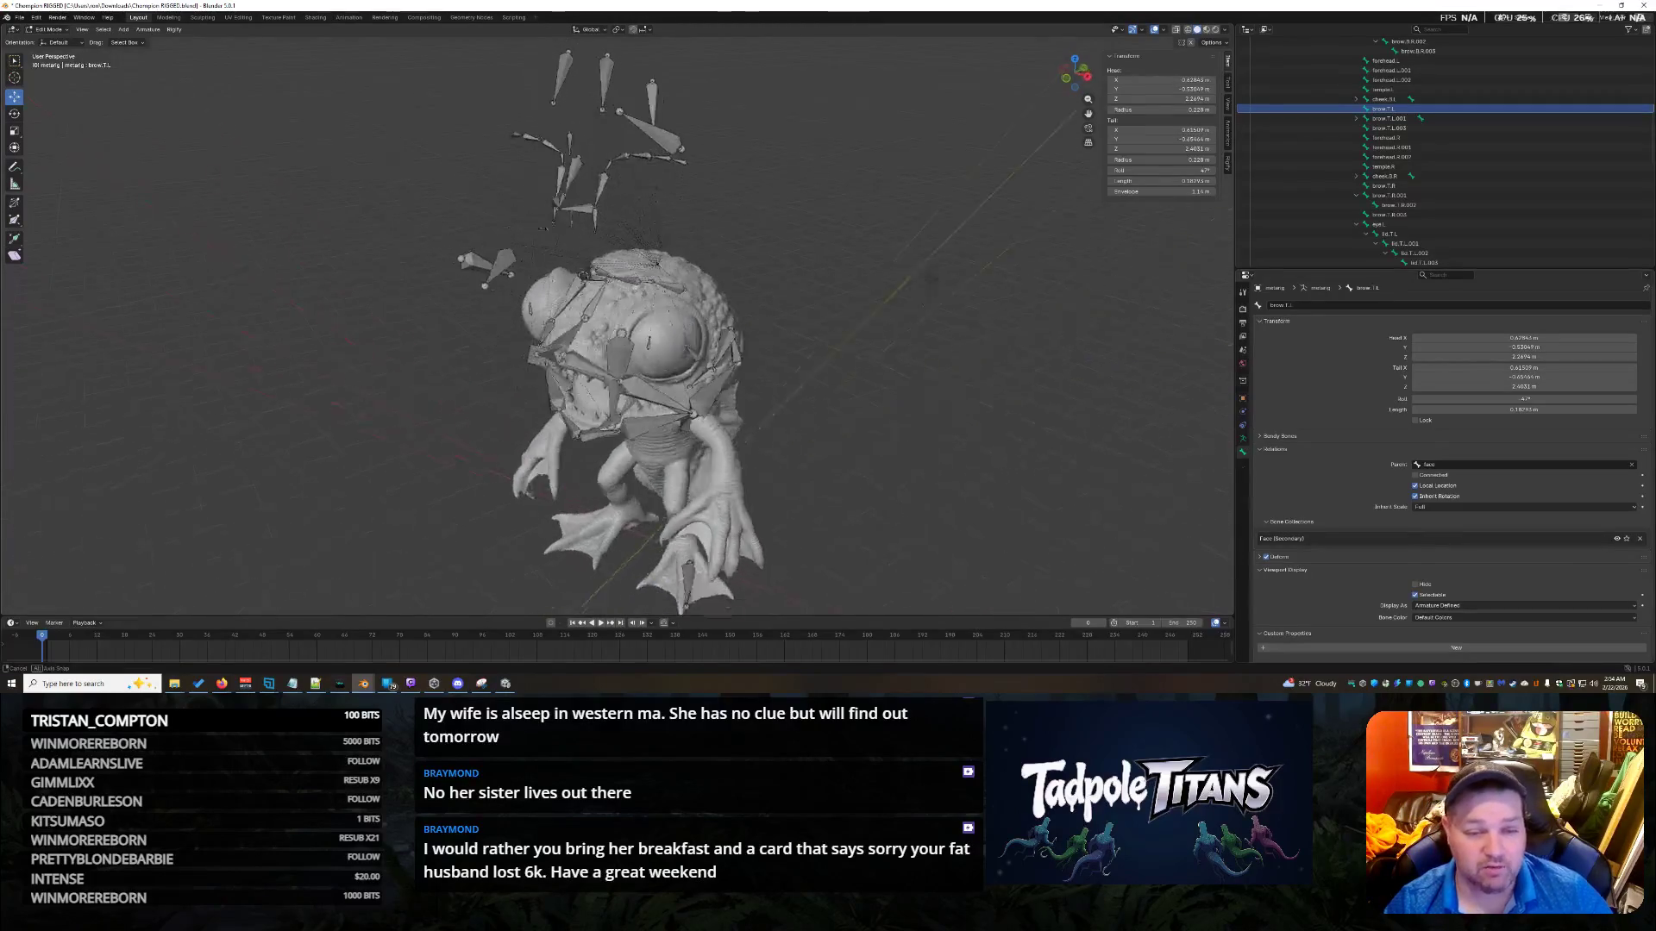
scroll(803, 379, up, 4)
click(804, 378)
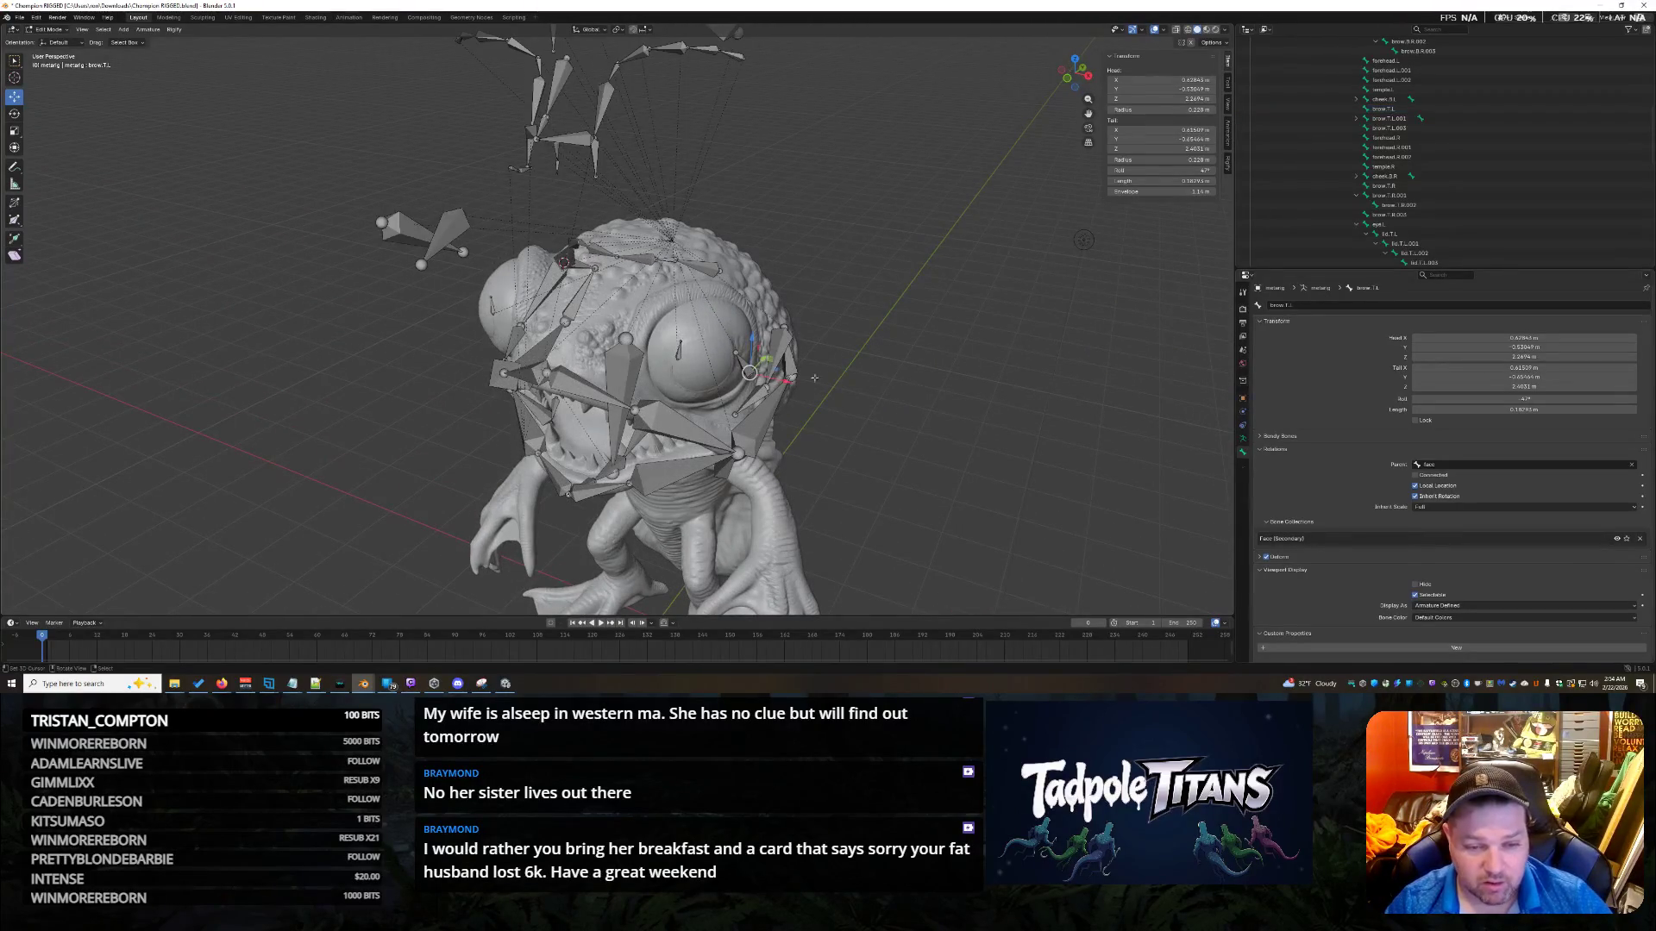
middle_drag(804, 379, 1001, 437)
scroll(719, 408, up, 4)
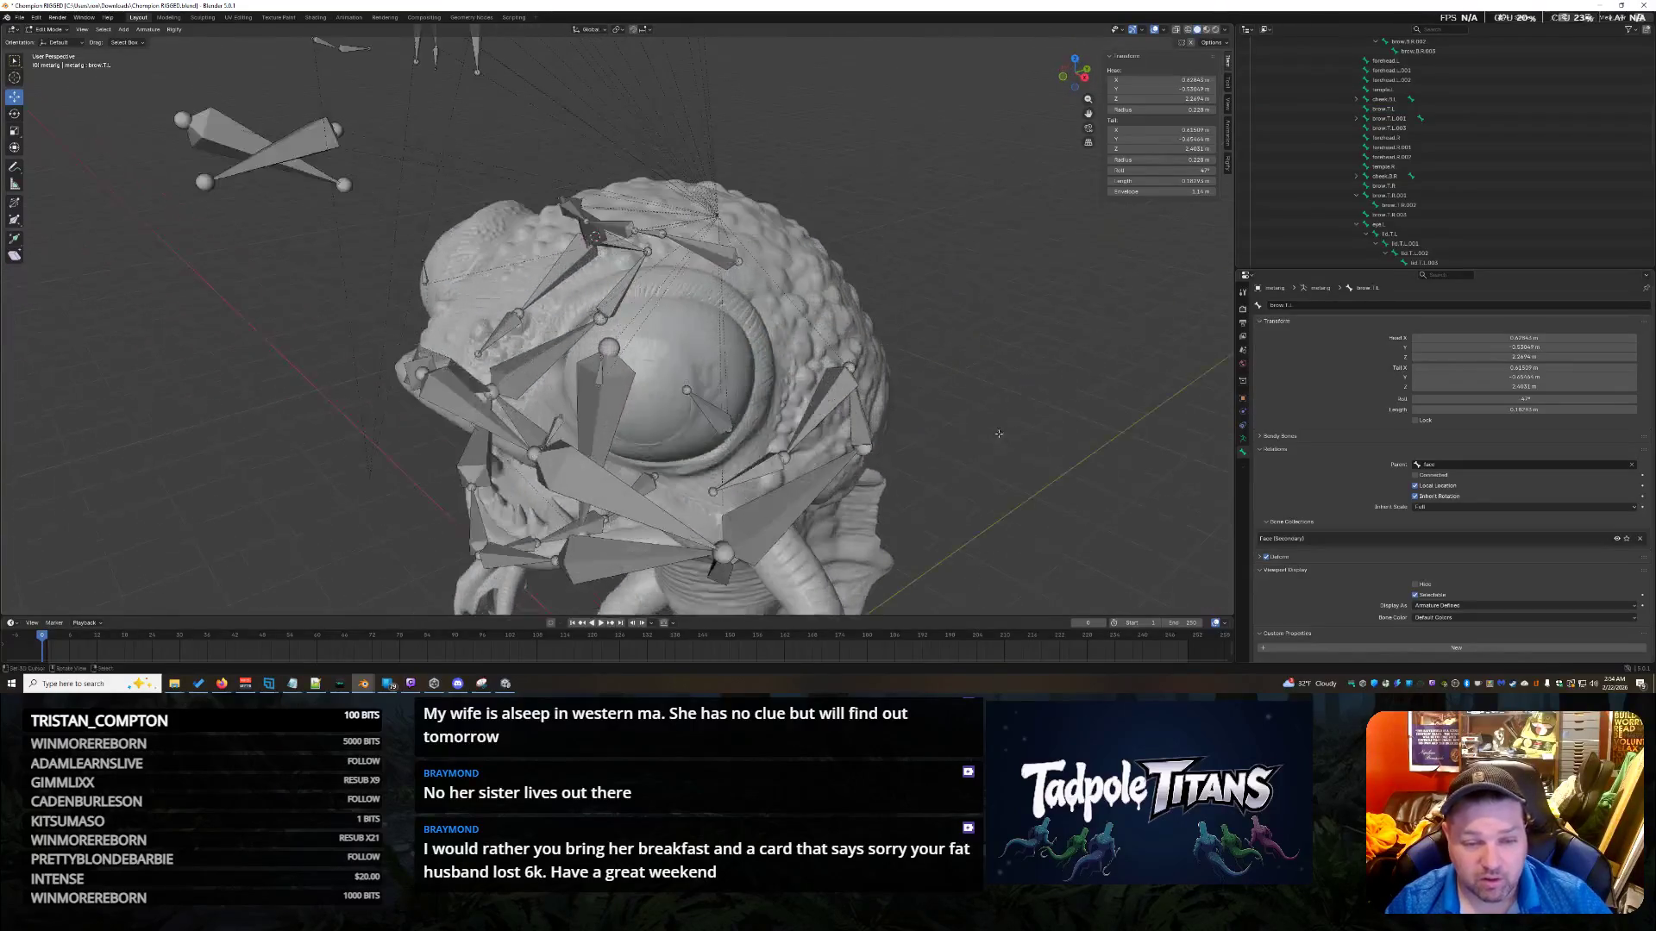
click(718, 408)
mouse_move(719, 408)
middle_down()
mouse_move(985, 416)
mouse_move(901, 407)
middle_up()
With brow.T.L.001 active, snap a brow bone end onto the snap target via Shift+S.
click(814, 258)
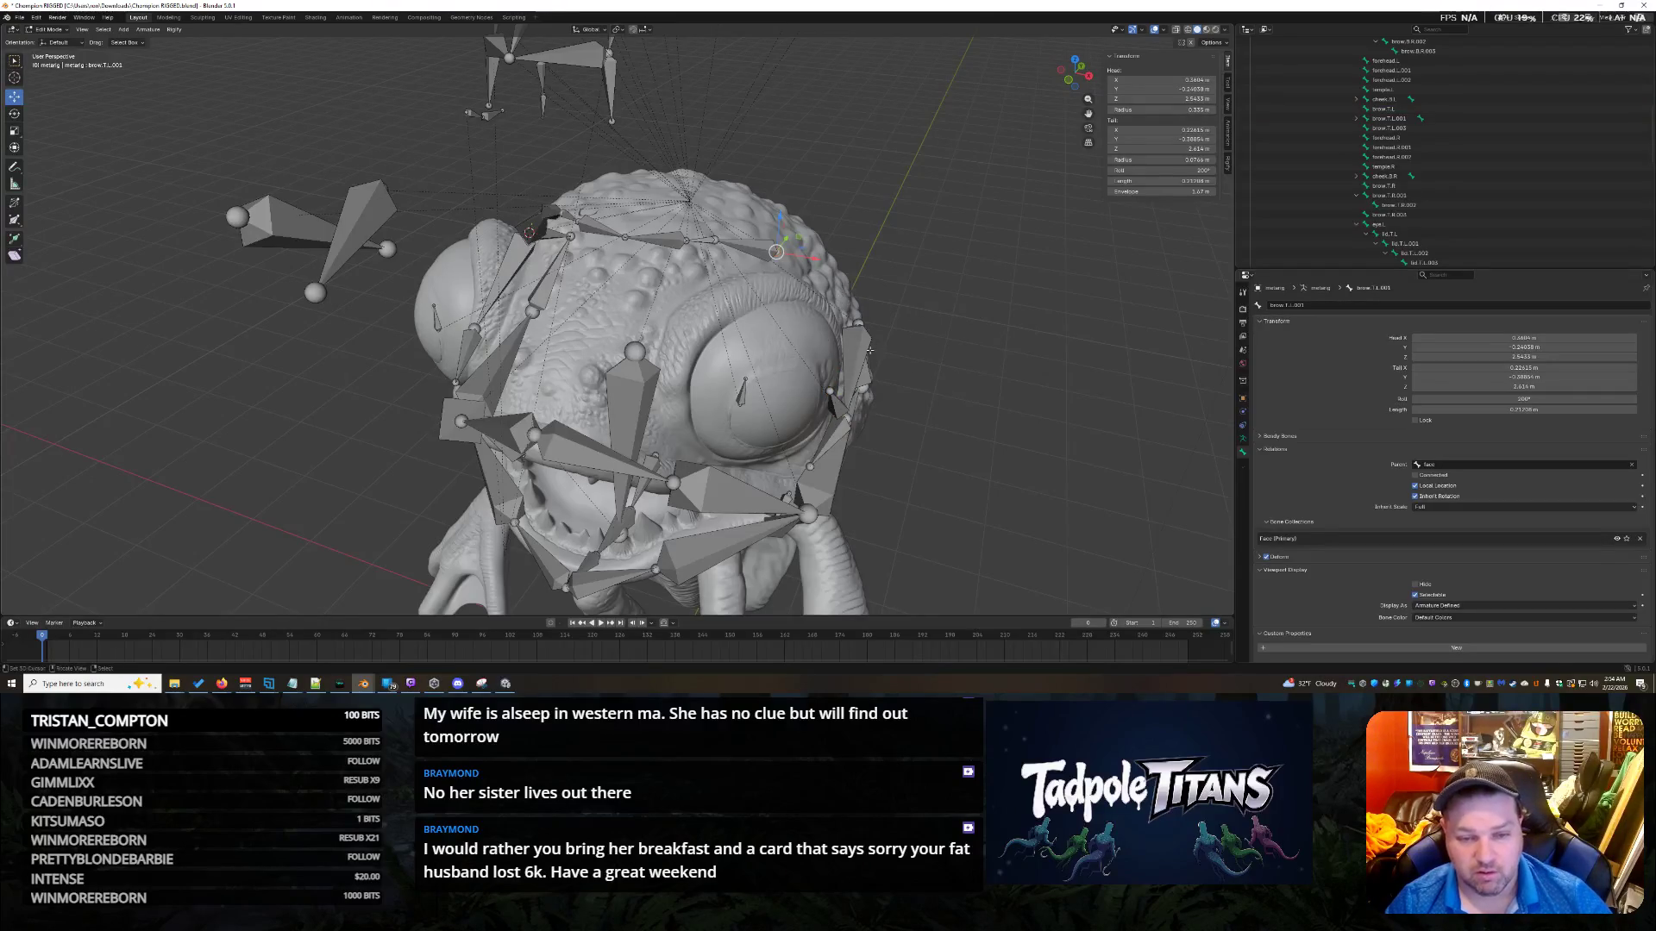
key(shift+s)
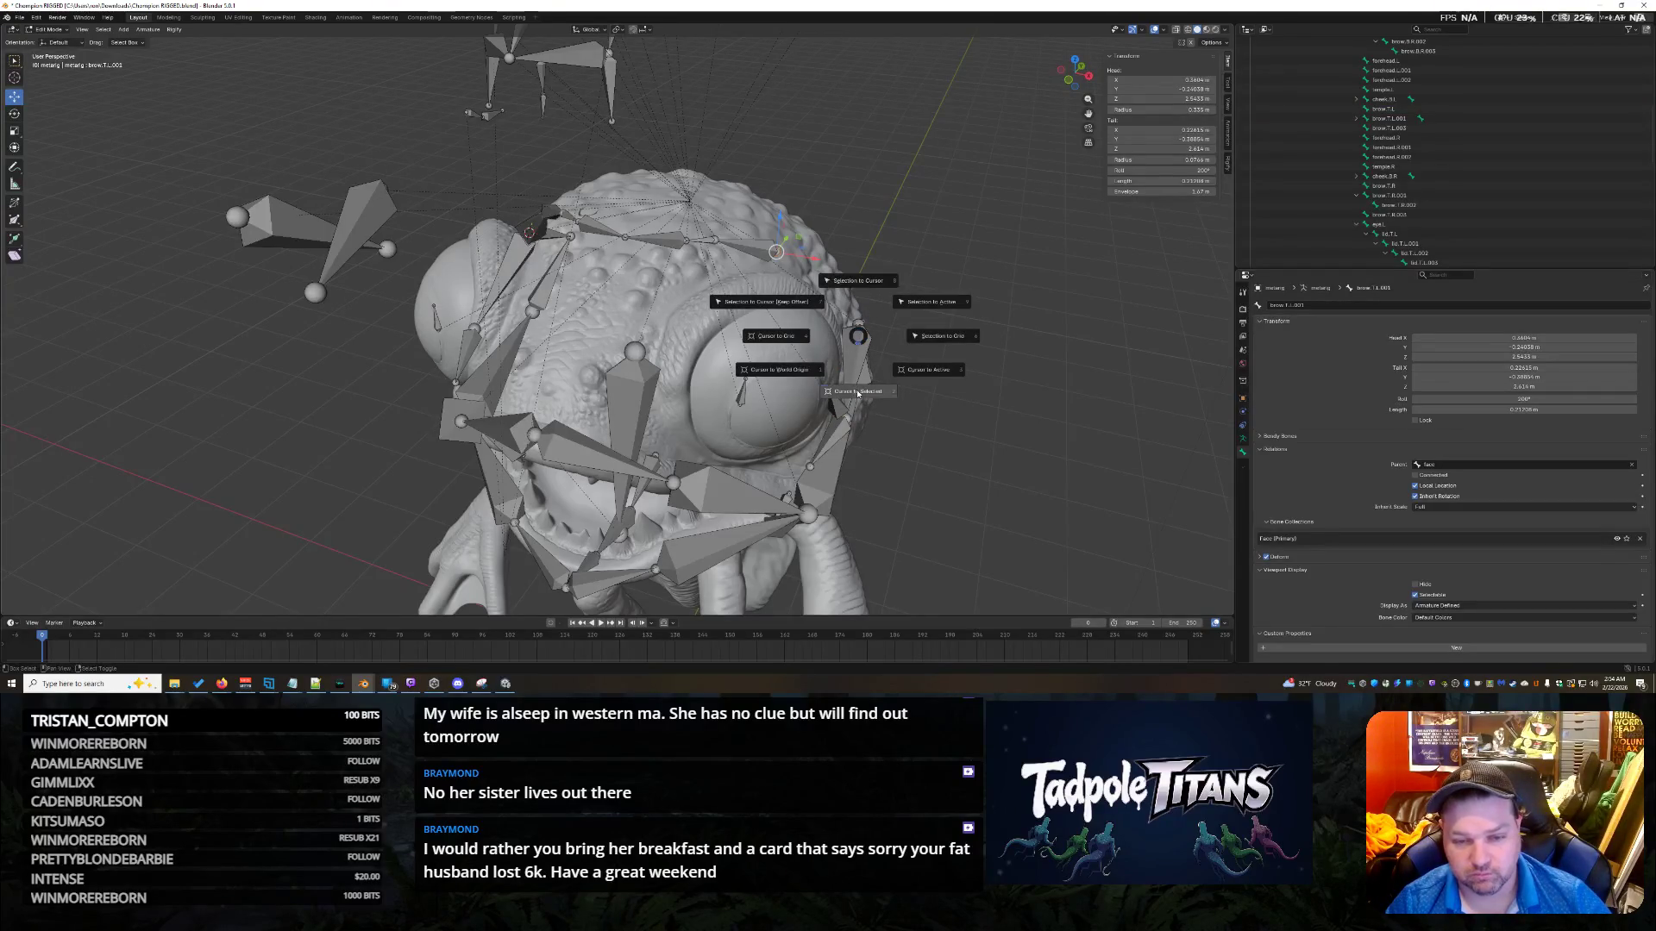
click(854, 388)
click(829, 391)
key(shift+s)
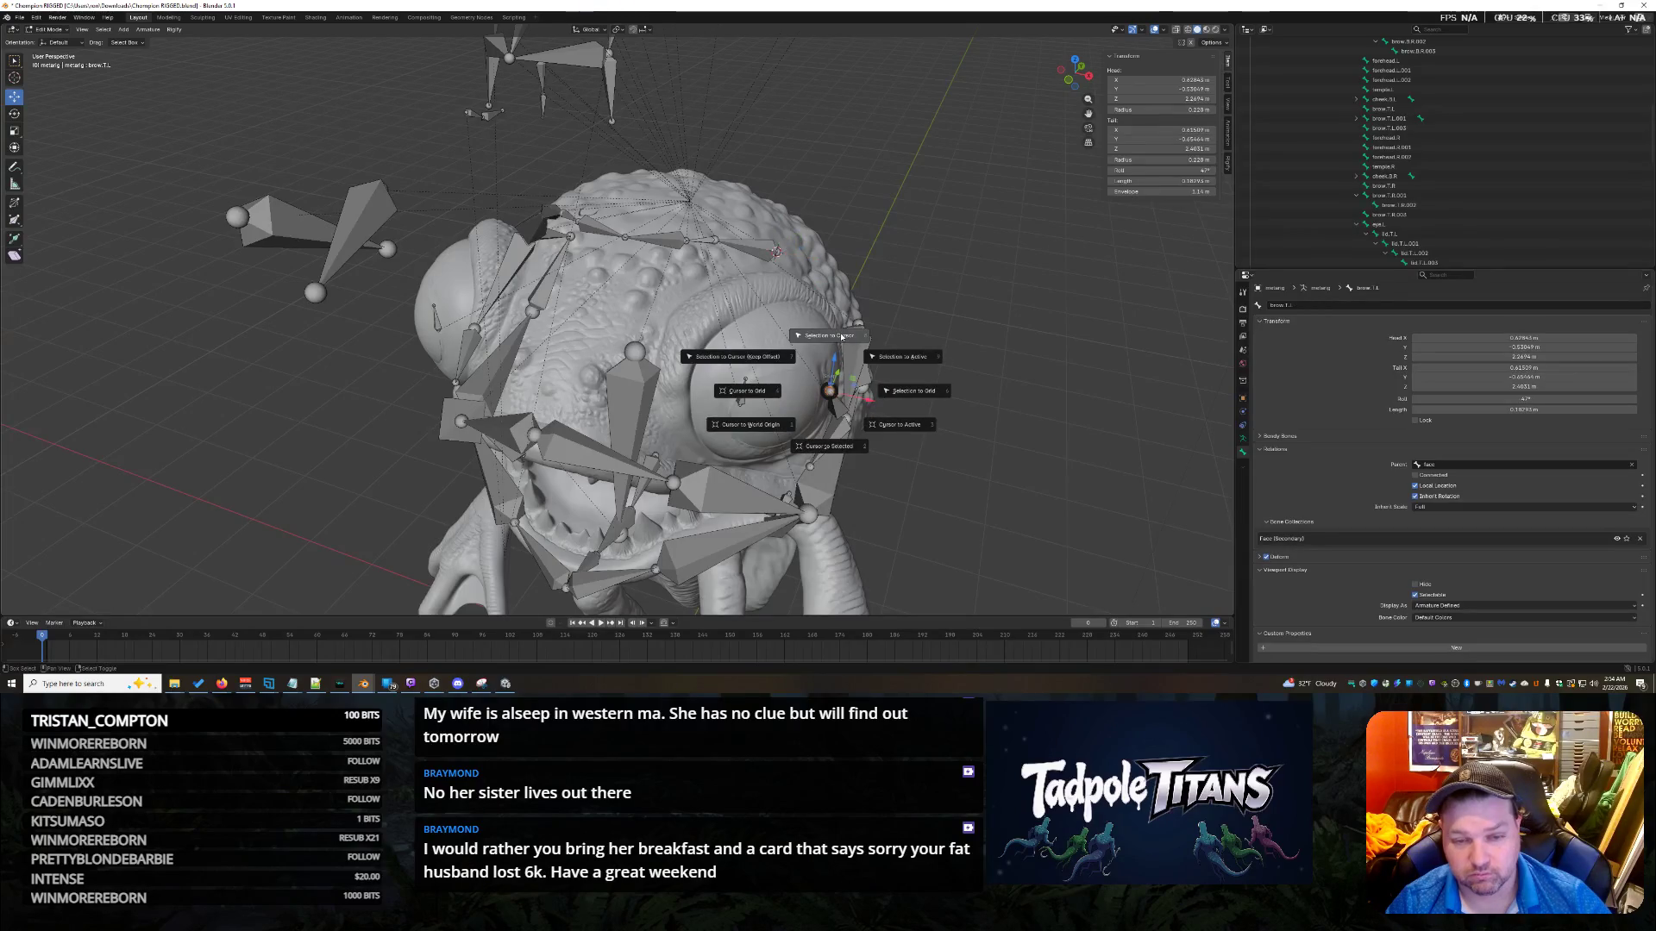
click(840, 336)
mouse_move(841, 337)
middle_down()
mouse_move(905, 388)
mouse_move(1078, 431)
mouse_move(1020, 477)
mouse_move(747, 376)
middle_up()
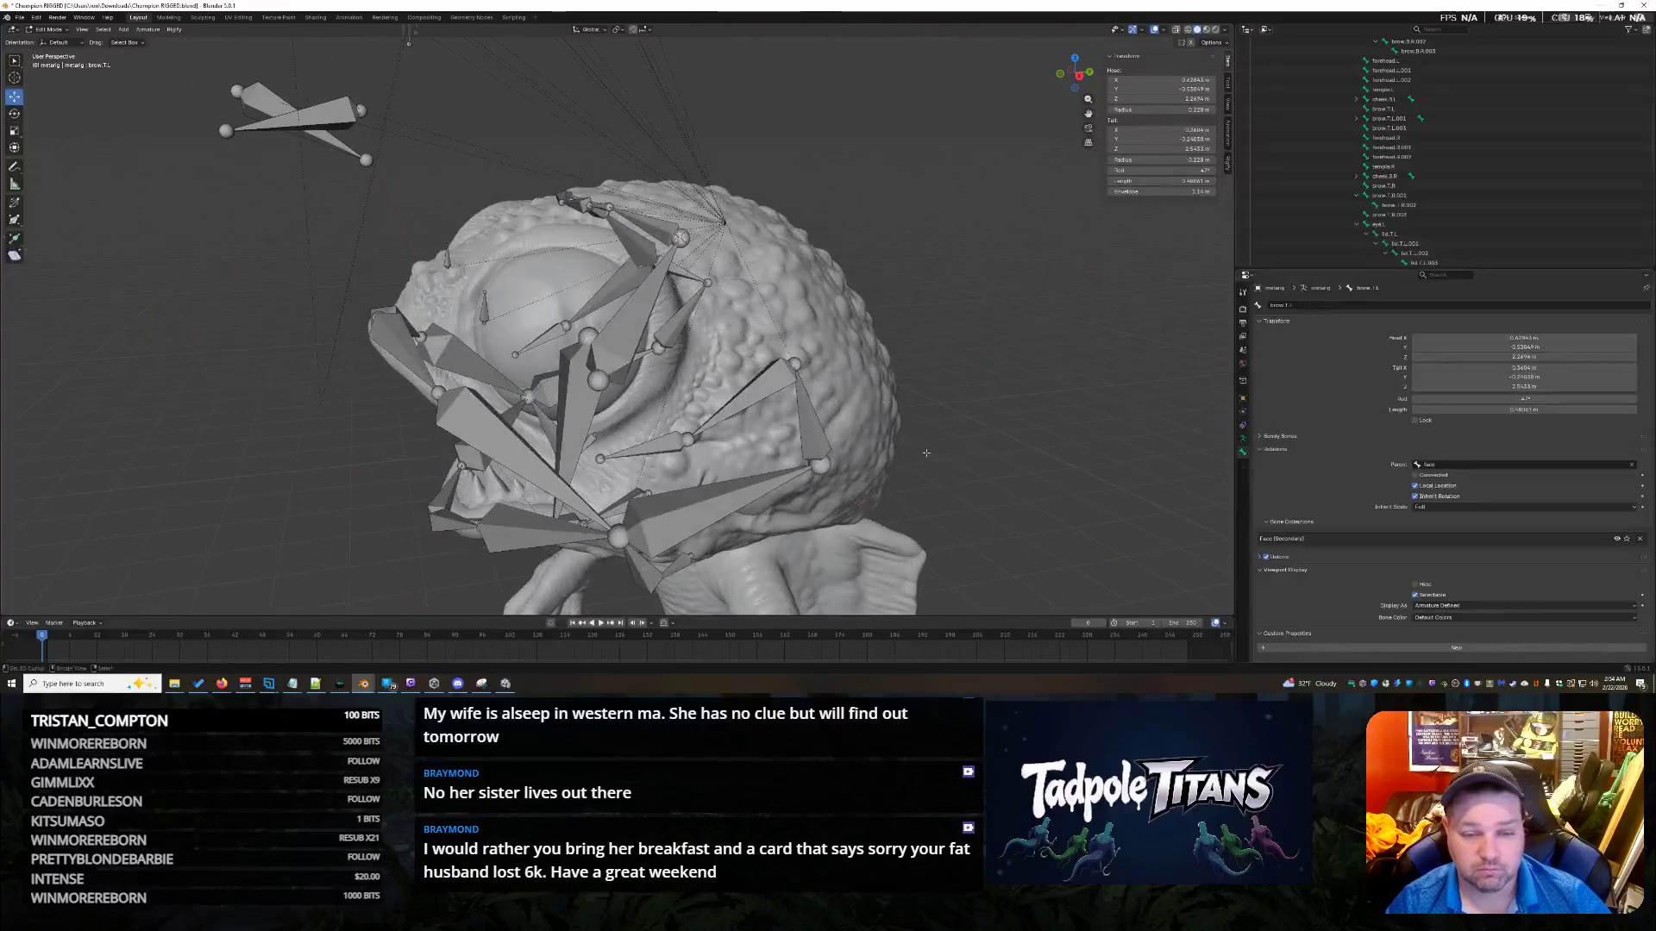
Place the cursor on the cheek glue bone's joint and snap the brow bone's head onto it.
click(796, 365)
key(shift+s)
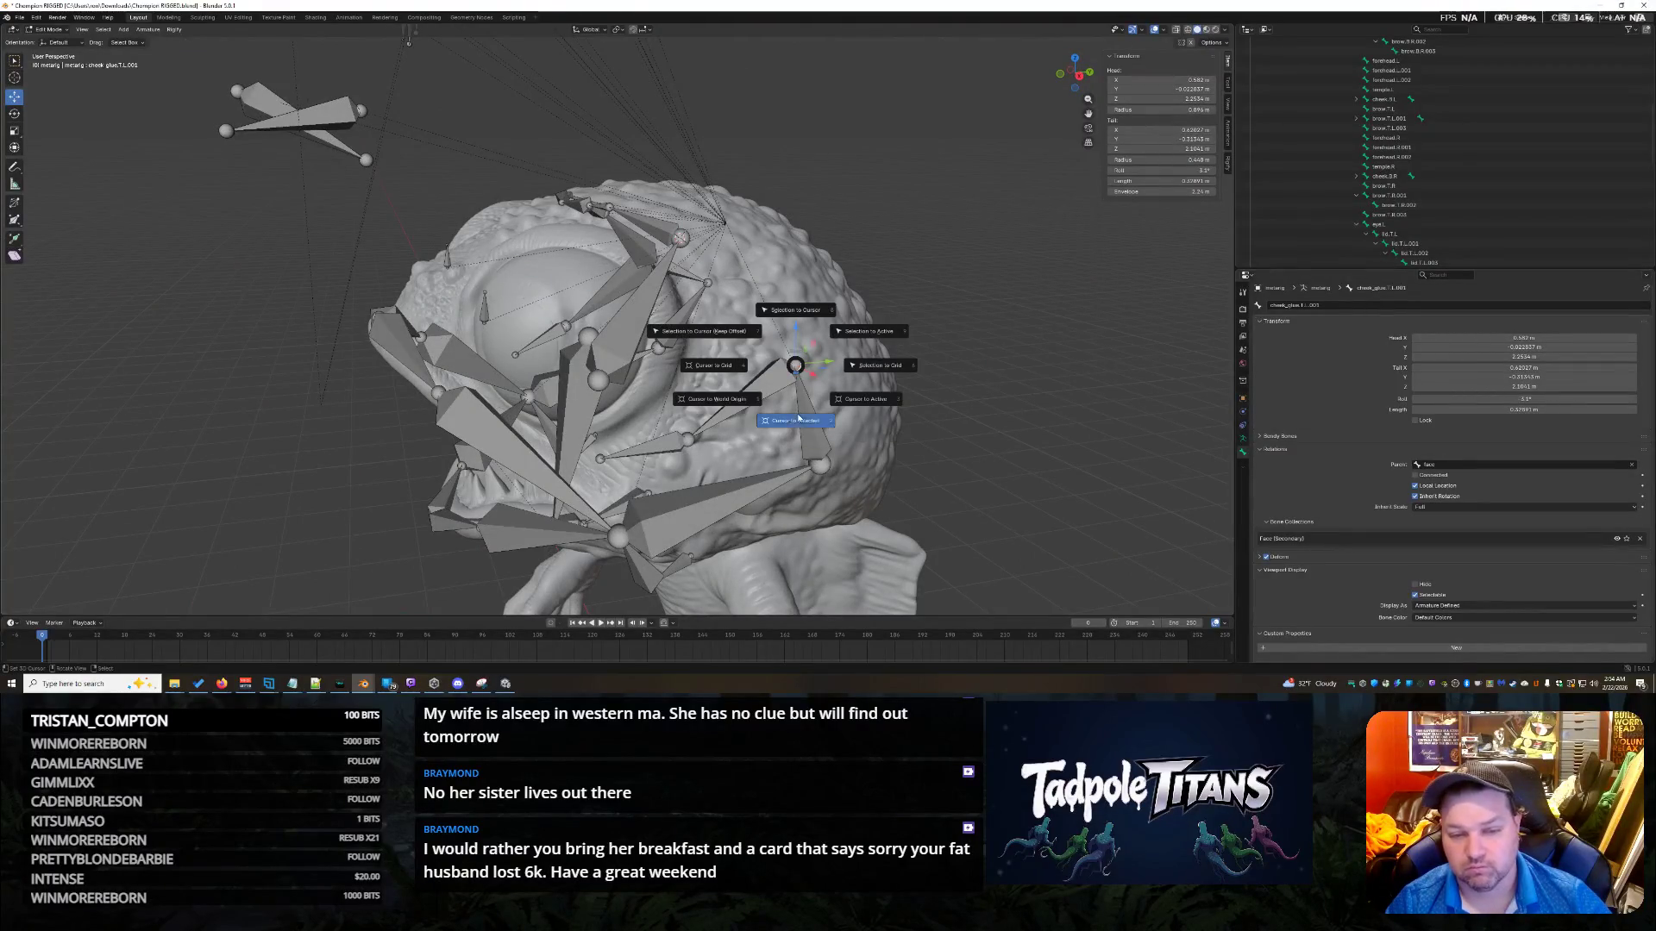
click(795, 420)
click(610, 382)
key(shift+s)
click(619, 335)
mouse_move(619, 334)
middle_down()
mouse_move(1179, 417)
mouse_move(1019, 398)
mouse_move(966, 405)
mouse_move(1069, 414)
mouse_move(976, 421)
mouse_move(1049, 405)
mouse_move(972, 347)
middle_up()
scroll(972, 347, up, 3)
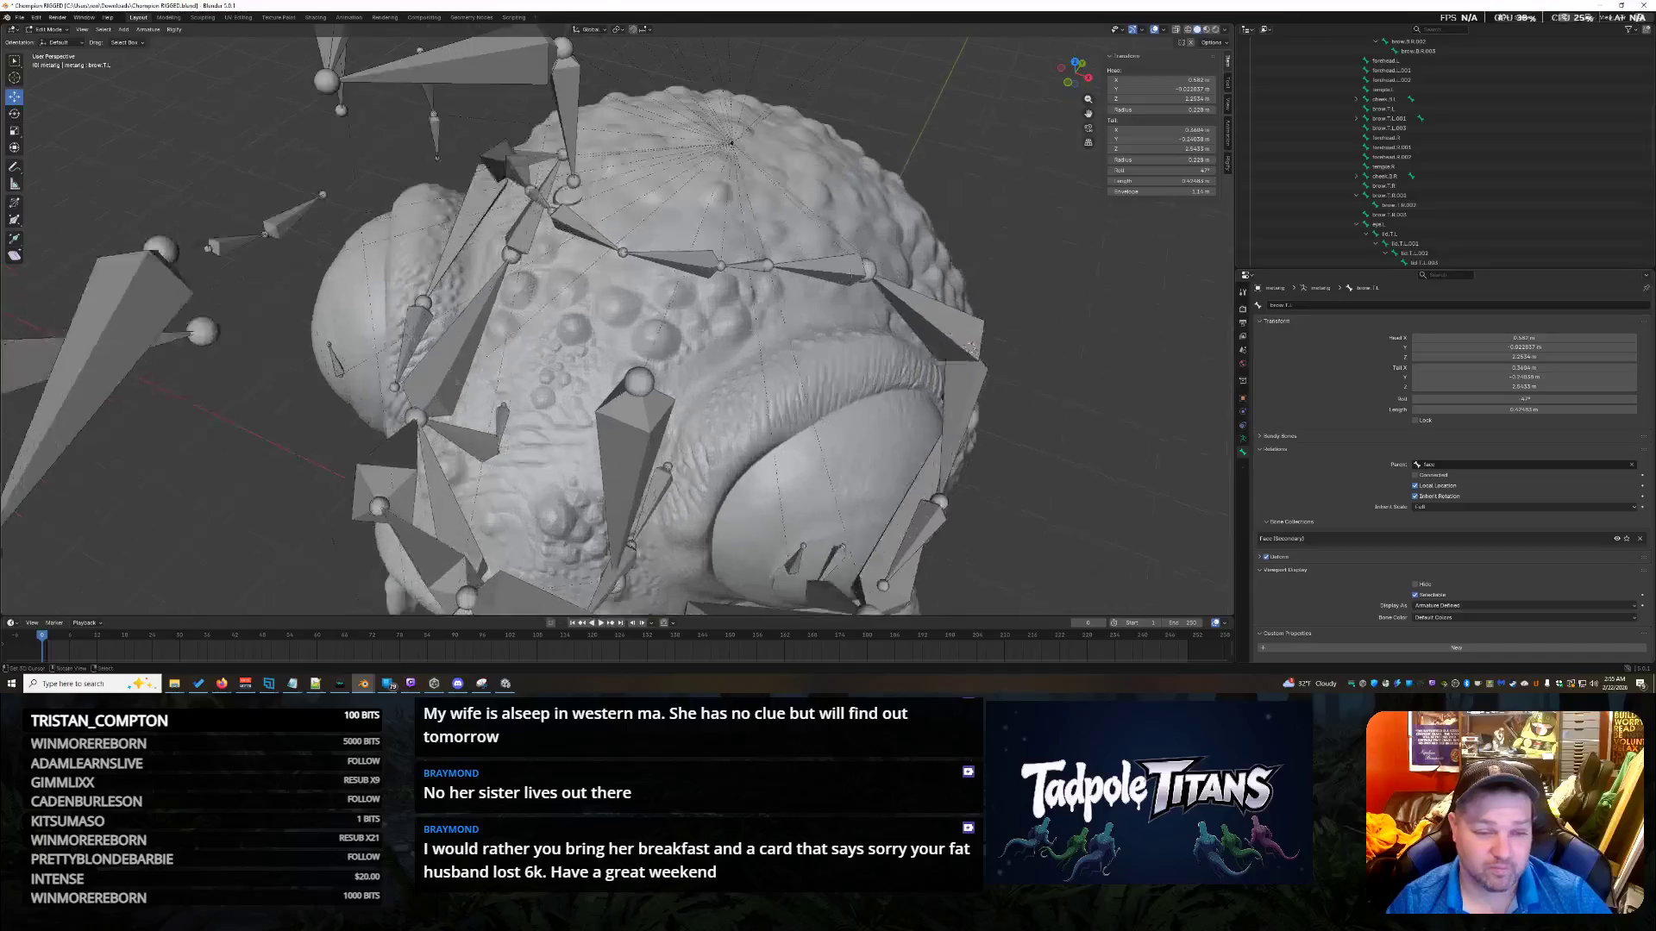
Move brow.T.R.003 slightly along Y into line with the brow chain, then review it.
click(623, 251)
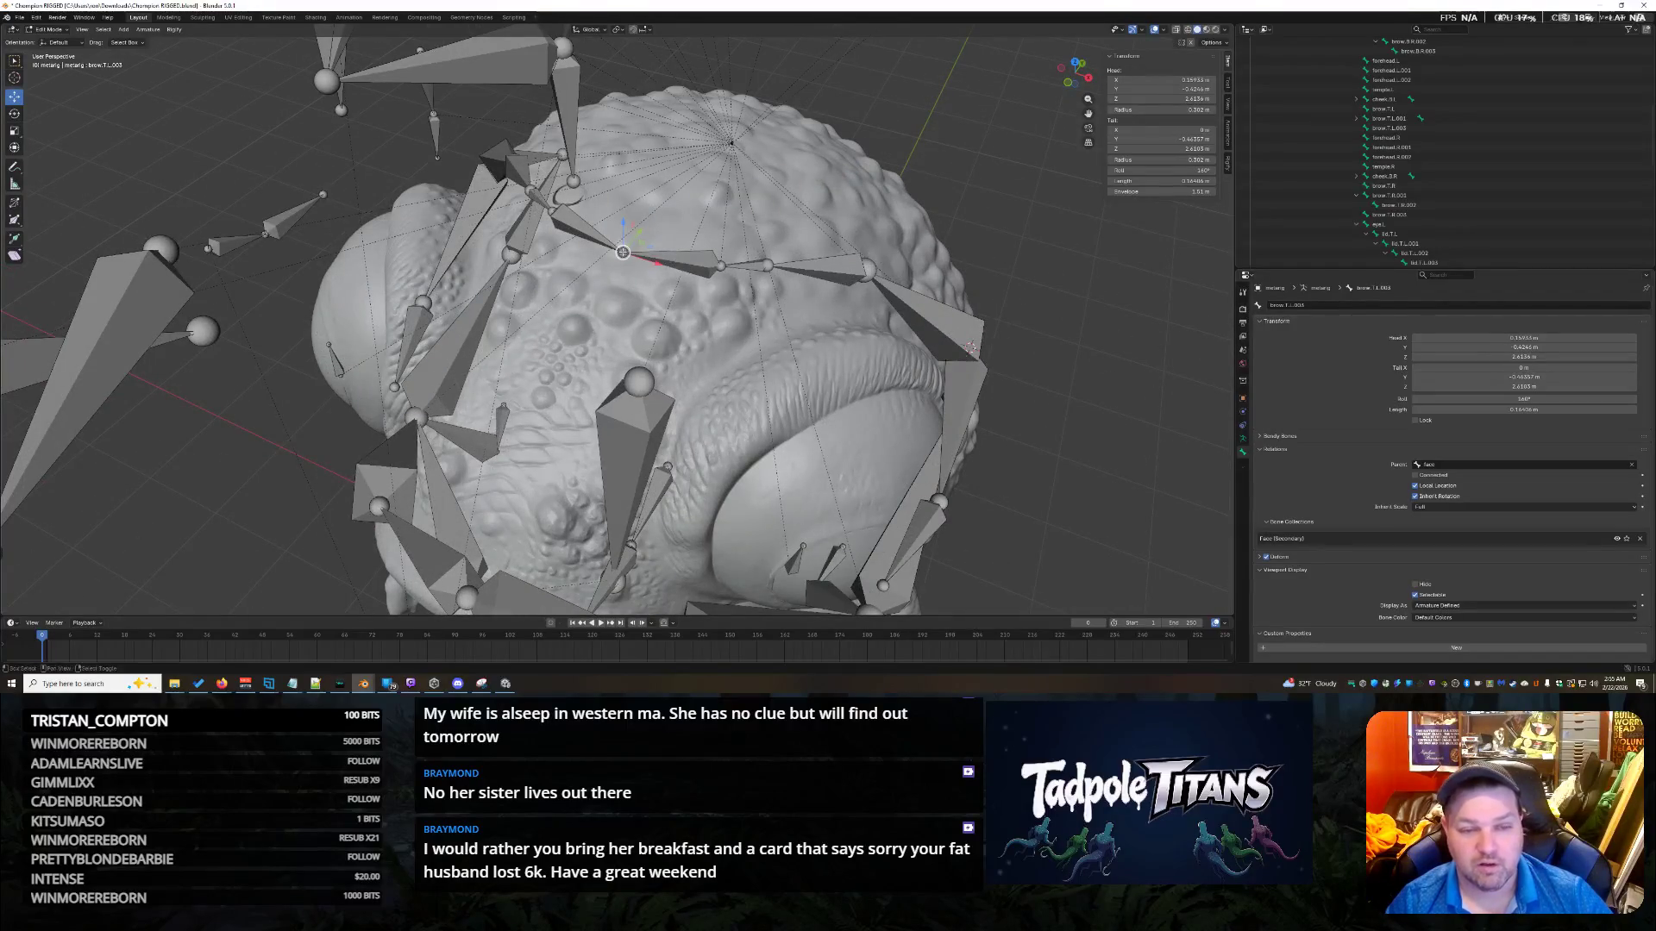
key(g)
key(y)
click(643, 228)
mouse_move(642, 229)
middle_down()
mouse_move(1046, 433)
mouse_move(1032, 332)
middle_up()
scroll(1046, 434, down, 5)
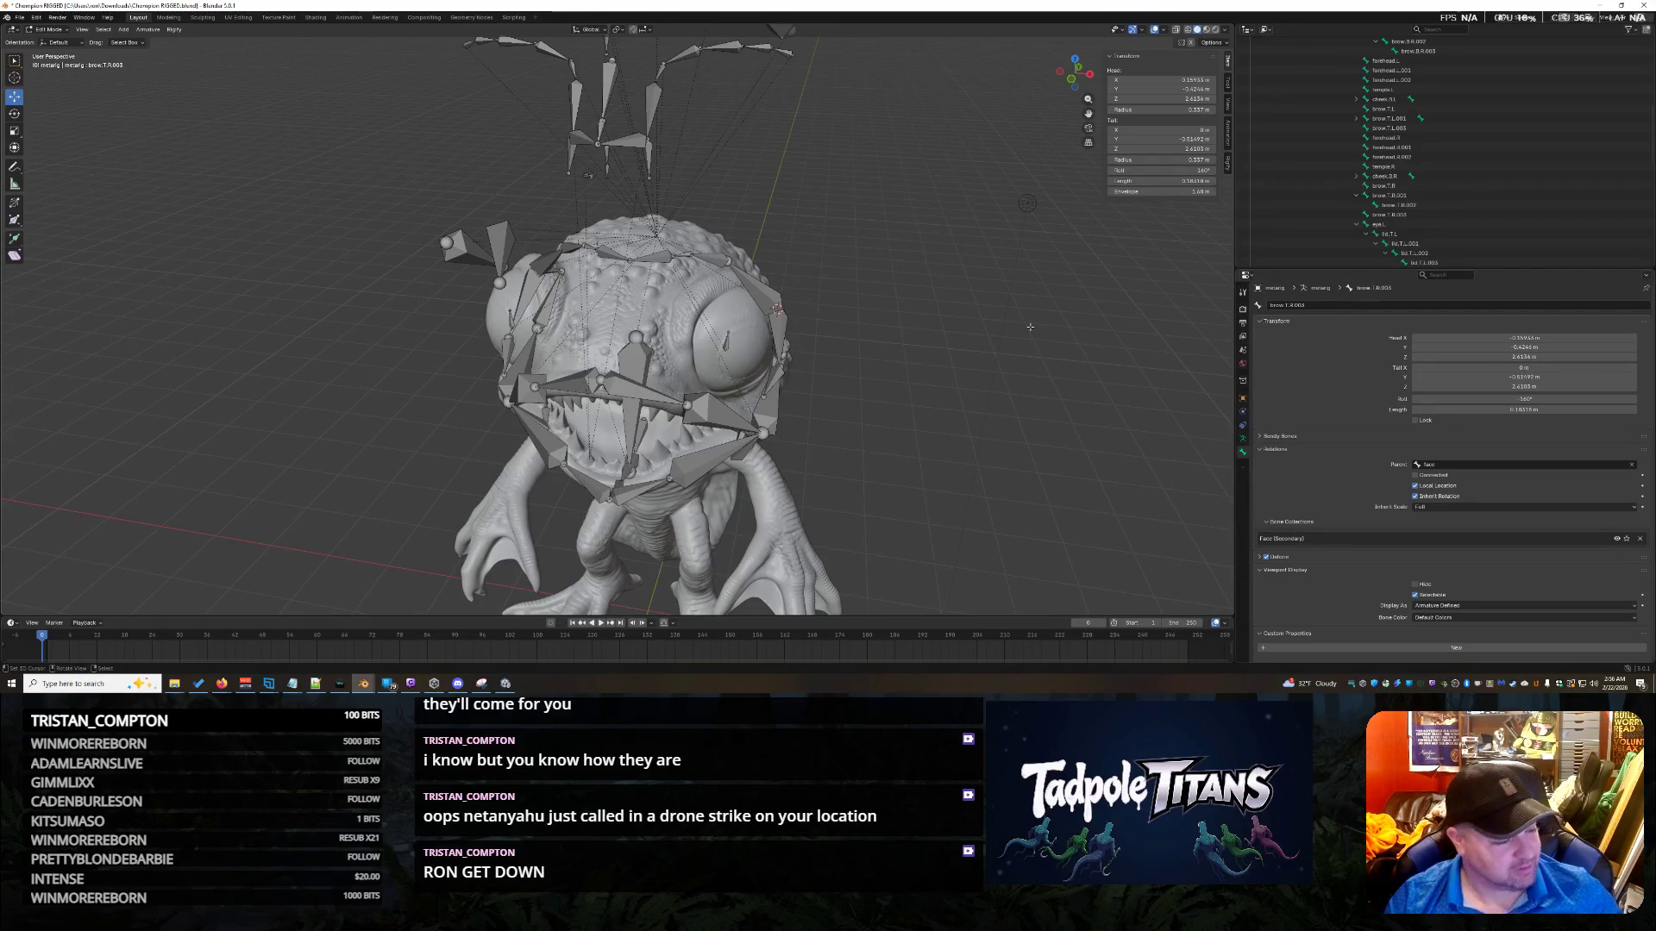
mouse_move(830, 250)
middle_down()
mouse_move(1078, 185)
mouse_move(839, 281)
mouse_move(865, 358)
mouse_move(950, 376)
mouse_move(957, 332)
mouse_move(638, 259)
middle_up()
scroll(888, 368, down, 8)
Move the lower lip joints along Y and scale them wider to 1.230.
click(515, 204)
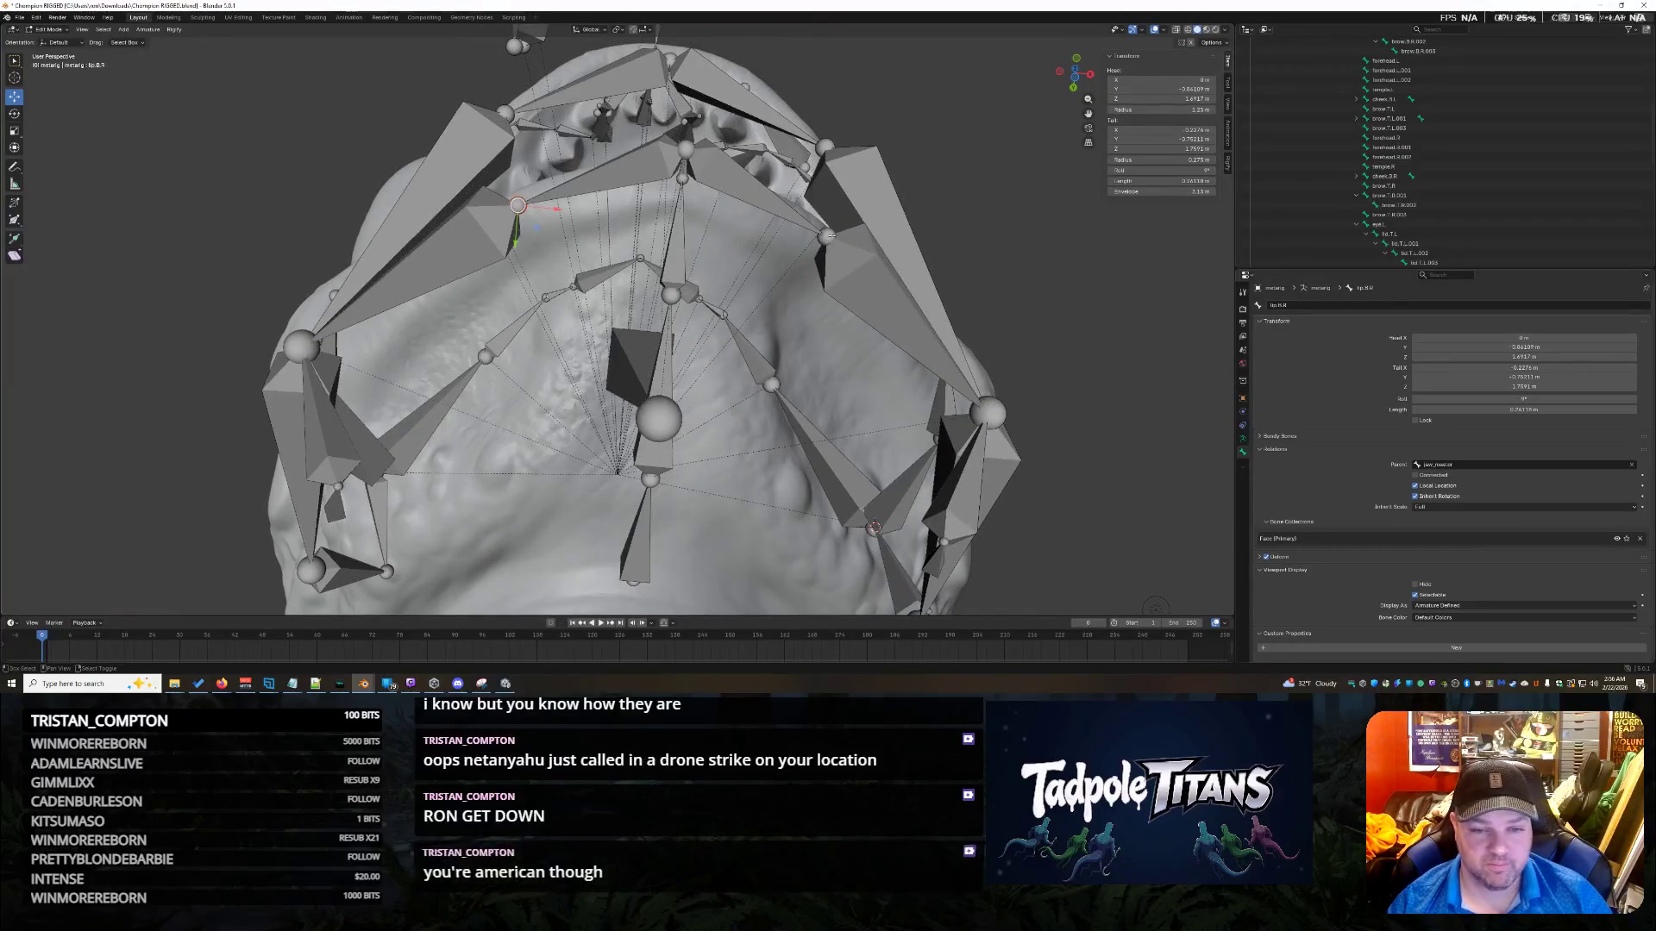
key(g)
key(y)
click(698, 289)
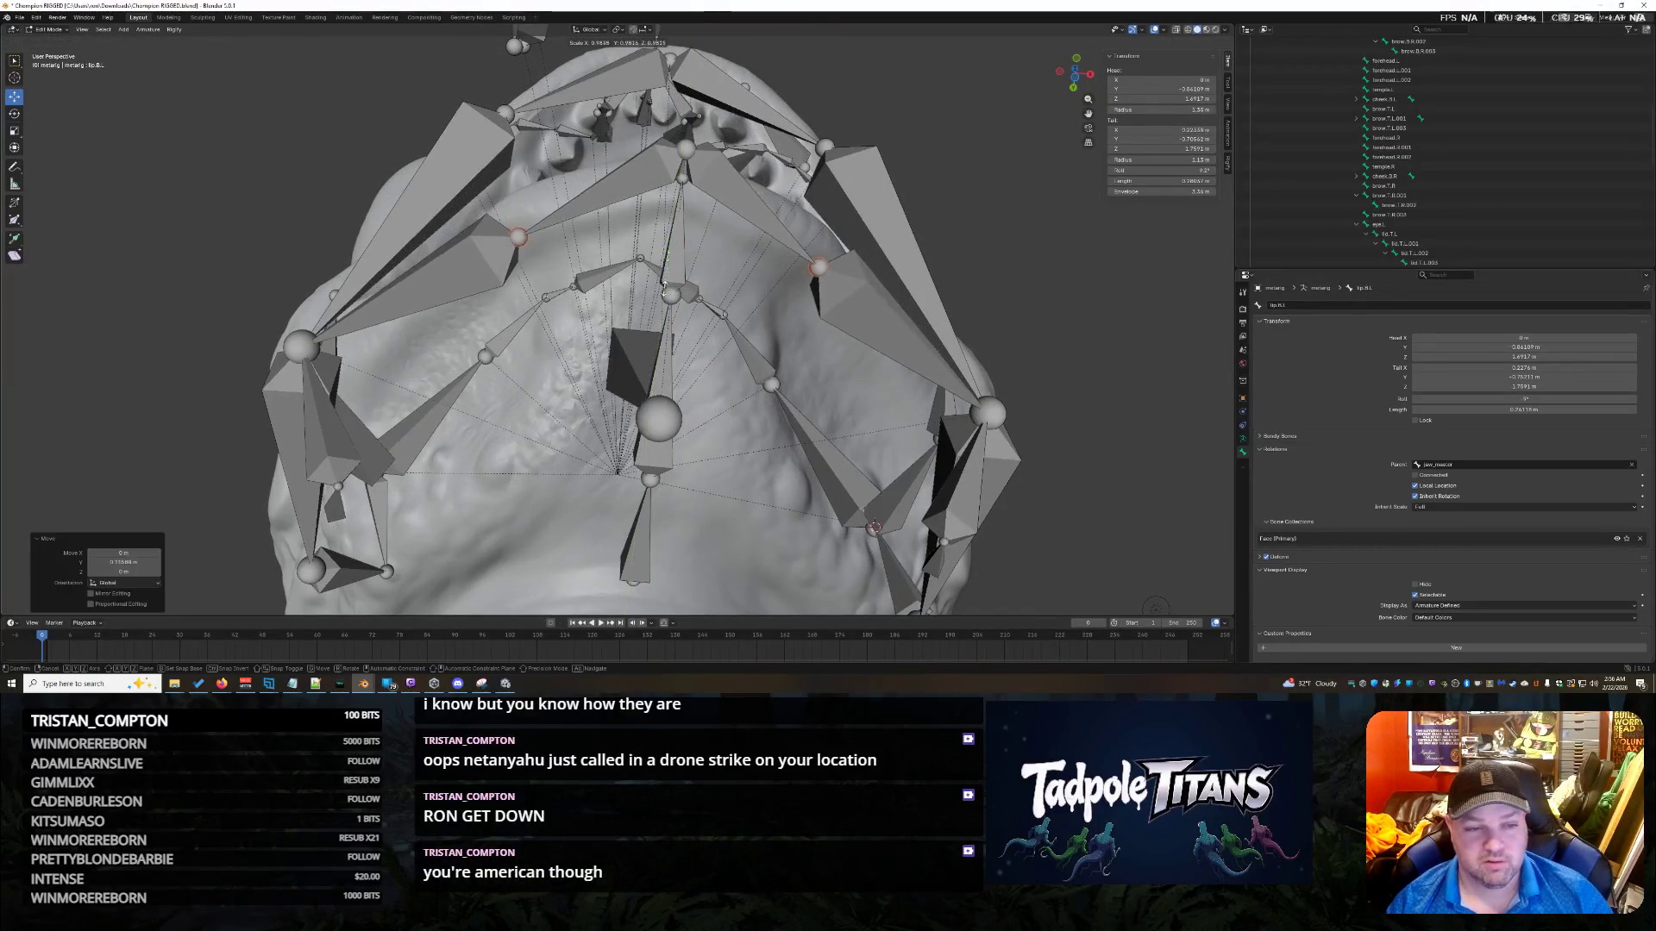
key(s)
click(863, 320)
Raise the lip bone along Z, shift it slightly along Y, and check the mouth from the front.
mouse_move(864, 320)
middle_down()
mouse_move(850, 294)
mouse_move(876, 396)
mouse_move(869, 353)
mouse_move(858, 404)
middle_up()
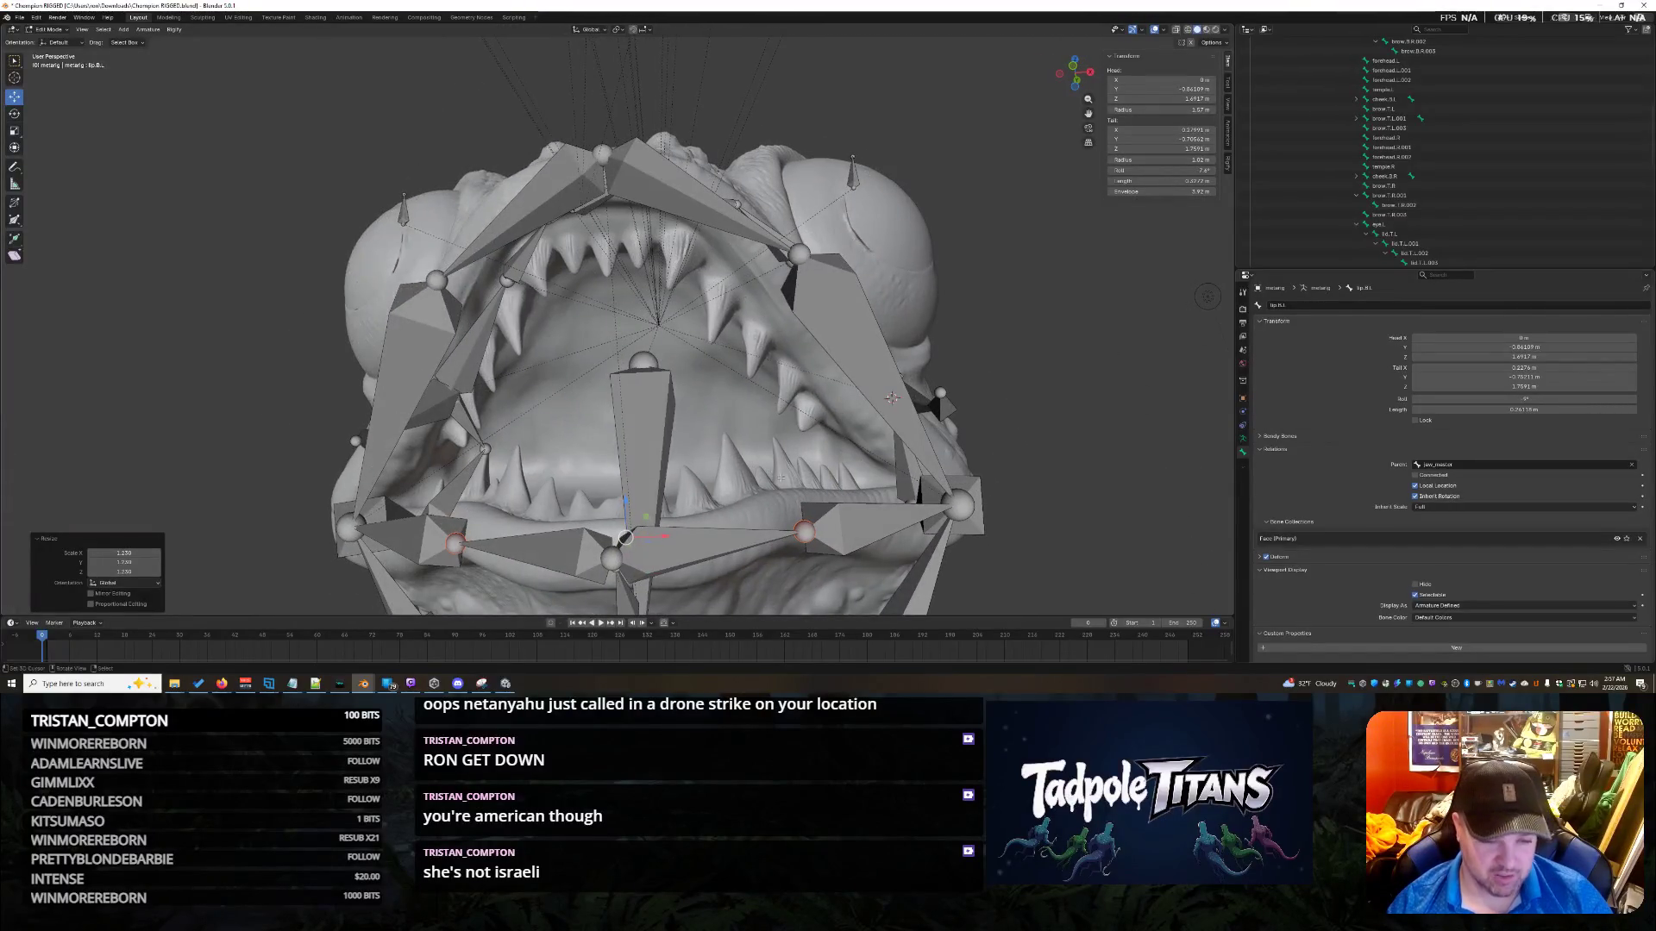
click(635, 478)
mouse_move(636, 478)
middle_down()
mouse_move(690, 449)
mouse_move(791, 464)
middle_up()
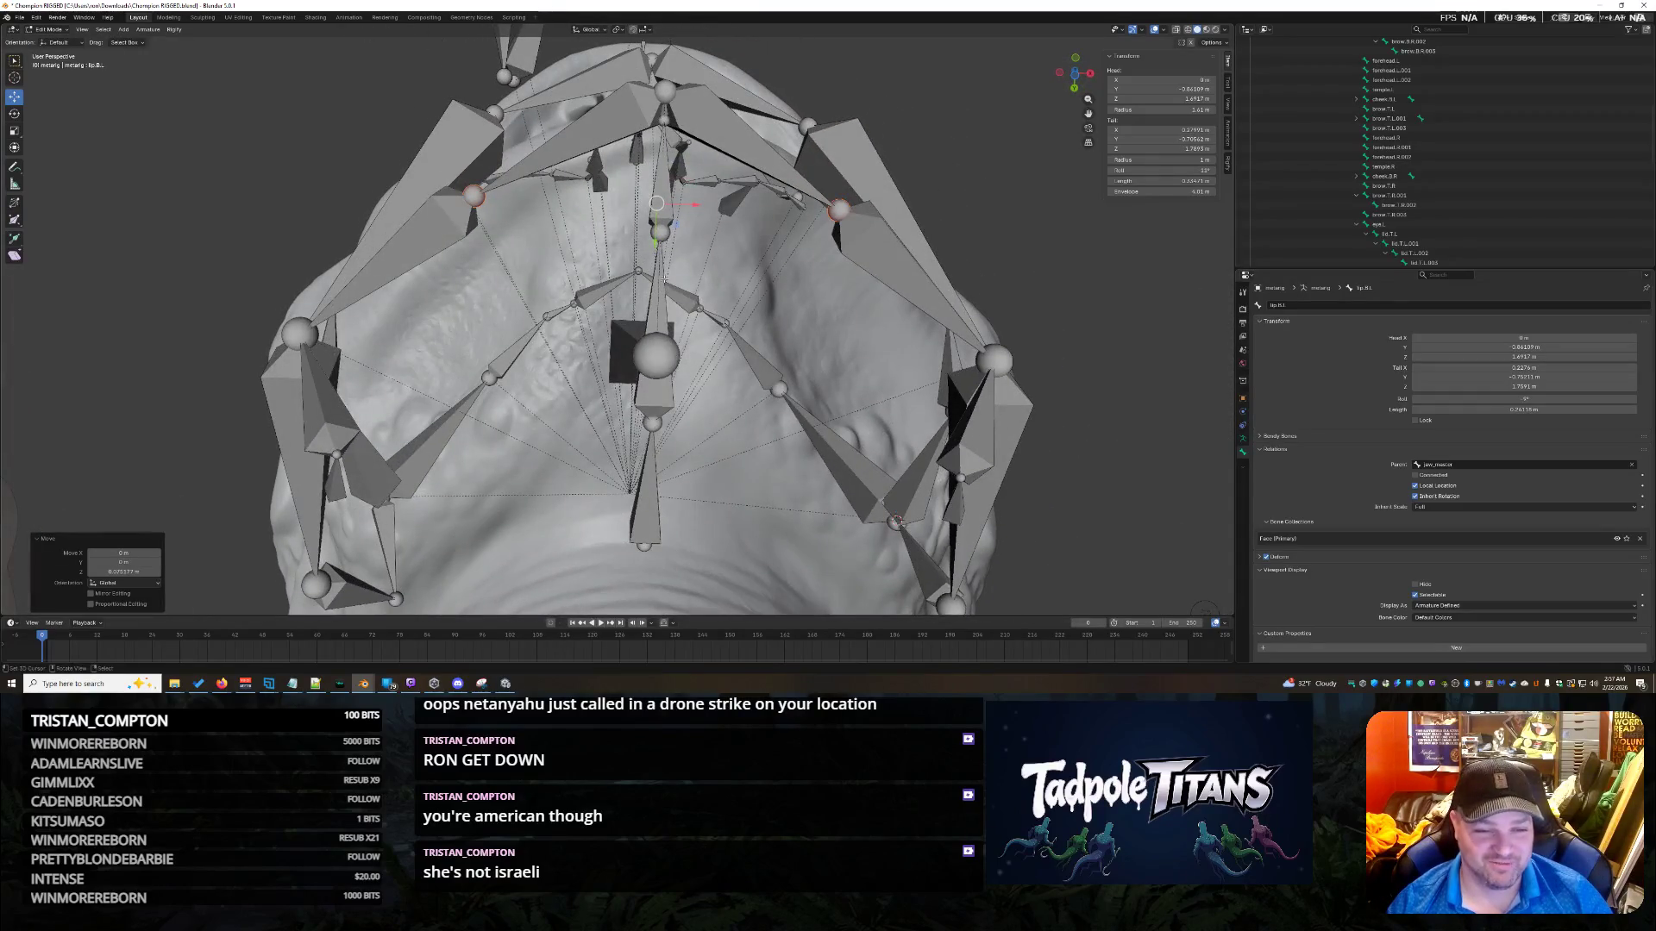
drag(656, 242, 656, 259)
mouse_move(656, 258)
middle_down()
mouse_move(839, 398)
mouse_move(1012, 312)
mouse_move(1049, 273)
mouse_move(966, 384)
mouse_move(938, 307)
mouse_move(964, 340)
mouse_move(1038, 344)
mouse_move(927, 346)
mouse_move(894, 321)
middle_up()
scroll(1012, 312, down, 4)
scroll(926, 338, up, 5)
click(939, 361)
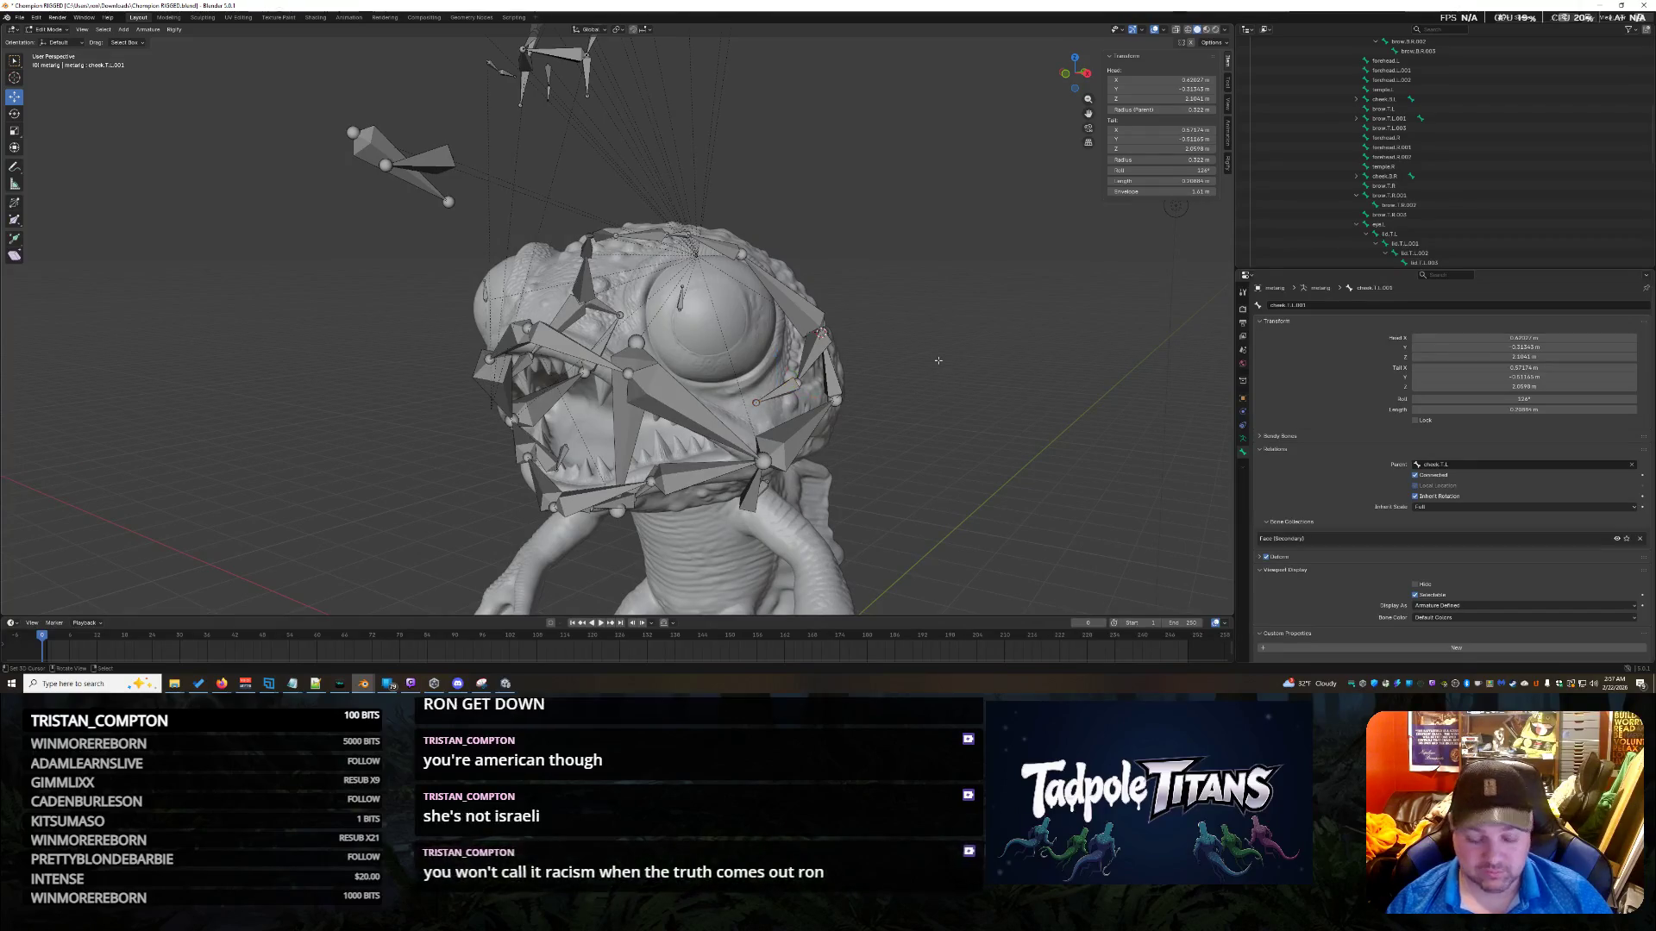
mouse_move(938, 360)
middle_down()
mouse_move(993, 418)
mouse_move(1034, 281)
middle_up()
Hide the arm and torso bones.
scroll(1034, 281, up, 3)
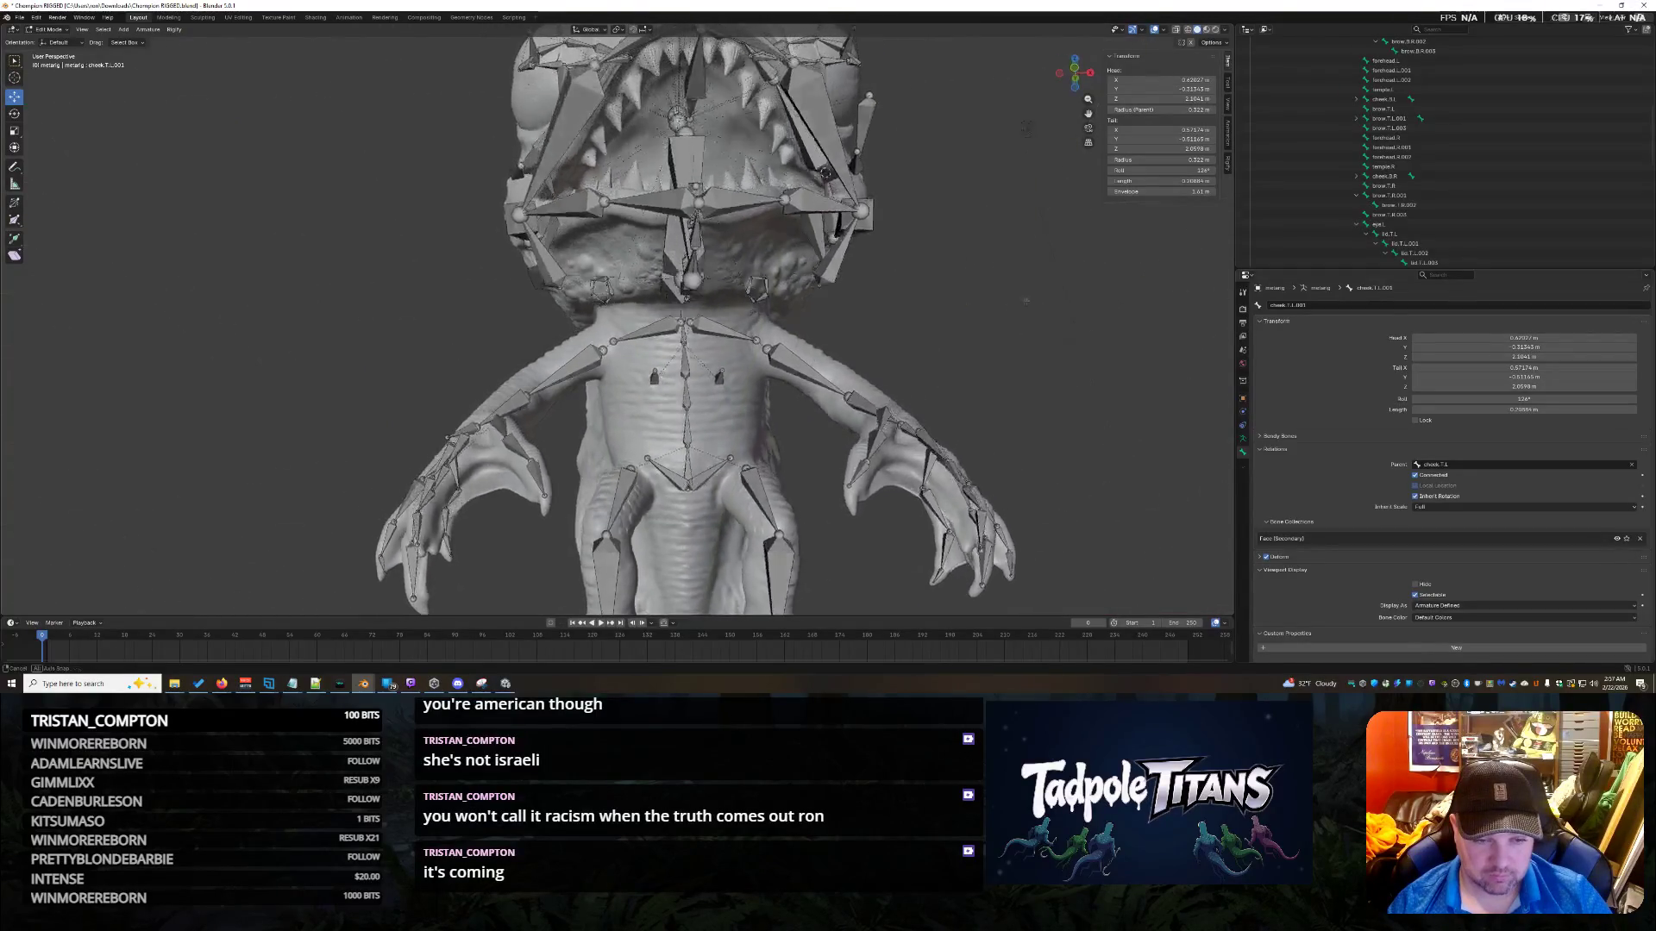
mouse_move(355, 311)
mouse_down()
mouse_move(456, 479)
mouse_move(1126, 615)
mouse_up()
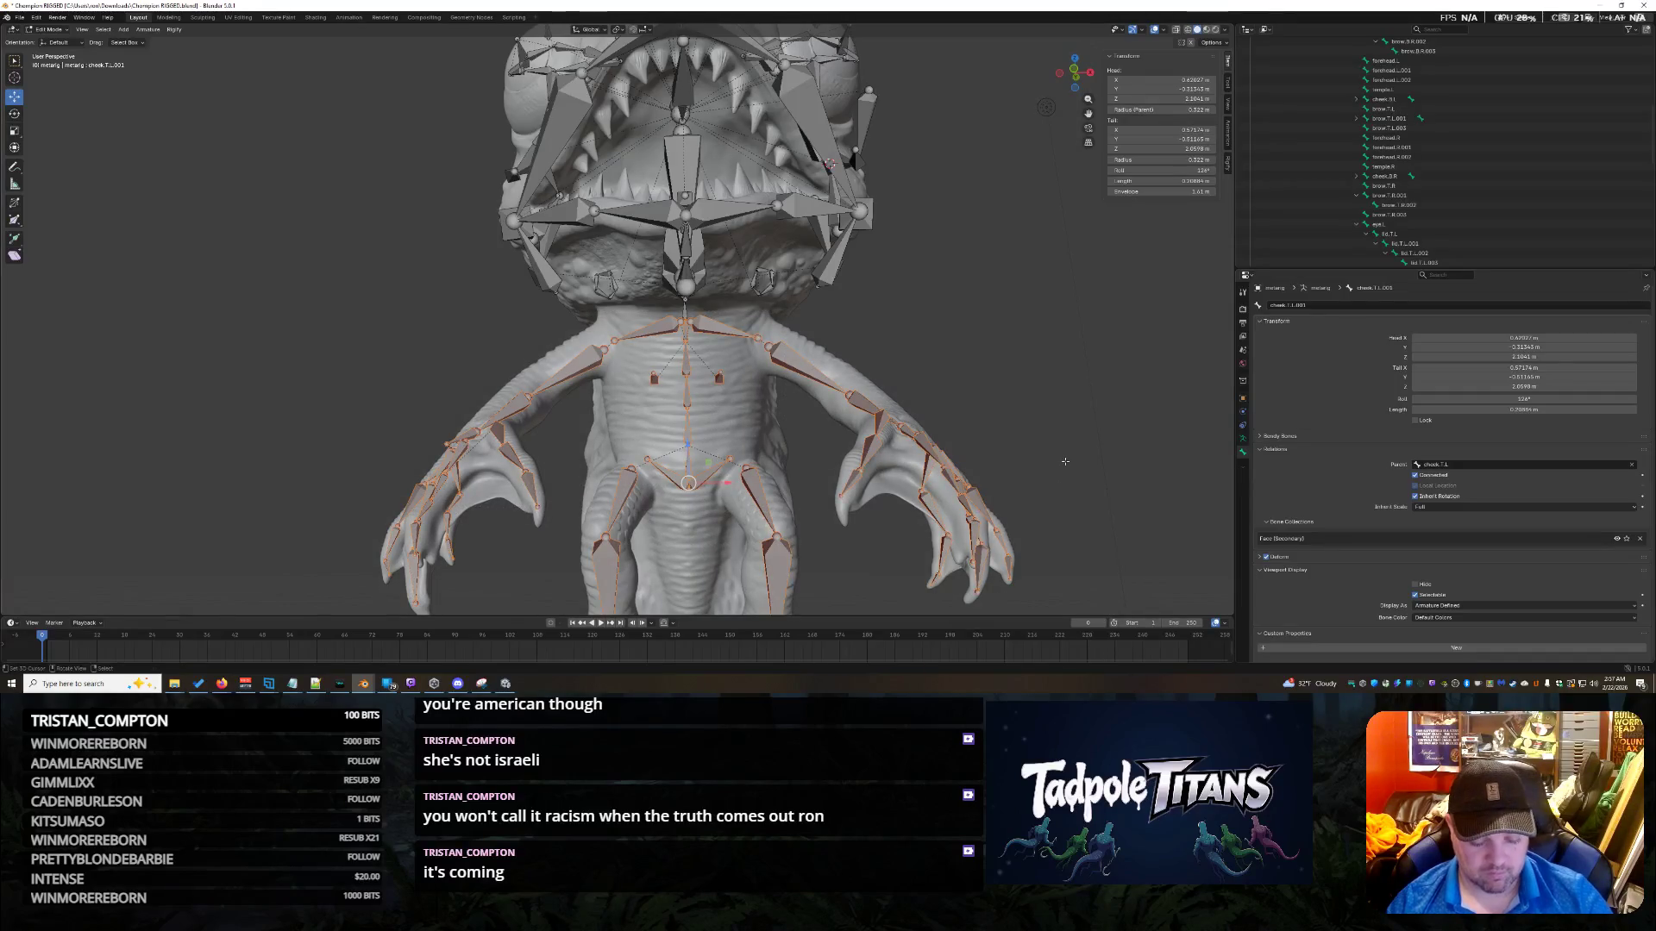
key(h)
Hide the two foot bones in the lower body.
shift+middle_drag(1016, 465, 1068, 181)
drag(509, 318, 1092, 556)
key(h)
From a side view, select the spine.006 bone on the creature's back.
mouse_move(1126, 550)
middle_down()
mouse_move(957, 360)
mouse_move(682, 402)
middle_up()
mouse_move(613, 383)
mouse_down()
mouse_move(1063, 507)
mouse_move(534, 369)
mouse_up()
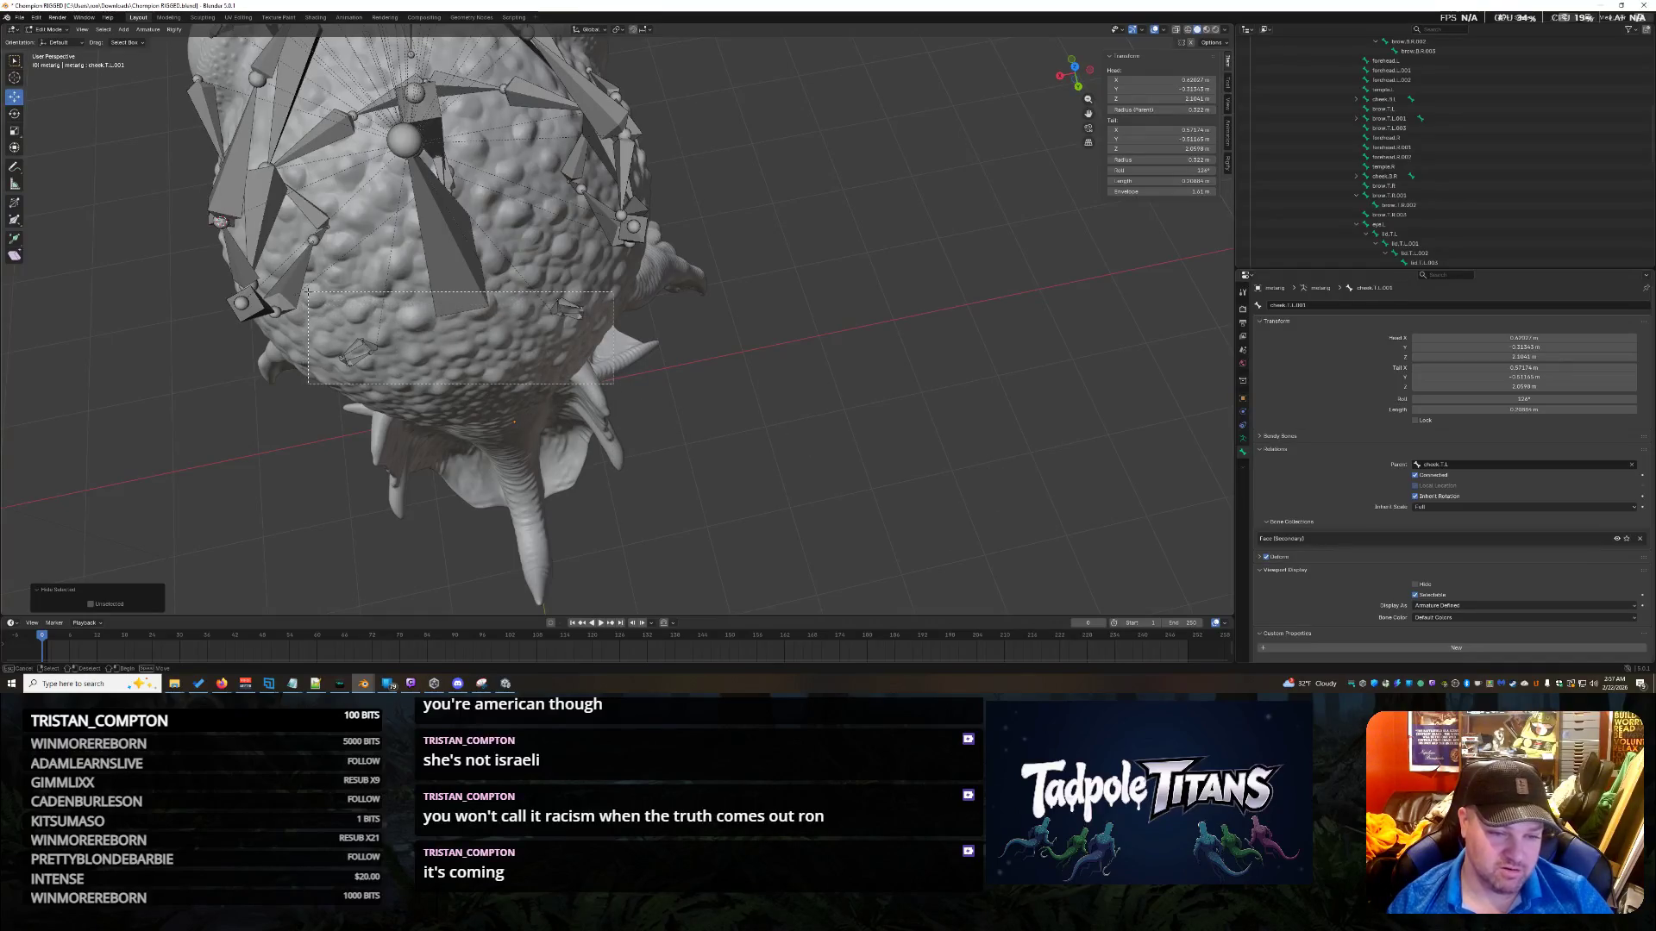
drag(308, 292, 308, 292)
click(469, 273)
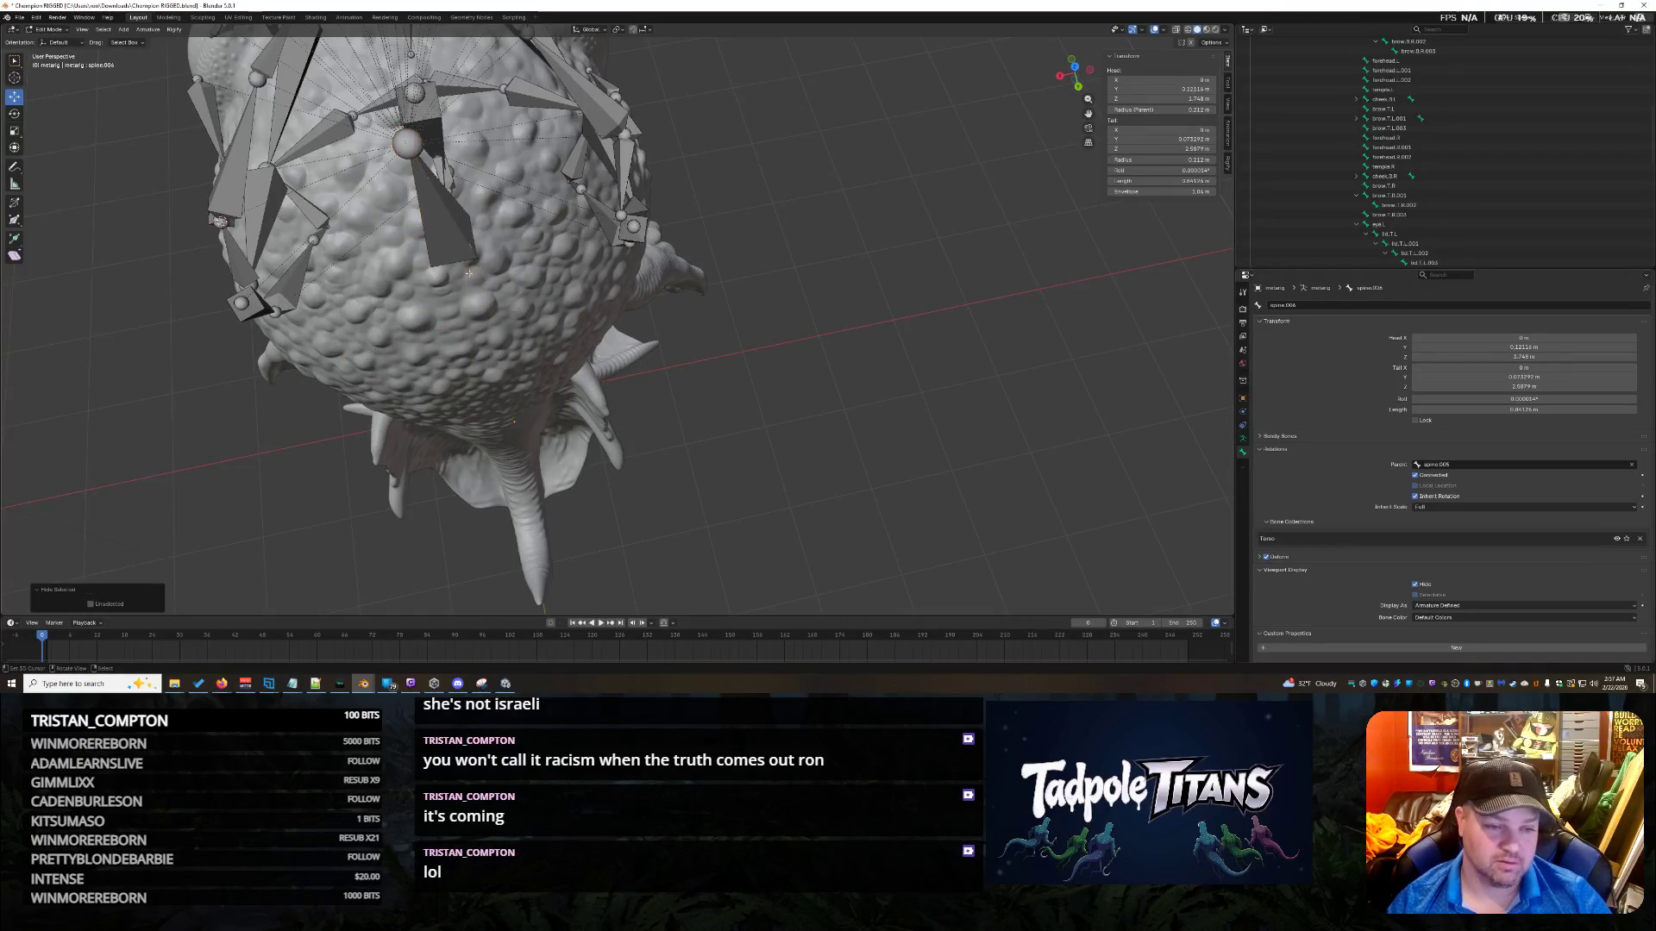
Hide the central face bone.
click(445, 246)
mouse_move(480, 264)
middle_down()
mouse_move(599, 347)
mouse_move(707, 340)
mouse_move(750, 362)
mouse_move(663, 253)
middle_up()
key(h)
Hide the left eye bone eye.L and zoom in on the eyelids.
click(671, 238)
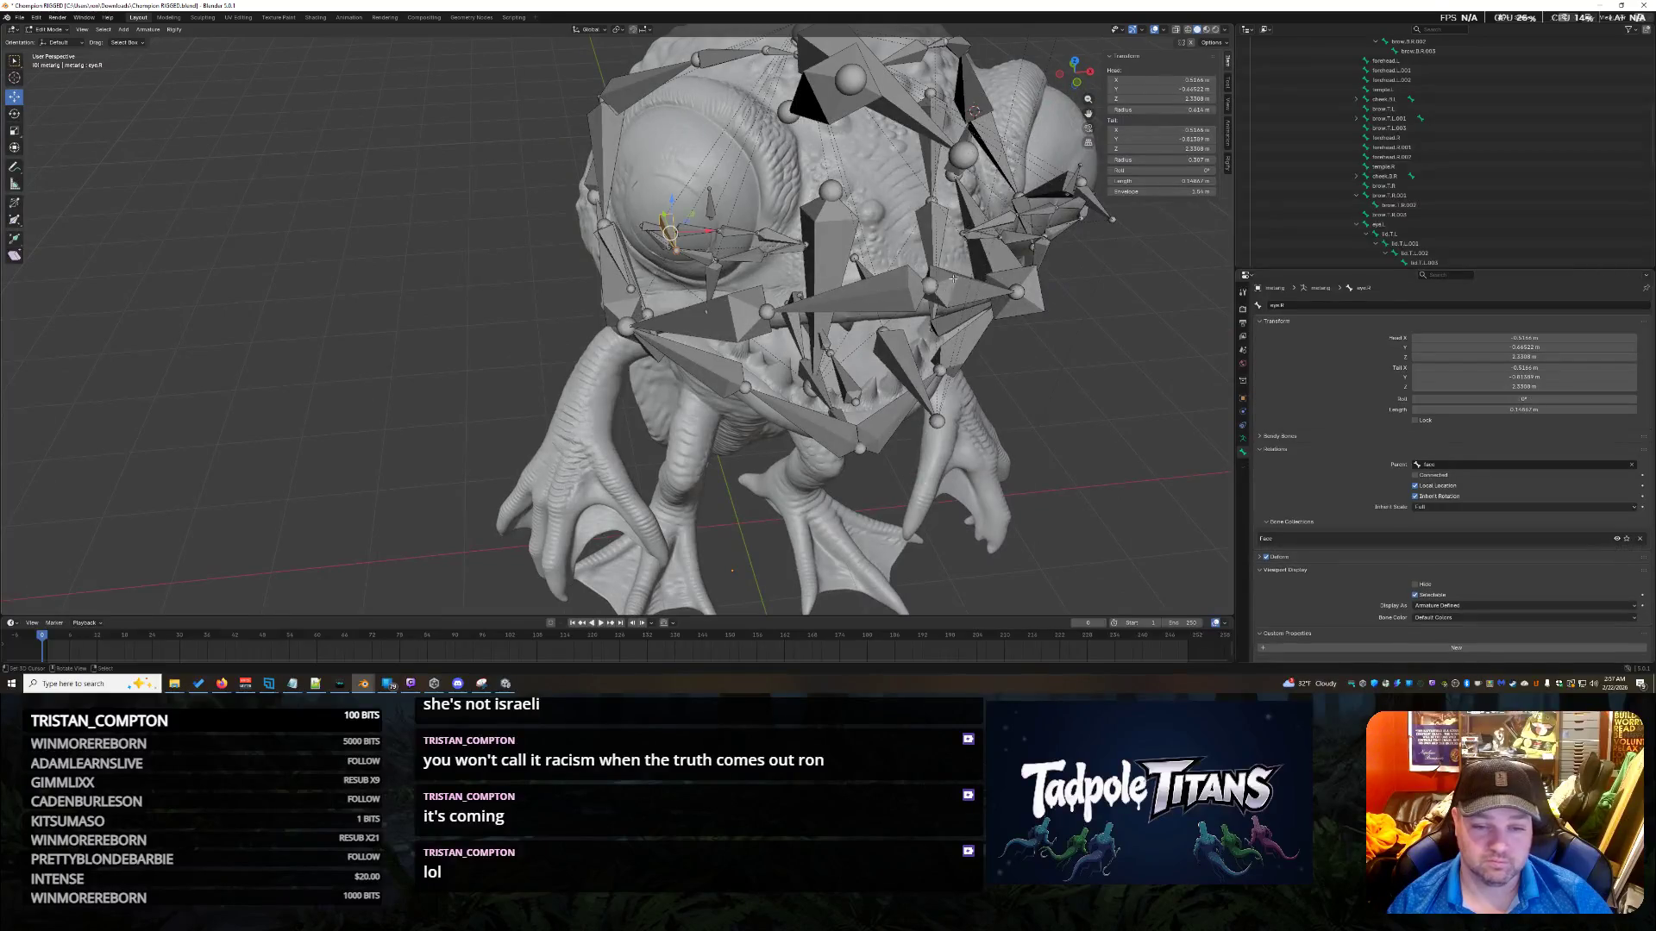
click(1097, 204)
key(h)
mouse_move(1100, 319)
middle_down()
mouse_move(1079, 429)
mouse_move(1078, 383)
mouse_move(914, 439)
mouse_move(1008, 404)
mouse_move(844, 406)
middle_up()
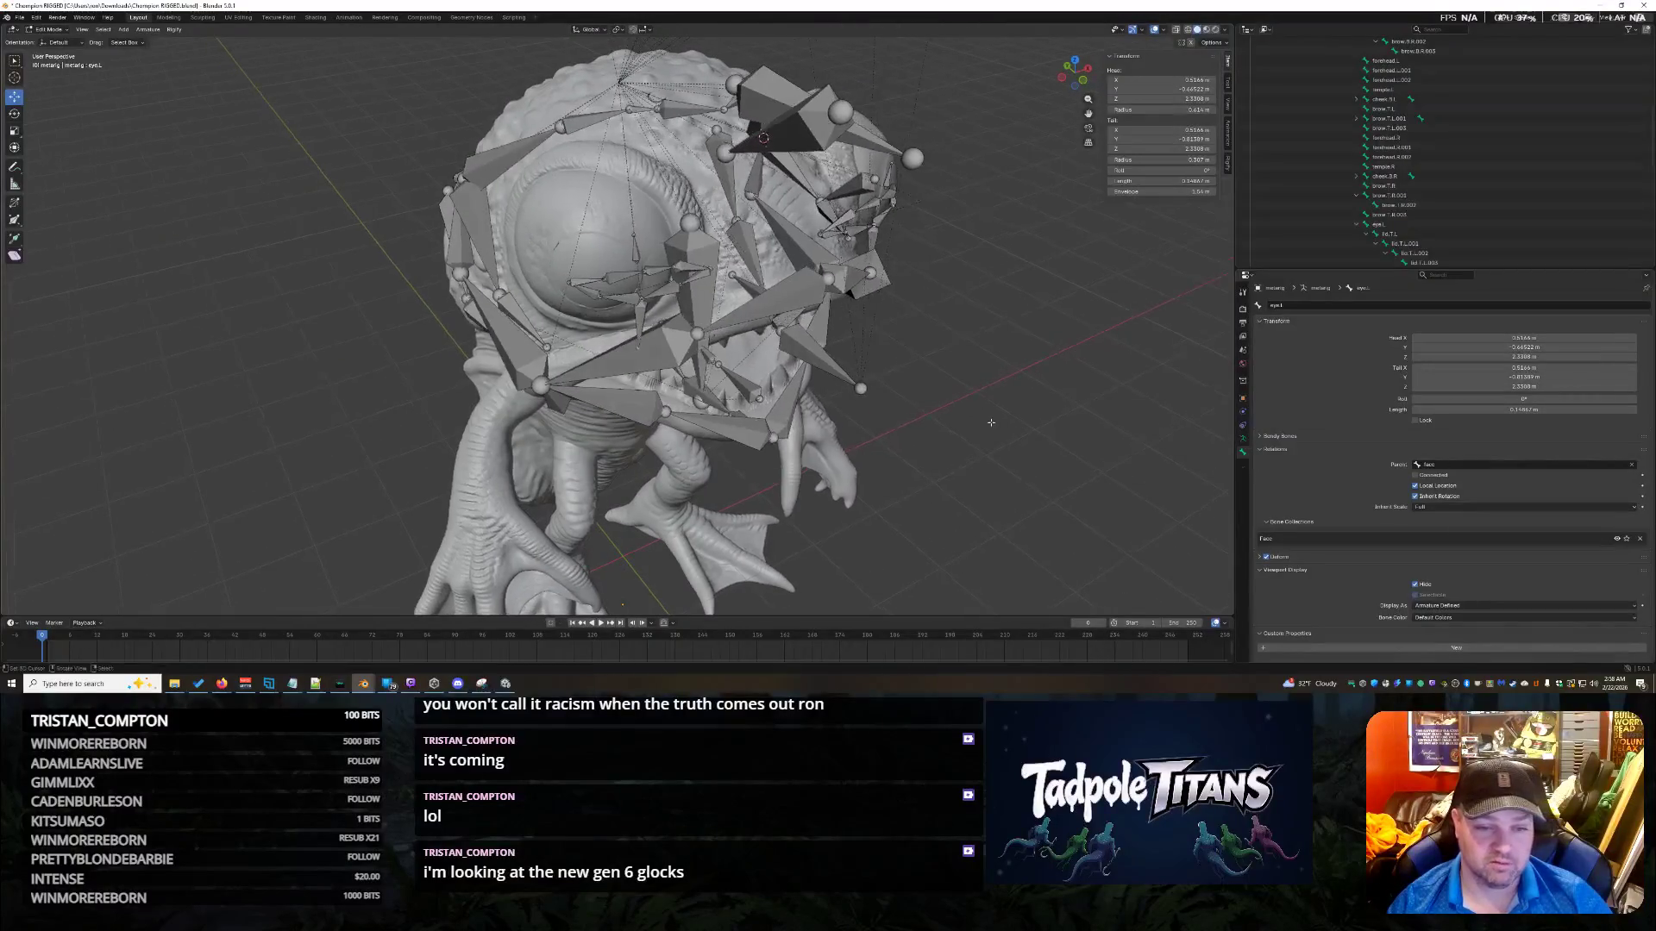
scroll(845, 405, up, 3)
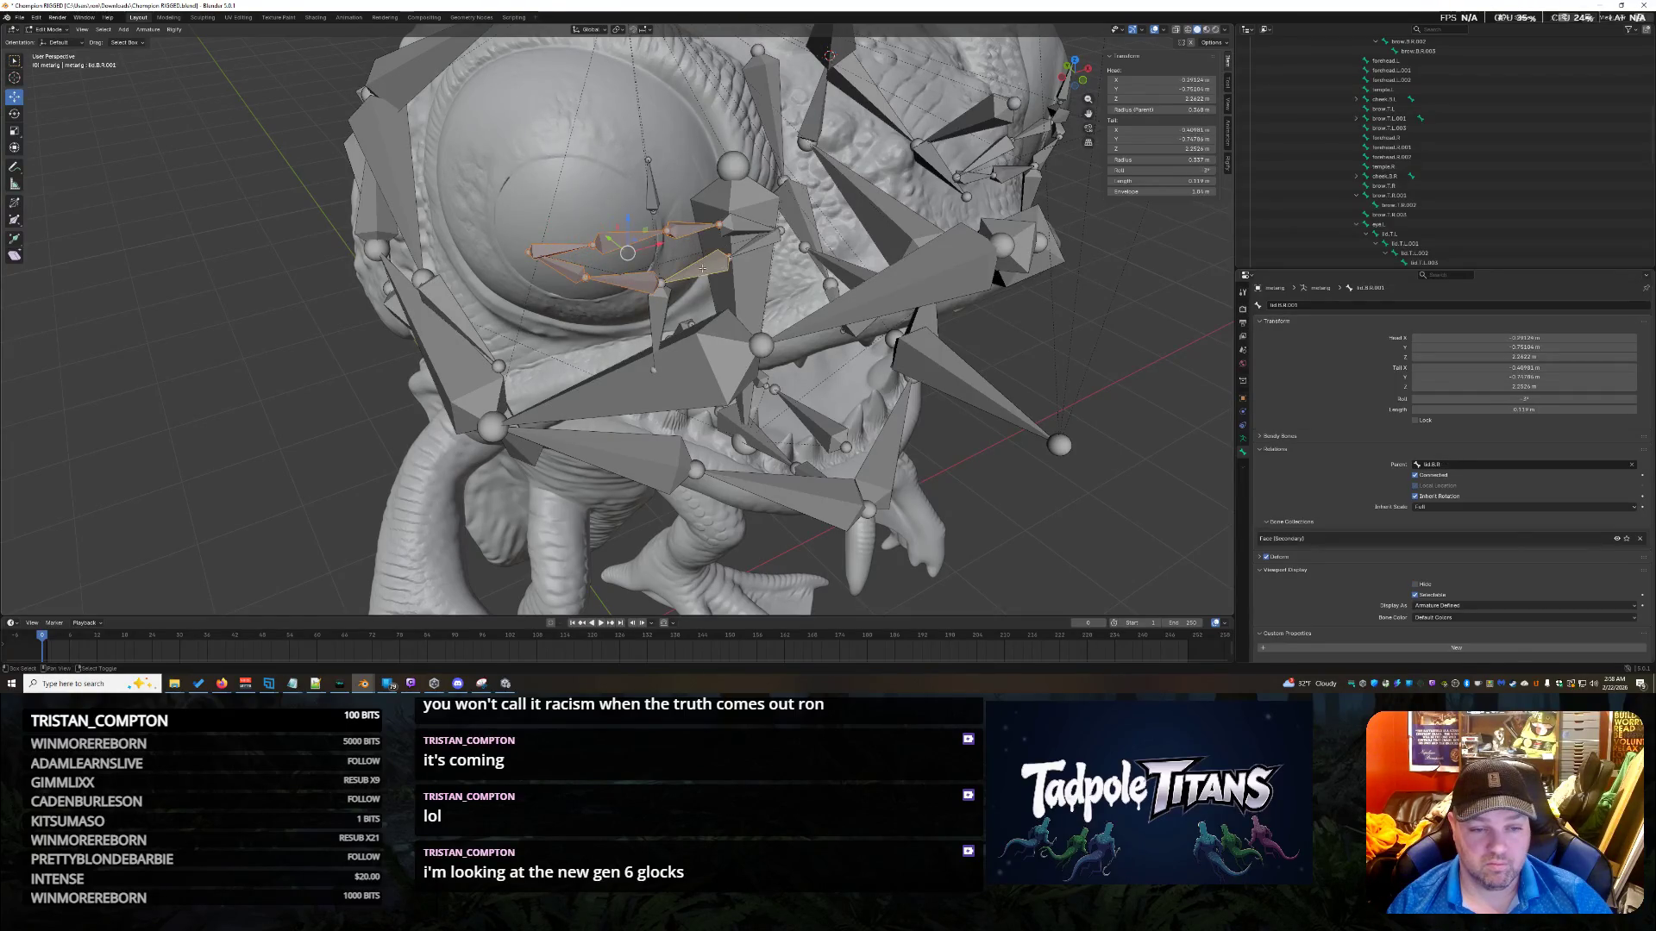
Select the four upper eyelid bones.
middle_drag(882, 330, 956, 320)
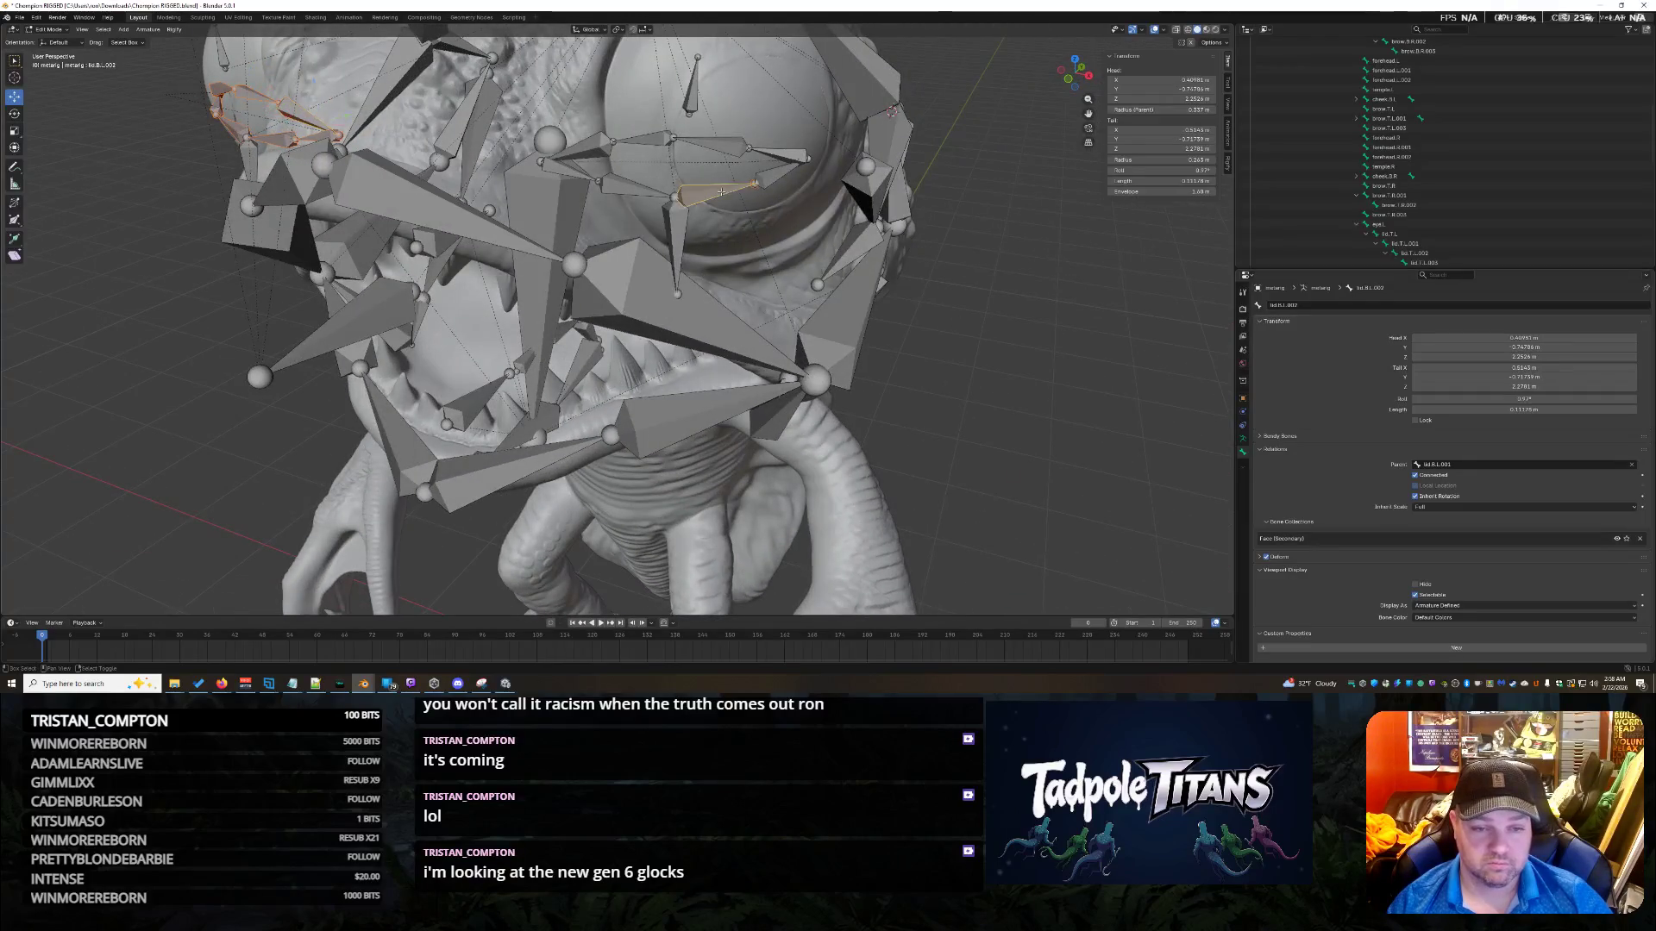
shift+click(790, 156)
shift+click(716, 147)
shift+click(661, 145)
shift+click(598, 149)
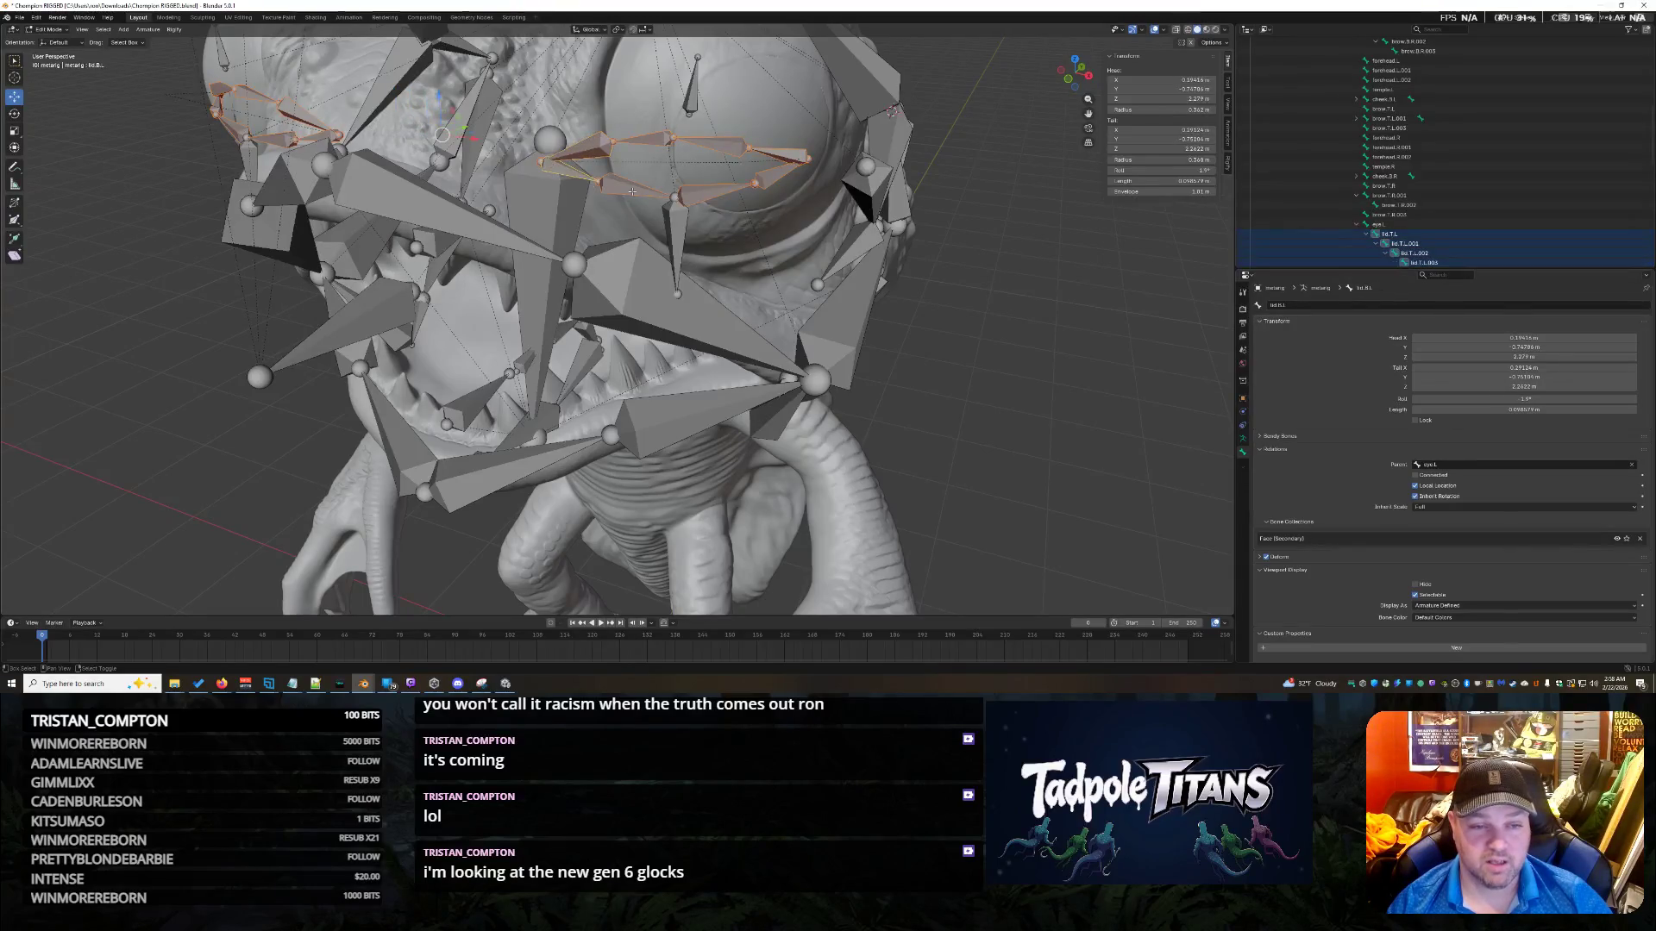
Raise the upper eyelid bones straight up along Z.
scroll(645, 207, down, 5)
middle_drag(812, 290, 980, 62)
key(g)
key(z)
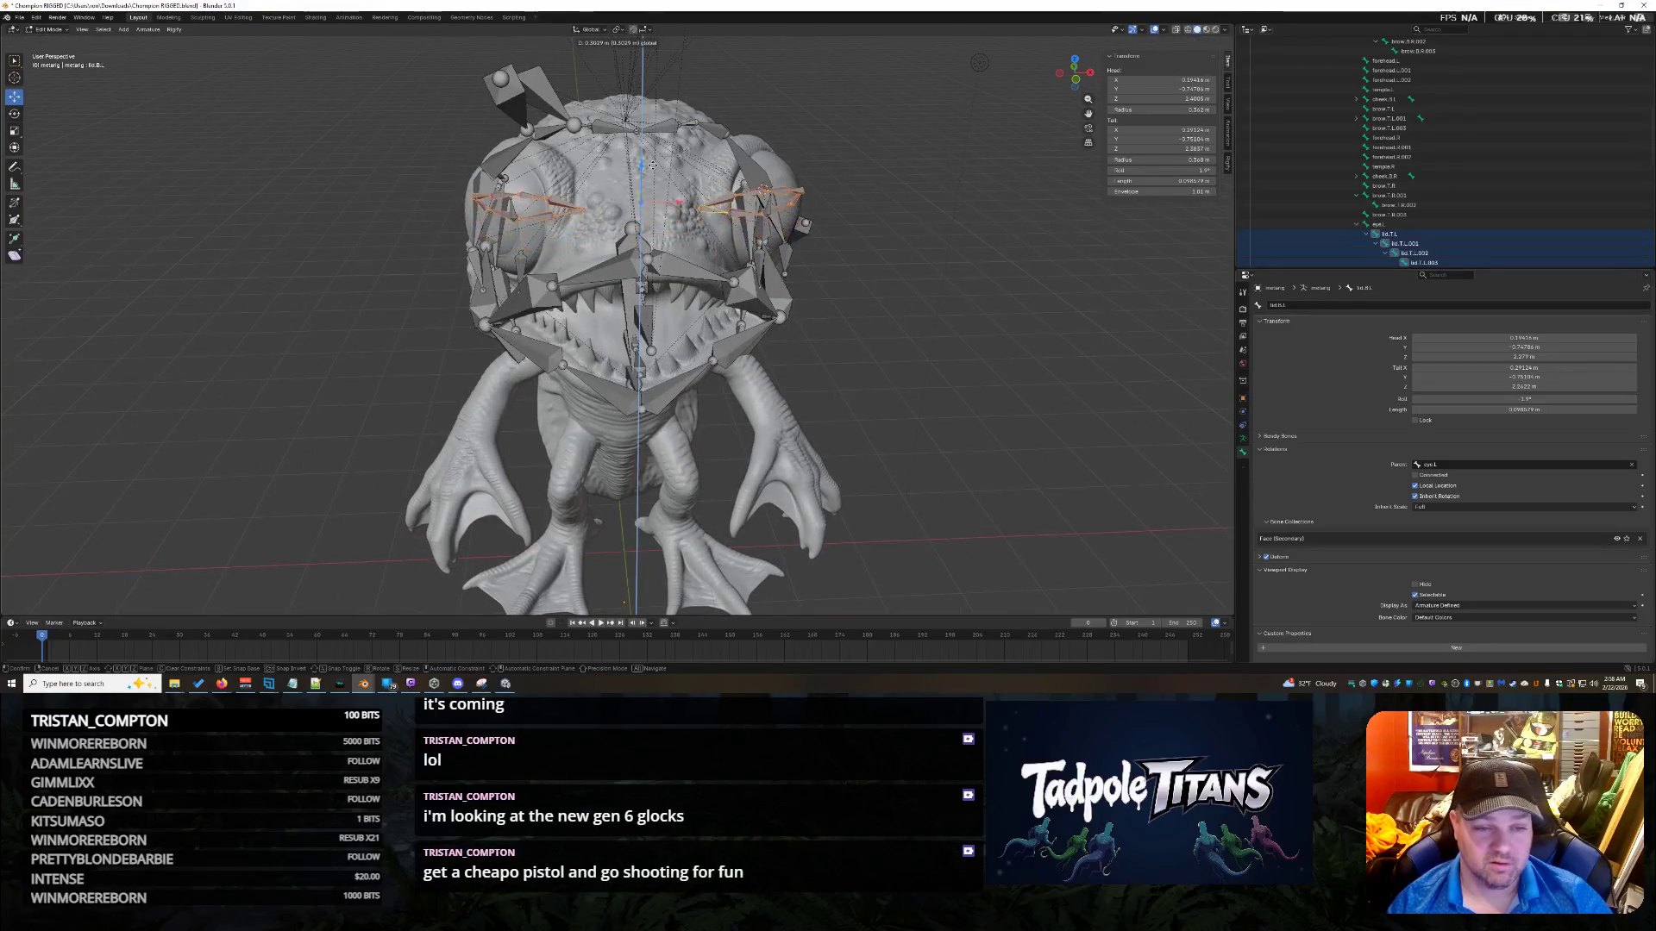
click(646, 177)
Scale the upper eyelid bones up by 1.330.
mouse_move(647, 176)
middle_down()
mouse_move(846, 319)
mouse_move(517, 361)
middle_up()
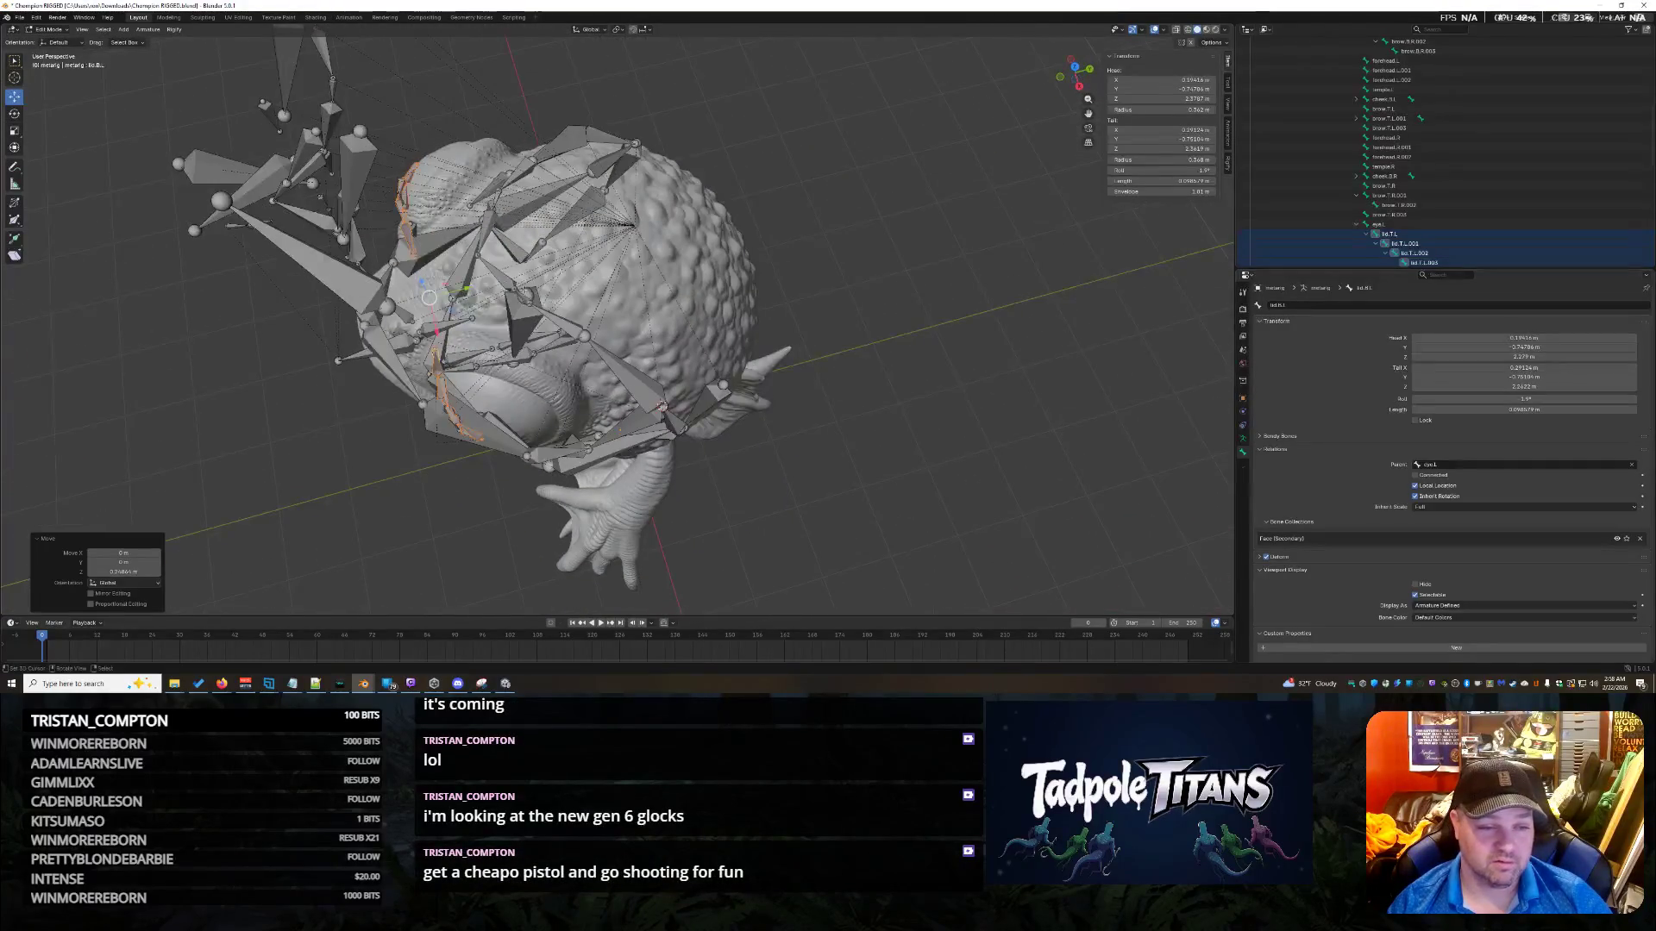
mouse_move(466, 288)
middle_down()
mouse_move(953, 390)
mouse_move(753, 319)
middle_up()
key(s)
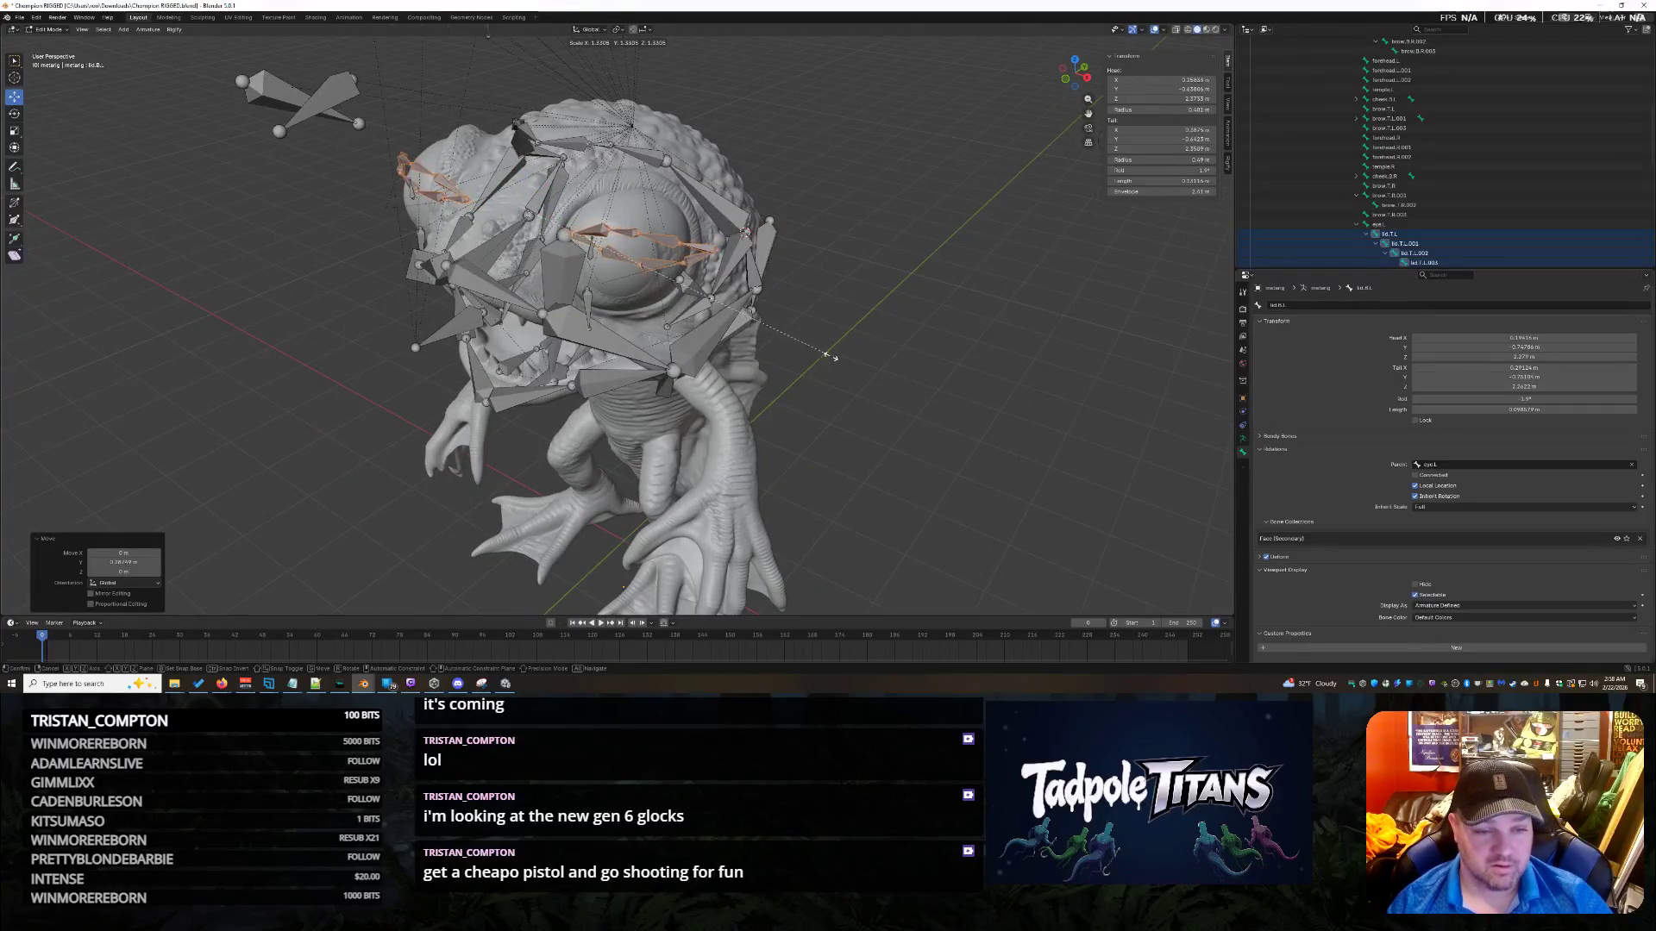
click(890, 375)
middle_drag(890, 375, 946, 396)
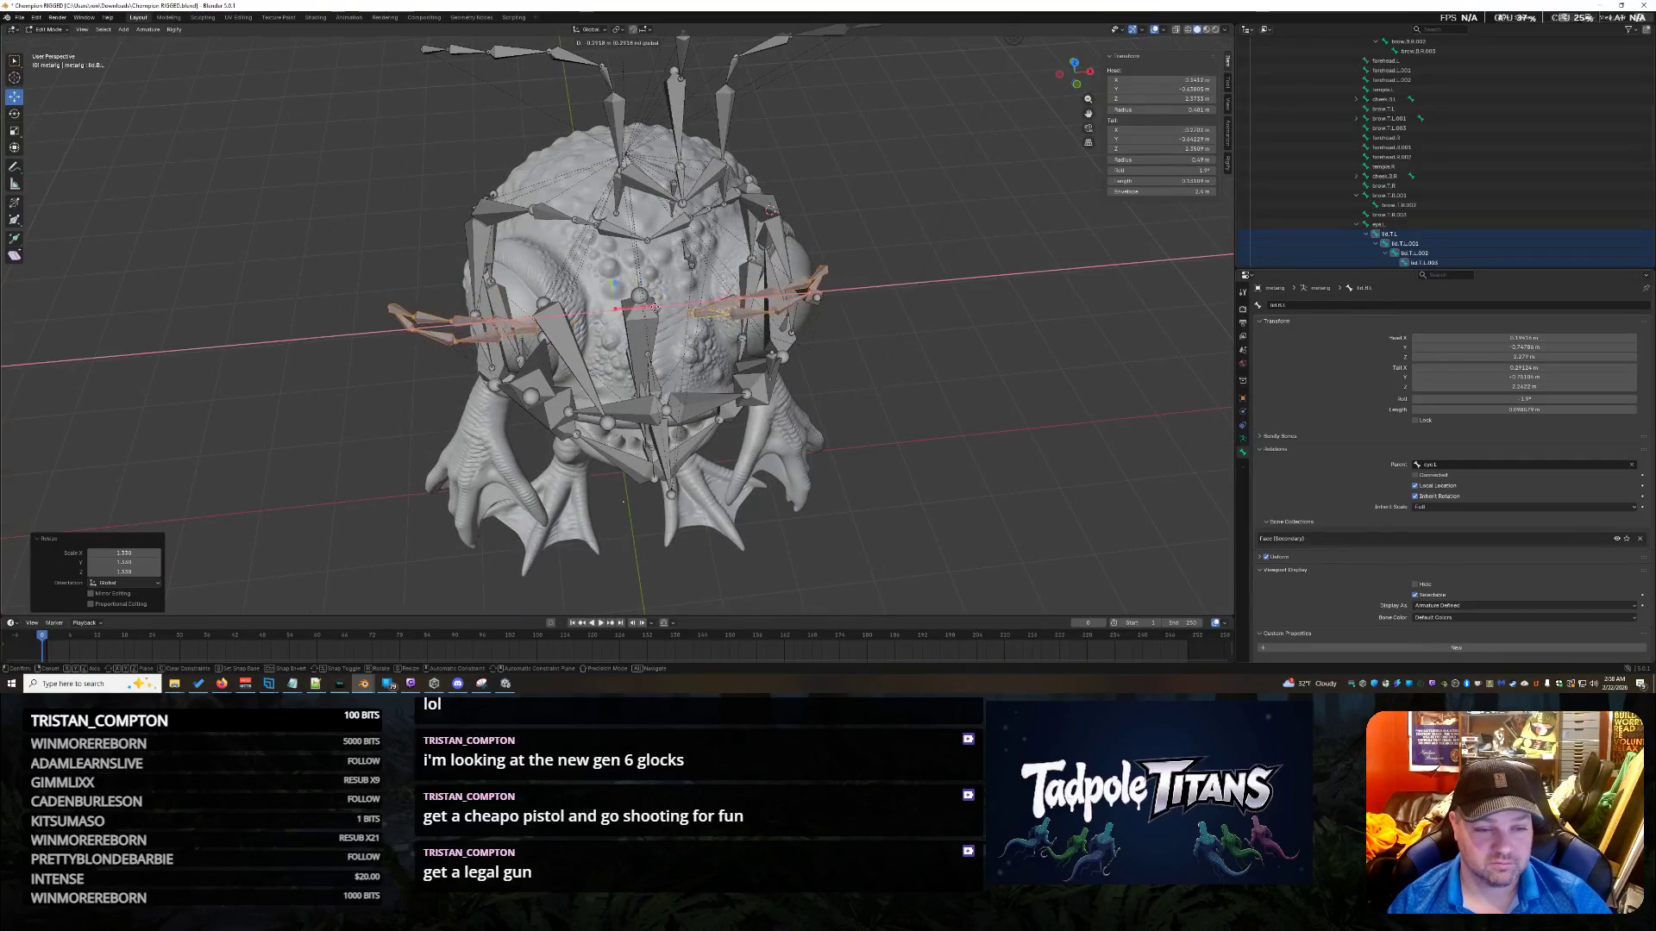
click(440, 319)
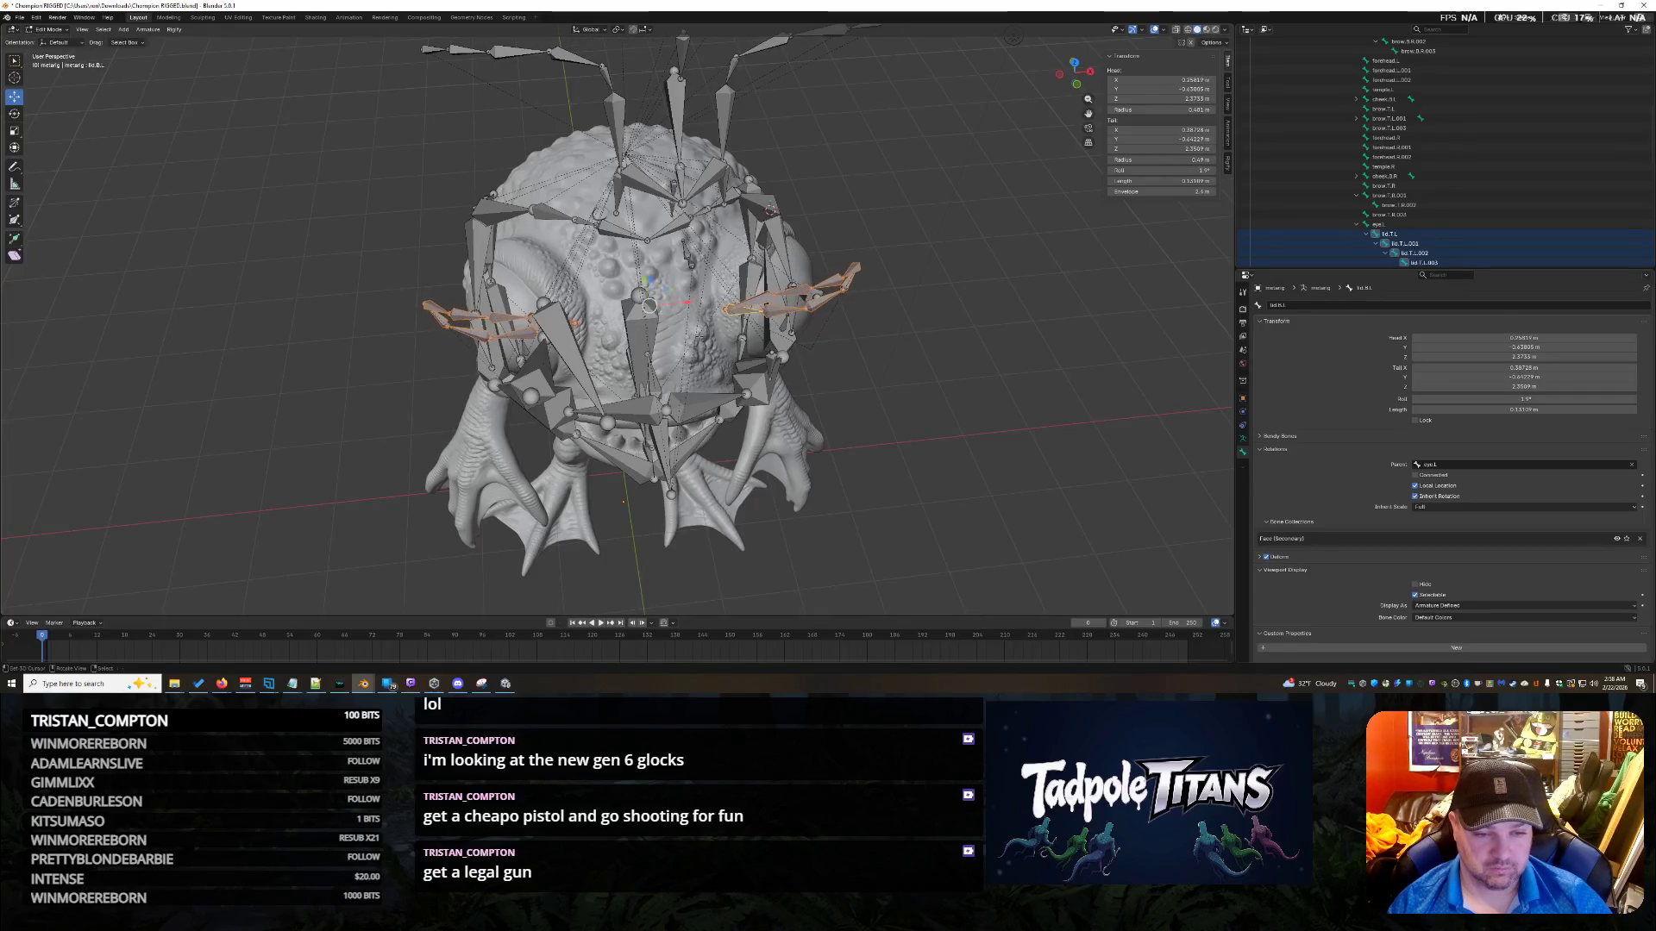
Try a vertical Z stretch of the eyelid bones, undo it, and pick a lower lid bone.
middle_drag(847, 382, 94, 134)
click(14, 130)
mouse_move(644, 145)
mouse_down()
mouse_move(659, 130)
mouse_move(920, 331)
mouse_up()
key(ctrl+z)
mouse_move(920, 332)
middle_down()
mouse_move(959, 329)
mouse_move(669, 192)
middle_up()
click(598, 192)
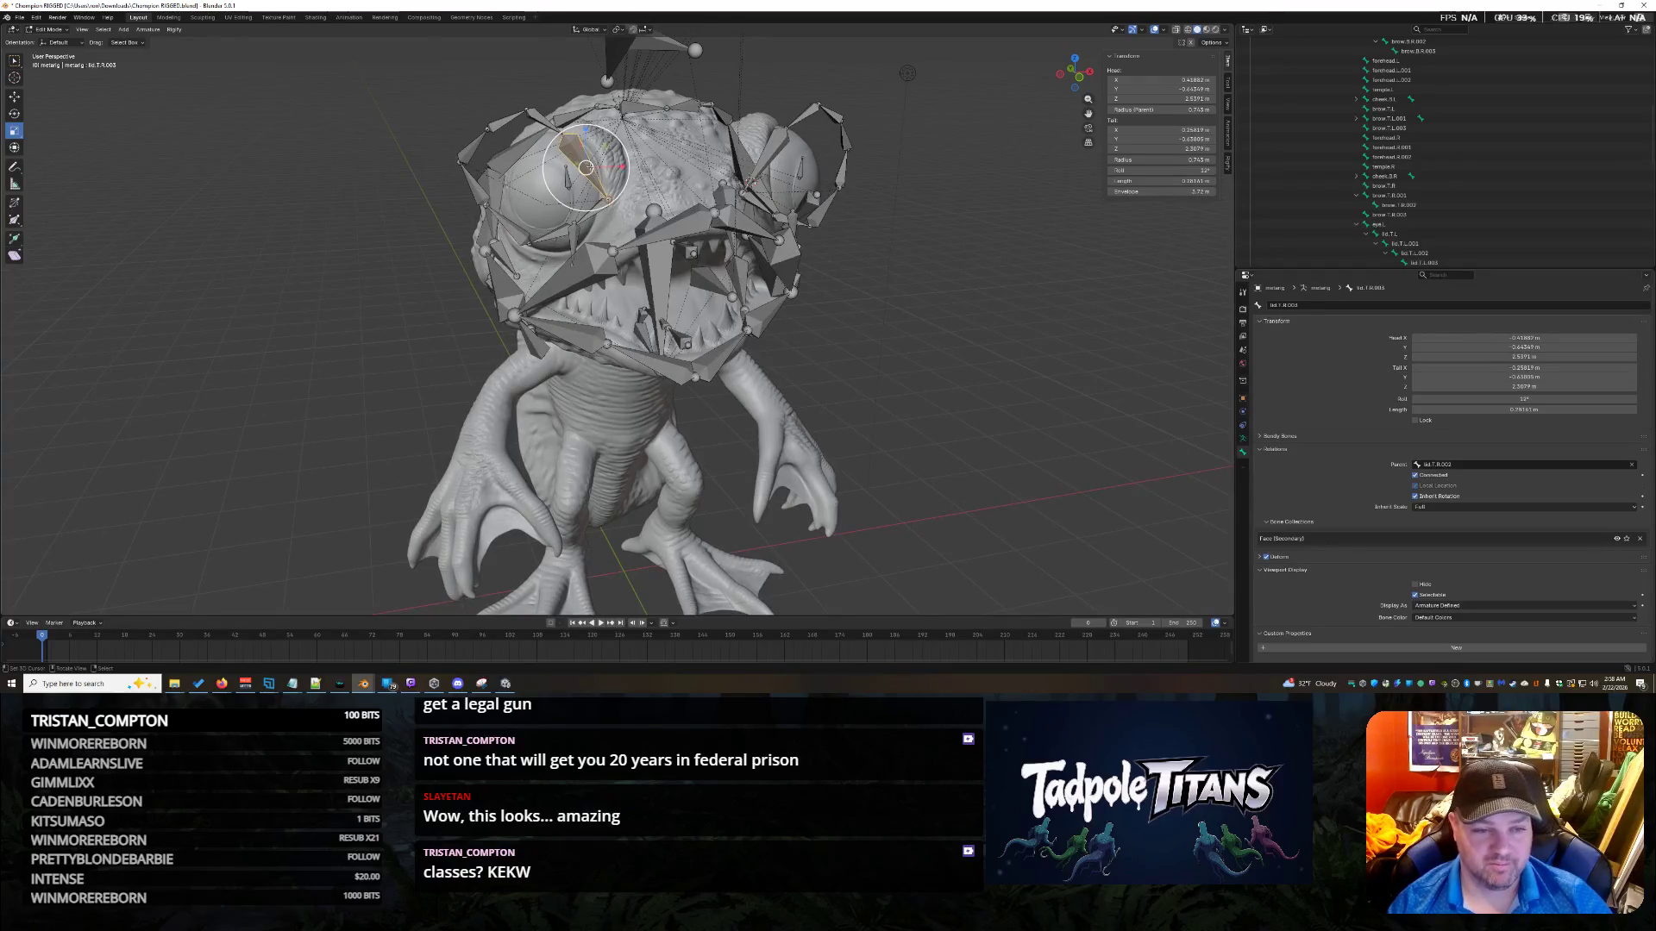
Add the remaining lower and upper lid bones of both eyes to the selection.
click(593, 194)
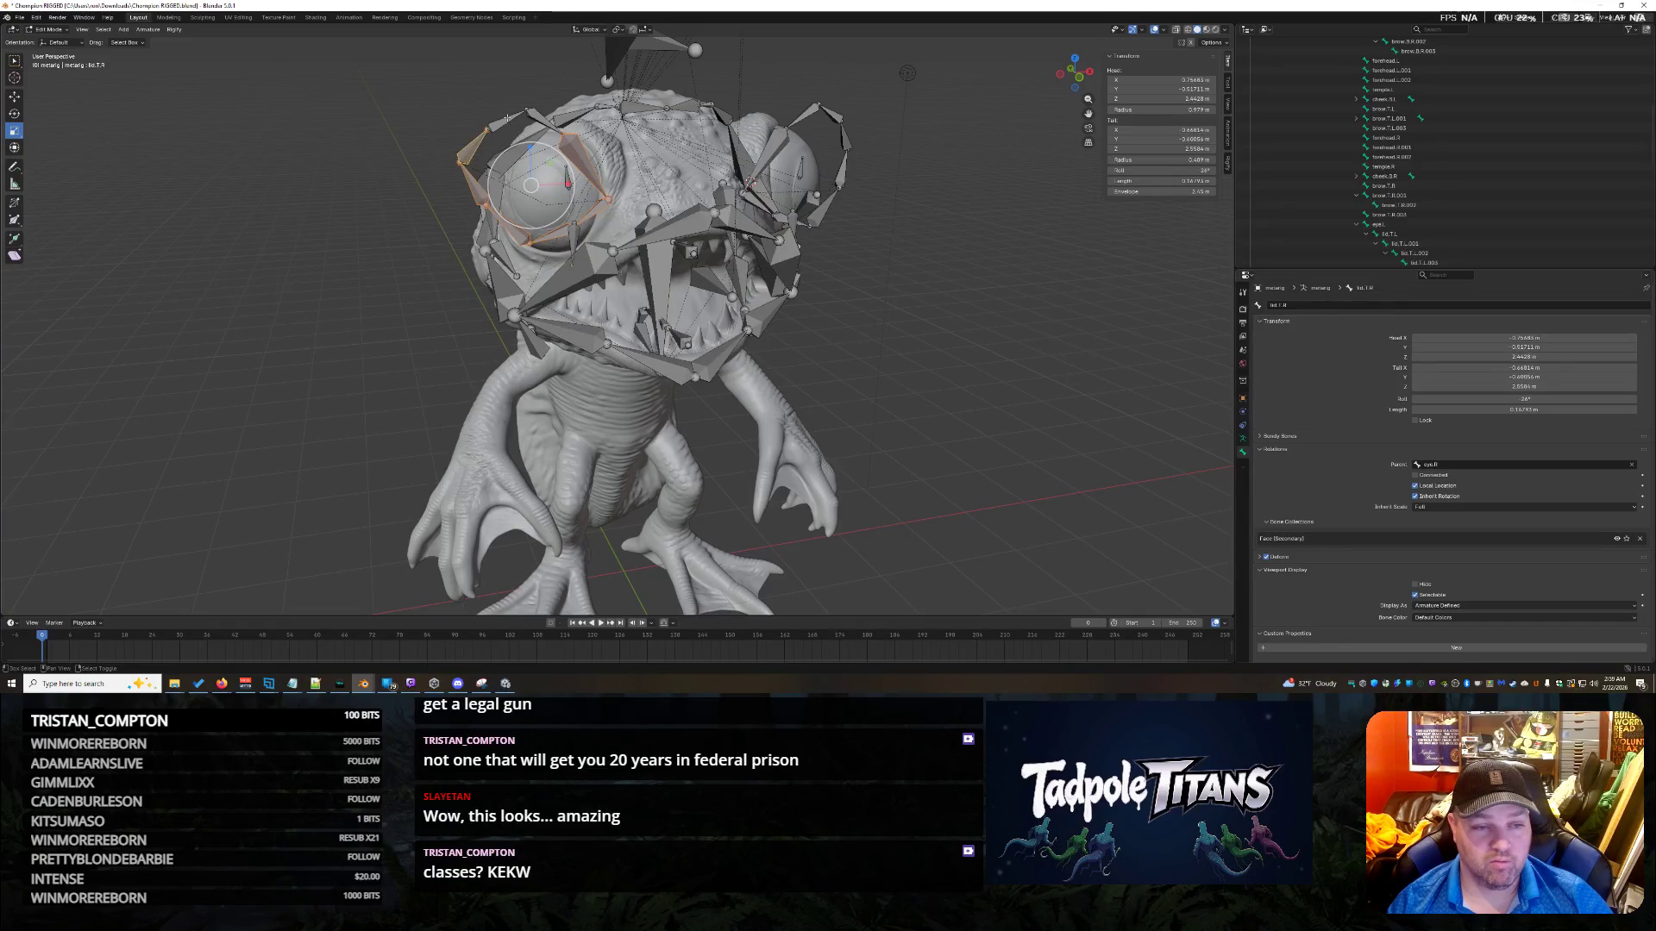
middle_drag(562, 123, 656, 142)
scroll(821, 148, up, 4)
scroll(821, 148, down, 2)
shift+click(745, 129)
shift+click(744, 195)
shift+click(787, 221)
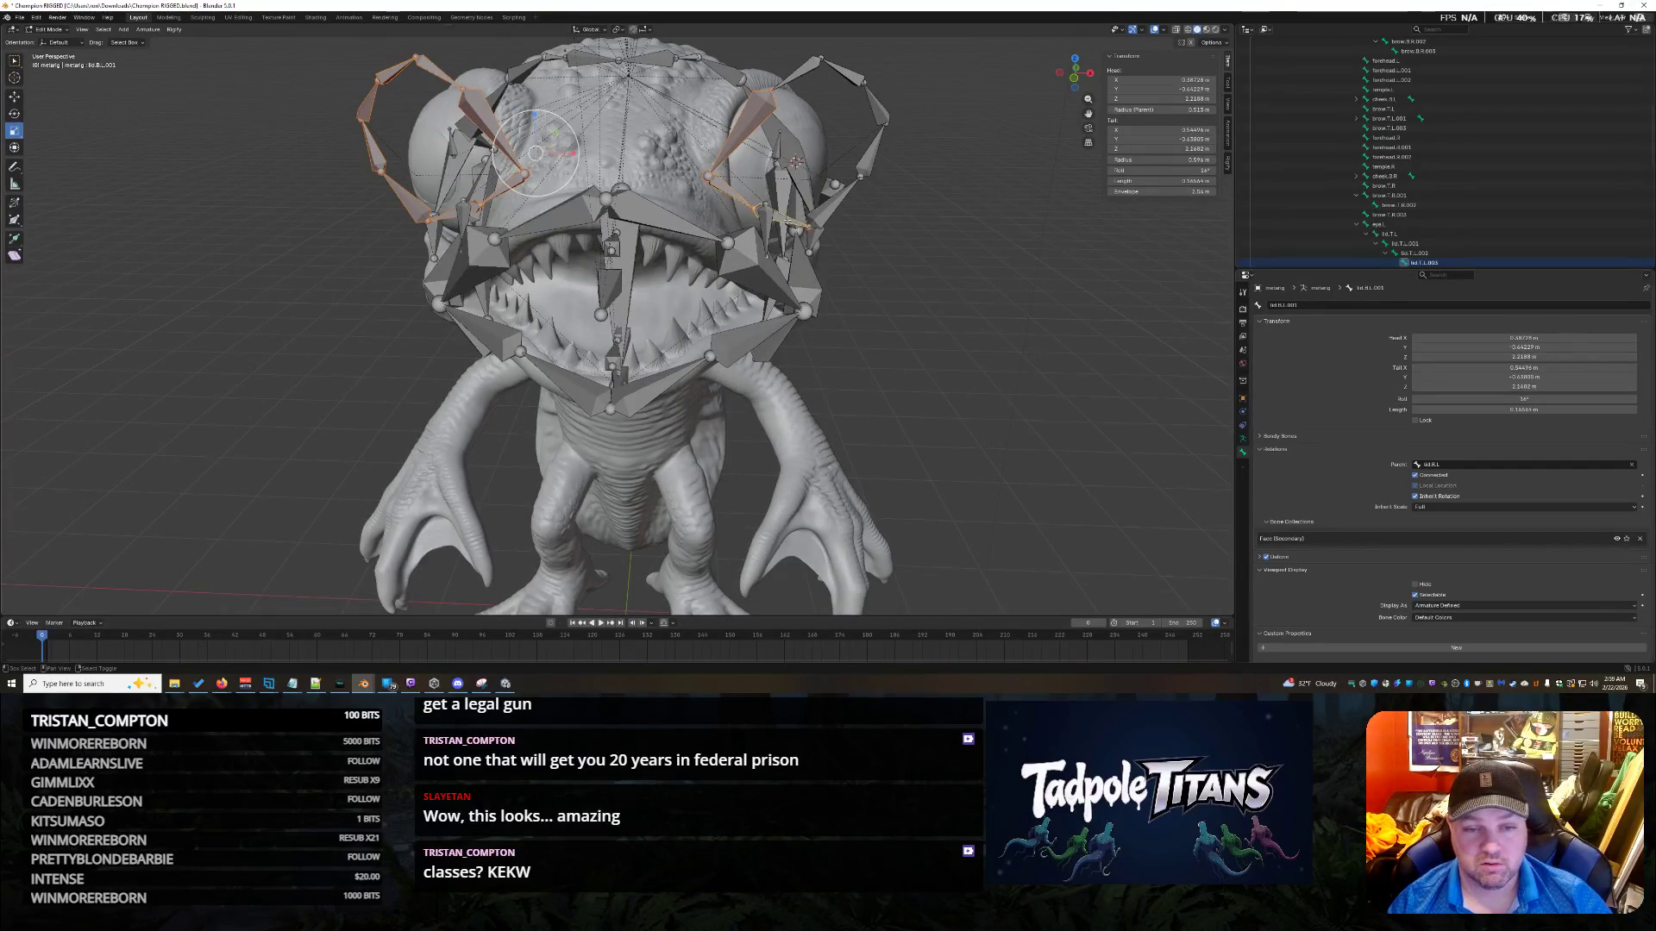
shift+click(832, 203)
shift+click(875, 103)
shift+click(829, 71)
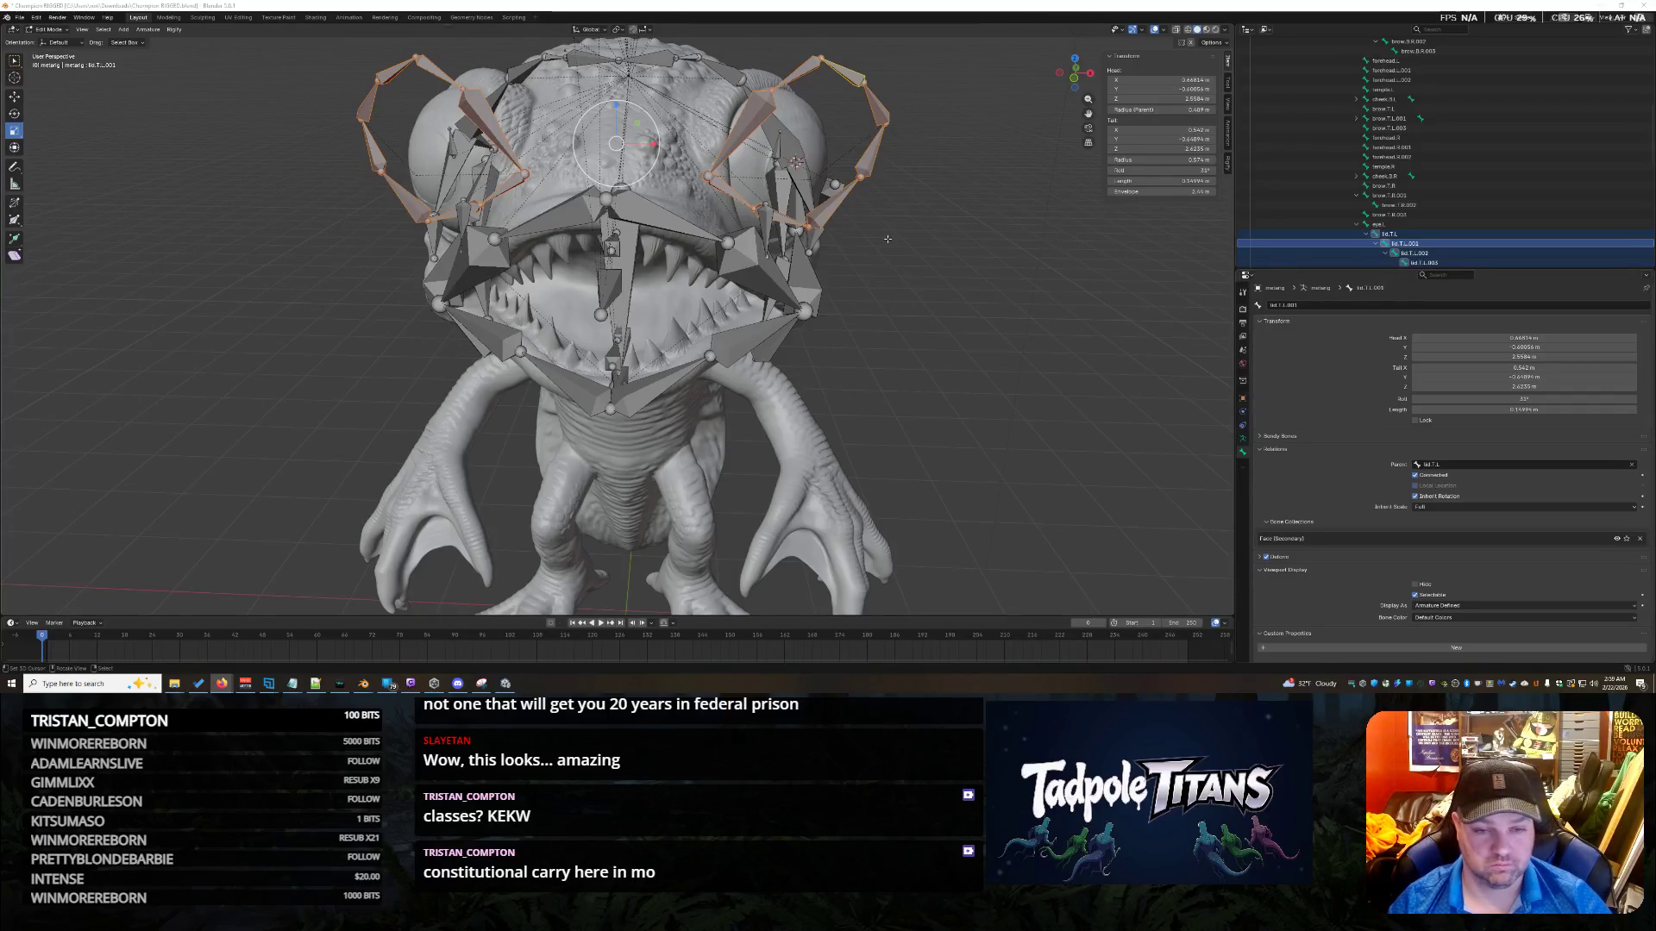
mouse_move(810, 249)
middle_down()
mouse_move(862, 362)
mouse_move(914, 396)
mouse_move(969, 306)
middle_up()
key(z)
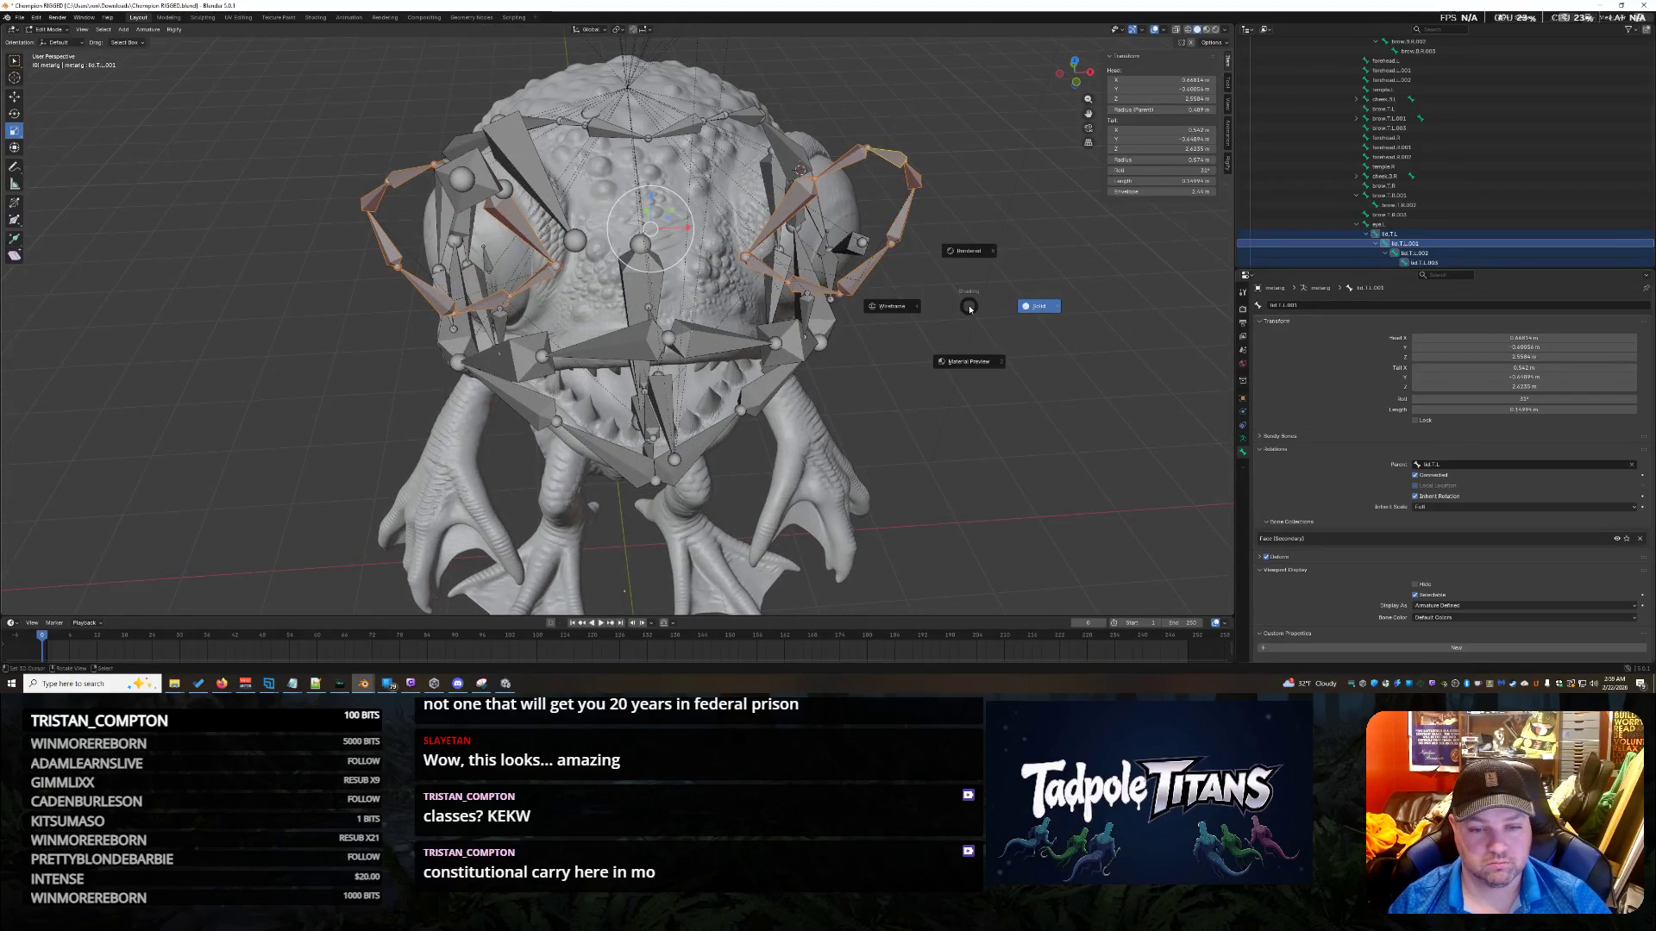
key(Escape)
key(r)
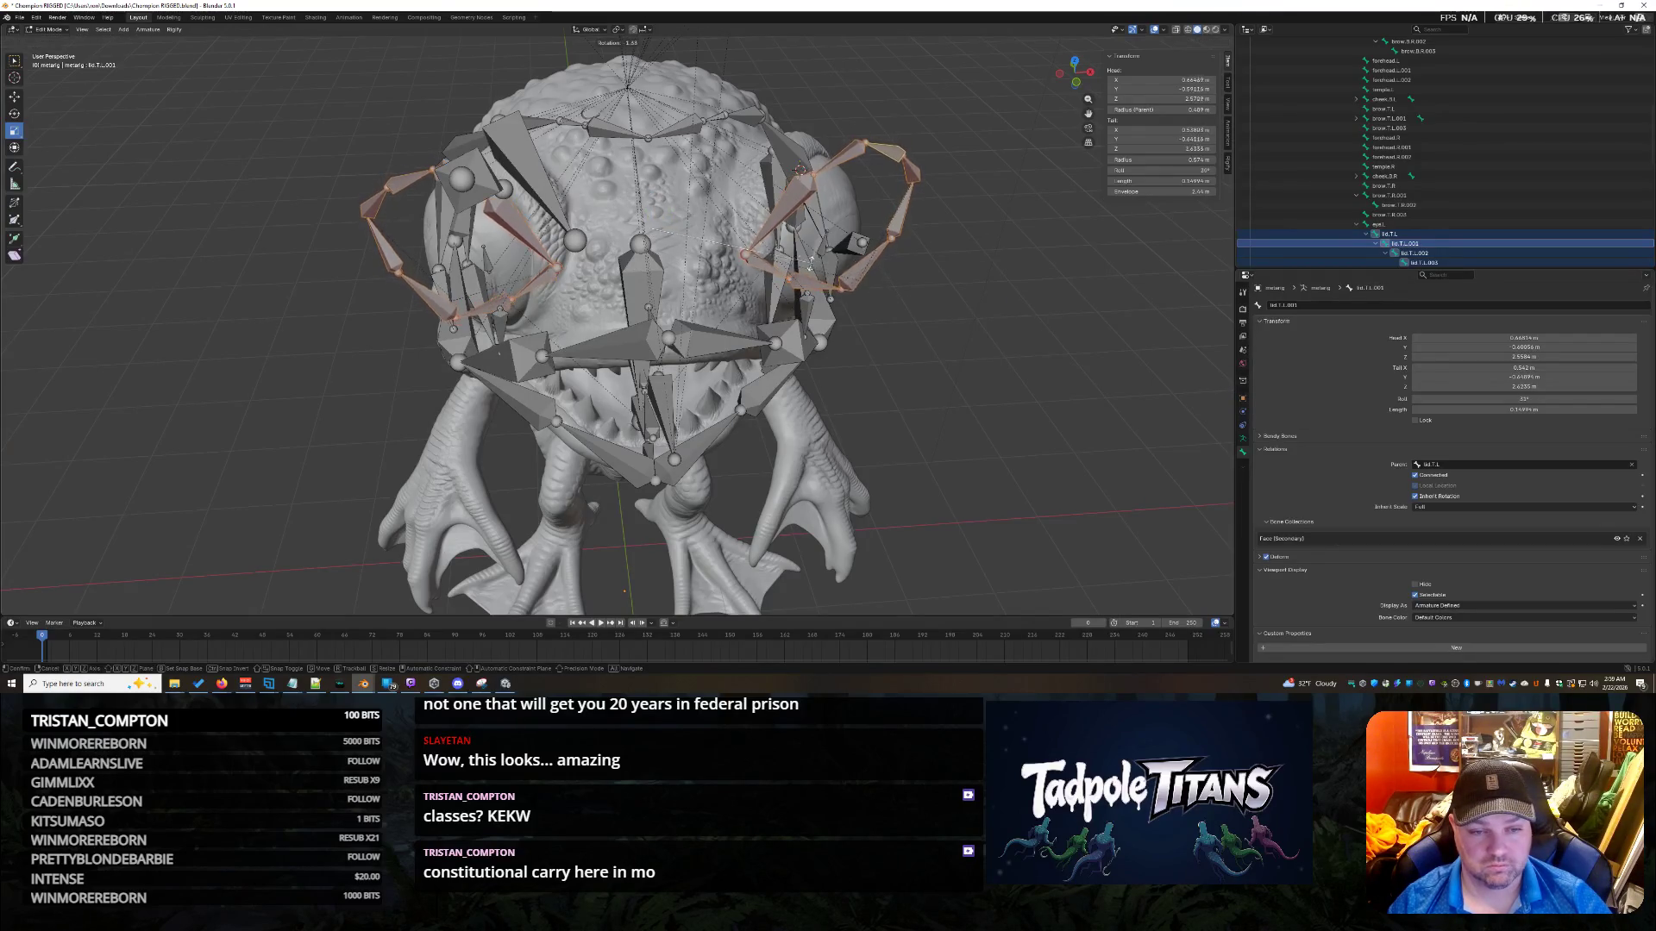
key(r)
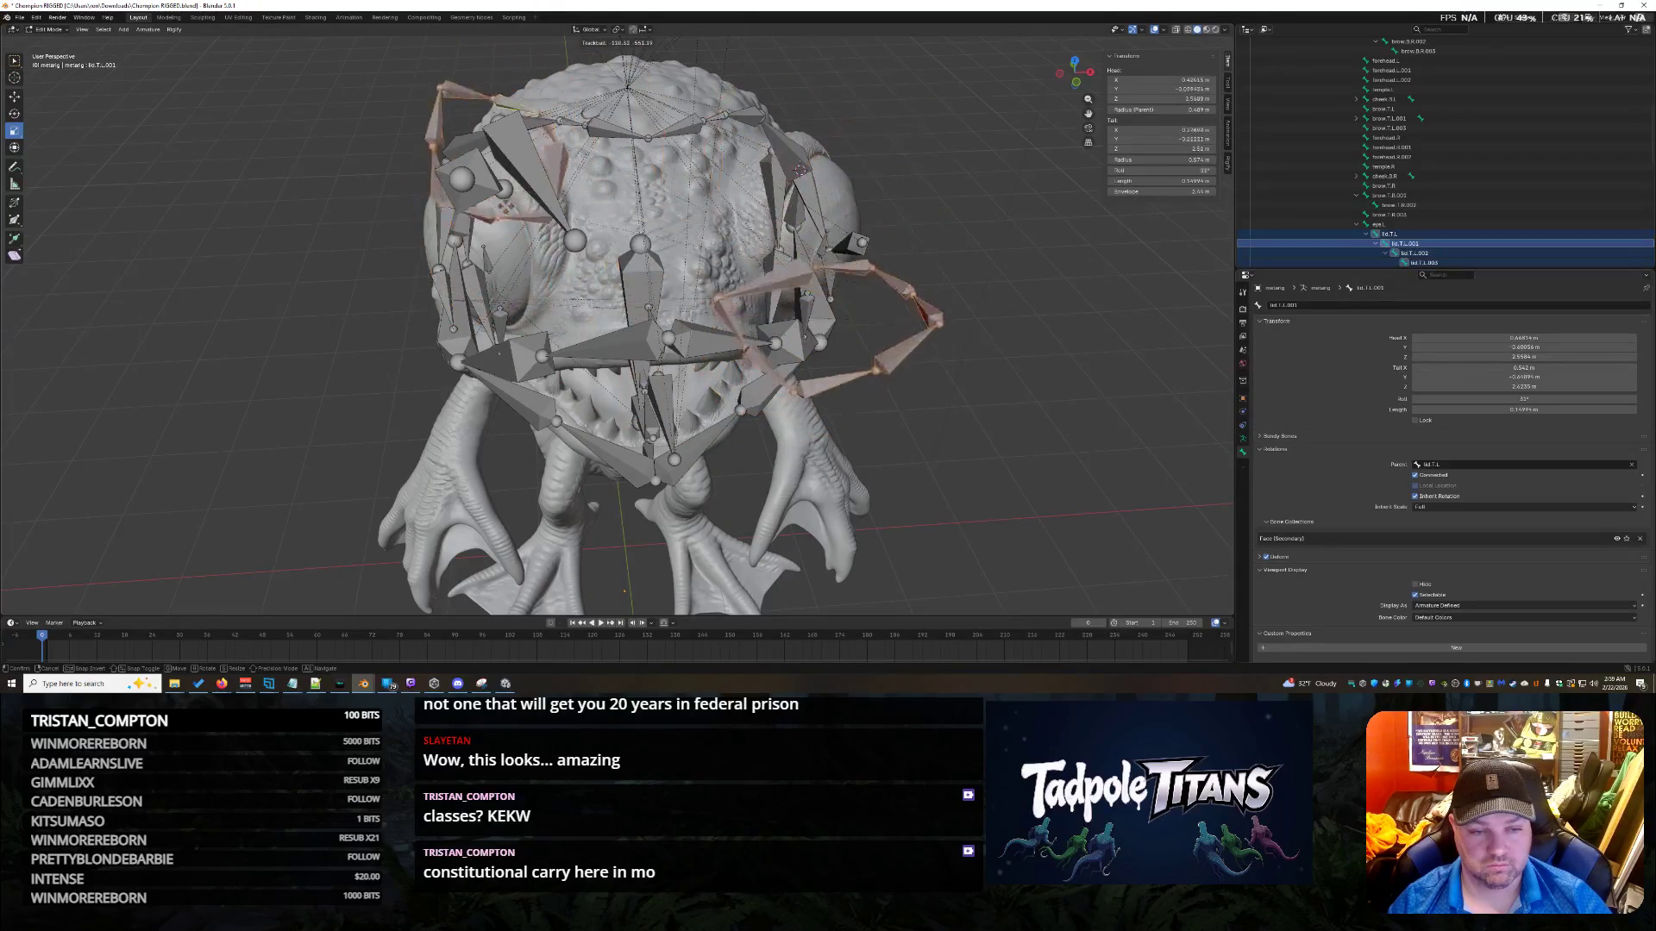
key(Escape)
mouse_move(972, 376)
middle_down()
mouse_move(995, 383)
mouse_move(973, 386)
middle_up()
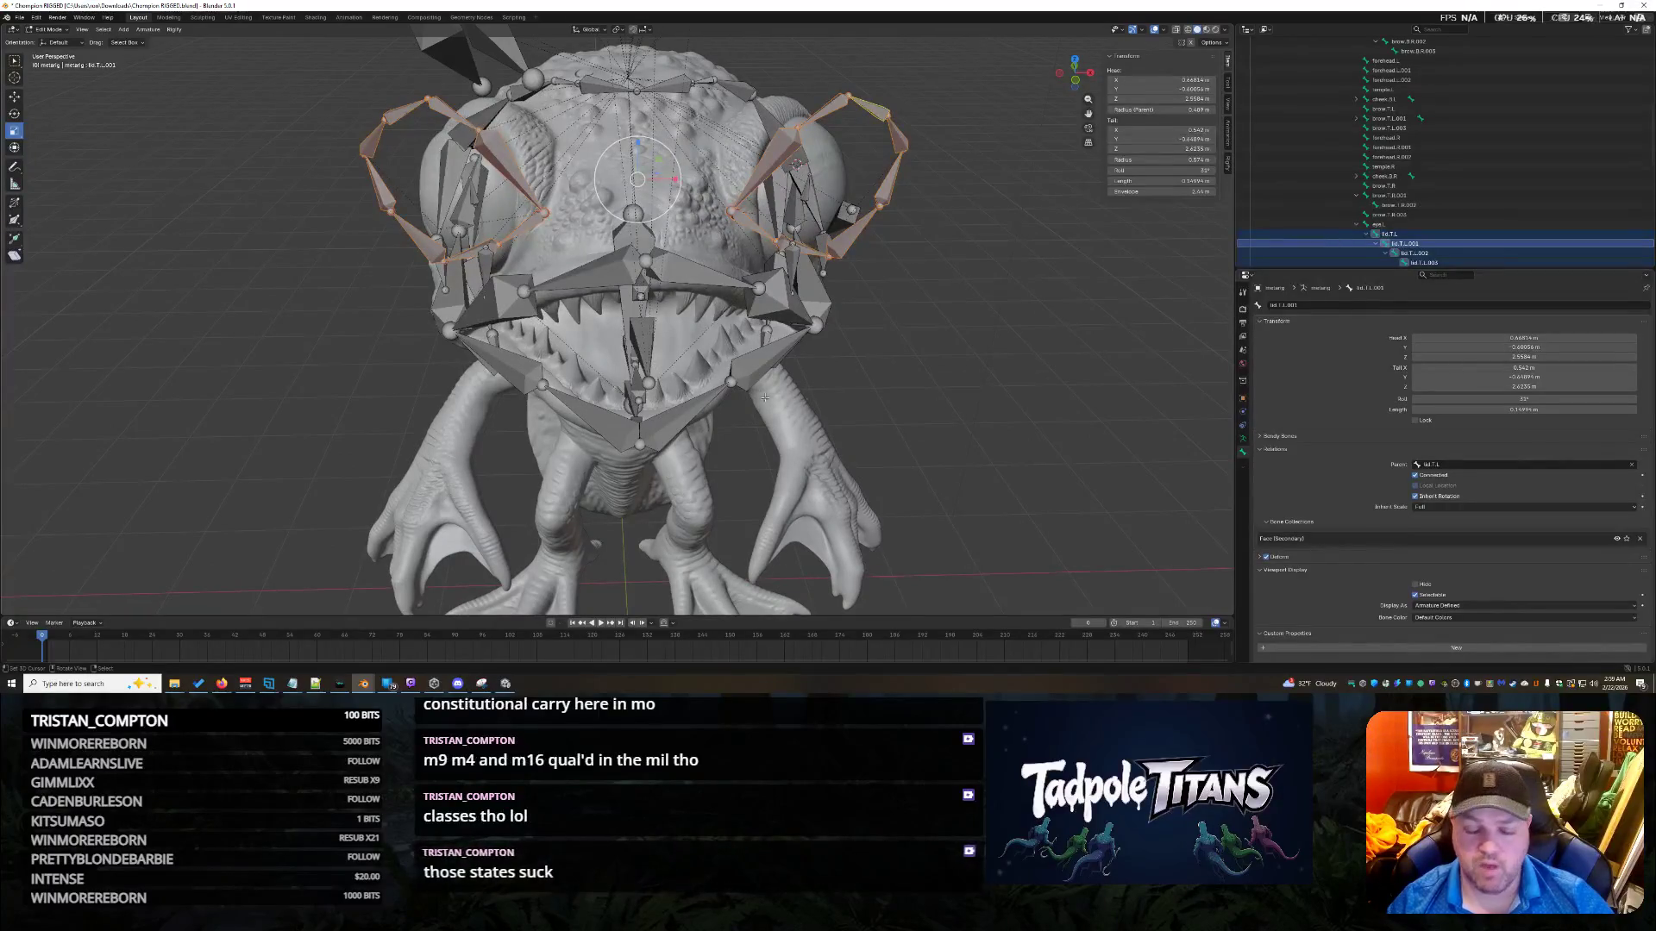
mouse_move(957, 416)
middle_down()
mouse_move(970, 442)
mouse_move(950, 425)
middle_up()
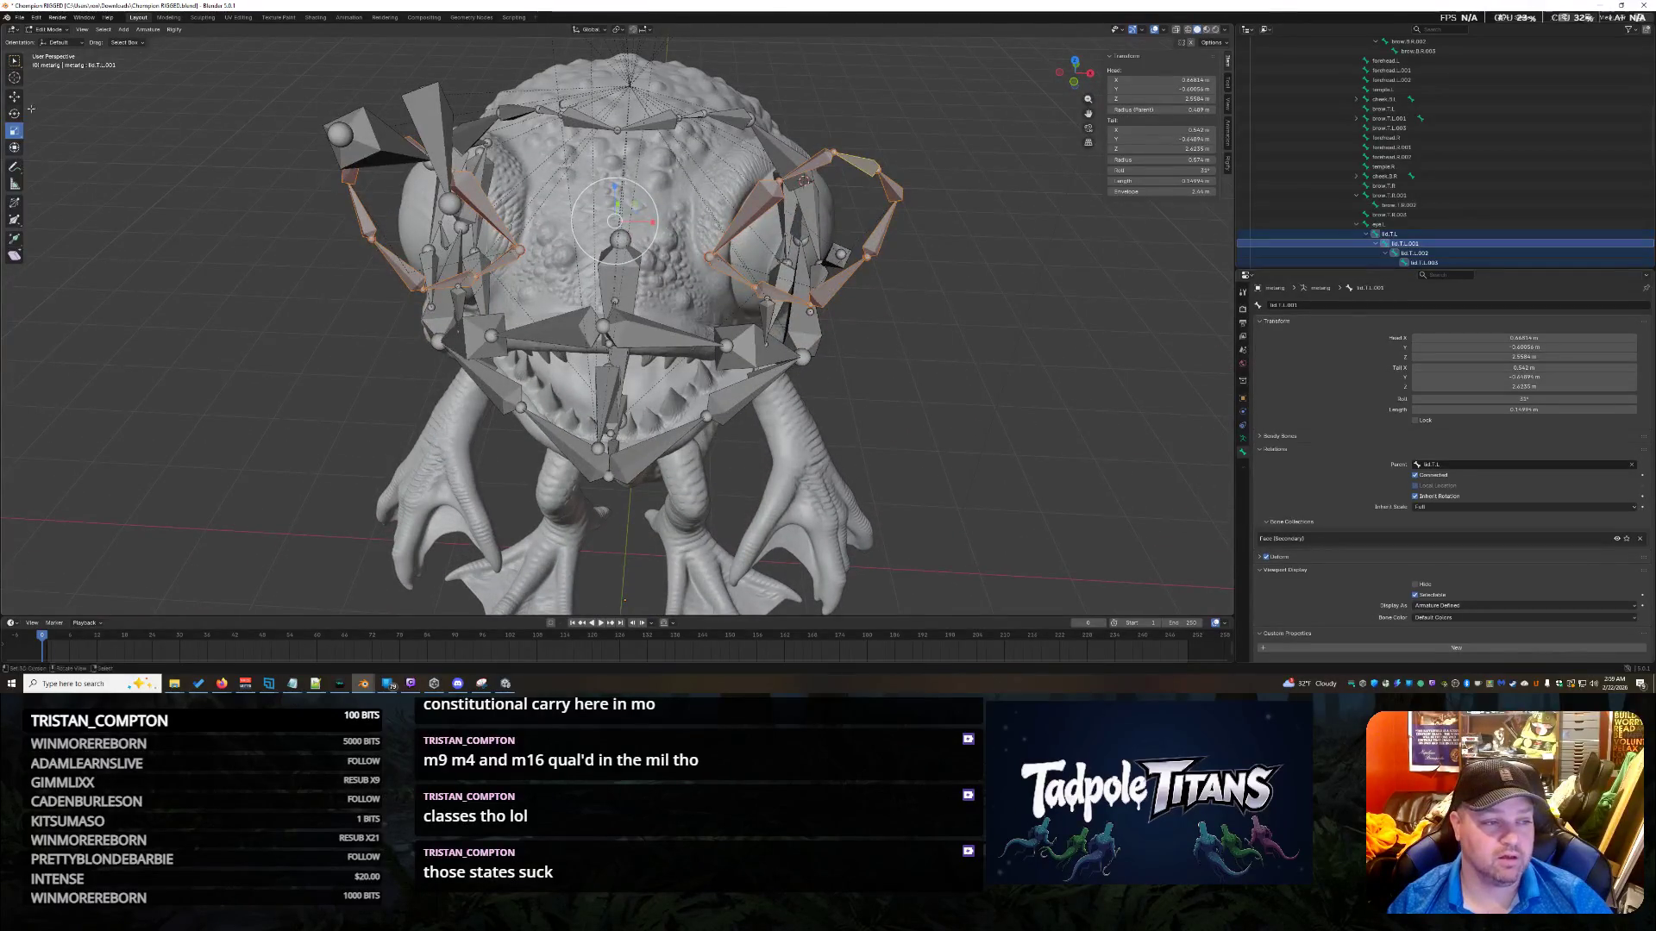
middle_drag(957, 463, 947, 454)
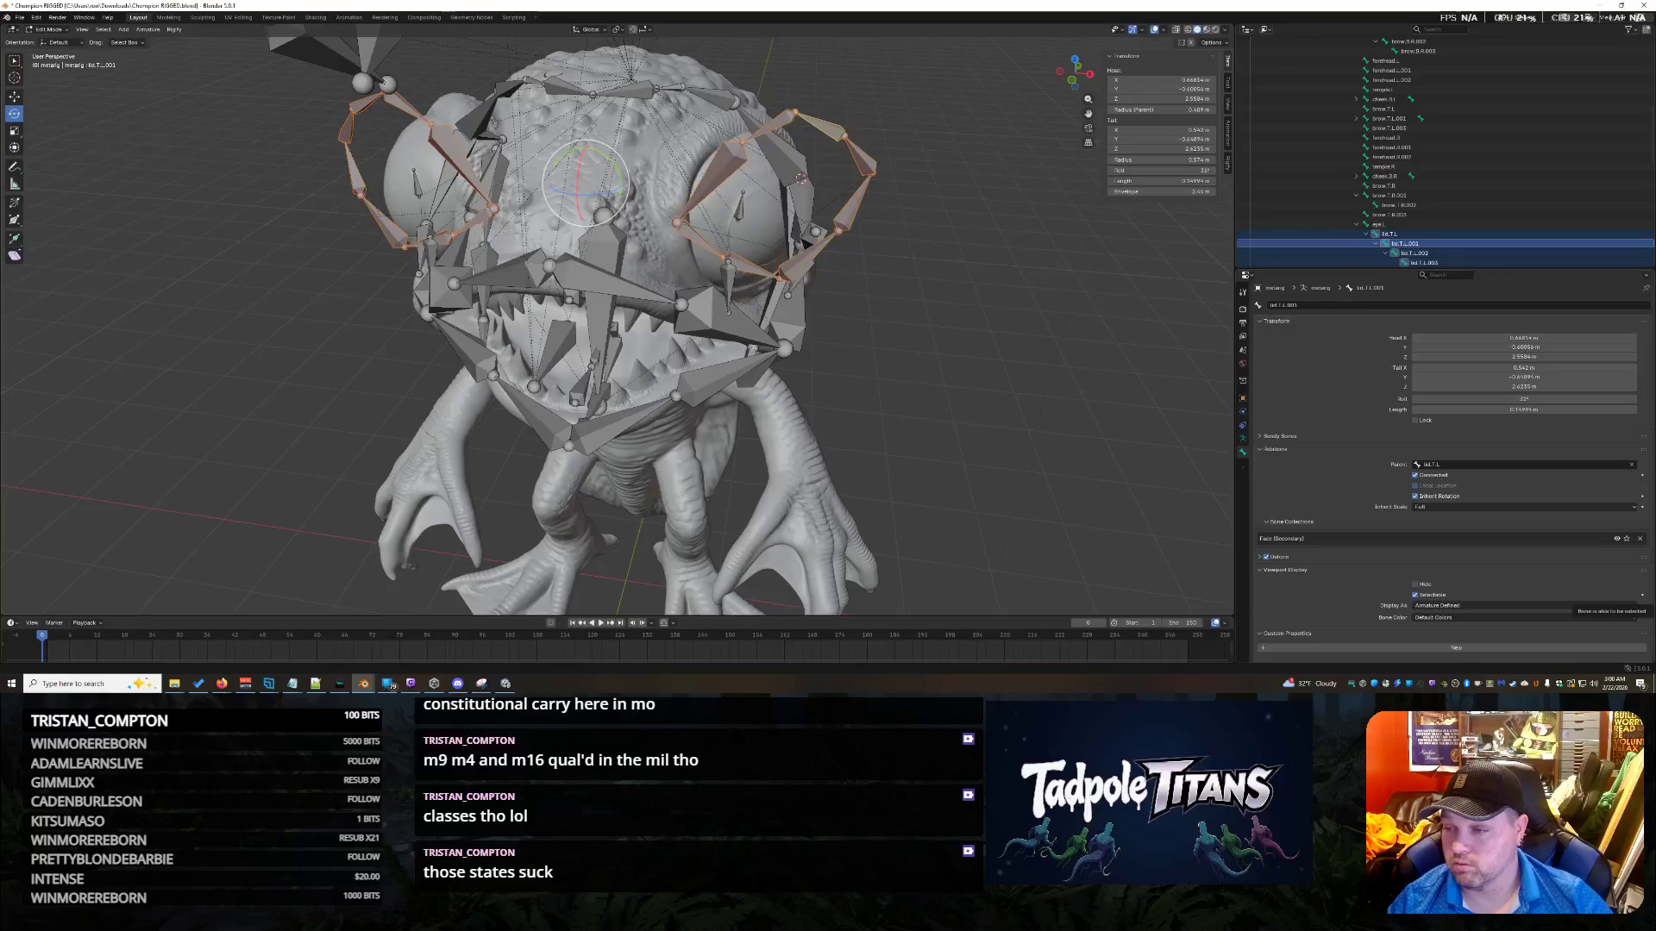
mouse_move(800, 177)
middle_down()
mouse_move(963, 337)
mouse_move(849, 350)
middle_up()
Select the ring of eyelid bones around the right eye.
shift+click(633, 224)
shift+click(627, 229)
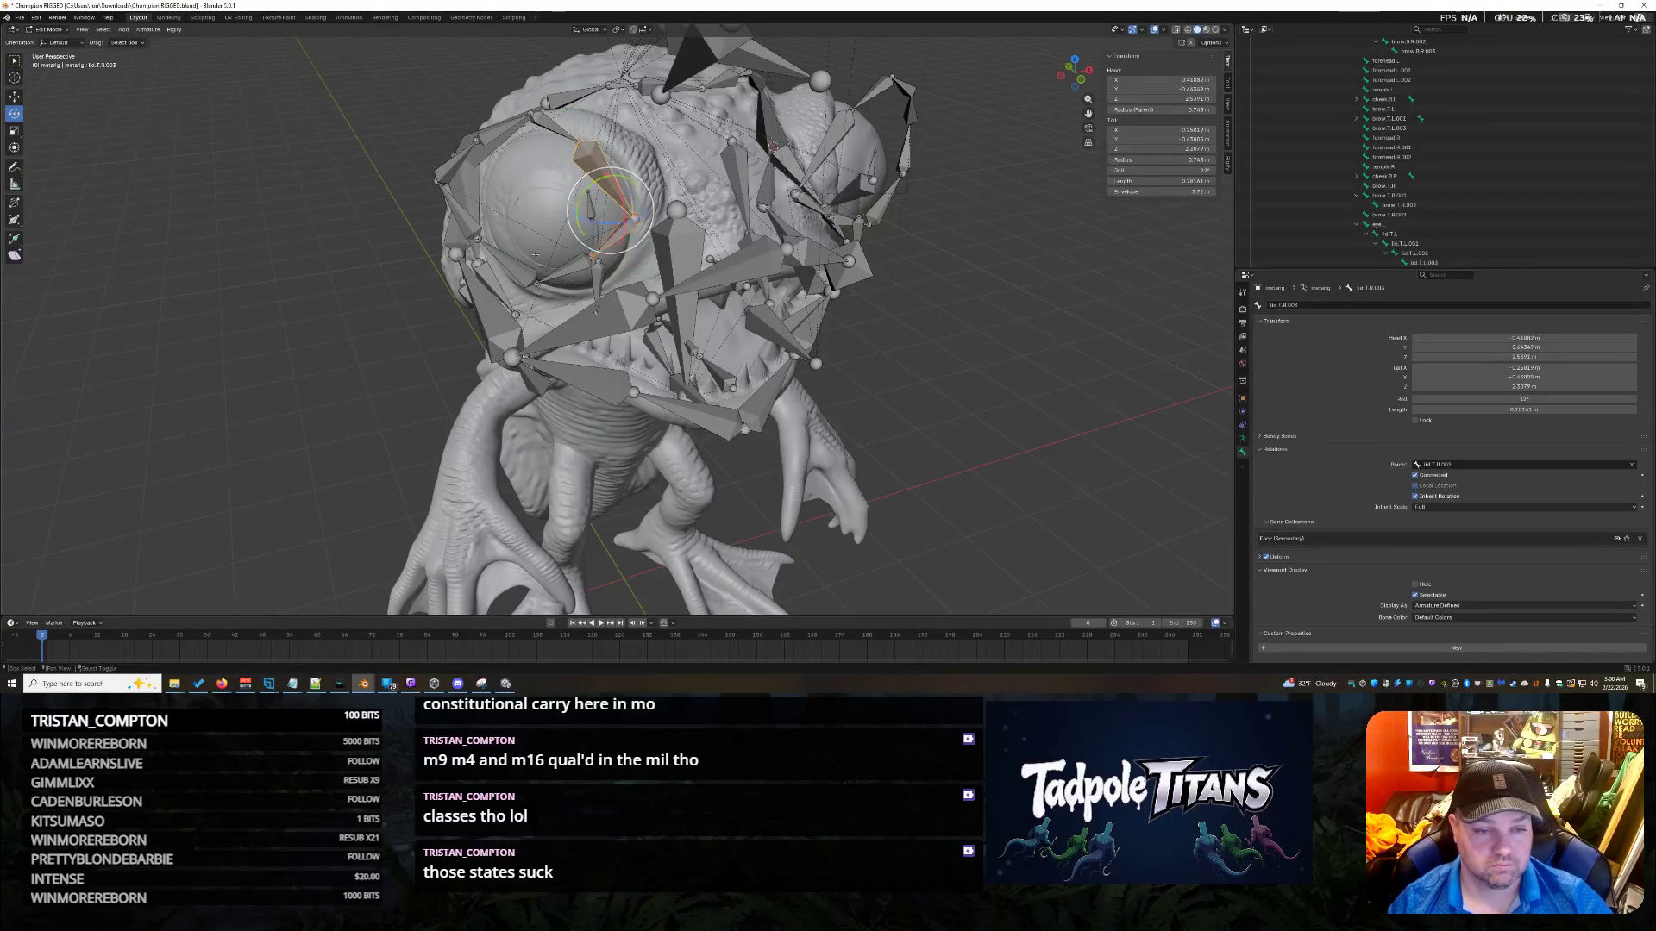
shift+click(614, 237)
shift+click(509, 268)
shift+click(470, 220)
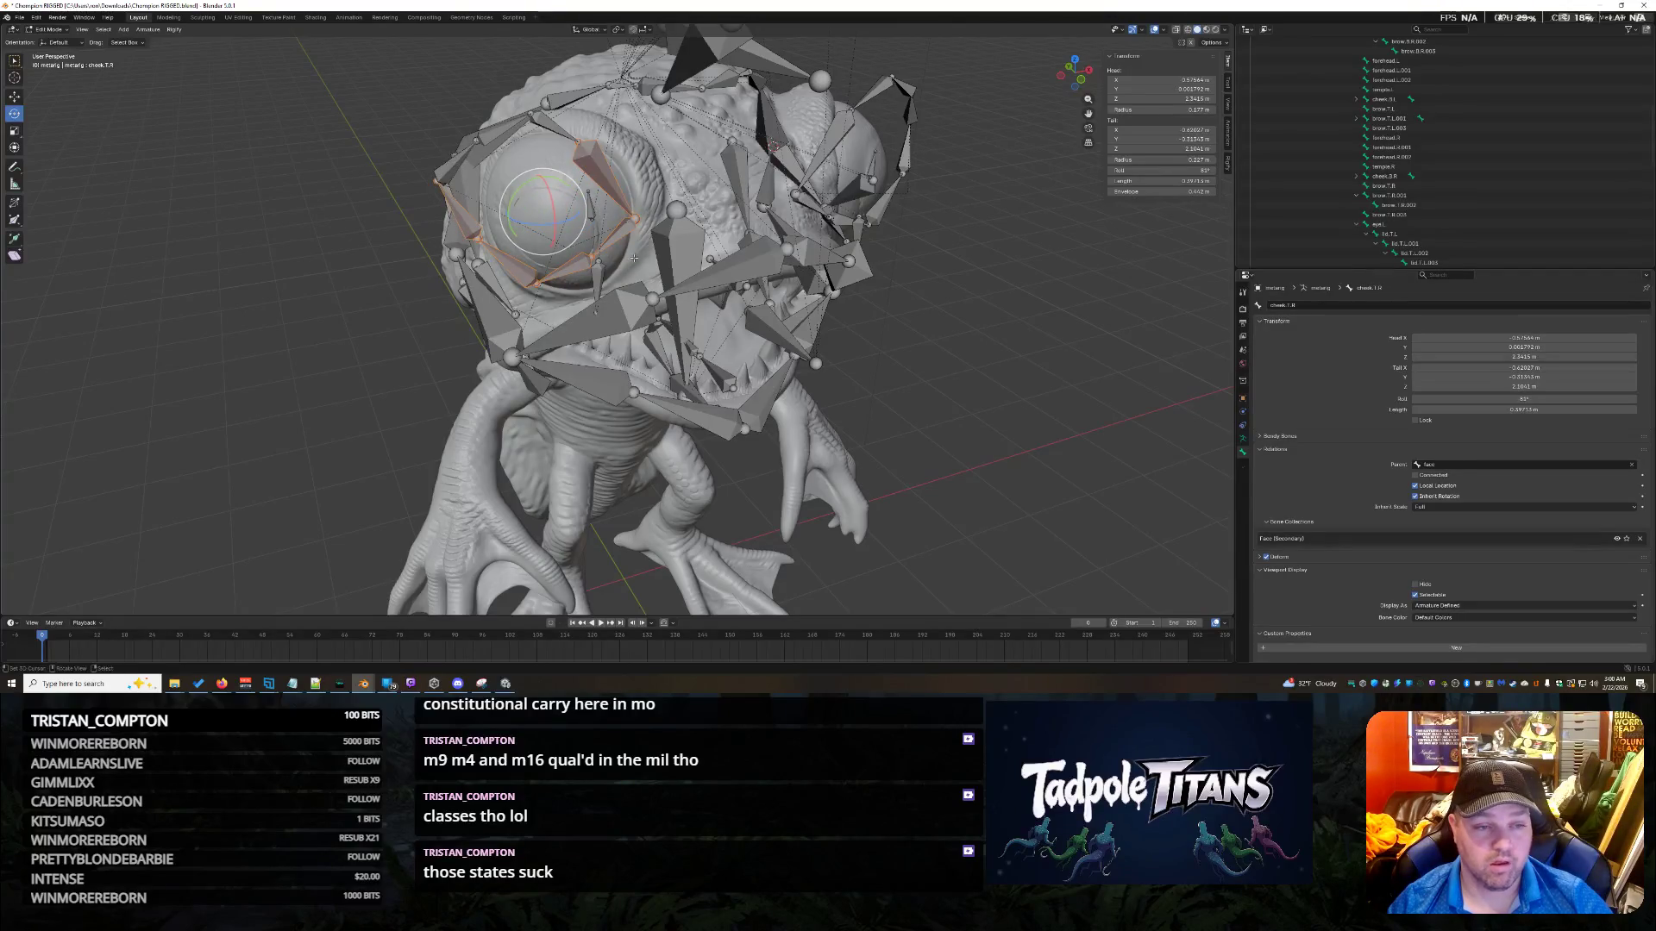
middle_drag(634, 258, 527, 171)
shift+click(527, 171)
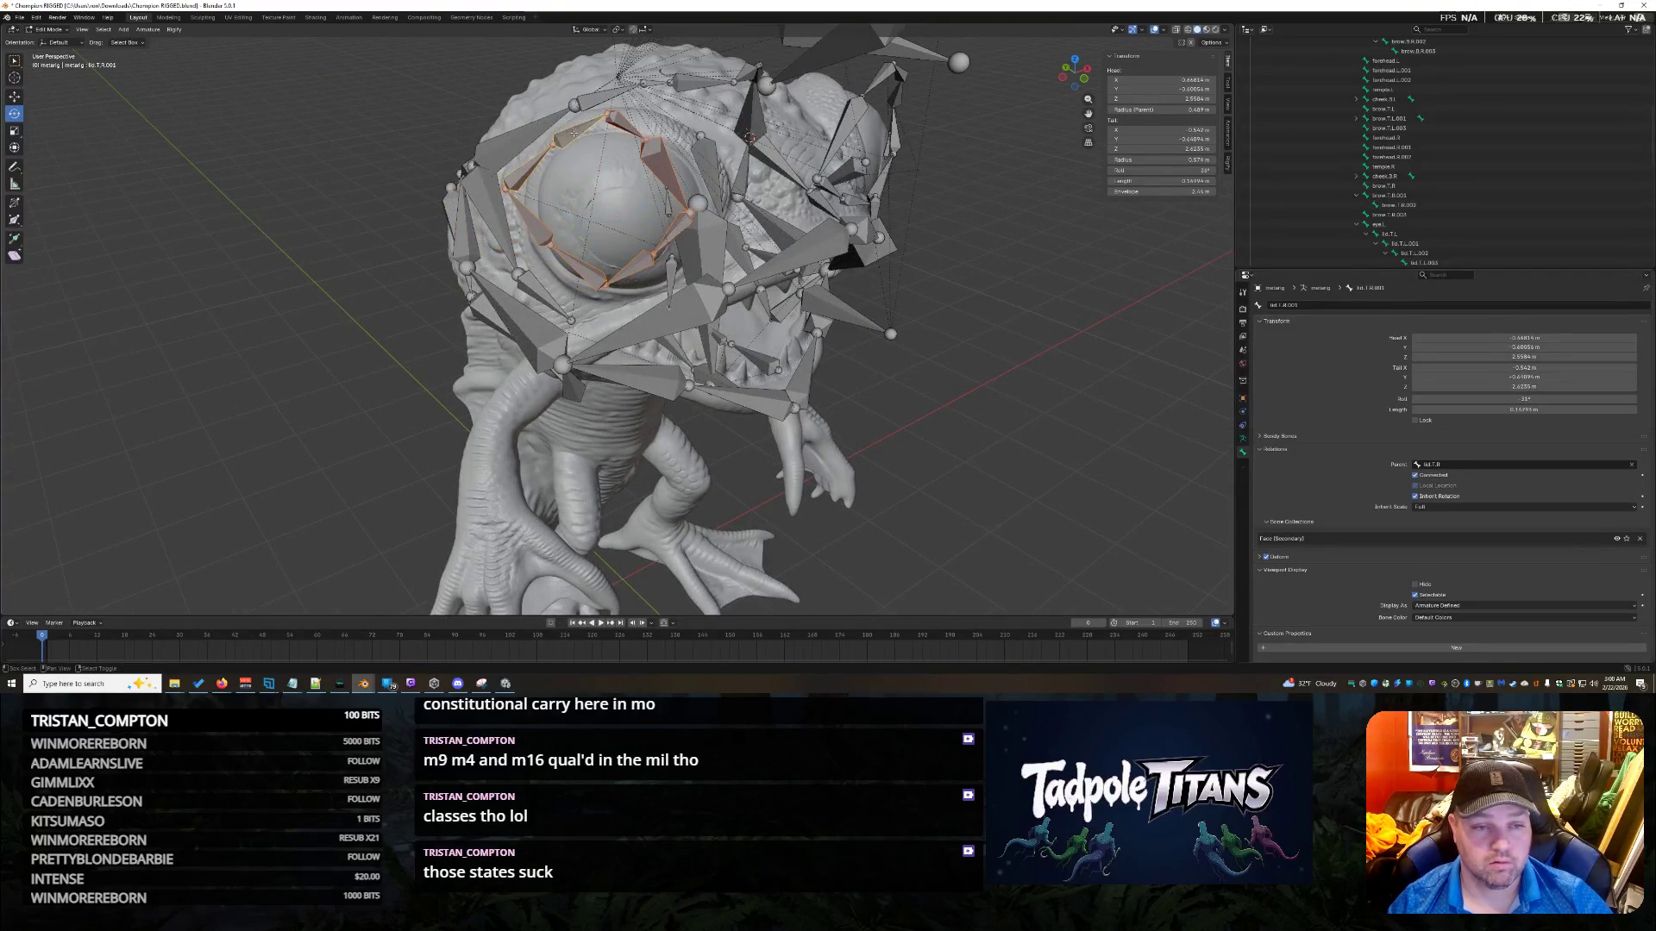
Rotate the right eye's lid ring about Z by -14.7°.
middle_drag(950, 300, 958, 305)
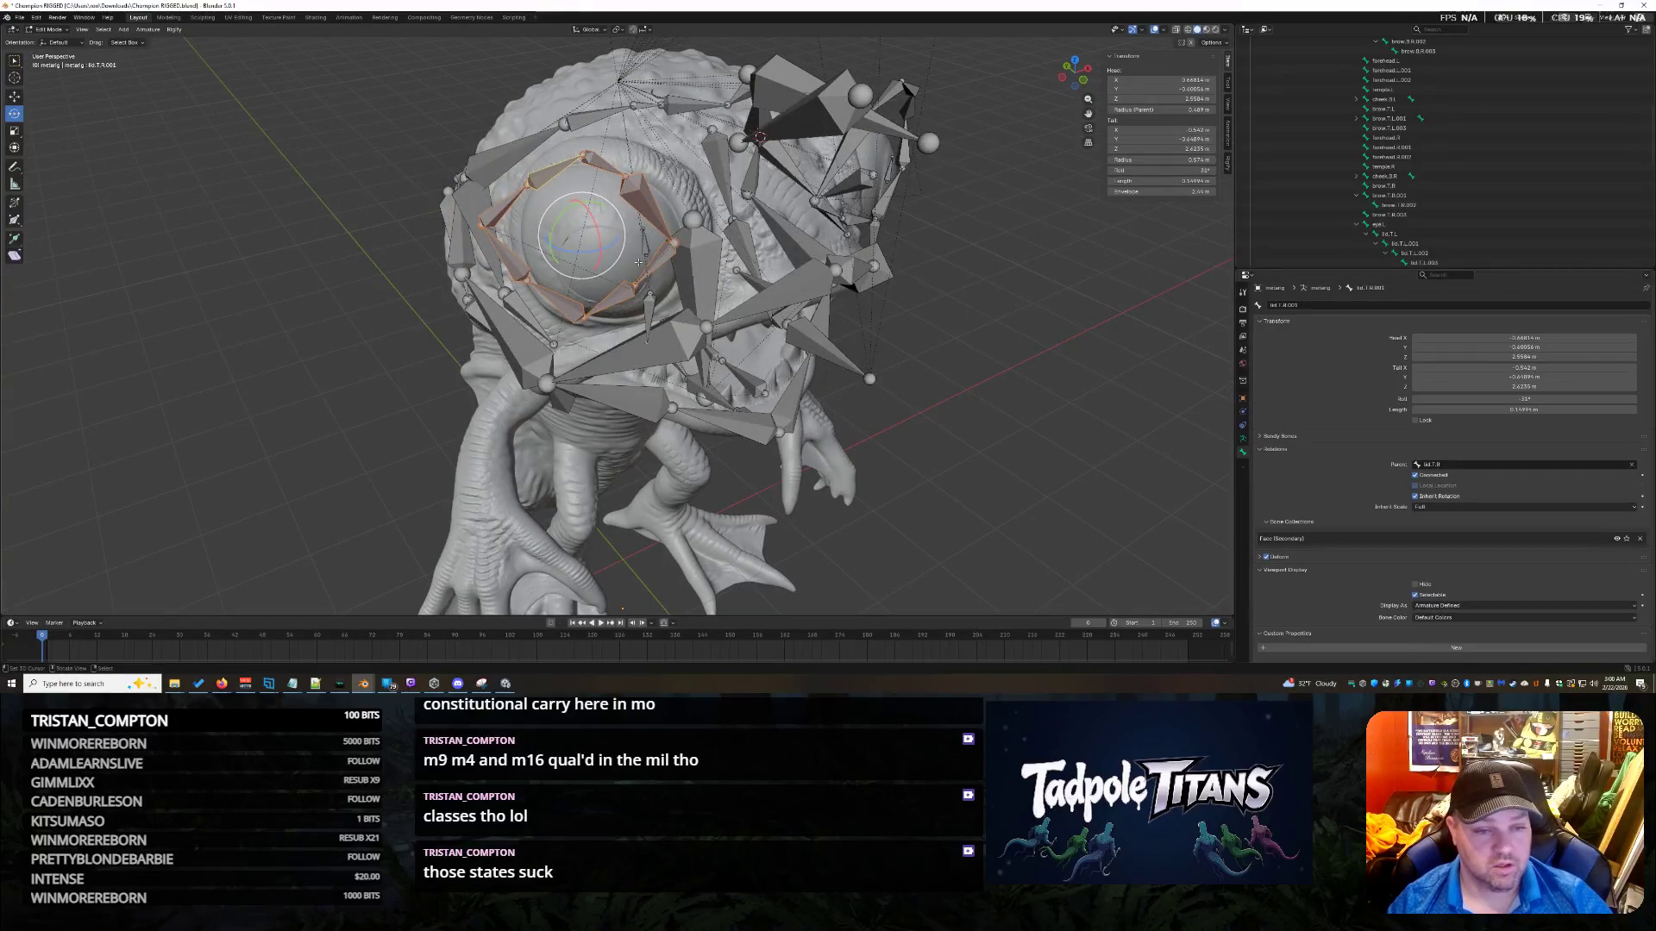
mouse_move(588, 251)
mouse_down()
mouse_move(553, 264)
mouse_move(586, 251)
mouse_up()
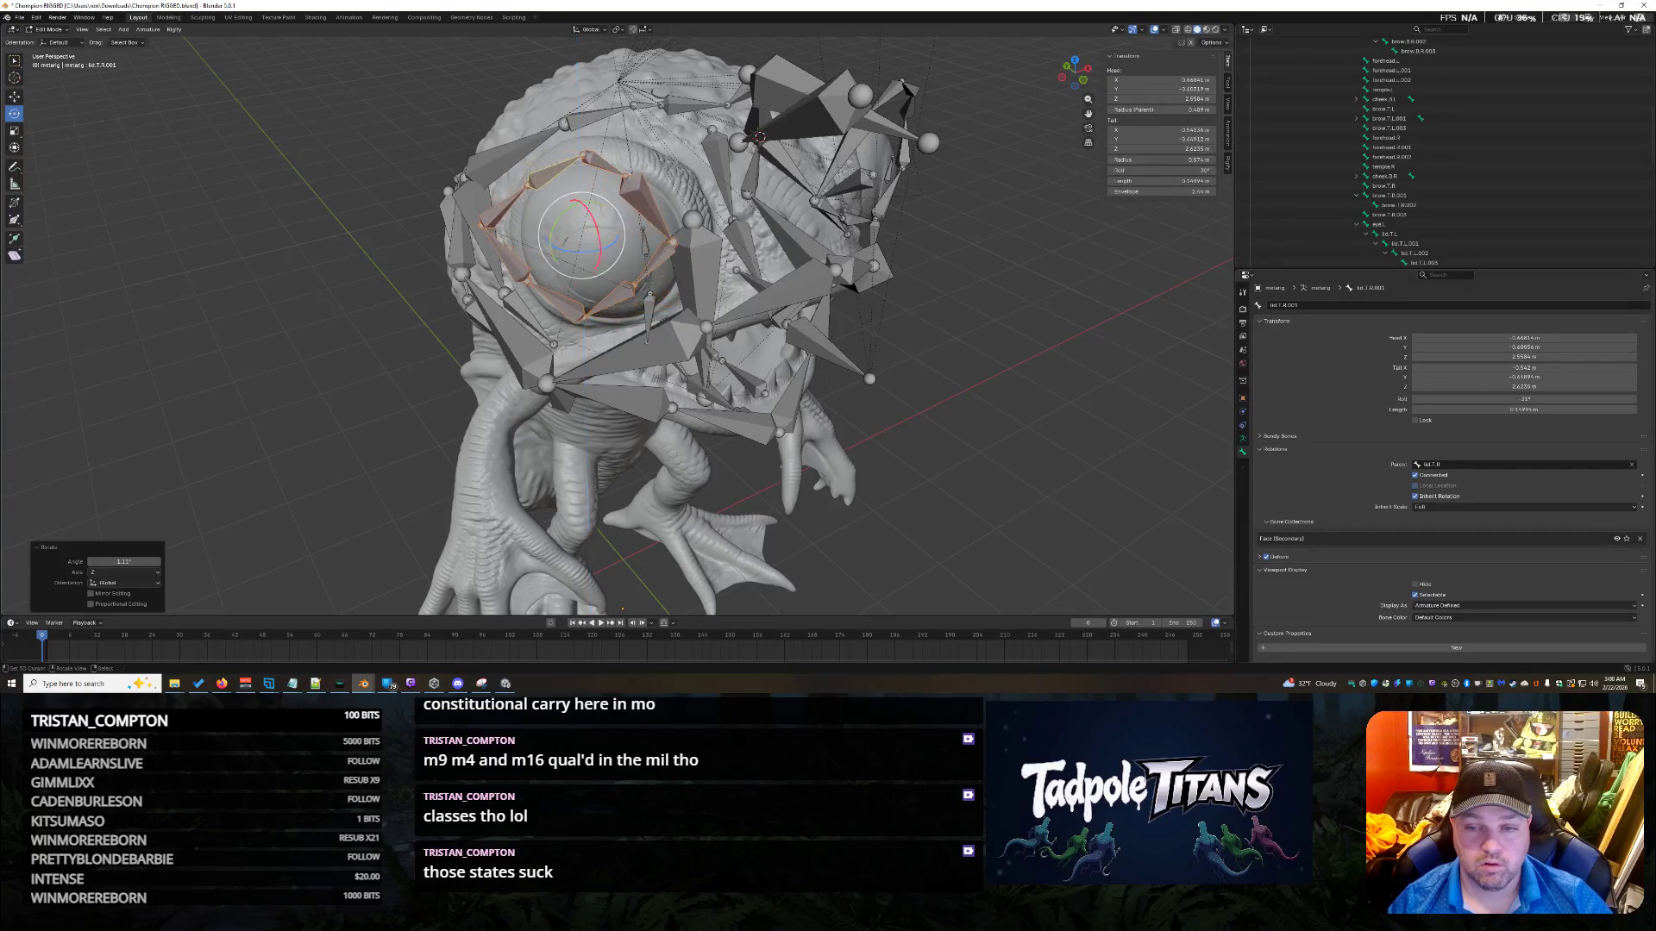
middle_drag(589, 252, 986, 340)
drag(630, 365, 660, 355)
mouse_move(660, 356)
middle_down()
mouse_move(991, 449)
mouse_move(910, 427)
mouse_move(692, 207)
middle_up()
drag(669, 138, 657, 125)
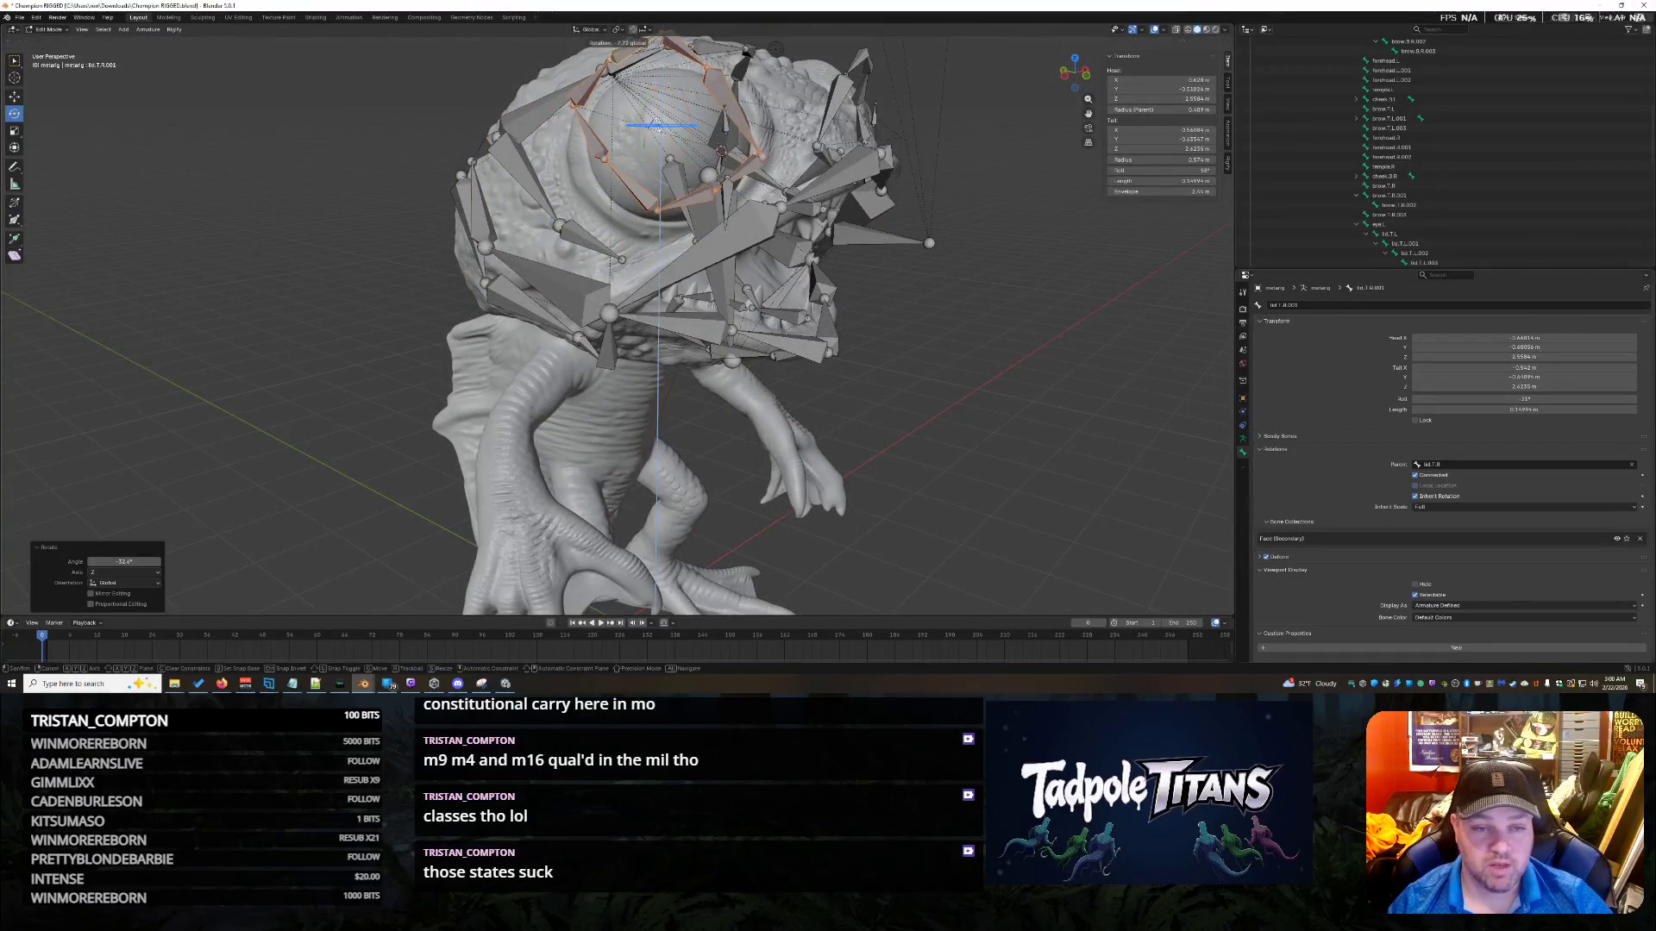
click(655, 125)
Turn the lid ring slightly back, check the fit, then pick a left upper-lid bone.
middle_drag(934, 276, 616, 452)
drag(618, 453, 627, 449)
middle_drag(626, 449, 965, 360)
click(660, 192)
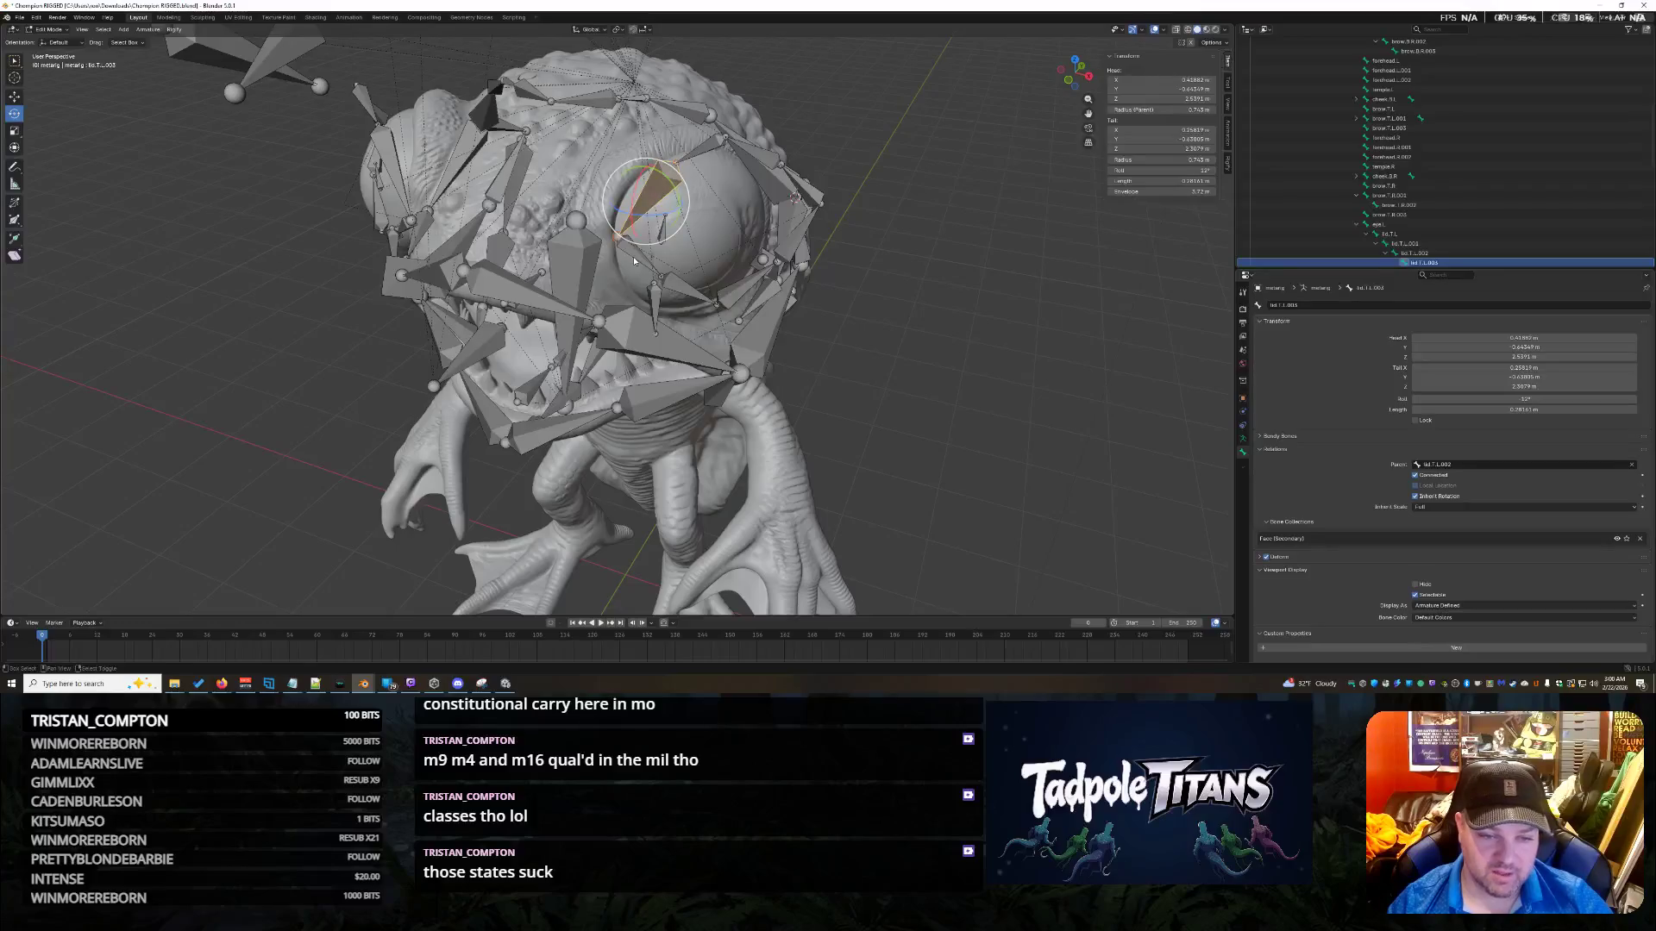
click(702, 299)
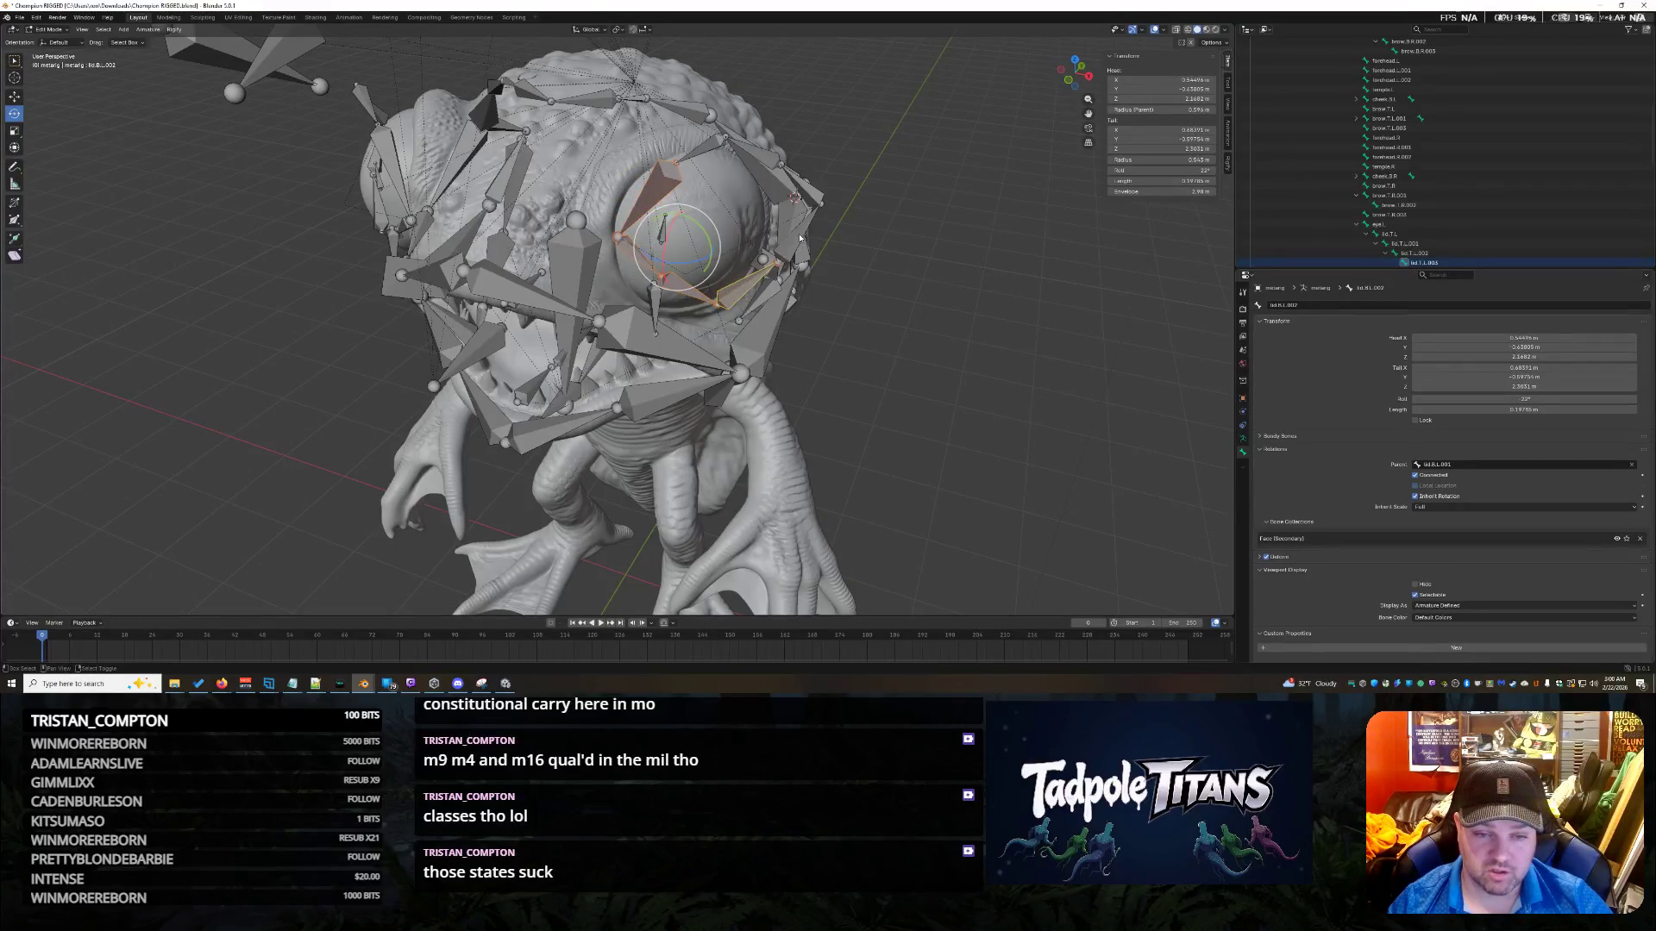
middle_drag(991, 321, 943, 318)
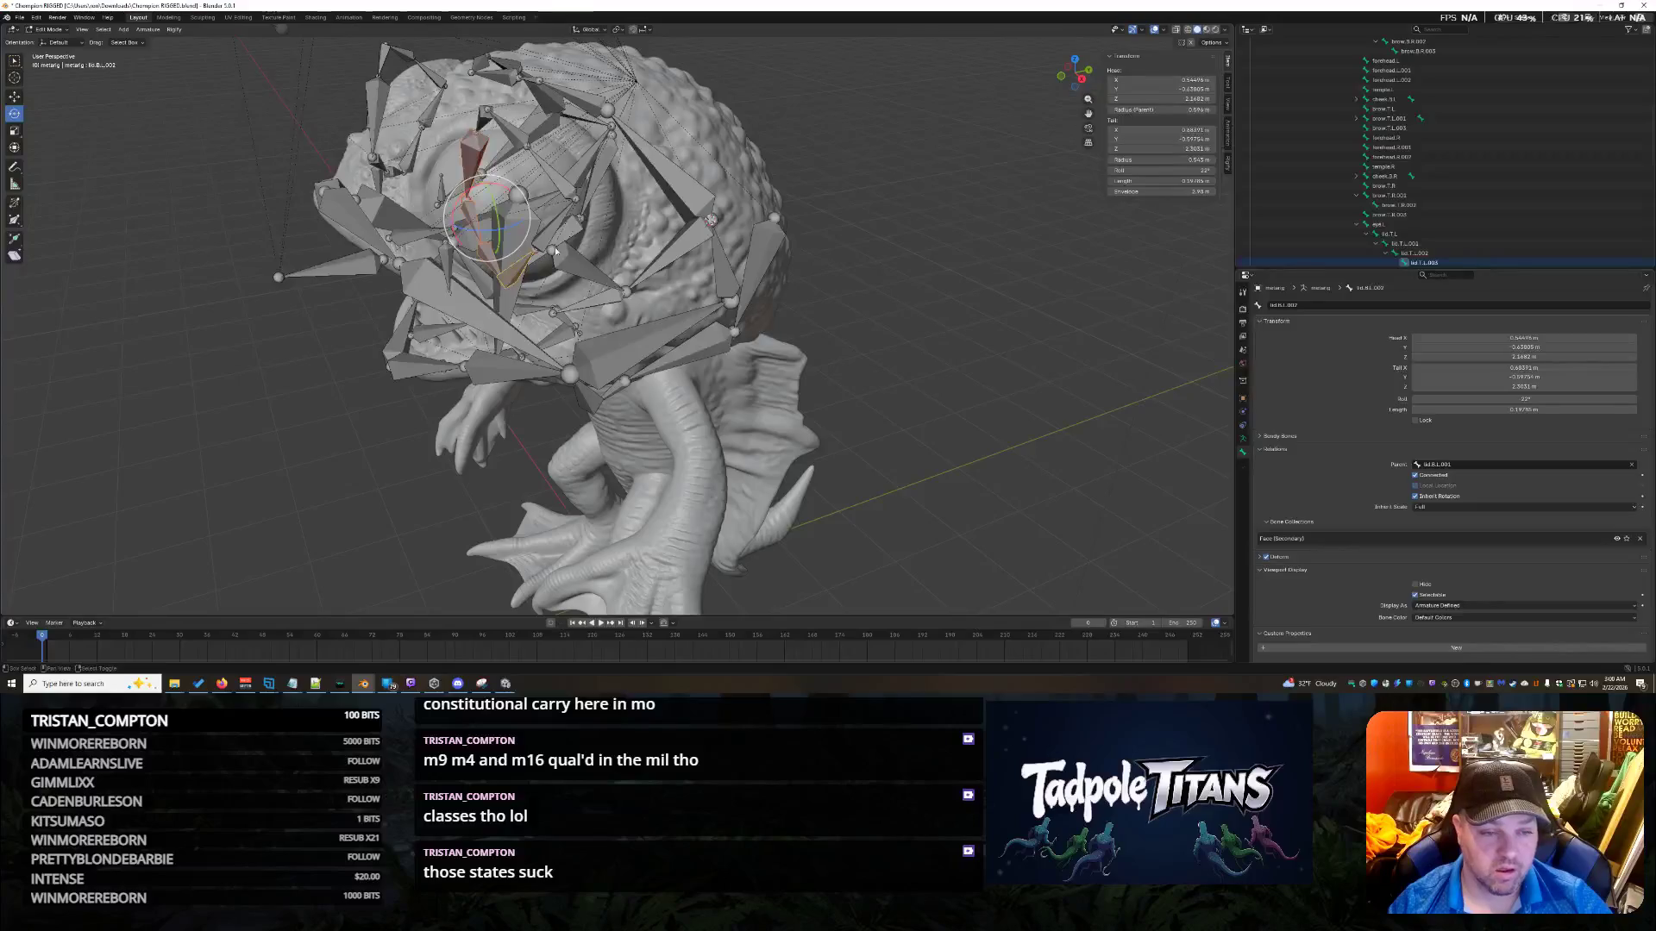
click(525, 141)
click(525, 140)
middle_drag(747, 301, 1046, 370)
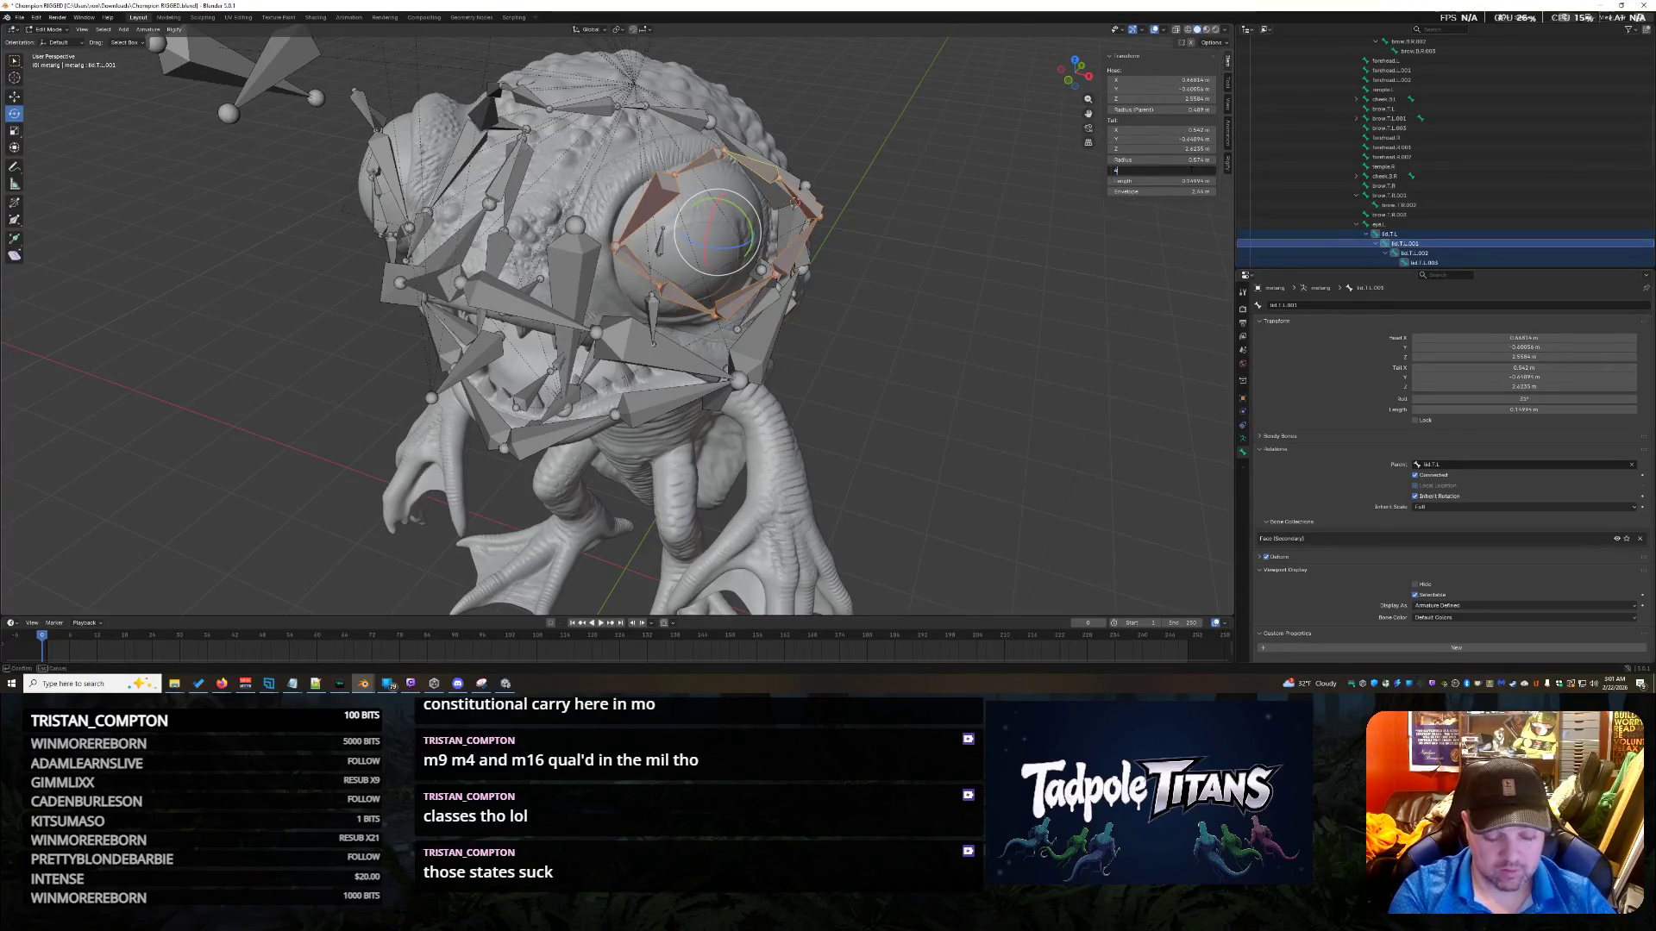
mouse_move(1026, 212)
middle_down()
mouse_move(1061, 391)
mouse_move(1011, 362)
middle_up()
drag(640, 324, 651, 328)
key(Escape)
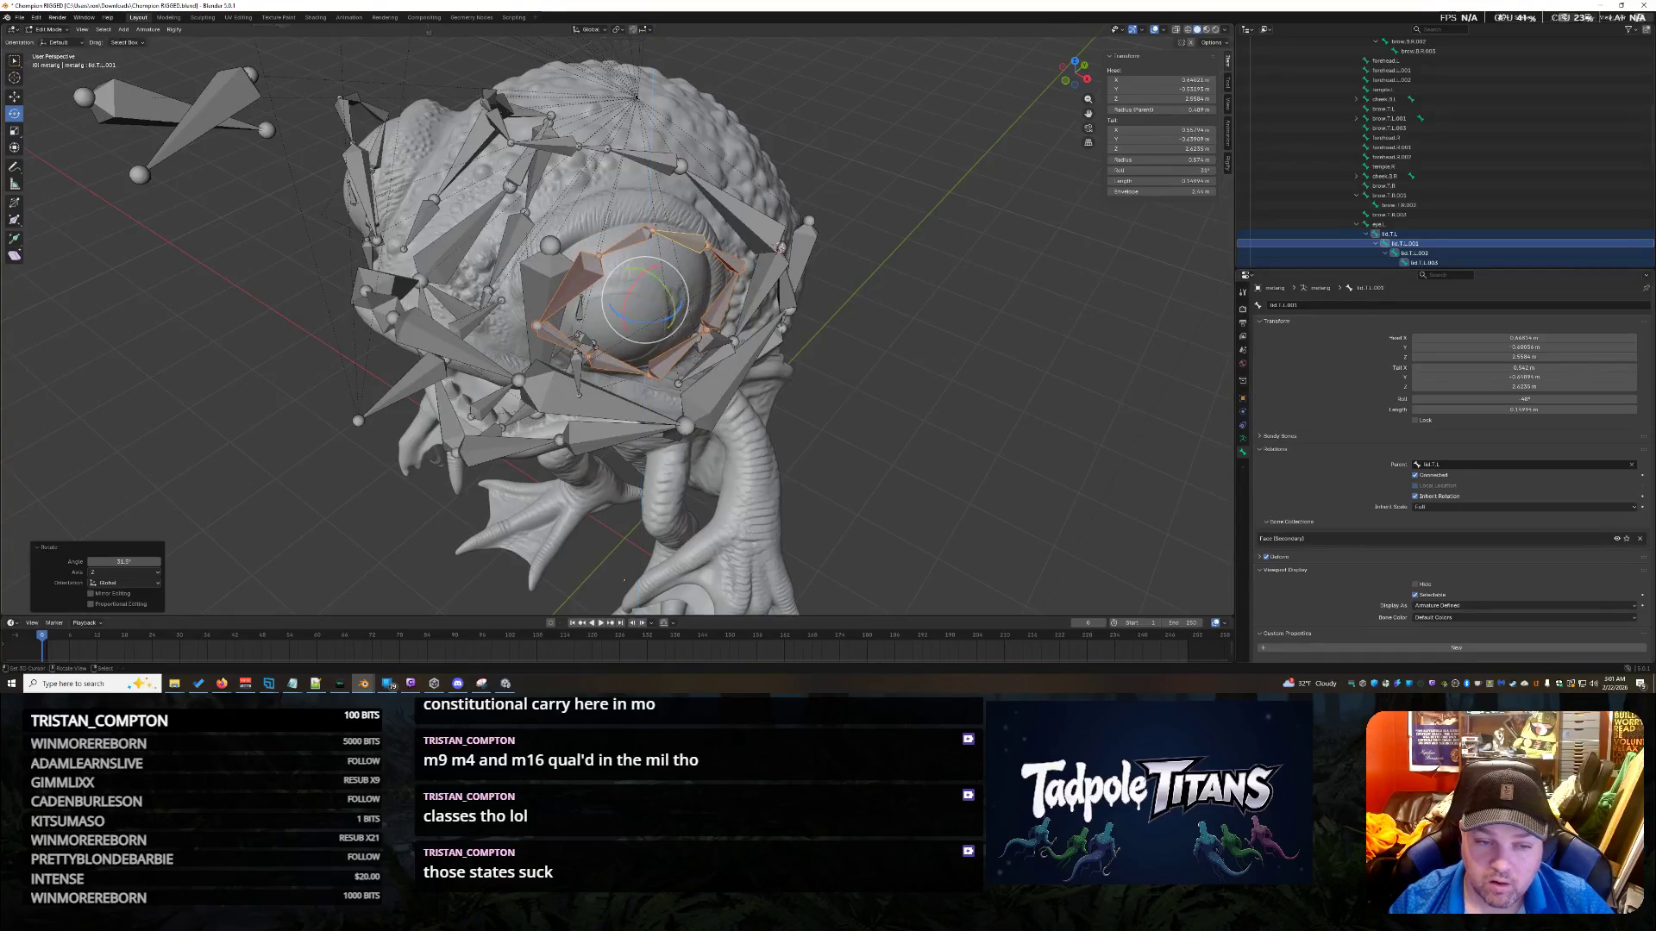
mouse_move(658, 326)
mouse_down()
mouse_move(679, 330)
mouse_move(651, 320)
mouse_up()
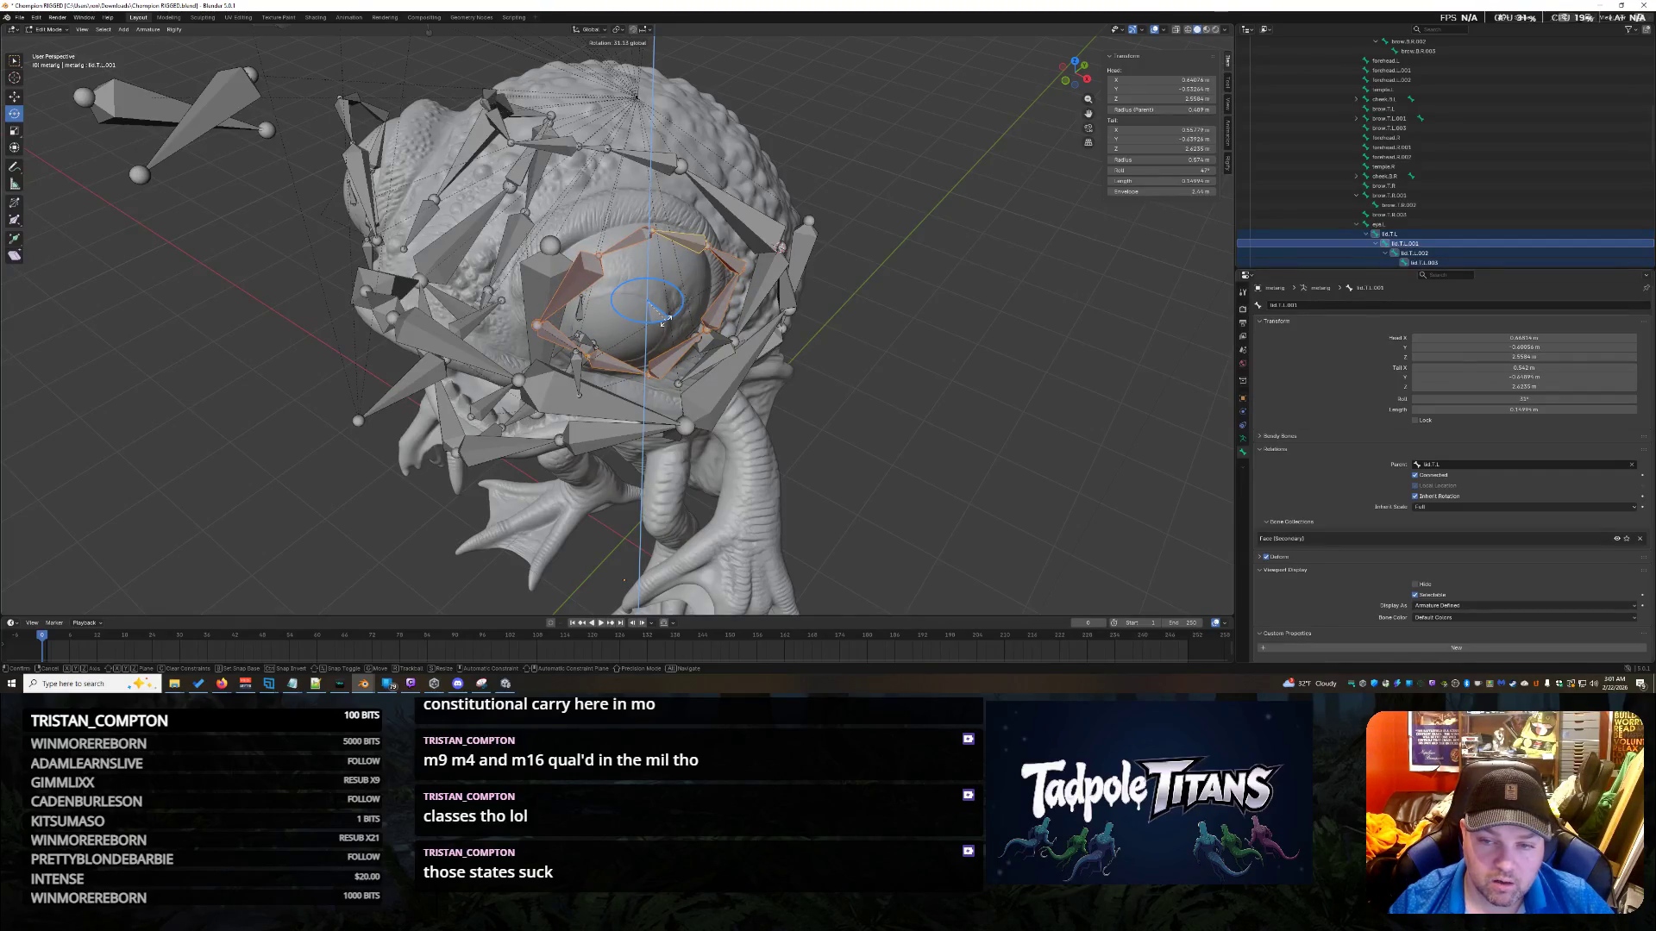
key(Escape)
mouse_move(668, 324)
middle_down()
mouse_move(979, 403)
mouse_move(866, 445)
mouse_move(716, 458)
mouse_move(672, 460)
mouse_move(553, 409)
mouse_move(548, 436)
middle_up()
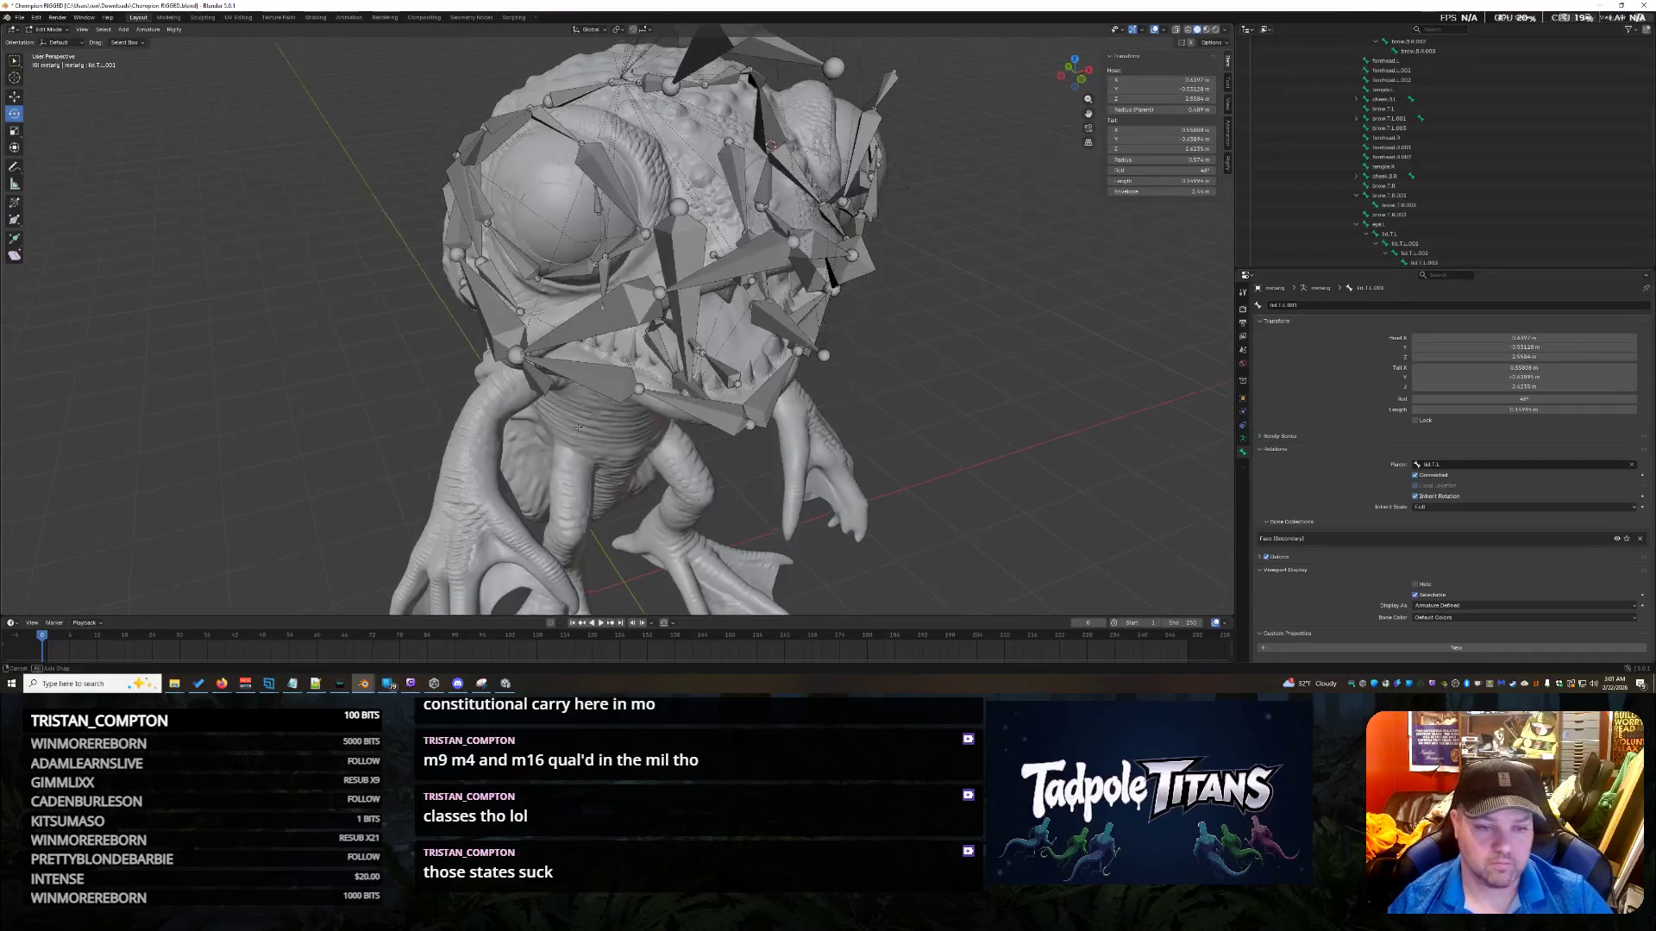
Move lower-lid bone lid.B.R.001 along X, Y and Z to sit on the eyelid.
middle_drag(541, 456, 528, 407)
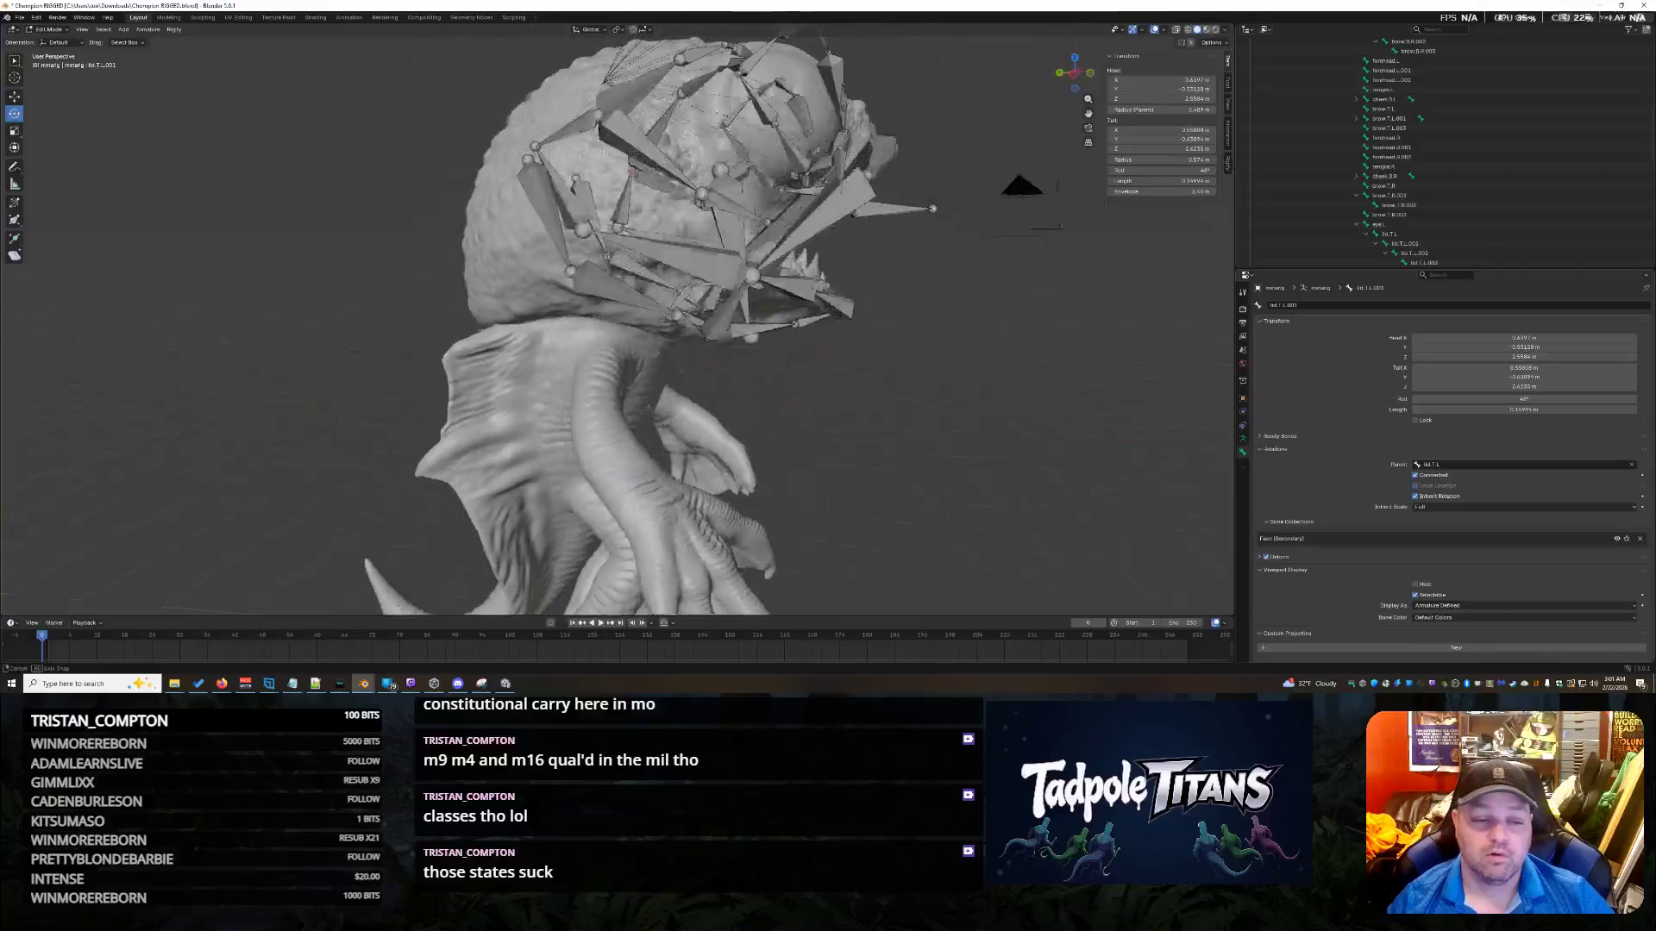
mouse_move(598, 356)
middle_down()
mouse_move(570, 394)
mouse_move(612, 431)
mouse_move(681, 448)
middle_up()
scroll(647, 439, up, 3)
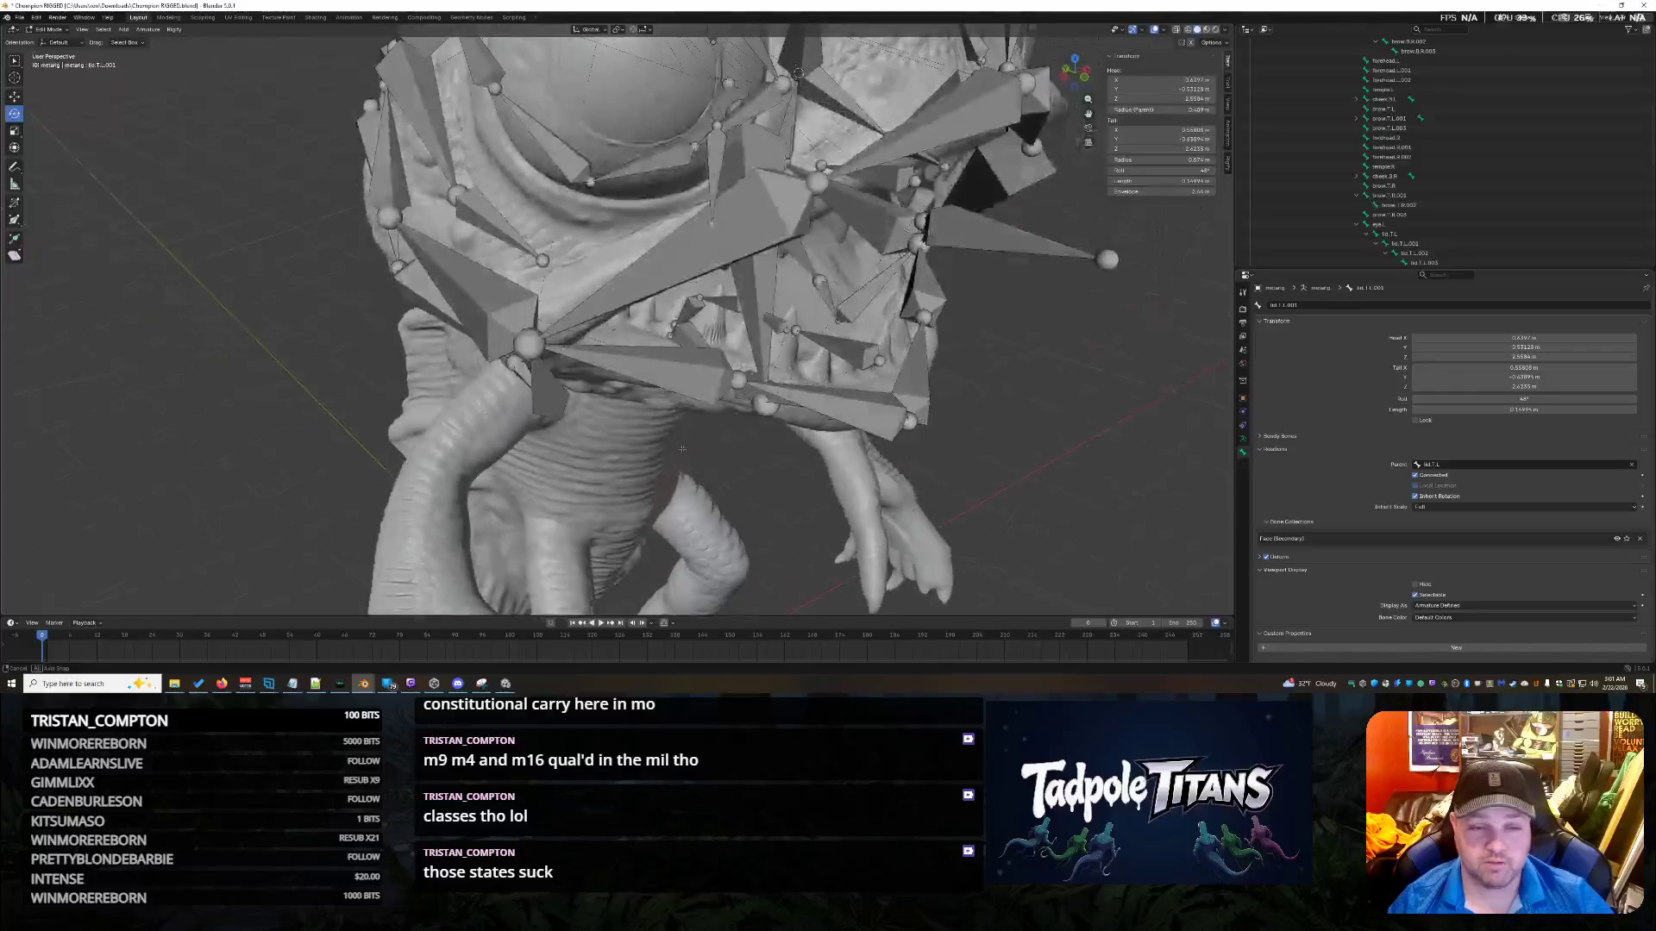
mouse_move(606, 196)
middle_down()
mouse_move(689, 273)
mouse_move(648, 217)
mouse_move(535, 295)
middle_up()
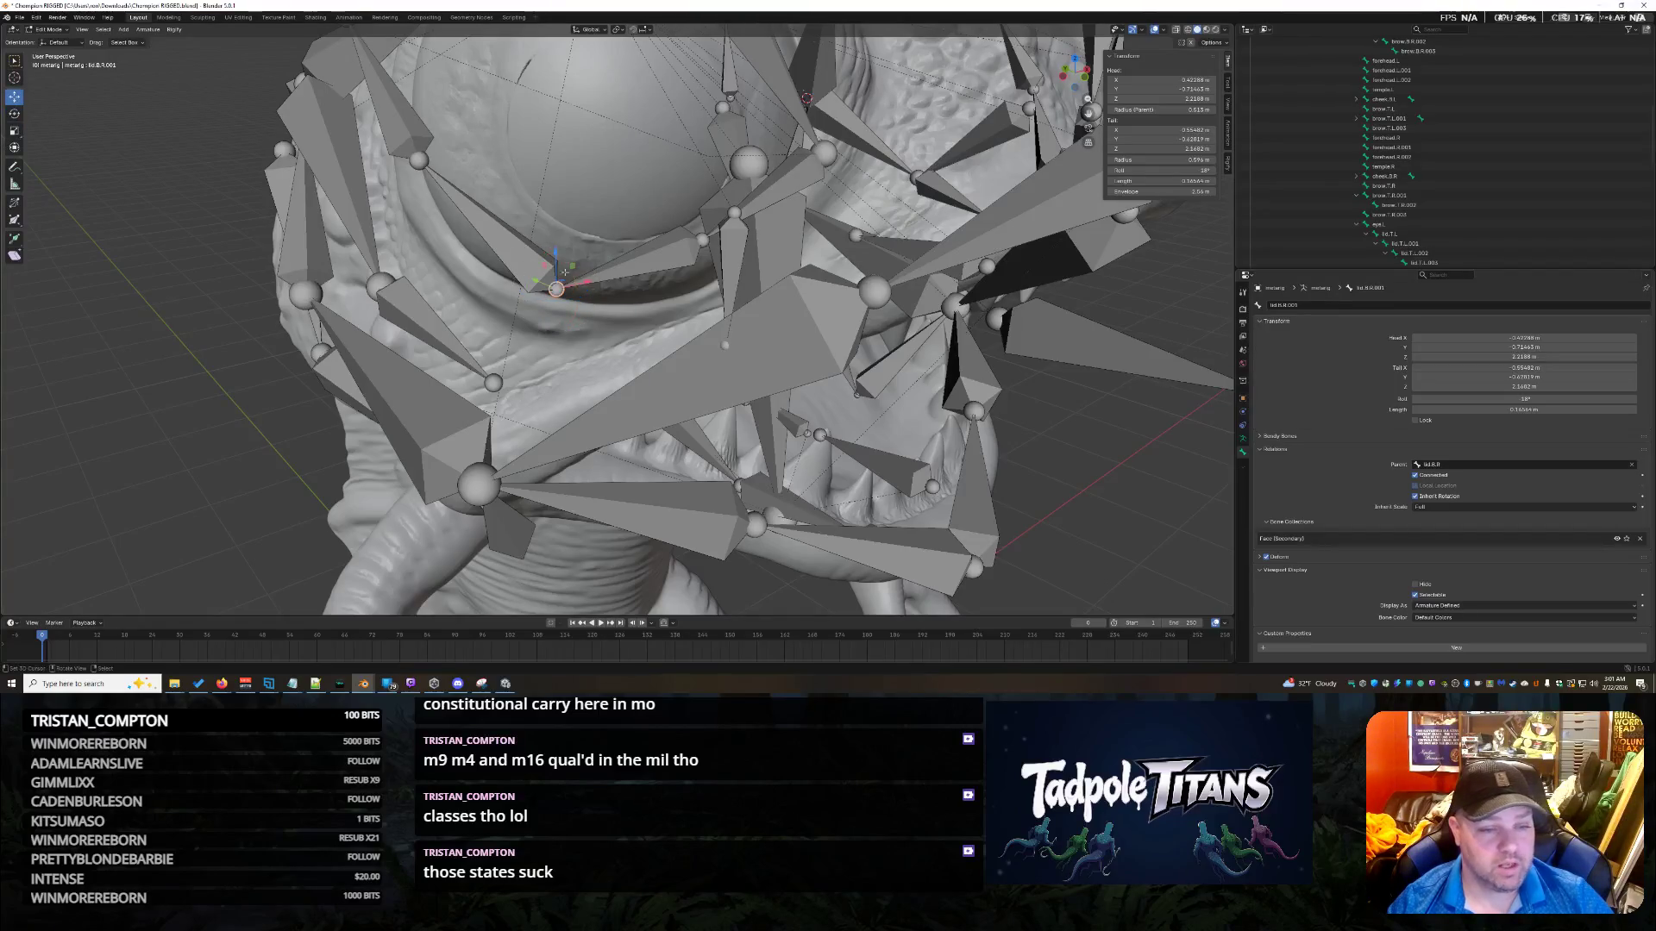
middle_drag(689, 303, 671, 293)
drag(361, 116, 398, 121)
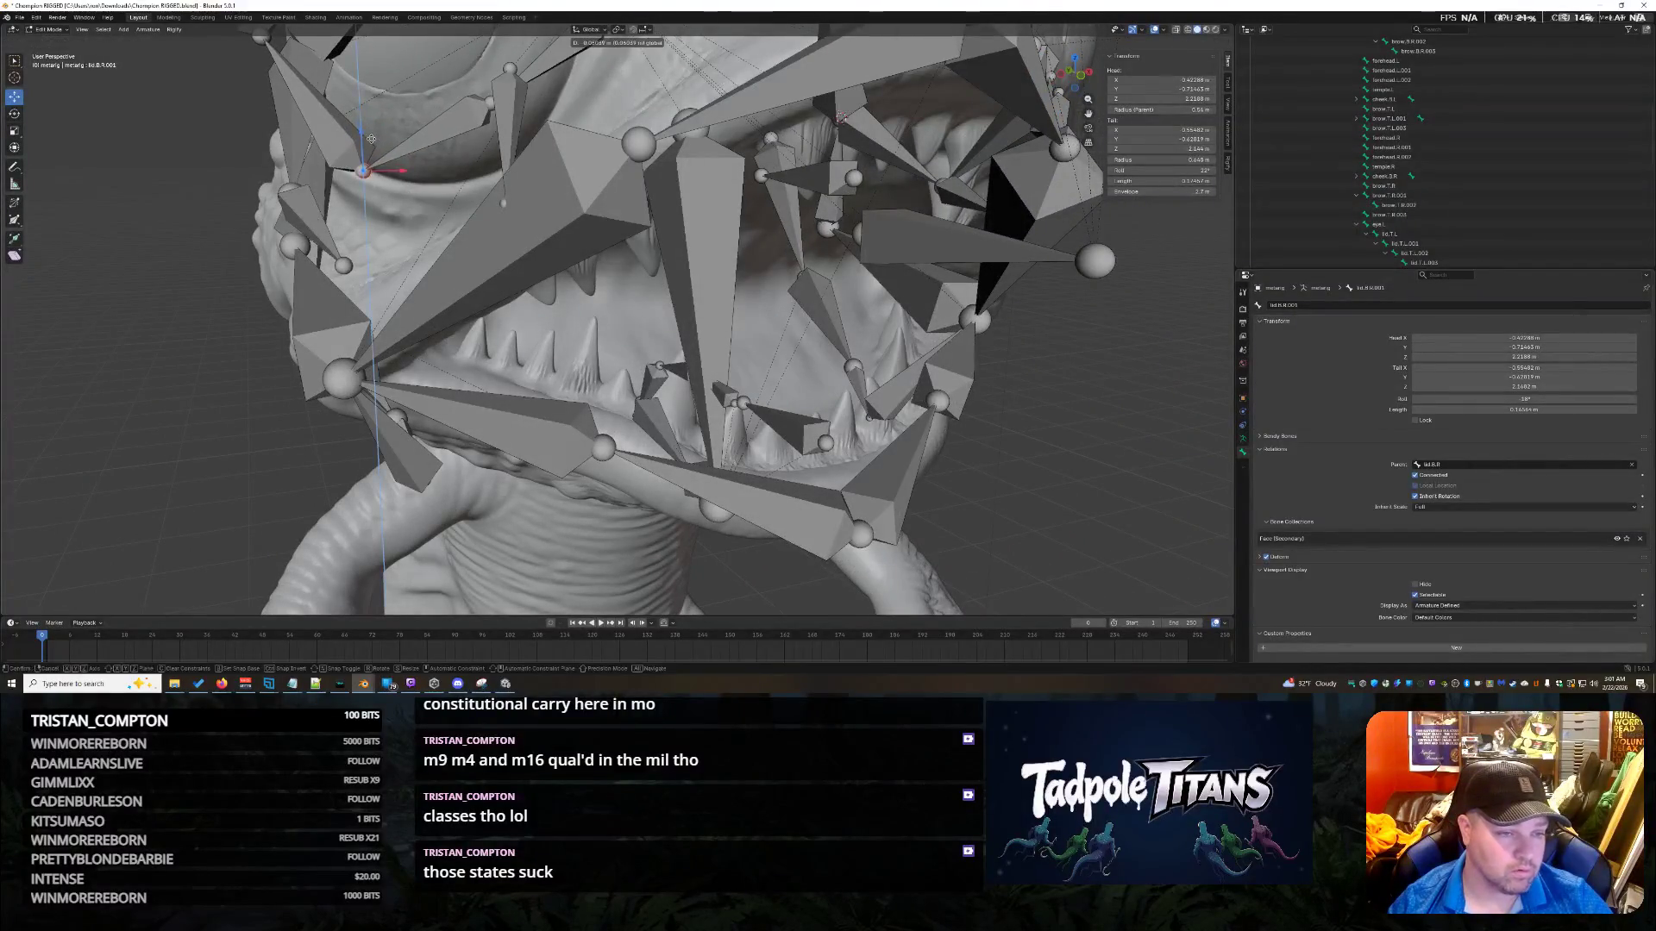
mouse_move(405, 155)
middle_down()
mouse_move(479, 240)
mouse_move(720, 238)
middle_up()
drag(809, 233, 781, 231)
middle_drag(780, 231, 619, 174)
drag(536, 164, 535, 171)
mouse_move(535, 171)
middle_down()
mouse_move(664, 268)
mouse_move(718, 319)
mouse_move(706, 333)
middle_up()
Slide lid.B.R.002 along Y and X, then switch shading to Material Preview.
click(778, 203)
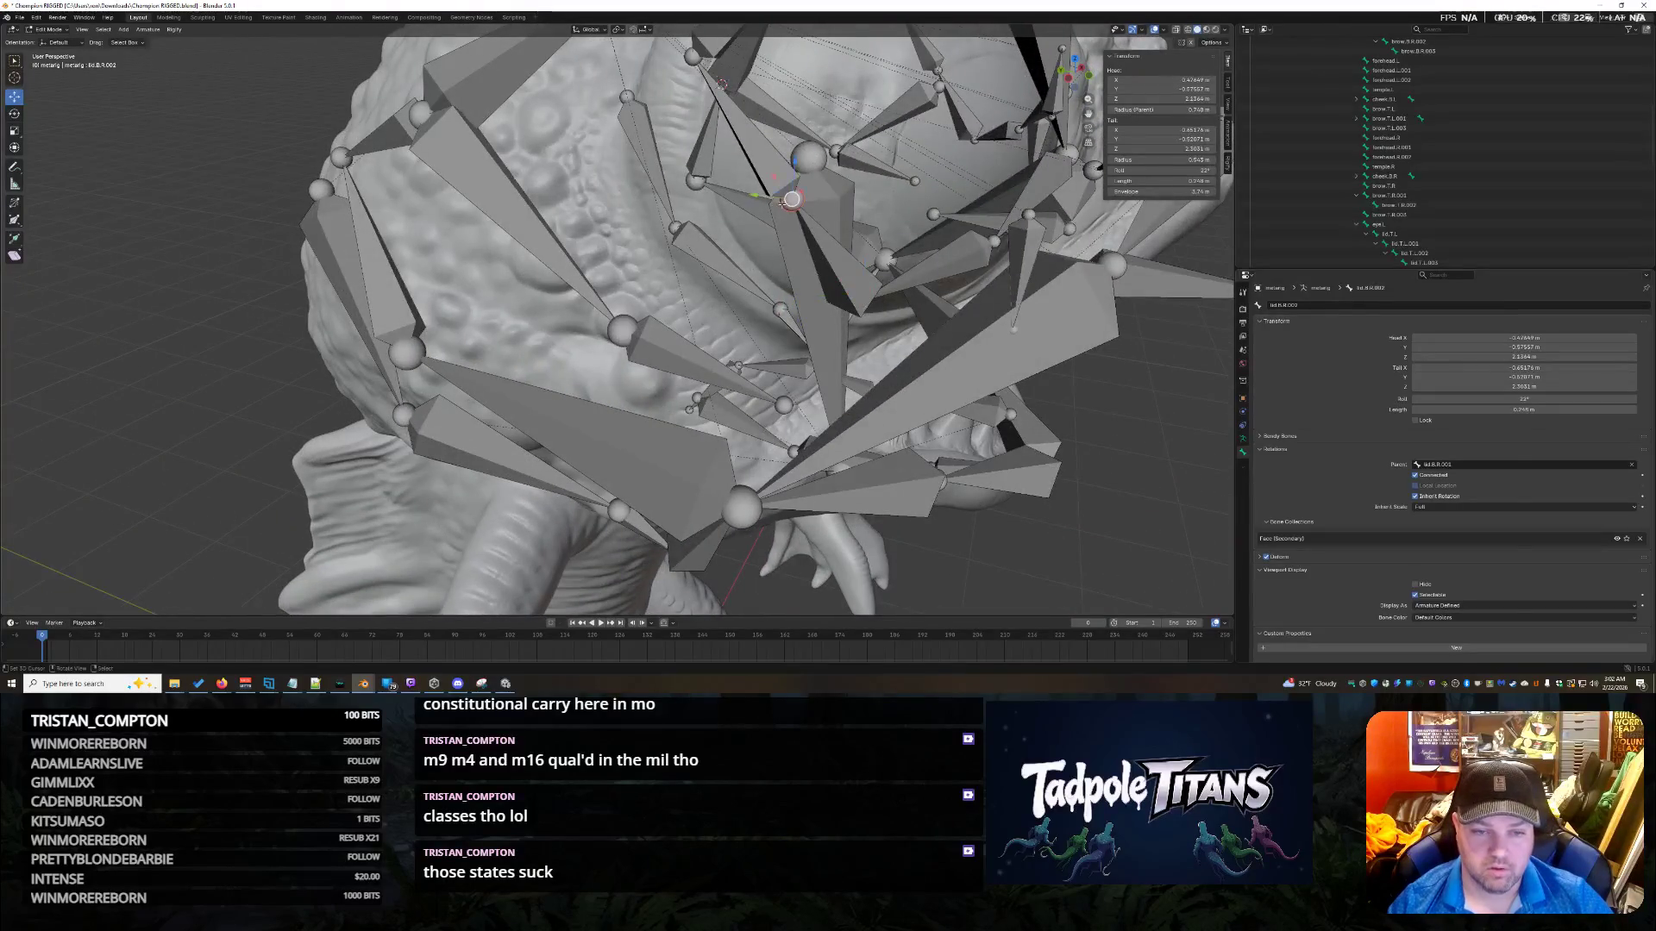
mouse_move(779, 188)
mouse_down()
mouse_move(717, 195)
mouse_move(748, 185)
mouse_move(743, 208)
mouse_move(802, 238)
mouse_up()
middle_drag(802, 237, 740, 321)
drag(943, 162, 931, 164)
middle_drag(931, 164, 998, 296)
mouse_move(692, 240)
middle_down()
mouse_move(688, 324)
mouse_move(759, 276)
middle_up()
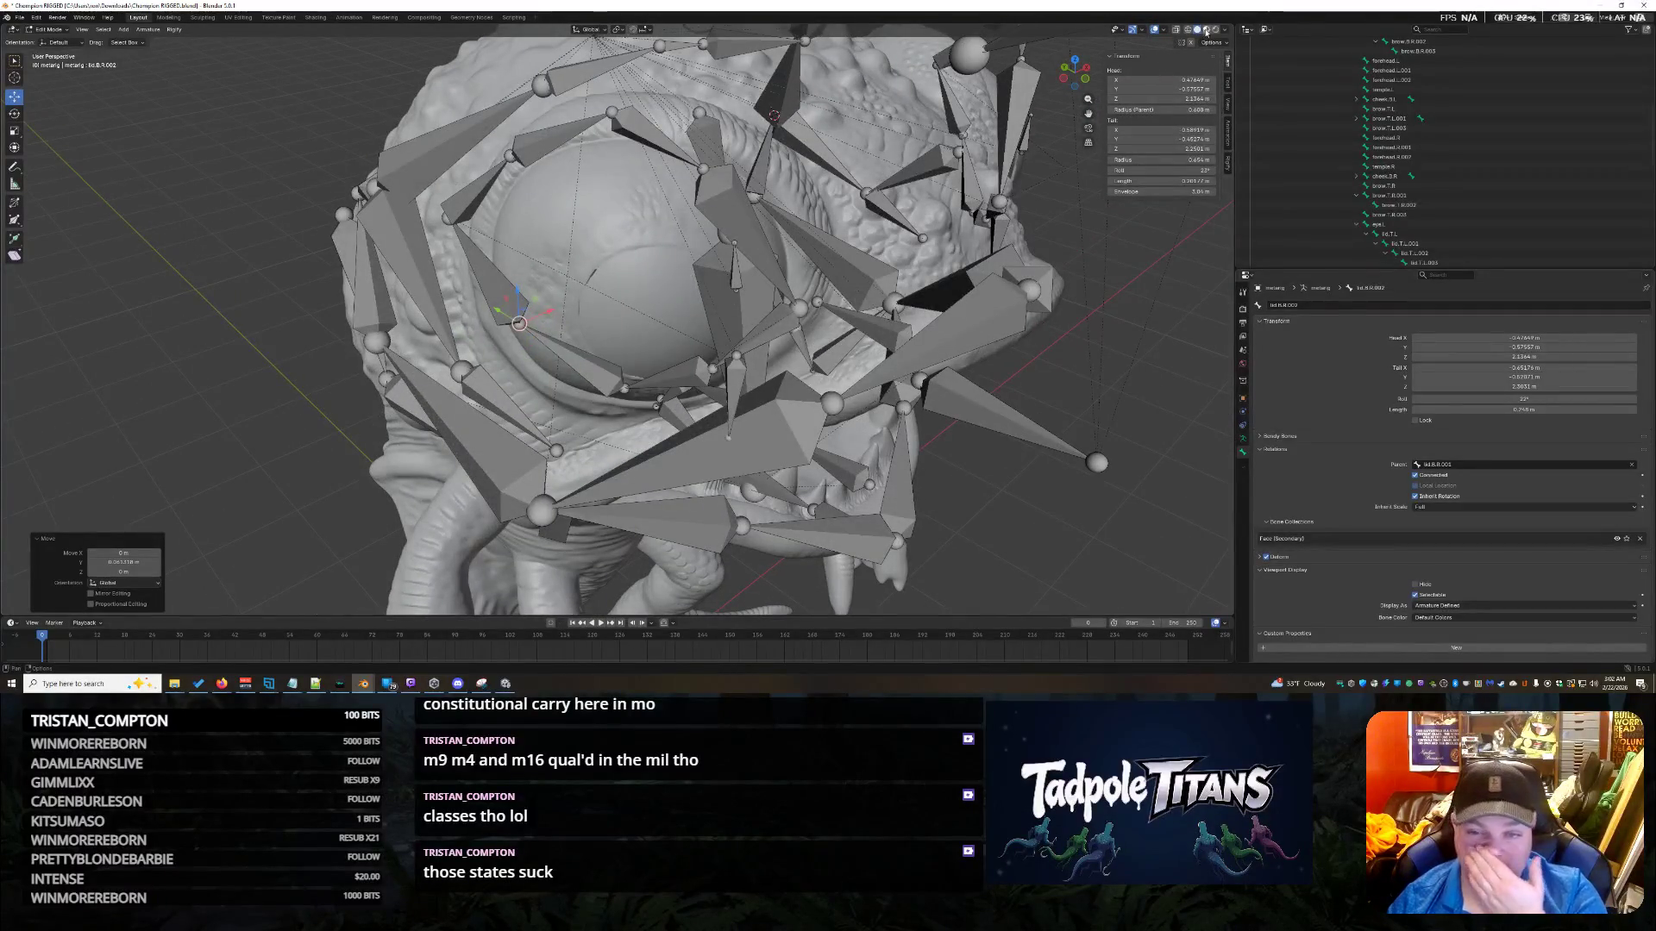
click(1205, 30)
mouse_move(716, 276)
middle_down()
mouse_move(713, 253)
mouse_move(652, 233)
middle_up()
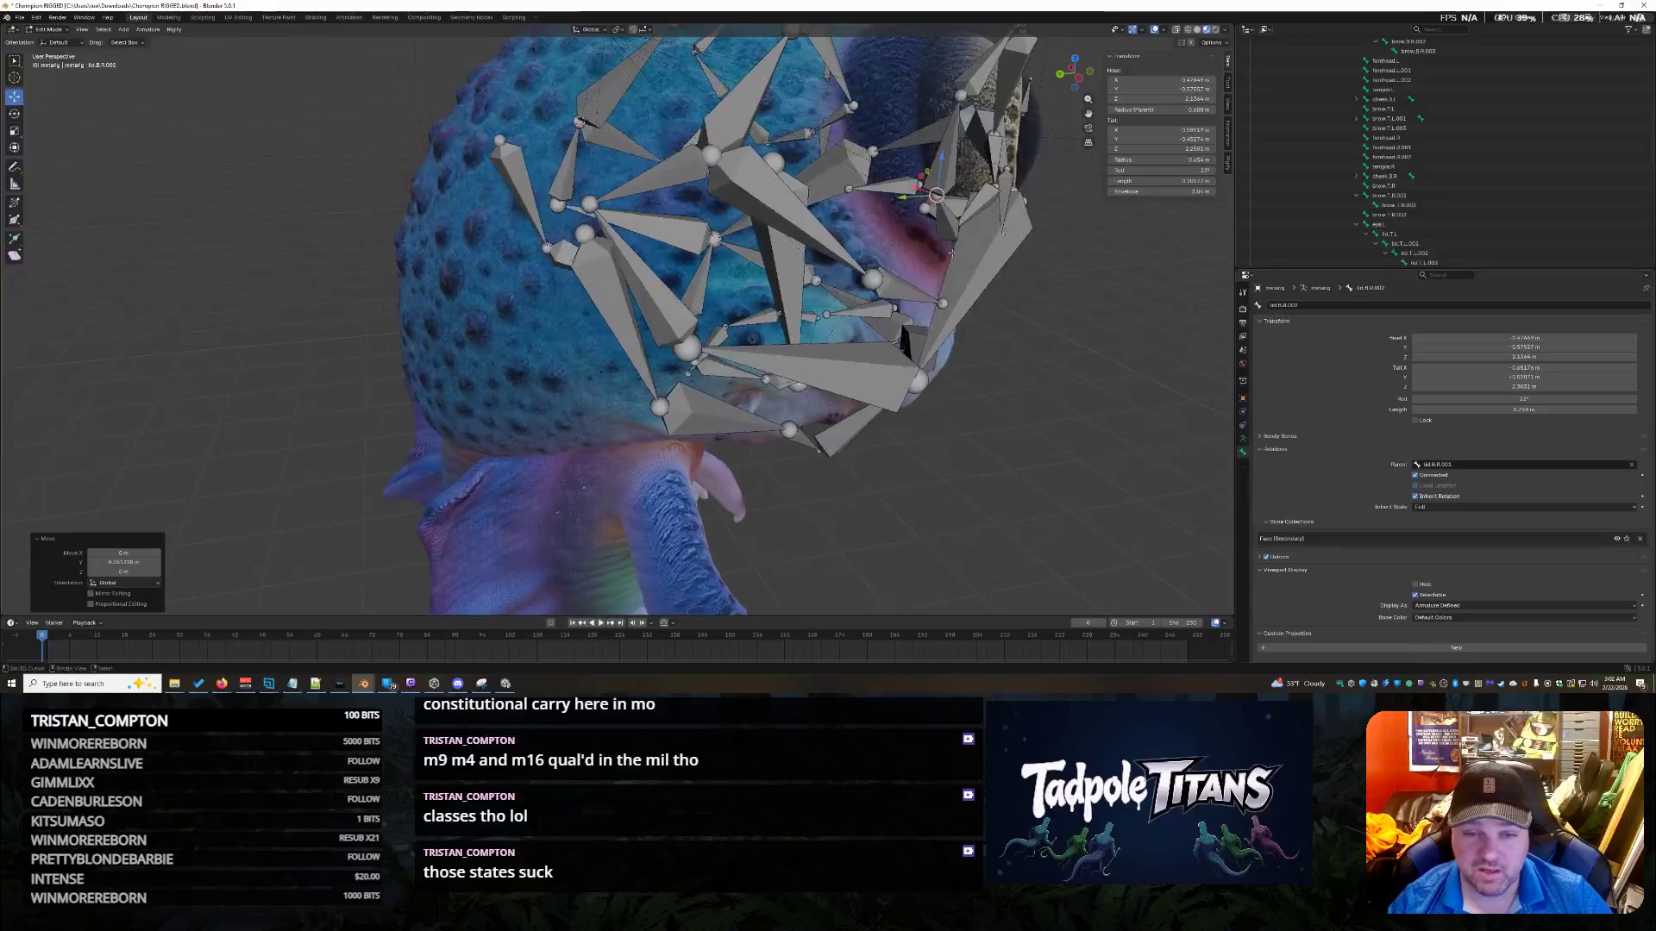
Move the selected lid bone along the Y axis.
key(g)
key(y)
click(939, 251)
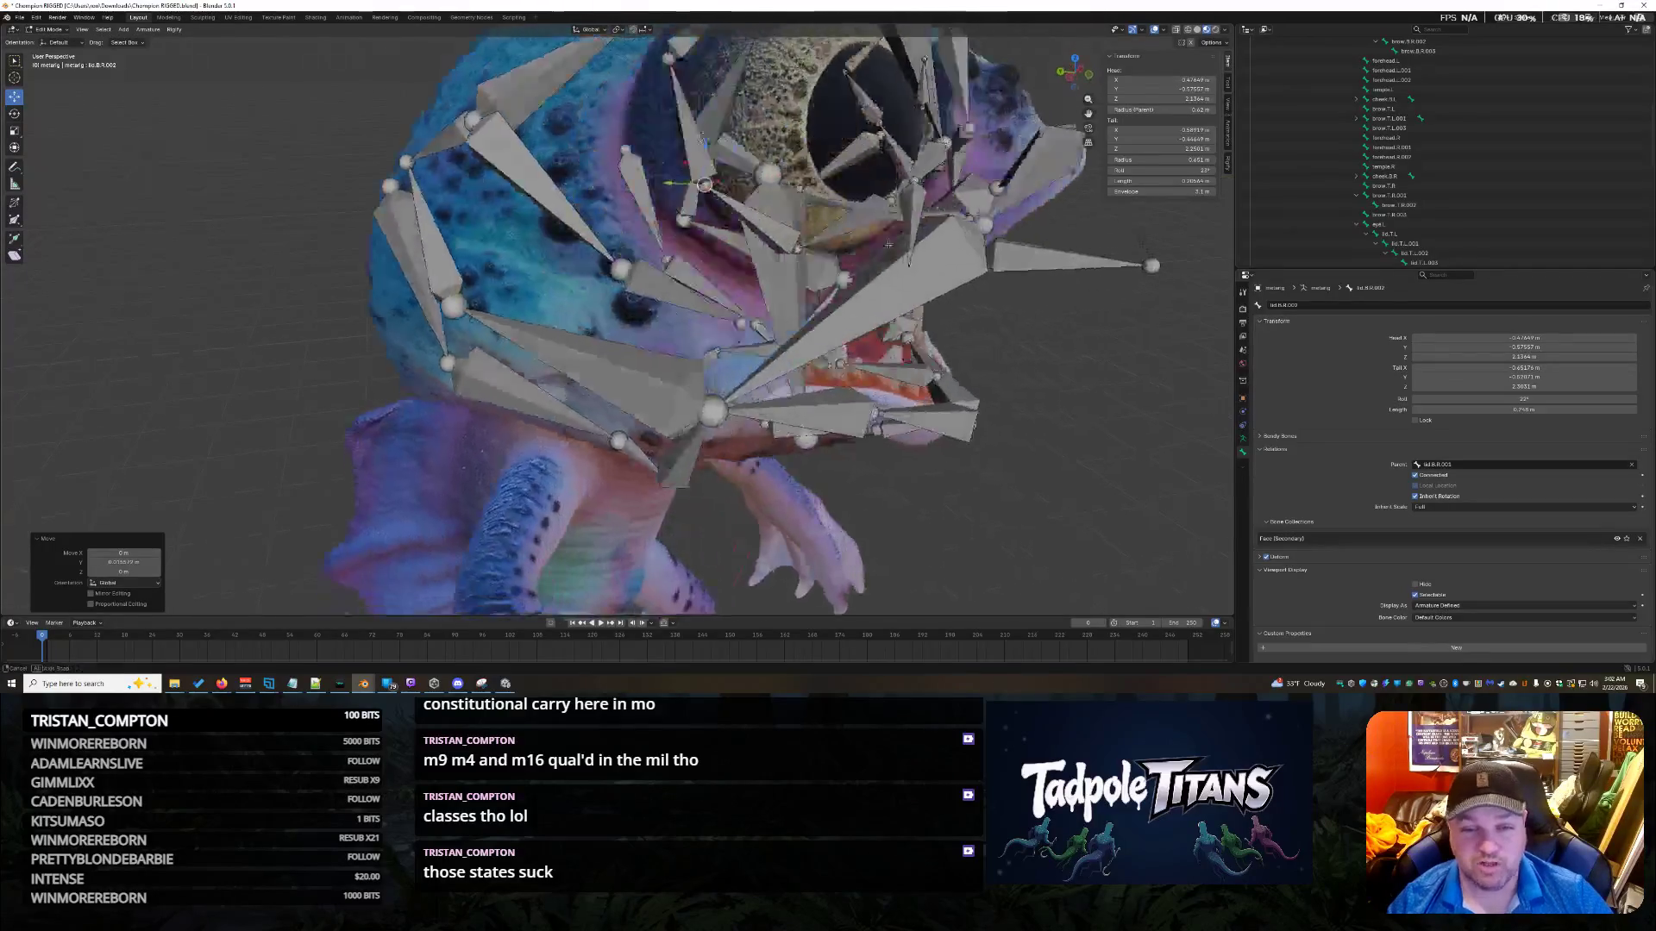
middle_drag(888, 245, 856, 234)
Select lid.T.R and move it along Y, undoing a trial X move.
click(584, 192)
mouse_move(584, 193)
middle_down()
mouse_move(675, 246)
mouse_move(585, 257)
middle_up()
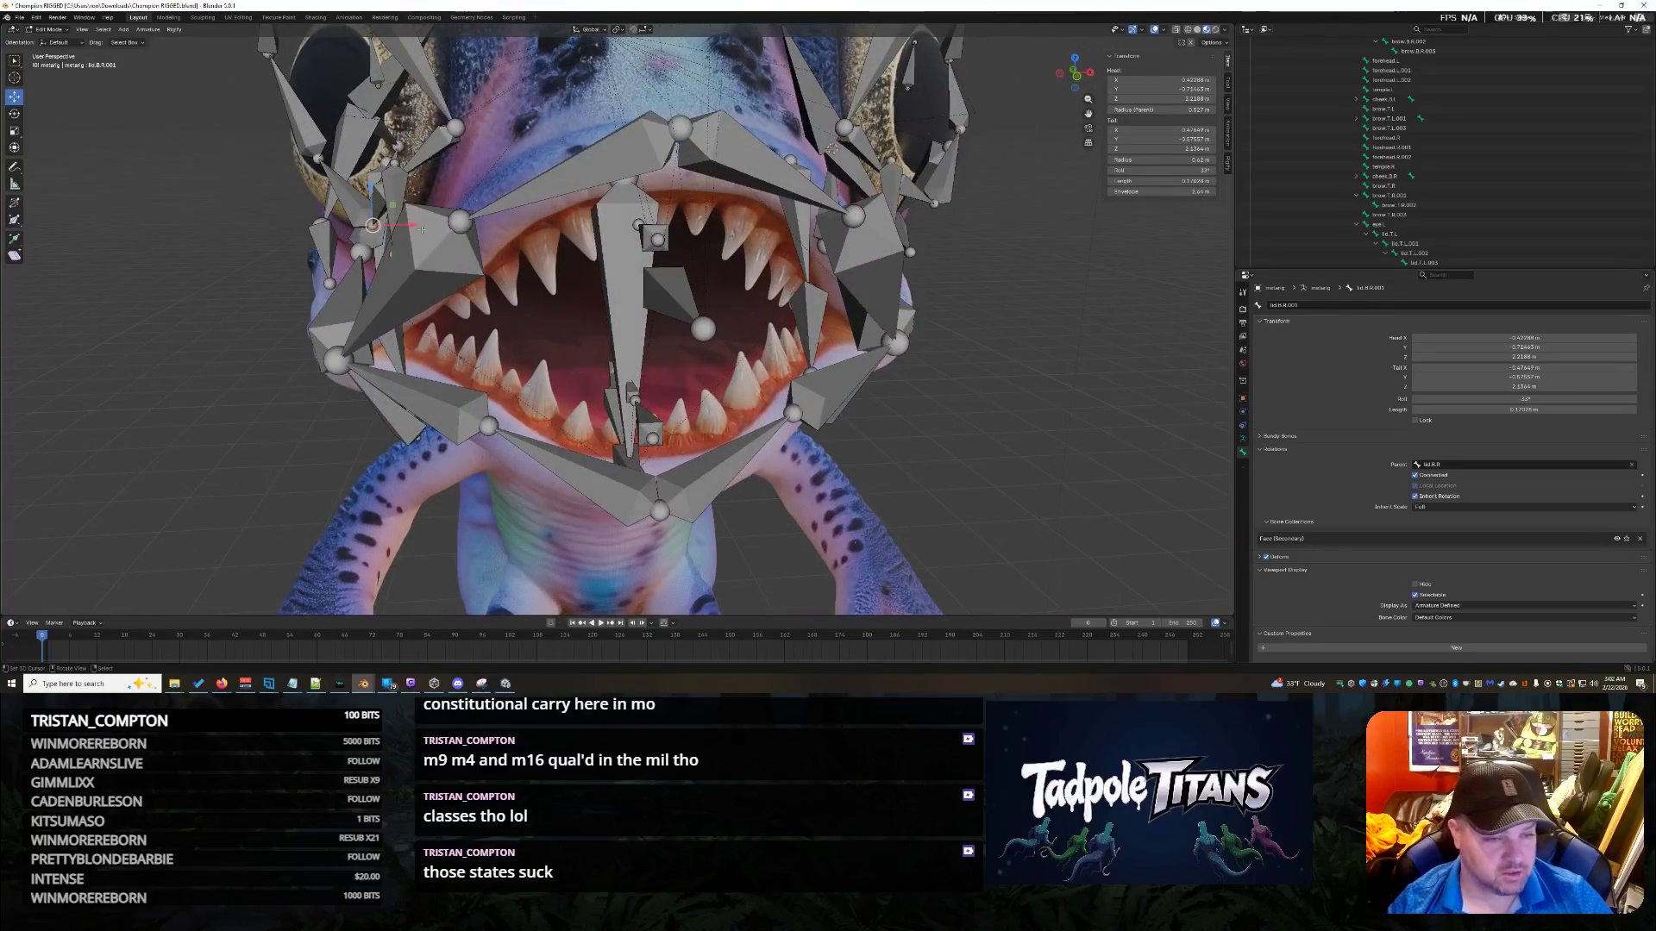
mouse_move(411, 226)
middle_down()
mouse_move(667, 300)
mouse_move(951, 469)
mouse_move(508, 337)
mouse_move(550, 358)
middle_up()
key(g)
key(x)
click(534, 350)
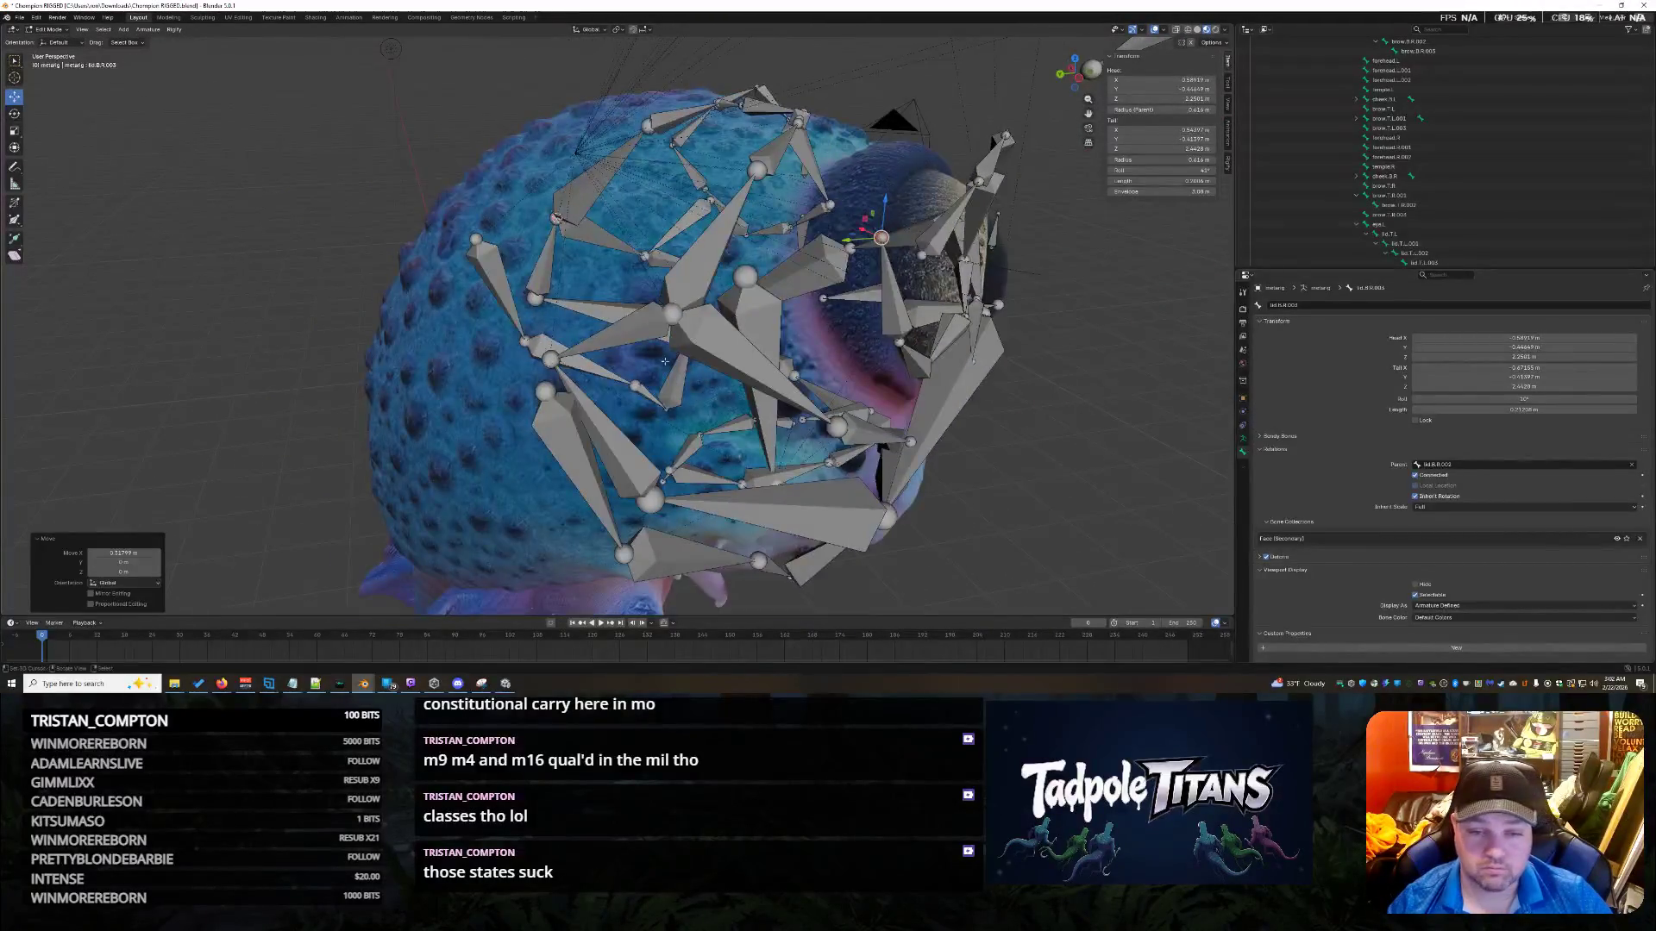
key(ctrl+z)
key(g)
key(y)
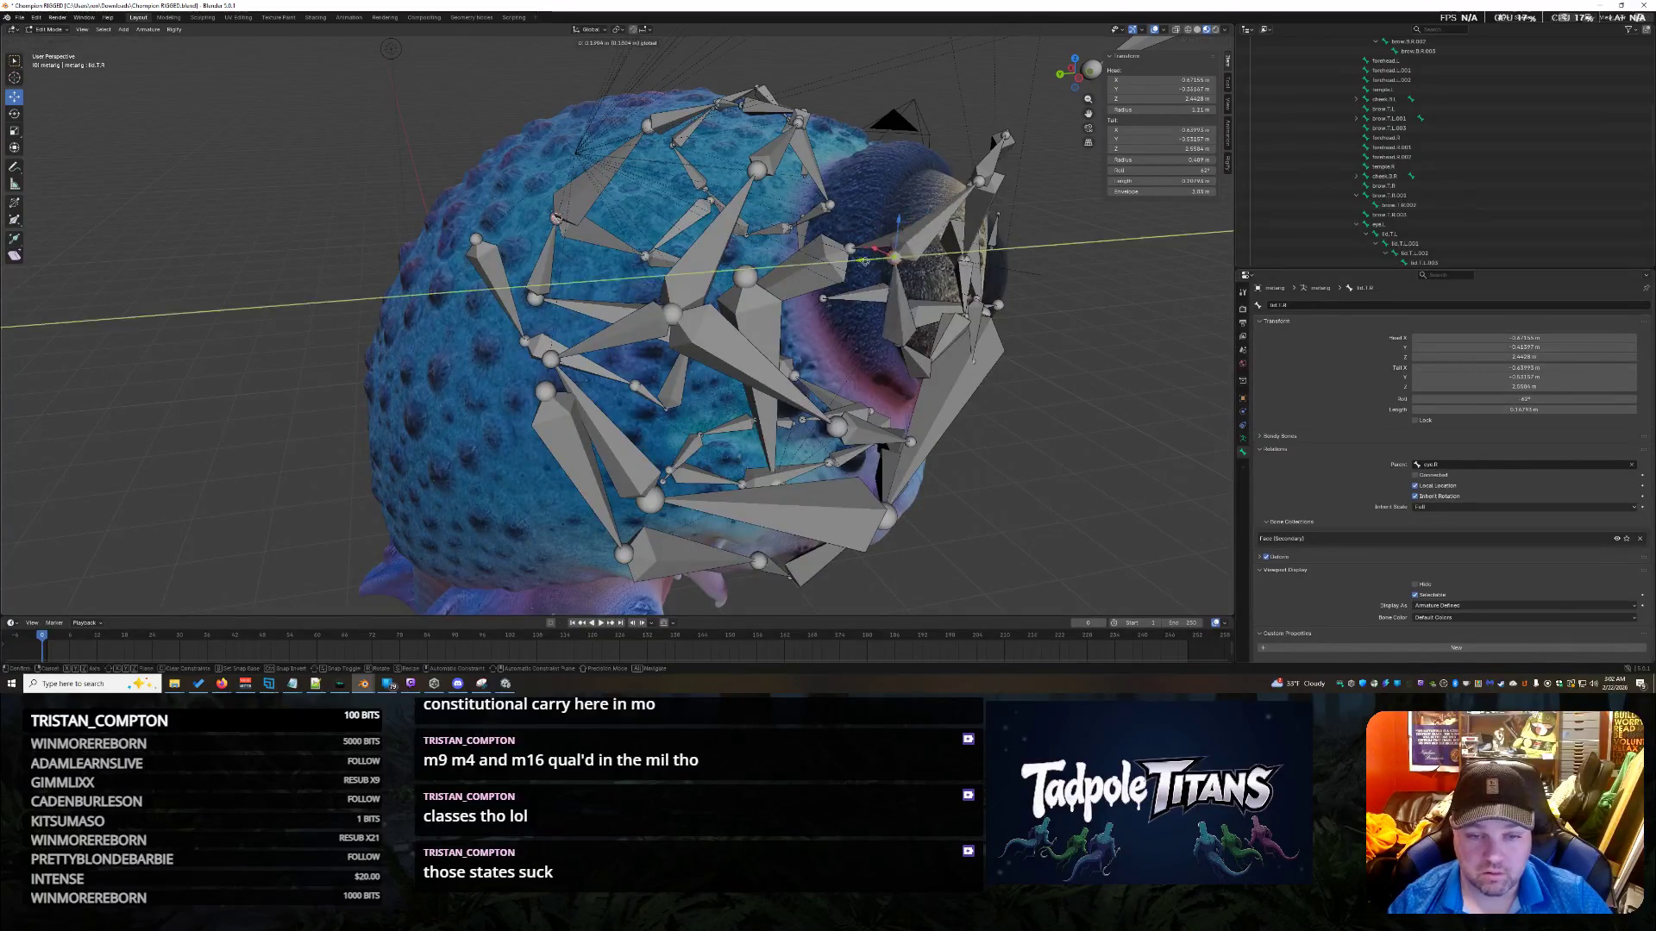
click(586, 414)
Nudge lid.T.R's joint twice along Y to follow the eye rim.
middle_drag(587, 414, 606, 446)
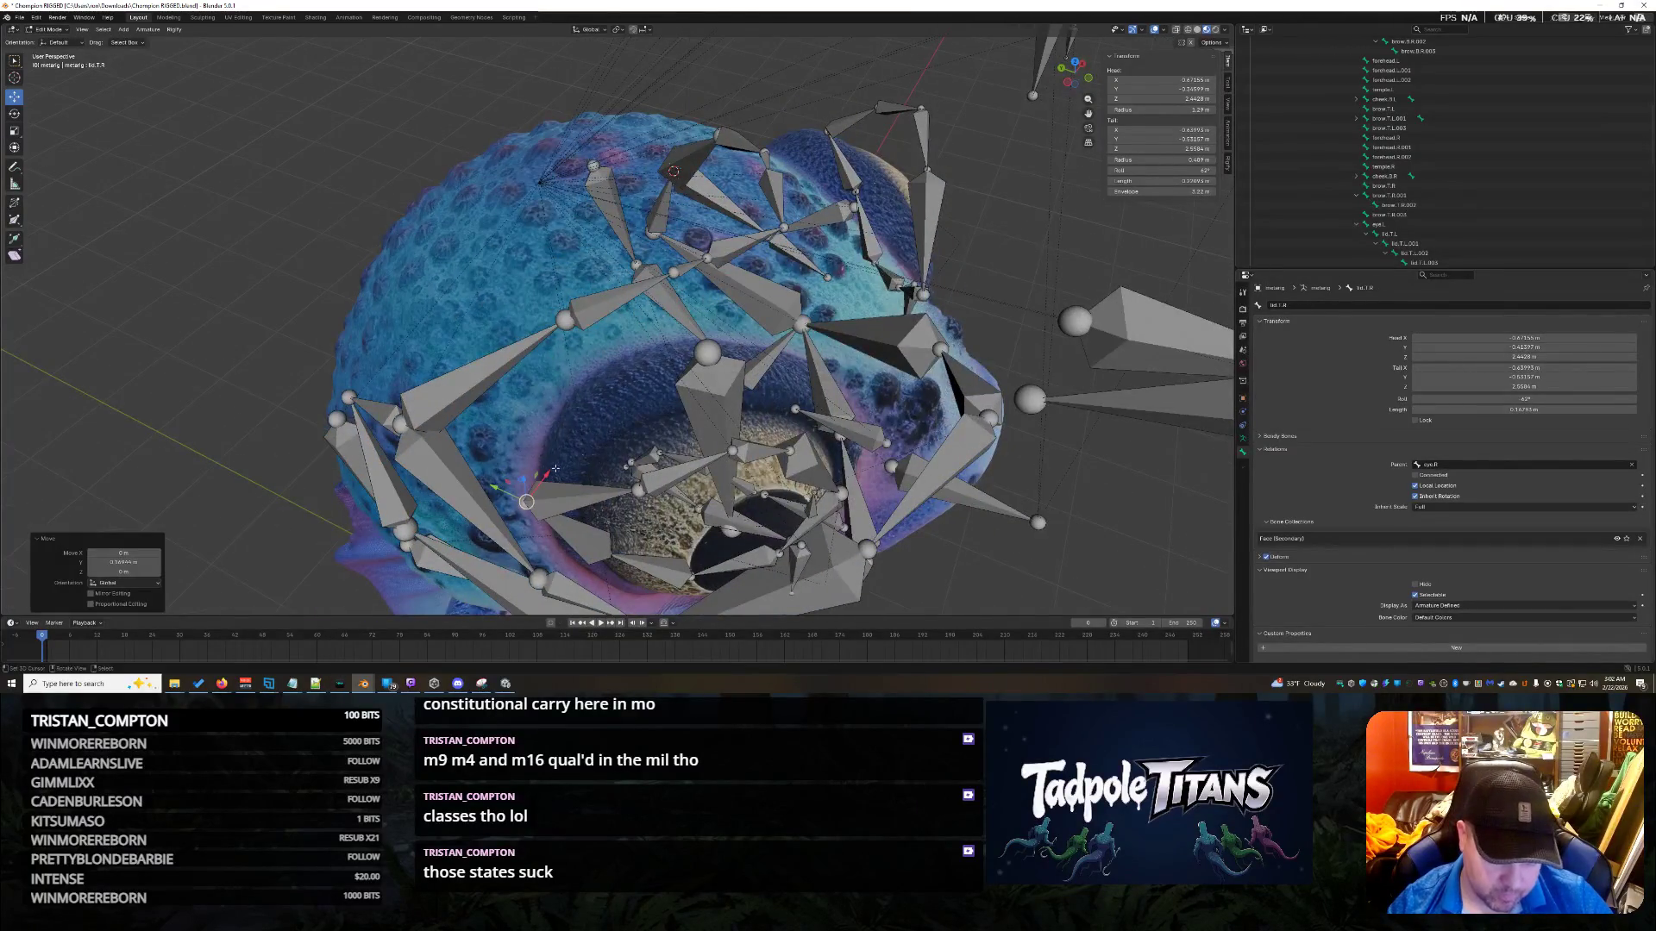
key(g)
key(y)
click(606, 437)
key(g)
key(y)
click(604, 440)
Shift lid.T.R's joint slightly along X.
mouse_move(603, 440)
middle_down()
mouse_move(576, 453)
mouse_move(630, 450)
mouse_move(571, 453)
middle_up()
middle_drag(676, 313, 683, 346)
key(g)
key(x)
click(783, 414)
middle_drag(783, 414, 690, 414)
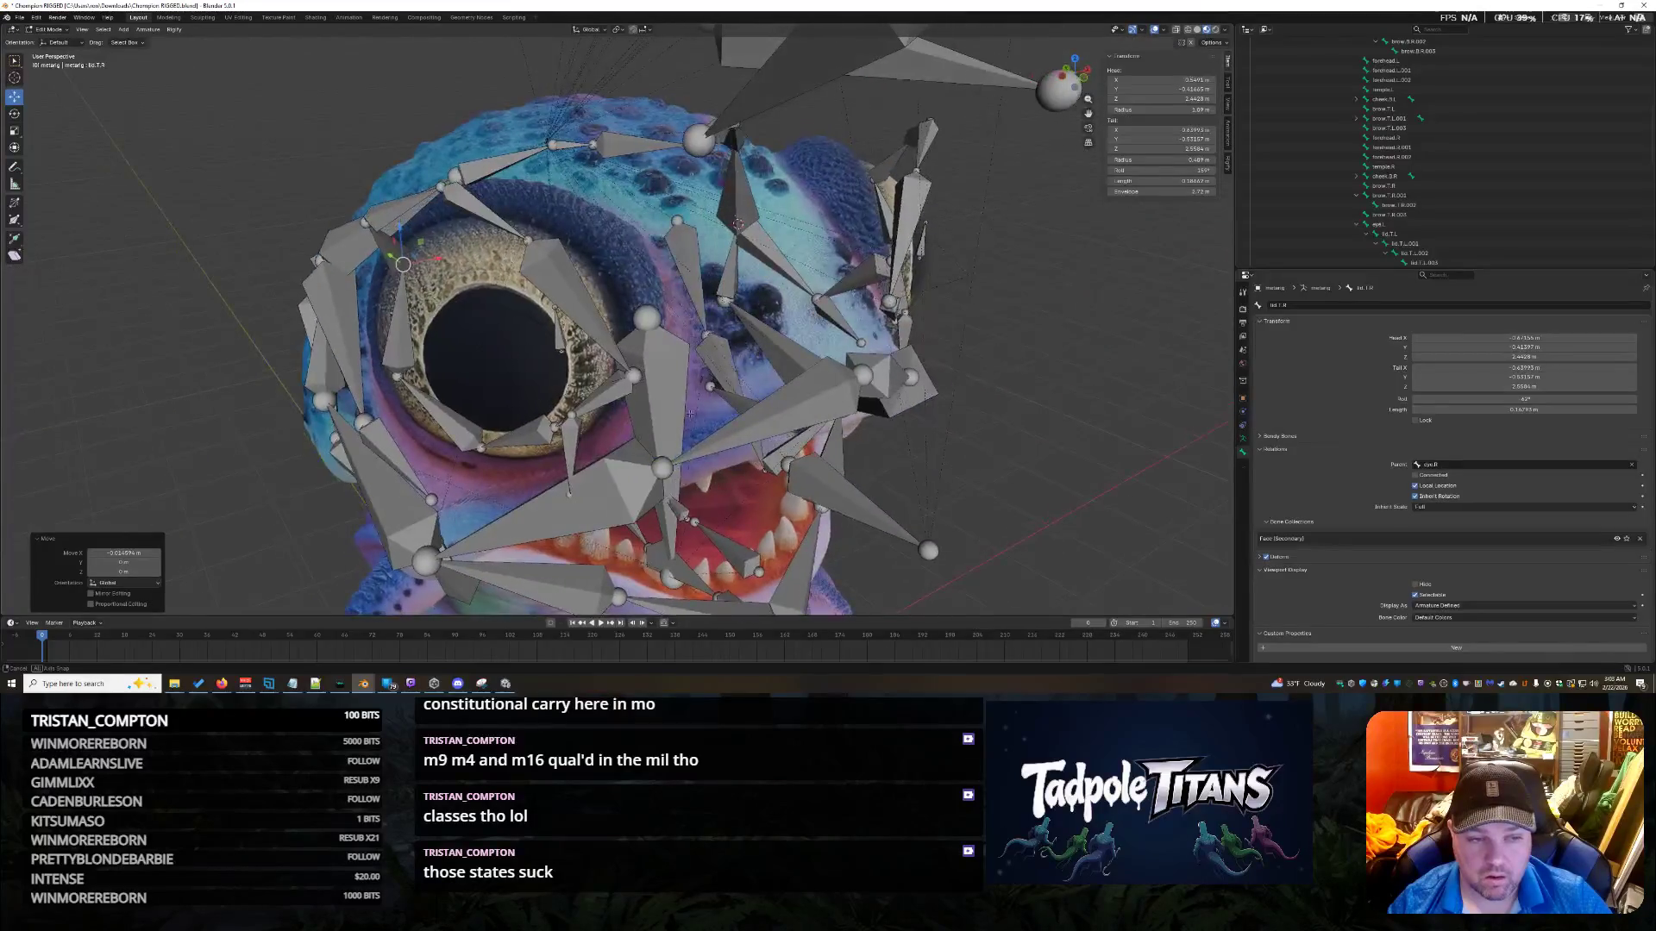
Select lid.T.R.001 and move its bone end along Z in two passes.
click(518, 159)
mouse_move(517, 160)
middle_down()
mouse_move(860, 257)
mouse_move(621, 354)
middle_up()
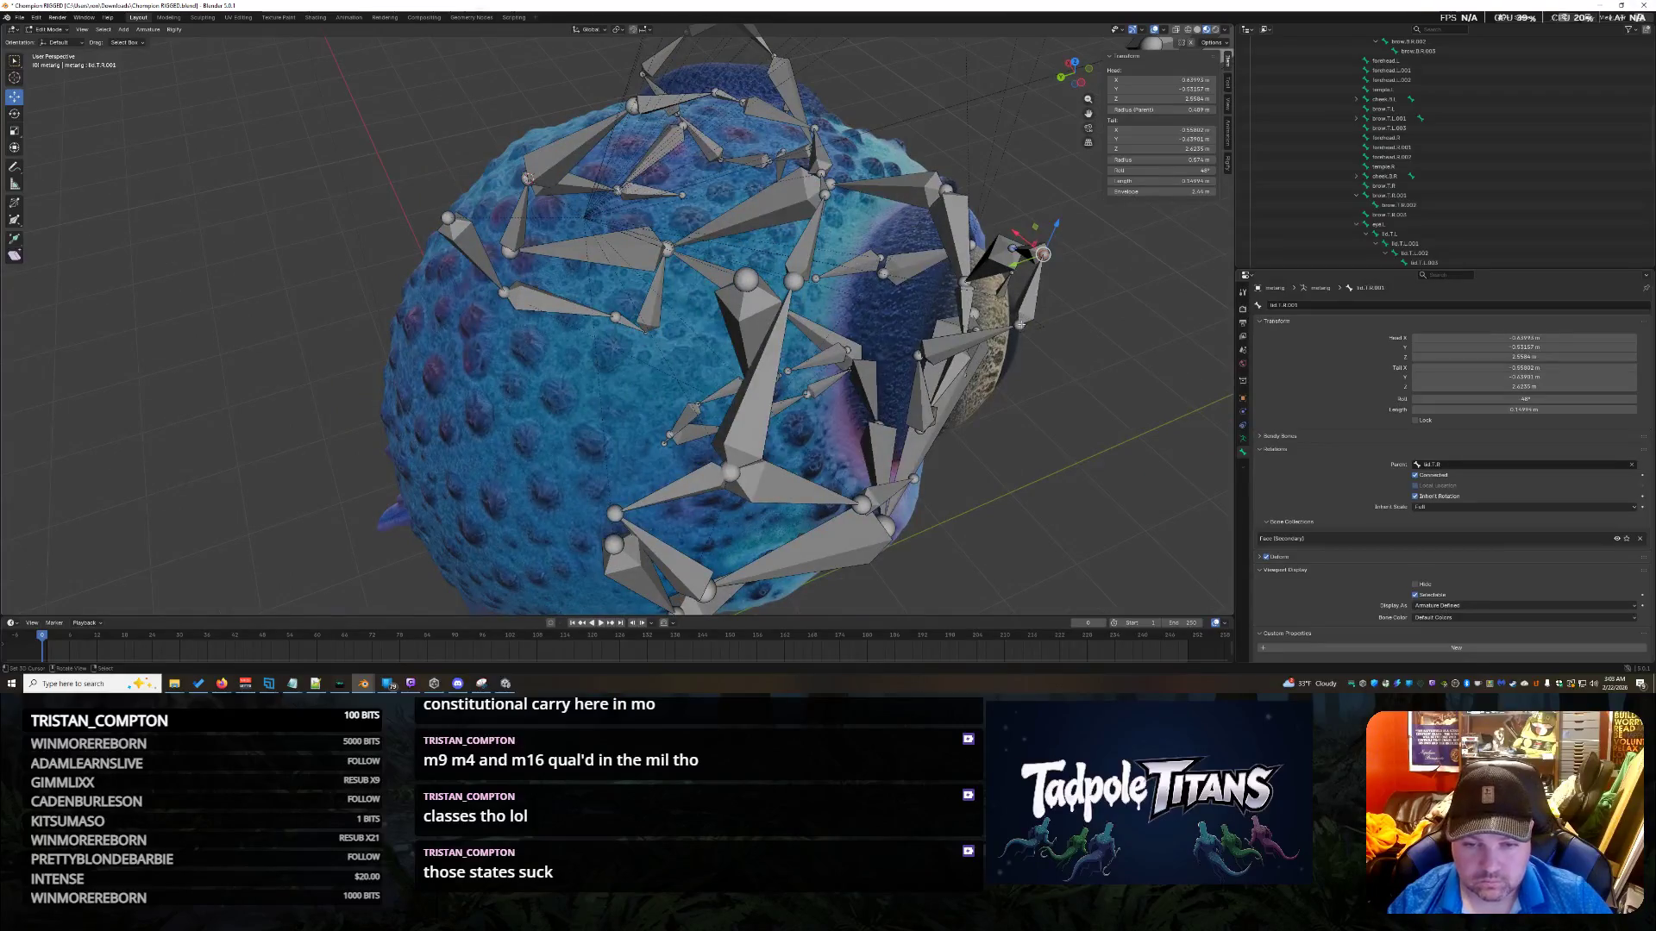
key(g)
key(x)
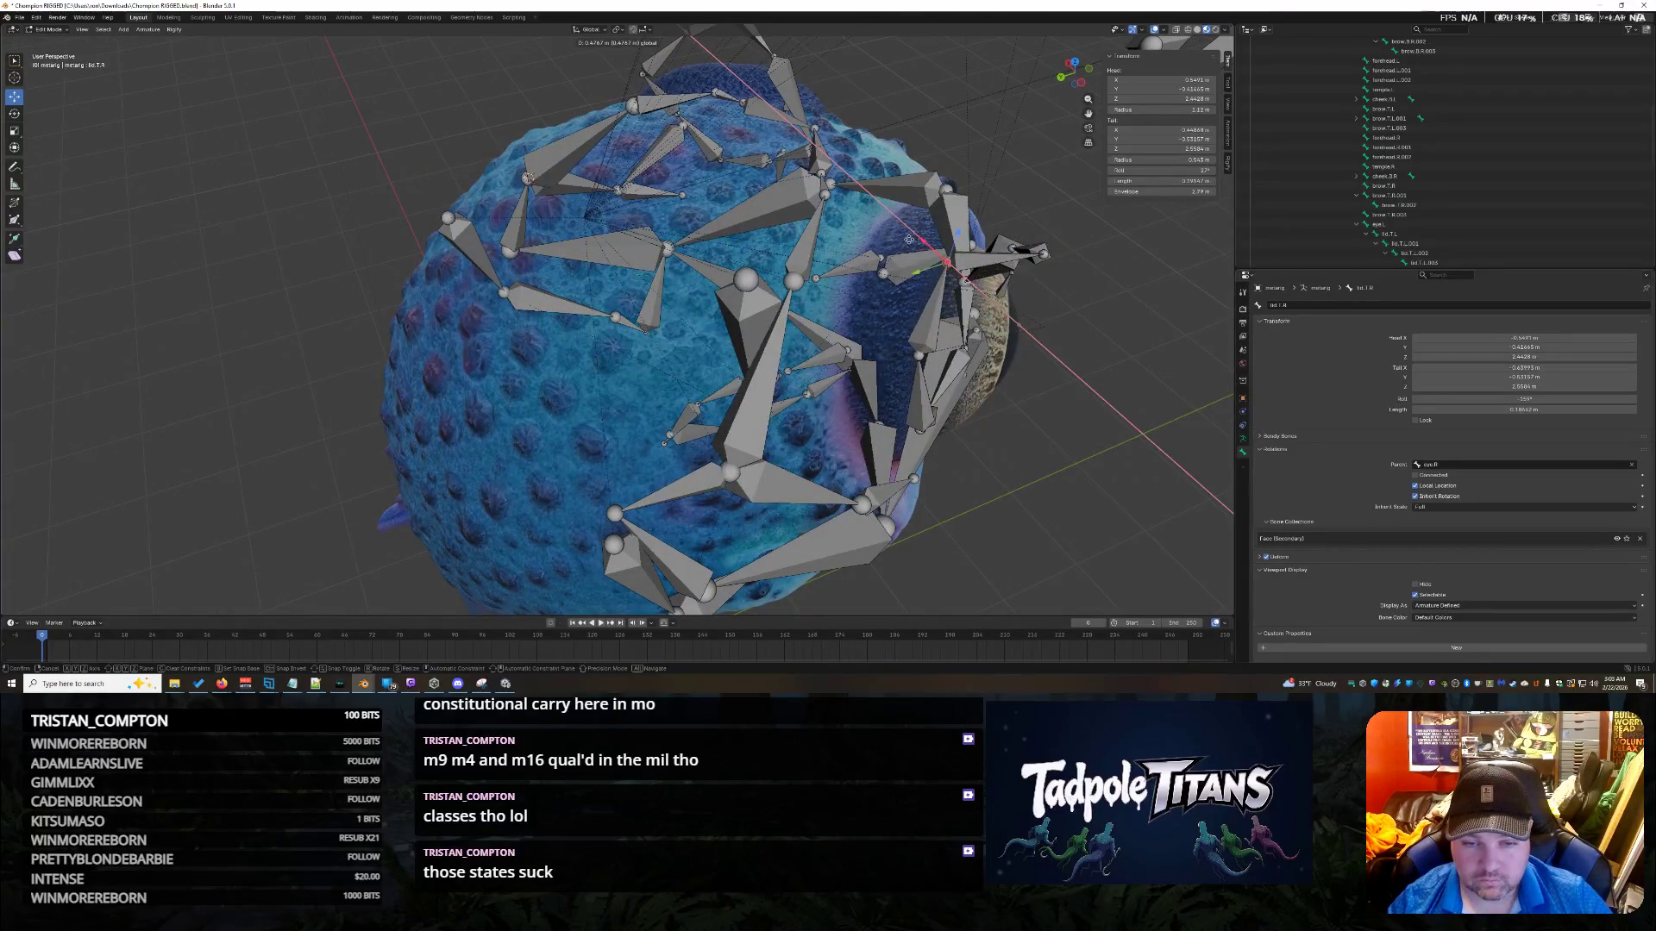
key(z)
click(908, 239)
mouse_move(908, 239)
middle_down()
mouse_move(1020, 345)
mouse_move(790, 268)
middle_up()
key(g)
key(z)
click(527, 233)
mouse_move(526, 232)
middle_down()
mouse_move(637, 272)
mouse_move(596, 268)
mouse_move(747, 226)
mouse_move(782, 236)
mouse_move(767, 240)
middle_up()
Refine lid.T.R.001's end along X, Y and Z so its joint follows the rim.
click(783, 234)
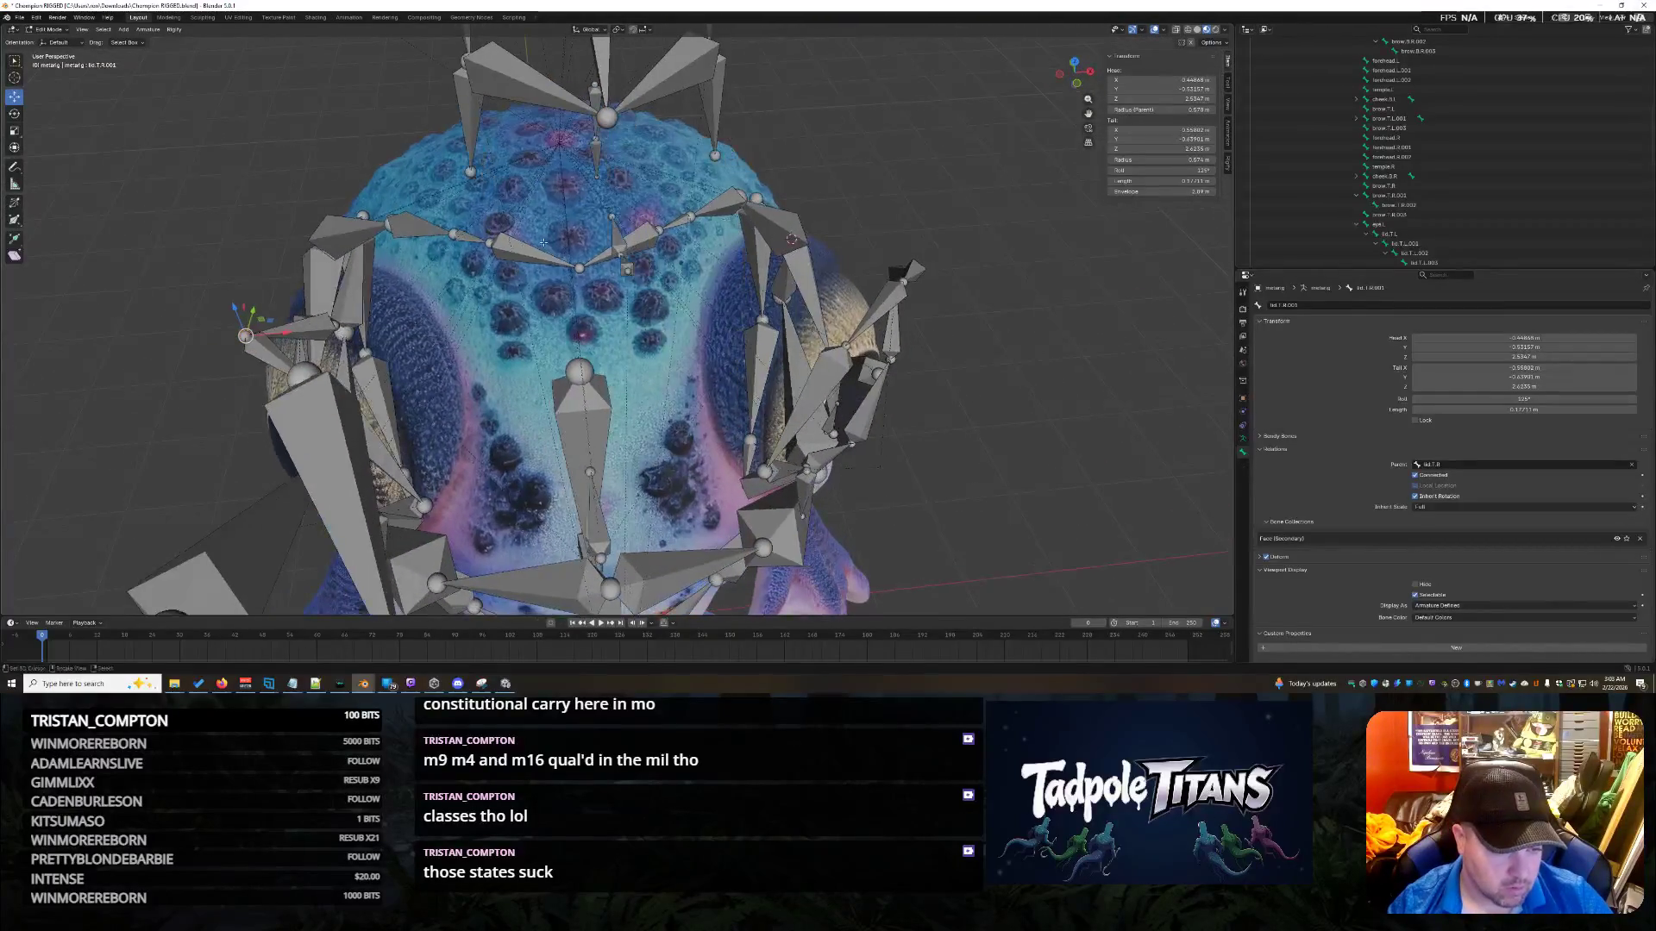
mouse_move(292, 337)
mouse_down()
mouse_move(397, 341)
mouse_move(364, 332)
mouse_up()
mouse_move(518, 345)
middle_down()
mouse_move(727, 365)
mouse_move(463, 254)
middle_up()
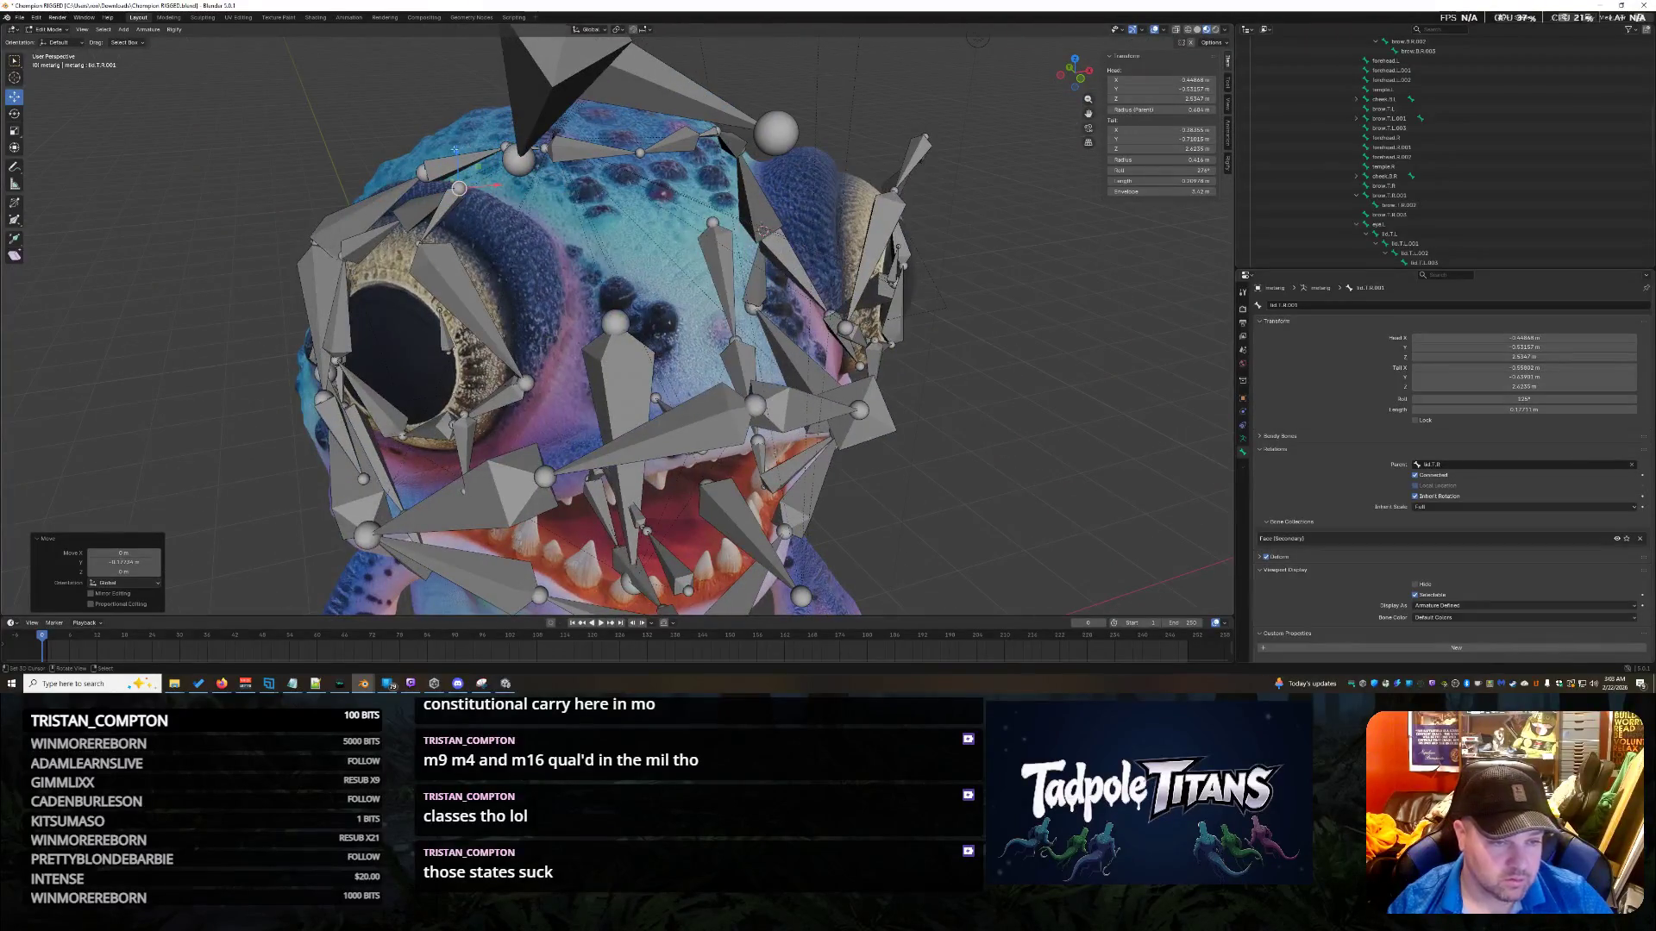
drag(454, 149, 475, 207)
mouse_move(500, 235)
middle_down()
mouse_move(503, 333)
mouse_move(398, 143)
middle_up()
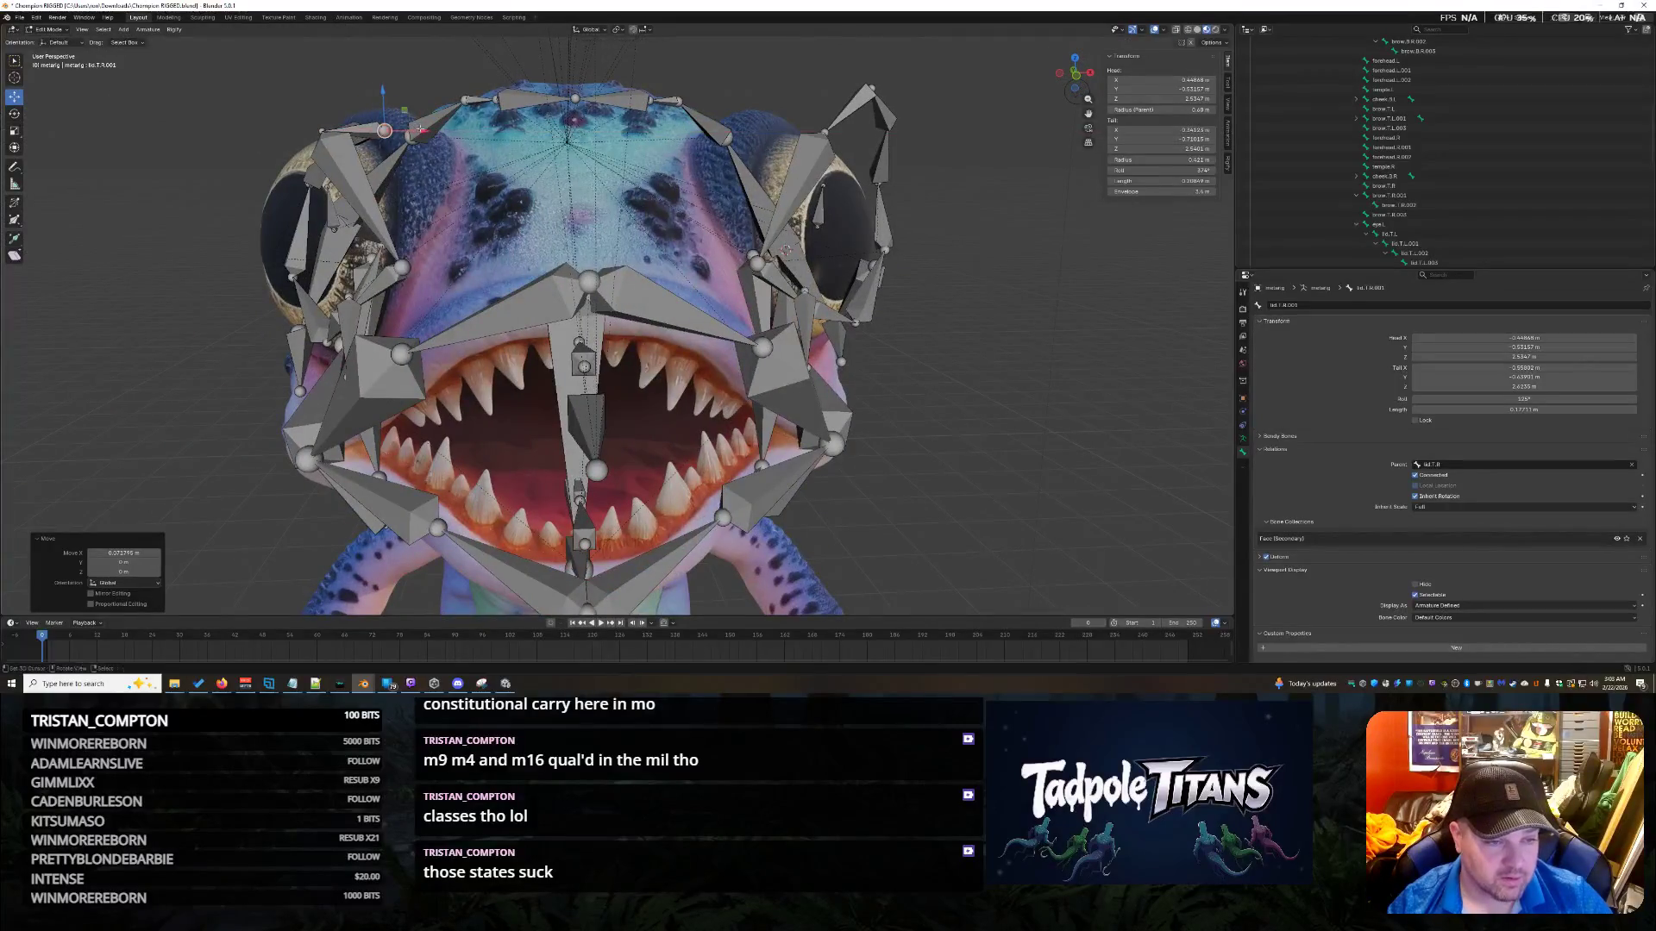
drag(402, 128, 402, 160)
mouse_move(402, 160)
middle_down()
mouse_move(405, 225)
mouse_move(592, 252)
mouse_move(516, 229)
middle_up()
click(320, 225)
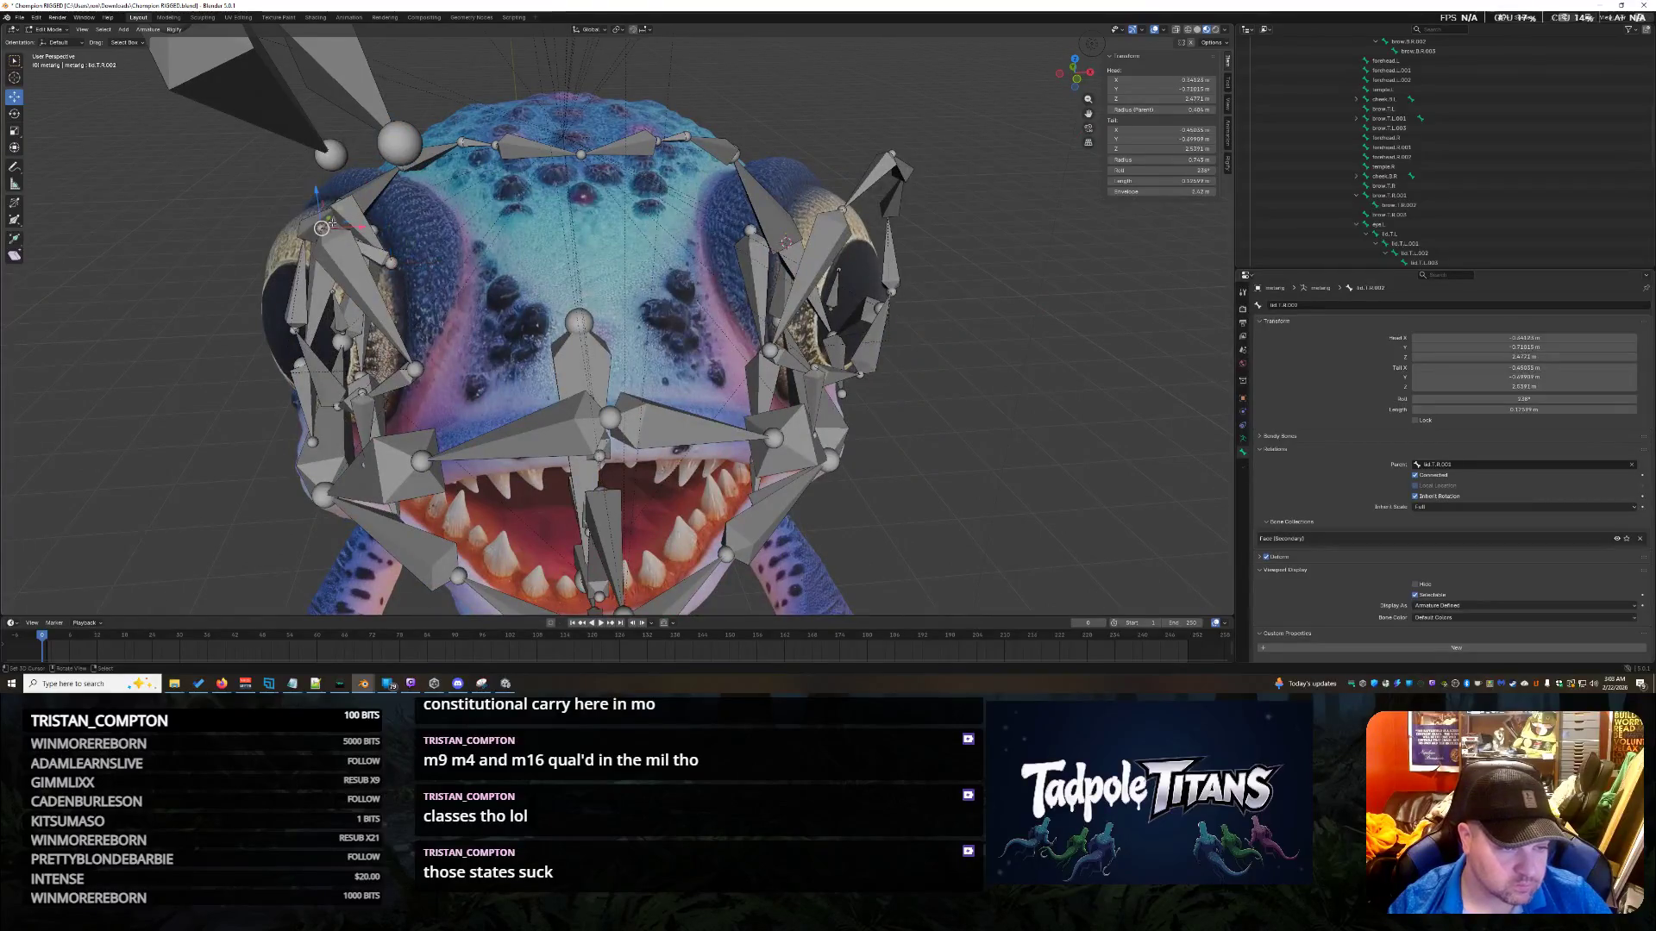
Move the upper lid bone lid.T.R.002 along Z, X and Y to hug the eye.
key(g)
key(z)
click(376, 323)
key(g)
key(x)
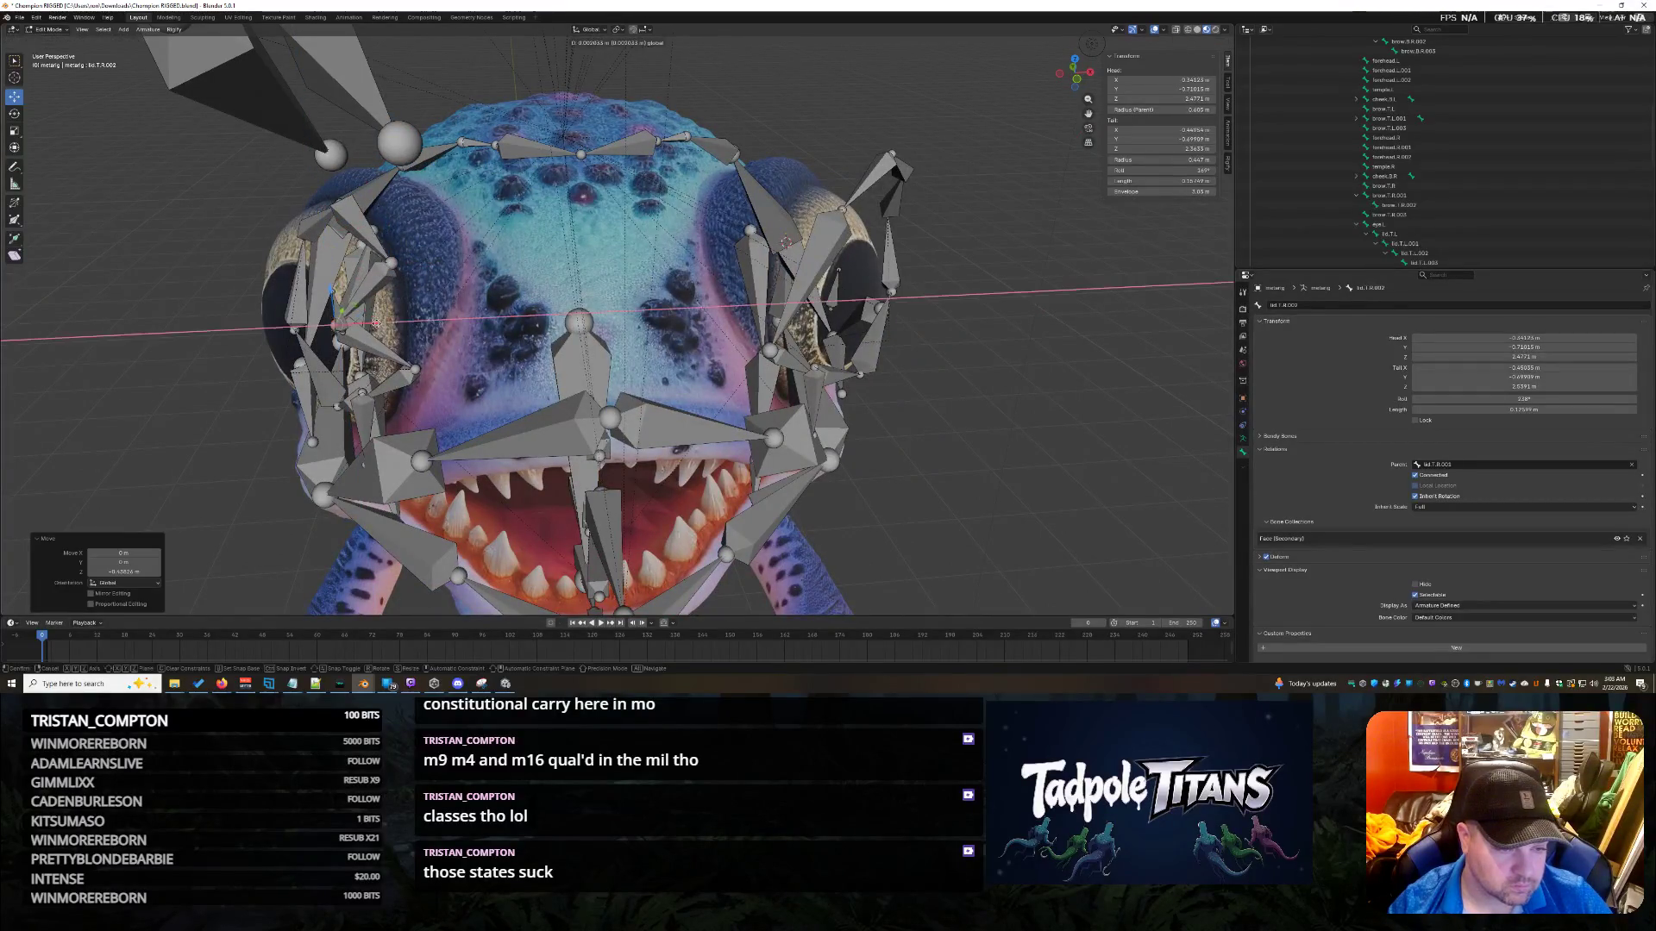
click(443, 323)
mouse_move(442, 324)
middle_down()
mouse_move(854, 557)
mouse_move(876, 551)
middle_up()
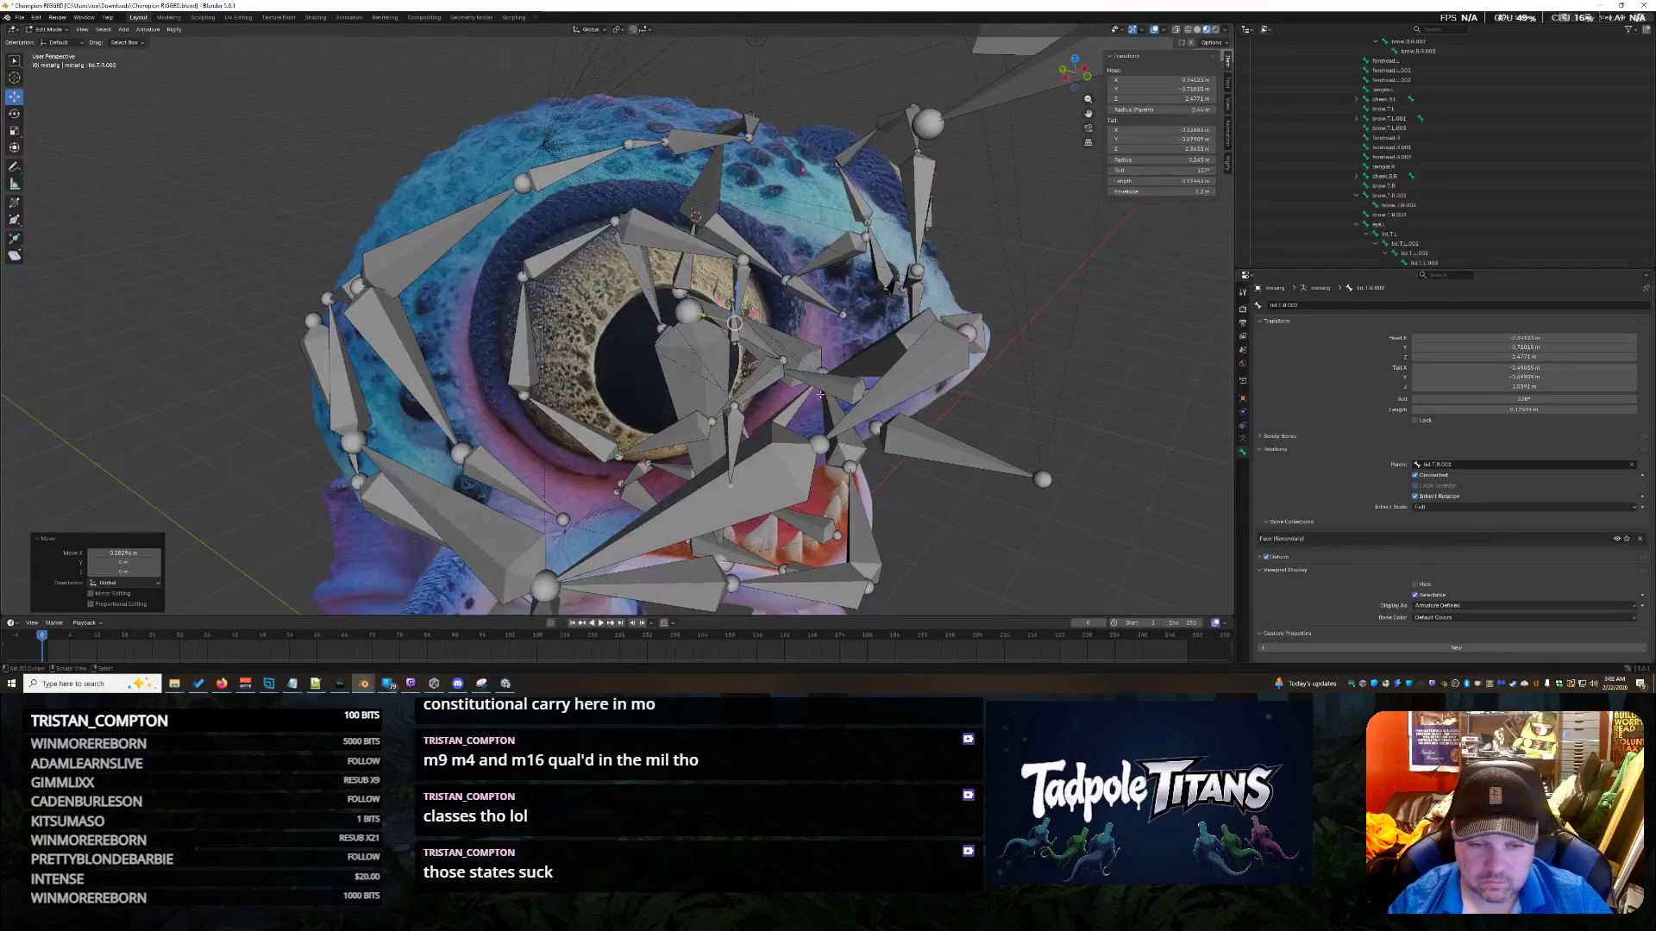
key(g)
key(y)
click(727, 312)
key(g)
key(z)
click(779, 298)
Raise lid.T.R.002 slightly along Z and shift it along X from the front.
drag(788, 308, 791, 308)
mouse_move(790, 308)
middle_down()
mouse_move(586, 297)
mouse_move(884, 339)
middle_up()
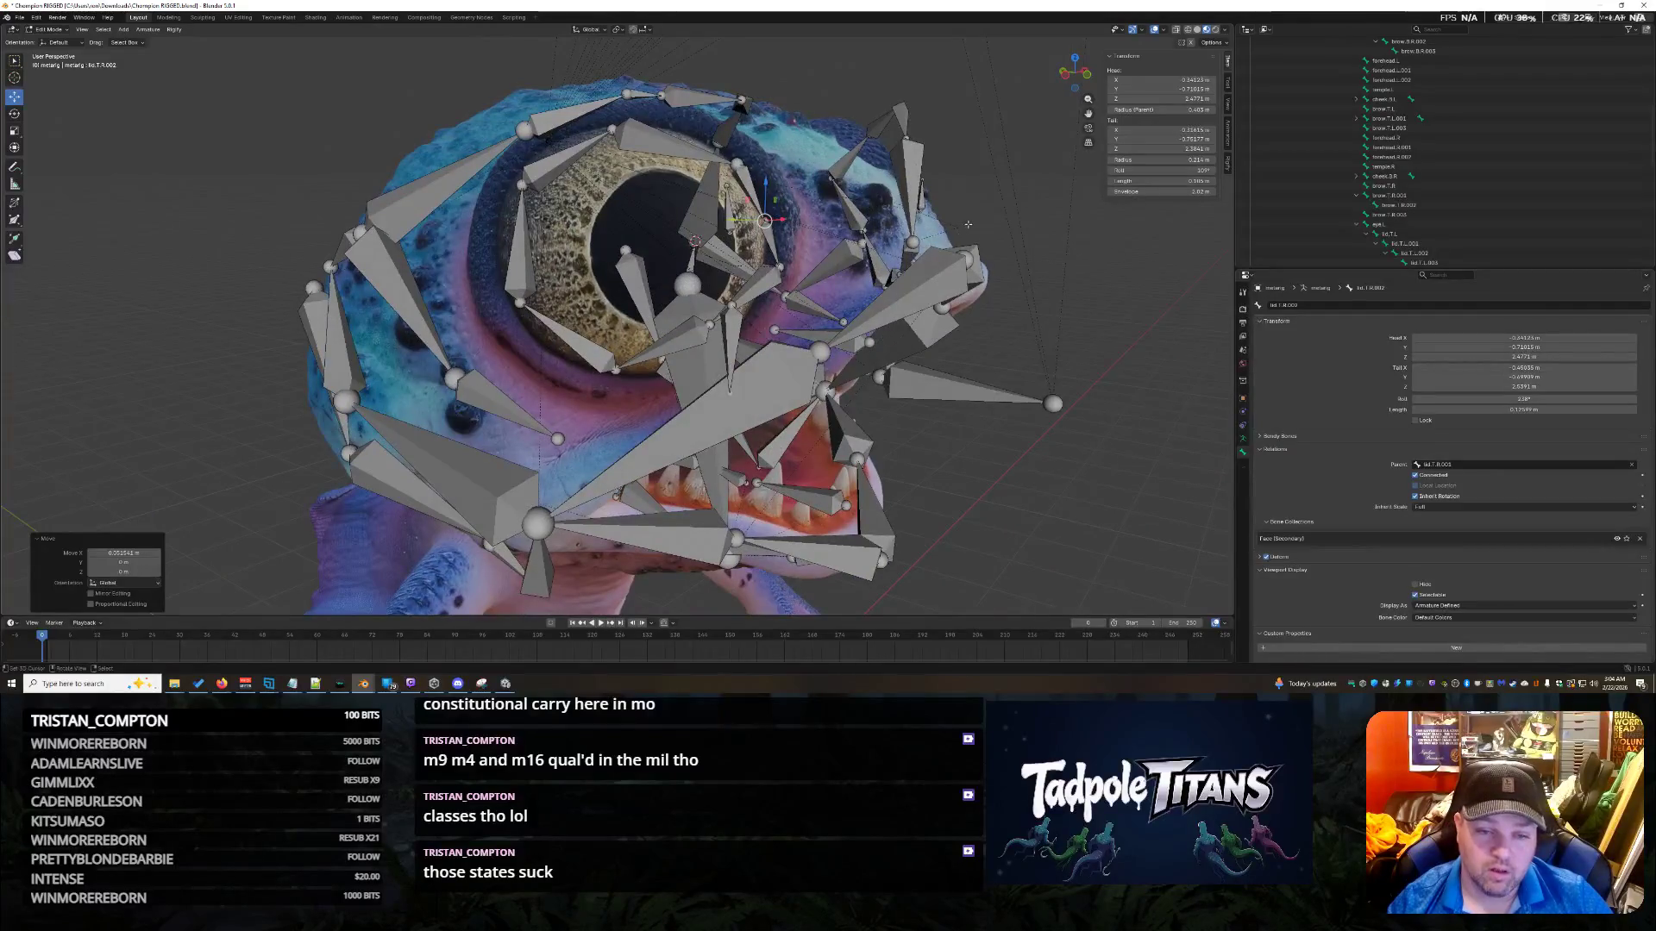
key(g)
key(z)
click(762, 184)
mouse_move(763, 185)
middle_down()
mouse_move(604, 182)
mouse_move(694, 245)
middle_up()
key(g)
key(x)
click(483, 269)
middle_drag(482, 269, 546, 297)
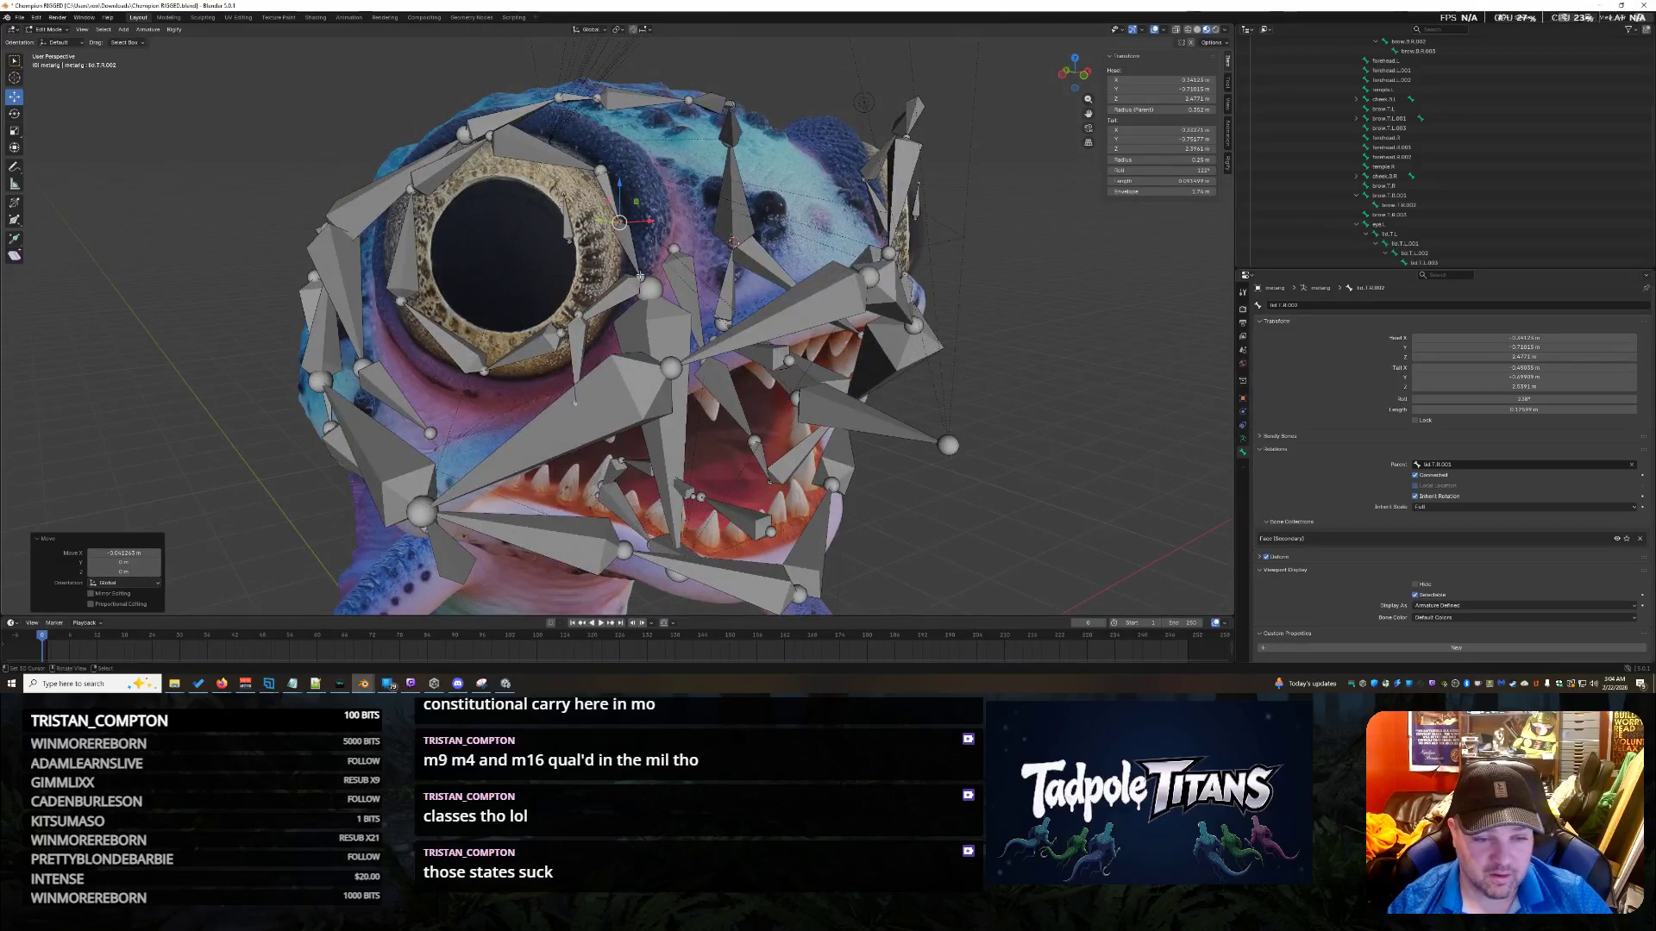
Try moving the lower lid bone lid.B.R along X, then undo the move.
click(642, 278)
middle_drag(643, 278, 507, 265)
key(g)
key(x)
click(482, 271)
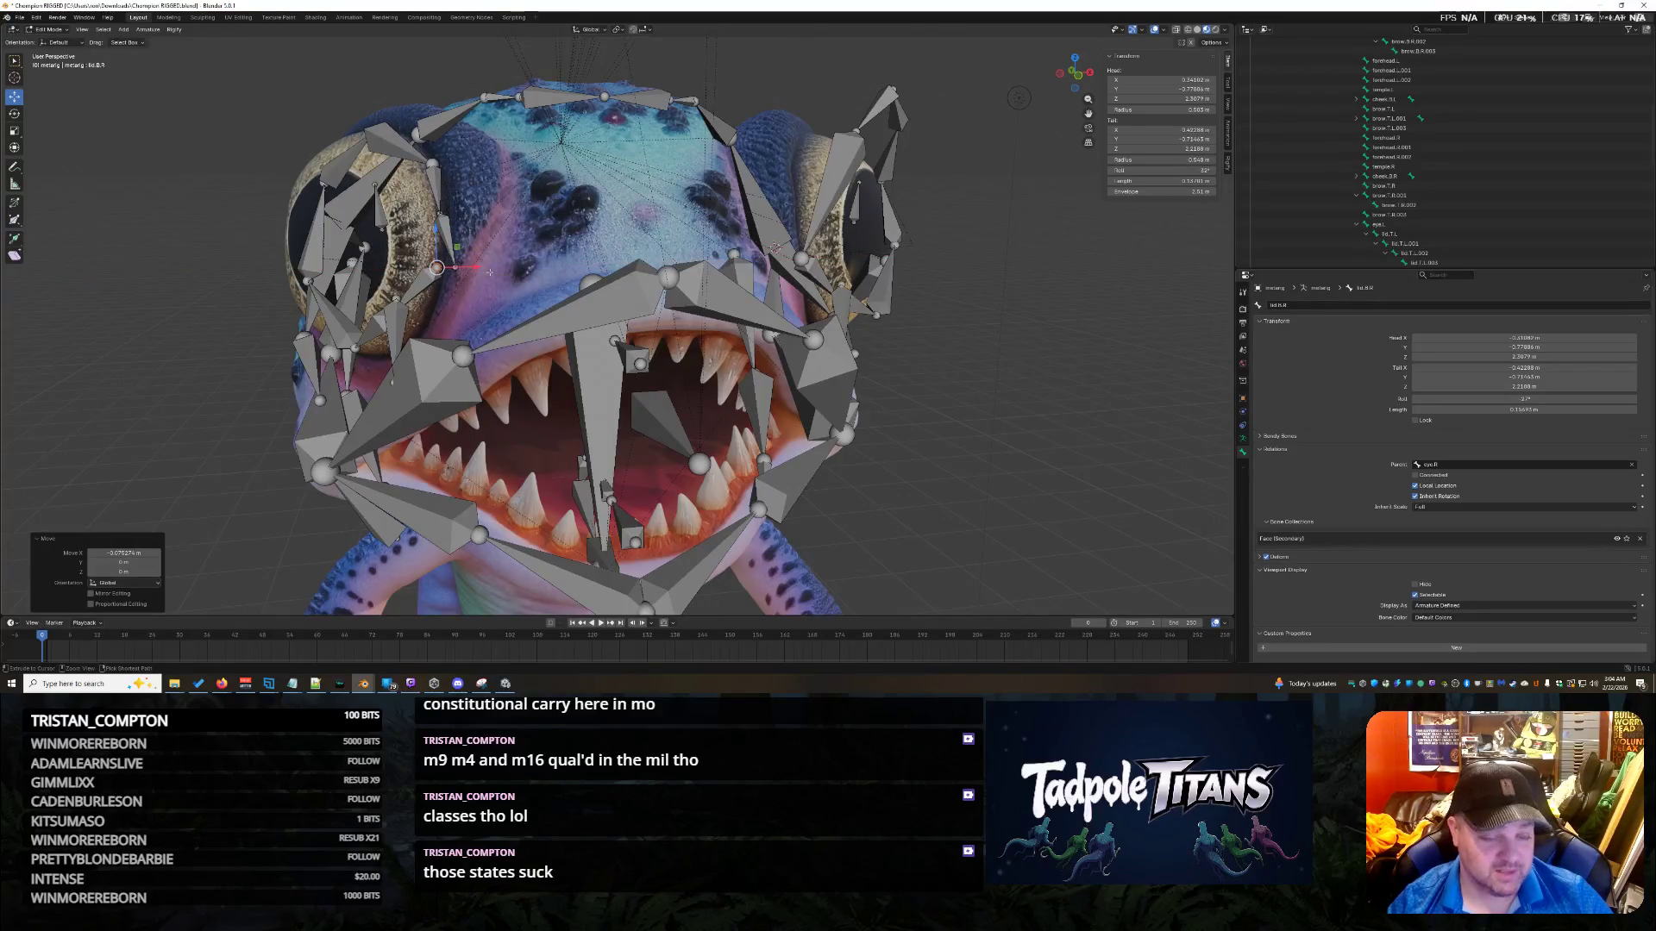
key(ctrl+z)
Shift the upper lid bone lid.T.R.003 along X toward the eye.
click(455, 266)
key(g)
key(x)
click(478, 269)
middle_drag(478, 270, 556, 272)
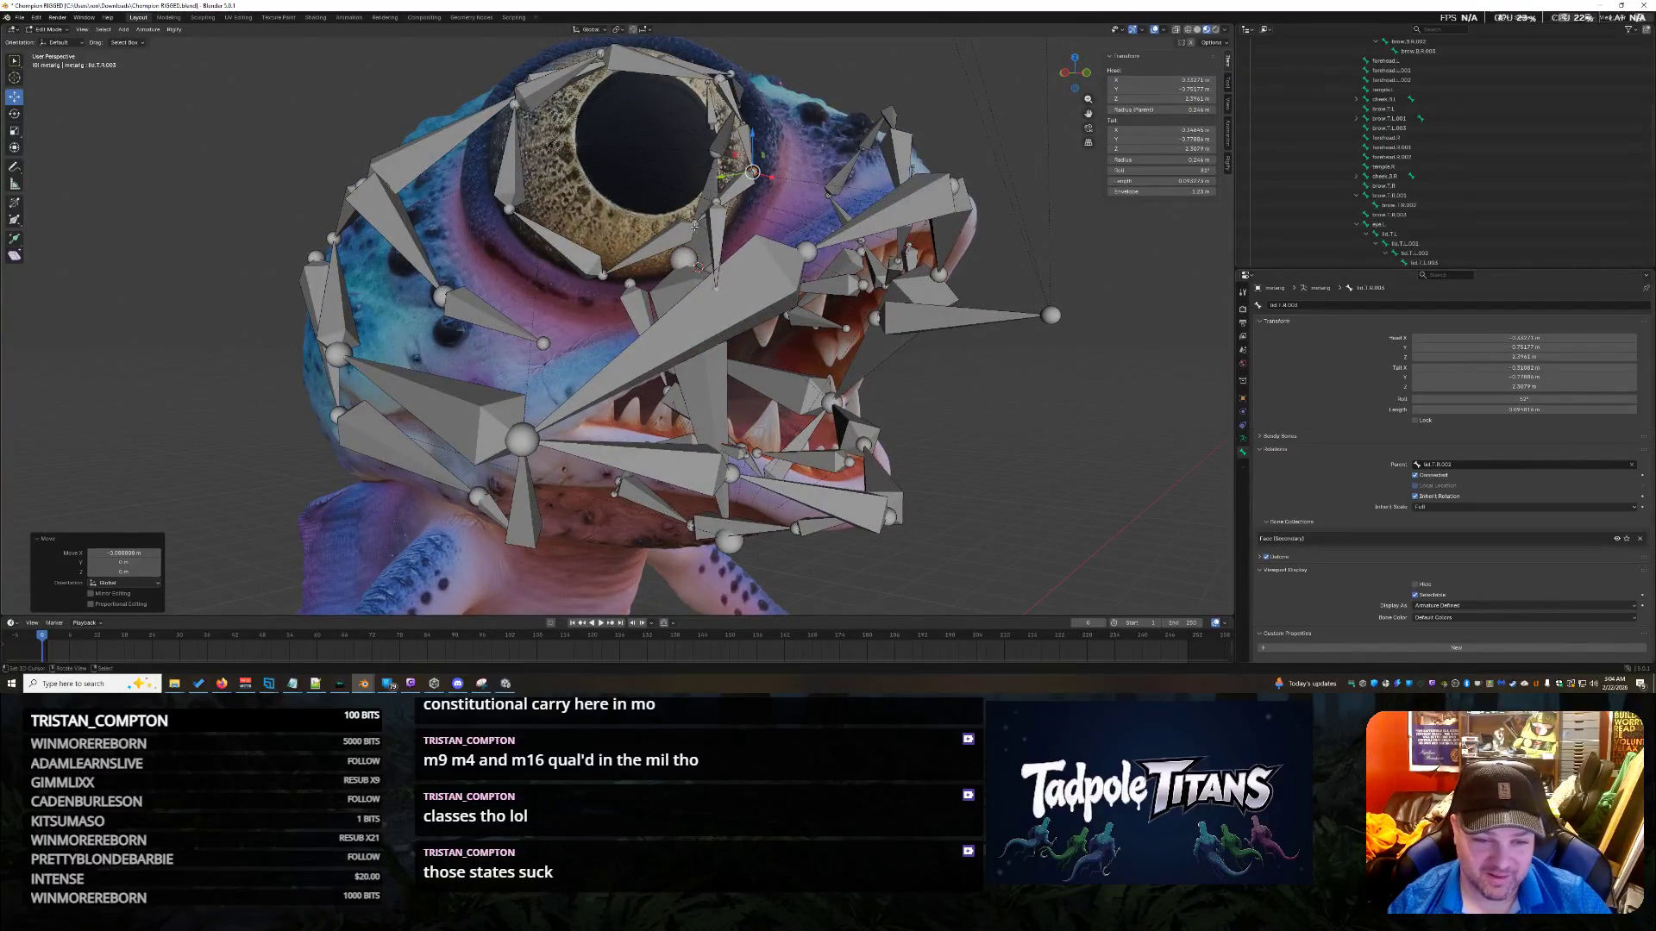
Lower lid.B.R's head and slide it along Y to fit the eye.
click(705, 218)
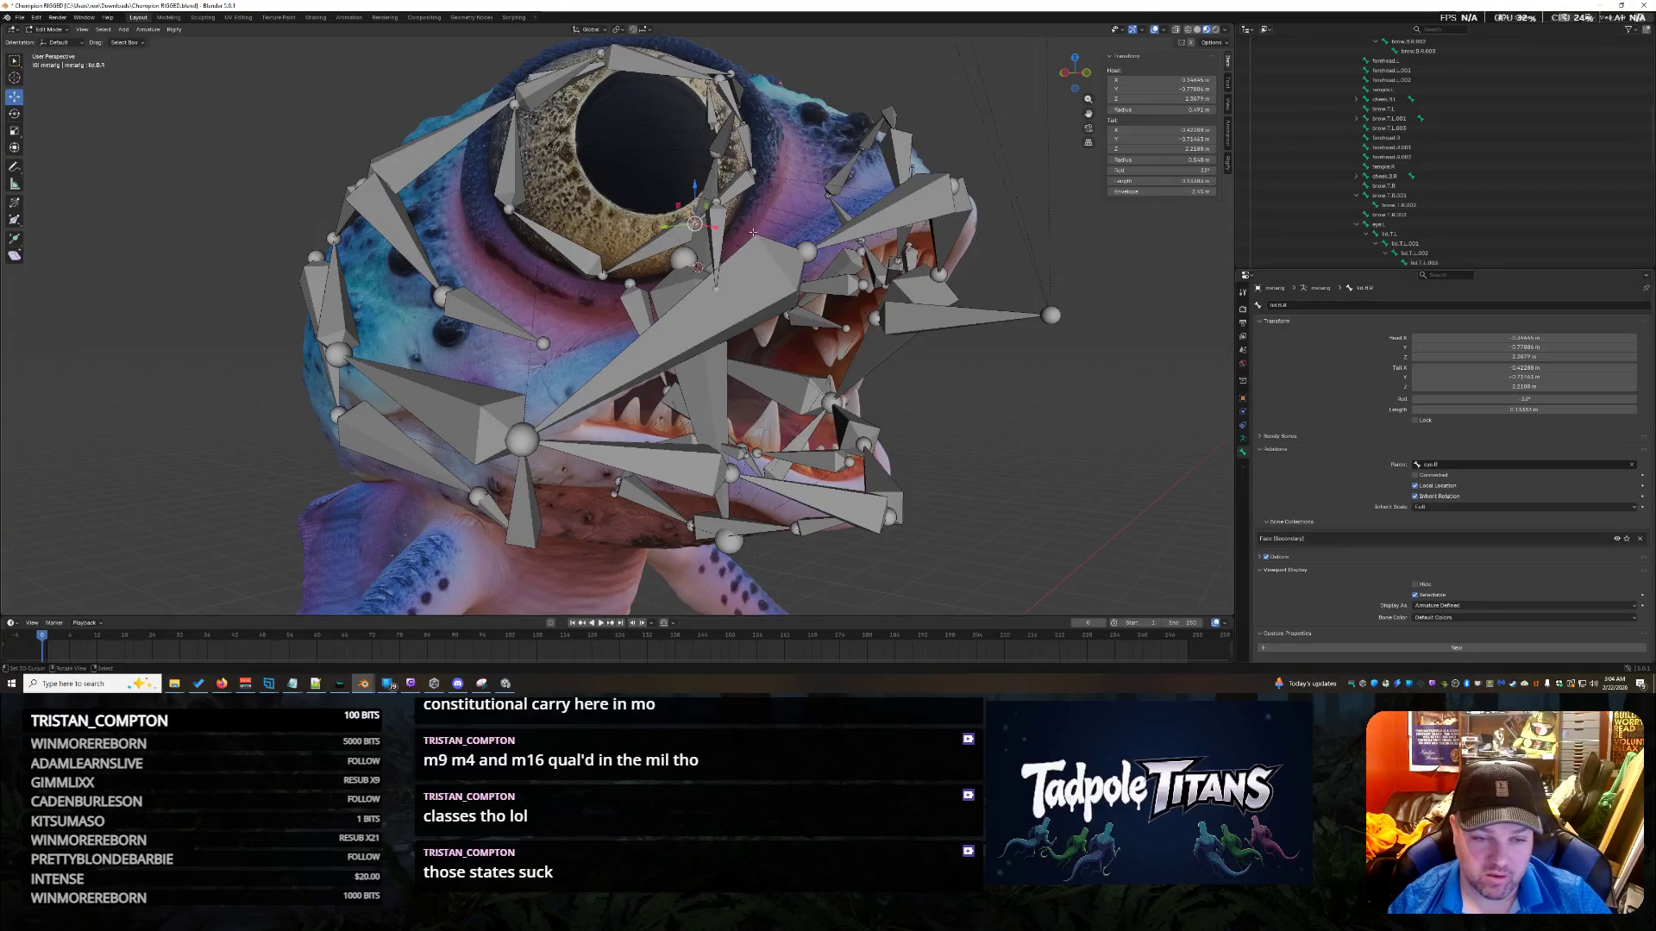
scroll(753, 232, up, 2)
drag(720, 149, 736, 246)
click(734, 246)
middle_drag(734, 246, 897, 251)
middle_drag(825, 321, 915, 357)
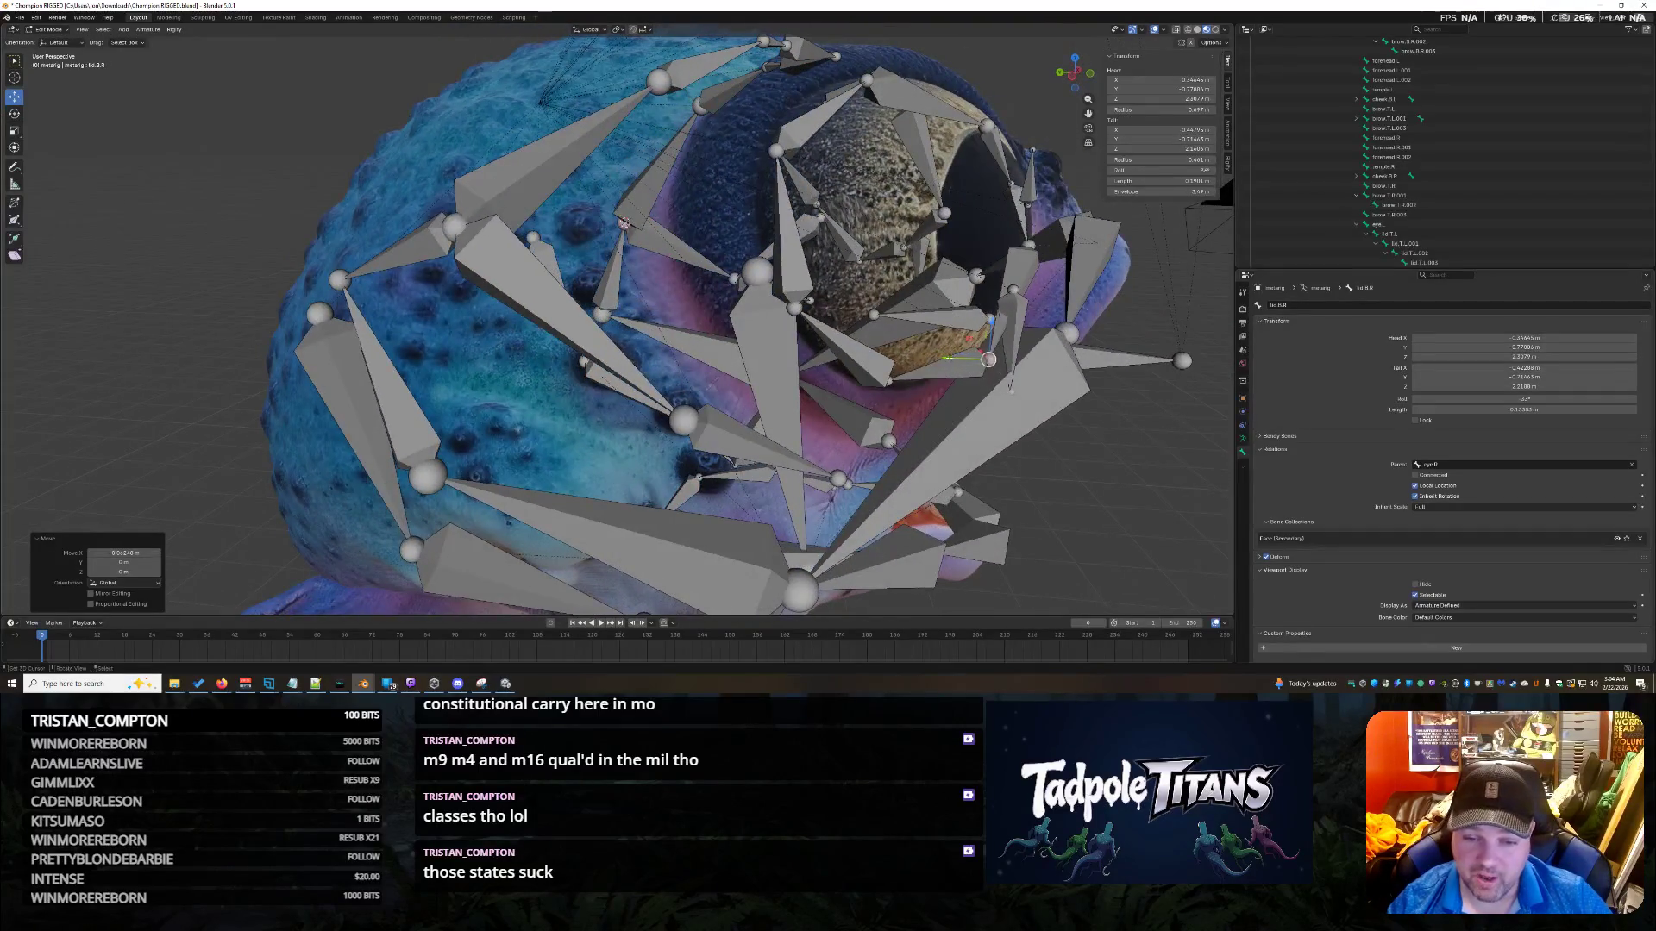
key(g)
key(y)
click(925, 346)
mouse_move(924, 346)
middle_down()
mouse_move(933, 369)
mouse_move(834, 338)
middle_up()
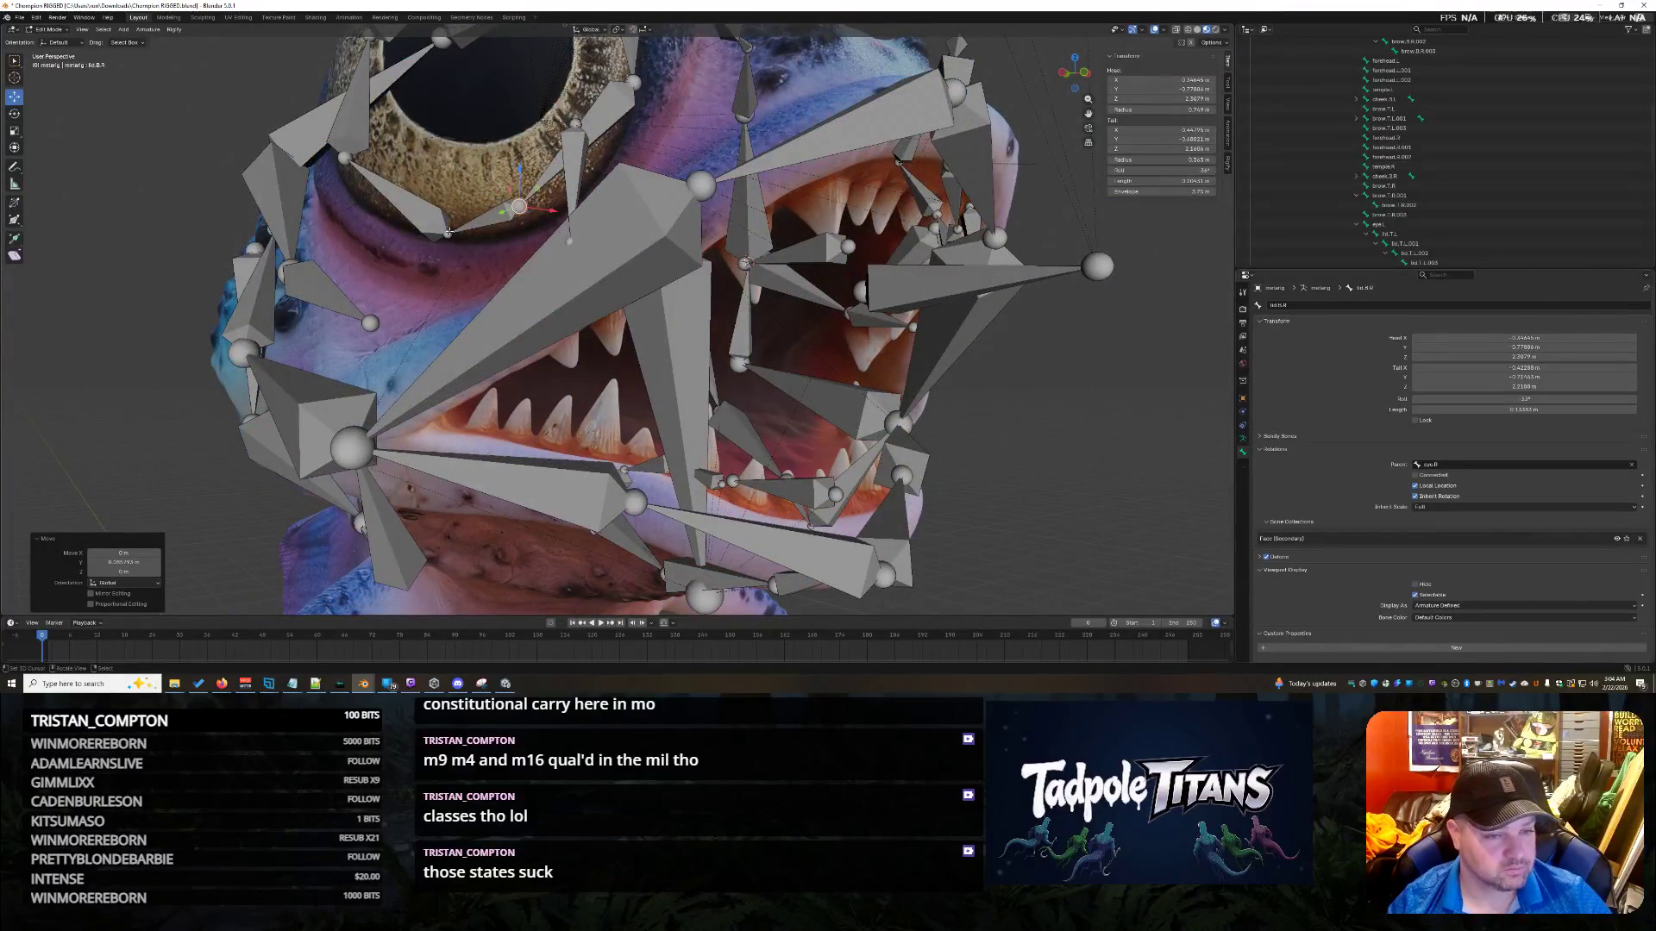
Move the lower lid bone lid.B.R.002 along X to line up with the lid.
middle_drag(440, 254, 865, 233)
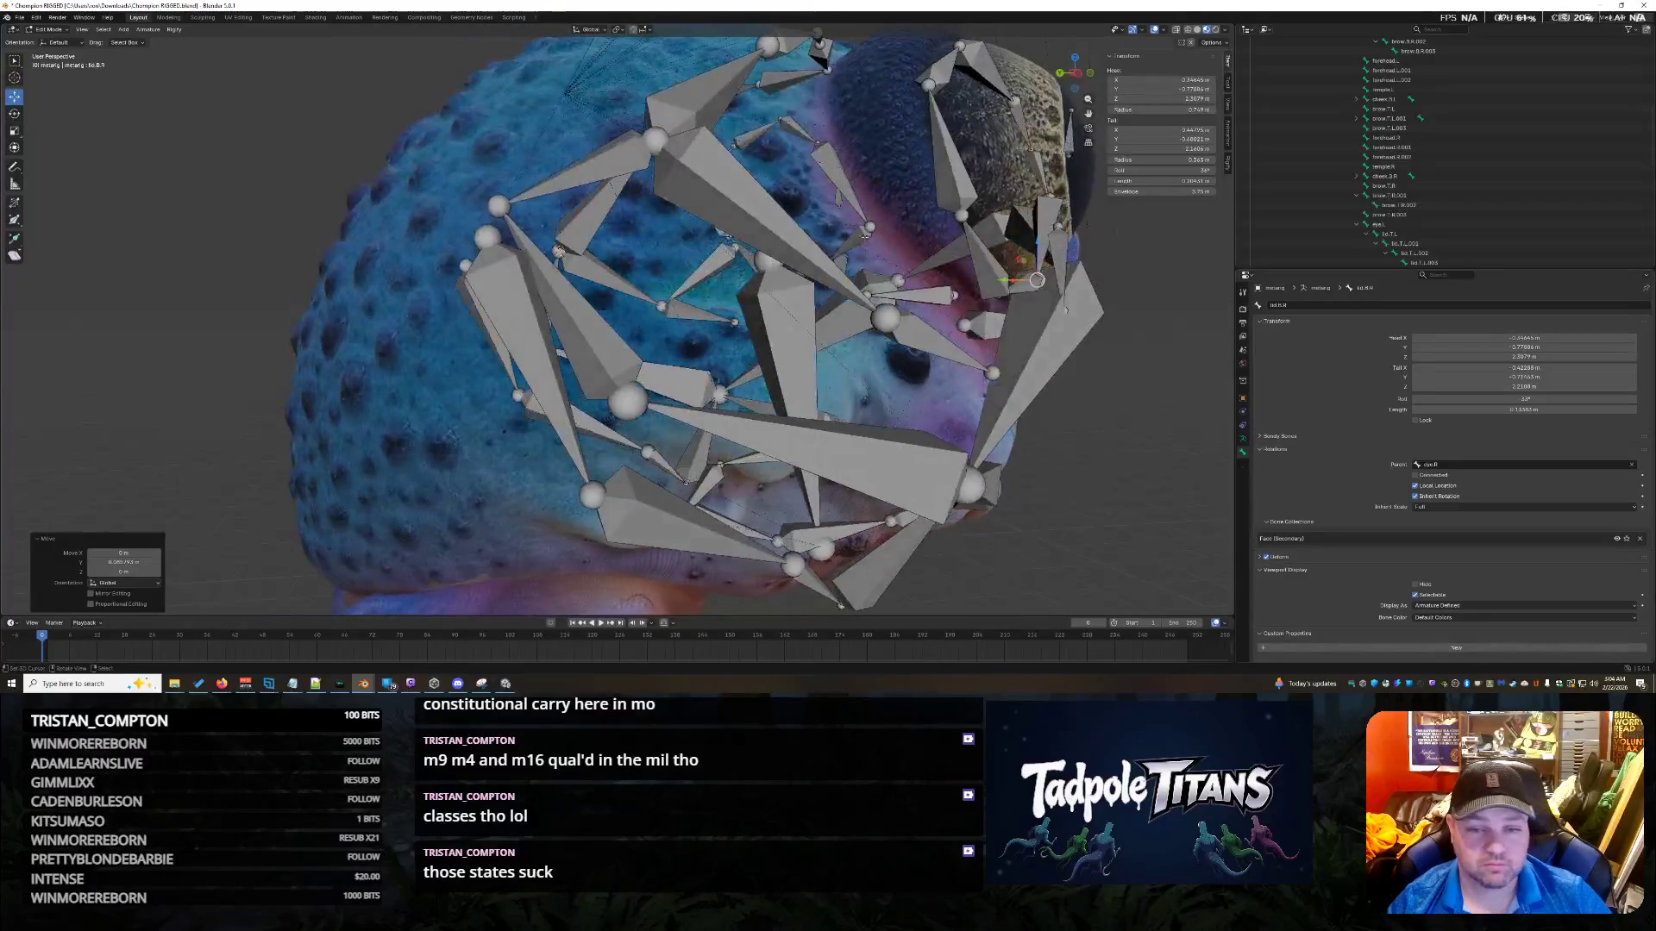
click(962, 214)
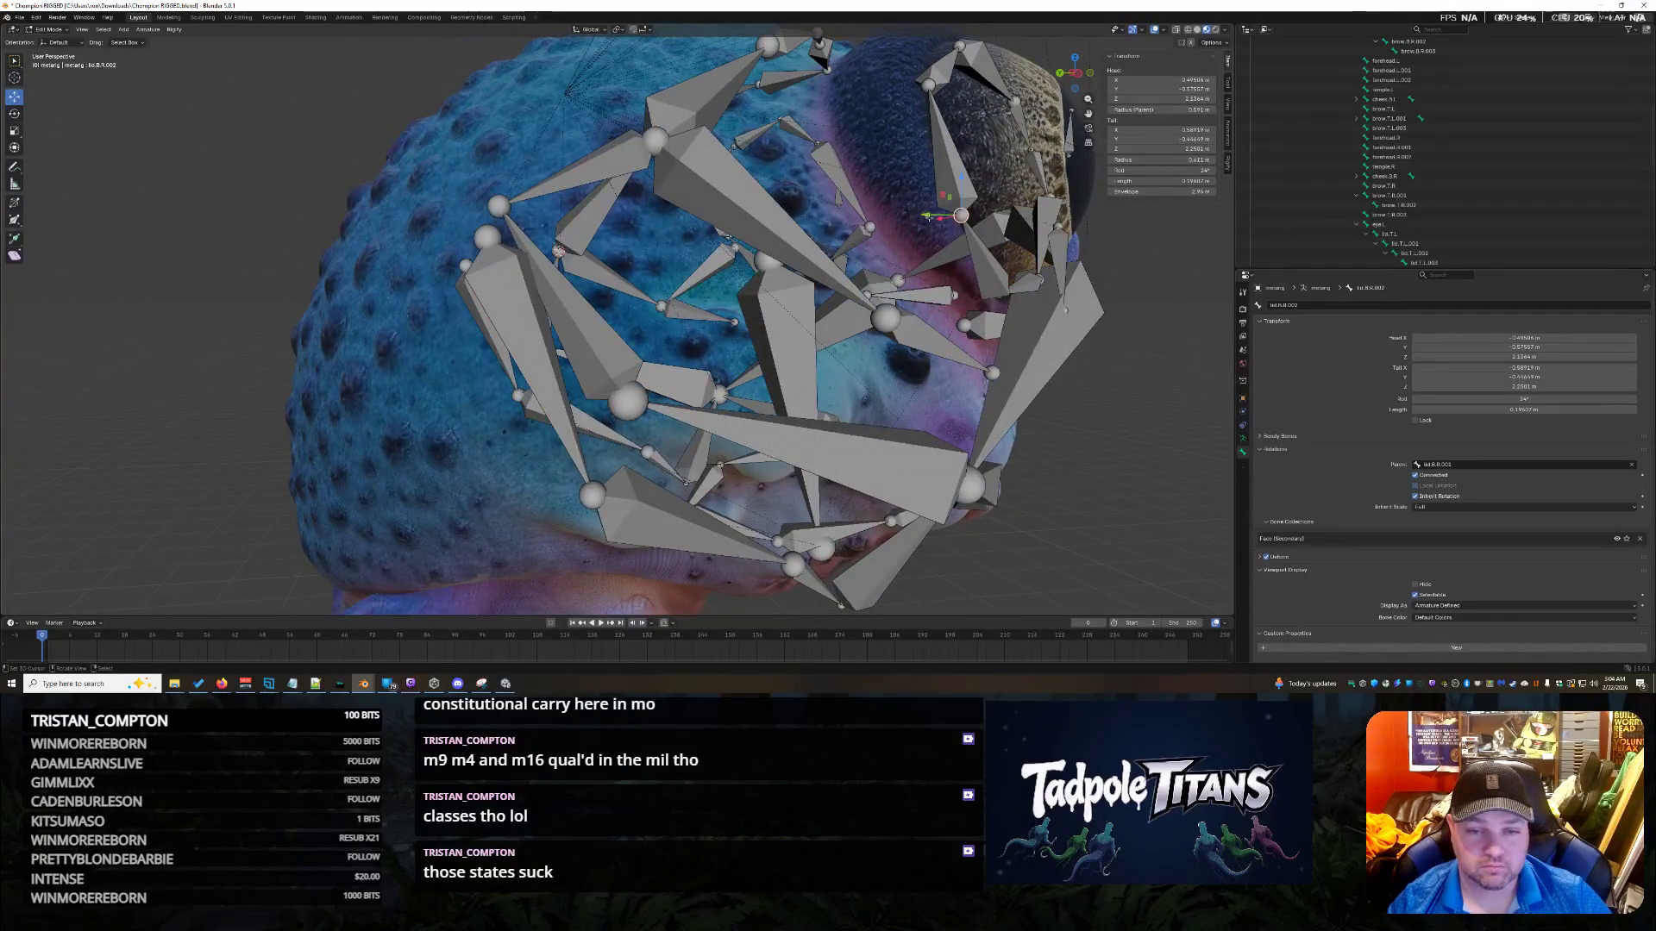
mouse_move(942, 220)
middle_down()
mouse_move(932, 314)
mouse_move(833, 378)
mouse_move(952, 321)
mouse_move(905, 333)
mouse_move(940, 388)
mouse_move(953, 369)
mouse_move(1036, 398)
middle_up()
key(g)
key(x)
click(893, 315)
scroll(1035, 397, down, 2)
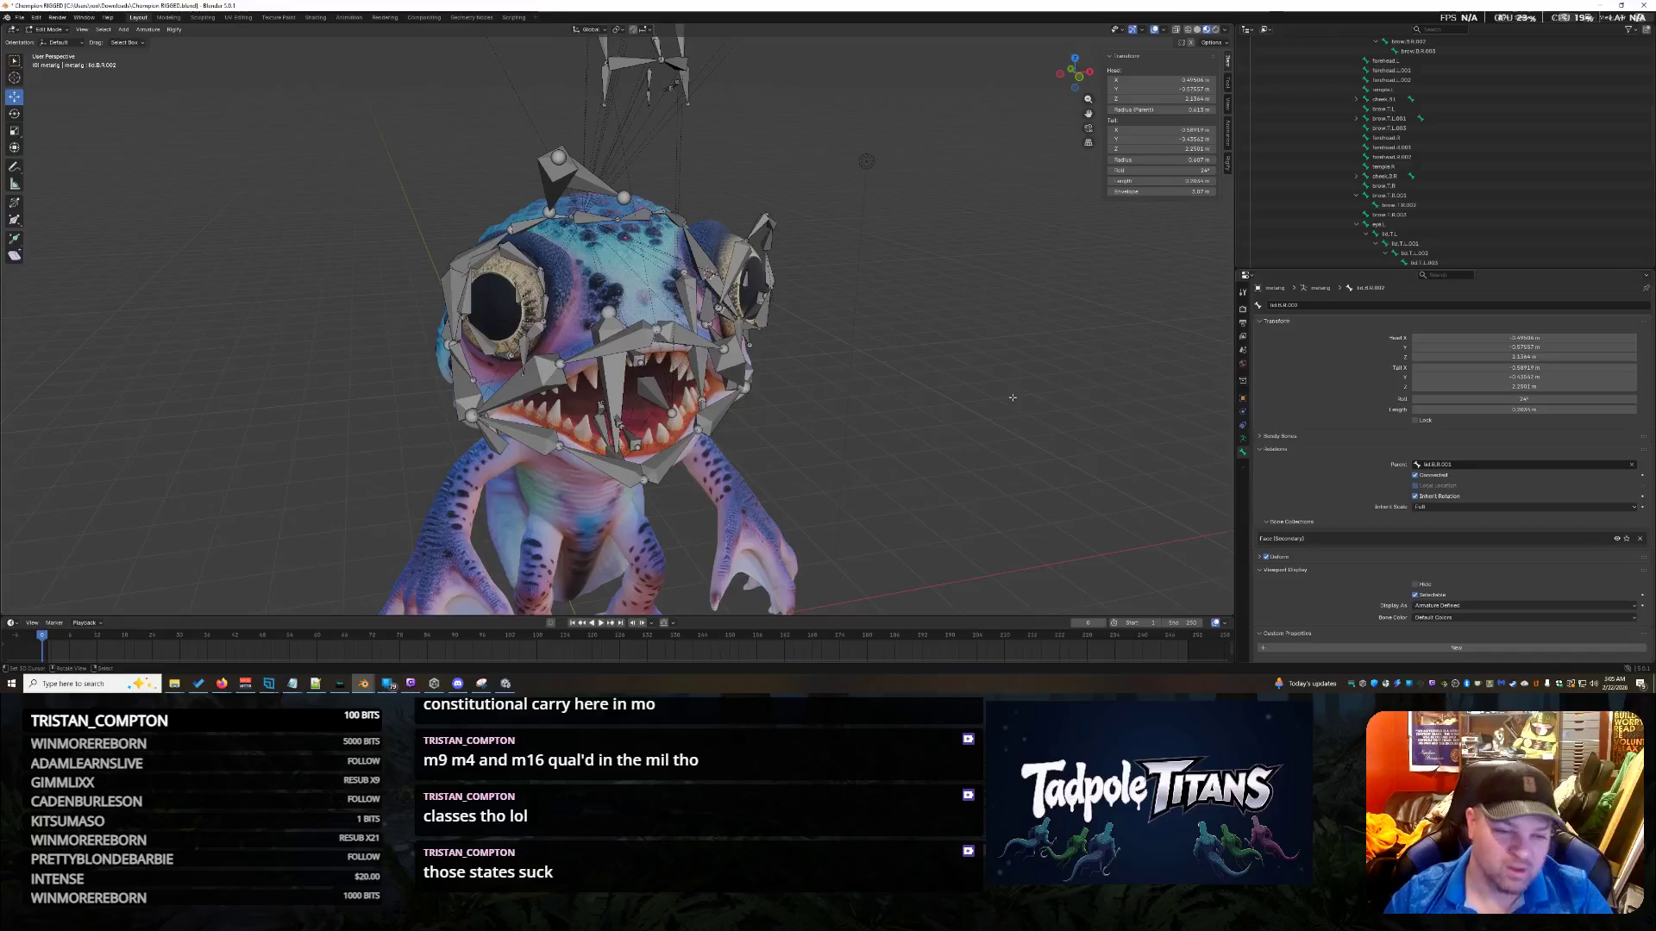
Shift the glue bone lid_glue.B.R.002 along X toward the eye rim.
mouse_move(917, 381)
middle_down()
mouse_move(907, 399)
mouse_move(1028, 386)
mouse_move(1001, 389)
middle_up()
scroll(893, 380, up, 2)
click(466, 289)
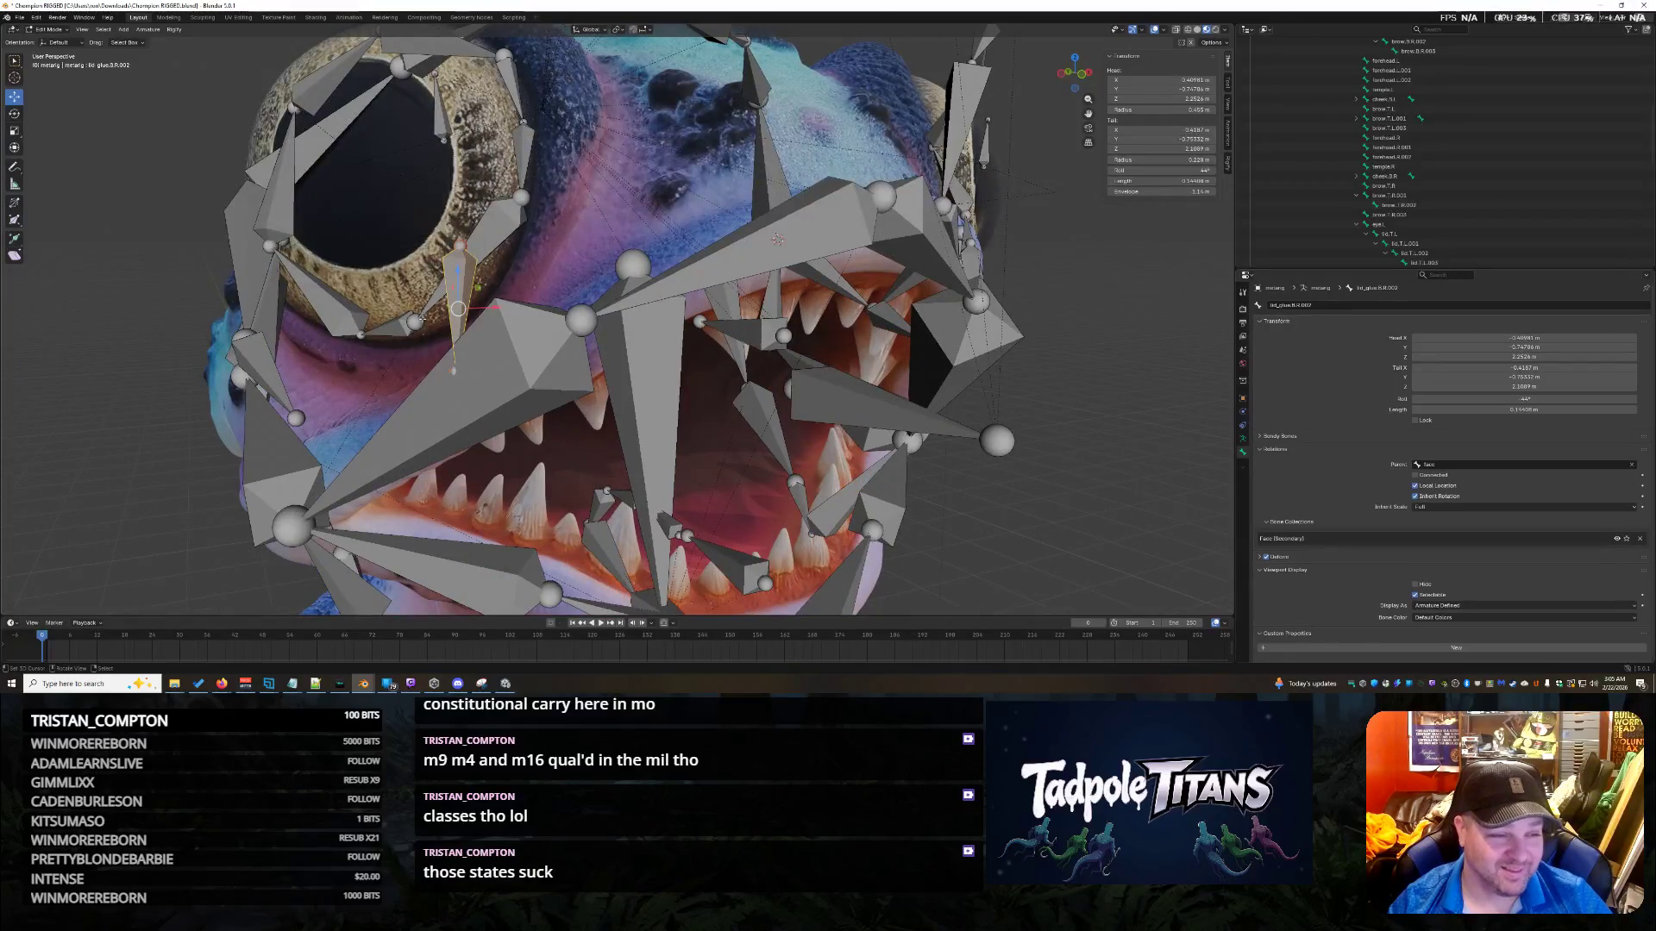
mouse_move(777, 239)
middle_down()
mouse_move(601, 391)
mouse_move(597, 376)
middle_up()
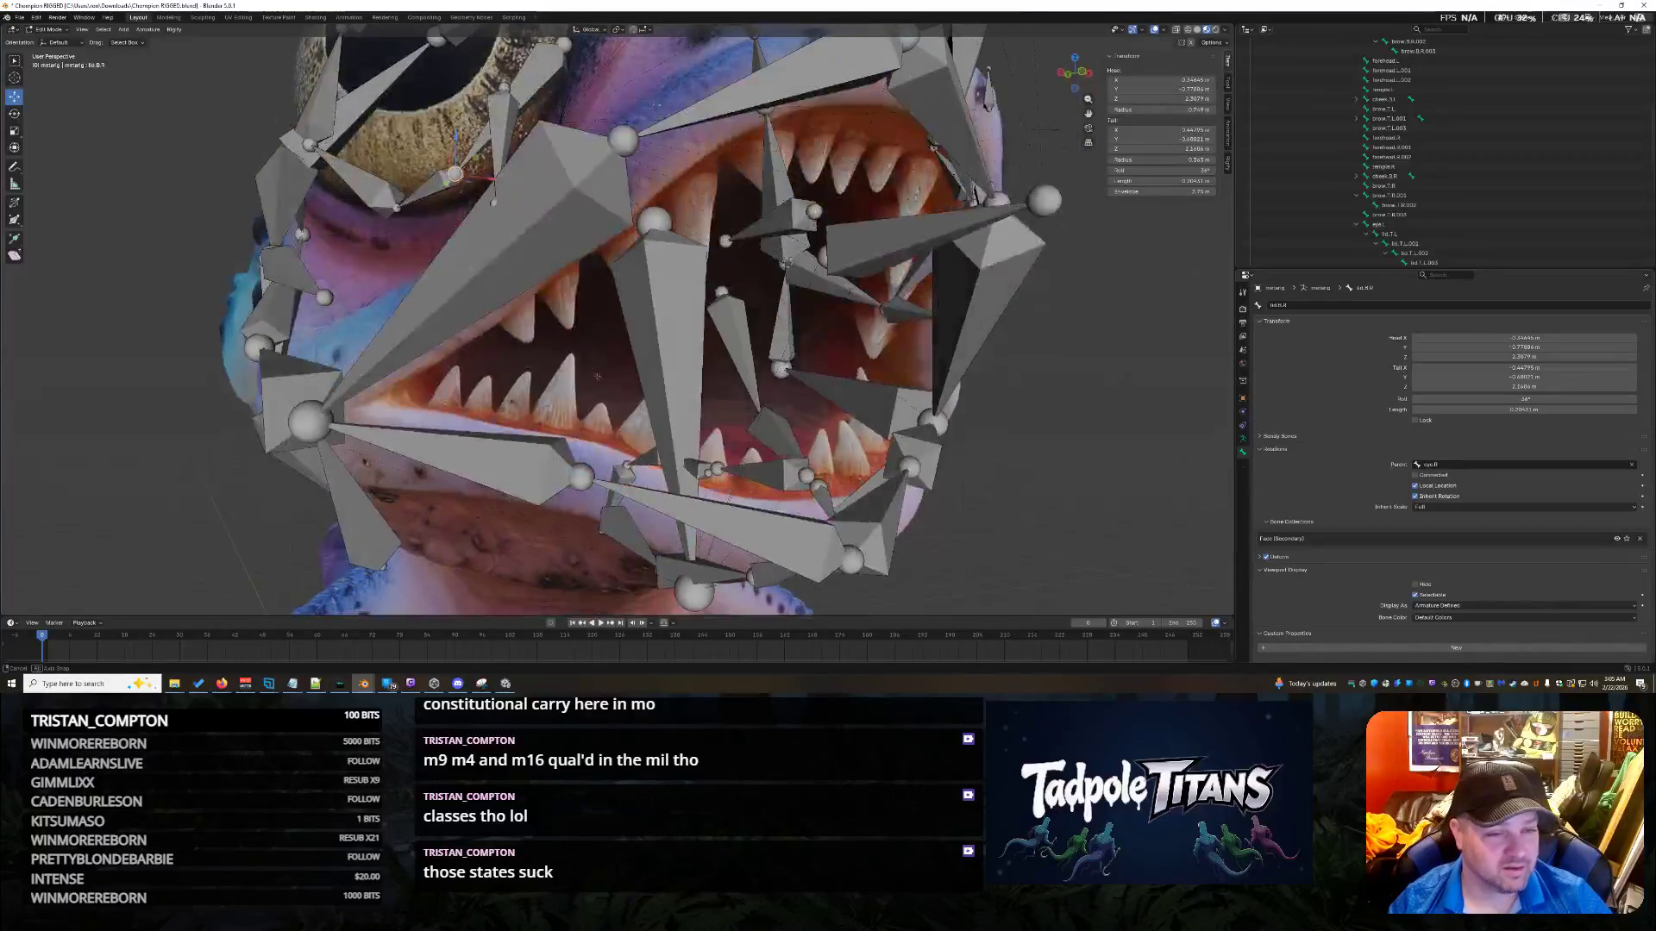
mouse_move(493, 319)
middle_down()
mouse_move(547, 334)
mouse_move(446, 353)
middle_up()
key(g)
key(x)
click(226, 392)
Make two further X adjustments to the bone at the eye rim.
mouse_move(226, 393)
middle_down()
mouse_move(501, 407)
mouse_move(593, 500)
mouse_move(495, 403)
middle_up()
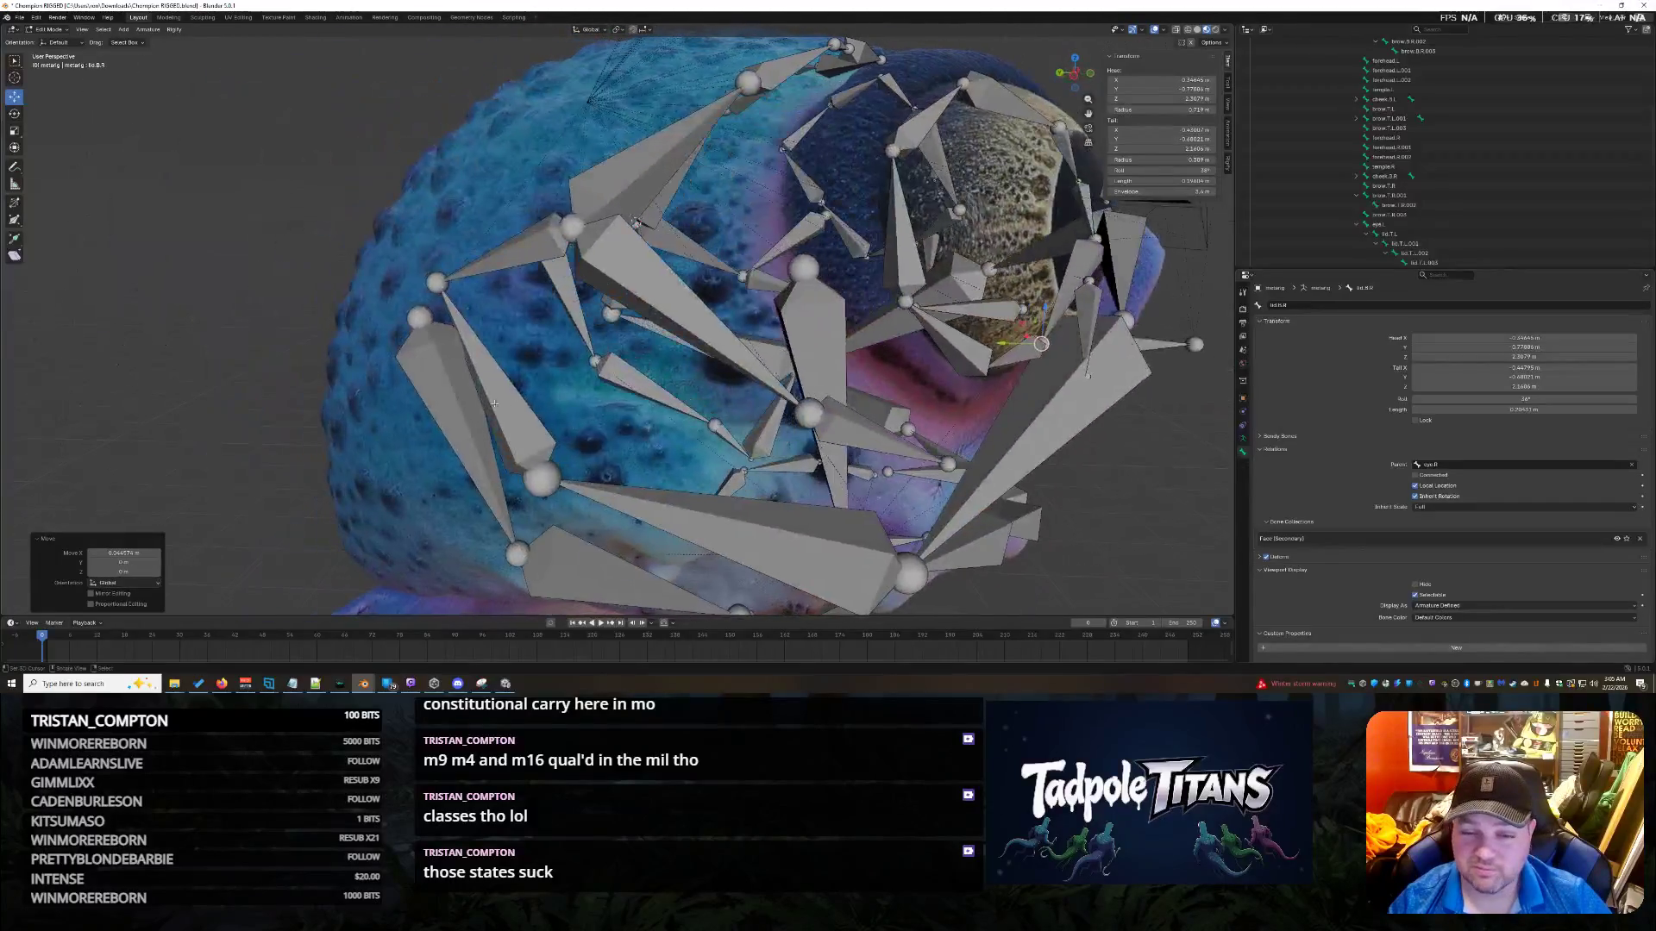
key(g)
key(x)
click(988, 343)
middle_drag(989, 343, 1063, 433)
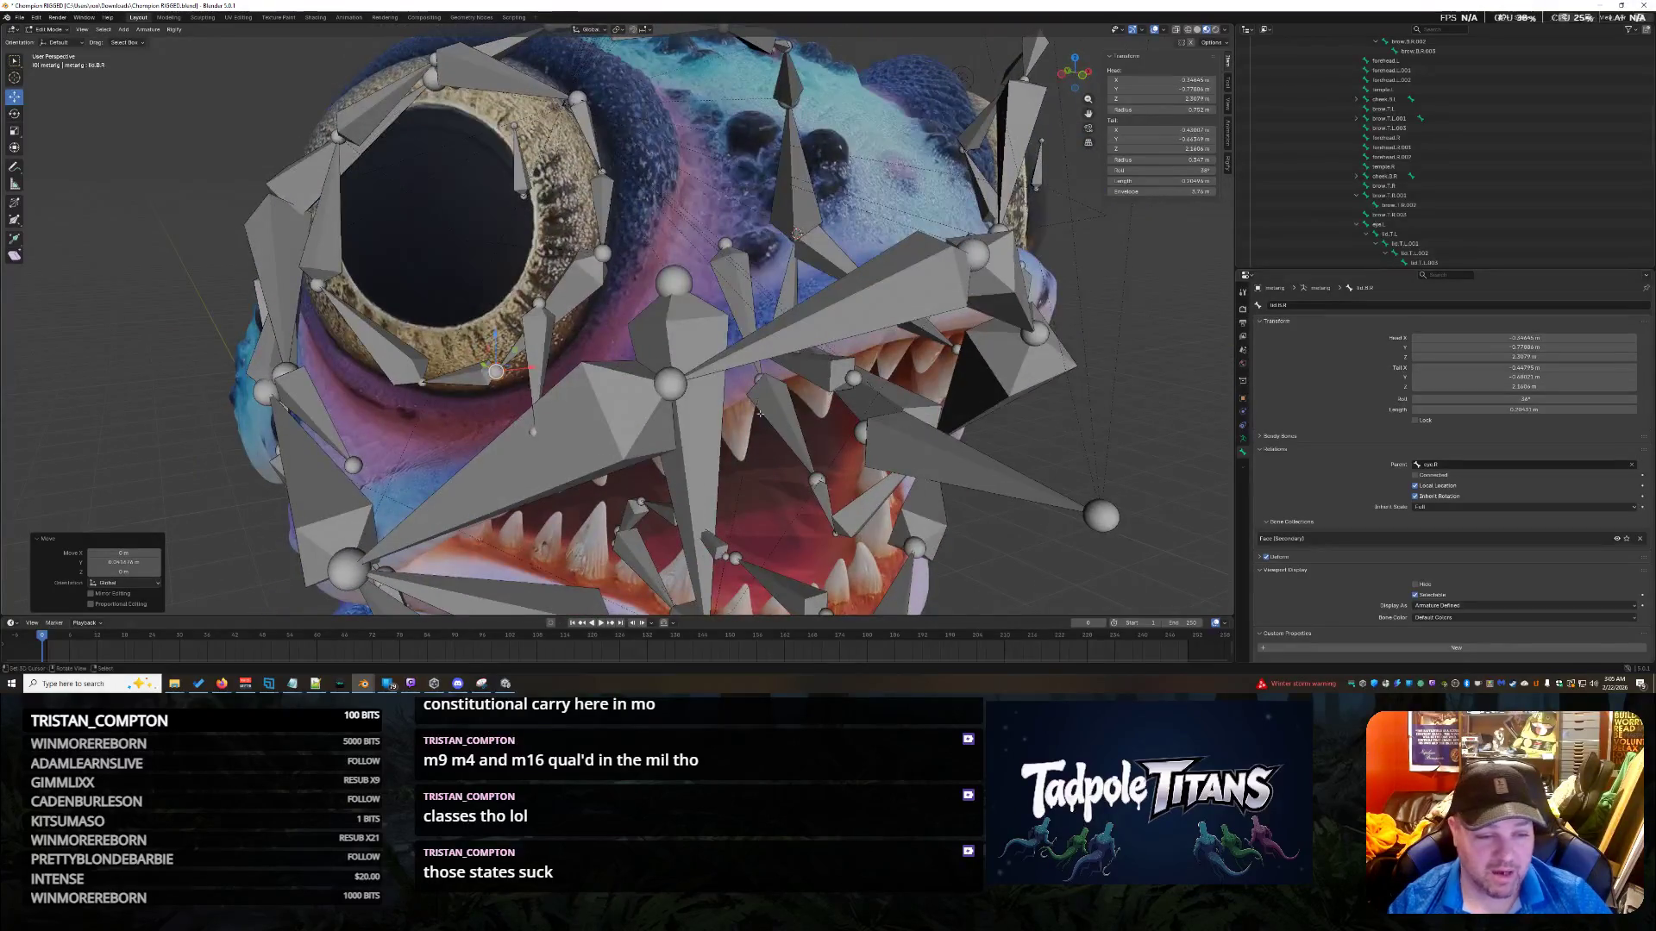
key(g)
key(x)
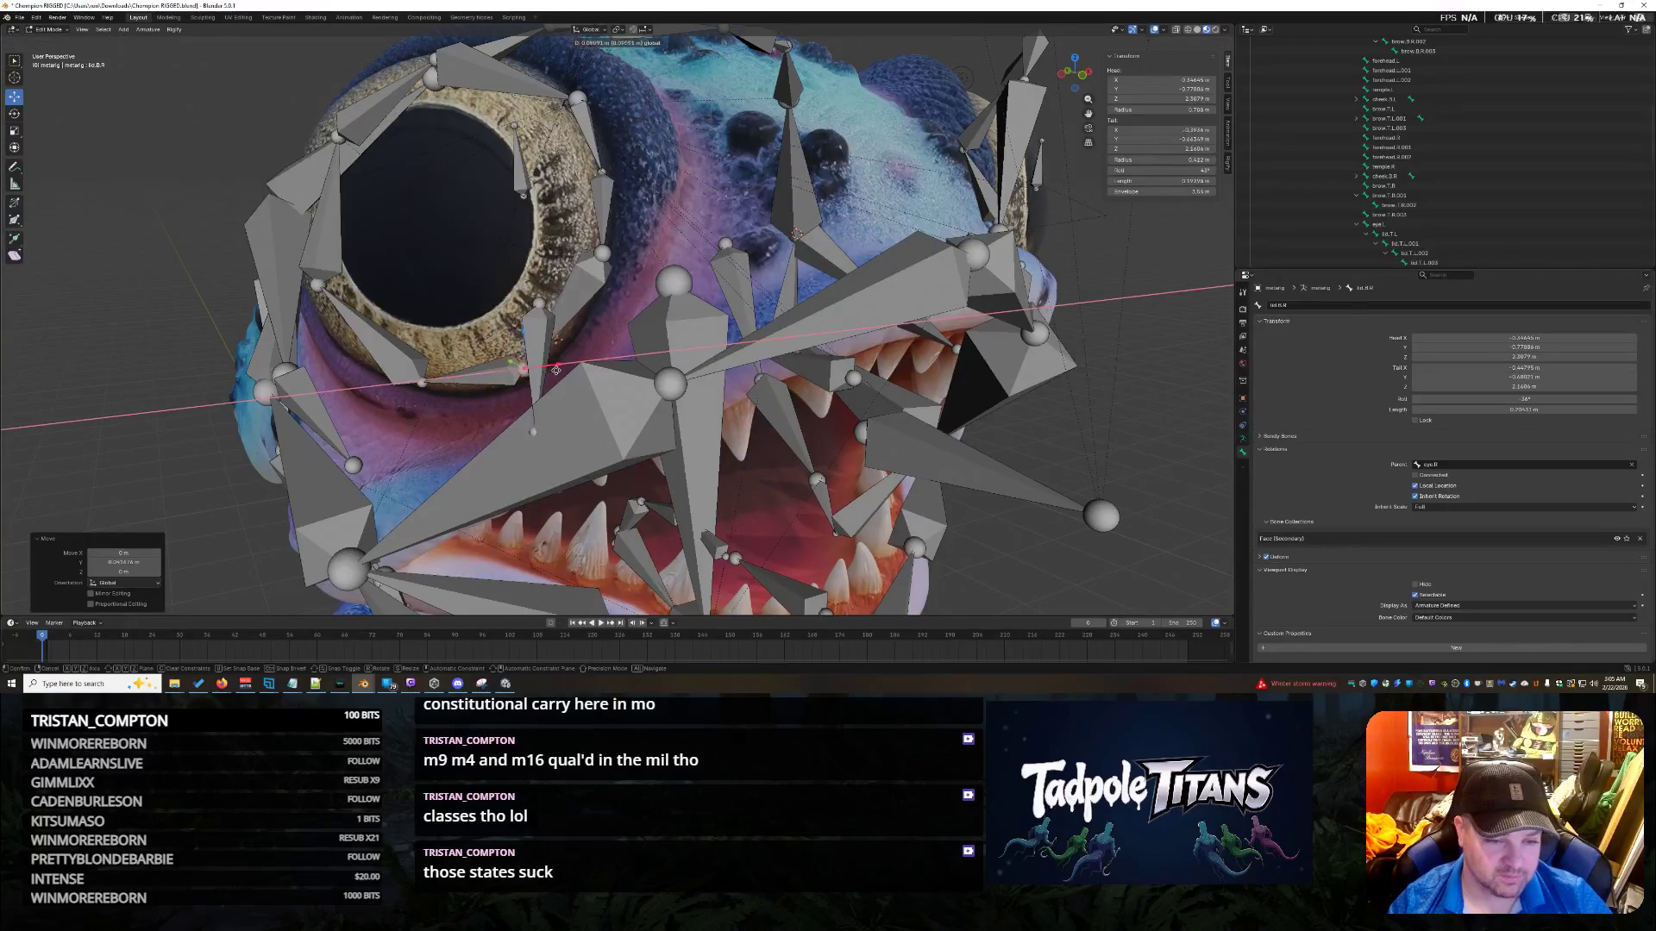
click(569, 371)
Nudge the bone twice along Y so its end sits on the eye rim.
mouse_move(569, 371)
middle_down()
mouse_move(627, 335)
mouse_move(642, 345)
middle_up()
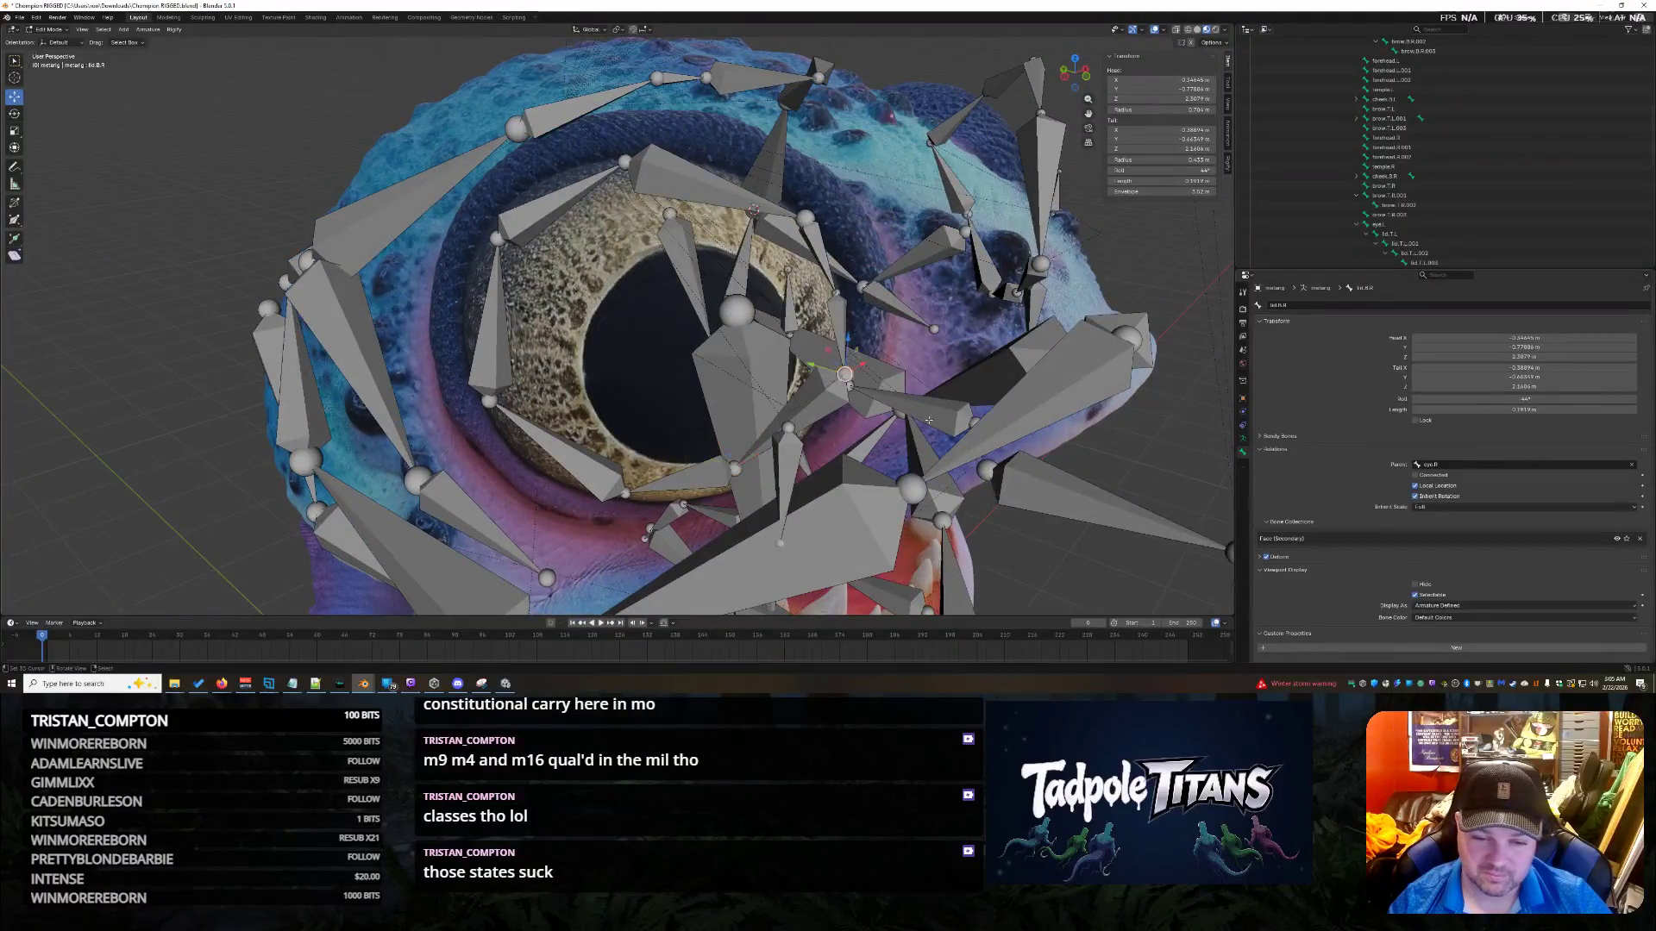
middle_drag(927, 414, 949, 425)
key(g)
key(y)
key(Return)
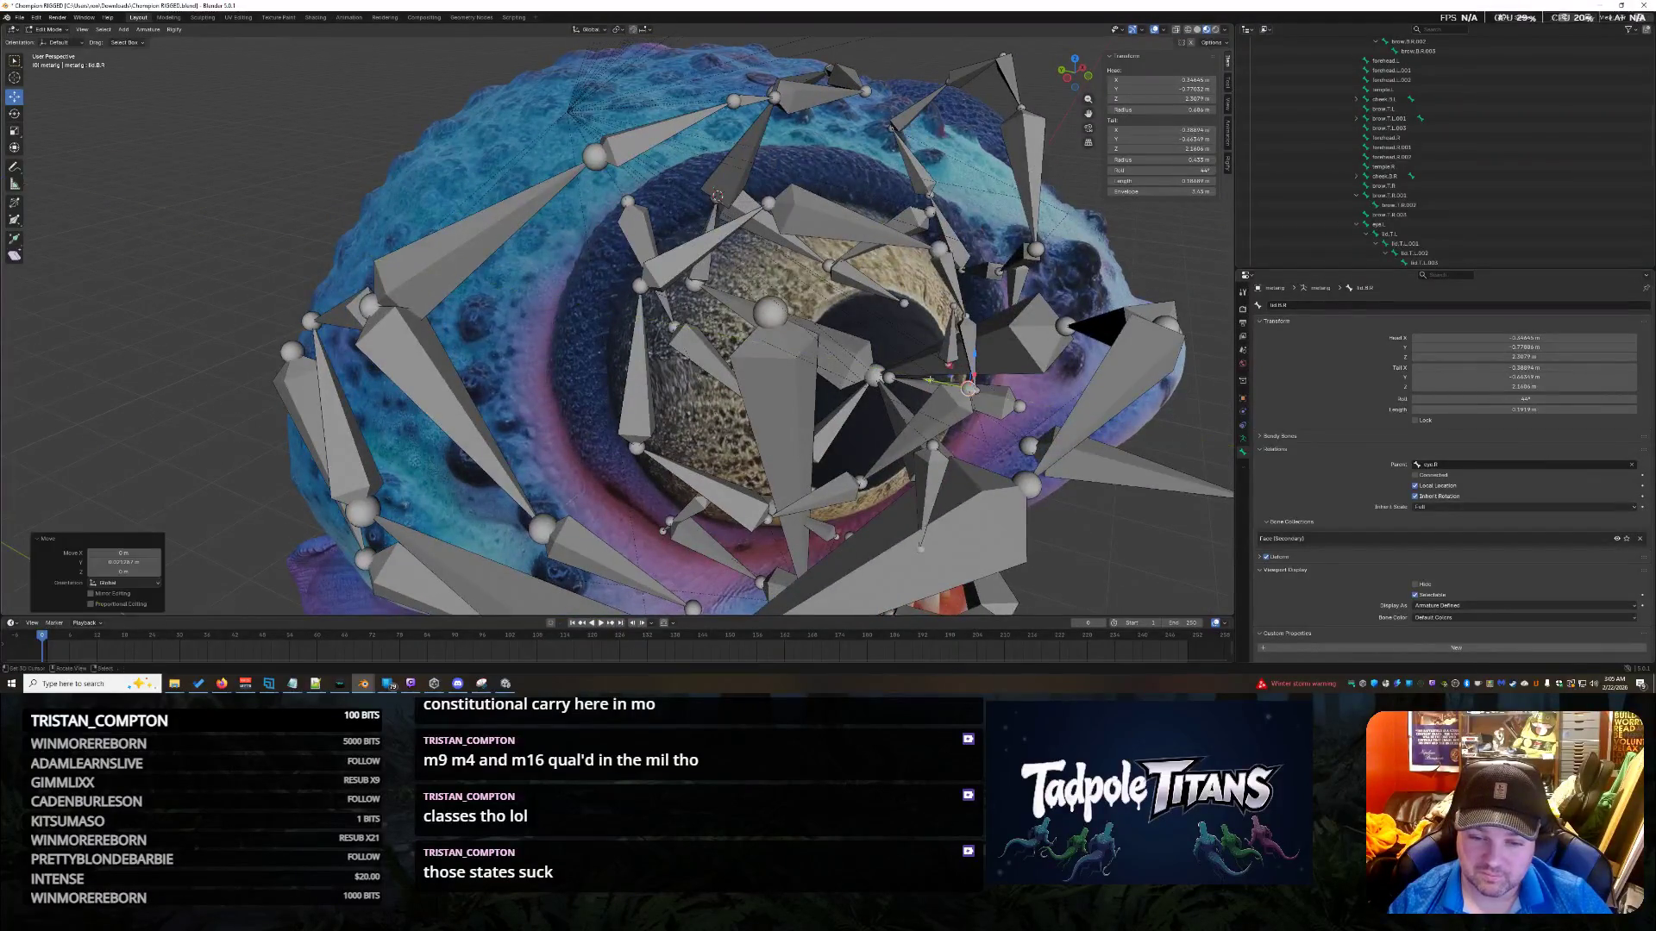
click(975, 390)
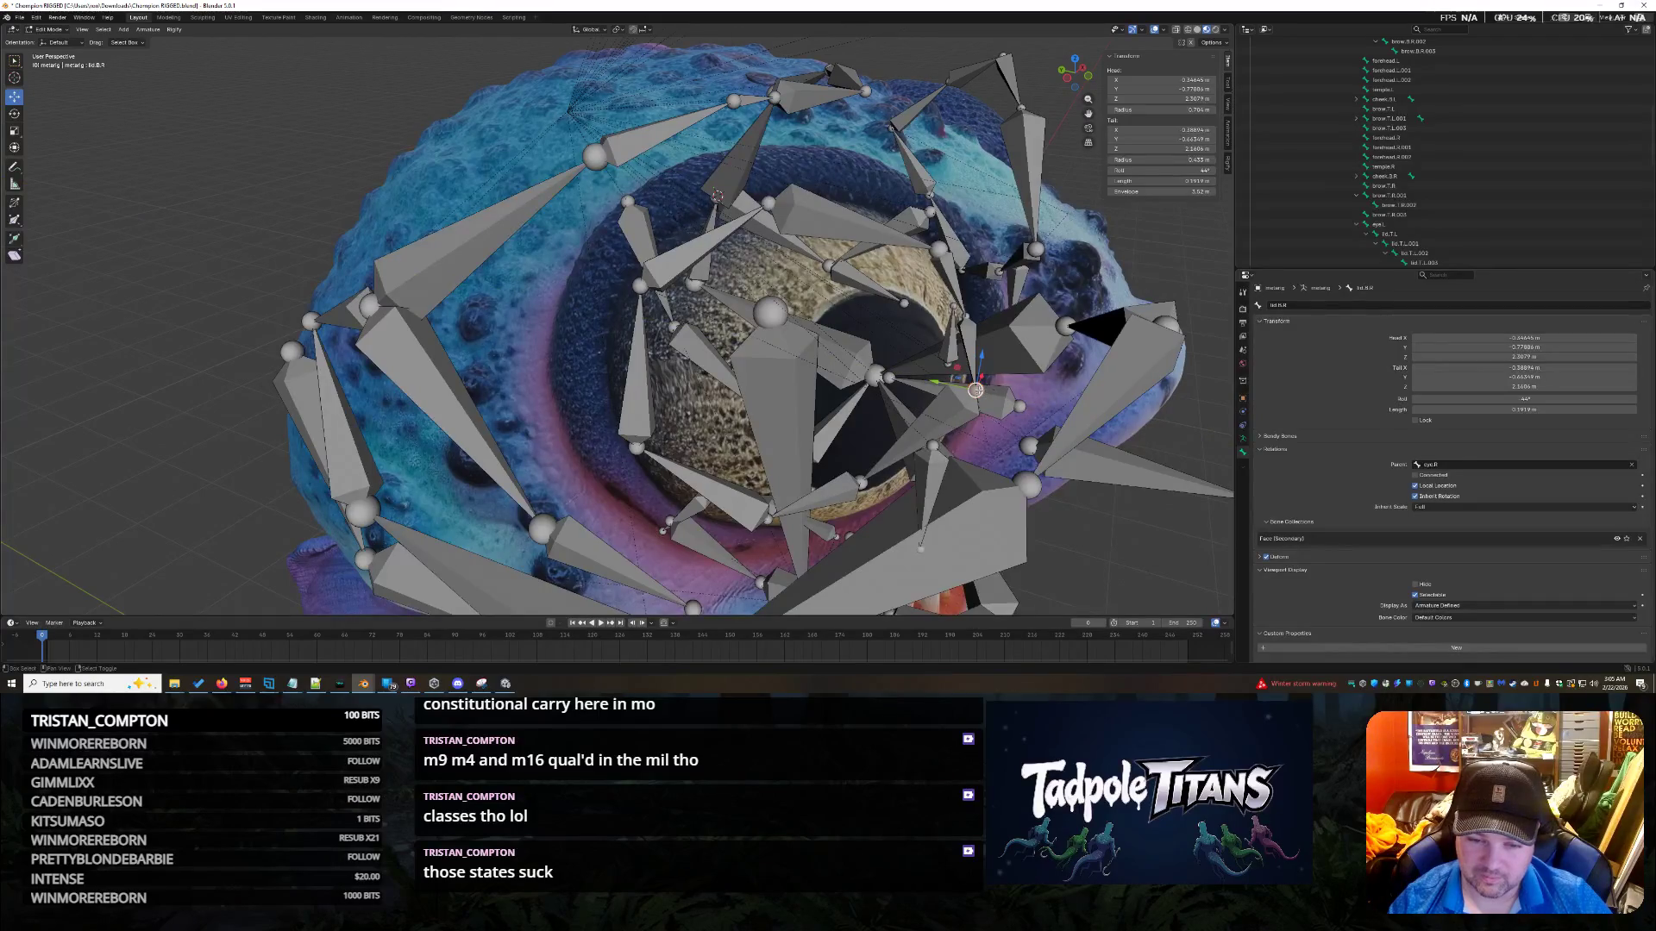
key(g)
key(y)
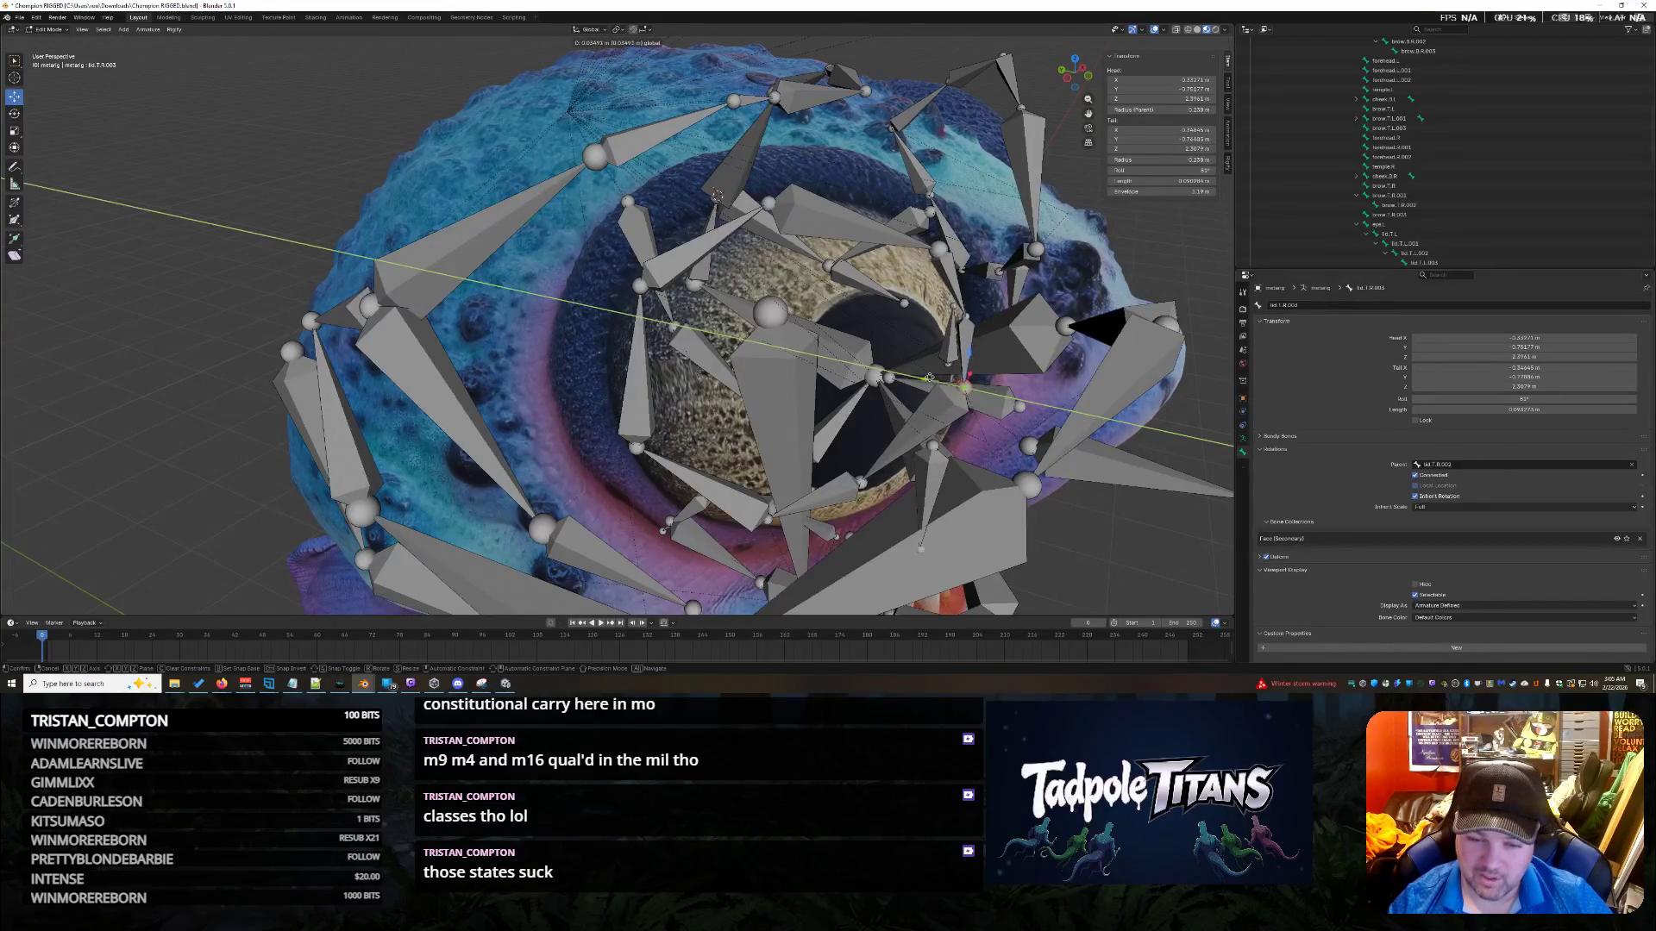
key(Return)
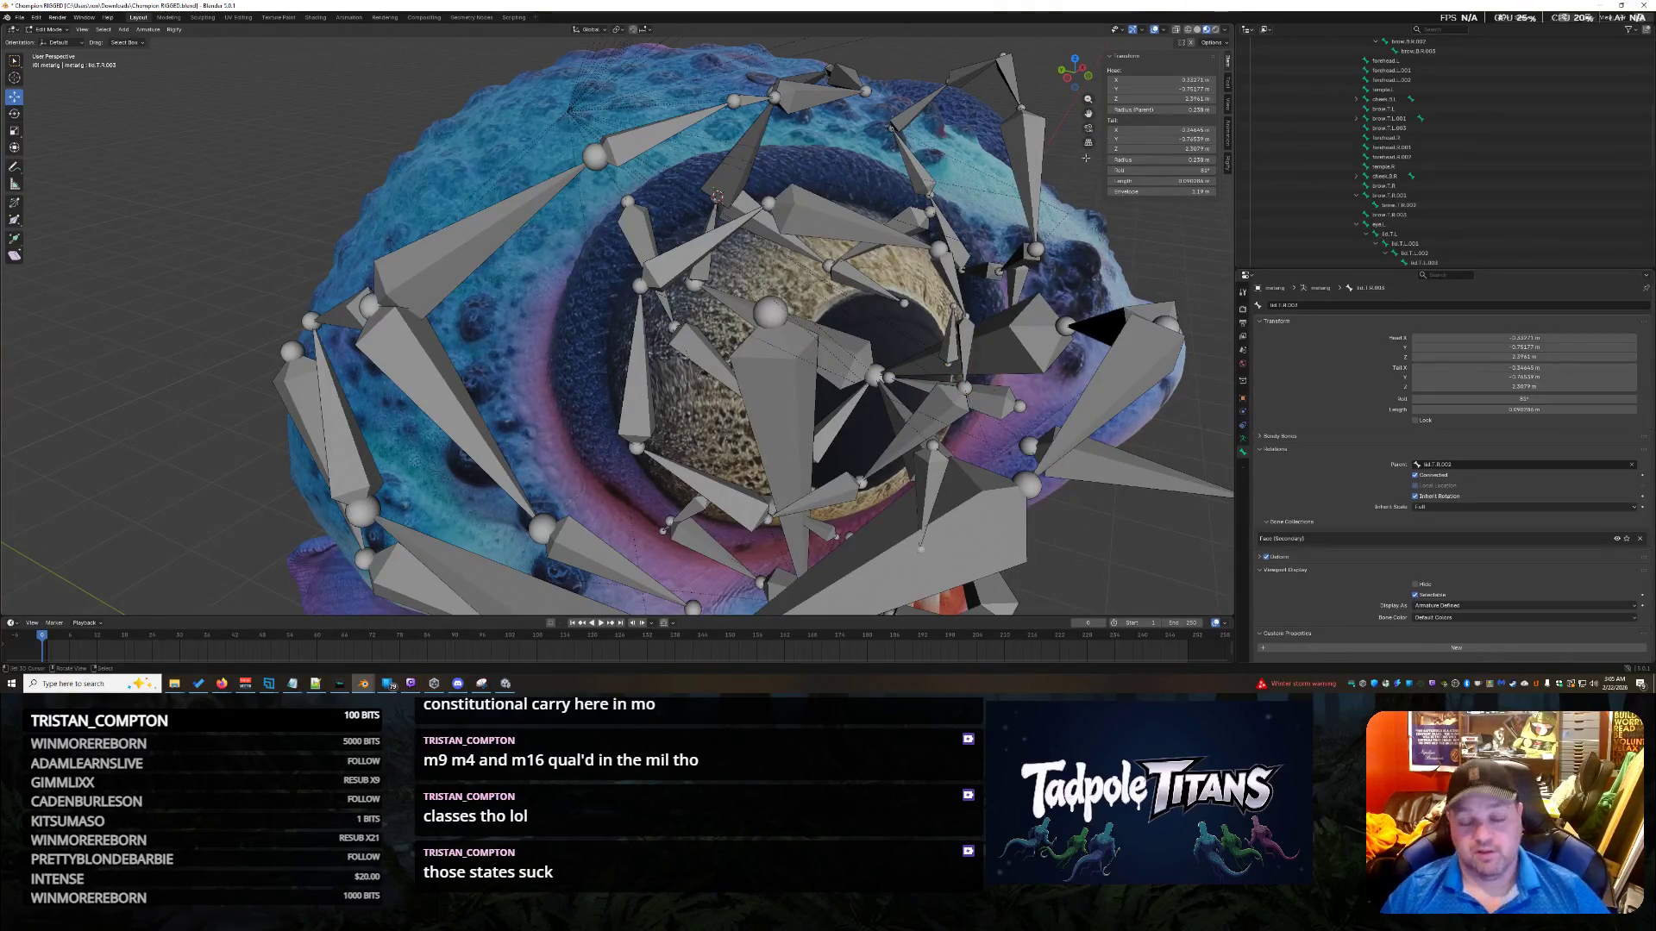
mouse_move(1202, 576)
middle_down()
mouse_move(1005, 439)
mouse_move(1004, 455)
mouse_move(988, 378)
mouse_move(950, 381)
mouse_move(1007, 371)
middle_up()
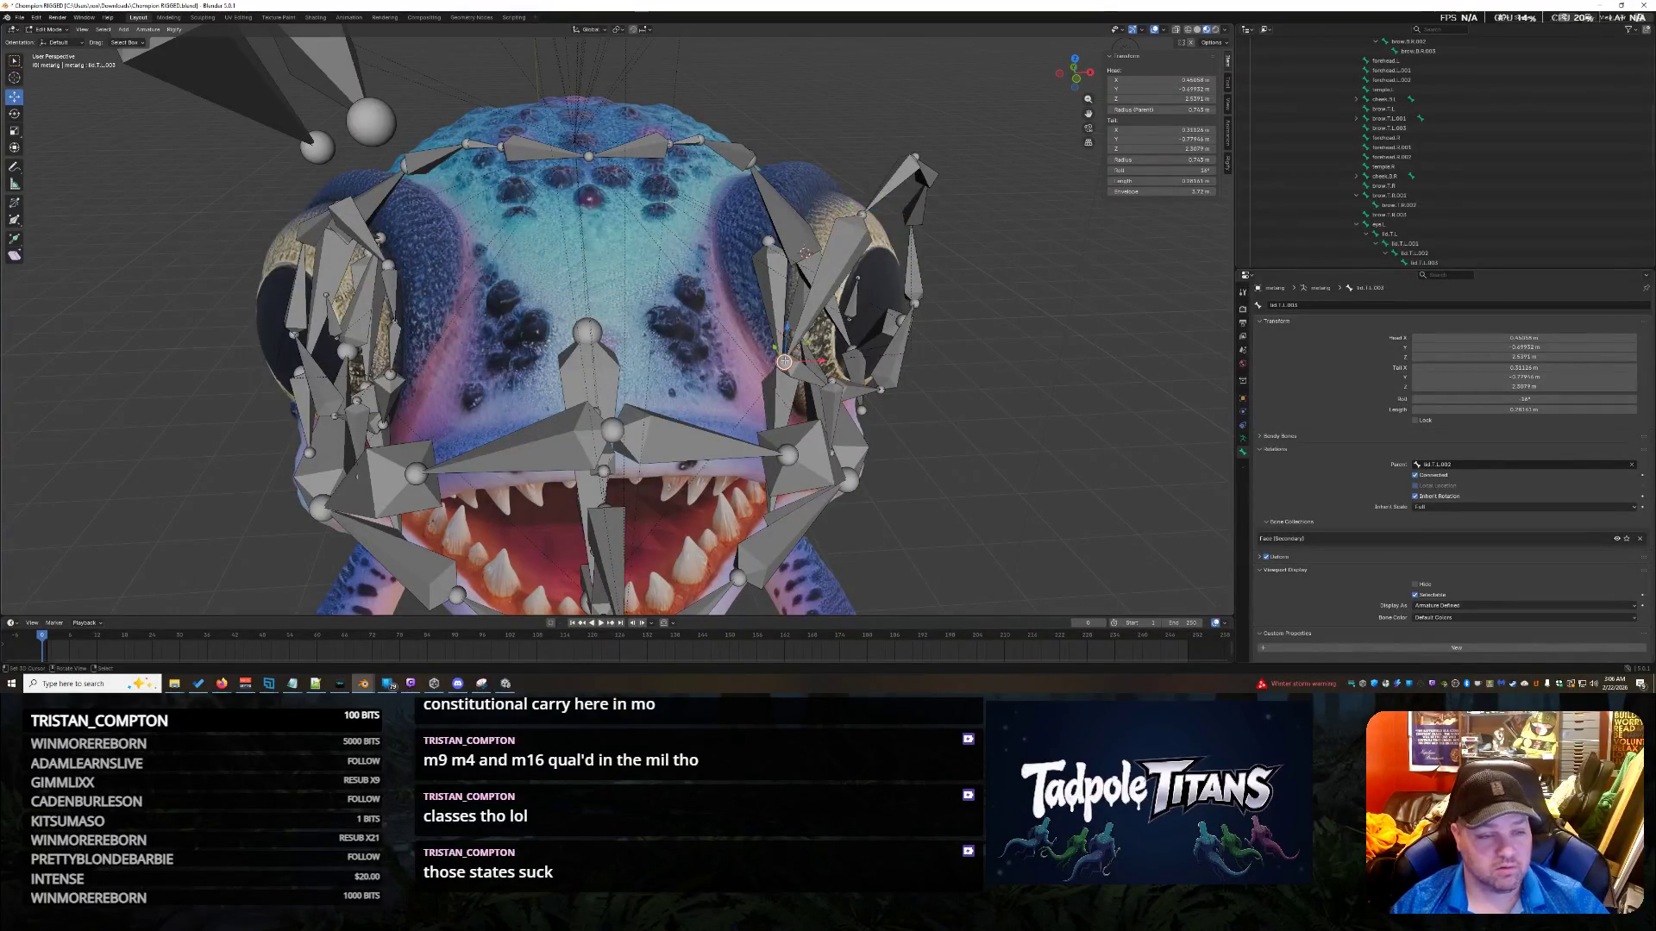
click(923, 169)
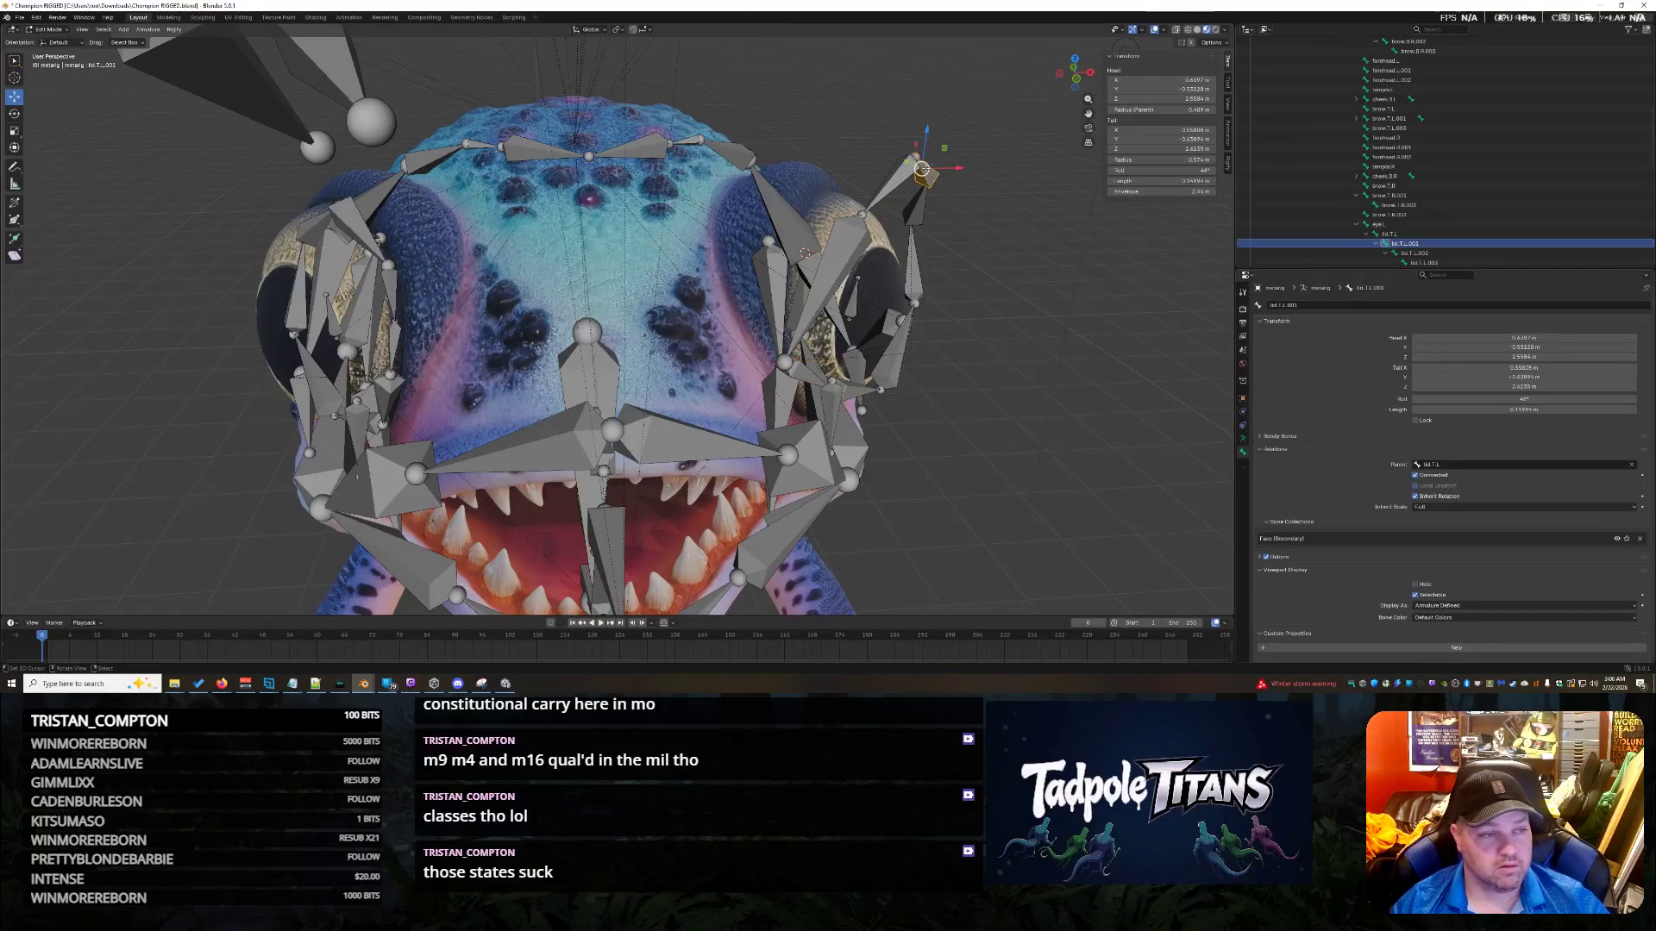
click(922, 168)
click(392, 347)
click(394, 293)
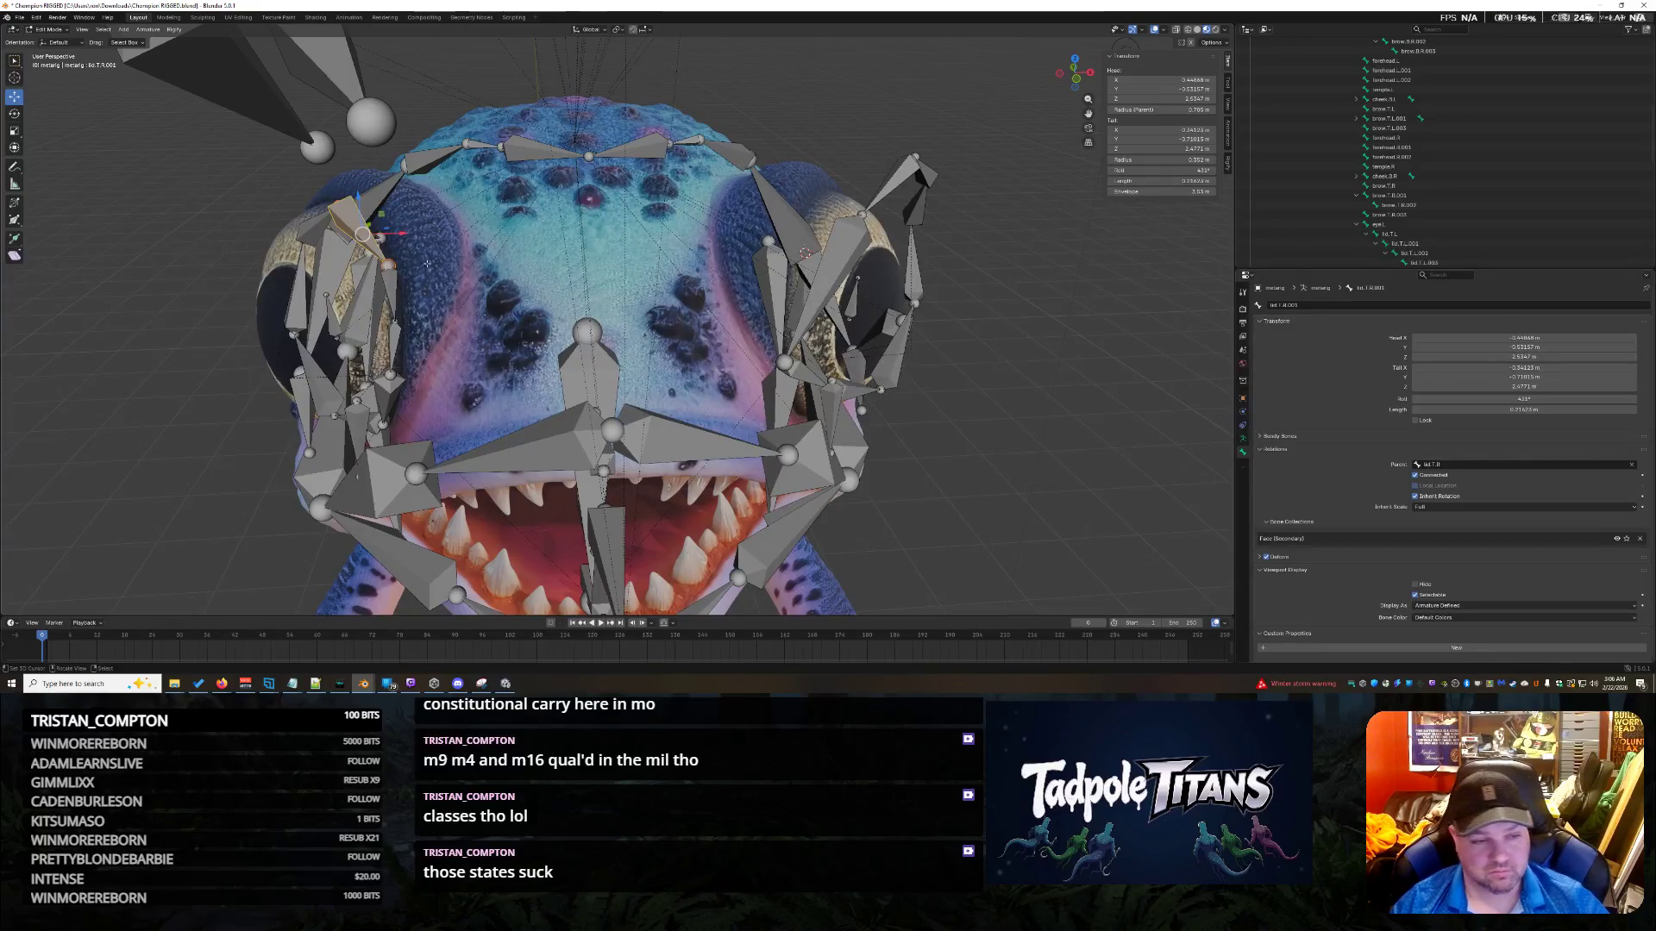
click(388, 265)
click(388, 265)
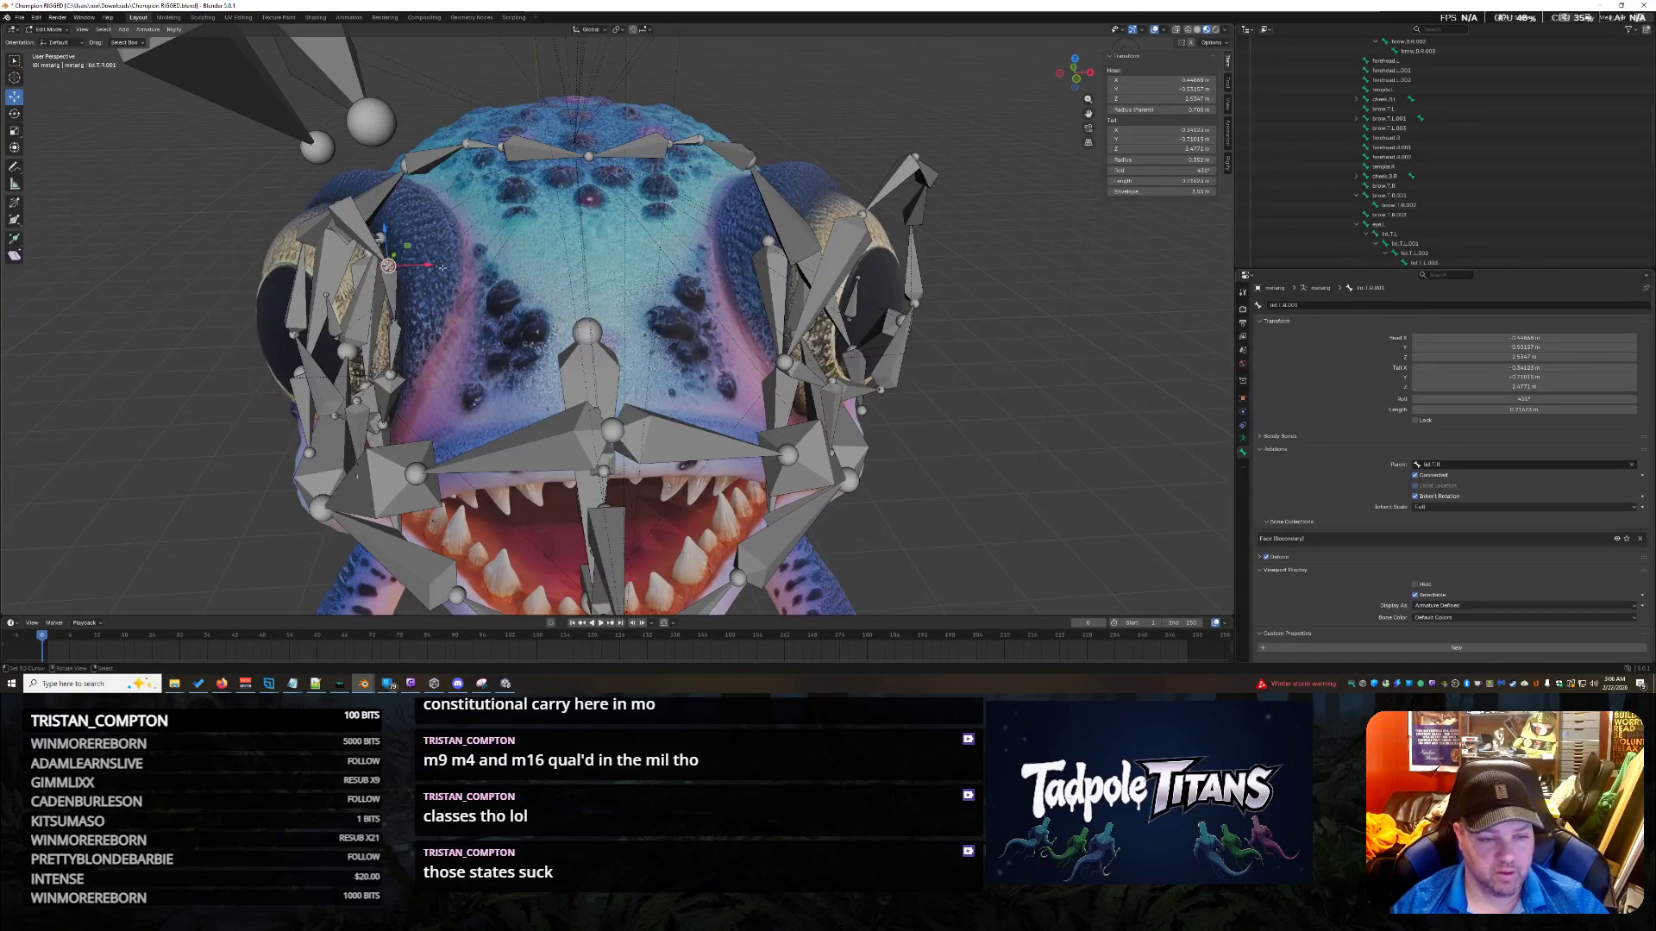
click(388, 265)
mouse_move(897, 302)
middle_down()
mouse_move(914, 314)
mouse_move(863, 276)
middle_up()
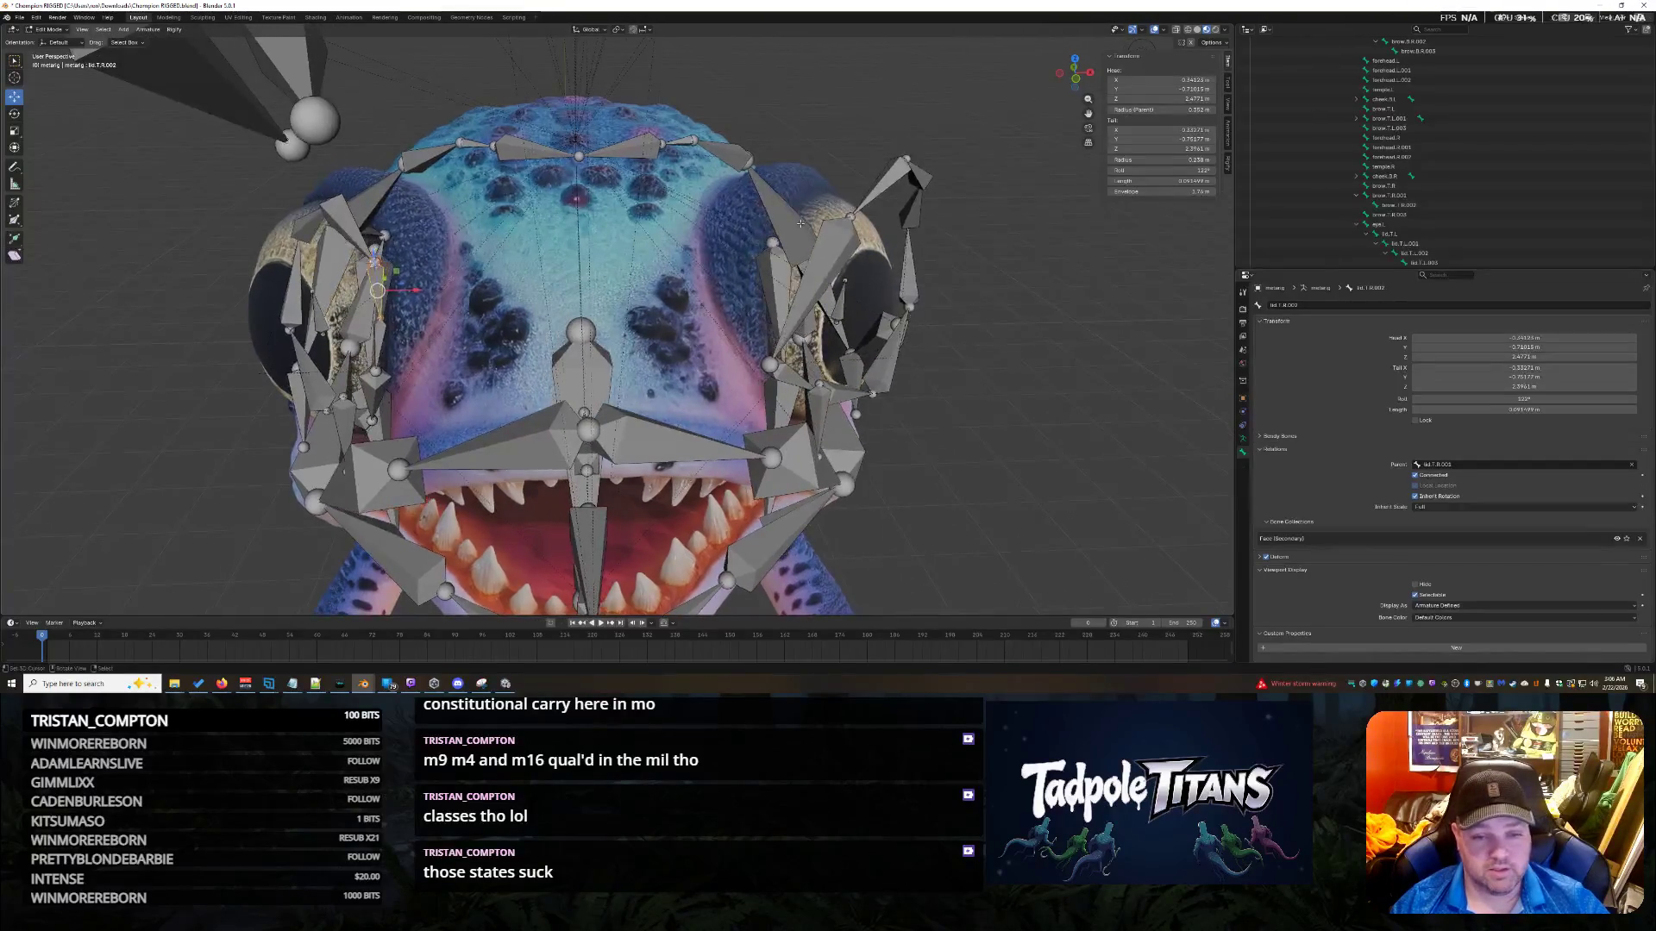
click(826, 247)
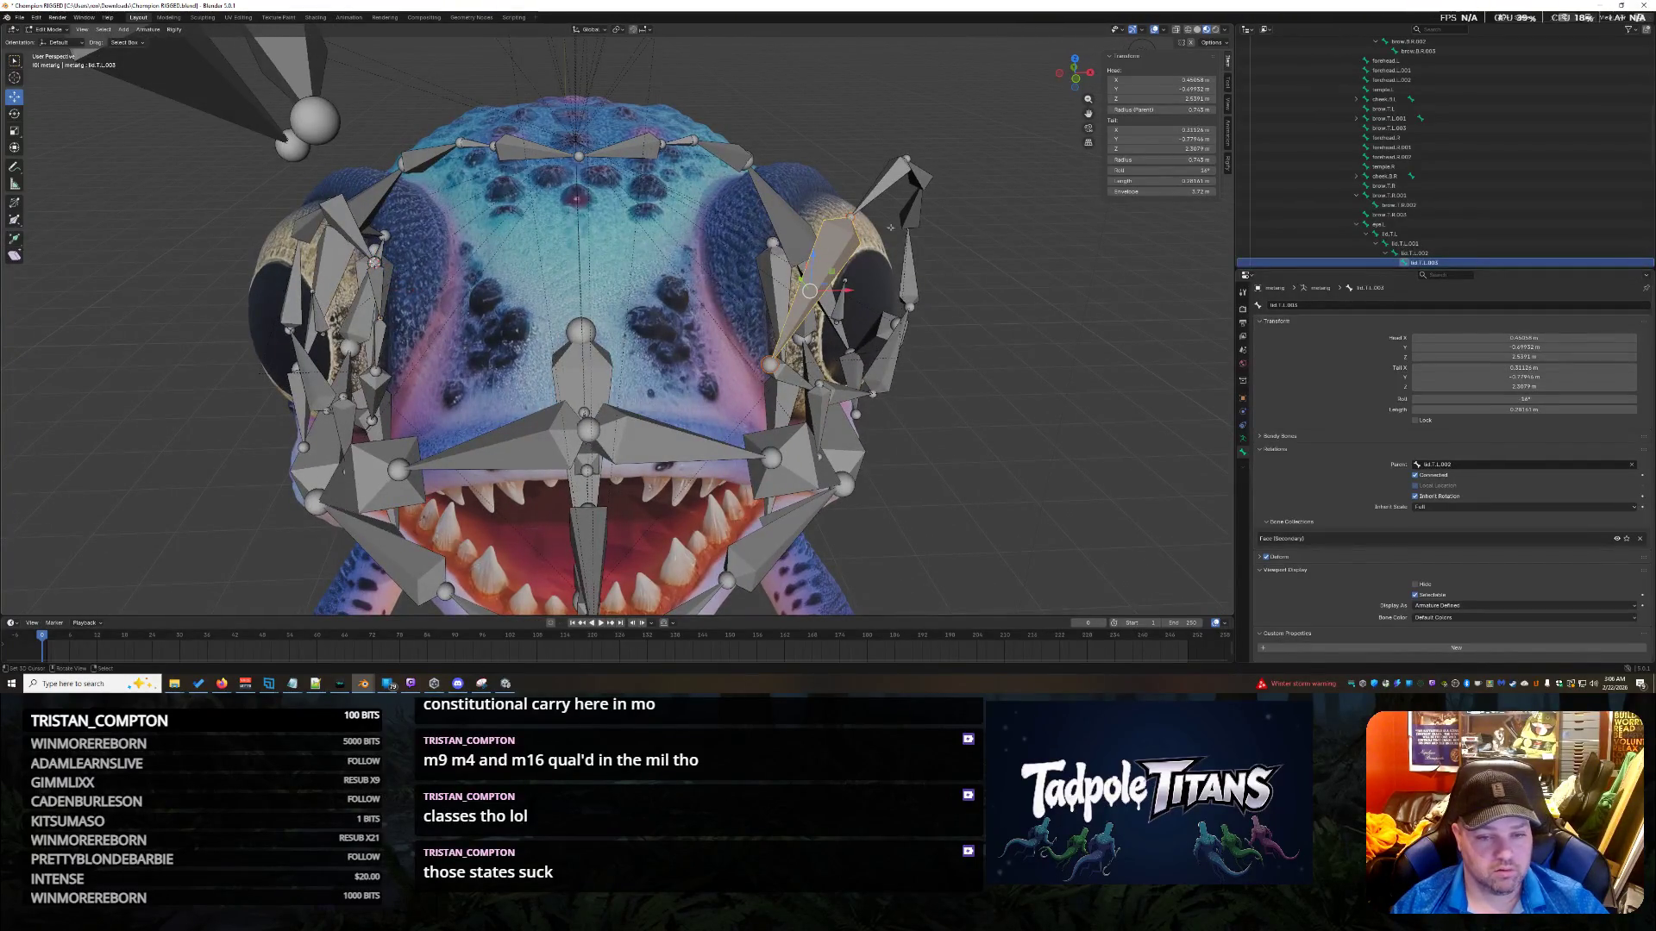
click(883, 185)
click(851, 216)
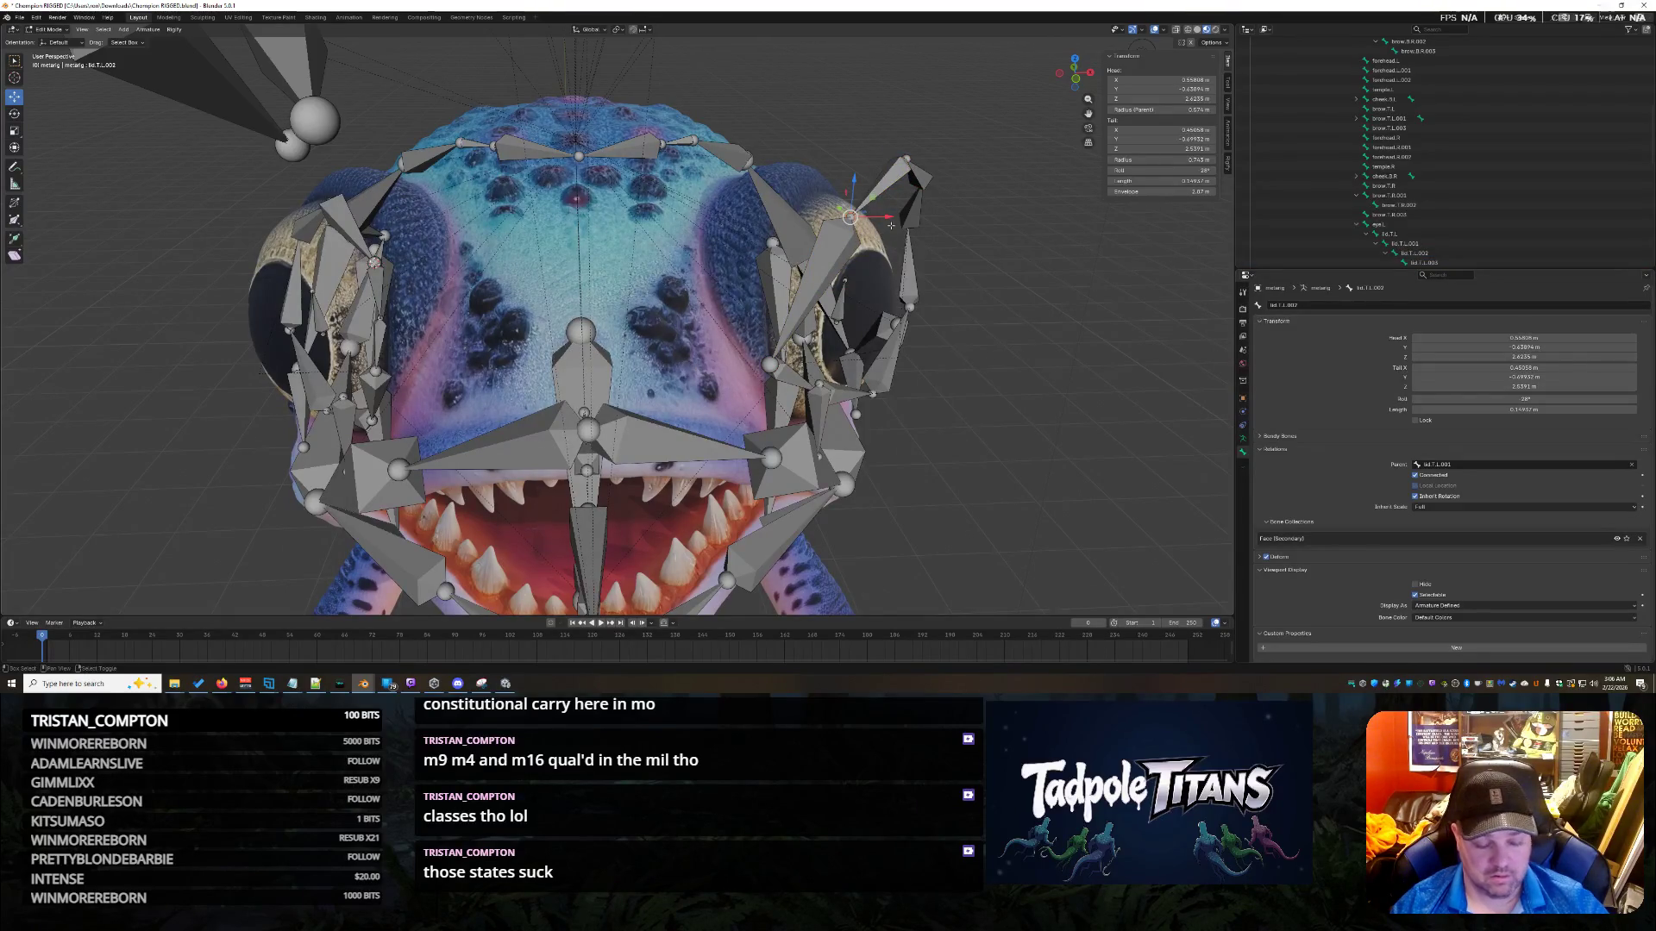
Snap the selected bone end to the 3D cursor and correct its Tail X.
key(shift+s)
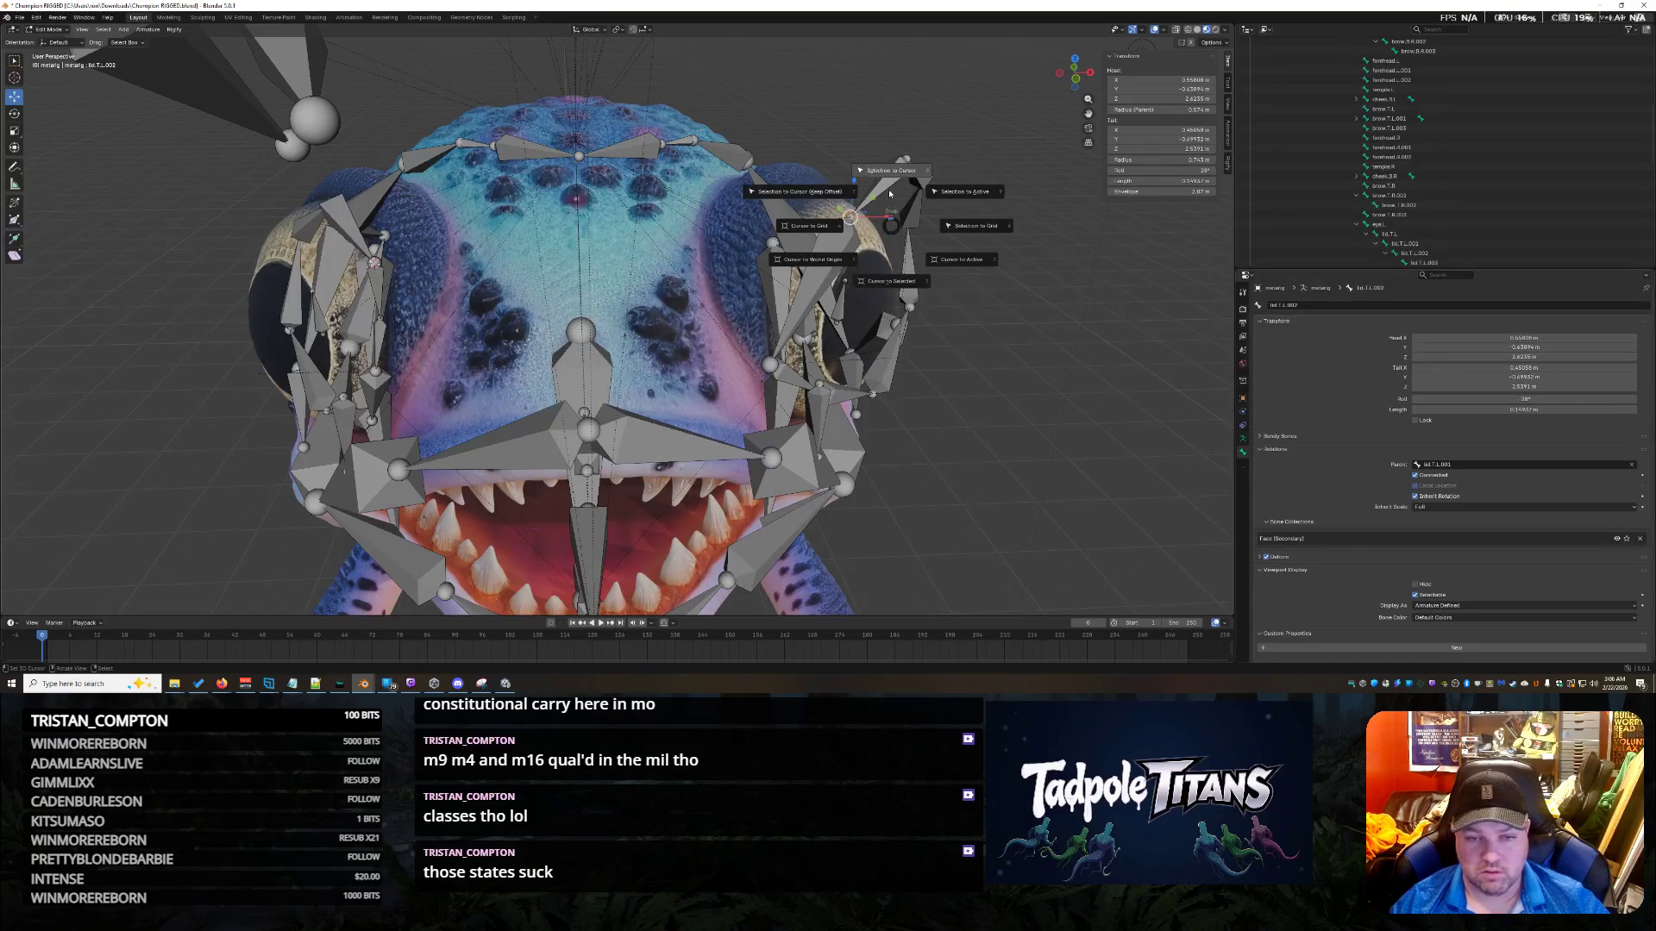
click(890, 192)
double_click(1147, 130)
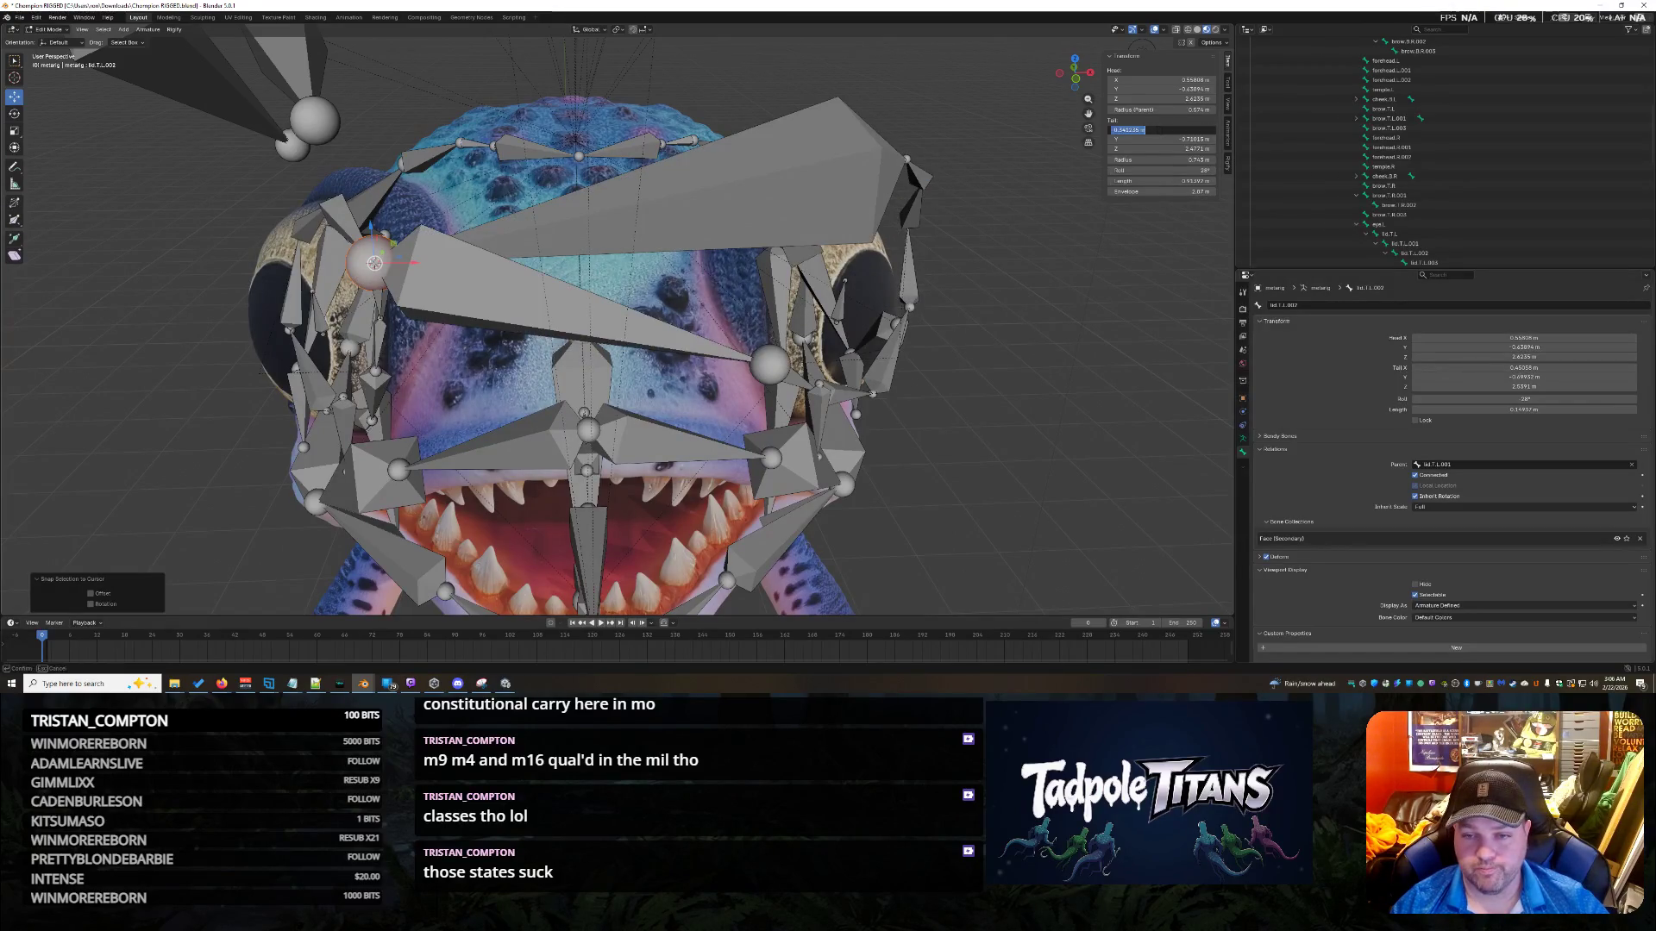
key(Return)
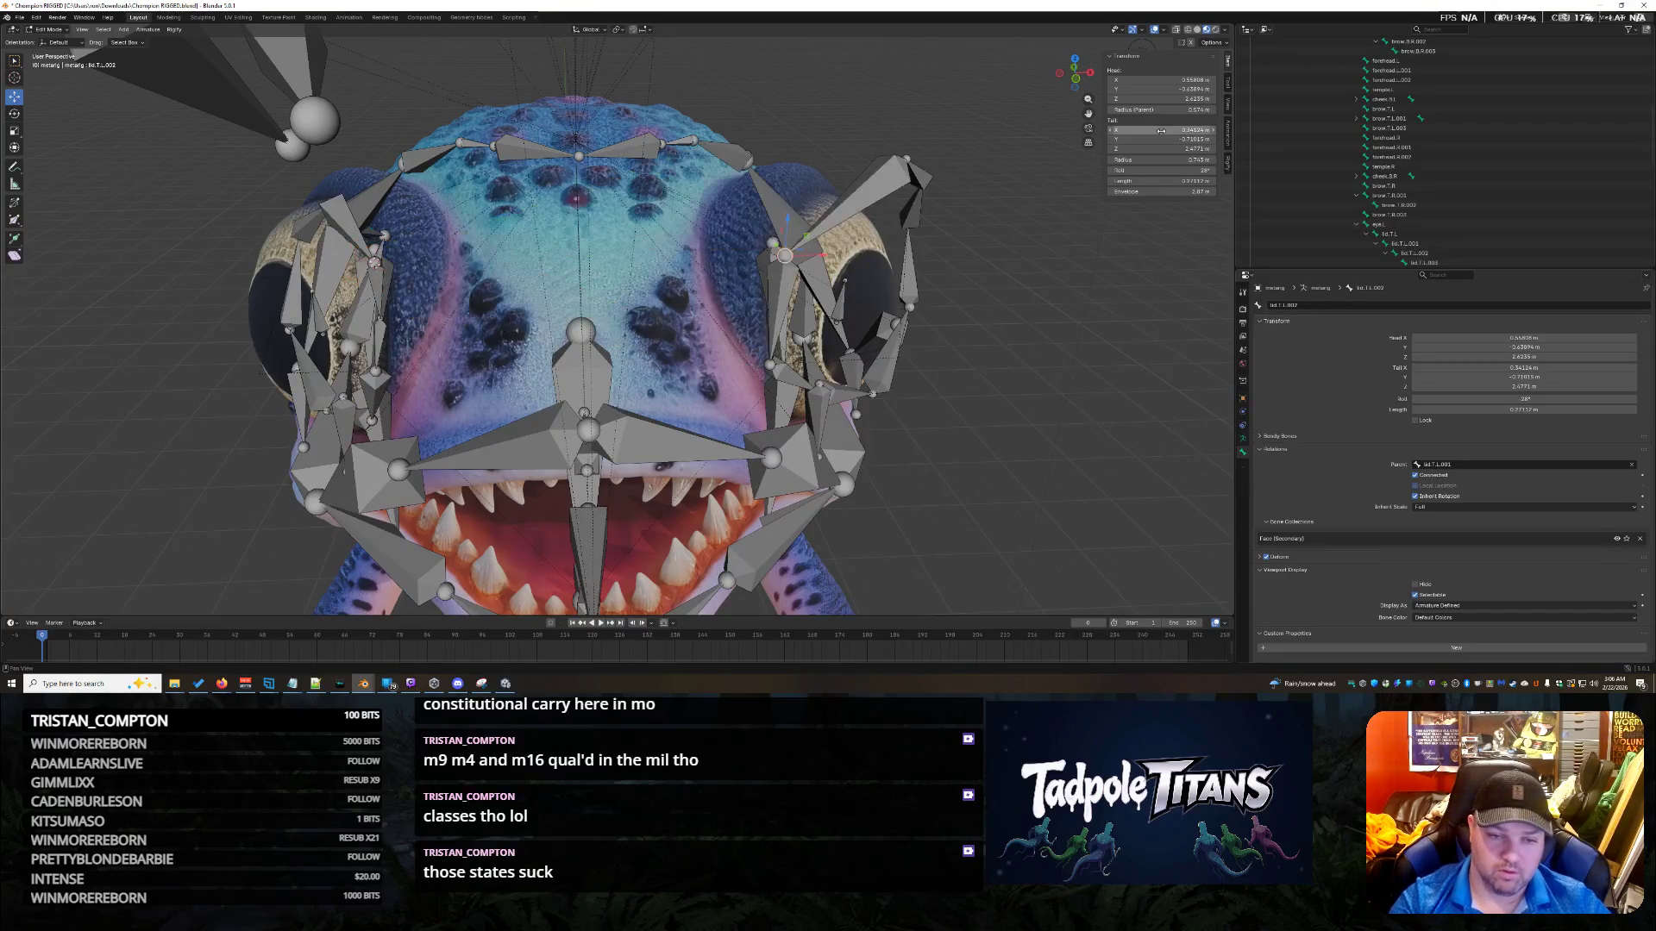
Snap lid.T.R's end to the joint via Cursor to Selected and Selection to Cursor.
click(384, 234)
mouse_move(384, 235)
middle_down()
mouse_move(822, 273)
mouse_move(1006, 321)
middle_up()
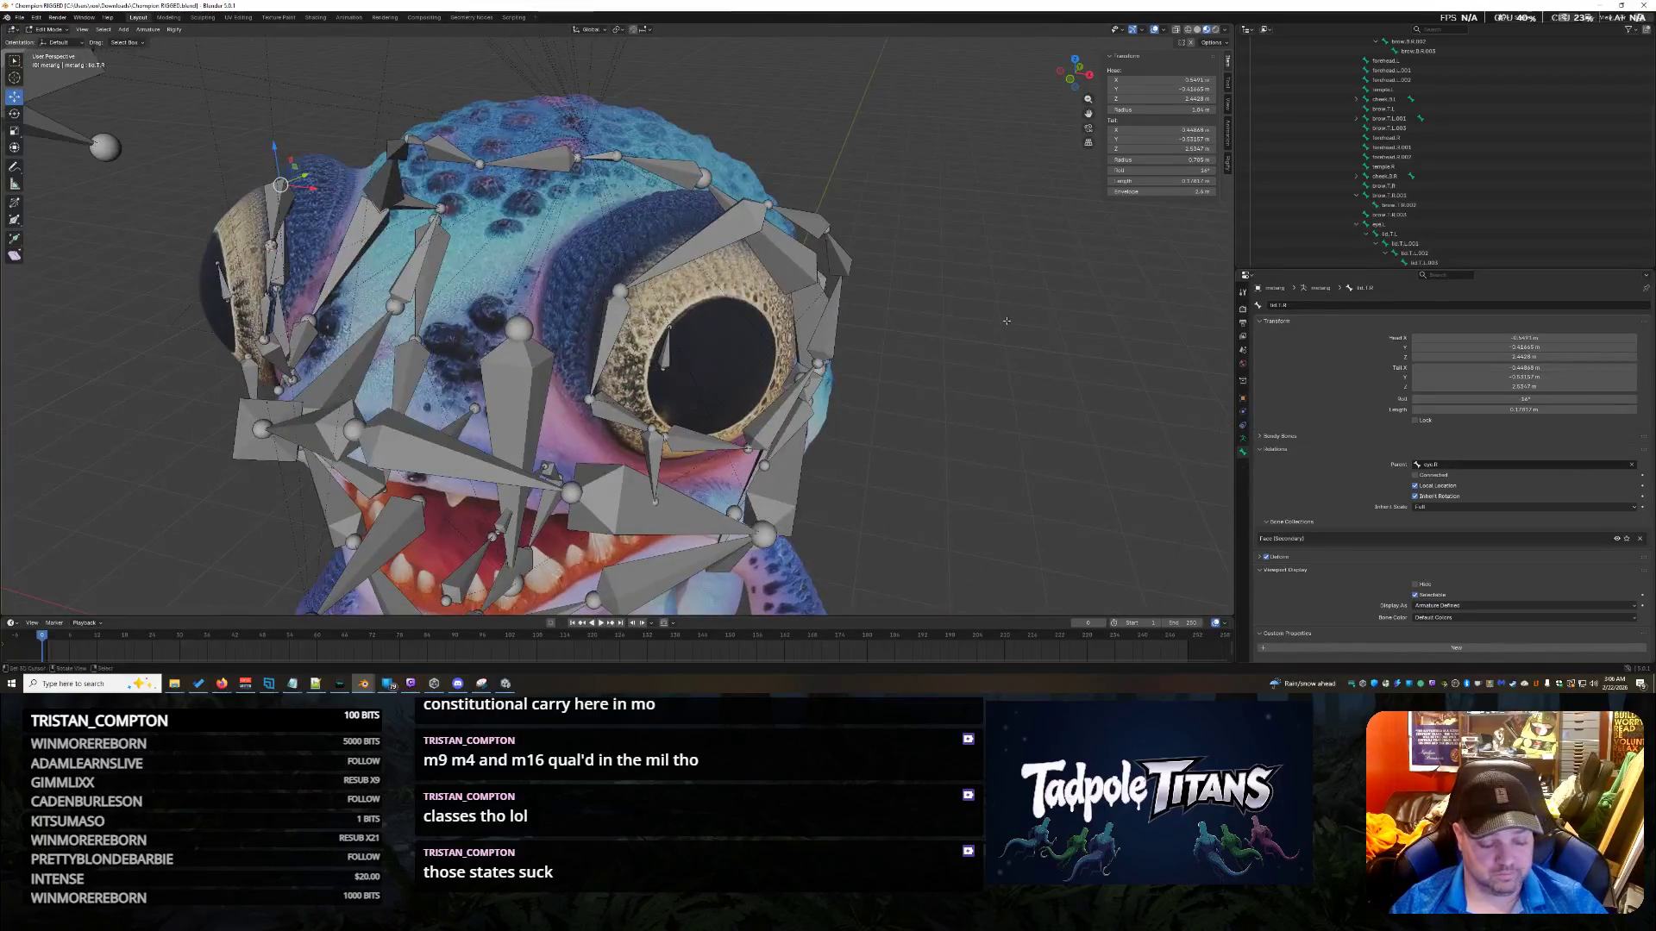
key(shift+s)
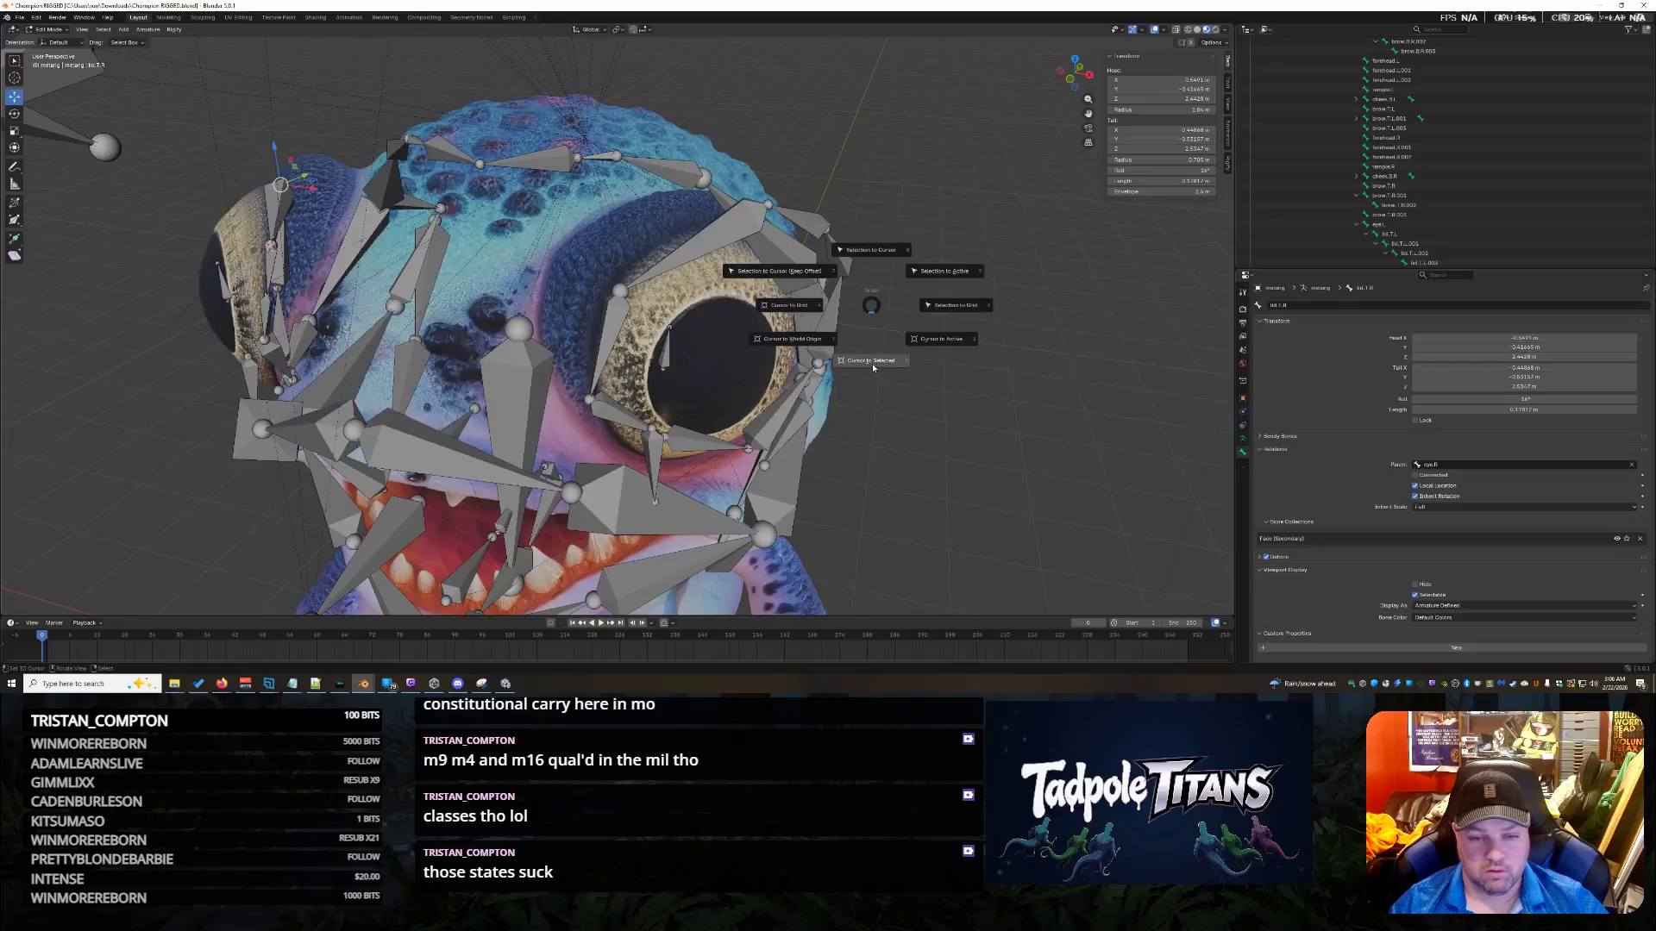
click(872, 363)
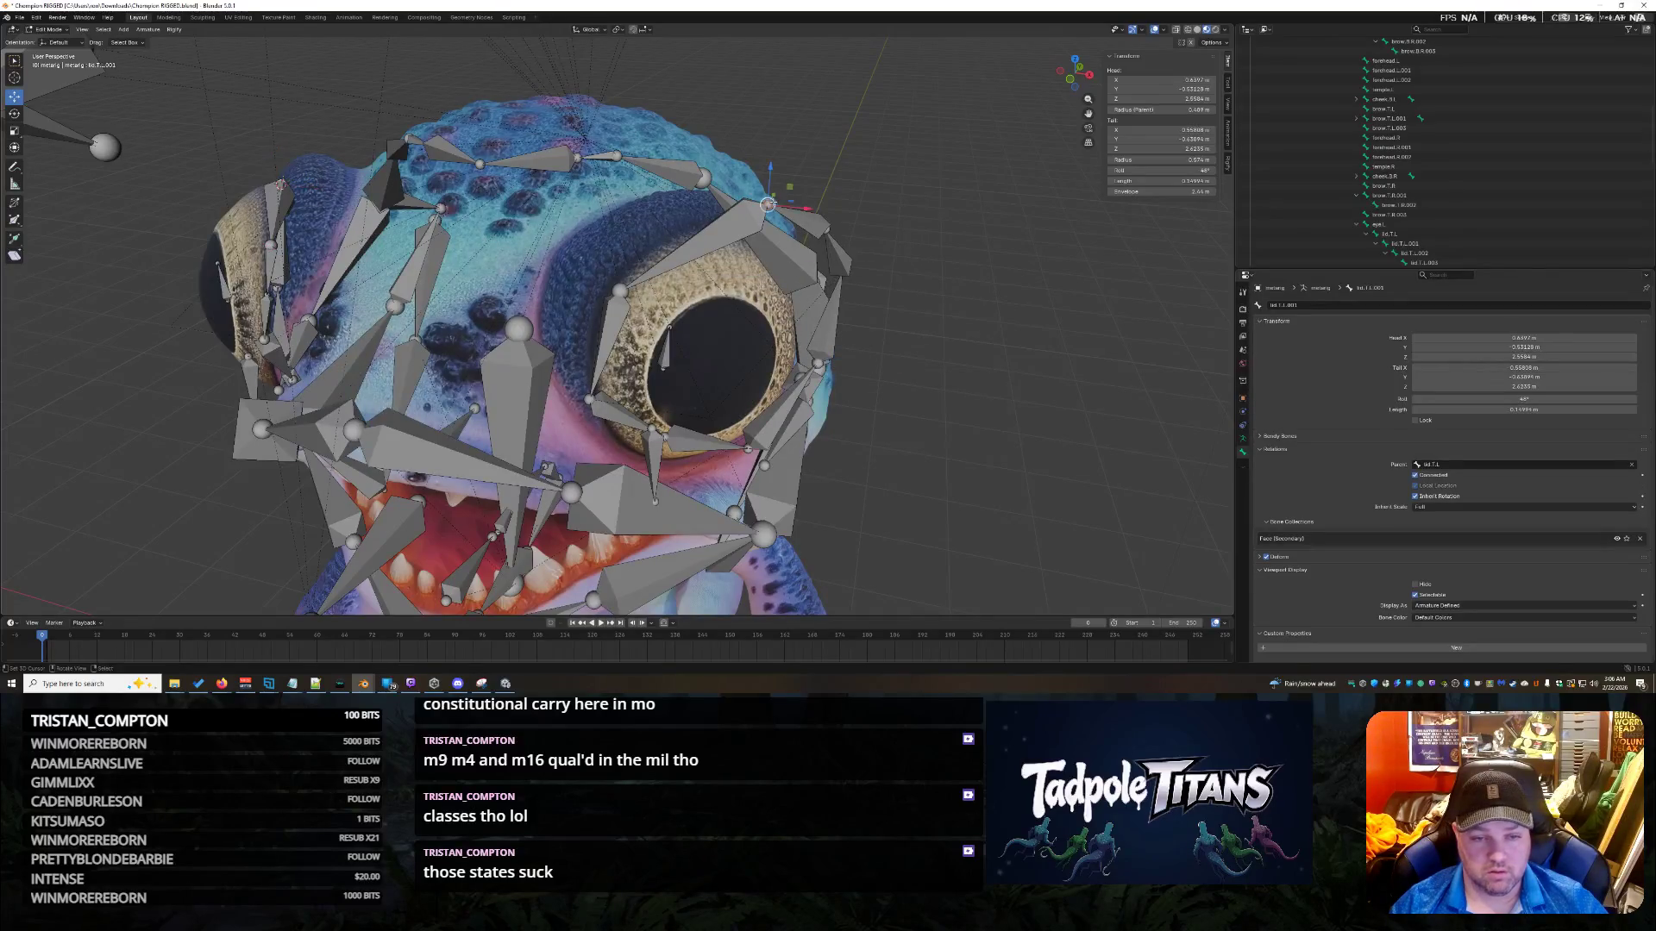
key(shift+s)
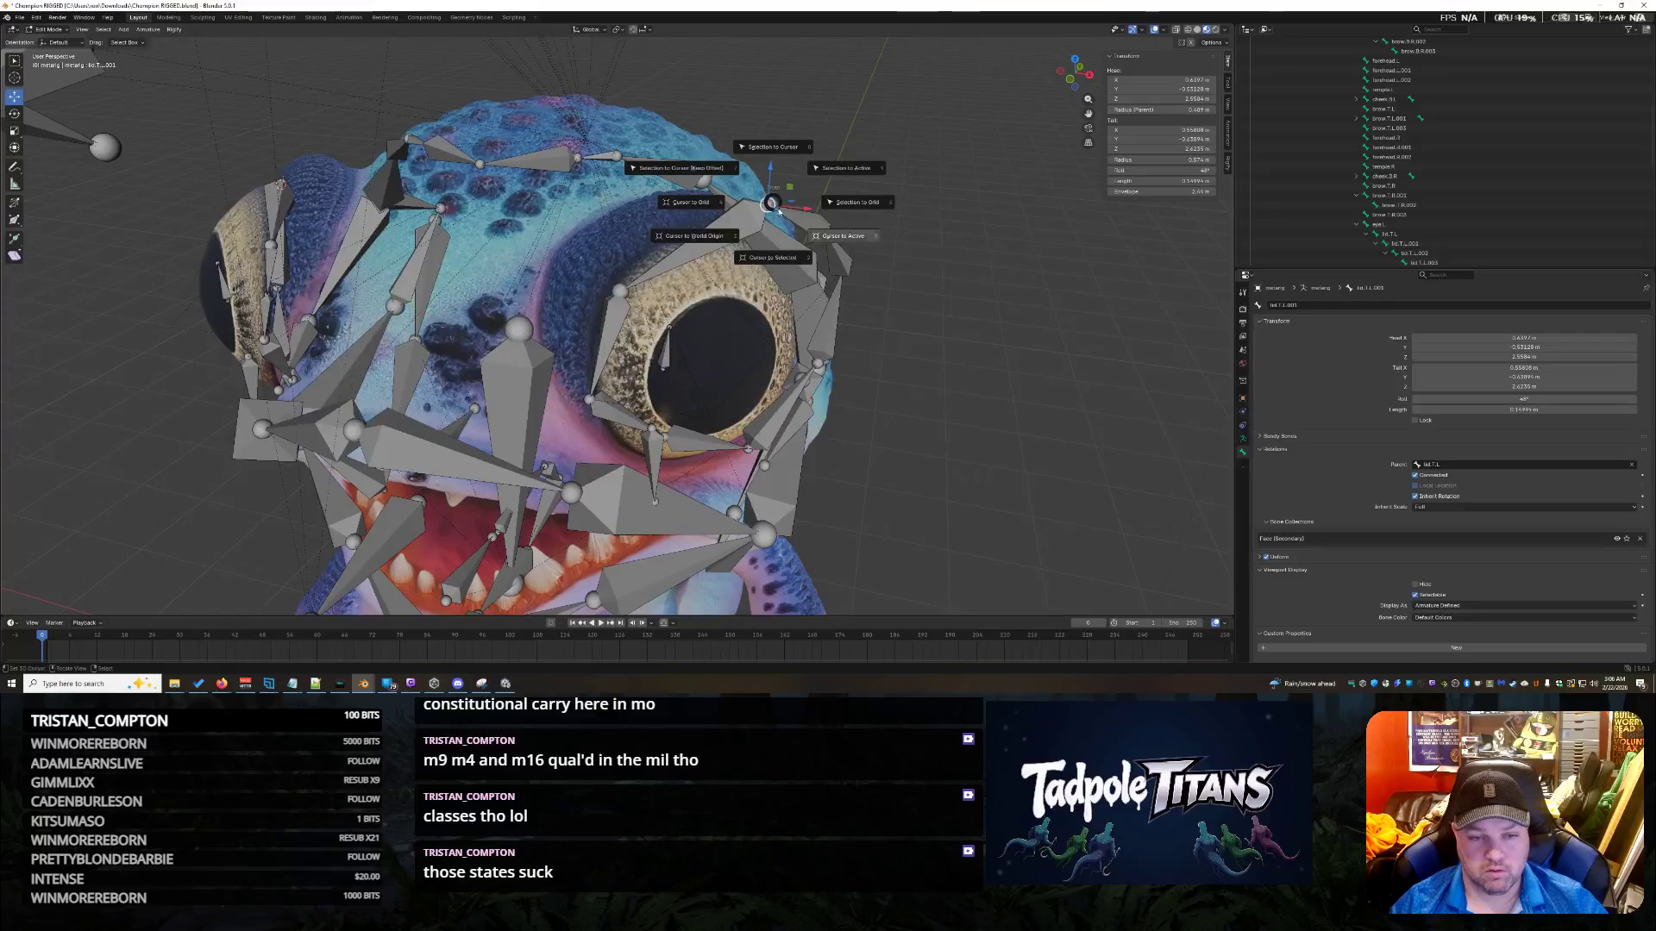
click(773, 151)
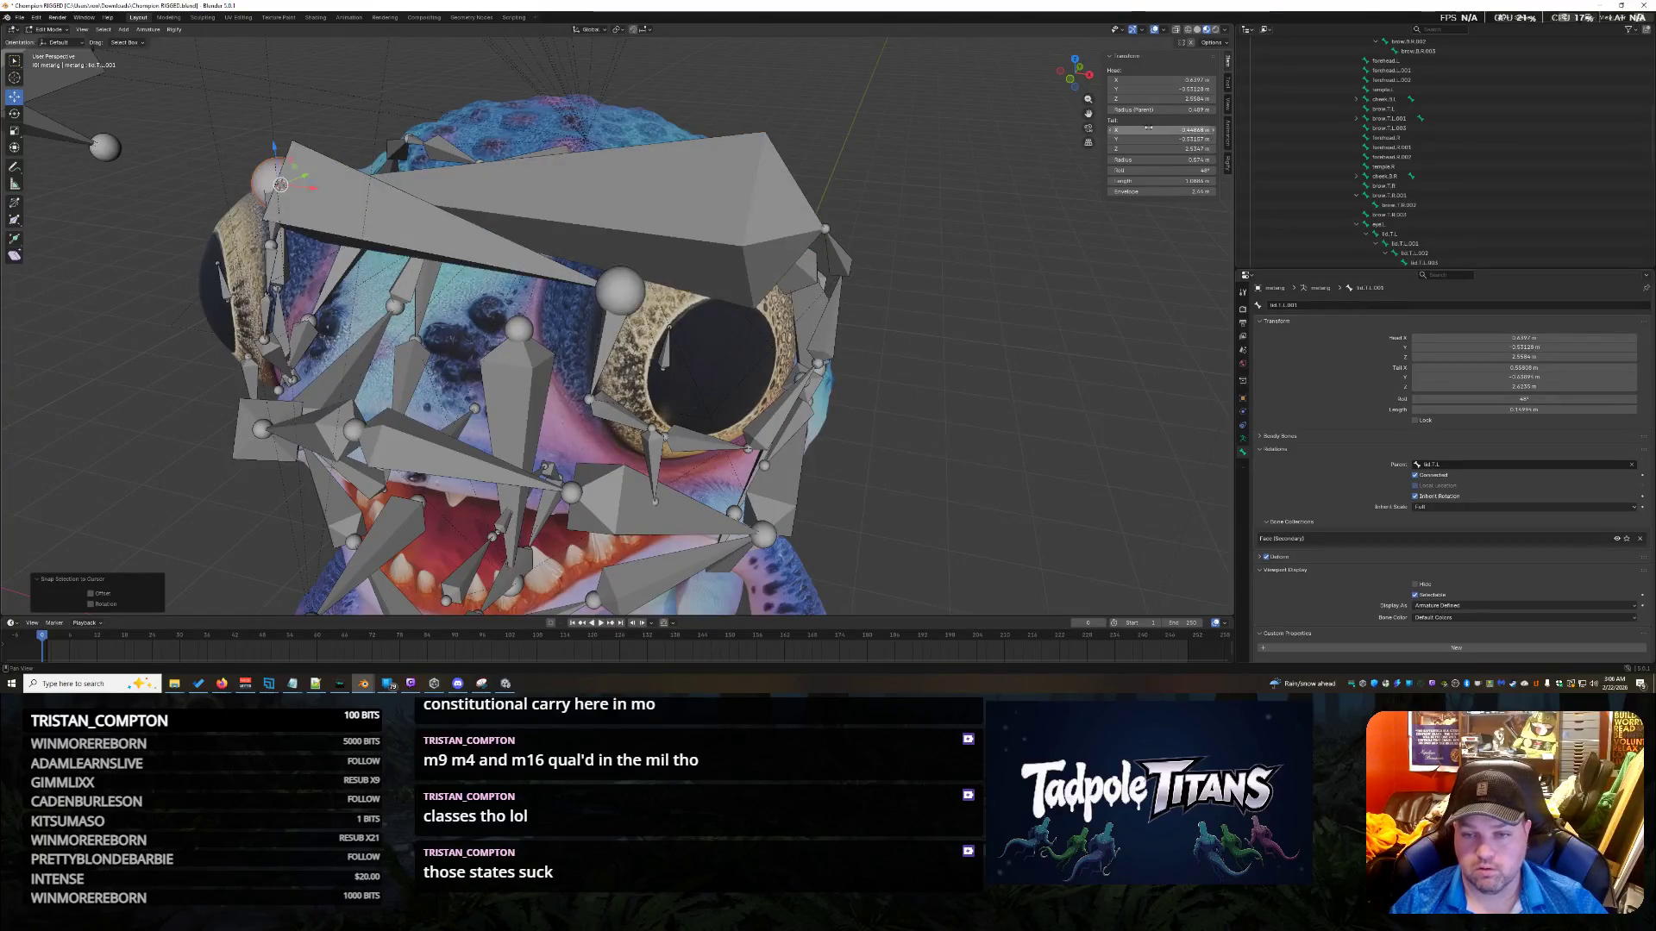
key(Return)
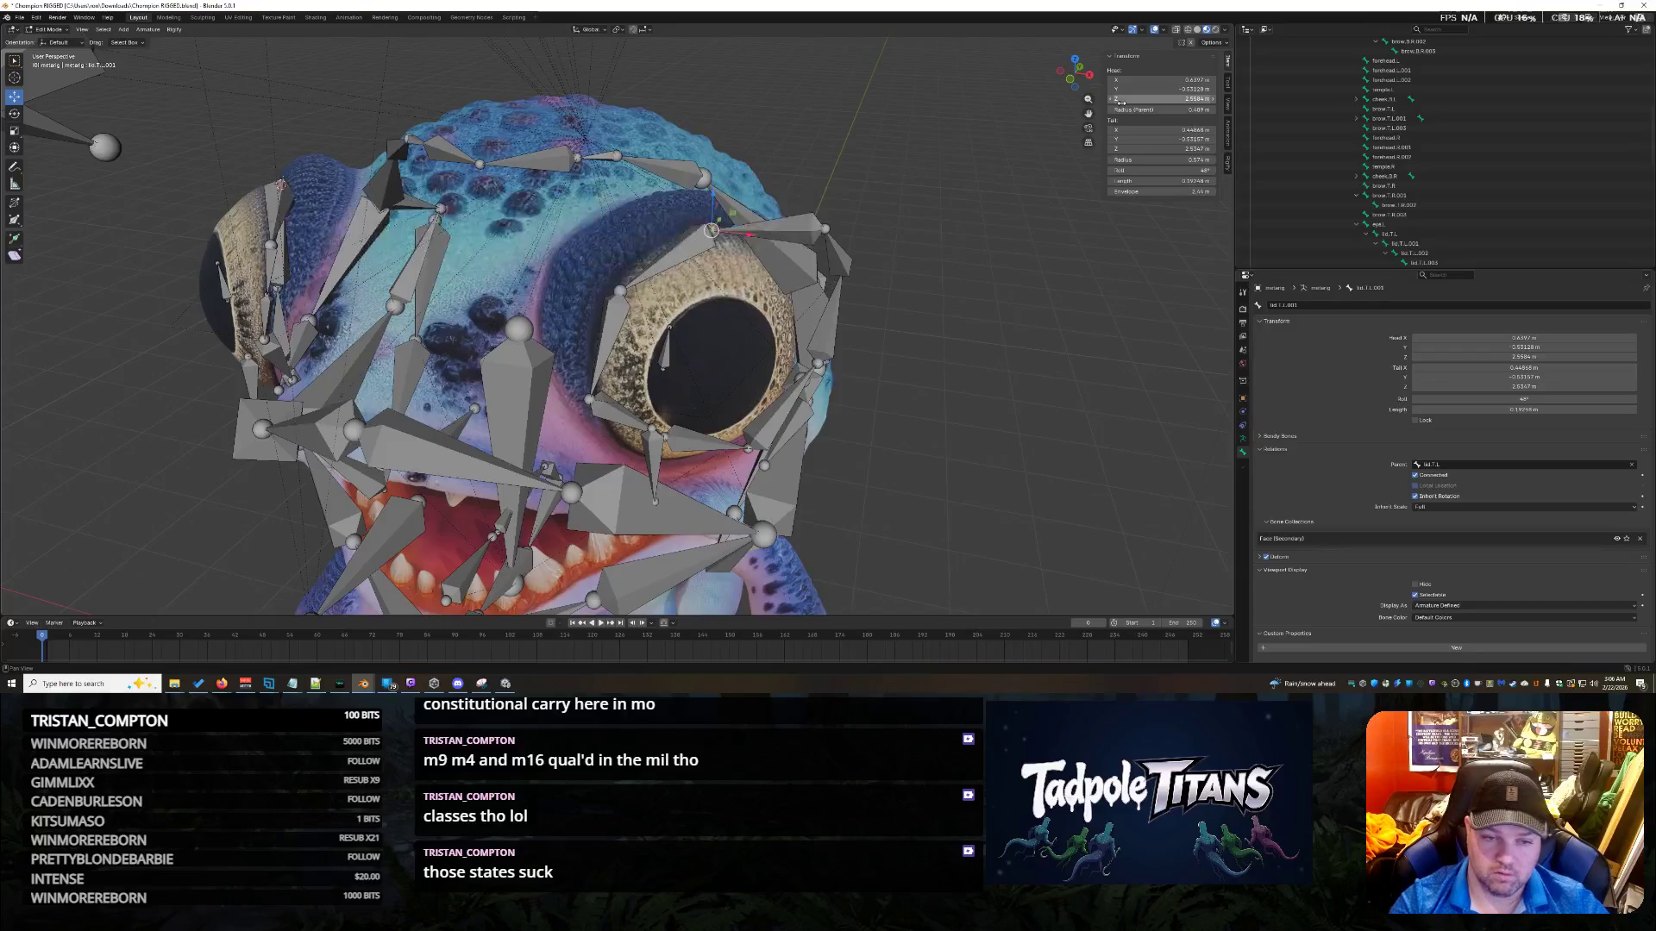
Snap another pair of lid joints around the eye together, fixing Tail X.
middle_drag(863, 351, 616, 335)
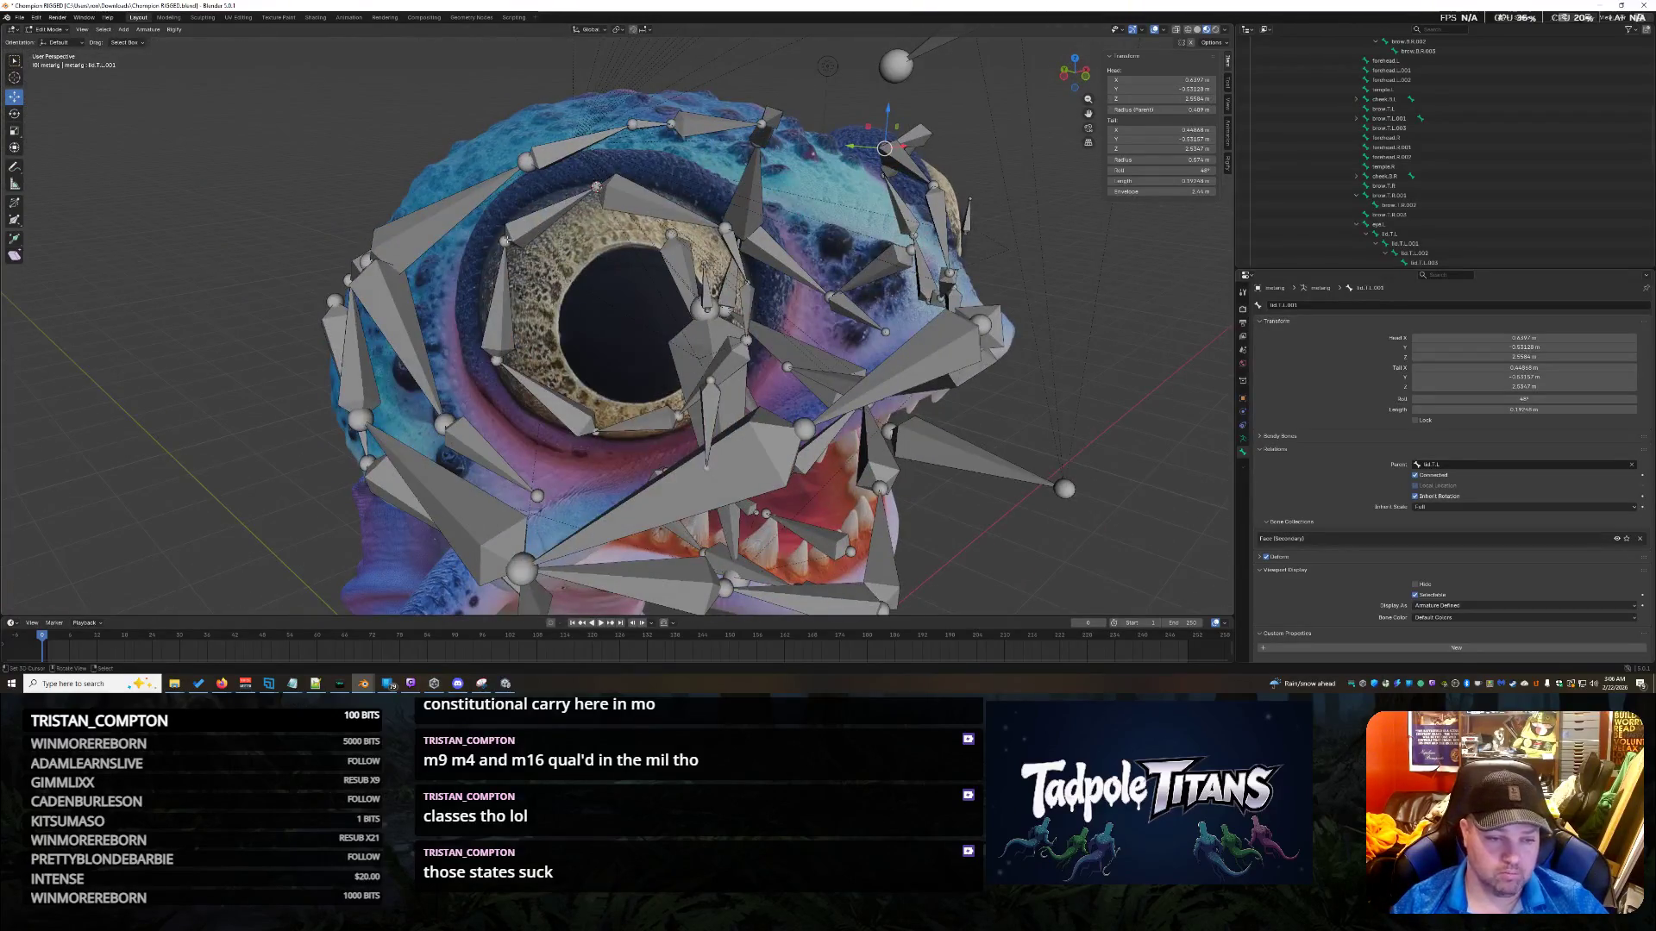
click(569, 283)
click(496, 274)
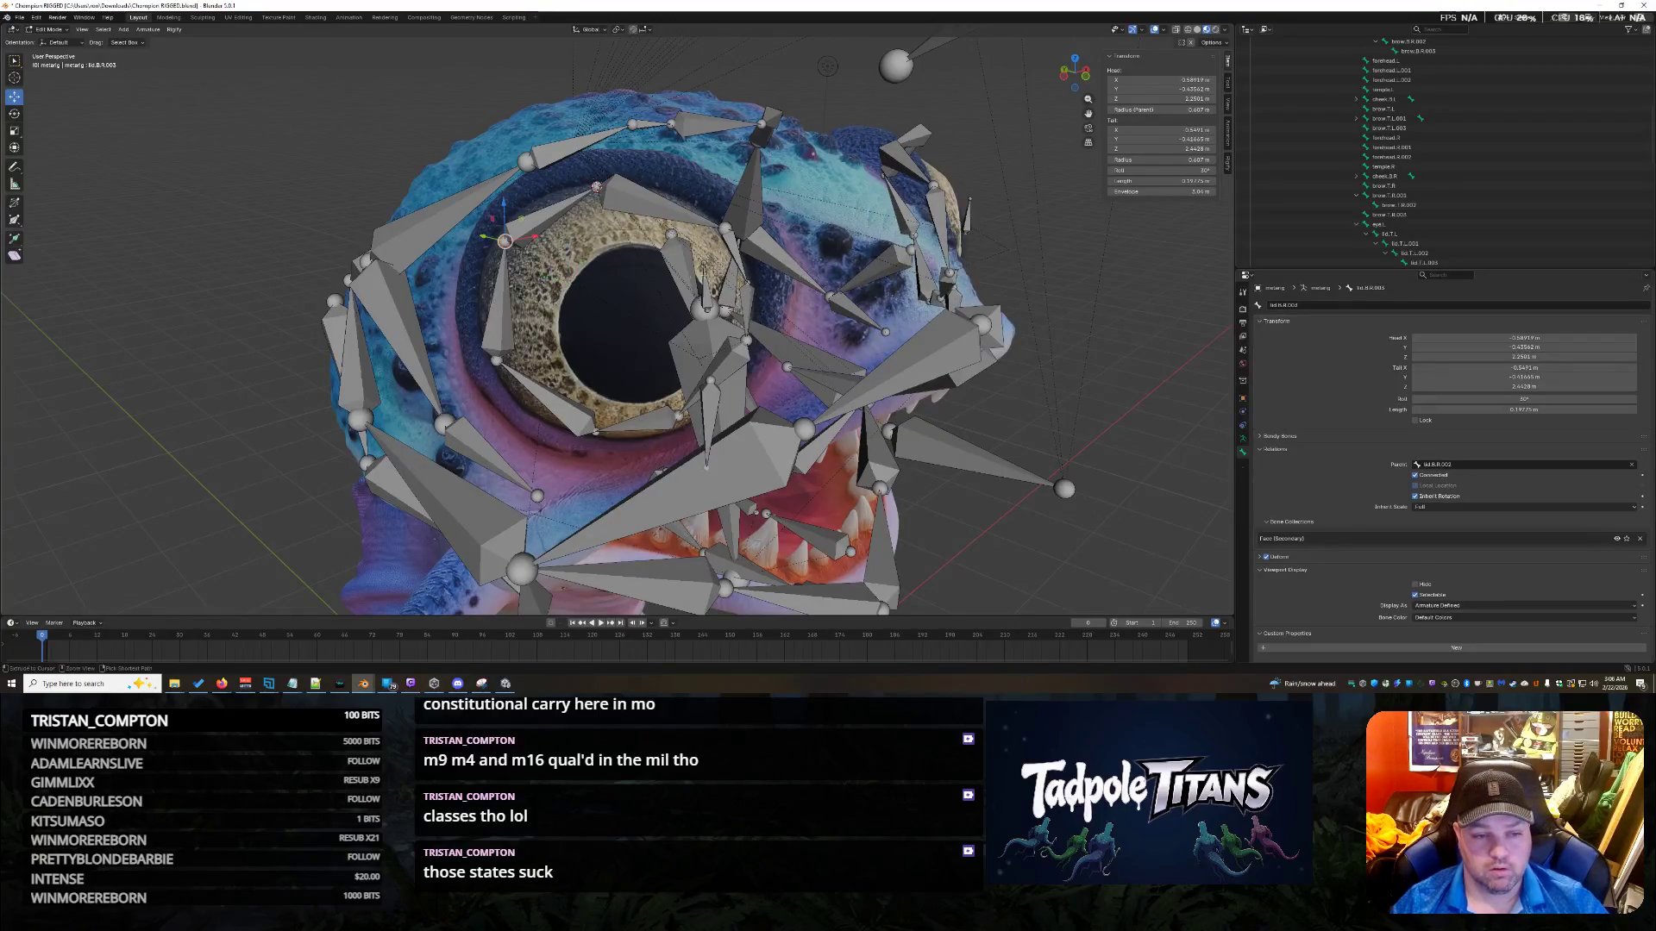
key(shift+s)
click(497, 329)
middle_drag(500, 328, 643, 268)
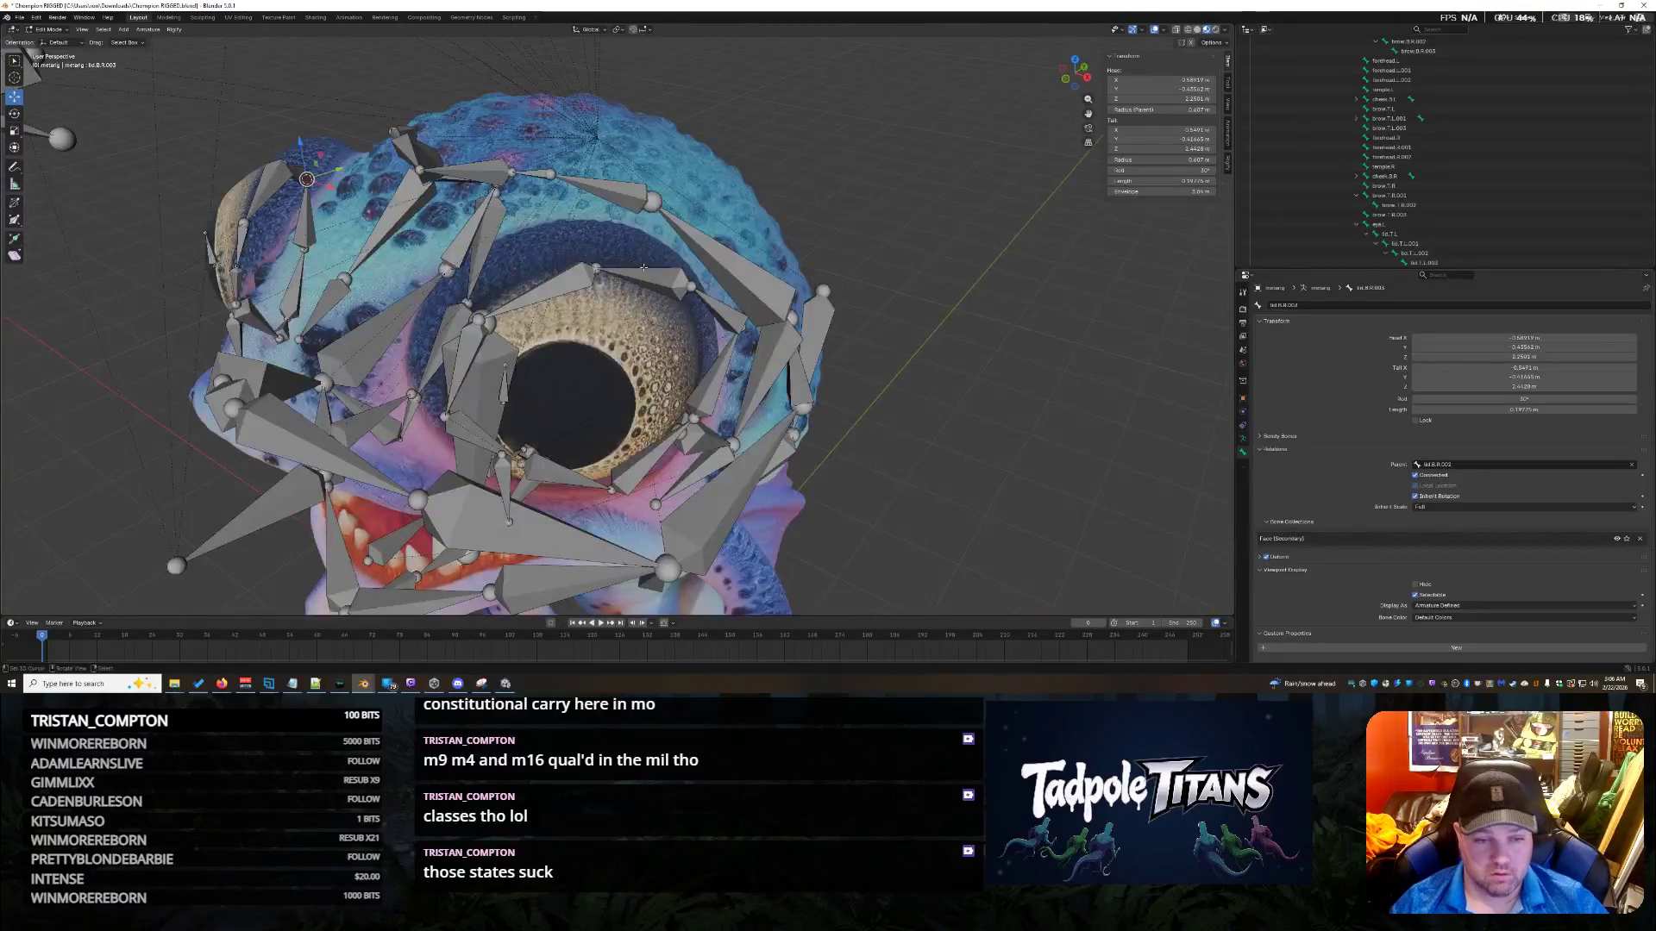
key(shift+s)
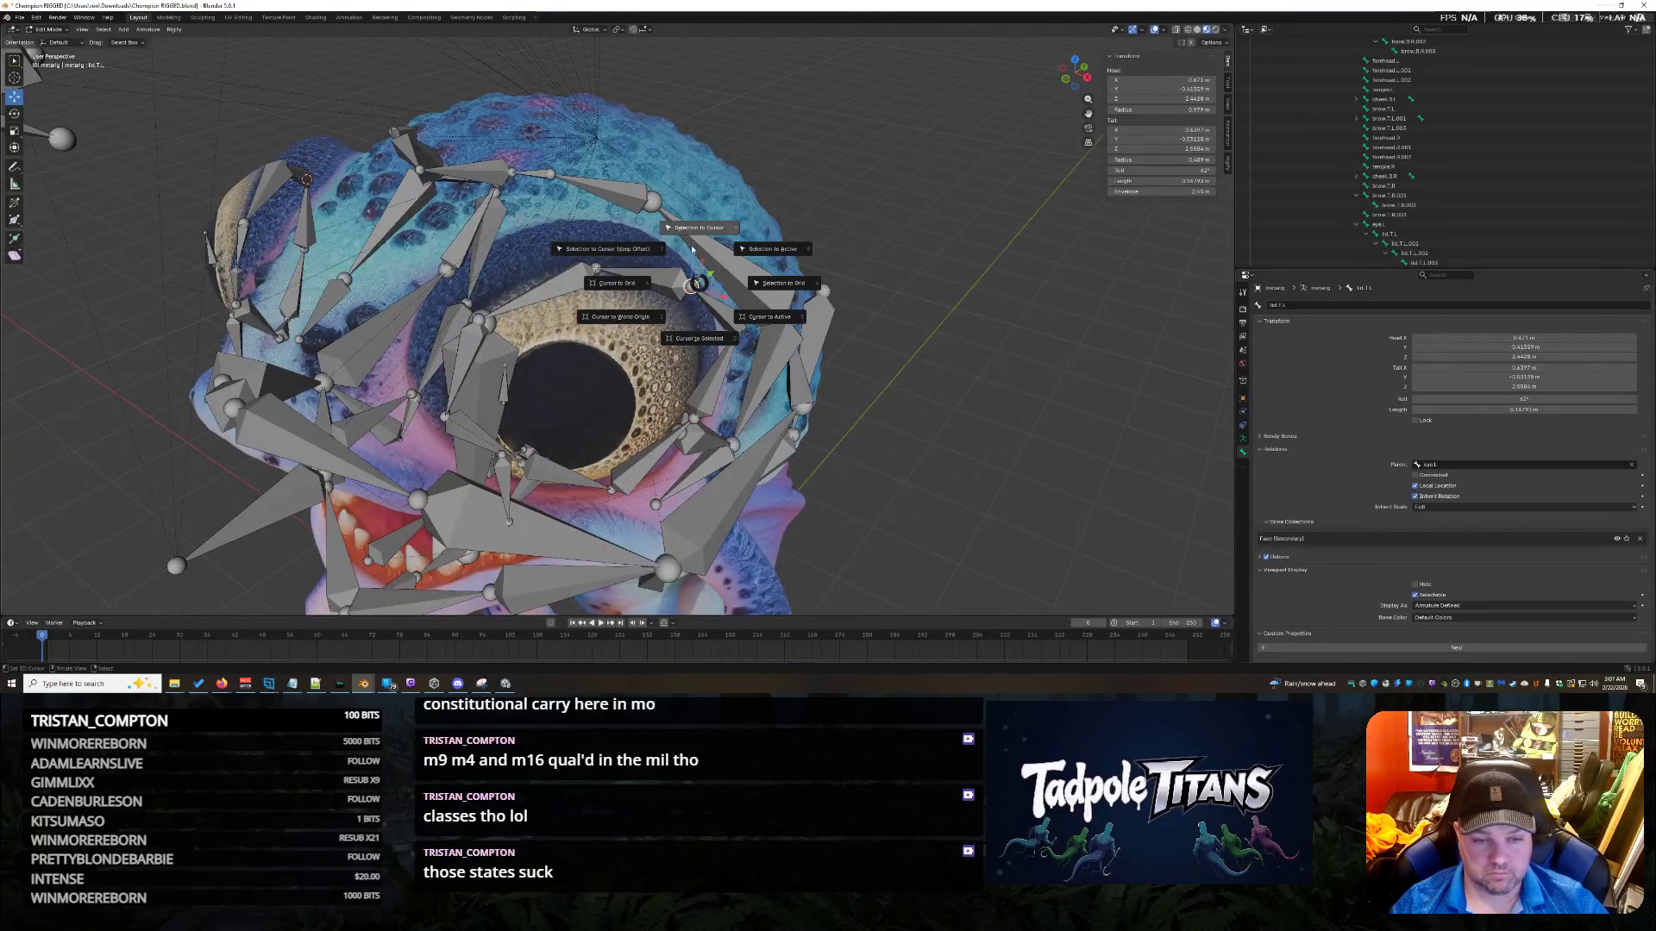
click(700, 231)
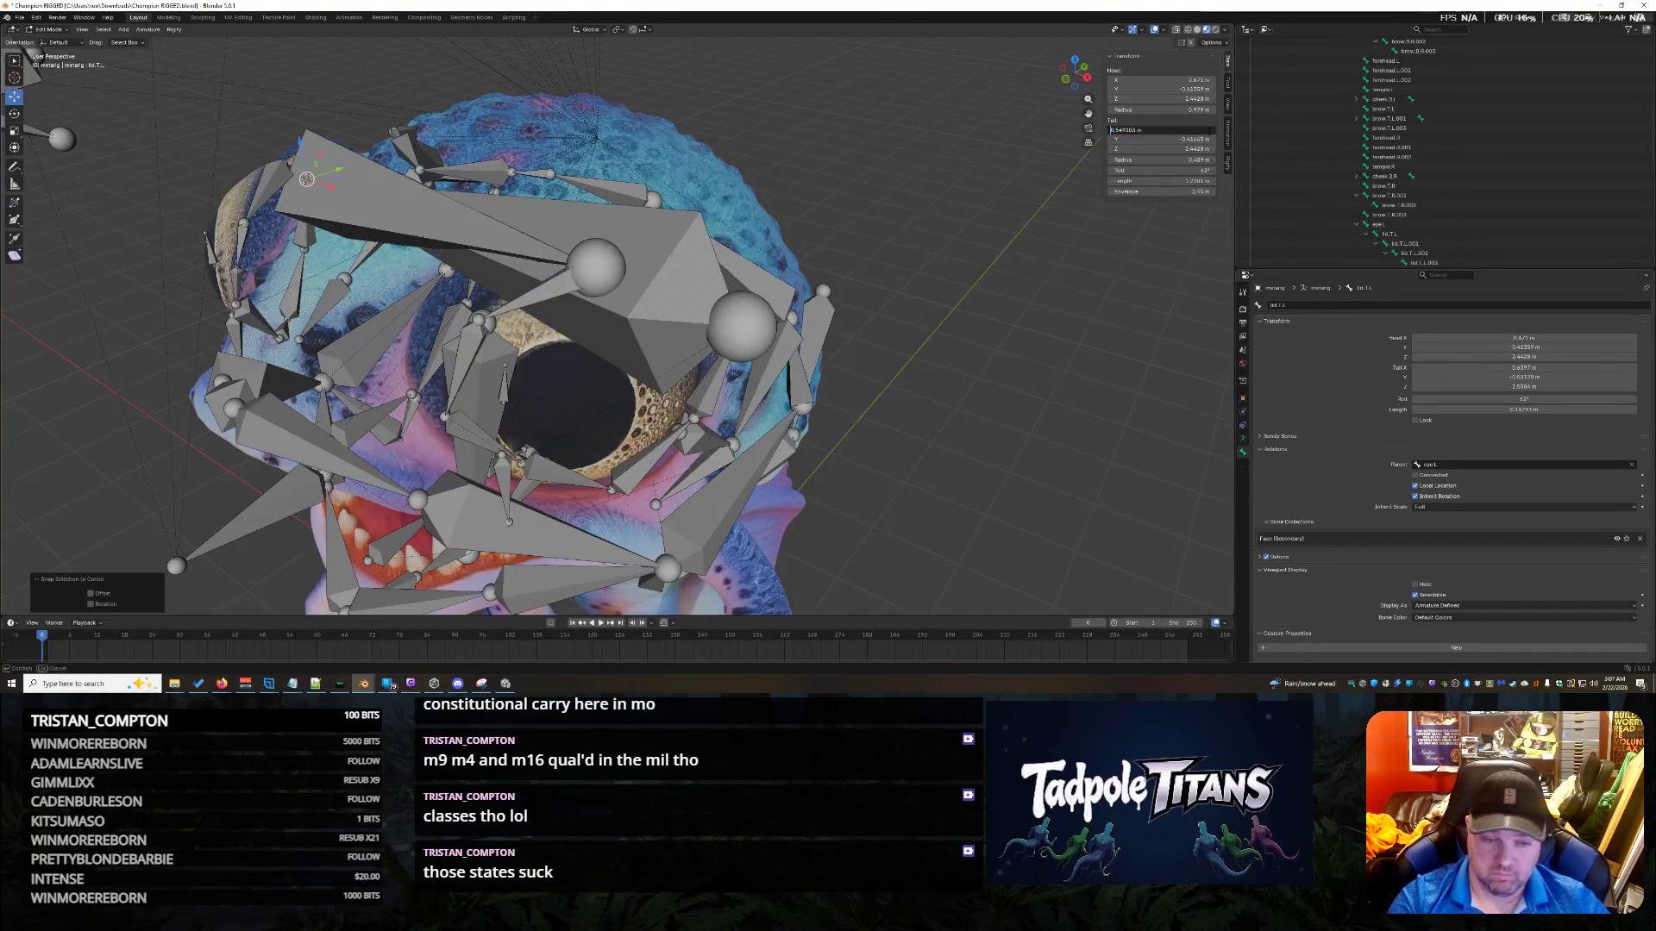
key(Return)
Snap the lid.B.R.002 joint onto its neighbour's end and fix Tail X.
middle_drag(943, 387, 821, 369)
click(726, 319)
key(shift+s)
click(722, 372)
middle_drag(723, 372, 669, 321)
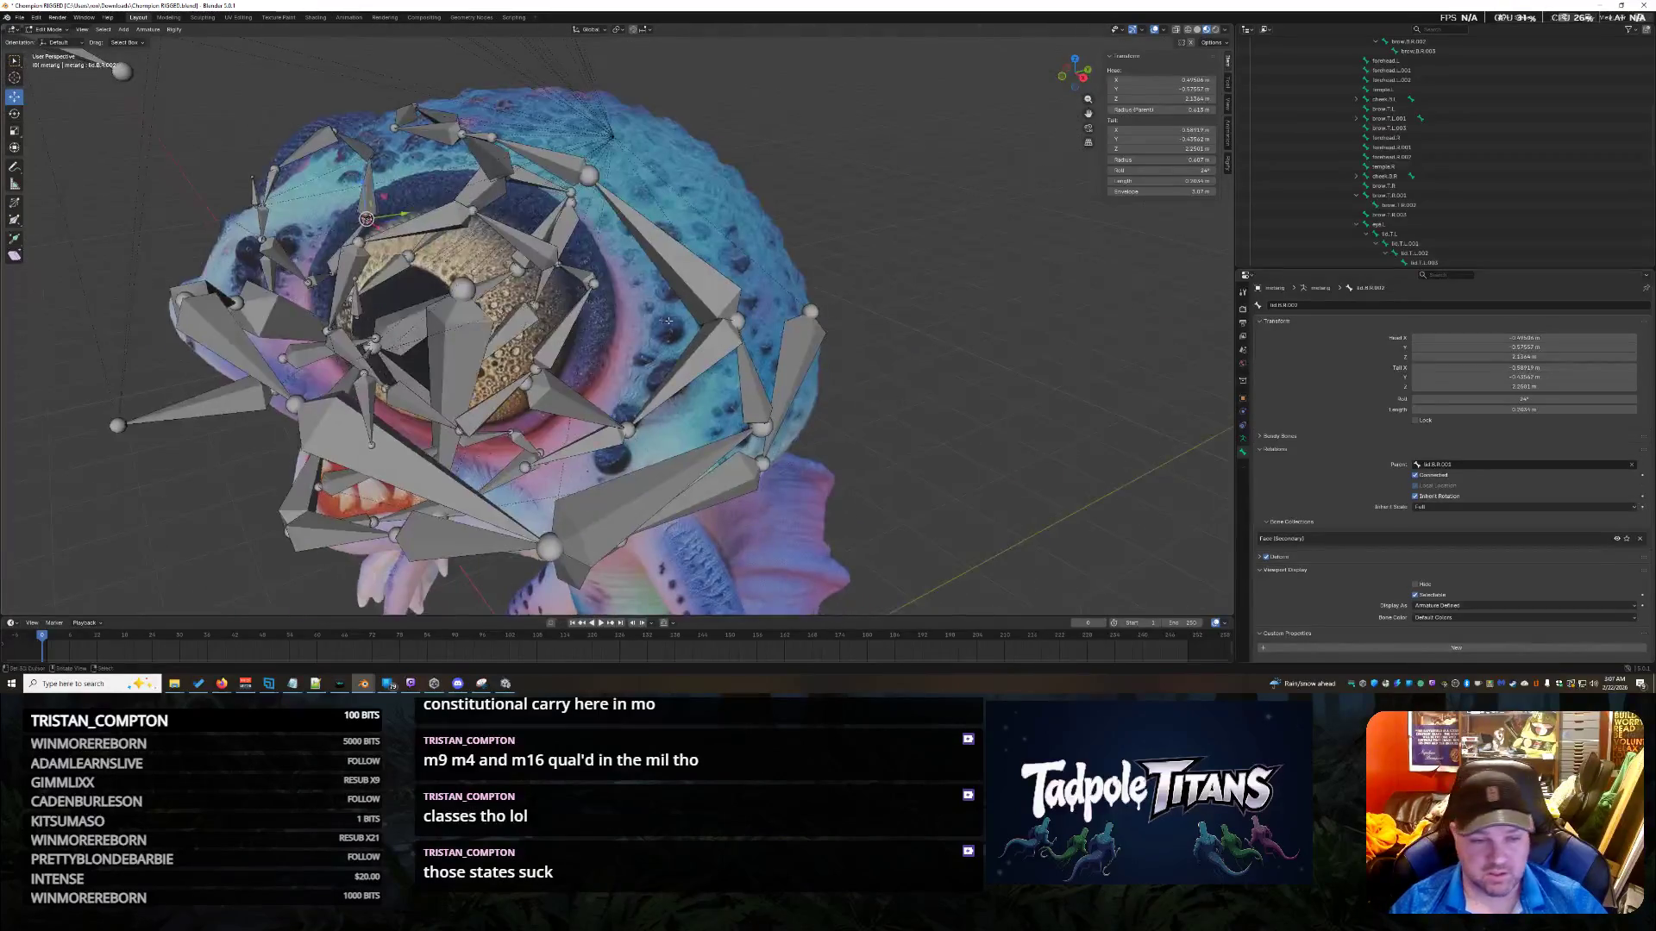
key(shift+s)
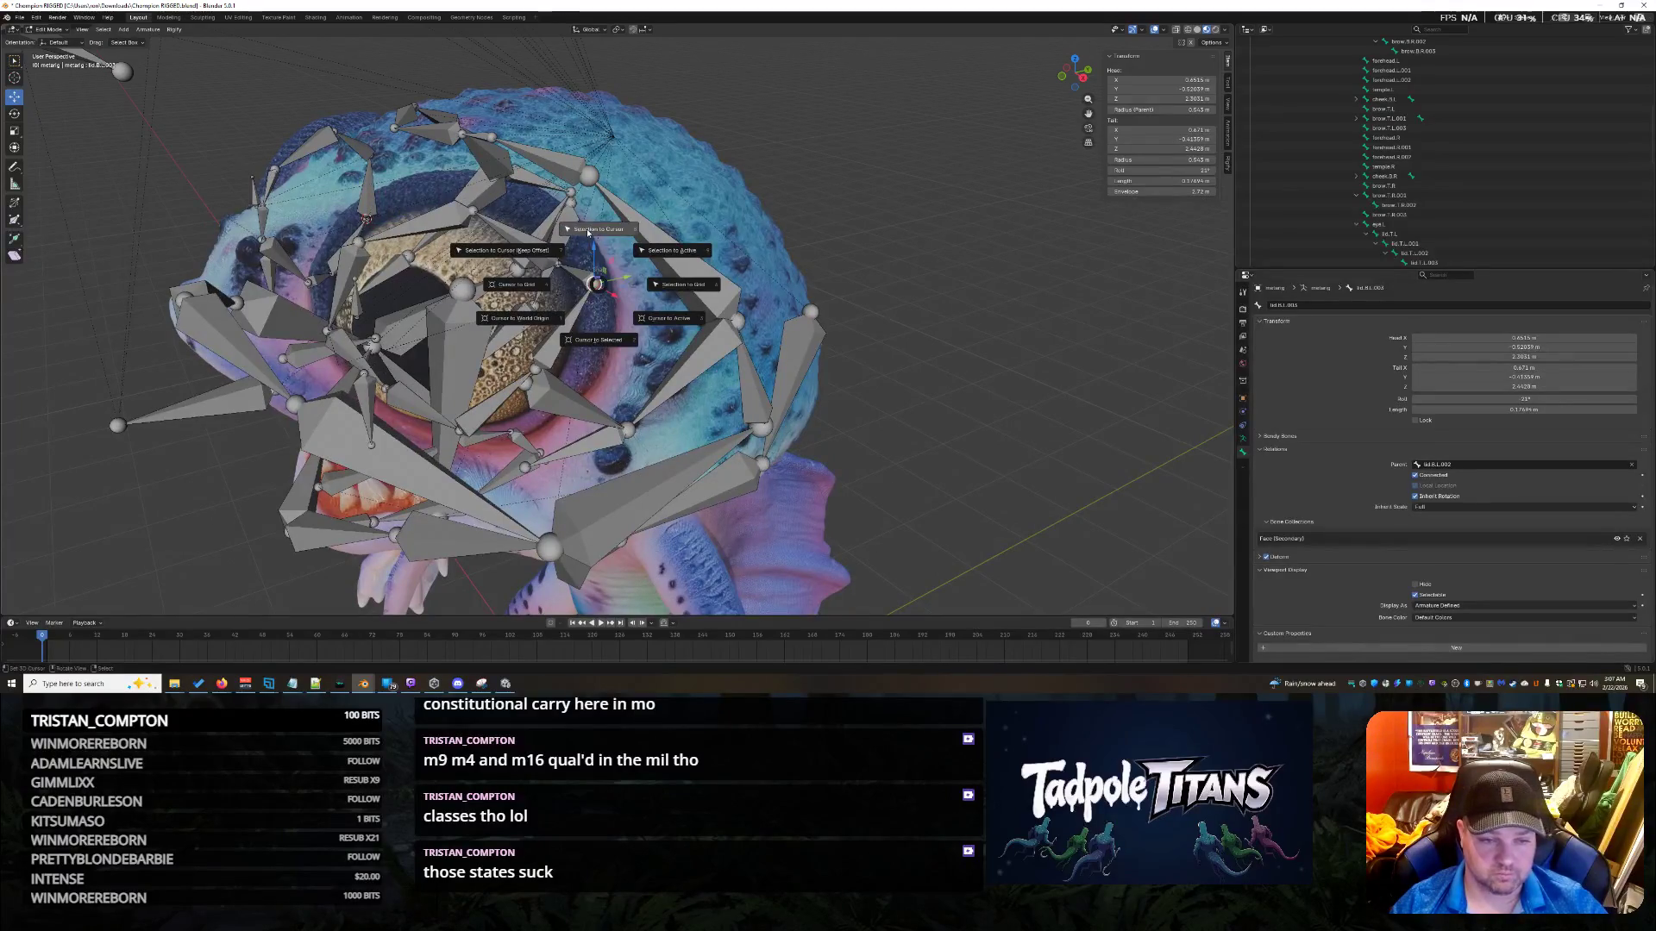
click(599, 230)
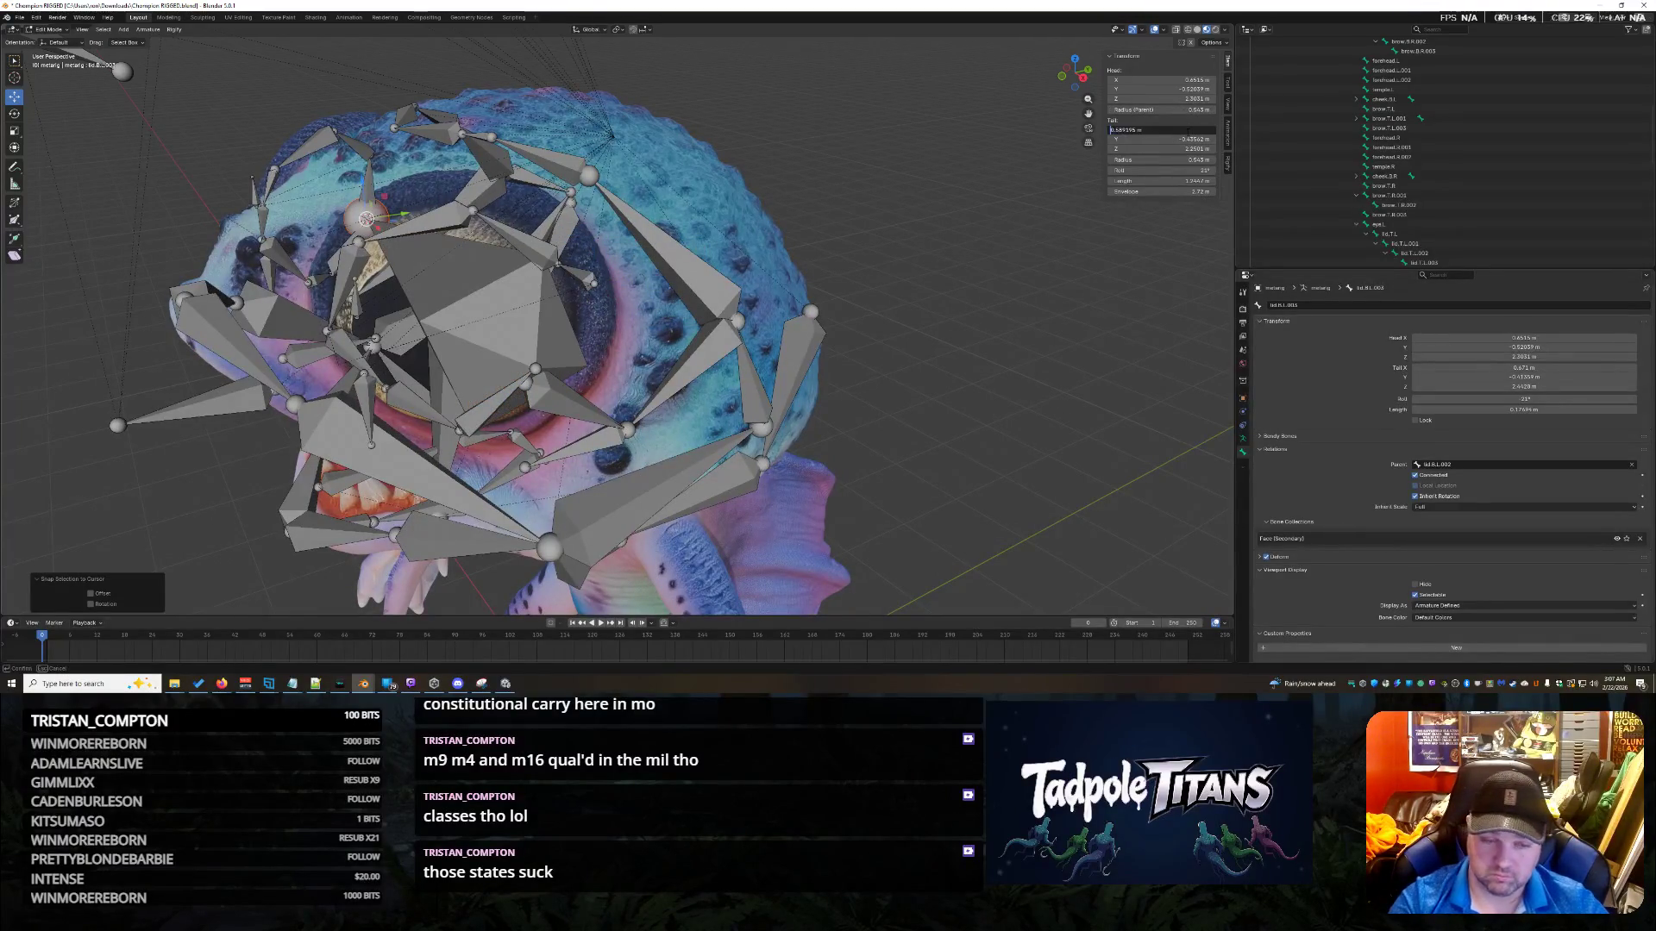
key(Return)
Pull the lid.B.L.003 joint lower around the eye.
mouse_move(619, 289)
middle_down()
mouse_move(623, 320)
mouse_move(598, 236)
middle_up()
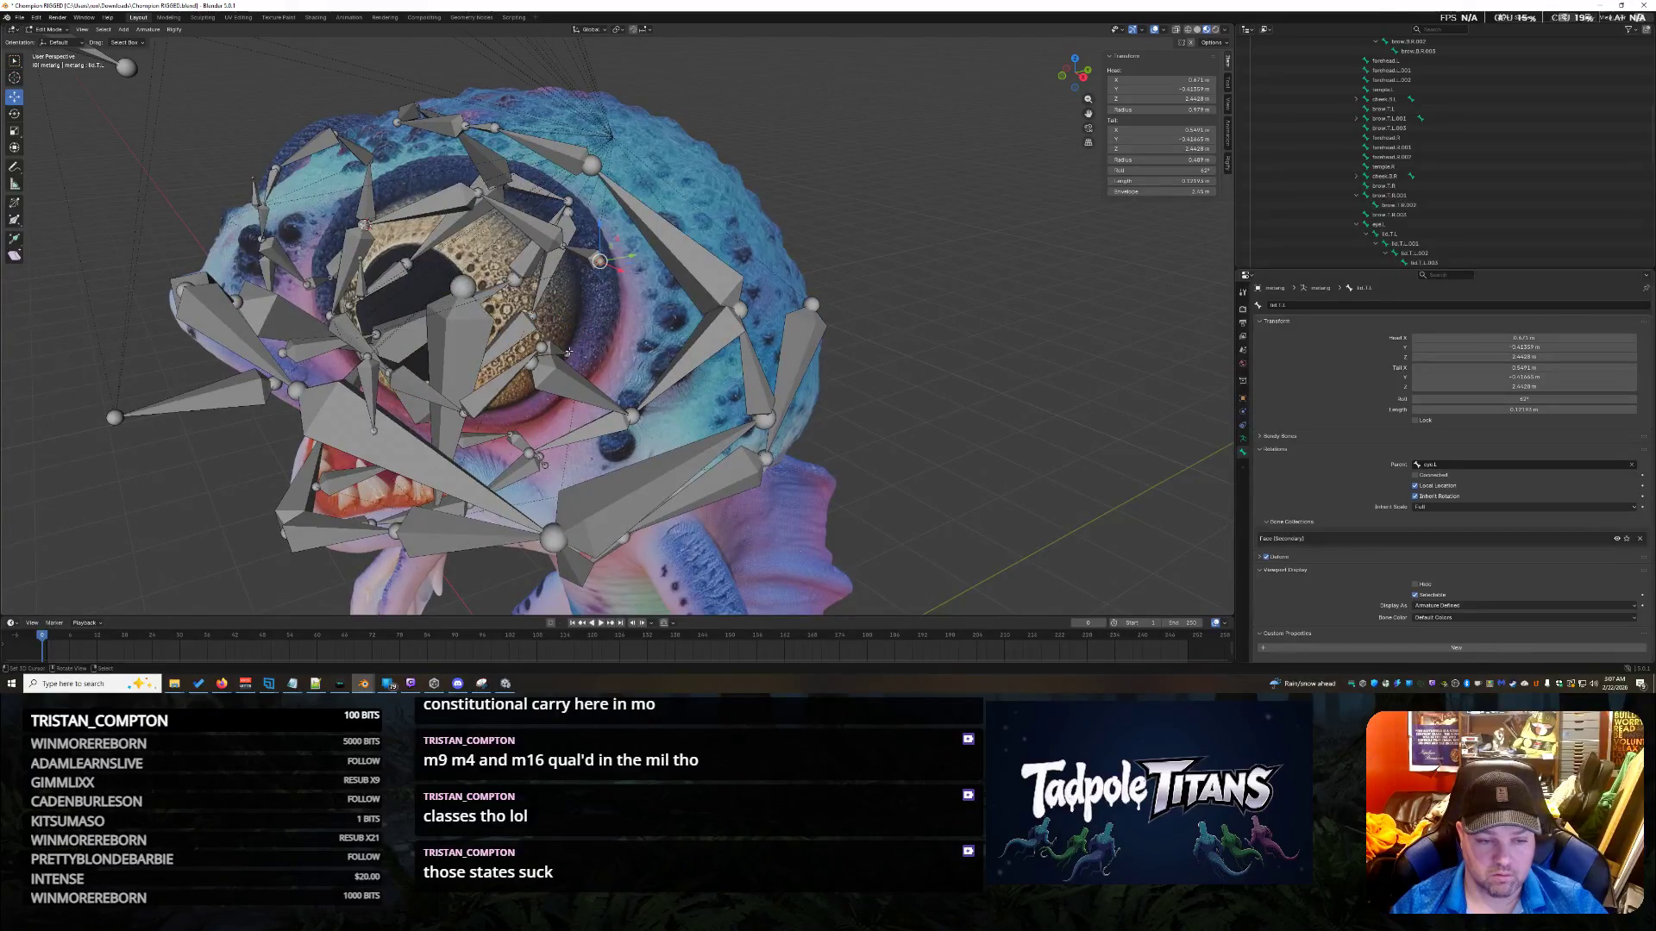
click(567, 353)
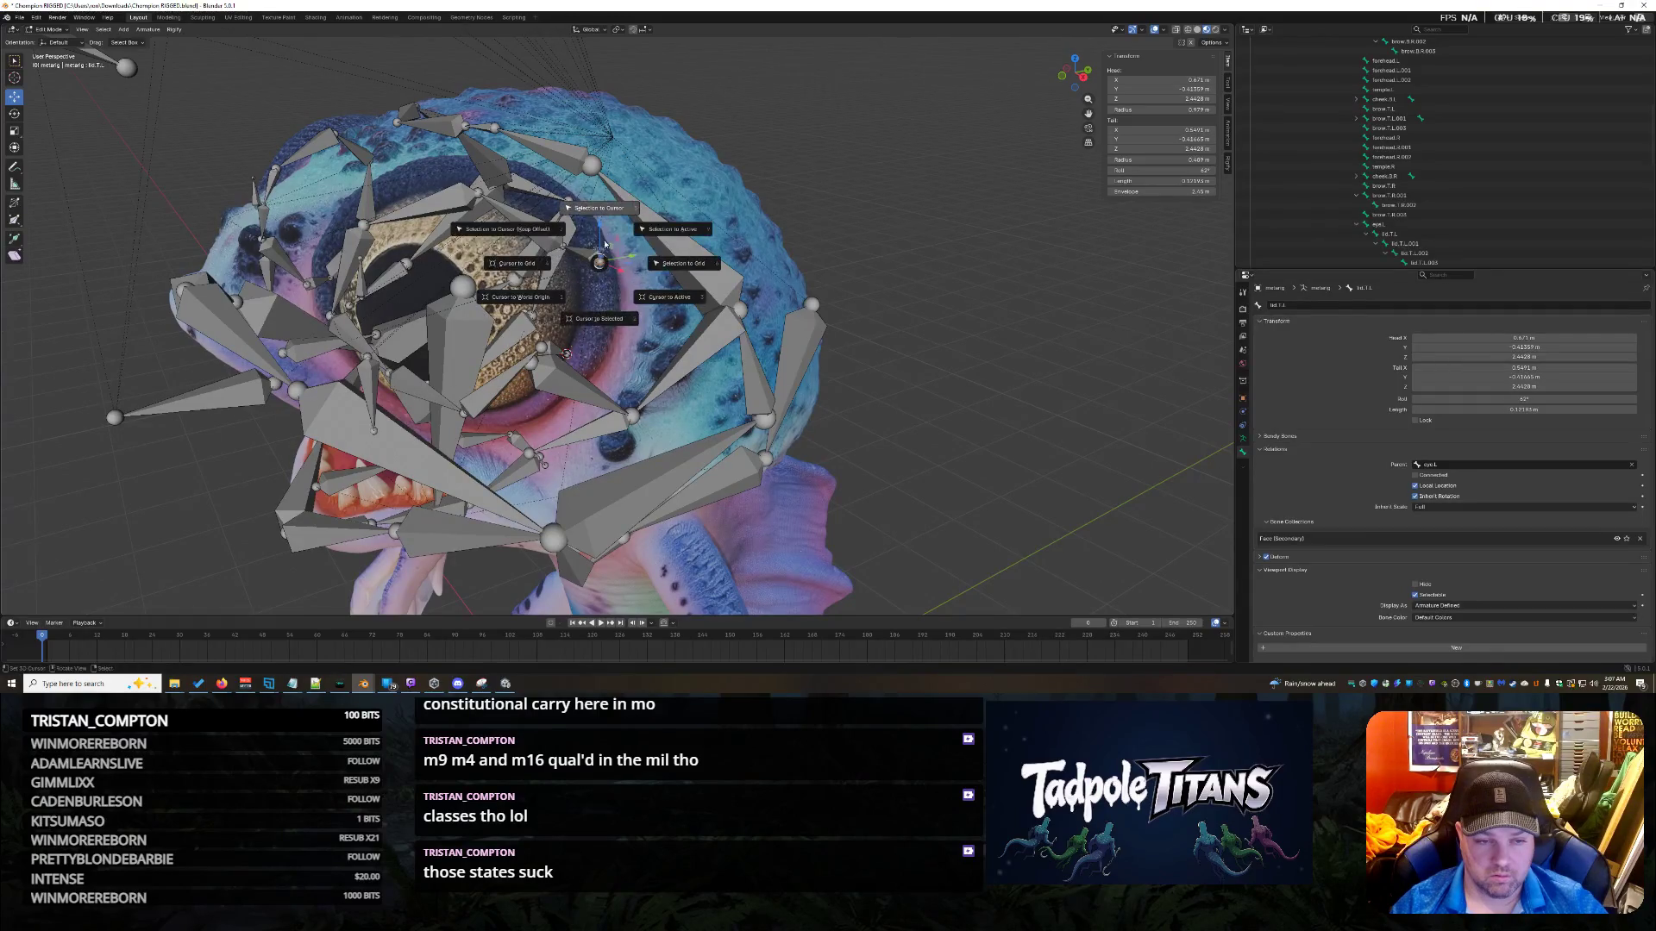
drag(598, 263, 564, 328)
mouse_move(565, 328)
middle_down()
mouse_move(907, 405)
mouse_move(668, 330)
mouse_move(768, 471)
mouse_move(688, 419)
middle_up()
click(667, 331)
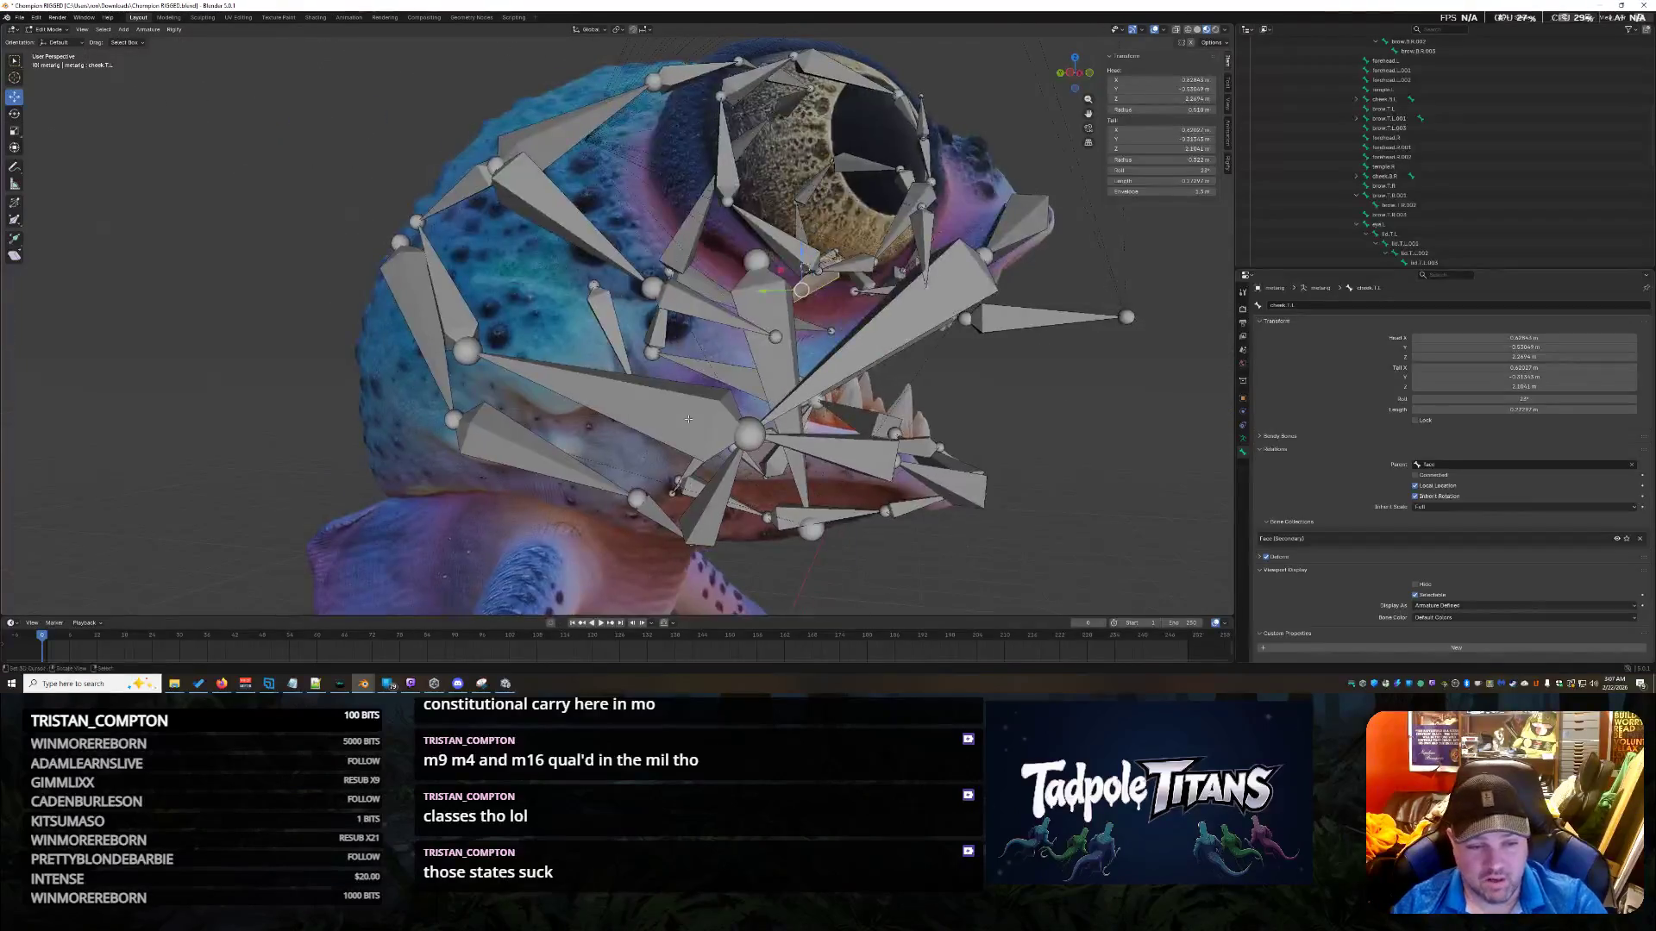
Check the cheek.B.R.001, cheek.B.R and temple.L bones around the face.
click(445, 294)
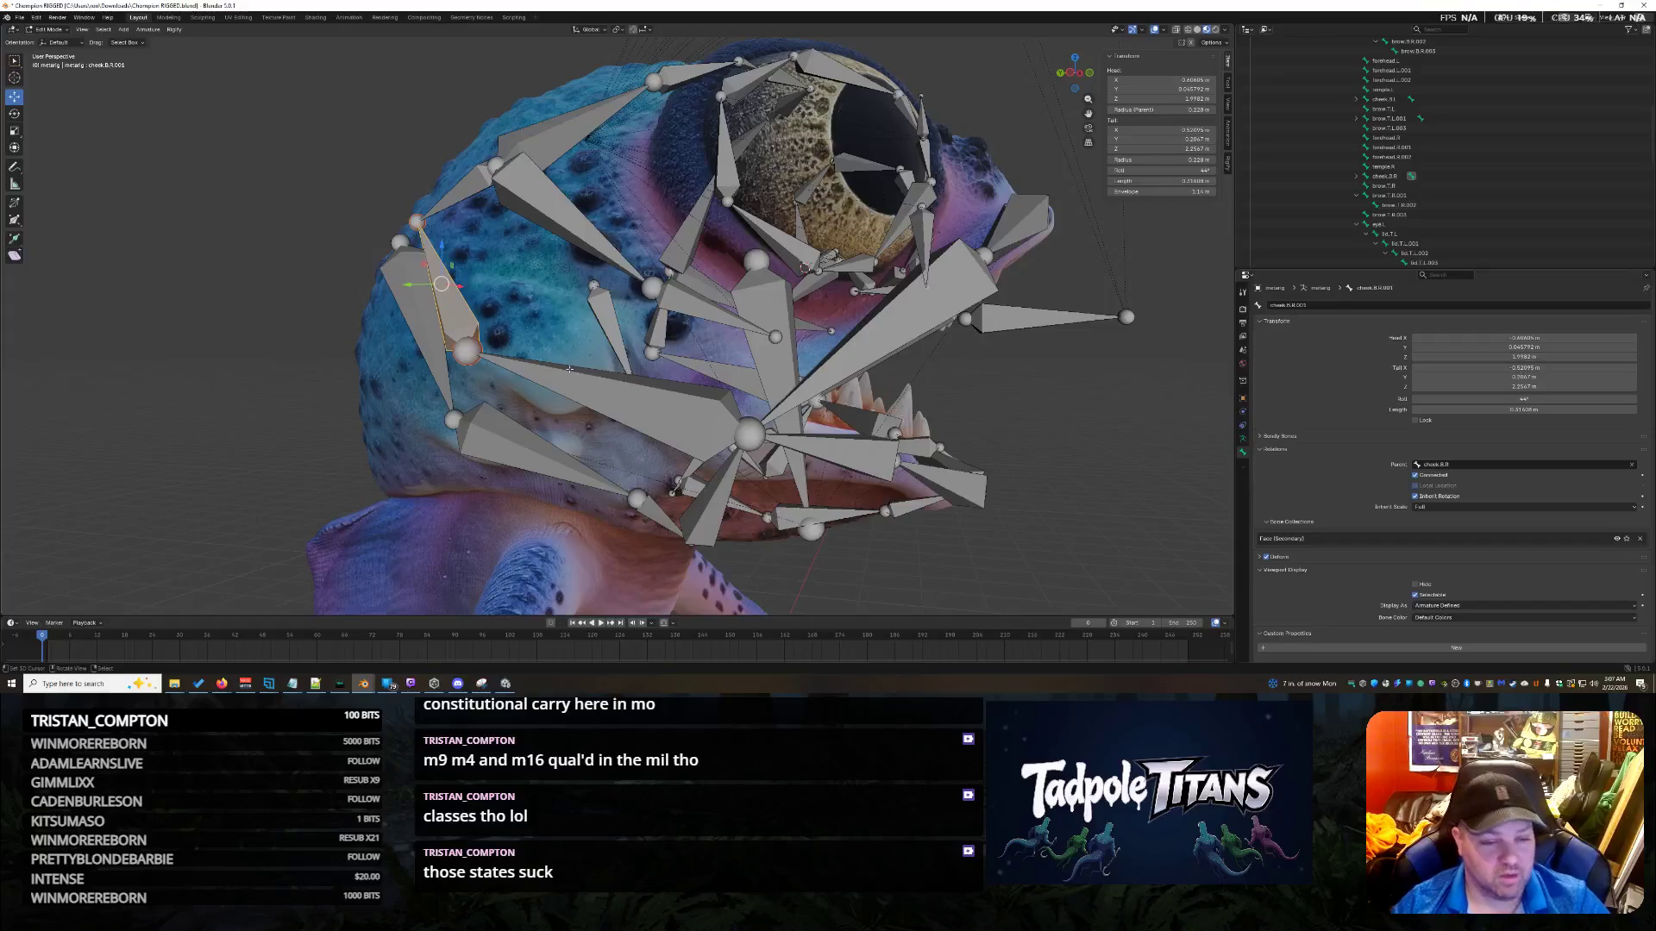
click(569, 369)
click(610, 324)
mouse_move(611, 325)
middle_down()
mouse_move(557, 293)
mouse_move(714, 369)
middle_up()
Hide the jaw.L and jaw.R bones to clear the view.
click(687, 353)
key(h)
middle_drag(907, 354, 449, 334)
click(450, 334)
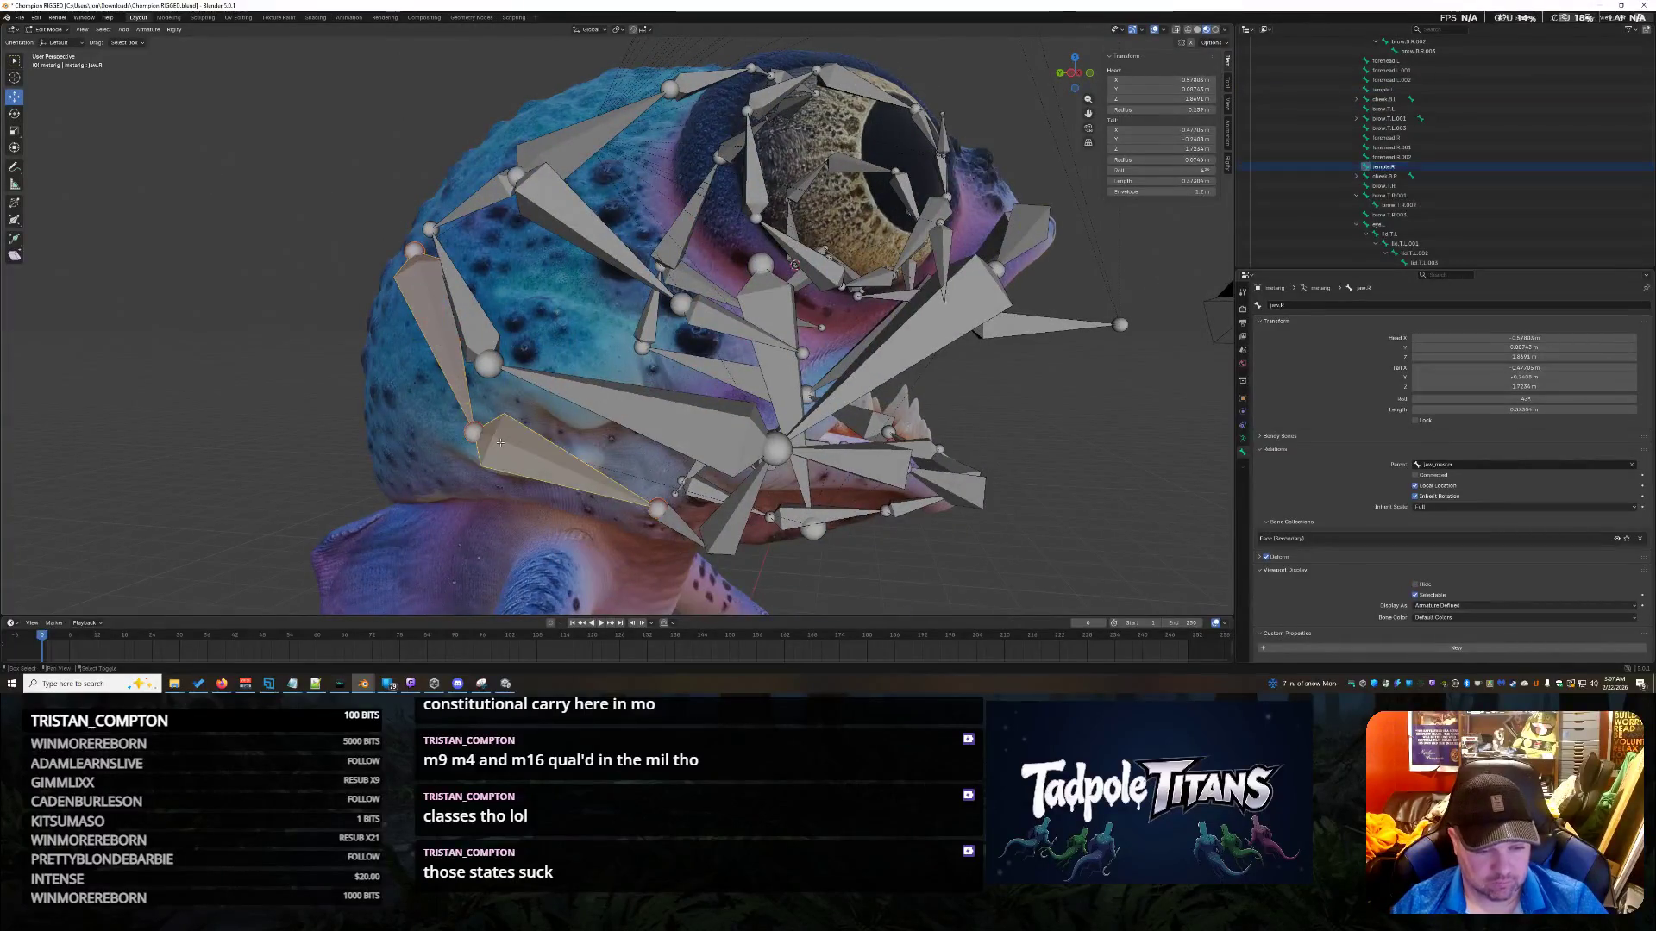
key(h)
mouse_move(969, 415)
middle_down()
mouse_move(668, 393)
mouse_move(832, 375)
middle_up()
scroll(668, 393, up, 3)
Inspect the lip.T.R.001 and cheek.T.L bones by the mouth.
click(720, 360)
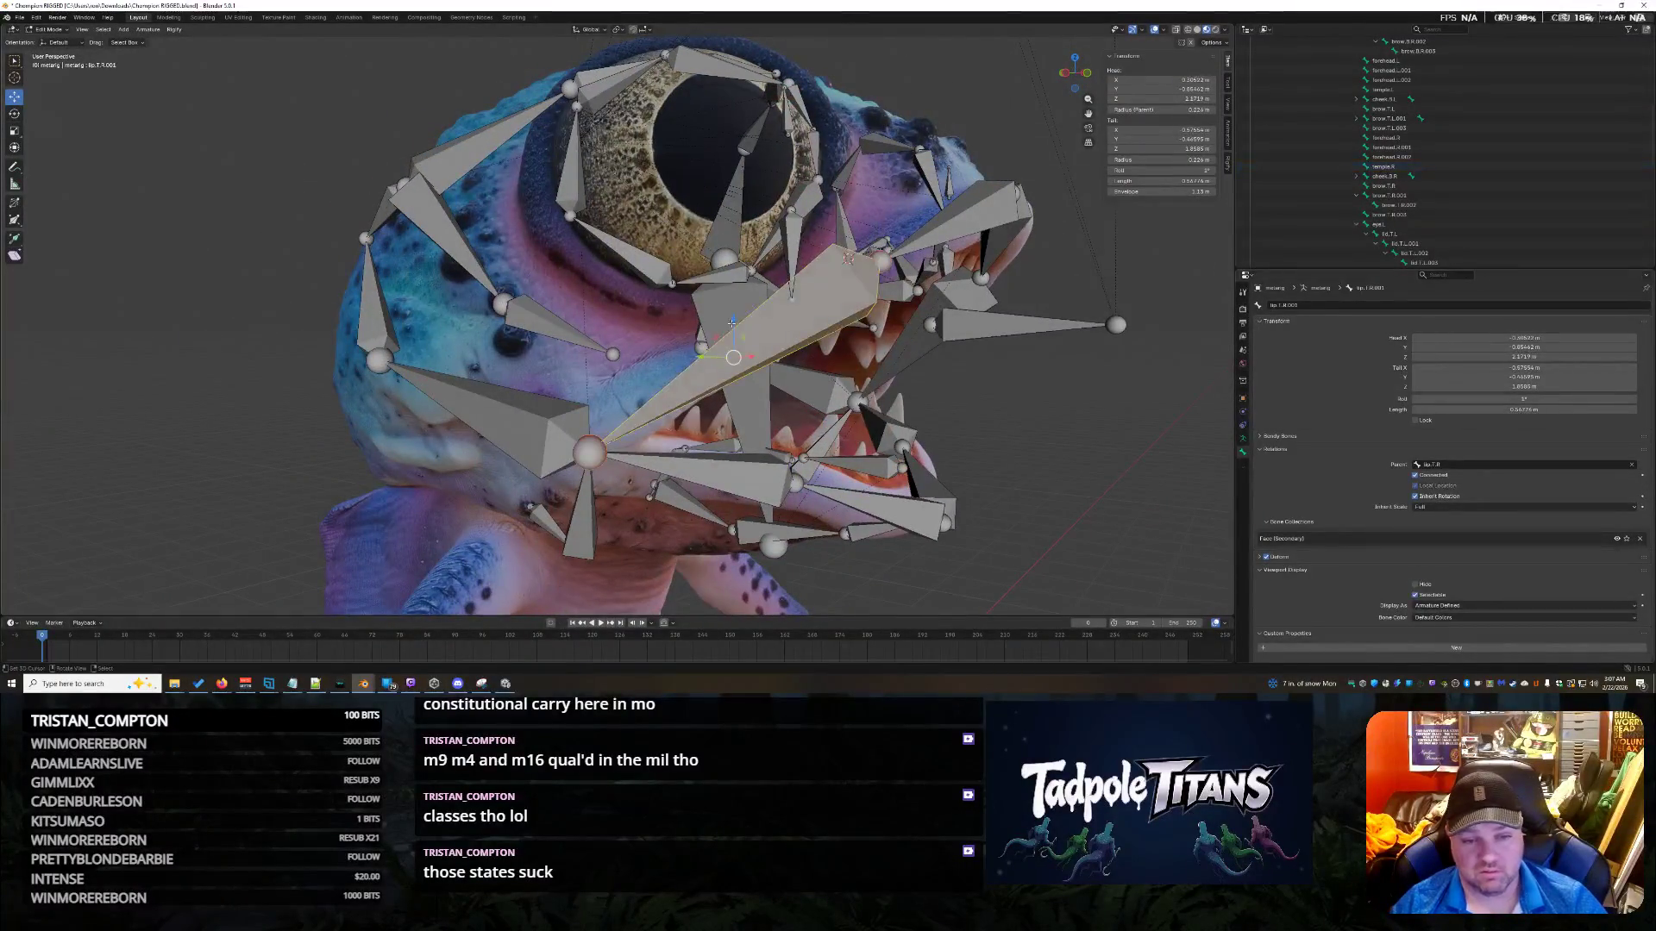
mouse_move(720, 360)
middle_down()
mouse_move(978, 443)
mouse_move(675, 304)
mouse_move(561, 285)
mouse_move(962, 393)
middle_up()
click(675, 304)
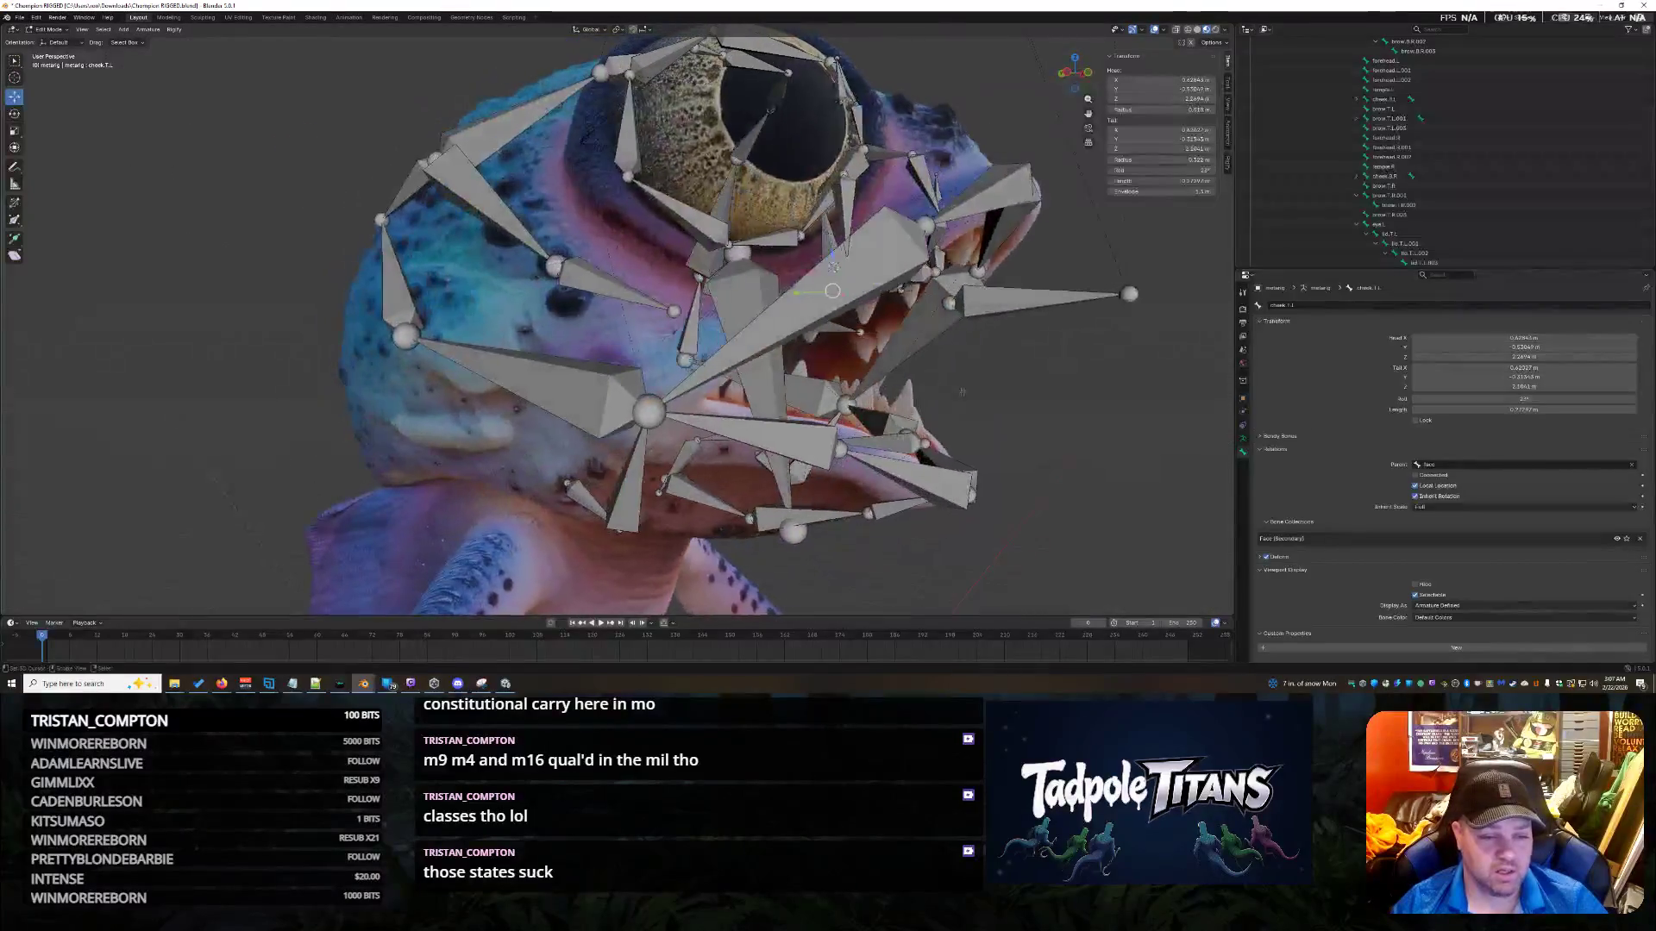
scroll(1483, 207, down, 5)
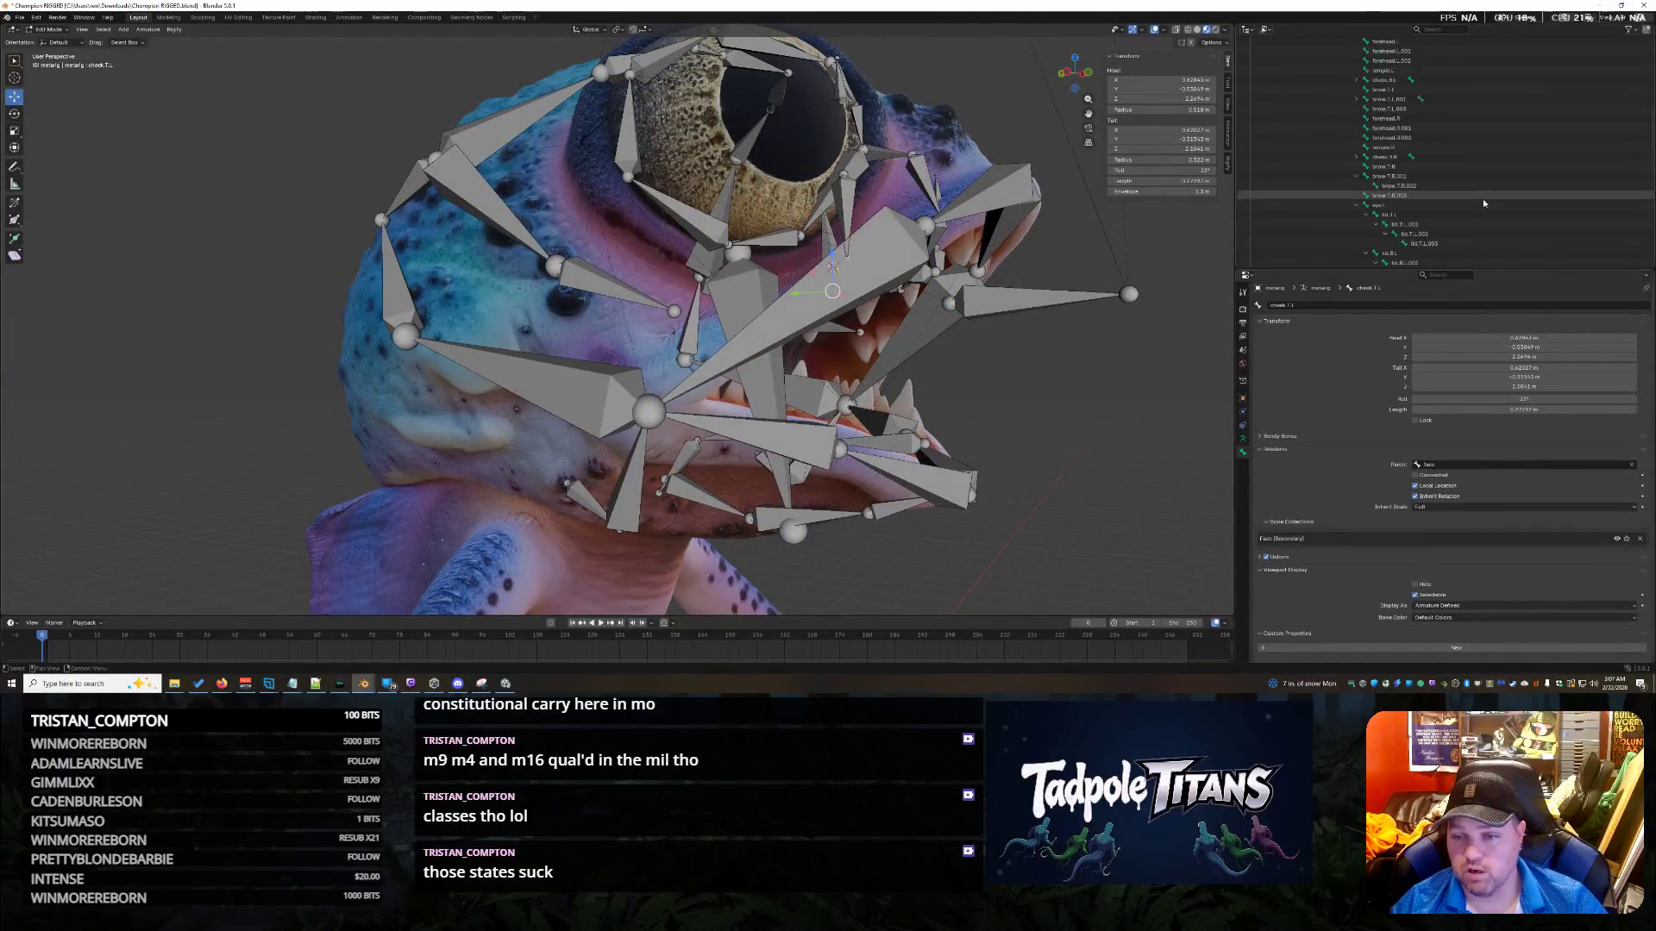
scroll(1482, 207, up, 2)
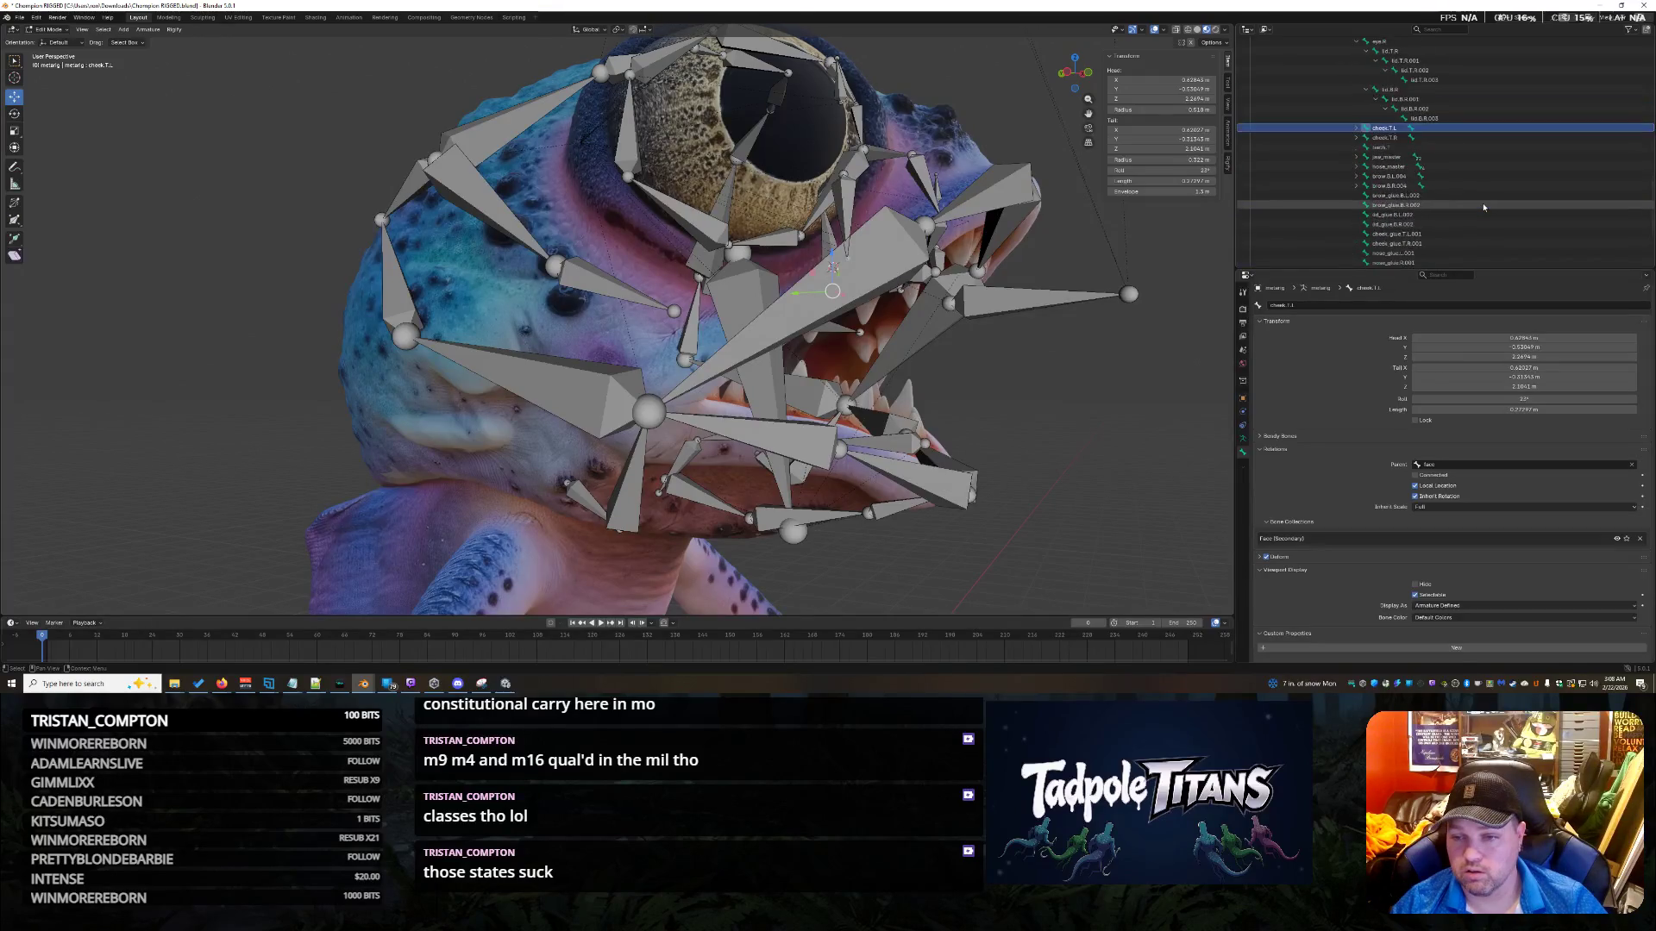
scroll(1475, 208, up, 8)
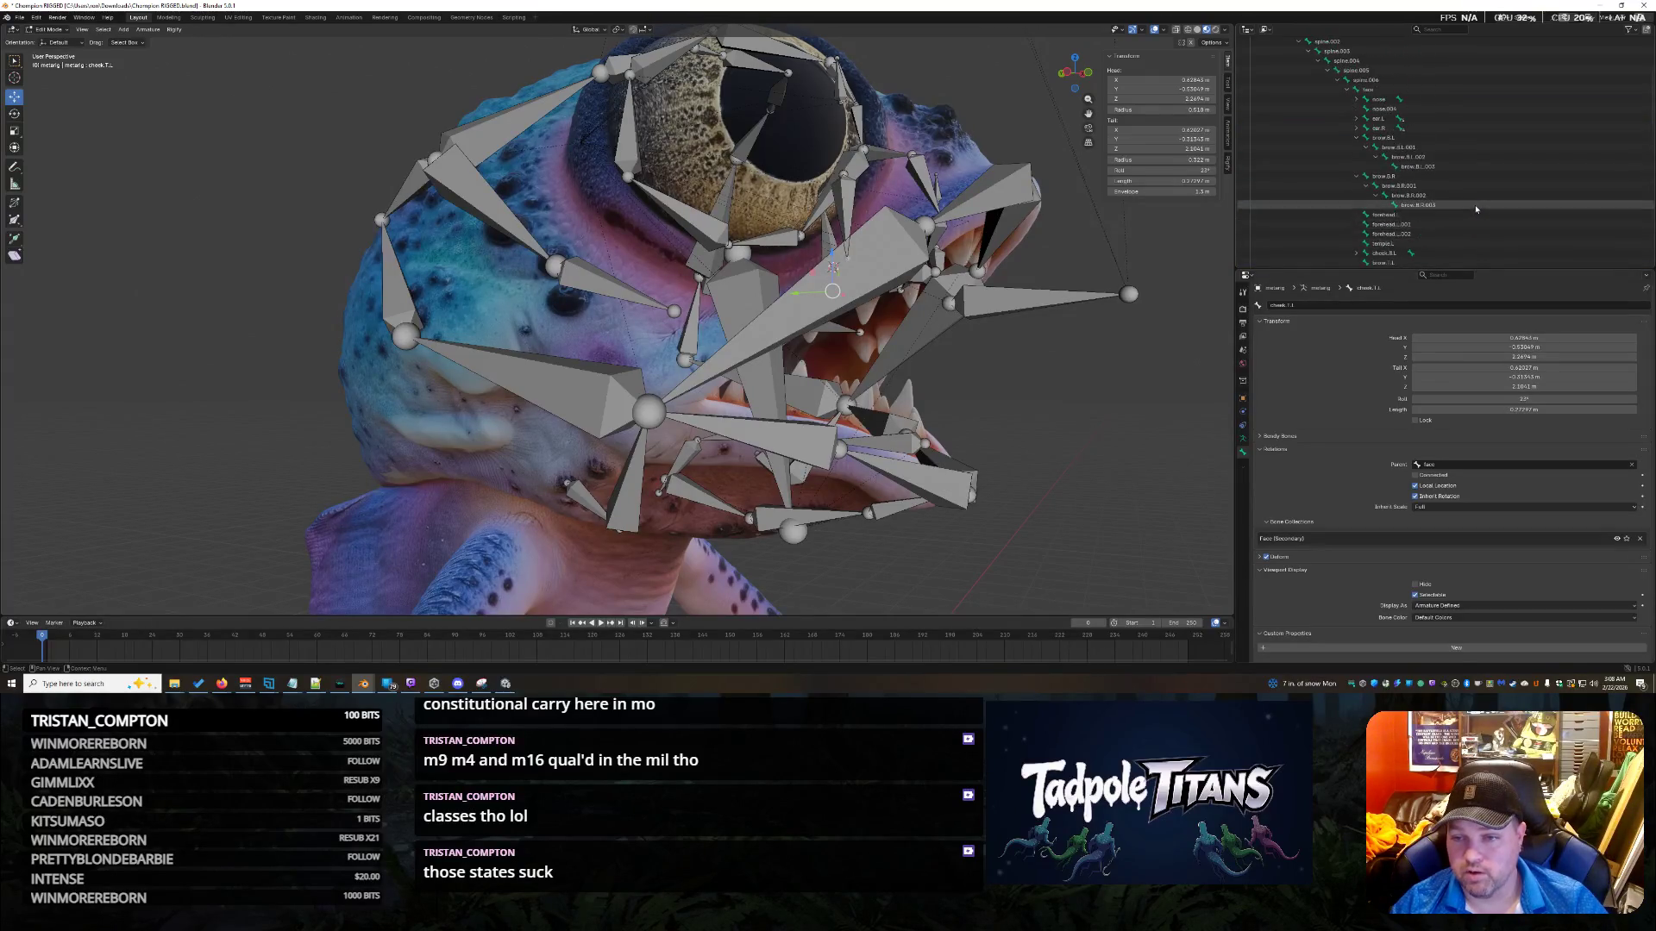
scroll(1108, 402, up, 3)
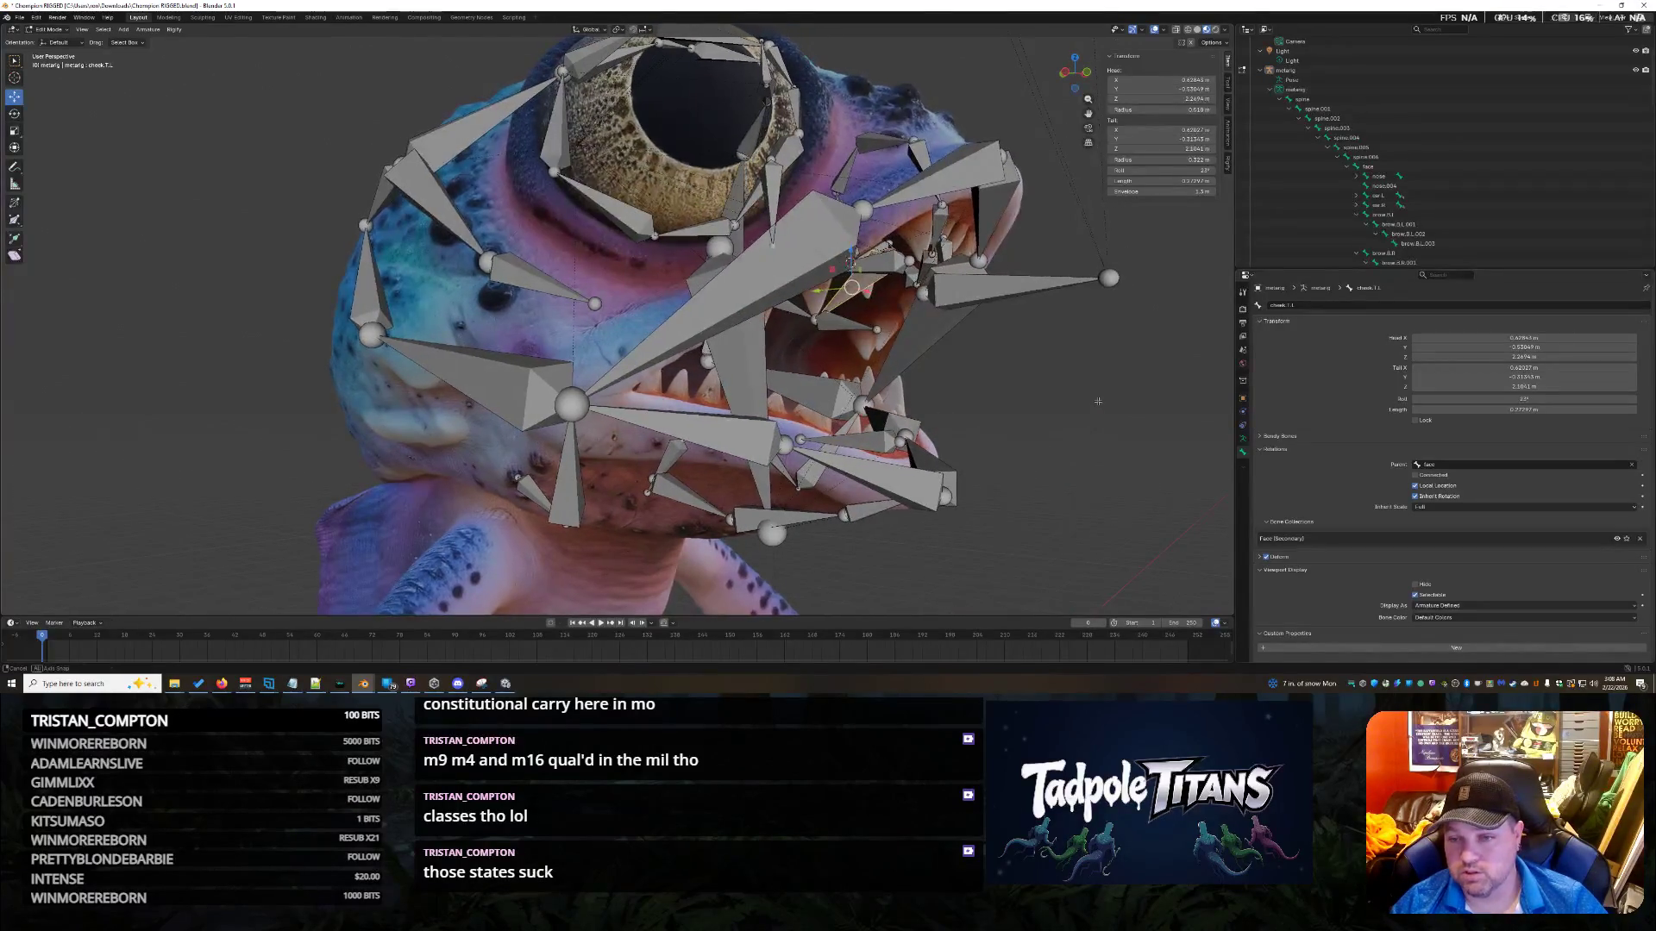
scroll(1425, 195, down, 10)
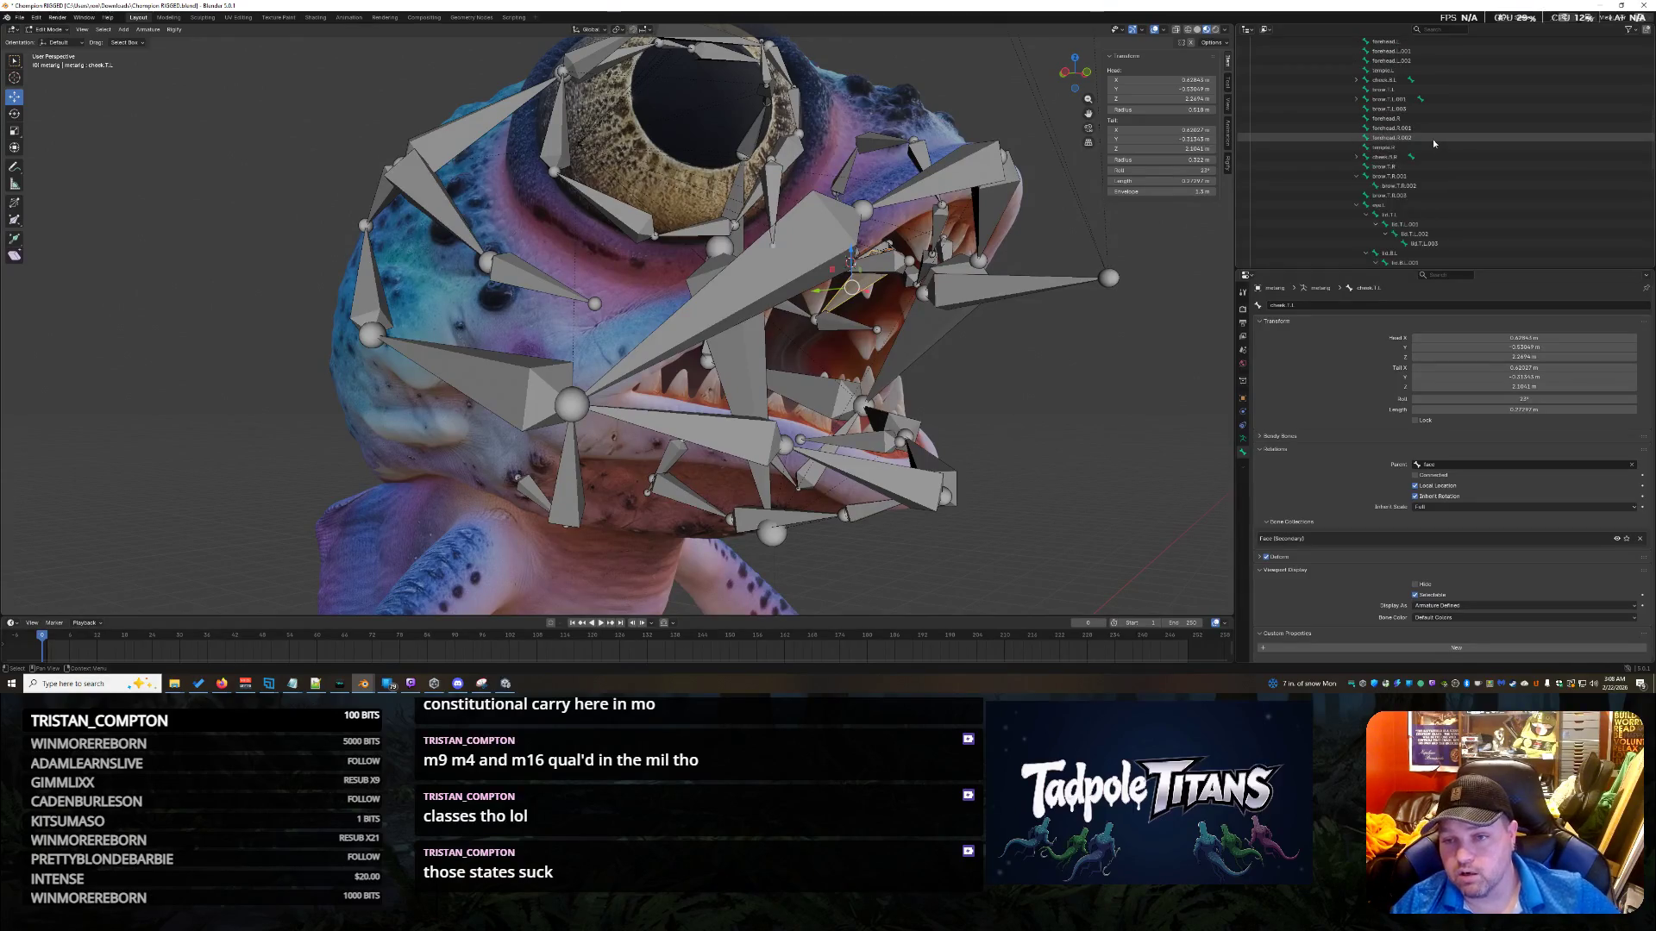
scroll(1410, 82, up, 3)
scroll(1432, 121, down, 10)
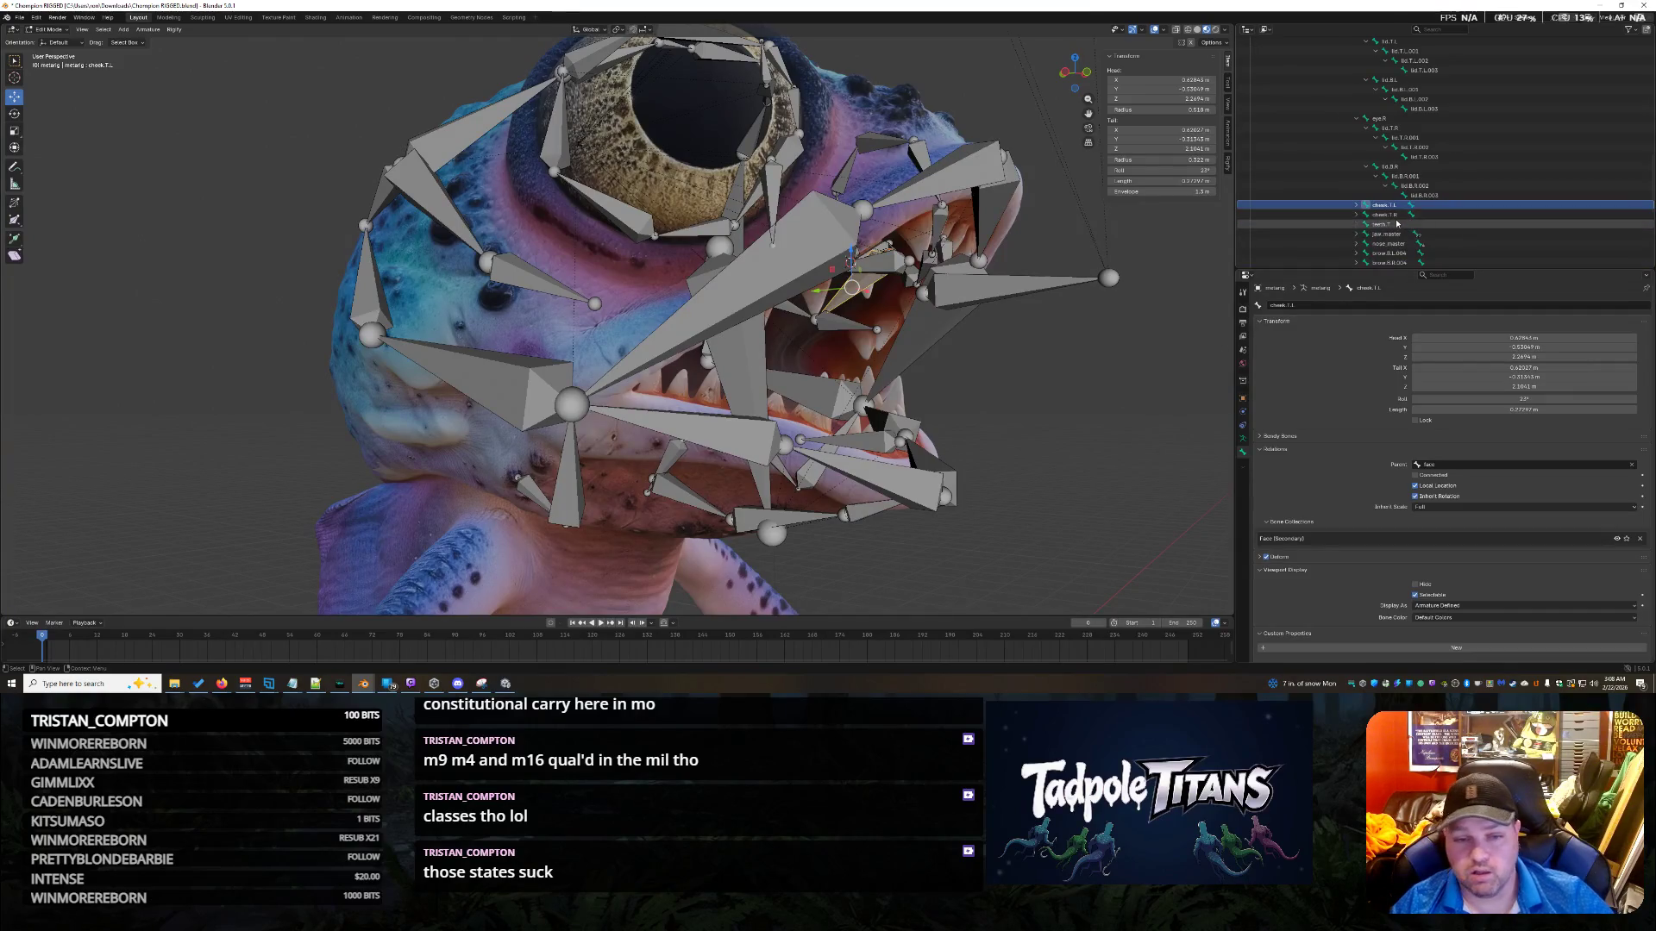
Check the cheek.T, brow.T and cheek_glue.T.L.001 bones on both sides of the head.
click(1387, 215)
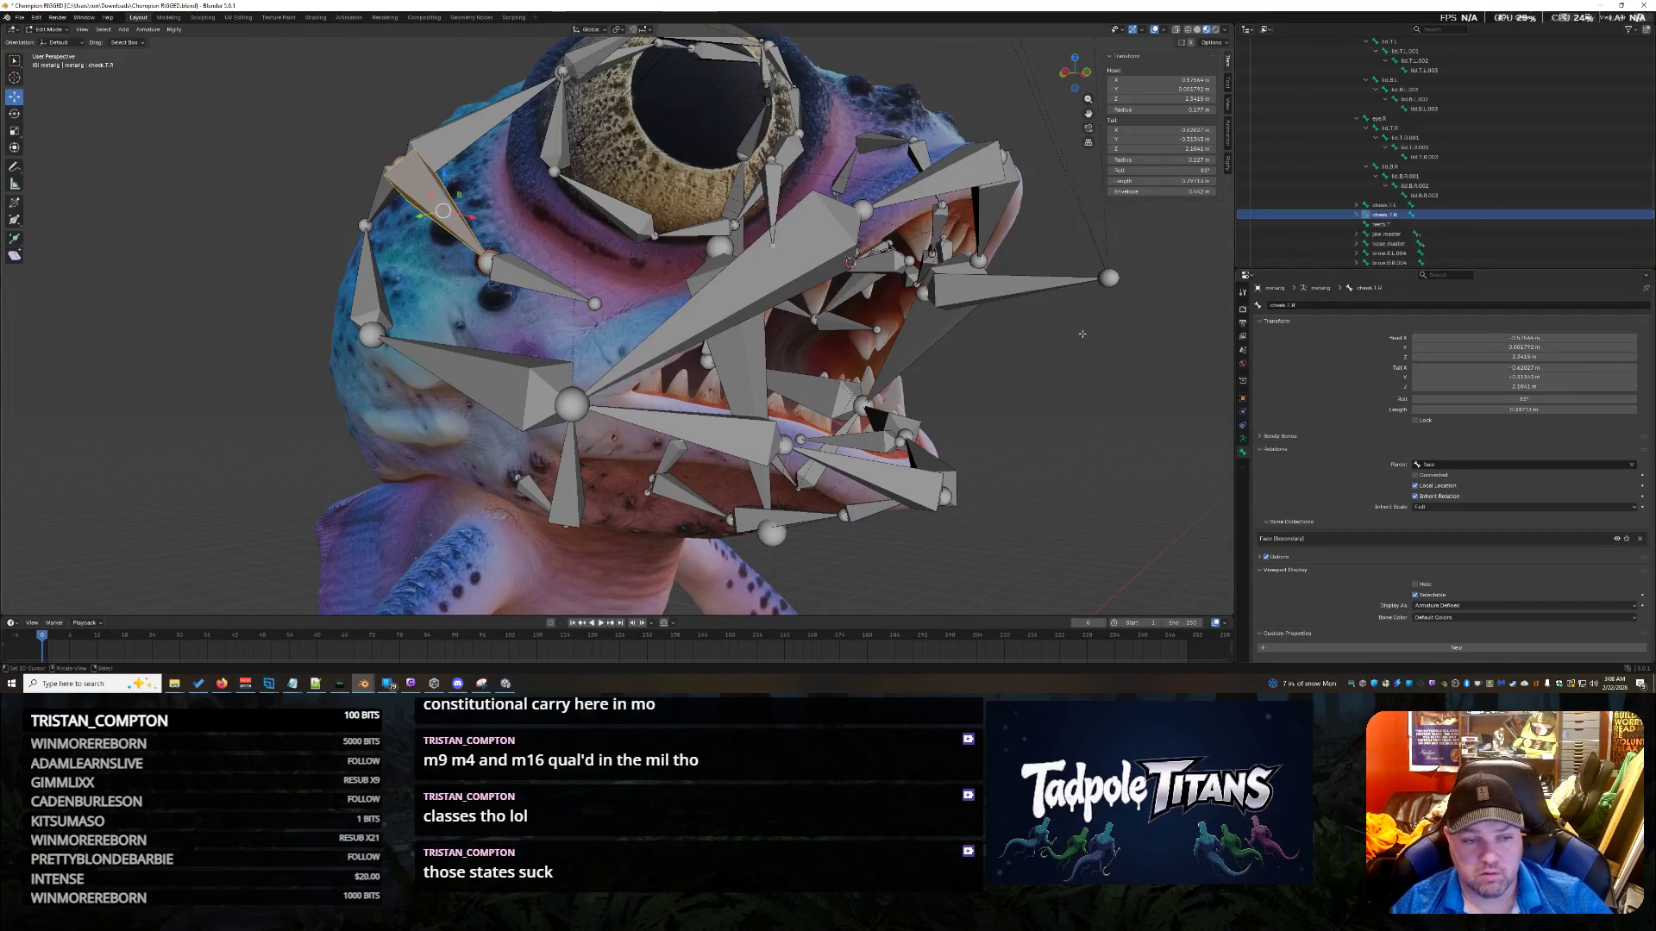
middle_drag(934, 331, 820, 334)
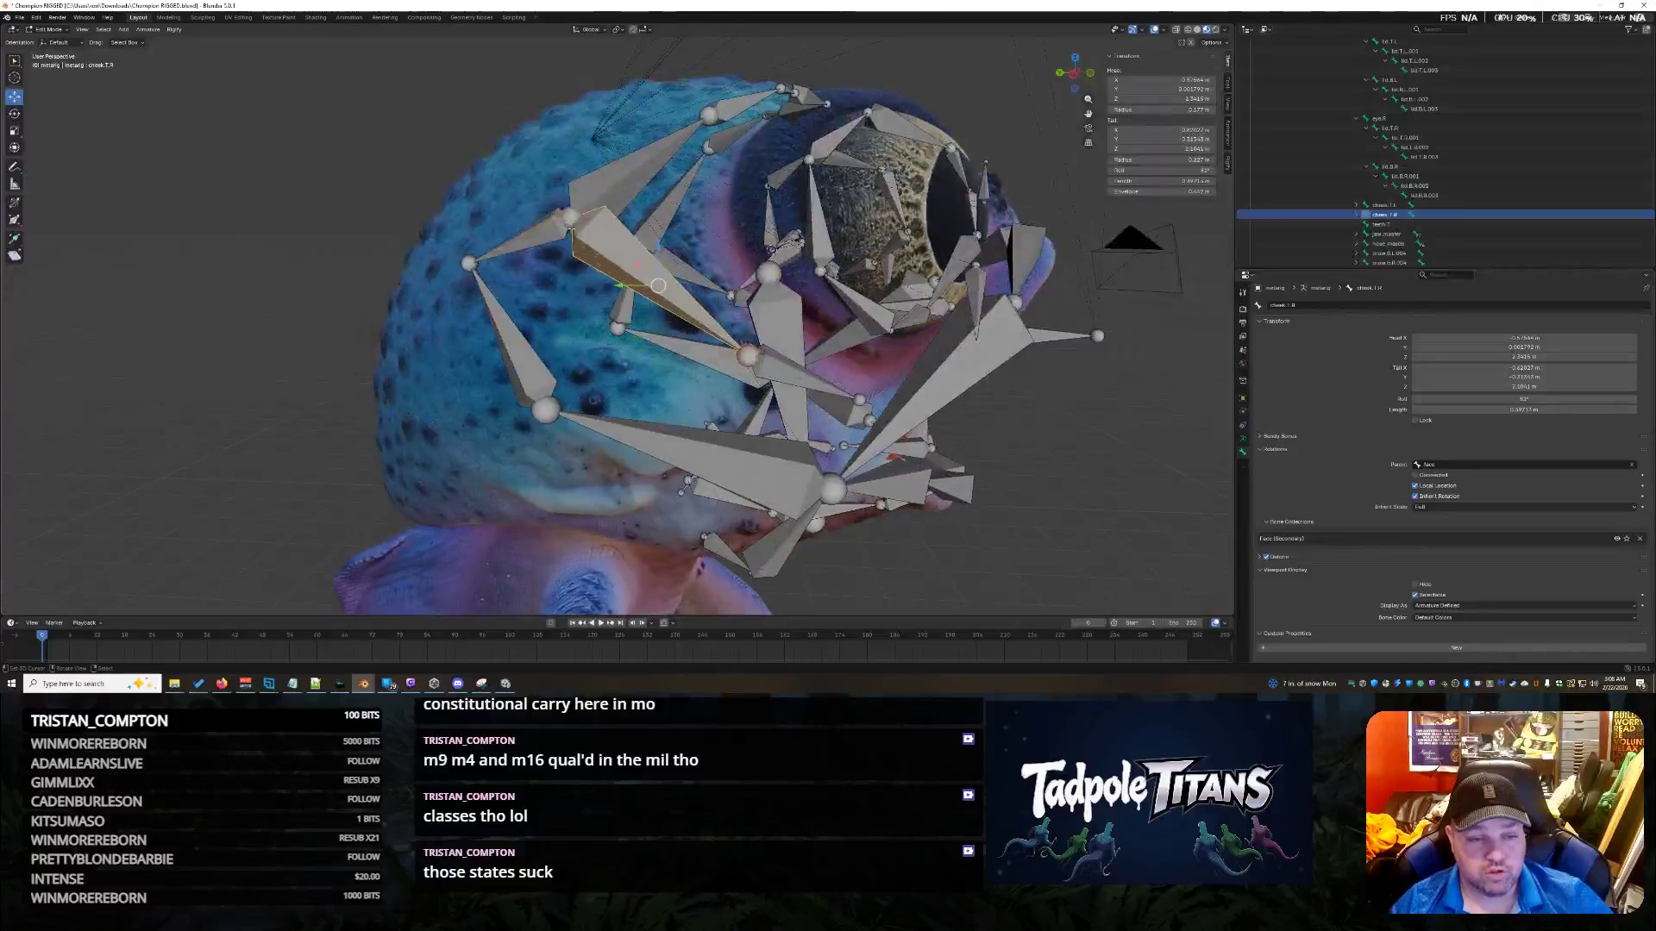
click(571, 216)
mouse_move(571, 215)
middle_down()
mouse_move(795, 378)
mouse_move(608, 404)
middle_up()
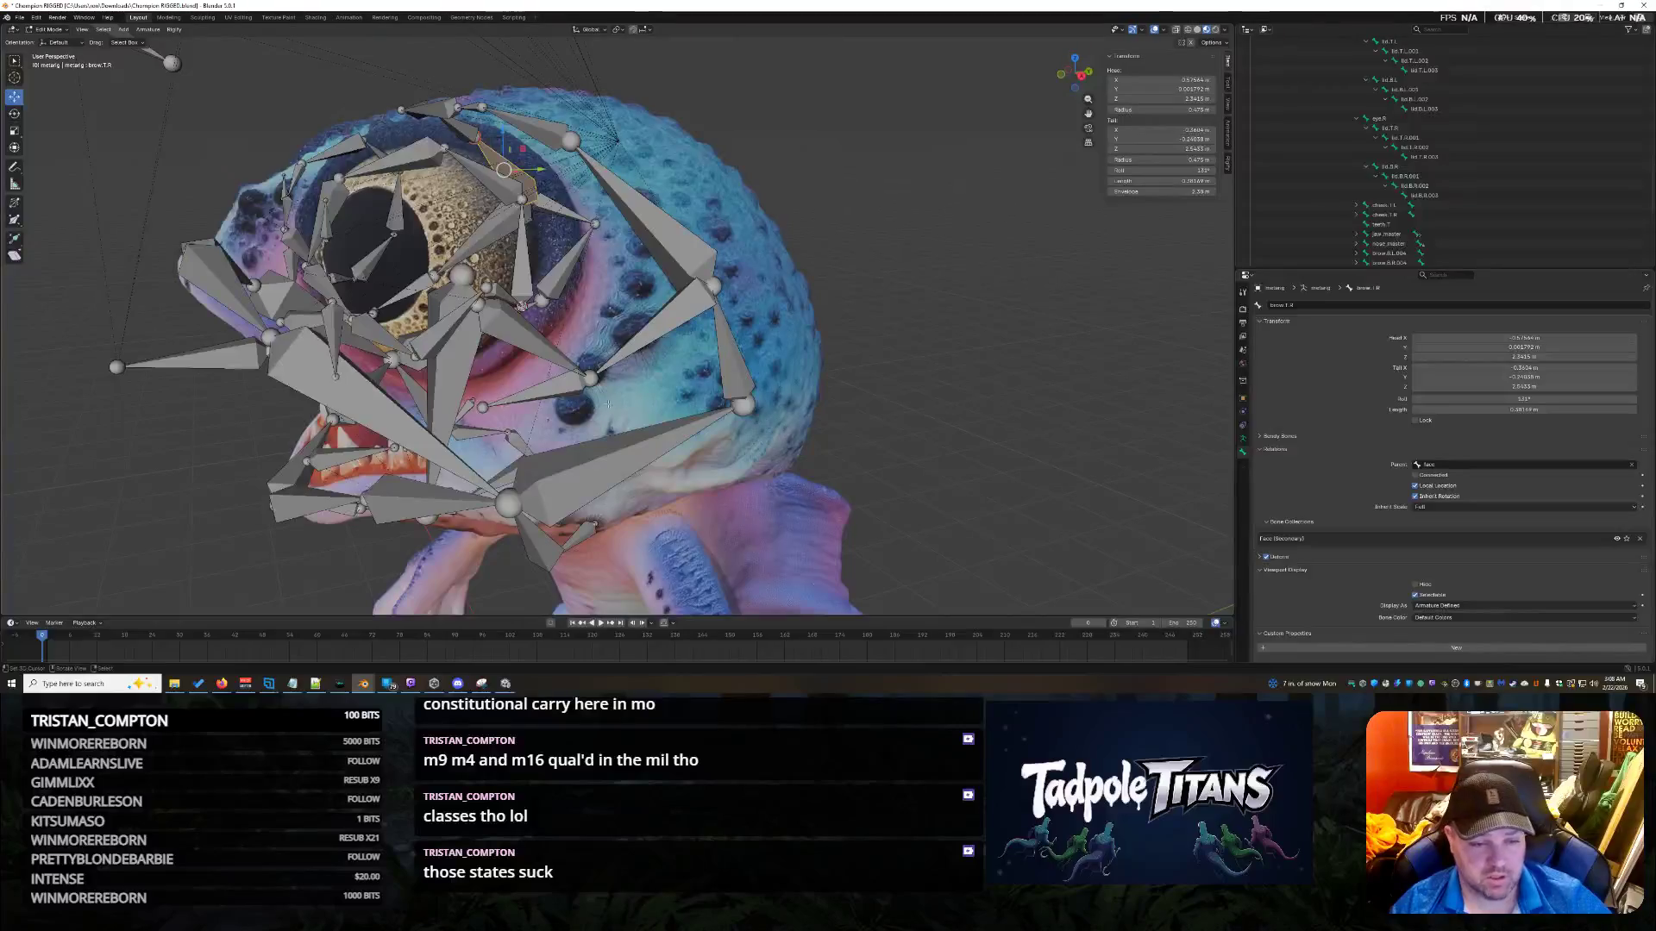
click(530, 347)
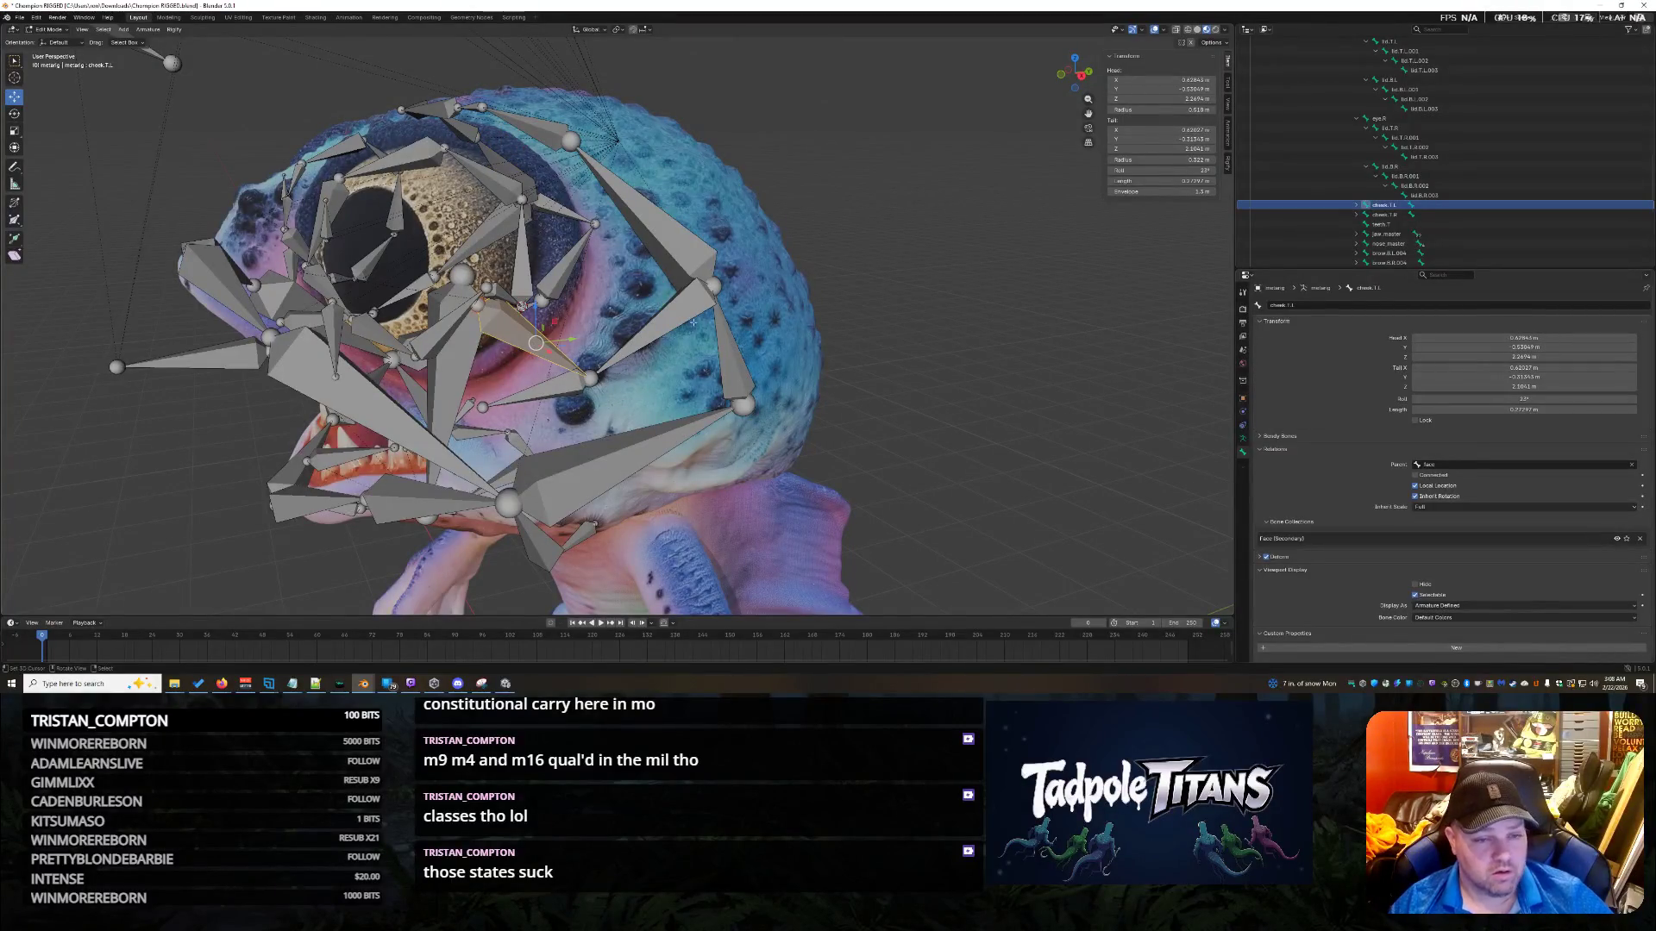
click(679, 243)
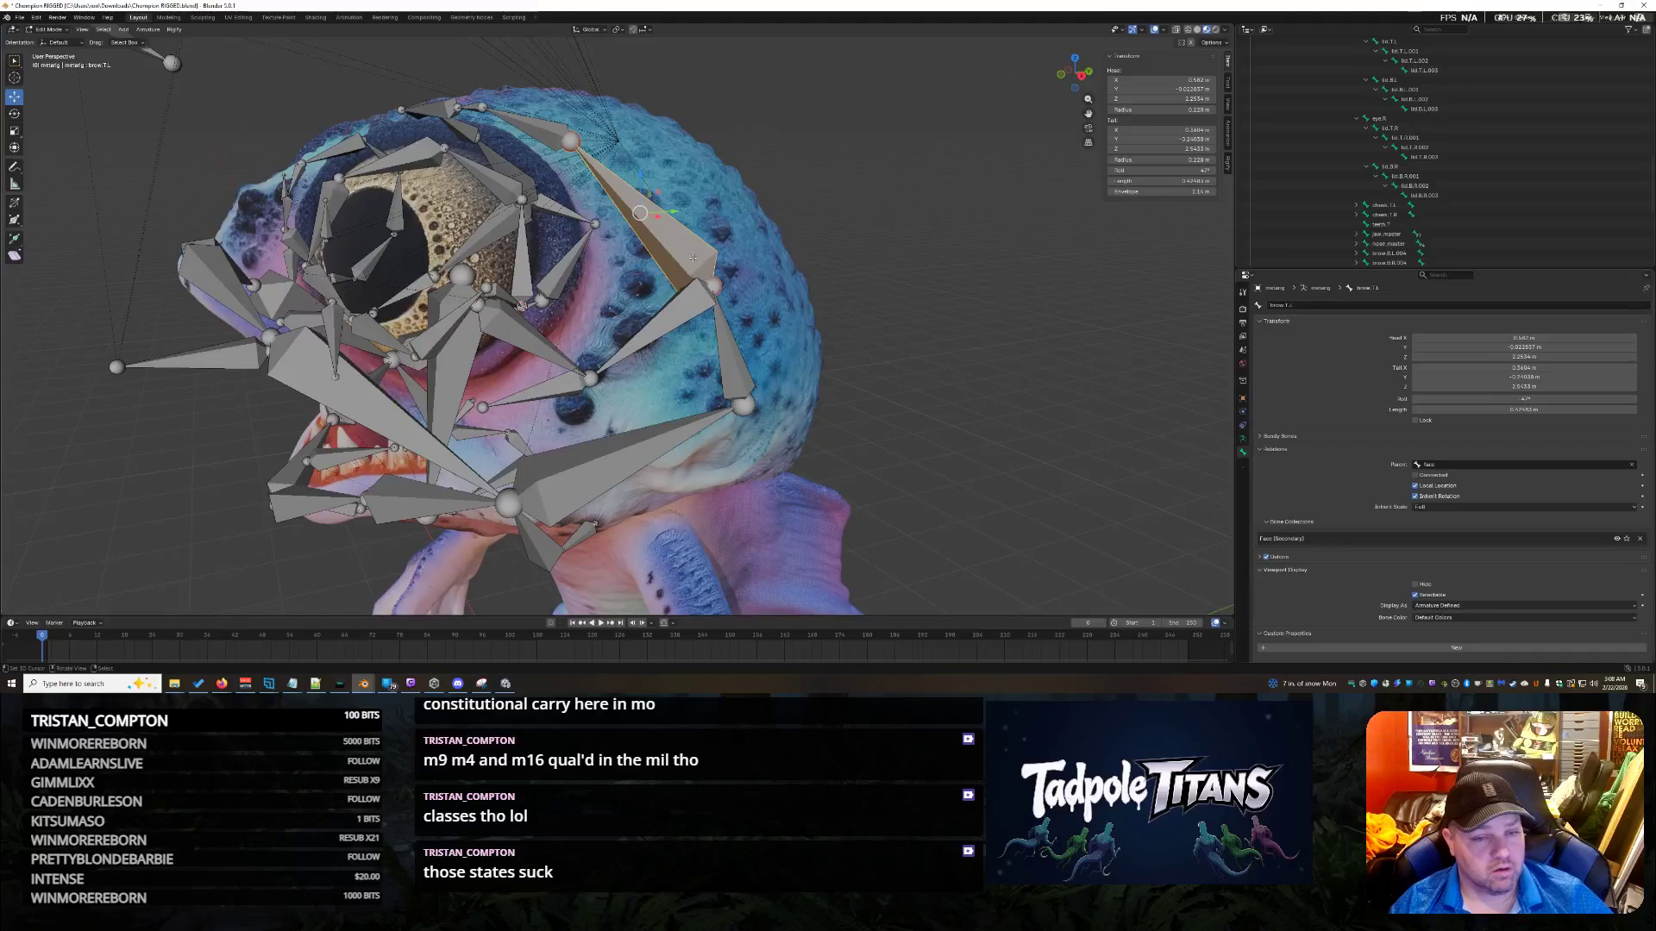
click(676, 311)
middle_drag(676, 311, 807, 351)
Inspect cheek.T.R.001, cheek_glue.T.R.001 and the cheek.B.L/R.001 bones from several angles.
click(684, 304)
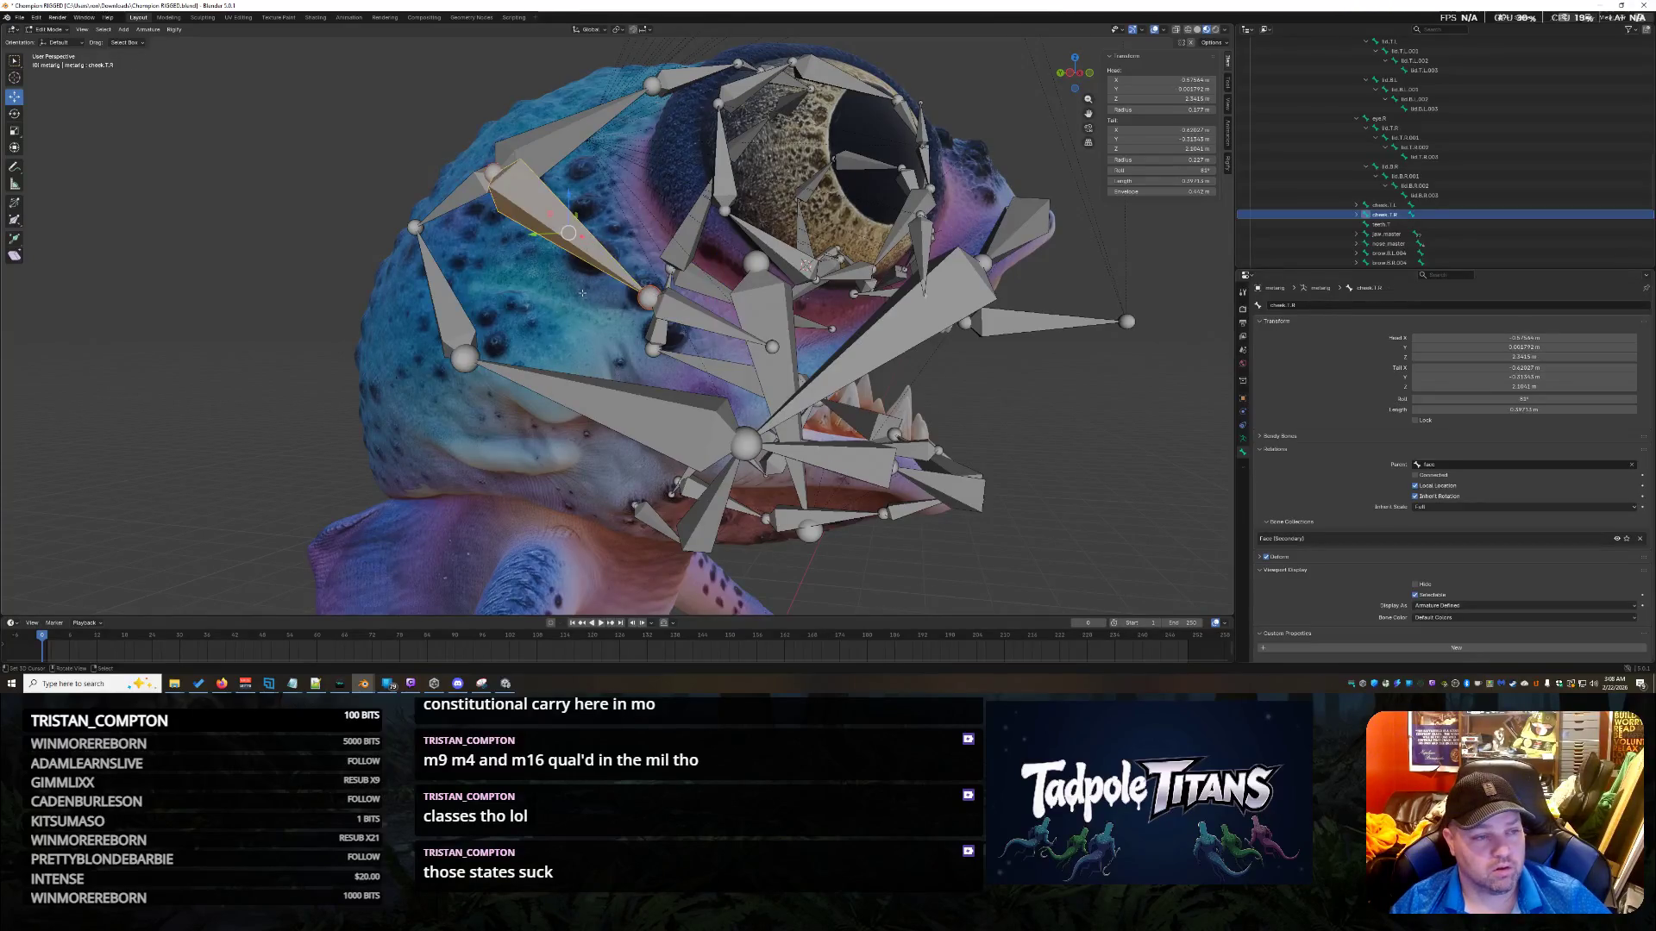
middle_drag(589, 246, 672, 302)
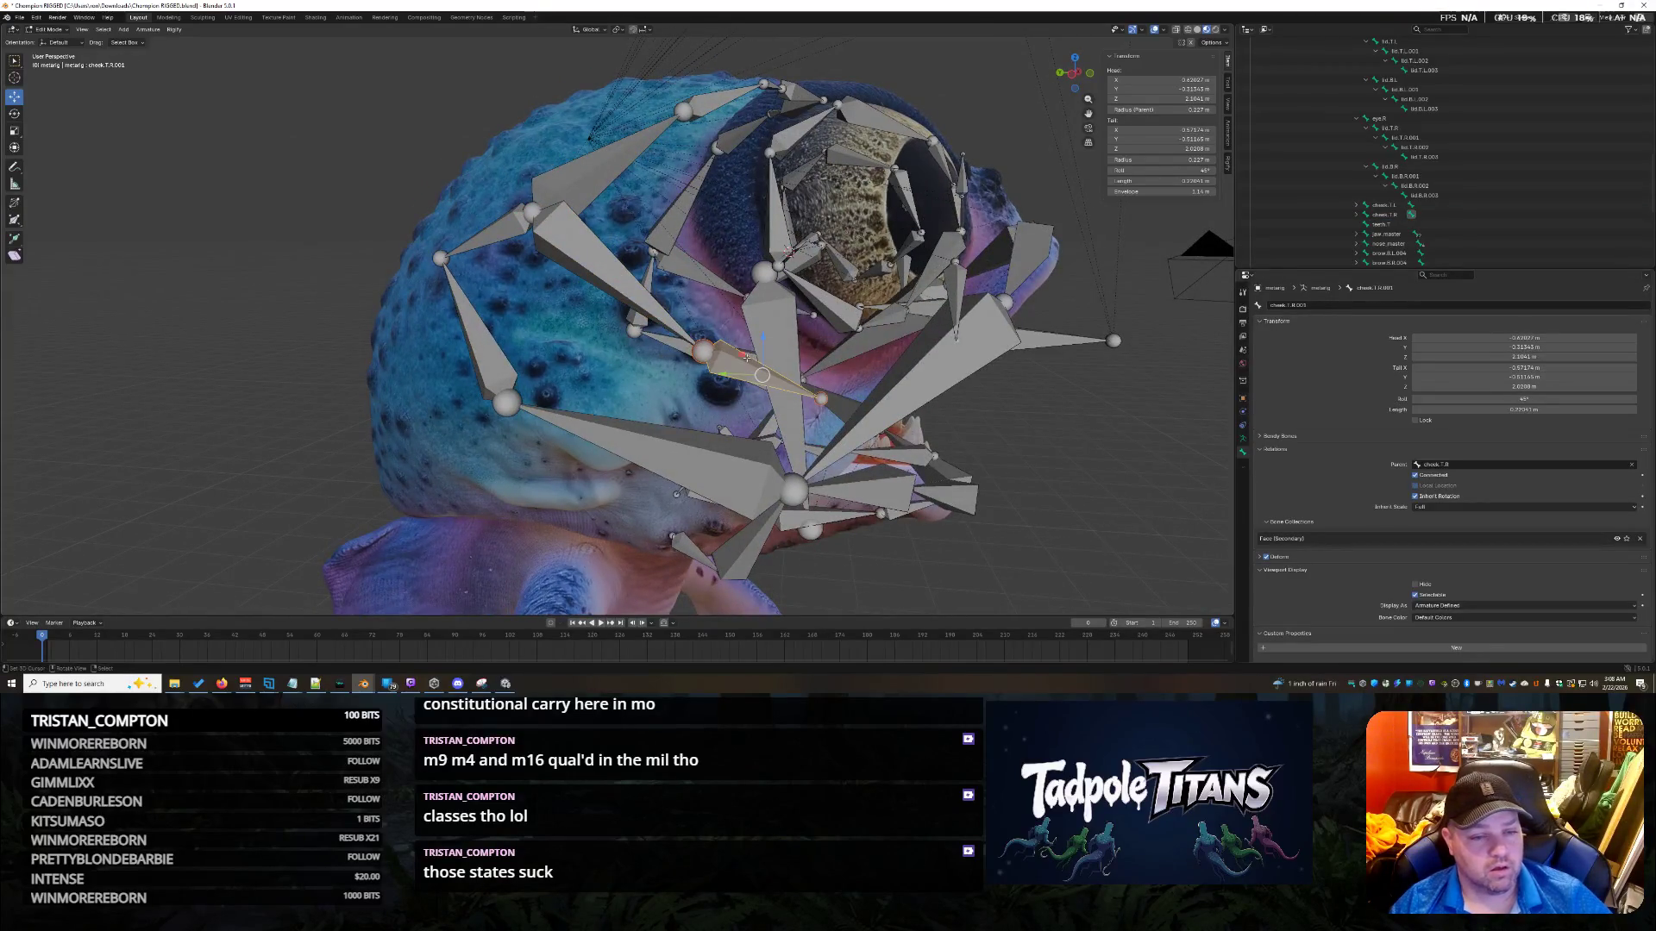
click(501, 226)
mouse_move(555, 262)
middle_down()
mouse_move(402, 304)
mouse_move(569, 310)
middle_up()
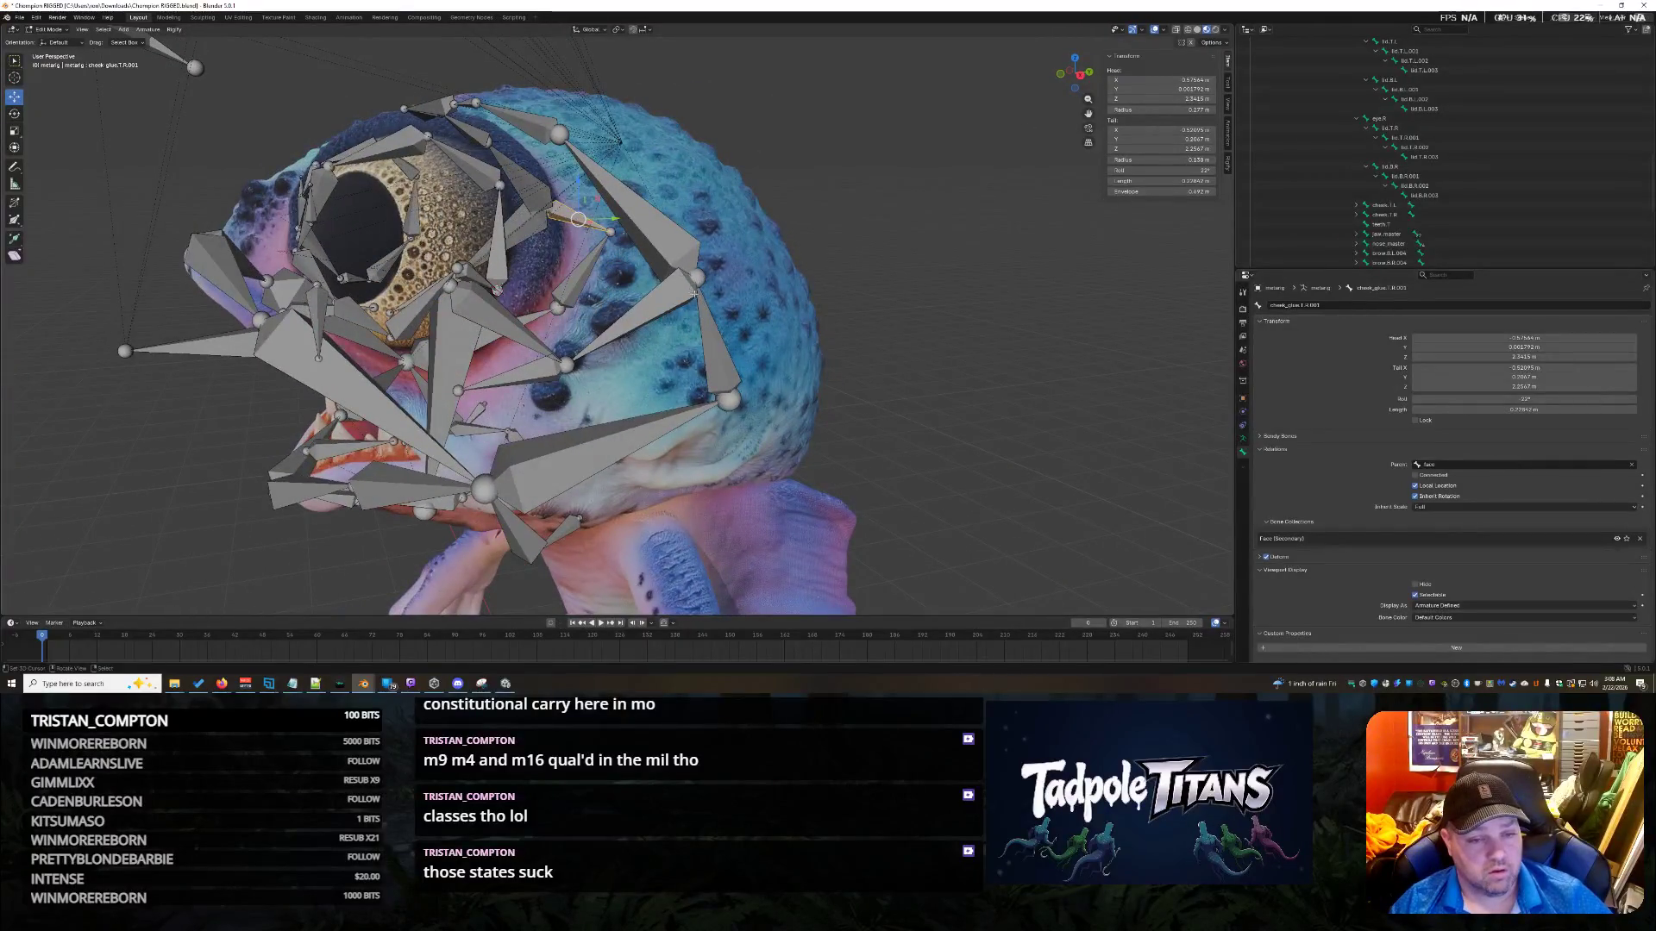
click(721, 347)
middle_drag(815, 294, 432, 321)
click(420, 326)
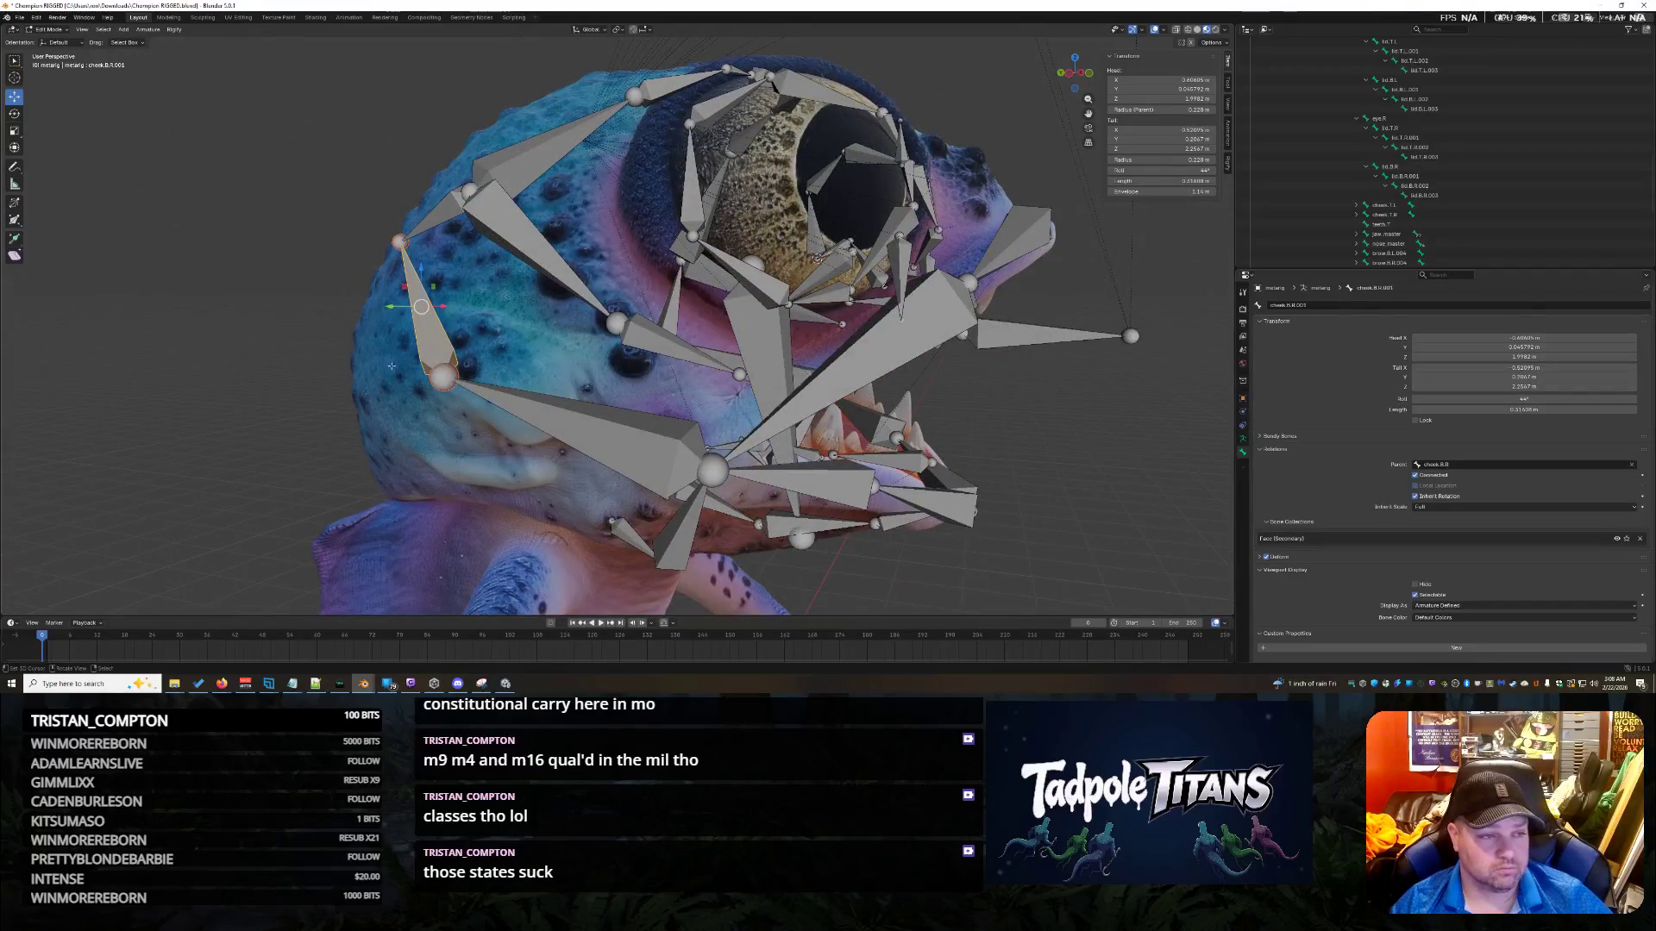
middle_drag(978, 391, 479, 251)
Place the 3D cursor on the cheek_glue.T.R.001 joint.
click(479, 250)
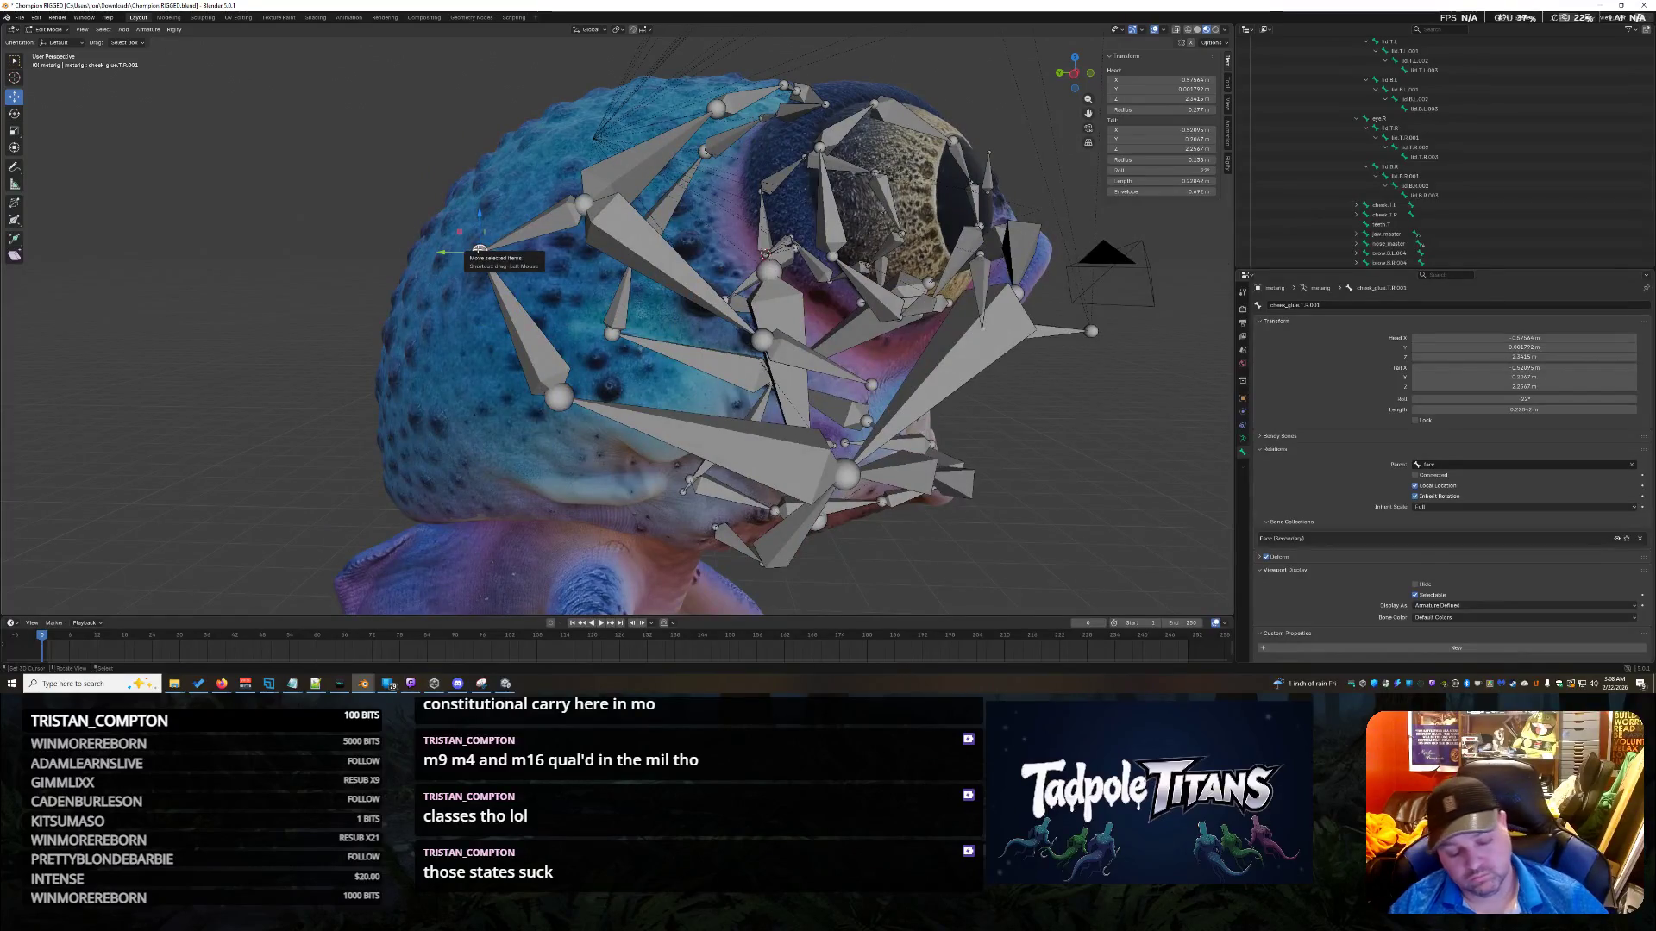
key(shift+s)
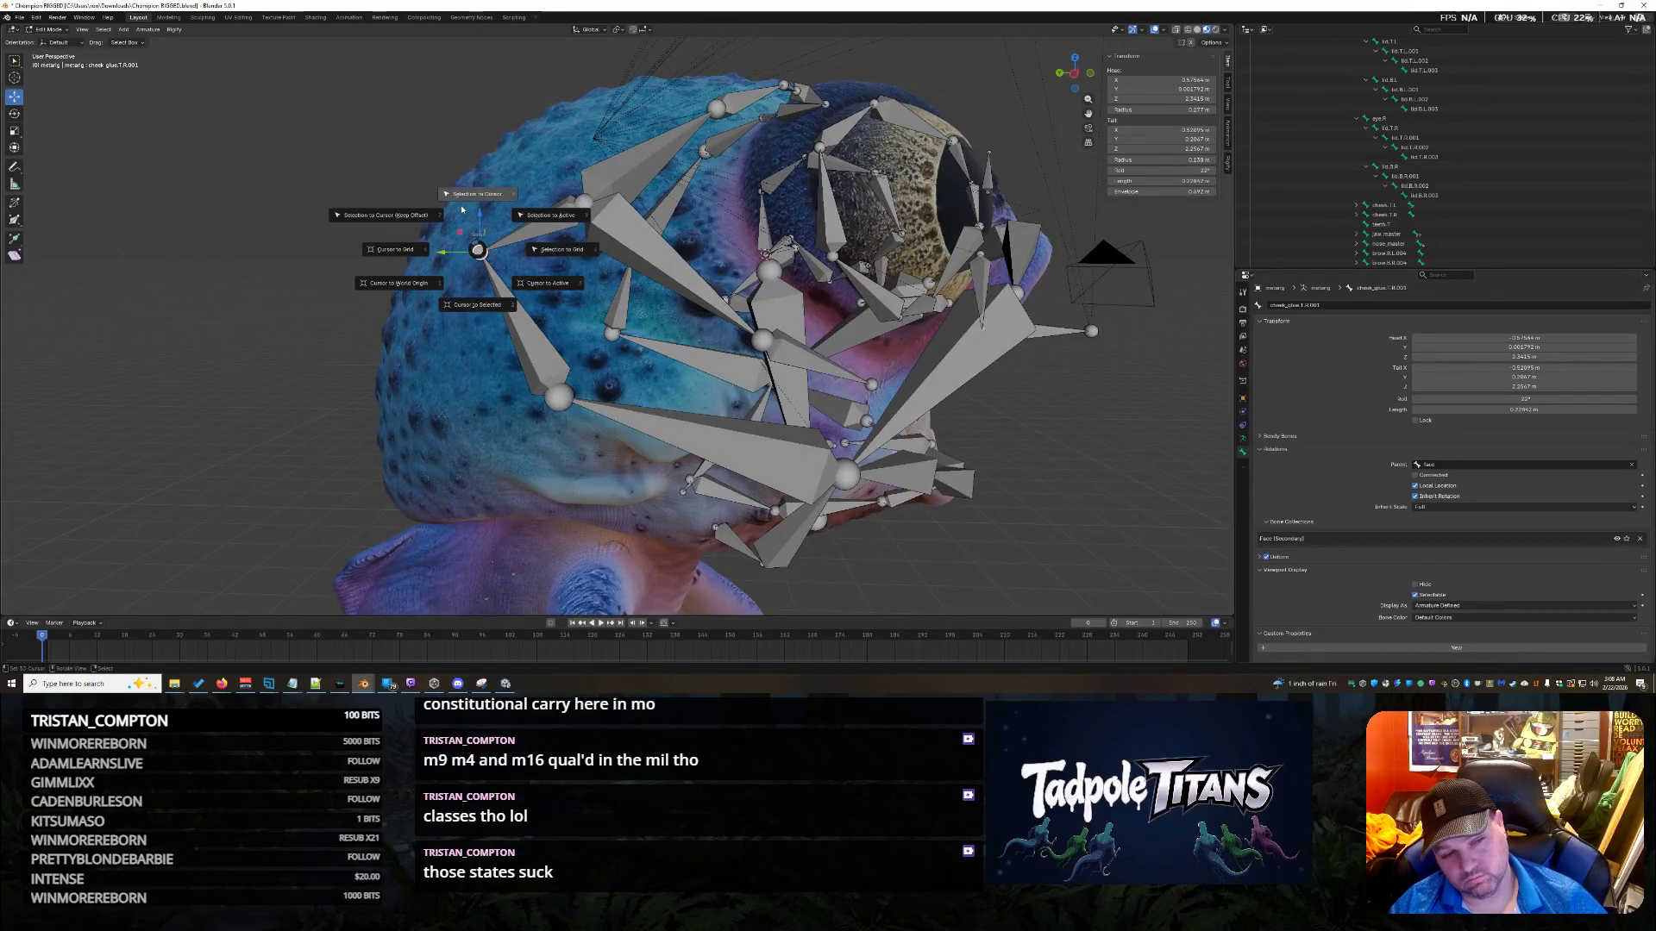
click(487, 307)
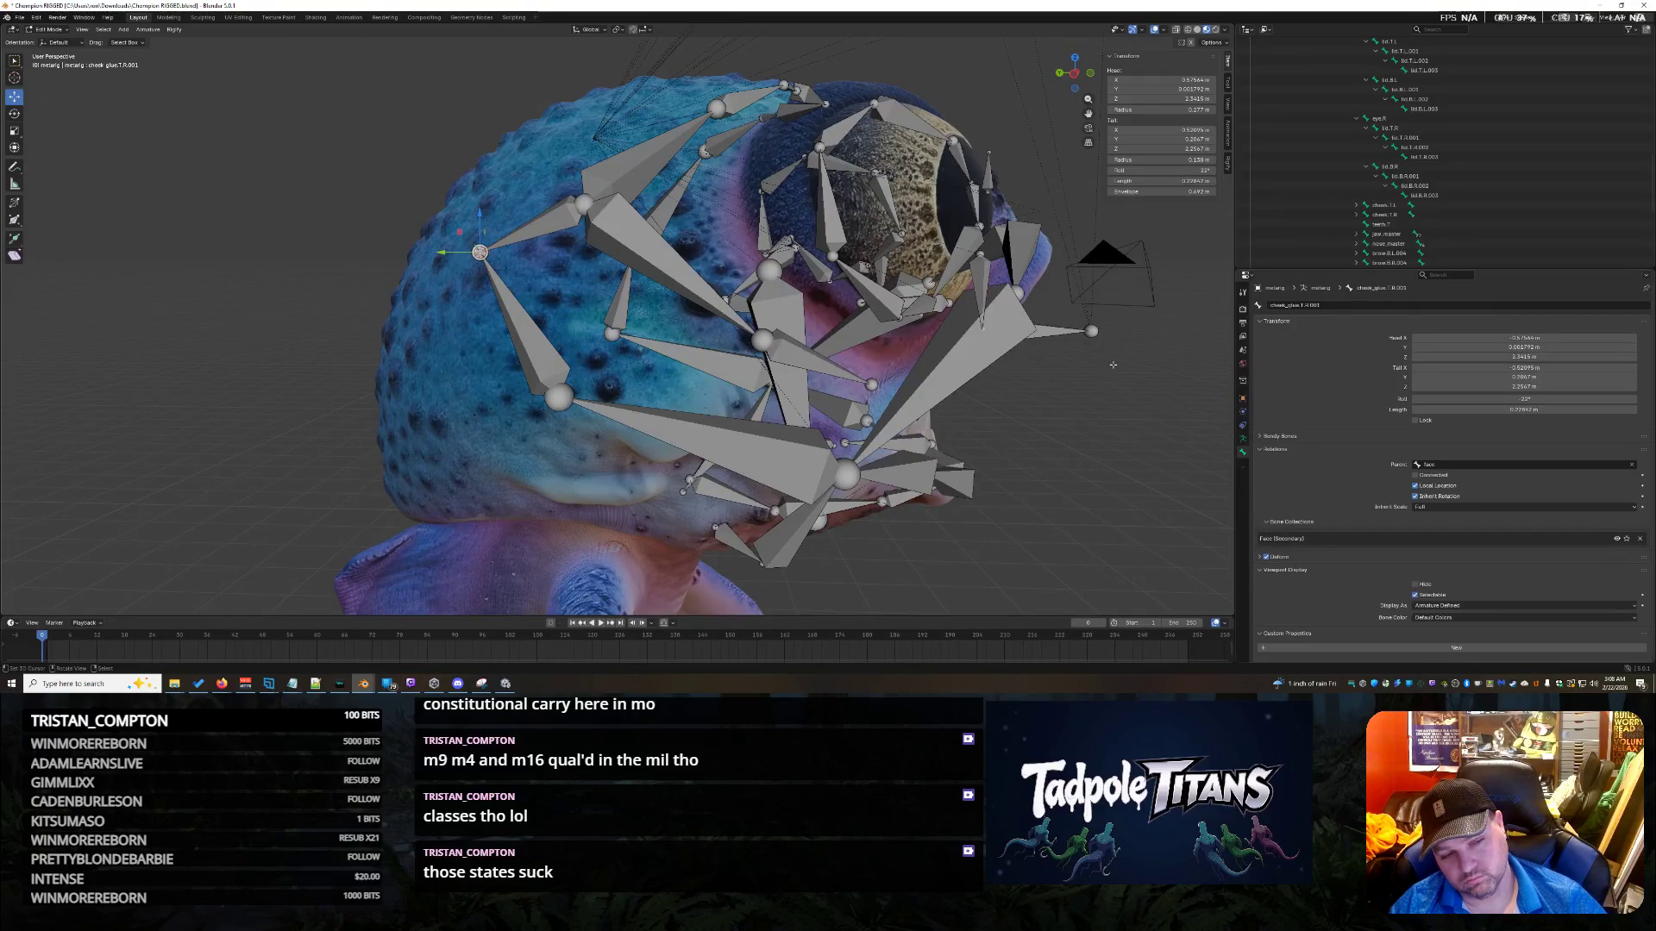
Snap the cheek.B.L.001 bone's end joint onto the 3D cursor.
click(548, 355)
middle_drag(548, 355, 774, 421)
click(624, 250)
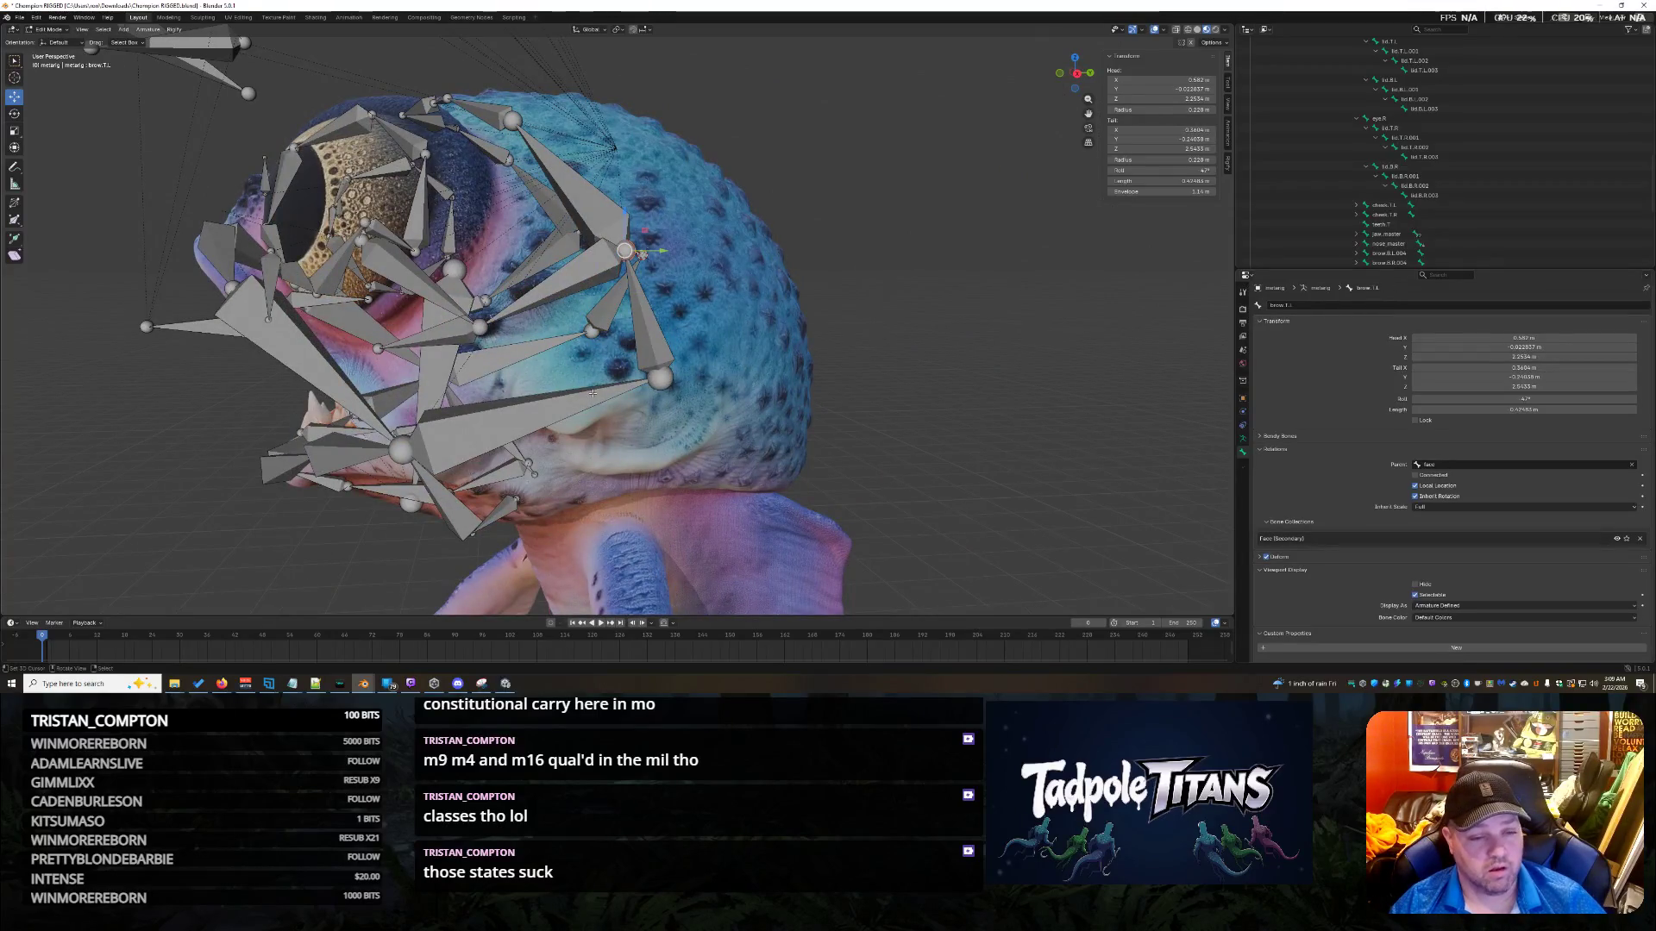
click(643, 315)
middle_drag(643, 315, 739, 345)
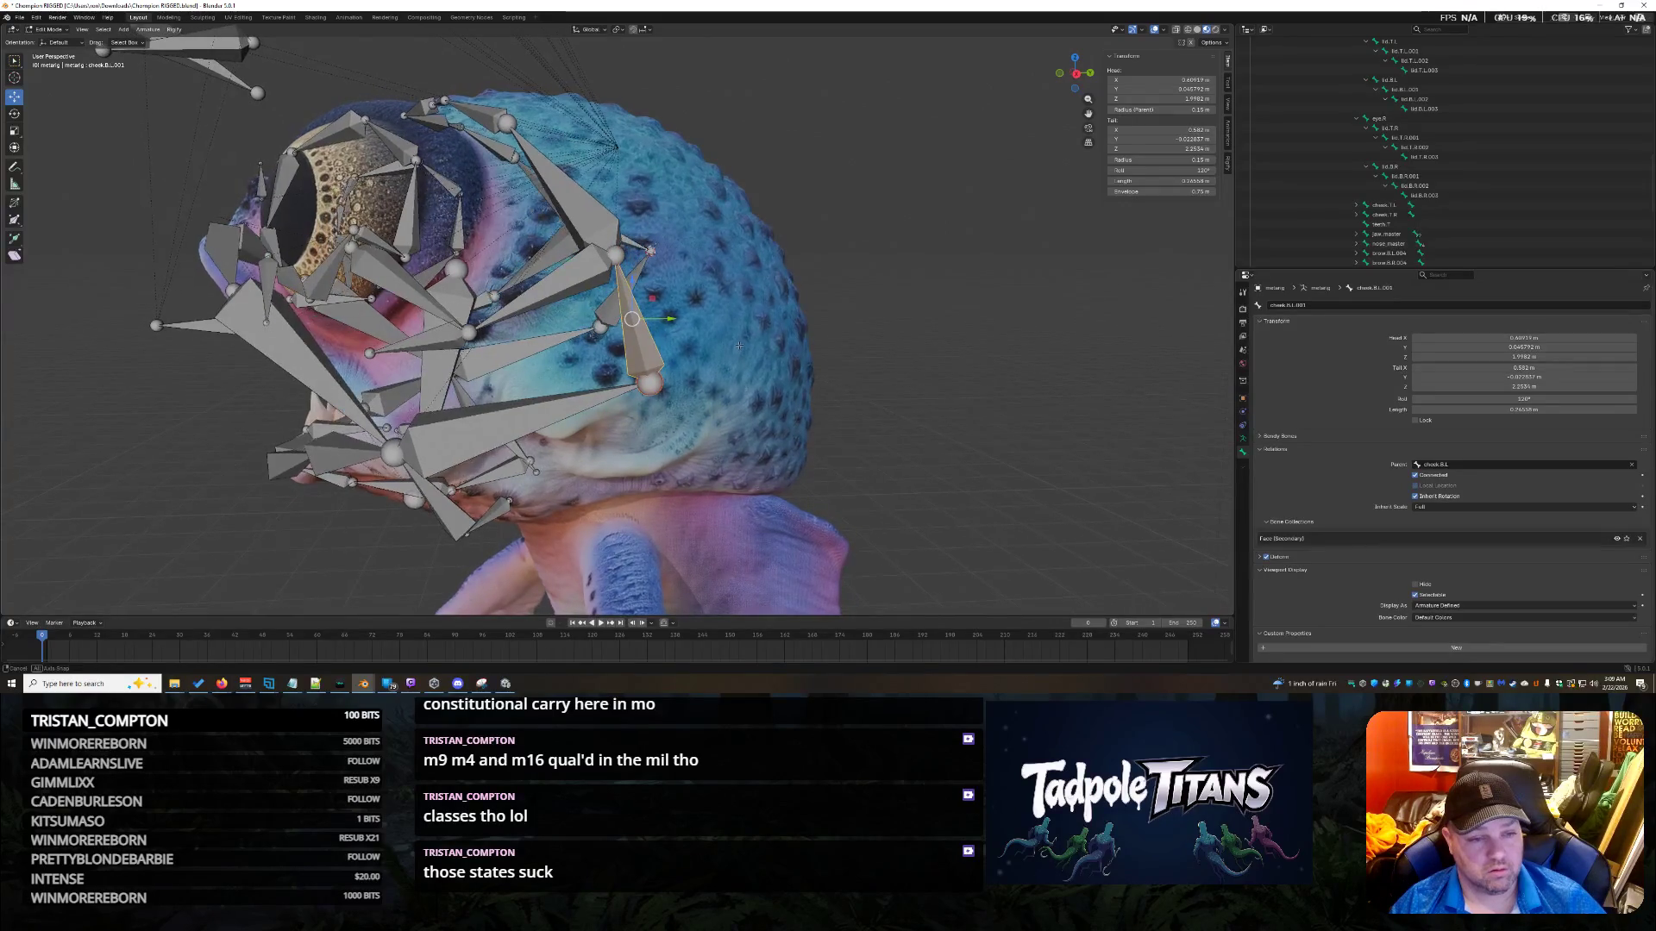
click(619, 253)
click(619, 254)
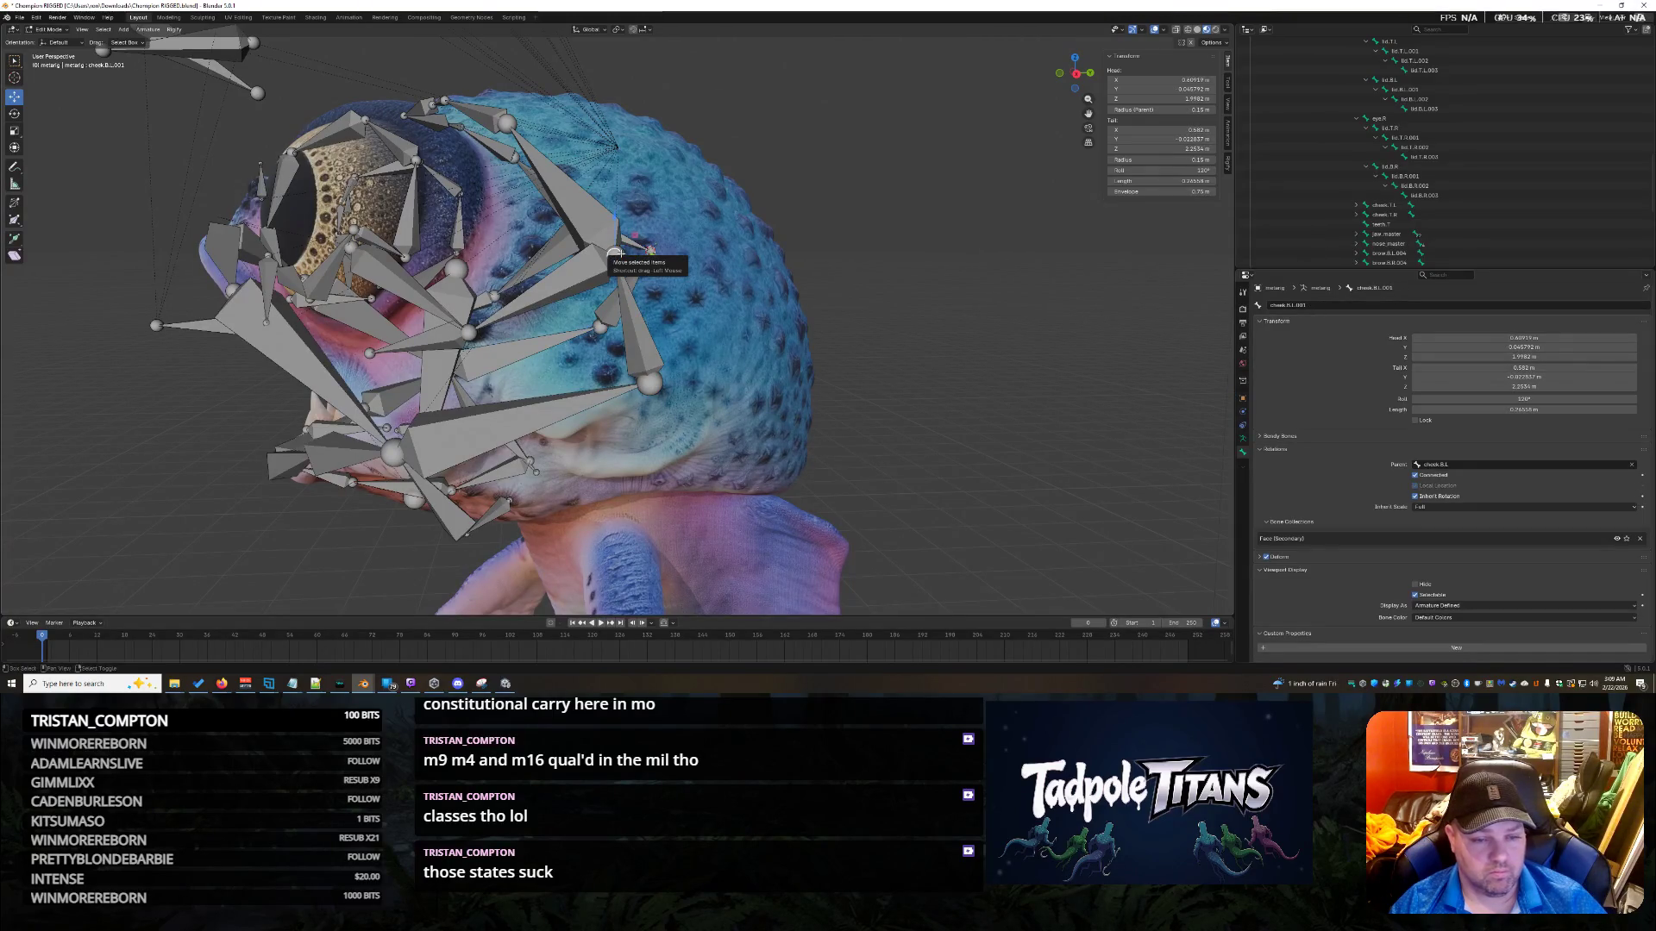
key(shift+s)
click(620, 198)
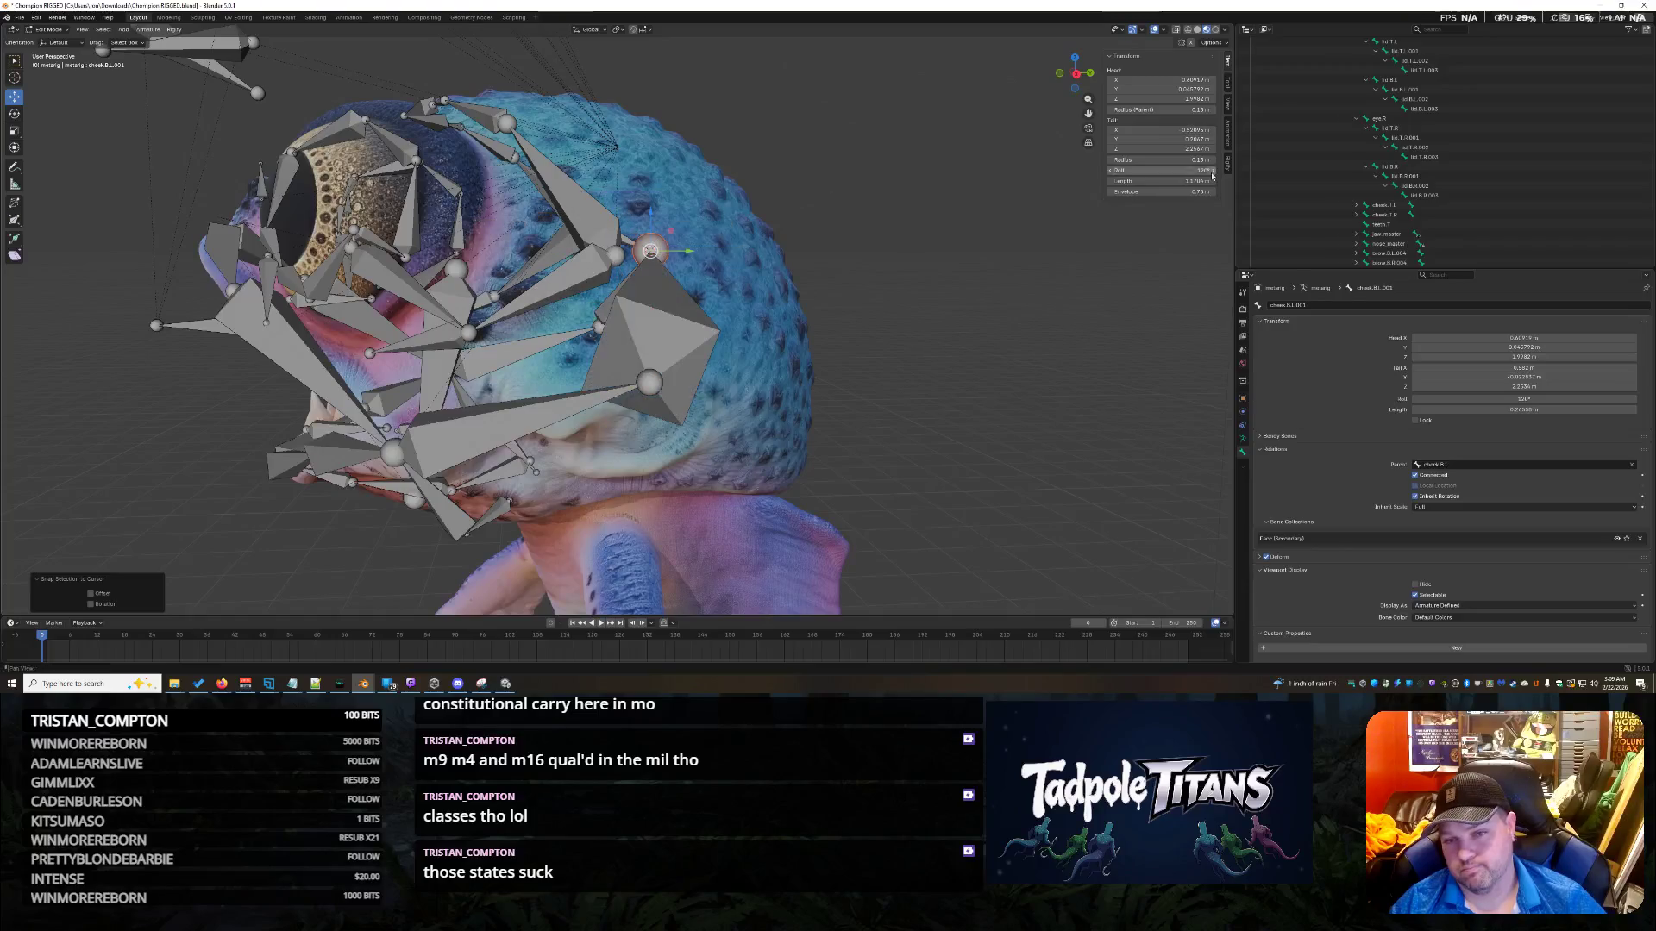
Enter new Tail Y and X values for cheek.B.L.001, then reselect cheek_glue.T.R.001.
key(Return)
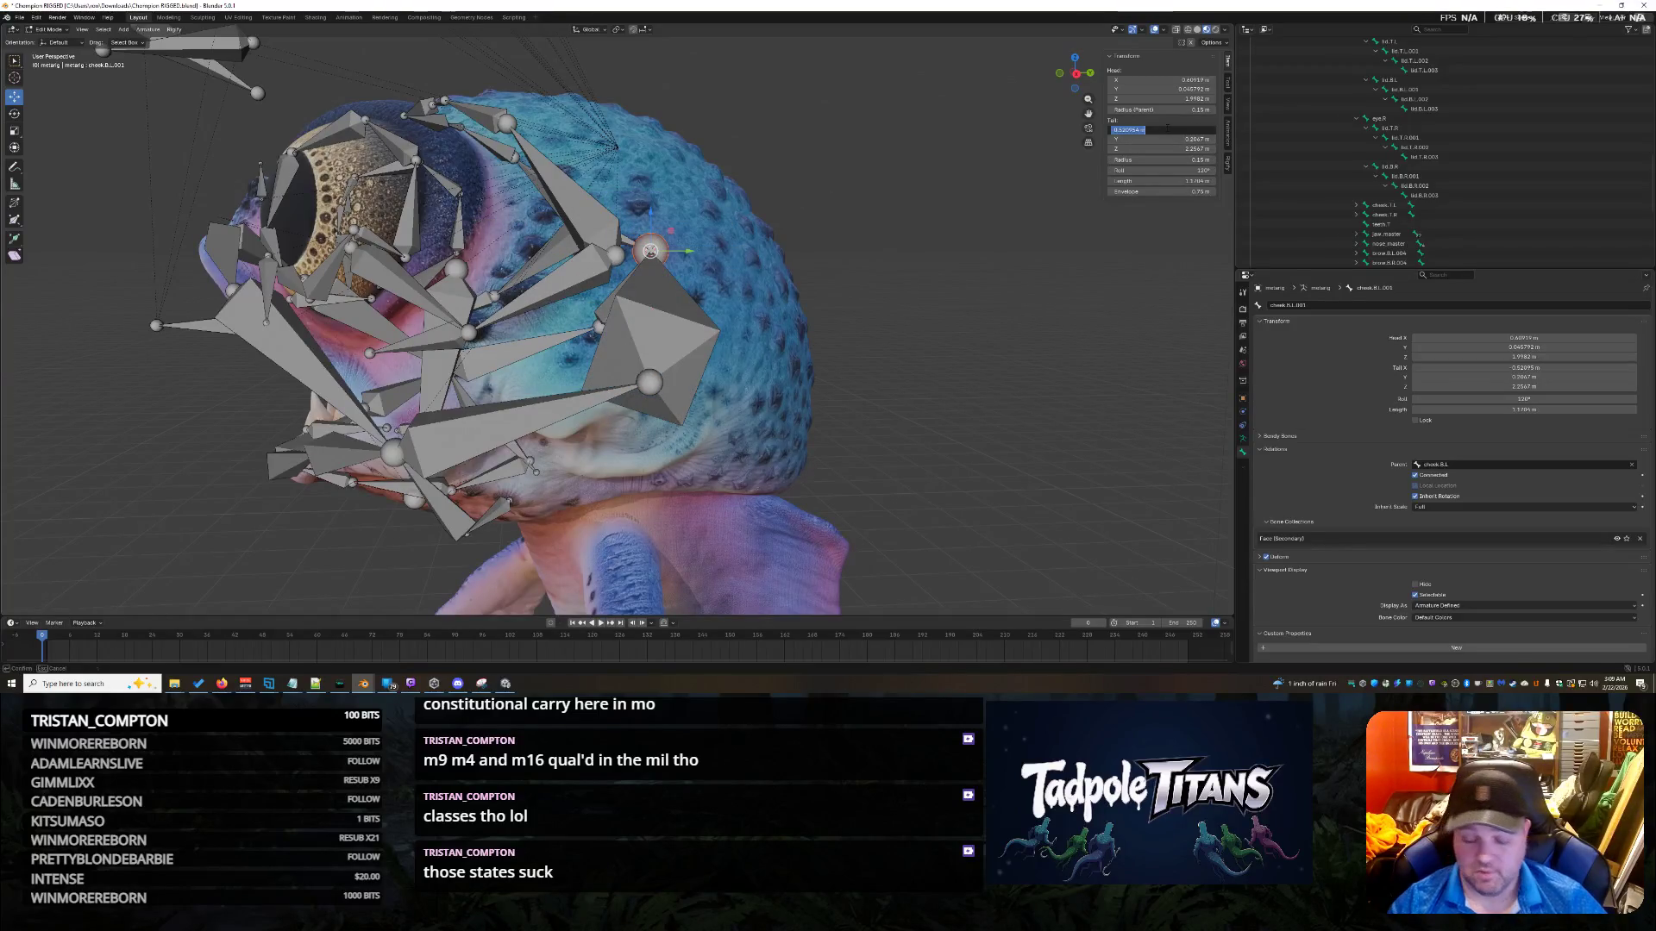
key(Return)
mouse_move(733, 252)
middle_down()
mouse_move(891, 422)
mouse_move(1035, 332)
middle_up()
click(574, 242)
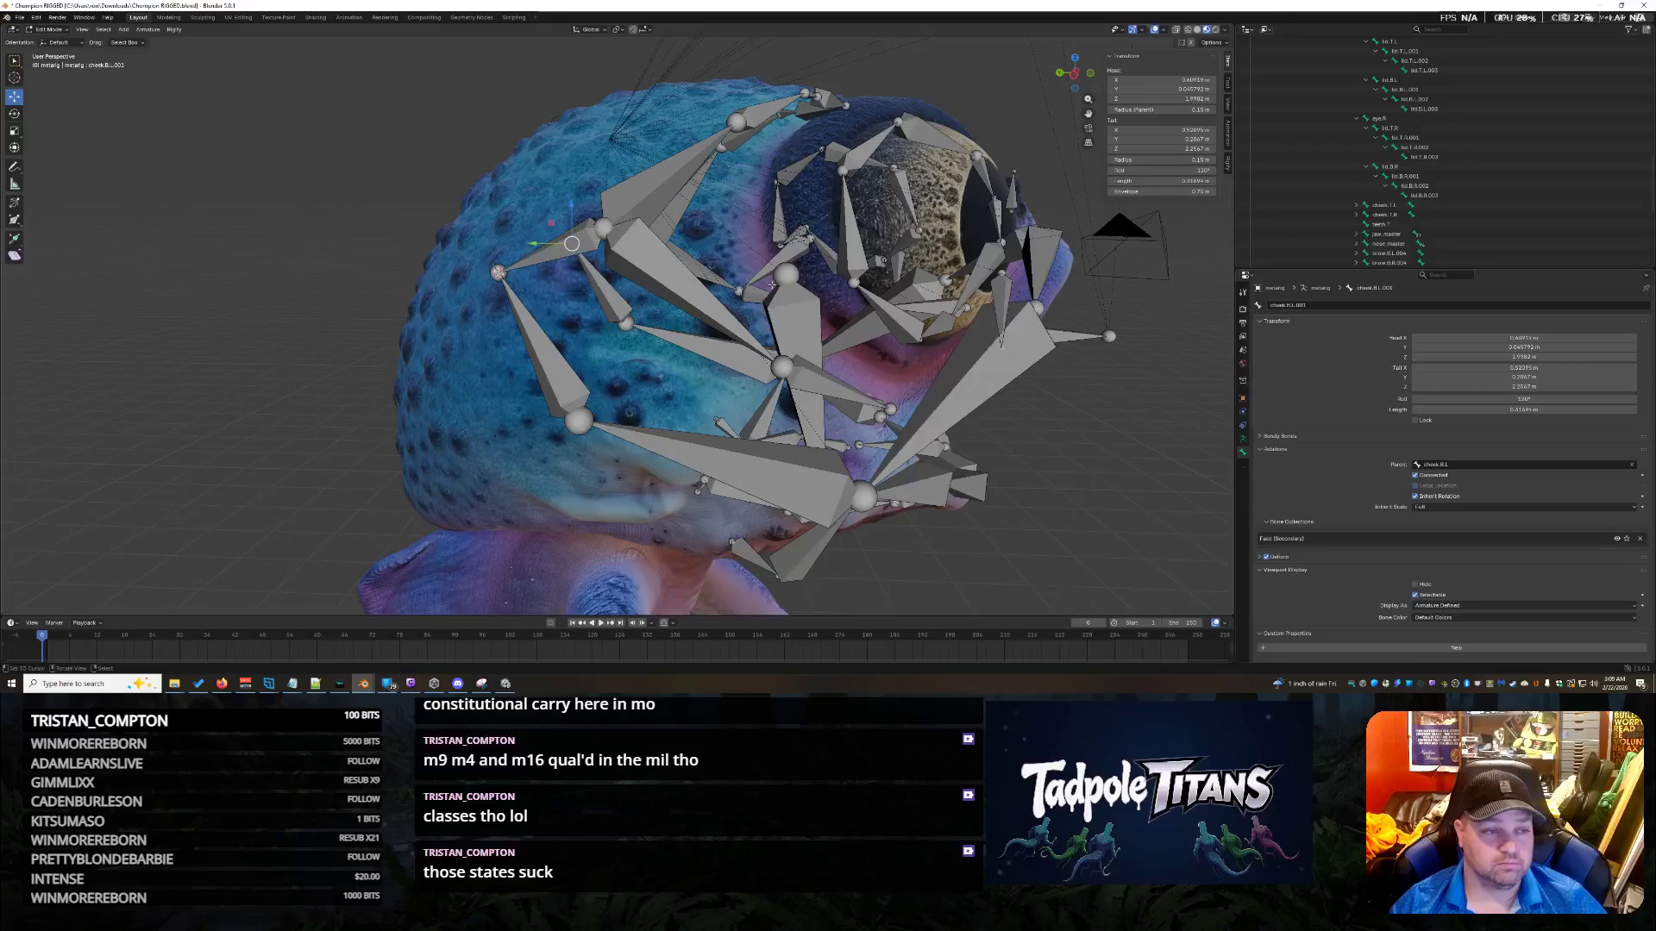
click(534, 249)
middle_drag(974, 351, 779, 357)
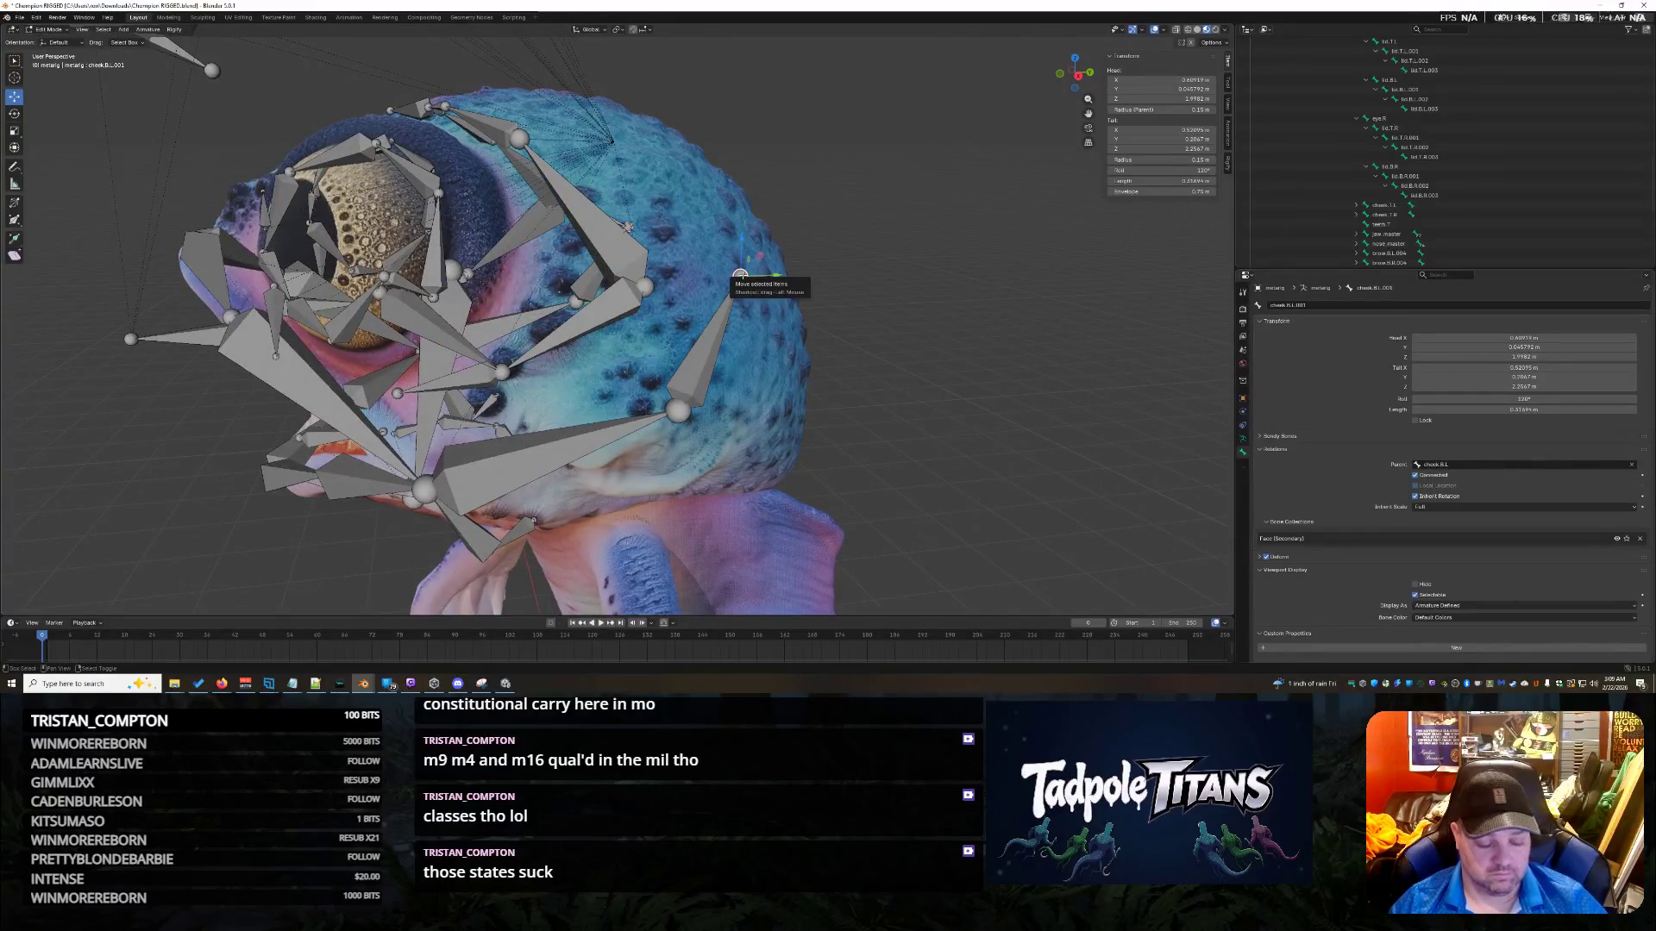
key(shift+s)
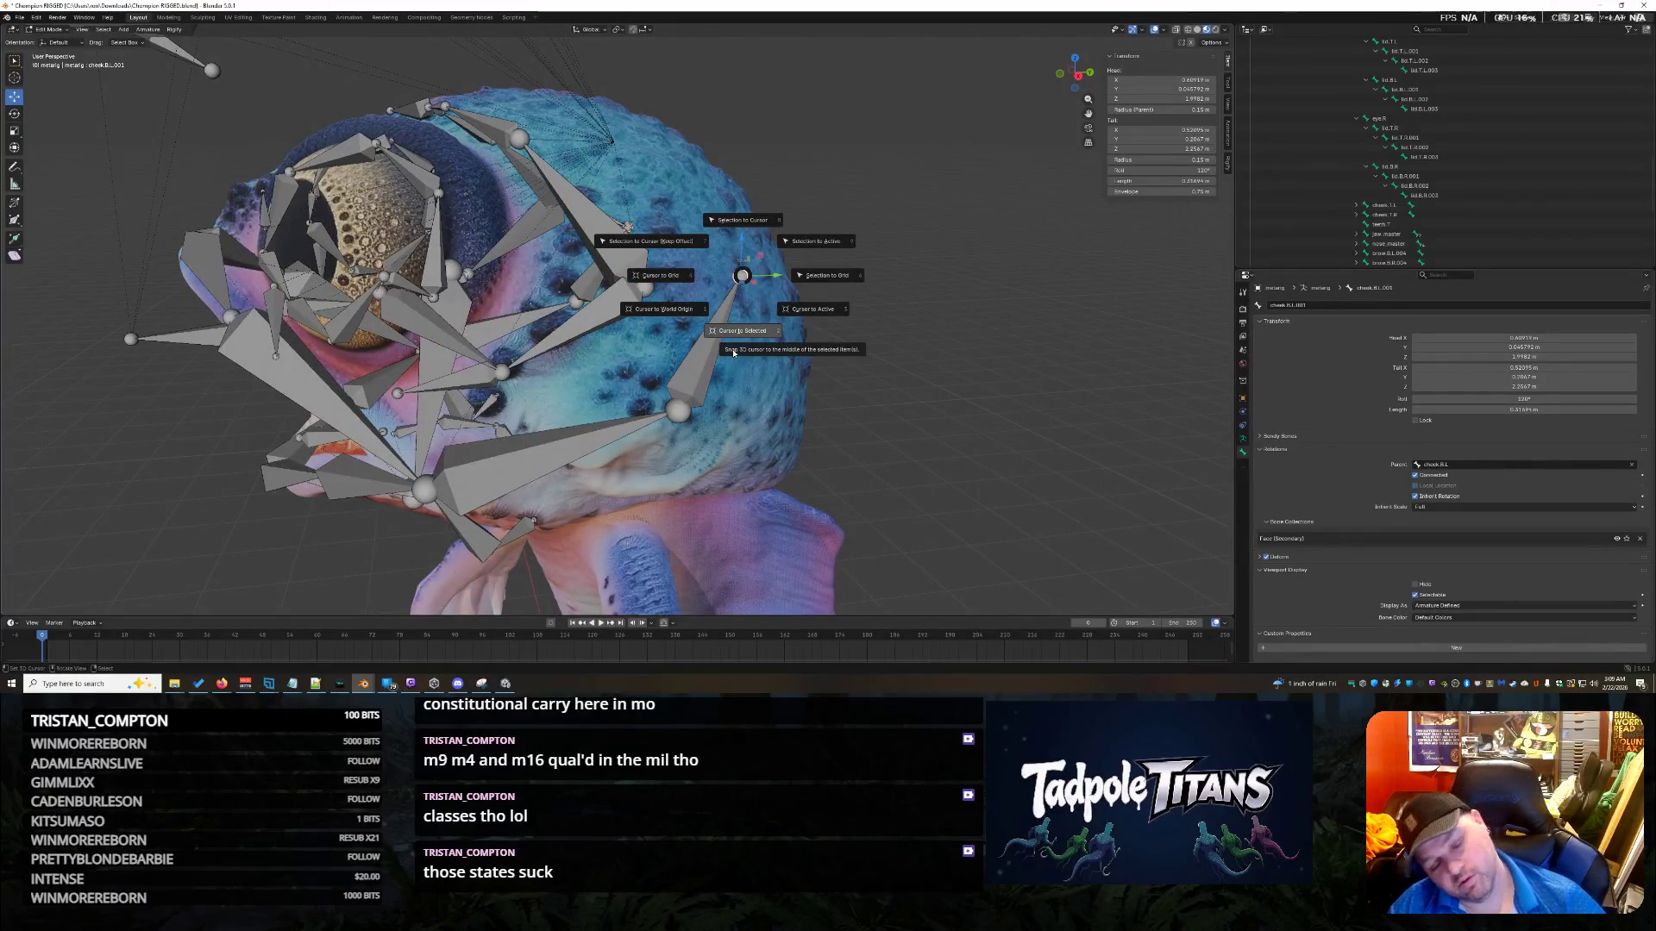
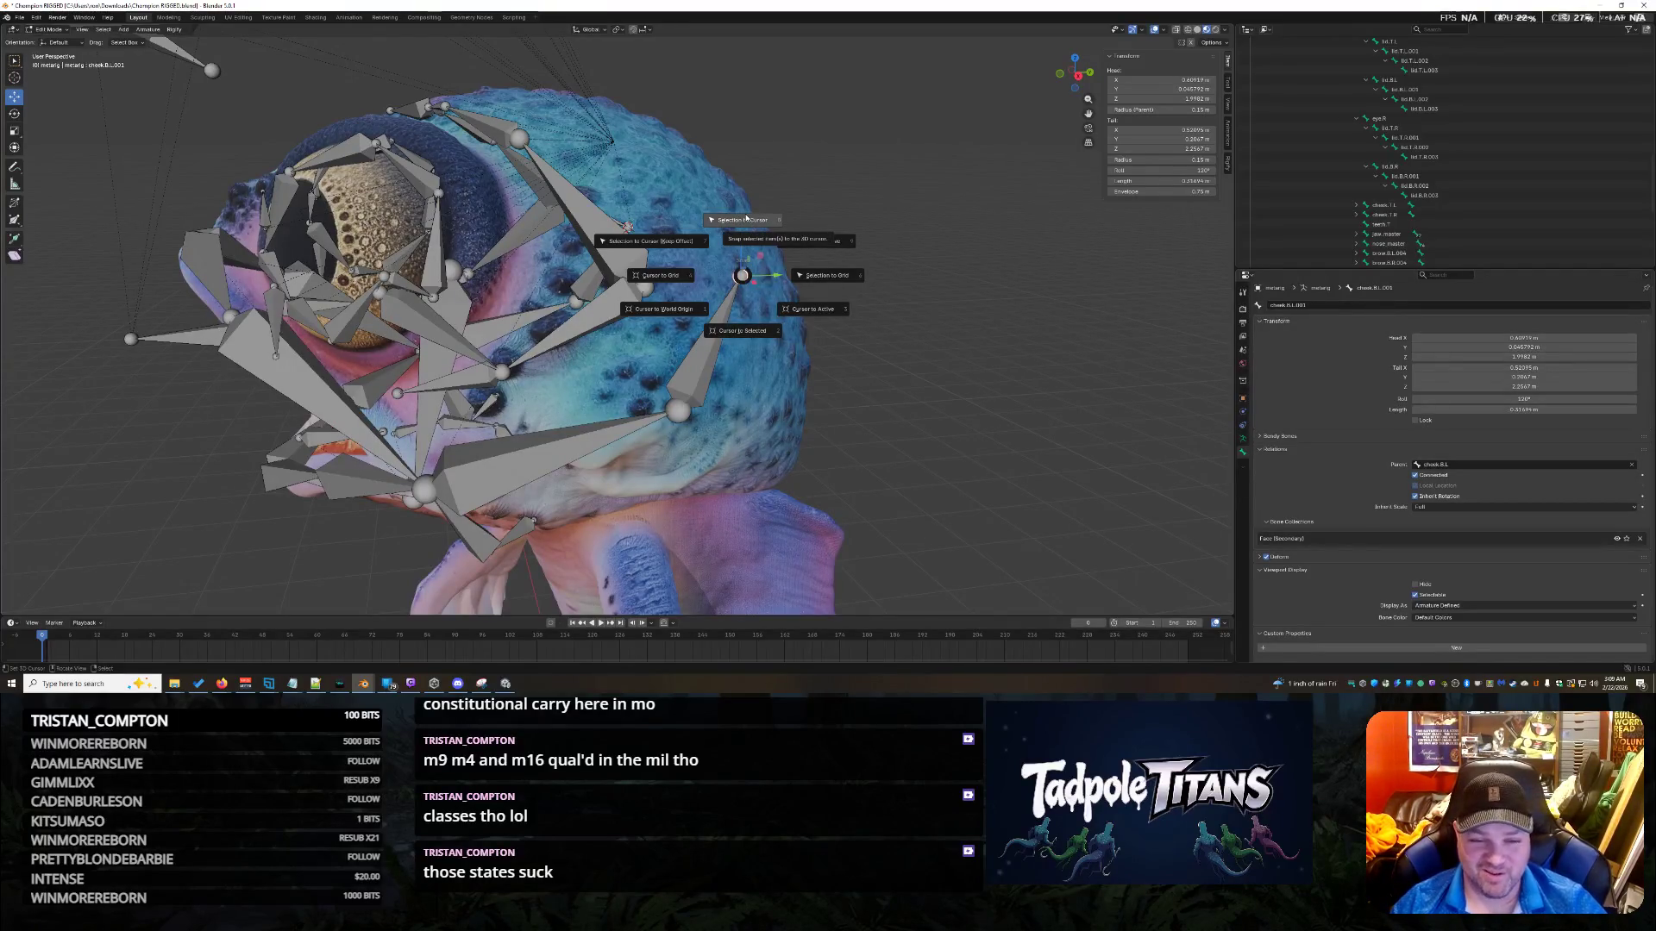
Snap the cheek_glue.T.L.001 bone onto the 3D cursor at its joint with brow.T.L.
click(741, 333)
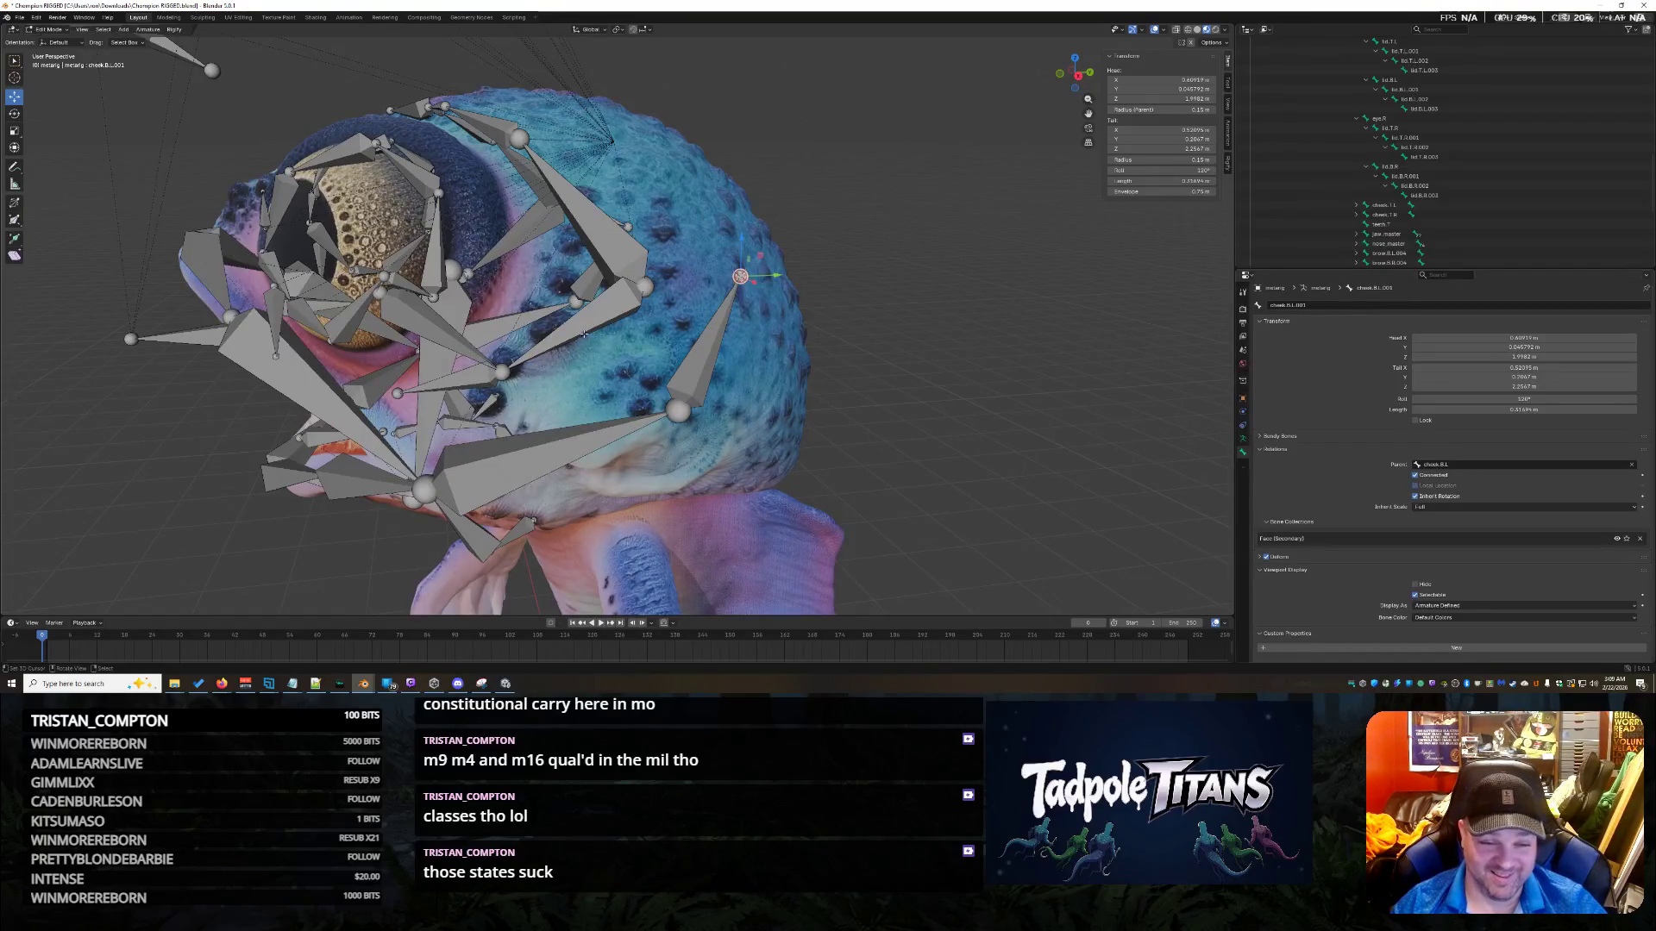
middle_drag(1005, 383, 690, 362)
click(527, 324)
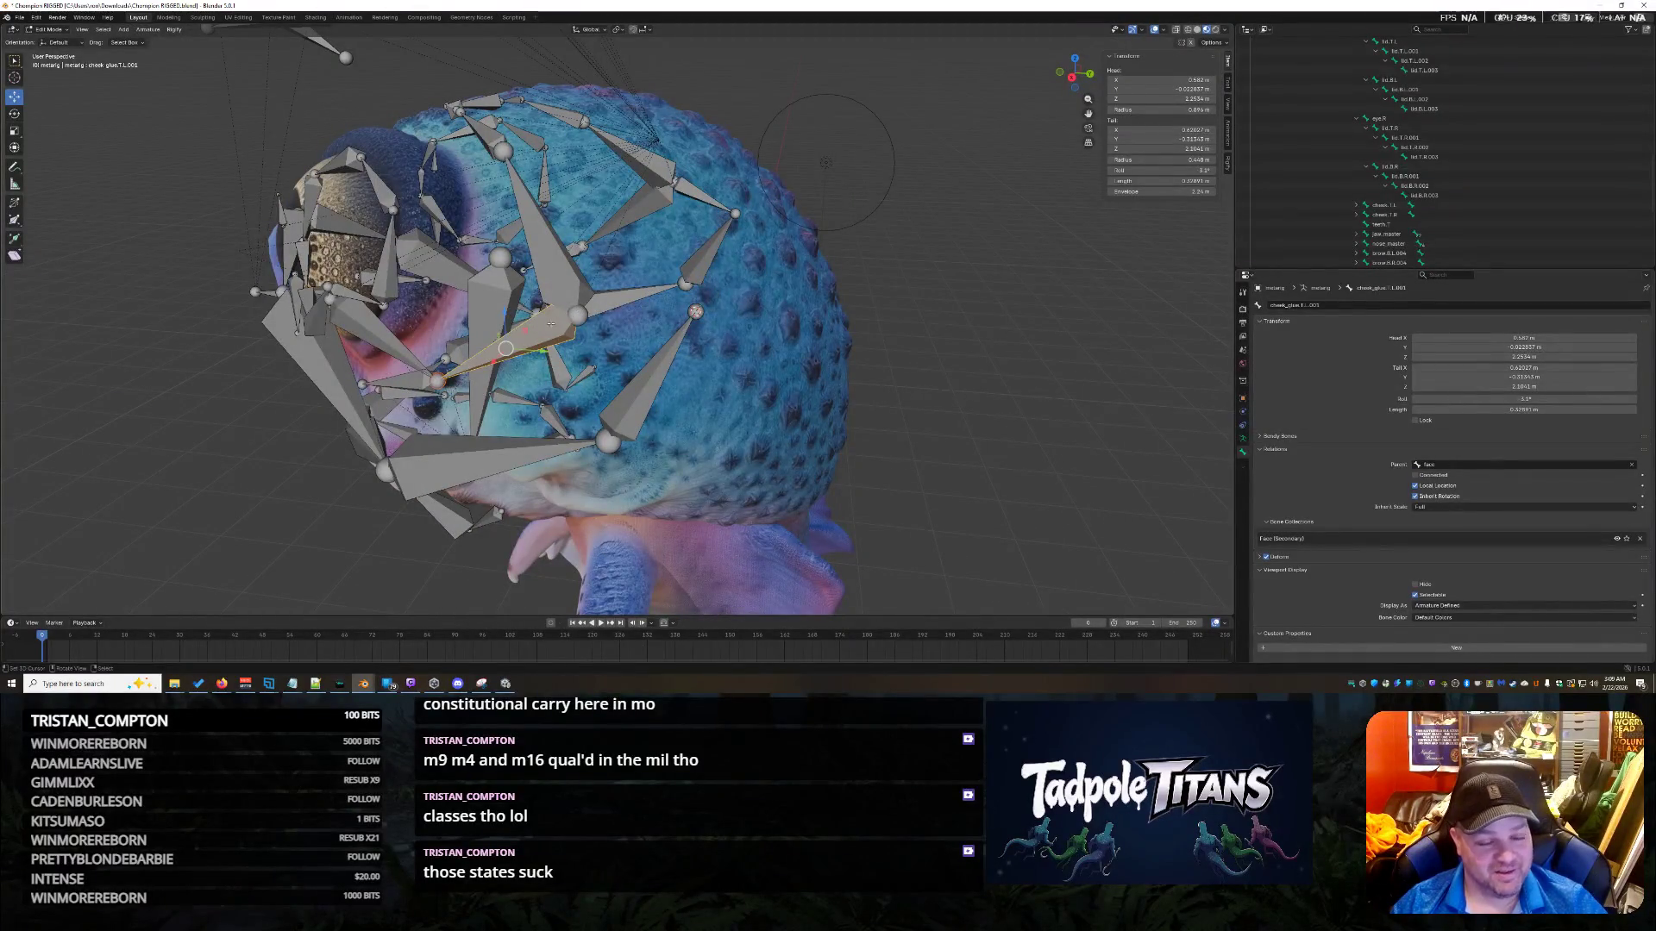
click(577, 319)
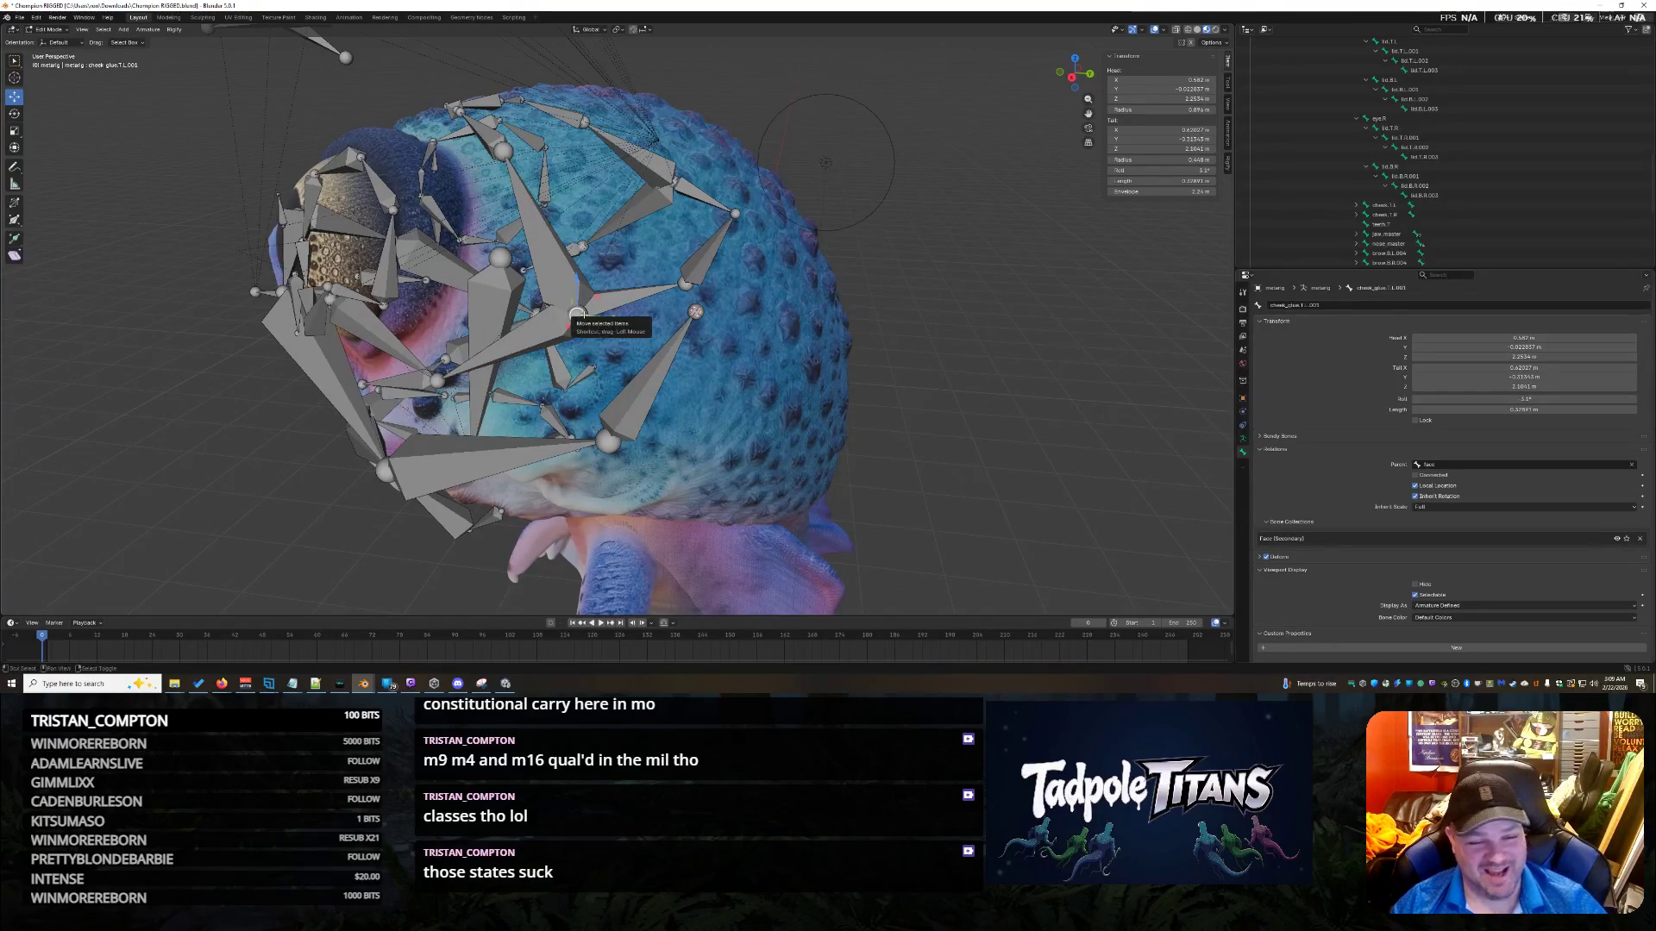
key(shift+s)
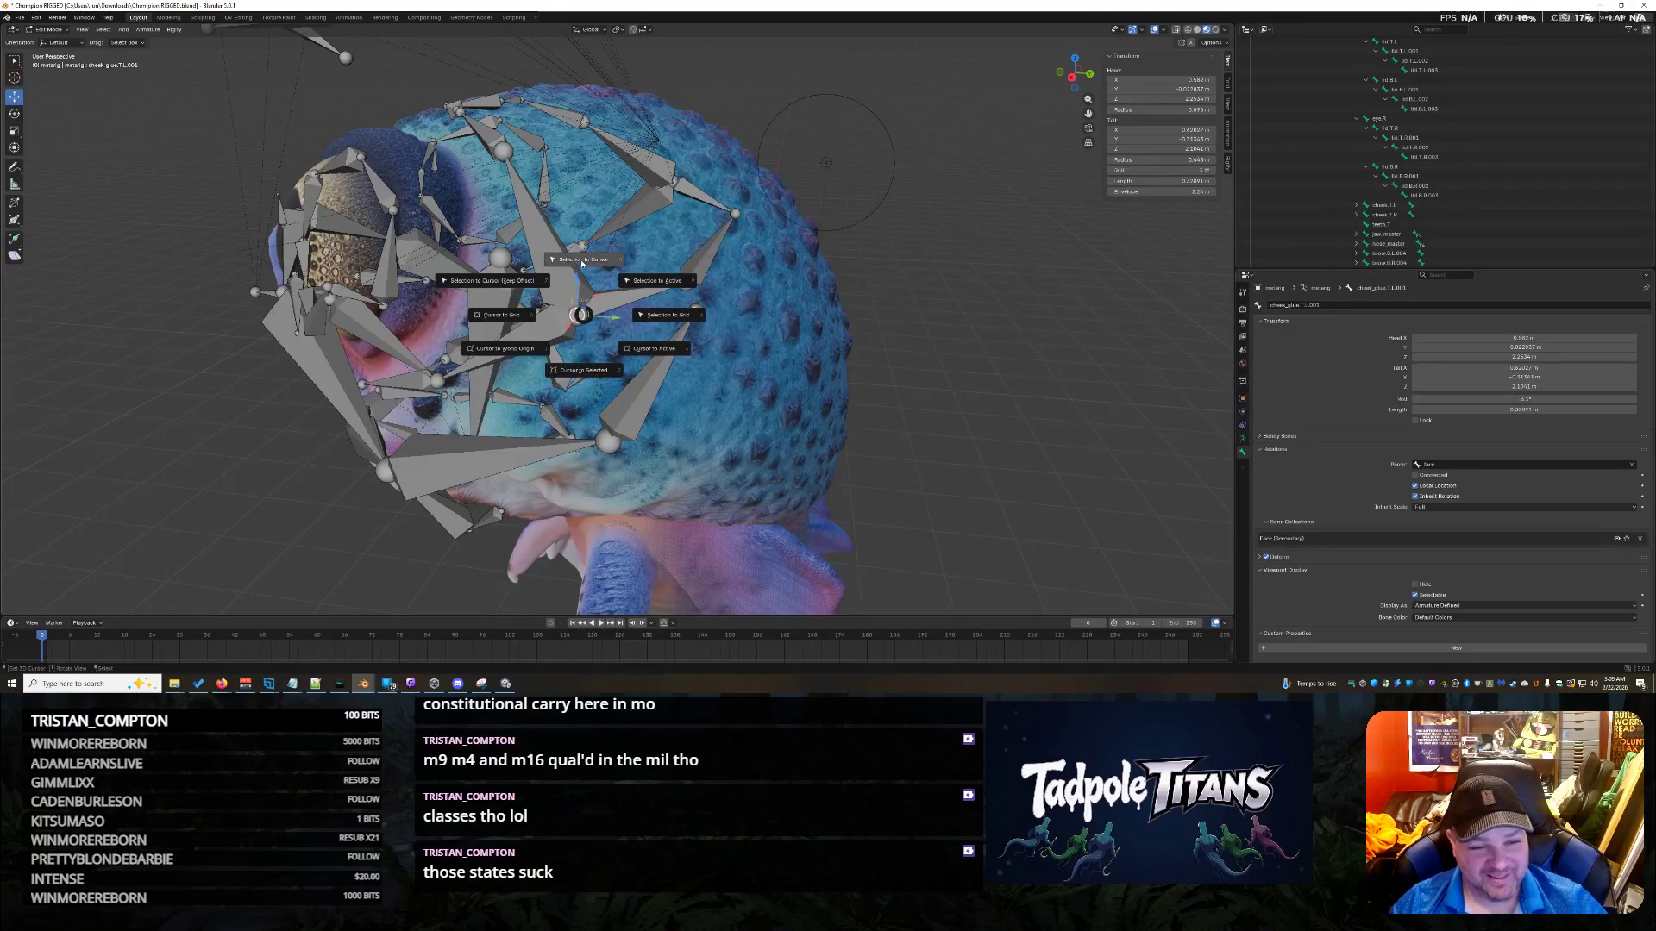
click(583, 259)
Reselect cheek.T.R and cheek_glue.T.L.001 and orbit to inspect the joint by the eye and teeth.
mouse_move(914, 472)
middle_down()
mouse_move(1114, 444)
mouse_move(576, 284)
mouse_move(758, 367)
middle_up()
click(575, 284)
click(673, 292)
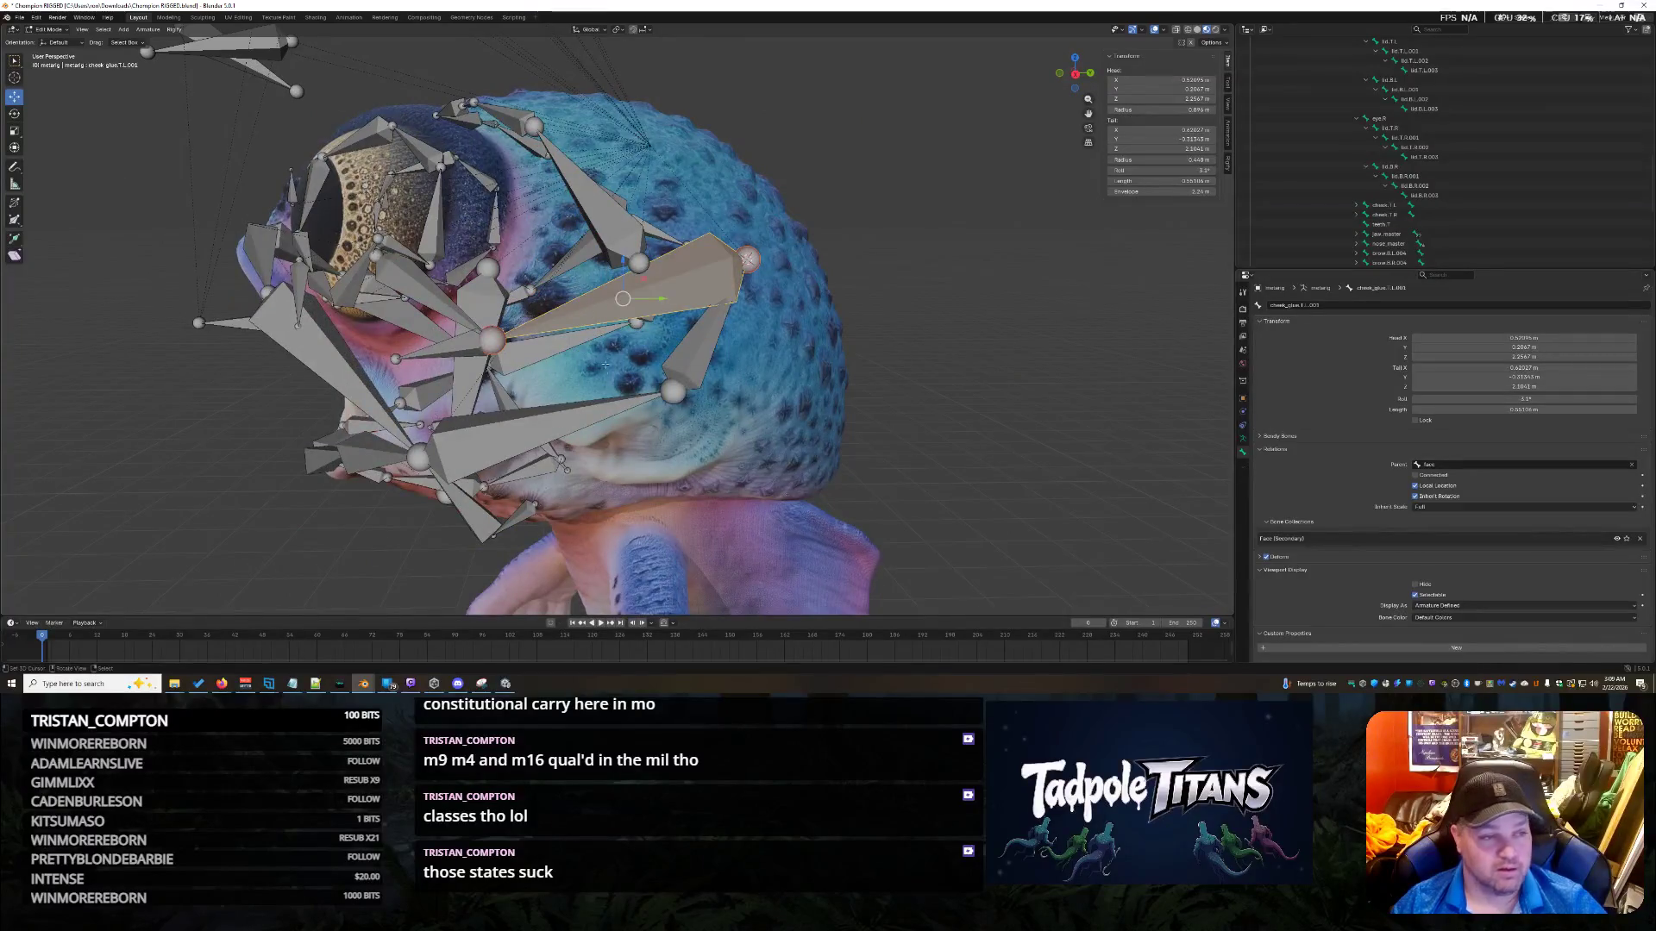
middle_drag(447, 294, 838, 448)
middle_drag(560, 279, 905, 396)
click(568, 316)
mouse_move(568, 315)
middle_down()
mouse_move(599, 297)
mouse_move(543, 337)
mouse_move(799, 344)
mouse_move(581, 333)
mouse_move(597, 443)
mouse_move(437, 324)
middle_up()
scroll(579, 324, up, 3)
Put the 3D cursor on the bone's head and snap the selected cheek bone onto it.
key(shift+s)
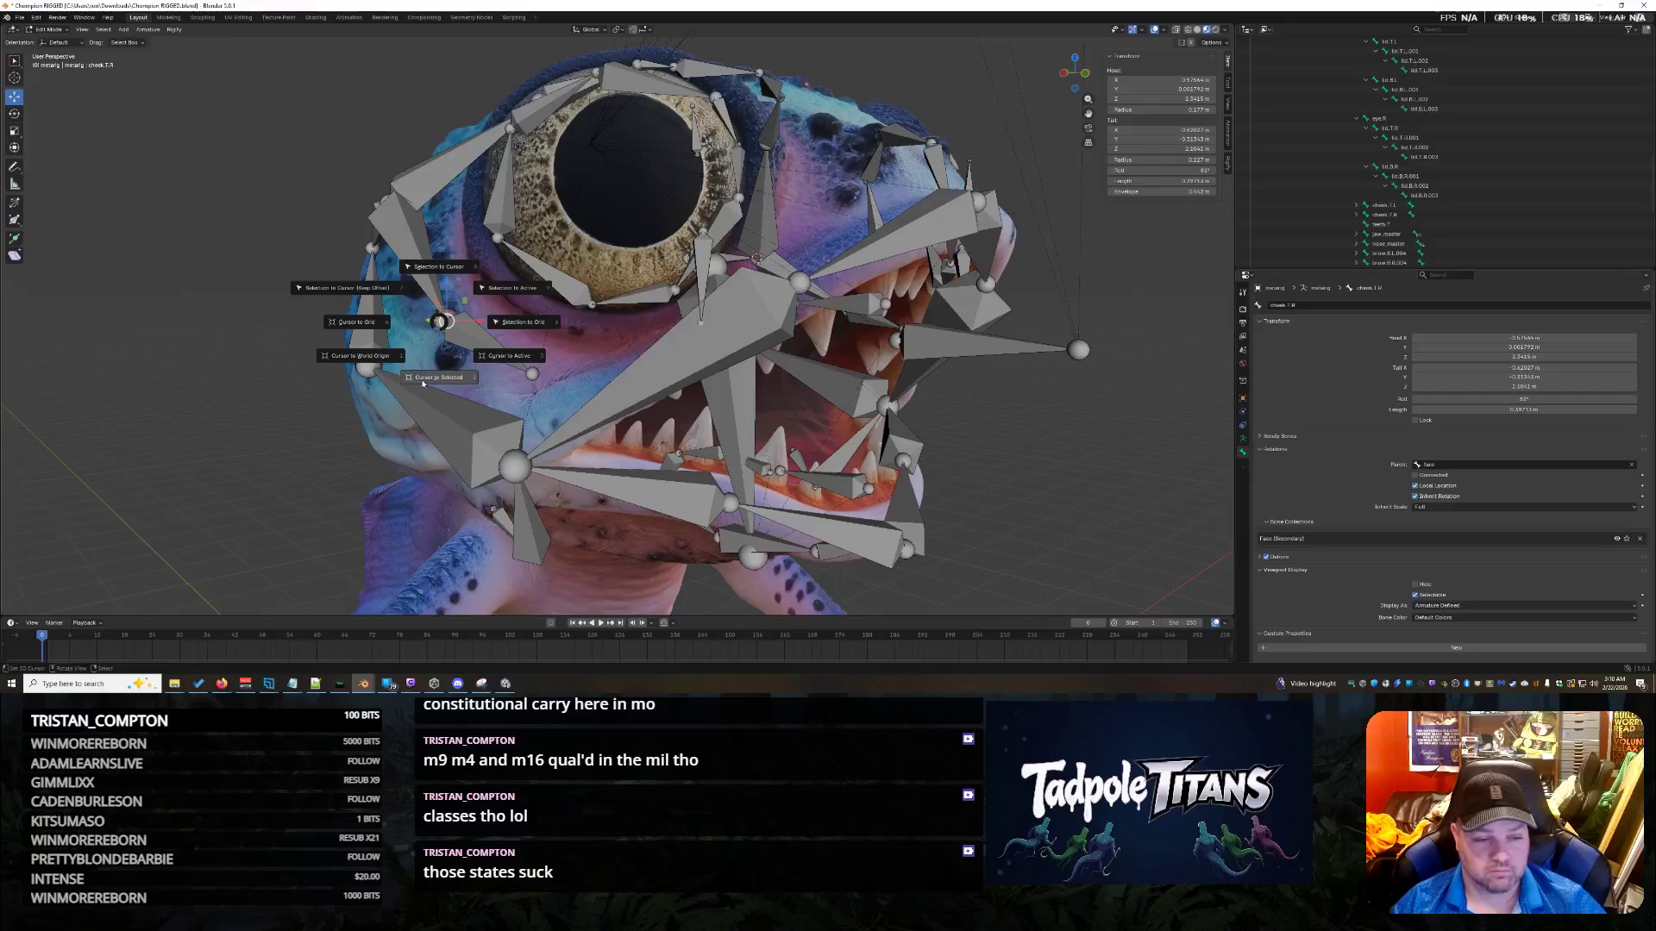
click(420, 380)
middle_drag(995, 500, 565, 349)
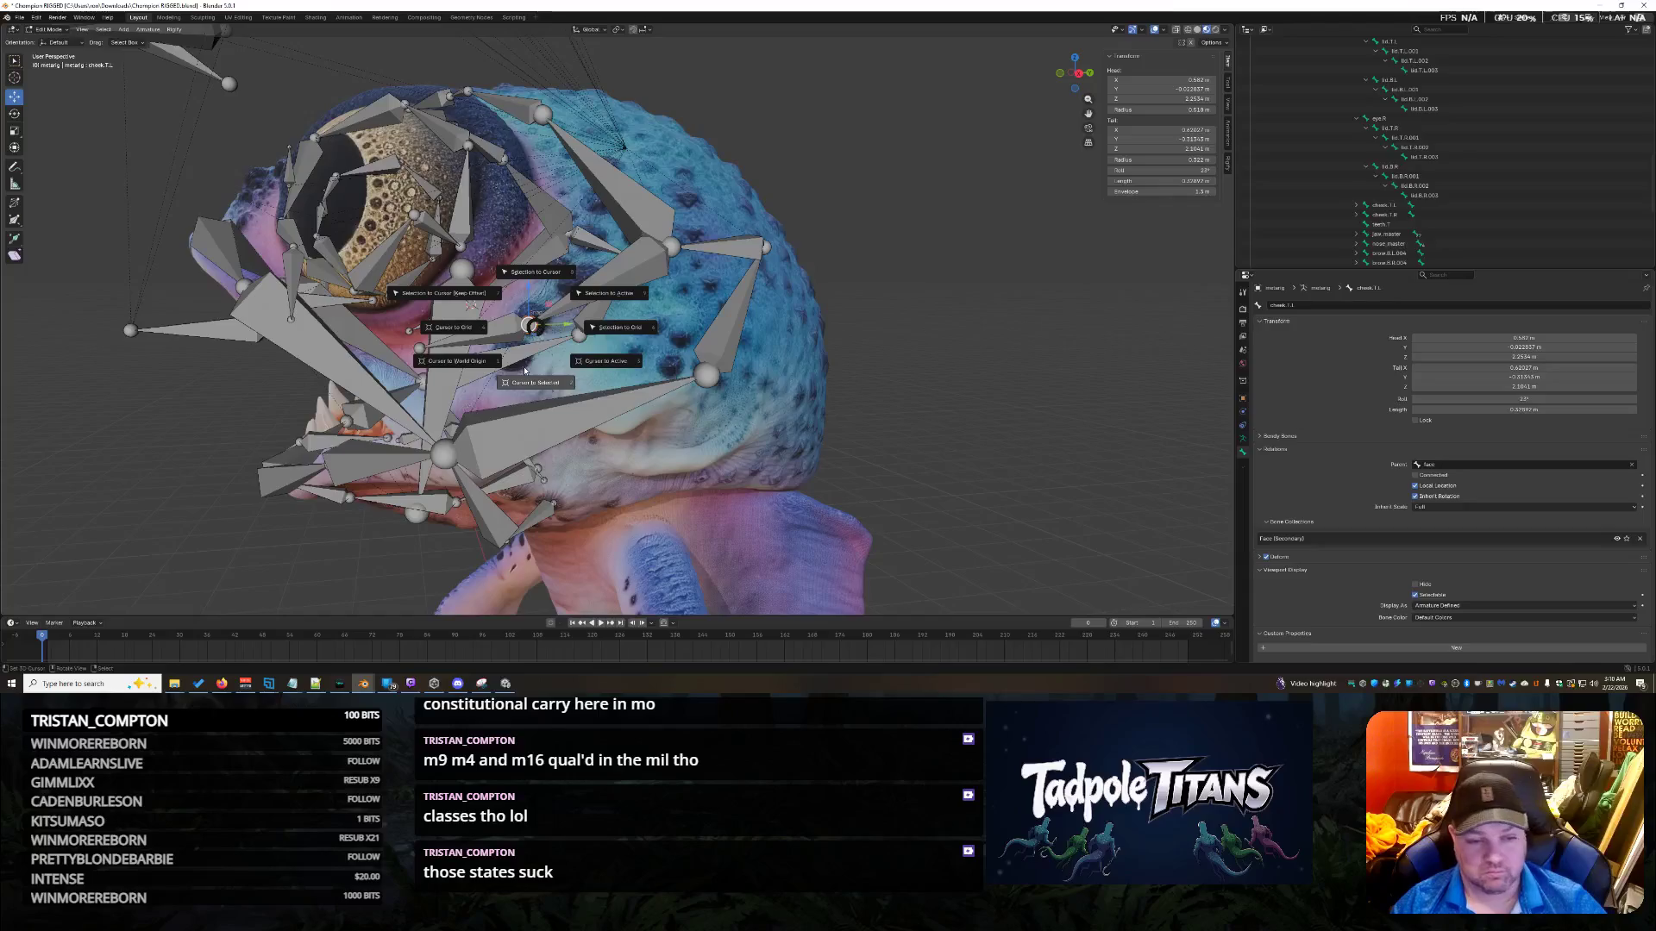
click(542, 273)
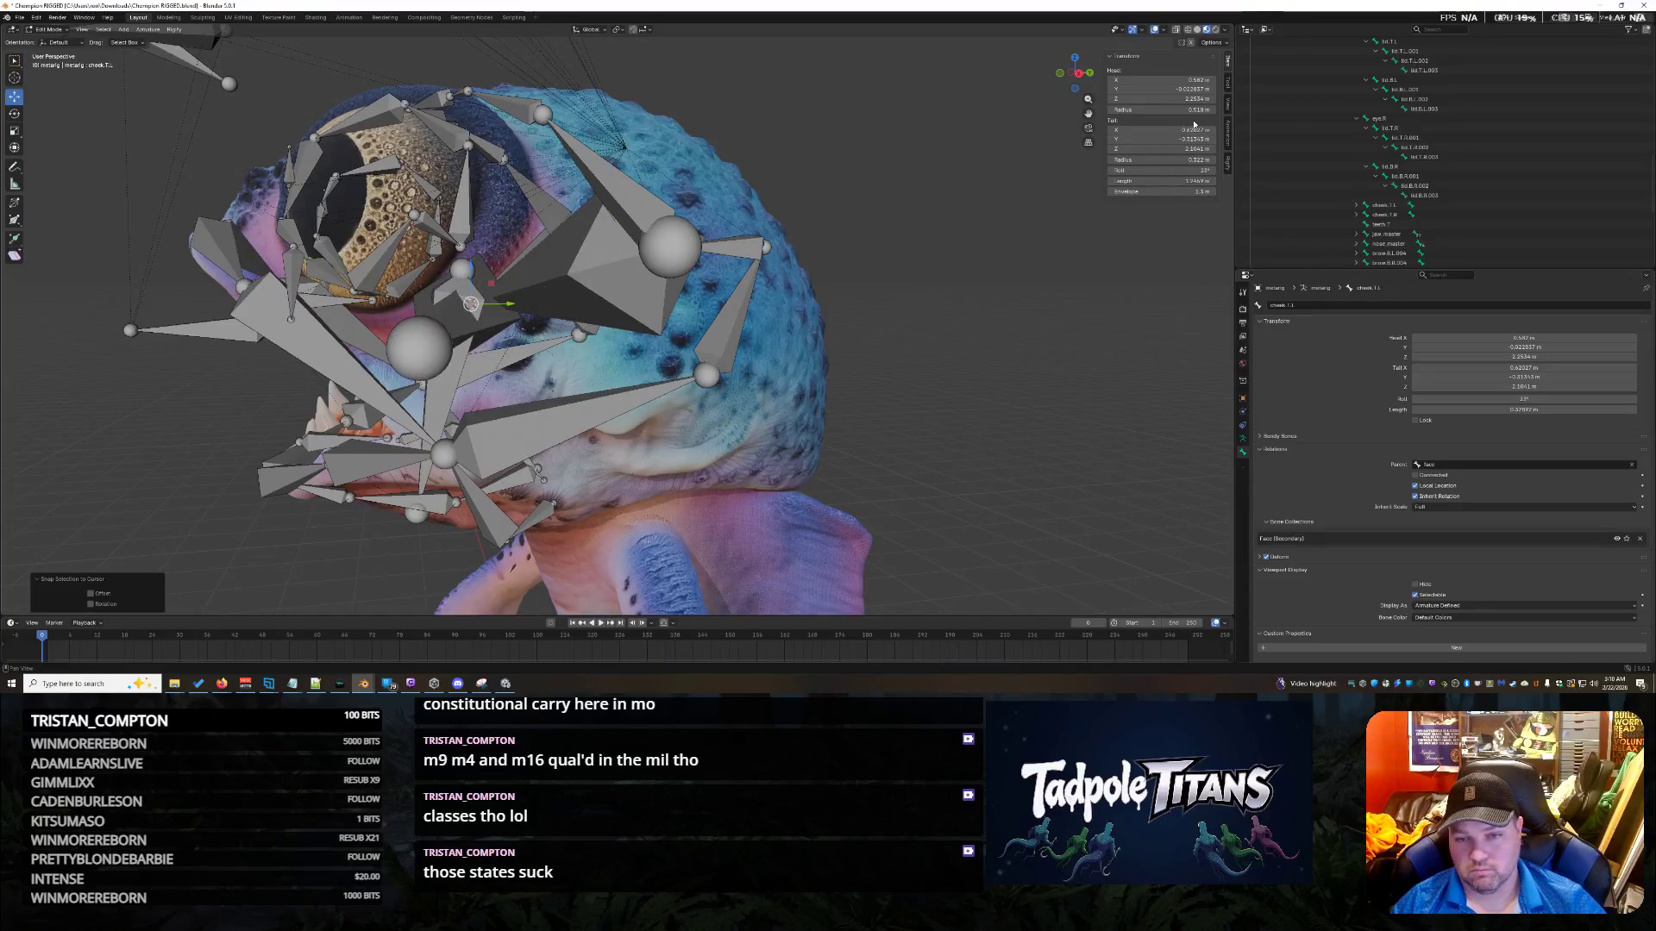
key(Return)
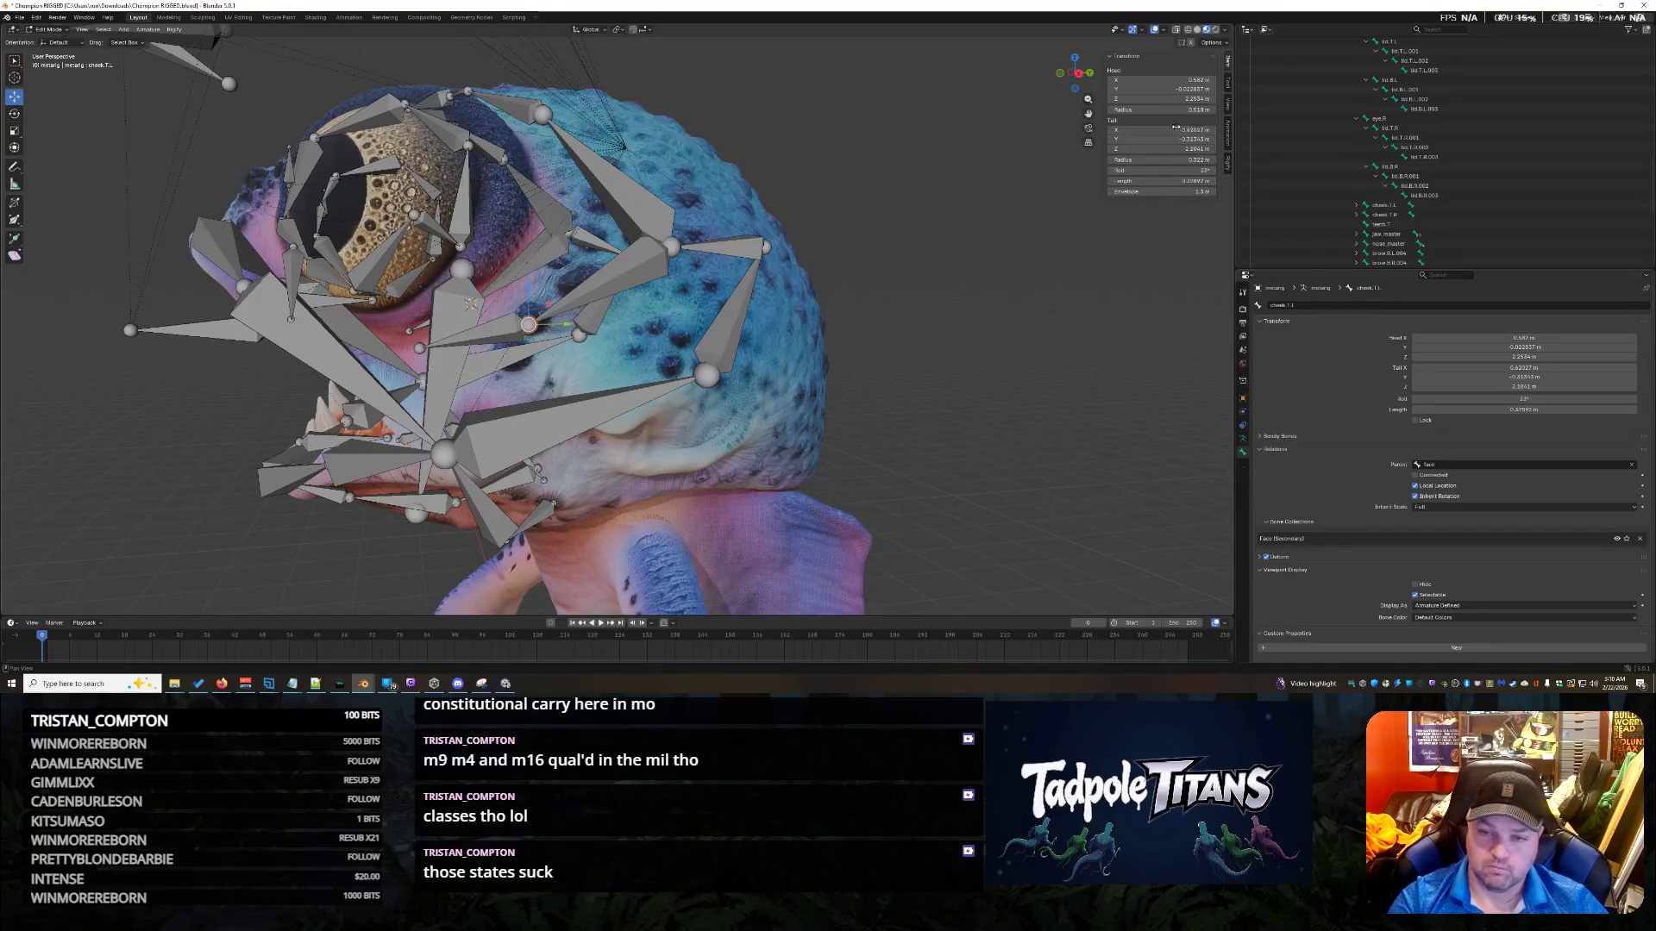
middle_drag(846, 374, 1000, 368)
Select cheek.T.R.001 and try snapping it to the cursor, then undo the snap.
click(665, 355)
key(shift+s)
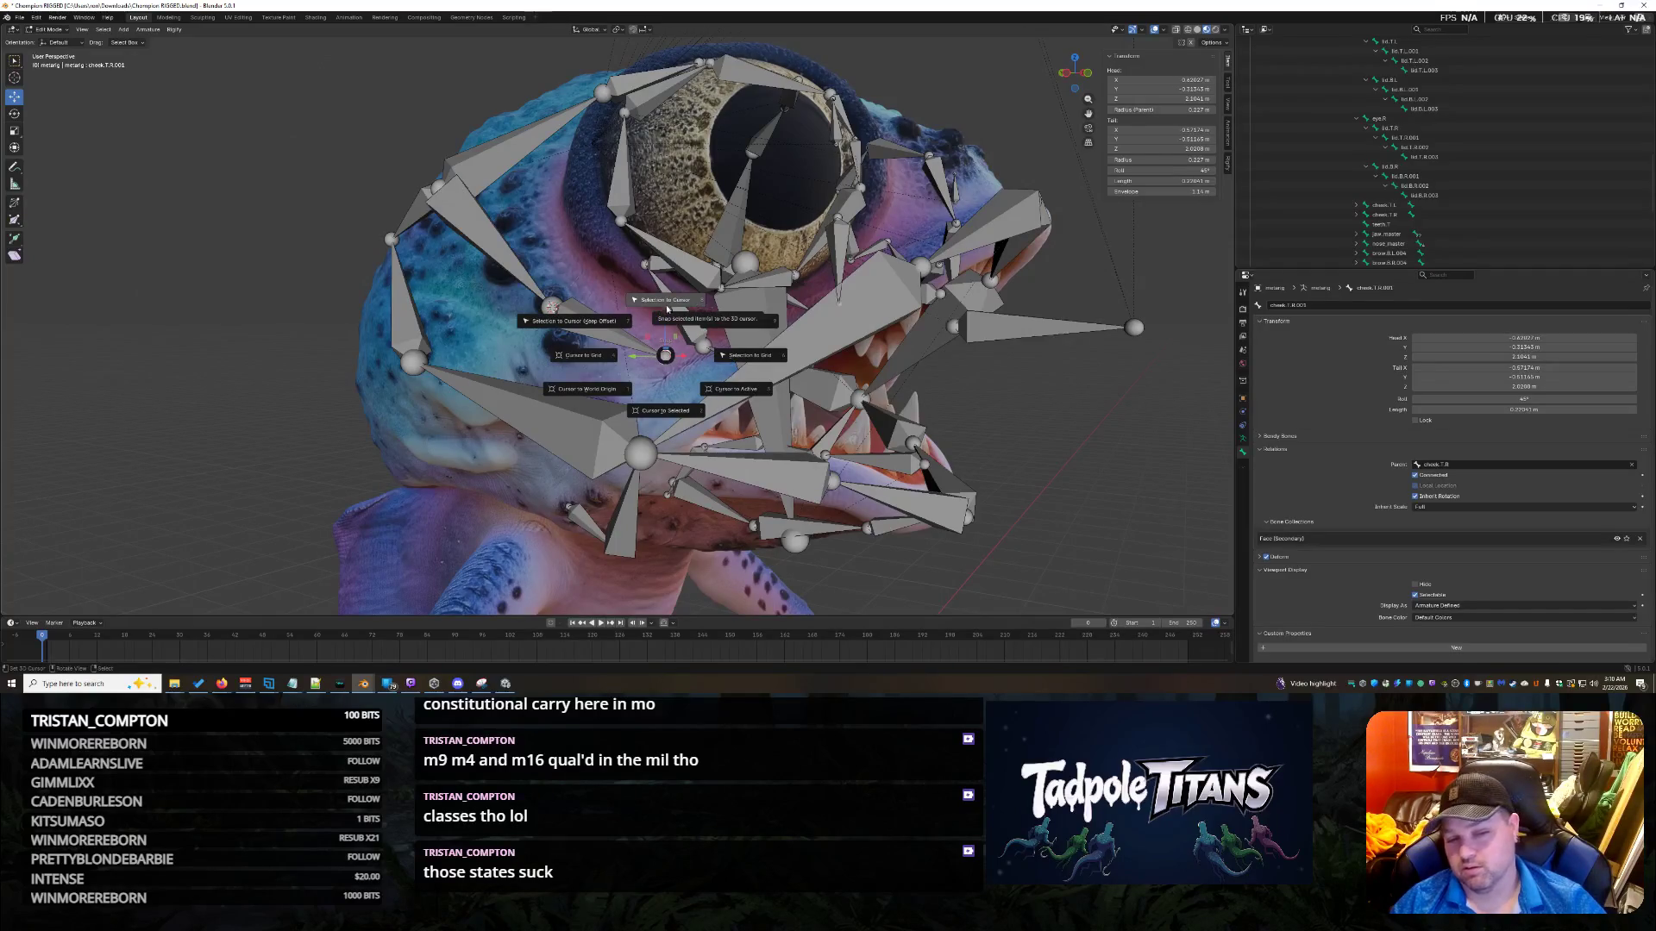
click(666, 306)
key(ctrl+z)
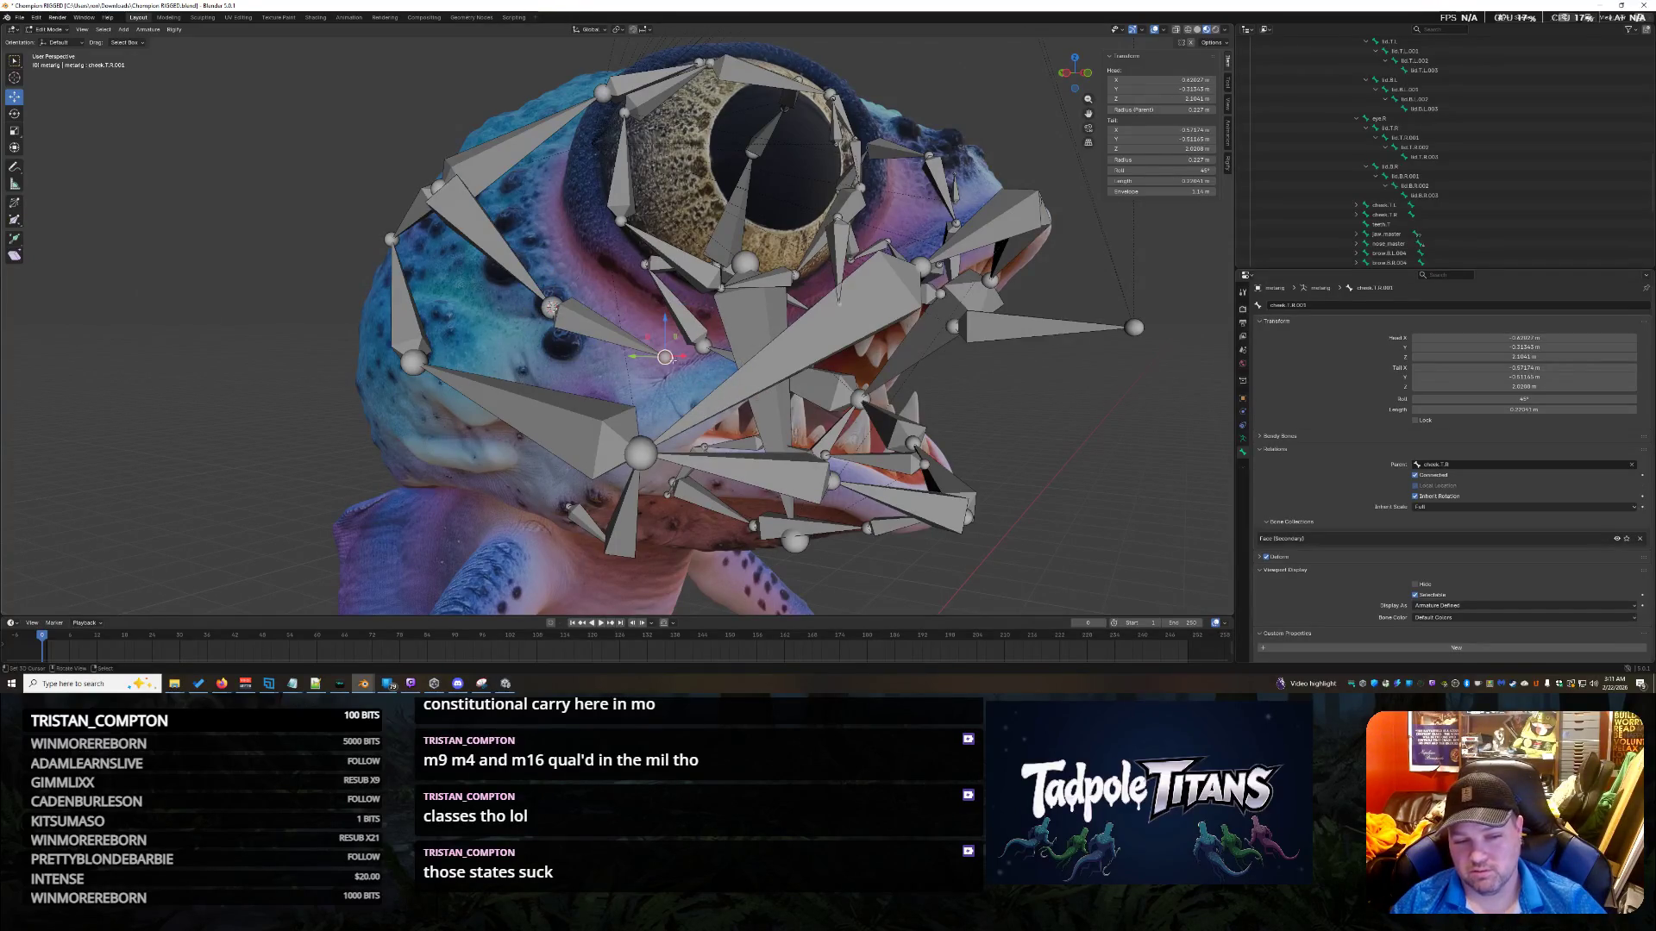
key(shift+s)
key(Escape)
Snap the cheek bone onto the 3D cursor and set its tail X to 0.57174 m.
mouse_move(672, 361)
middle_down()
mouse_move(309, 342)
mouse_move(945, 479)
middle_up()
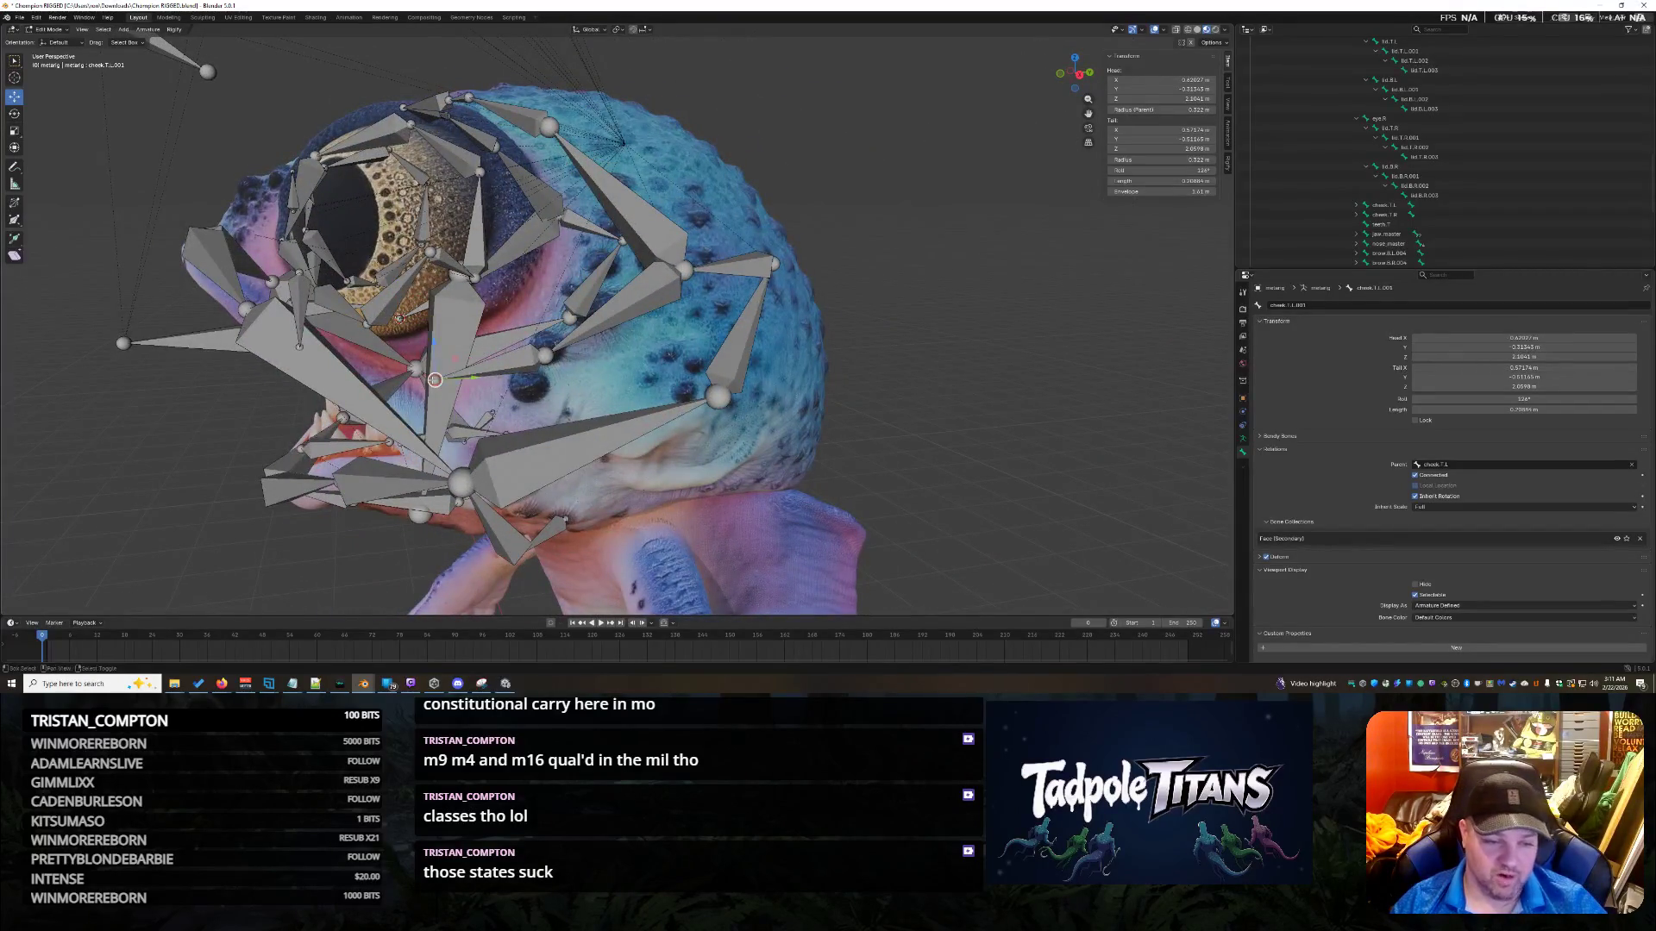
key(shift+s)
click(427, 332)
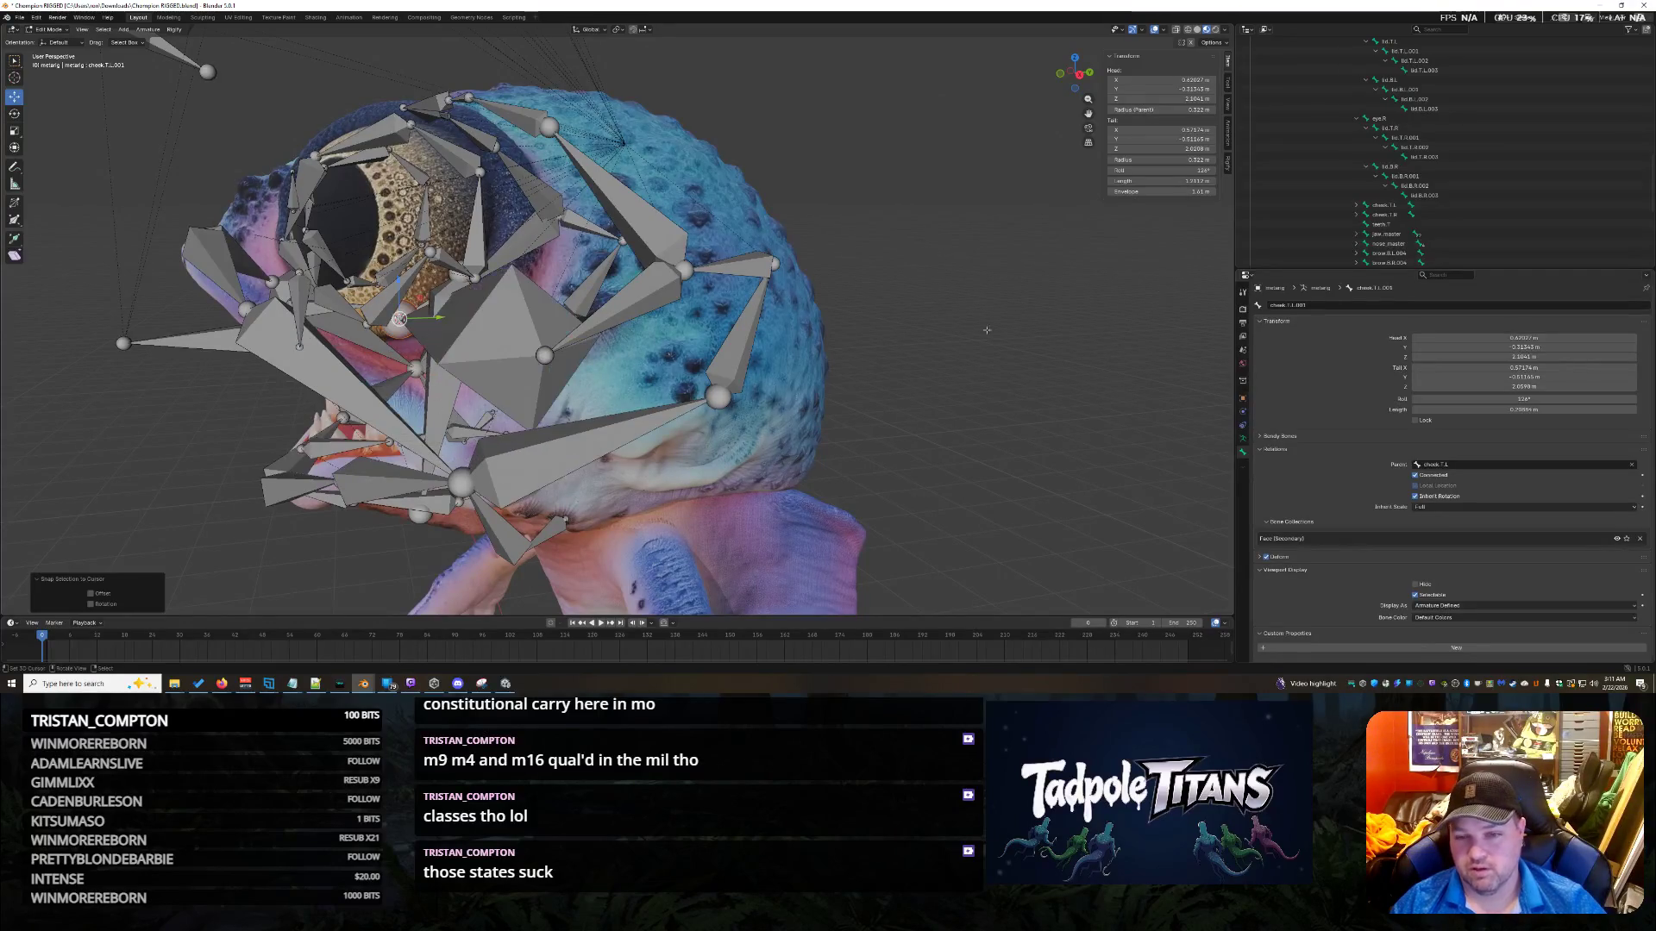
click(1156, 130)
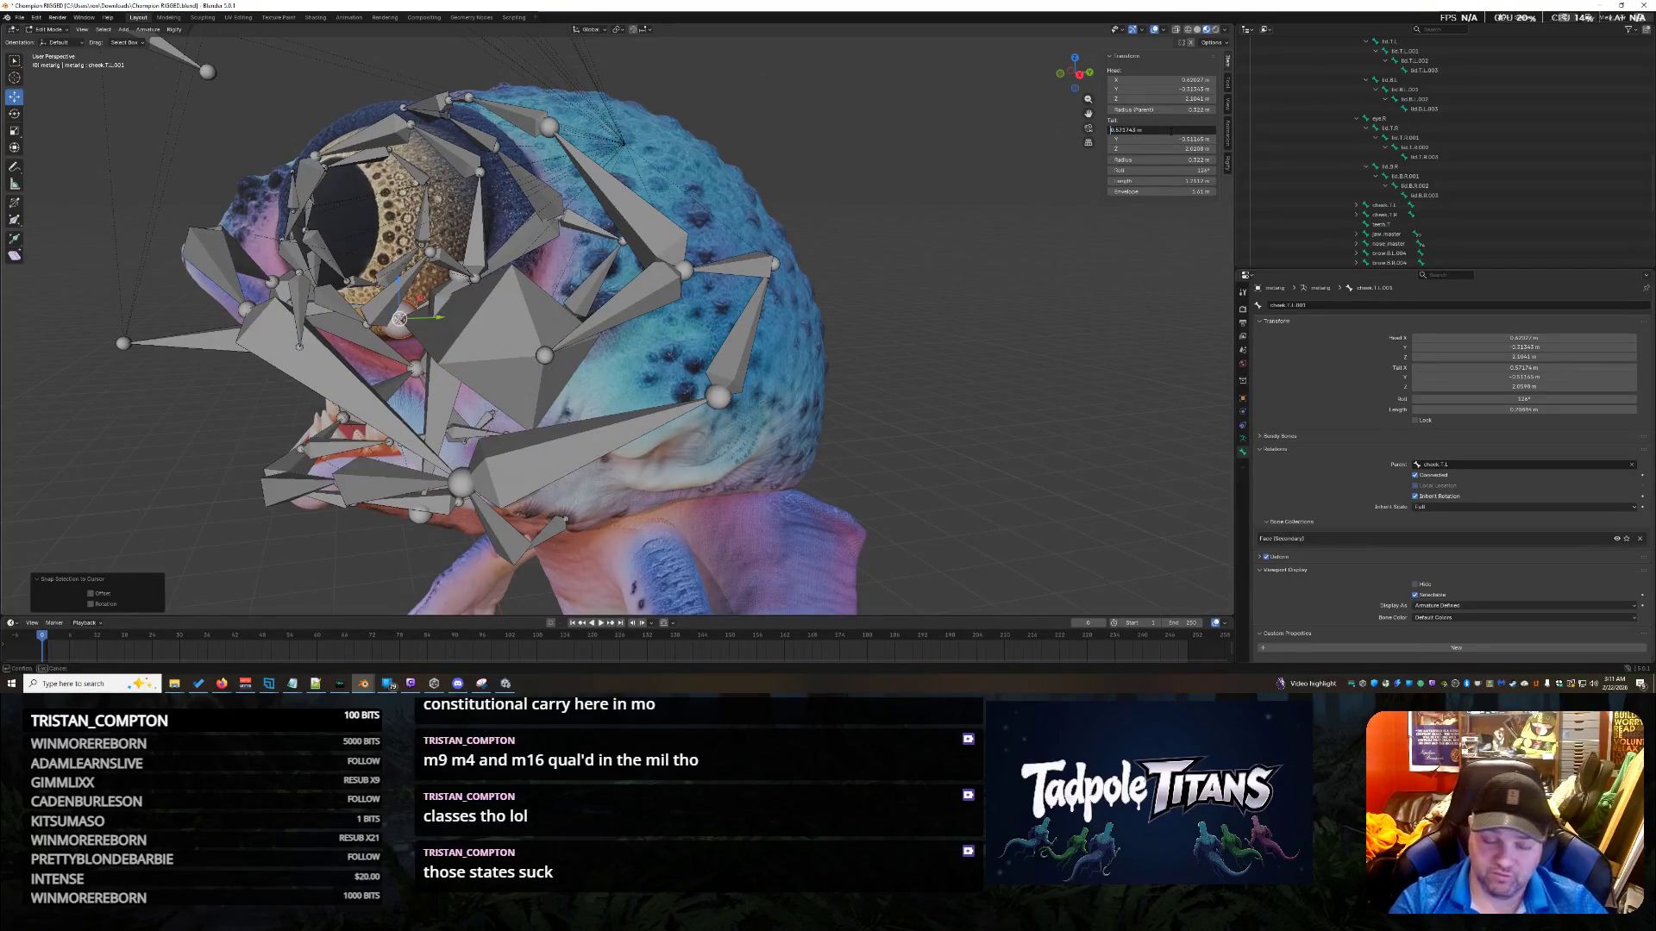
key(Return)
mouse_move(899, 415)
middle_down()
mouse_move(1056, 409)
mouse_move(950, 412)
mouse_move(939, 429)
mouse_move(1029, 373)
mouse_move(884, 375)
mouse_move(955, 322)
mouse_move(879, 309)
middle_up()
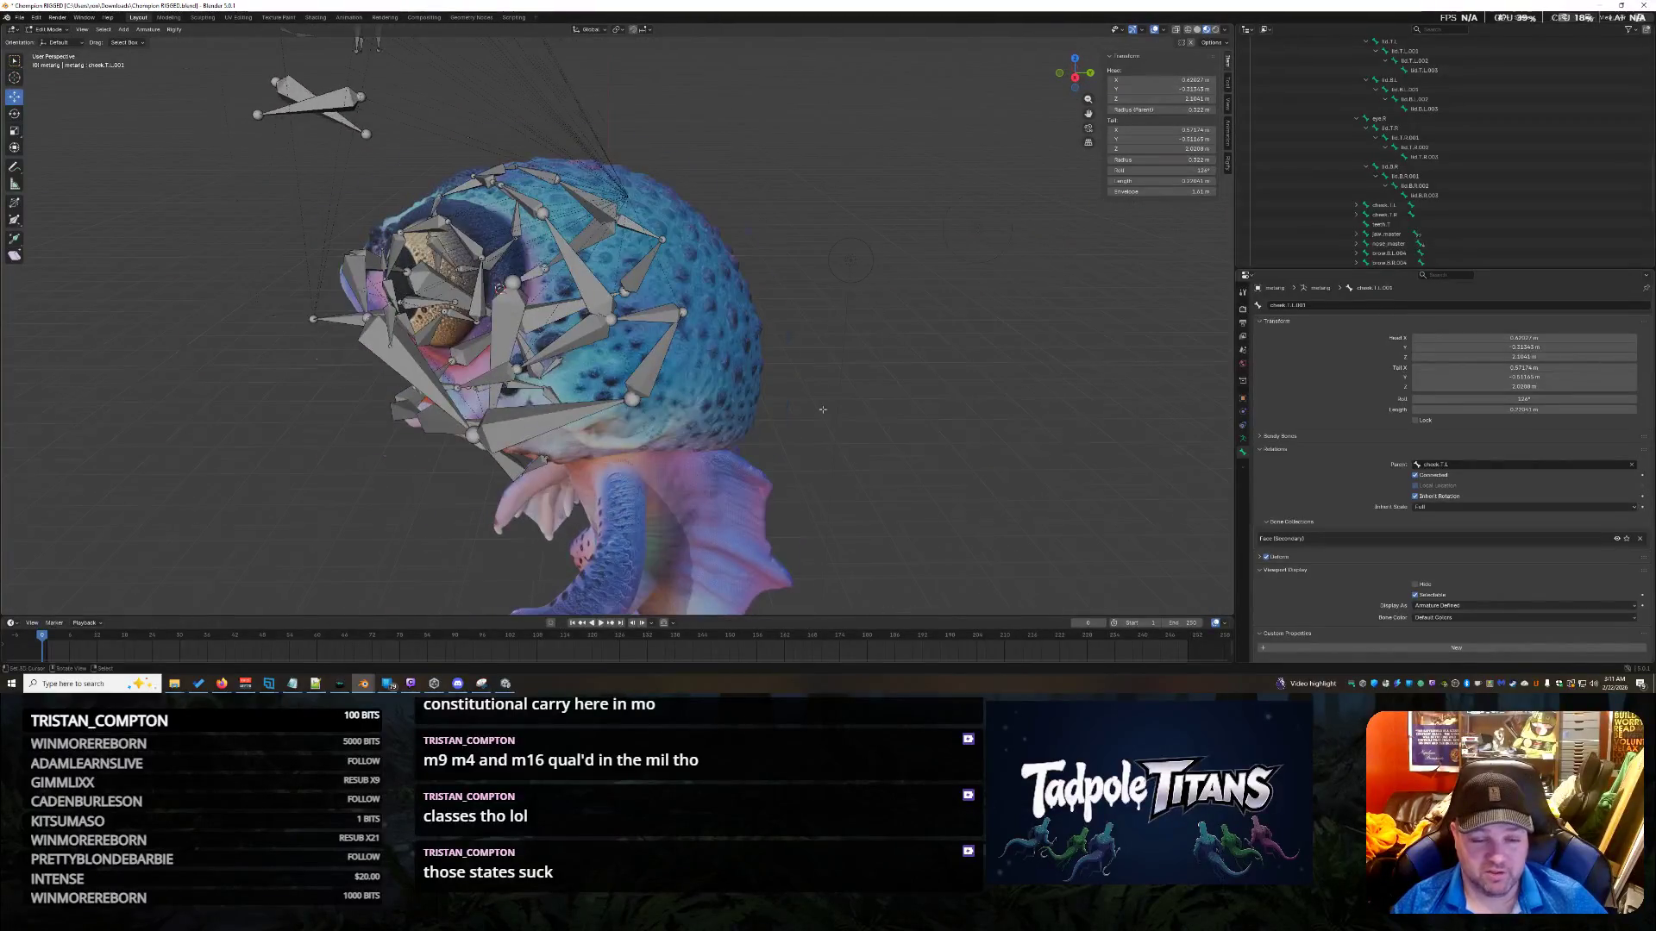
Orbit and zoom around the head to inspect the snapped cheek joints.
scroll(822, 410, up, 5)
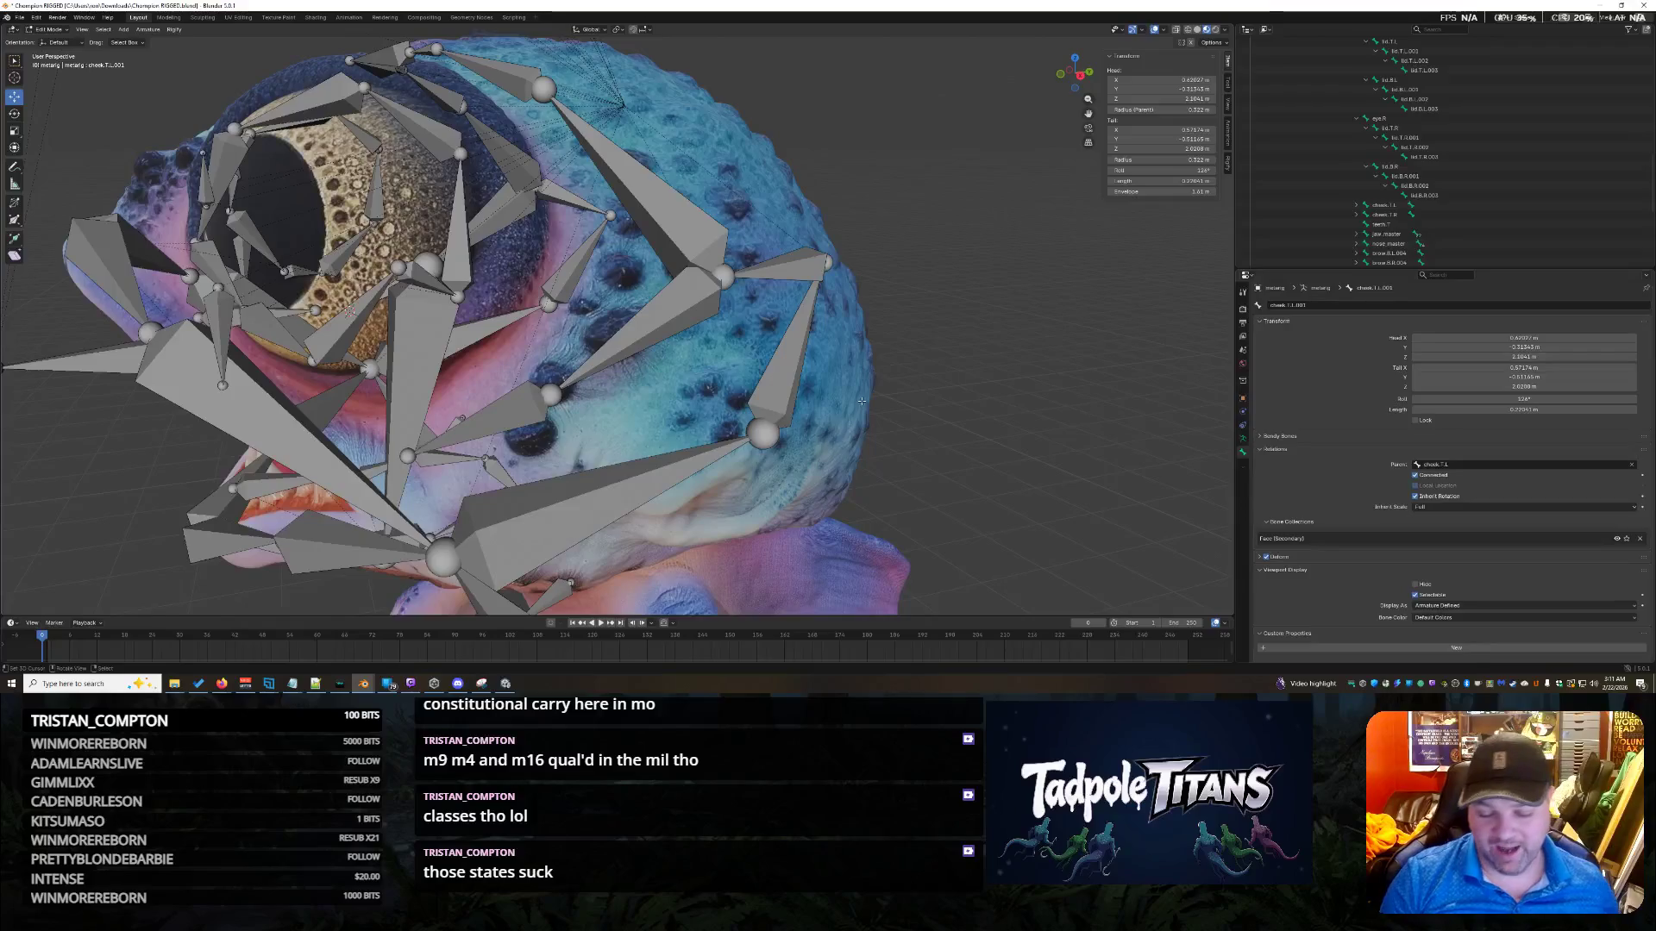
mouse_move(892, 446)
middle_down()
mouse_move(1030, 441)
mouse_move(857, 442)
middle_up()
scroll(1016, 431, down, 5)
scroll(857, 442, up, 5)
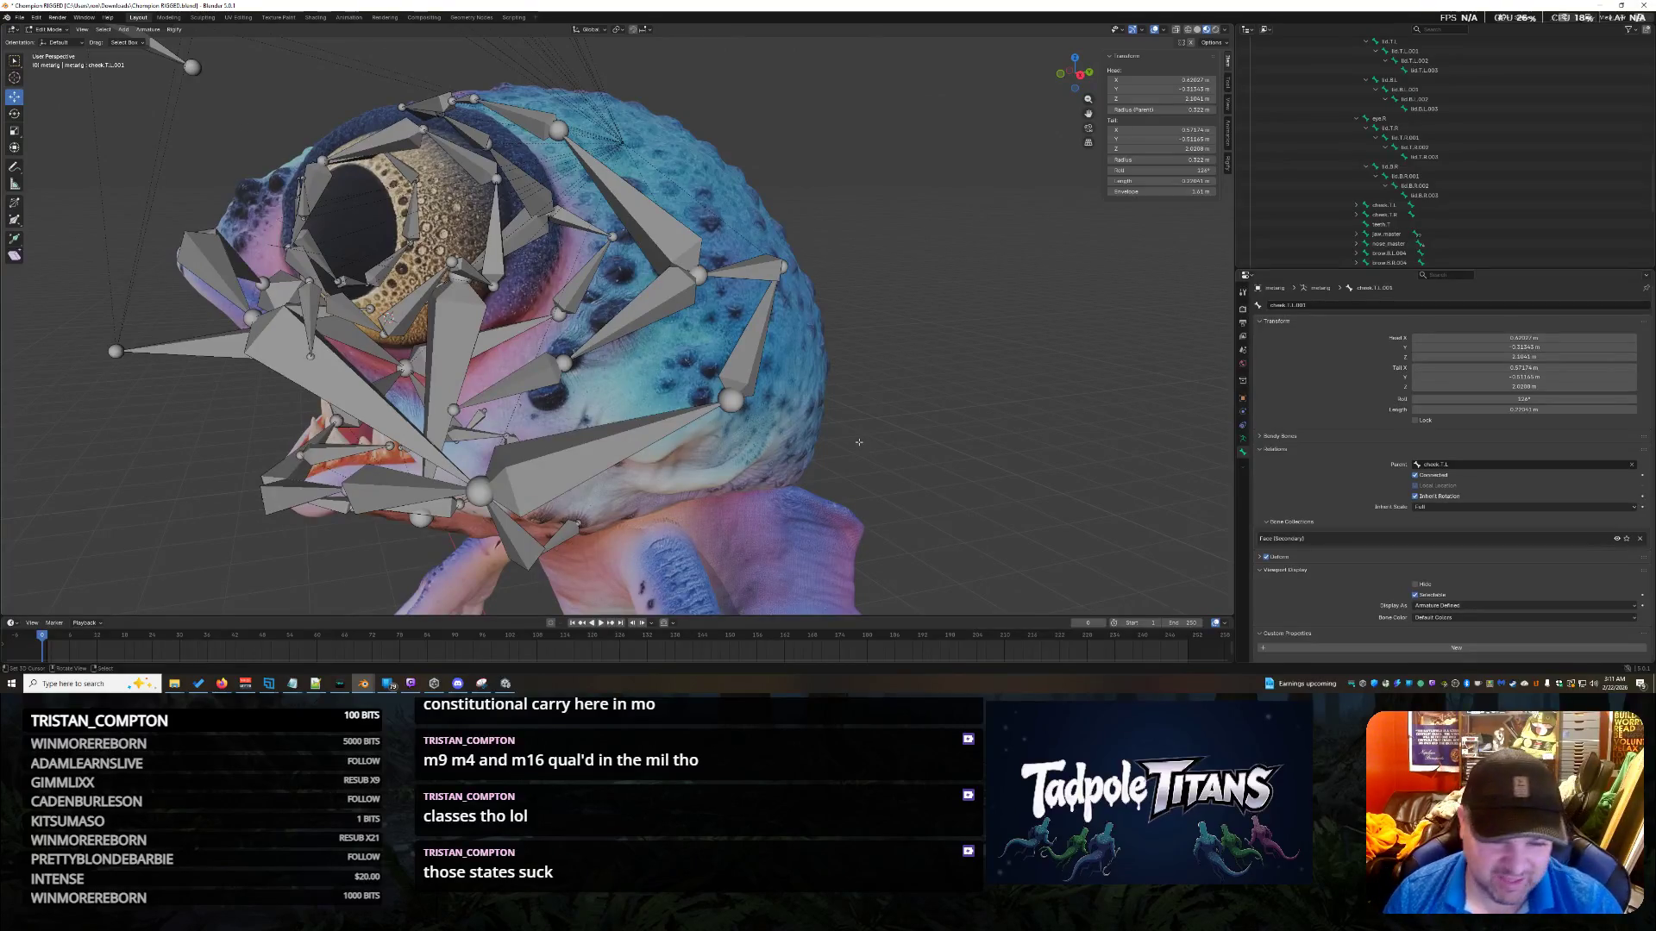
mouse_move(859, 443)
middle_down()
mouse_move(986, 390)
mouse_move(1029, 429)
mouse_move(958, 400)
mouse_move(1009, 410)
middle_up()
Hide the teeth.B and nose_master bones.
click(839, 226)
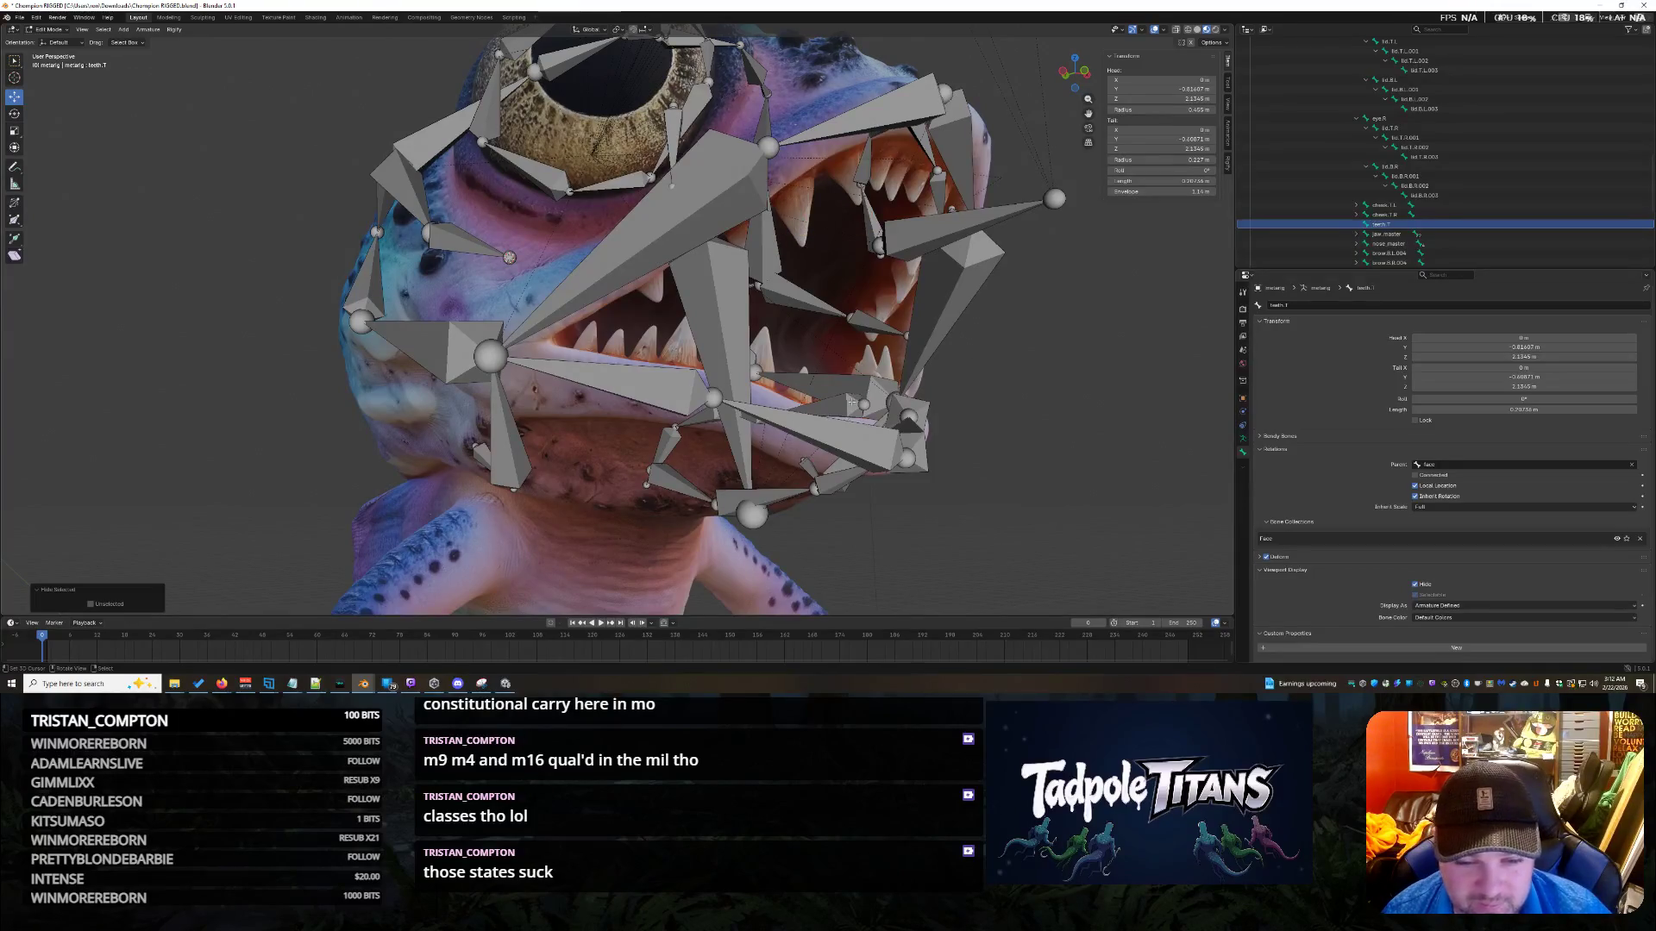
click(823, 405)
key(h)
mouse_move(1091, 354)
middle_down()
mouse_move(865, 373)
mouse_move(916, 420)
mouse_move(894, 420)
middle_up()
click(668, 261)
key(h)
Select lid.B.L.002, lid.B.R.001 and lid.B.R.002, then try a snap to the cursor and undo it.
click(522, 327)
middle_drag(532, 401, 662, 383)
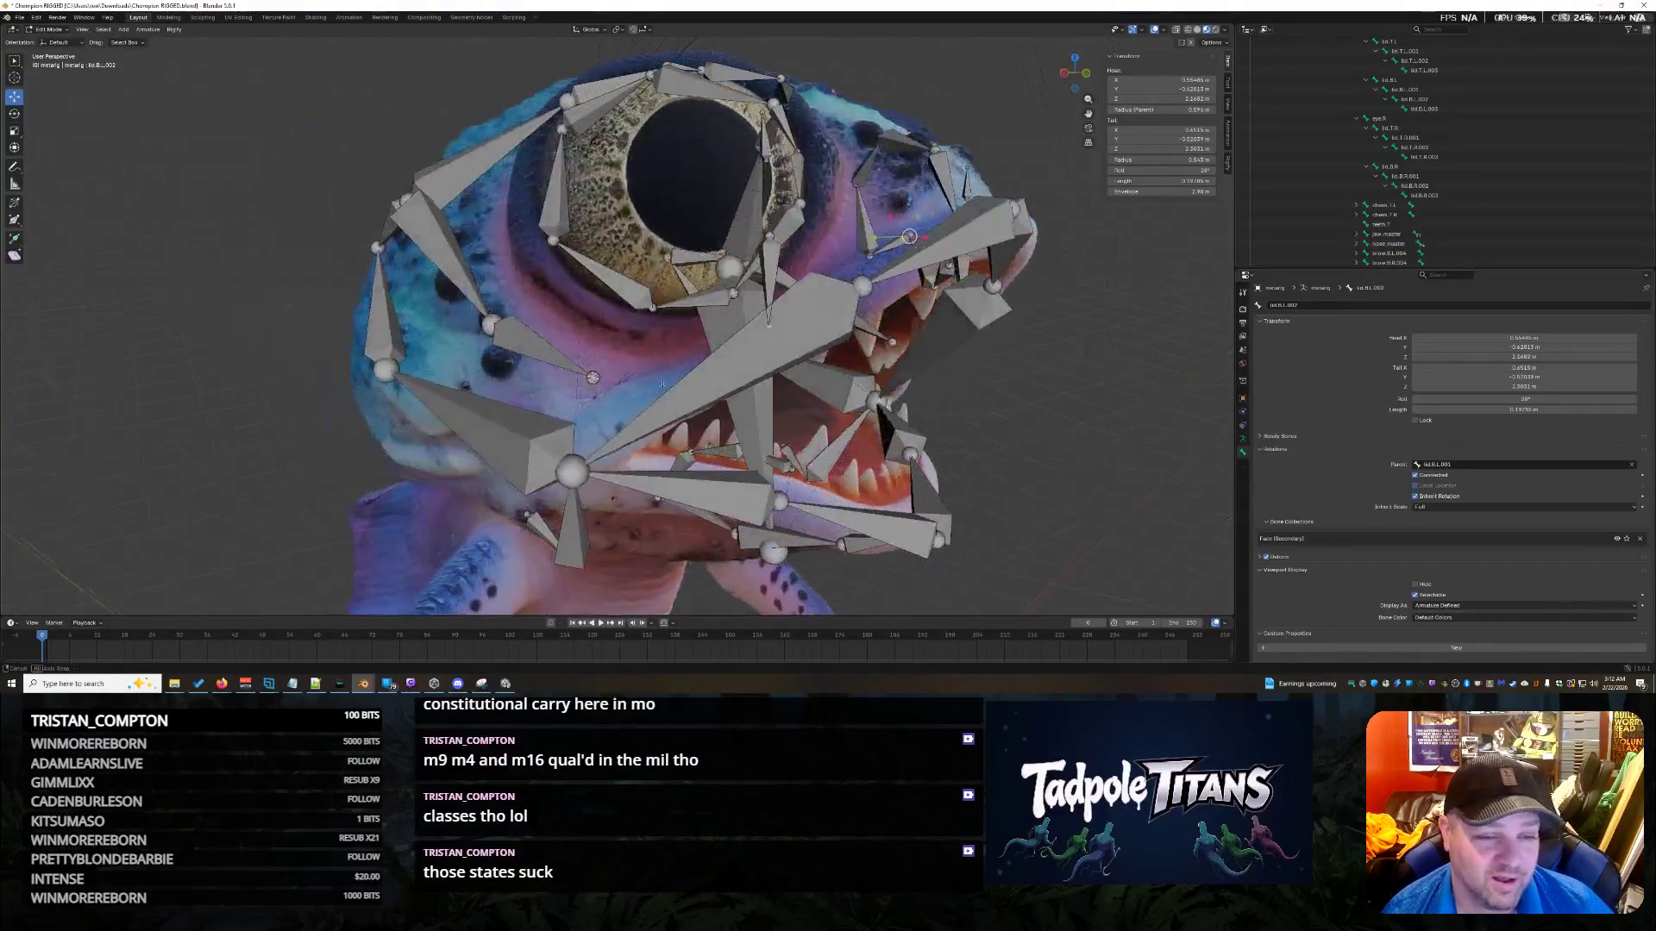
click(651, 307)
click(553, 241)
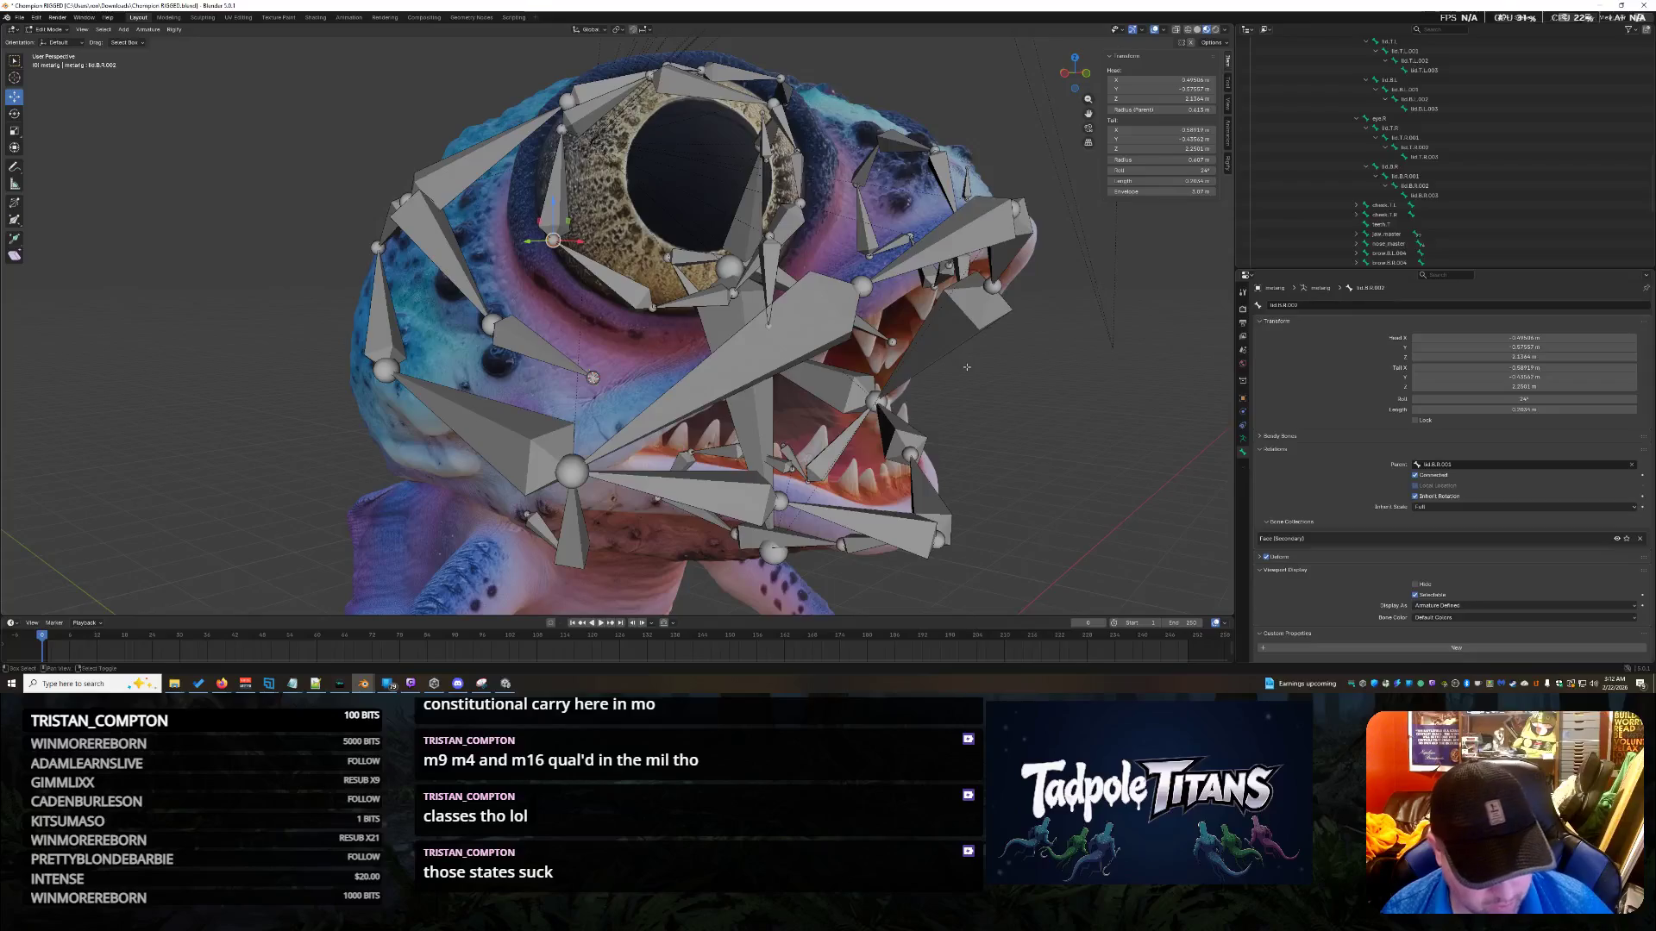
key(shift+s)
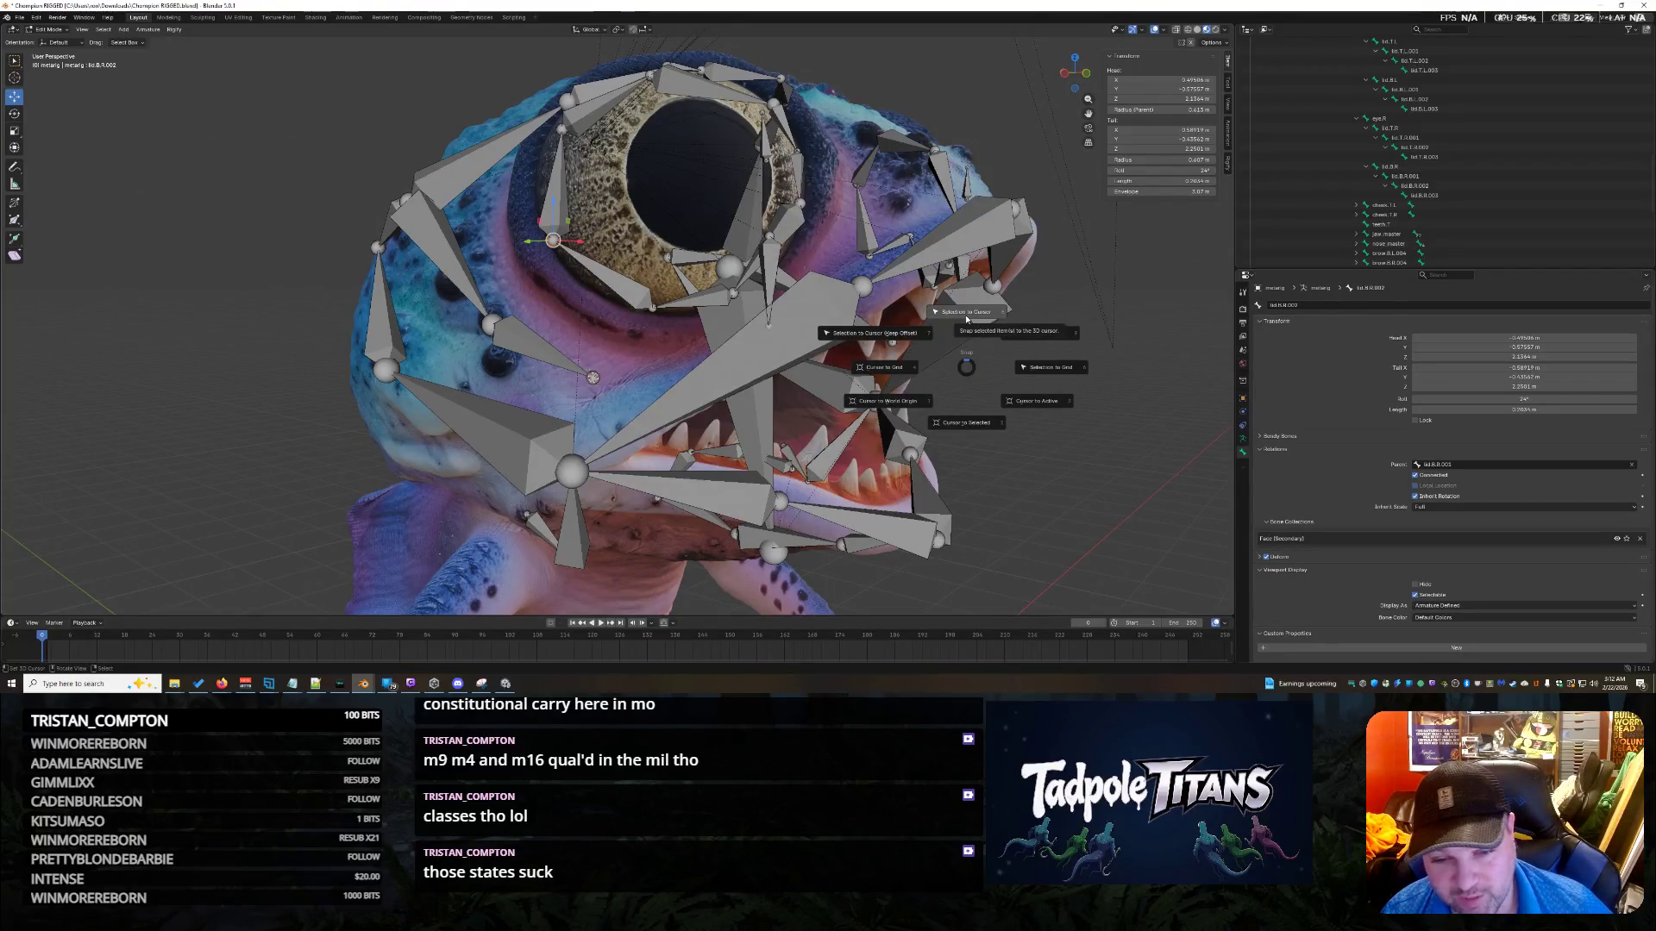
click(966, 313)
key(ctrl+z)
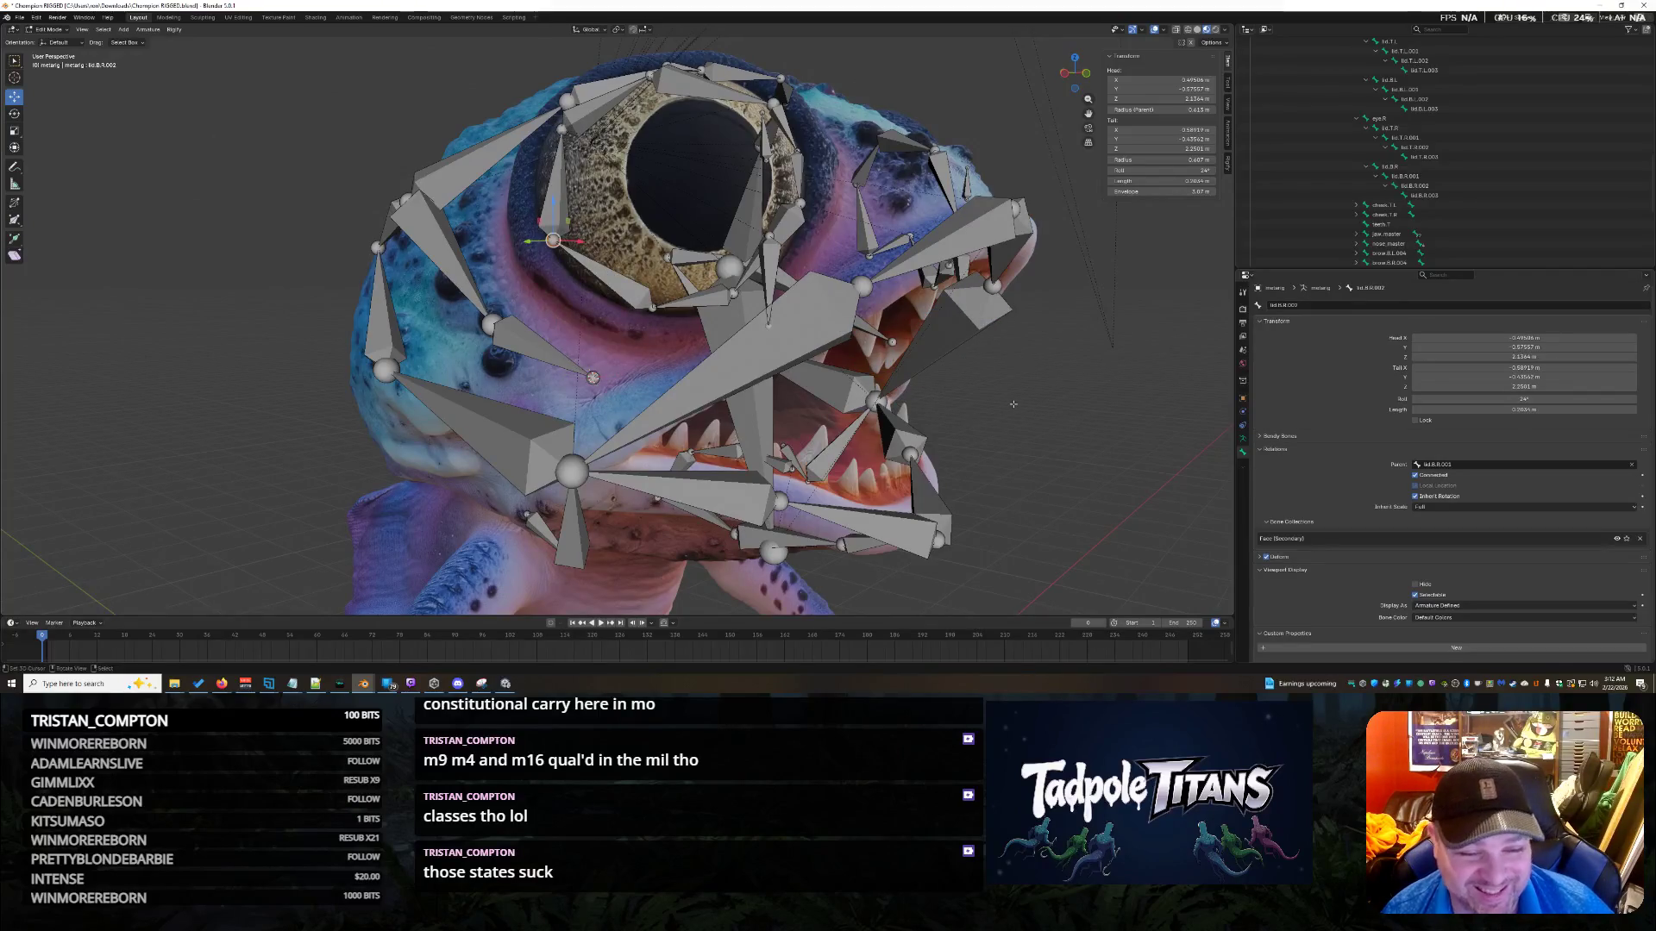
key(shift+s)
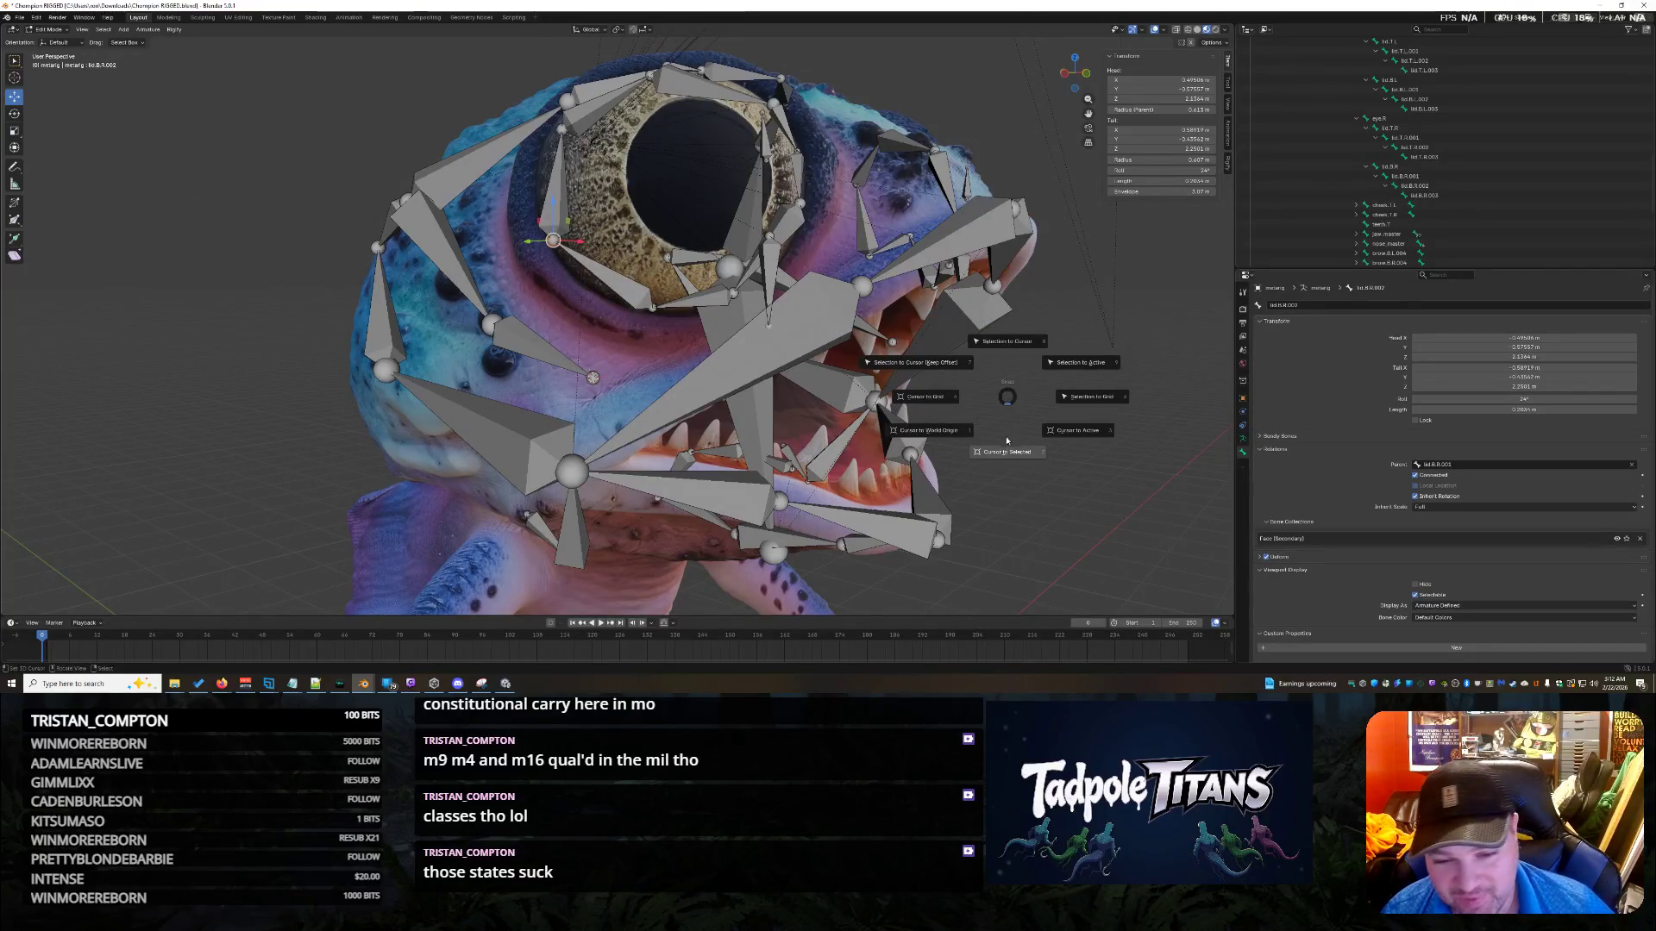
key(Escape)
Snap the selected lower-lid bone onto the 3D cursor and set its tail X to 0.5892.
middle_drag(1008, 439, 914, 418)
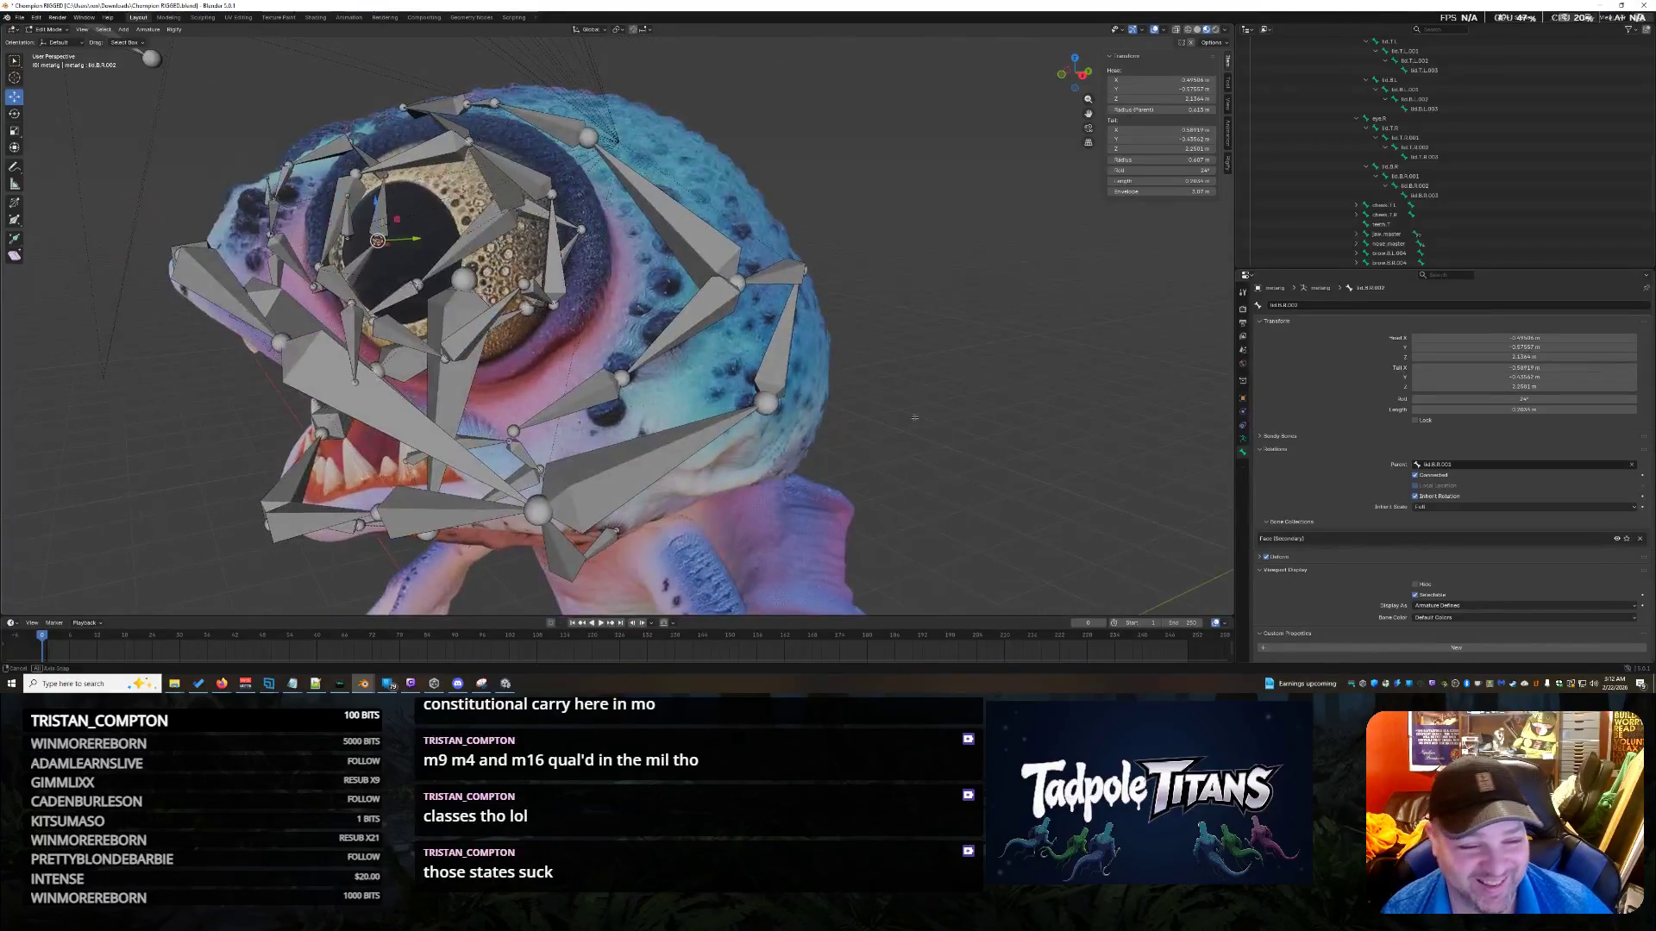
key(shift+s)
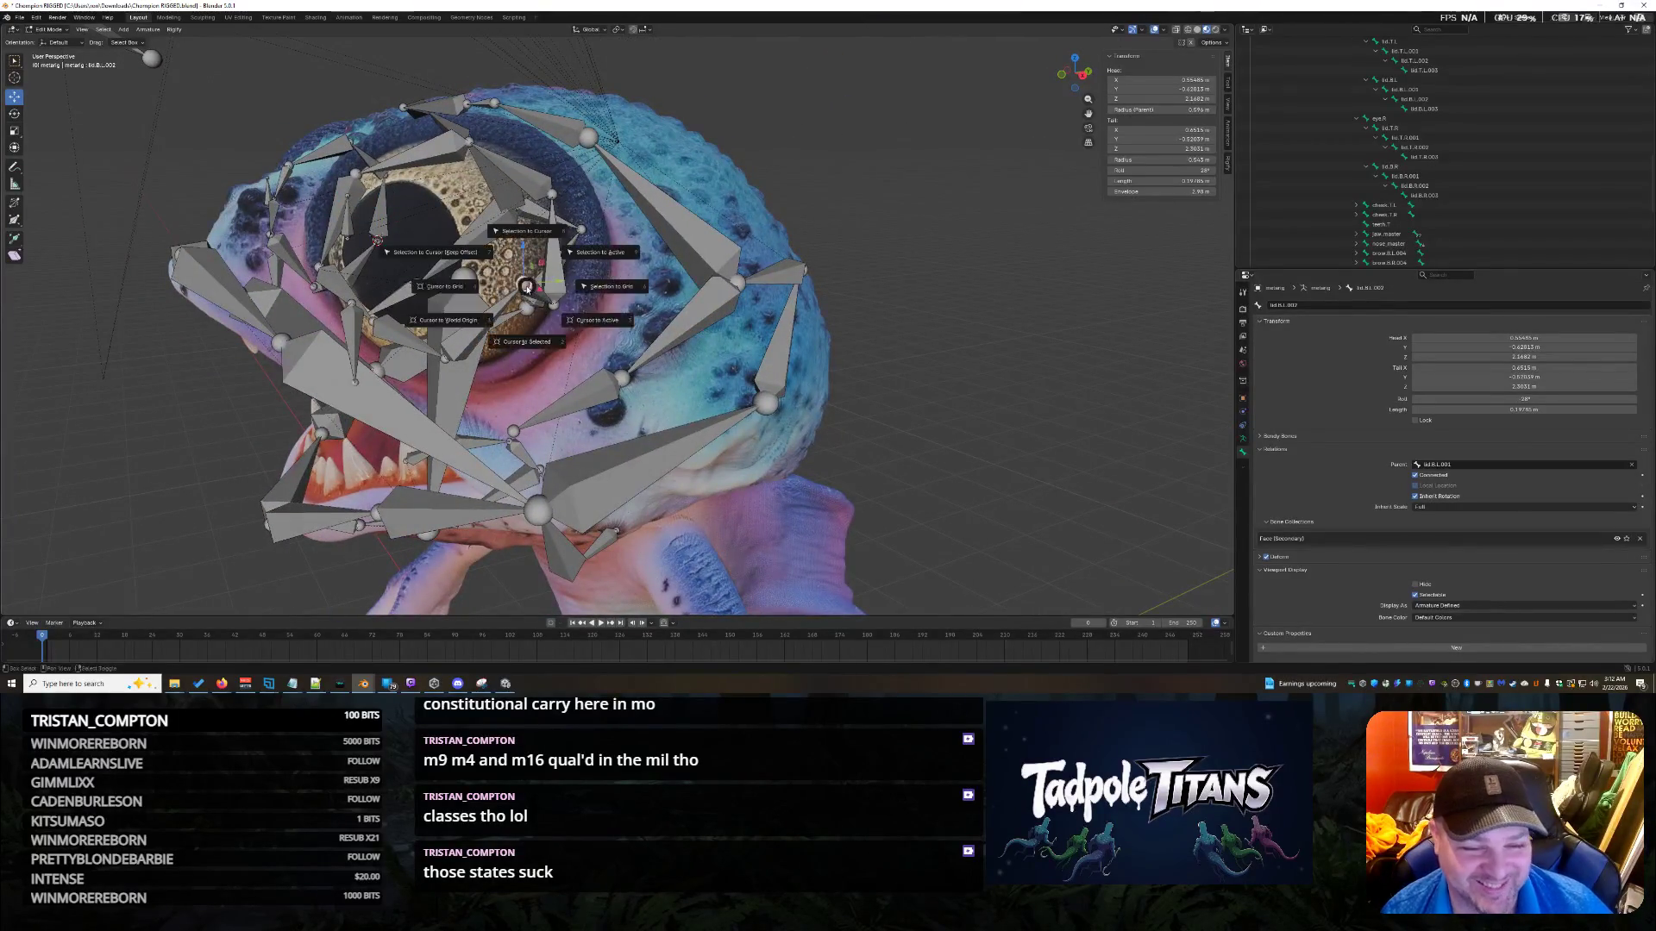
click(534, 257)
click(1183, 131)
key(Return)
mouse_move(992, 293)
middle_down()
mouse_move(945, 298)
mouse_move(1020, 283)
mouse_move(1005, 345)
mouse_move(1064, 403)
mouse_move(745, 341)
middle_up()
Select lid.B.L.001, undo a trial snap, and place the 3D cursor on that bone.
click(642, 363)
middle_drag(641, 362, 1016, 484)
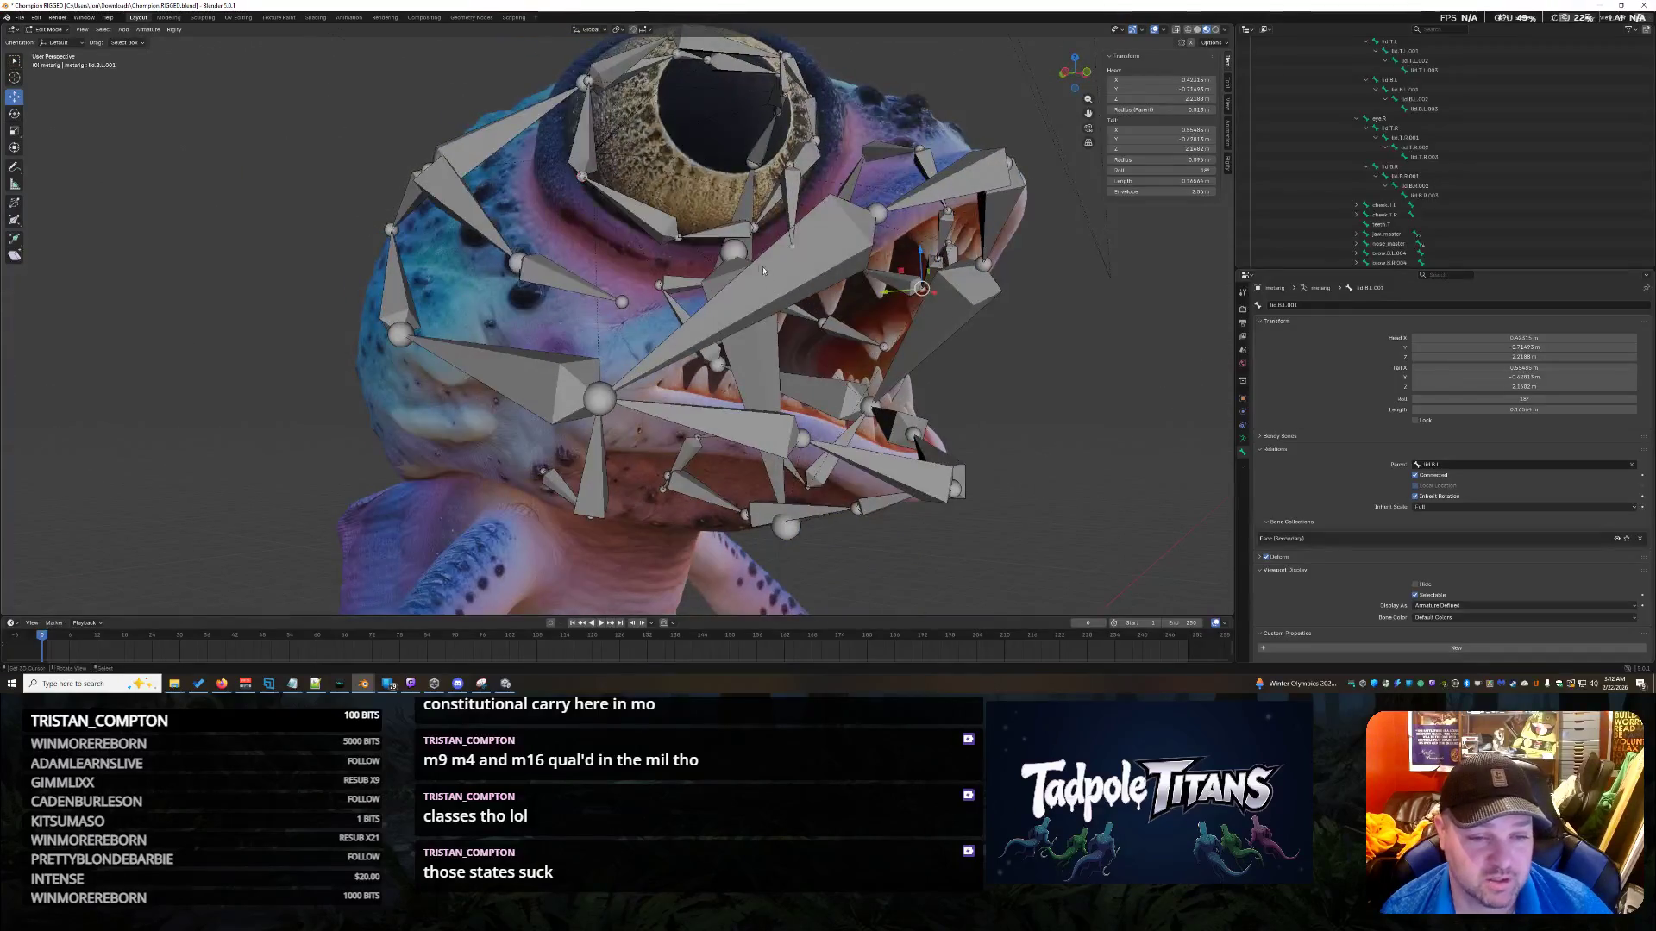
key(shift+s)
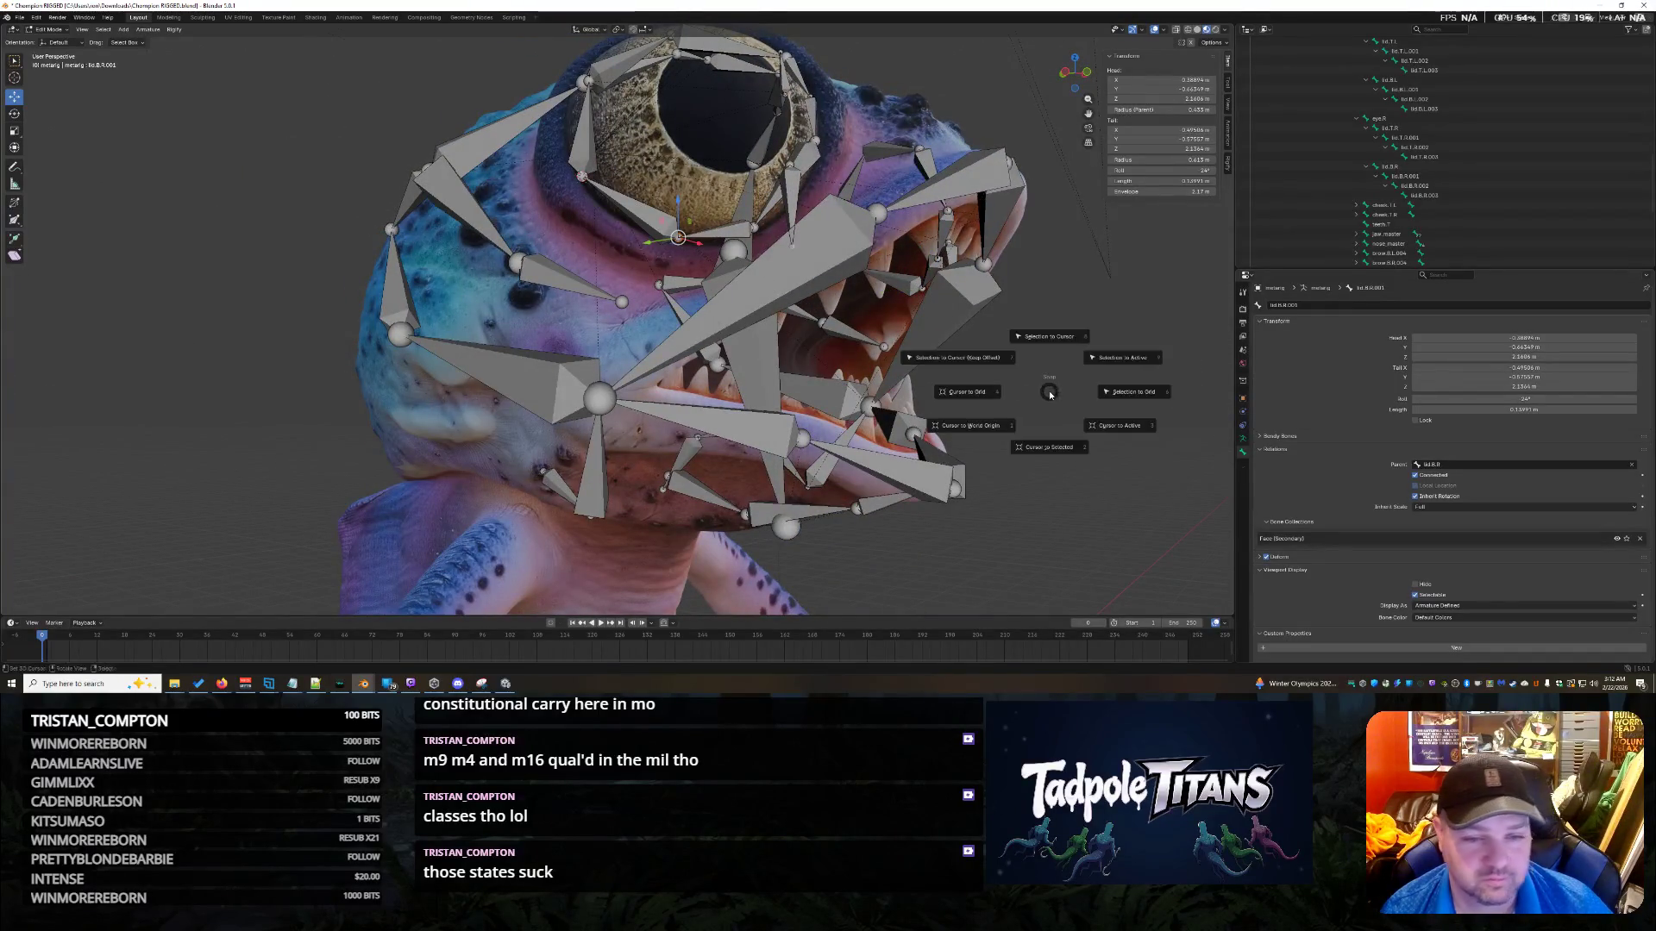
click(1049, 336)
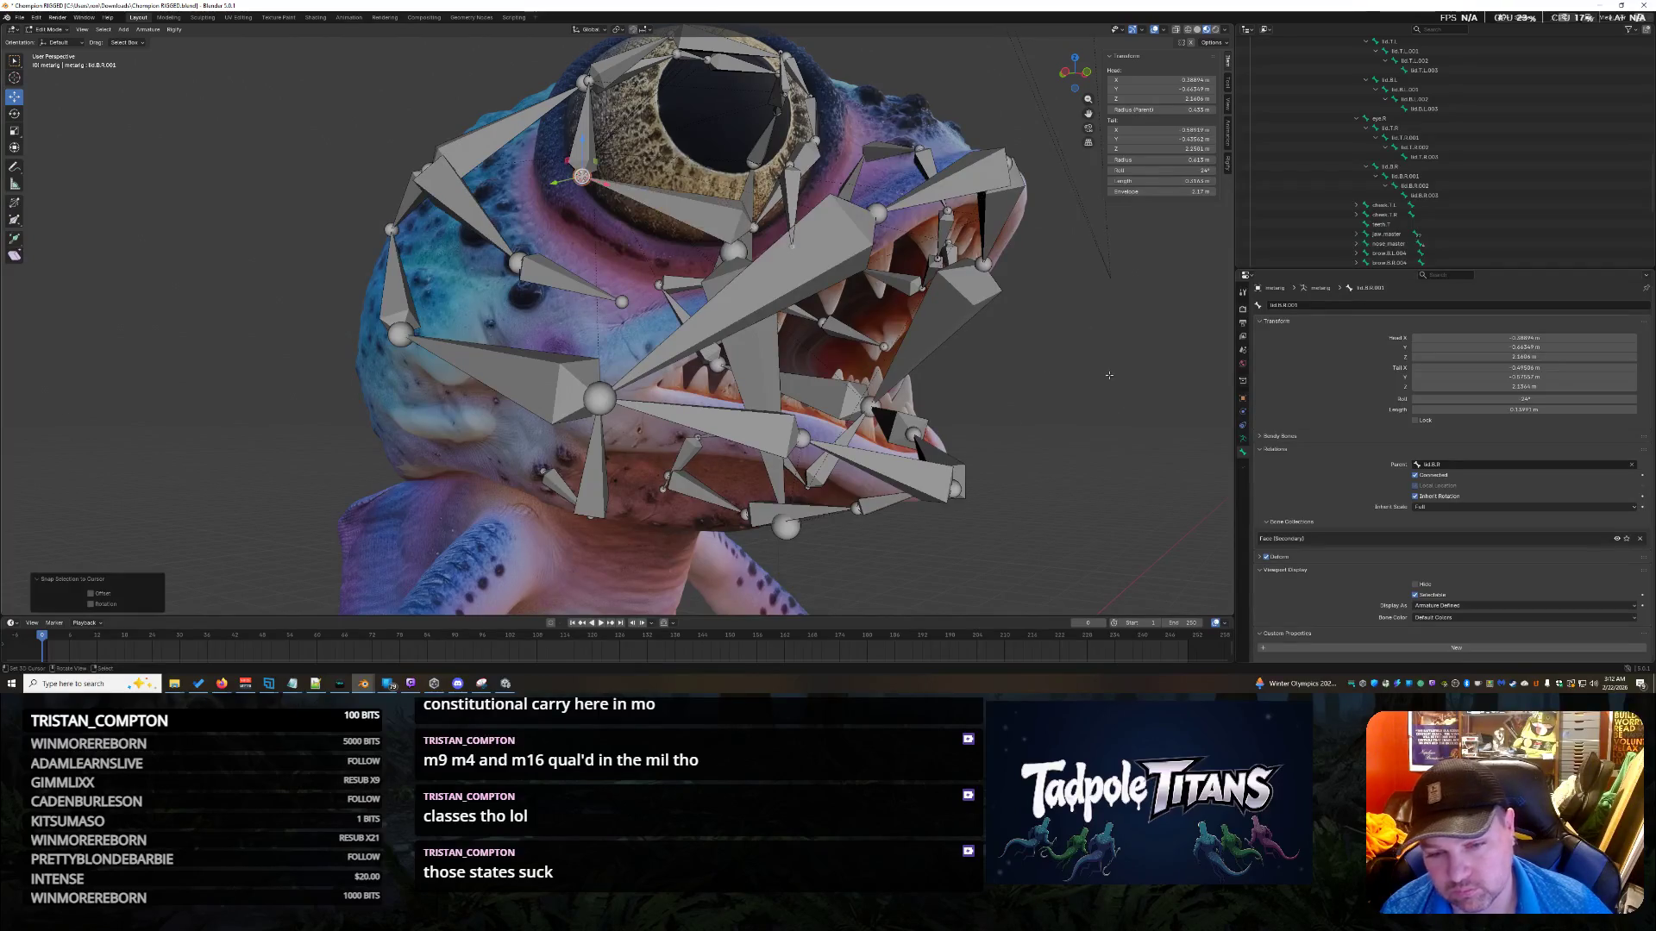
middle_drag(1049, 337, 1097, 377)
key(ctrl+z)
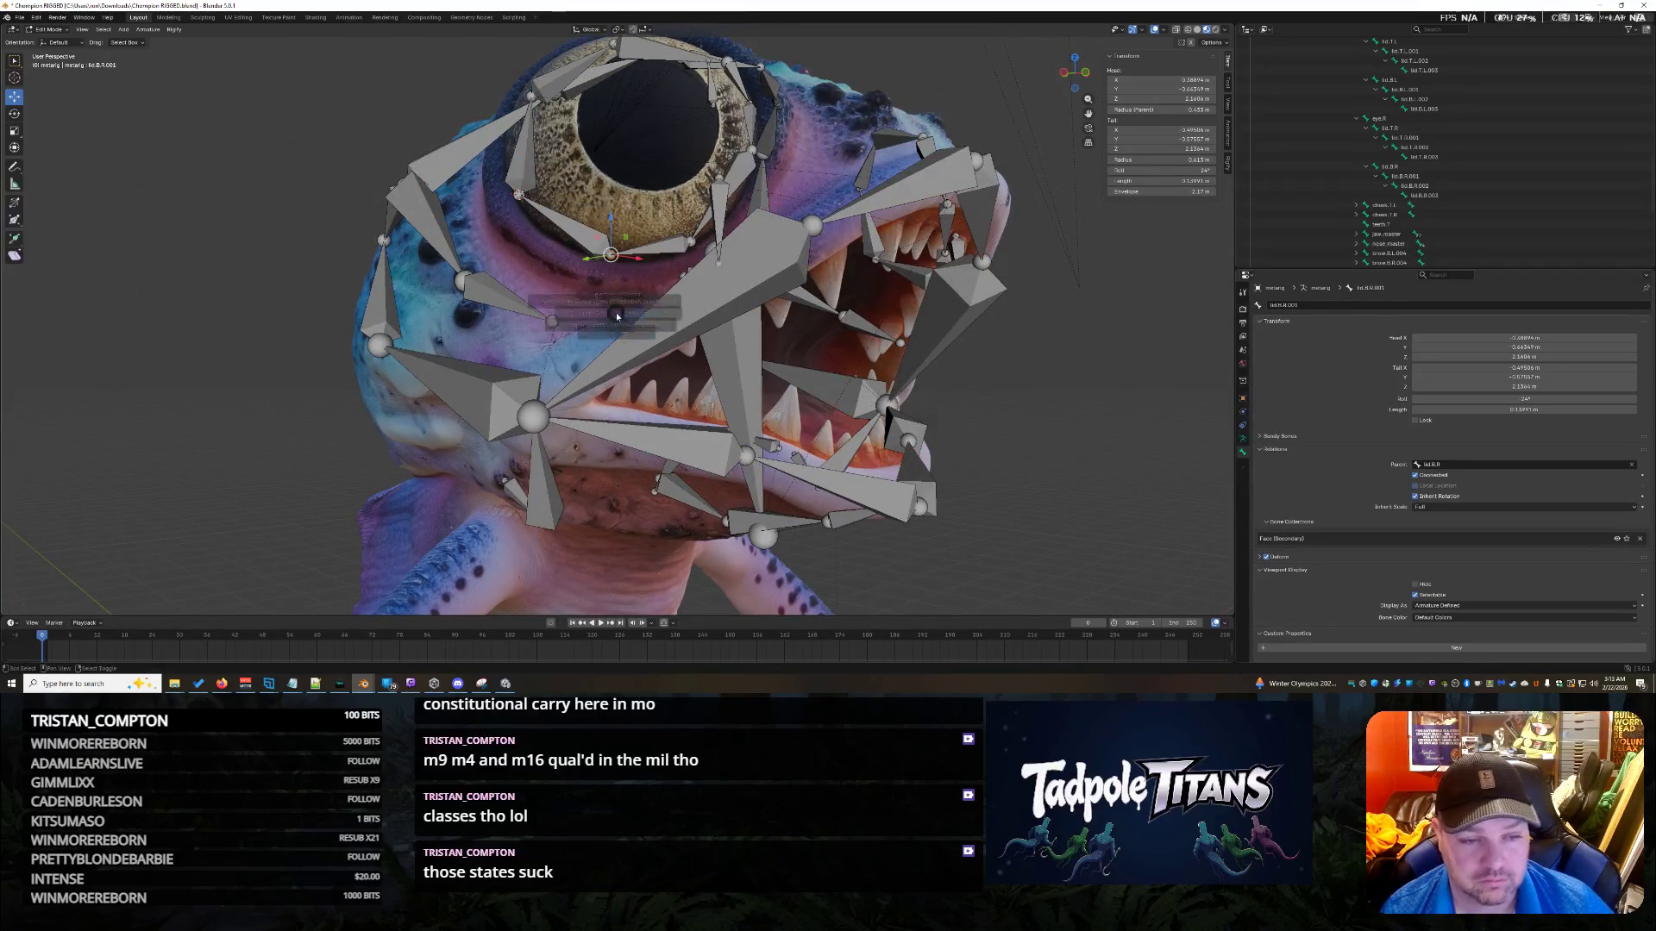
click(590, 373)
middle_drag(590, 373, 695, 410)
middle_drag(519, 384, 587, 304)
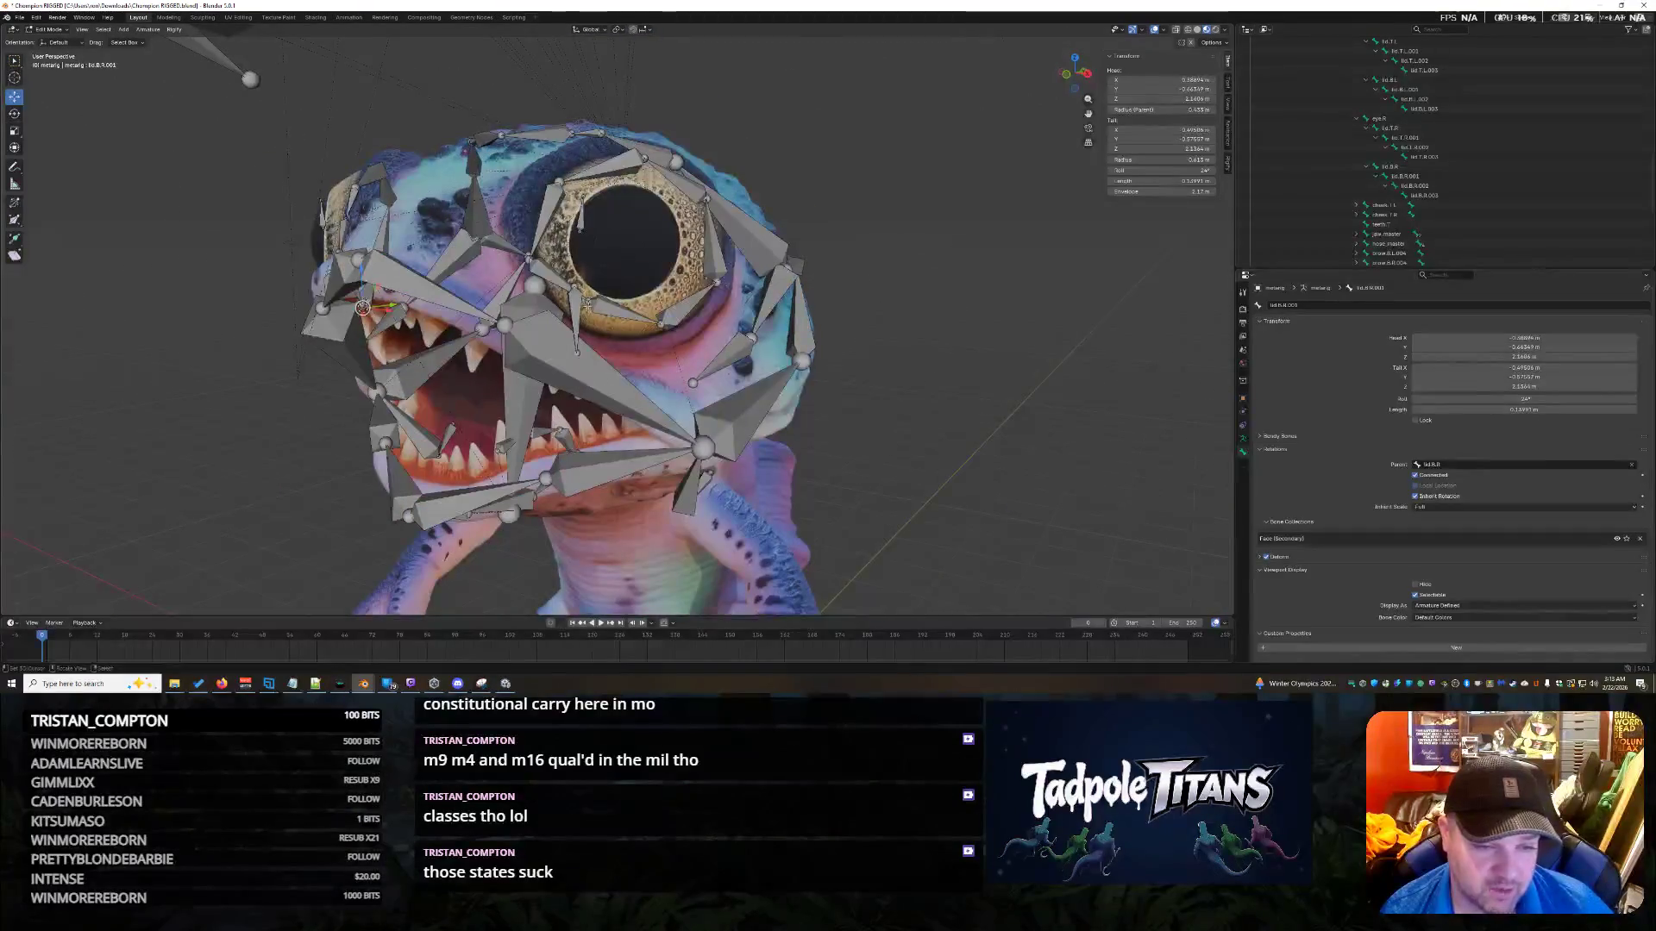
Snap the selected lid bones to the 3D cursor and set tail X to 0.495063.
scroll(589, 301, up, 4)
key(shift+s)
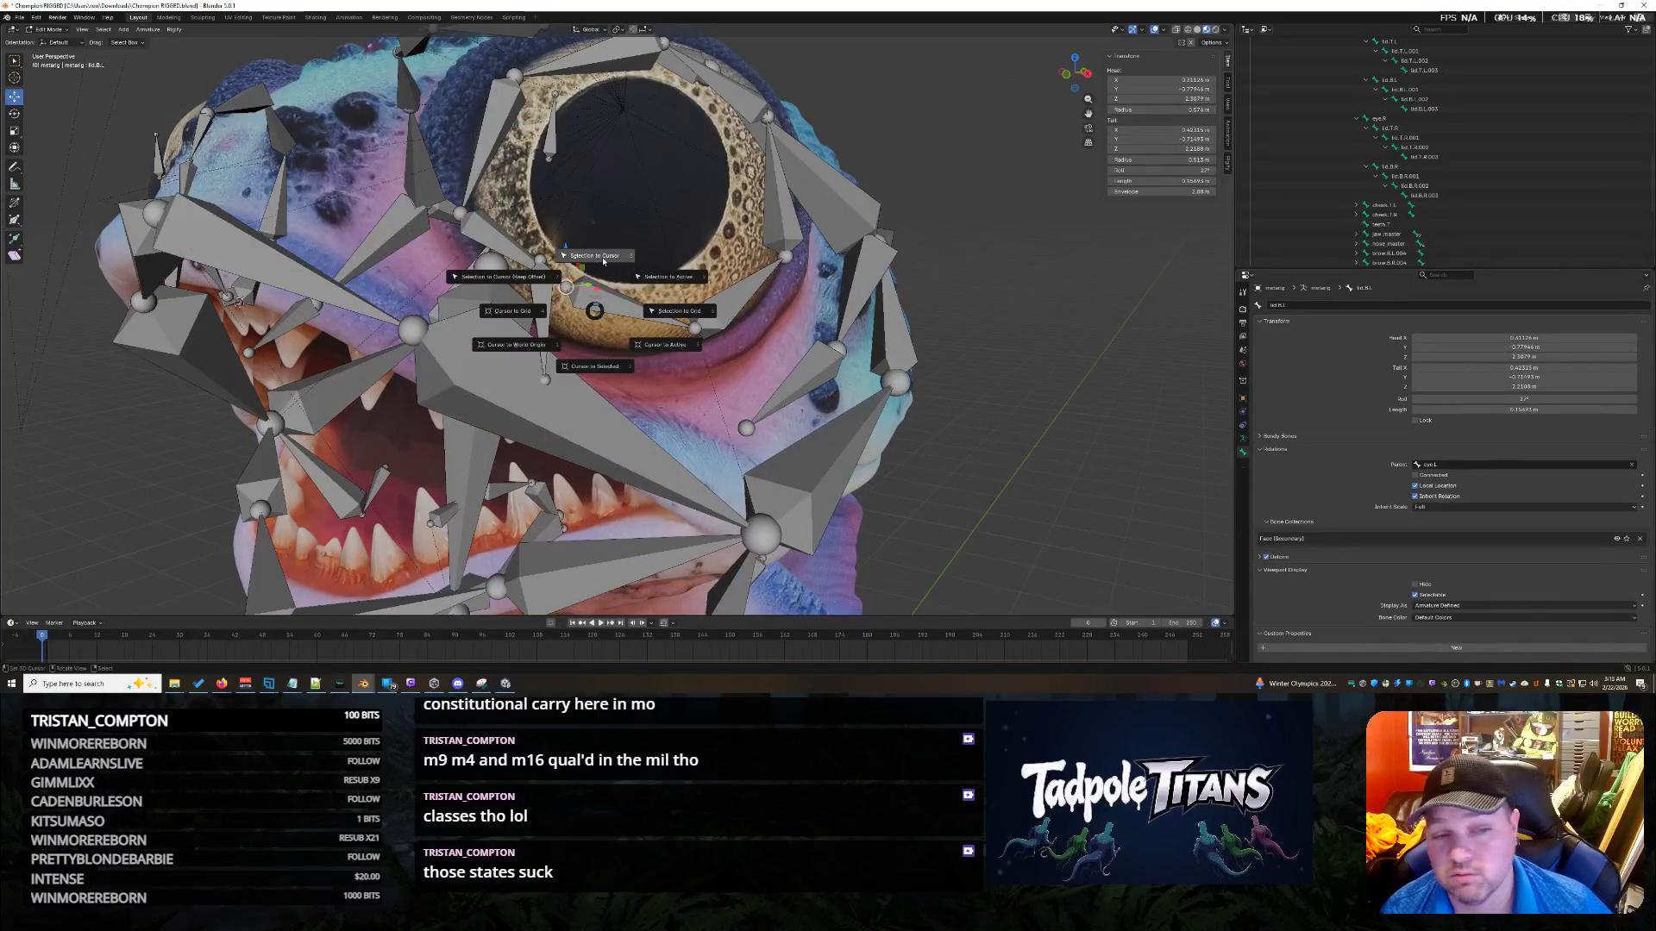
click(603, 260)
click(1165, 128)
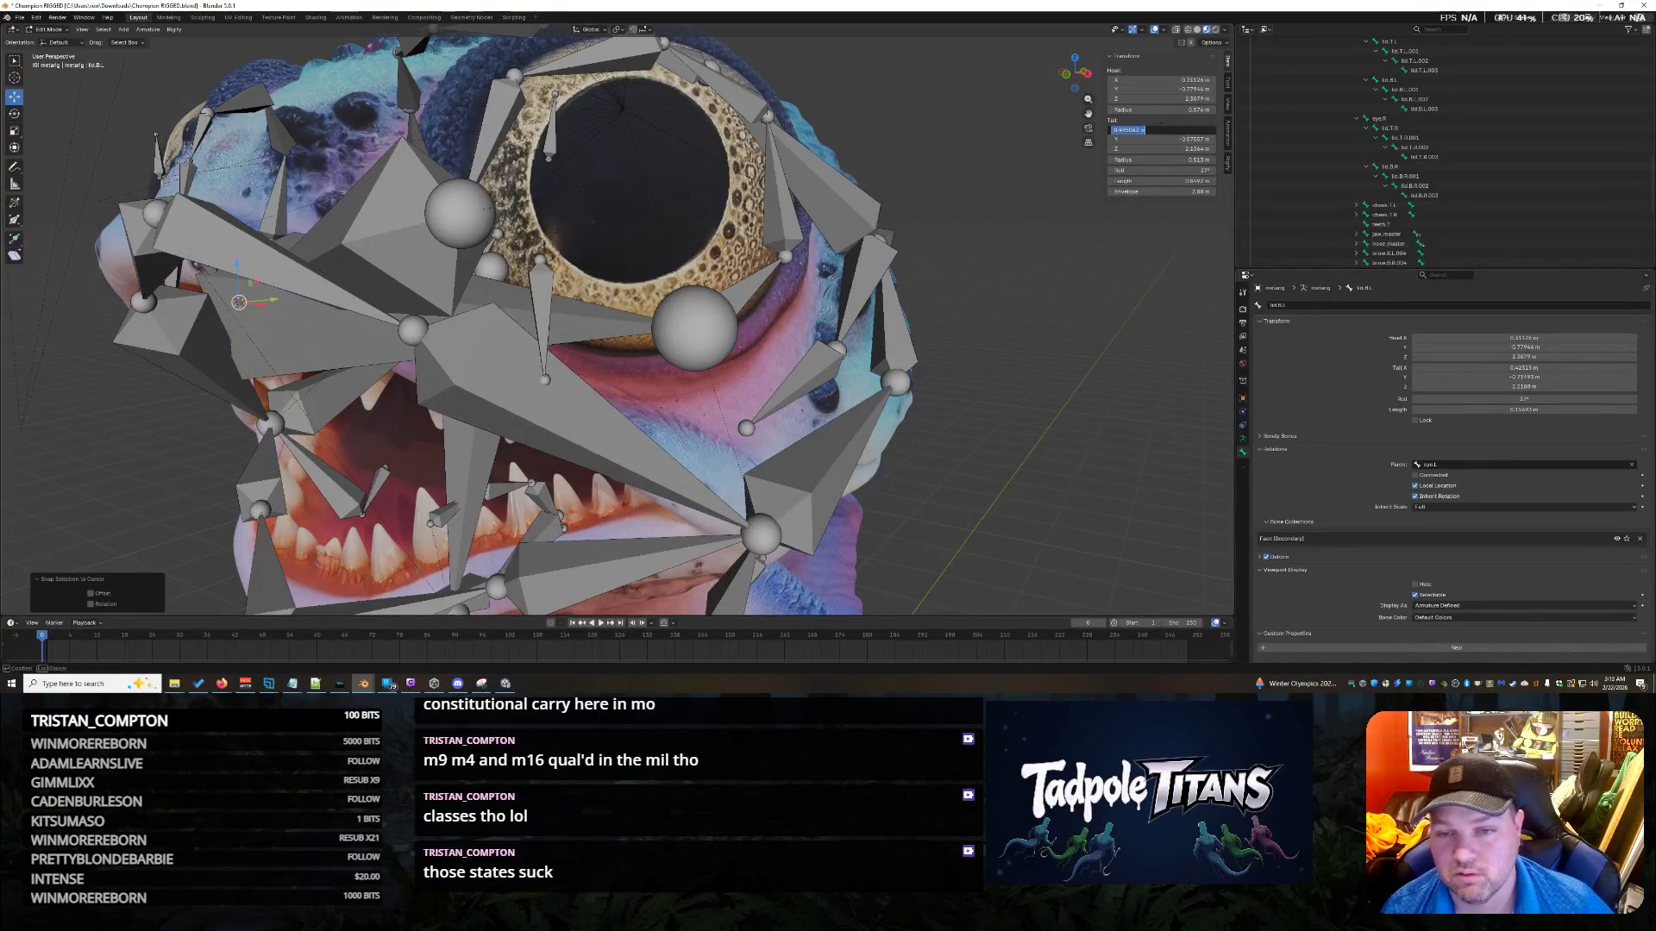
key(Return)
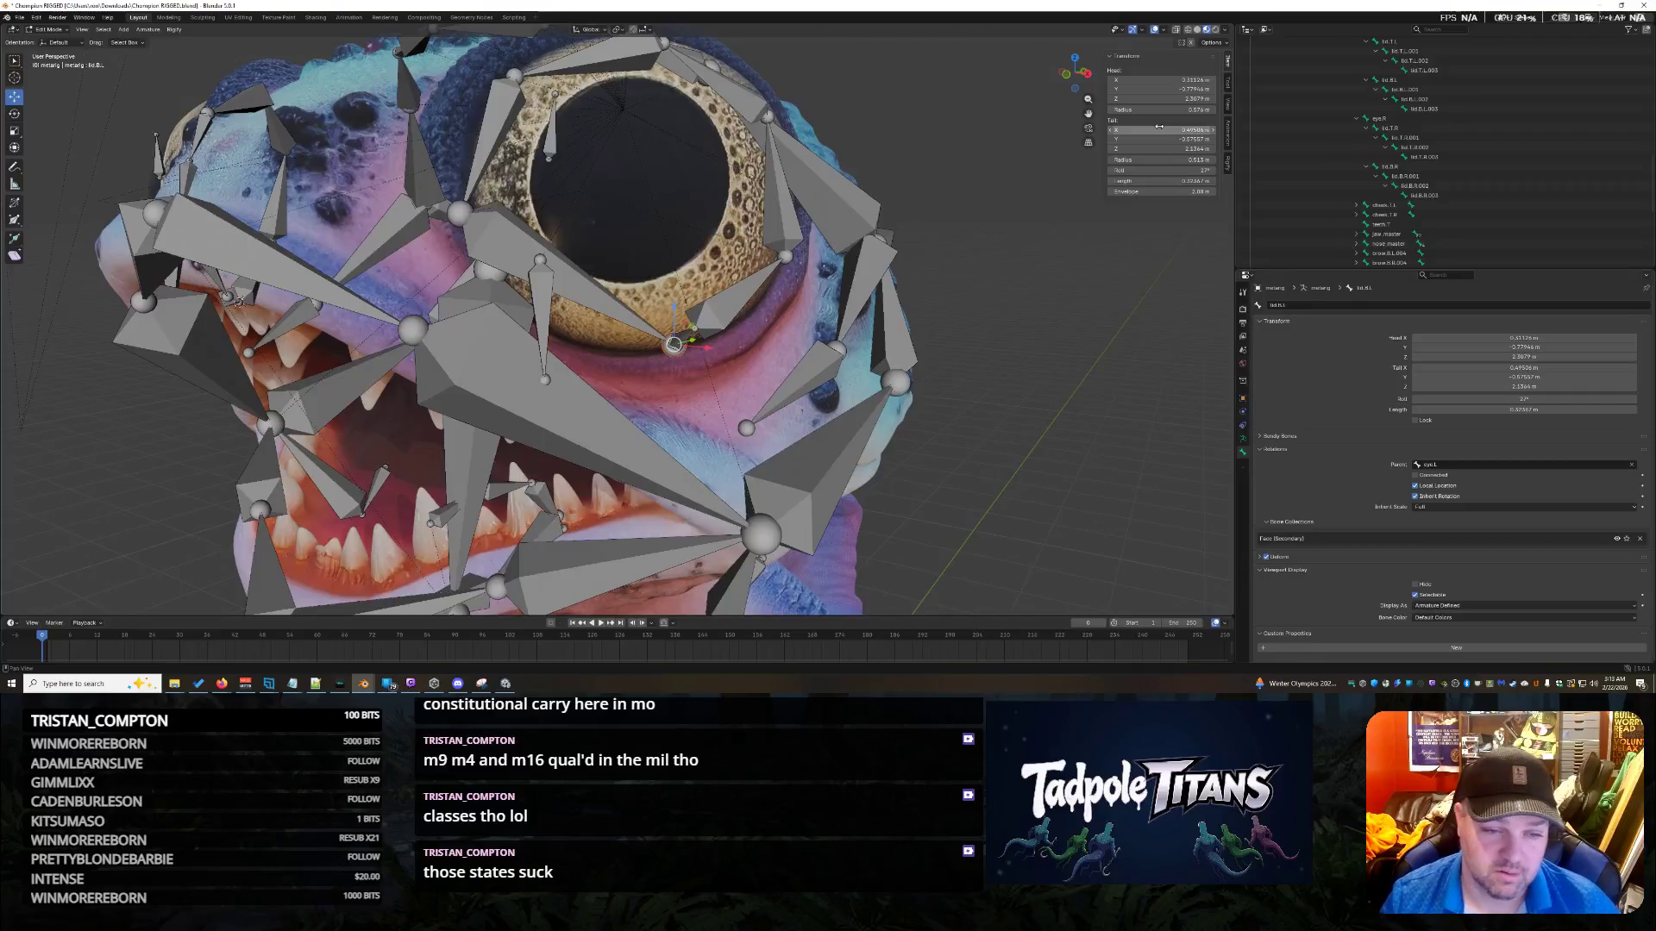
mouse_move(1018, 449)
middle_down()
mouse_move(1059, 377)
mouse_move(1011, 414)
middle_up()
middle_drag(1038, 356, 1098, 432)
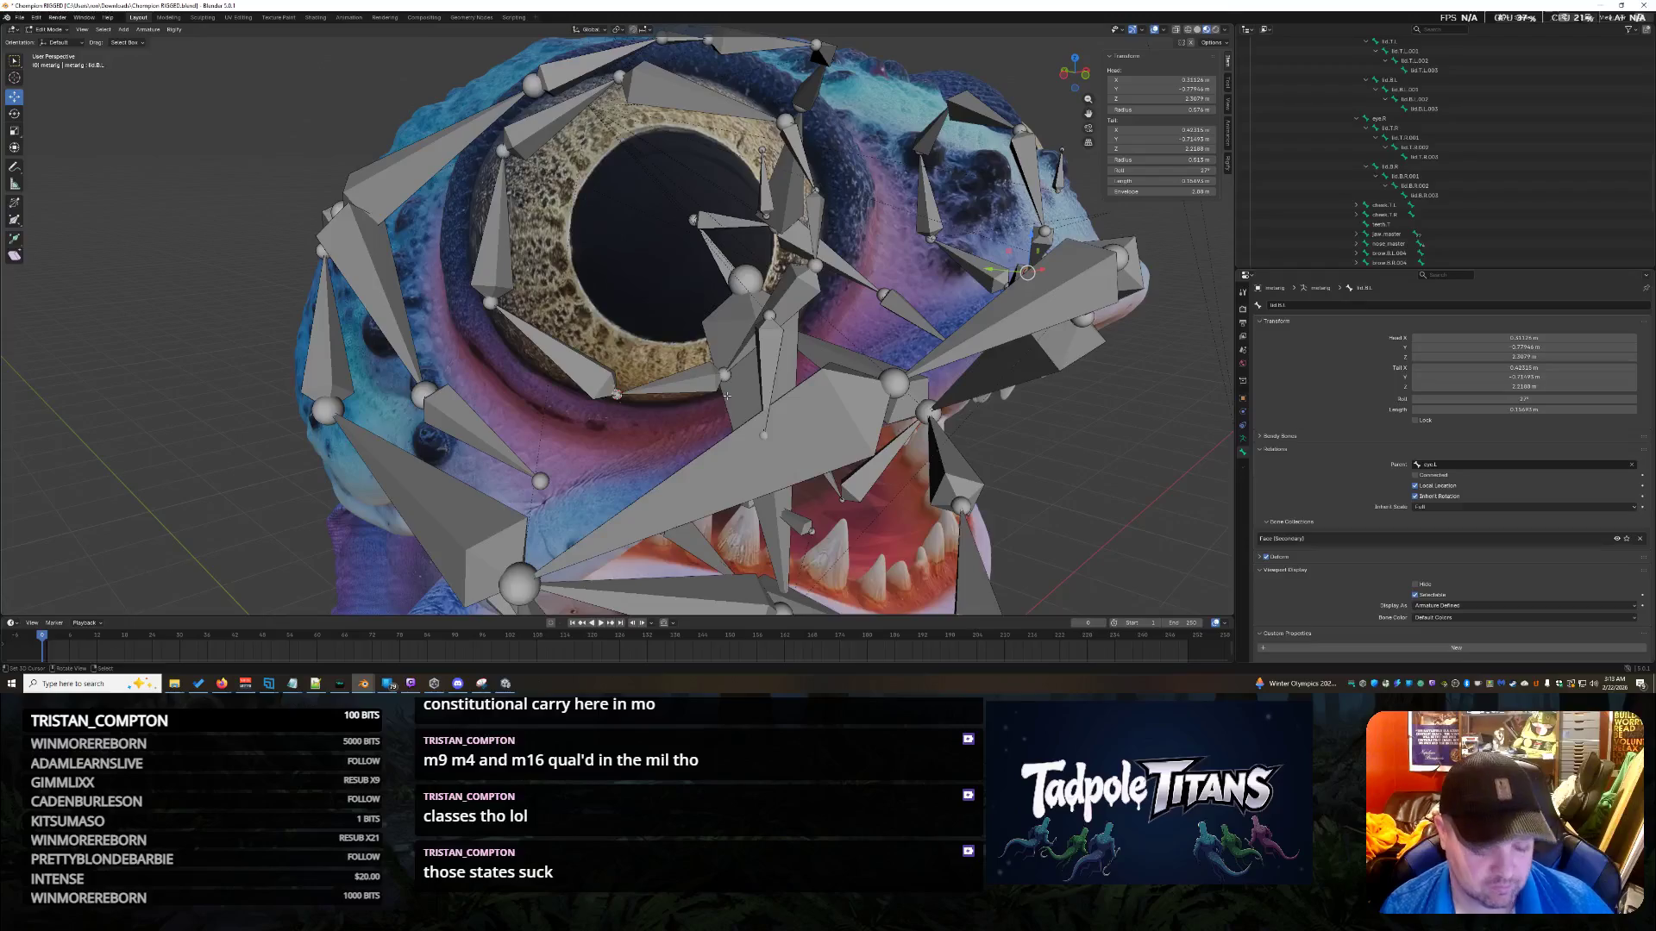
middle_drag(571, 380, 830, 462)
key(shift)
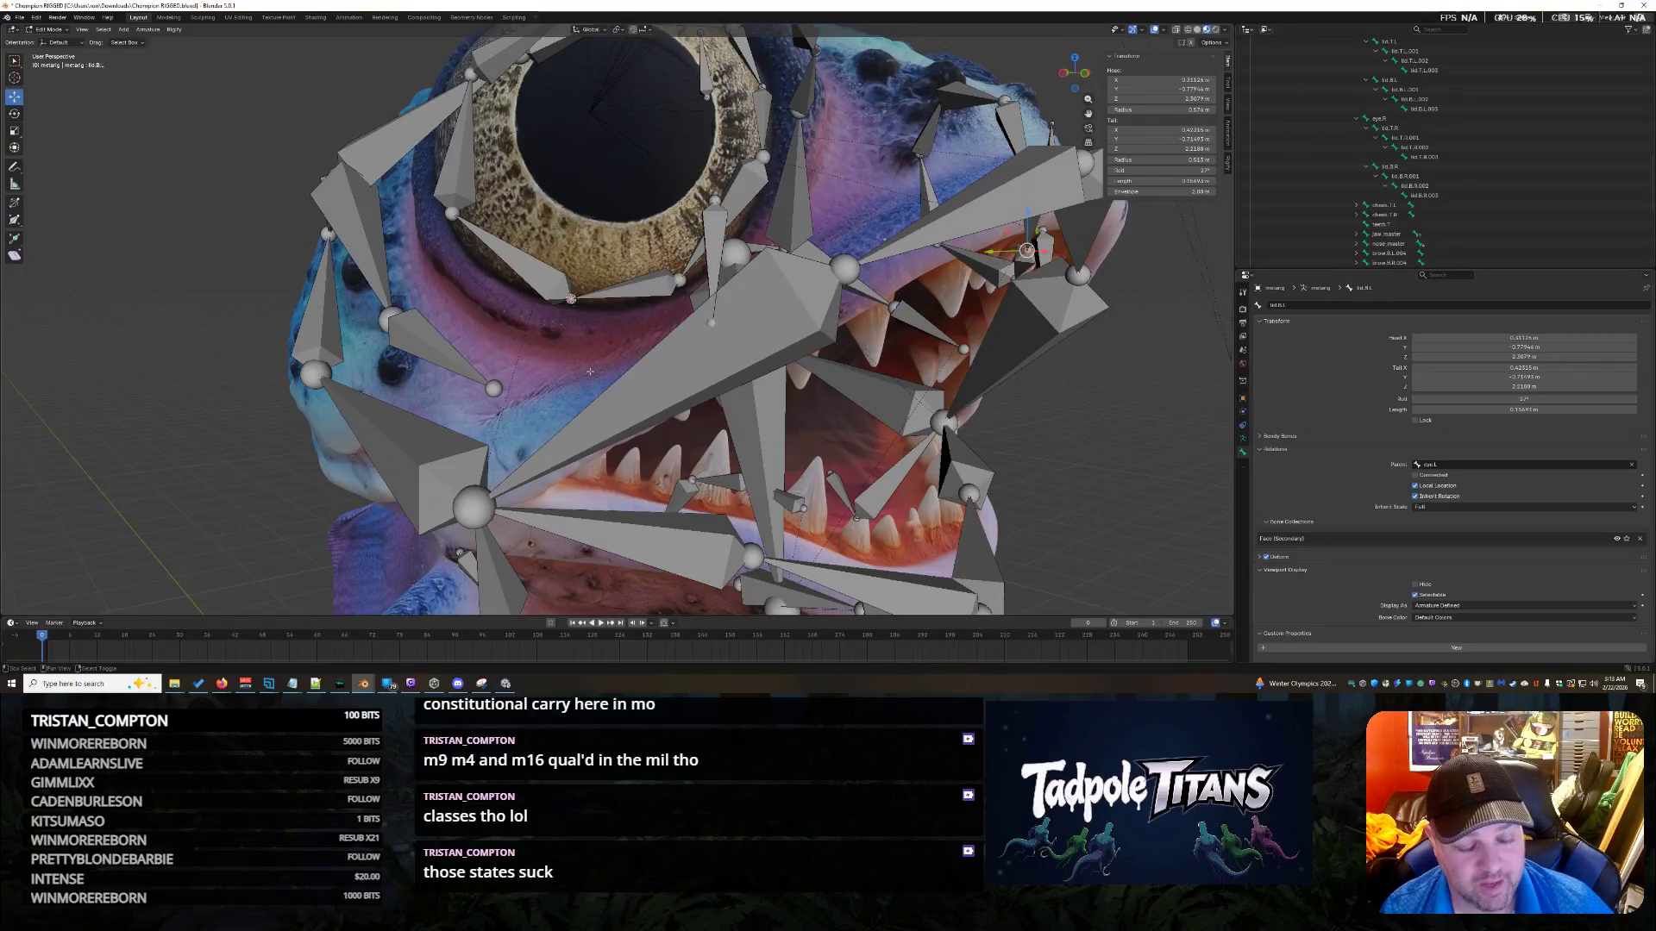
middle_drag(1031, 405, 959, 418)
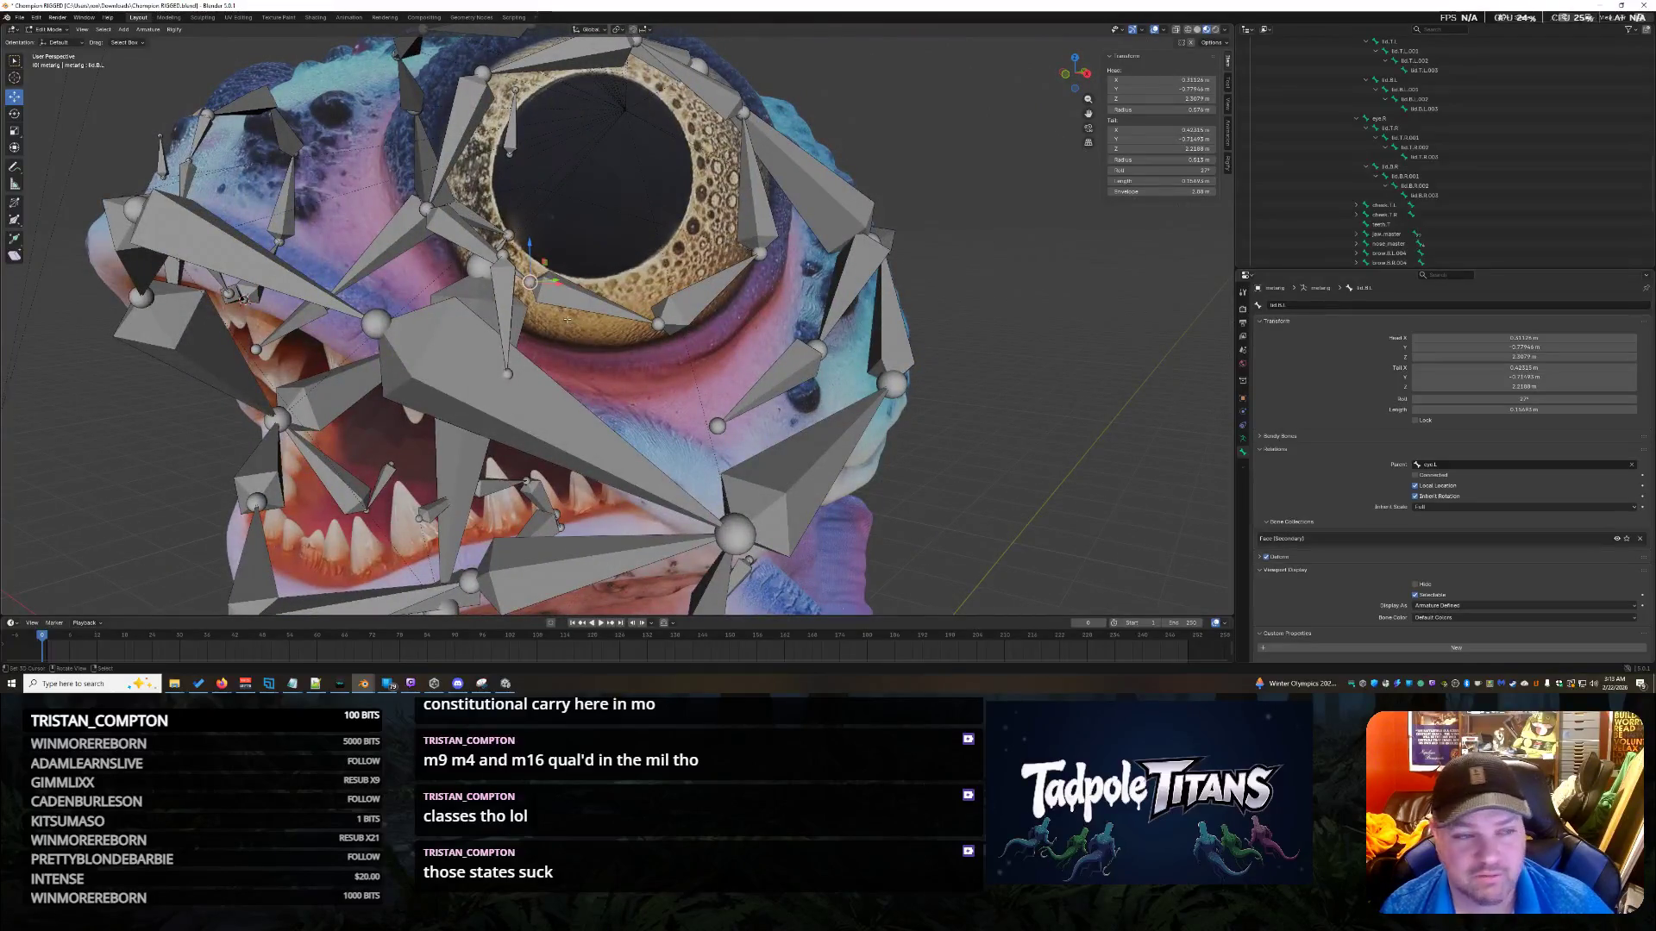
Snap the next lower-eyelid bone onto the cursor with tail X 0.3889.
click(658, 324)
middle_drag(658, 323, 781, 298)
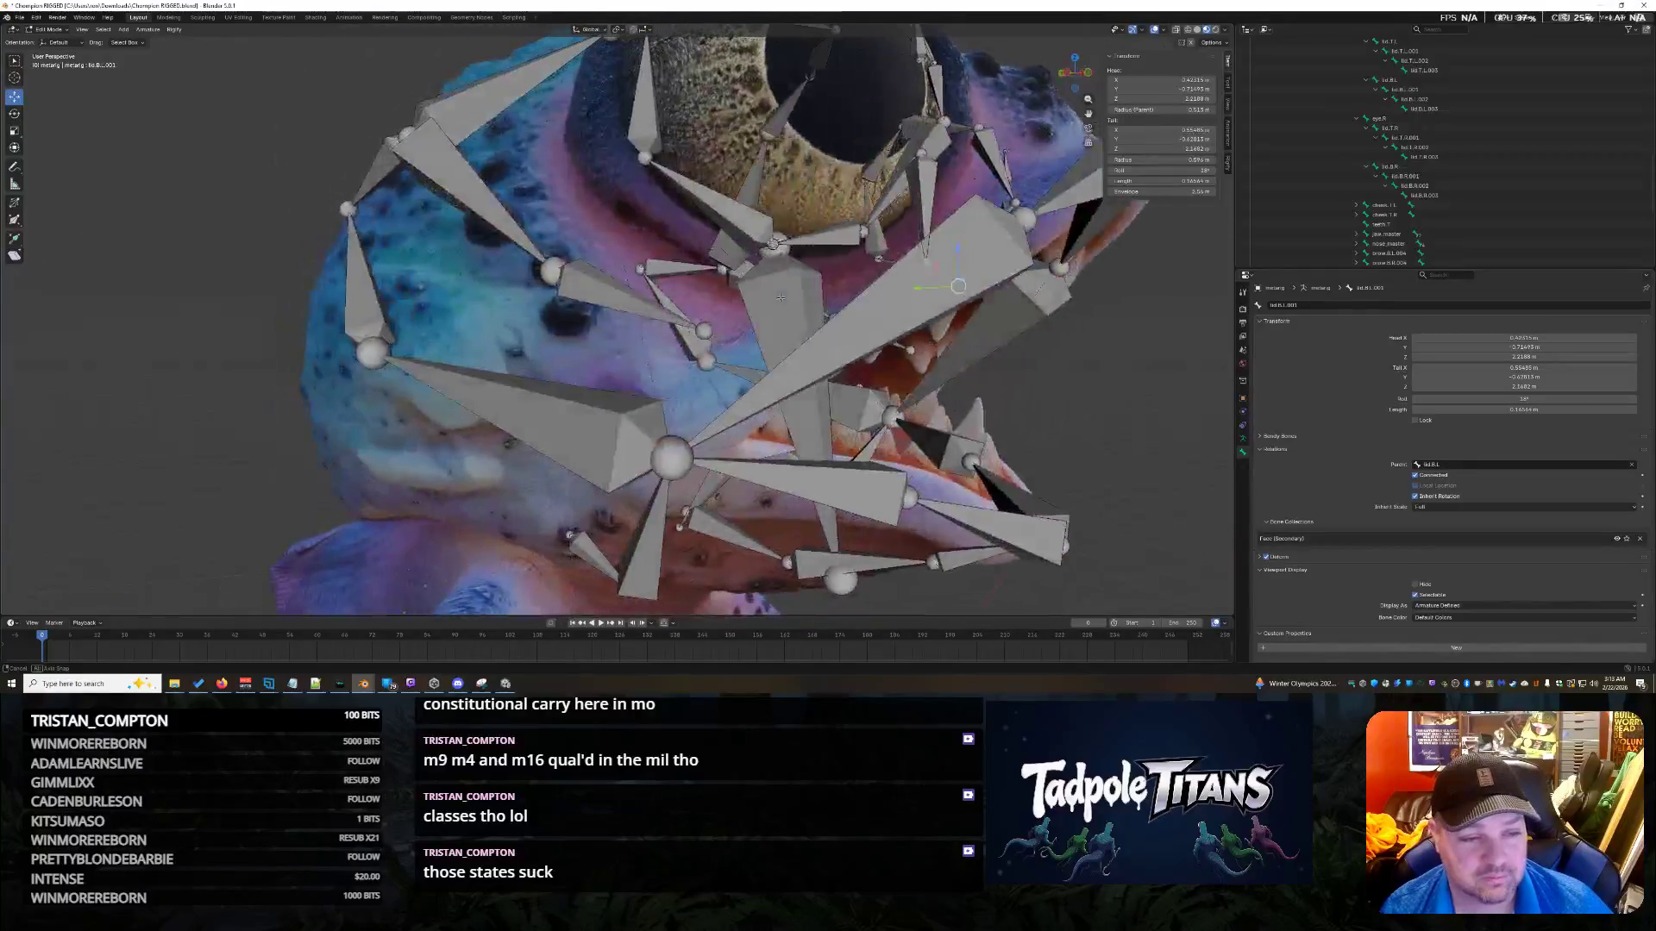
mouse_move(901, 300)
middle_down()
mouse_move(887, 319)
mouse_move(954, 373)
middle_up()
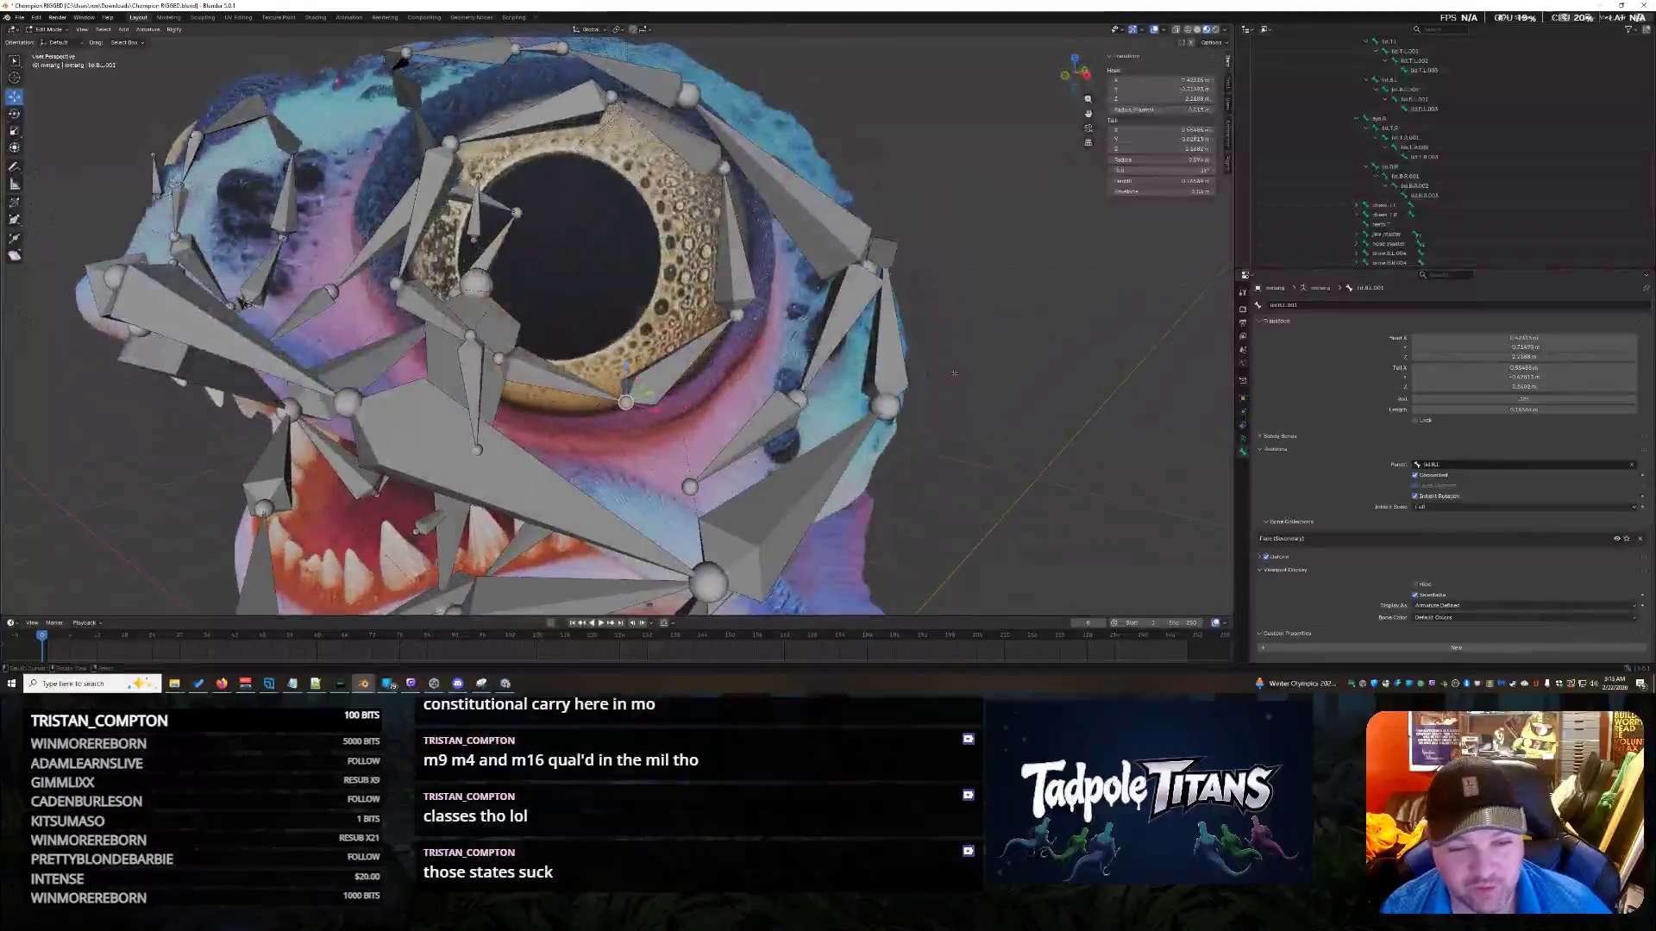
middle_drag(662, 480, 705, 439)
middle_drag(791, 390, 765, 381)
mouse_move(958, 413)
middle_down()
mouse_move(857, 411)
mouse_move(971, 410)
middle_up()
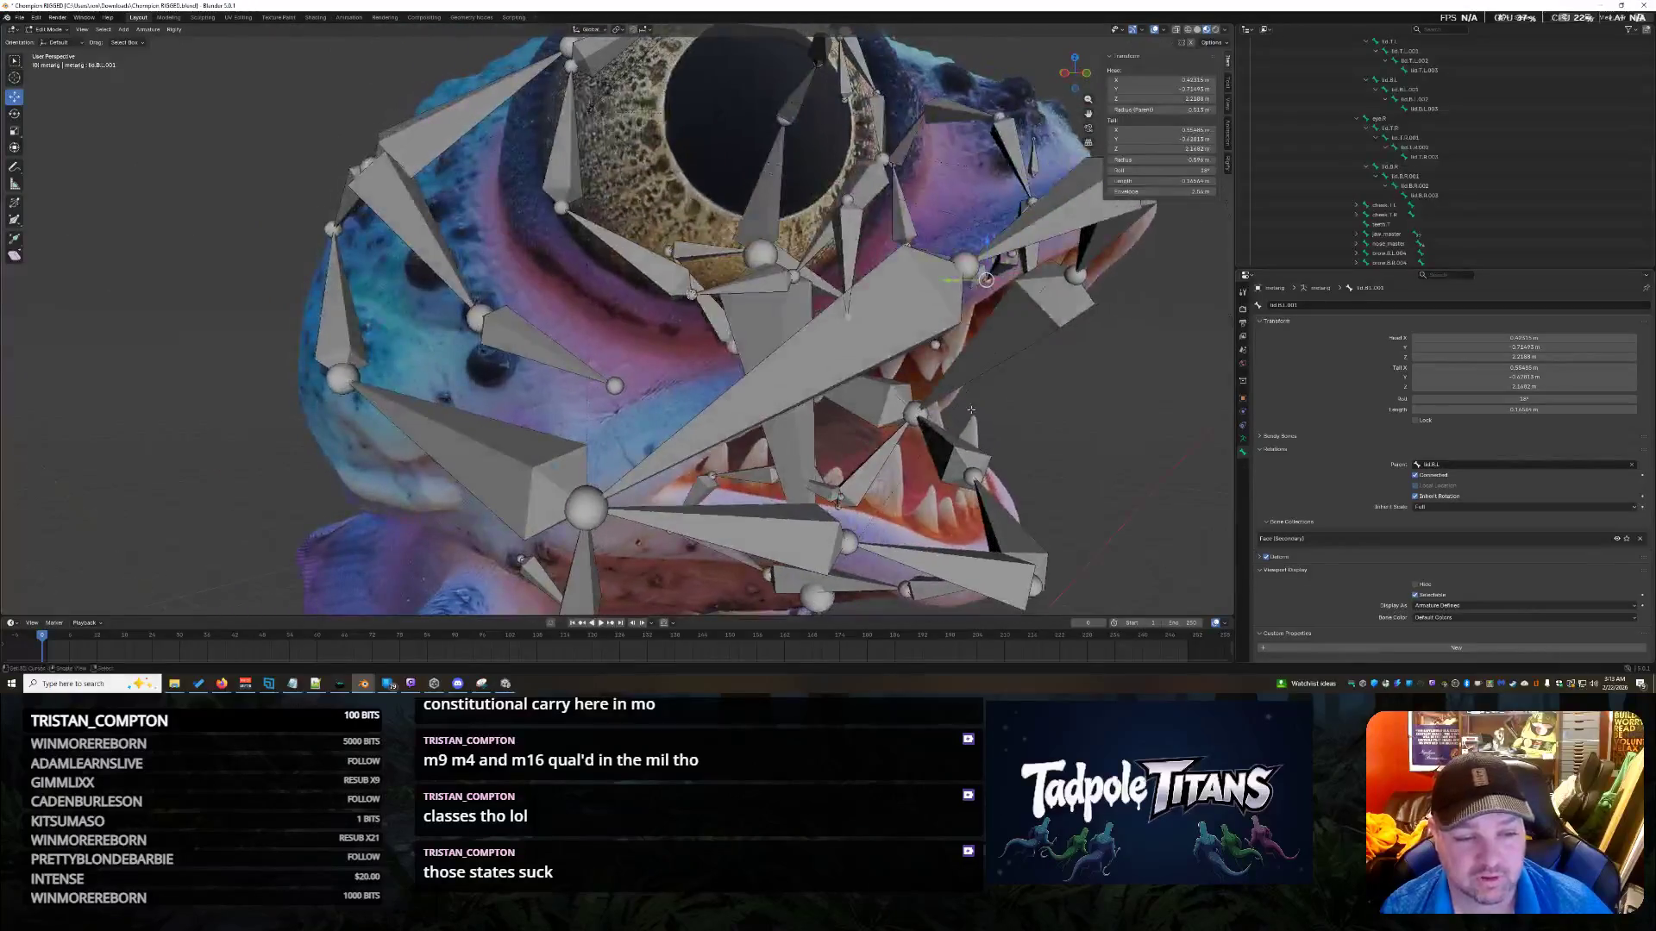
key(shift+s)
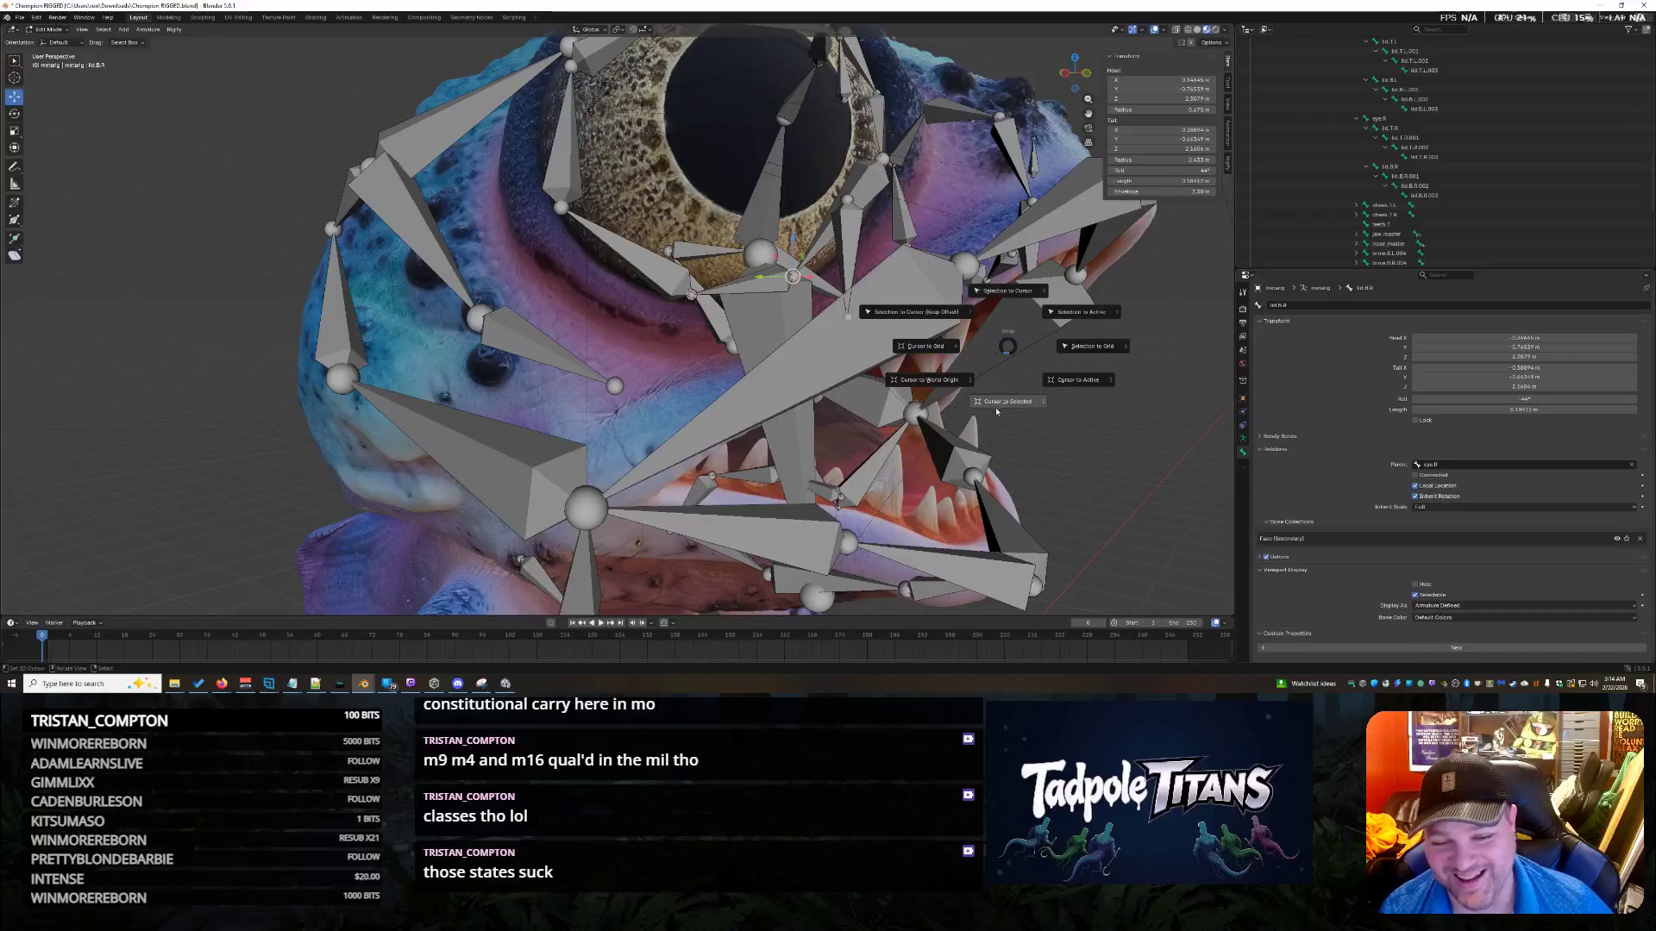
middle_drag(1013, 297, 982, 438)
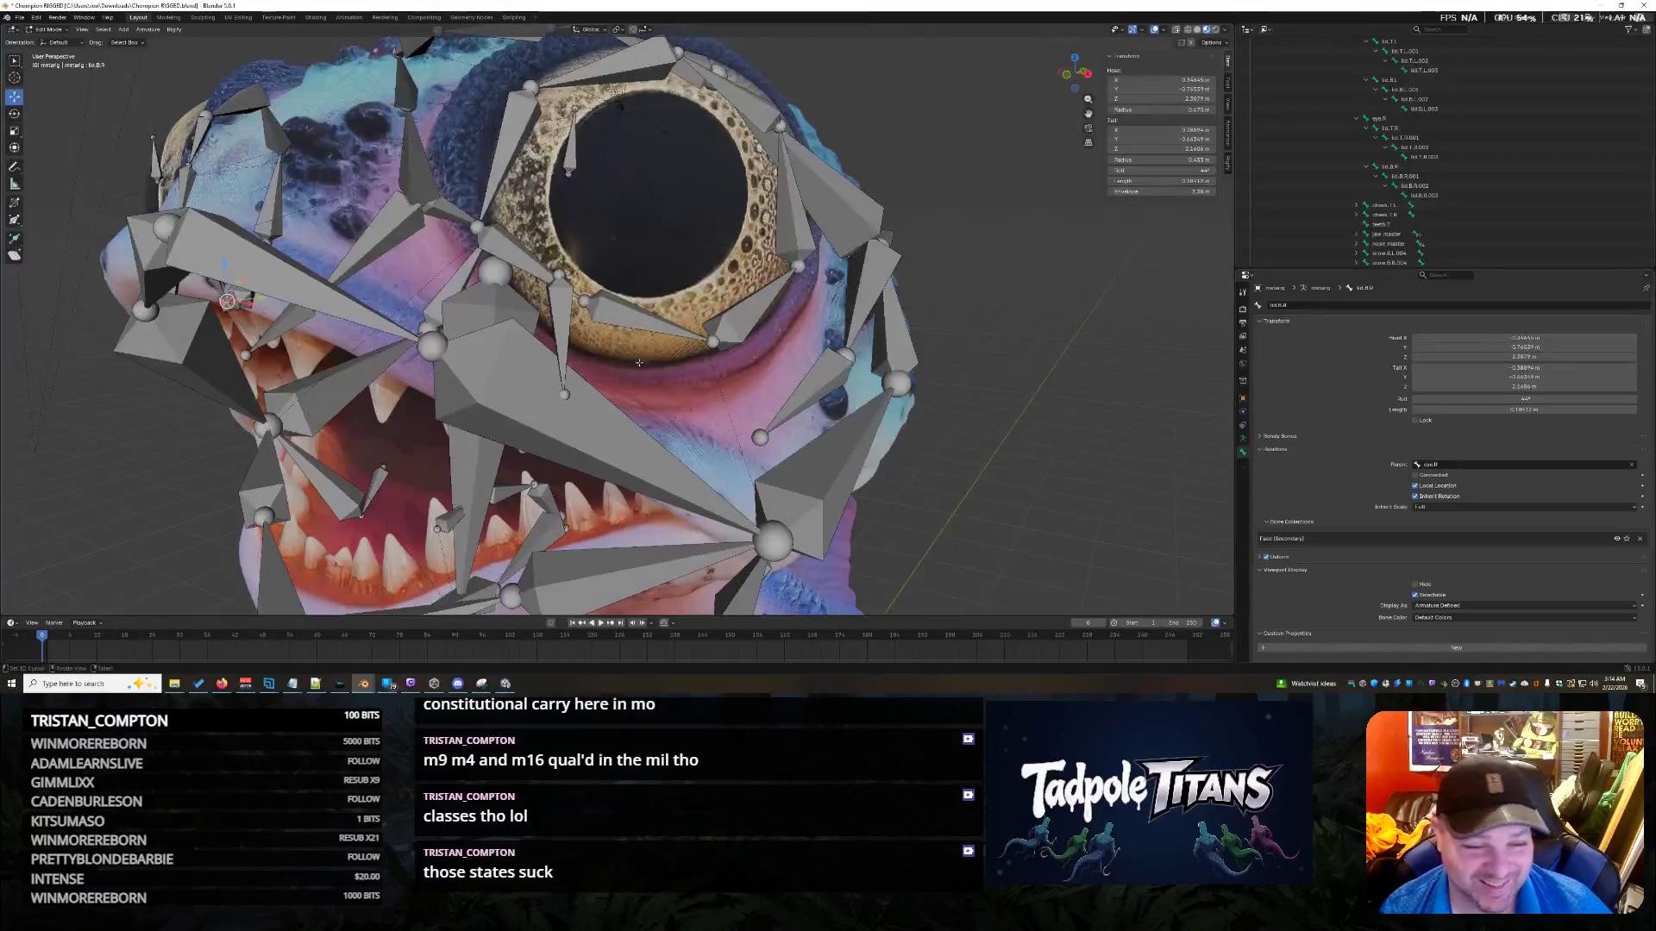
key(shift+s)
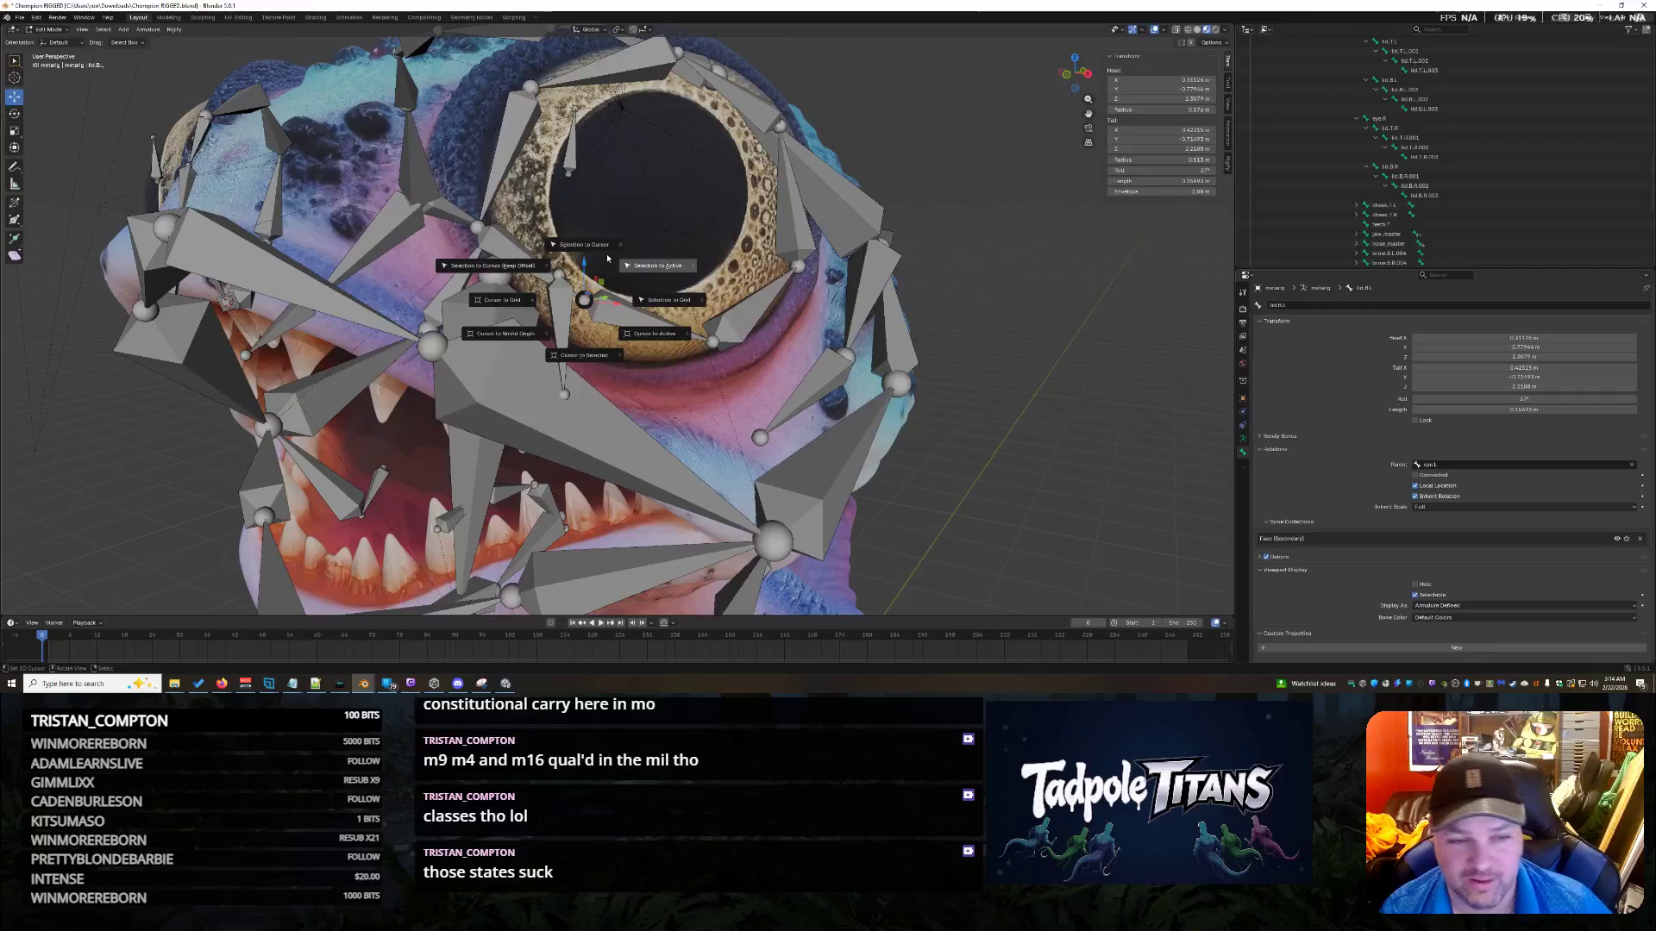
click(587, 250)
click(1172, 129)
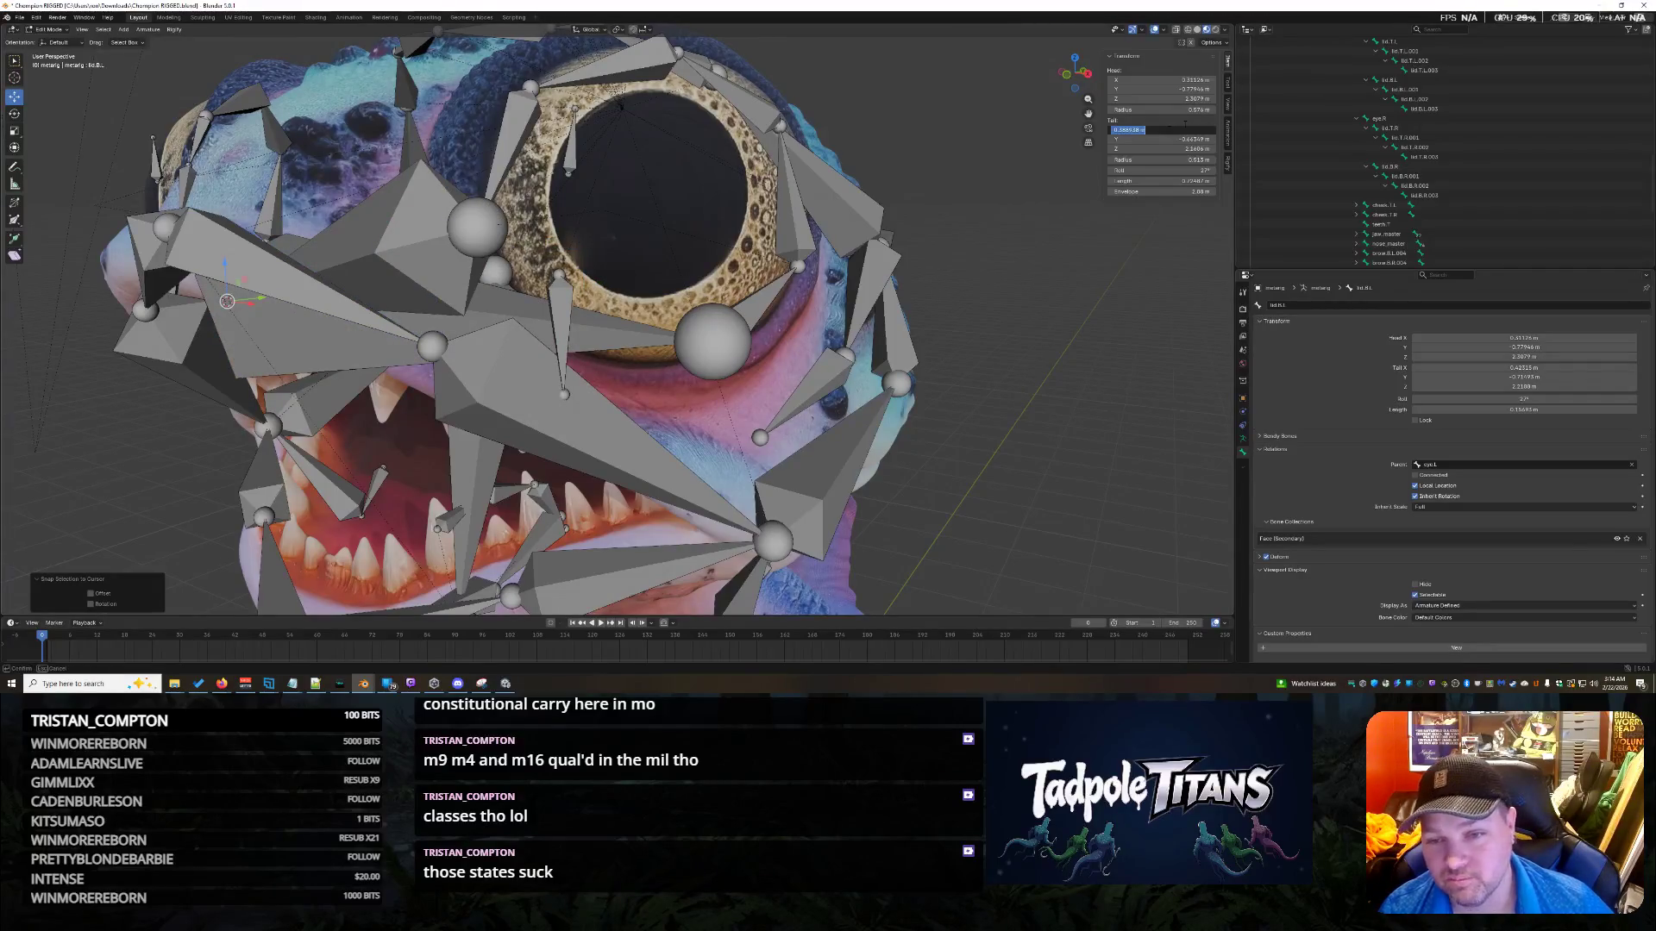
key(Return)
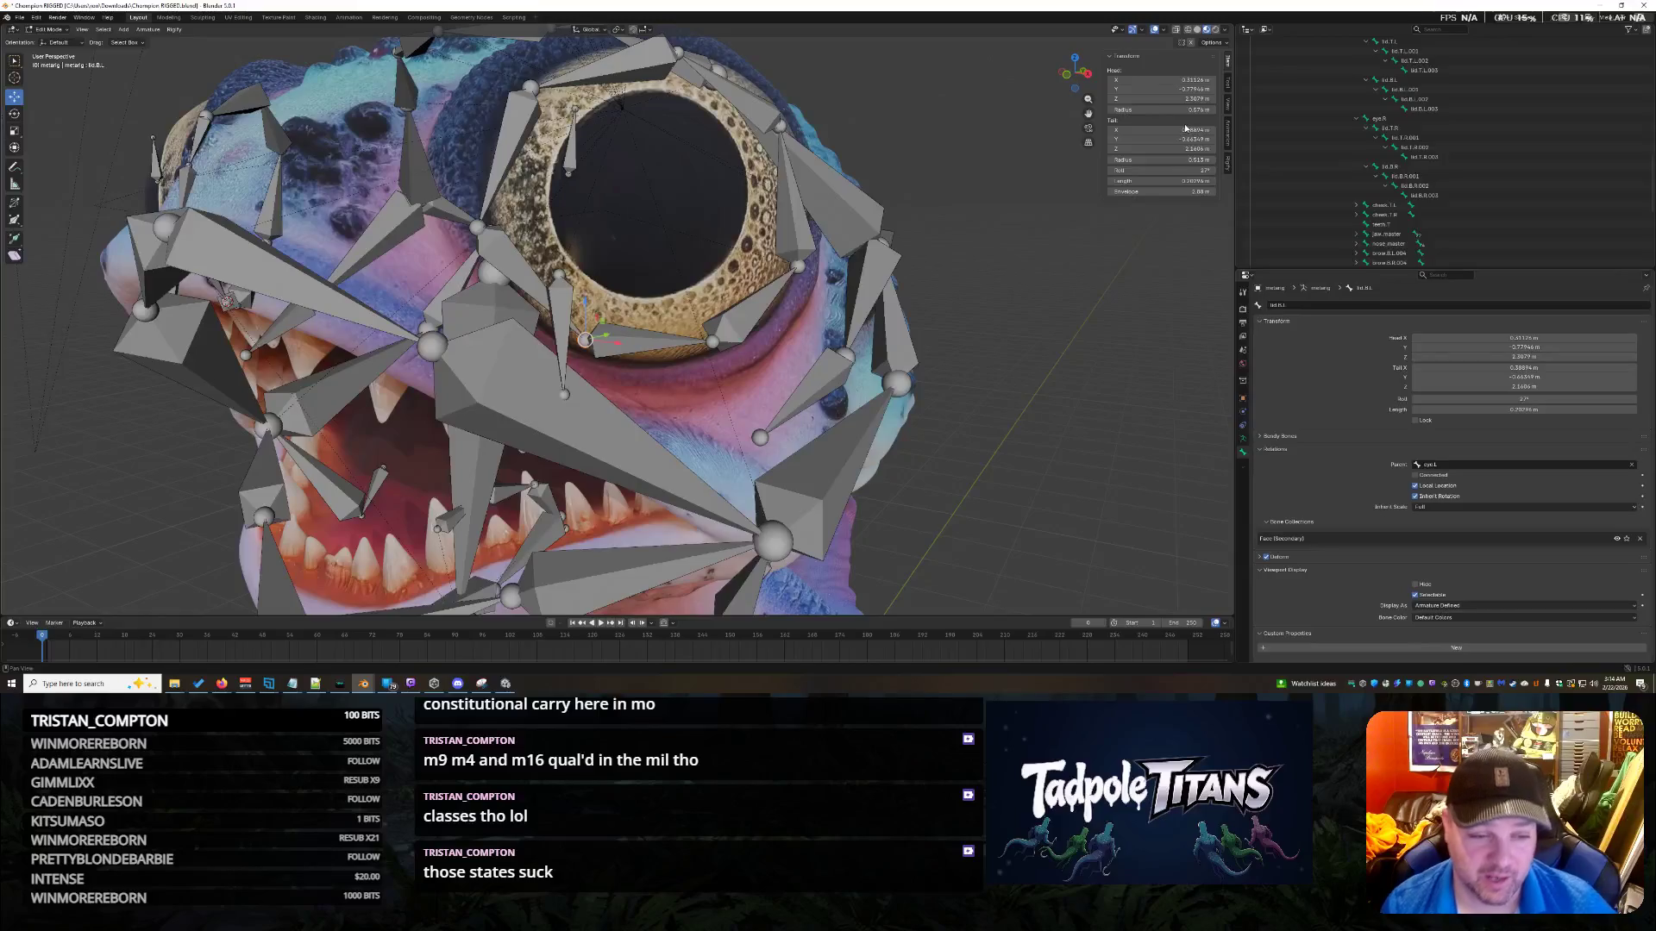
middle_drag(1031, 427, 1101, 391)
Select the mirrored right eyelid bone, put the cursor on it, and test-add a bone, undoing it.
key(ctrl+shift+m)
mouse_move(848, 150)
middle_down()
mouse_move(972, 358)
mouse_move(880, 442)
mouse_move(940, 366)
middle_up()
middle_drag(952, 363, 935, 366)
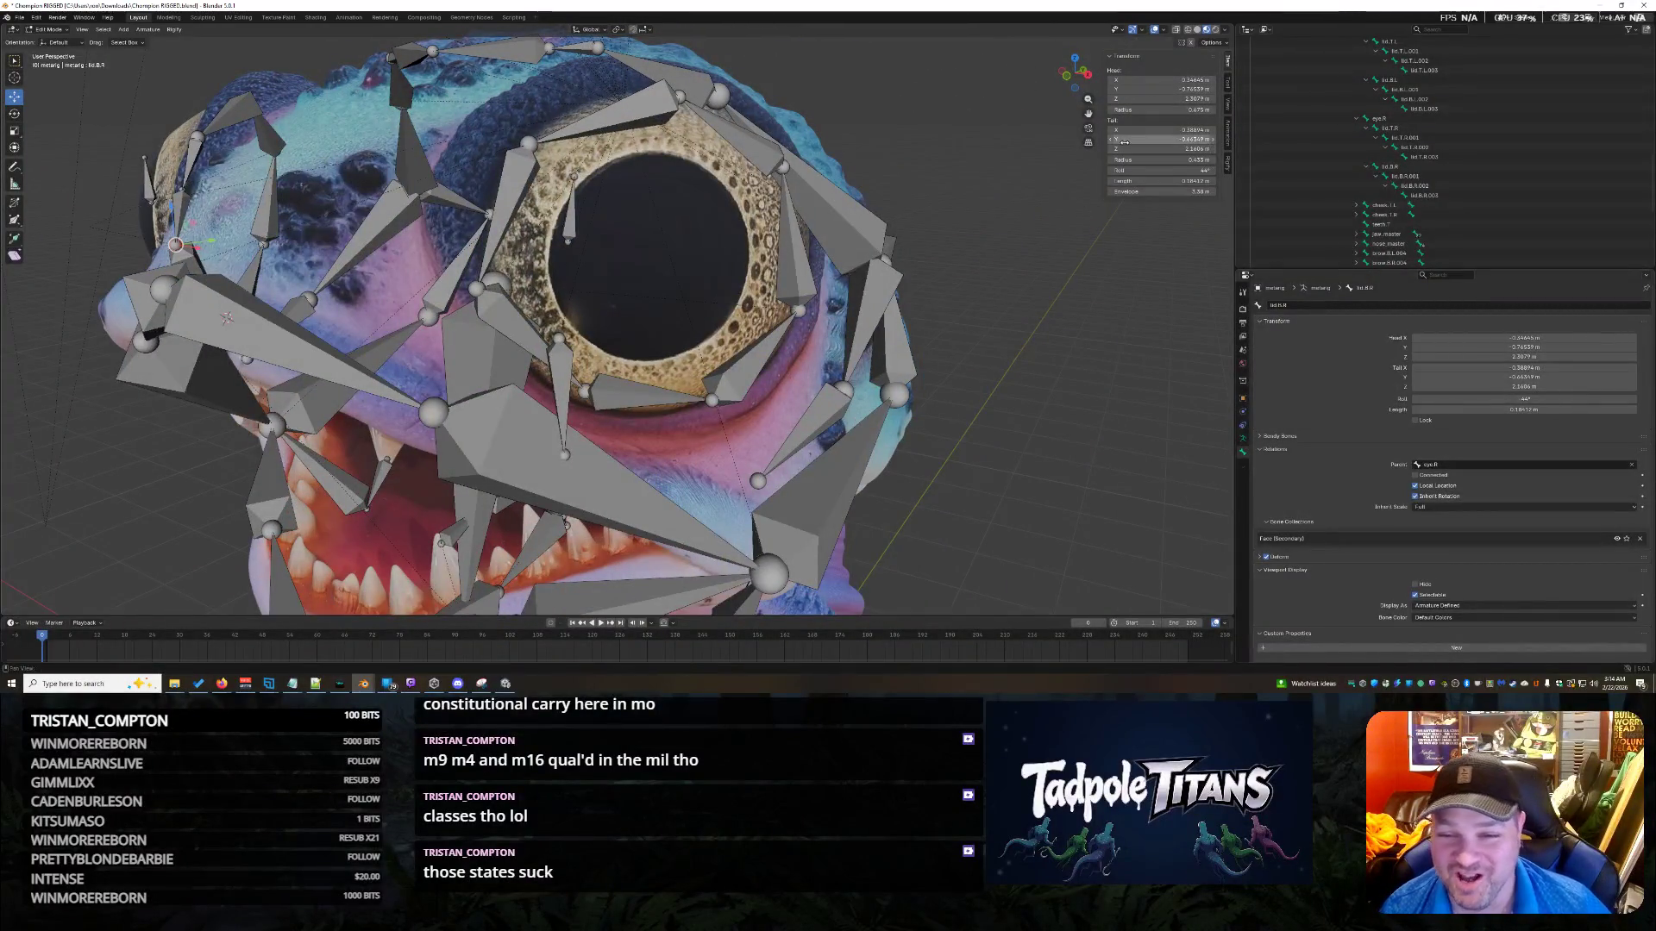
key(shift+s)
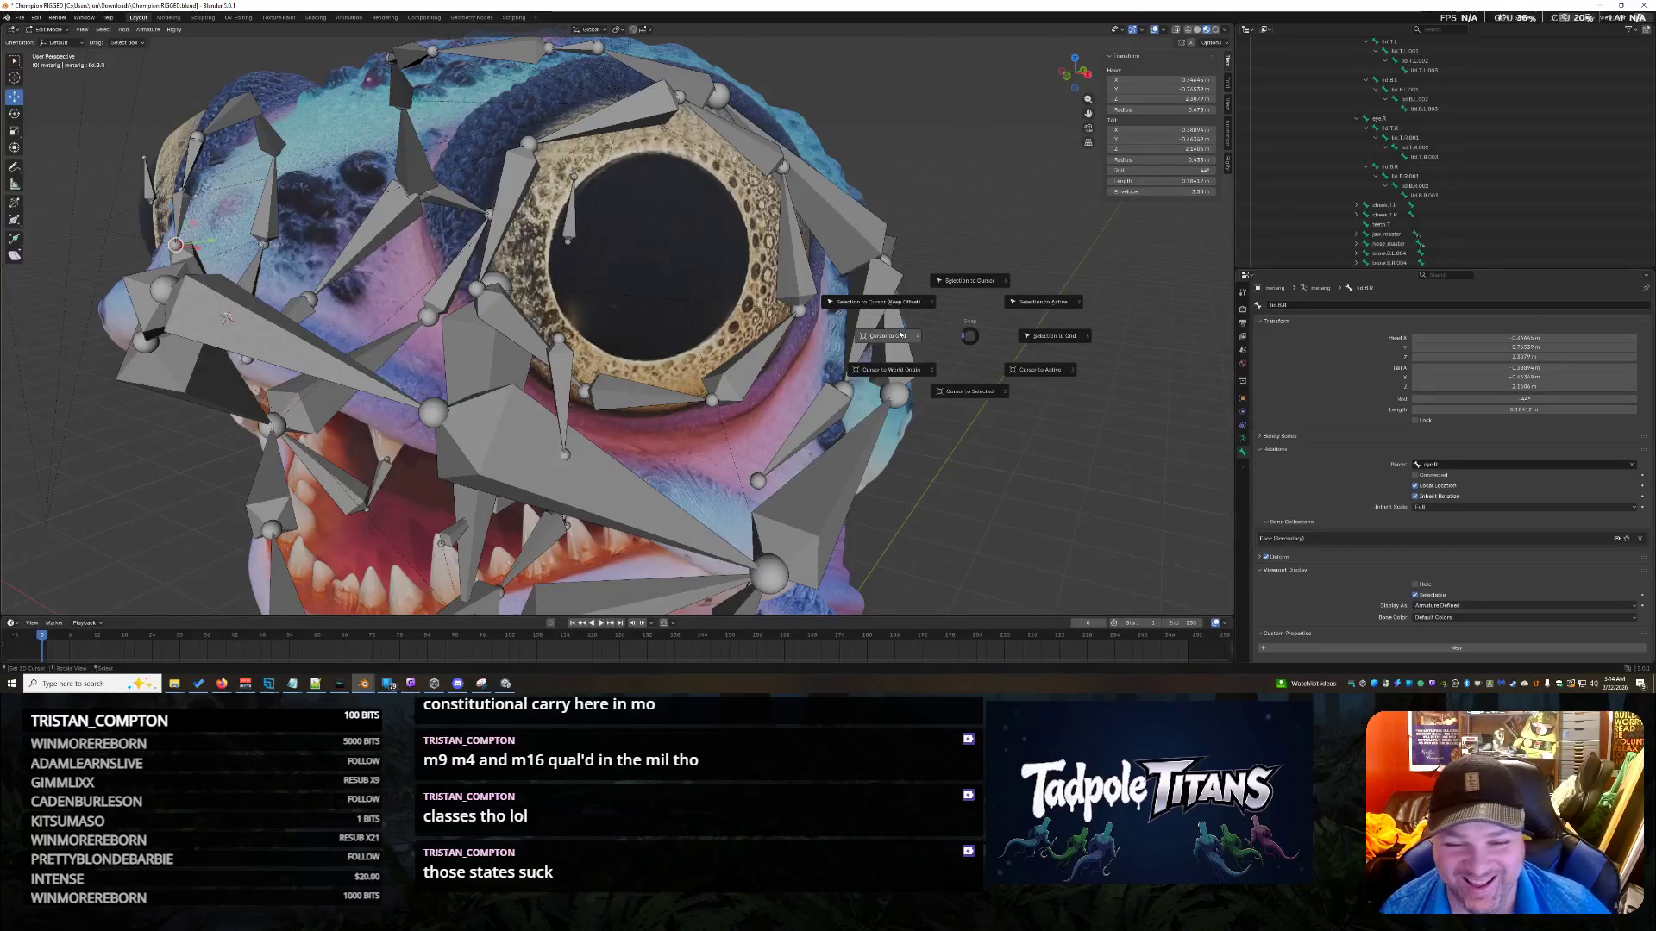
click(967, 384)
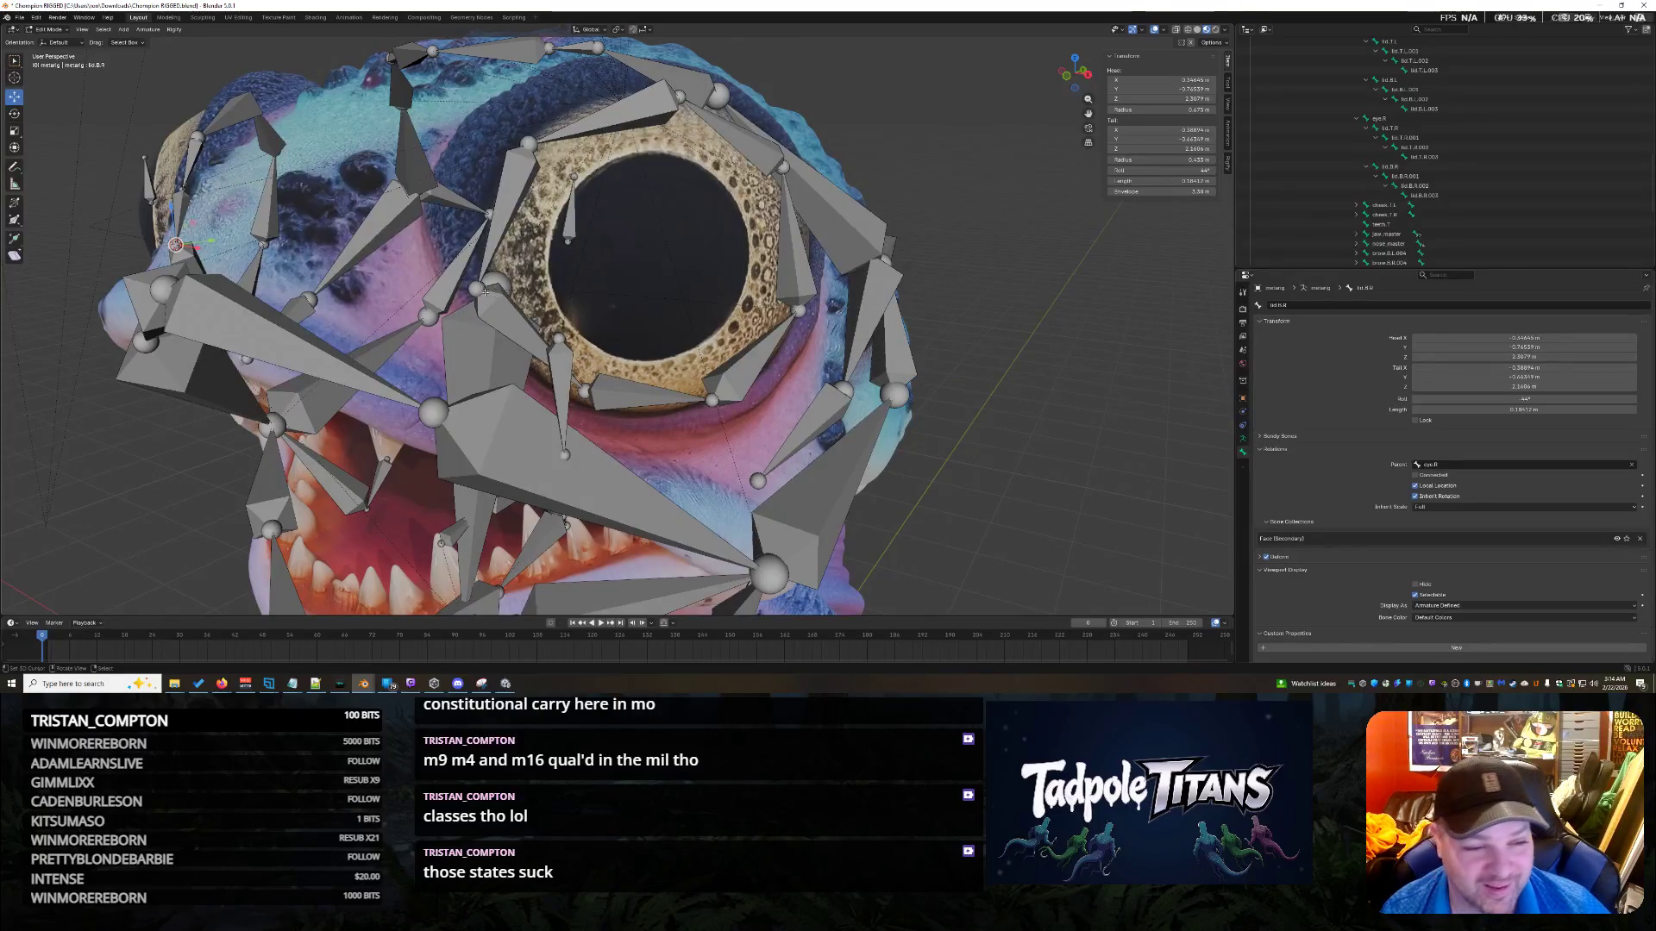
key(shift+a)
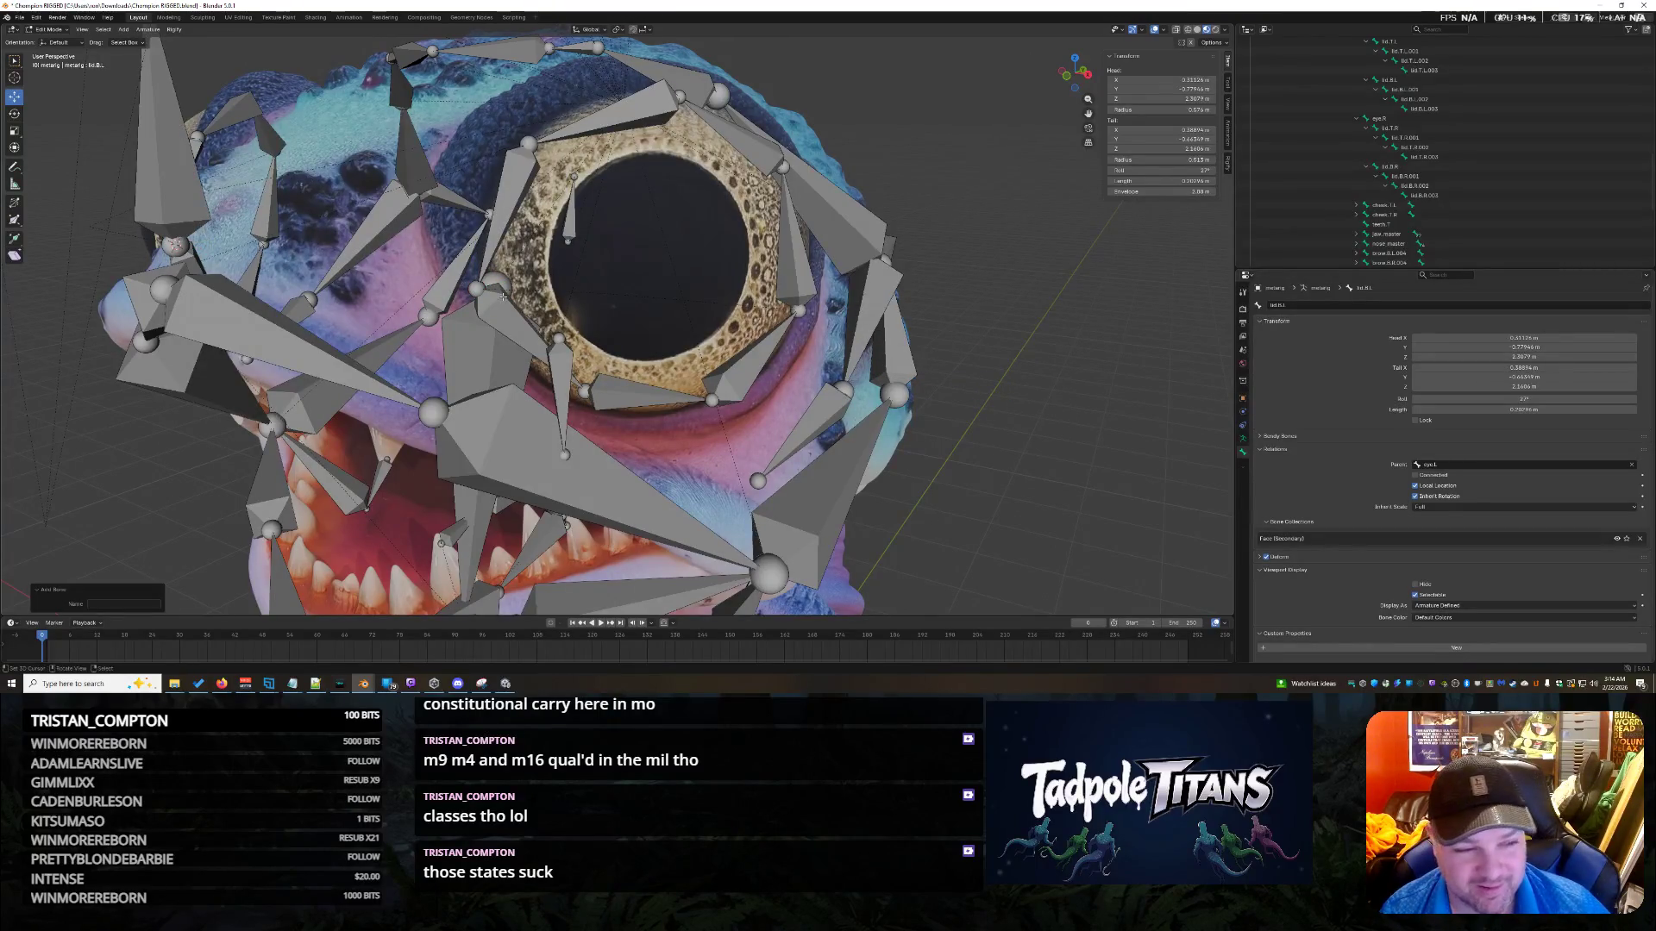
key(ctrl+z)
key(ctrl+shift+z)
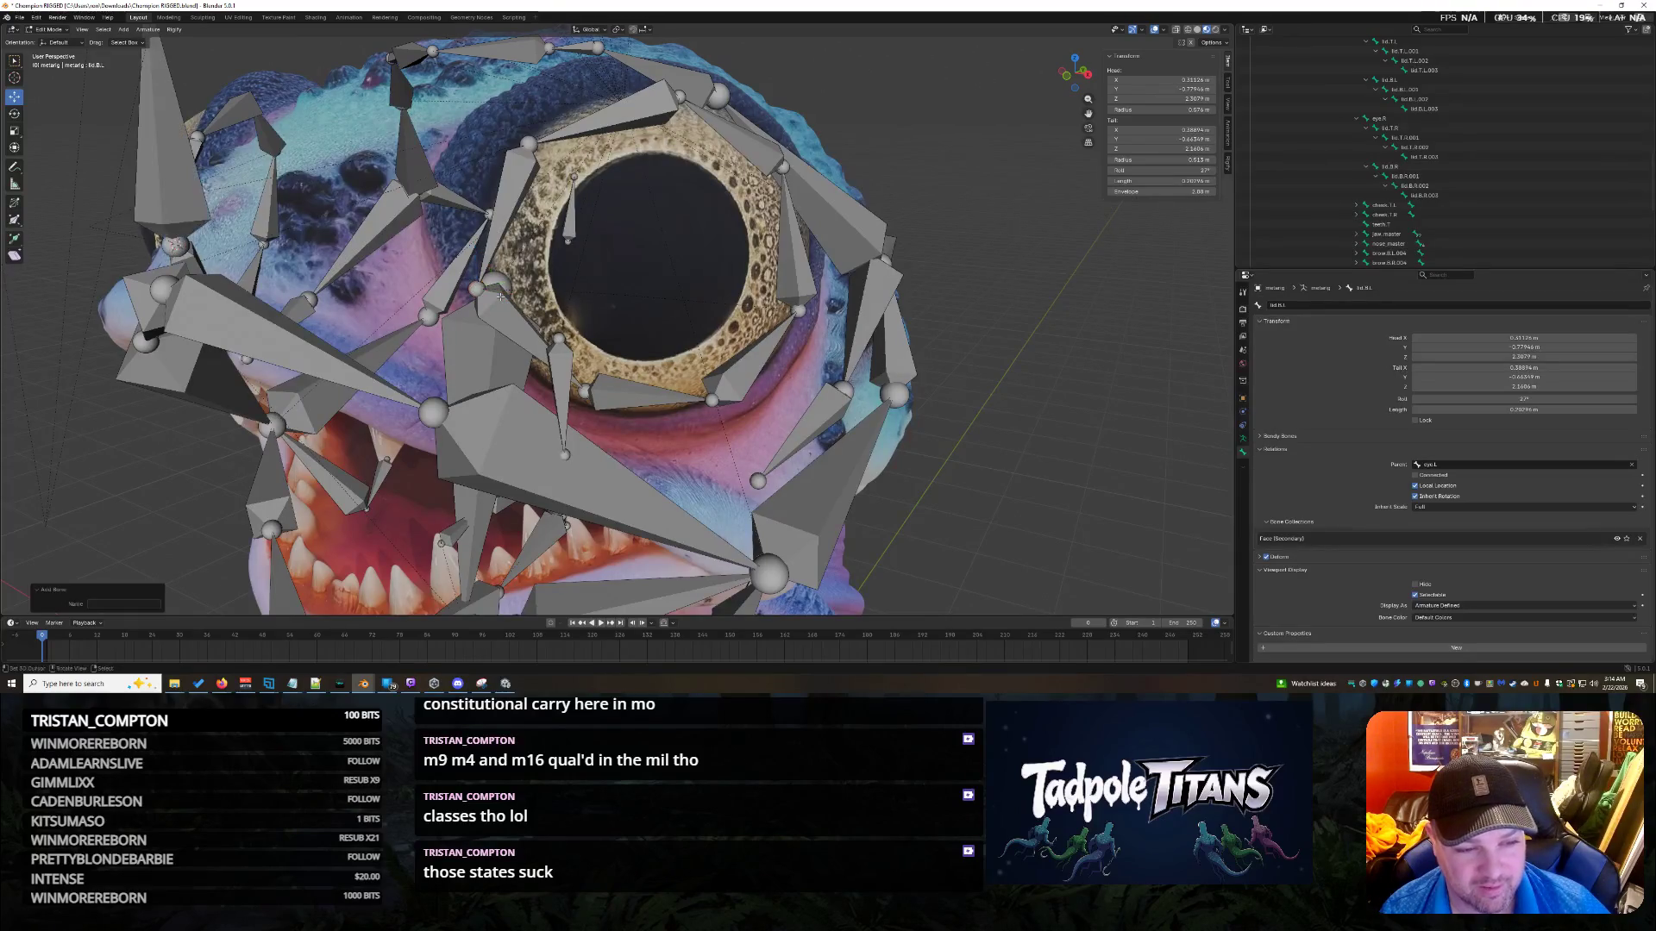
key(ctrl+z)
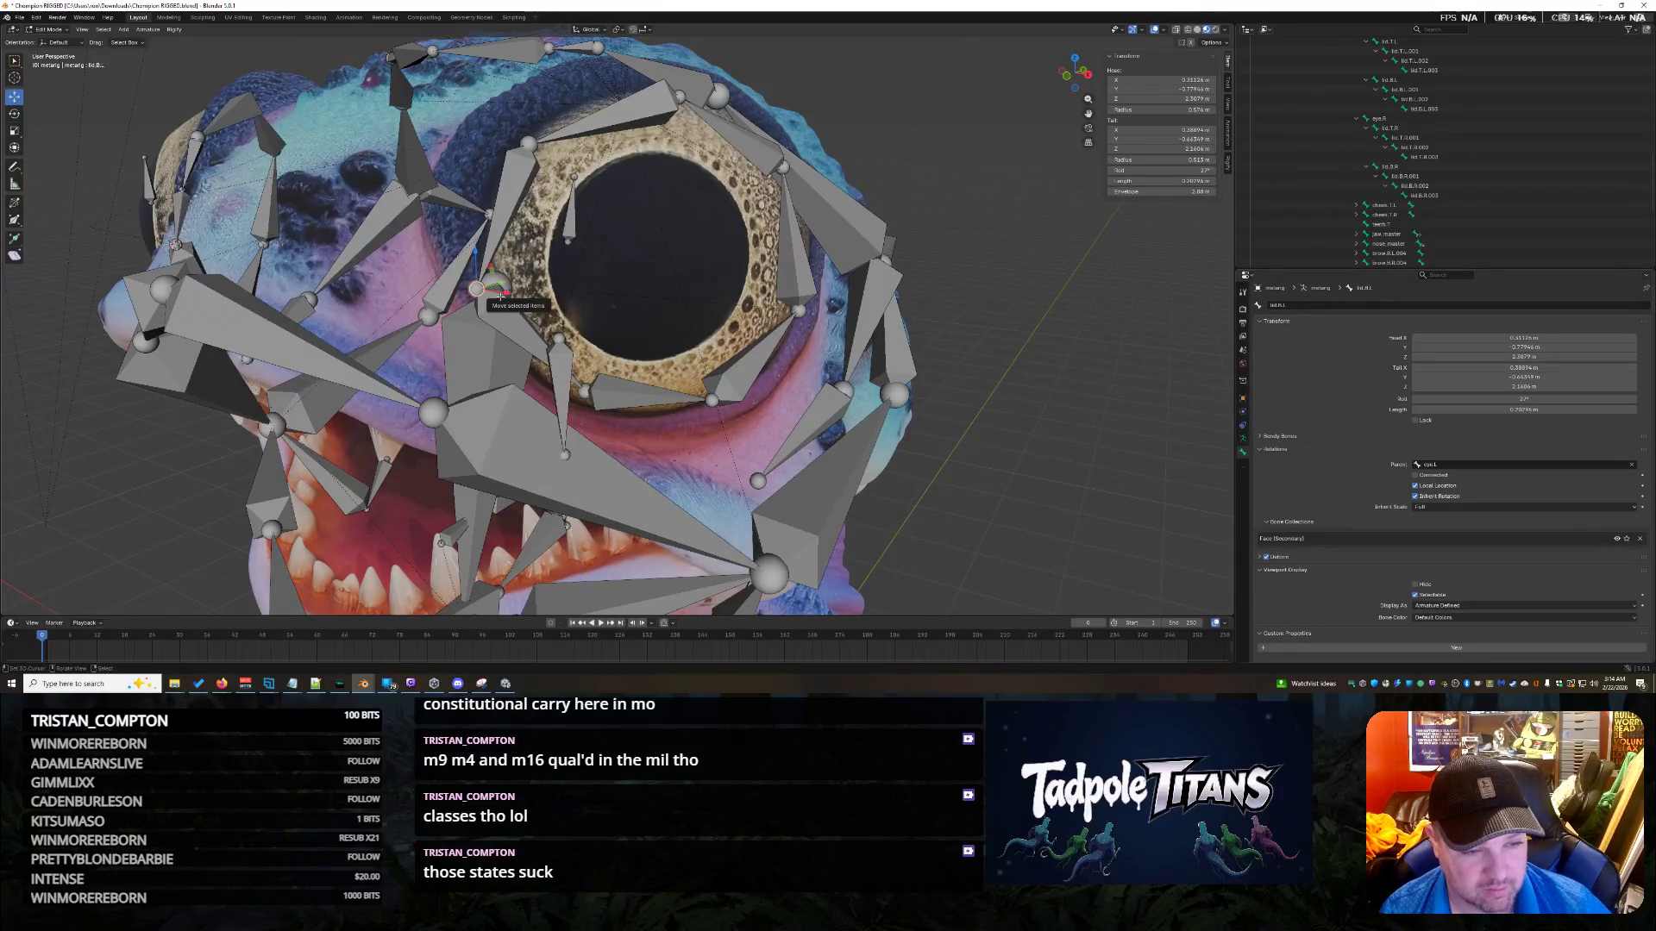
key(shift+a)
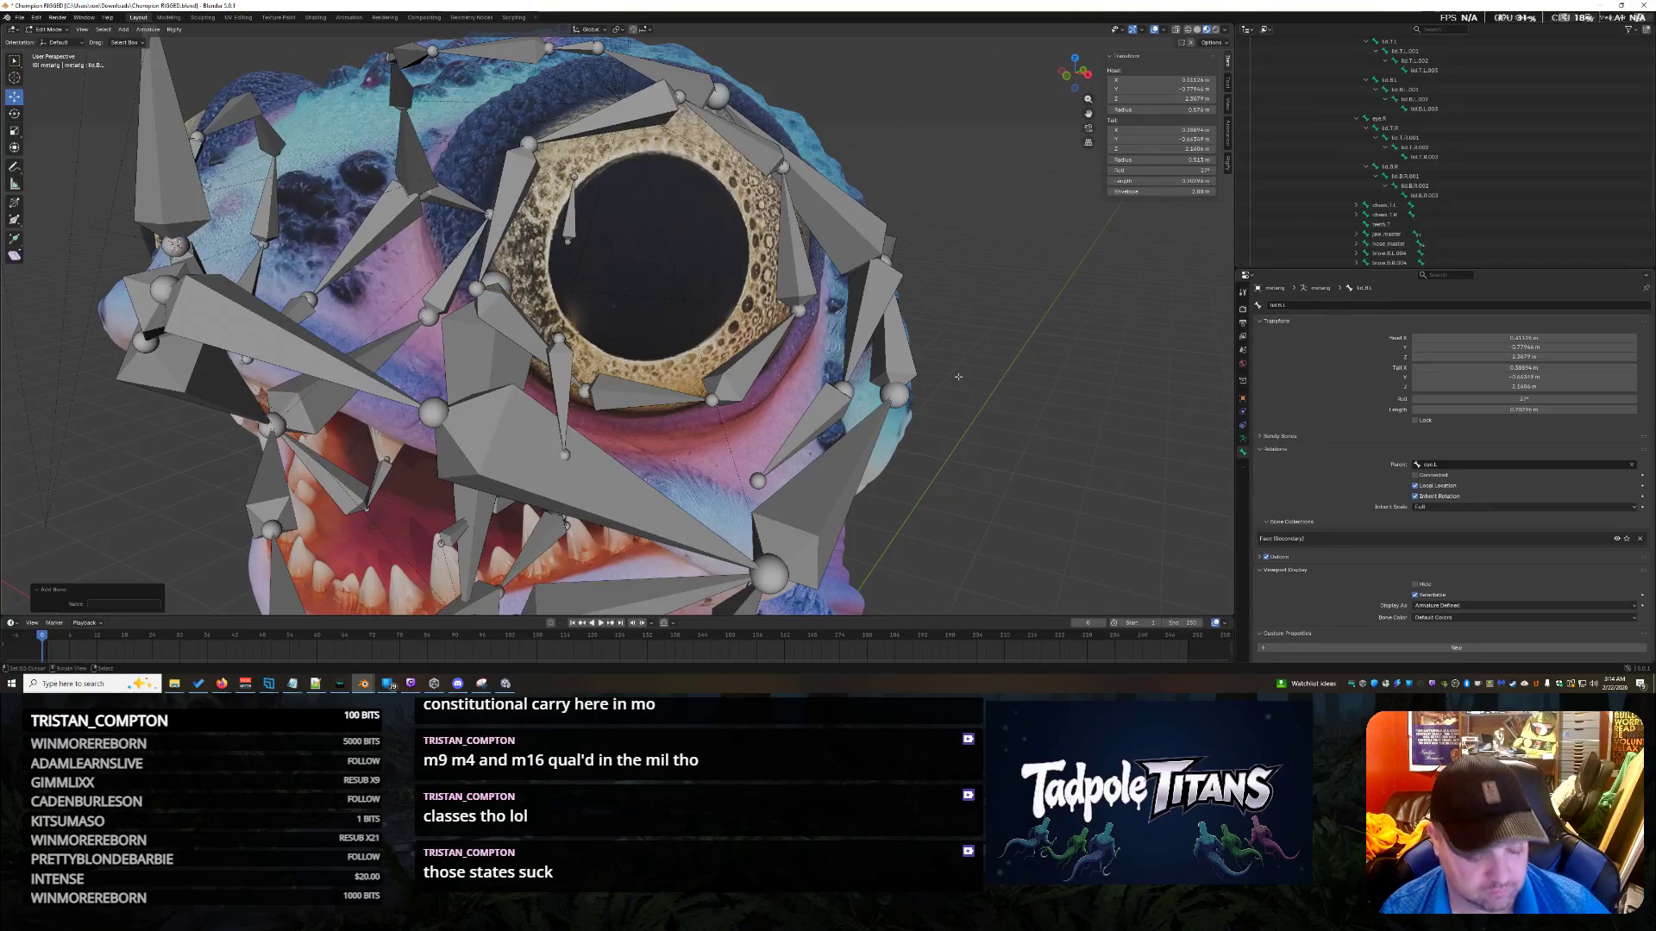
key(ctrl+z)
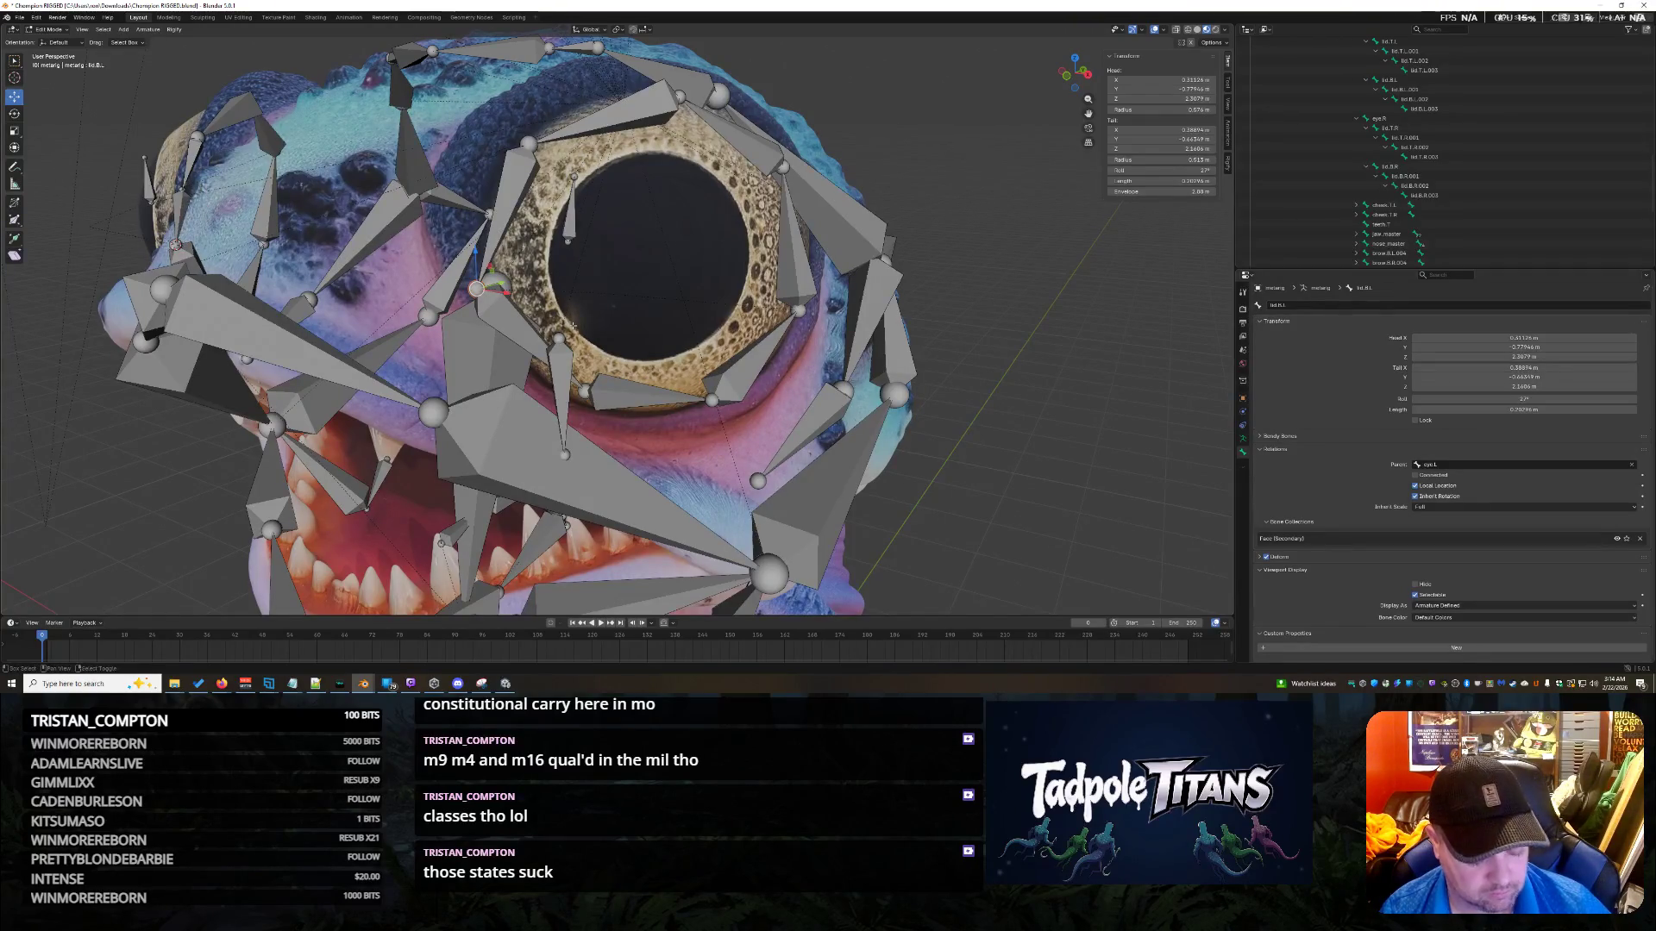
Try snapping the bone to the cursor and editing its tail X, then undo and orbit across the head.
key(shift+s)
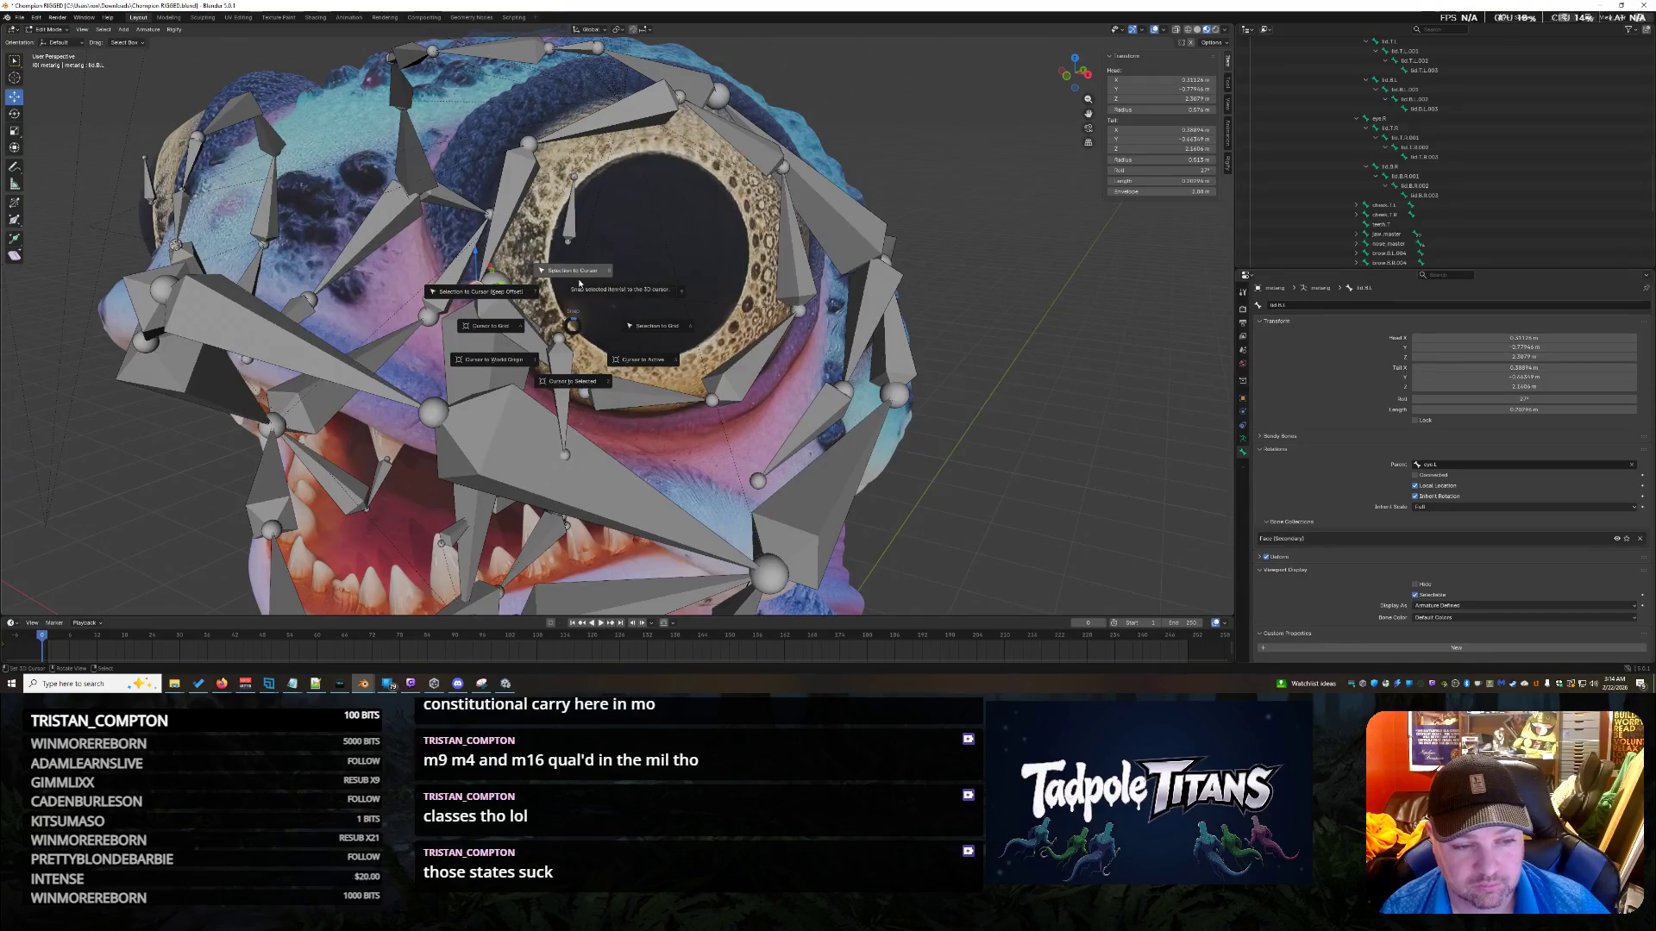
click(580, 272)
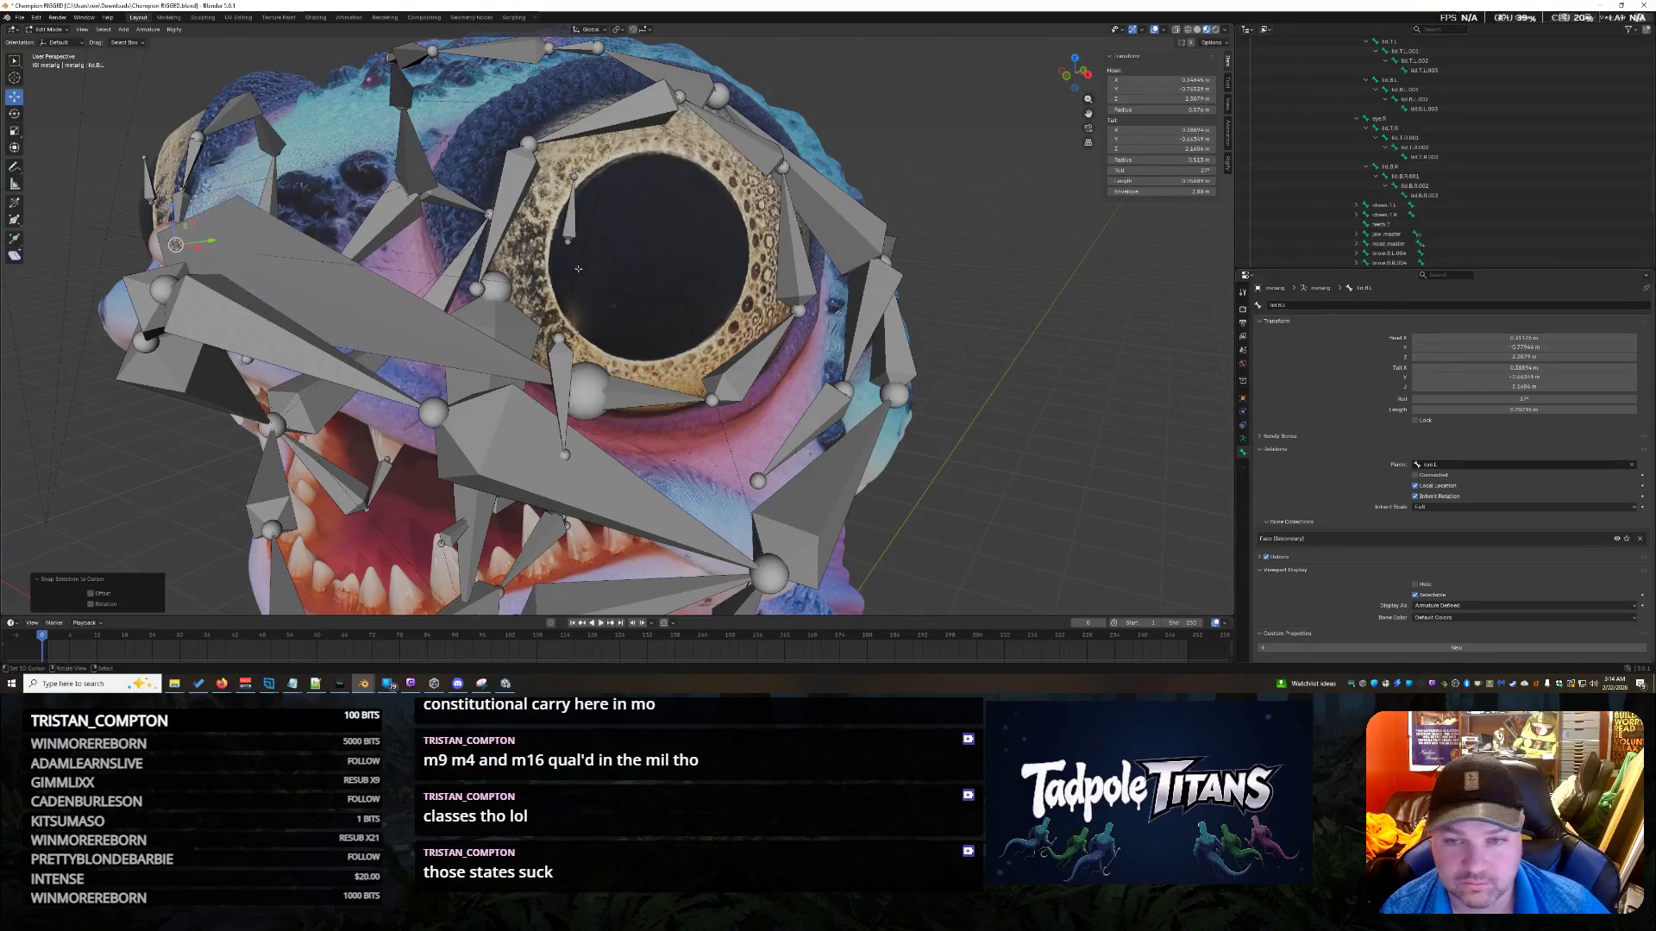
click(1183, 129)
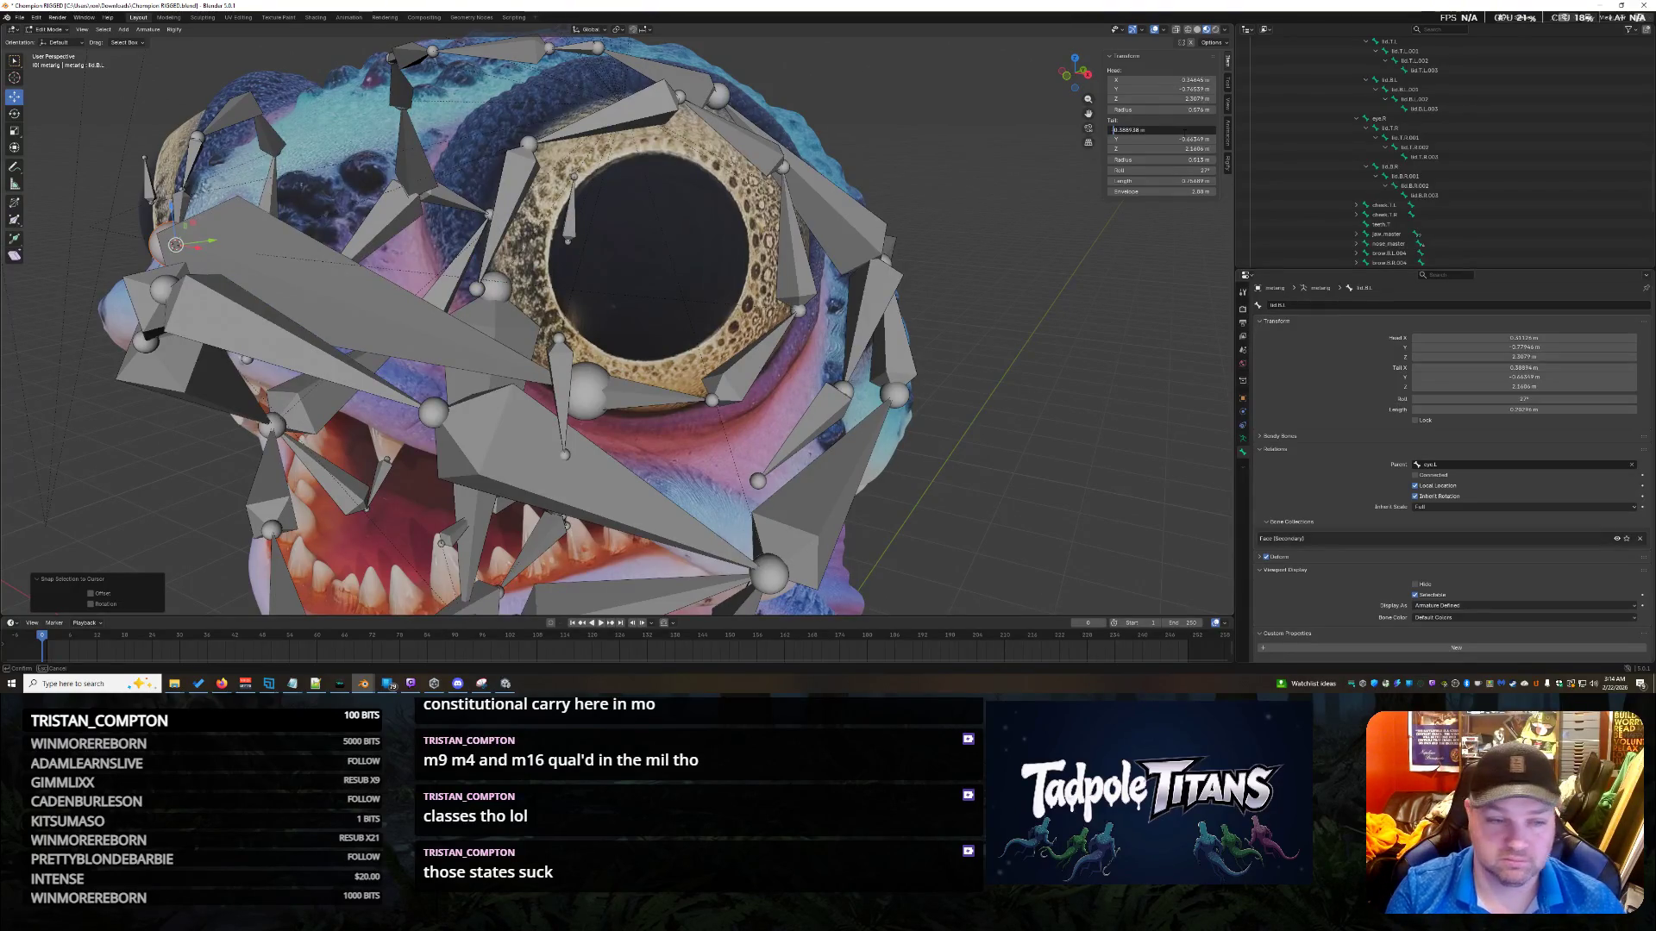
key(Escape)
key(ctrl+z)
key(ctrl+z)
key(ctrl+z)
mouse_move(1081, 501)
middle_down()
mouse_move(1075, 398)
mouse_move(1039, 403)
middle_up()
middle_drag(812, 386, 1028, 448)
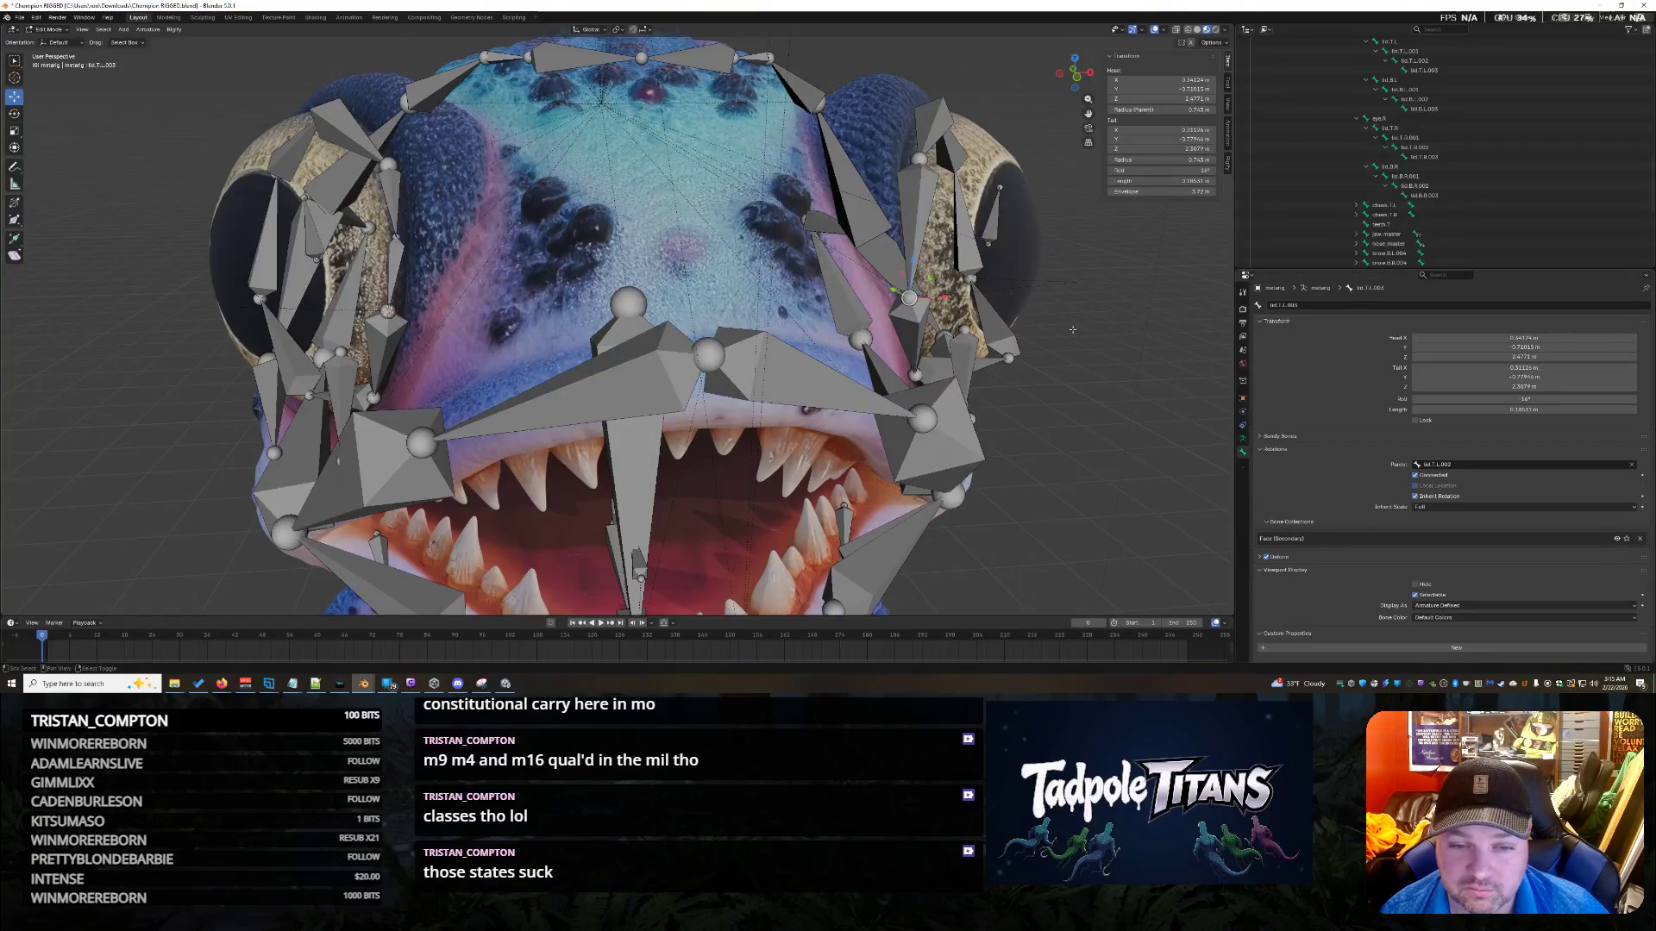
Snap the selected bone onto the 3D cursor and commit a new tail X position.
key(shift+s)
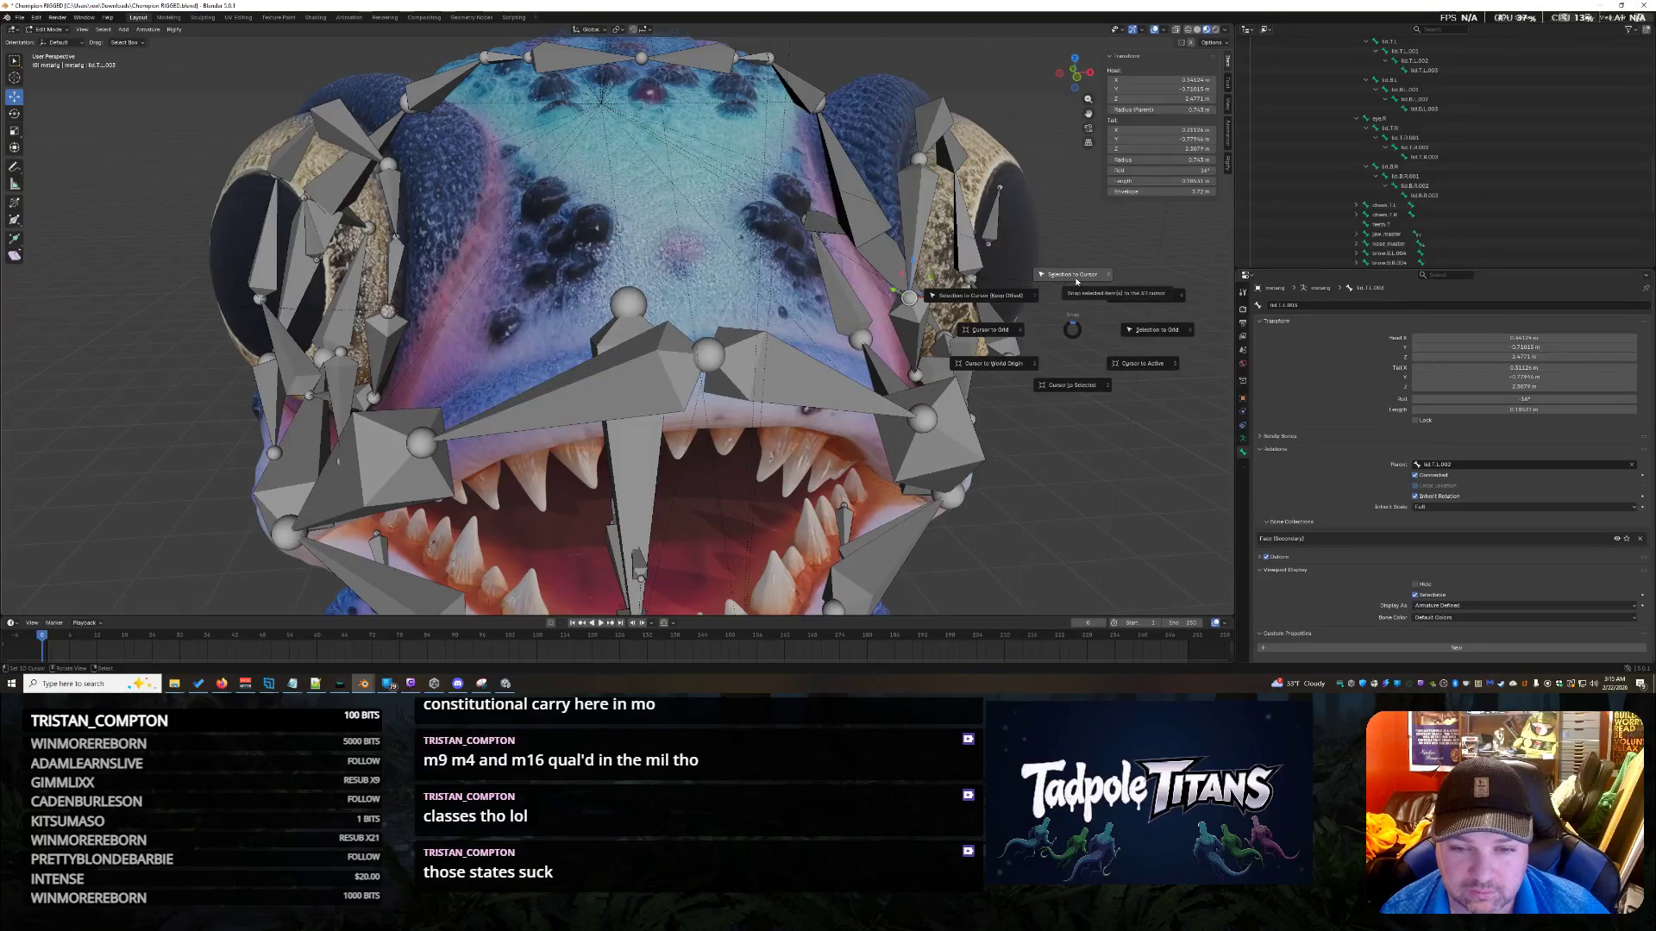
click(1075, 276)
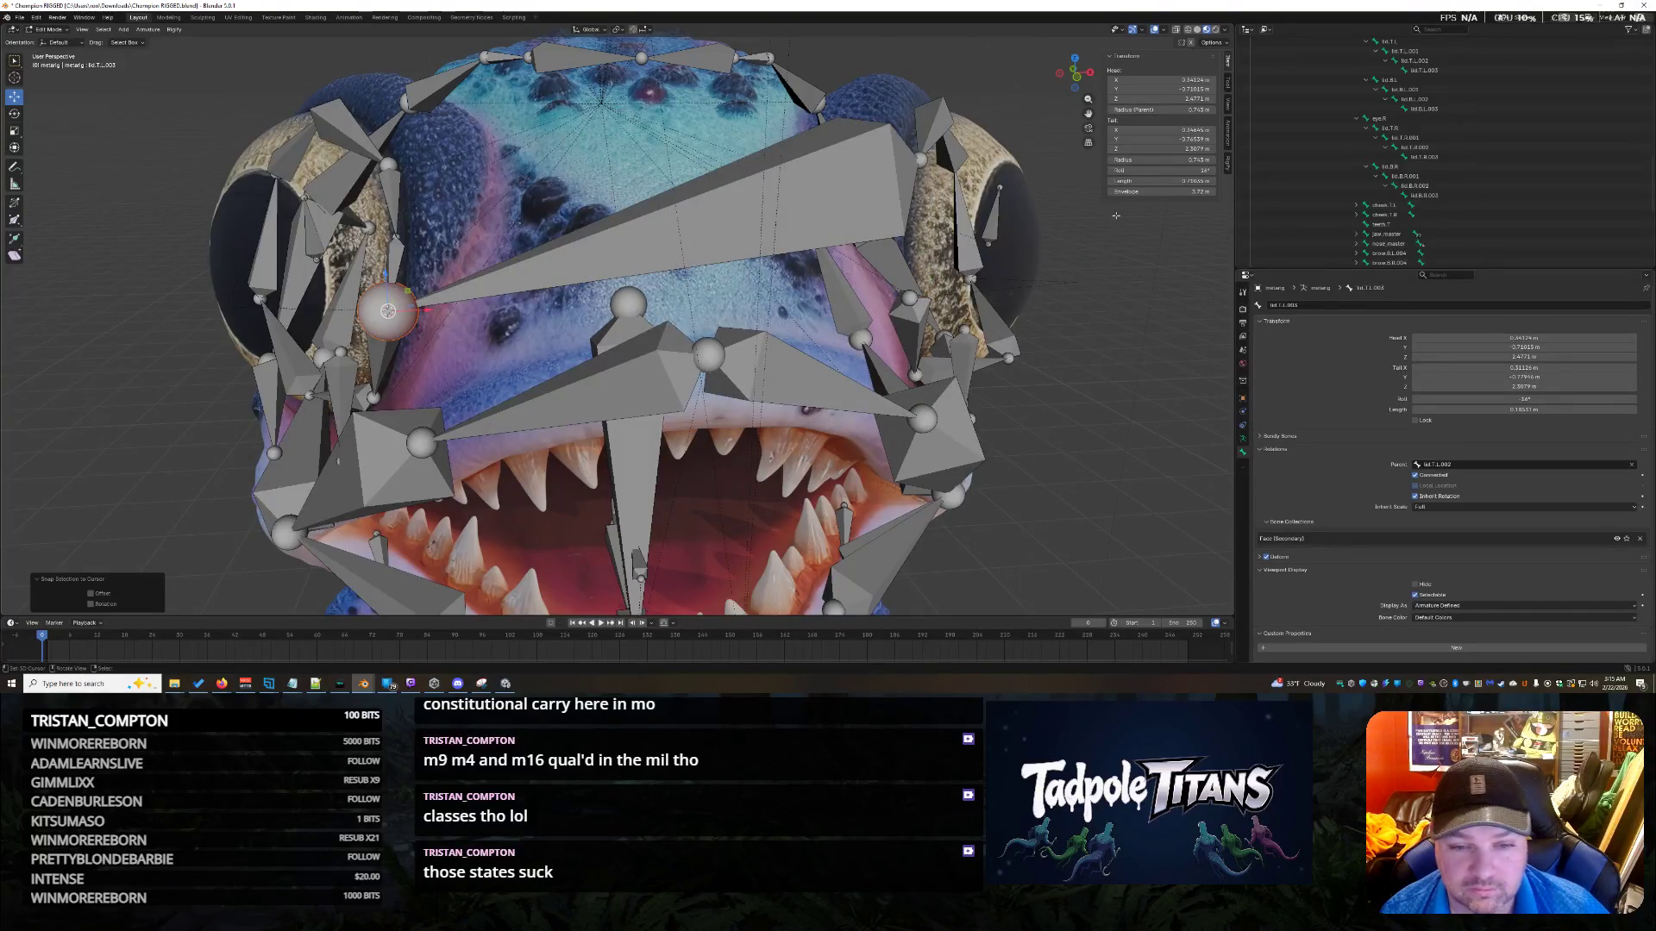
click(1171, 130)
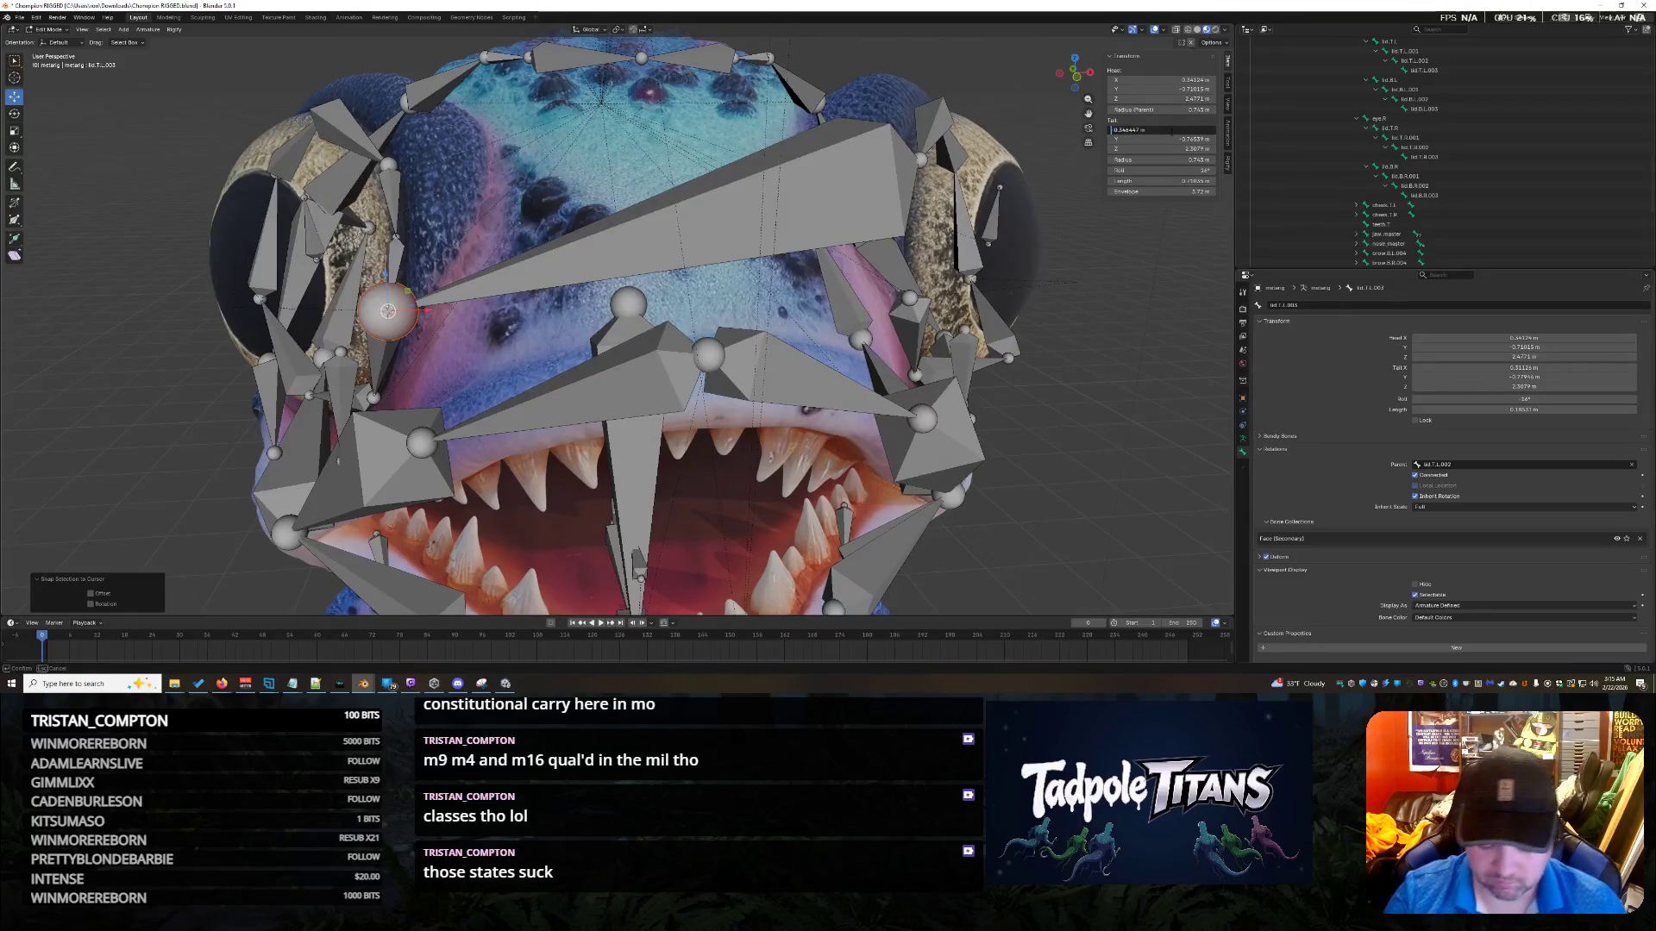
key(Return)
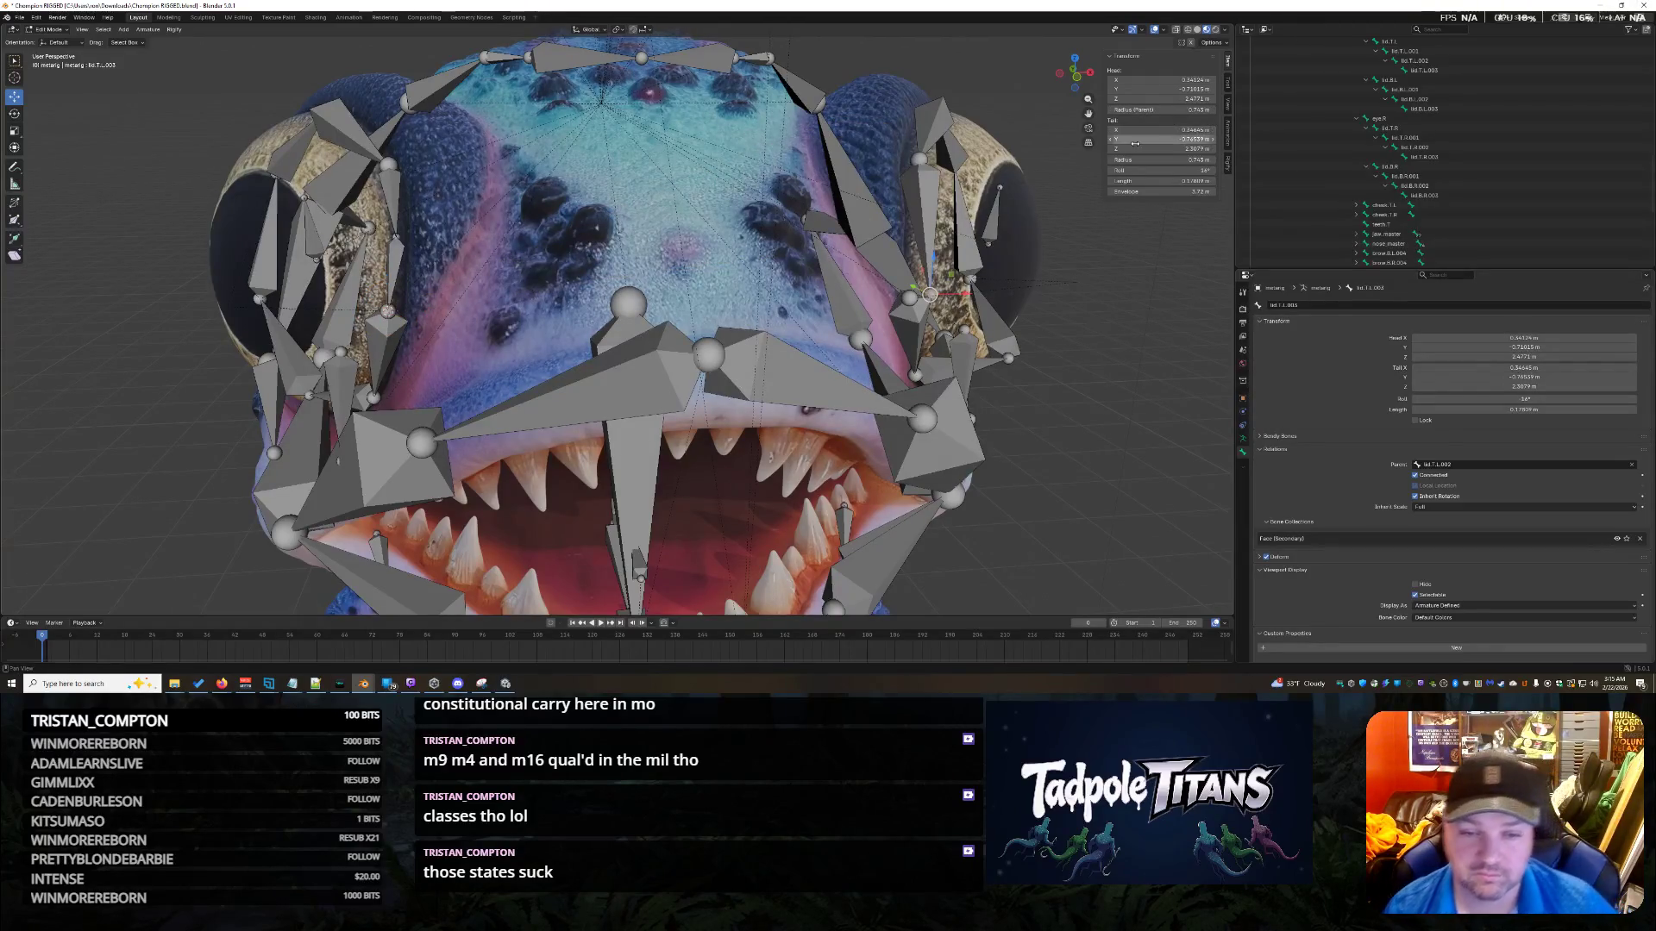
middle_drag(1121, 345, 1051, 373)
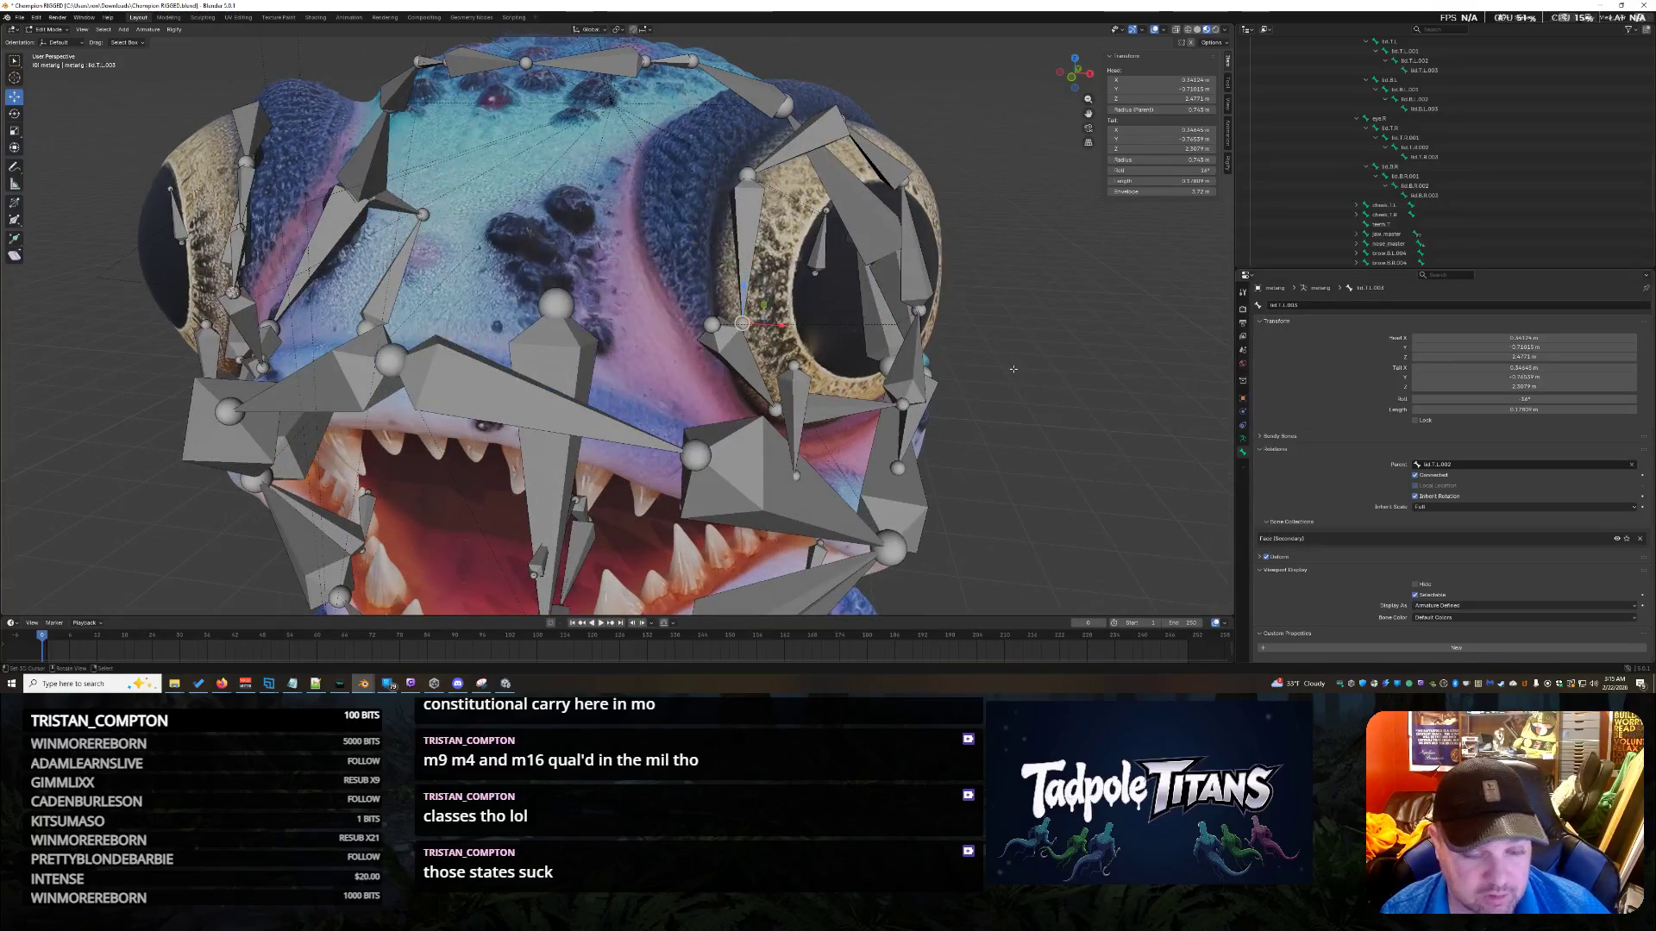
Place the cursor on the lid joint and snap the left lower-lid bone's head onto it.
key(shift+s)
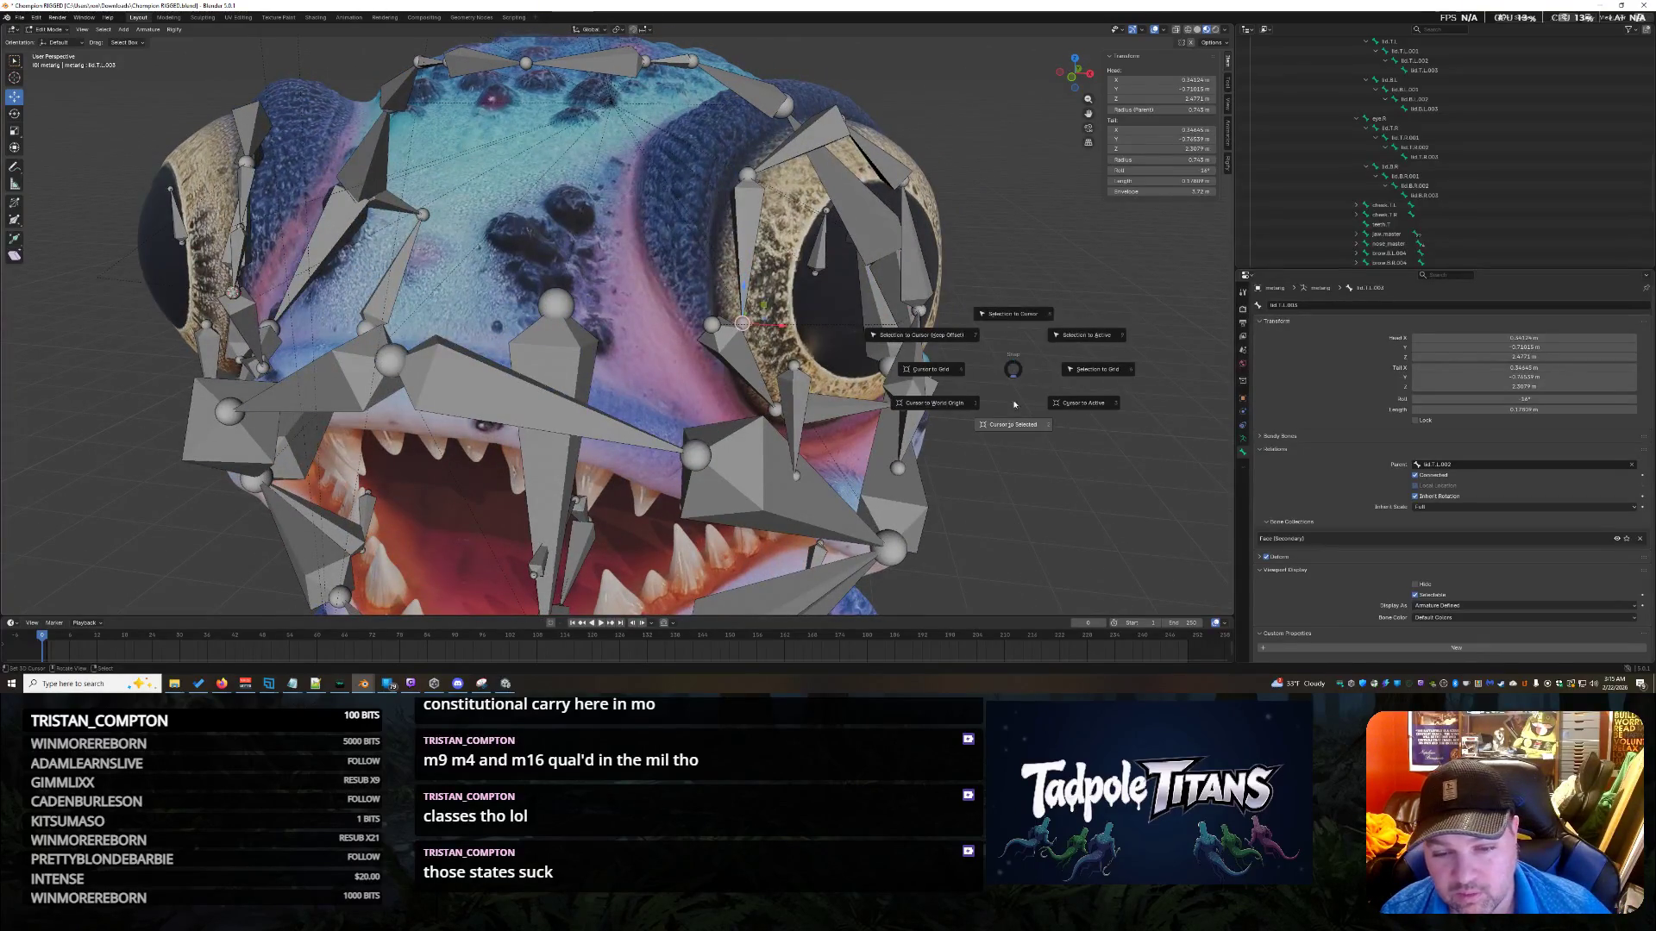
click(1002, 421)
click(709, 324)
key(shift+s)
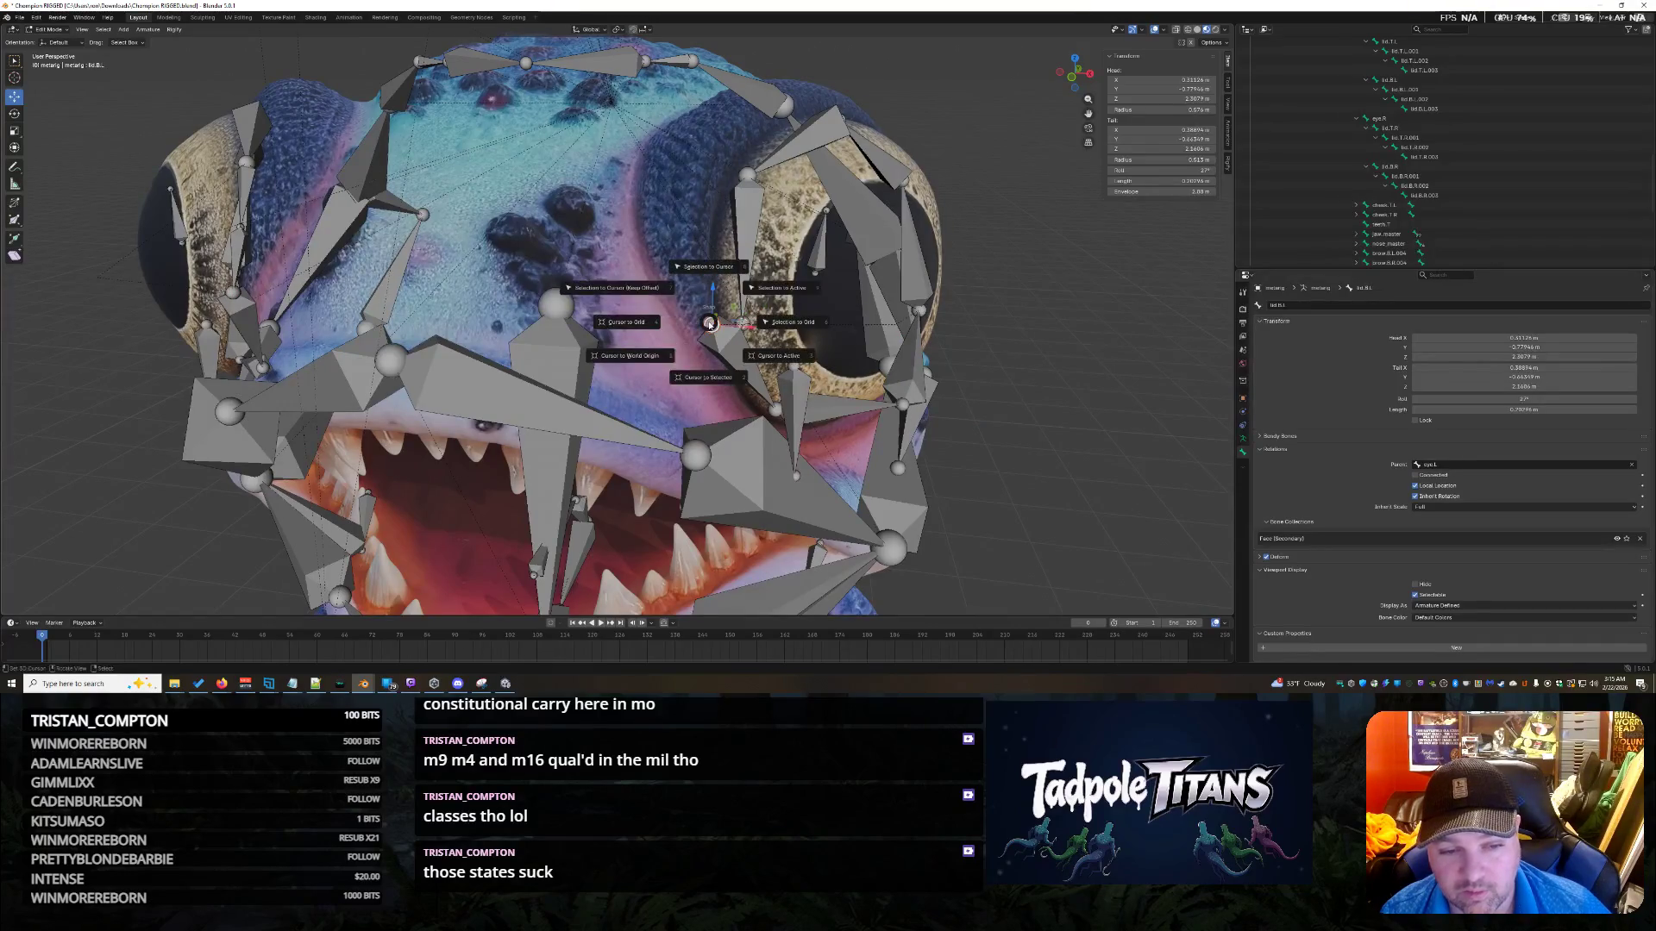
click(716, 276)
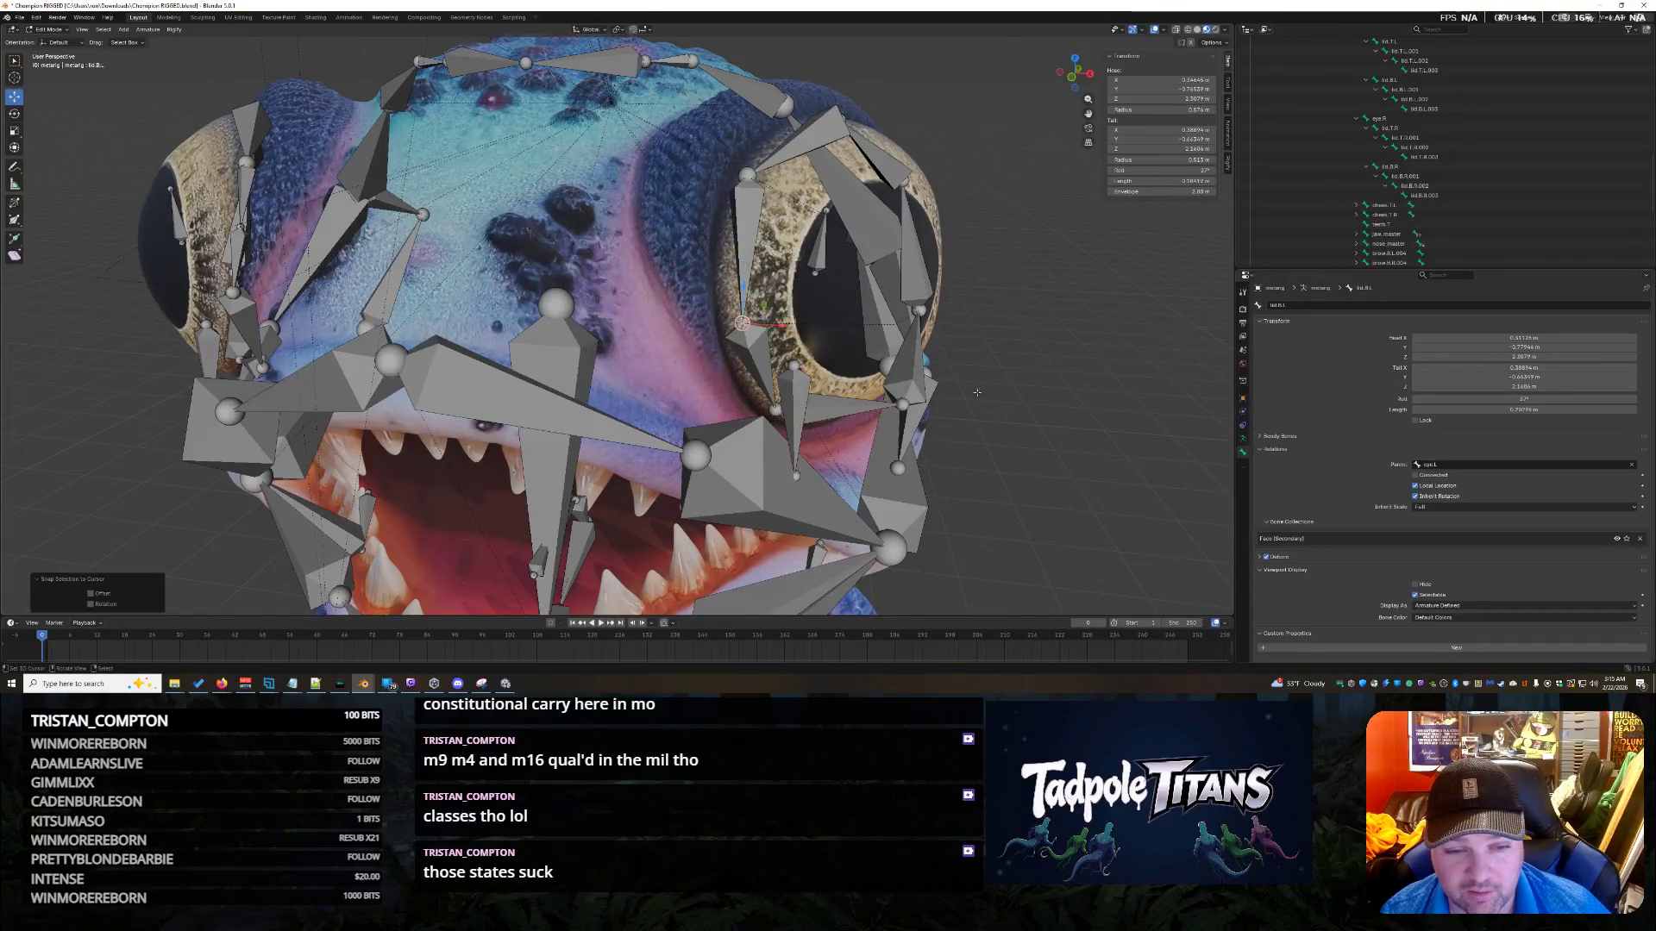
mouse_move(716, 284)
middle_down()
mouse_move(1078, 429)
mouse_move(1037, 417)
middle_up()
scroll(1078, 430, down, 5)
scroll(1037, 417, up, 3)
Select lid.T.L.002 and check its tail X value, leaving it unchanged.
click(820, 254)
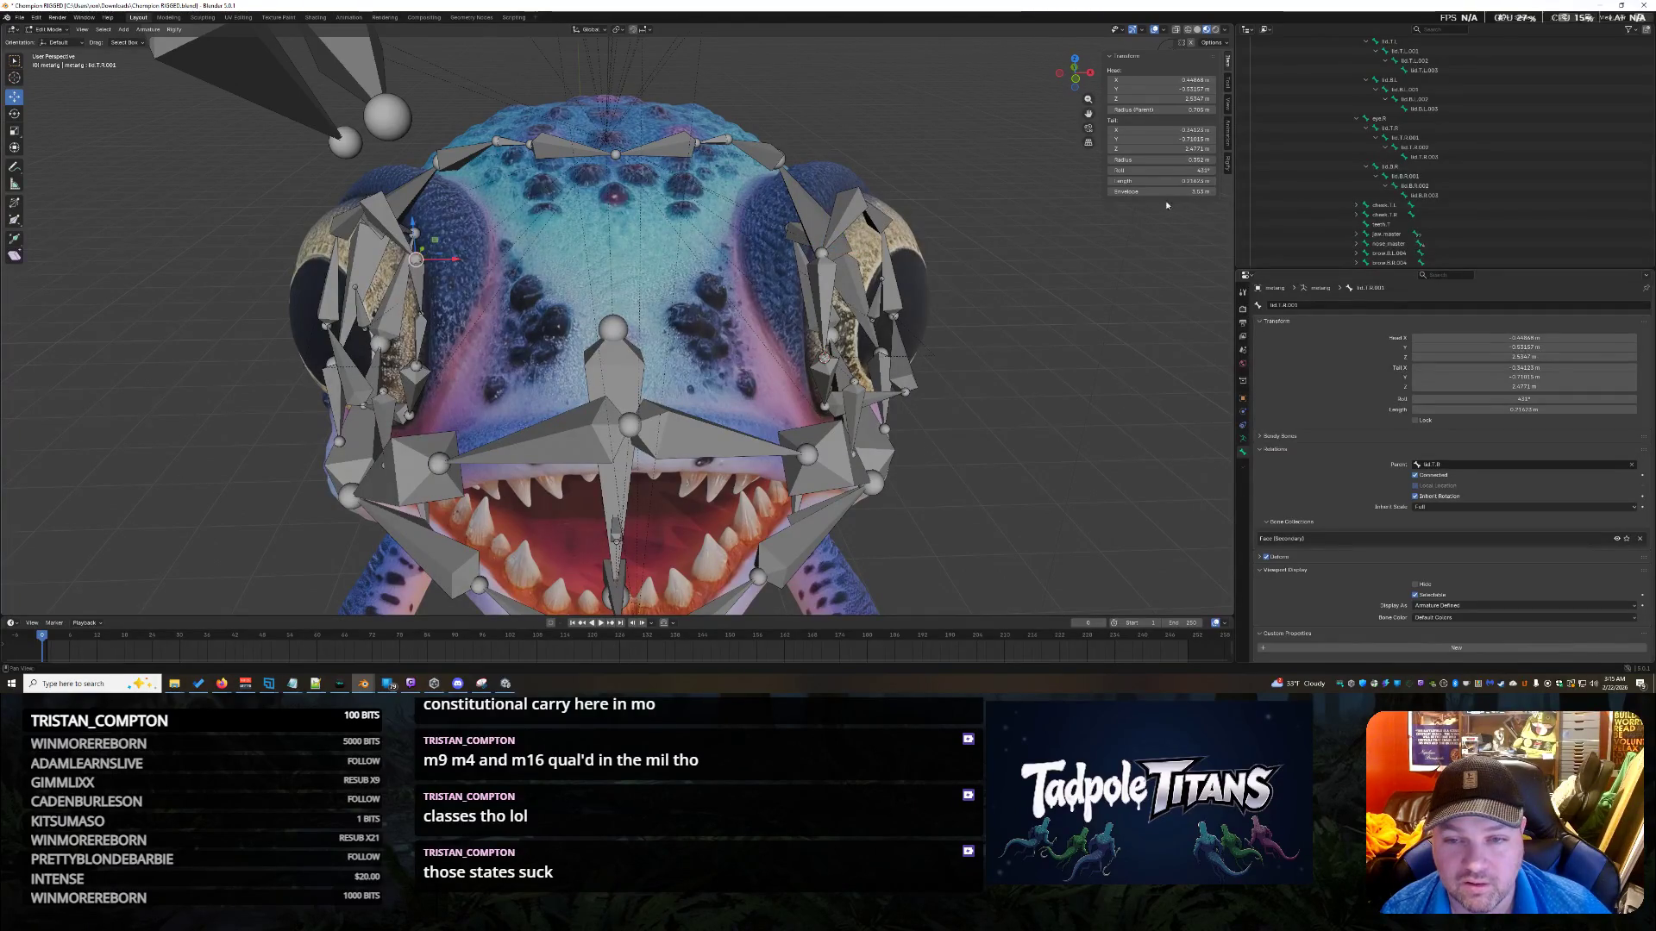
click(1159, 130)
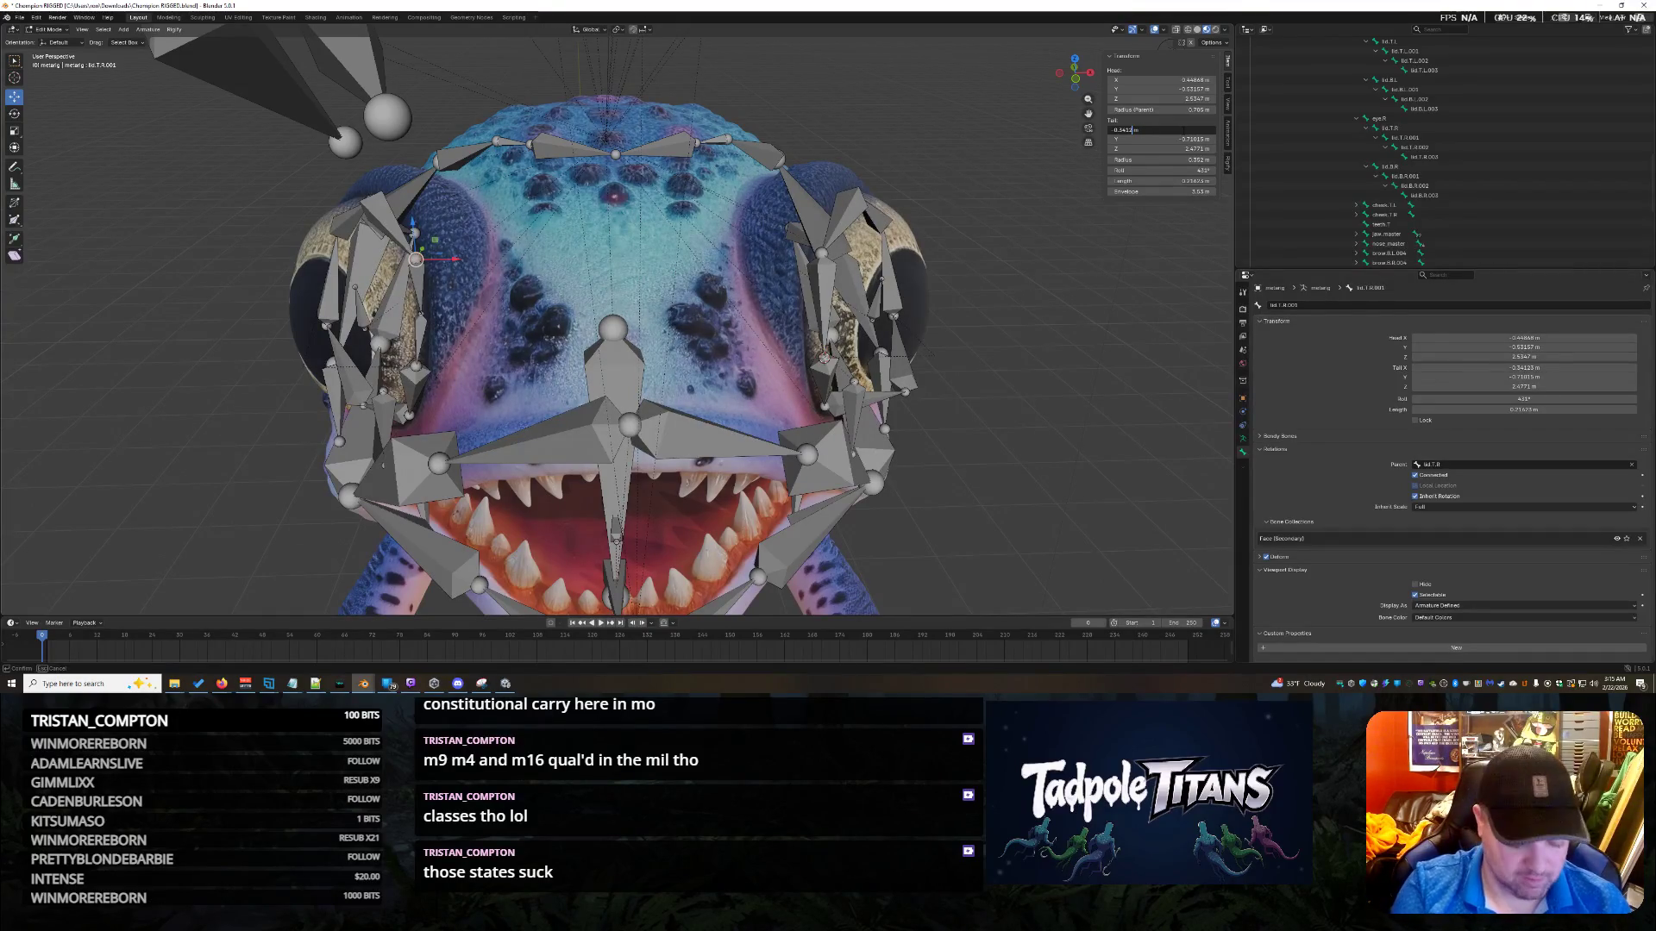
key(Return)
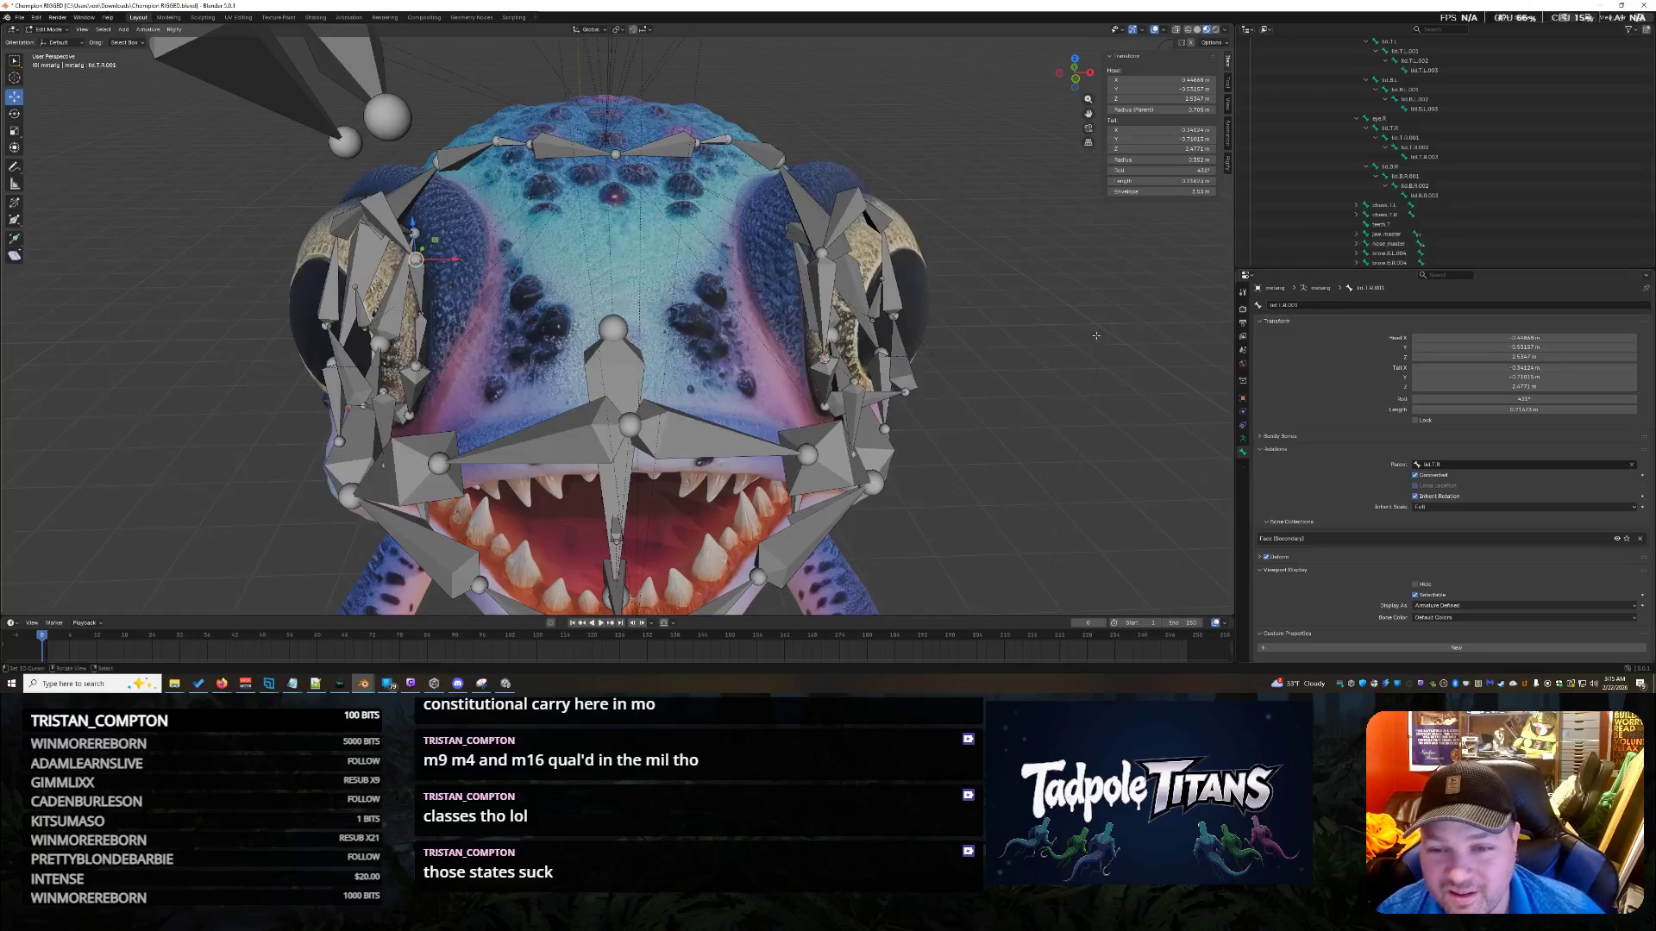
click(816, 254)
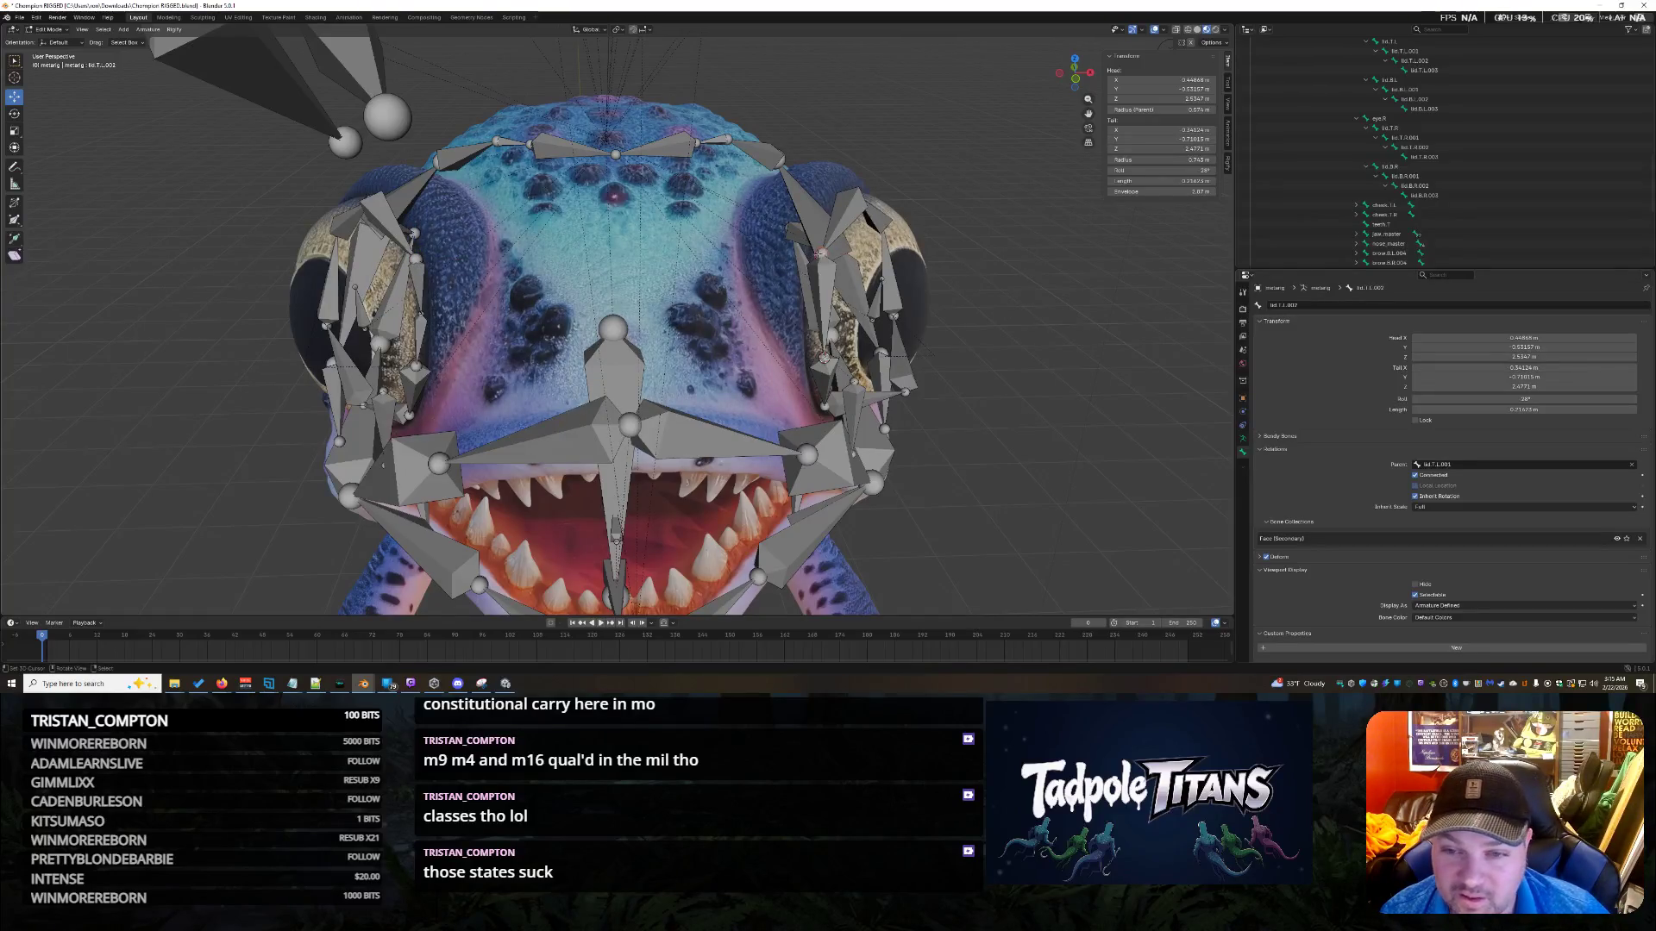
middle_drag(1007, 397, 958, 379)
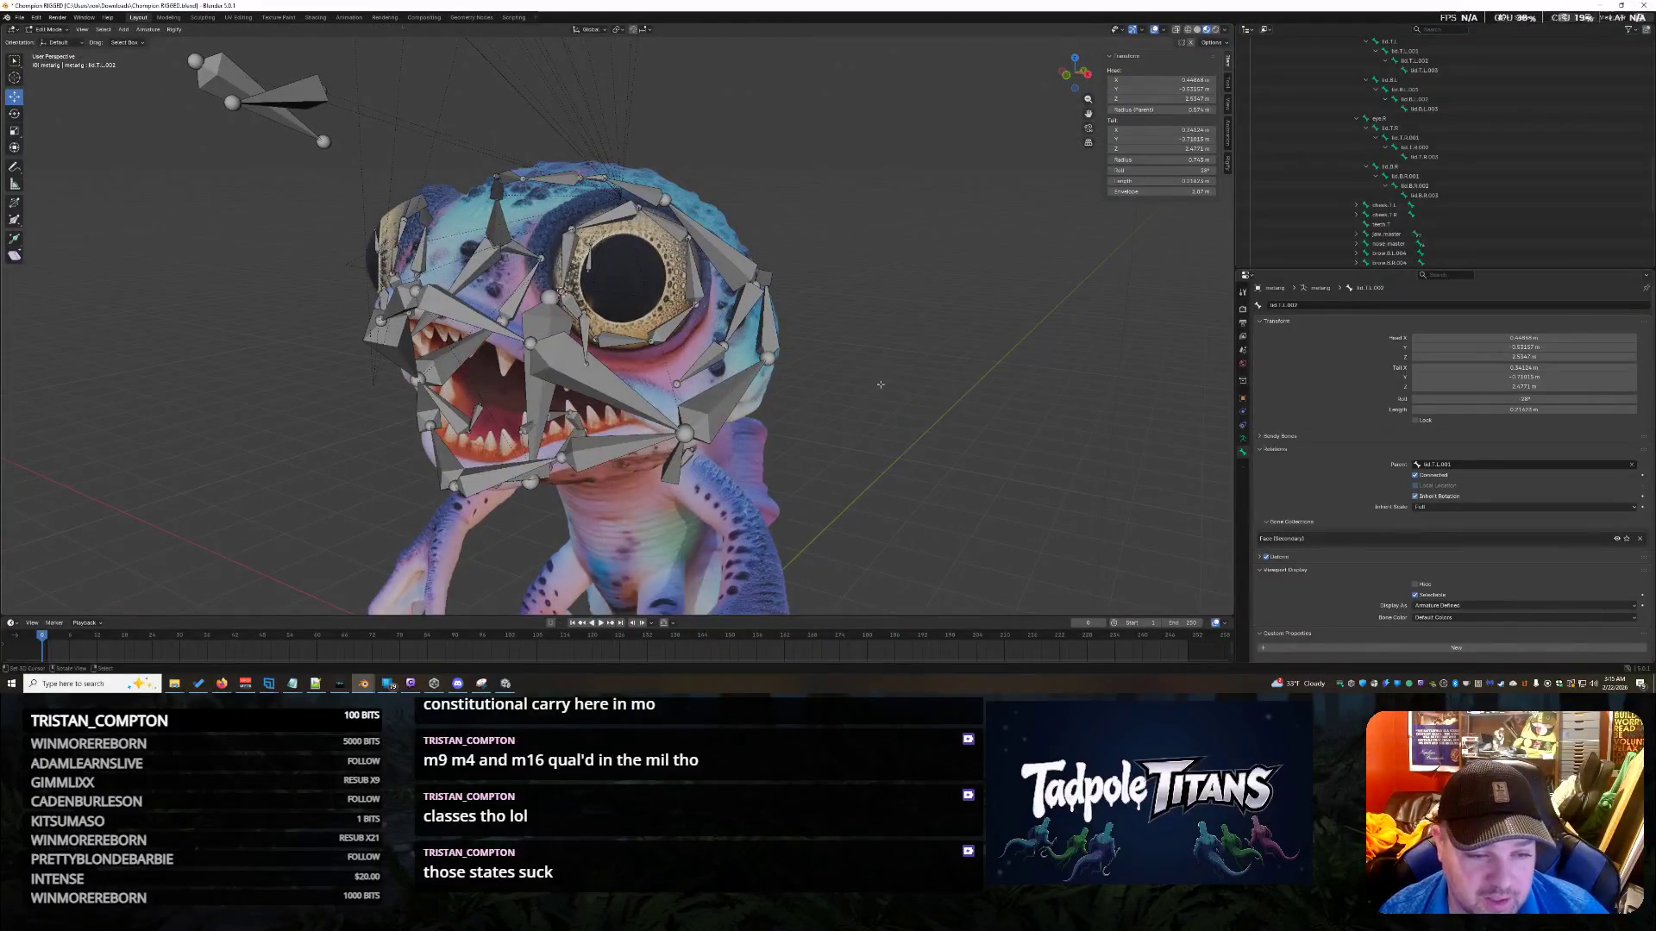
scroll(777, 345, up, 3)
click(705, 335)
click(733, 283)
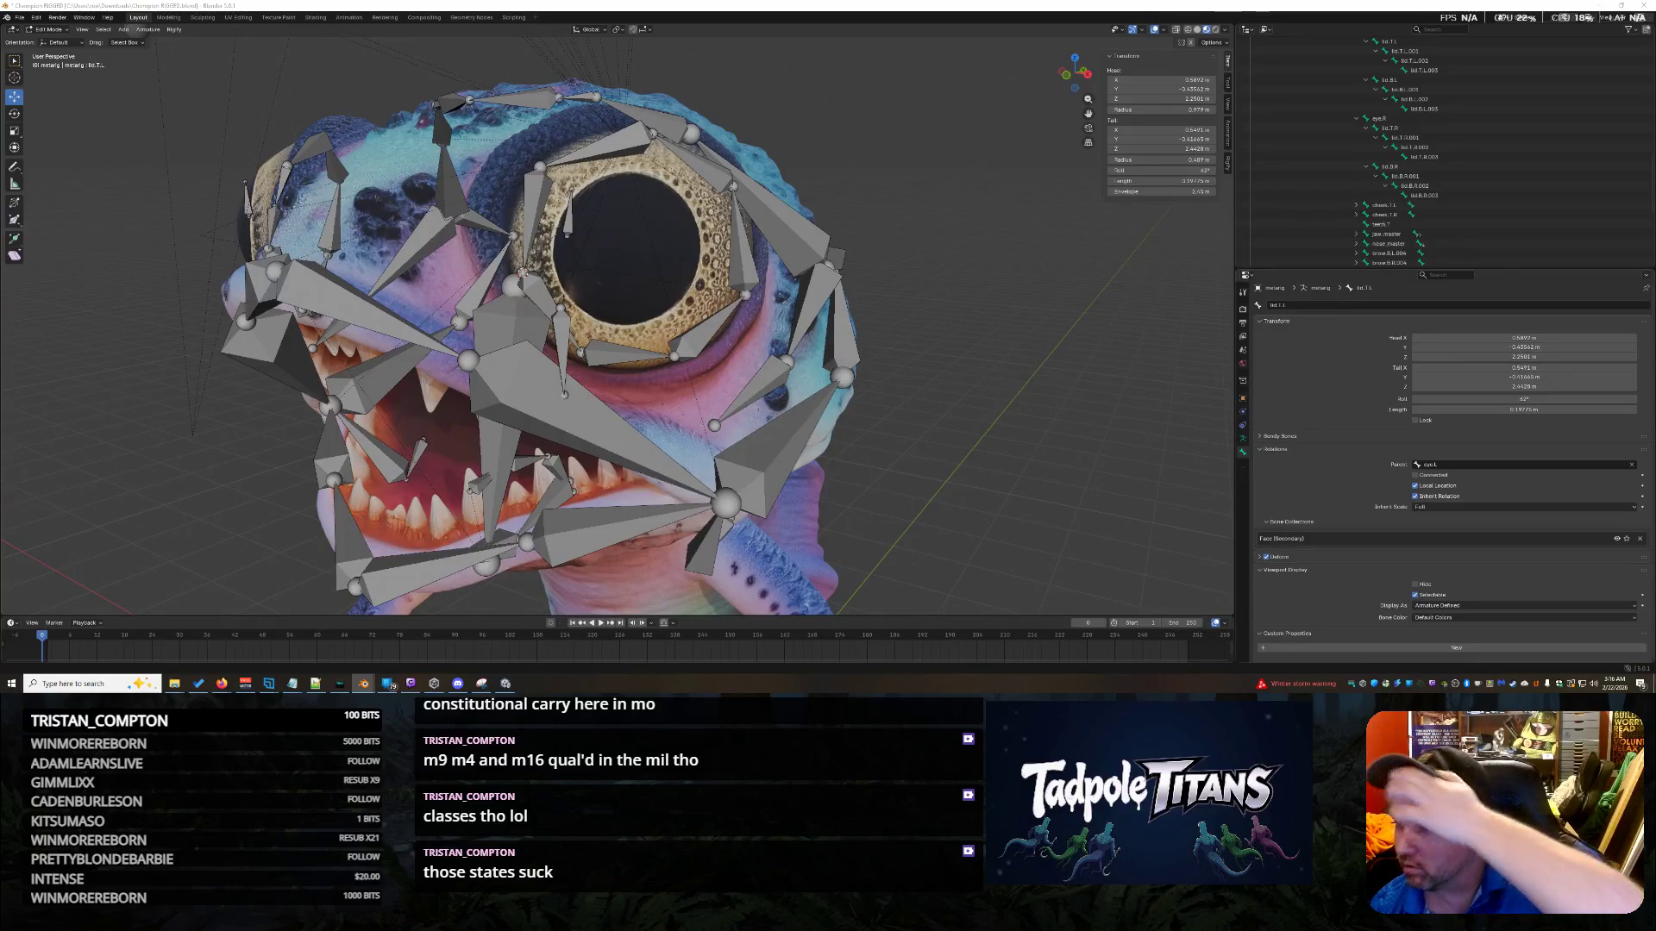
middle_drag(931, 469, 1050, 424)
click(669, 353)
mouse_move(669, 354)
middle_down()
mouse_move(794, 391)
mouse_move(767, 406)
middle_up()
scroll(753, 415, up, 4)
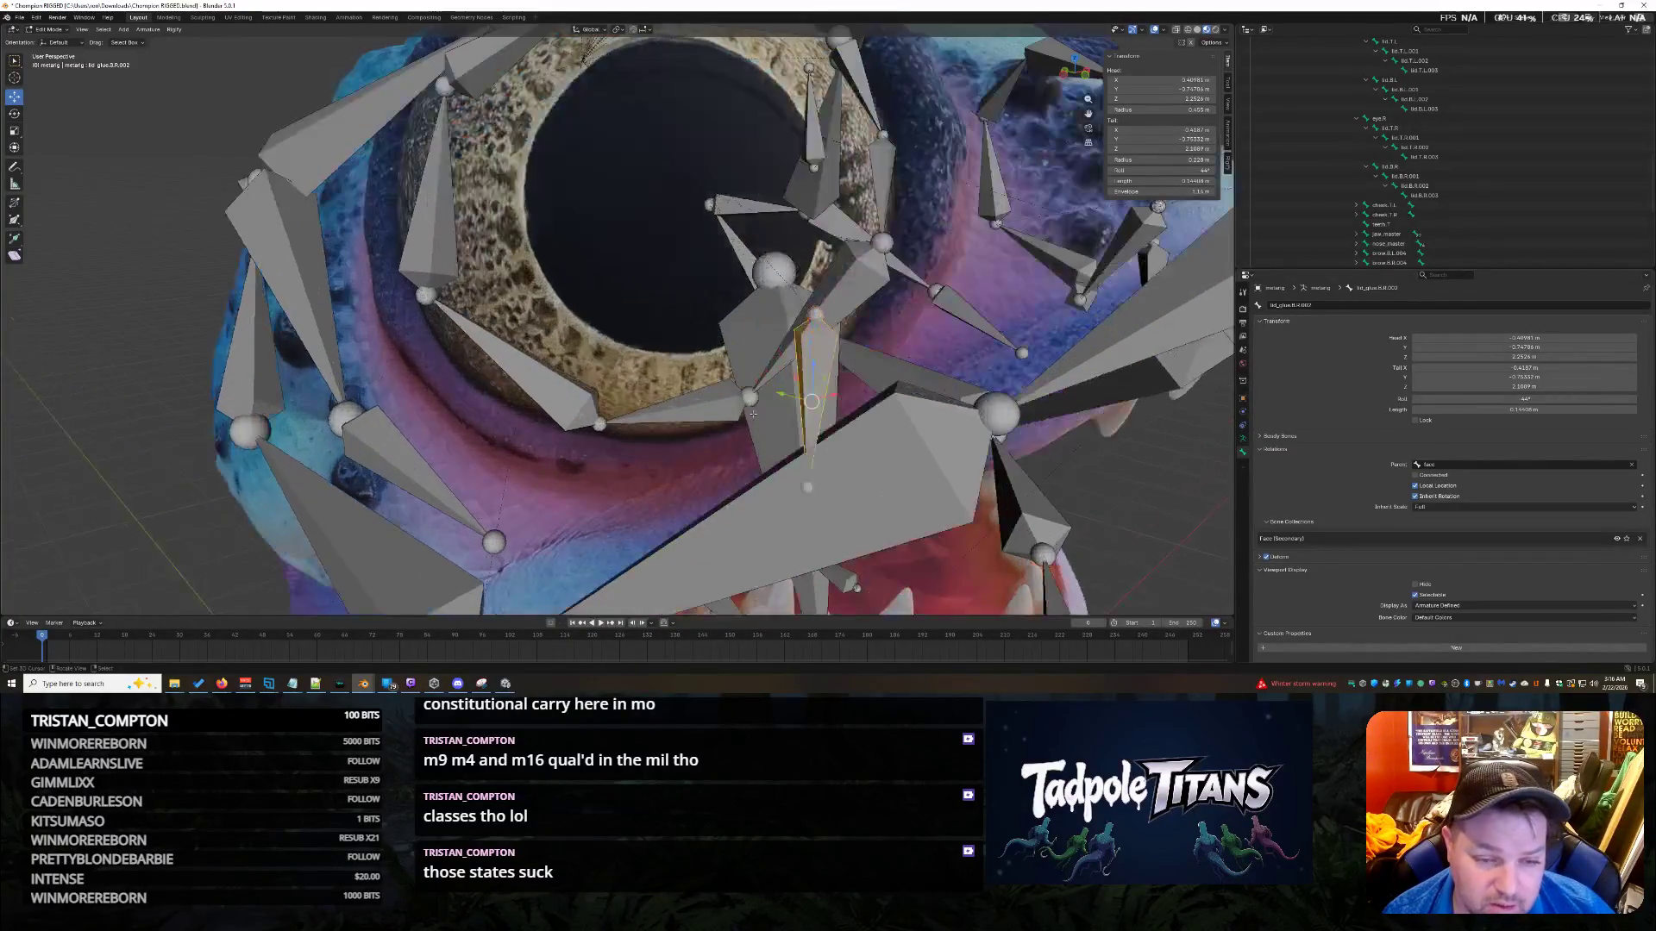
click(704, 415)
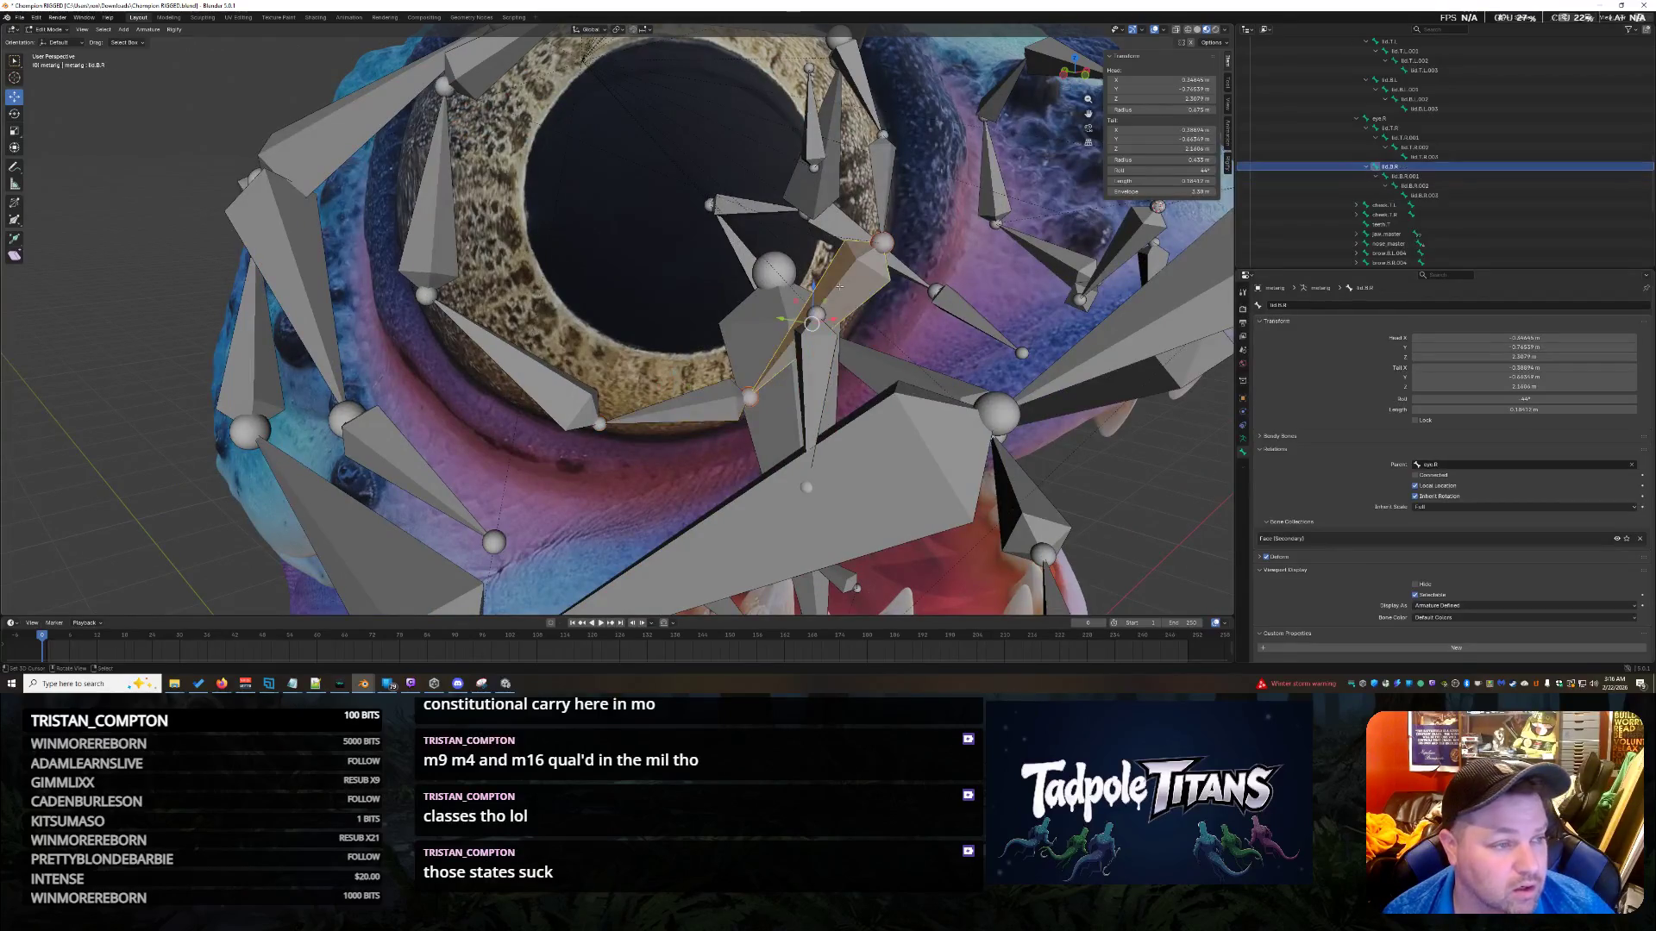
click(565, 402)
click(665, 401)
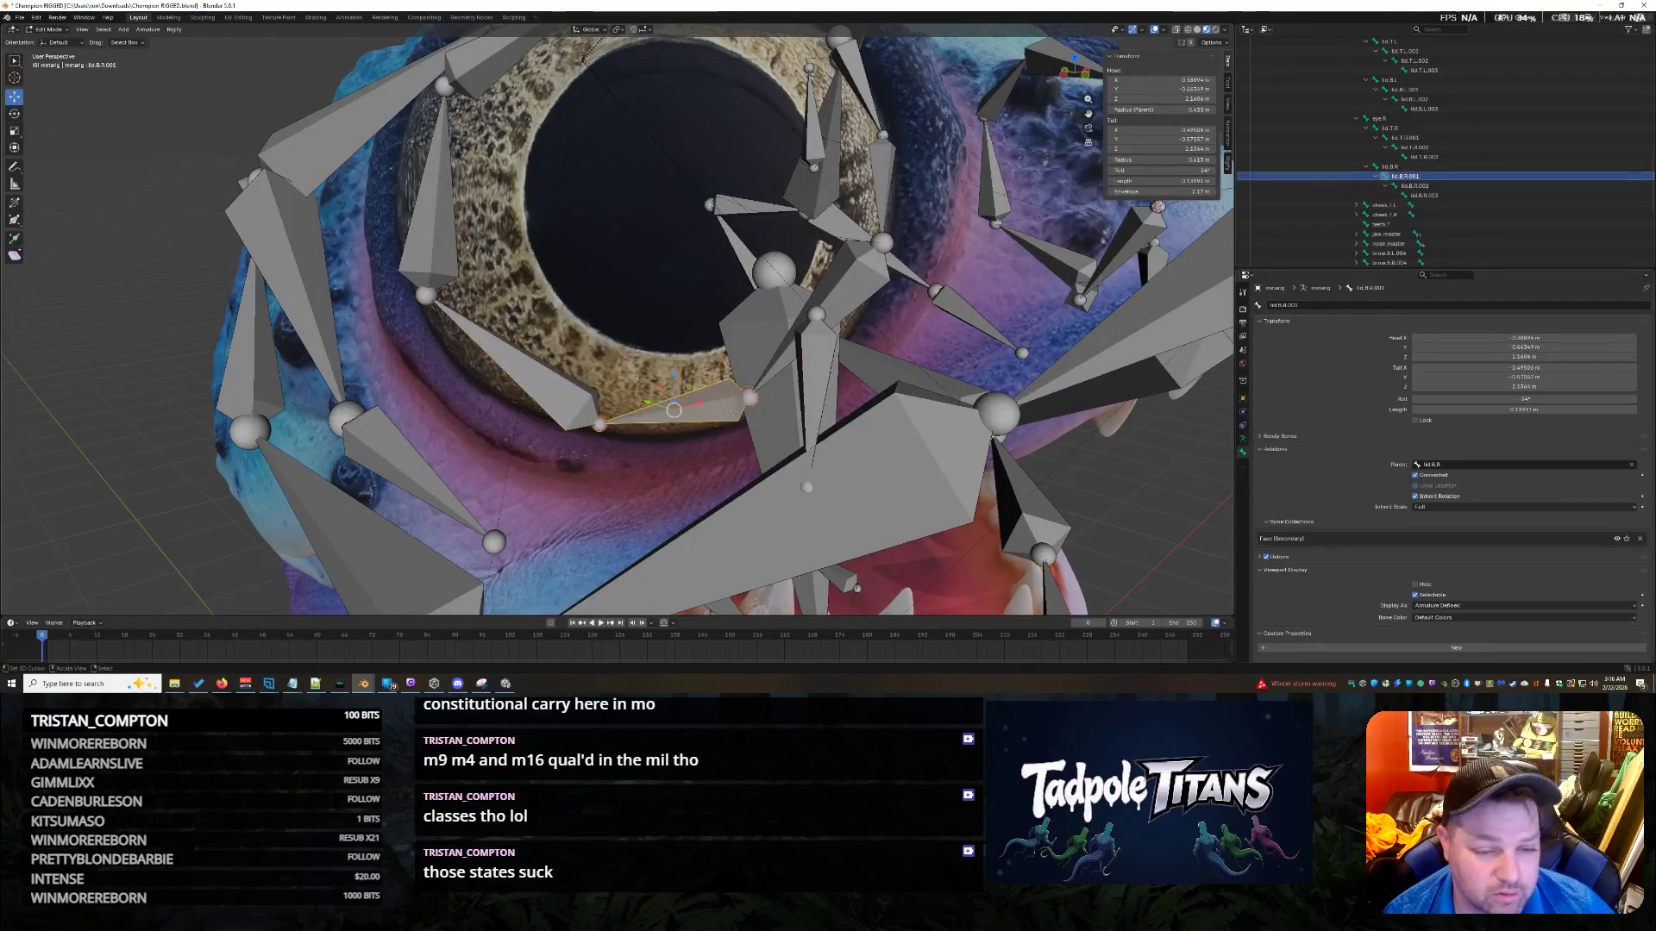
click(817, 317)
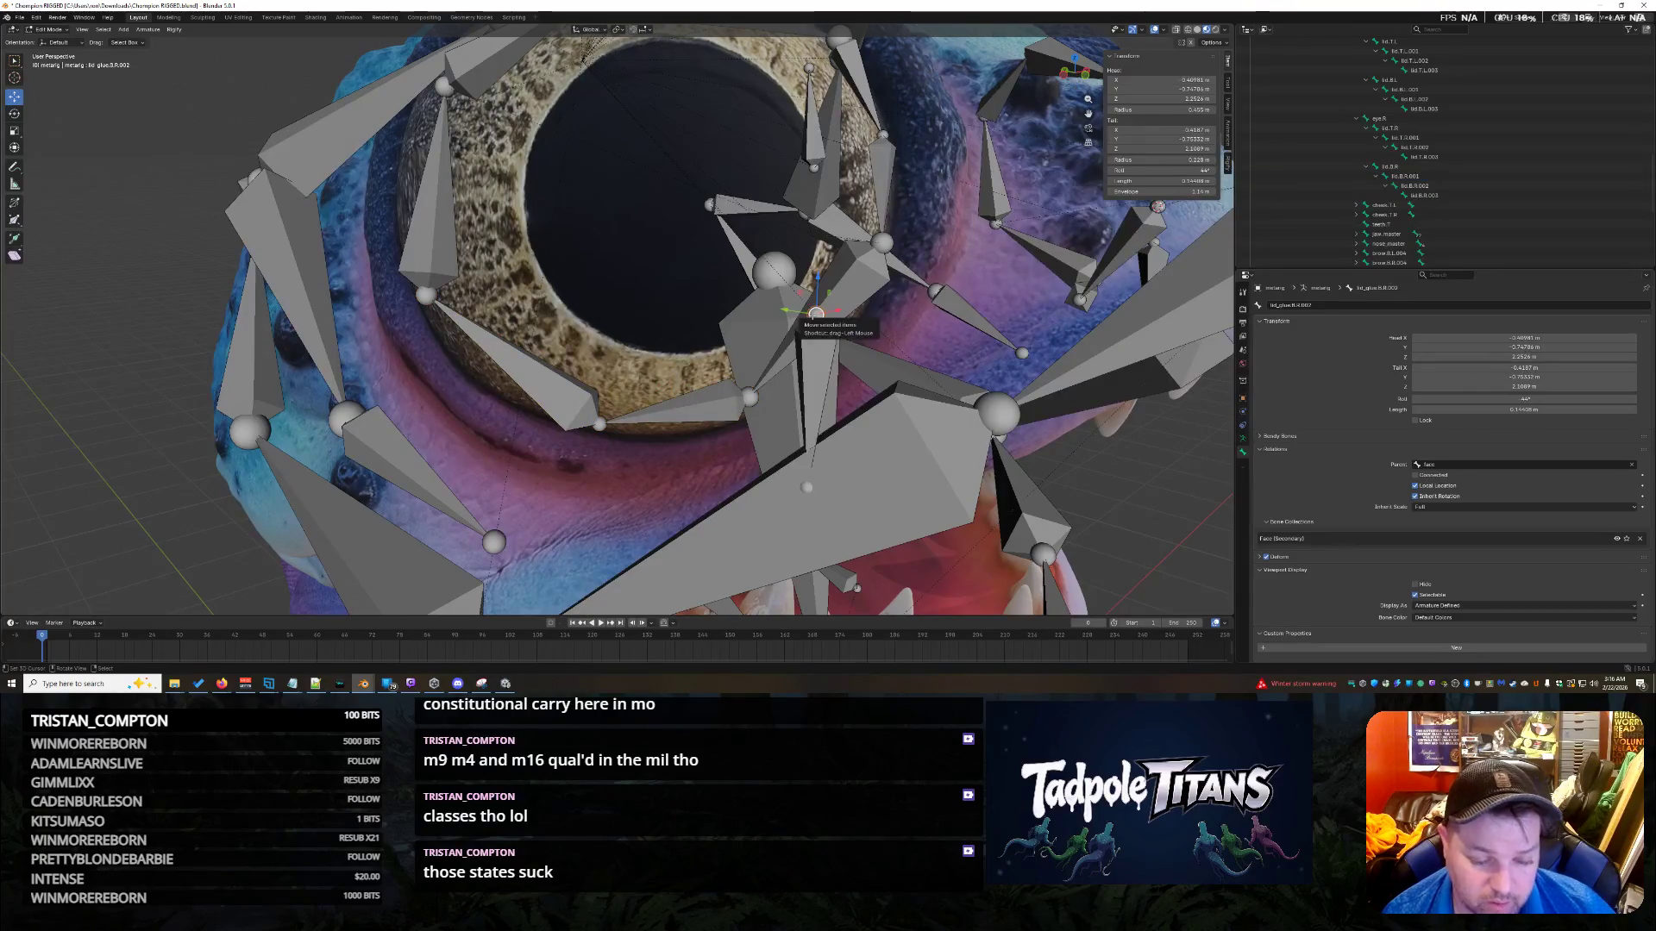
click(604, 428)
key(shift+s)
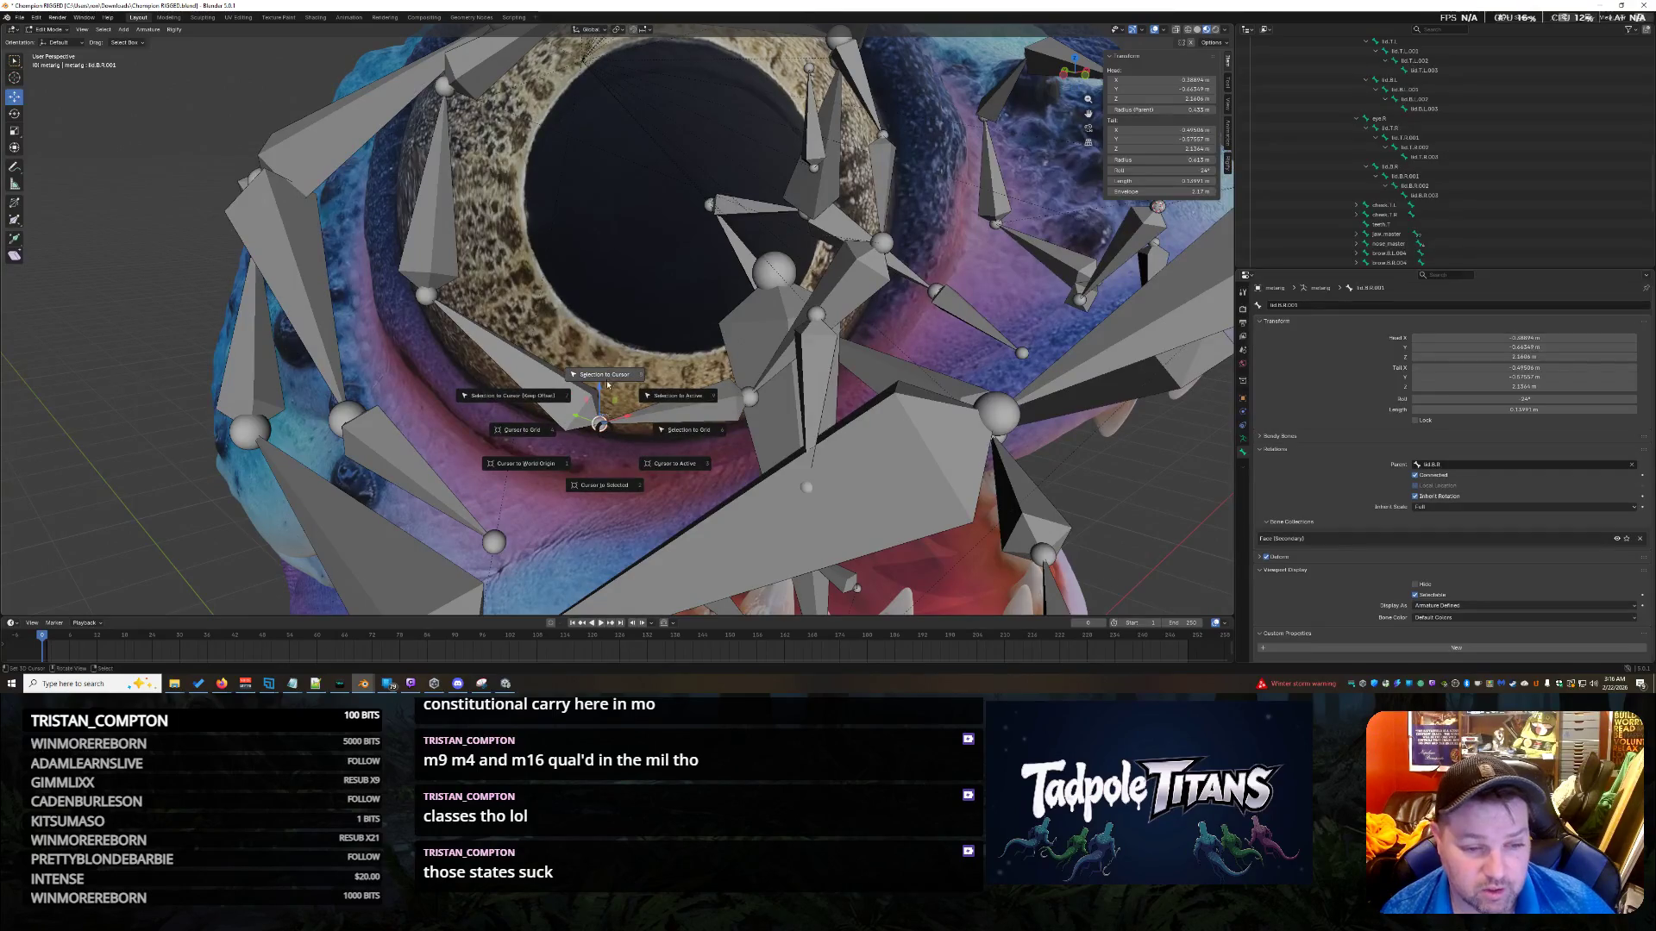
click(823, 307)
click(823, 306)
key(shift+s)
click(809, 373)
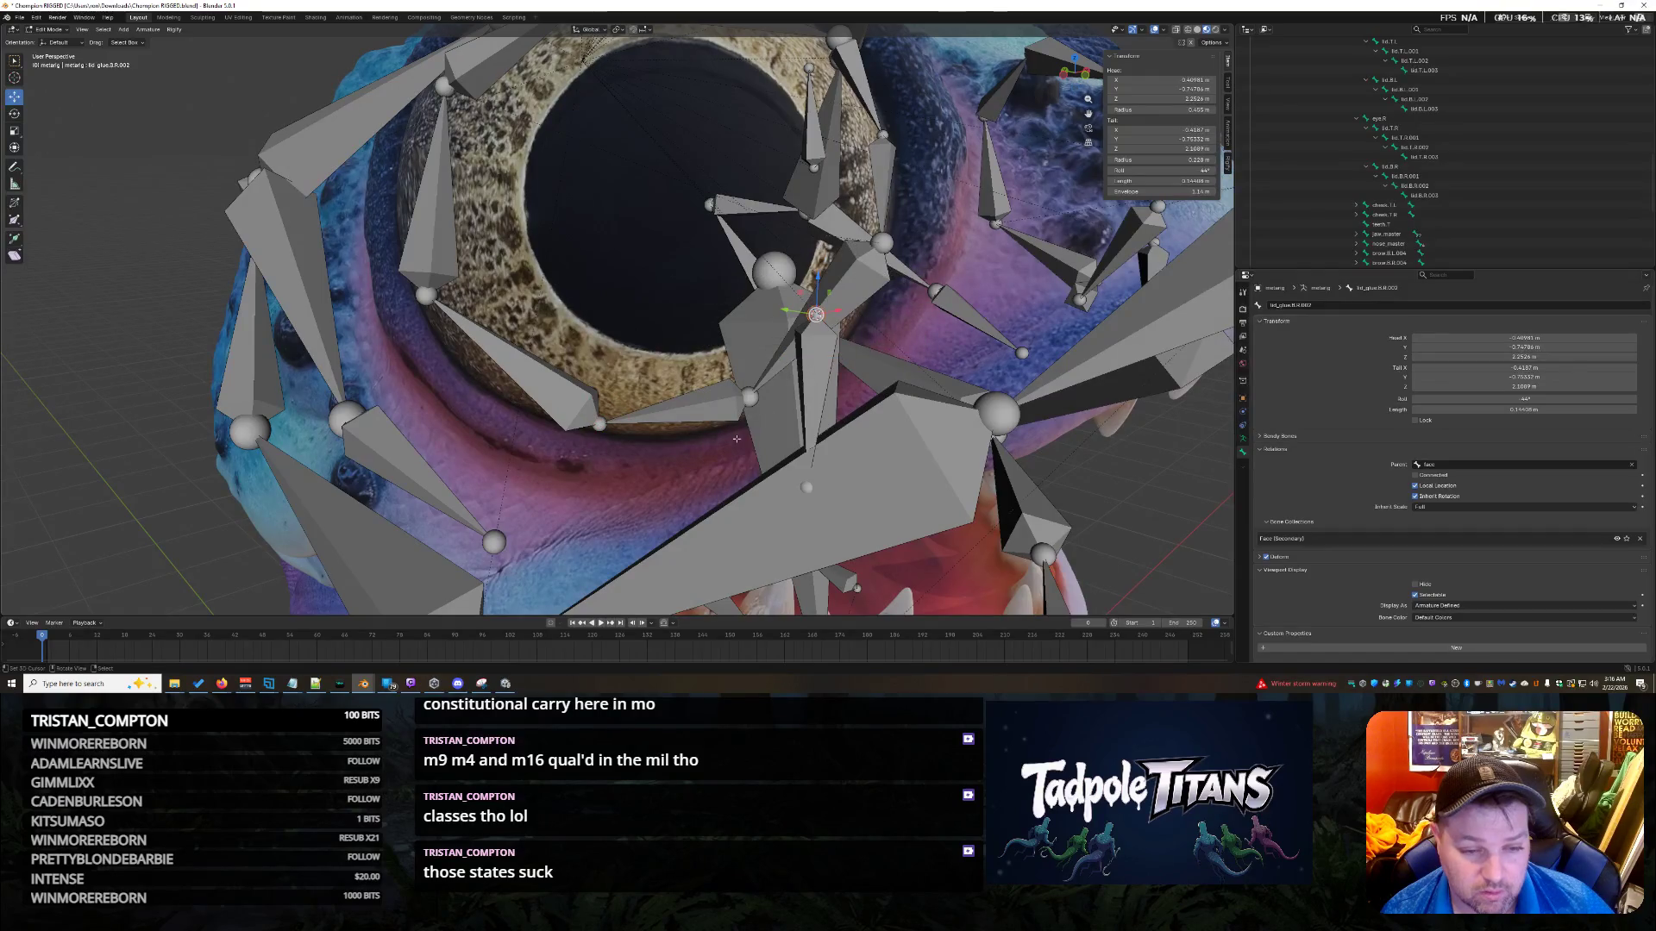
key(ctrl+z)
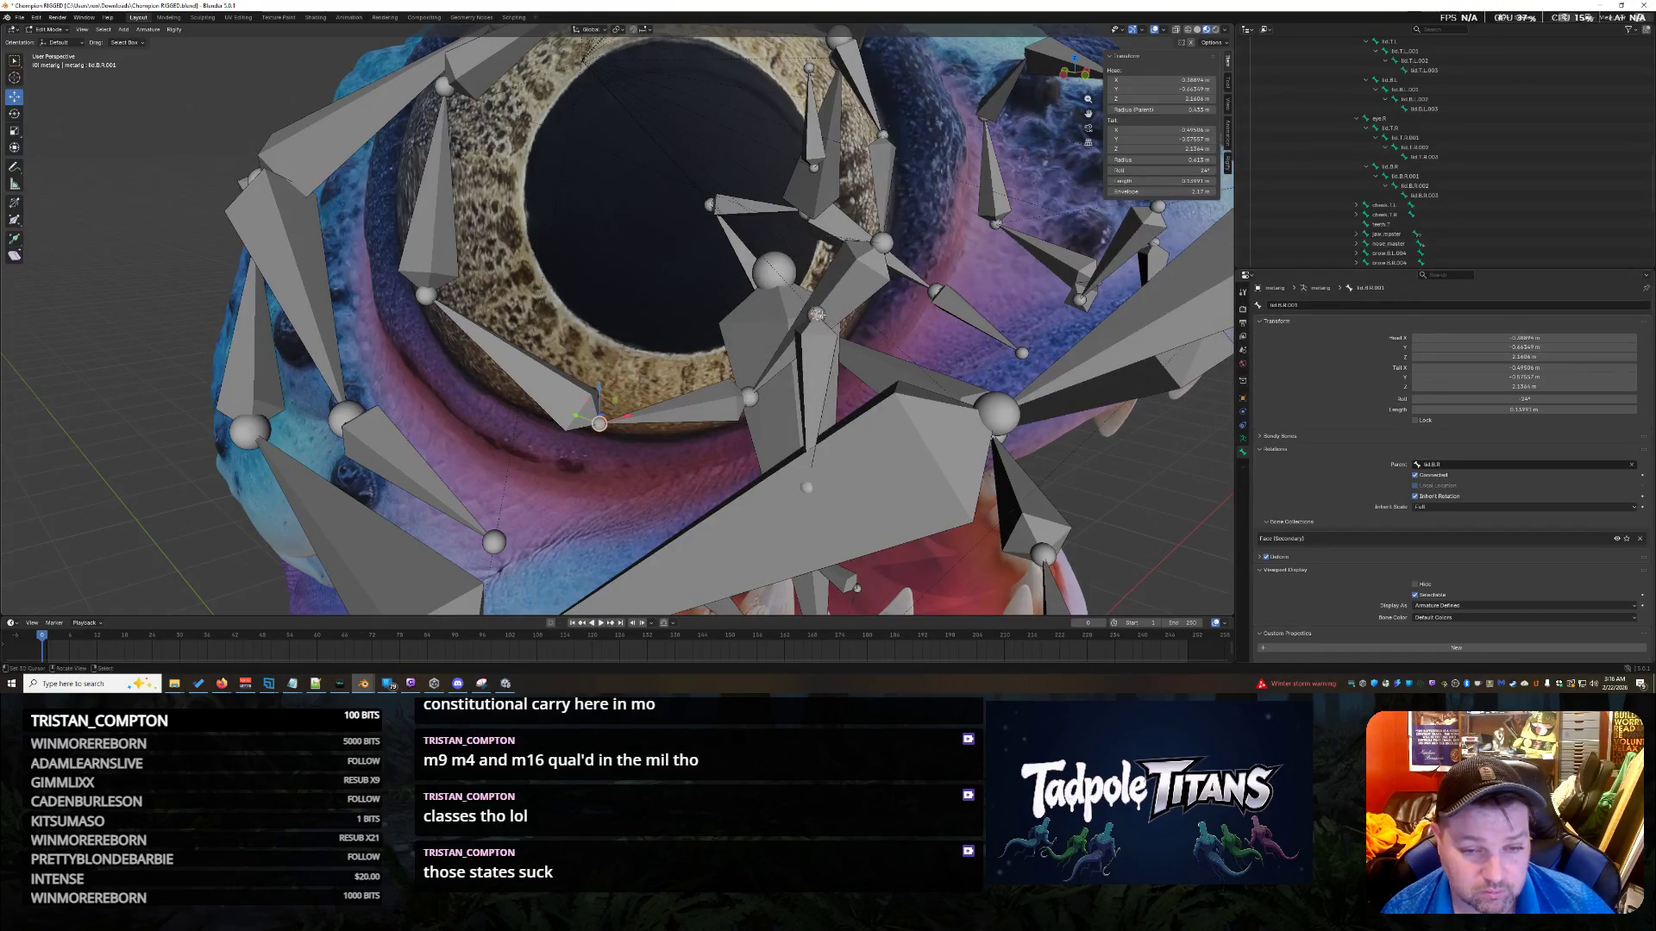
key(shift+s)
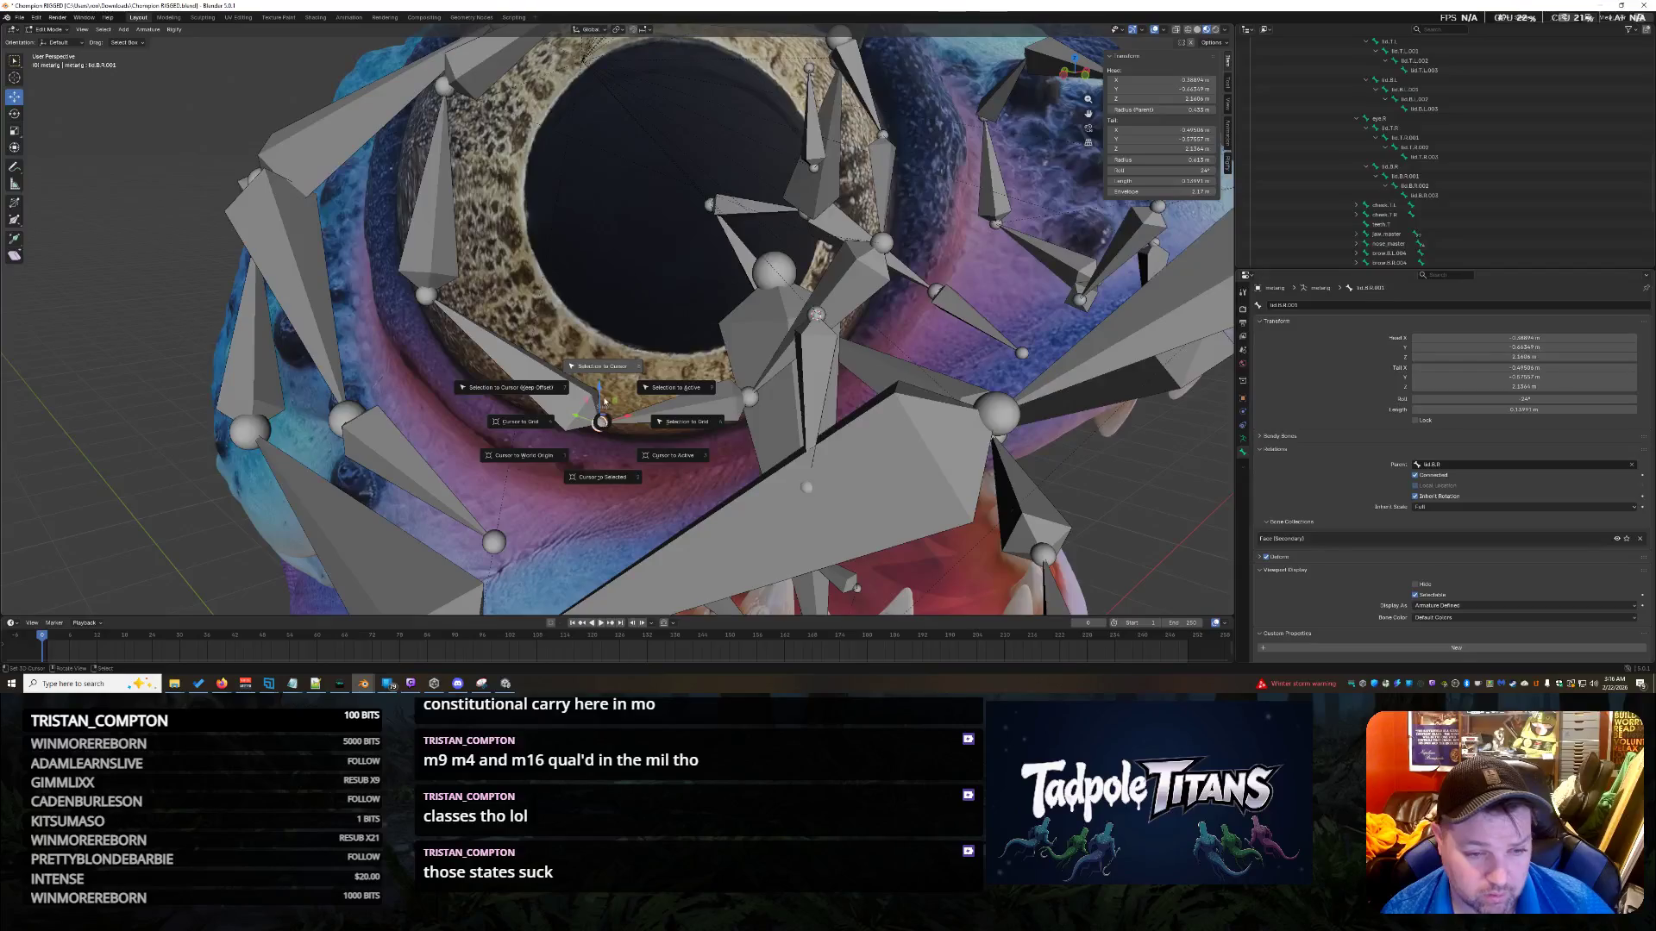
key(Escape)
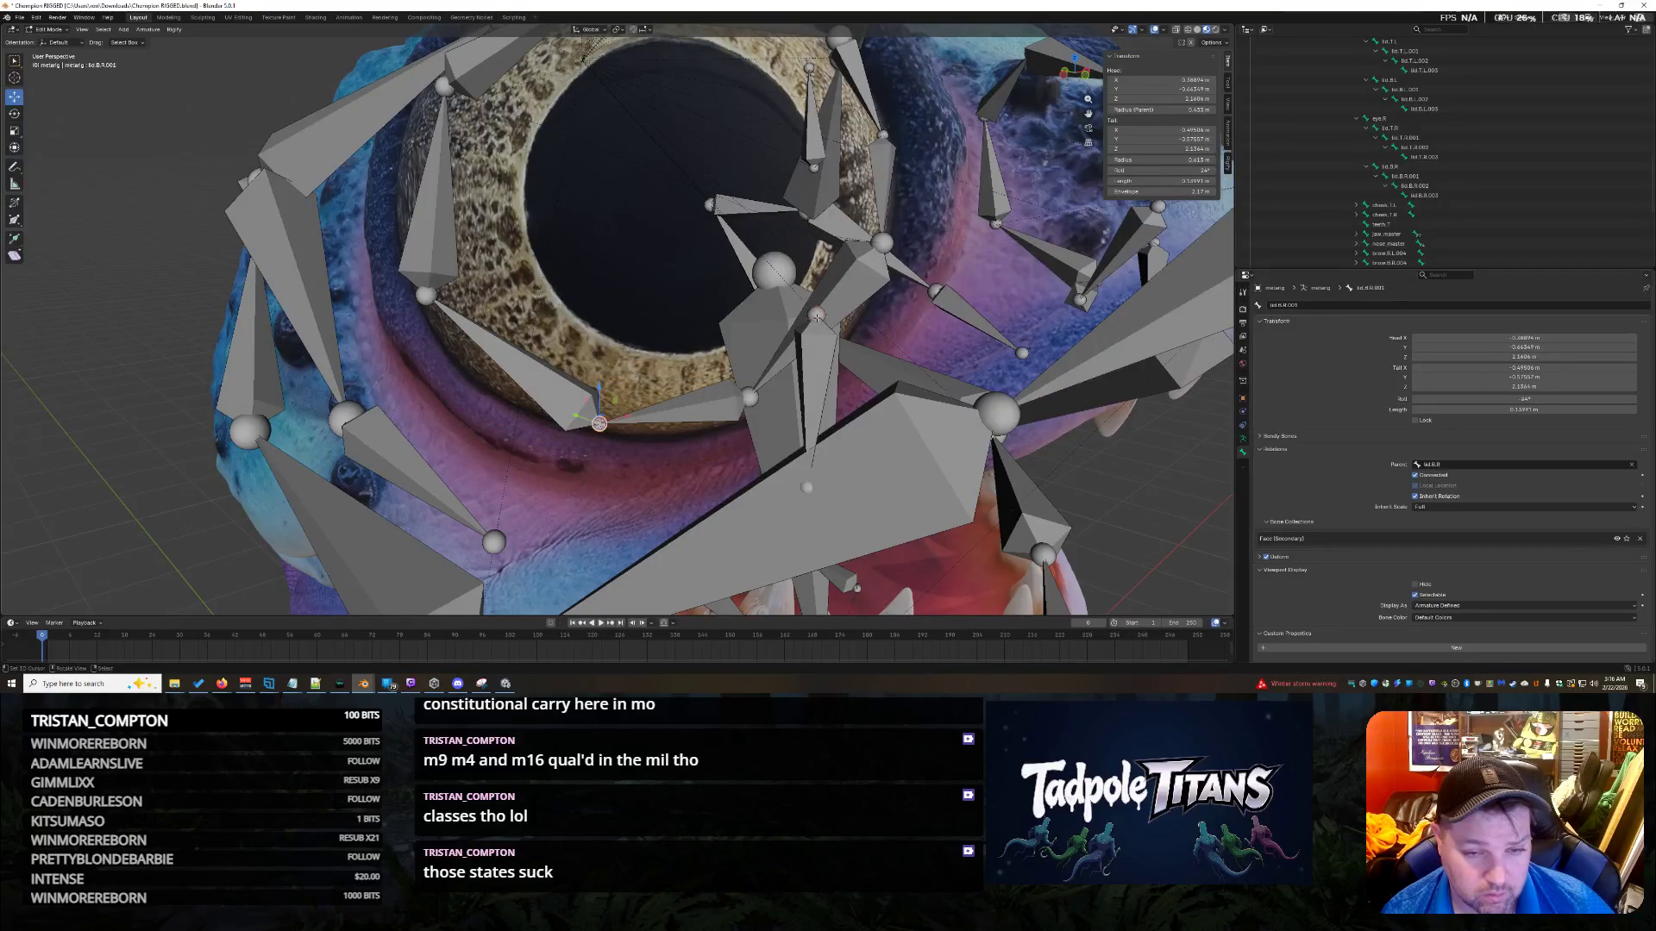
click(817, 319)
key(shift+s)
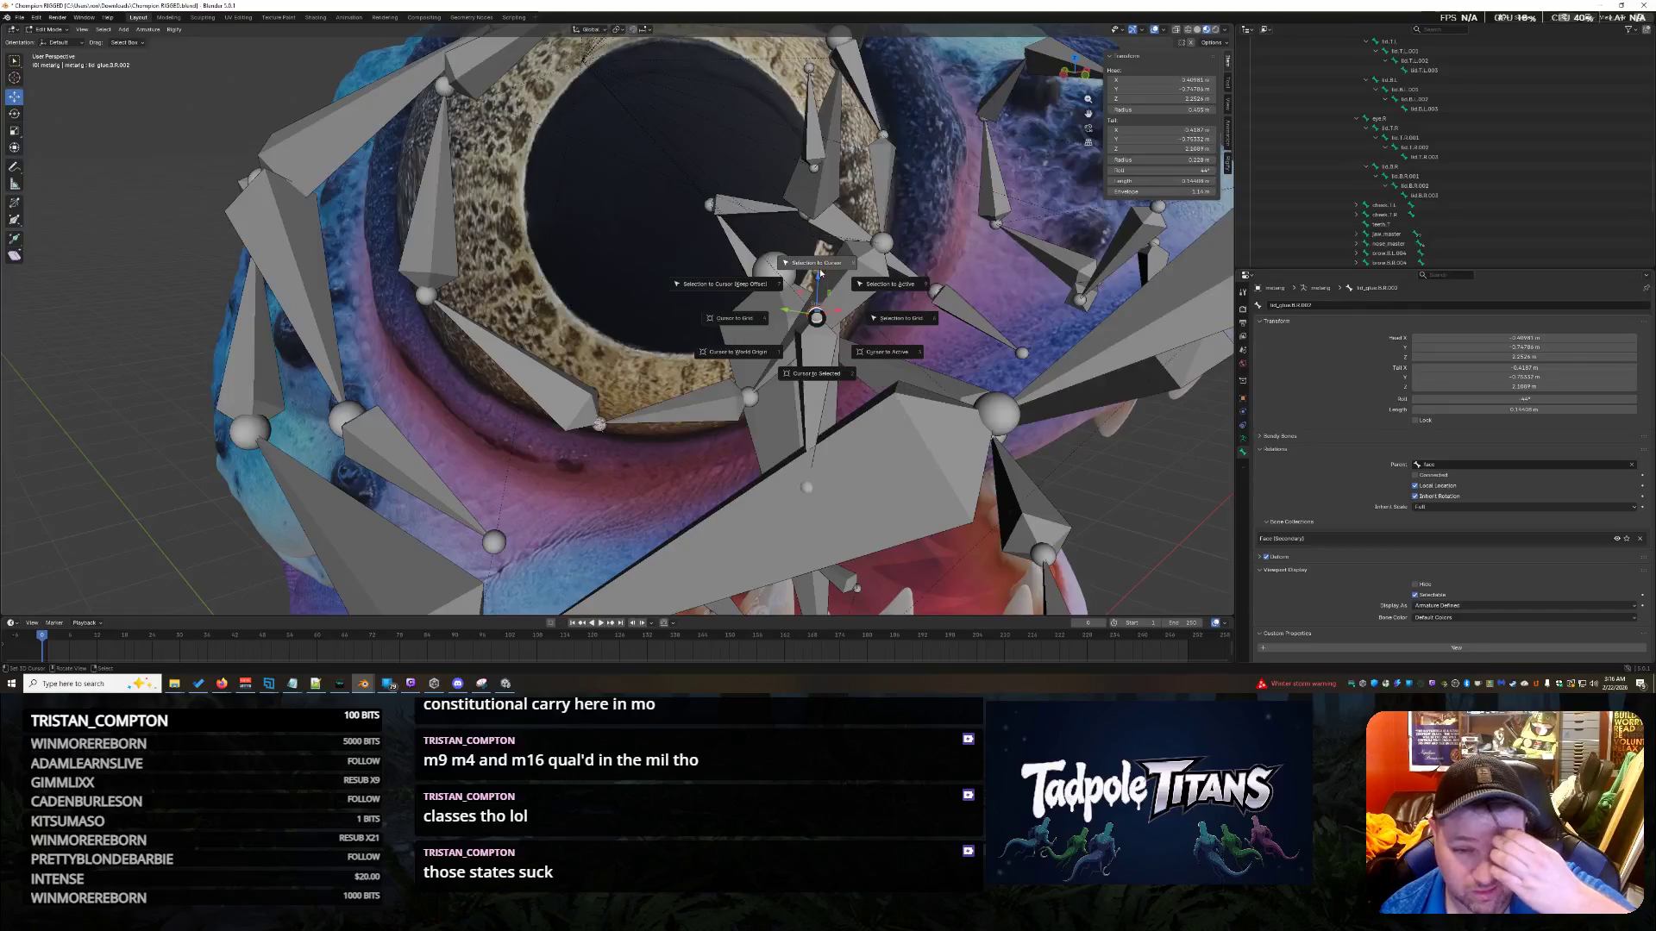
click(817, 262)
key(ctrl+z)
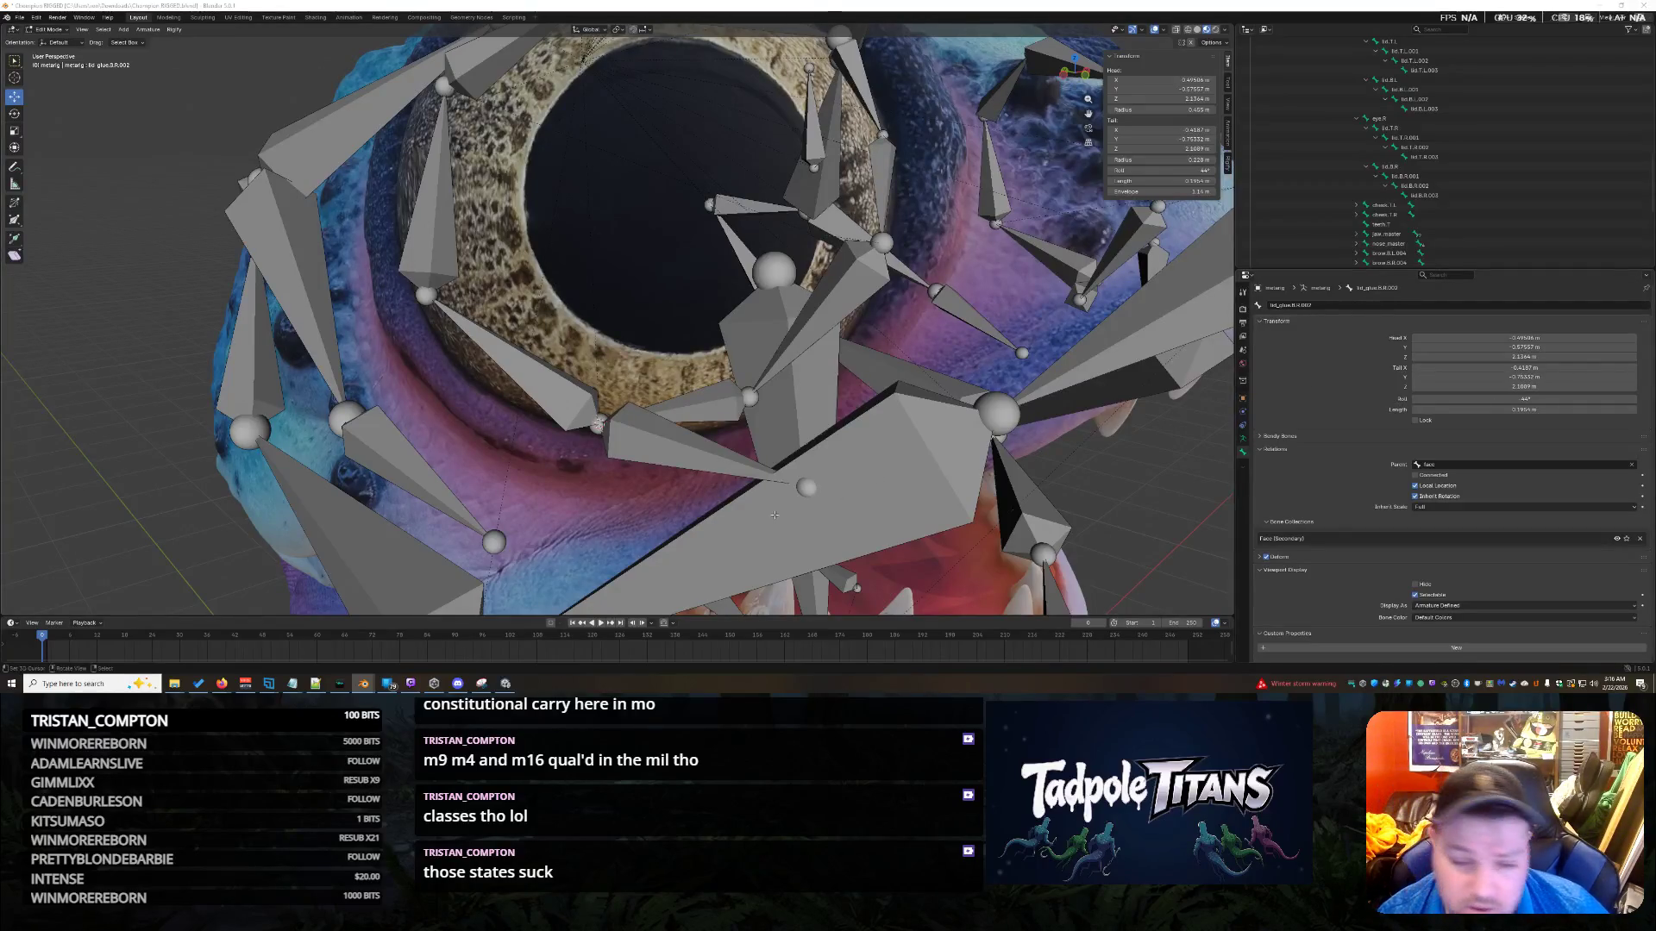
scroll(370, 483, down, 6)
click(370, 483)
Place the 3D cursor on the right cheek bone cheek.T.R's joint.
middle_drag(370, 482, 716, 467)
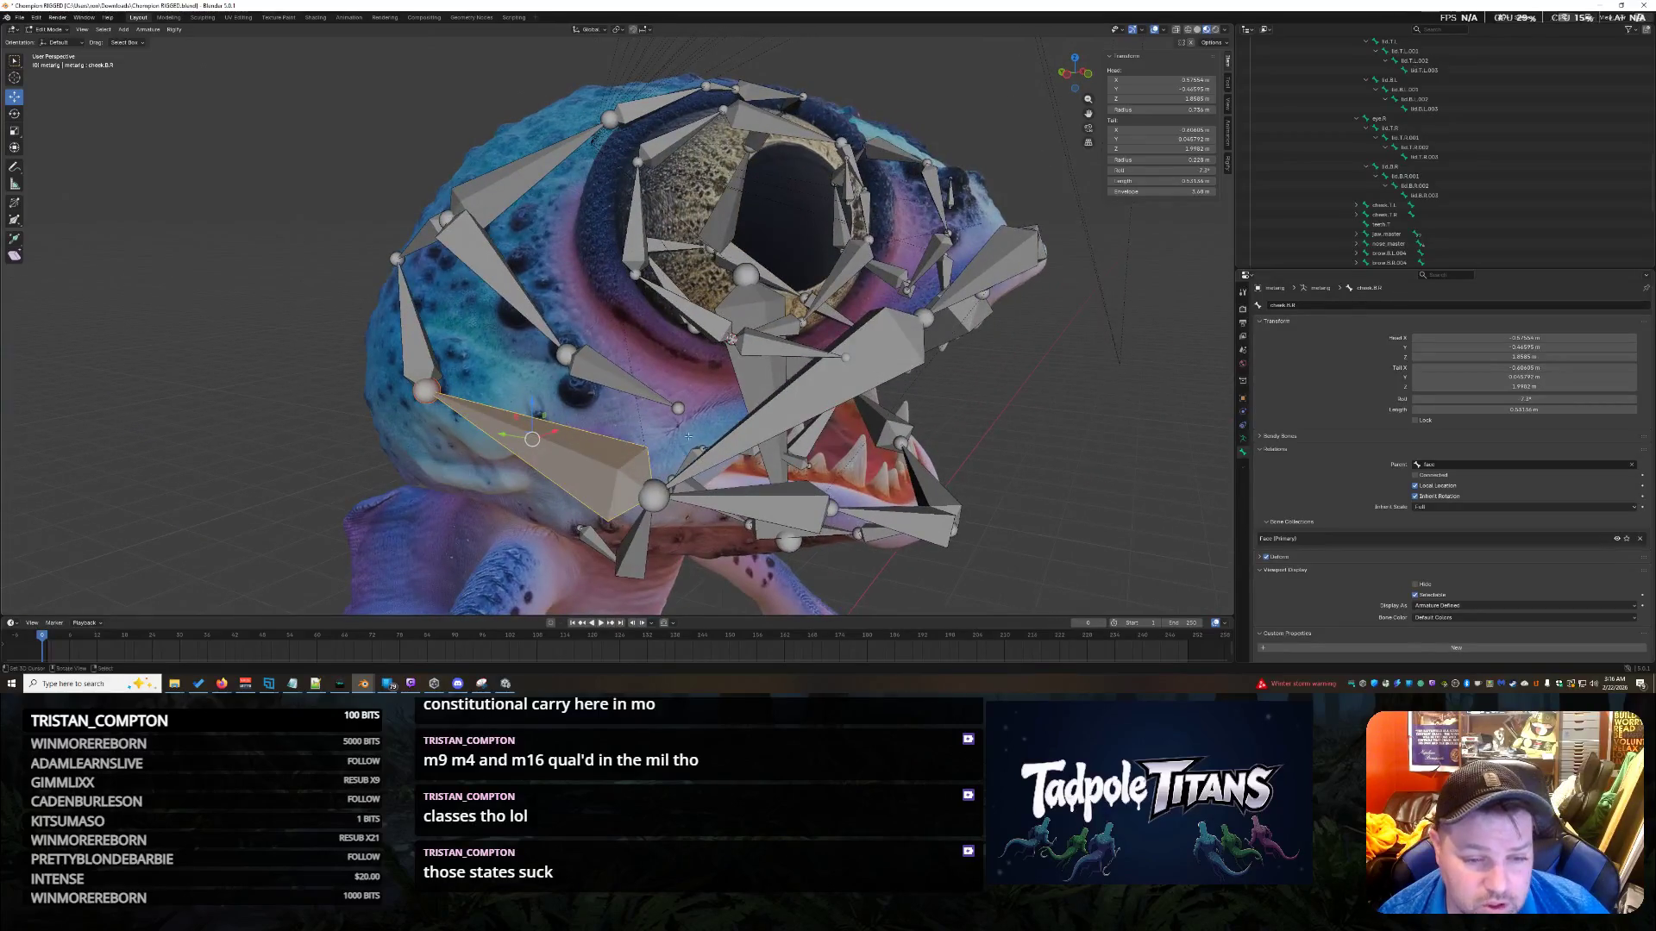
click(631, 390)
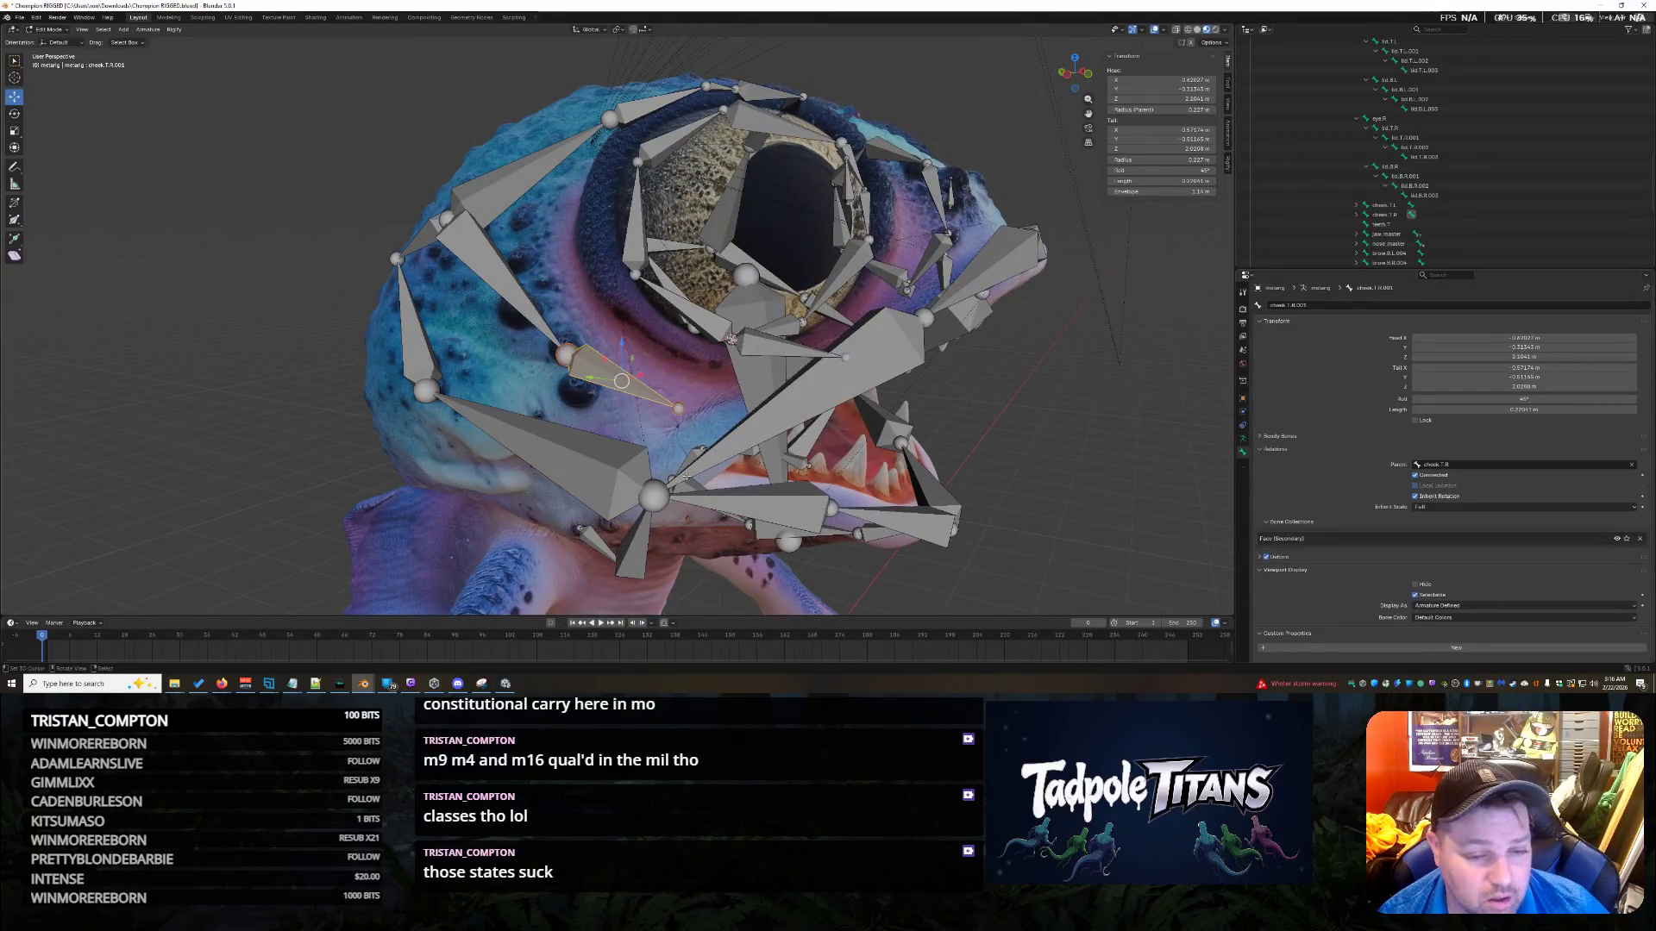
scroll(1504, 166, up, 4)
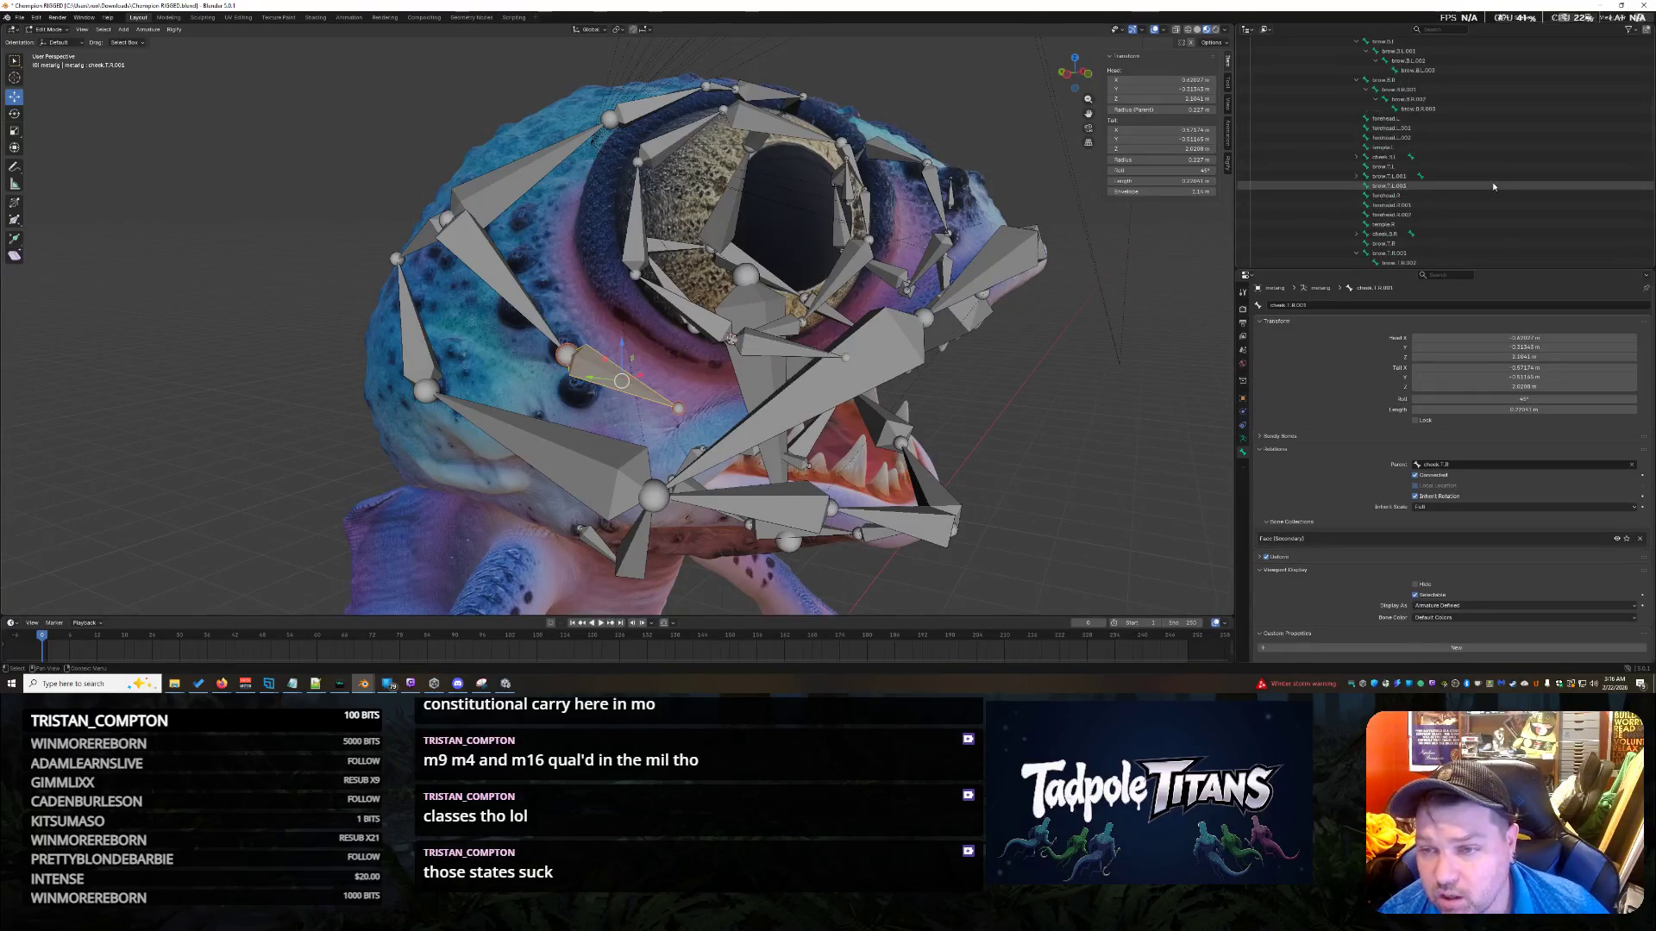
scroll(1497, 177, up, 1)
scroll(1490, 188, down, 10)
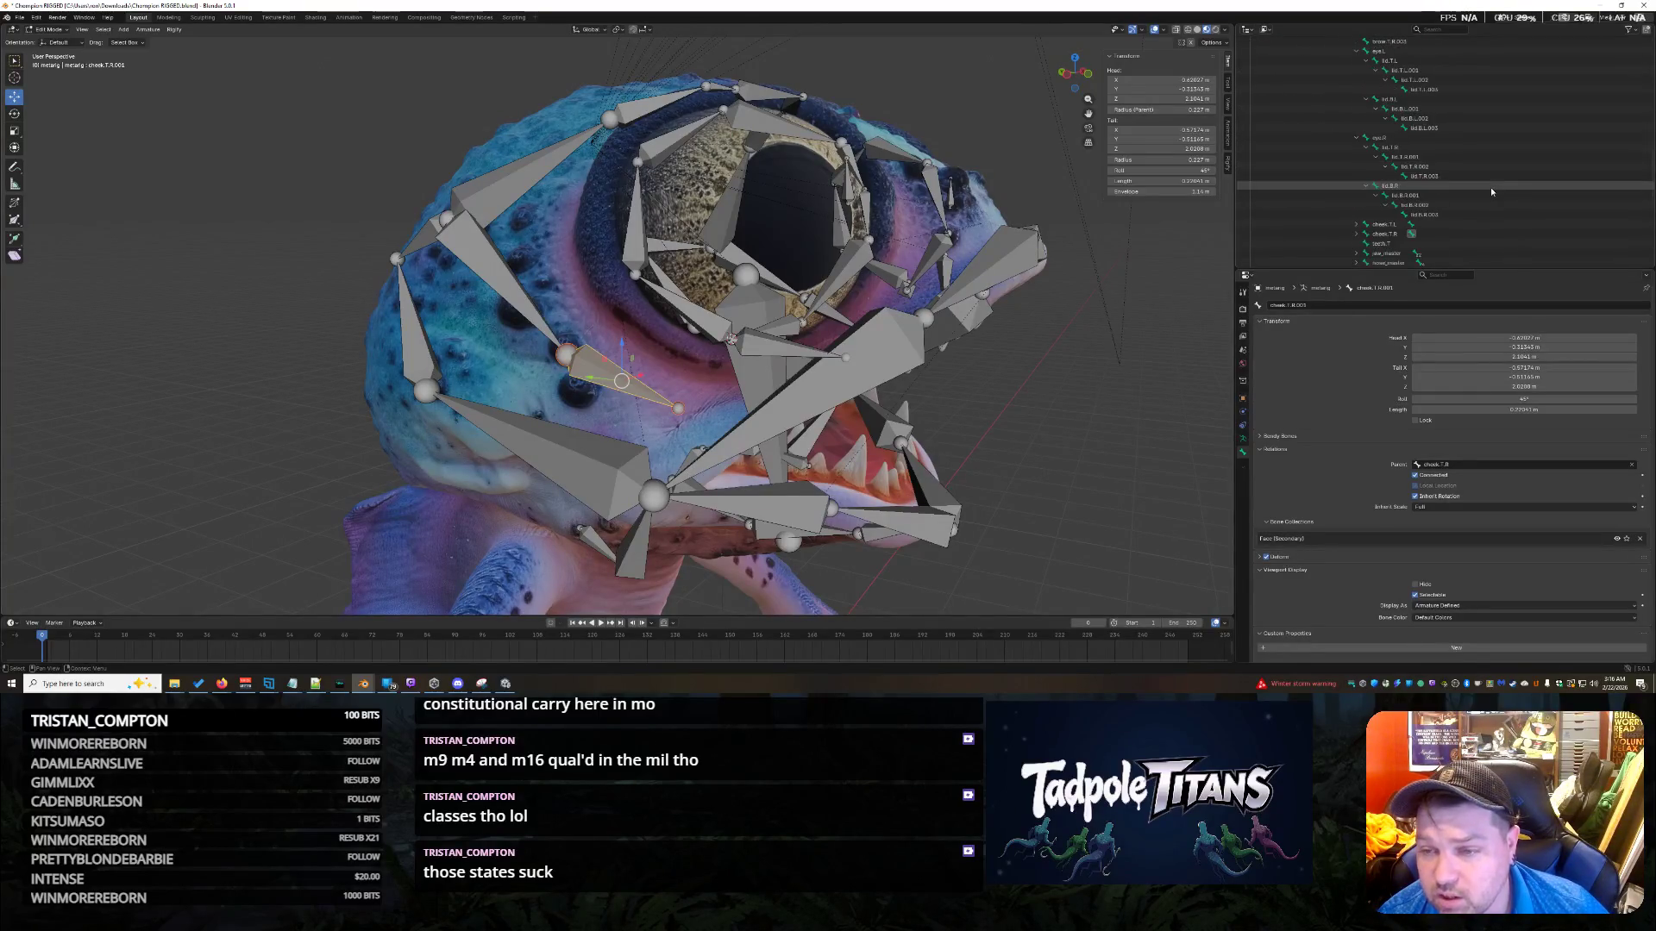
scroll(1466, 147, down, 1)
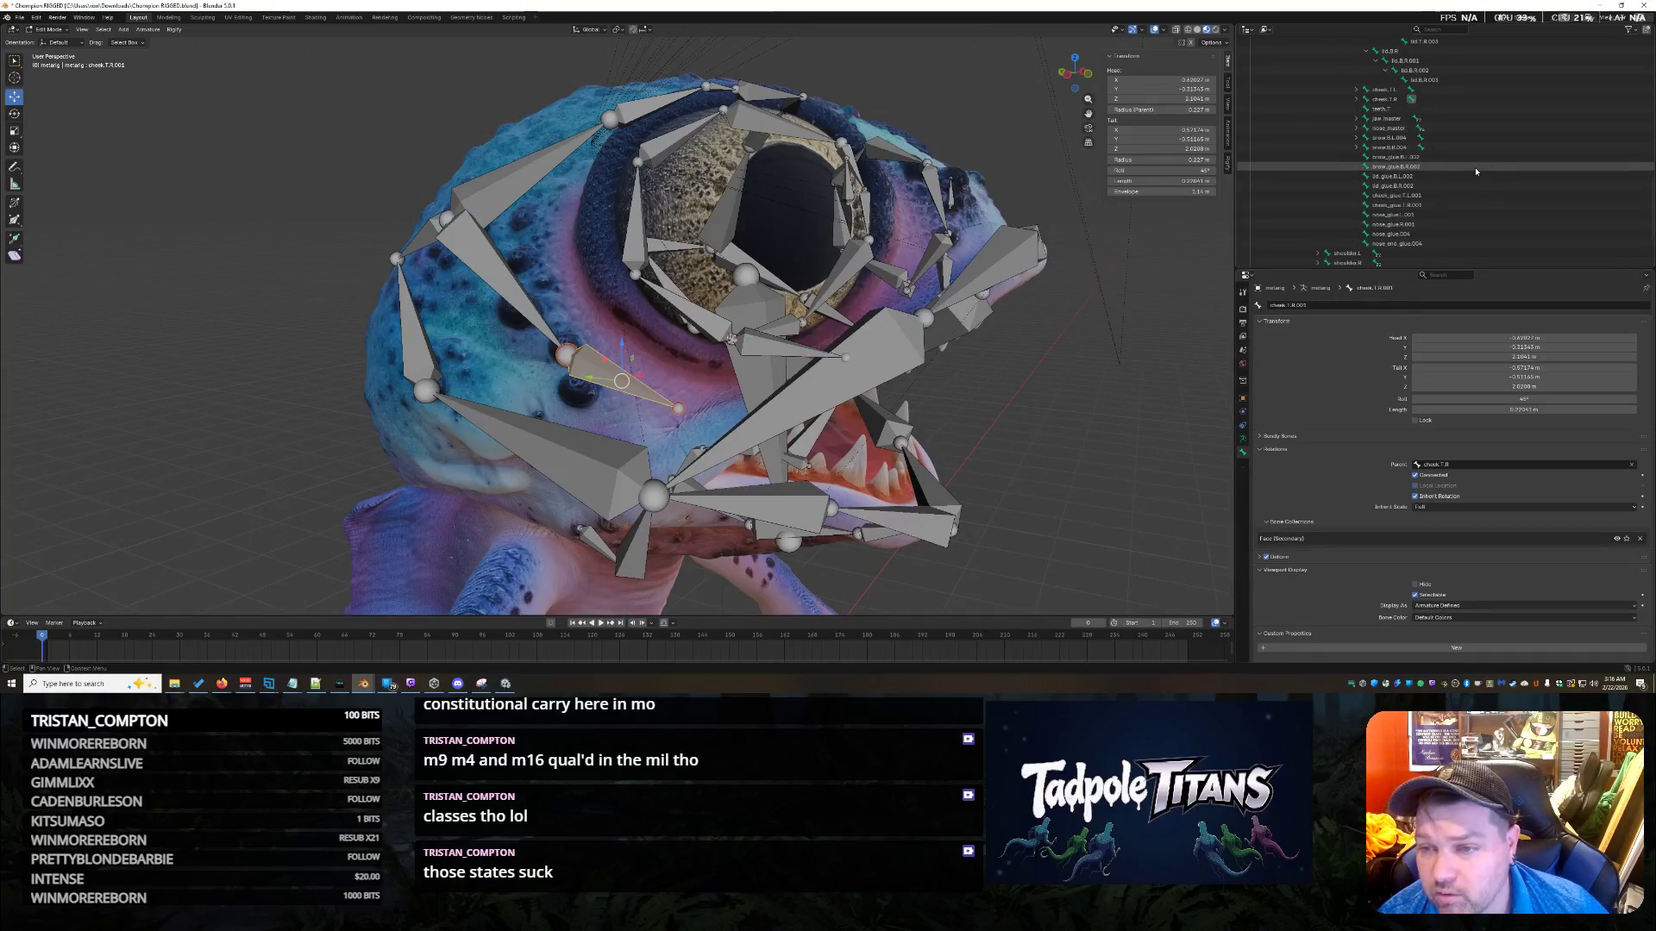
click(1385, 99)
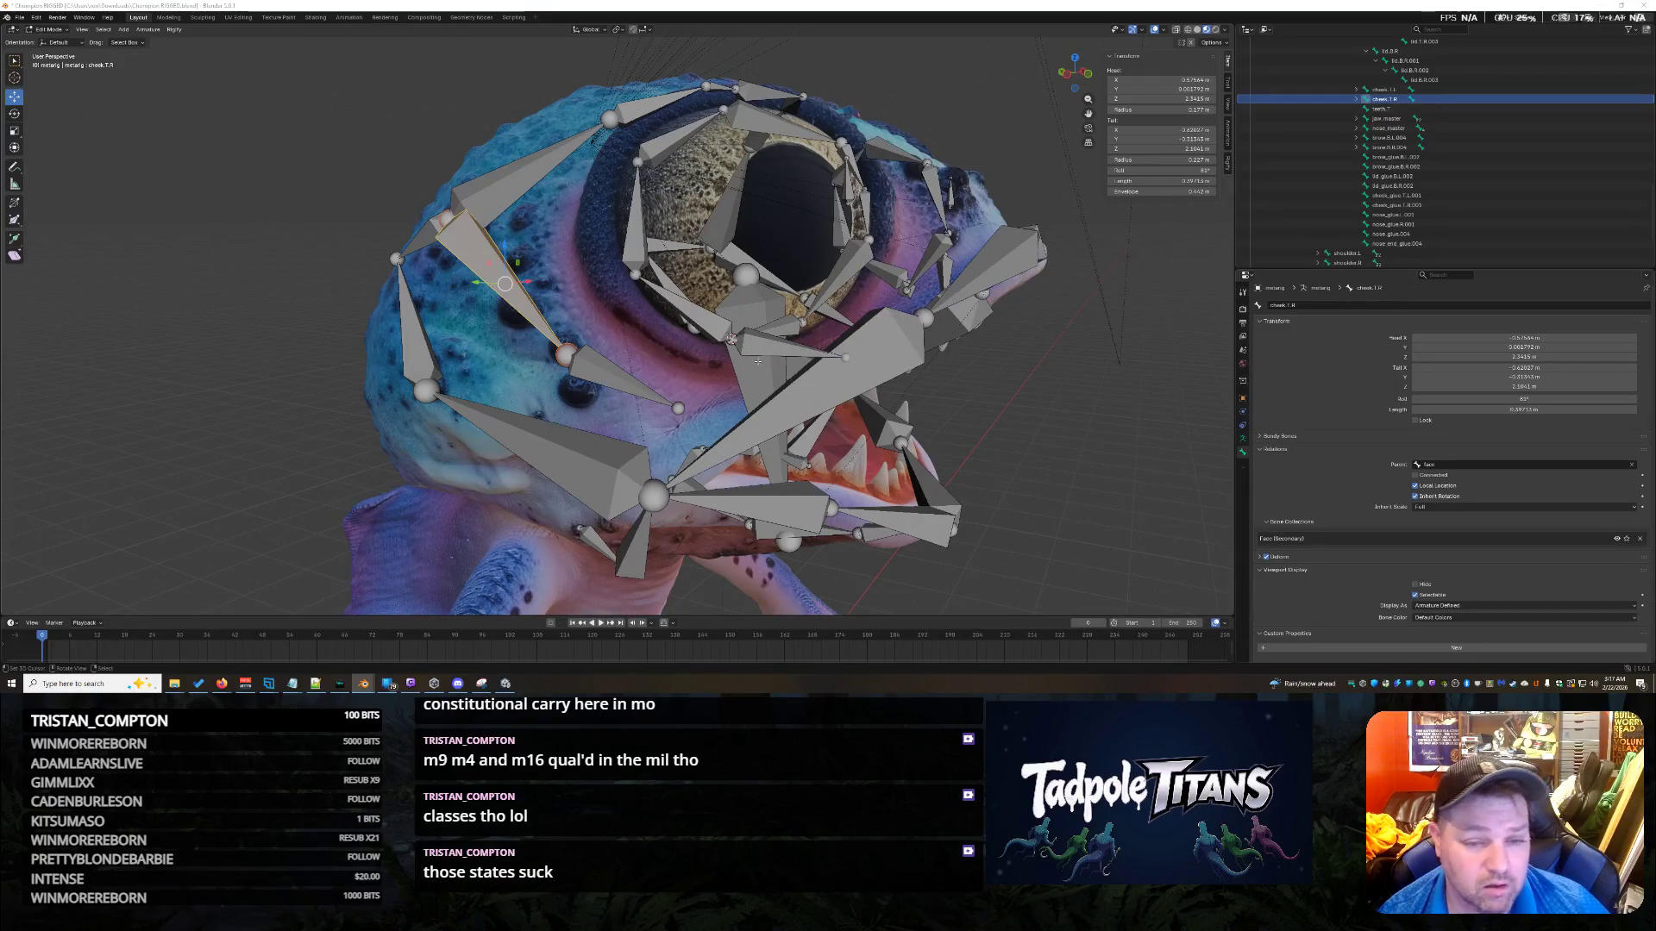
middle_drag(758, 360, 713, 383)
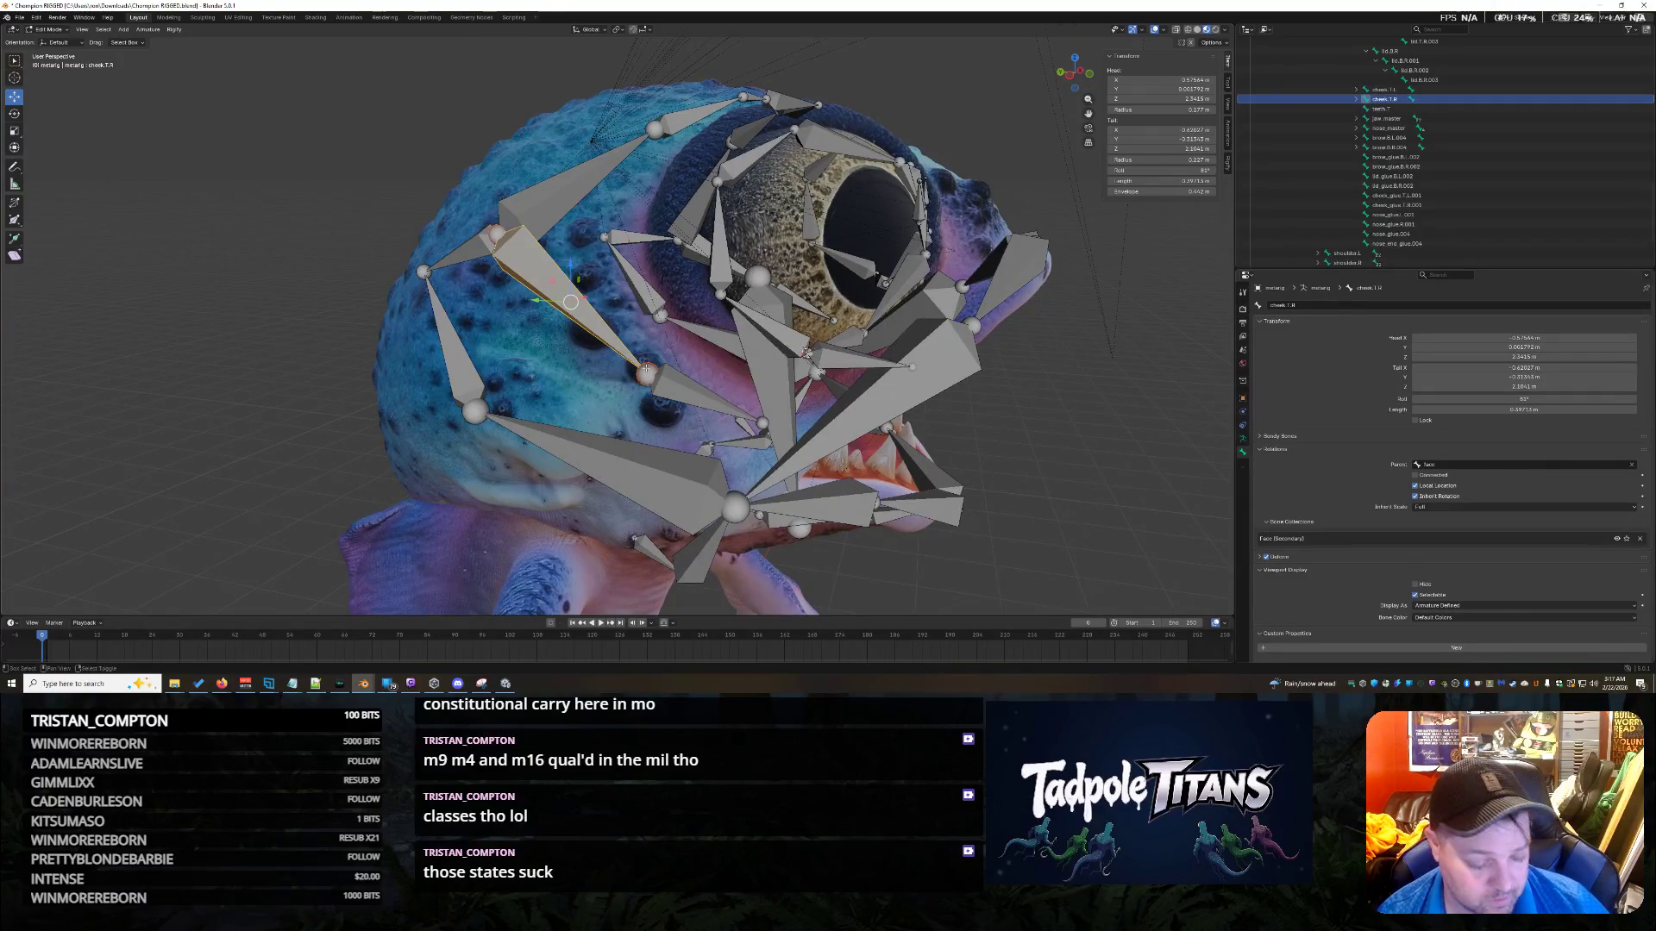
click(646, 371)
shift+right_click(650, 375)
key(shift+s)
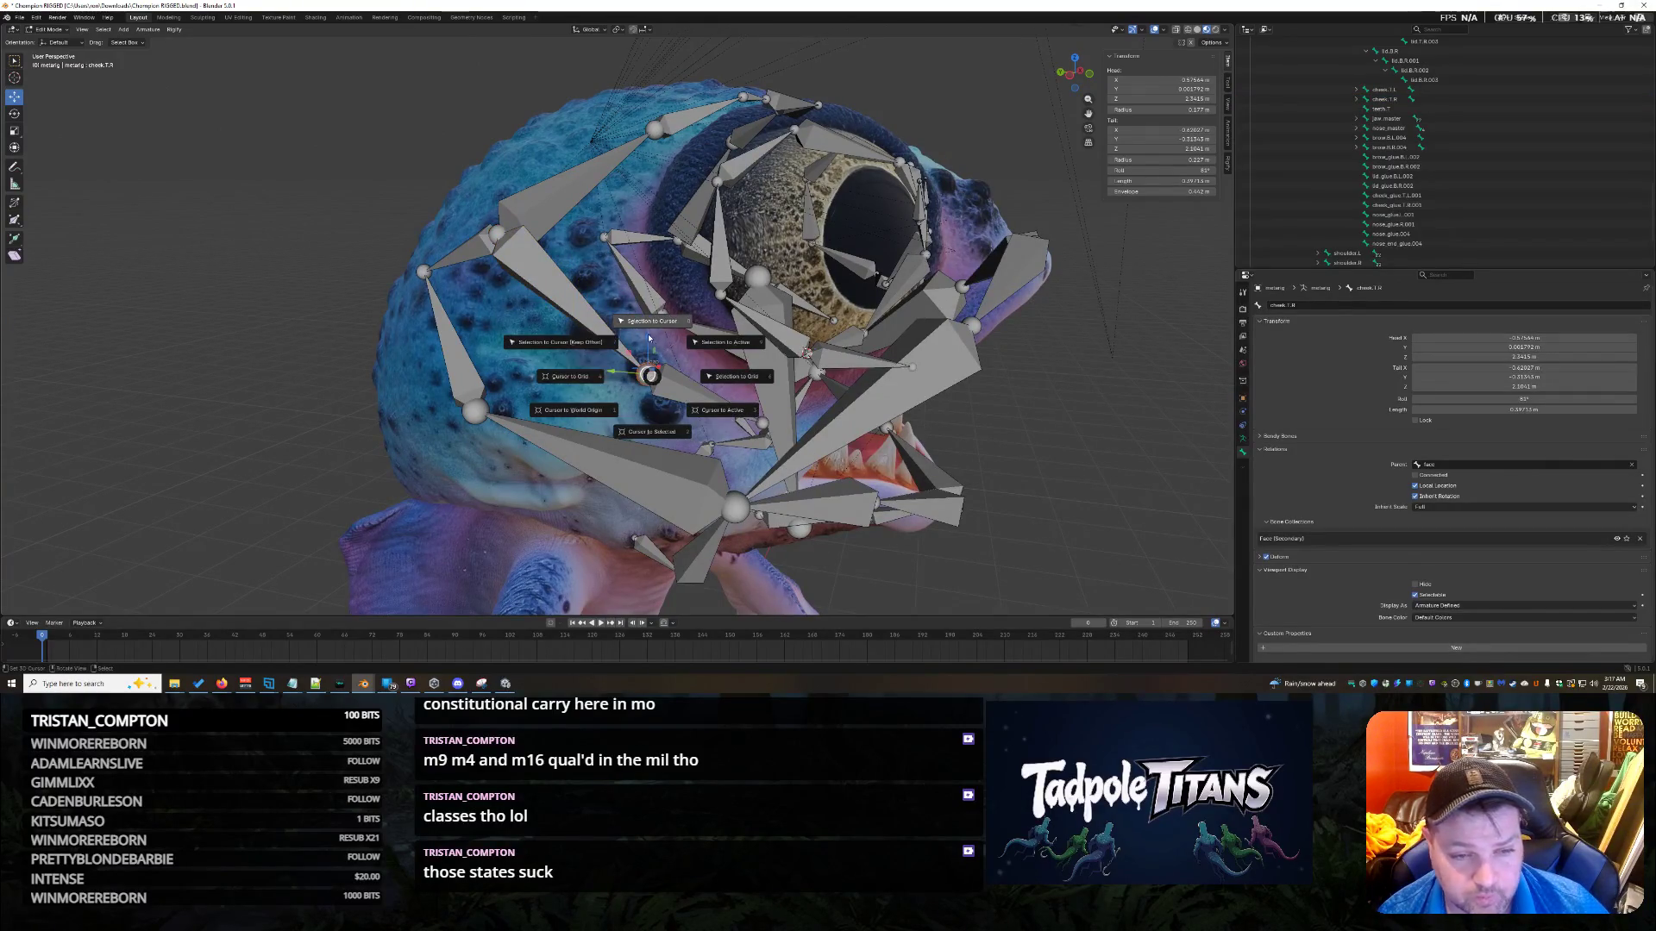
click(647, 429)
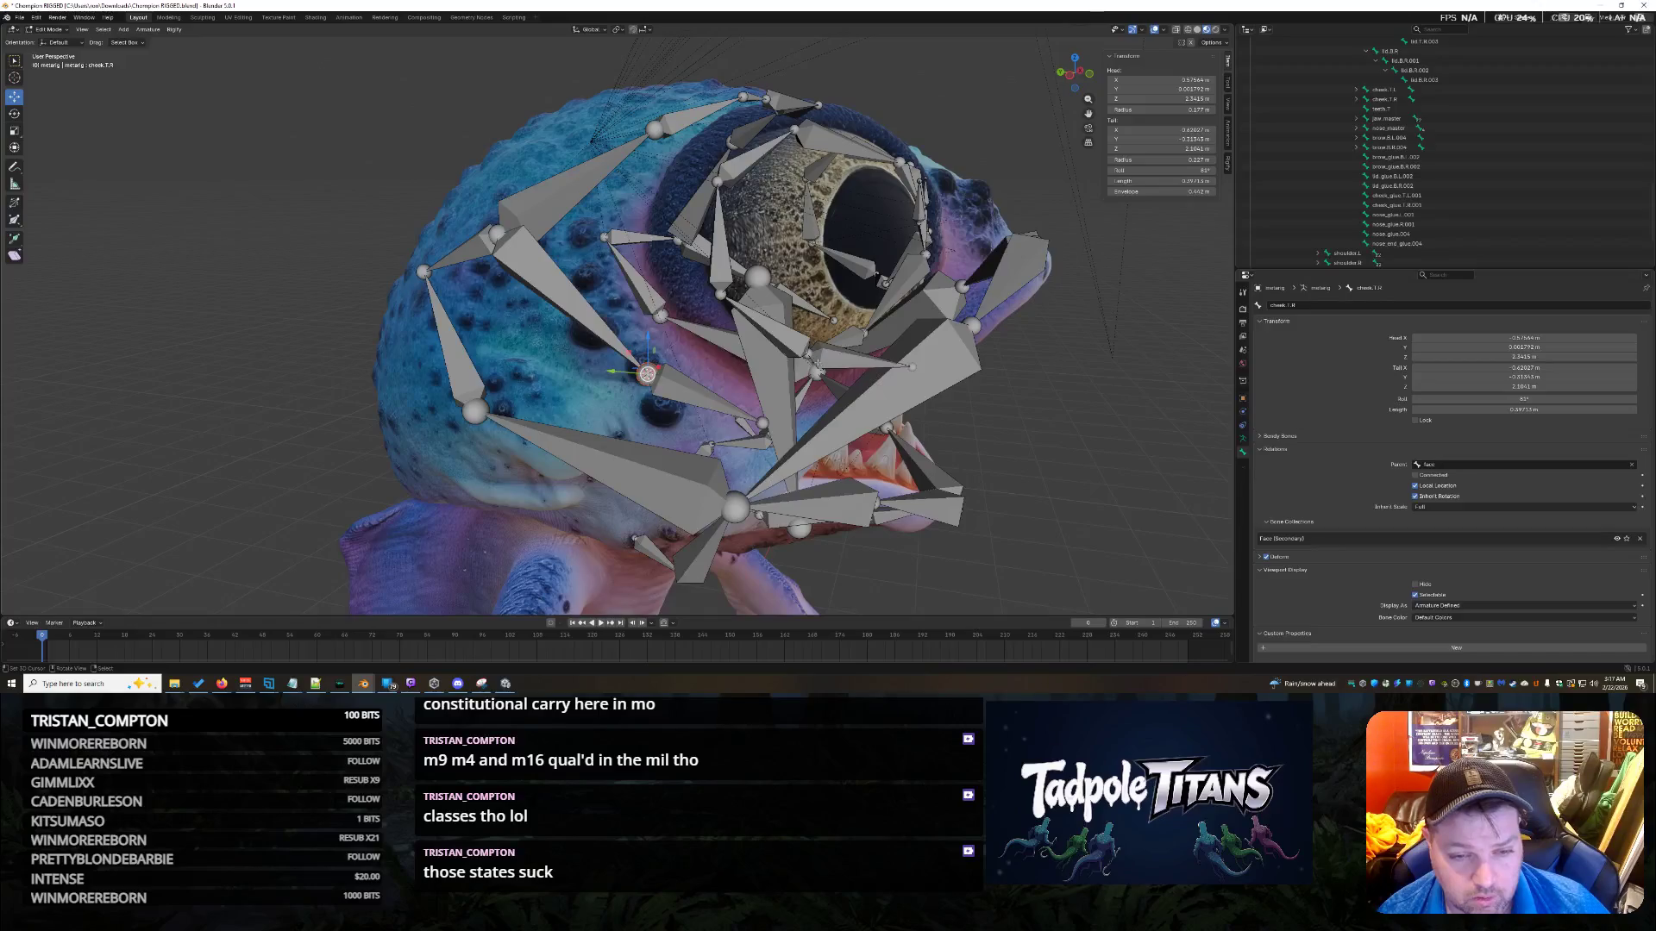
Snap the tail of lid_glue.B.R.002 onto the 3D cursor at the cheek joint.
click(897, 366)
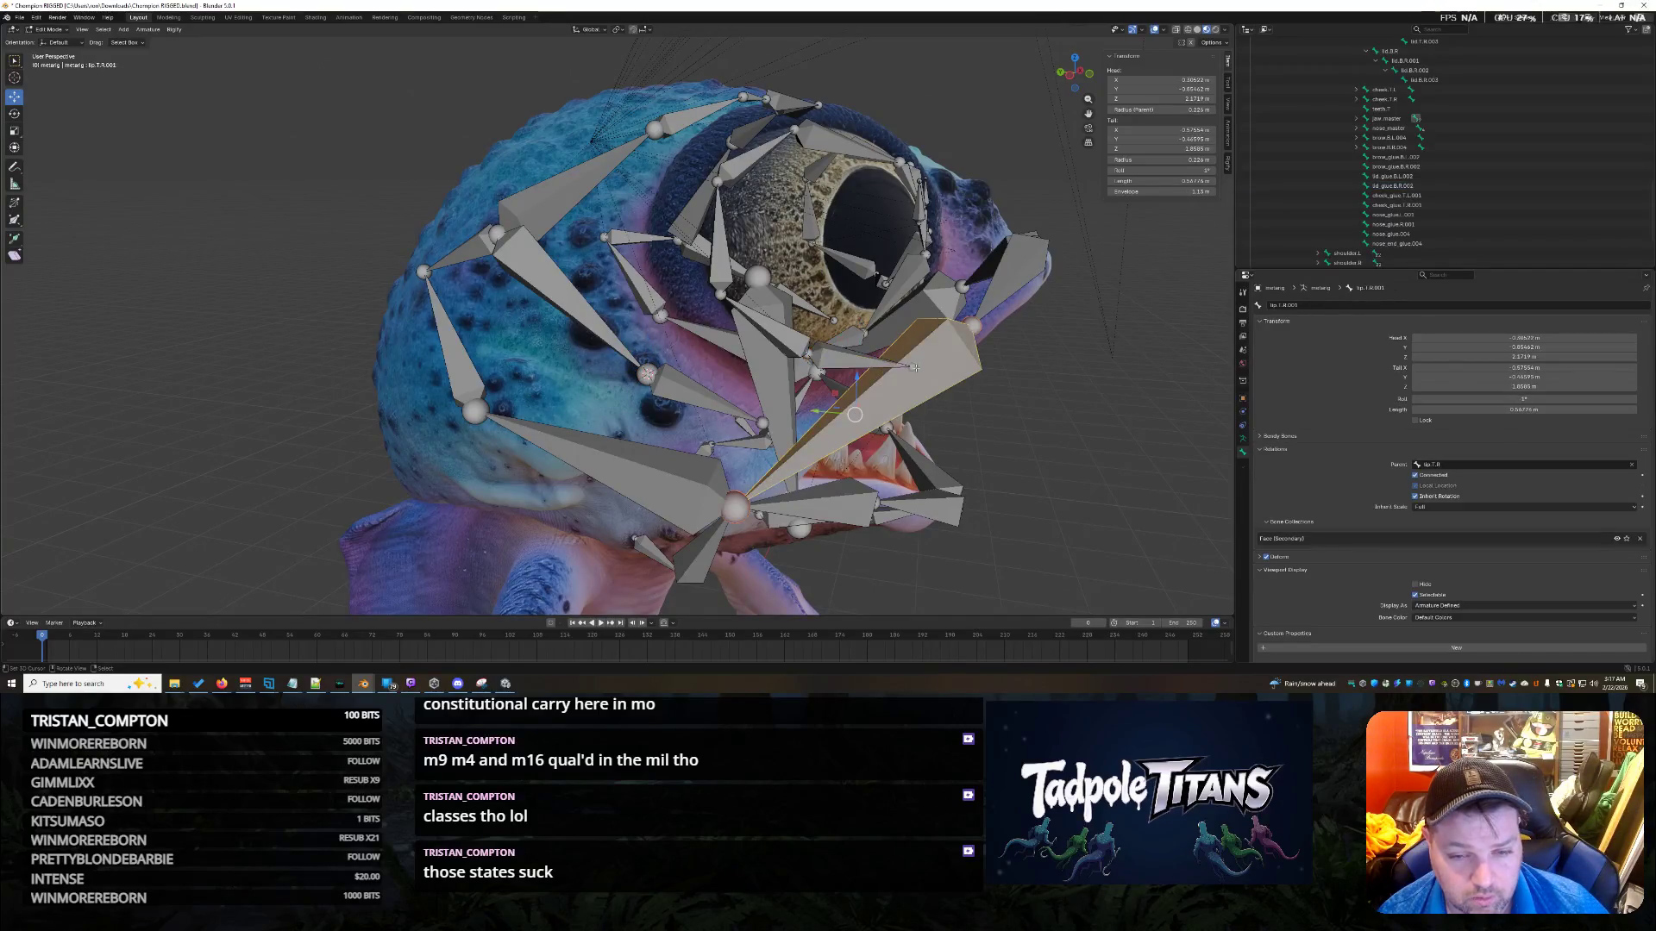
key(shift+a)
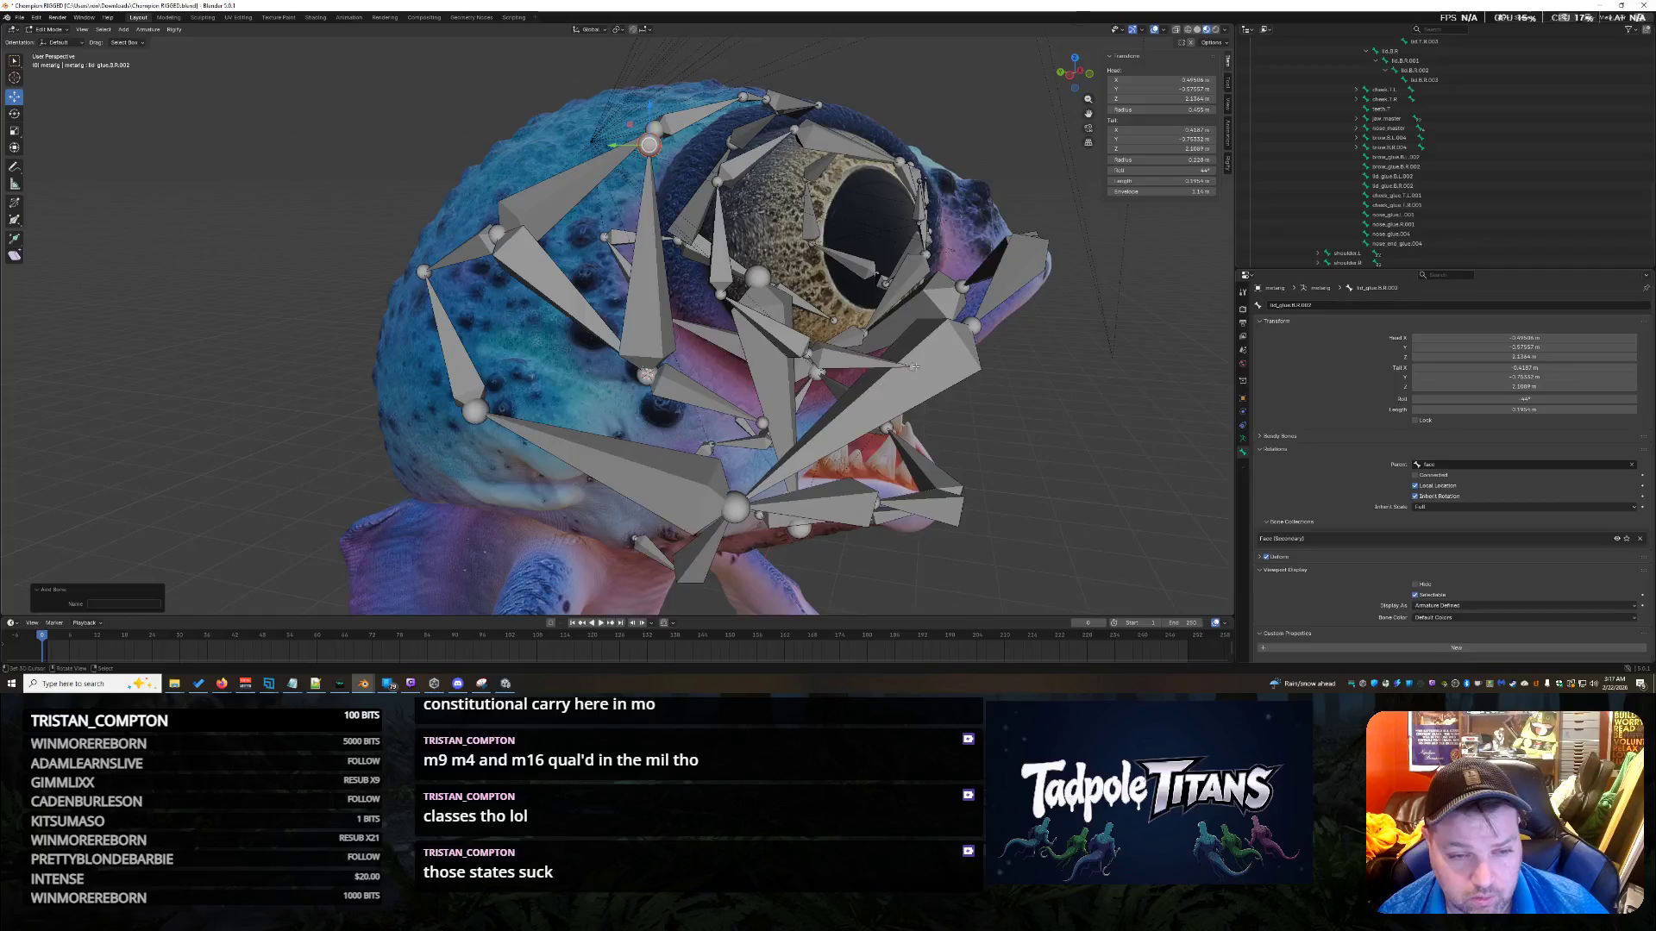
key(ctrl+z)
key(shift+s)
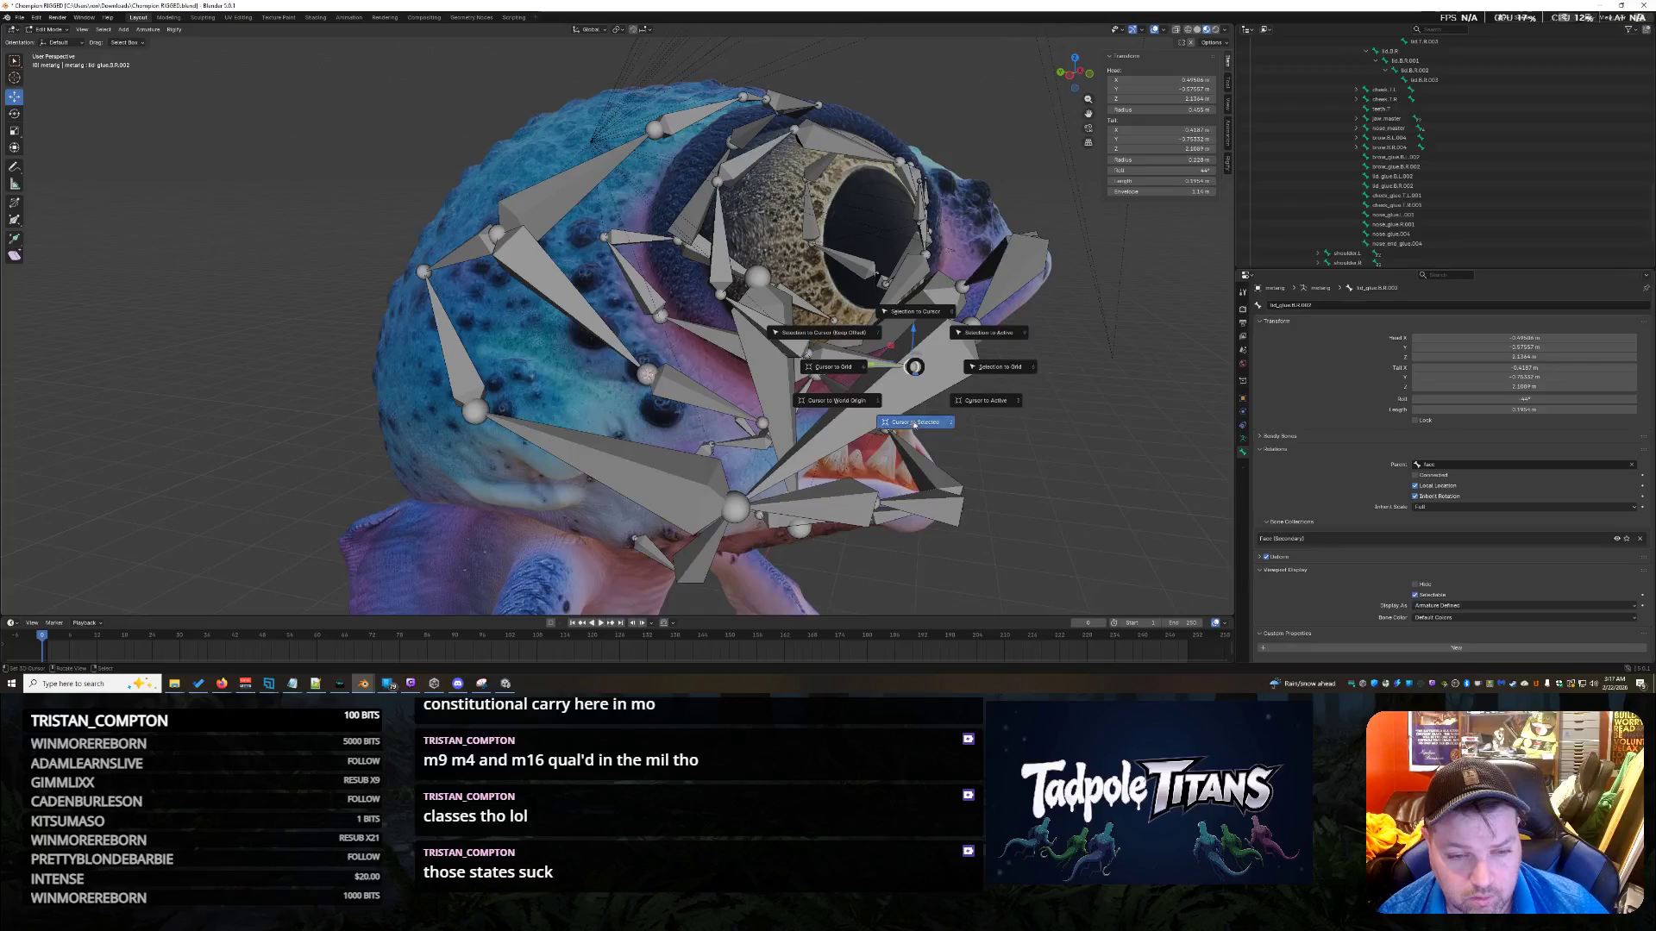
click(914, 433)
click(926, 376)
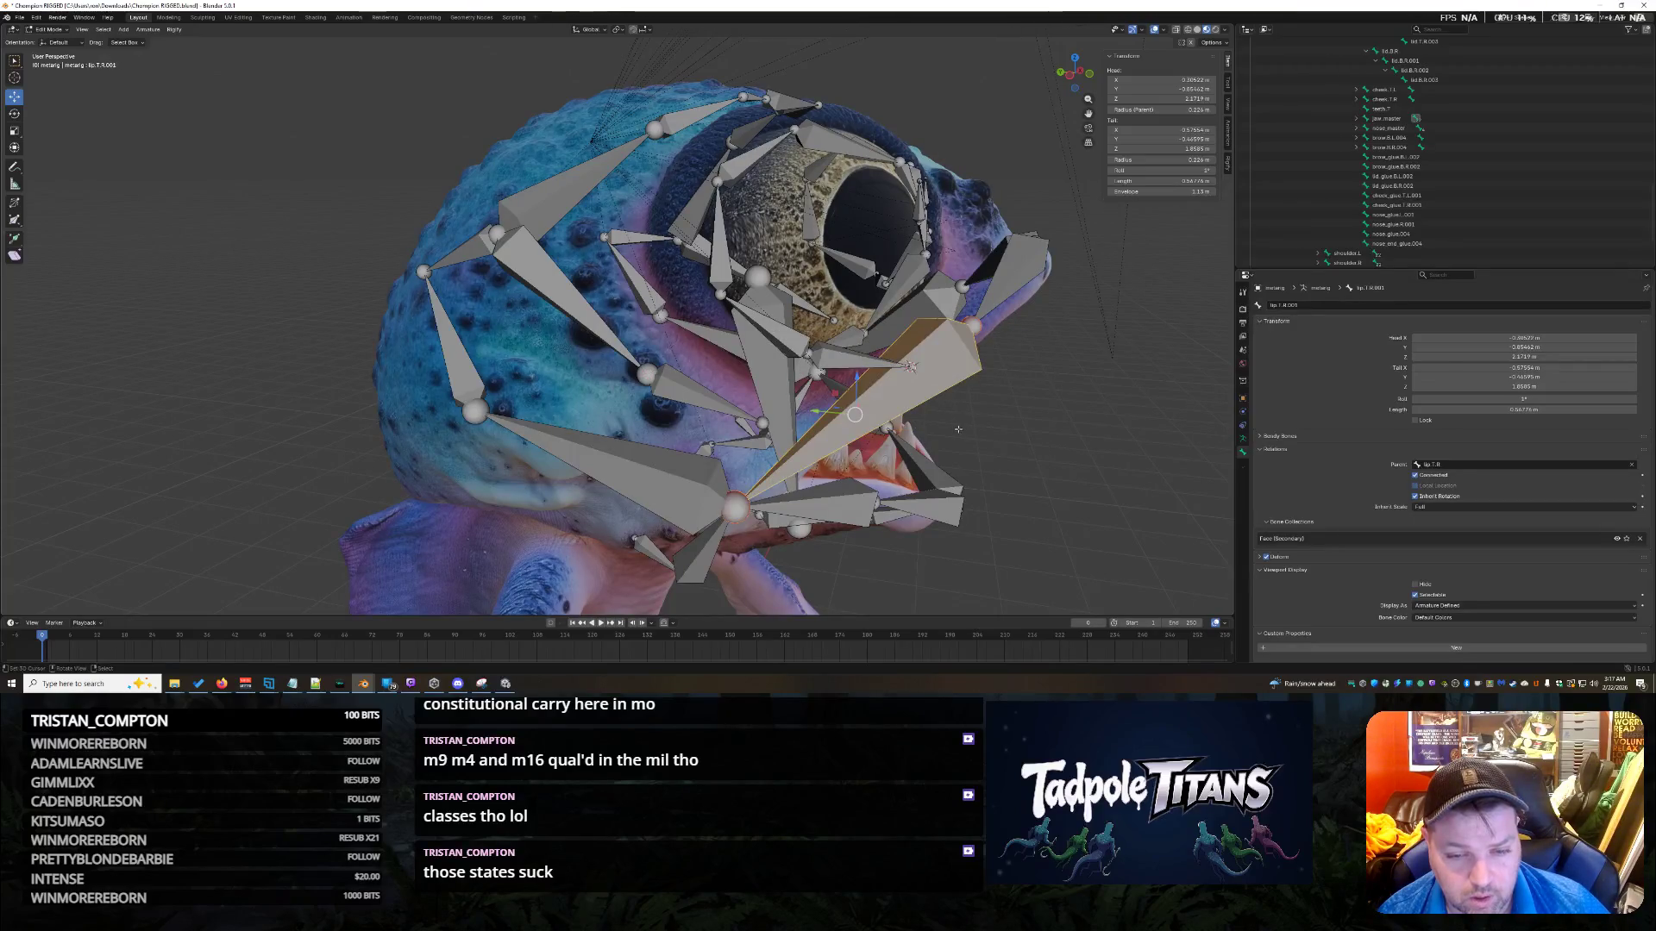
click(647, 374)
key(shift+s)
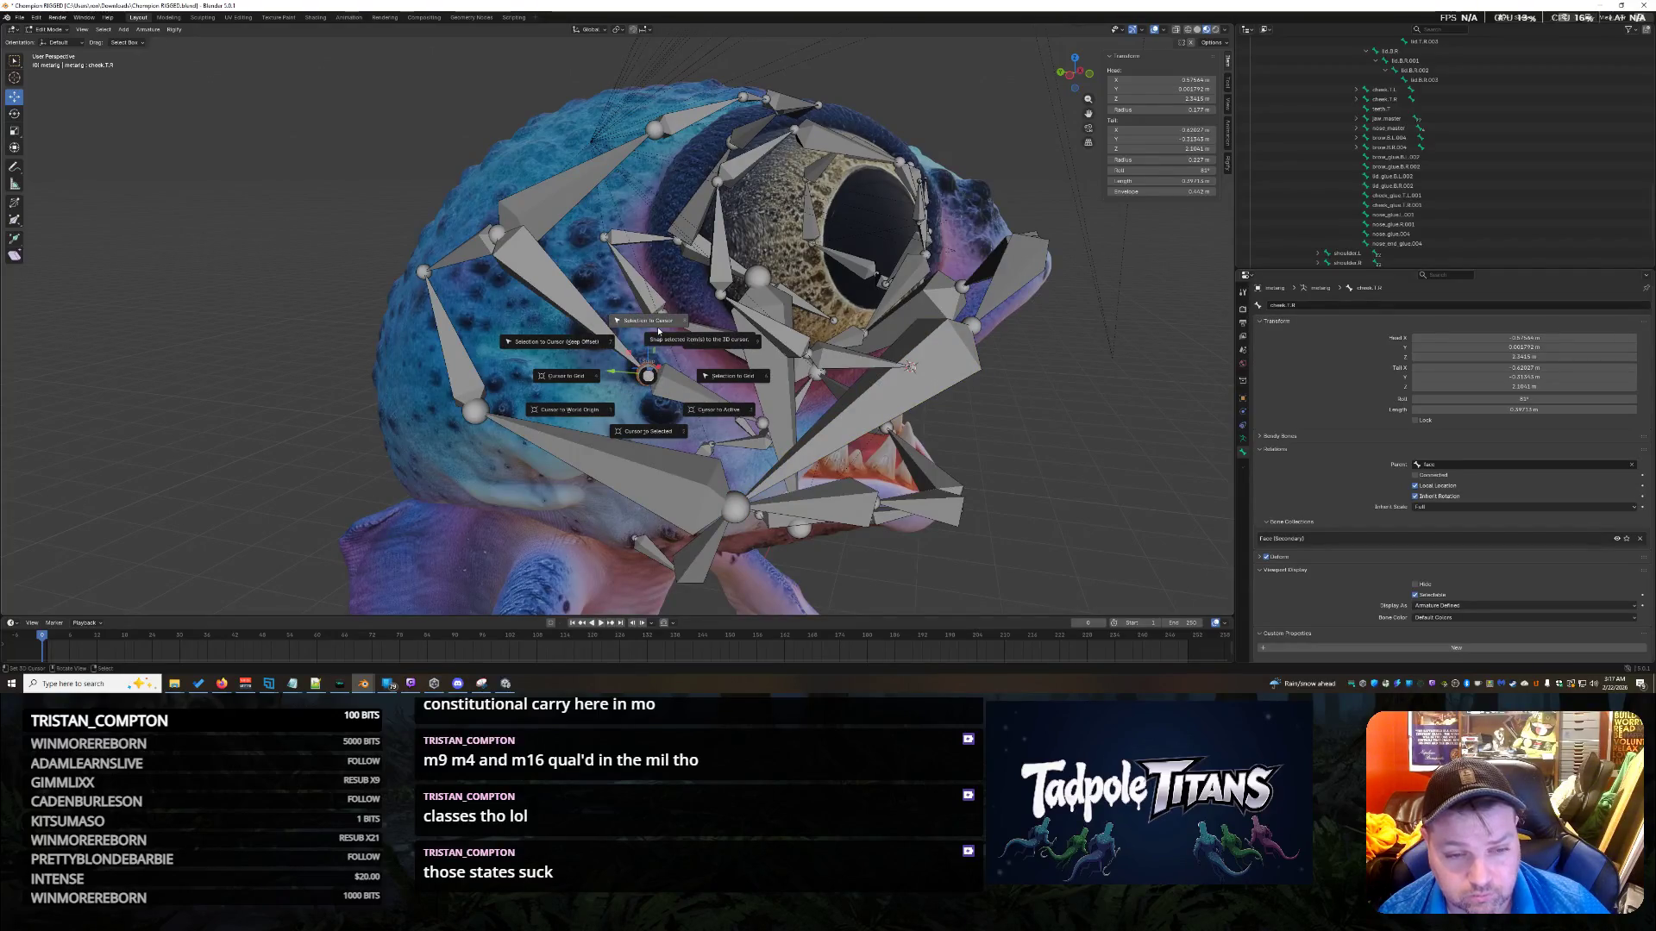
click(912, 367)
key(shift+s)
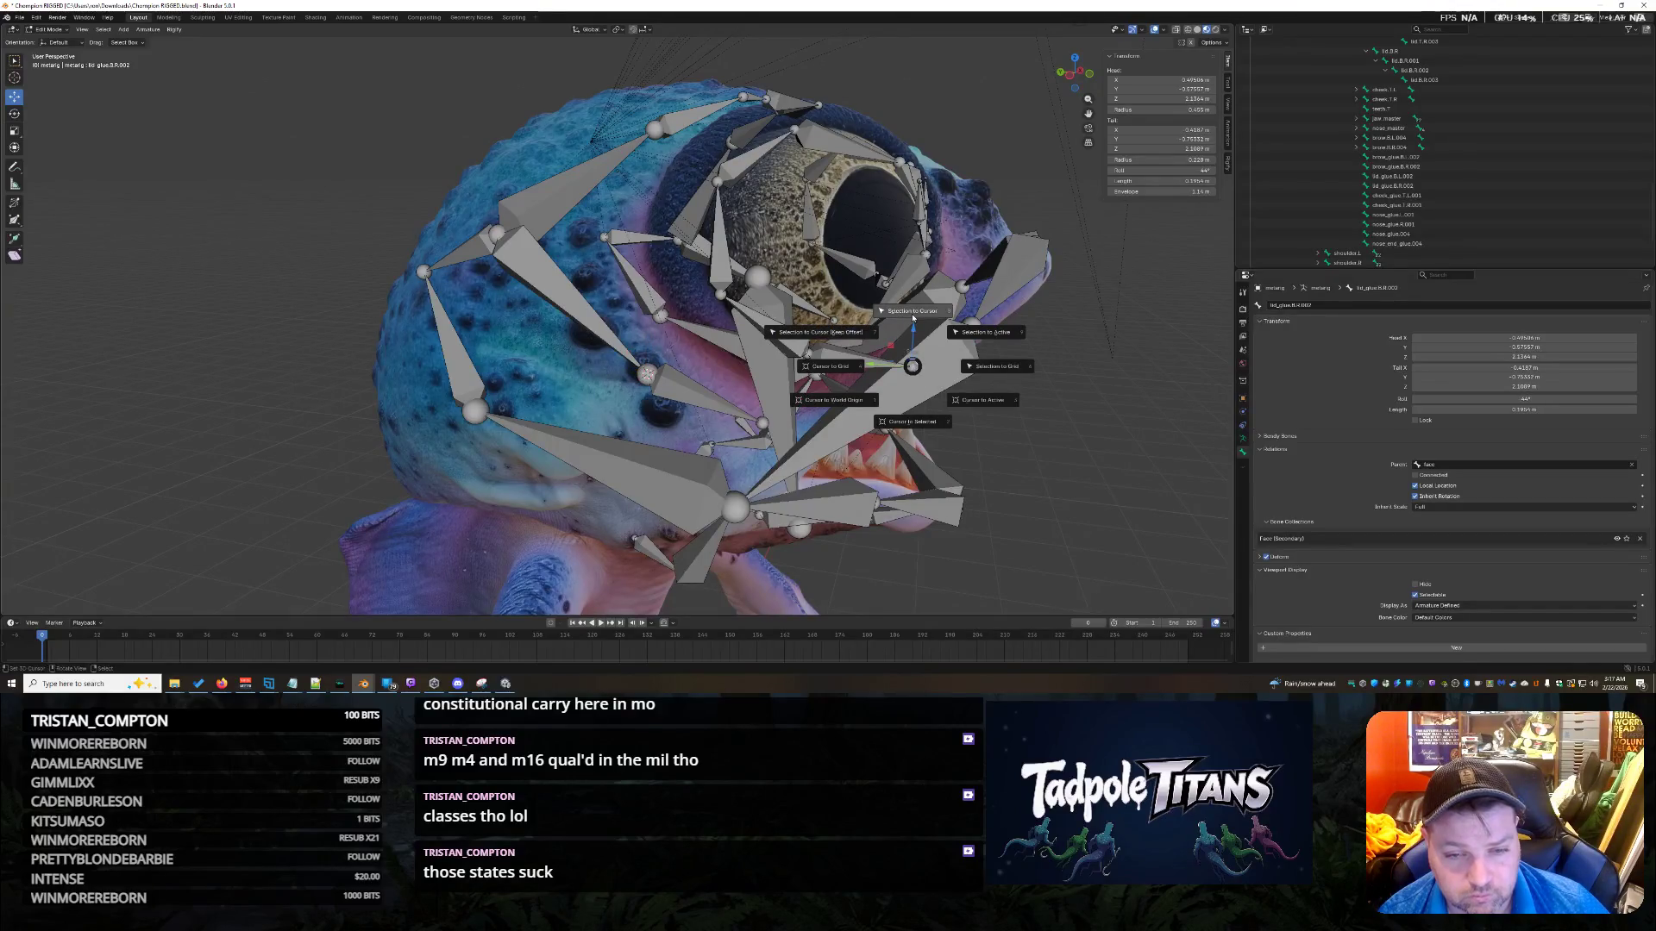
click(915, 311)
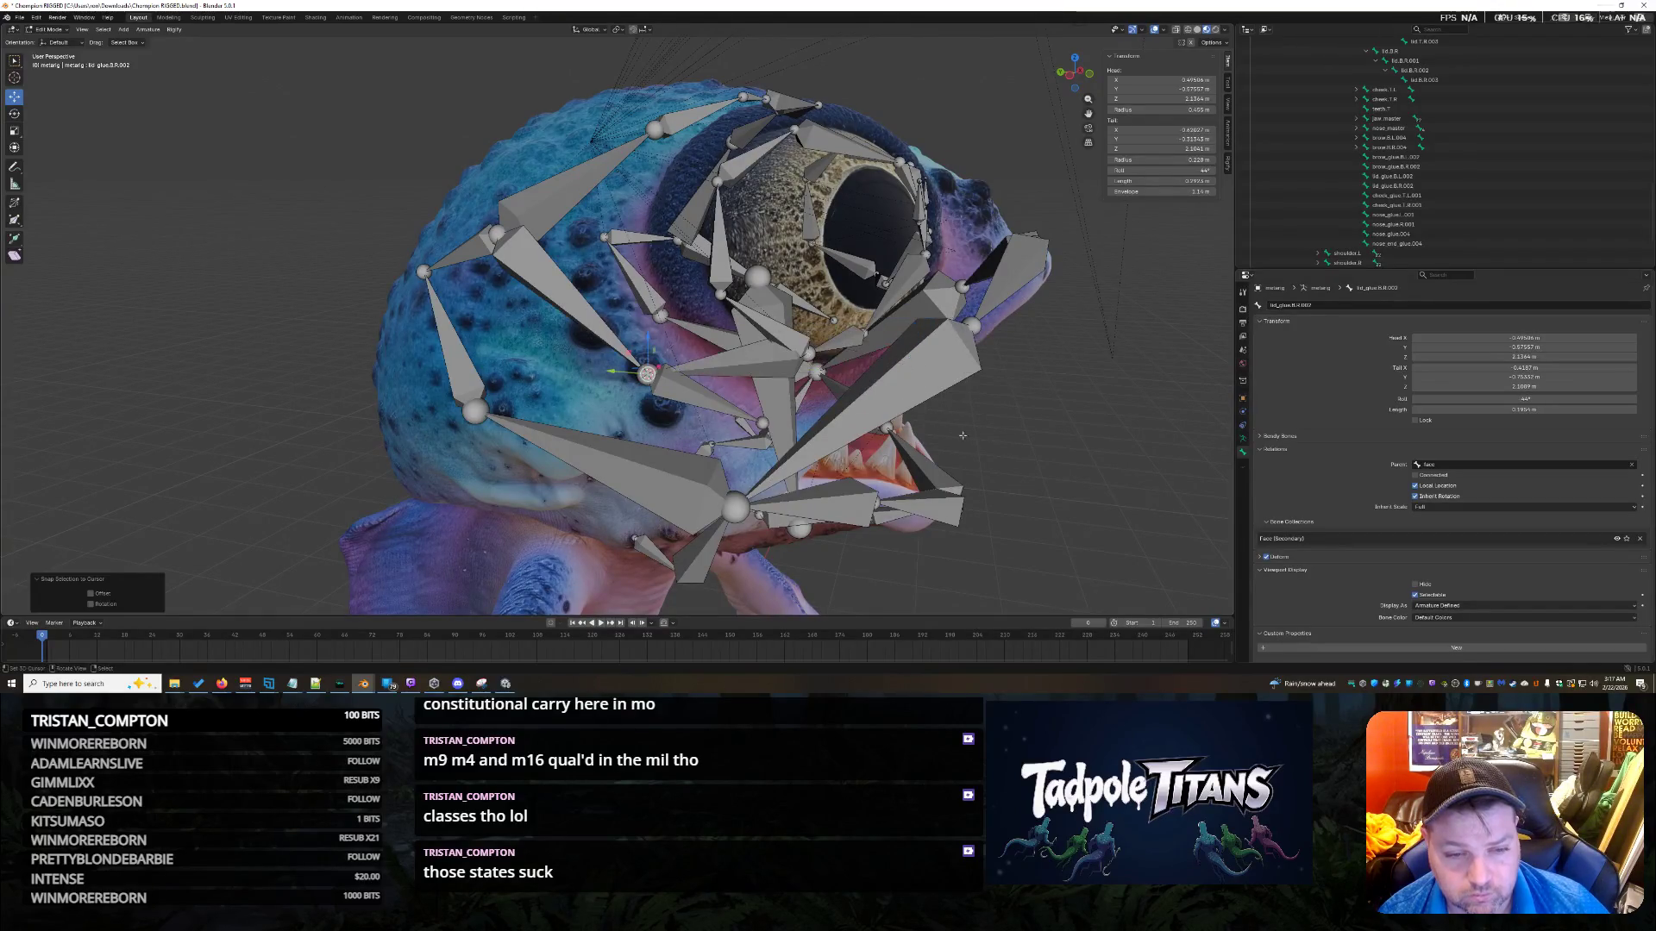
middle_drag(966, 371, 1035, 463)
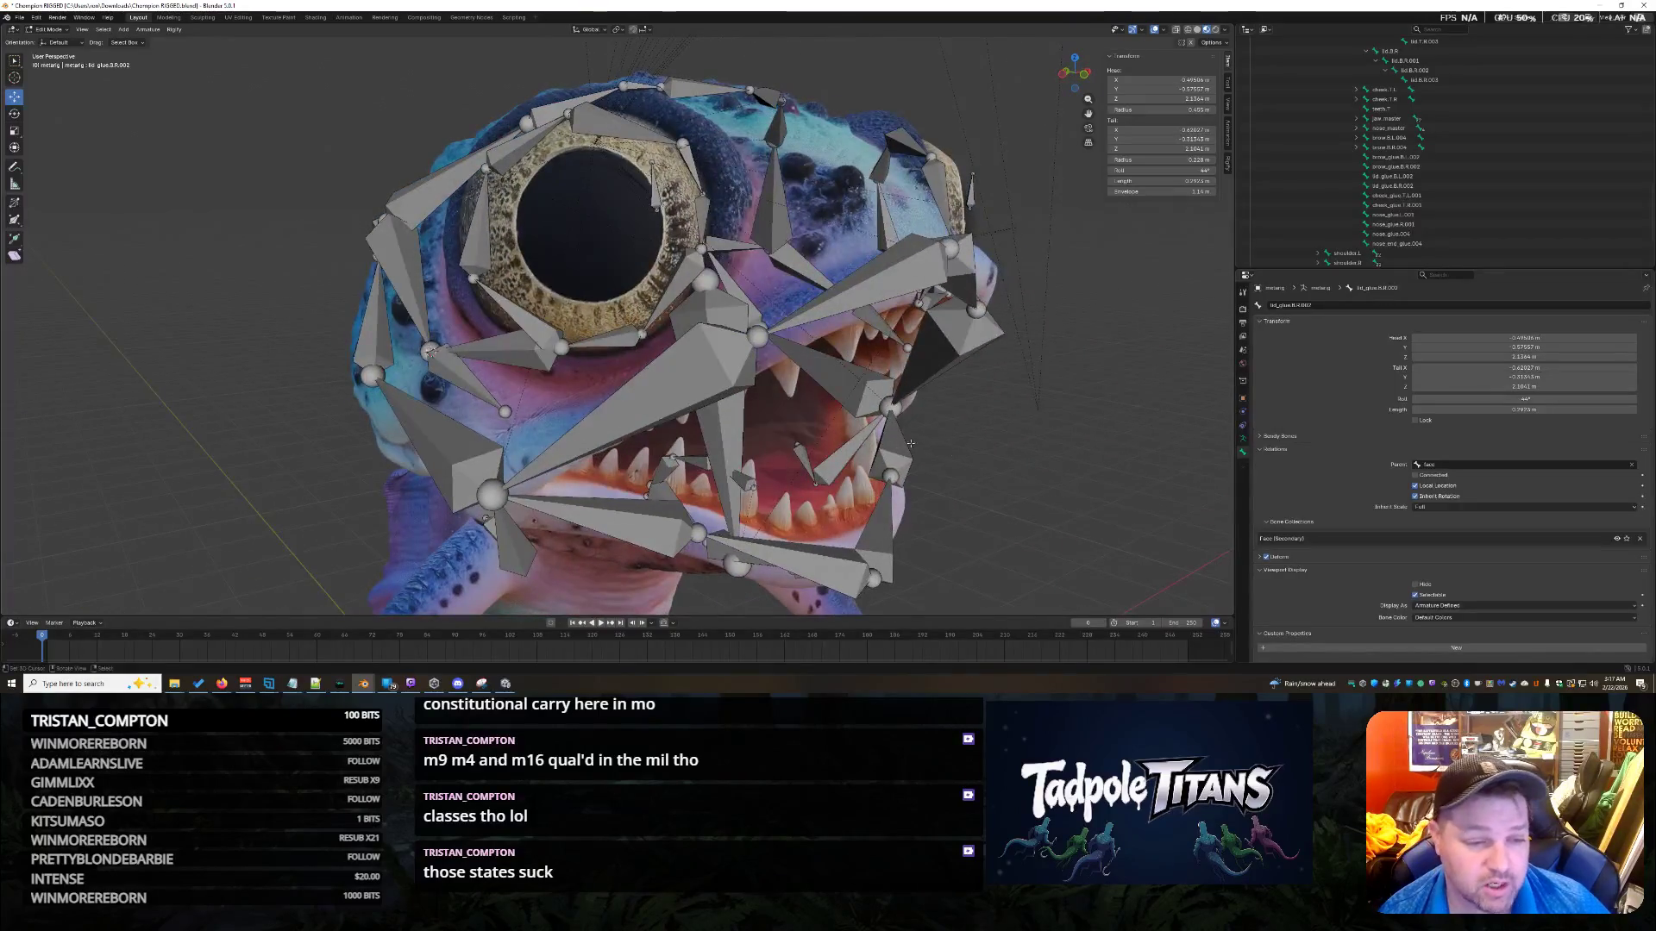
Select the lid bones ringing the right eye, dropping the extras, and hide them with H.
click(516, 355)
mouse_move(515, 355)
middle_down()
mouse_move(677, 377)
mouse_move(666, 395)
mouse_move(589, 377)
middle_up()
mouse_move(466, 274)
mouse_down()
mouse_move(621, 388)
mouse_move(641, 455)
mouse_up()
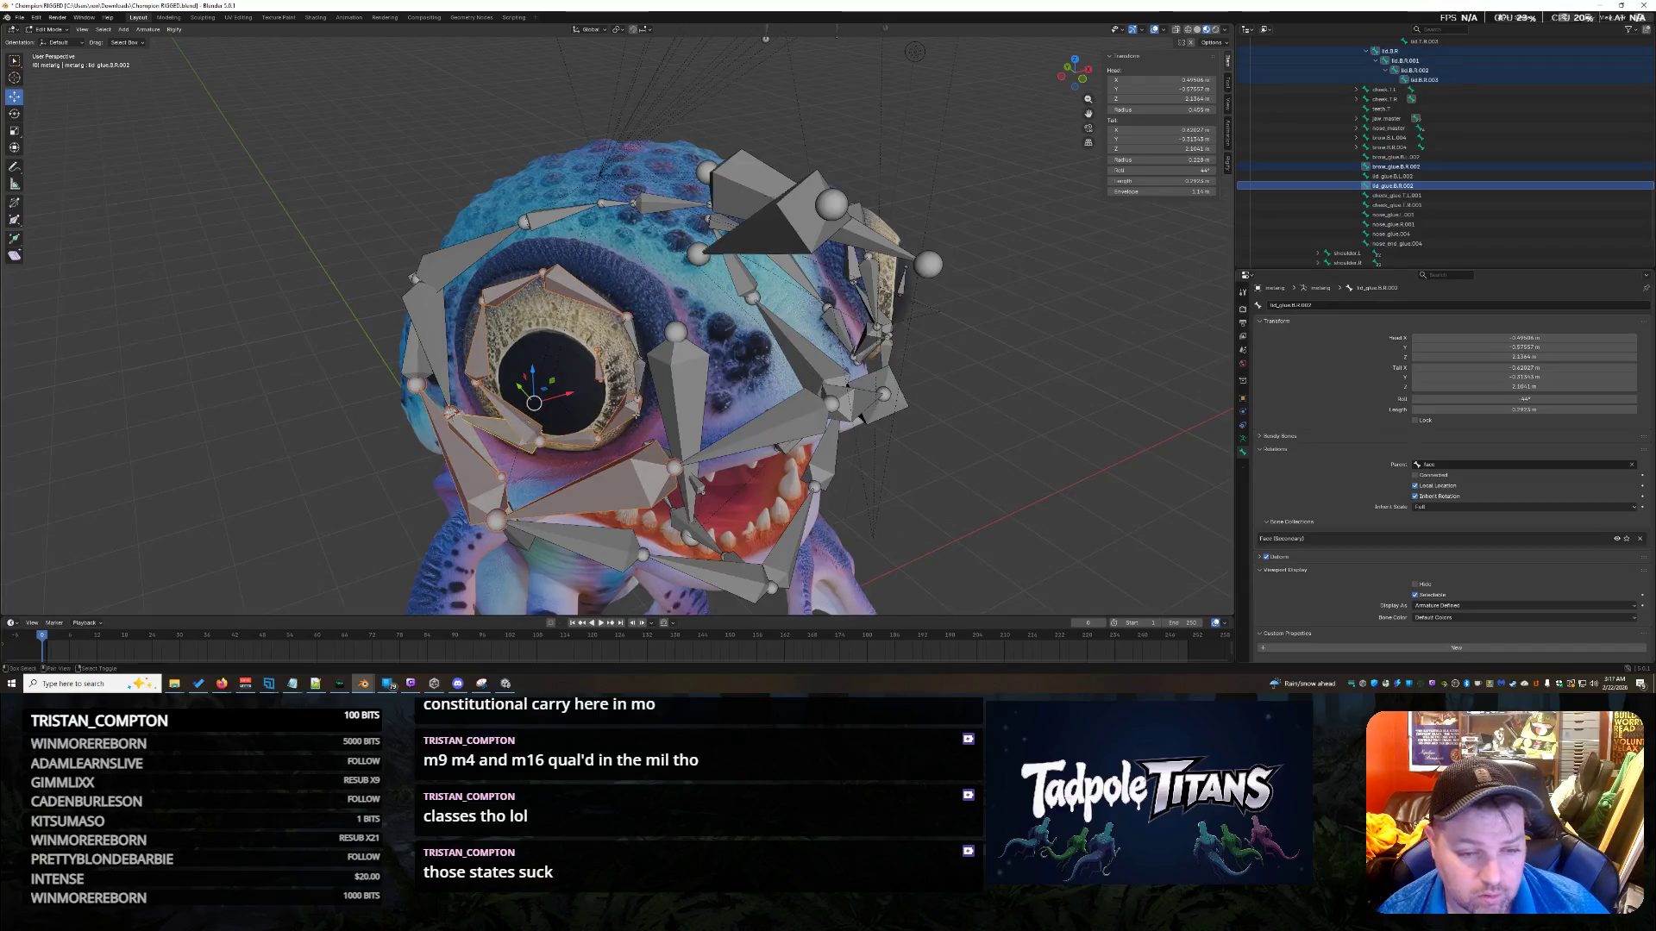
shift+click(619, 489)
shift+click(470, 440)
shift+click(453, 457)
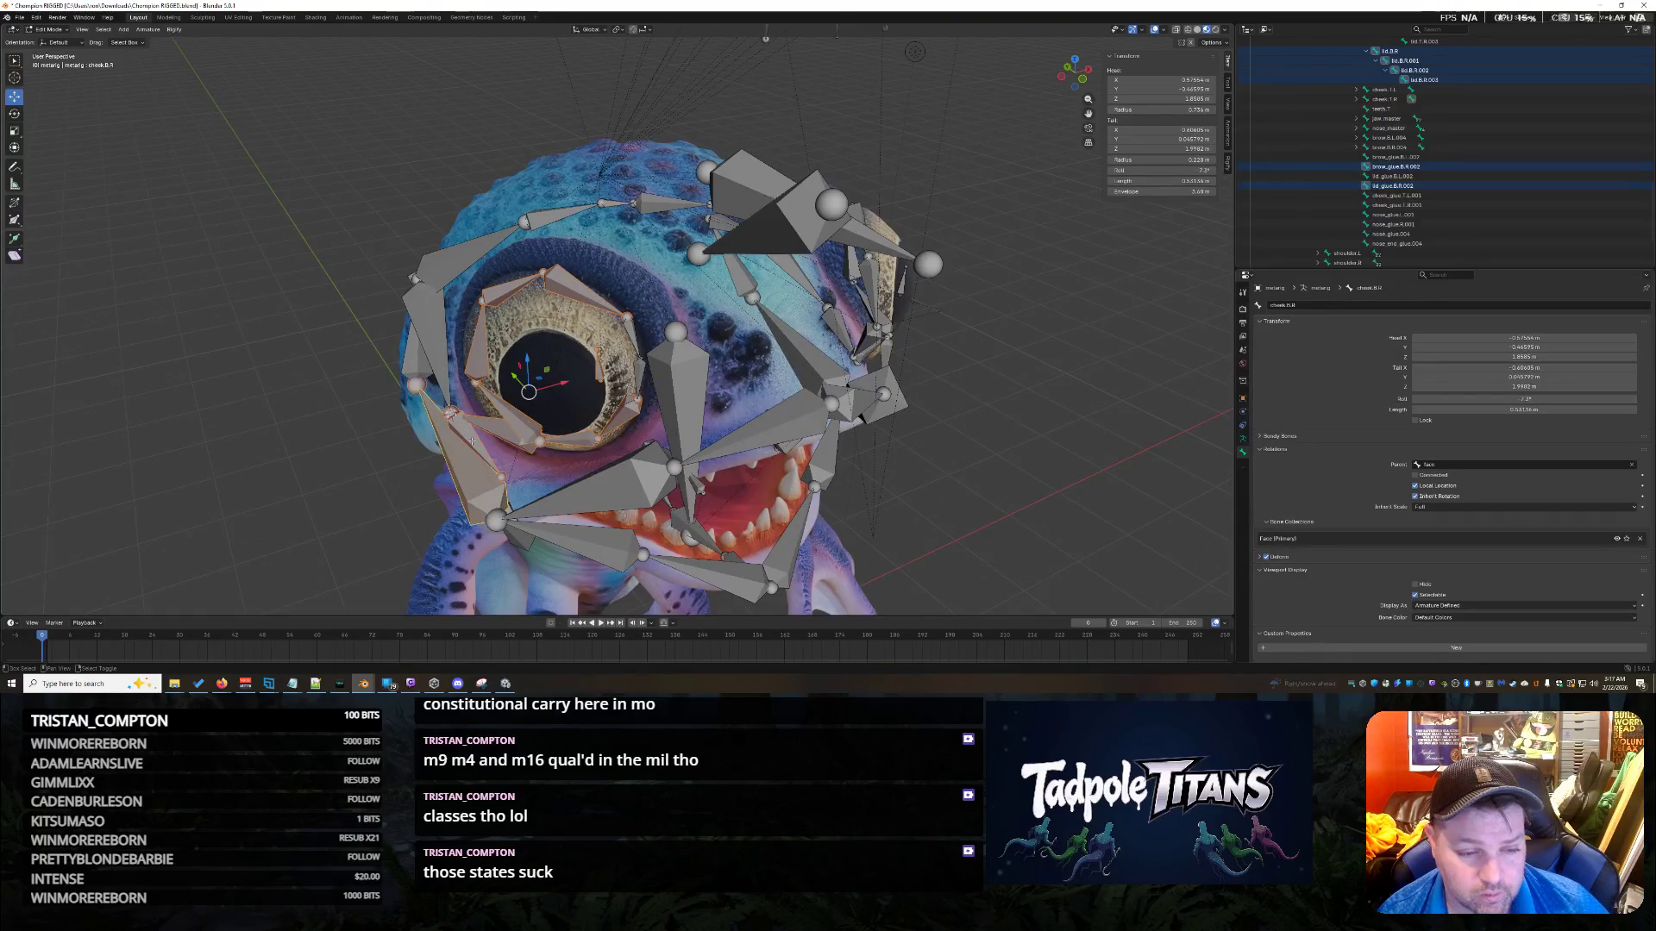
shift+click(474, 445)
shift+click(628, 338)
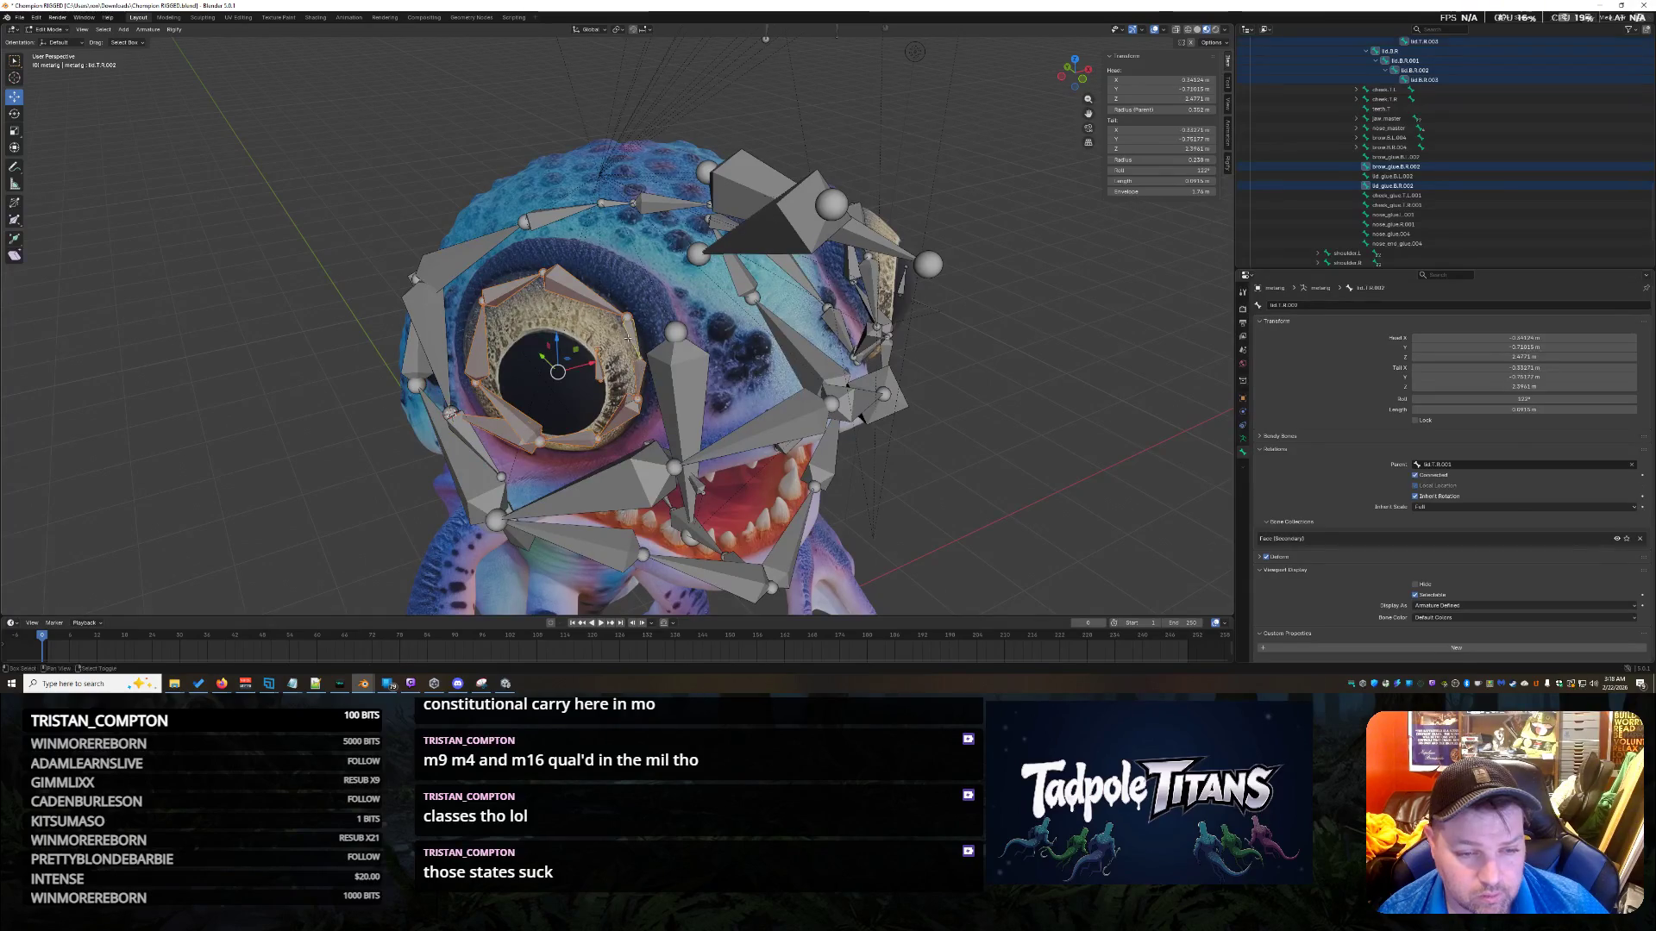
key(h)
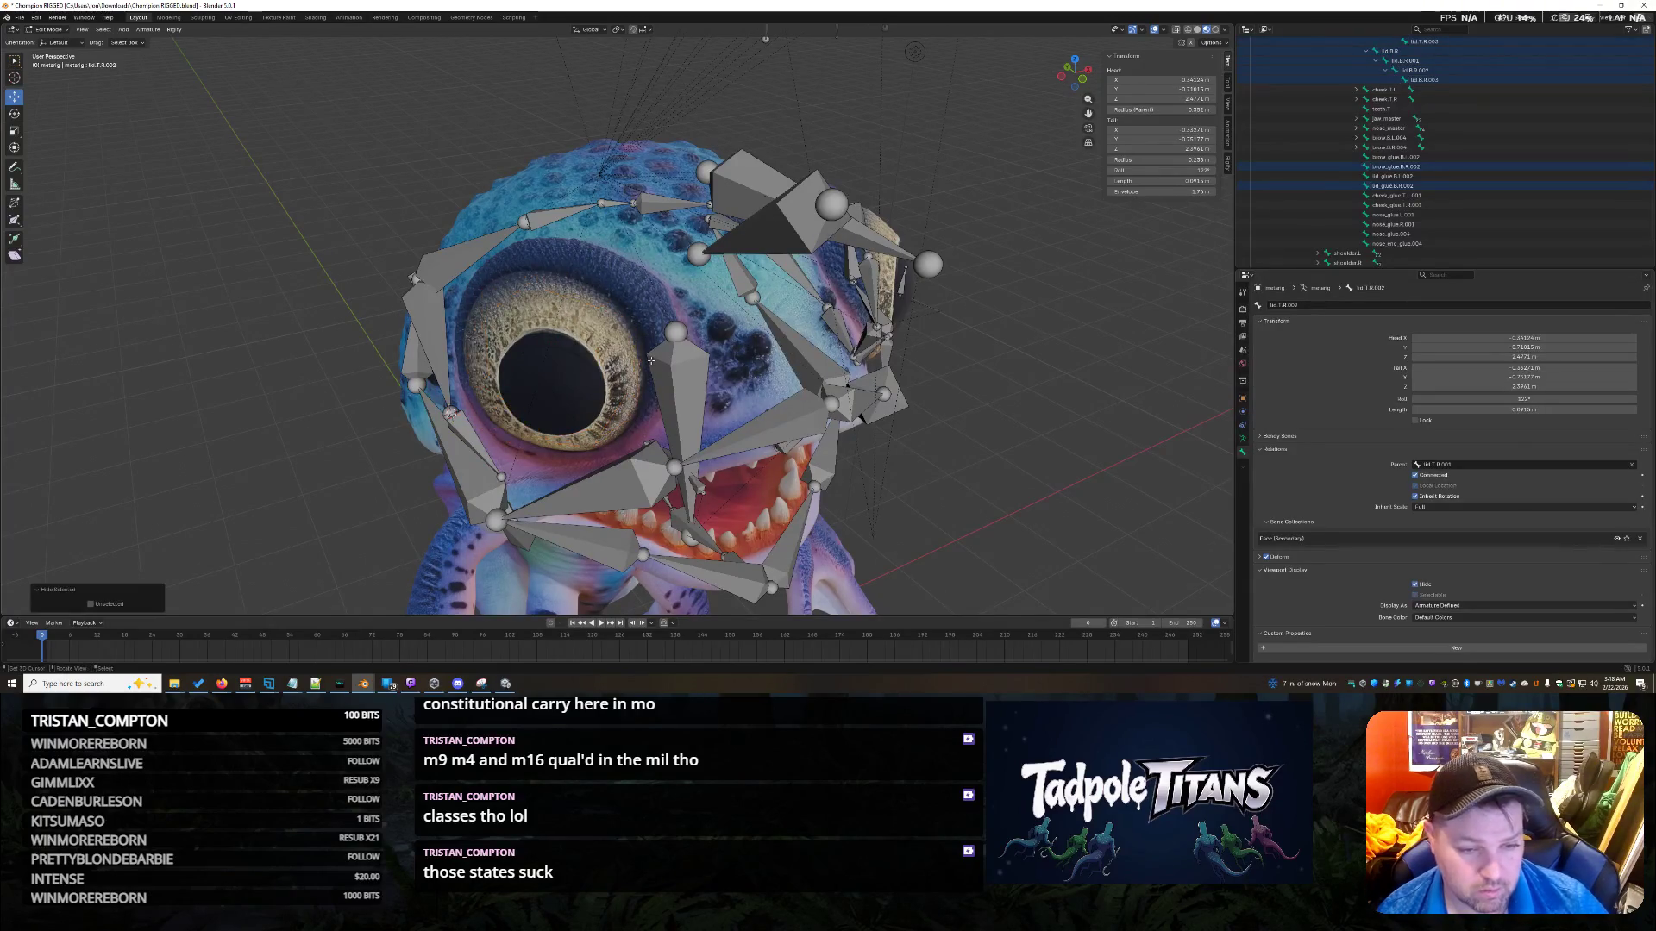
mouse_move(651, 360)
middle_down()
mouse_move(1007, 415)
mouse_move(970, 436)
mouse_move(531, 393)
mouse_move(740, 416)
mouse_move(862, 460)
middle_up()
click(556, 349)
Snap the head of lid_glue.B.L.002 onto the left lower eyelid joint.
click(618, 356)
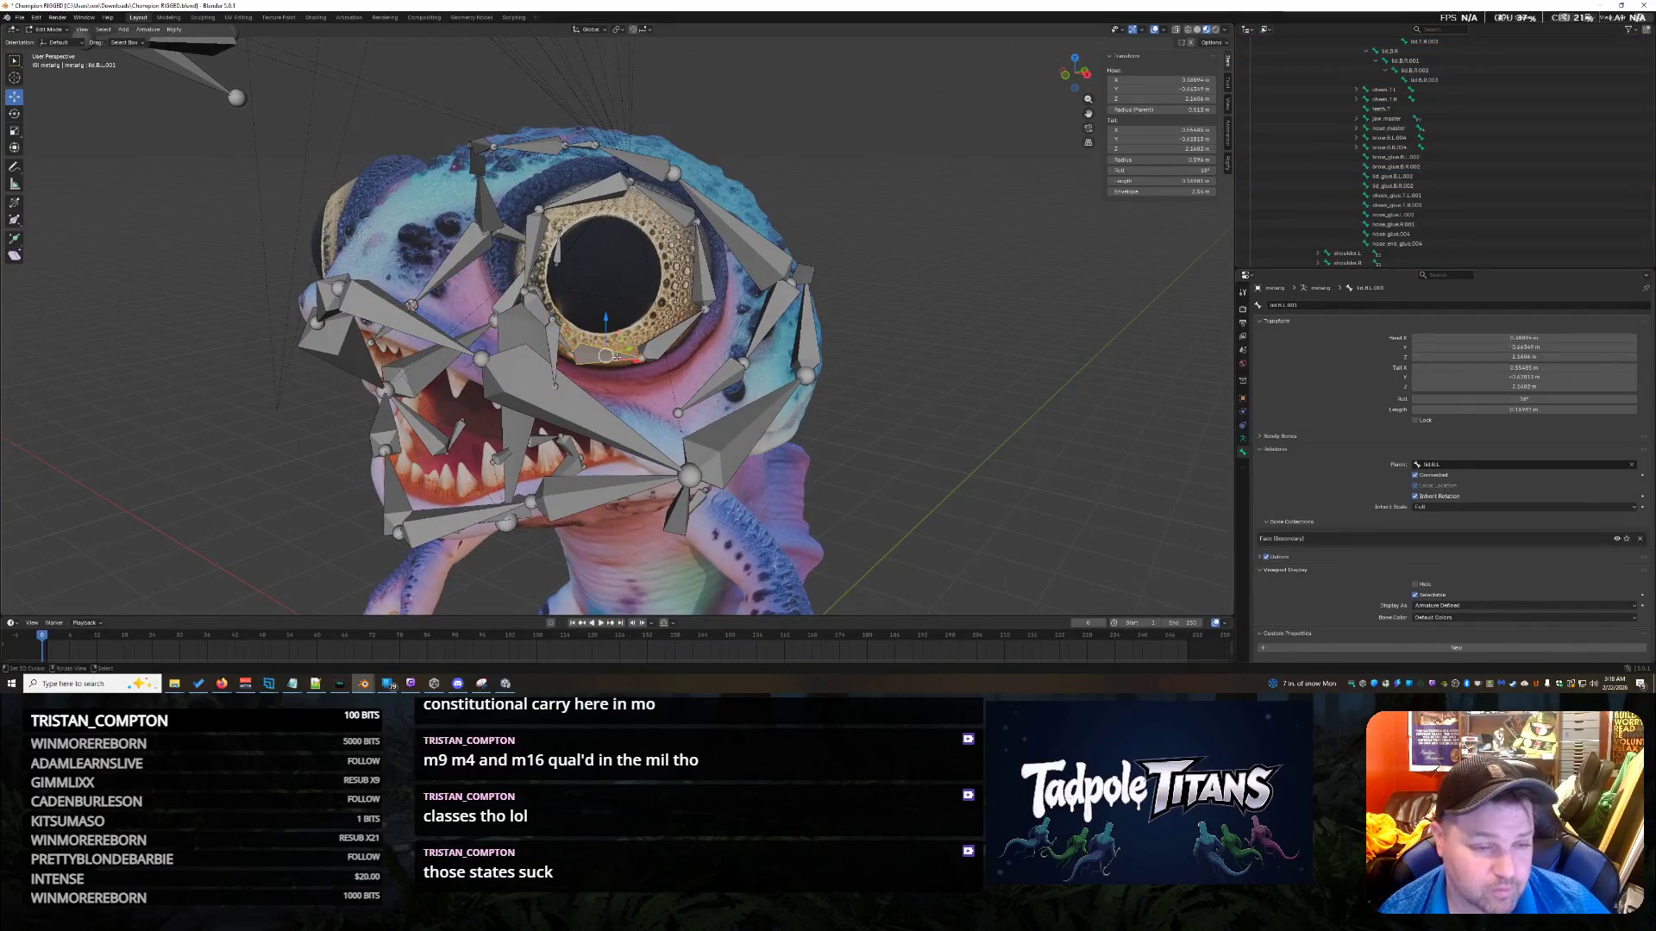
click(652, 355)
scroll(605, 378, up, 3)
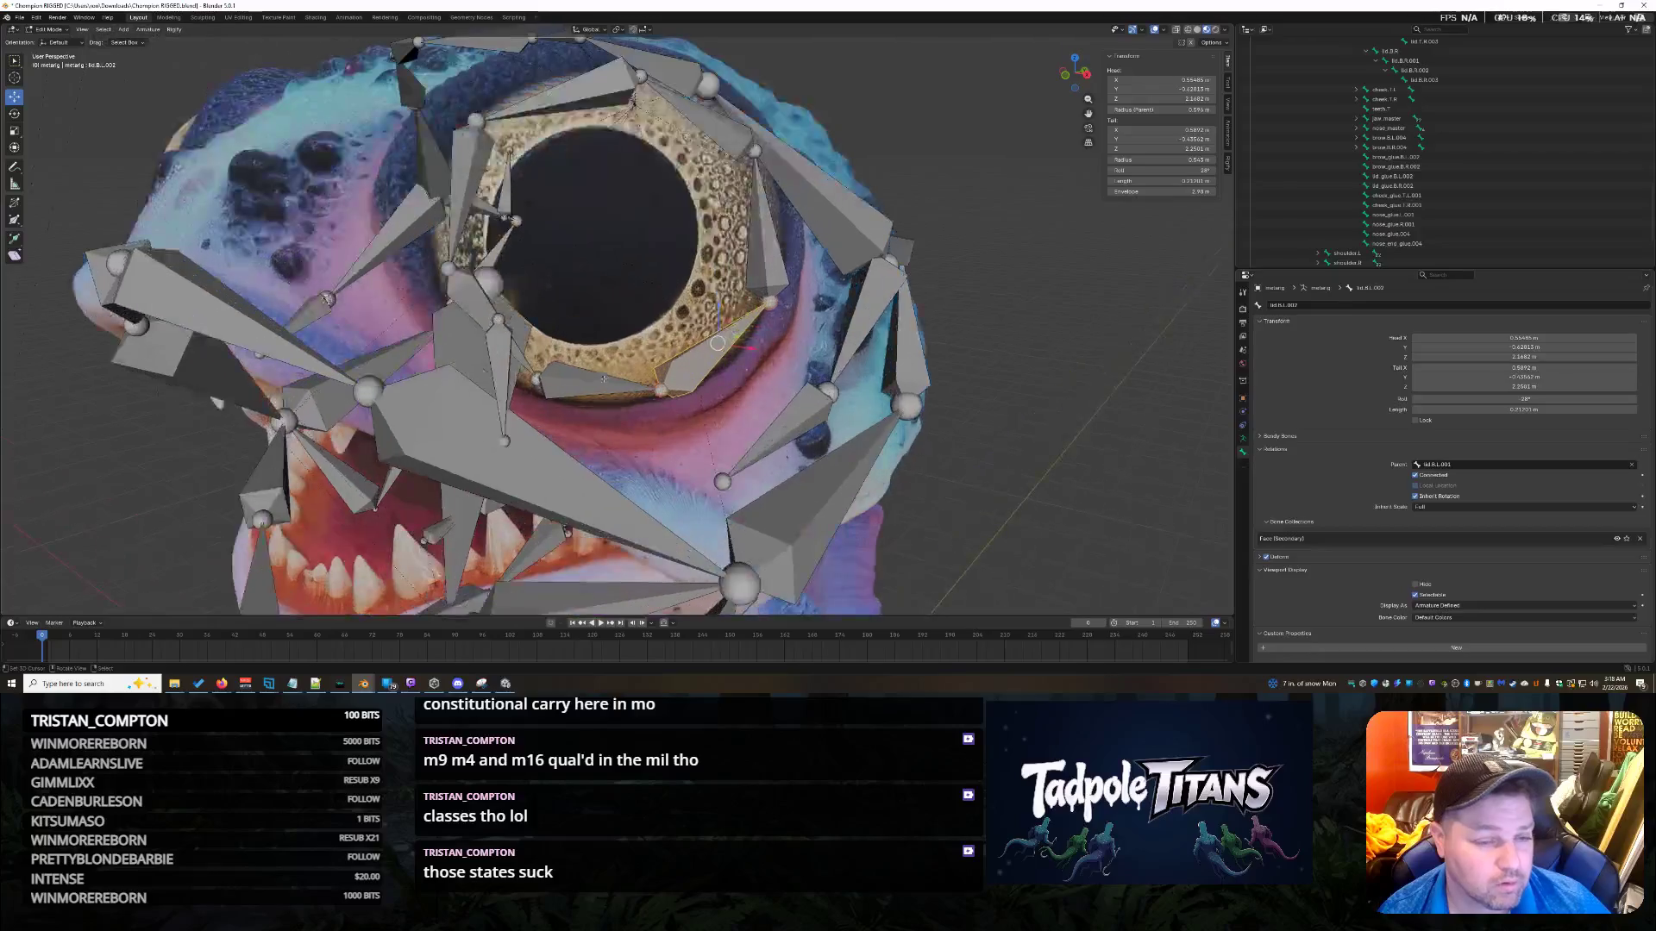
click(528, 361)
click(538, 380)
key(shift+s)
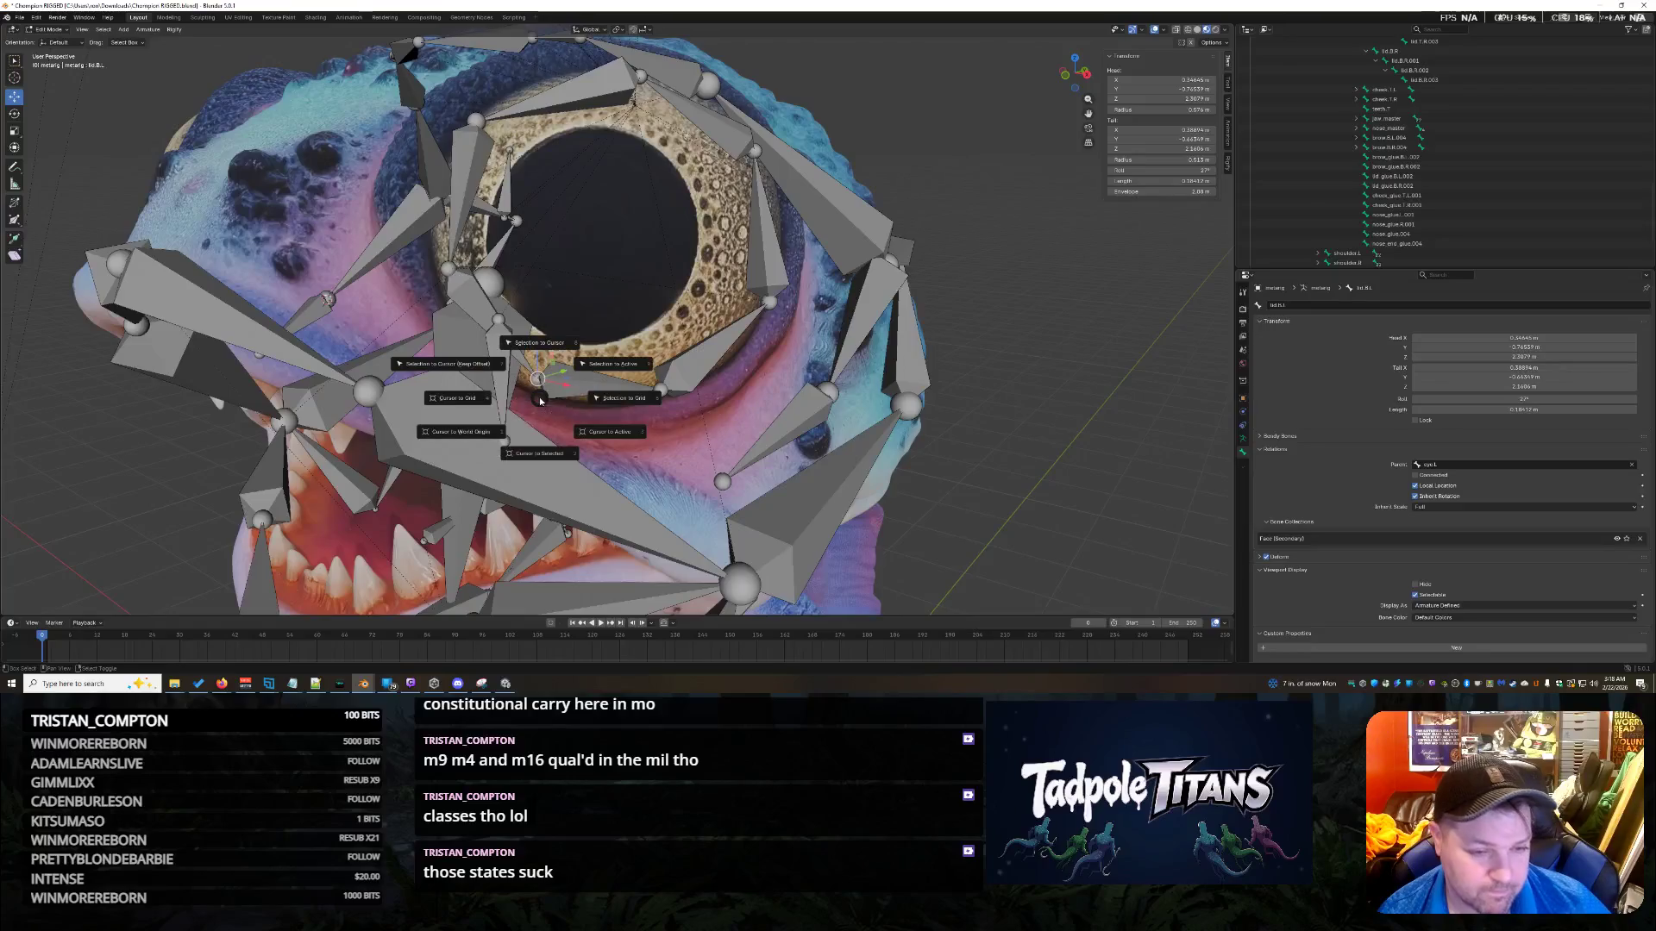
click(539, 447)
click(497, 317)
key(shift+s)
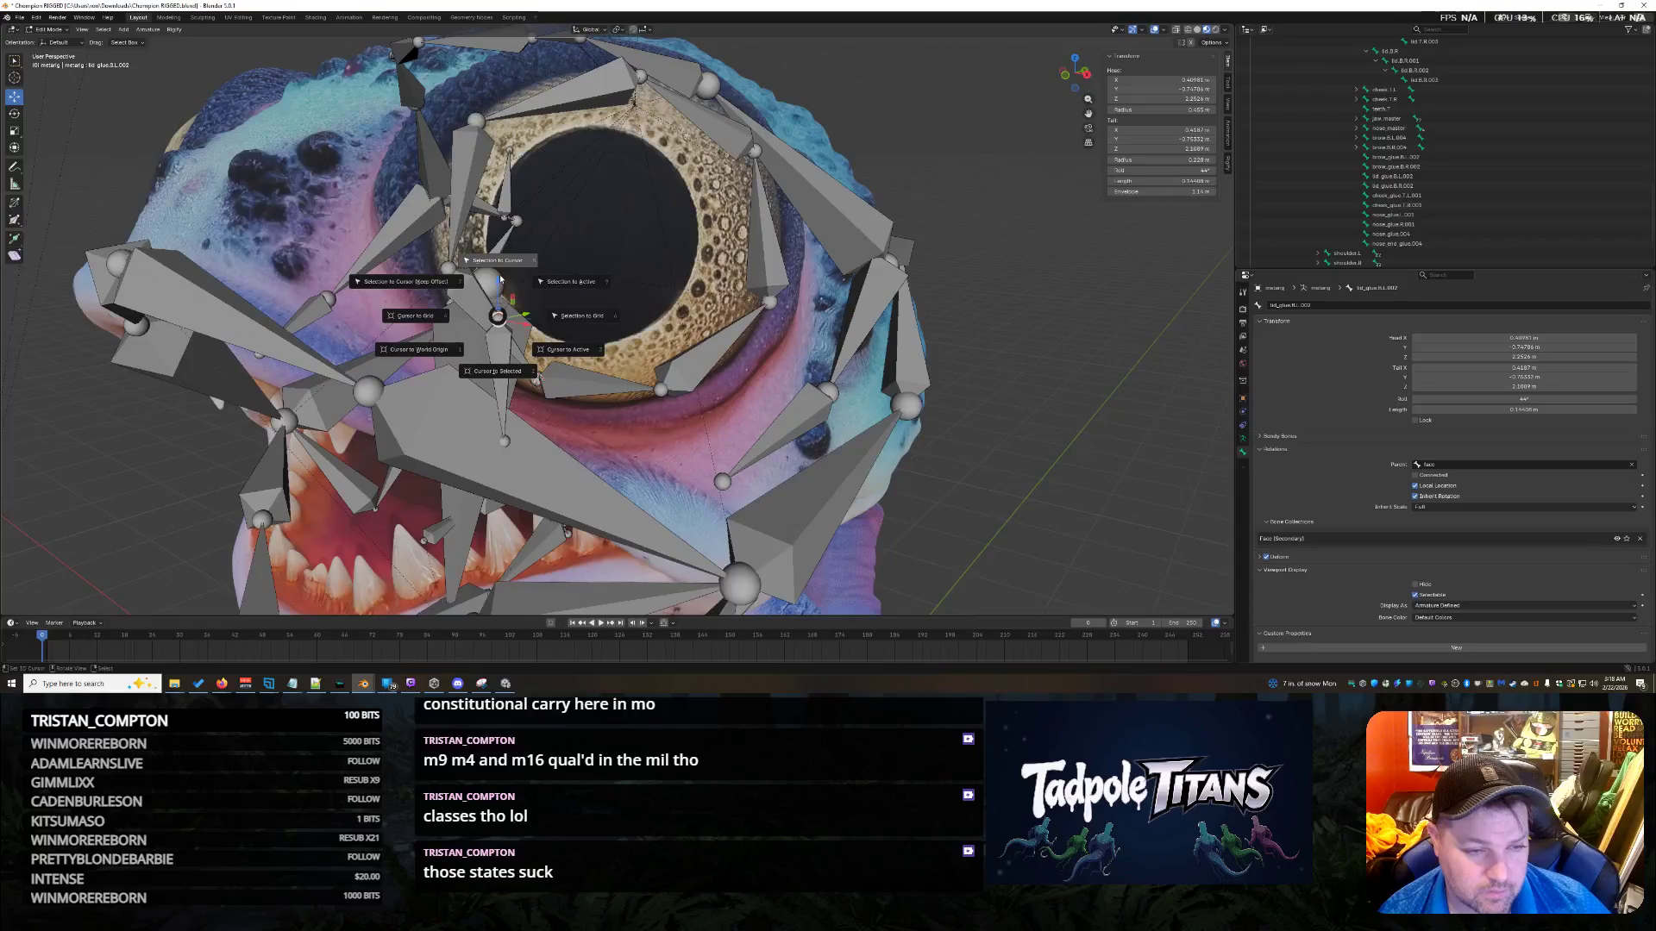
click(500, 278)
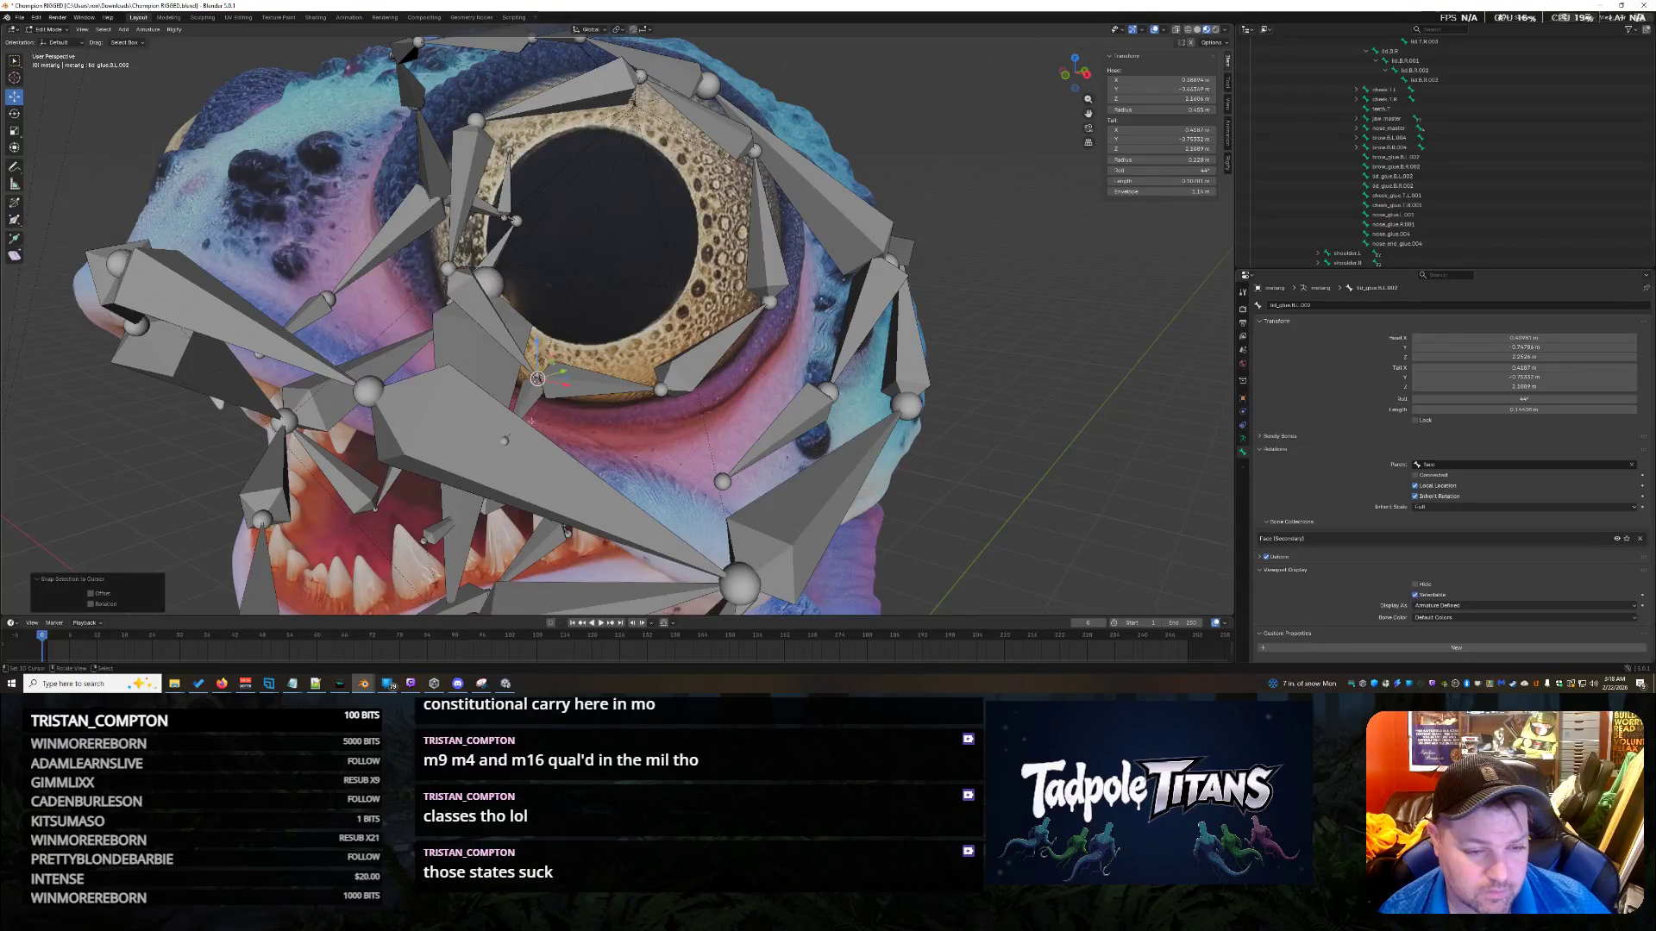
Snap the tail of lid_glue.B.L.002 onto the left upper cheek bone's joint.
key(shift+s)
key(Escape)
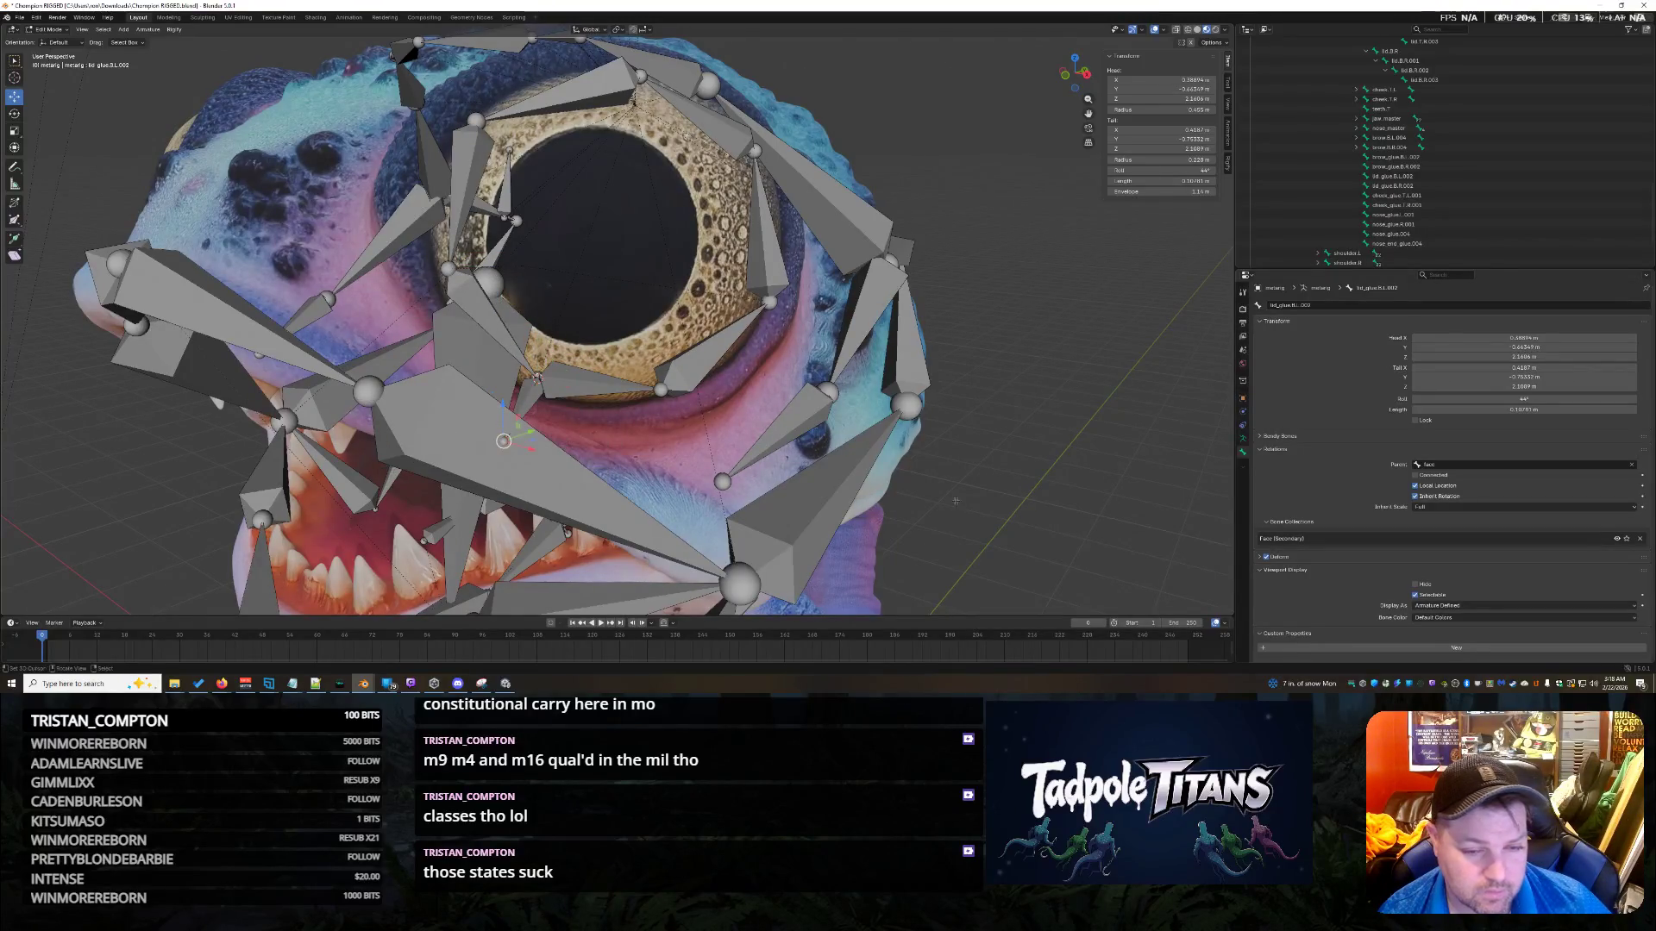
click(827, 393)
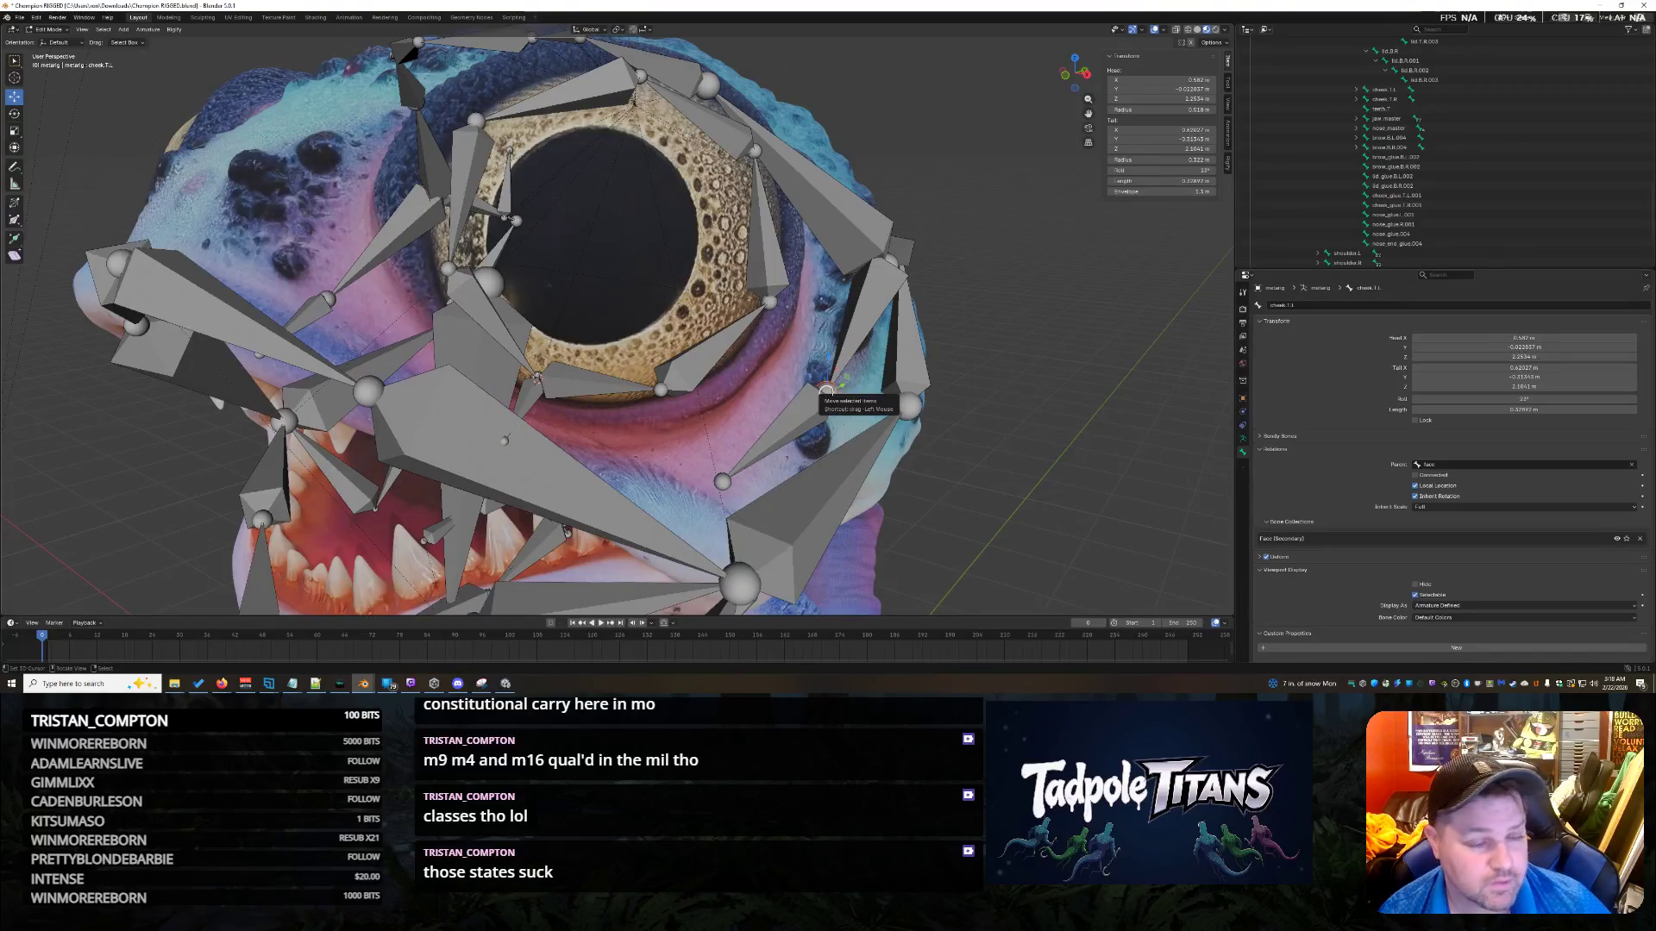
key(shift+s)
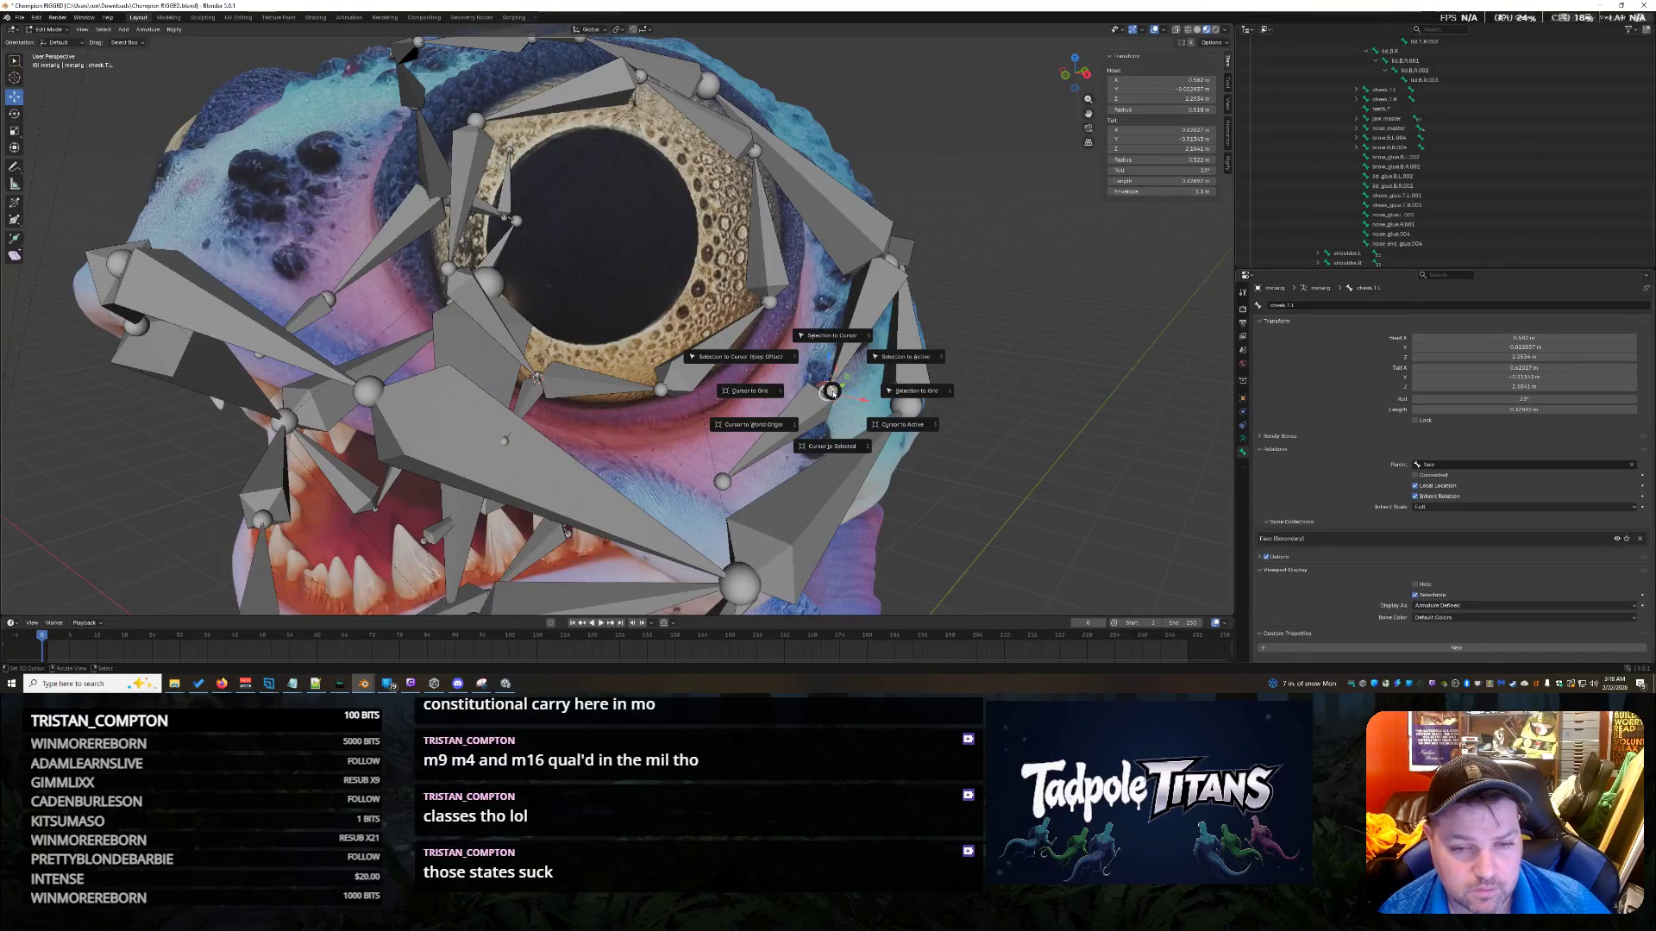
click(828, 463)
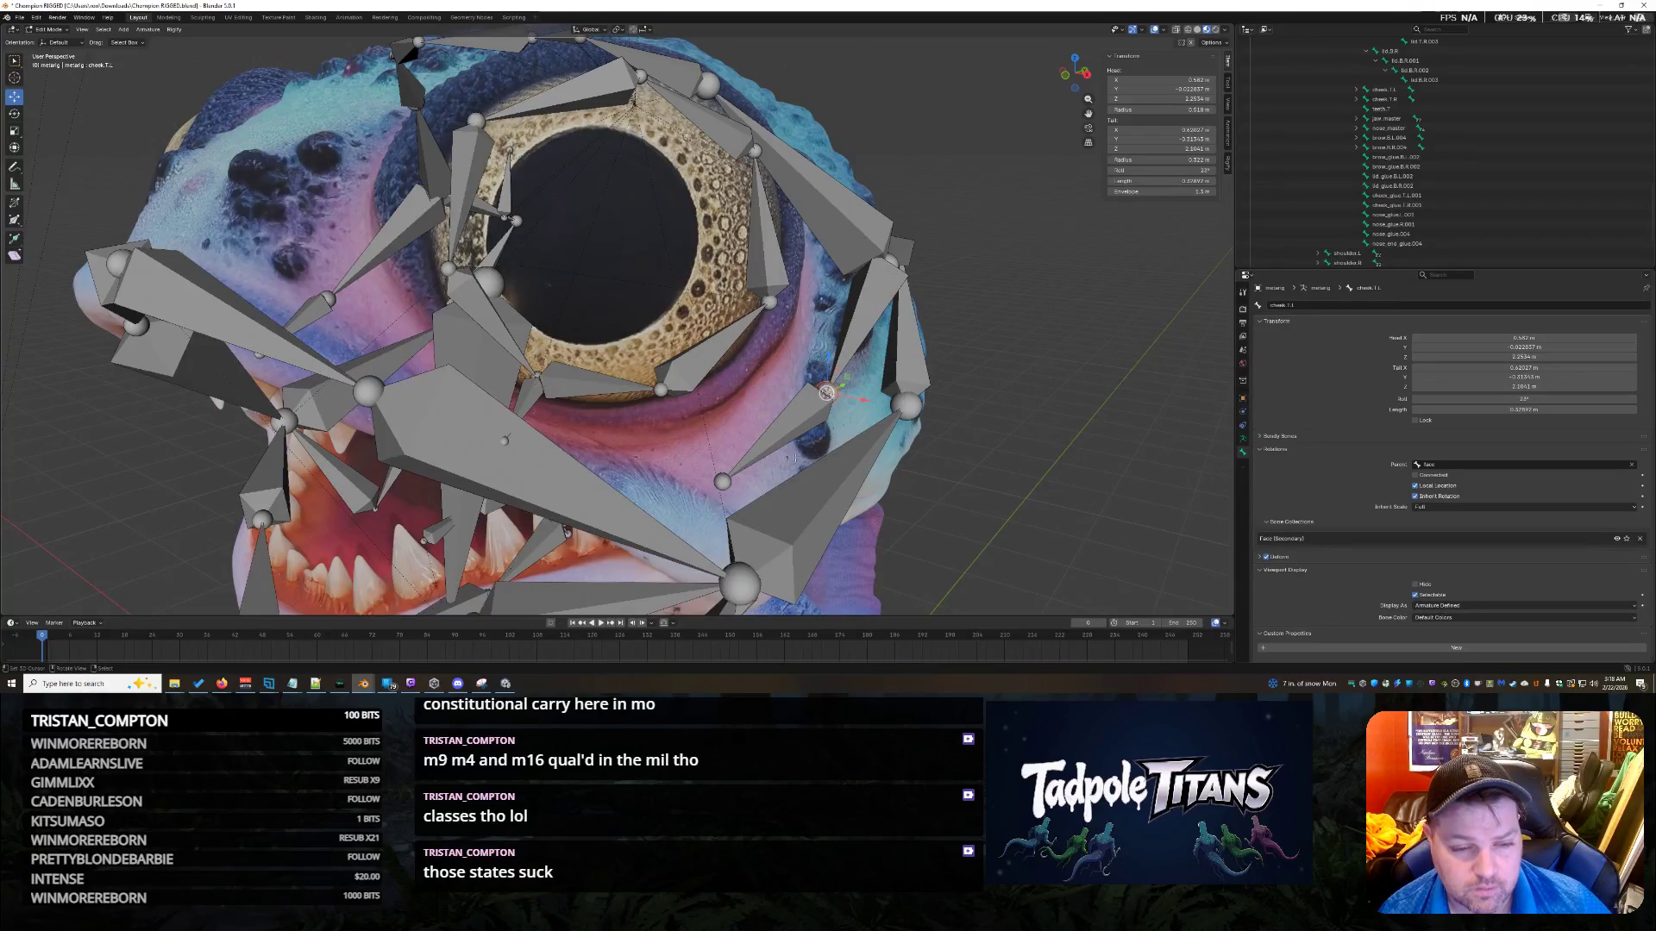
click(506, 443)
key(shift+s)
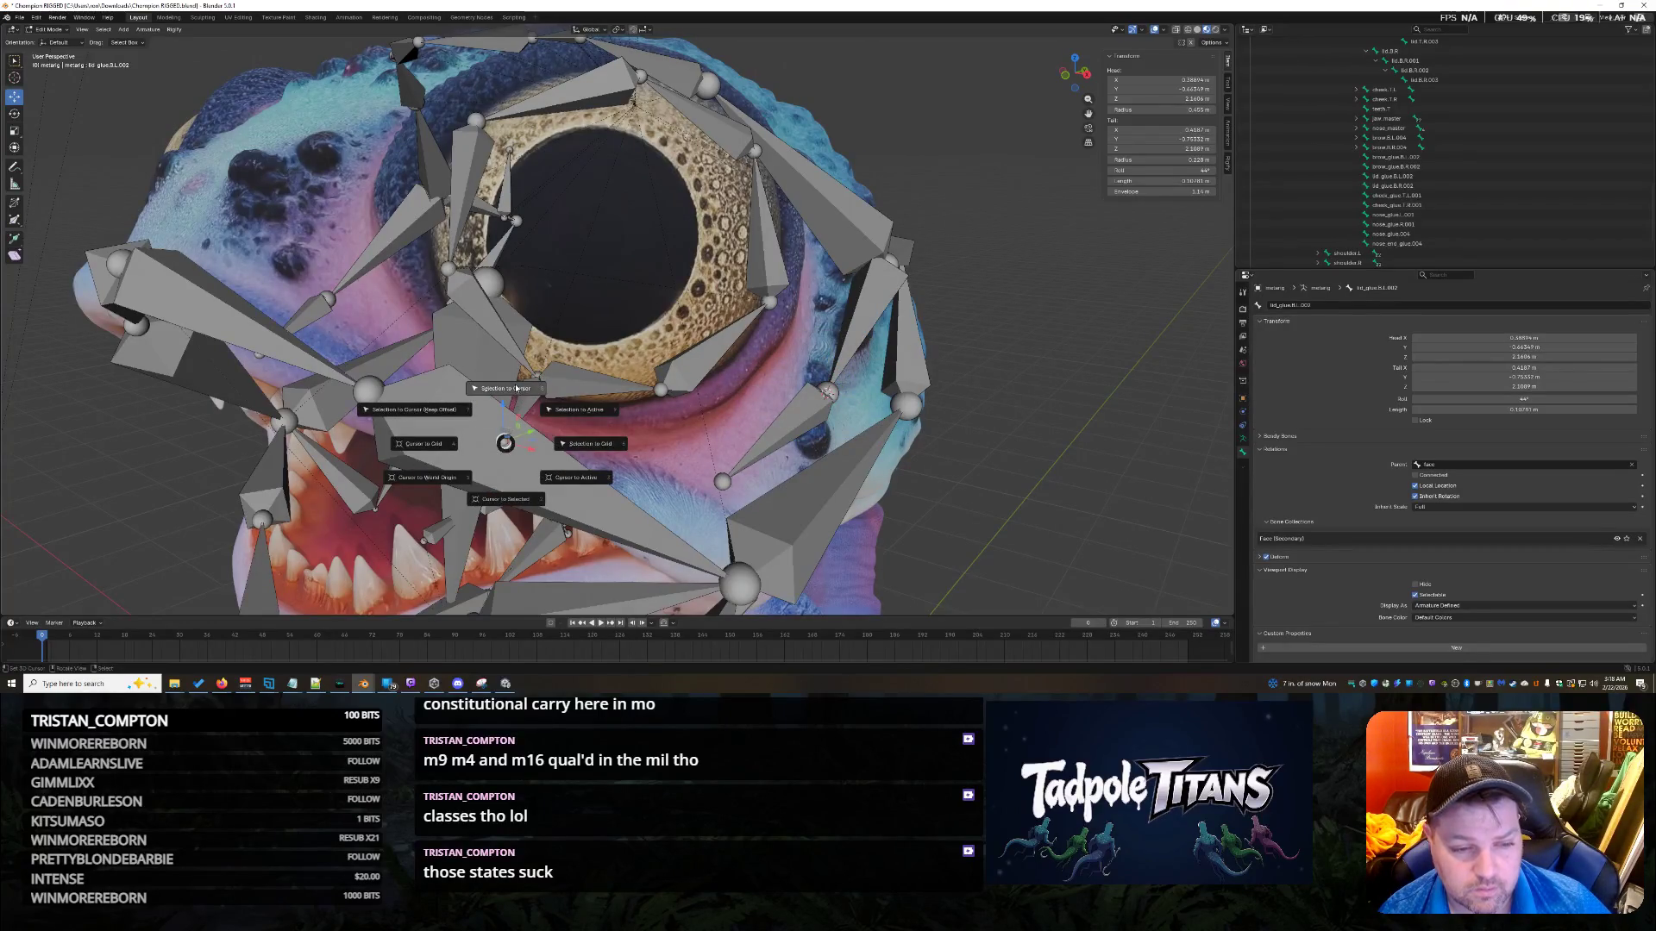
click(506, 389)
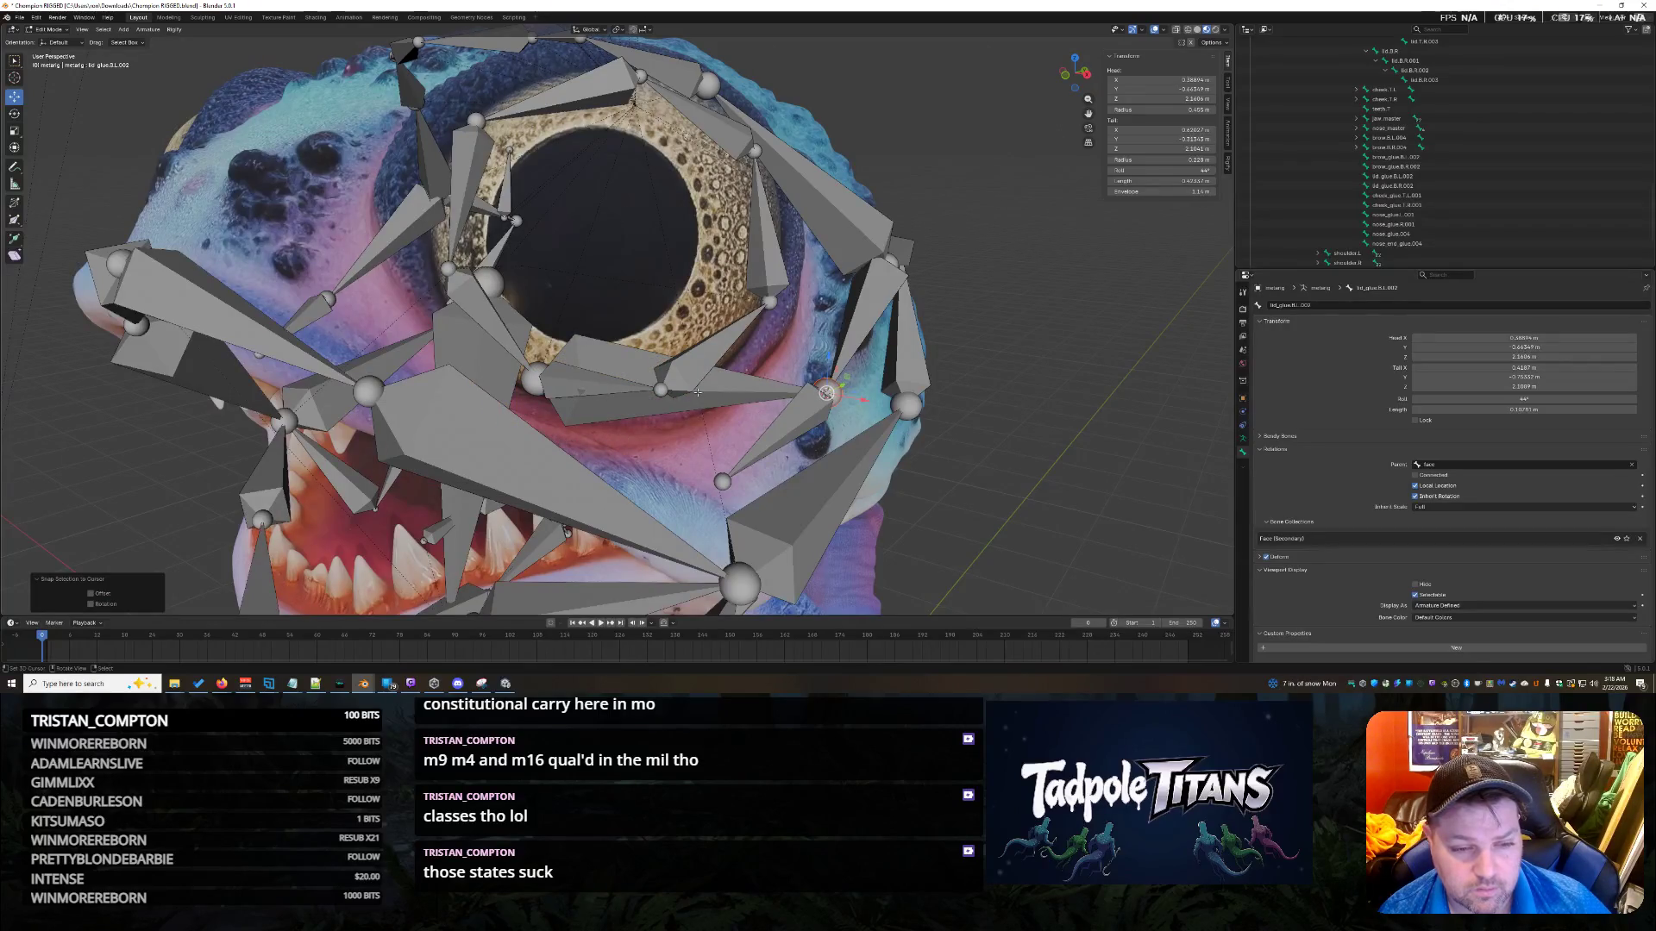
middle_drag(870, 435, 872, 434)
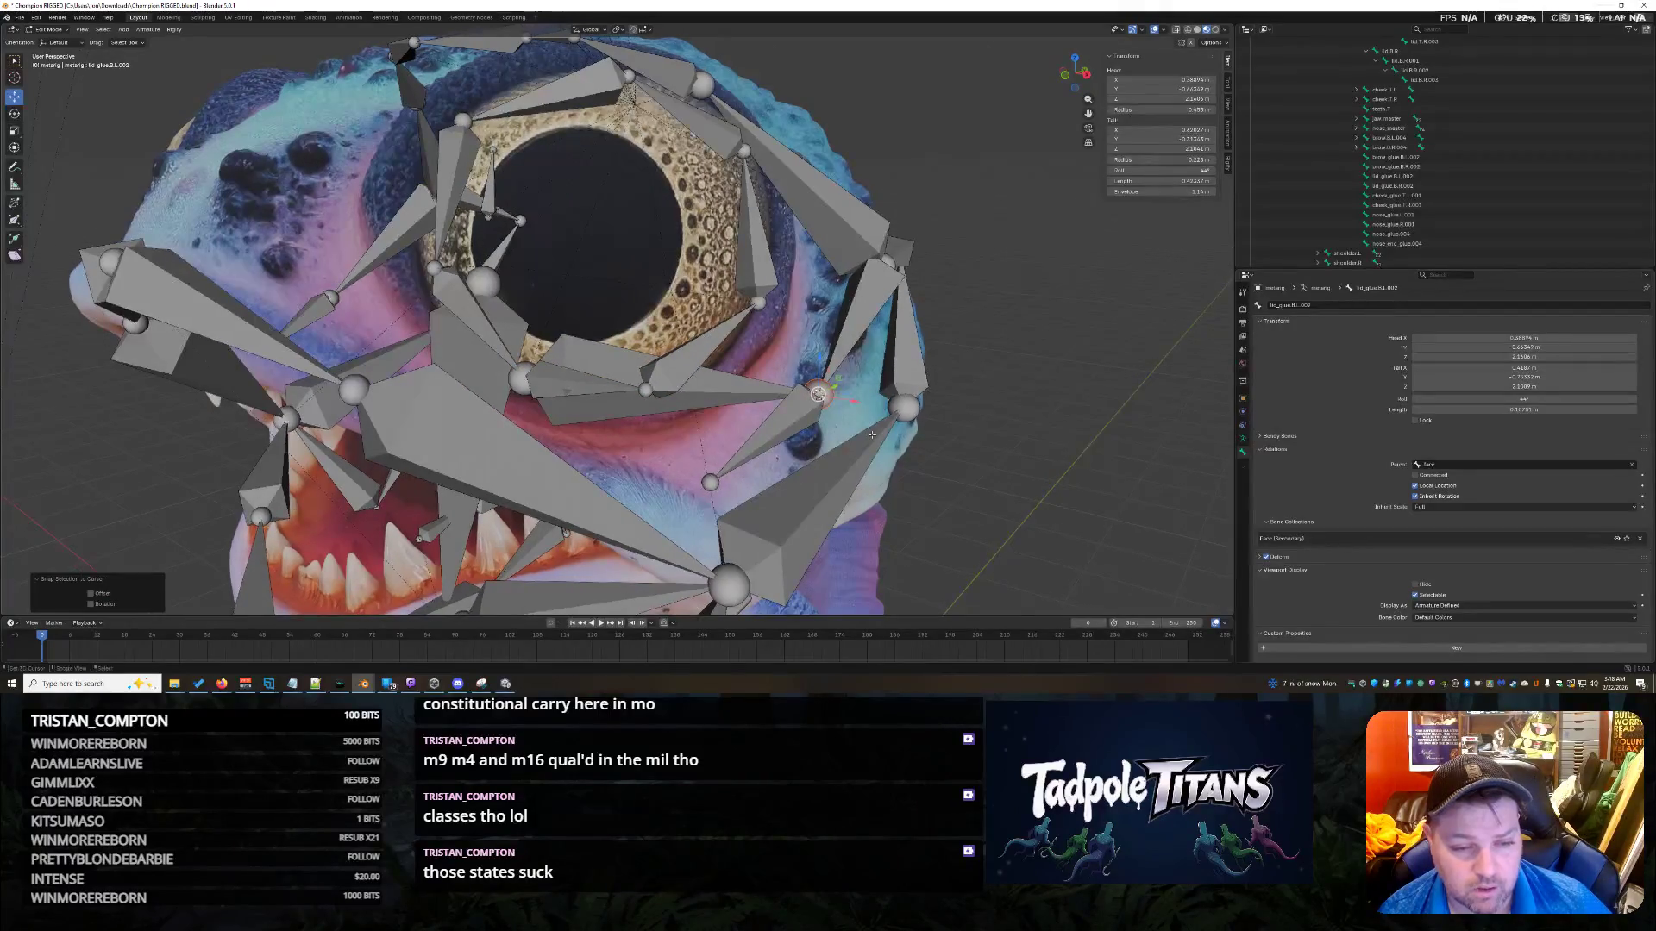
click(674, 372)
click(575, 384)
scroll(717, 439, down, 4)
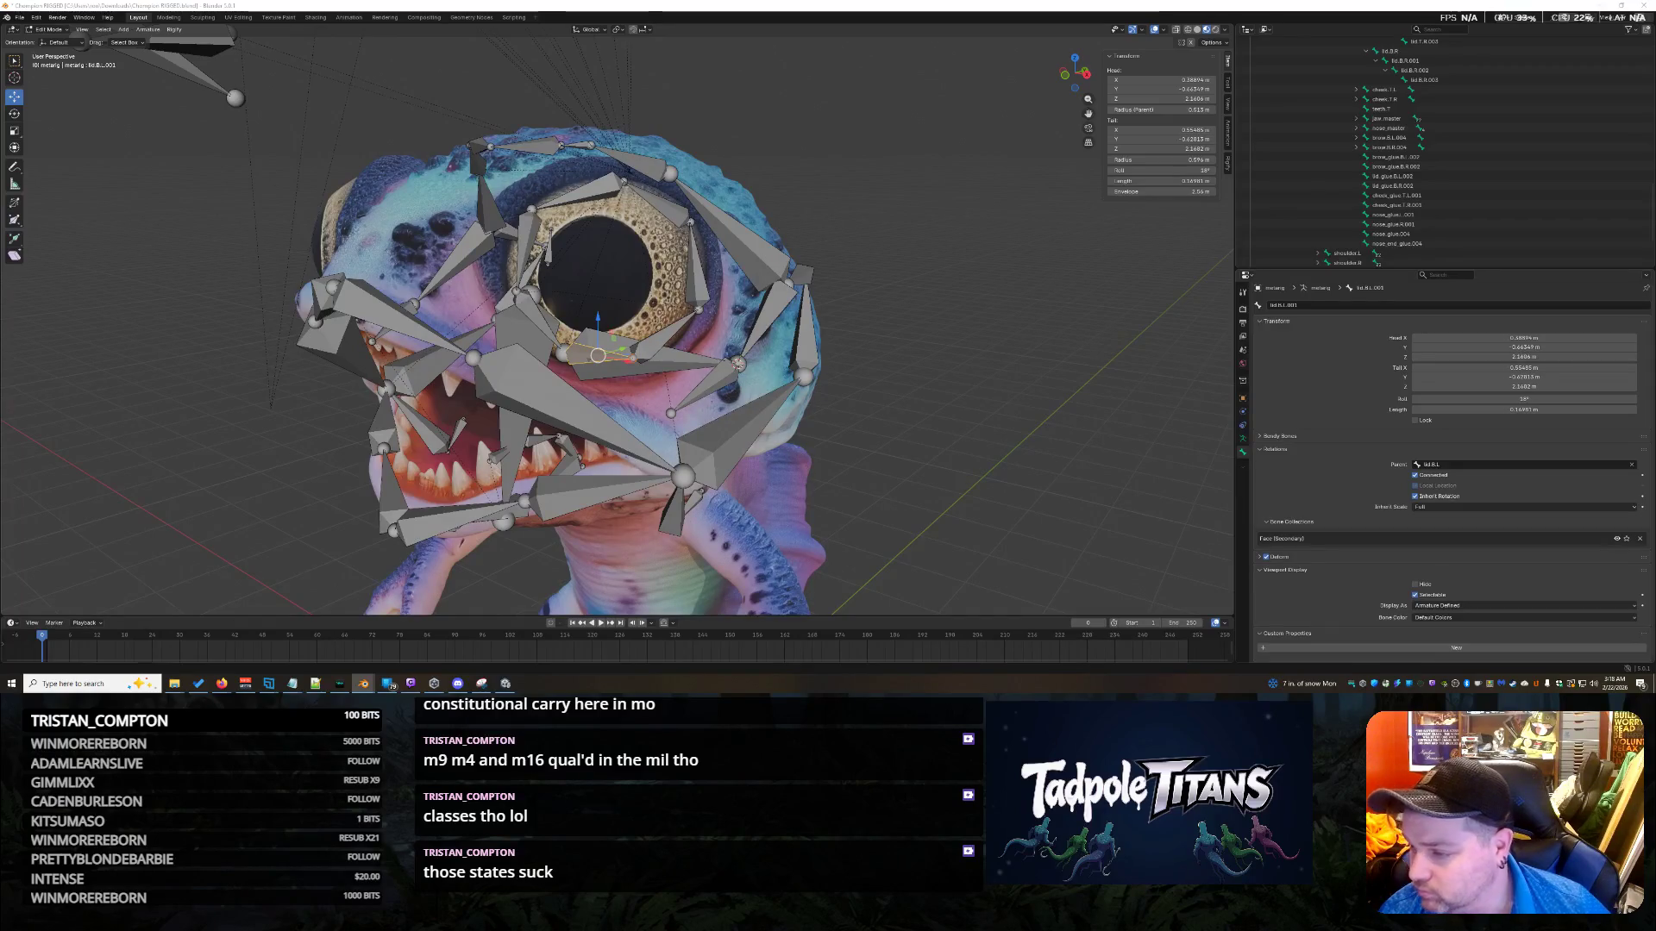
click(709, 378)
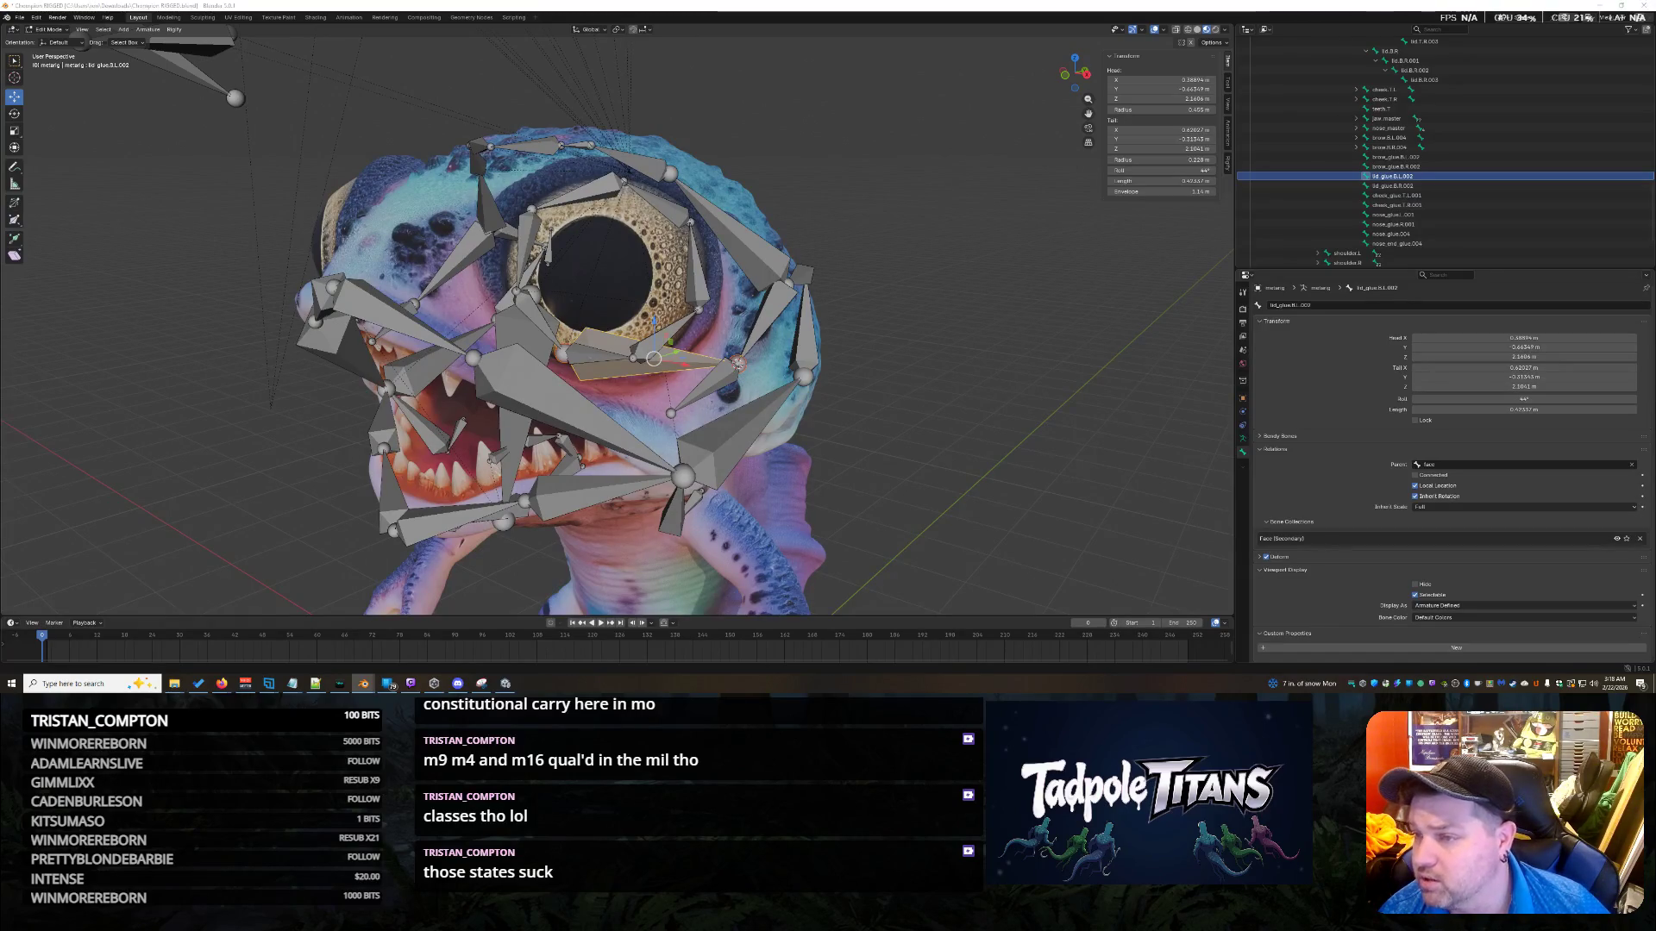
click(757, 331)
click(715, 382)
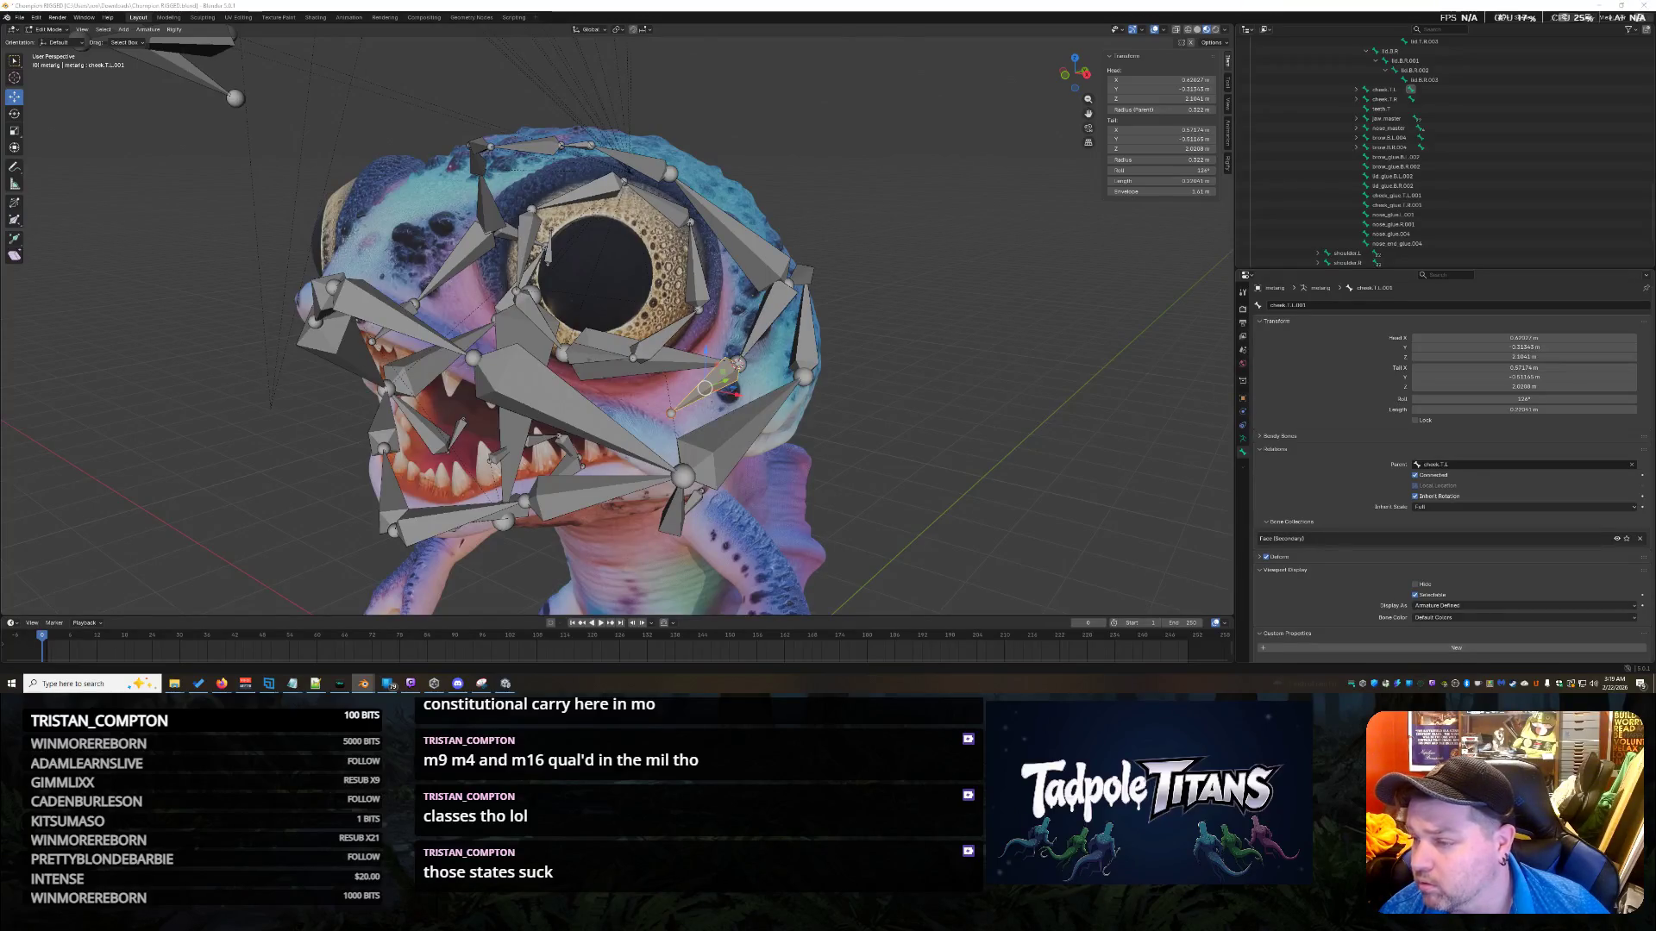
click(768, 318)
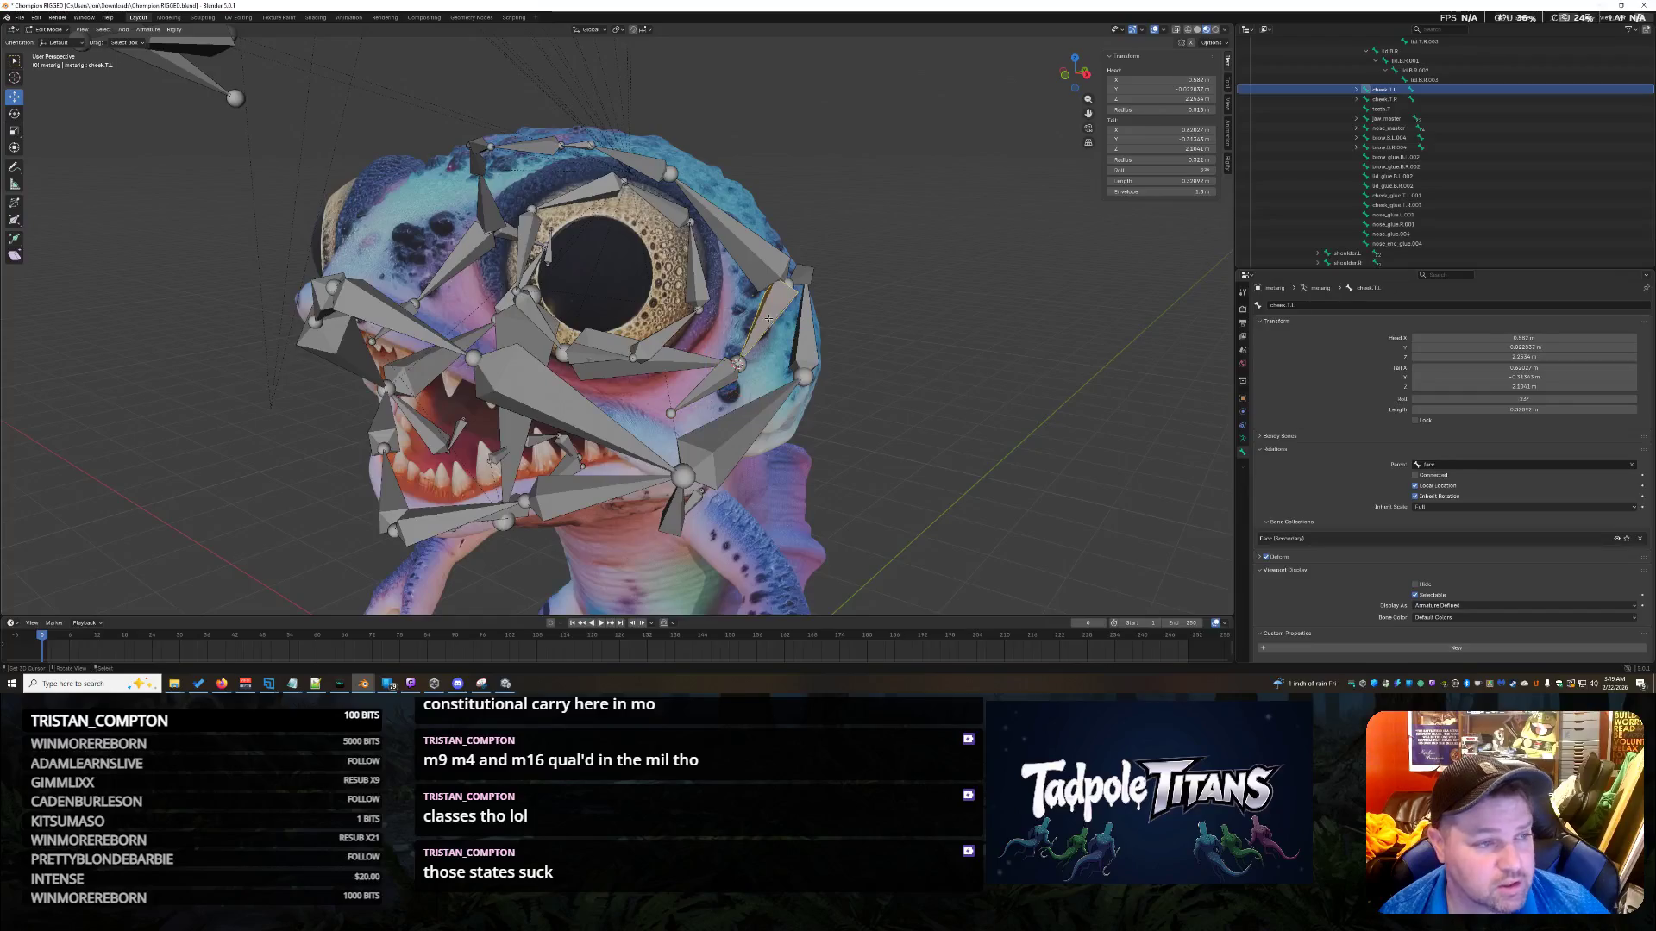
click(605, 375)
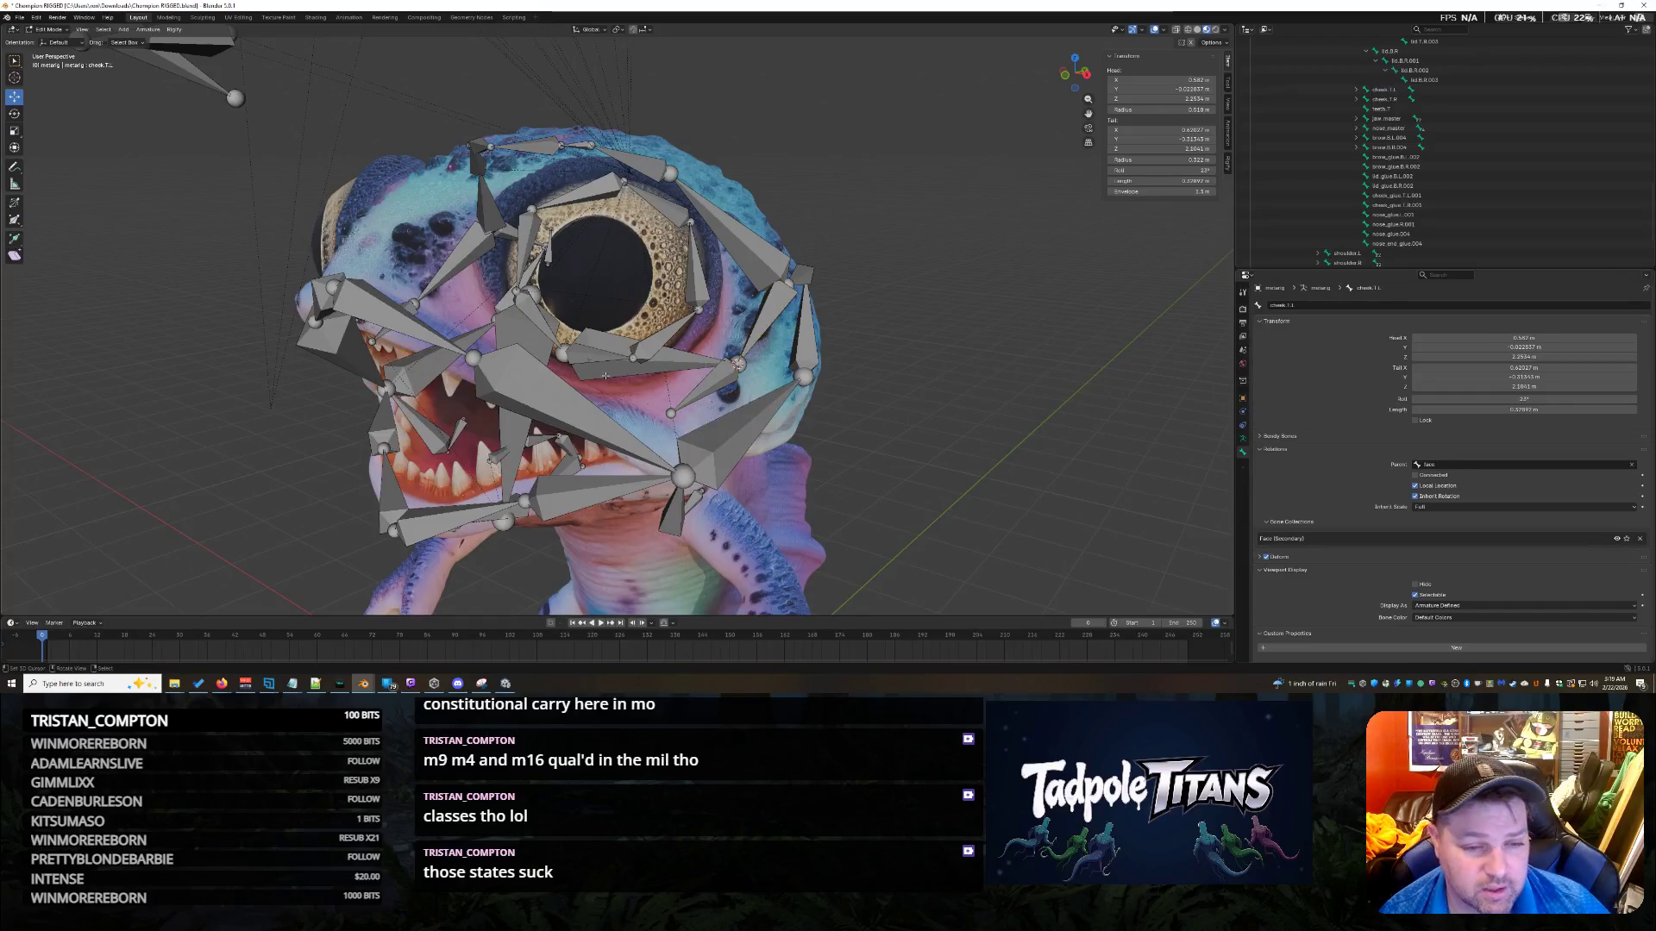
click(562, 362)
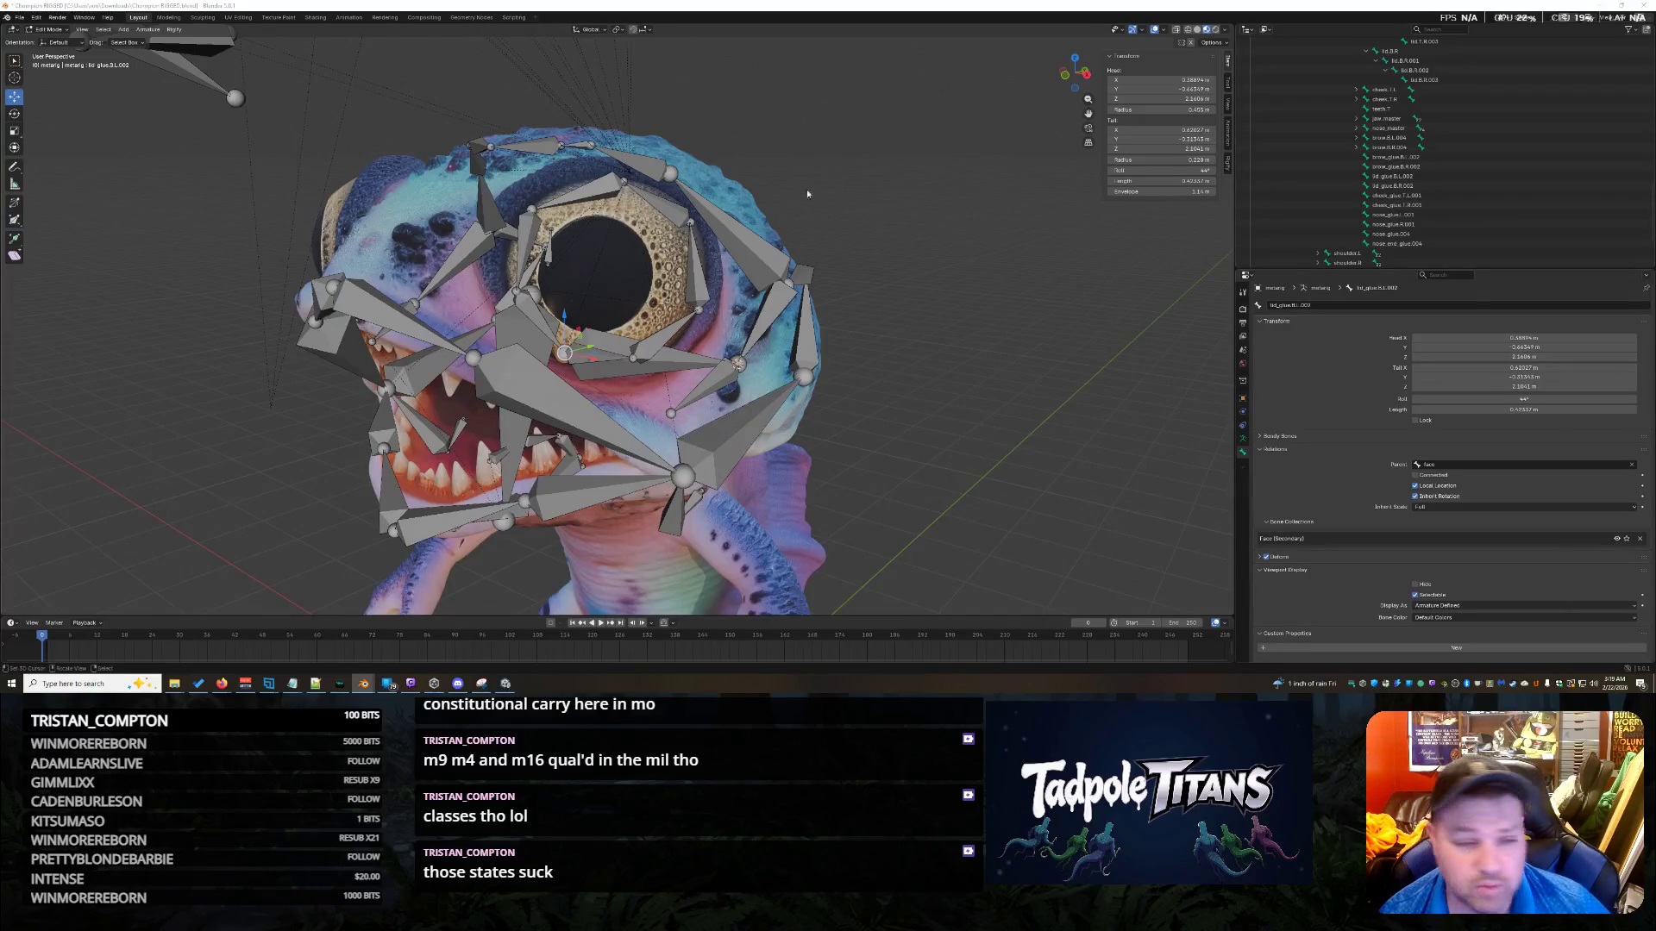
click(658, 345)
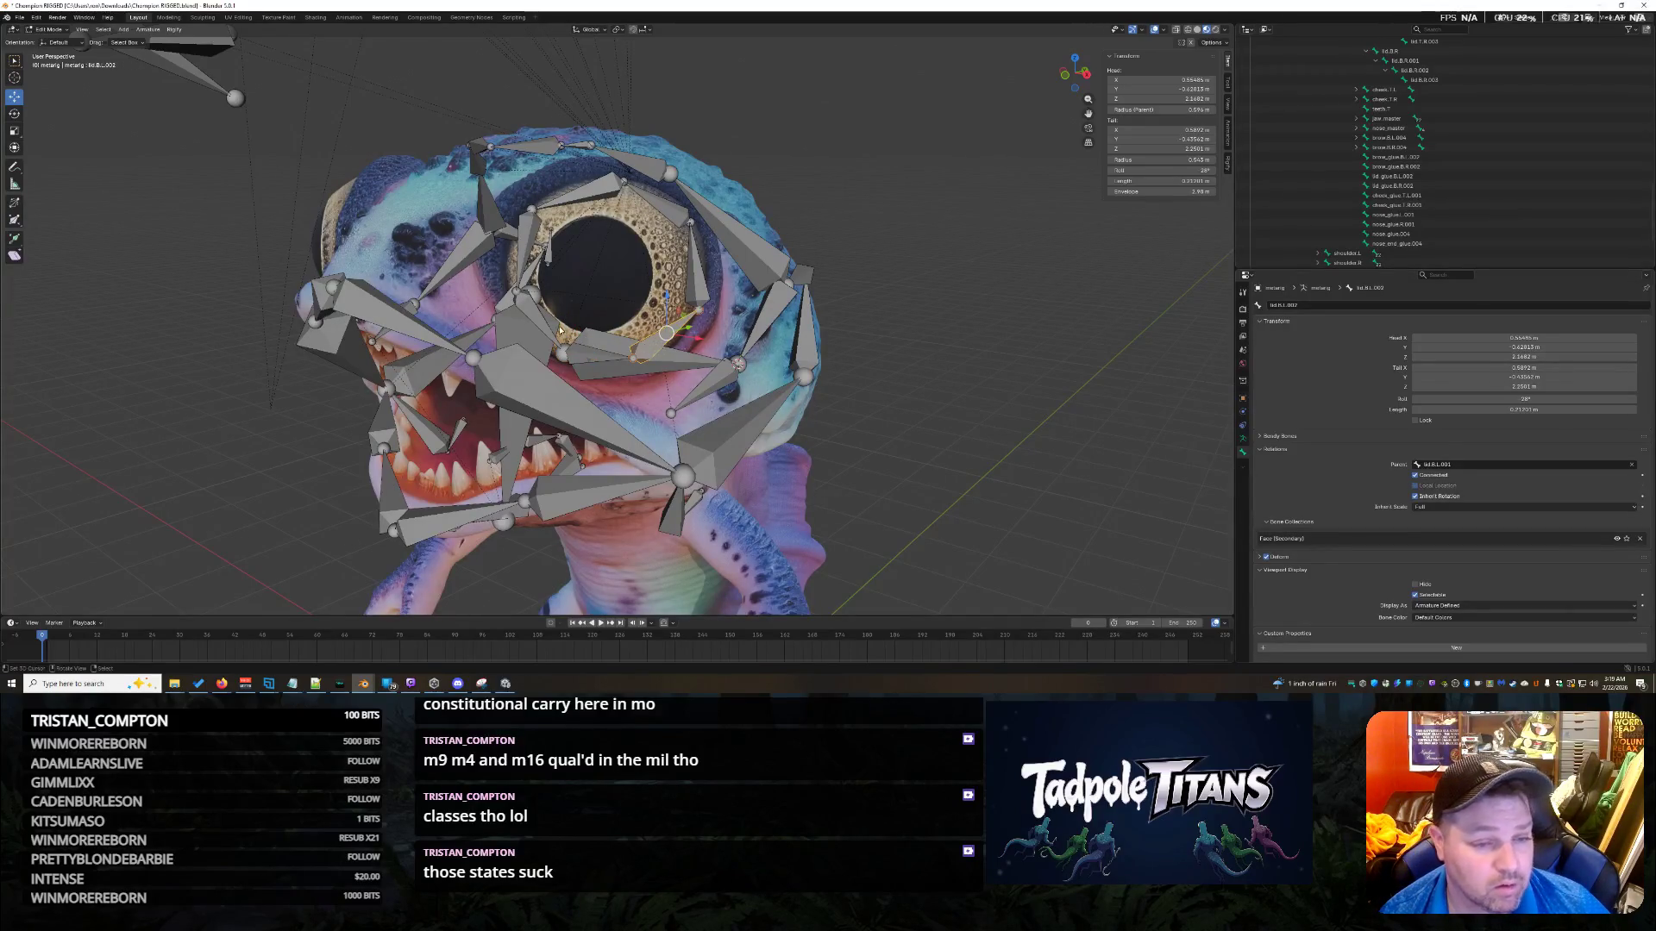
middle_drag(557, 341, 597, 371)
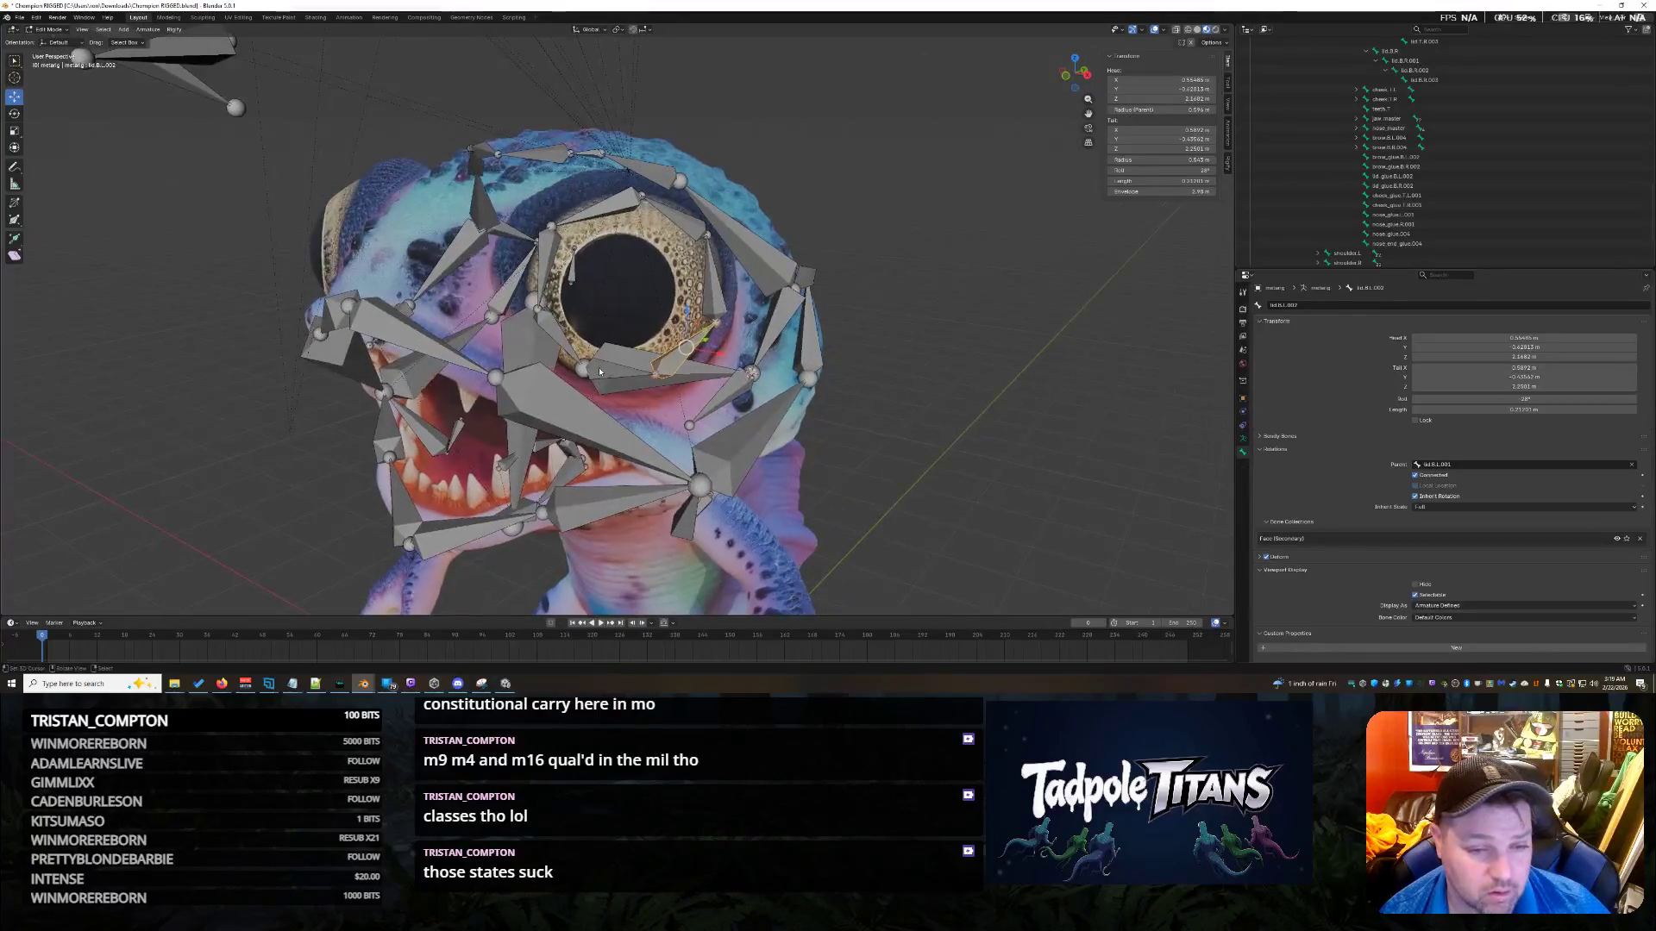
click(597, 371)
click(606, 390)
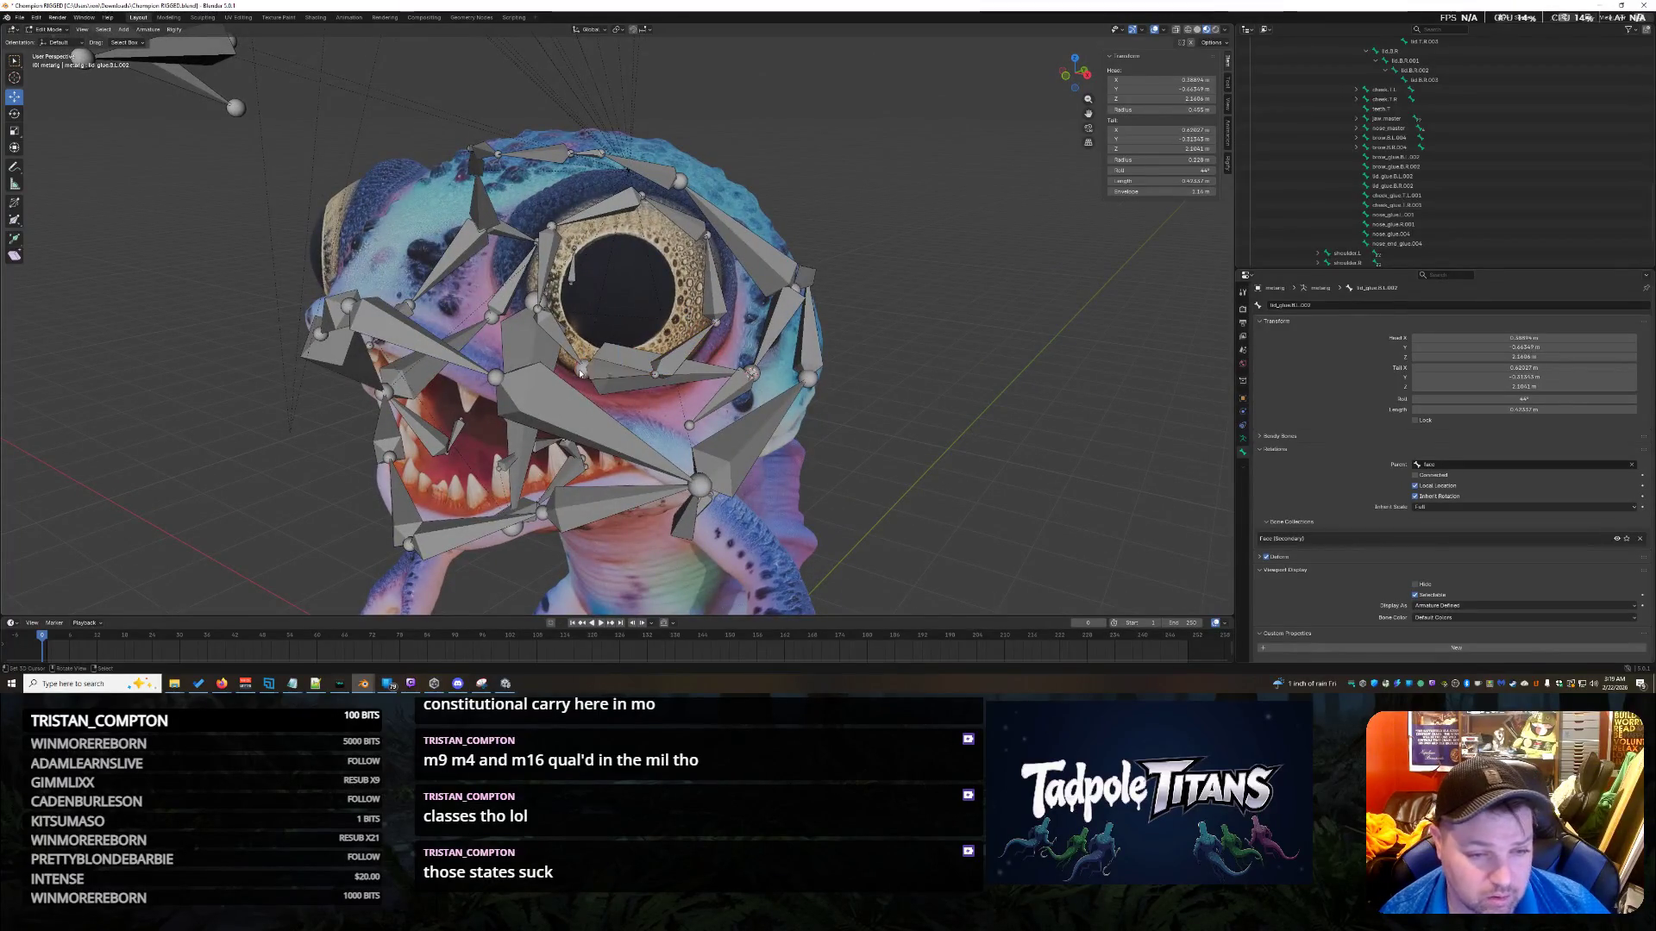
shift+click(659, 377)
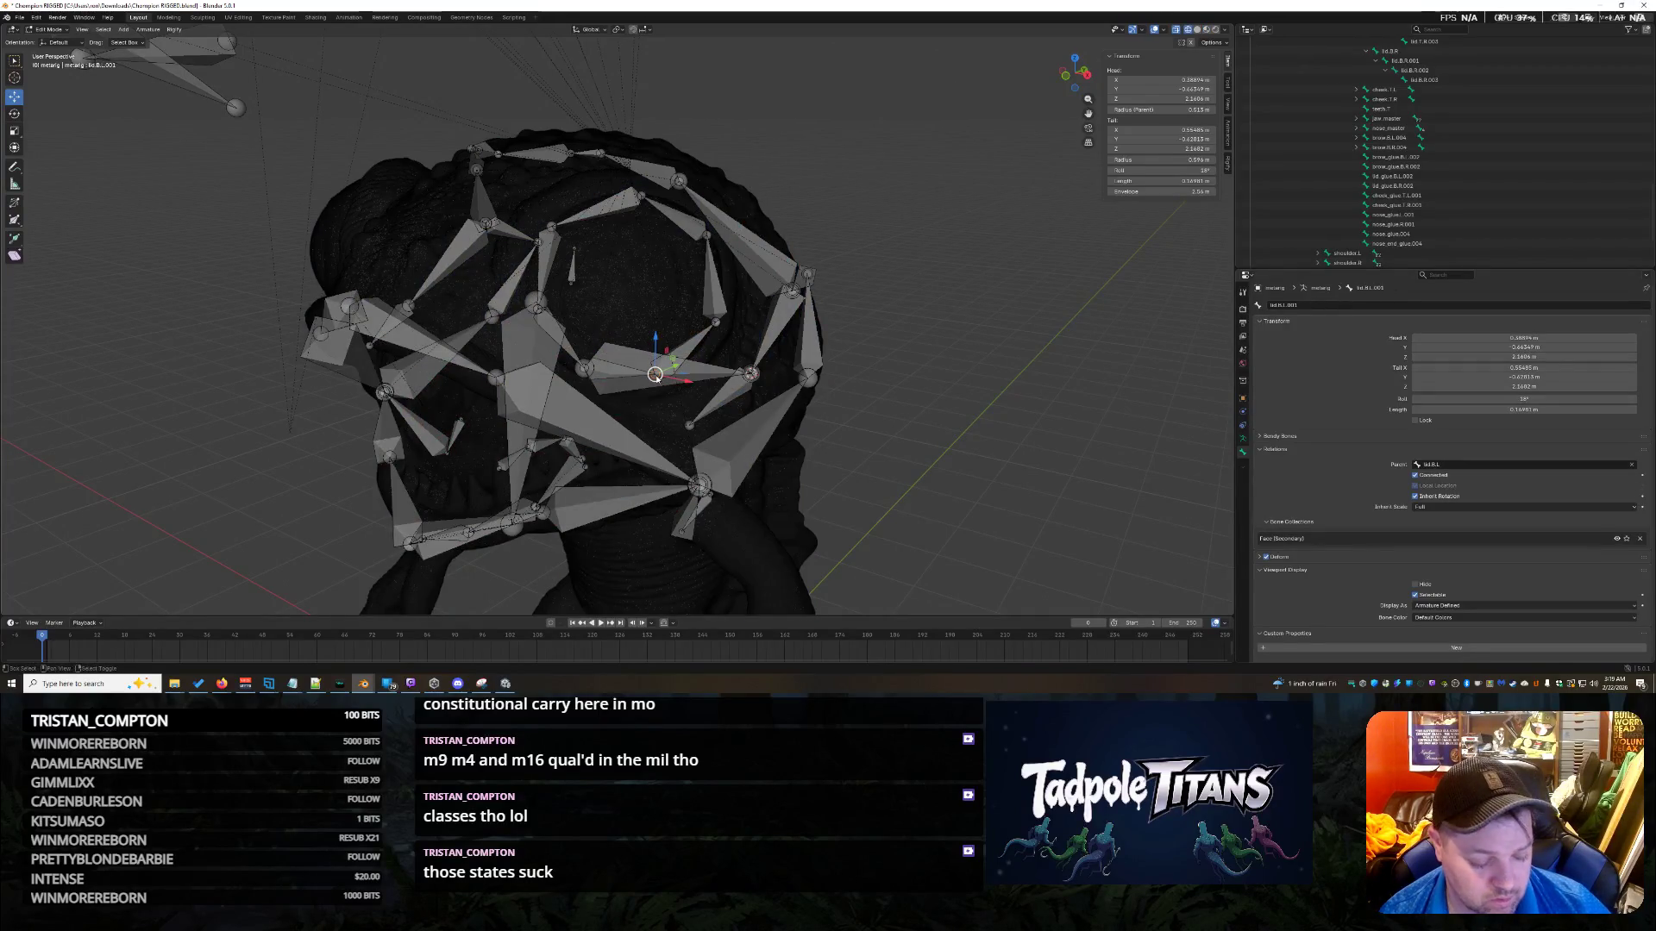
Move the 3D cursor to the selected bone, undo a trial glue-bone snap, and save.
key(shift+s)
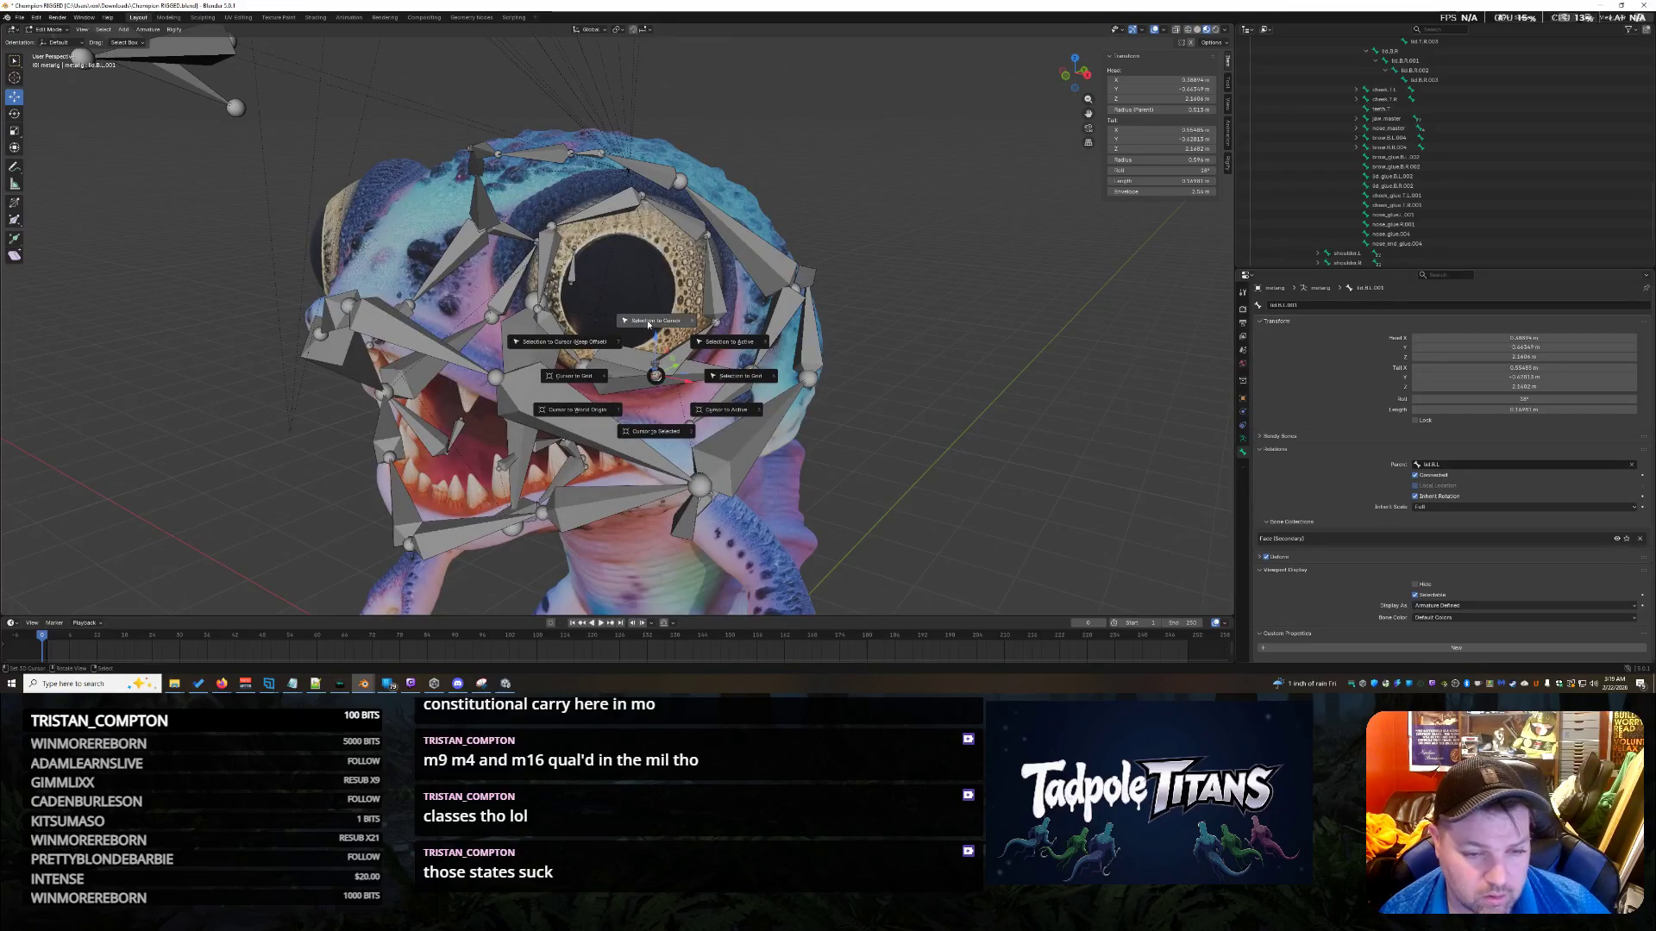
click(638, 422)
click(579, 373)
key(shift+s)
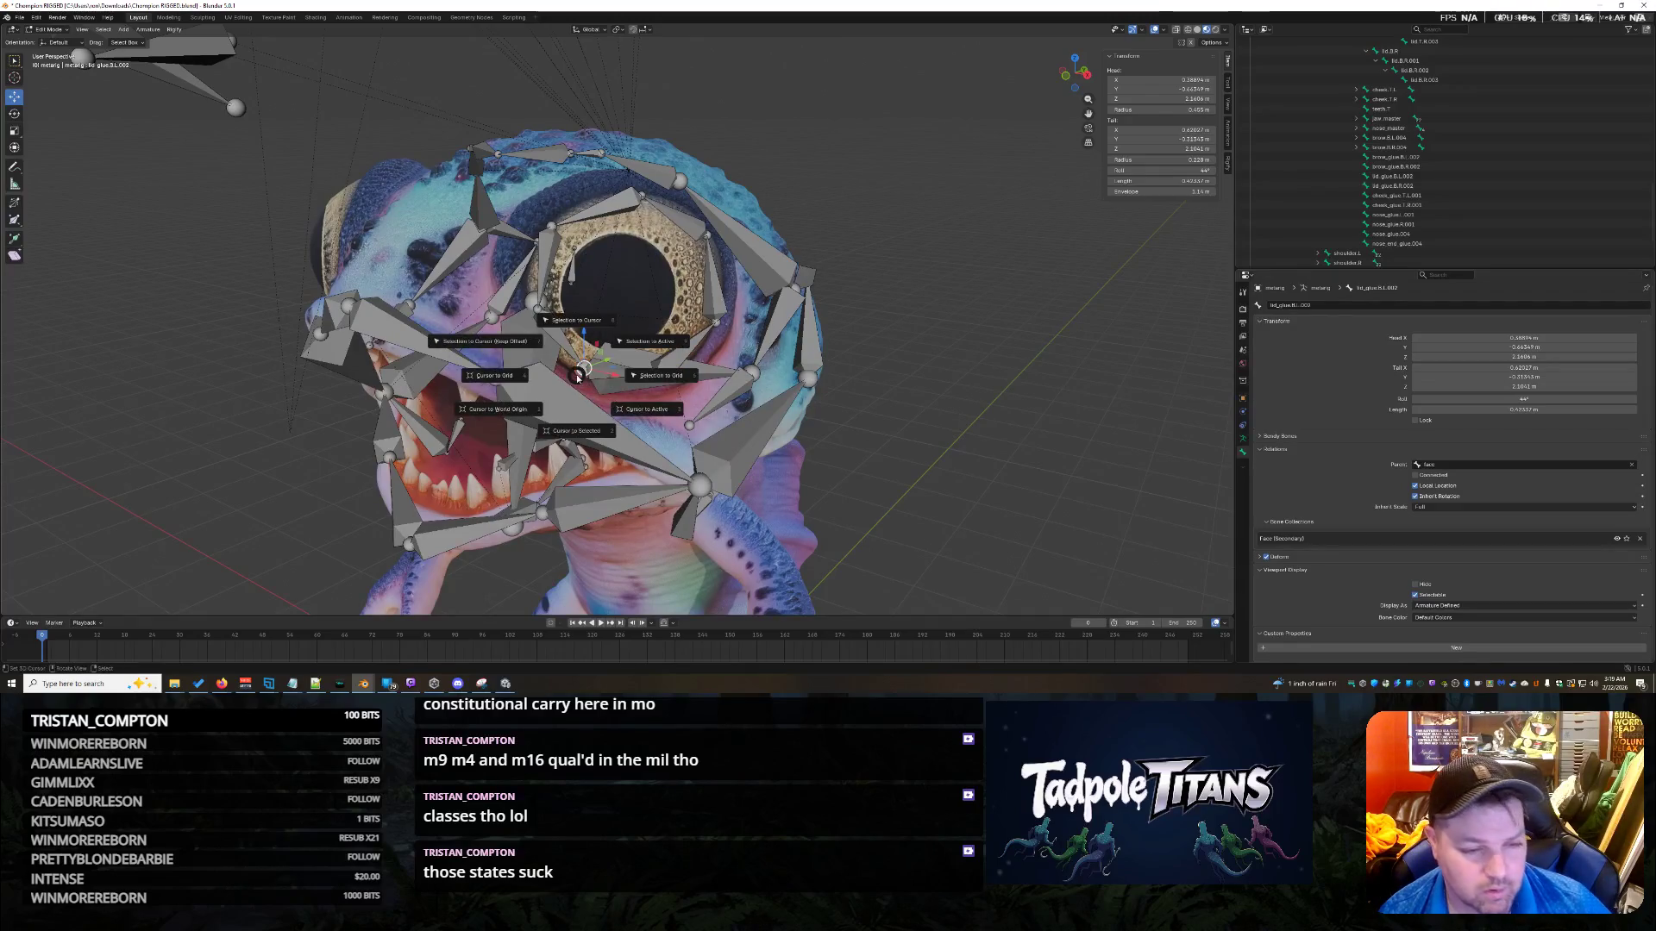
click(576, 324)
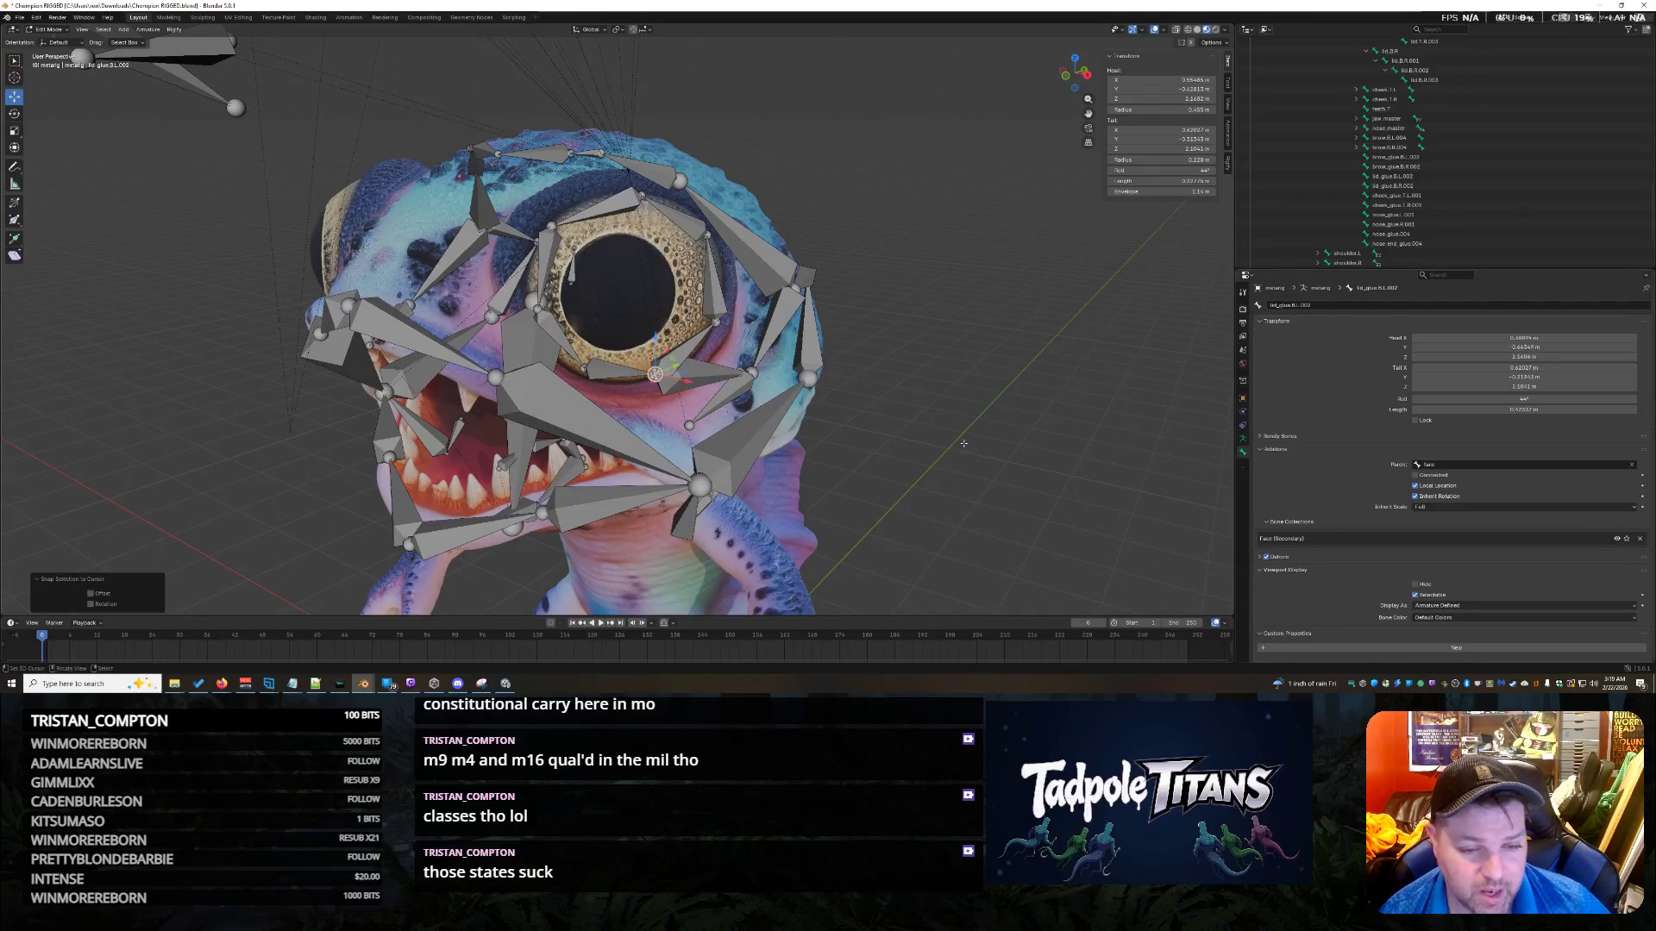
key(ctrl+z)
key(ctrl+s)
Select the left eye-rim lower and upper lid bones and hide them with H.
click(704, 371)
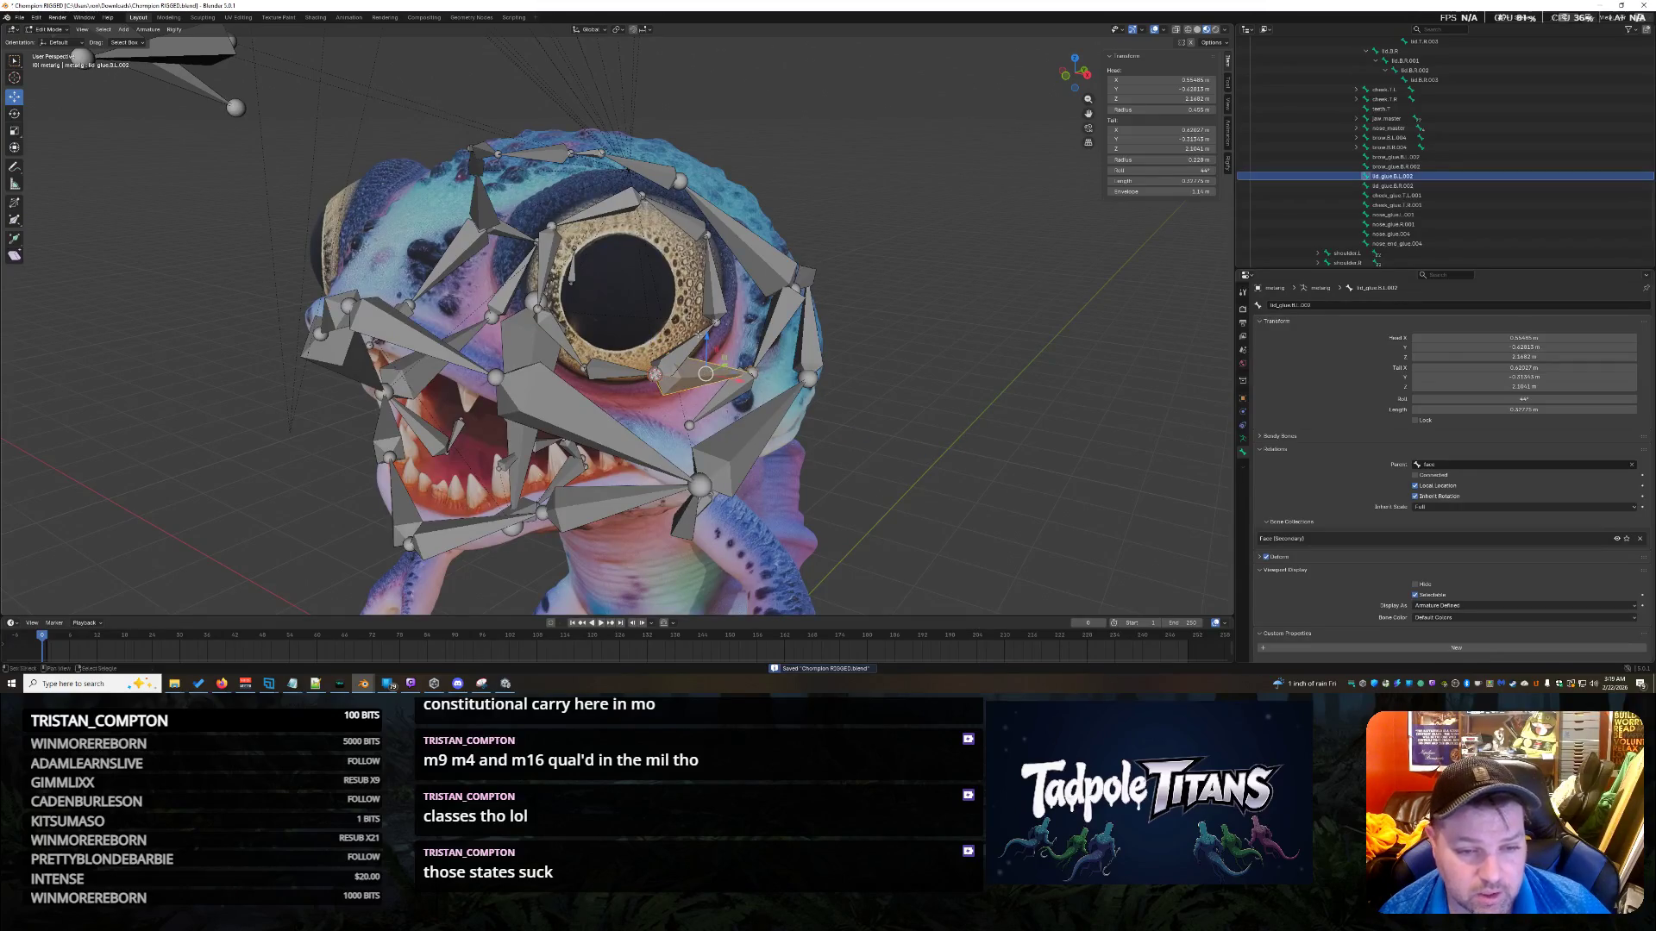
click(704, 371)
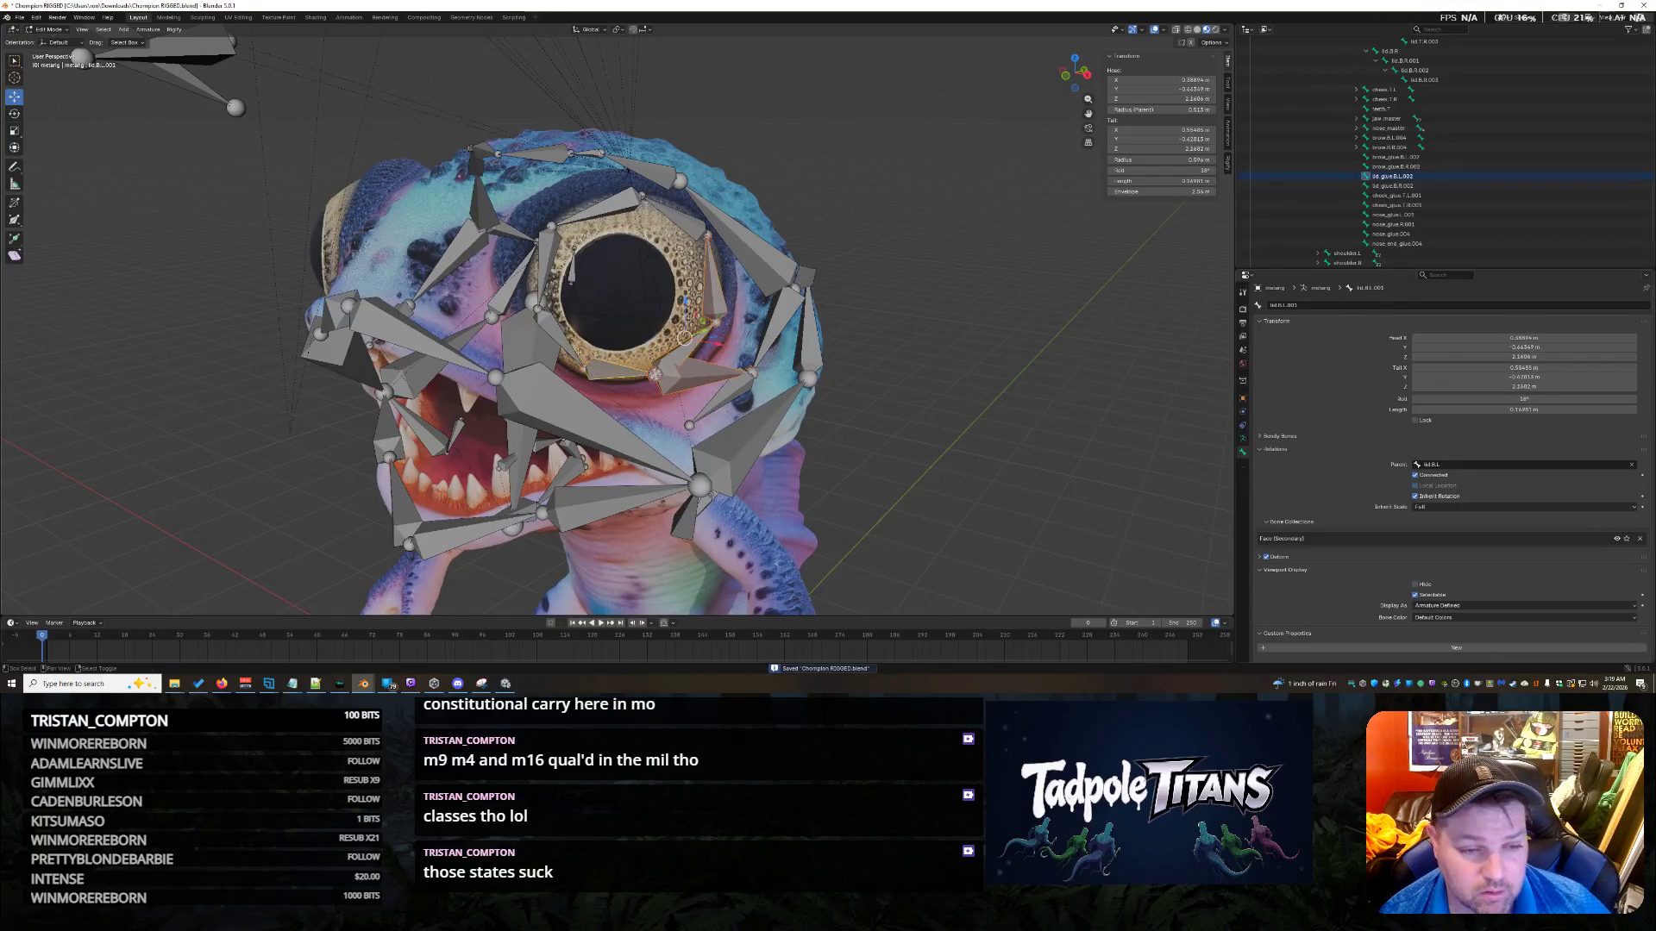
click(604, 211)
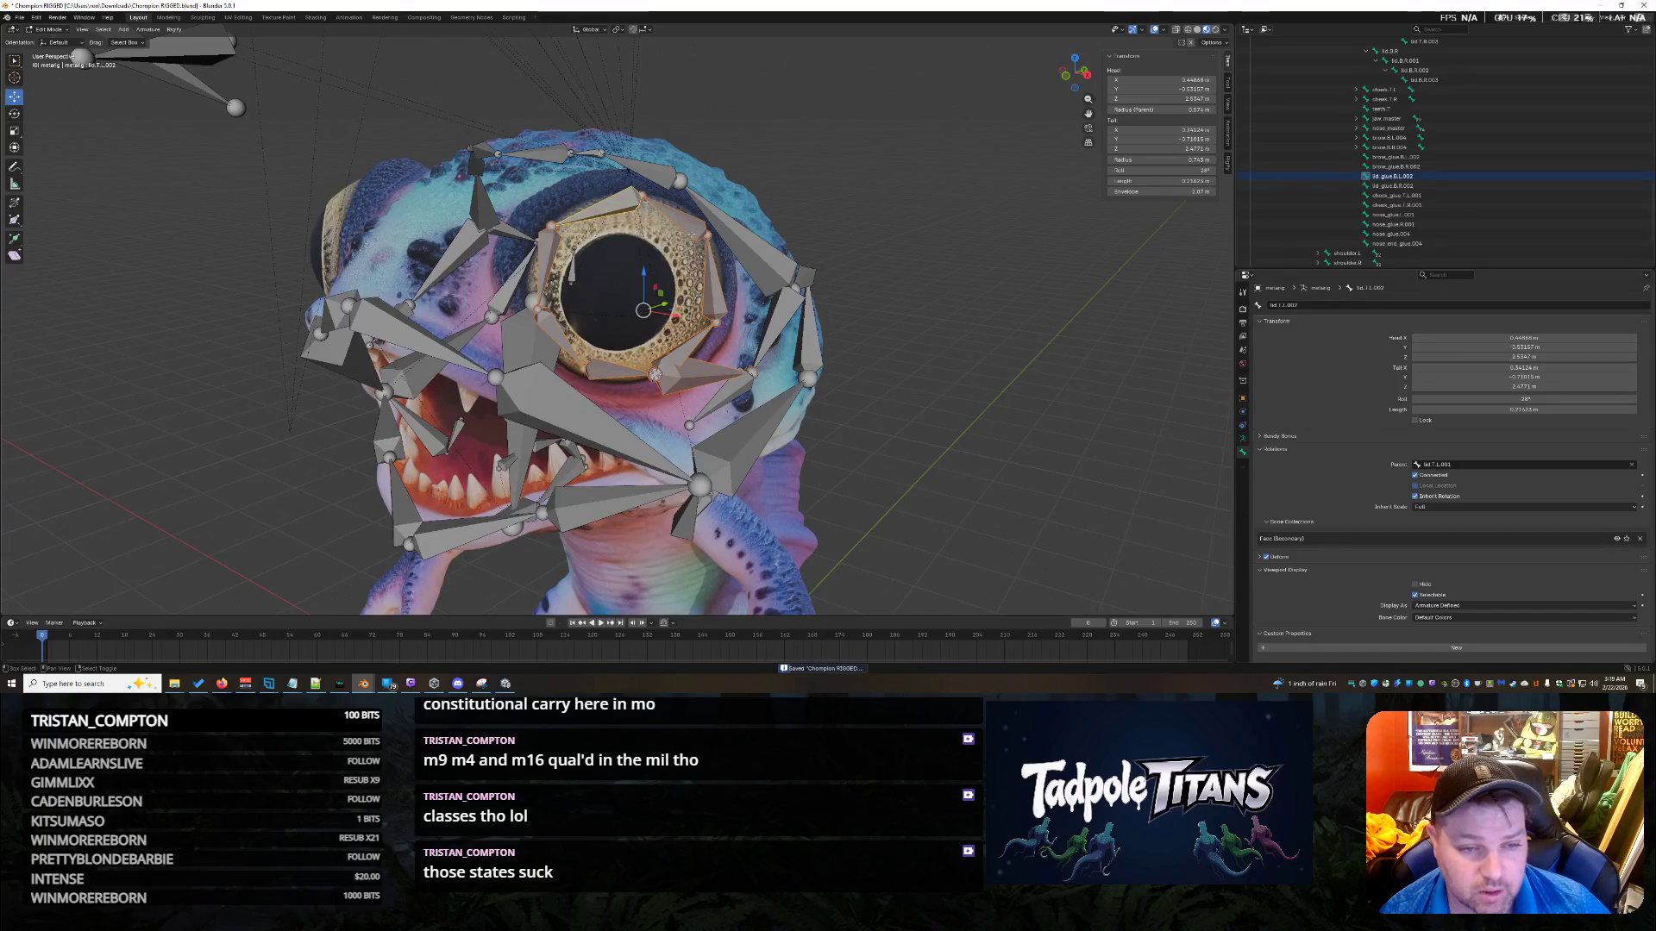
key(h)
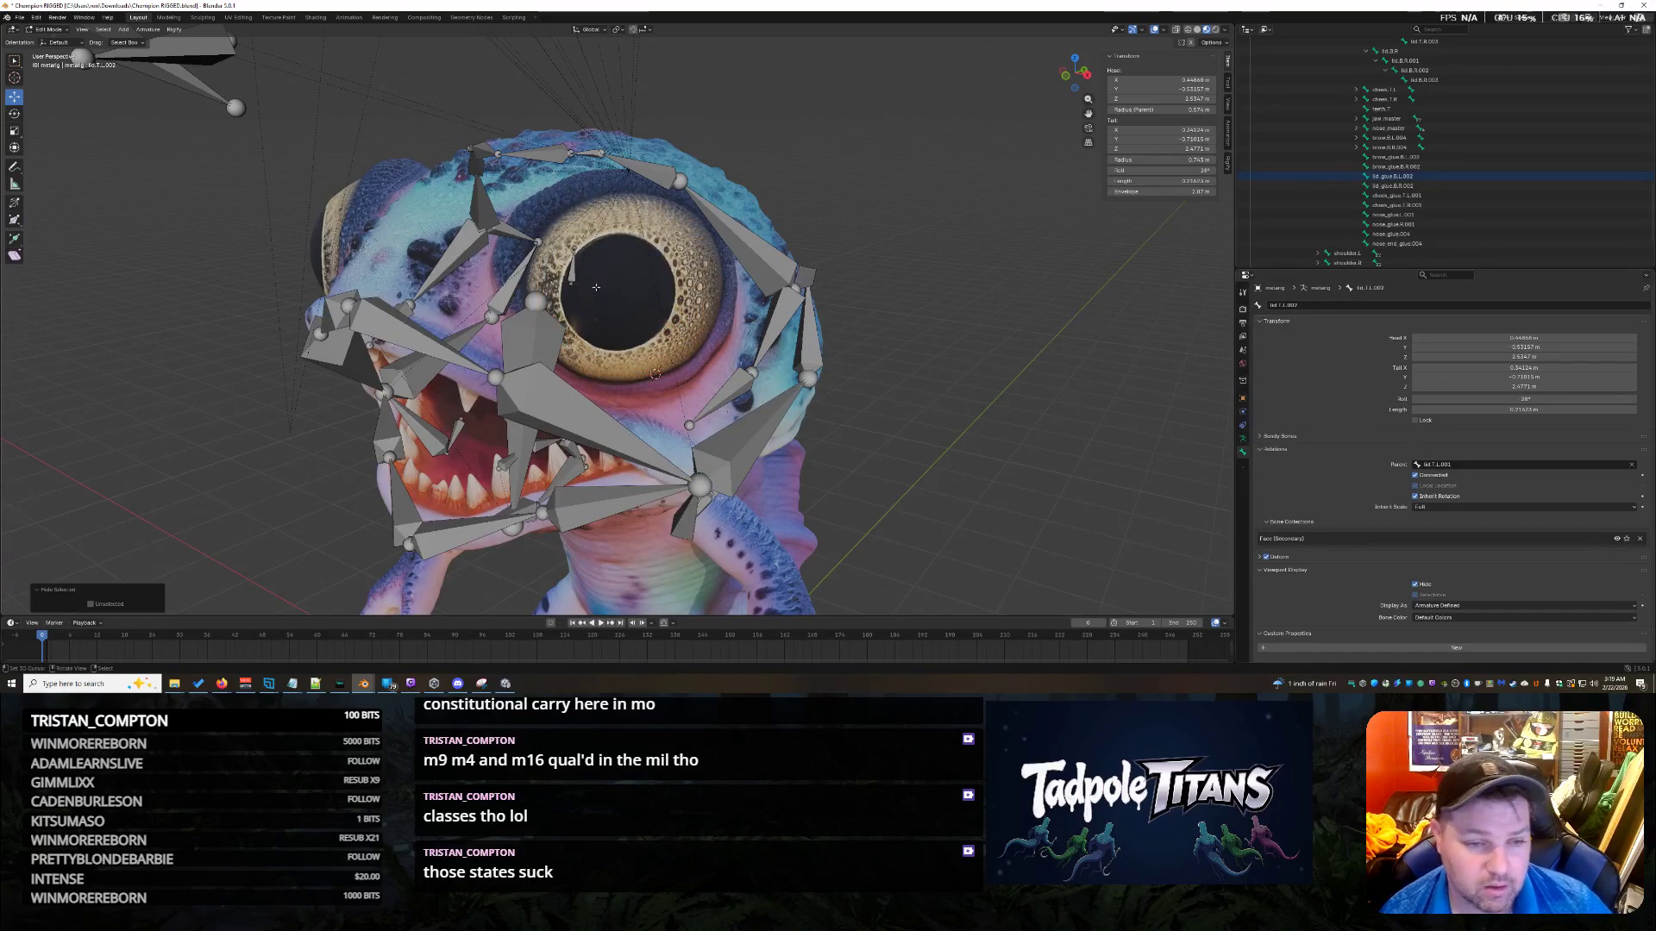
click(596, 288)
mouse_move(596, 287)
middle_down()
mouse_move(963, 385)
mouse_move(871, 380)
mouse_move(949, 397)
middle_up()
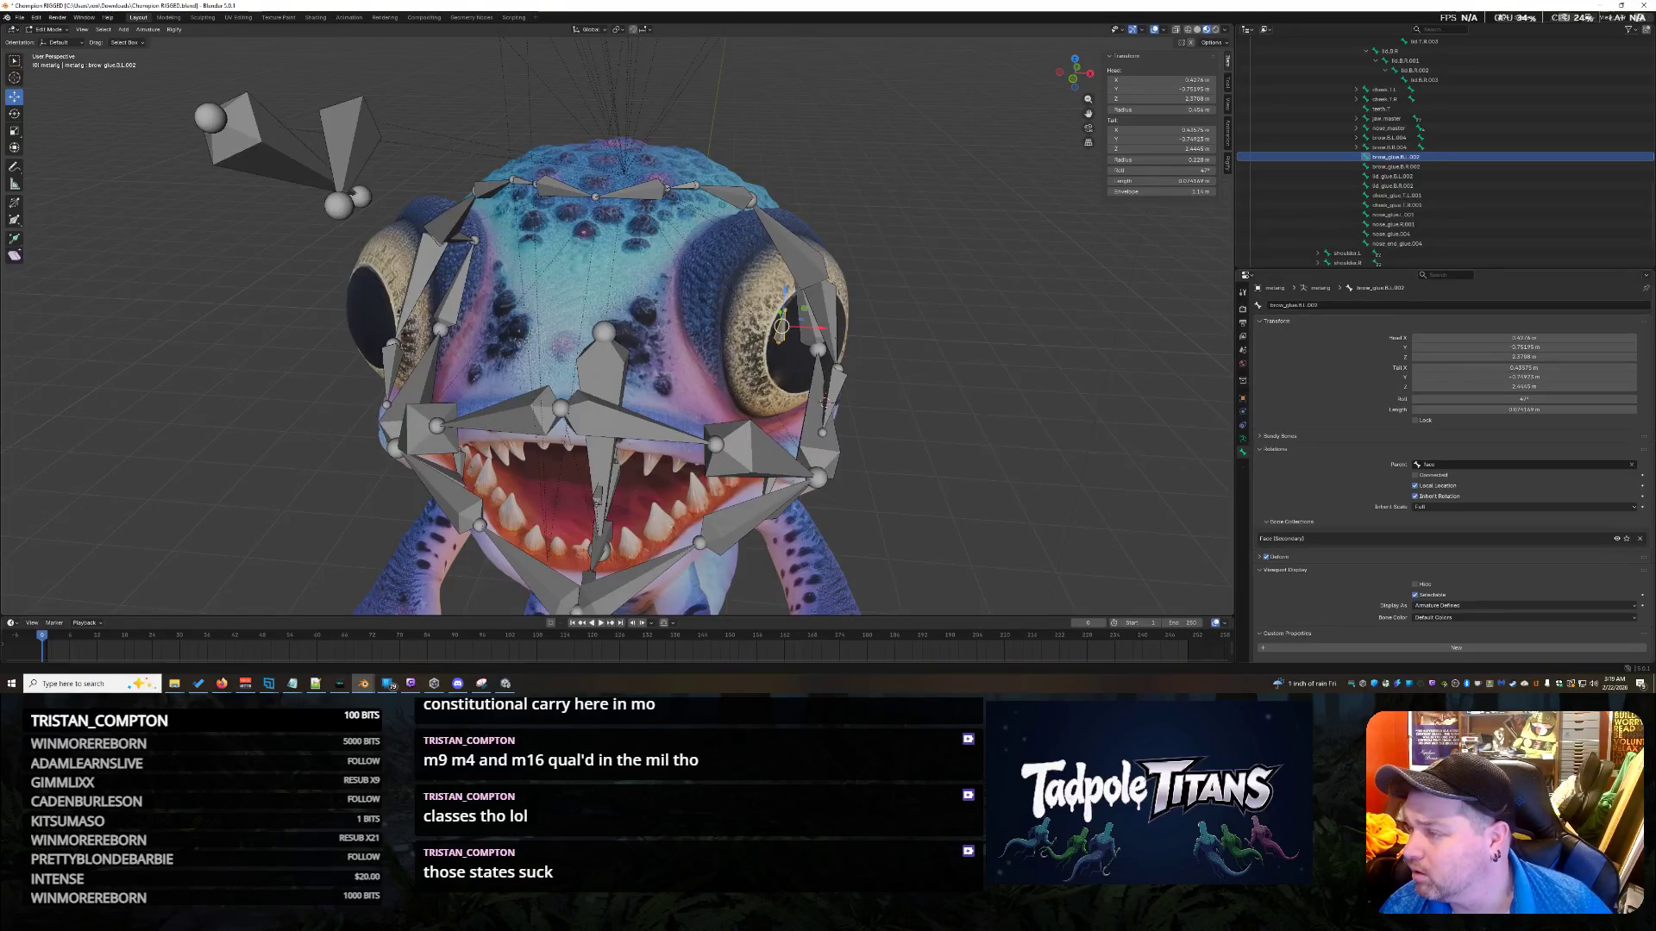
Select shoulder.R in the Outliner and hide it, leaving the face rig clear.
click(1347, 262)
middle_drag(1117, 300, 701, 303)
key(h)
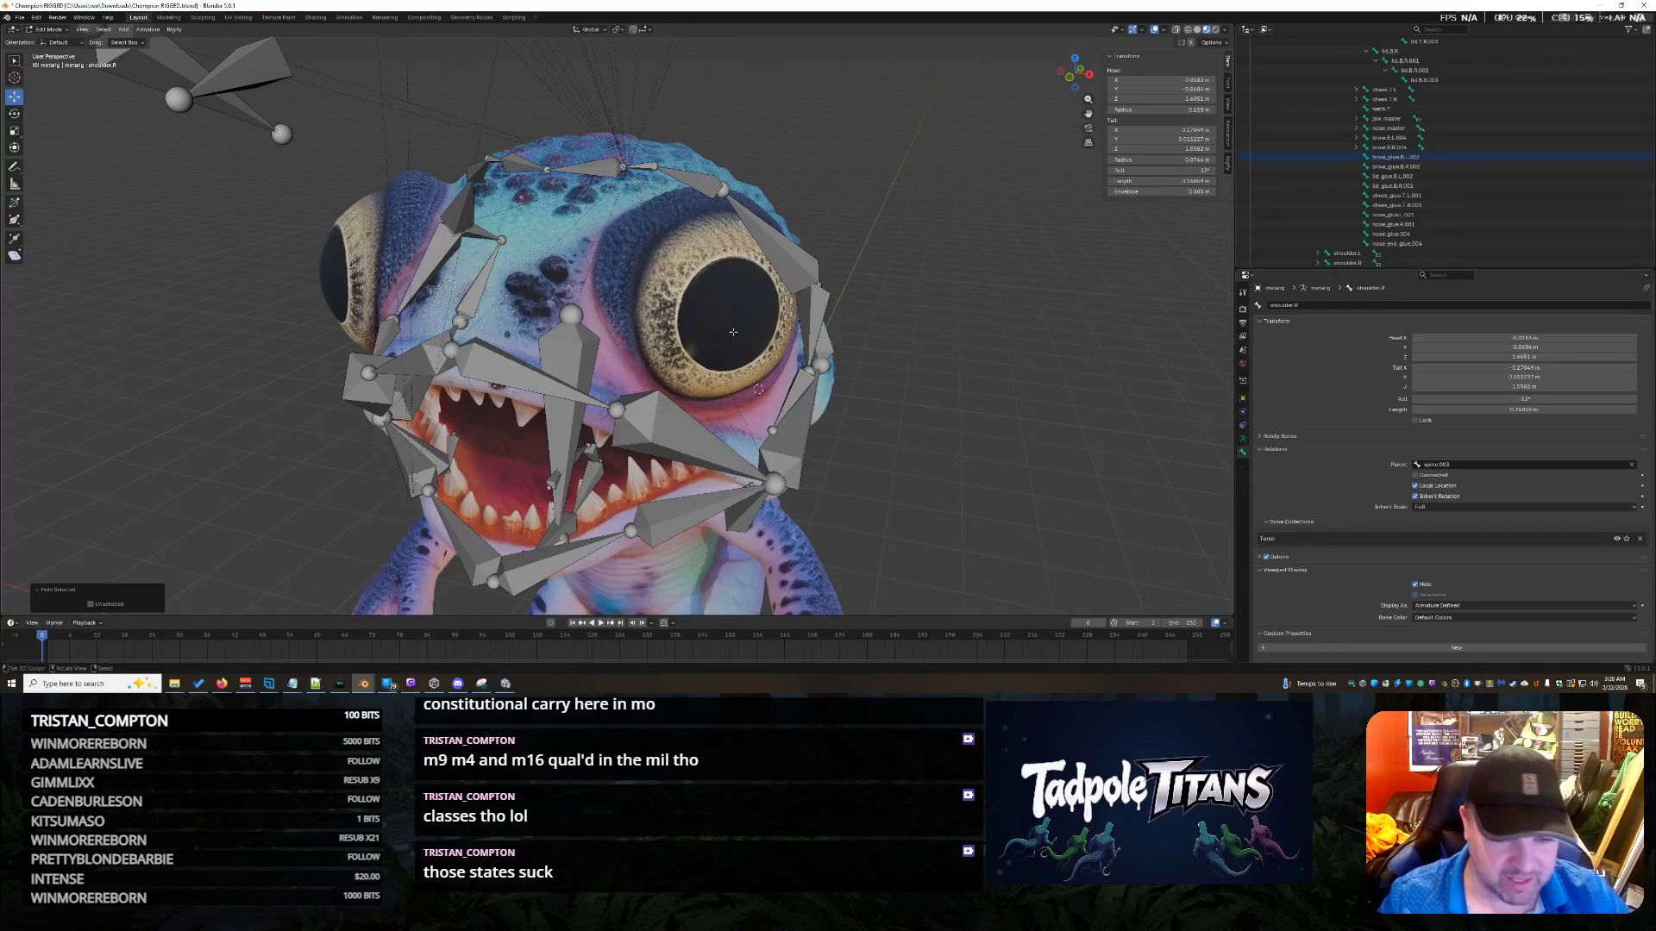
mouse_move(733, 332)
middle_down()
mouse_move(952, 302)
mouse_move(975, 326)
mouse_move(926, 337)
middle_up()
scroll(976, 326, down, 5)
scroll(976, 326, up, 5)
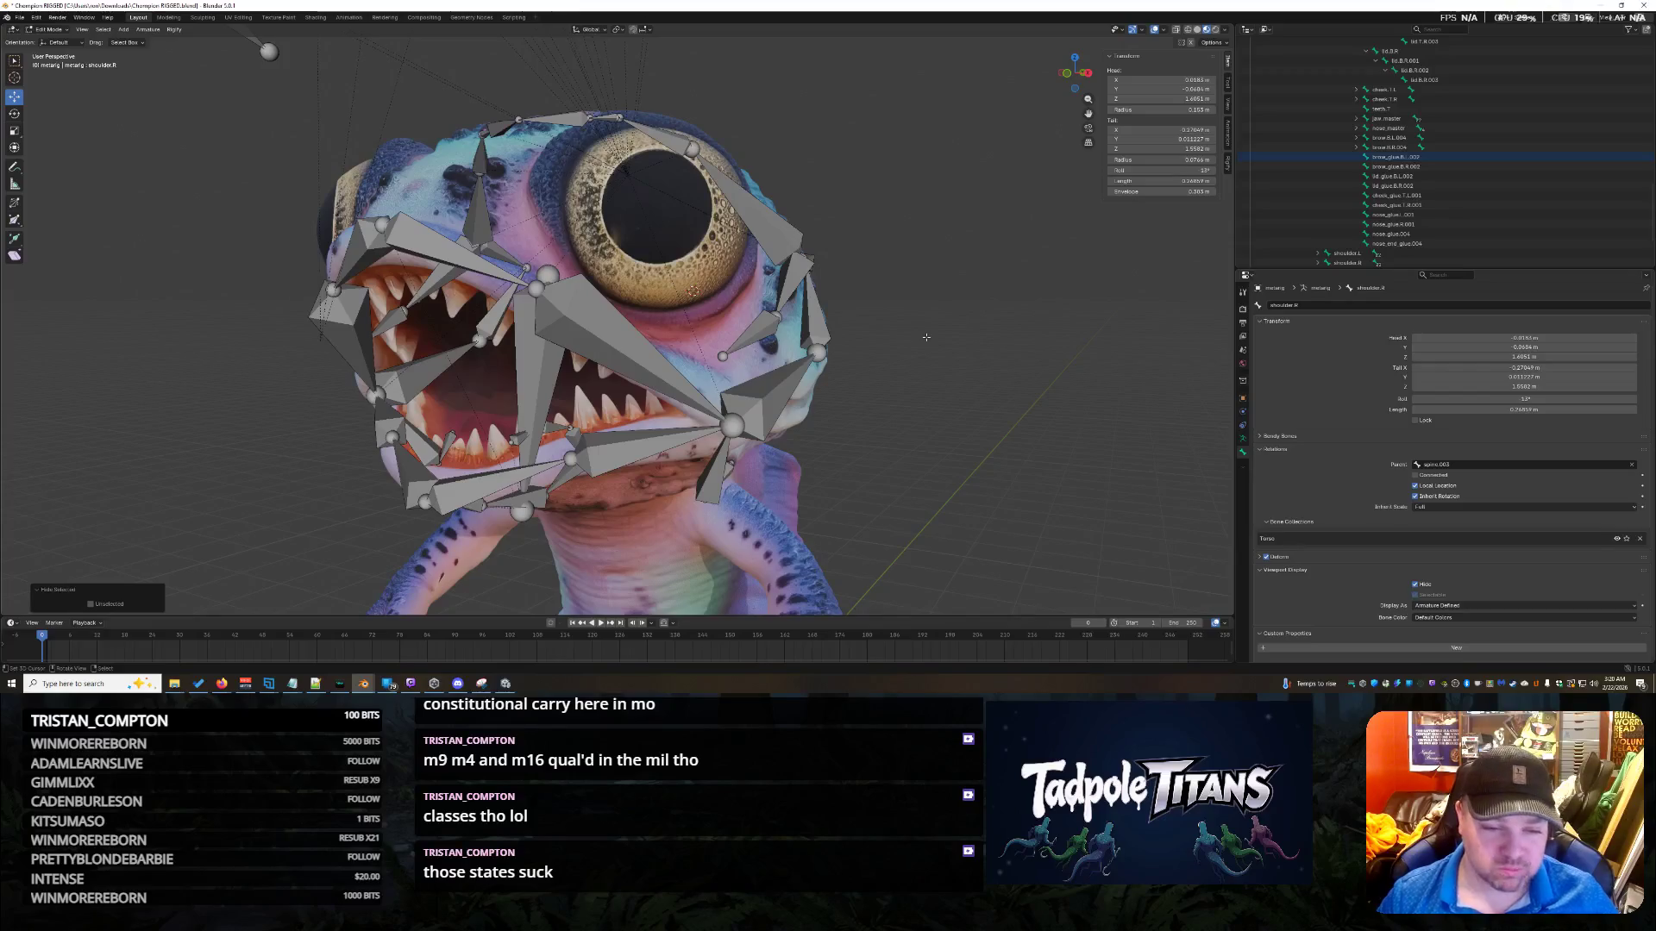
mouse_move(926, 337)
middle_down()
mouse_move(934, 293)
mouse_move(983, 296)
middle_up()
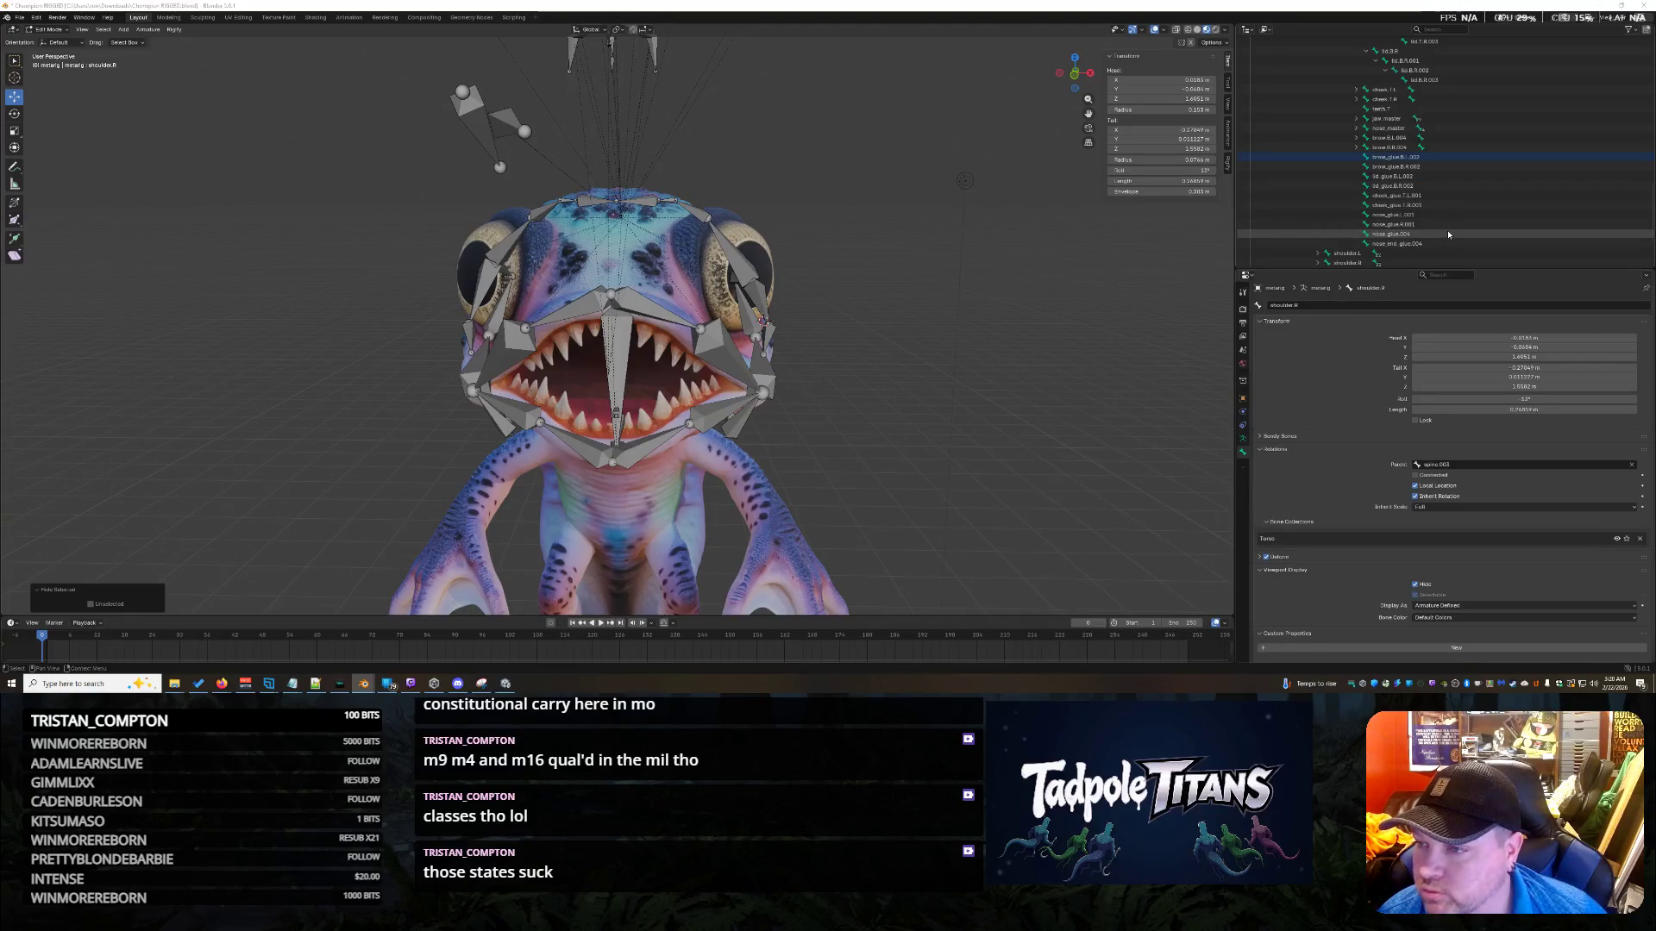
scroll(1524, 188, down, 4)
scroll(1483, 196, up, 2)
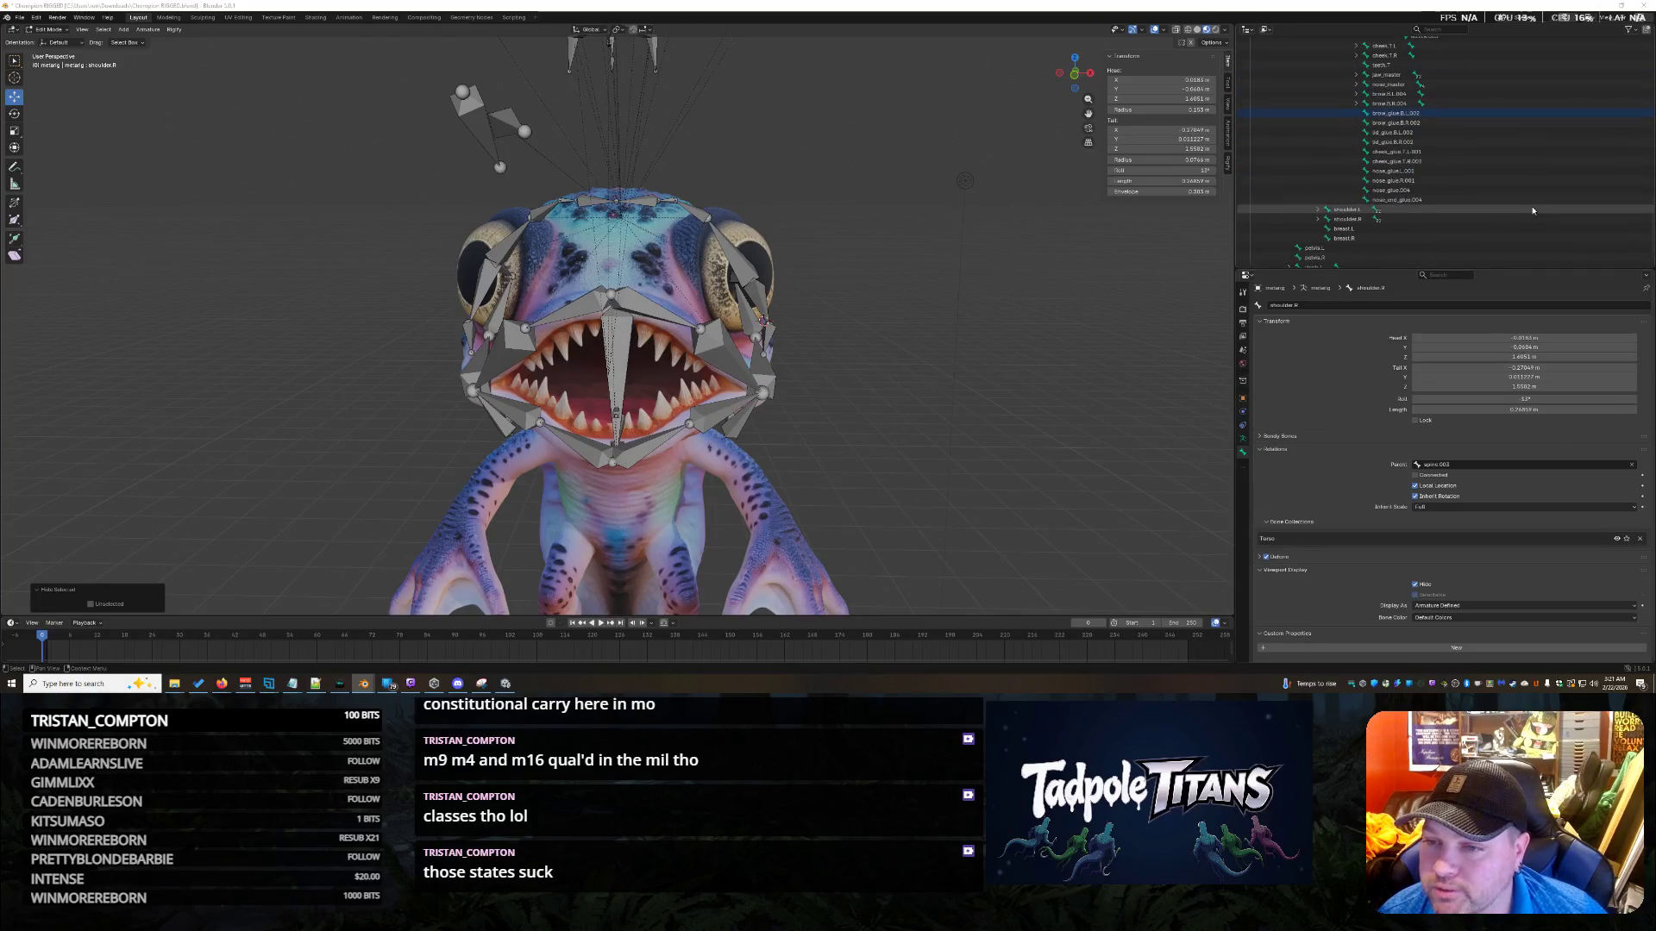
click(1437, 179)
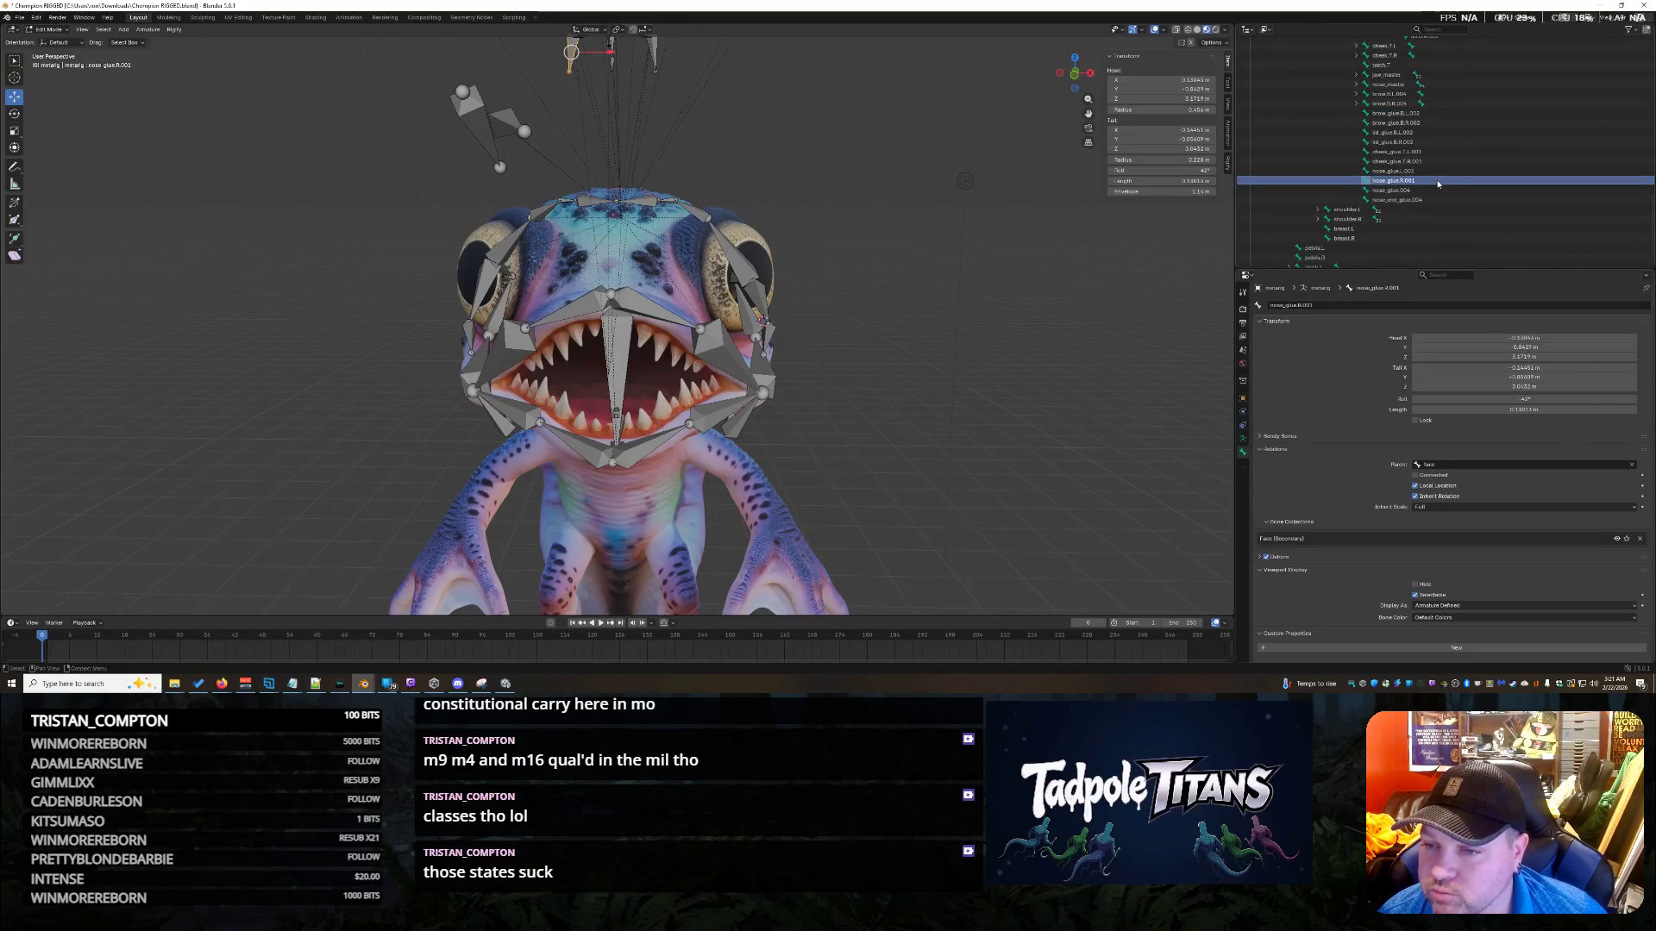
ctrl+click(1430, 170)
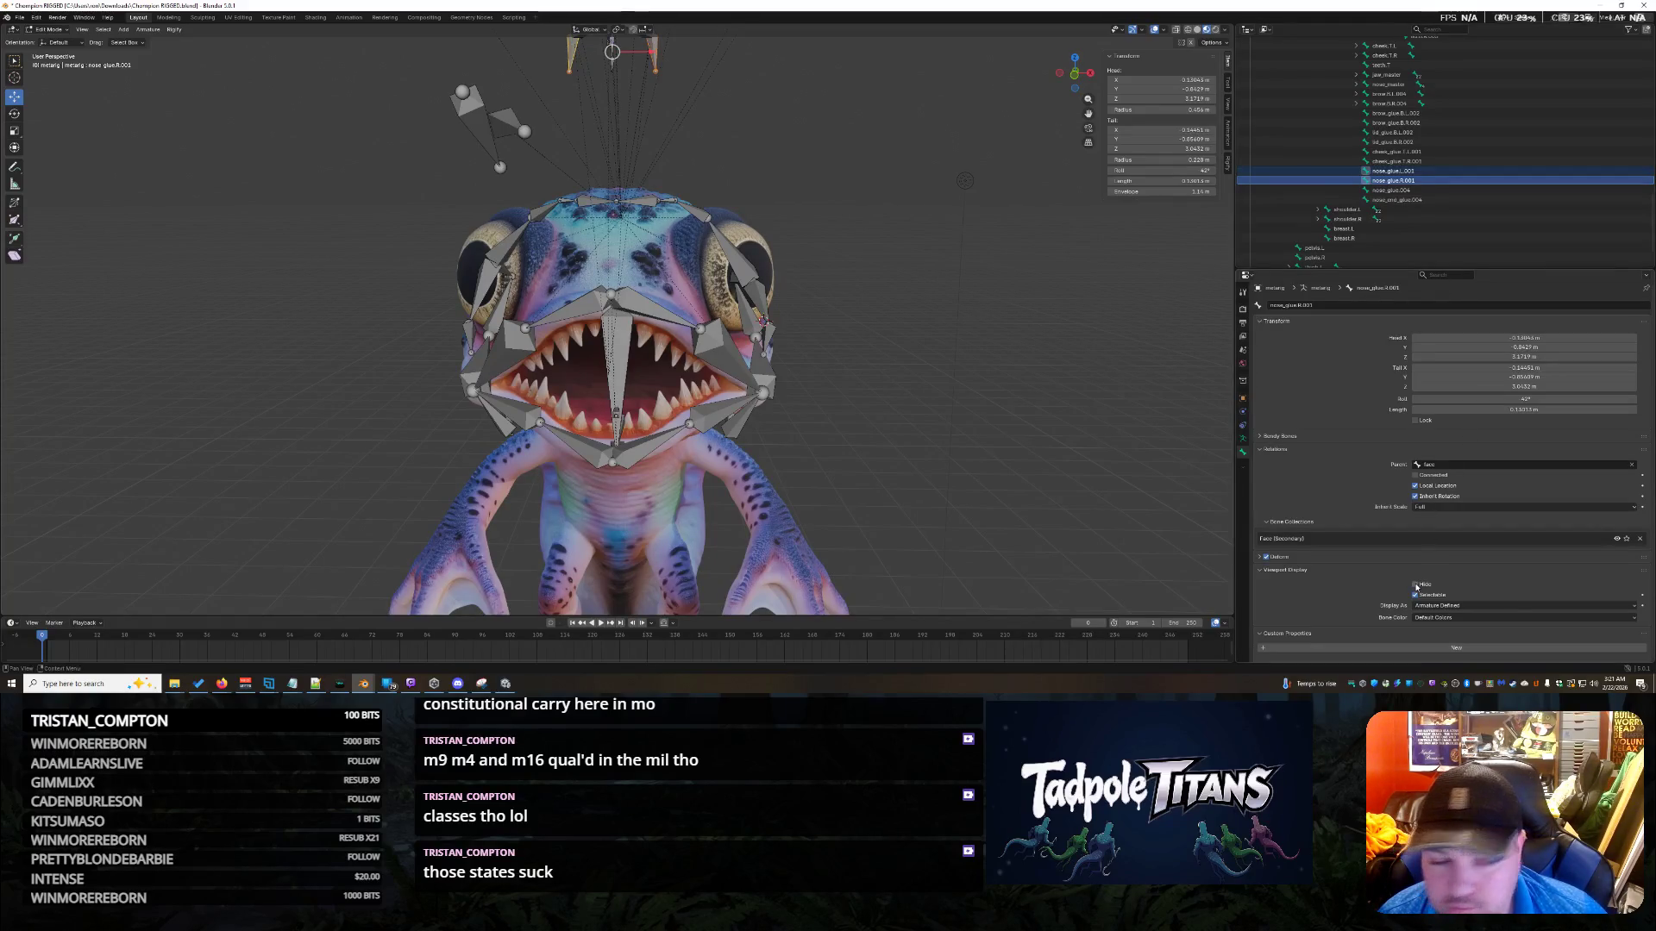
click(904, 276)
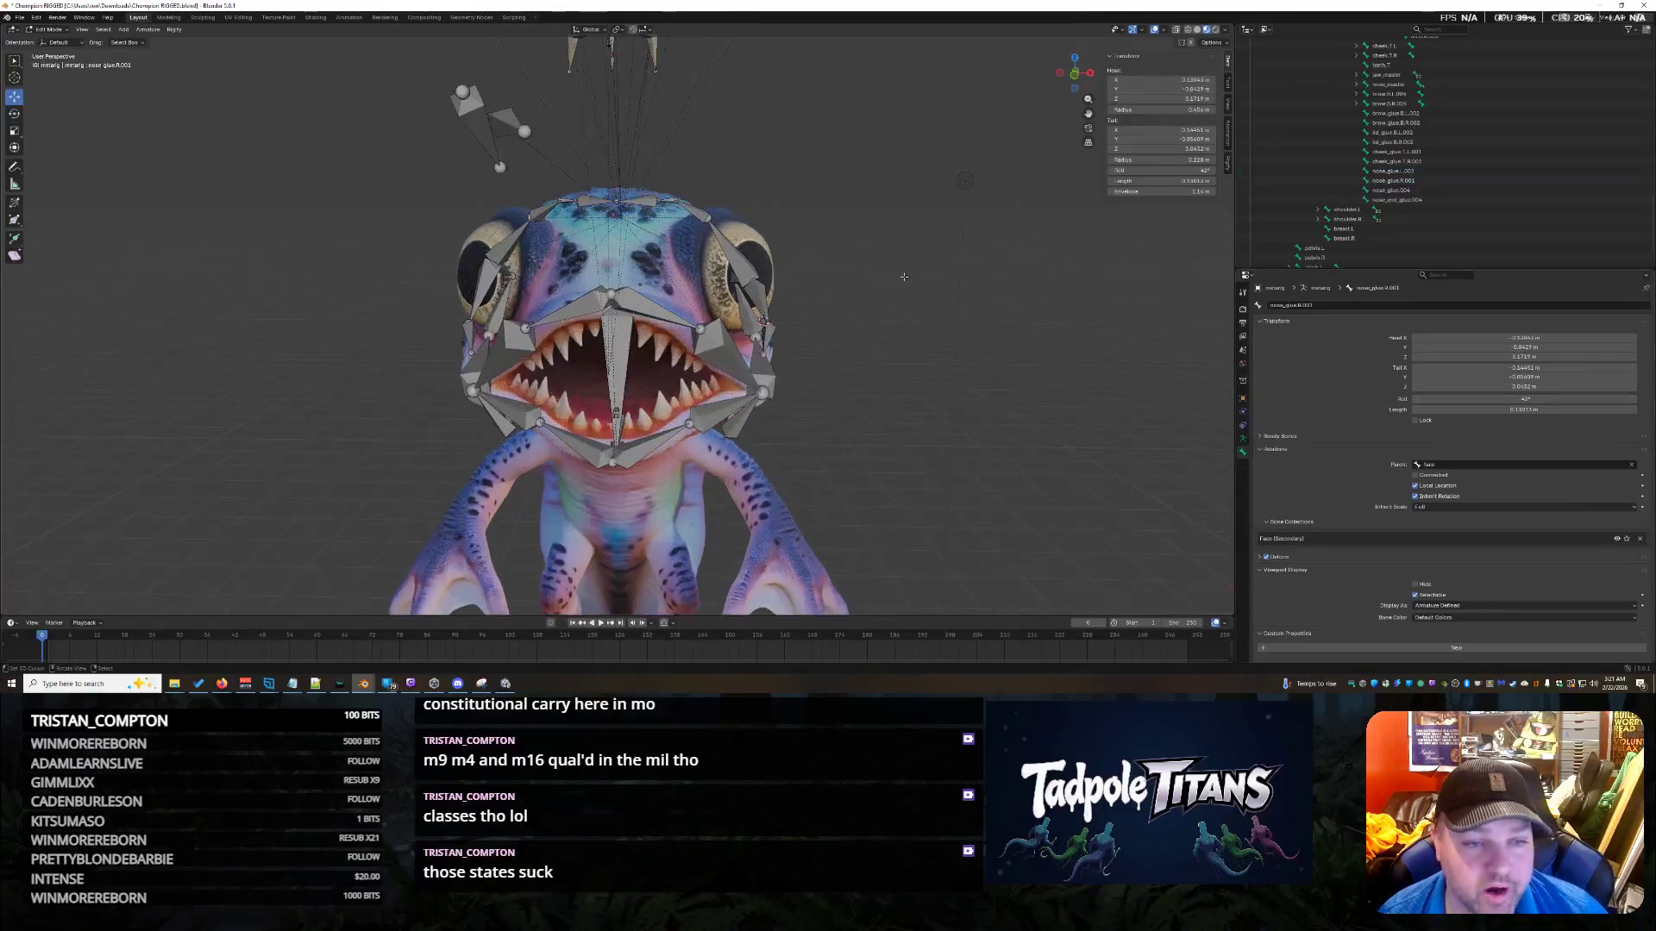
mouse_move(918, 237)
middle_down()
mouse_move(949, 242)
mouse_move(747, 307)
middle_up()
click(627, 373)
middle_drag(627, 373, 588, 293)
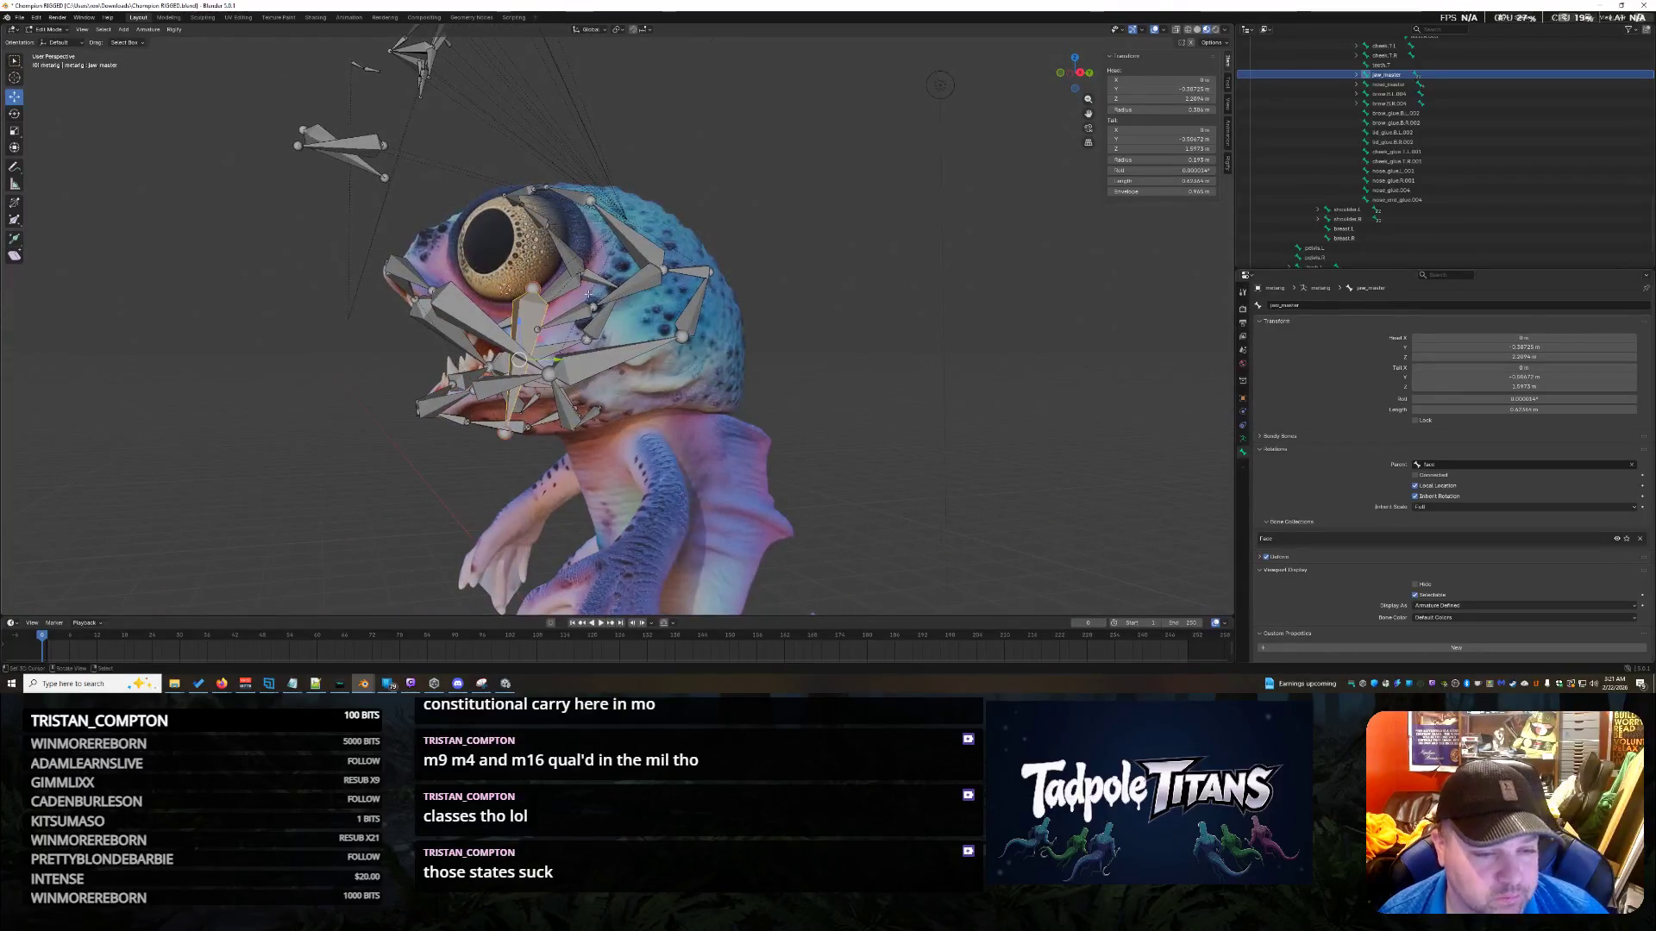
Hide jaw_master, then box-select the fan of antenna bones above the head.
key(h)
mouse_move(815, 281)
middle_down()
mouse_move(966, 278)
mouse_move(798, 269)
mouse_move(871, 296)
mouse_move(887, 283)
middle_up()
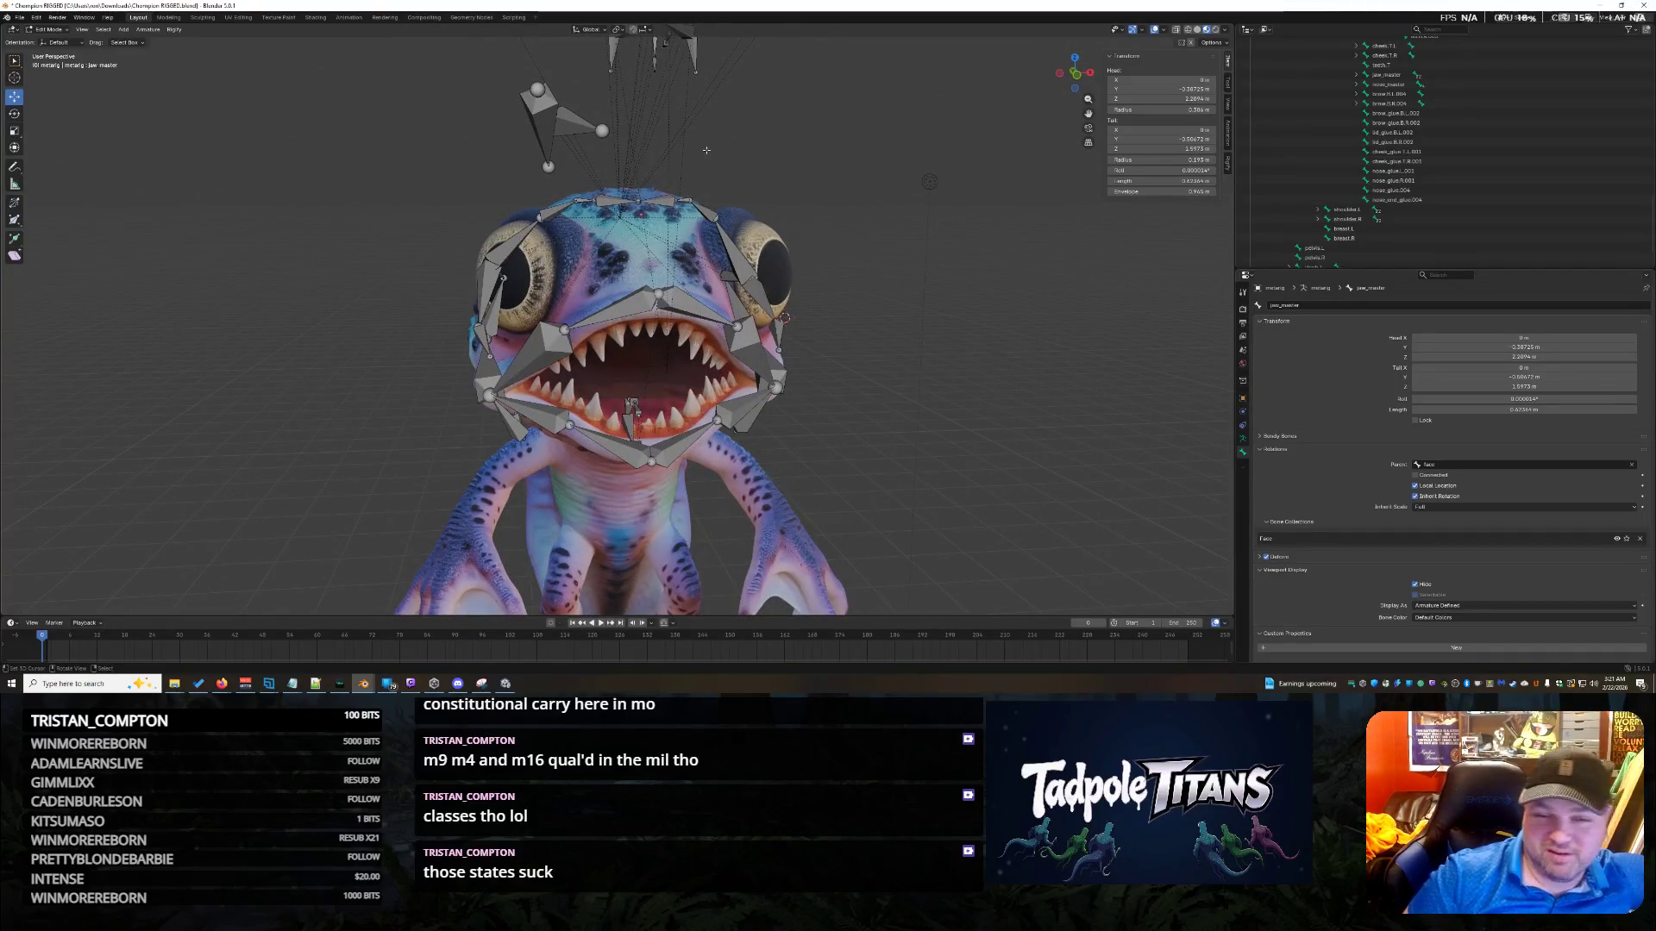
scroll(708, 149, down, 3)
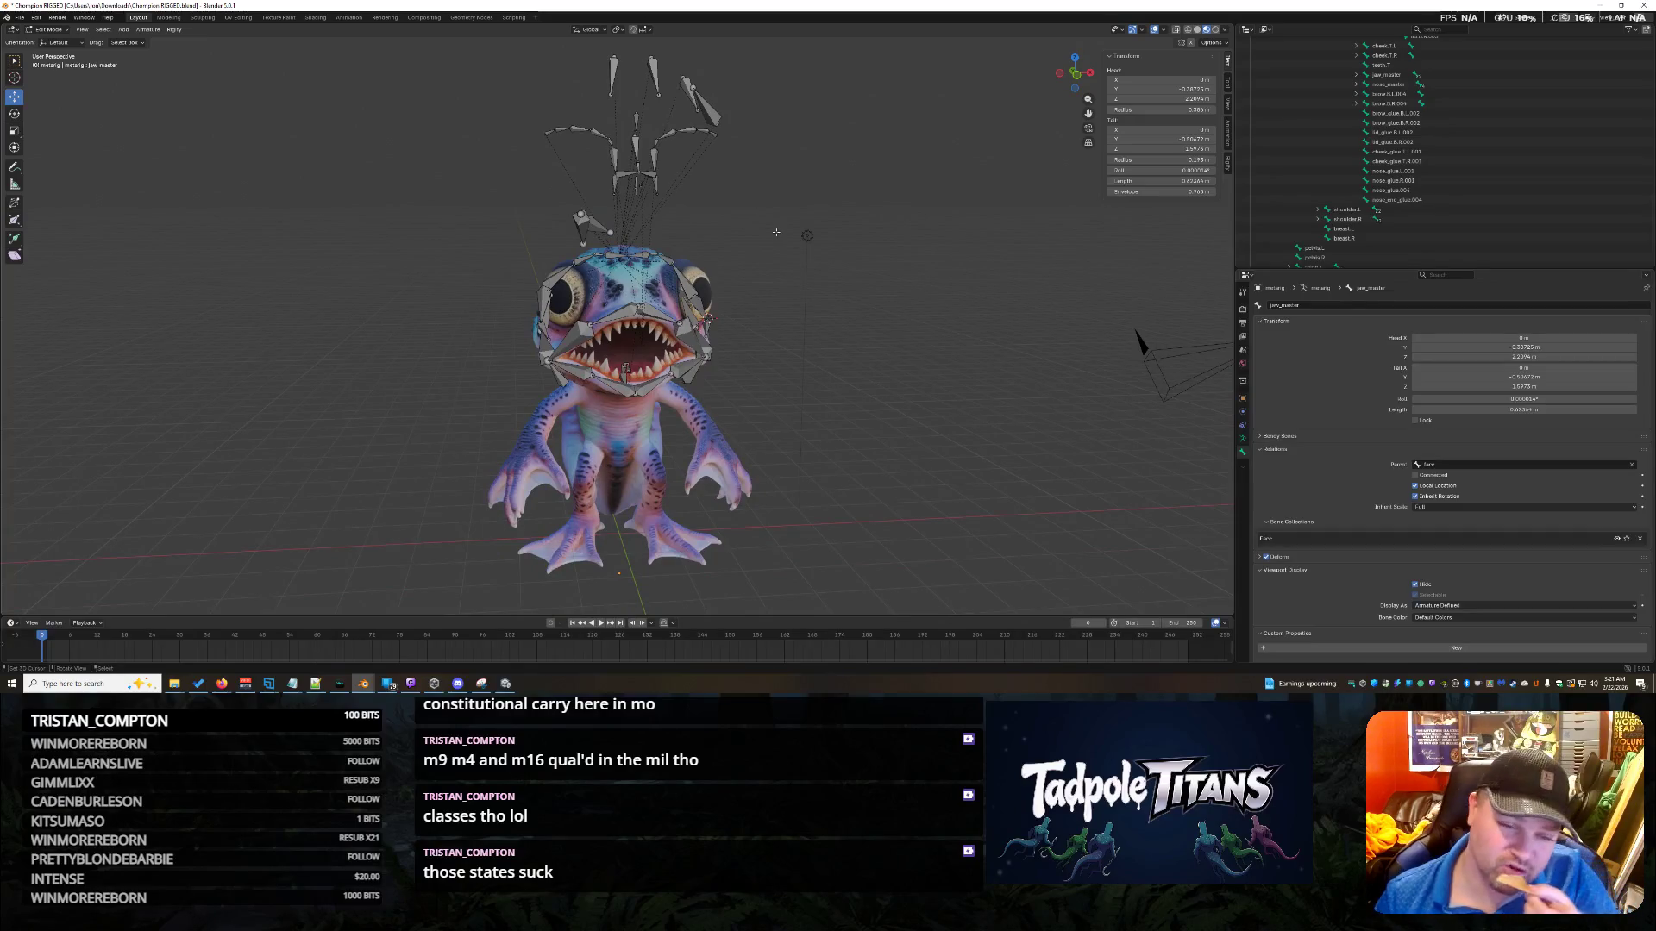
scroll(778, 235, up, 2)
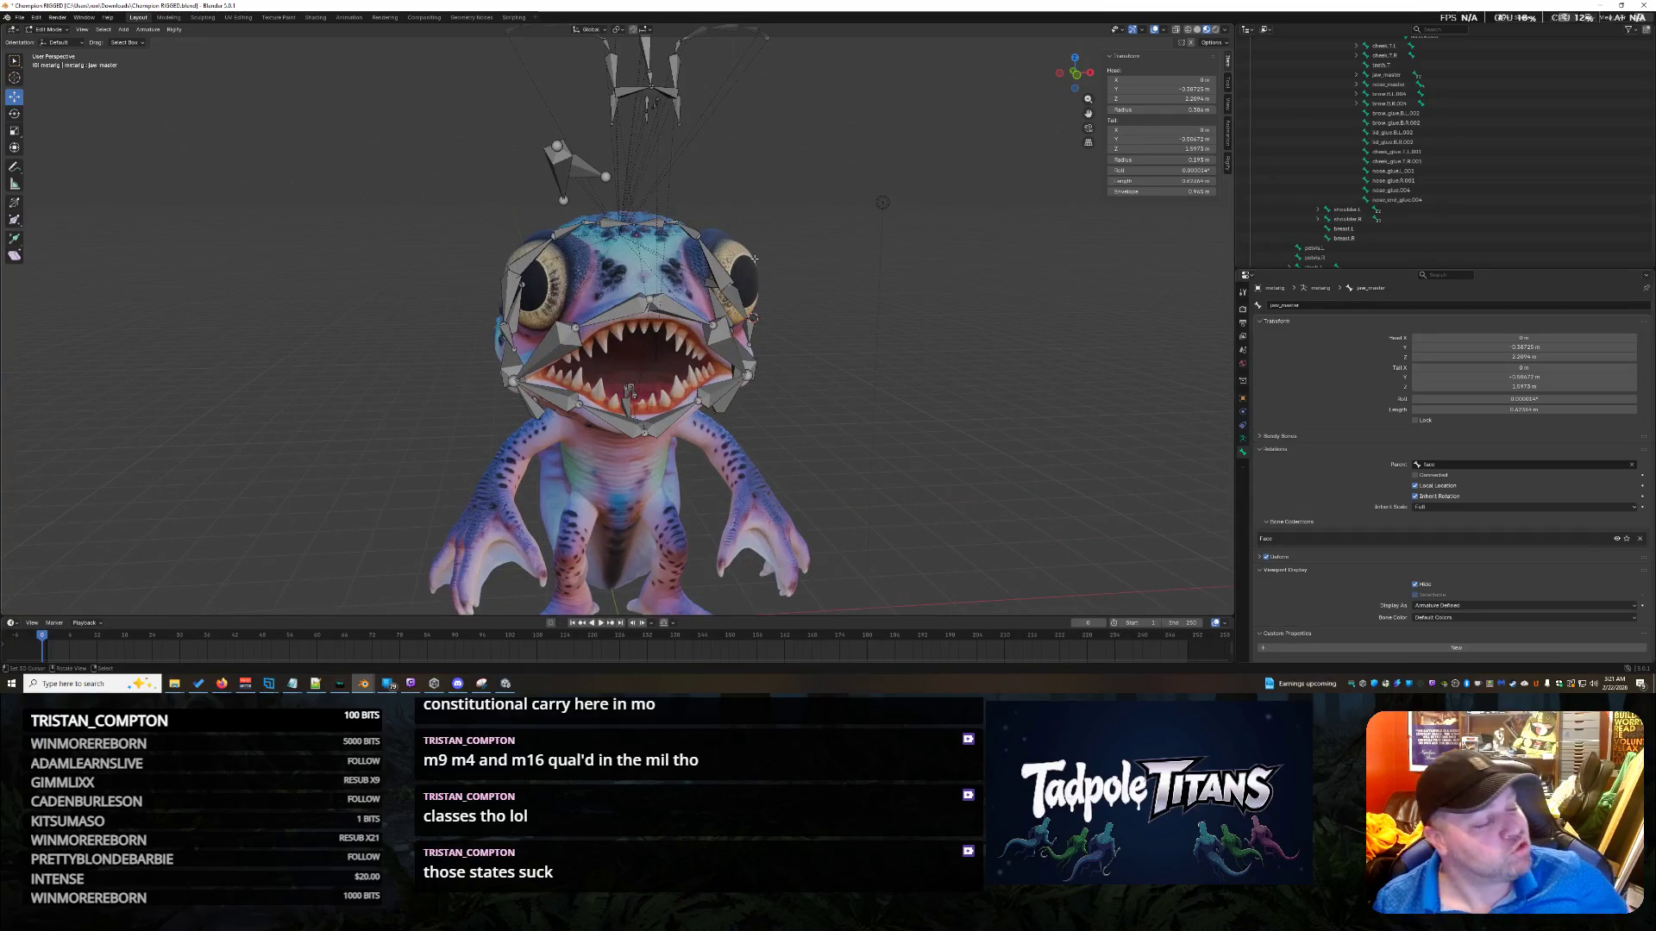
mouse_move(876, 195)
middle_down()
mouse_move(854, 212)
mouse_move(836, 199)
middle_up()
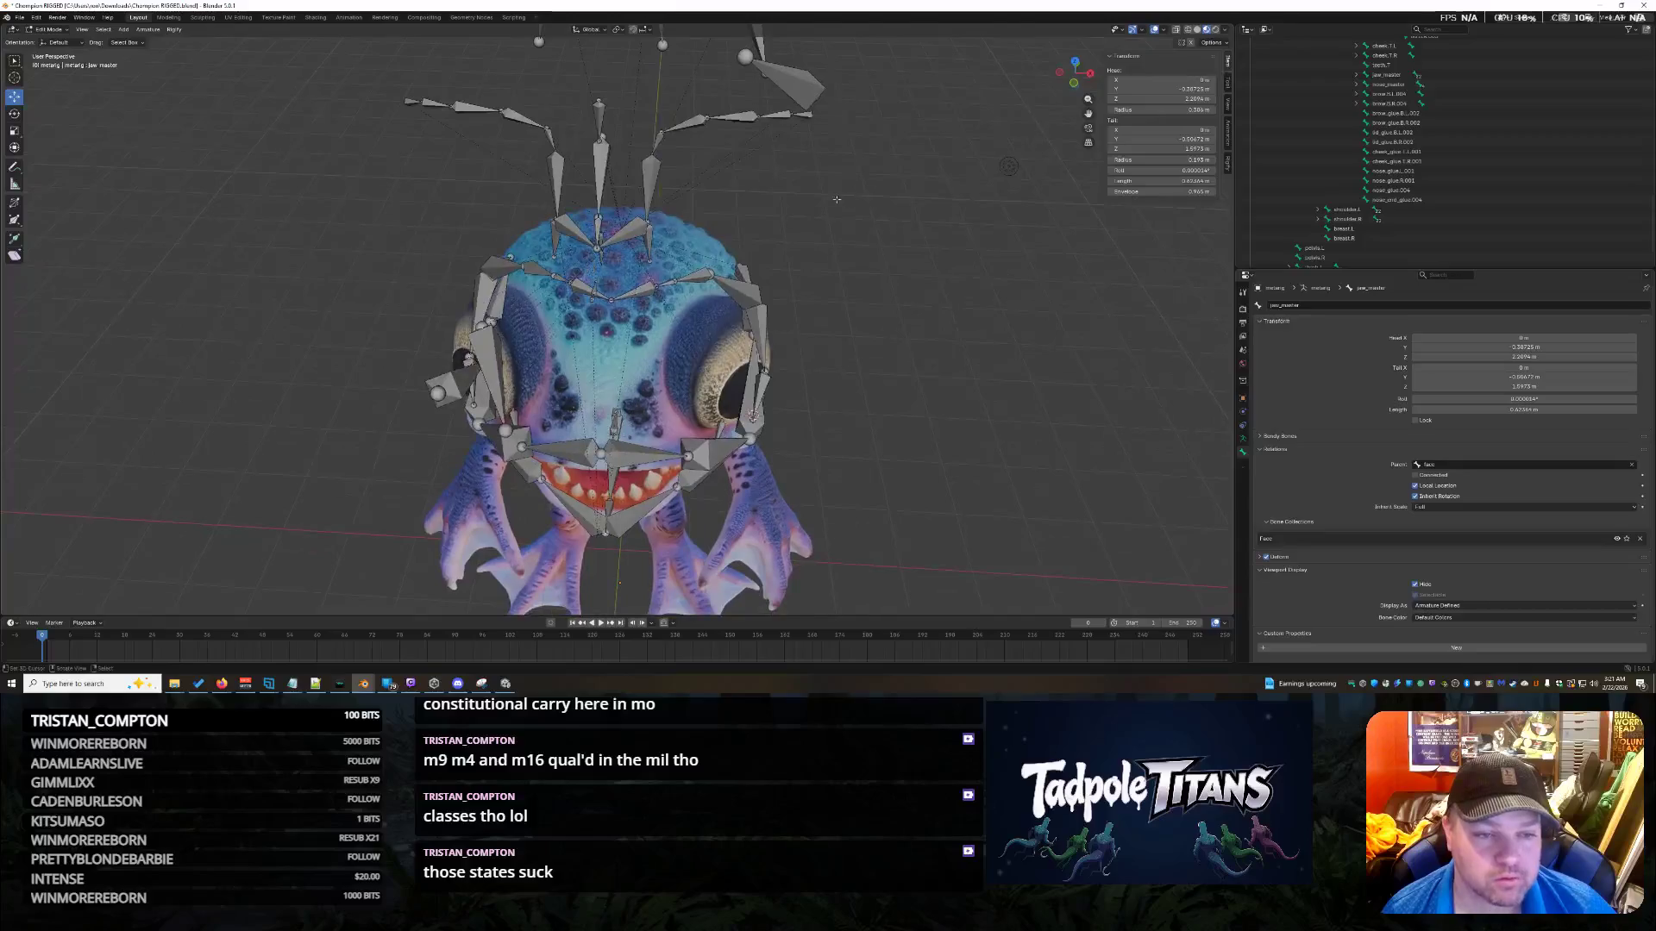
mouse_move(466, 122)
mouse_down()
mouse_move(740, 211)
mouse_move(832, 260)
mouse_up()
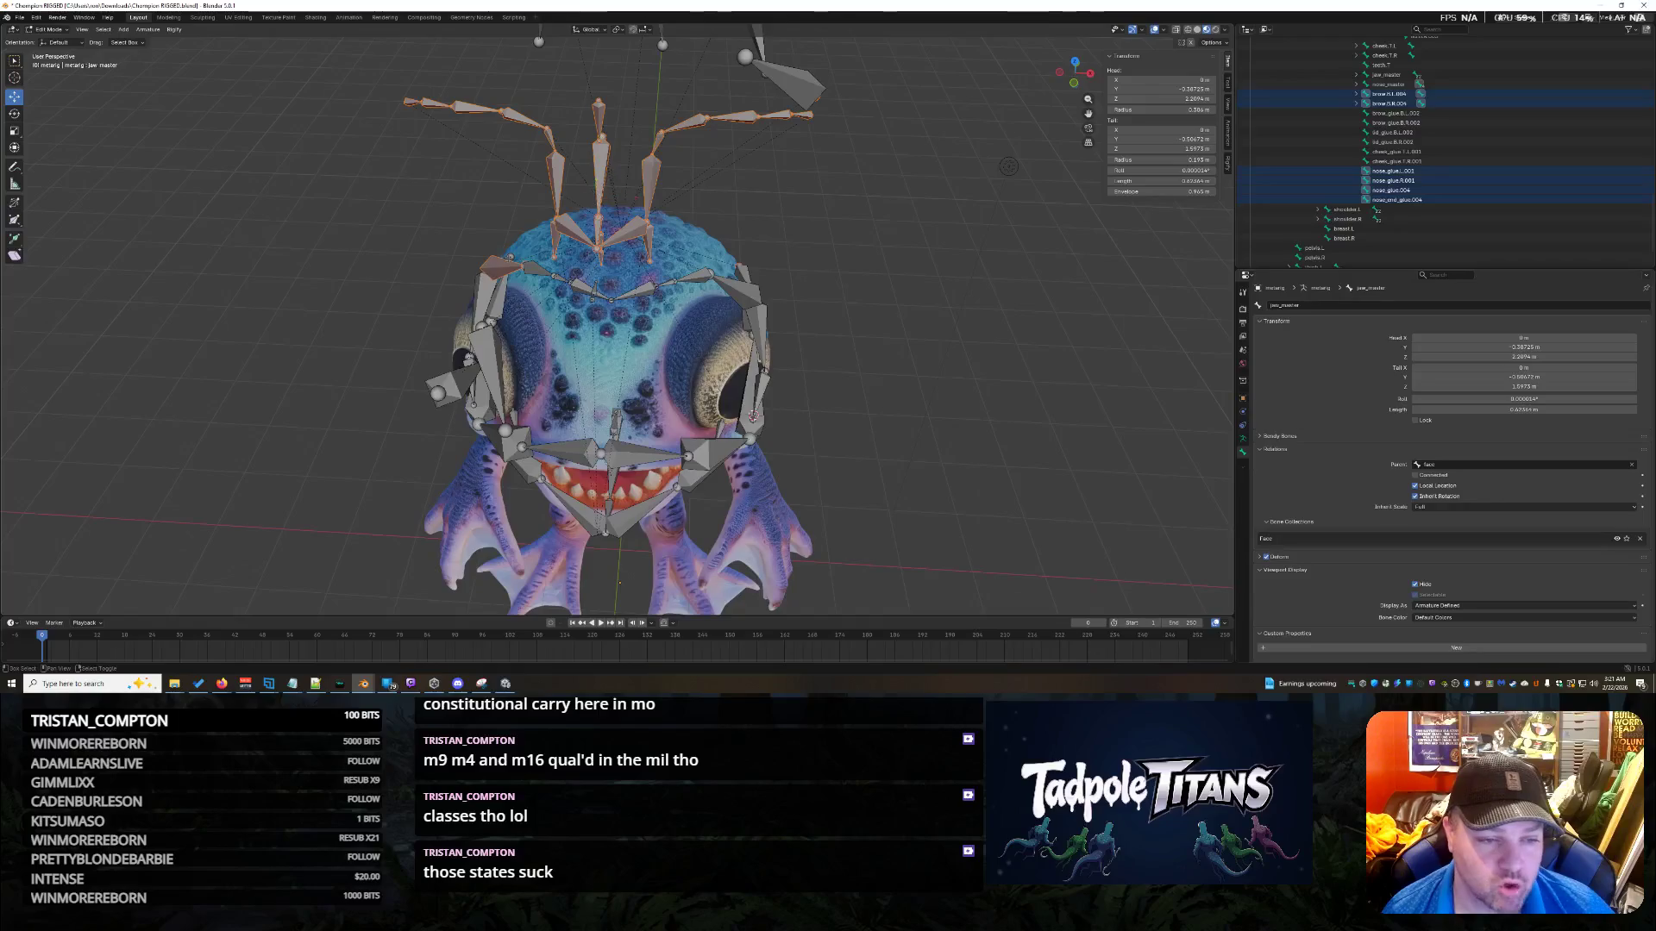
Box-select the antenna and forehead bones rising above the creature's head.
scroll(818, 213, up, 3)
scroll(820, 209, down, 2)
click(822, 204)
middle_drag(821, 204, 716, 380)
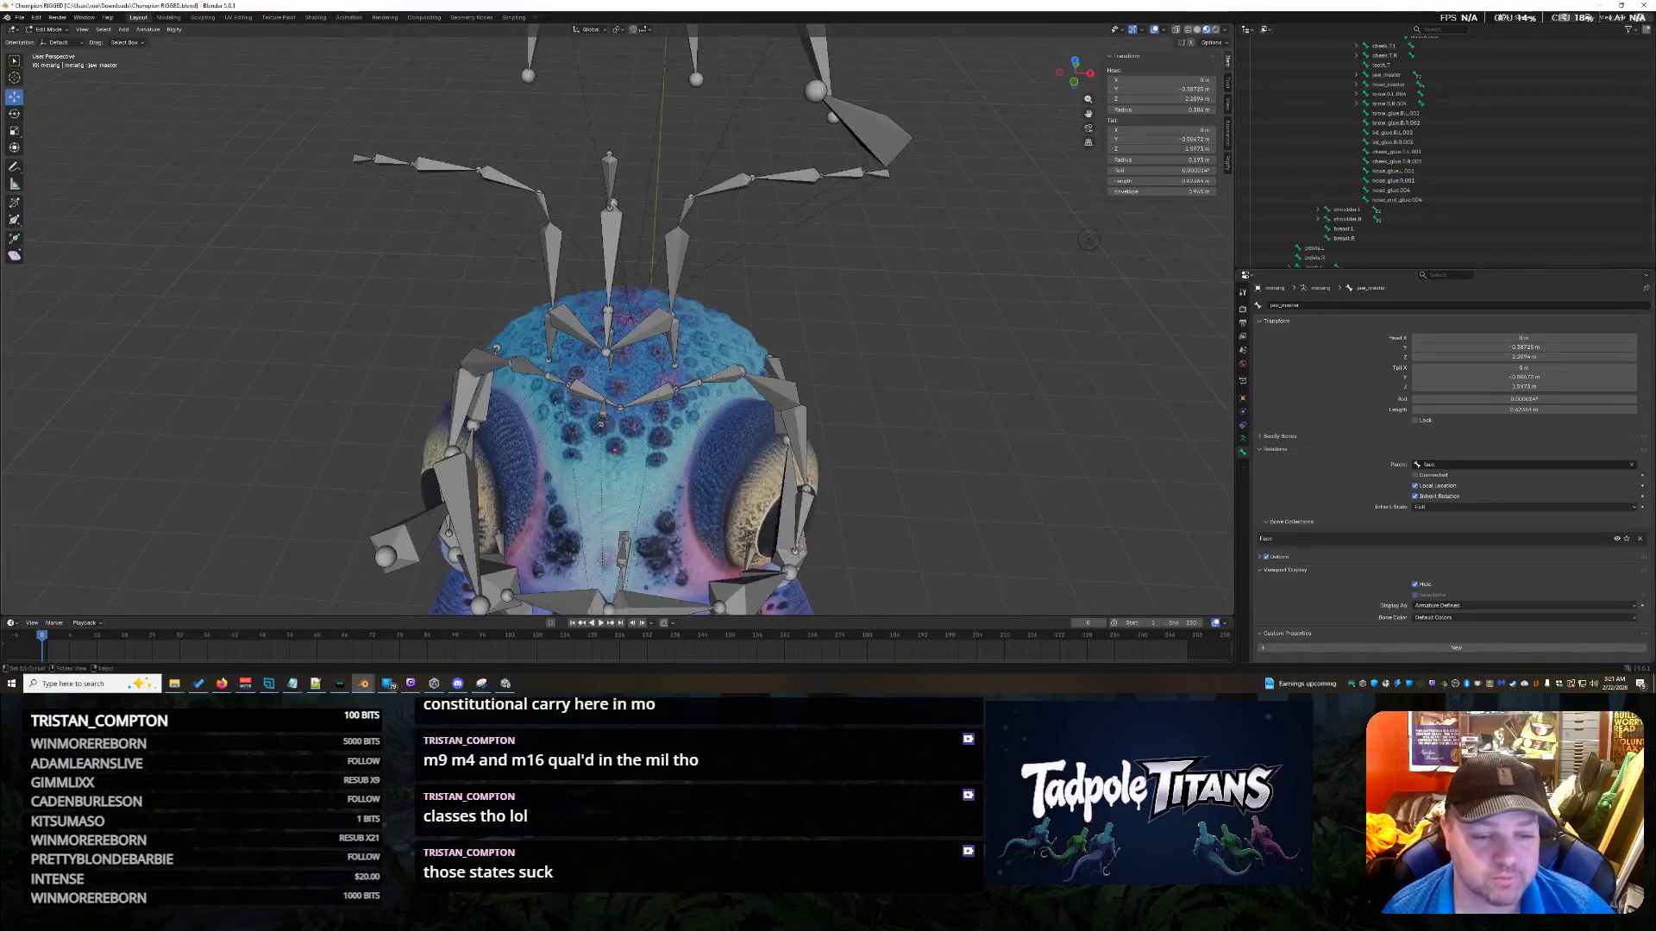
drag(891, 149, 900, 71)
mouse_move(311, 122)
mouse_down()
mouse_move(541, 220)
mouse_move(933, 336)
mouse_up()
middle_drag(933, 336, 936, 331)
ctrl+drag(373, 128, 839, 303)
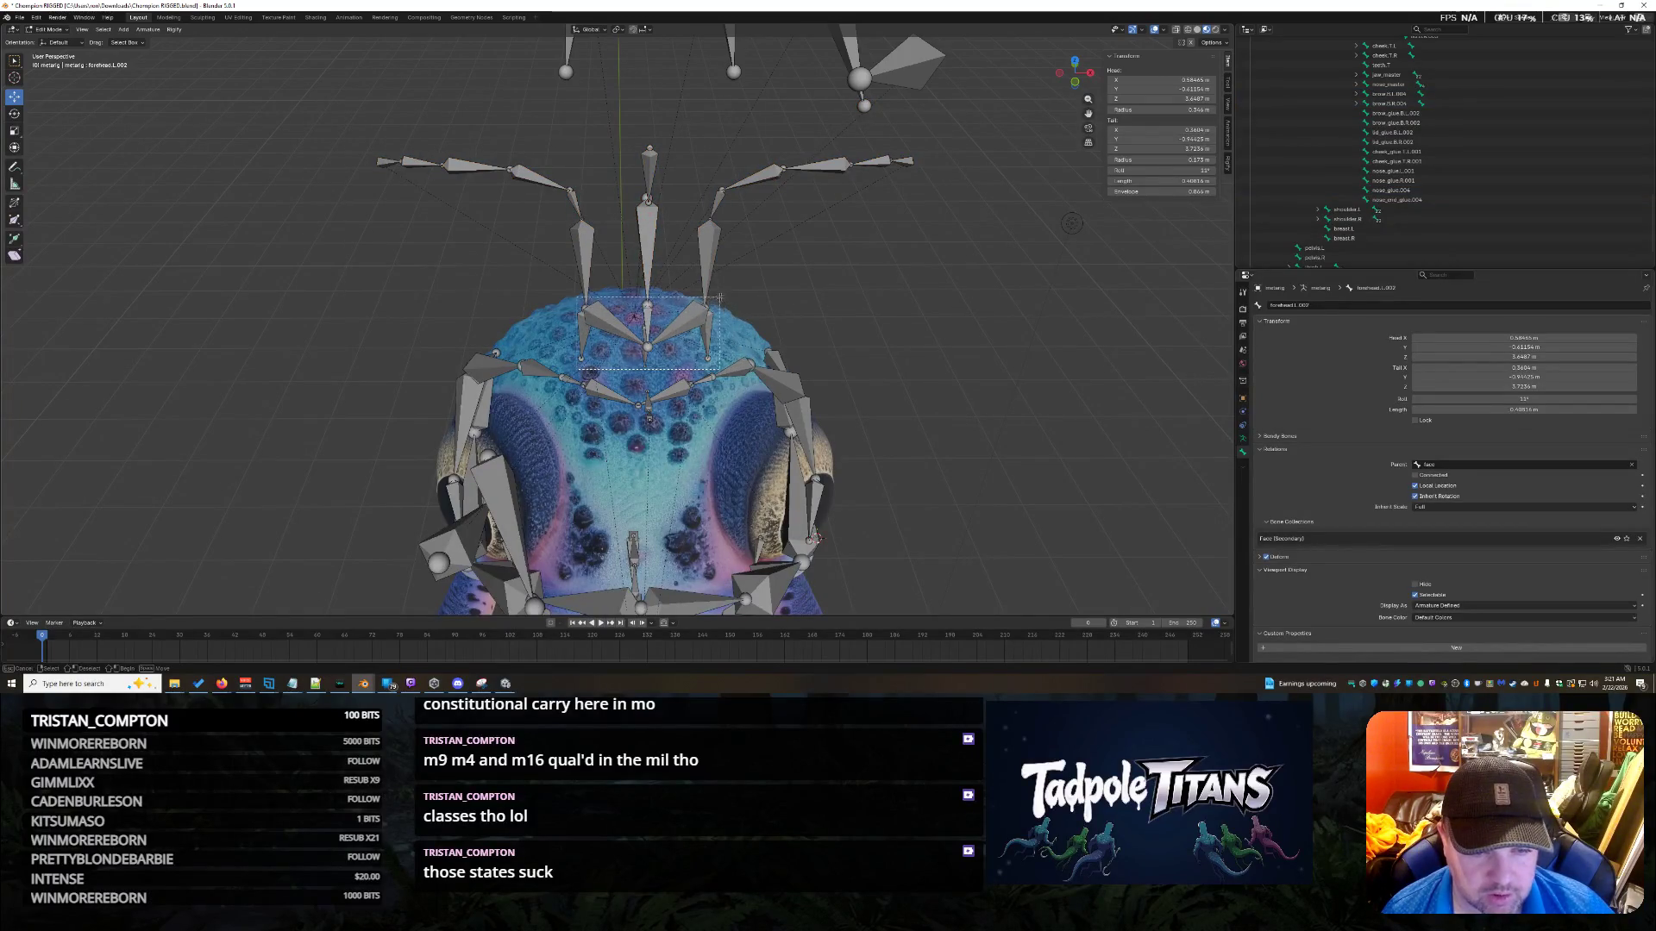
drag(715, 297, 715, 297)
mouse_move(325, 115)
mouse_down()
mouse_move(917, 270)
mouse_move(957, 308)
mouse_up()
mouse_move(957, 308)
middle_down()
mouse_move(992, 372)
mouse_move(957, 366)
mouse_move(980, 350)
middle_up()
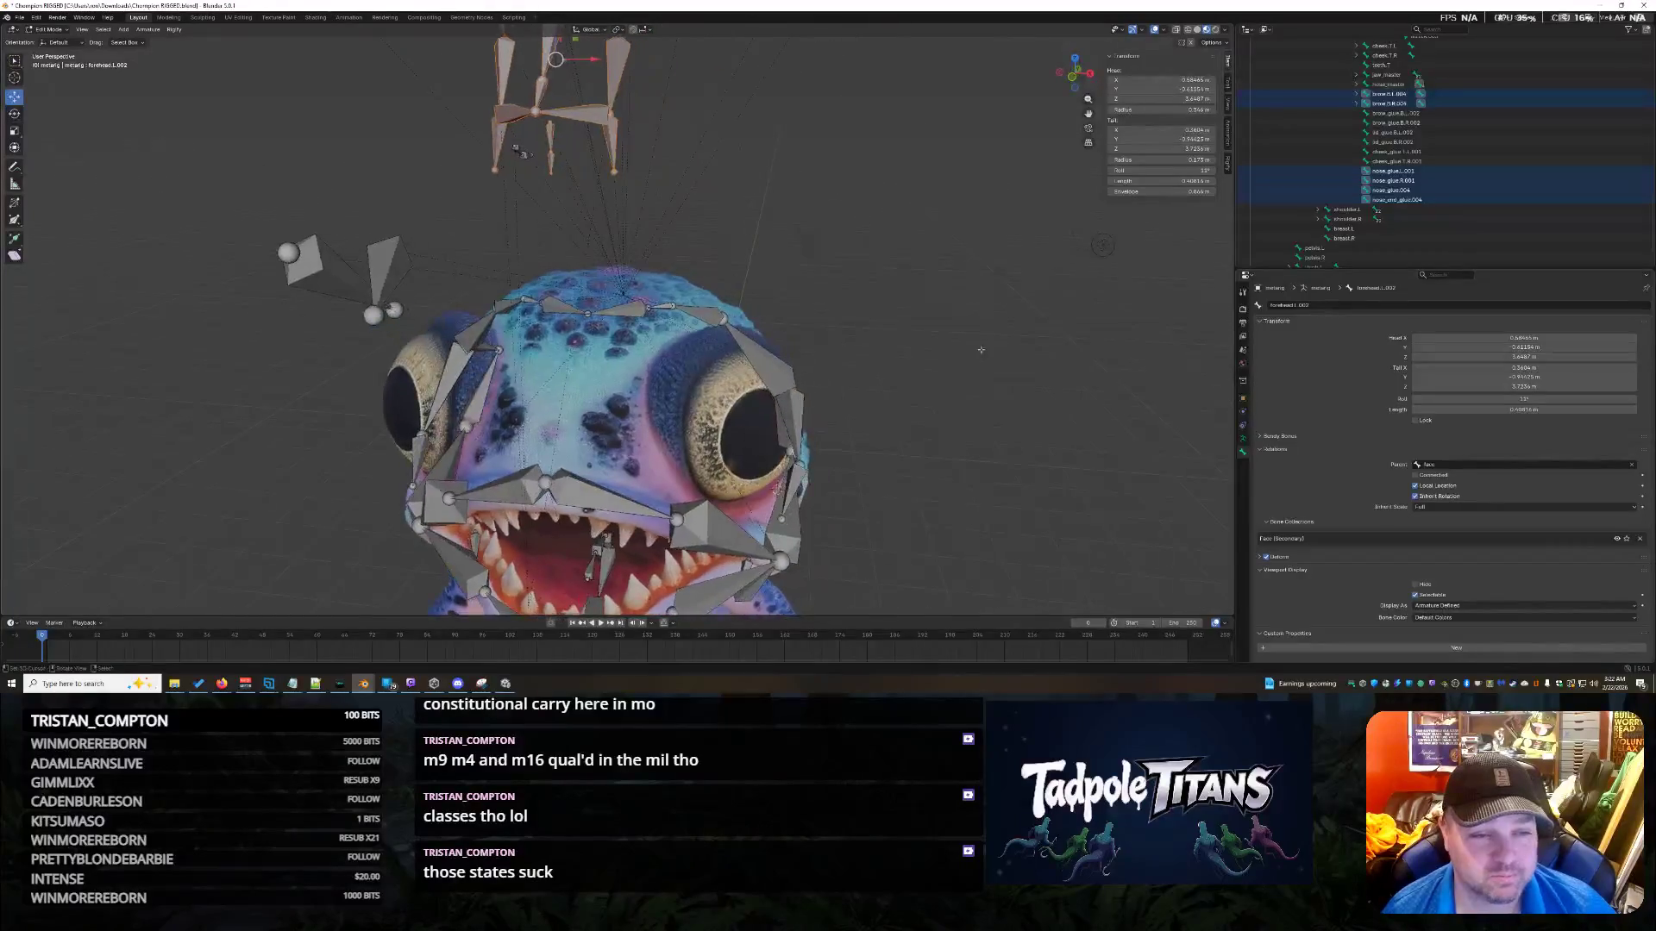
click(519, 153)
mouse_move(519, 154)
middle_down()
mouse_move(405, 158)
mouse_move(645, 208)
middle_up()
middle_drag(776, 213, 797, 211)
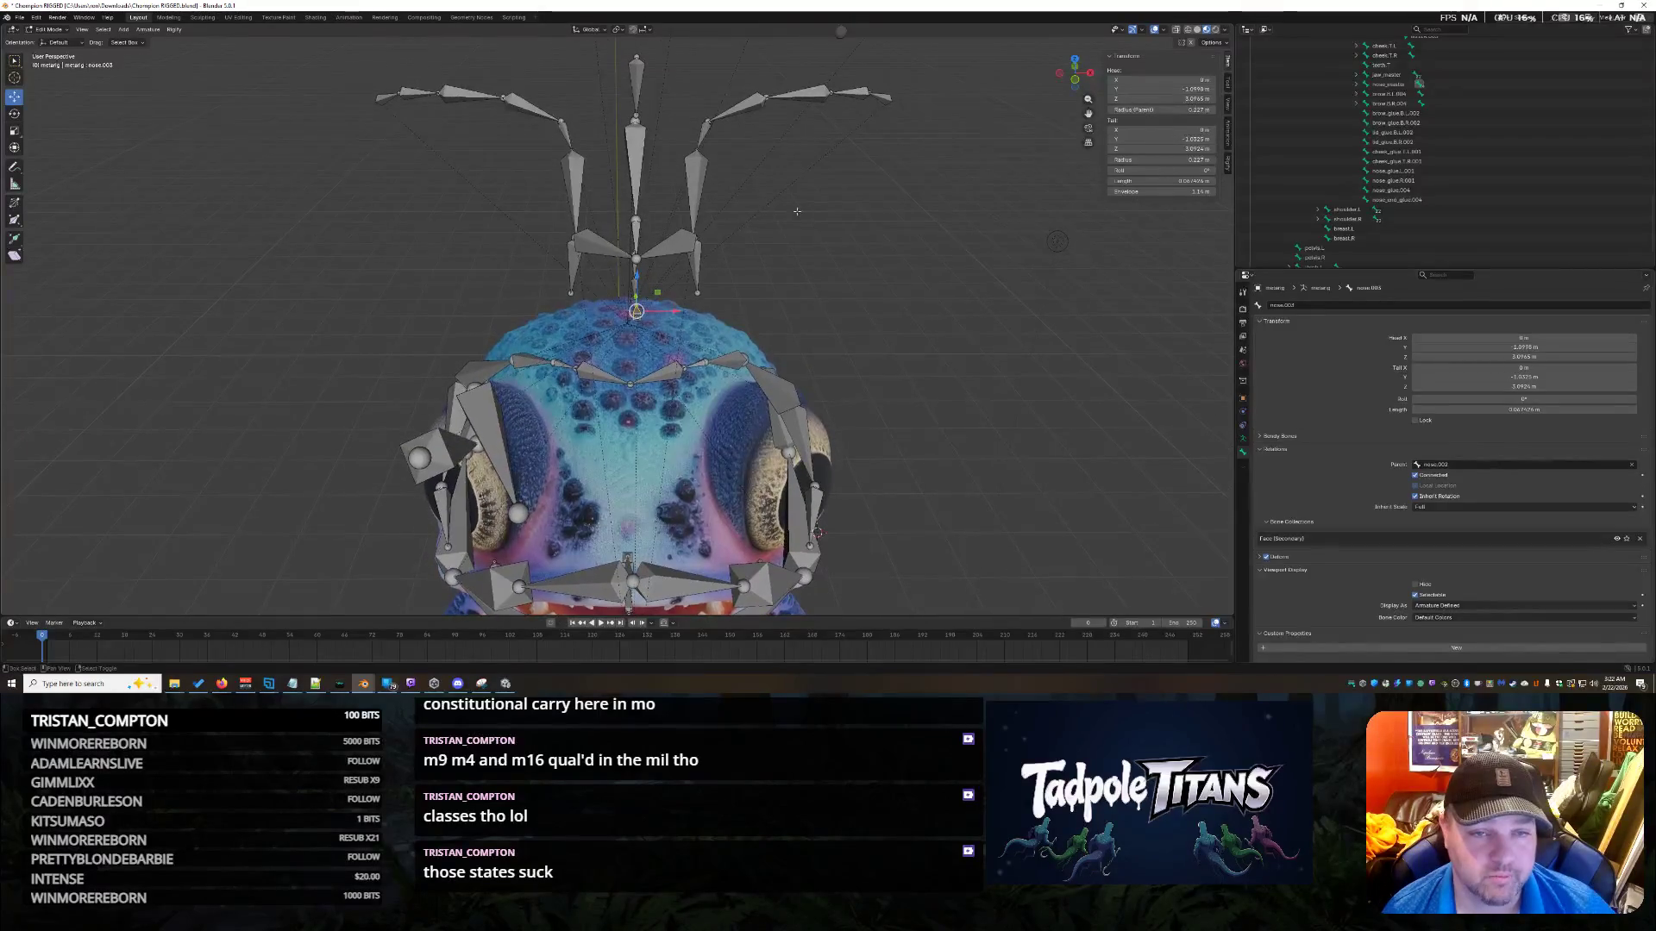
mouse_move(349, 94)
mouse_down()
mouse_move(564, 202)
mouse_move(875, 328)
mouse_move(919, 328)
mouse_up()
Shift the selected antenna bones along Y, then lower them along Z toward the forehead.
ctrl+click(1391, 189)
middle_drag(370, 138, 421, 113)
mouse_move(369, 107)
mouse_down()
mouse_move(263, 62)
mouse_move(259, 258)
mouse_up()
middle_drag(258, 259, 596, 326)
mouse_move(686, 380)
middle_down()
mouse_move(530, 365)
mouse_move(550, 353)
middle_up()
key(g)
key(y)
click(603, 396)
key(g)
key(z)
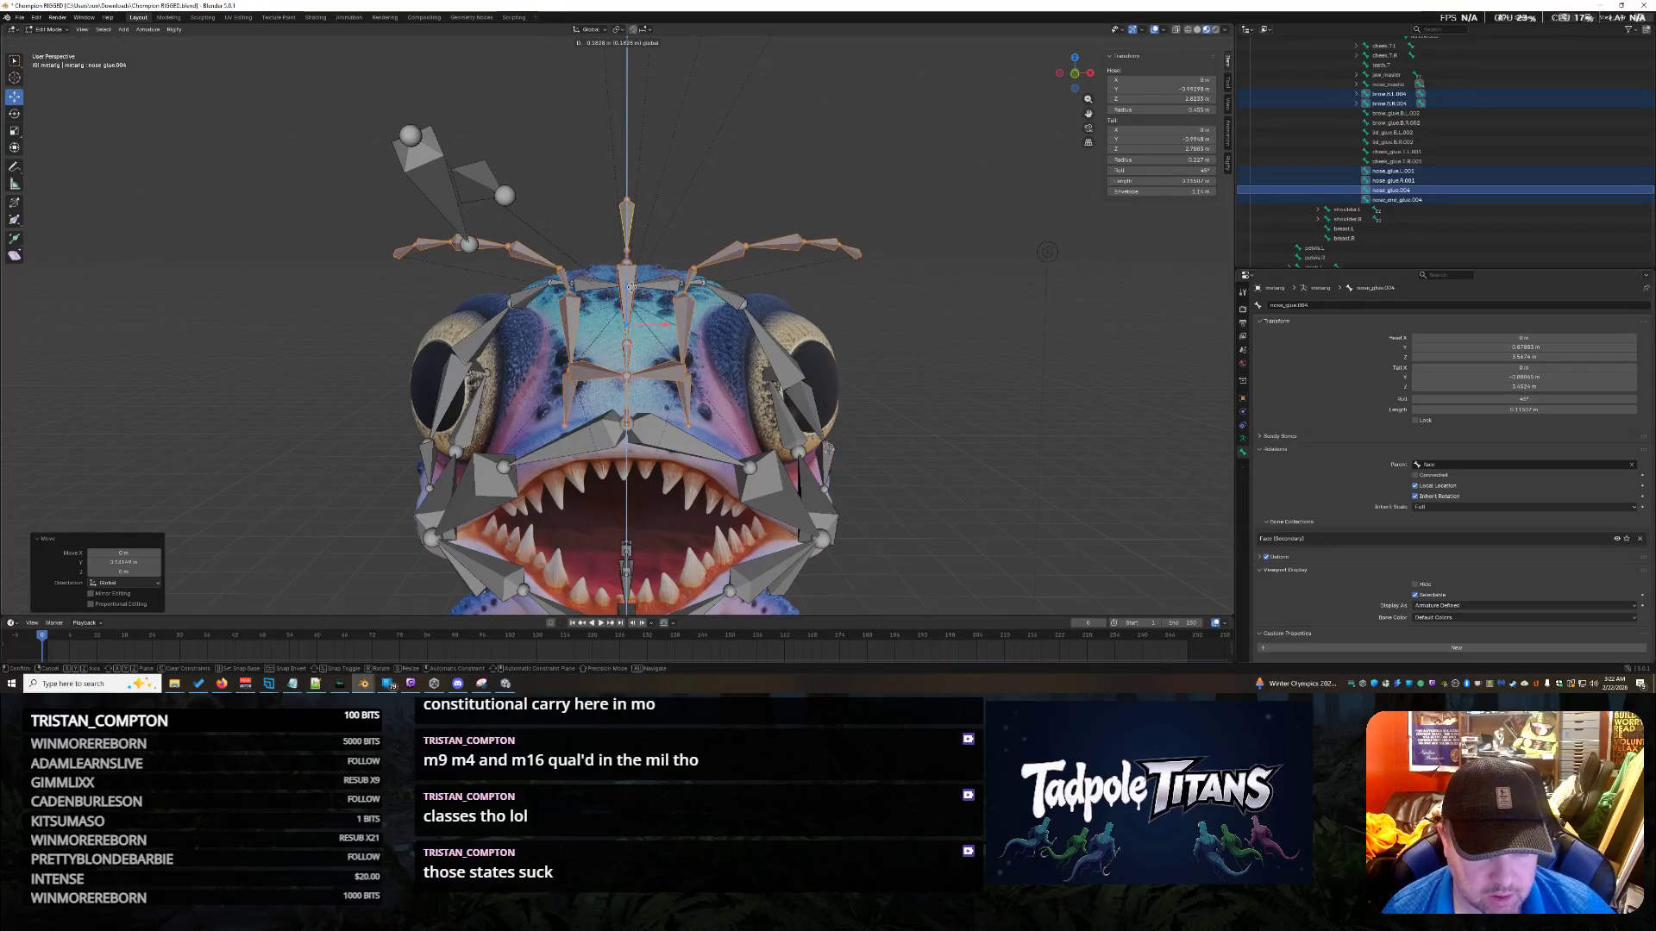
Lower the nose bones, undo a 20-degree tilt, and slide them along Y.
click(634, 267)
mouse_move(862, 379)
middle_down()
mouse_move(879, 420)
mouse_move(805, 419)
middle_up()
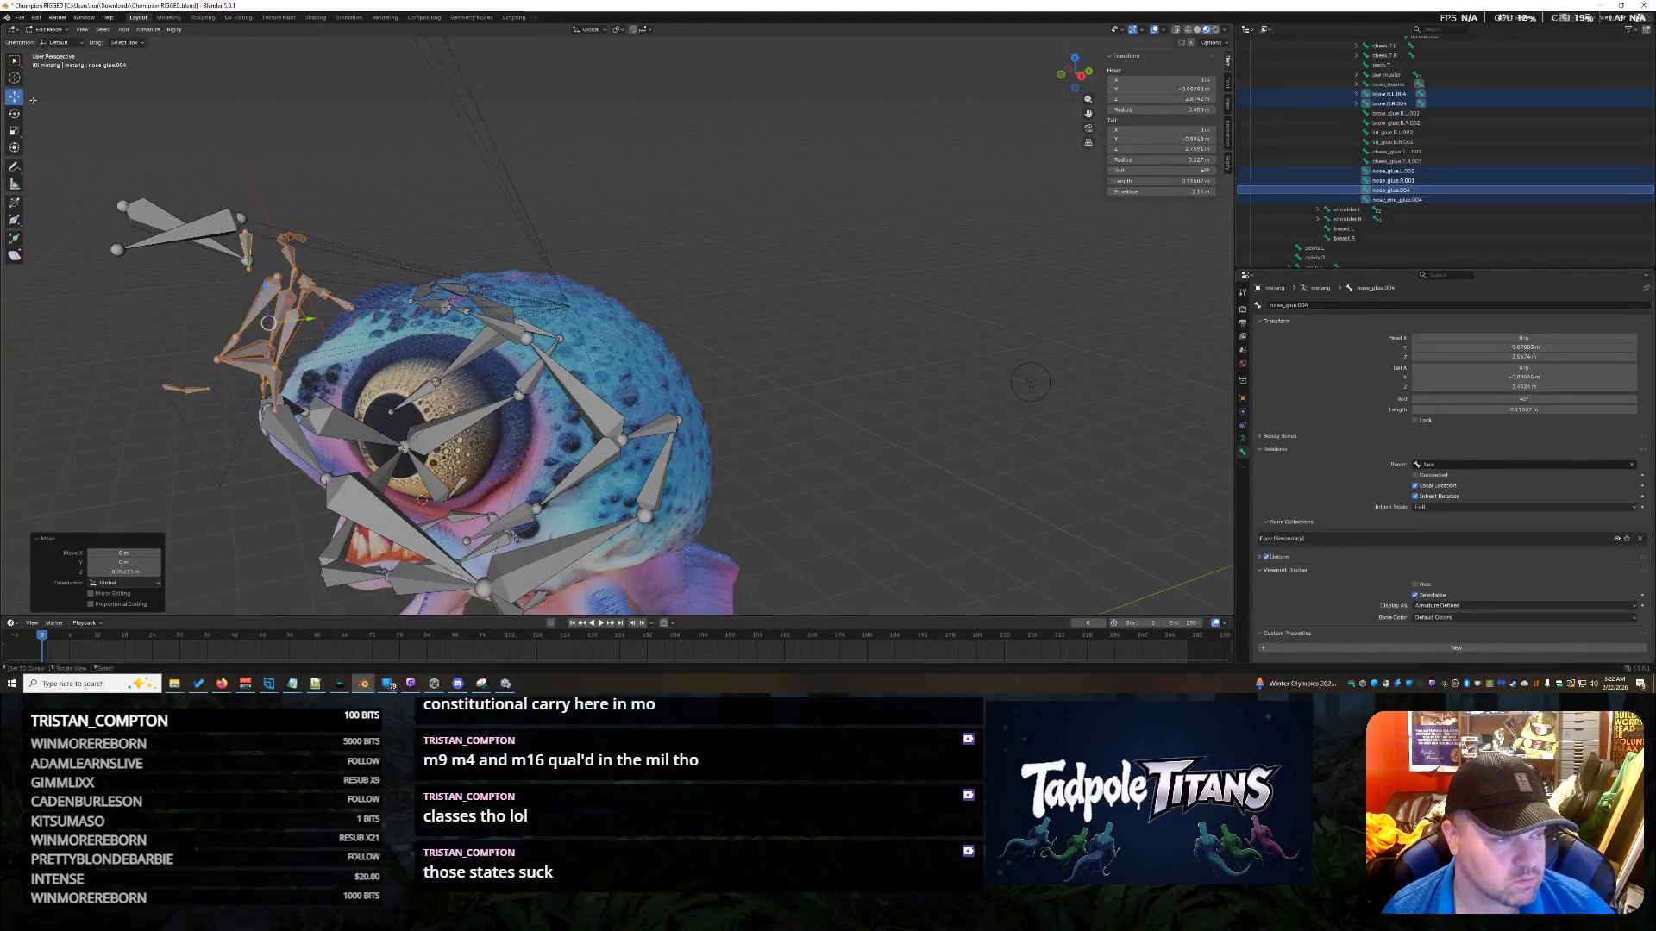
mouse_move(307, 296)
mouse_down()
mouse_move(262, 296)
mouse_move(226, 336)
mouse_up()
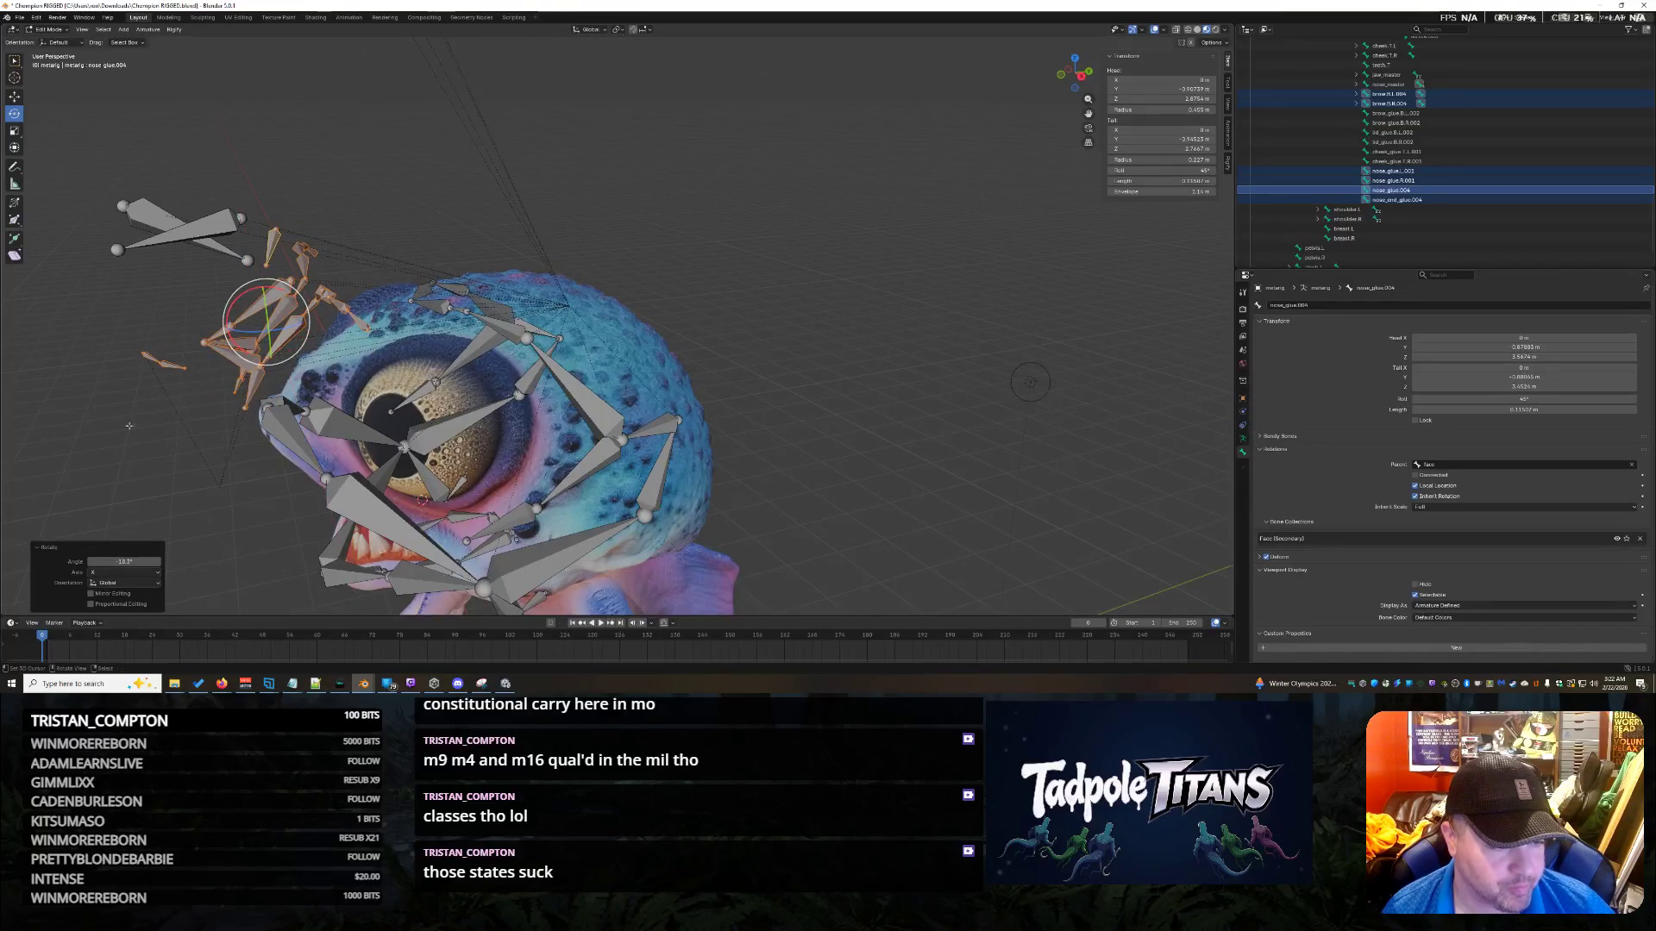
click(216, 388)
mouse_move(215, 388)
middle_down()
mouse_move(227, 437)
mouse_move(274, 438)
middle_up()
key(ctrl+z)
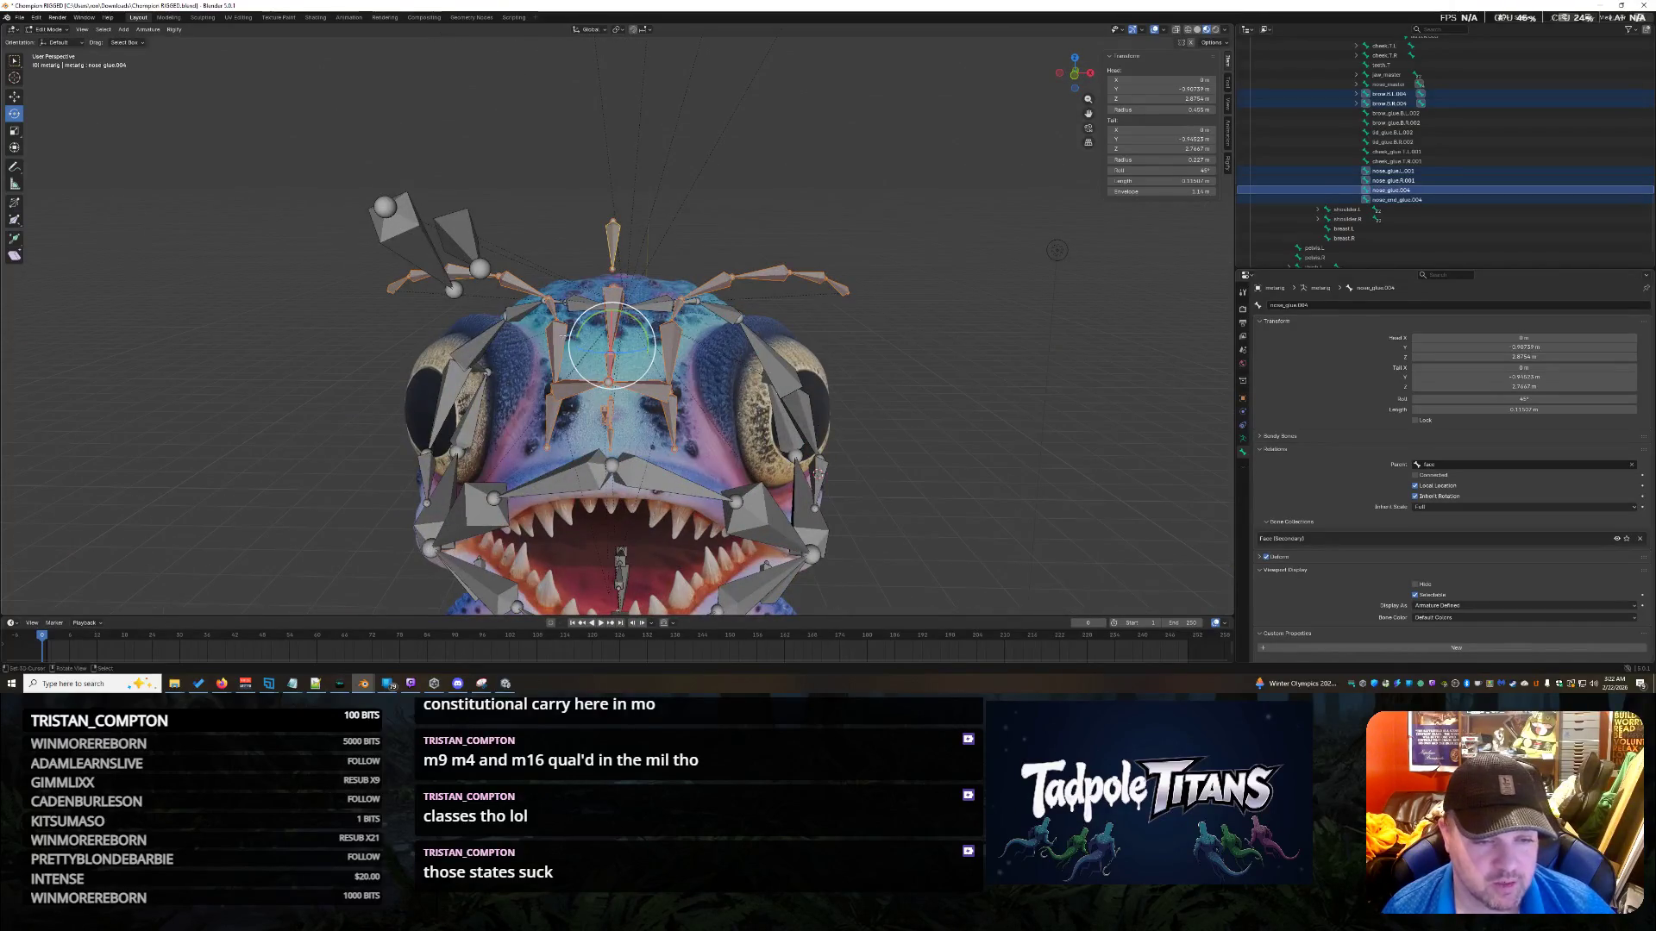
middle_drag(766, 381, 313, 307)
drag(311, 318, 371, 312)
mouse_move(371, 313)
middle_down()
mouse_move(779, 503)
mouse_move(1035, 493)
mouse_move(1046, 450)
mouse_move(997, 351)
middle_up()
scroll(1018, 353, up, 1)
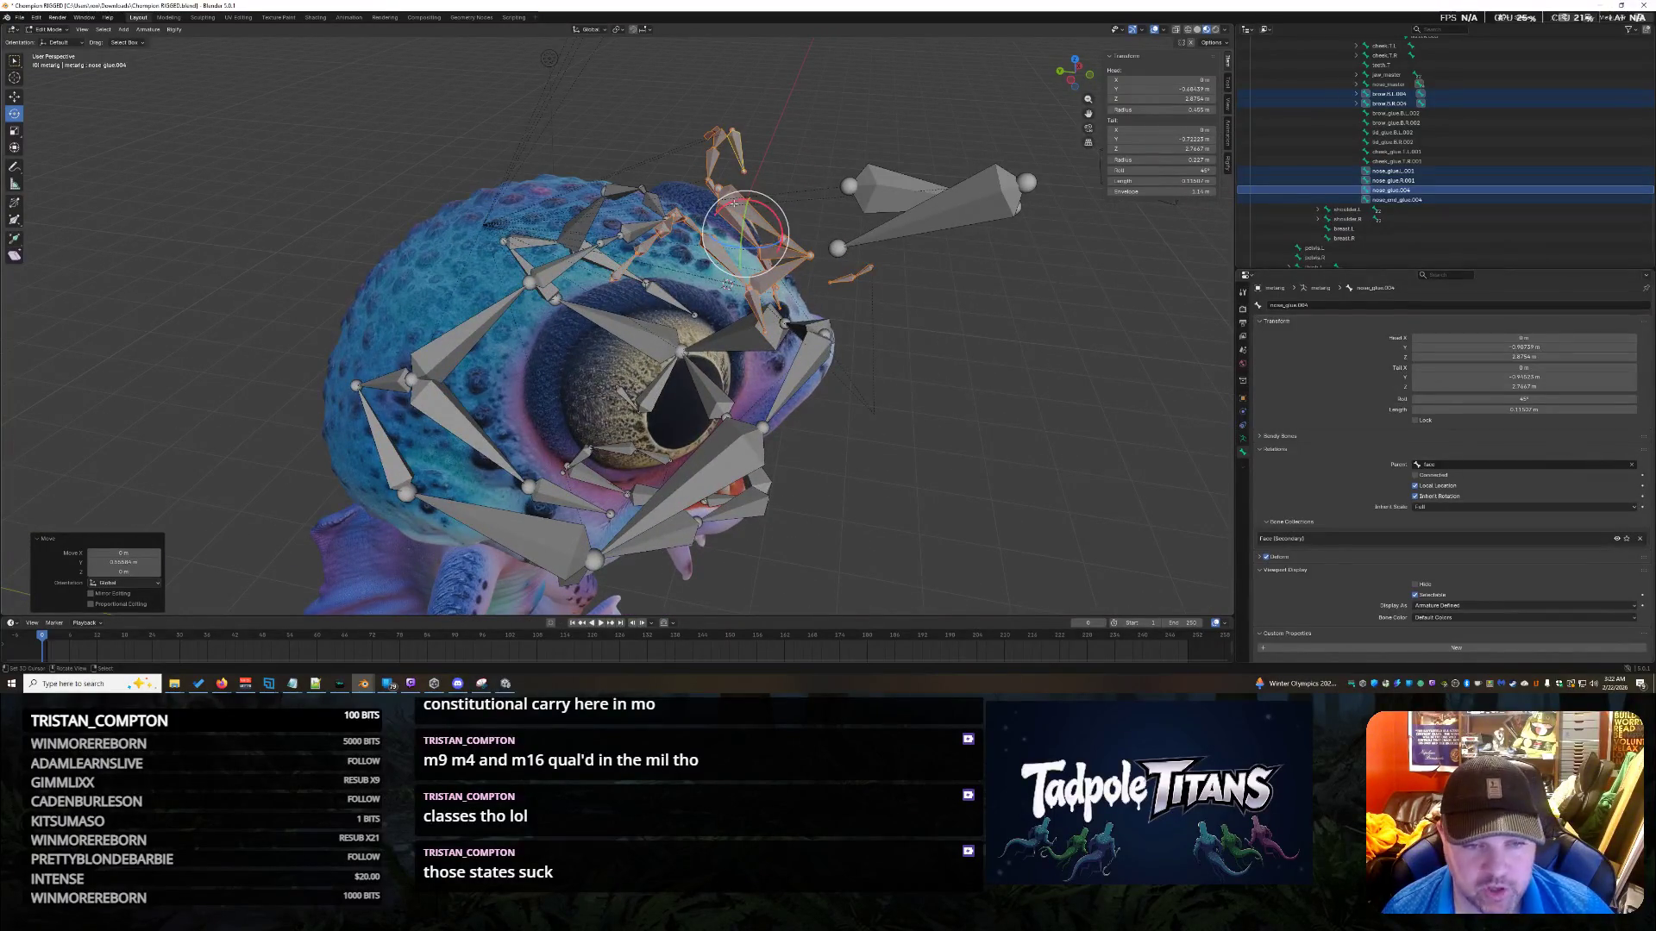
Tilt the nose bones back to about 6 degrees and nudge them slightly along Y.
drag(734, 202, 771, 242)
mouse_move(770, 243)
middle_down()
mouse_move(835, 358)
mouse_move(673, 340)
mouse_move(693, 339)
middle_up()
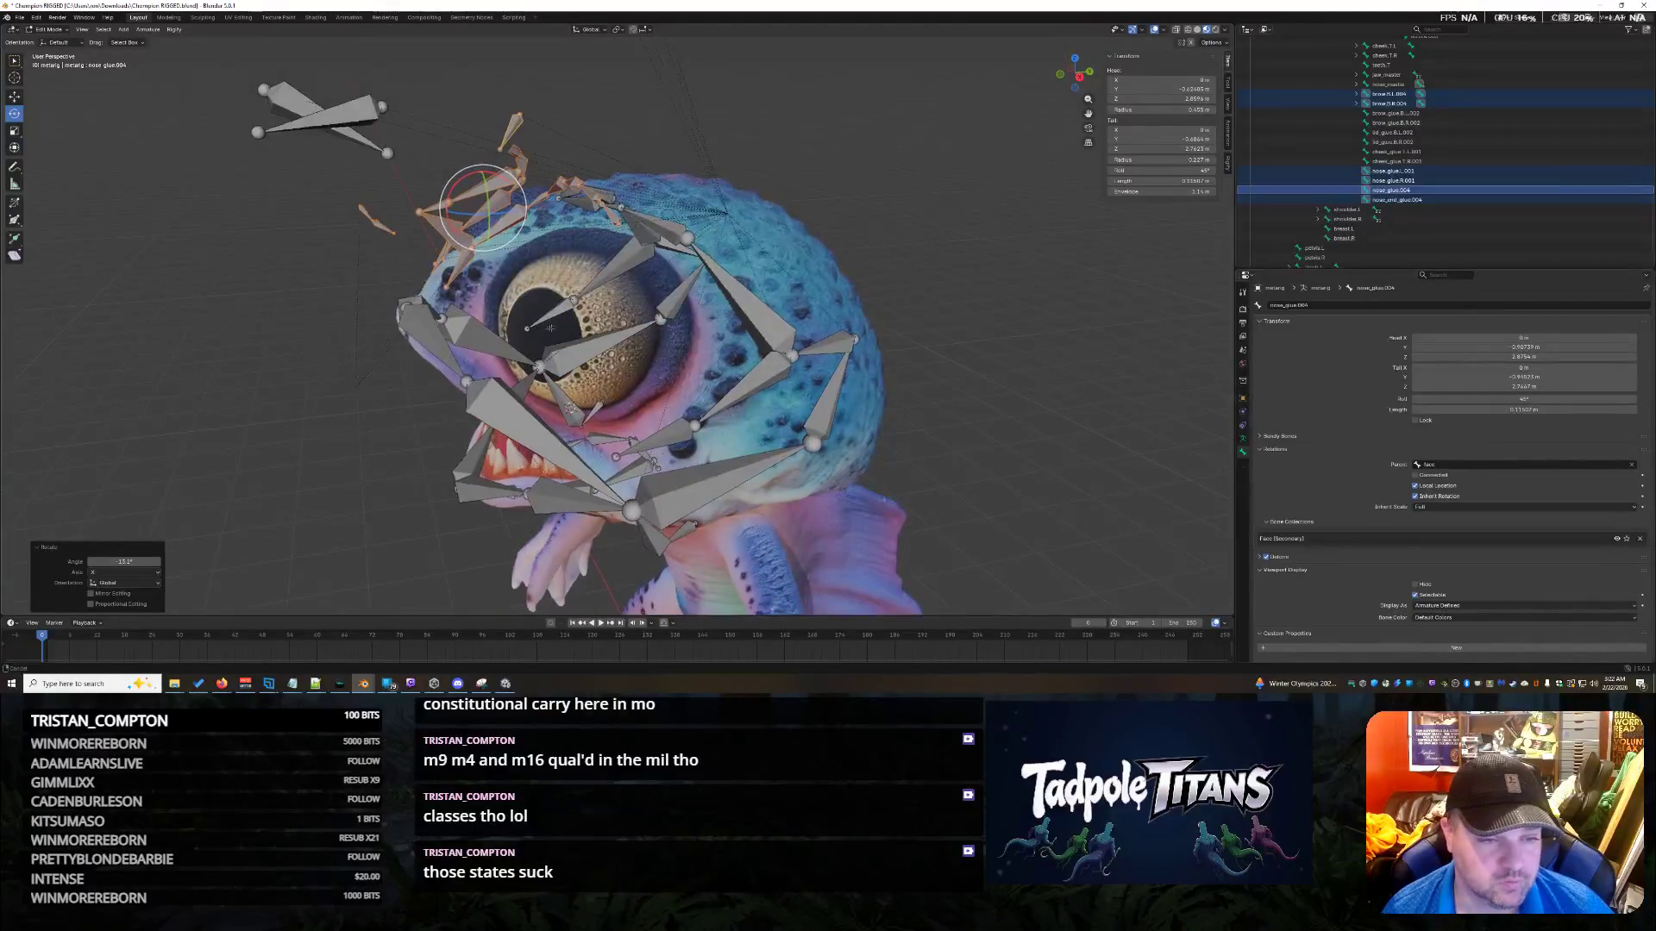
shift+middle_drag(552, 327, 619, 406)
scroll(619, 406, up, 4)
mouse_move(507, 247)
mouse_down()
mouse_move(487, 276)
mouse_move(503, 252)
mouse_up()
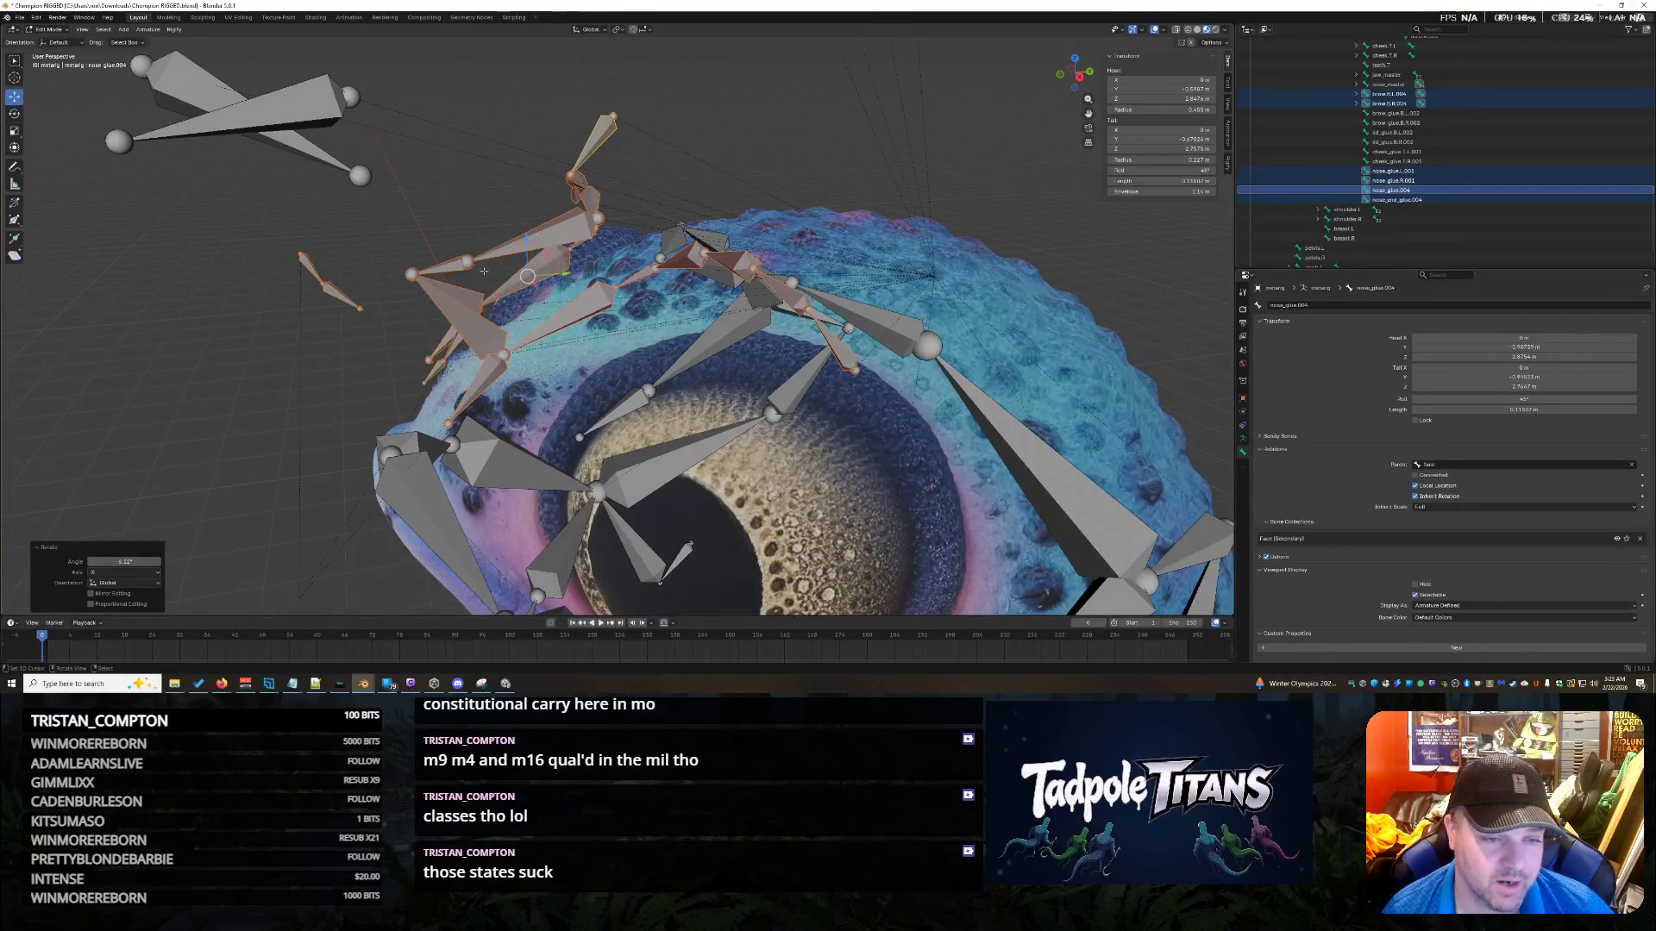
mouse_move(568, 276)
mouse_down()
mouse_move(501, 244)
mouse_move(534, 288)
mouse_up()
click(534, 288)
mouse_move(534, 288)
middle_down()
mouse_move(702, 372)
mouse_move(566, 354)
middle_up()
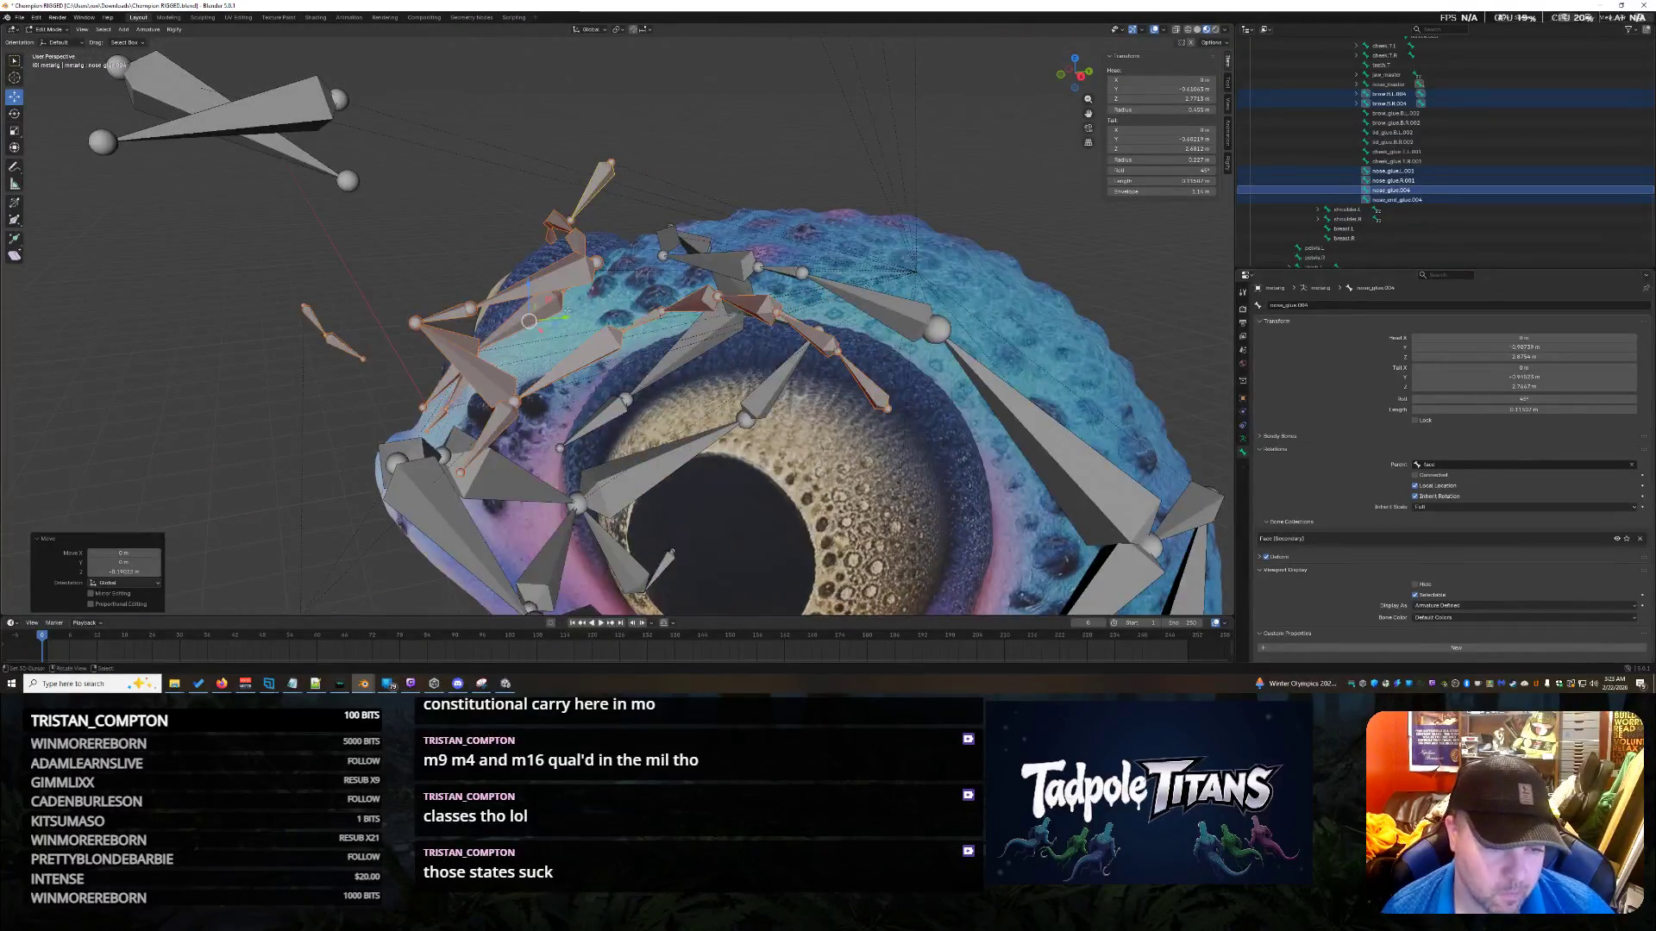
drag(569, 319, 562, 323)
mouse_move(563, 323)
middle_down()
mouse_move(644, 427)
mouse_move(715, 273)
middle_up()
Lower the nose bones slightly along Z so they sit on the snout.
key(g)
key(z)
click(902, 472)
middle_drag(902, 472, 897, 479)
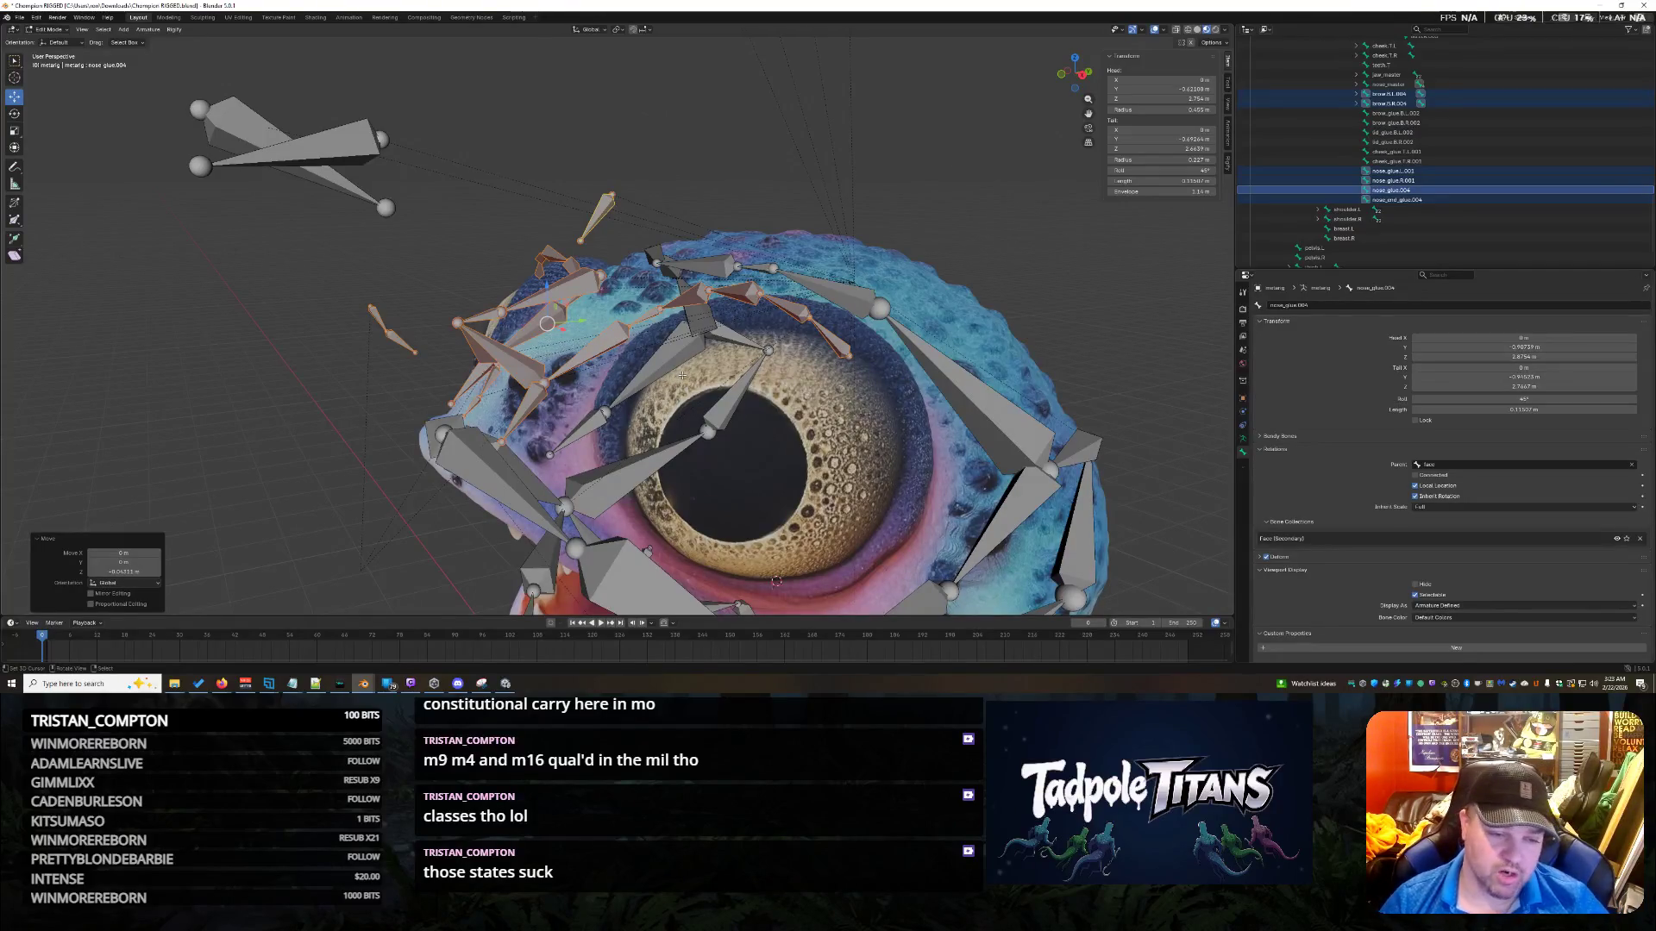
scroll(638, 386, down, 3)
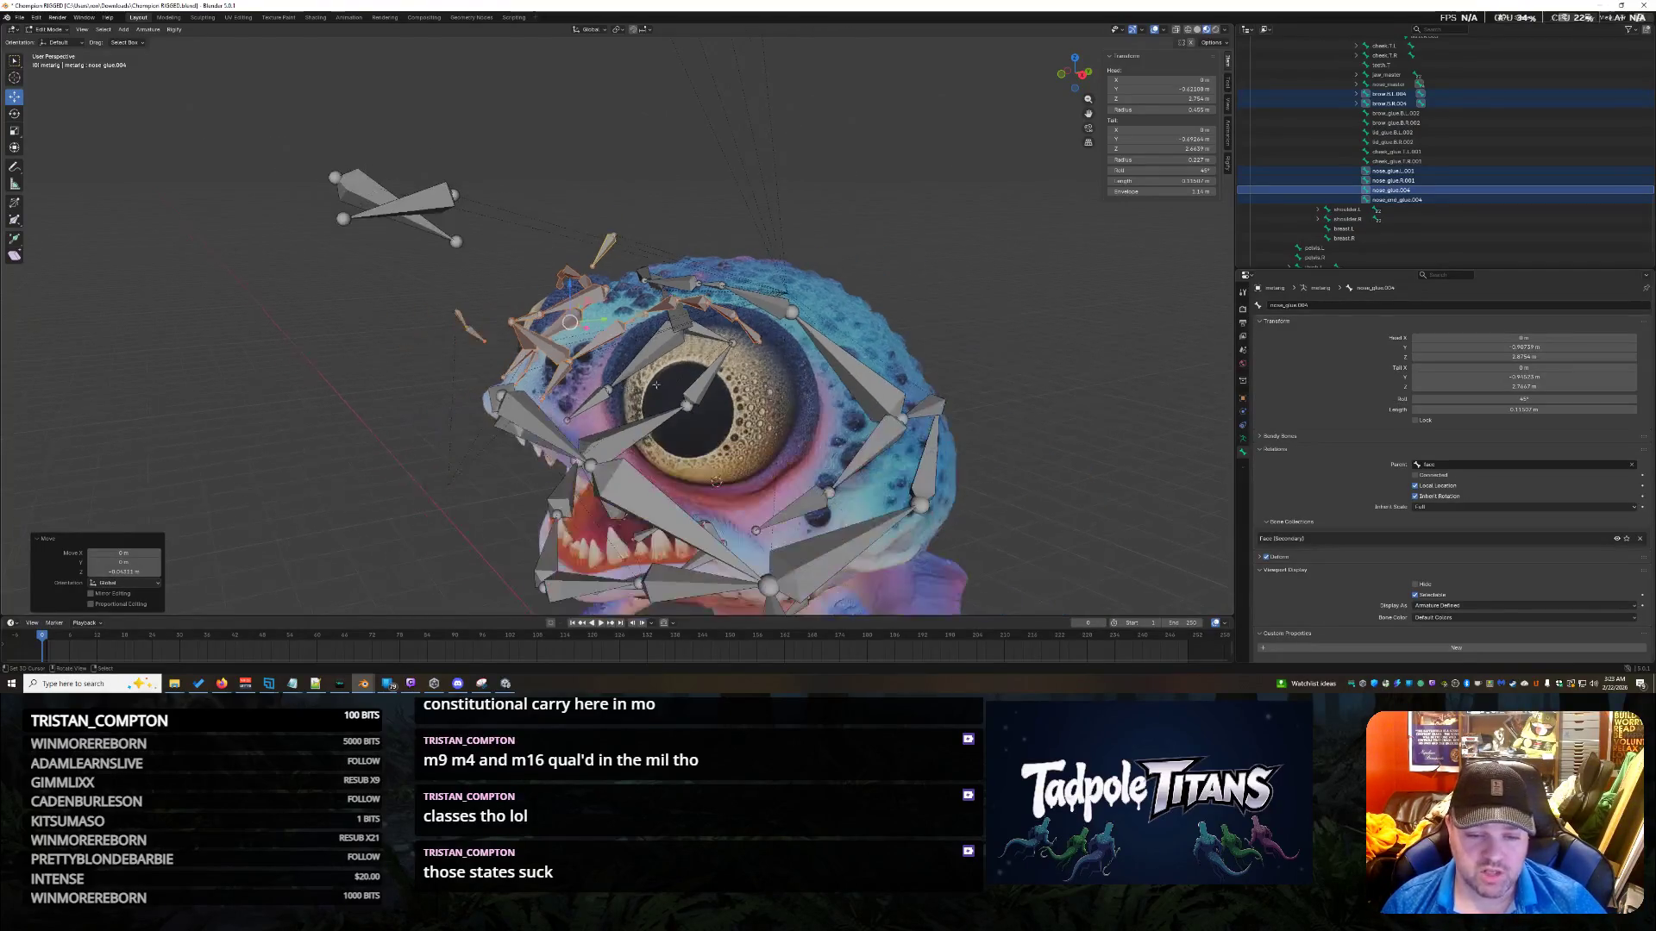
scroll(690, 384, down, 3)
middle_drag(690, 385, 971, 474)
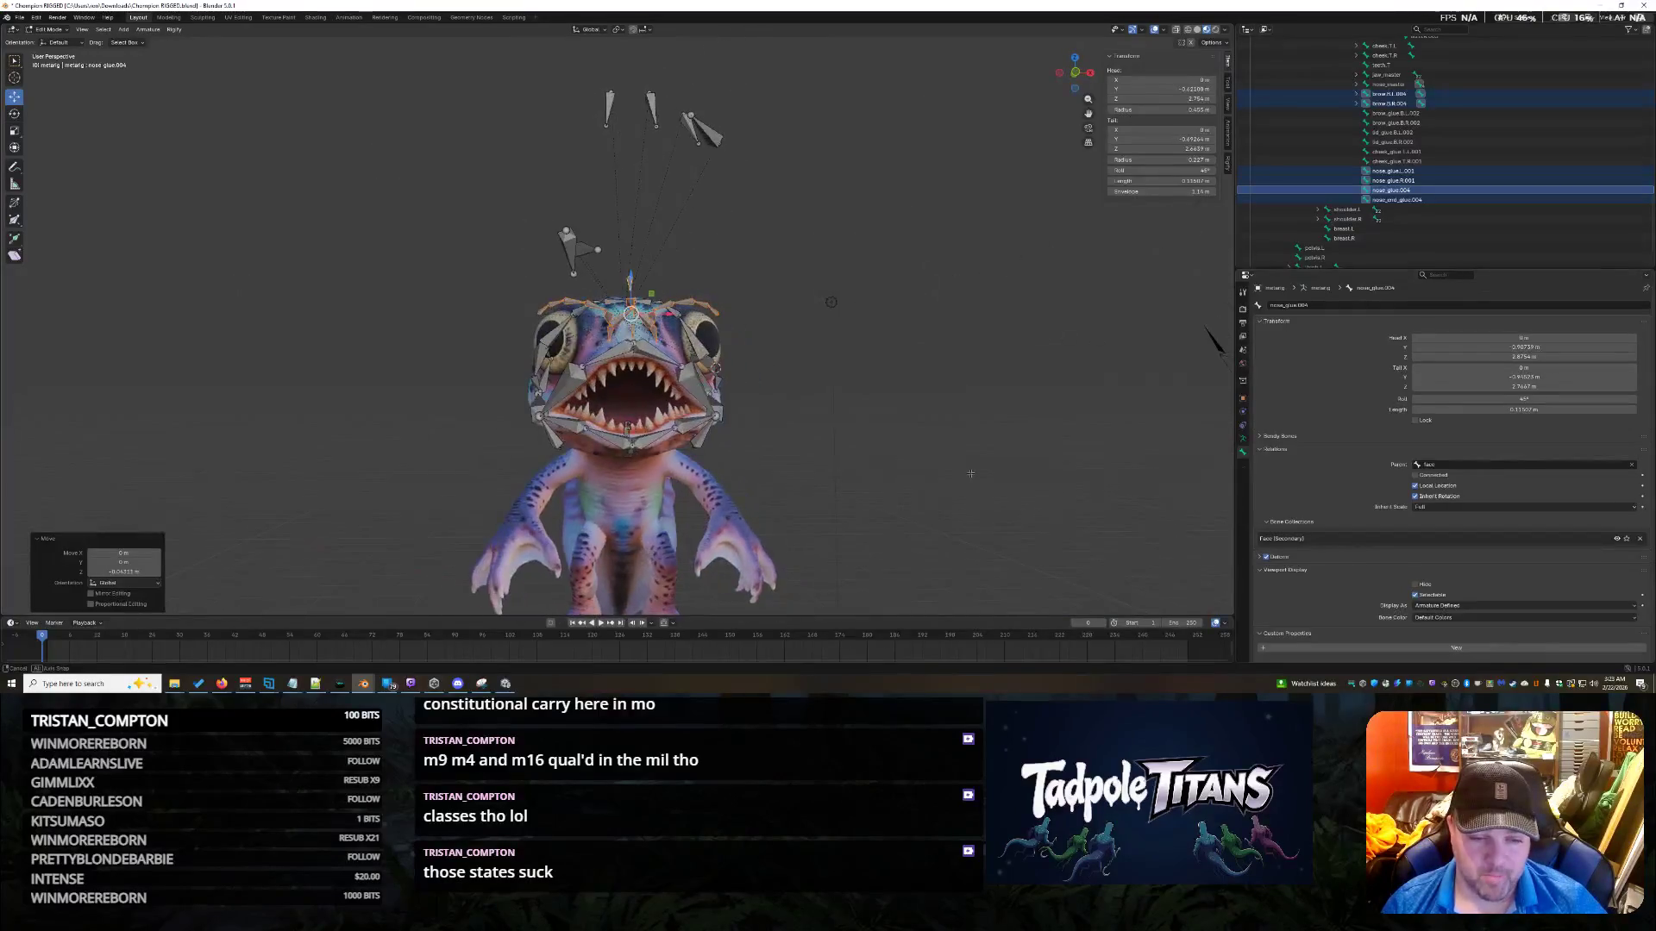
Select the lower left lip bone lip.B.L and shift it along Y.
click(648, 433)
middle_drag(648, 432, 852, 454)
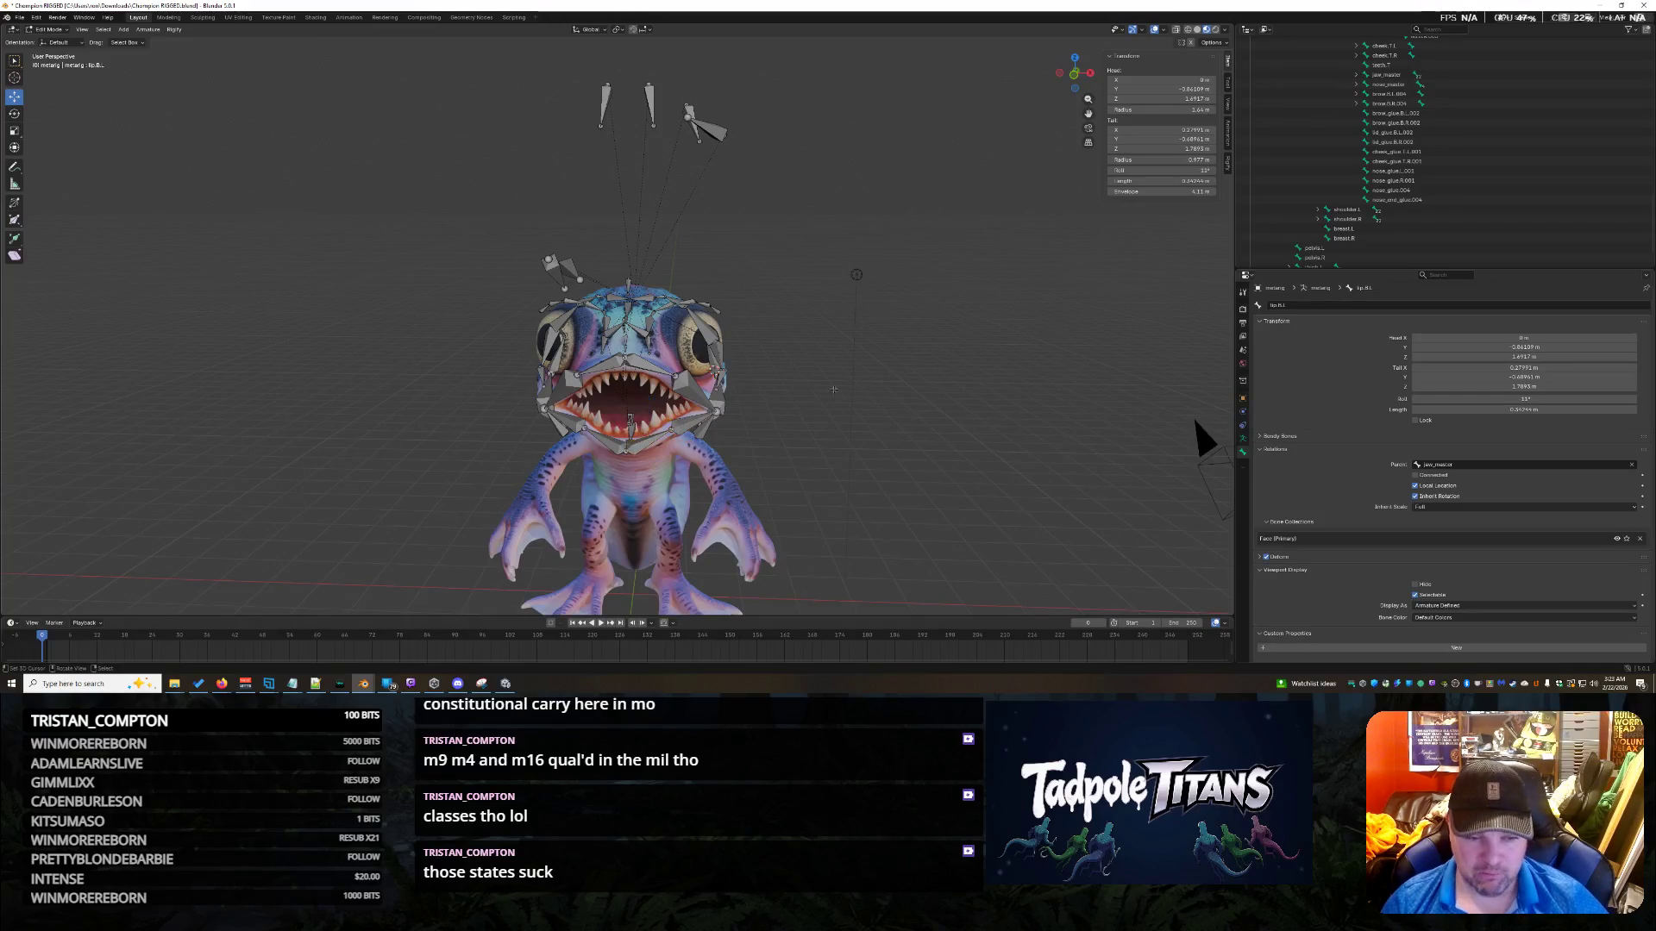
scroll(833, 389, up, 5)
mouse_move(862, 406)
middle_down()
mouse_move(998, 449)
mouse_move(828, 441)
mouse_move(1041, 430)
mouse_move(781, 421)
middle_up()
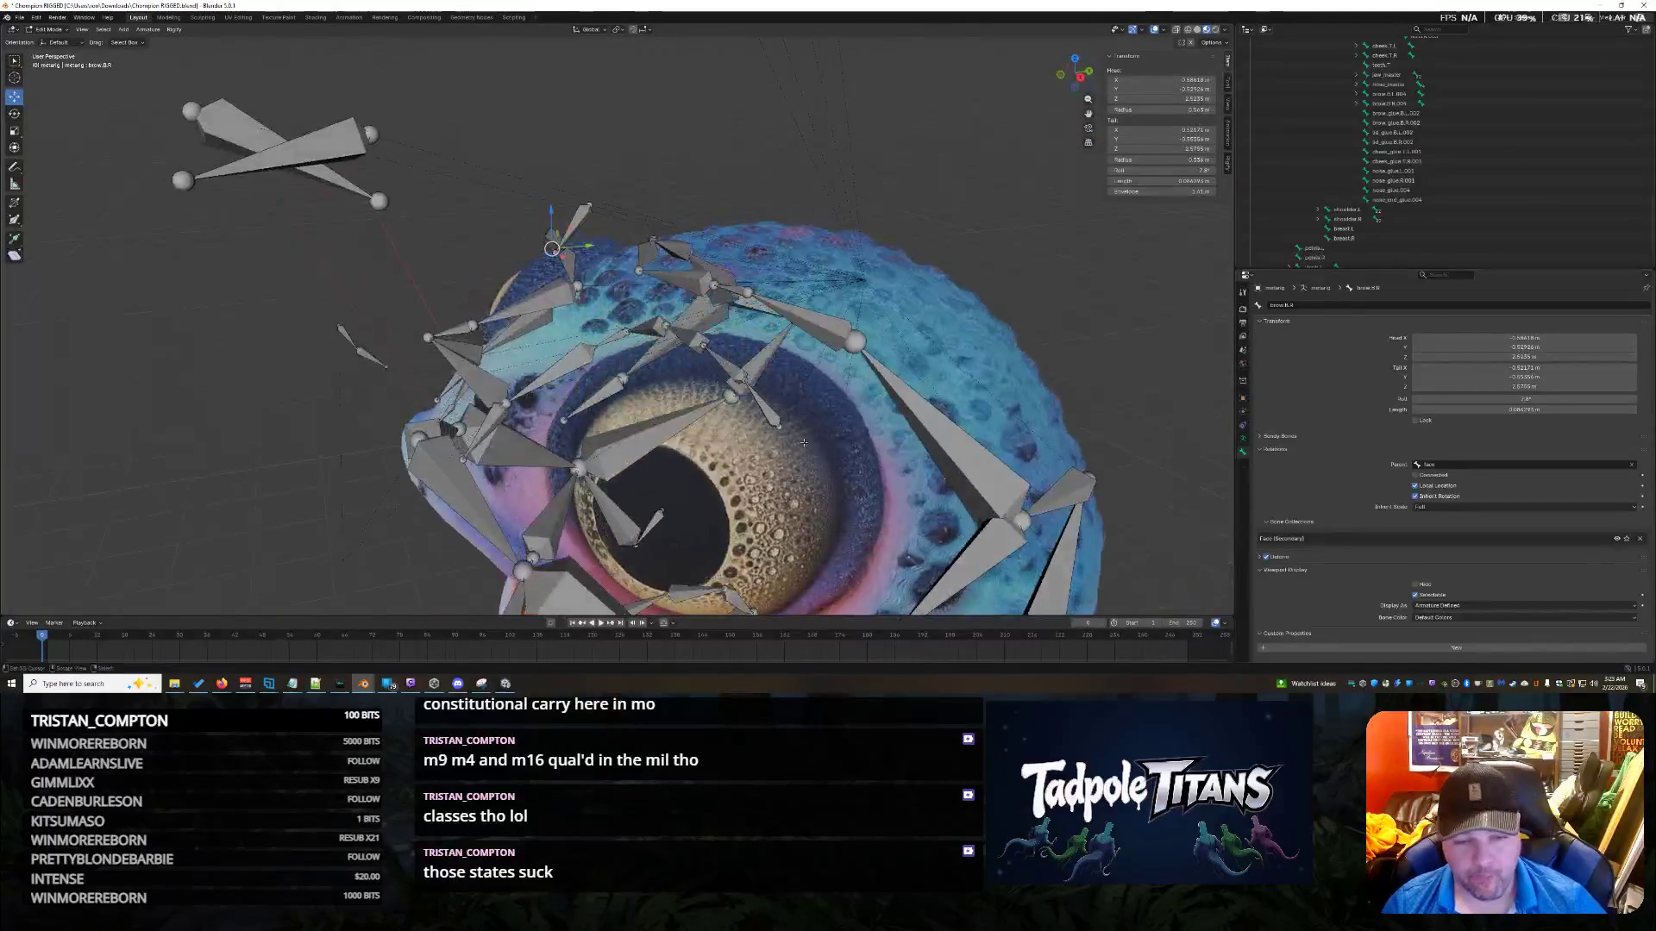
middle_drag(871, 369, 634, 319)
key(g)
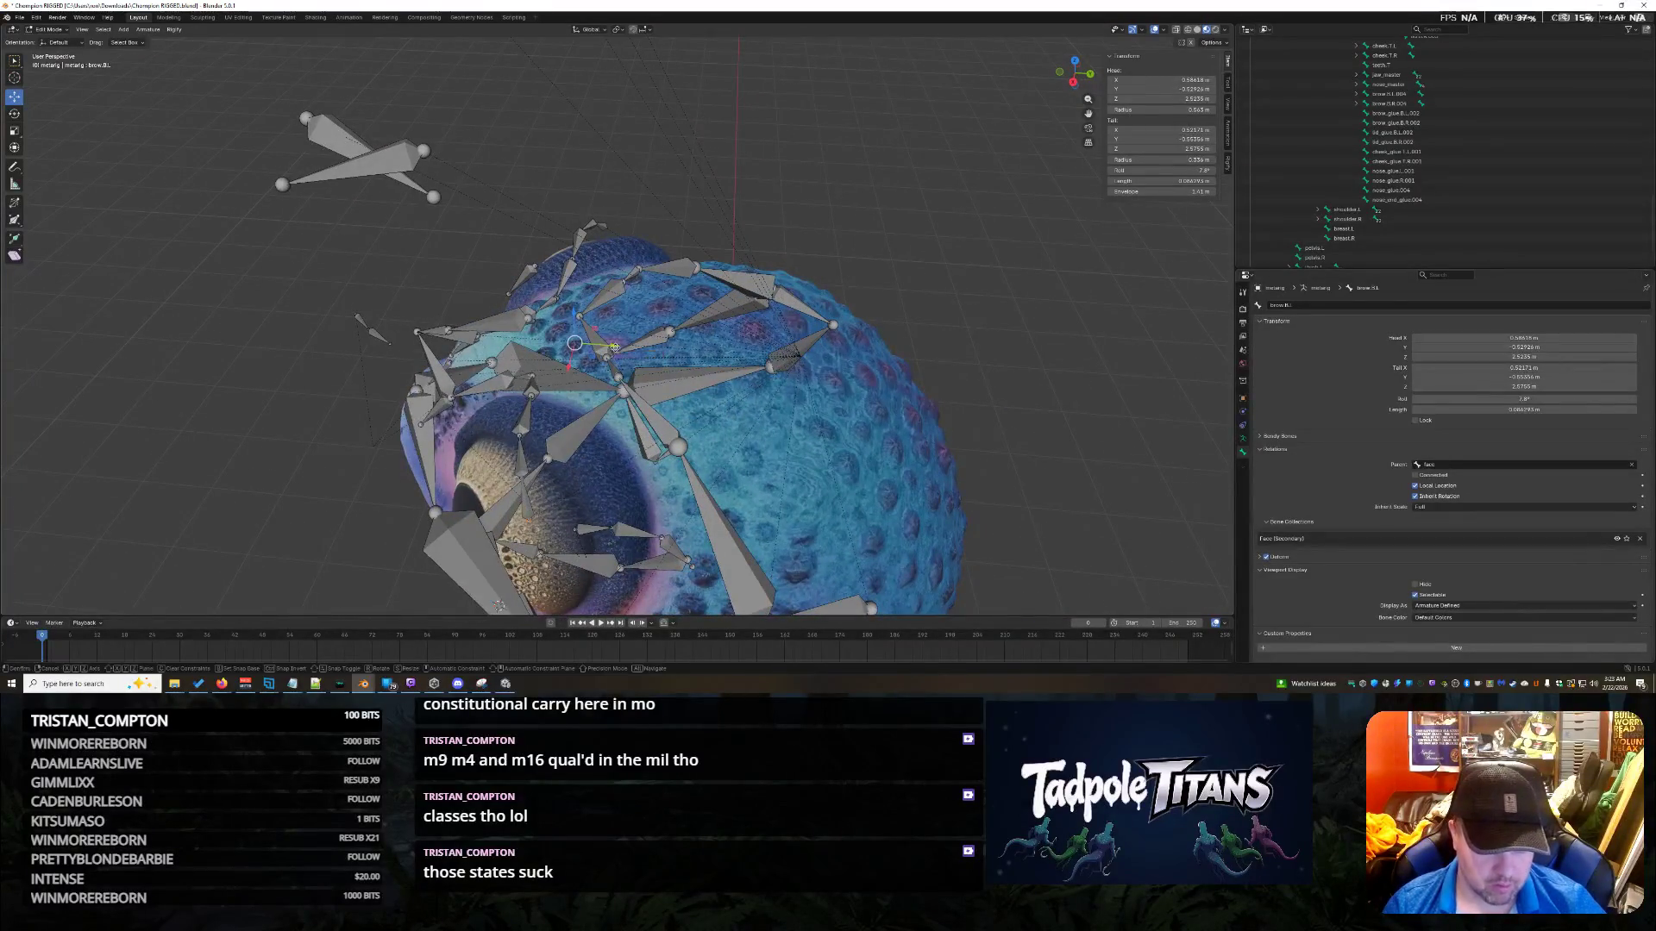
key(y)
click(957, 431)
Nudge lip.B.L further along Y, lower it on Z, and shrink it slightly.
mouse_move(957, 431)
middle_down()
mouse_move(965, 352)
mouse_move(910, 285)
mouse_move(876, 338)
middle_up()
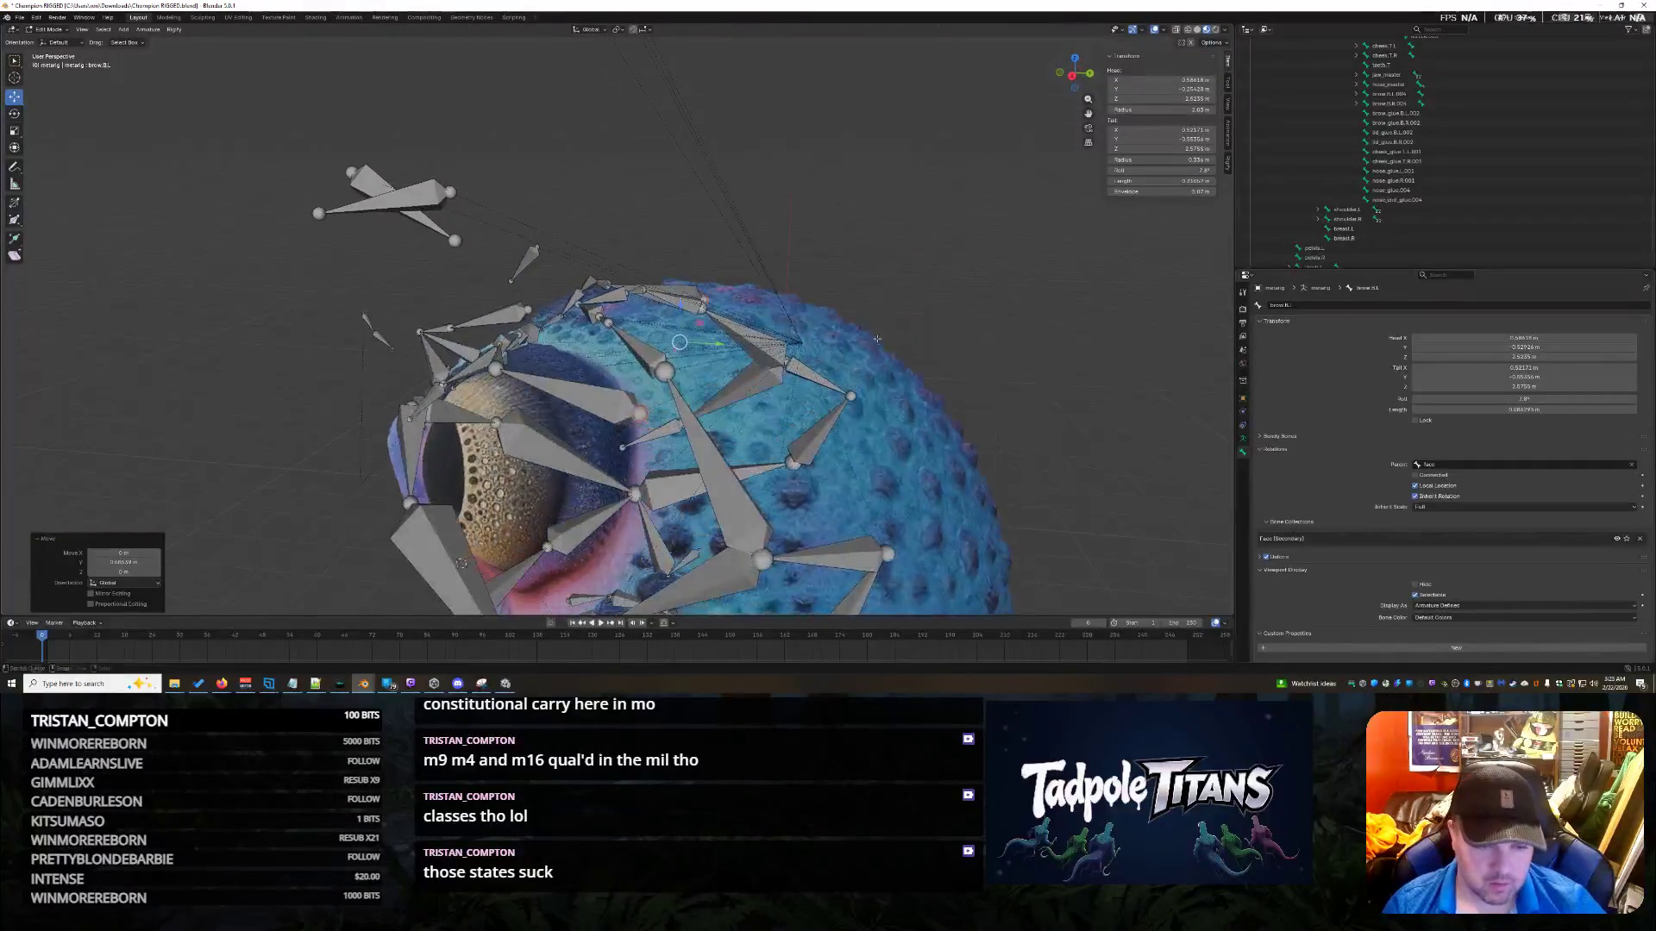
key(g)
key(y)
click(720, 334)
key(g)
key(z)
click(696, 392)
middle_drag(697, 392, 827, 452)
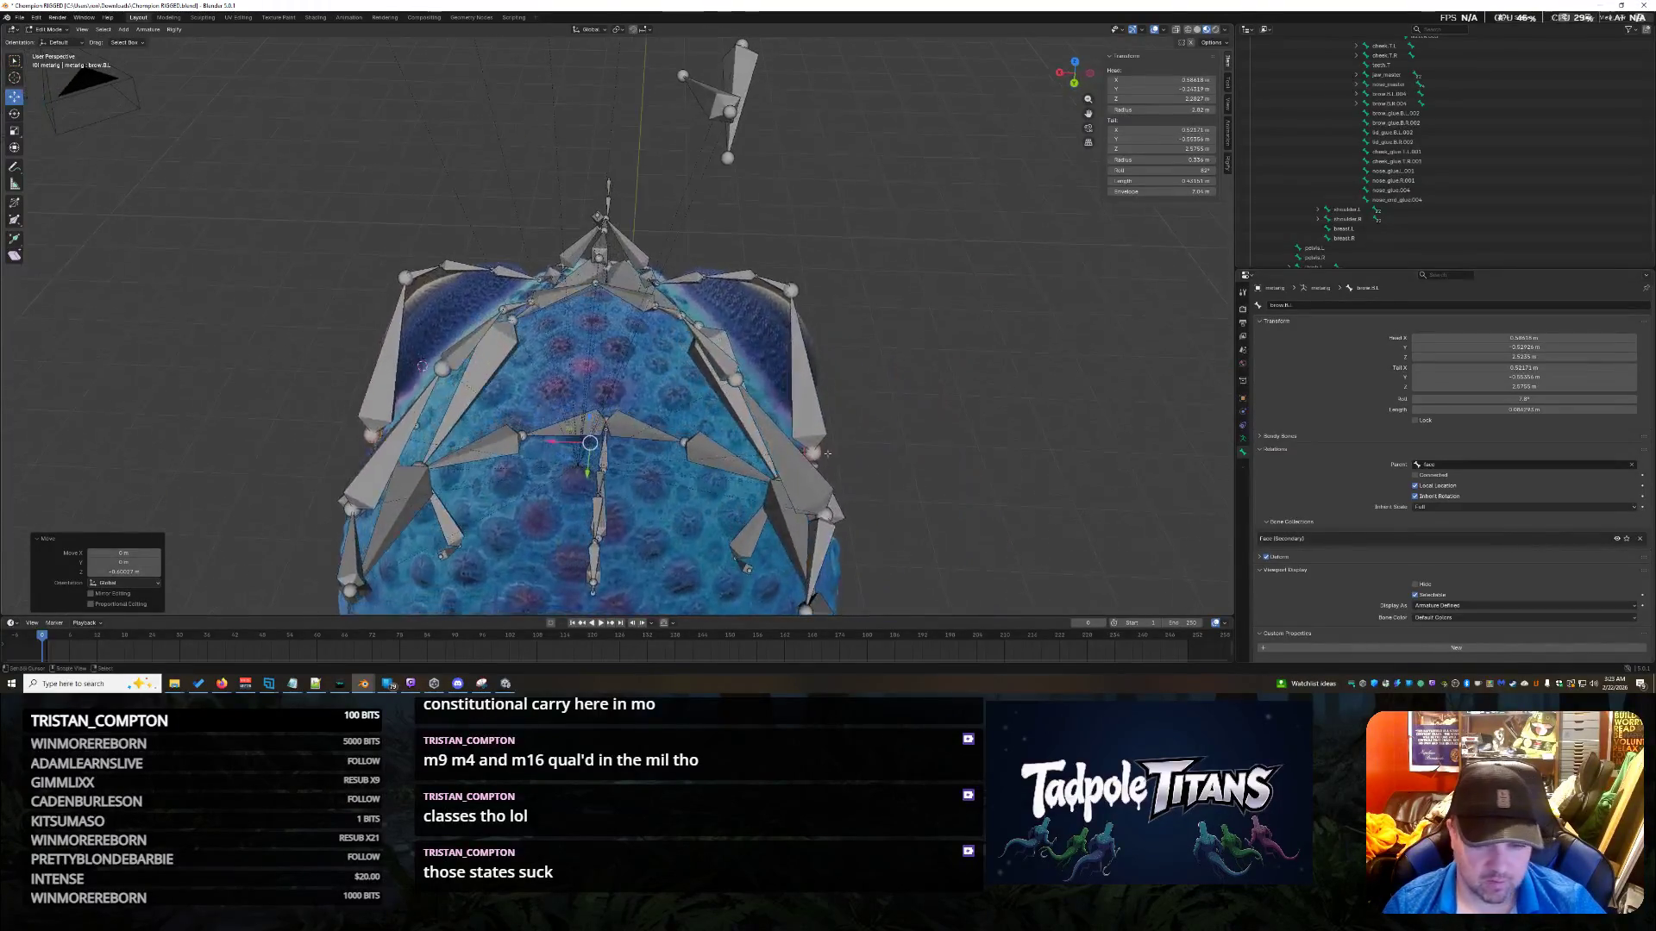
click(672, 451)
mouse_move(673, 451)
middle_down()
mouse_move(893, 515)
mouse_move(838, 414)
middle_up()
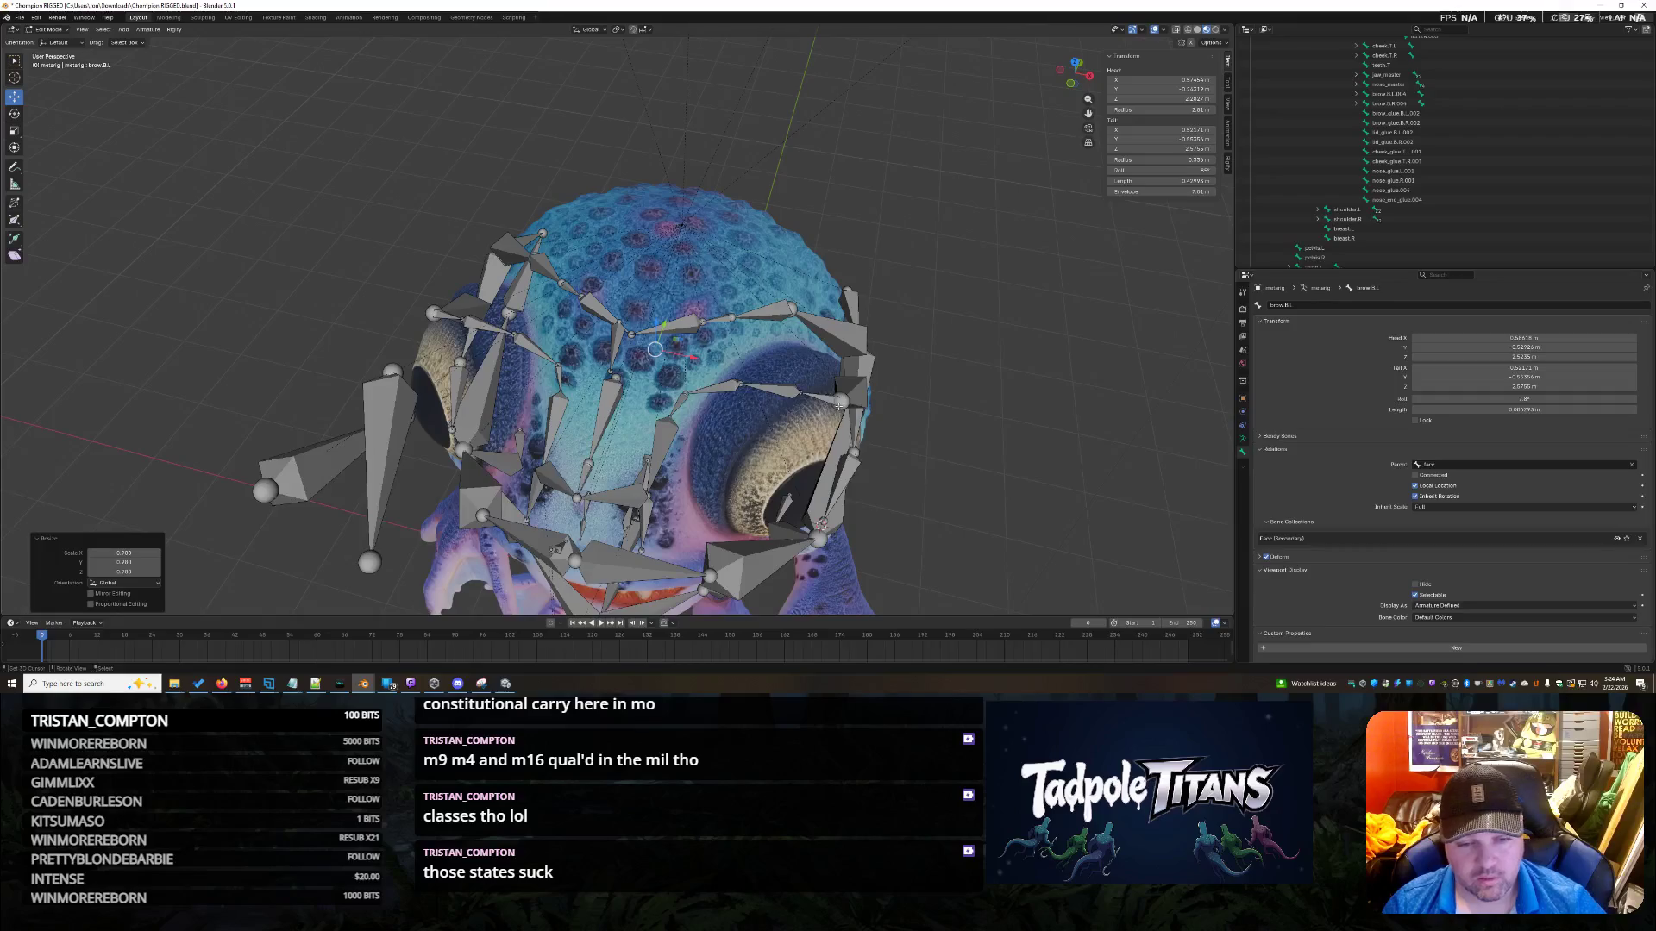
Select a forehead brow bone, shift it along Y and lower it on Z.
click(839, 404)
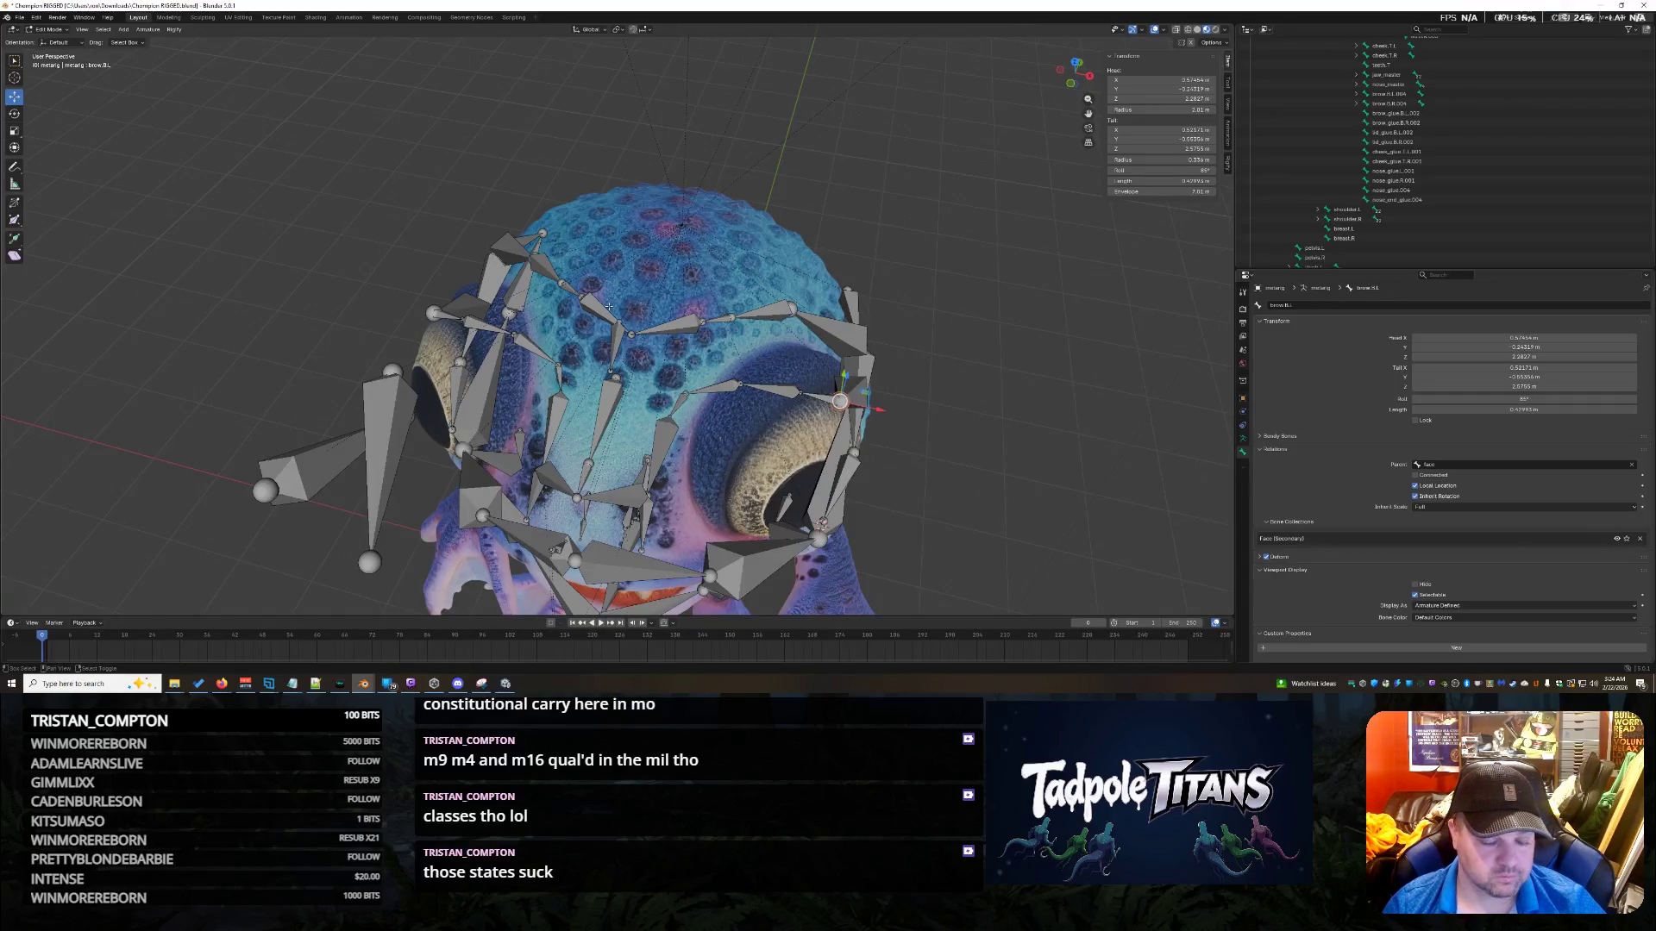
middle_drag(614, 345, 651, 350)
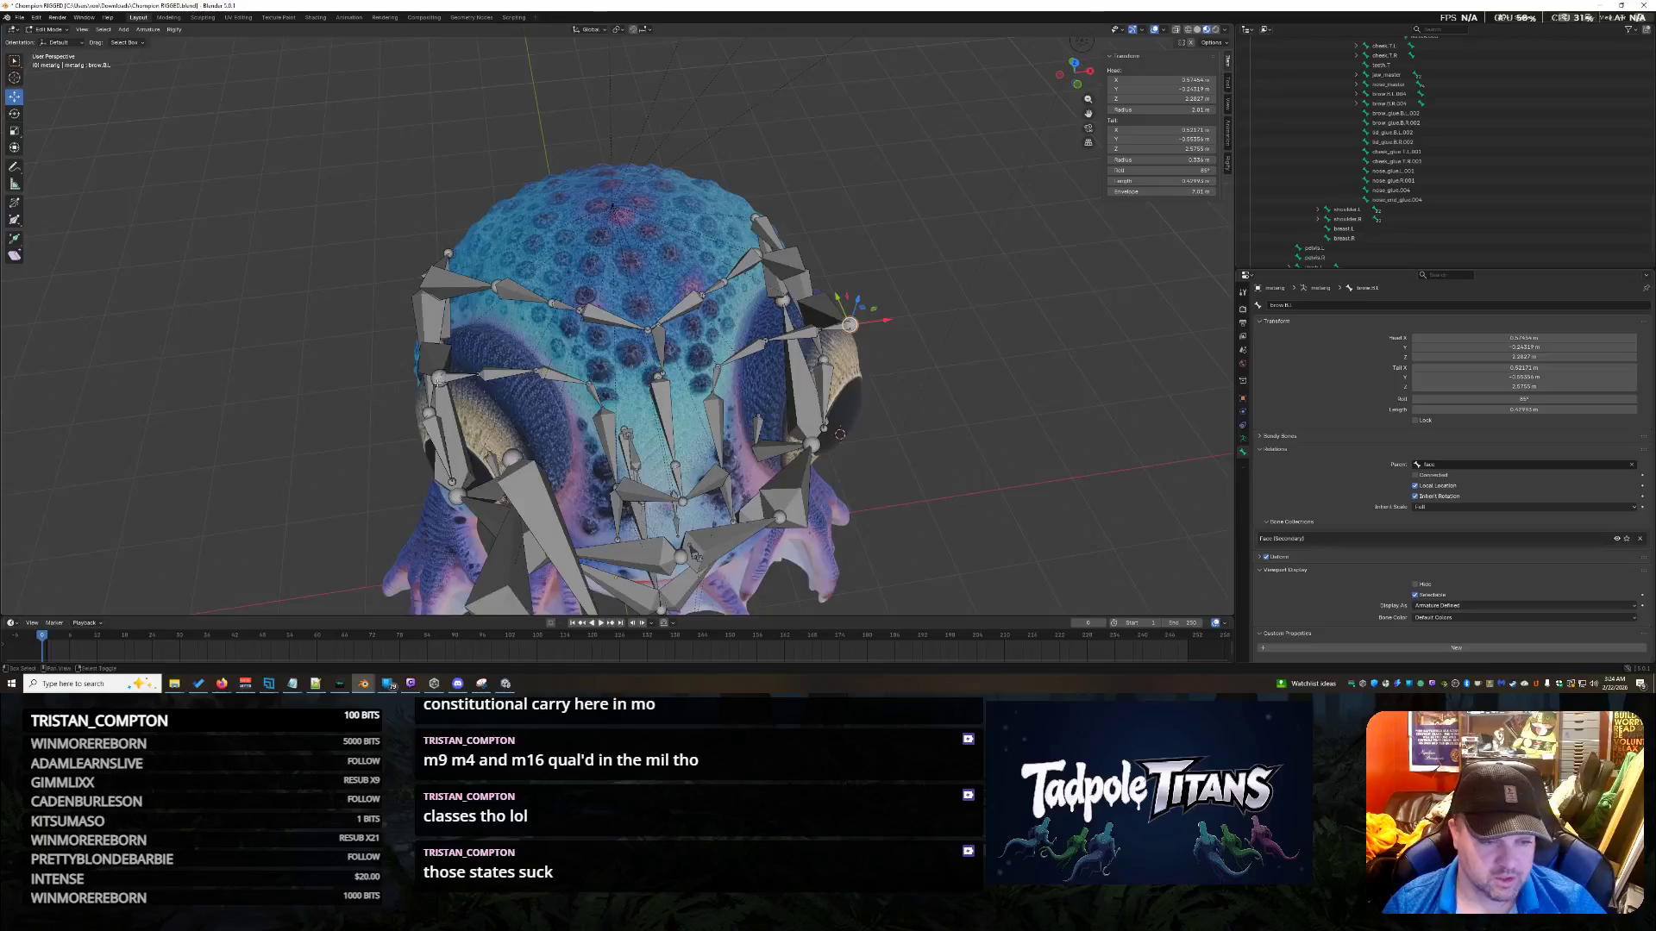
middle_drag(518, 342, 628, 321)
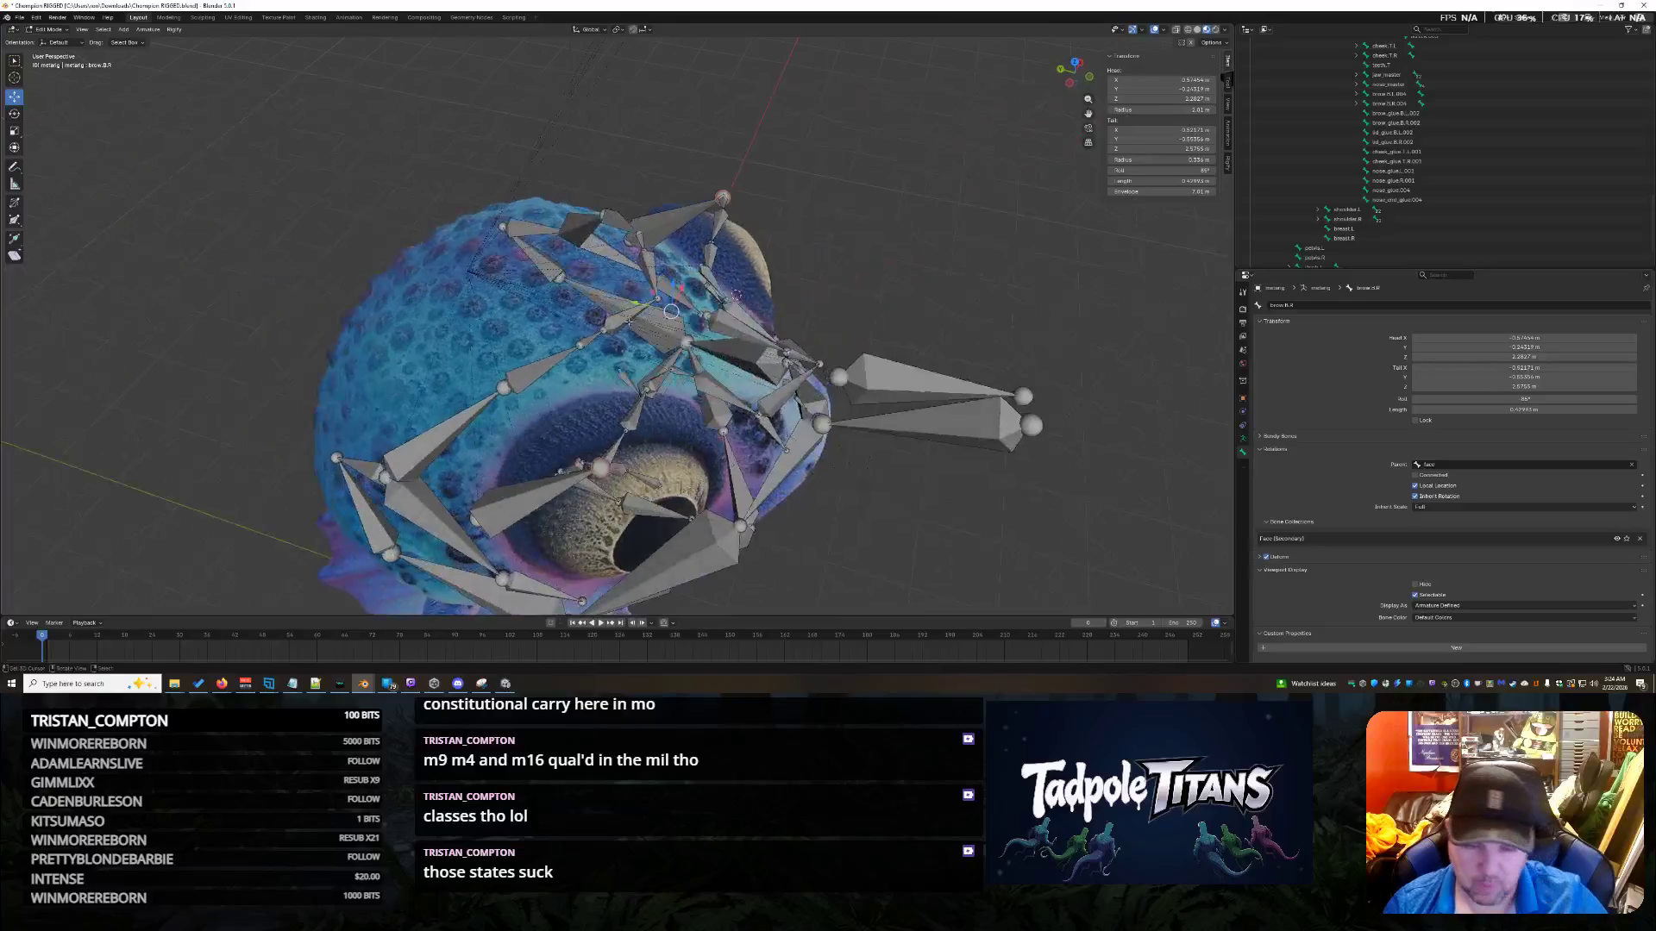
key(g)
key(y)
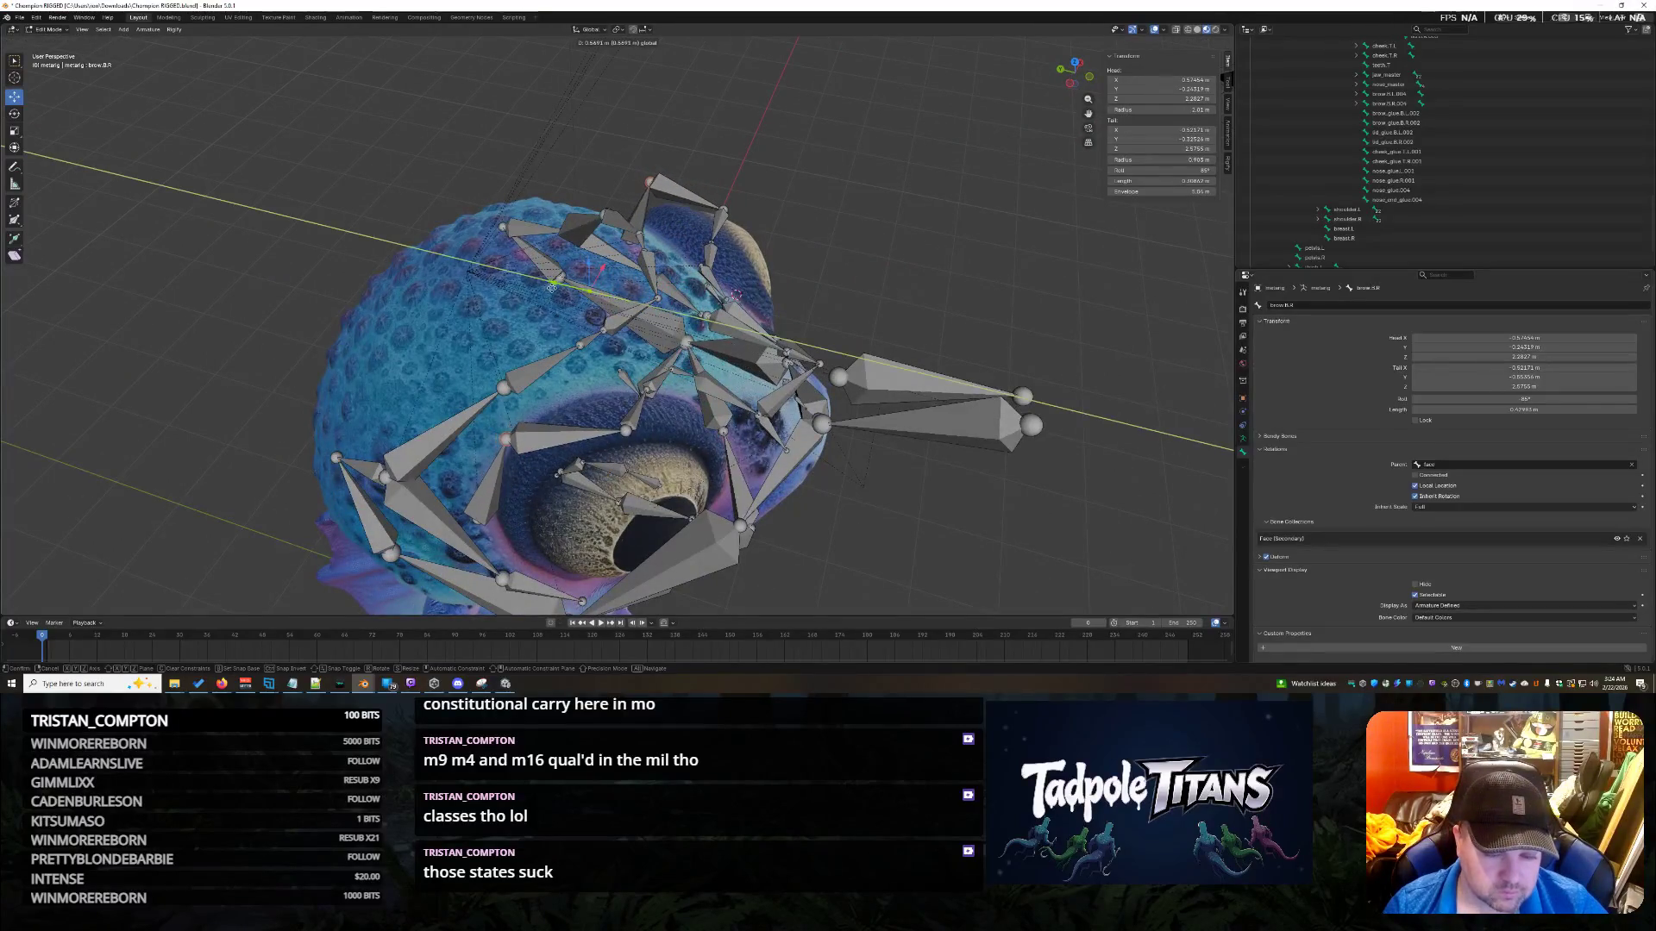
click(552, 288)
key(g)
key(z)
click(586, 284)
mouse_move(587, 284)
middle_down()
mouse_move(587, 367)
mouse_move(760, 381)
middle_up()
Move brow.B.L.001 along Y, then nudge it further along Y and slightly lower.
click(760, 380)
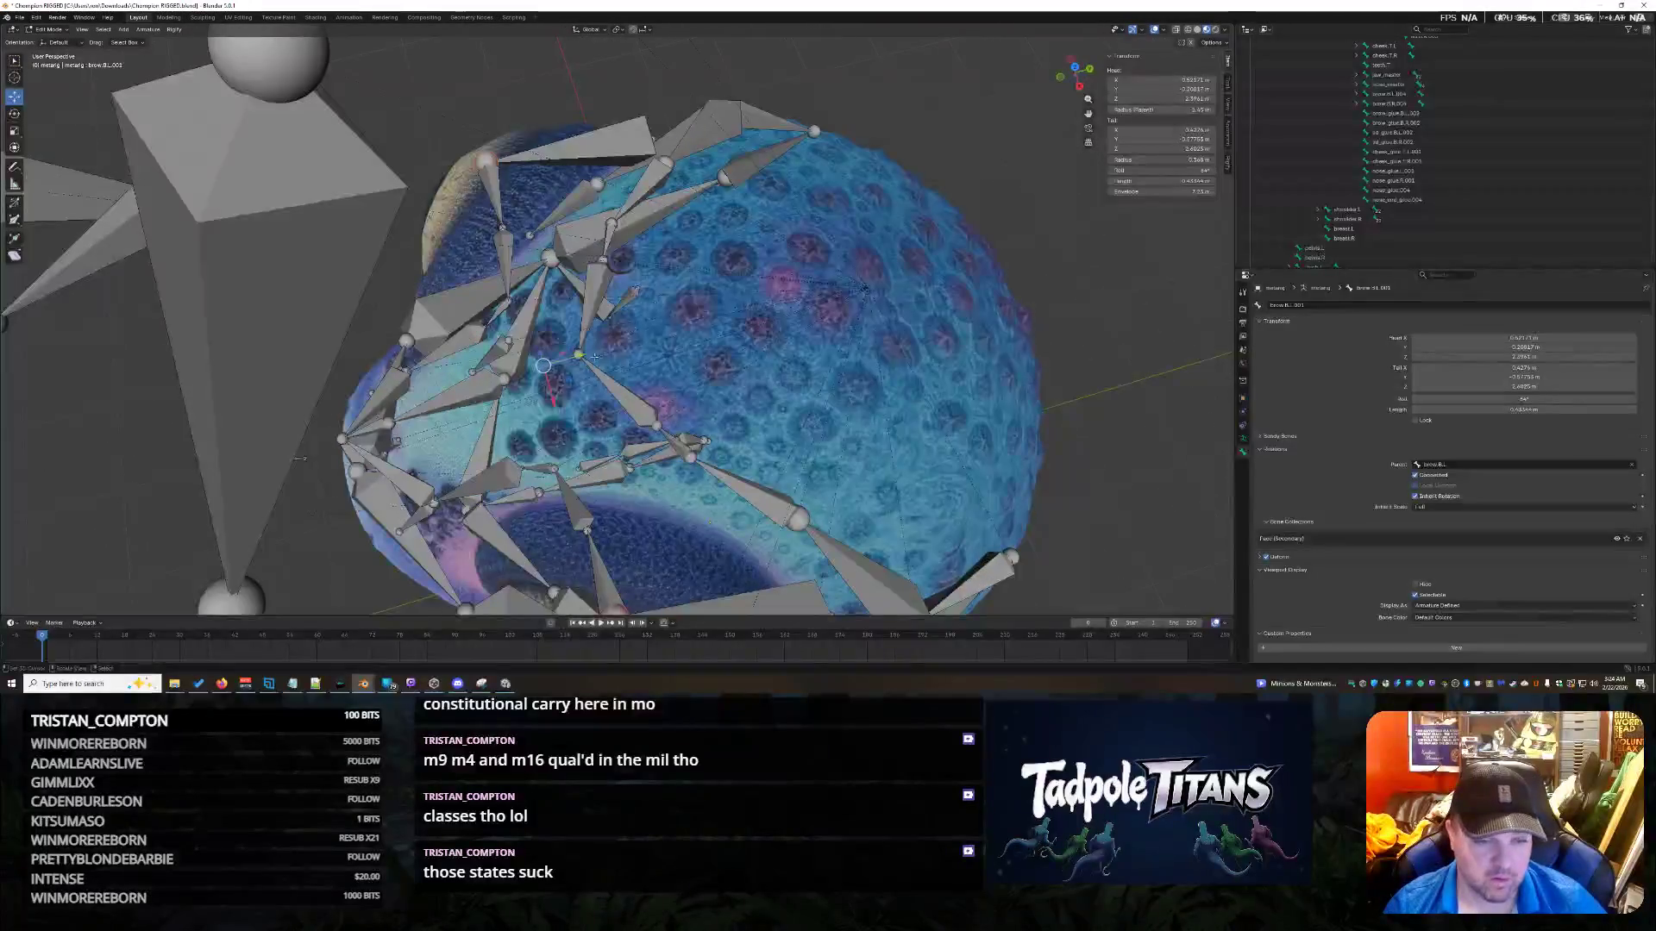
key(g)
key(y)
click(738, 387)
middle_drag(738, 388, 573, 272)
mouse_move(926, 348)
middle_down()
mouse_move(1128, 342)
mouse_move(709, 306)
middle_up()
drag(709, 305, 679, 307)
middle_drag(679, 308, 763, 305)
drag(721, 341, 703, 341)
mouse_move(703, 342)
middle_down()
mouse_move(852, 400)
mouse_move(605, 331)
middle_up()
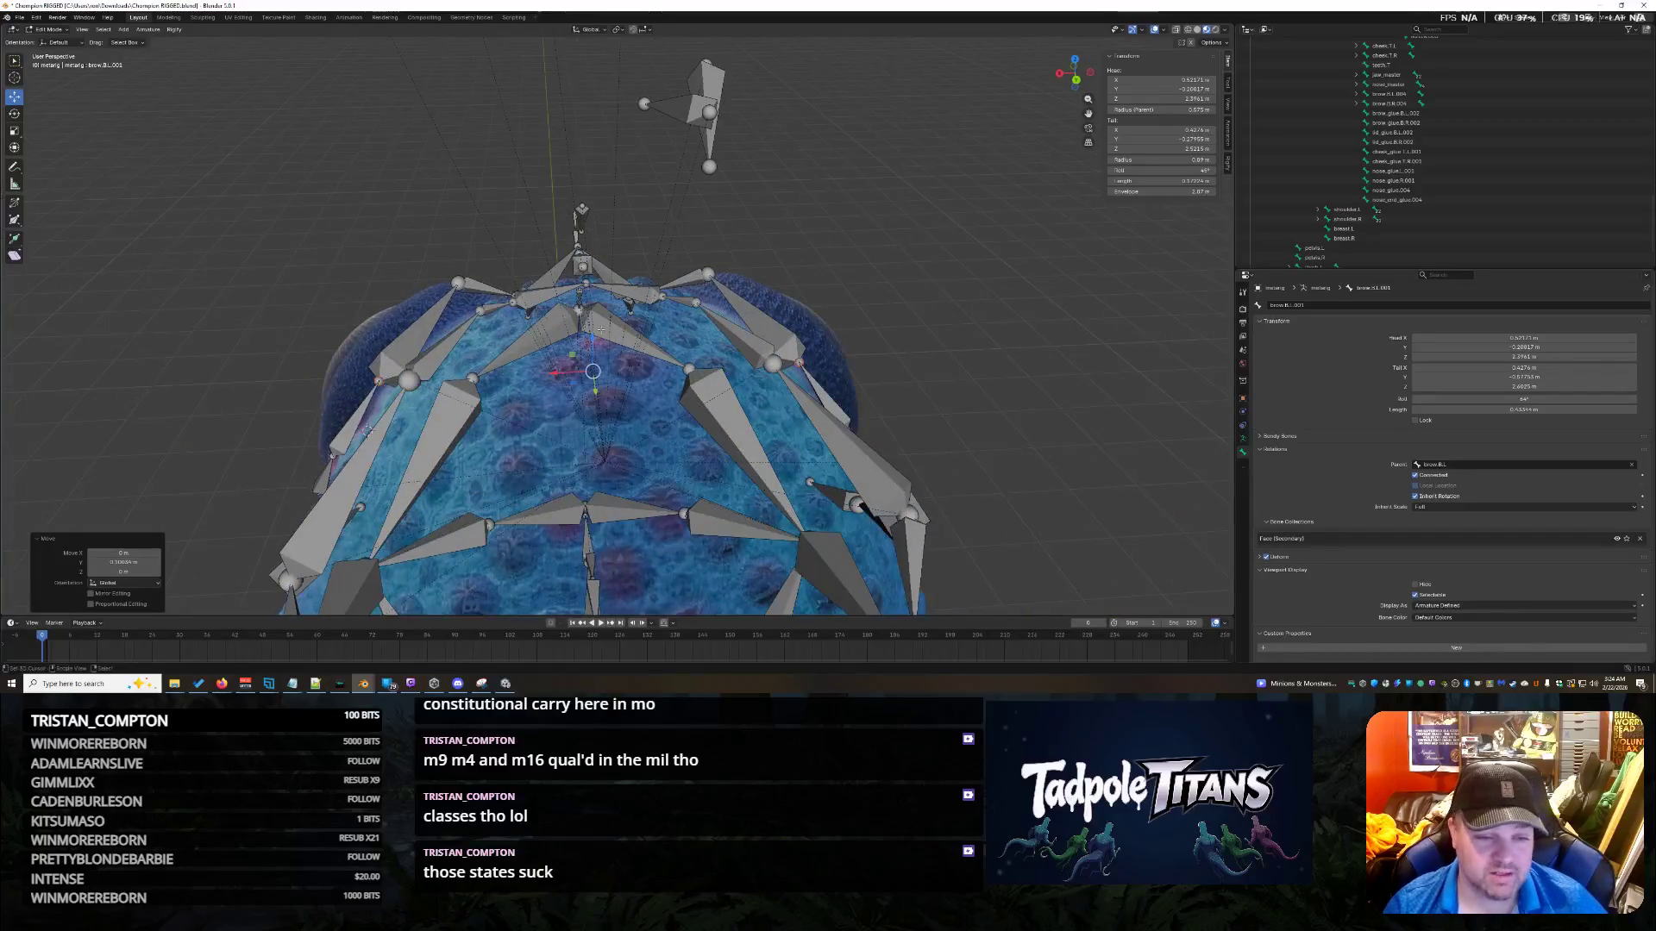
Give the brow bone one more small Y shift and slight lowering on Z.
key(g)
key(y)
click(595, 348)
key(g)
key(z)
click(595, 354)
mouse_move(595, 354)
middle_down()
mouse_move(858, 314)
mouse_move(849, 302)
middle_up()
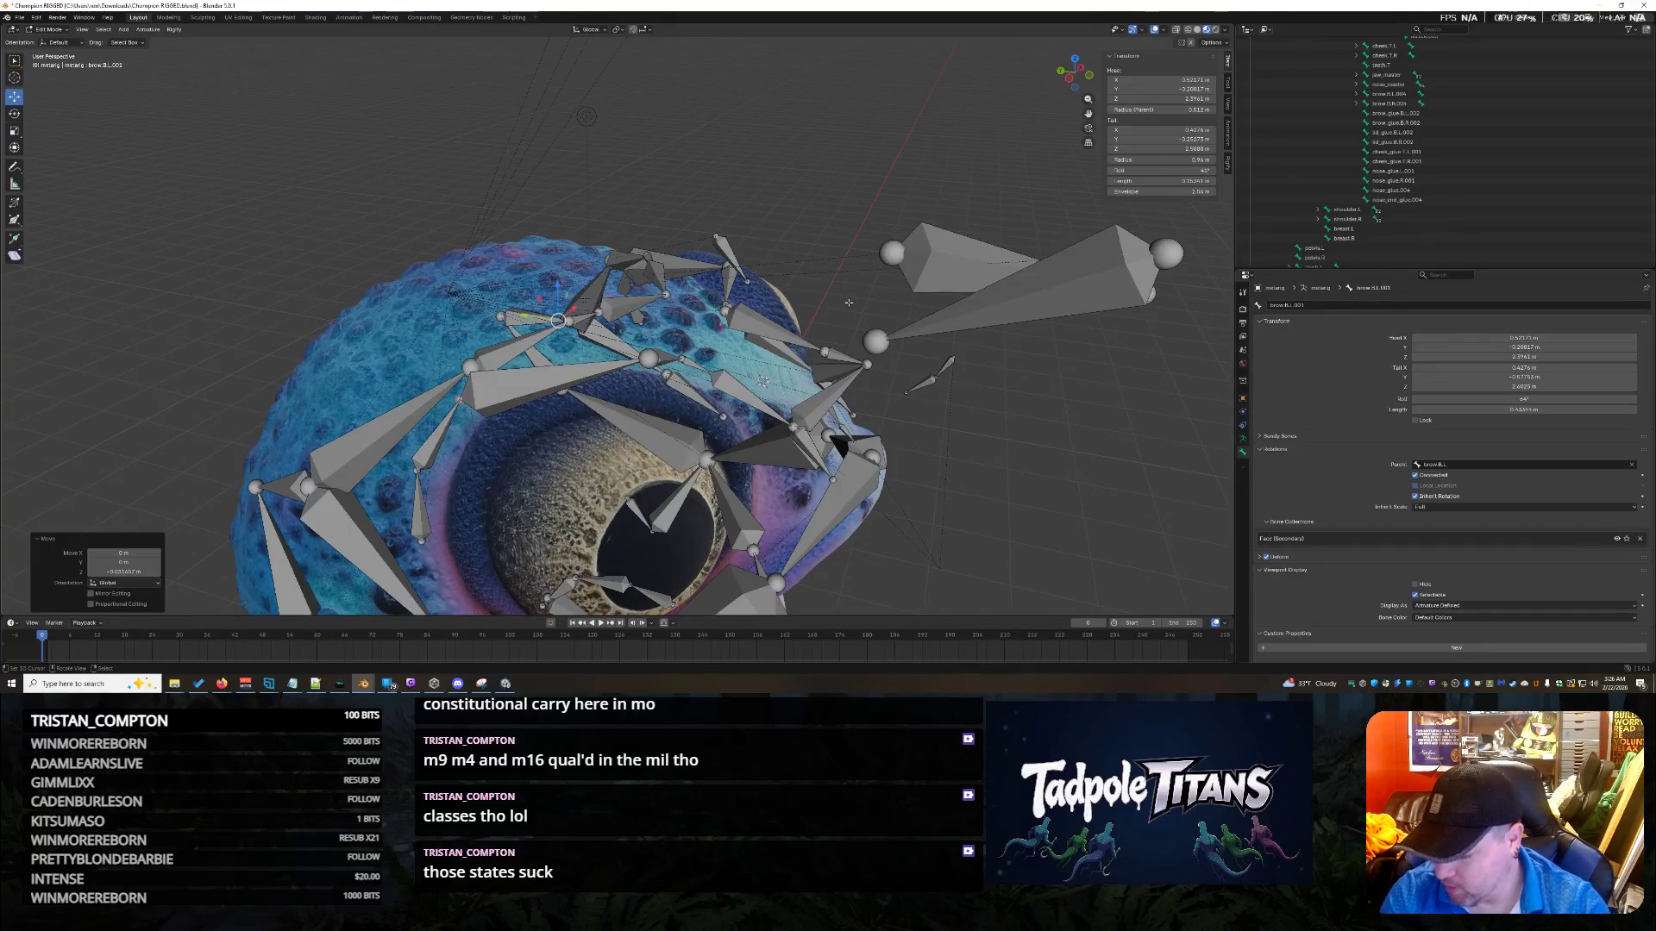
Select brow.B.R.002, slide it along Y and lower it on Z.
mouse_move(827, 299)
middle_down()
mouse_move(1007, 298)
mouse_move(760, 213)
mouse_move(862, 244)
middle_up()
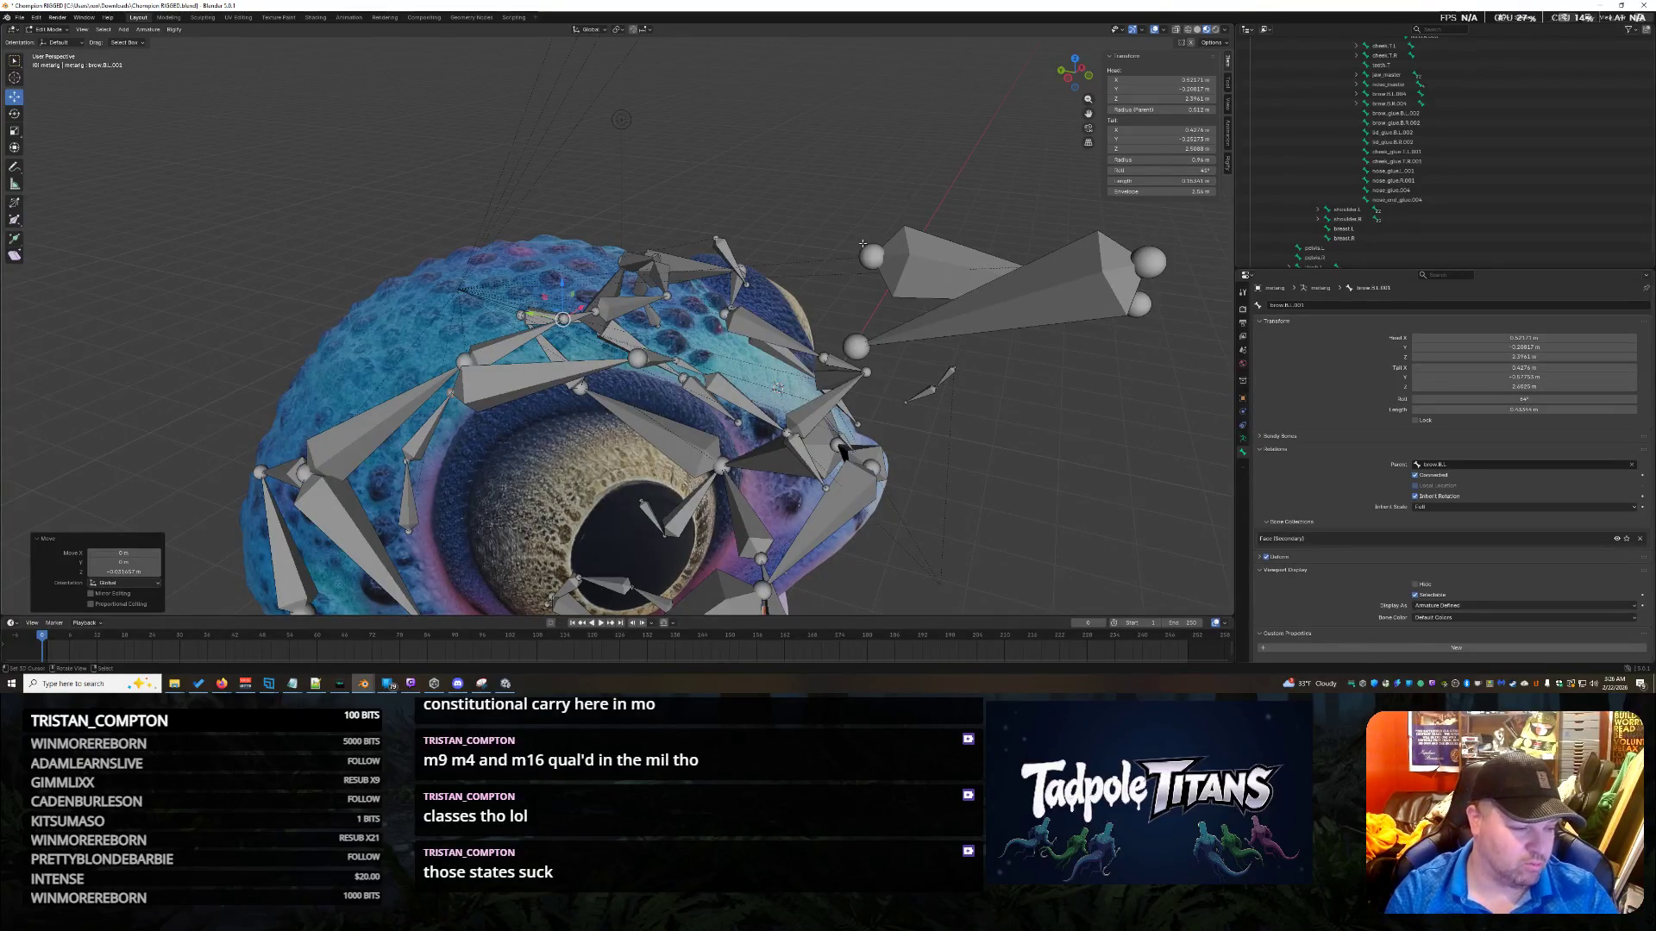
mouse_move(863, 244)
middle_down()
mouse_move(354, 465)
mouse_move(659, 172)
mouse_move(695, 183)
middle_up()
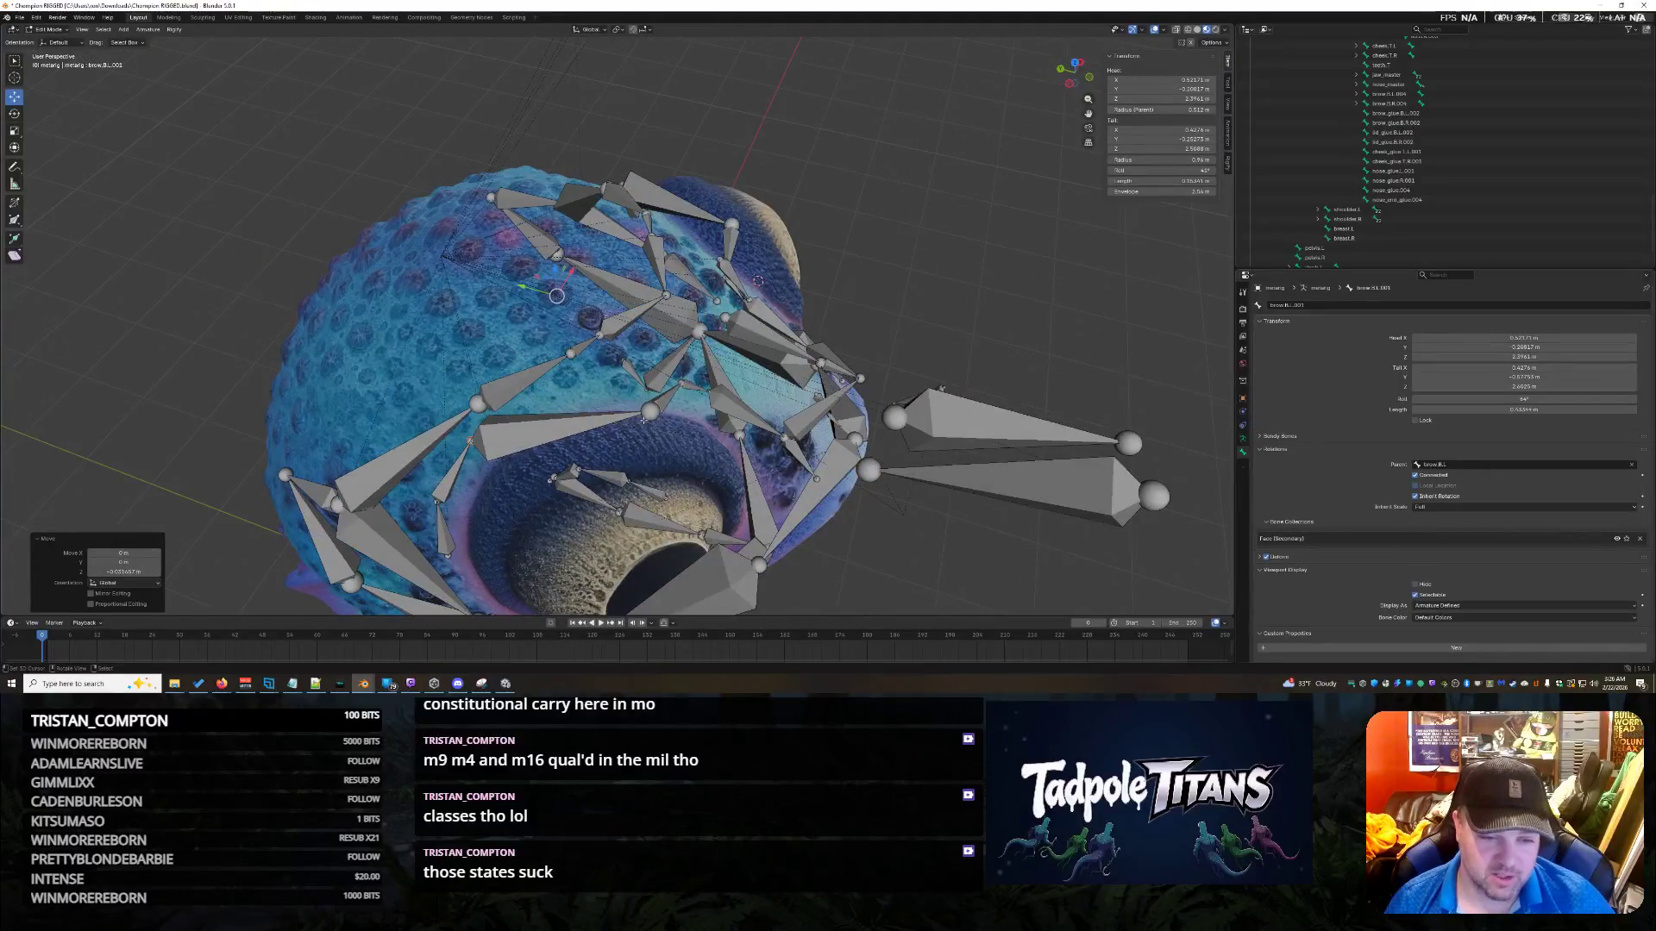
click(651, 413)
mouse_move(914, 317)
middle_down()
mouse_move(809, 306)
mouse_move(773, 383)
mouse_move(569, 337)
middle_up()
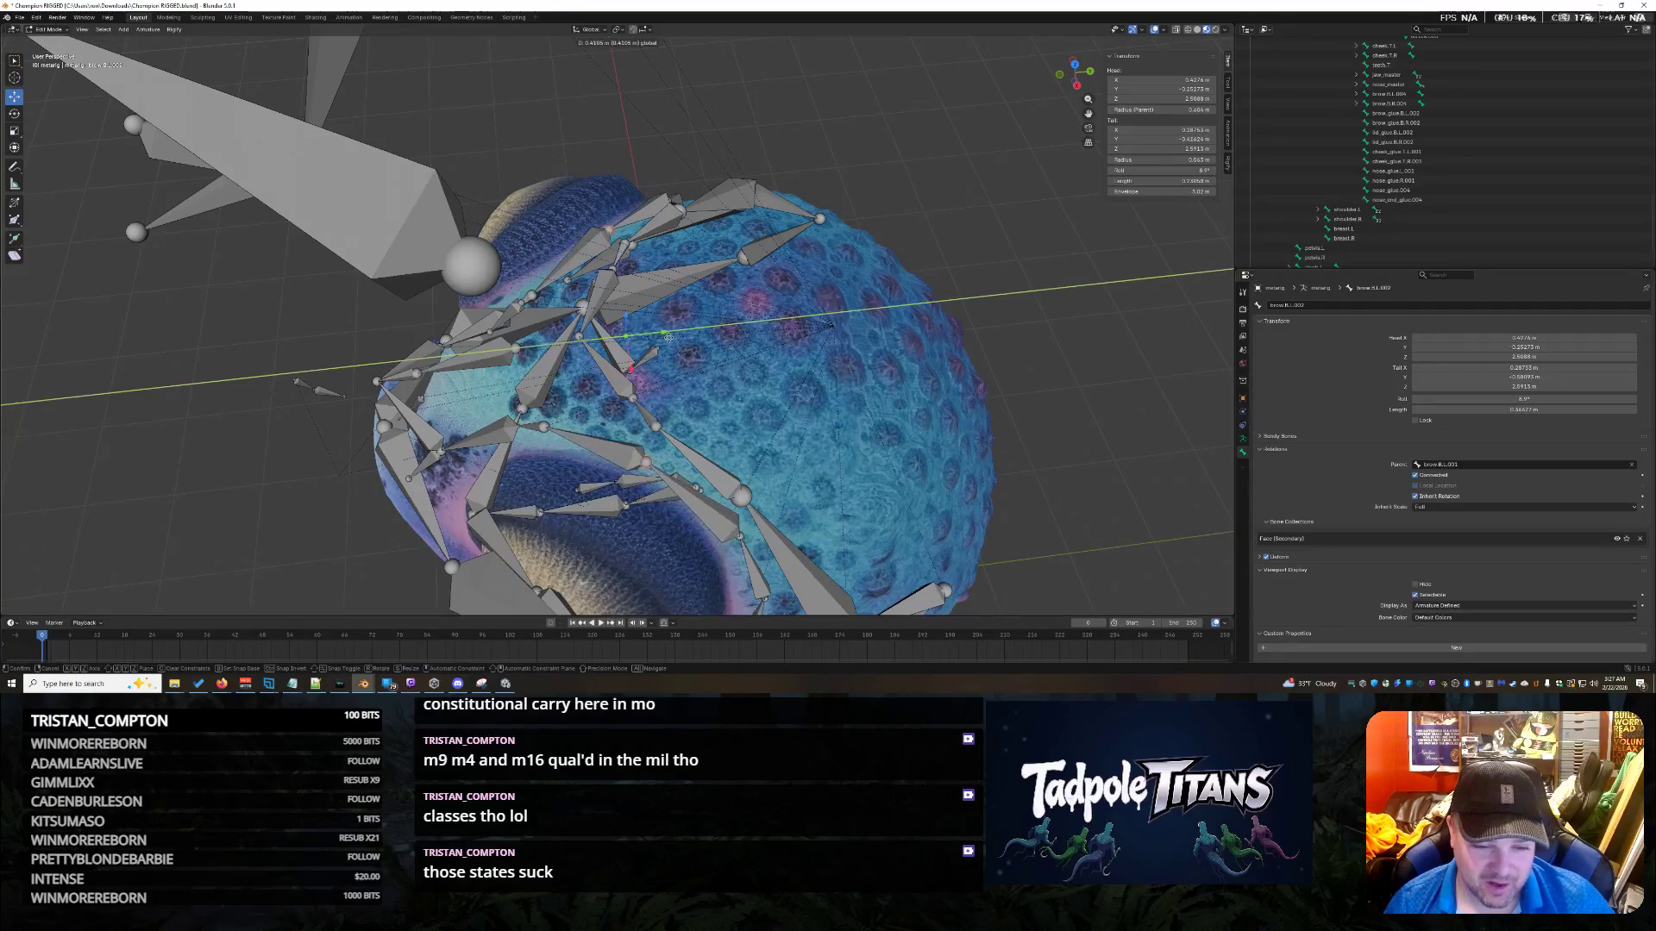
drag(604, 340, 776, 336)
mouse_move(827, 335)
middle_down()
mouse_move(893, 333)
mouse_move(740, 263)
middle_up()
drag(637, 270, 637, 274)
mouse_move(638, 275)
middle_down()
mouse_move(771, 328)
mouse_move(746, 291)
middle_up()
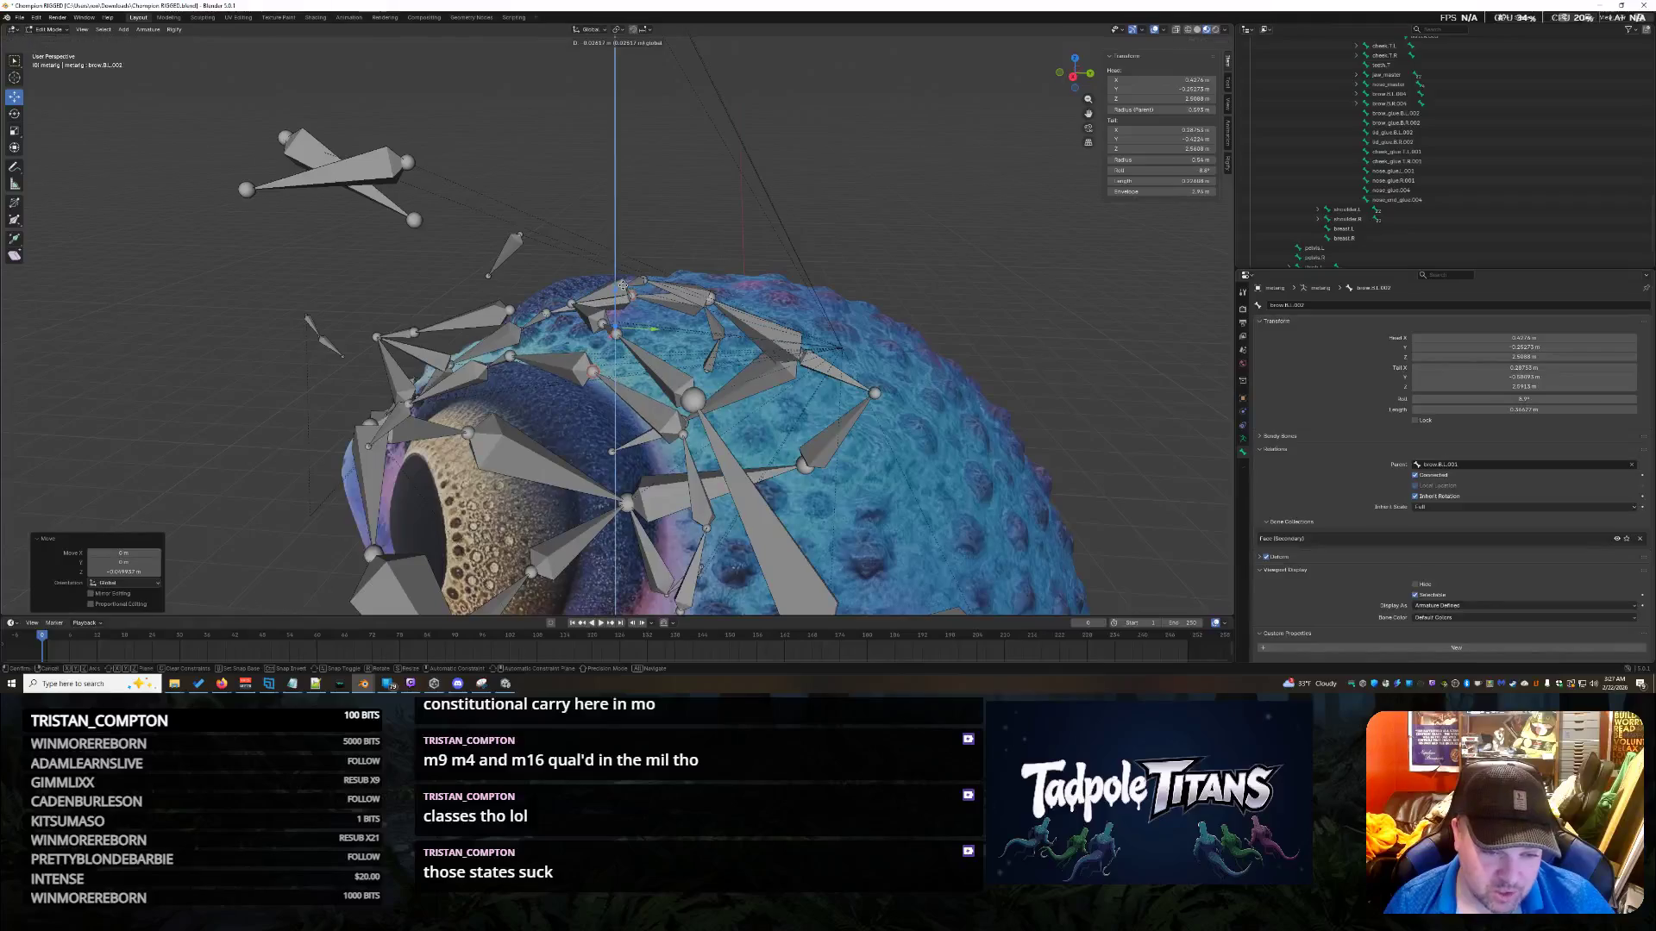
mouse_move(623, 282)
middle_down()
mouse_move(770, 389)
mouse_move(707, 368)
mouse_move(734, 232)
middle_up()
Undo those moves and reposition brow.B.R.002 along Y and down on Z.
key(ctrl+z)
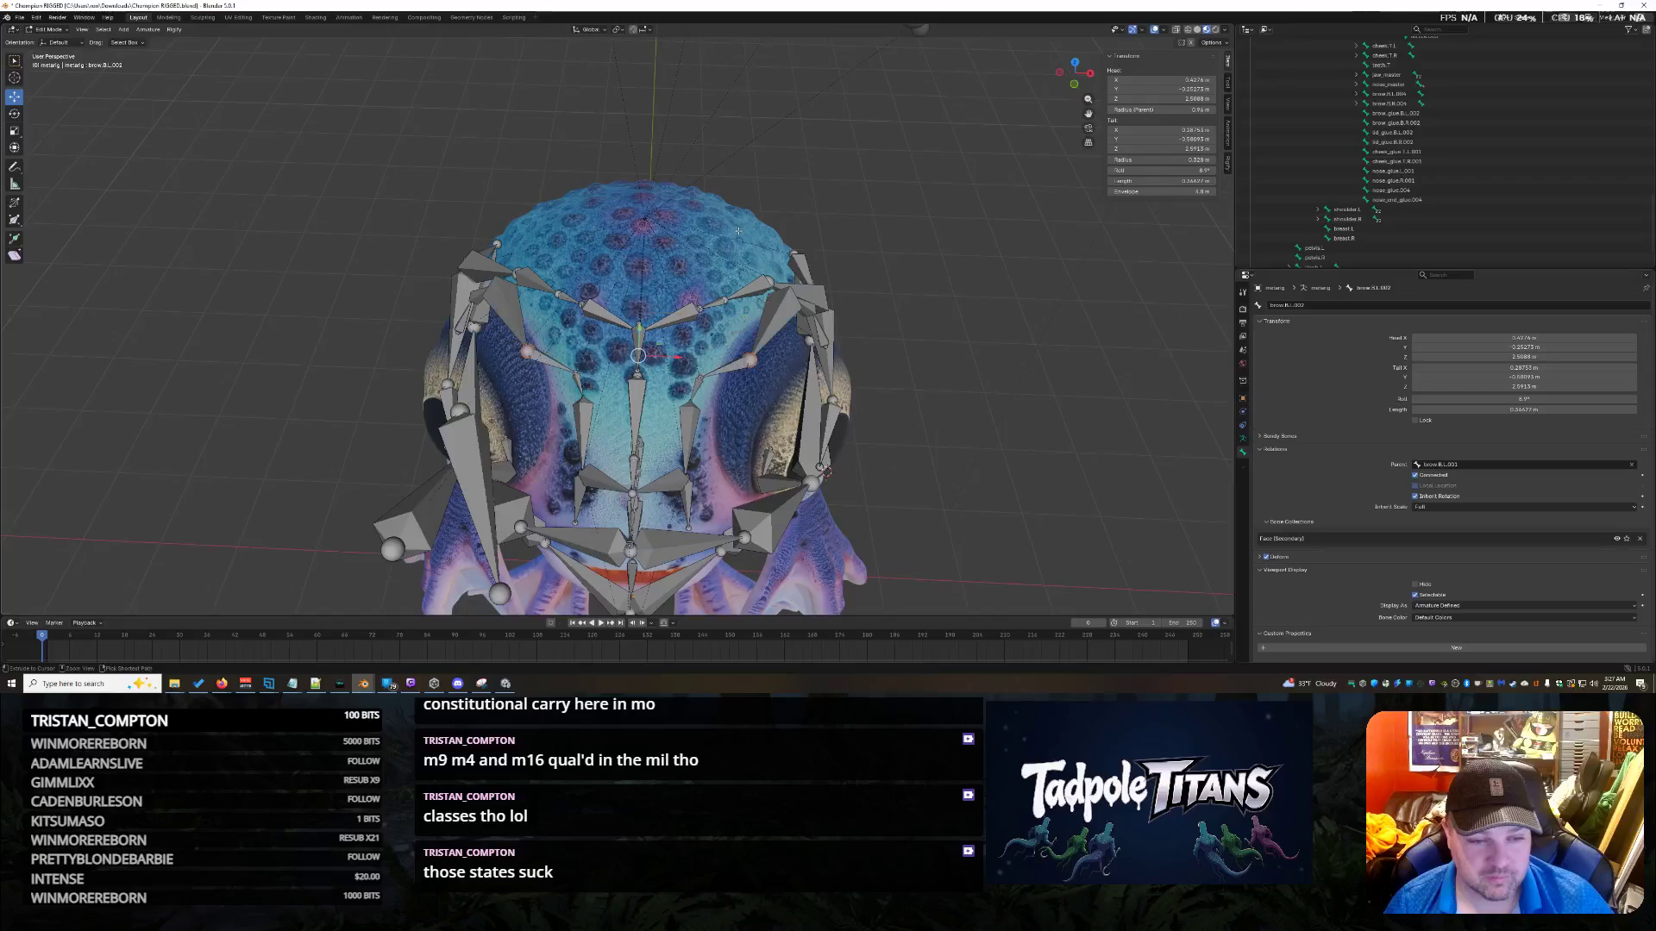
mouse_move(760, 275)
middle_down()
mouse_move(687, 325)
mouse_move(824, 287)
mouse_move(756, 285)
middle_up()
key(g)
key(y)
click(687, 325)
key(g)
key(z)
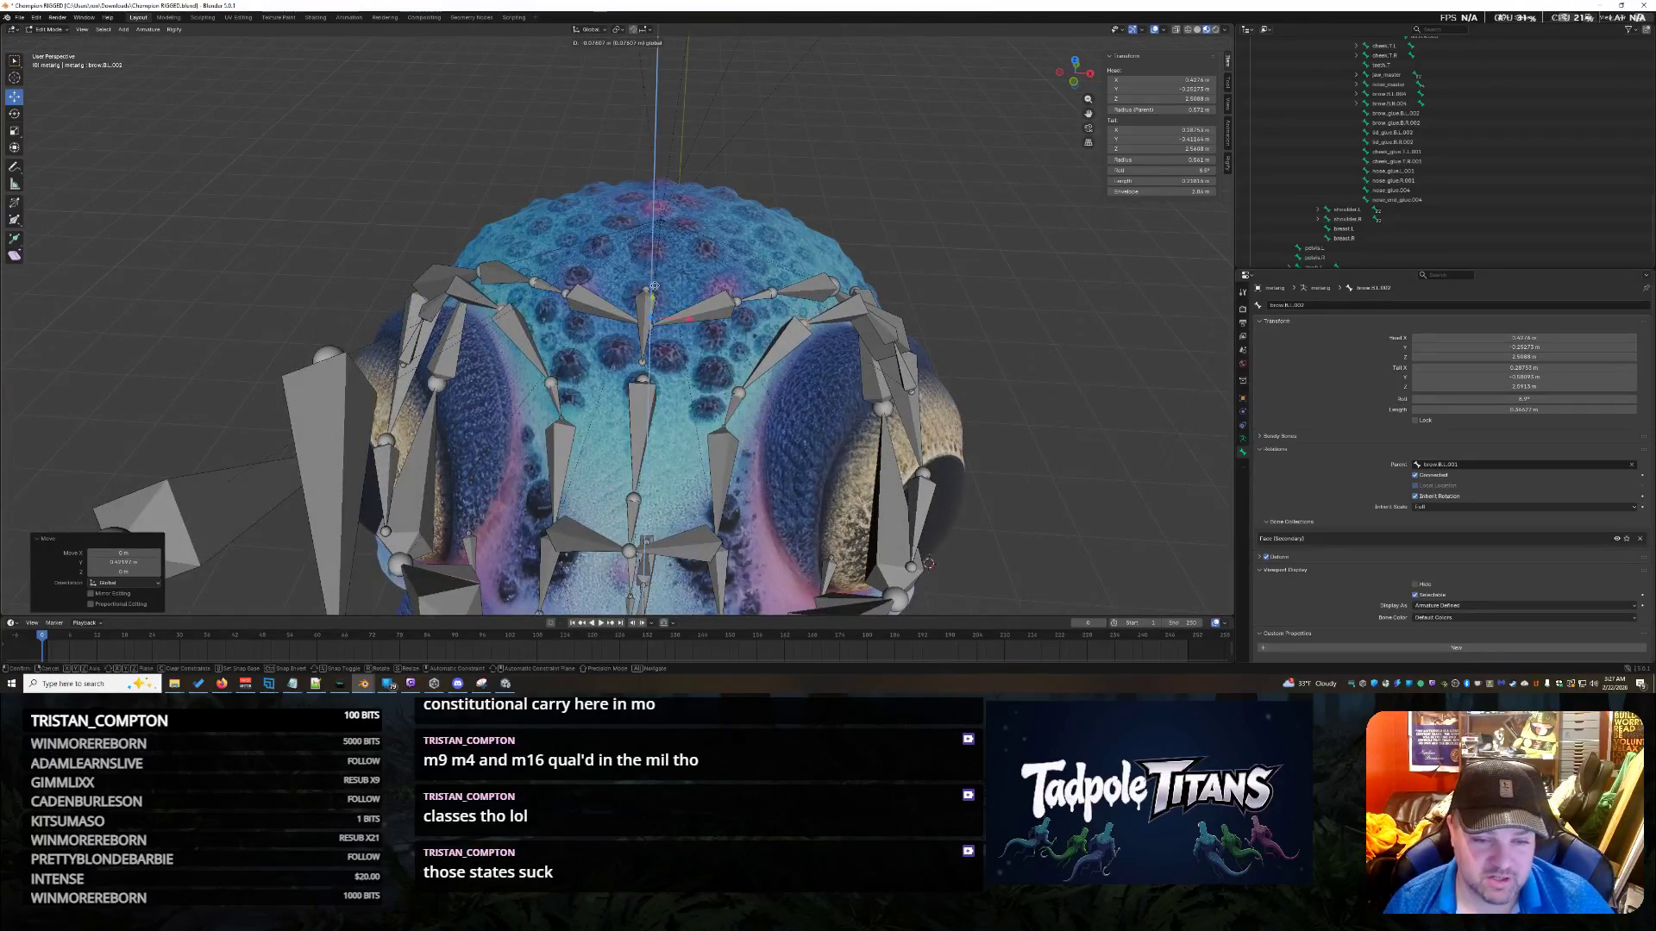
click(704, 325)
Enlarge the brow bones slightly, then undo that resize.
key(s)
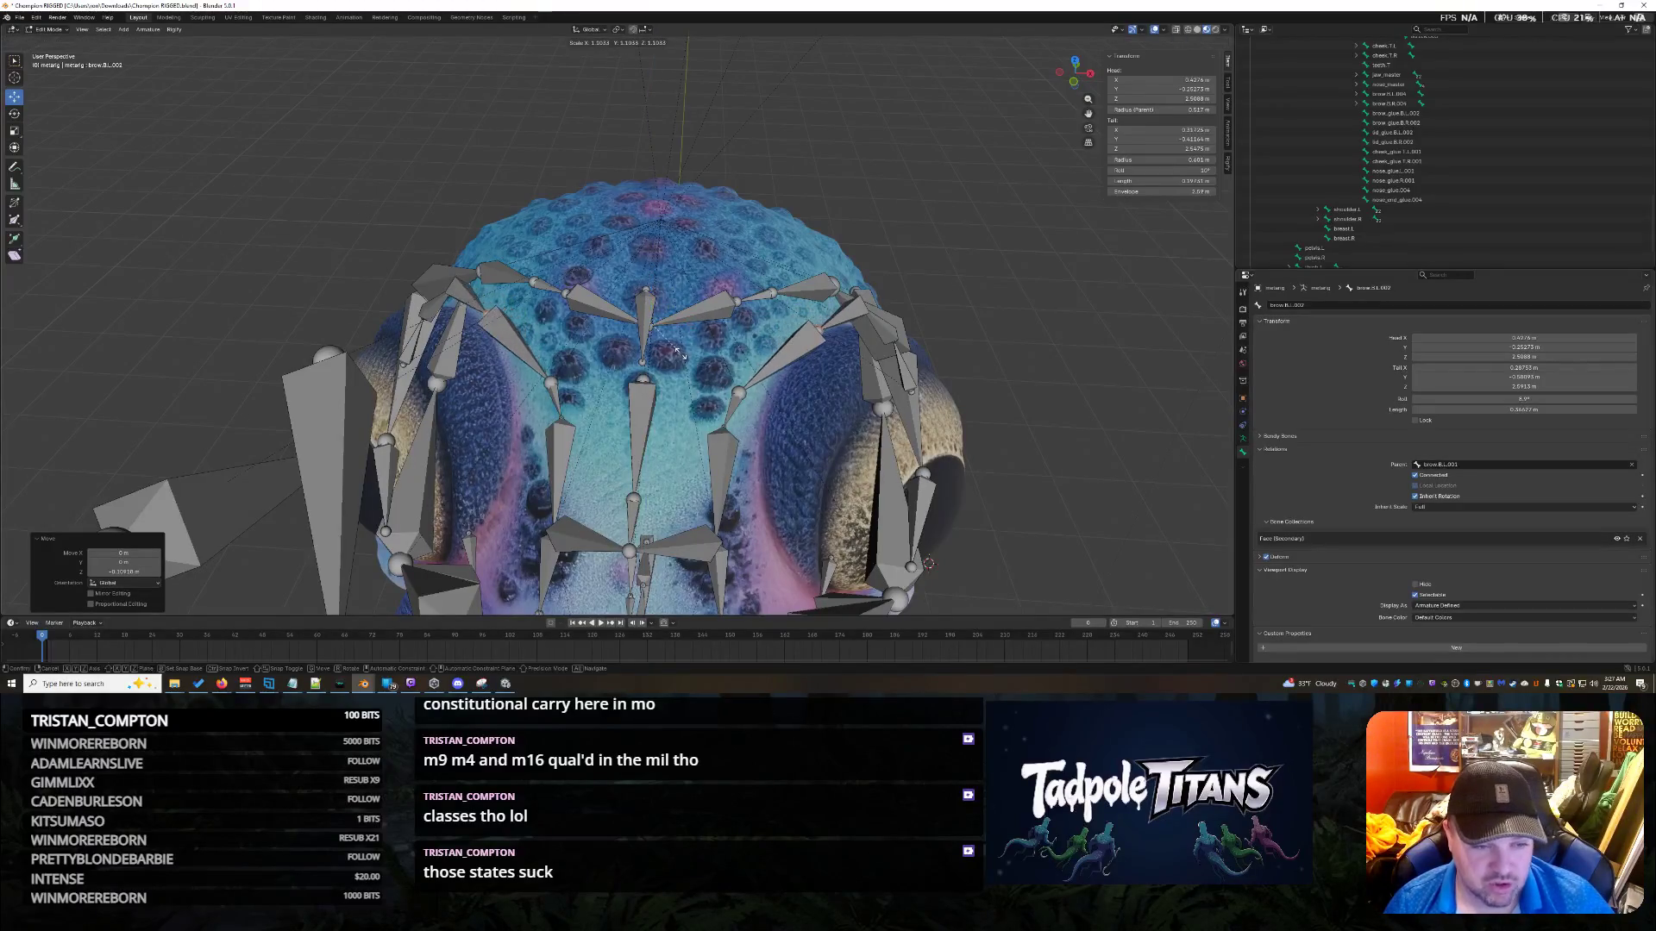
click(679, 349)
middle_drag(775, 269, 648, 289)
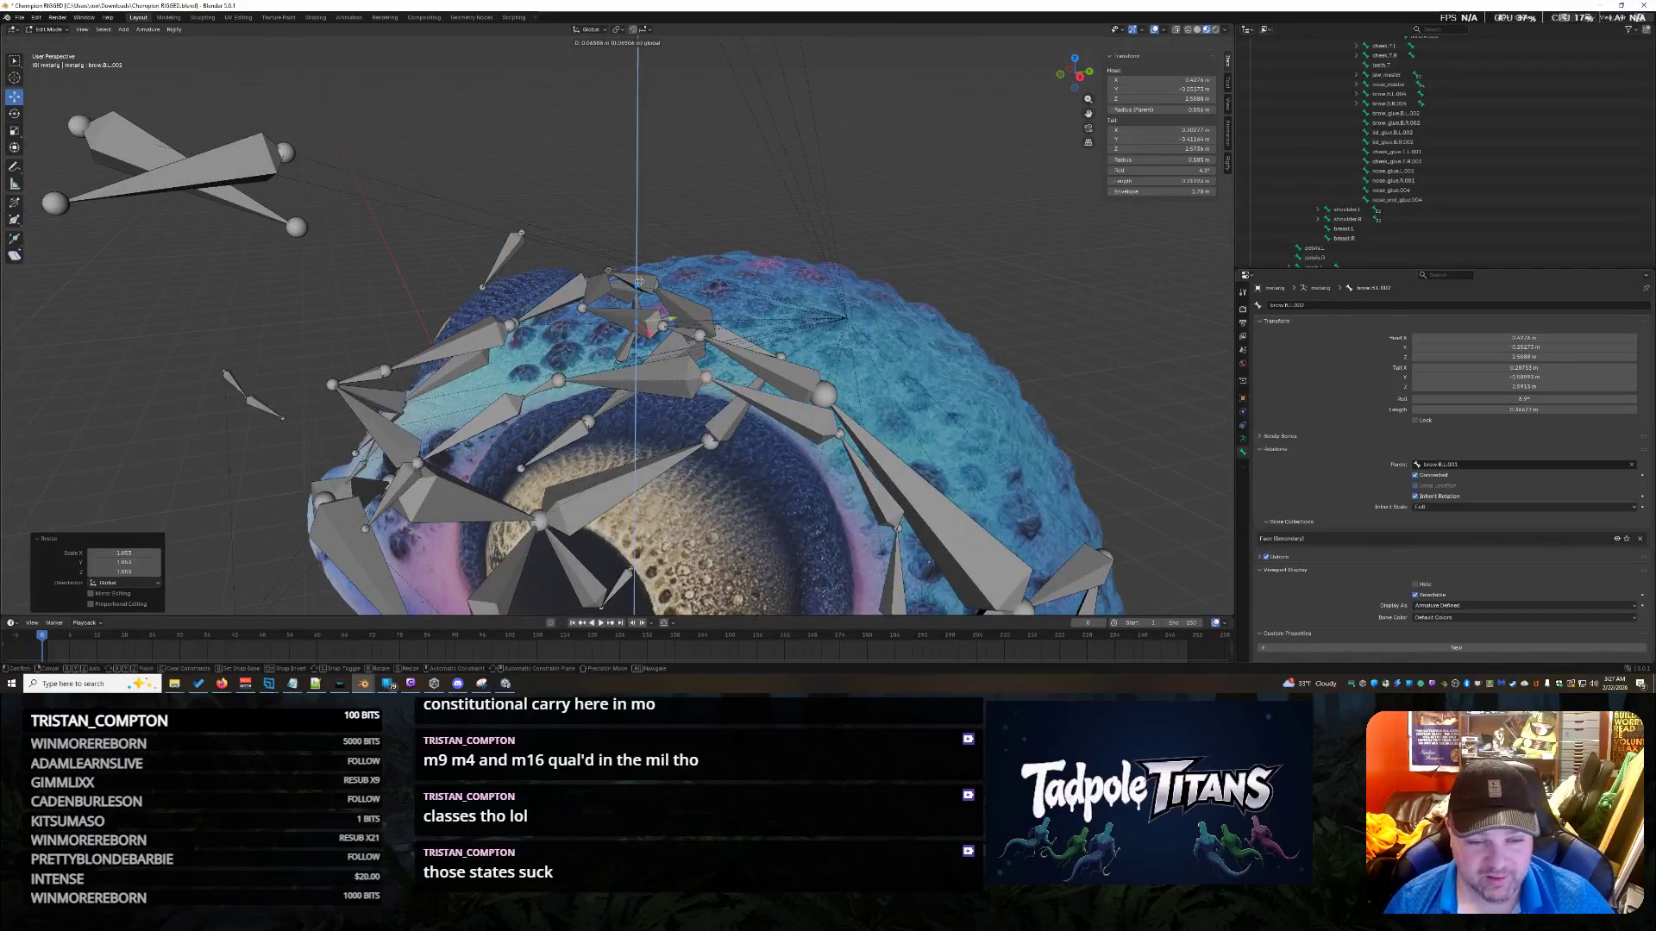
key(ctrl+z)
Select brow.B.L.003 with its matching brow joint, then cancel the scale attempt.
middle_drag(825, 261, 844, 372)
click(739, 394)
shift+click(554, 390)
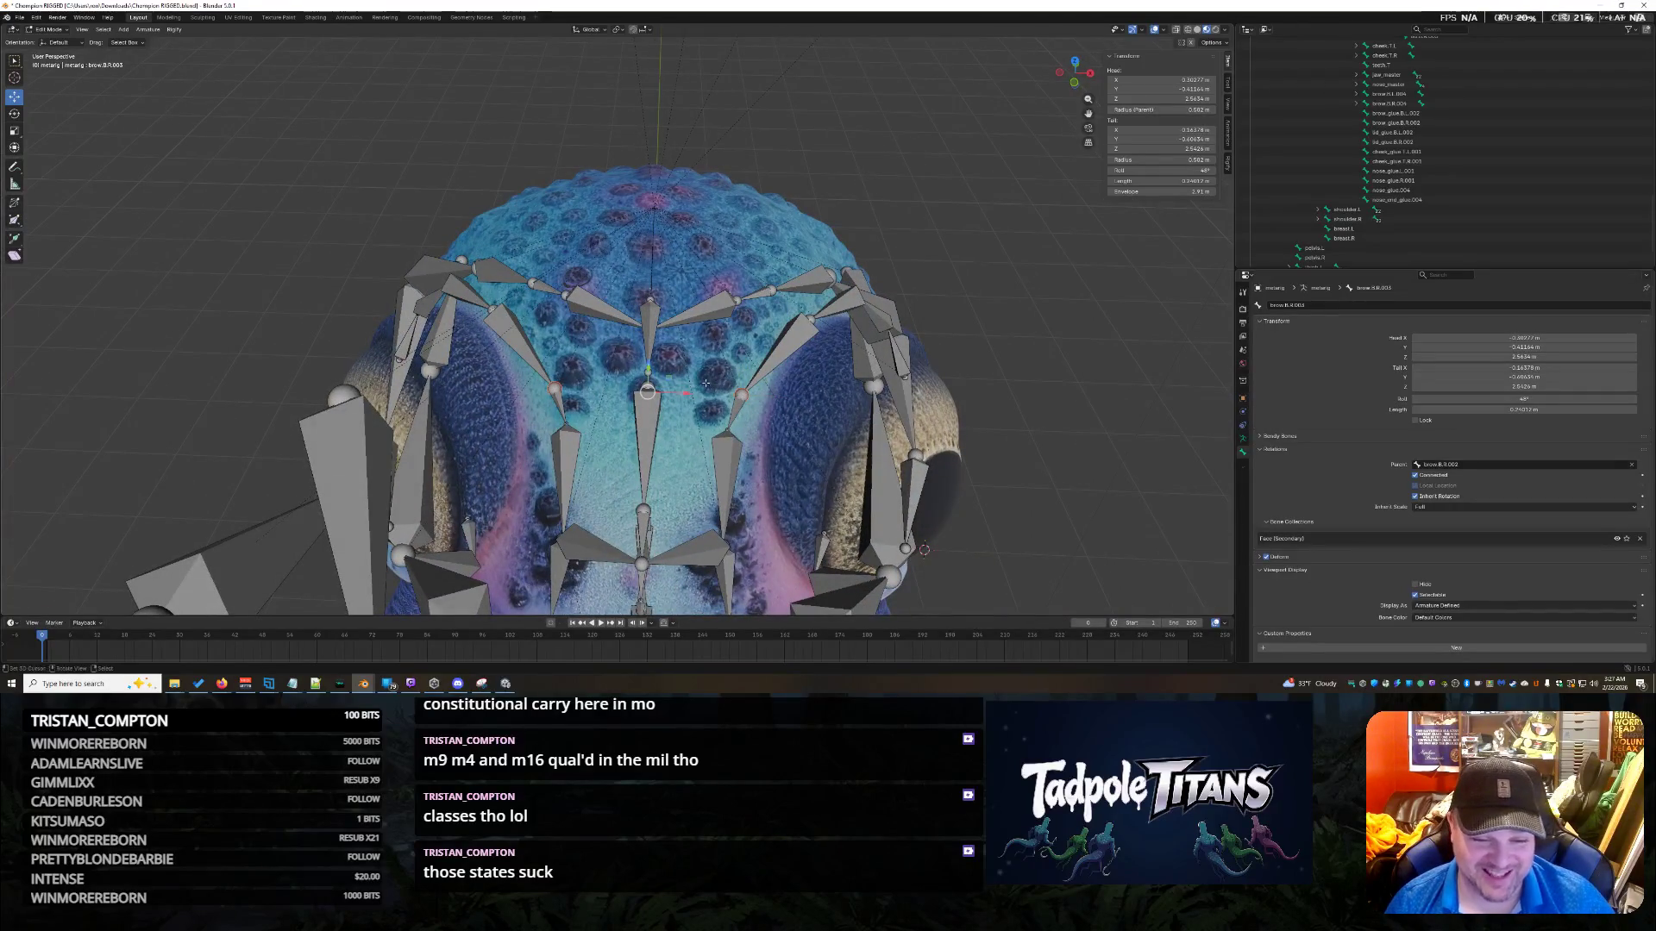
key(s)
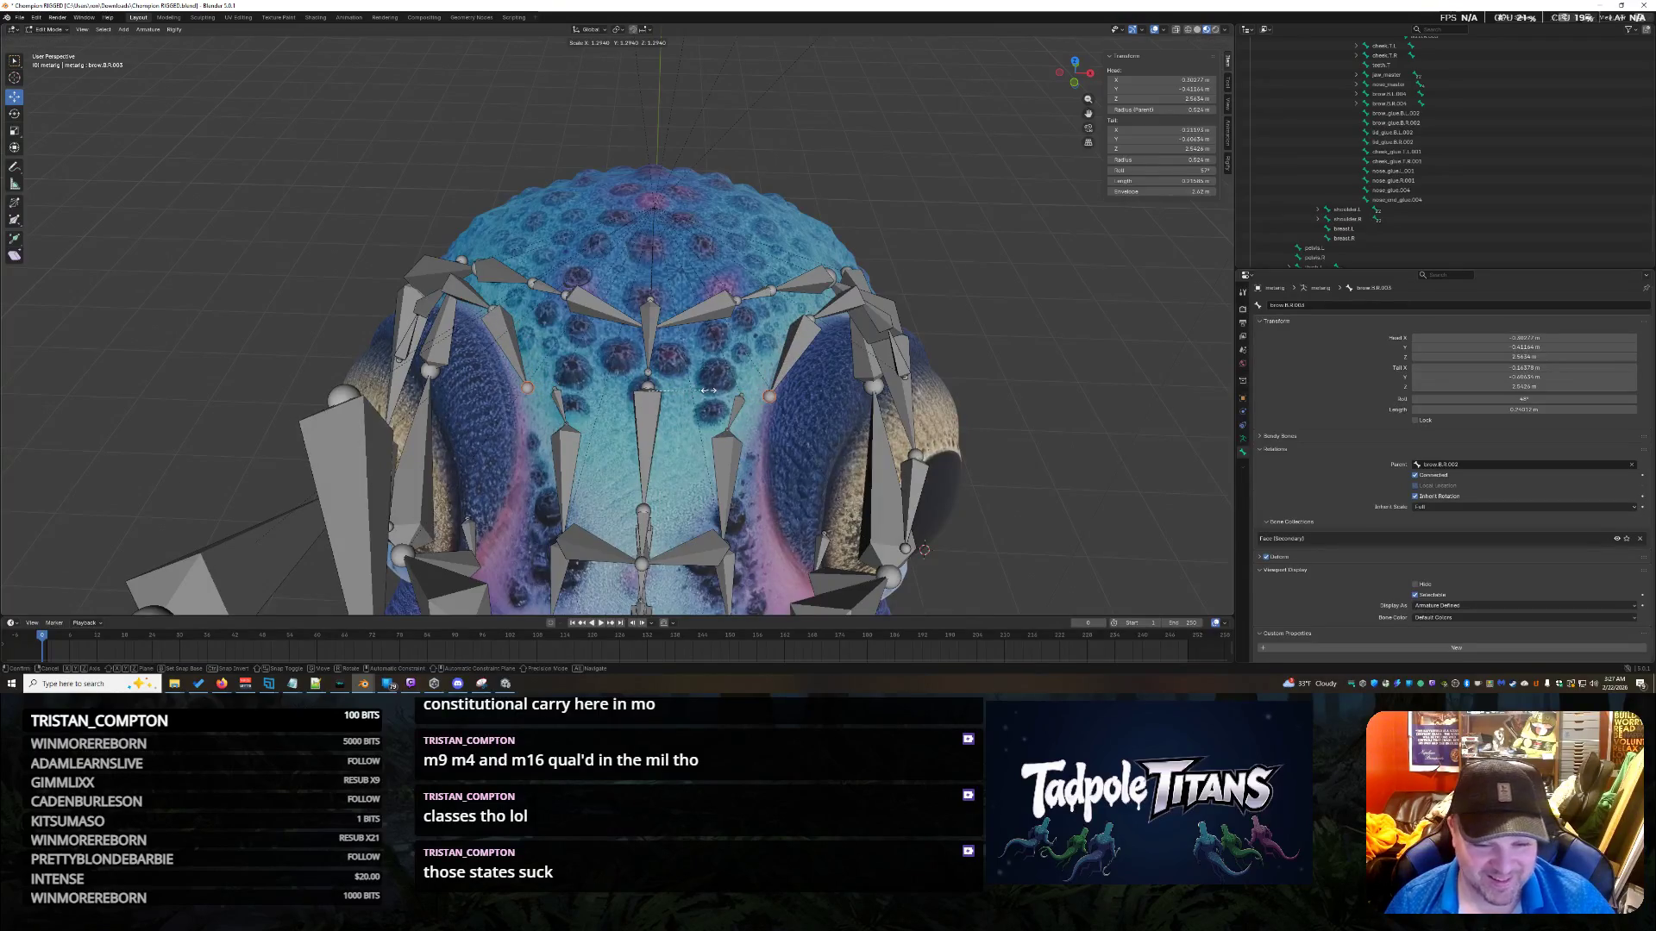
key(Escape)
Scale the outer brow bones brow.B.L.003, brow.B.R.003 and brow.B.R.004 up by about 1.37.
shift+click(671, 385)
click(734, 393)
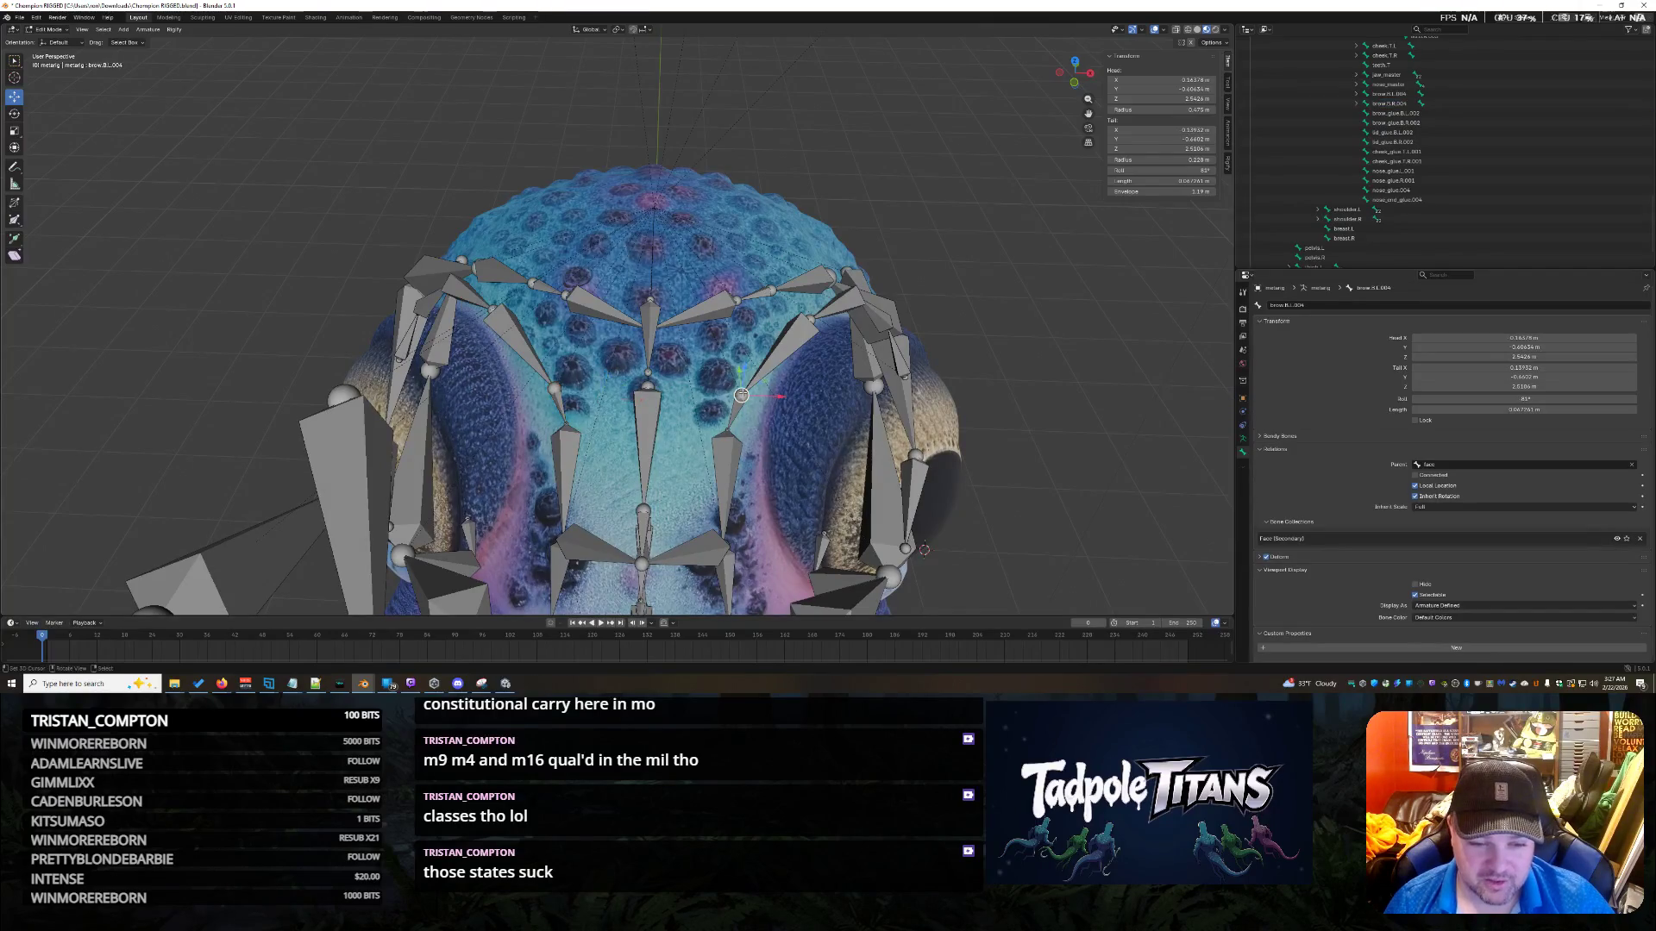
shift+click(553, 387)
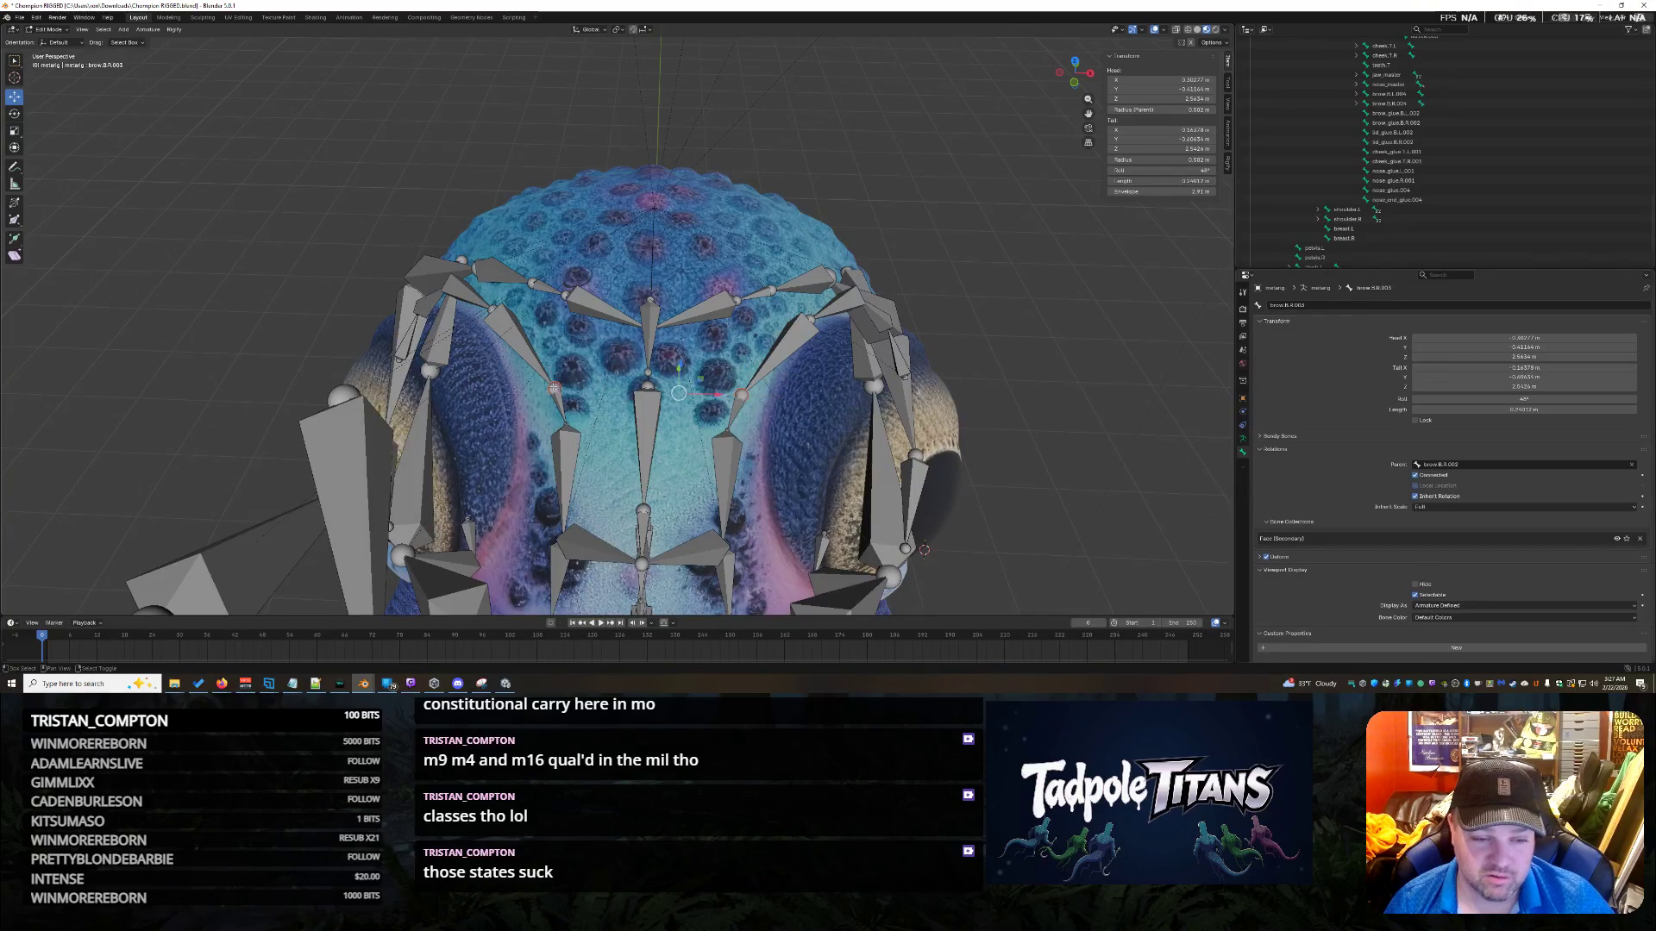
shift+click(555, 389)
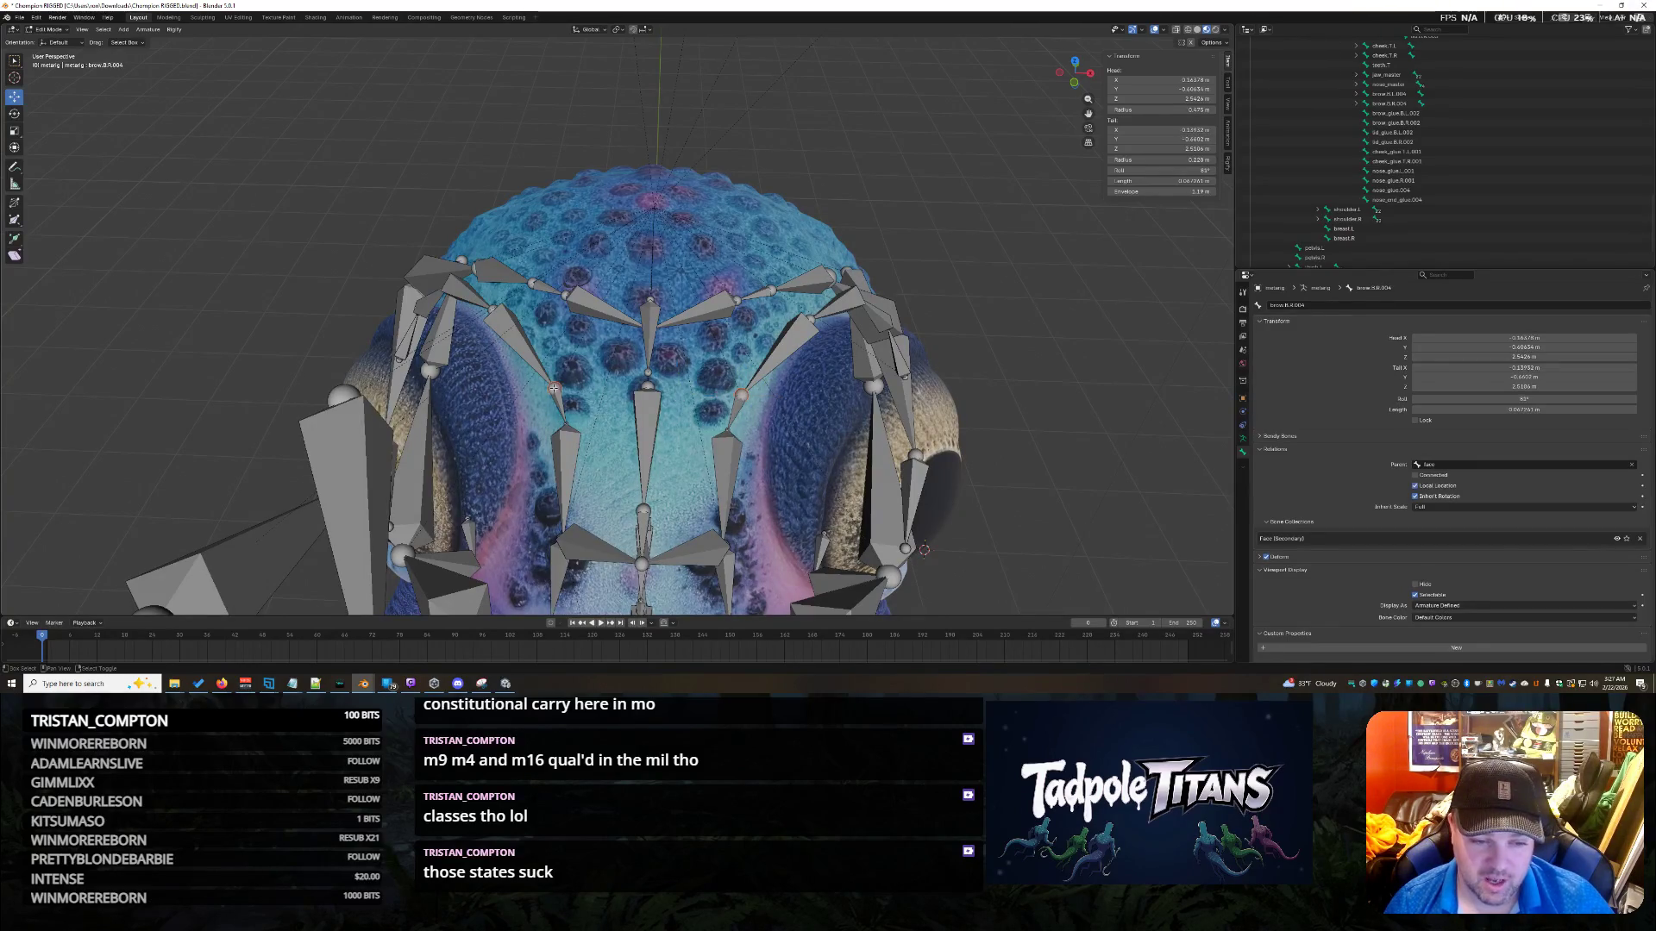
key(s)
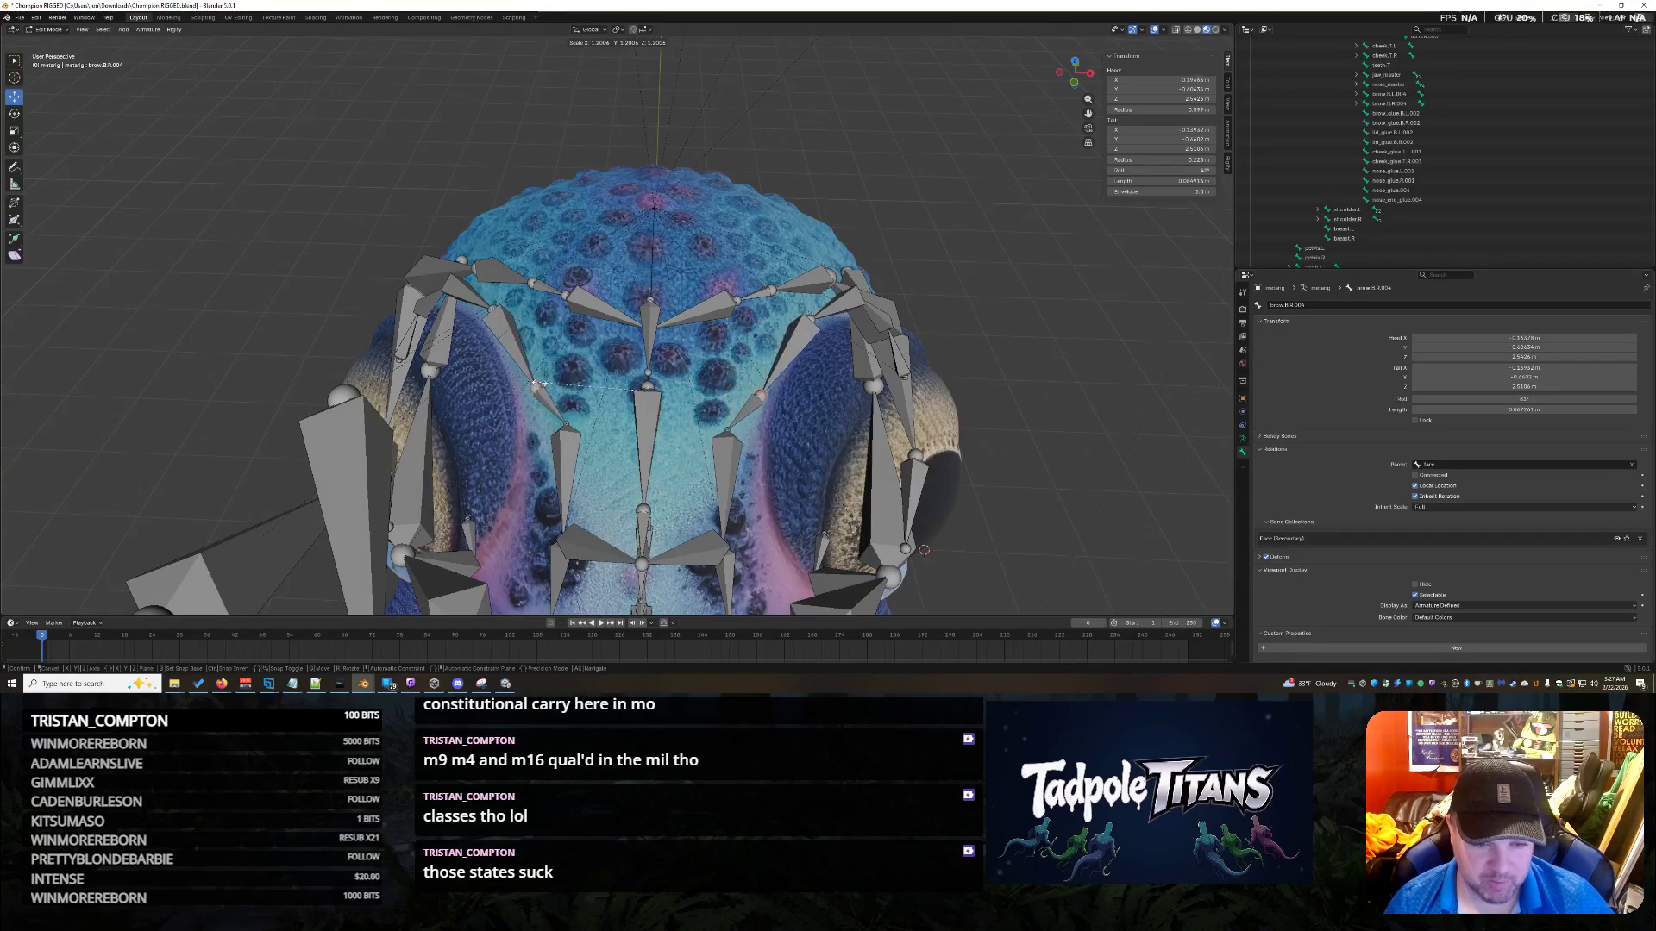
click(524, 382)
mouse_move(523, 382)
middle_down()
mouse_move(750, 318)
mouse_move(776, 328)
middle_up()
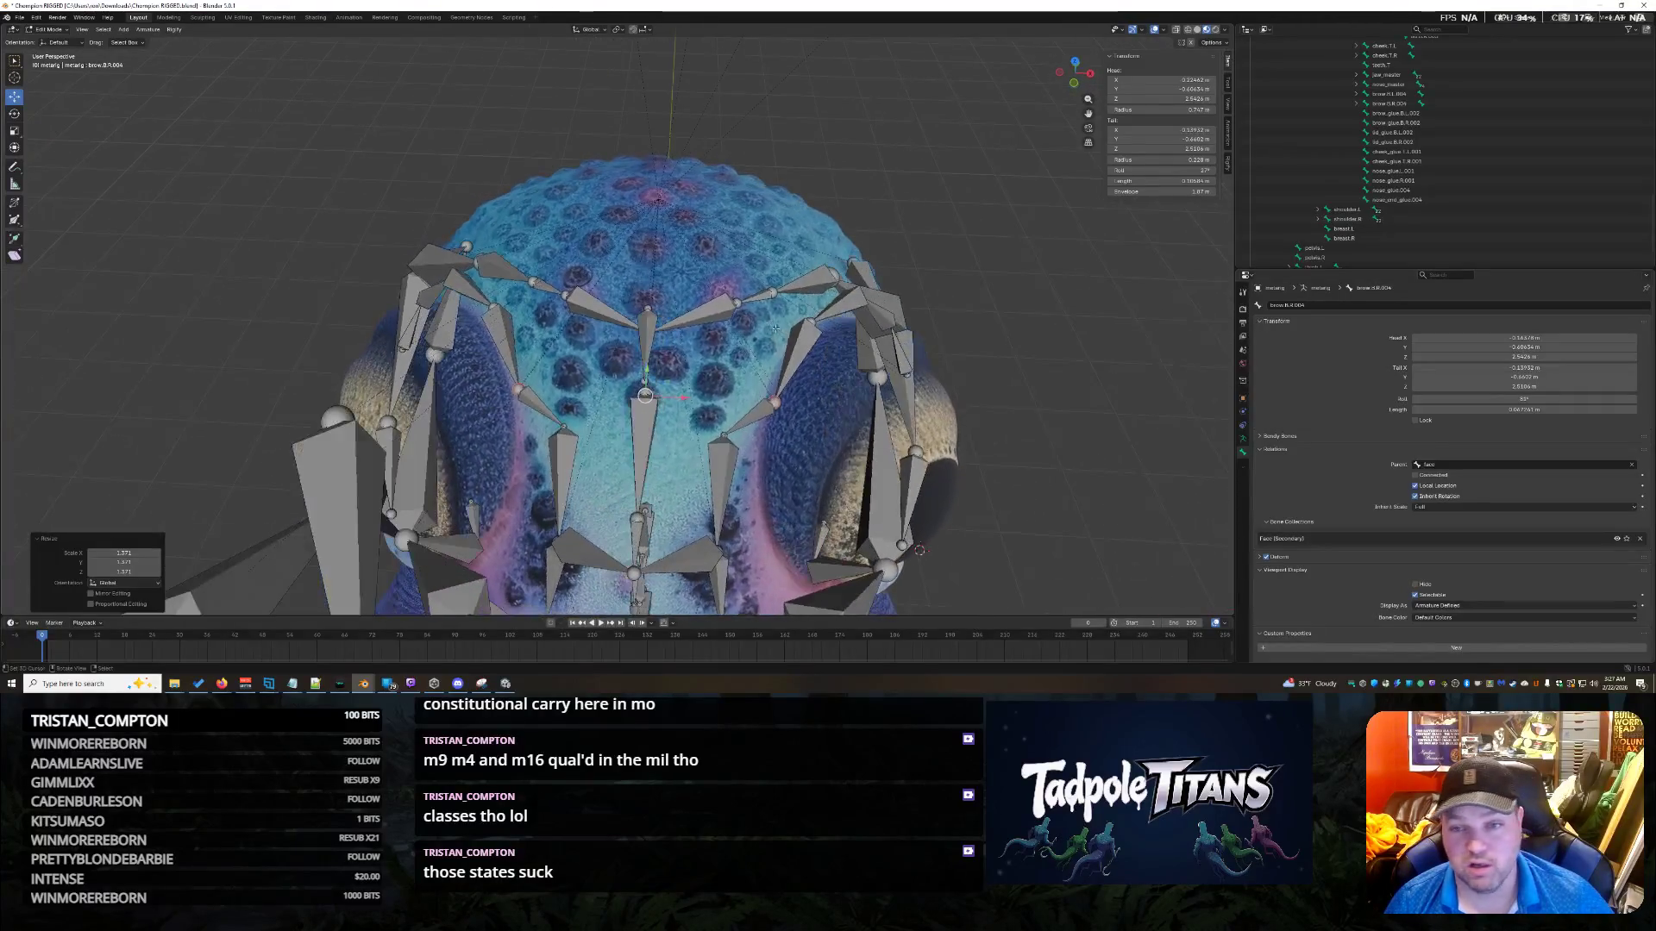
Select the brow.B.L.004 and brow.B.R.003 bones.
click(779, 396)
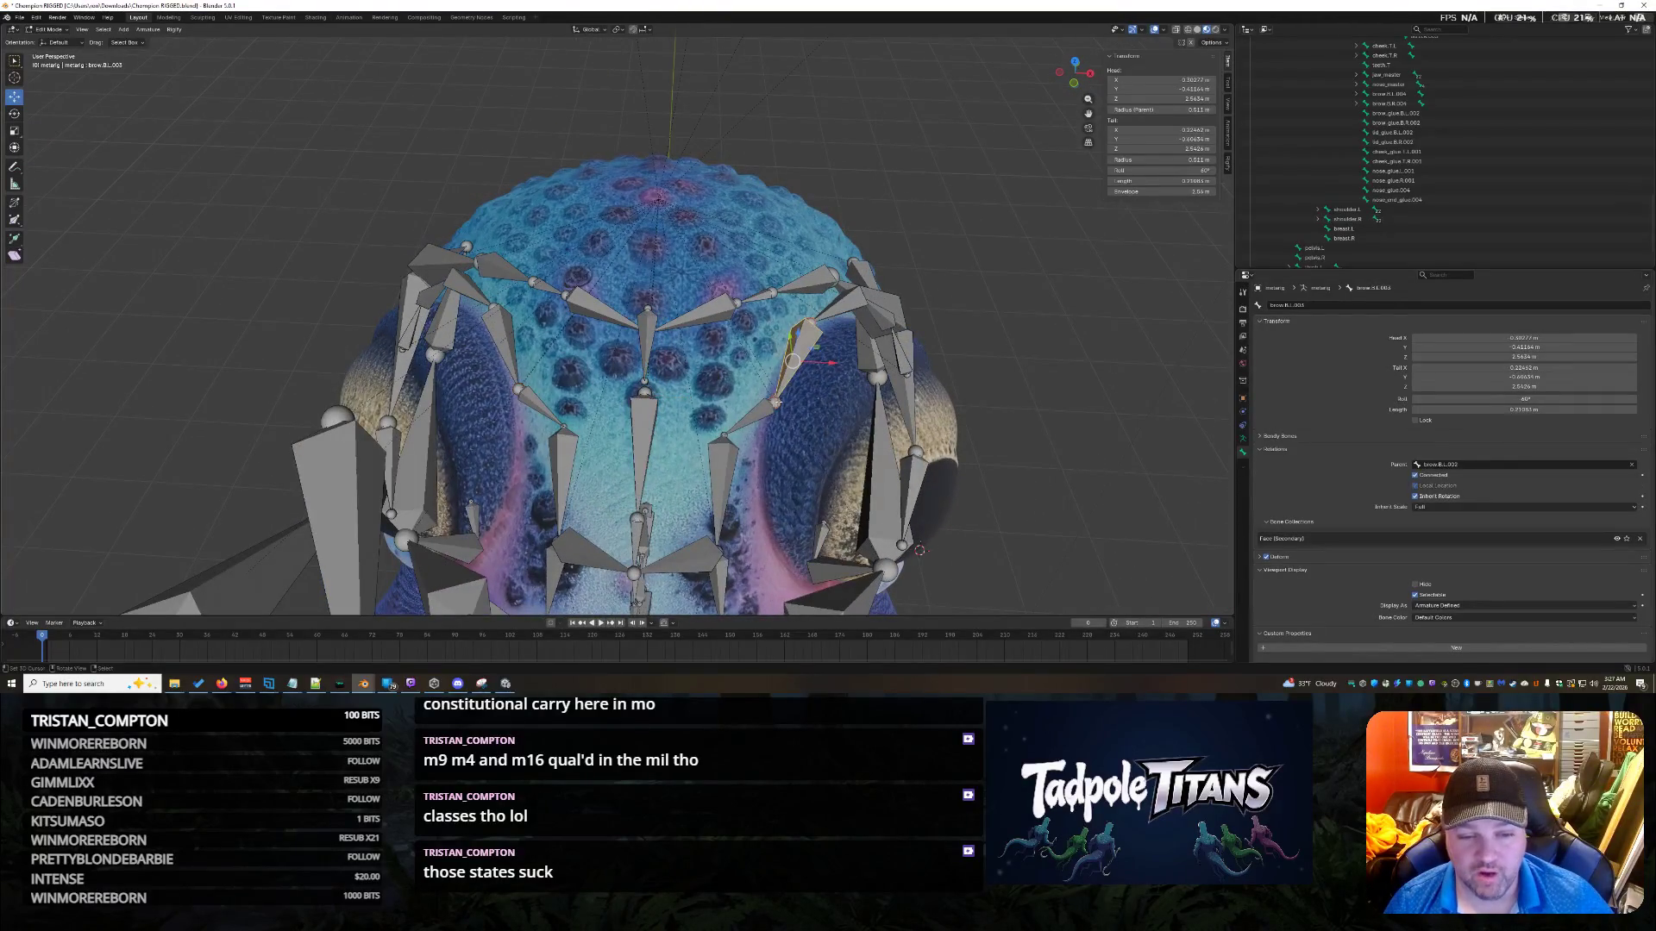
click(520, 390)
middle_drag(847, 419, 980, 422)
mouse_move(1056, 386)
middle_down()
mouse_move(857, 512)
mouse_move(857, 274)
mouse_move(907, 447)
mouse_move(859, 237)
middle_up()
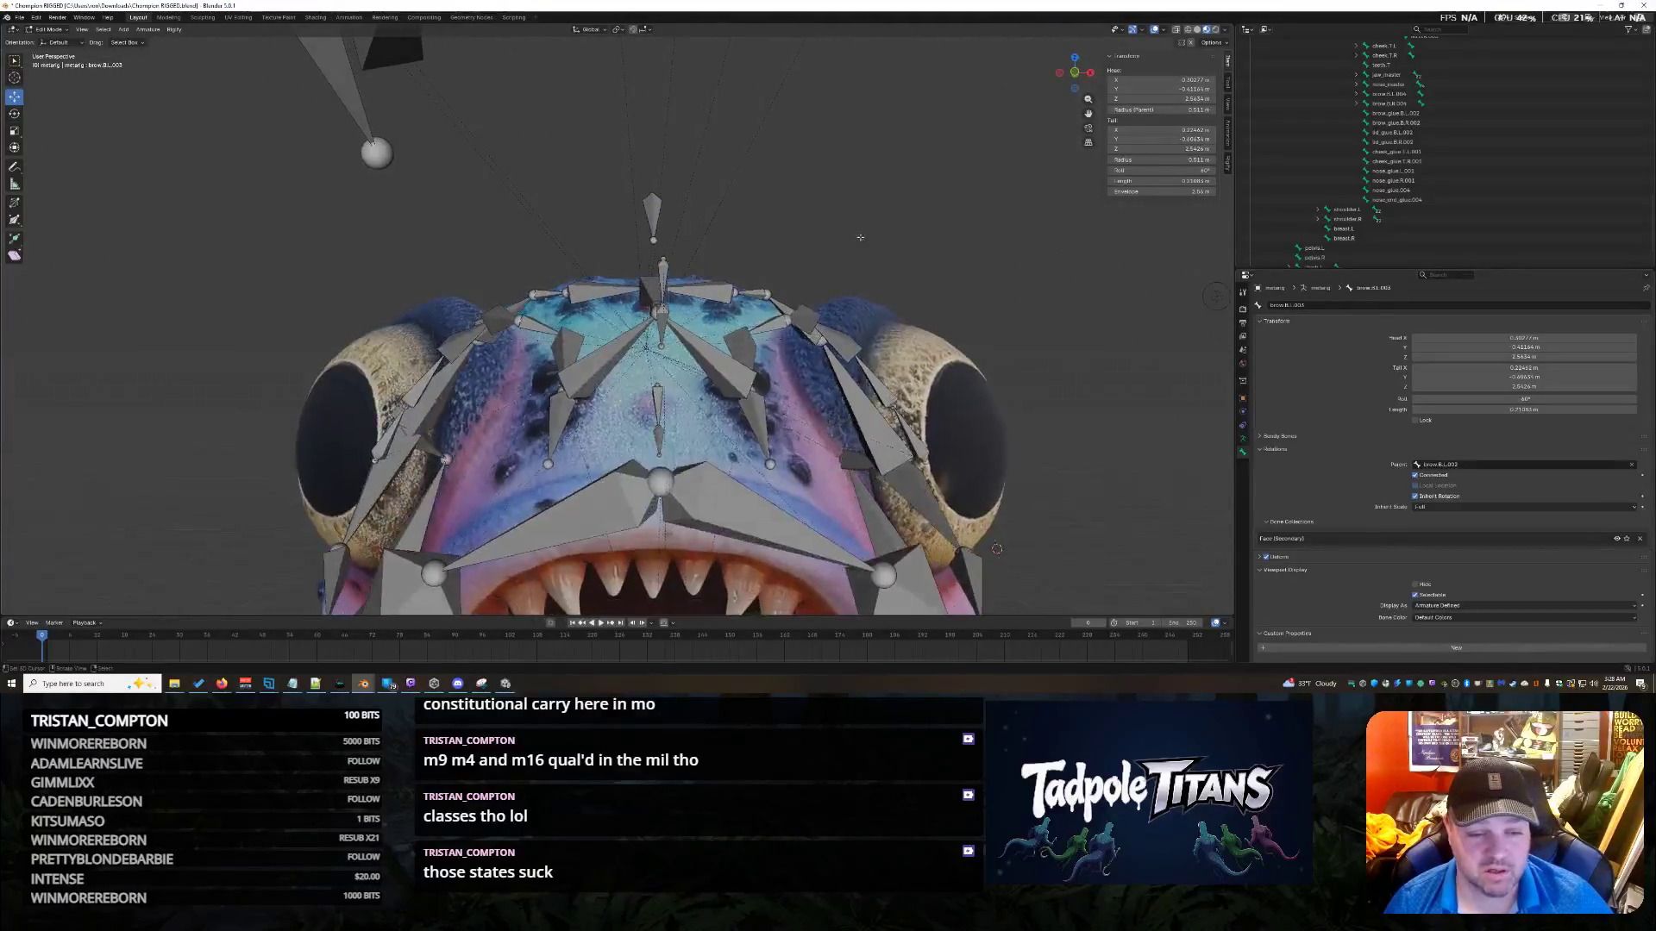
Select brow.B.R.004 and scale the symmetric brow bones to 1.545.
scroll(867, 245, down, 5)
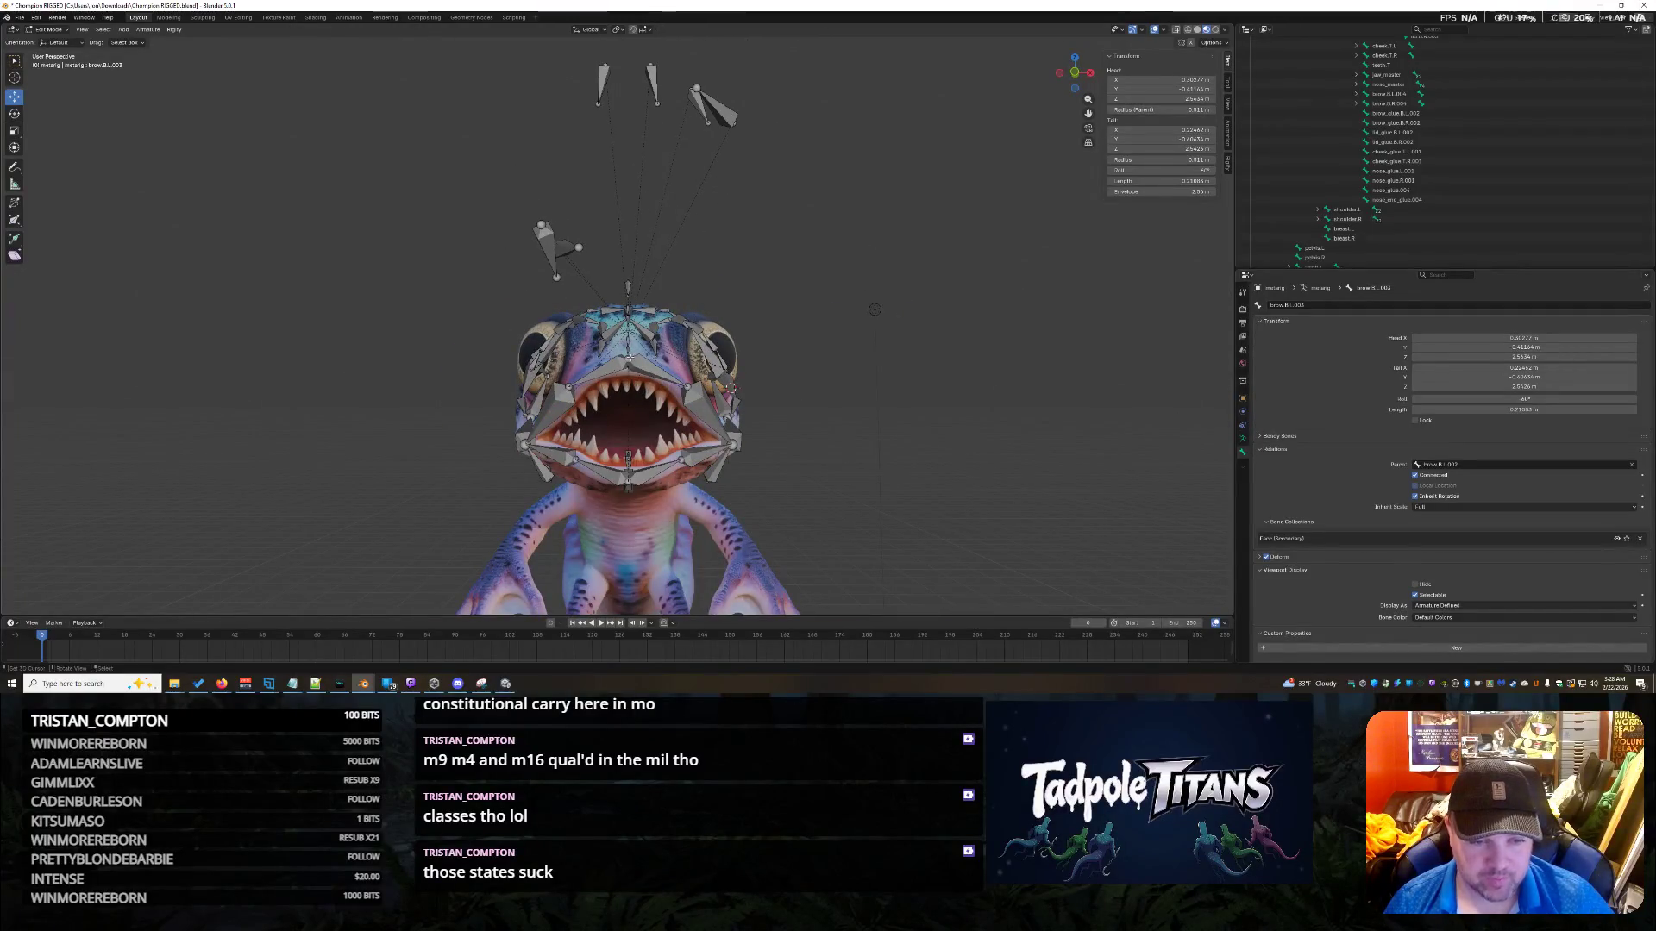
scroll(705, 334, up, 3)
middle_drag(705, 335, 841, 373)
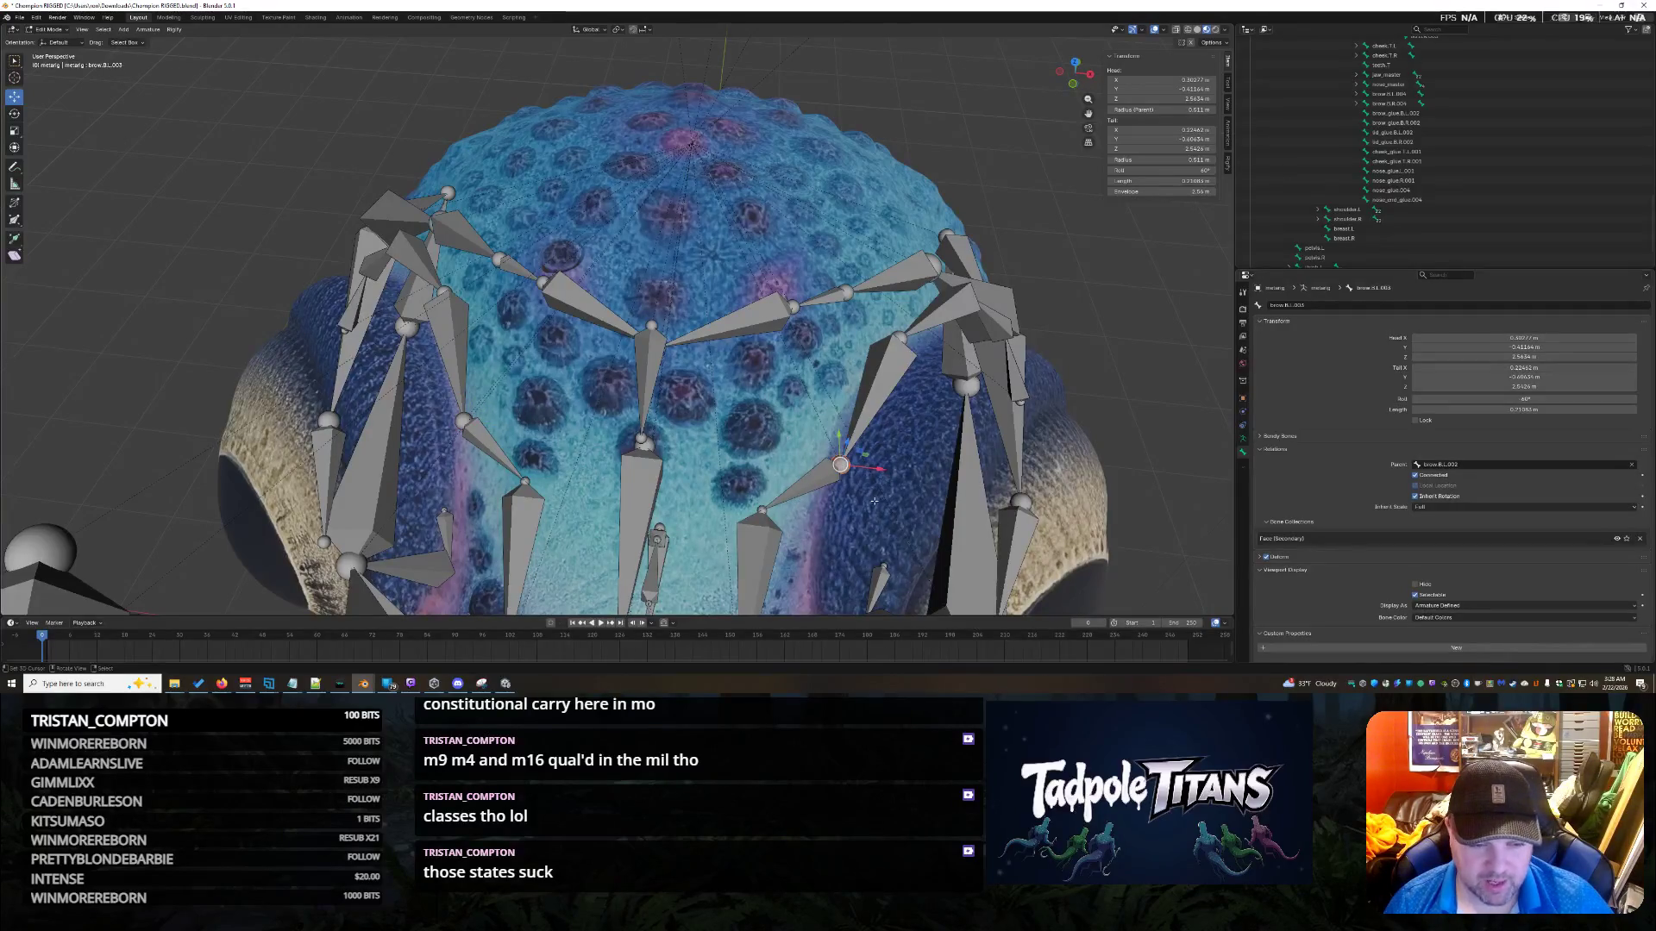
mouse_move(873, 500)
middle_down()
mouse_move(777, 421)
mouse_move(786, 346)
mouse_move(730, 399)
middle_up()
click(704, 259)
scroll(786, 346, down, 2)
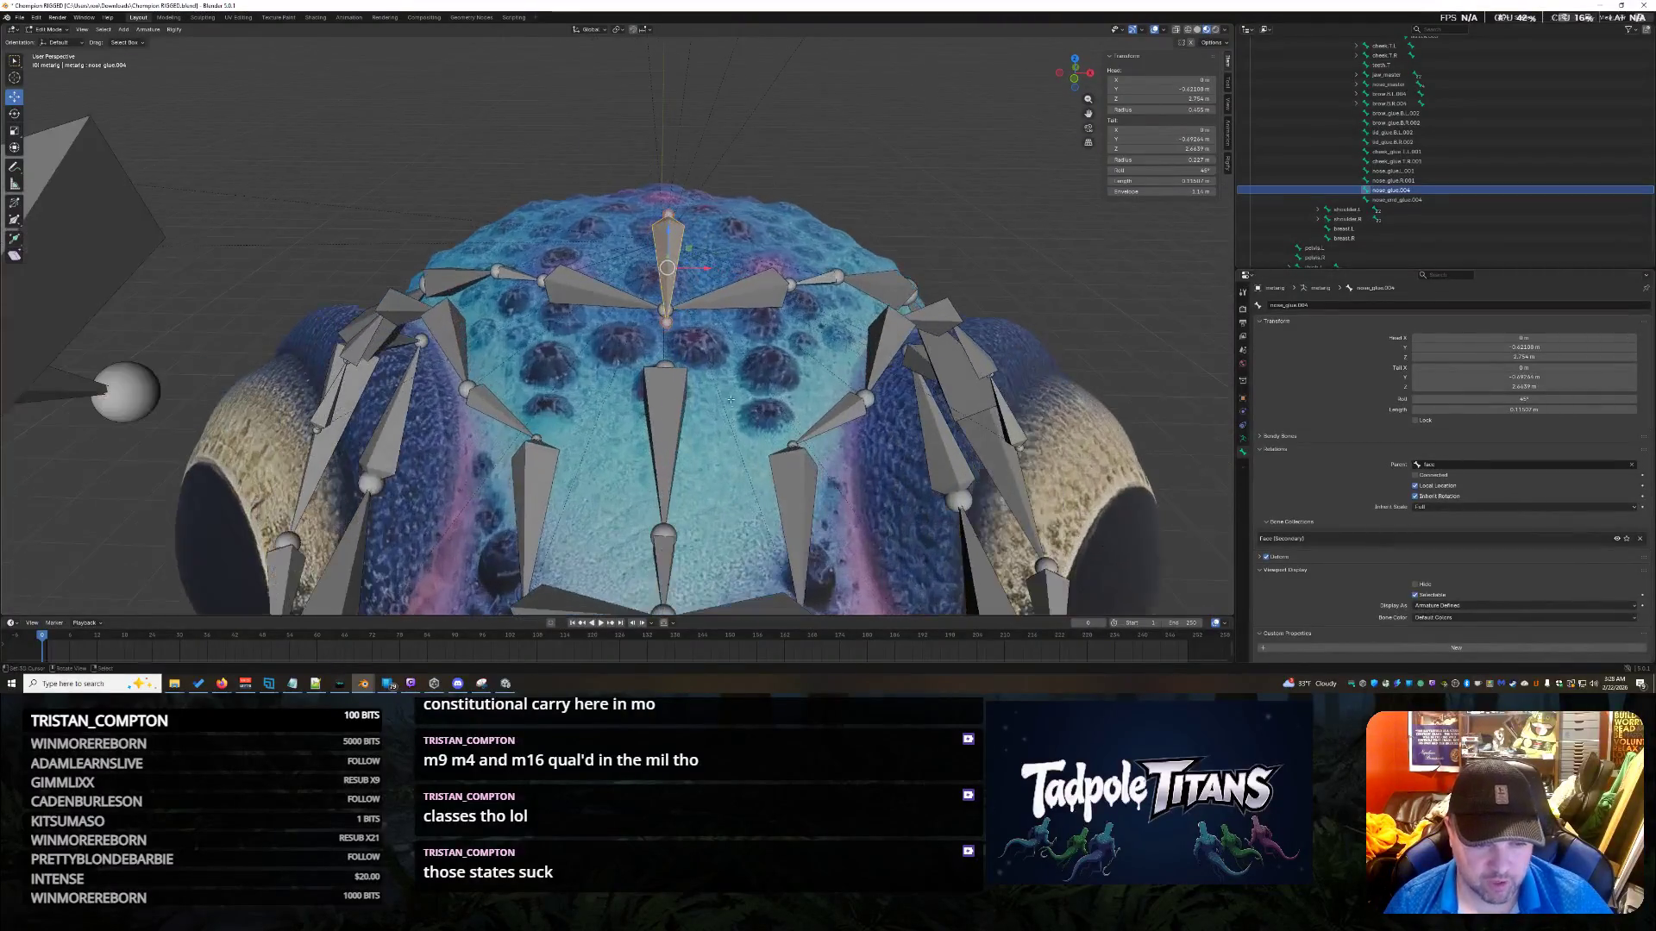
click(542, 424)
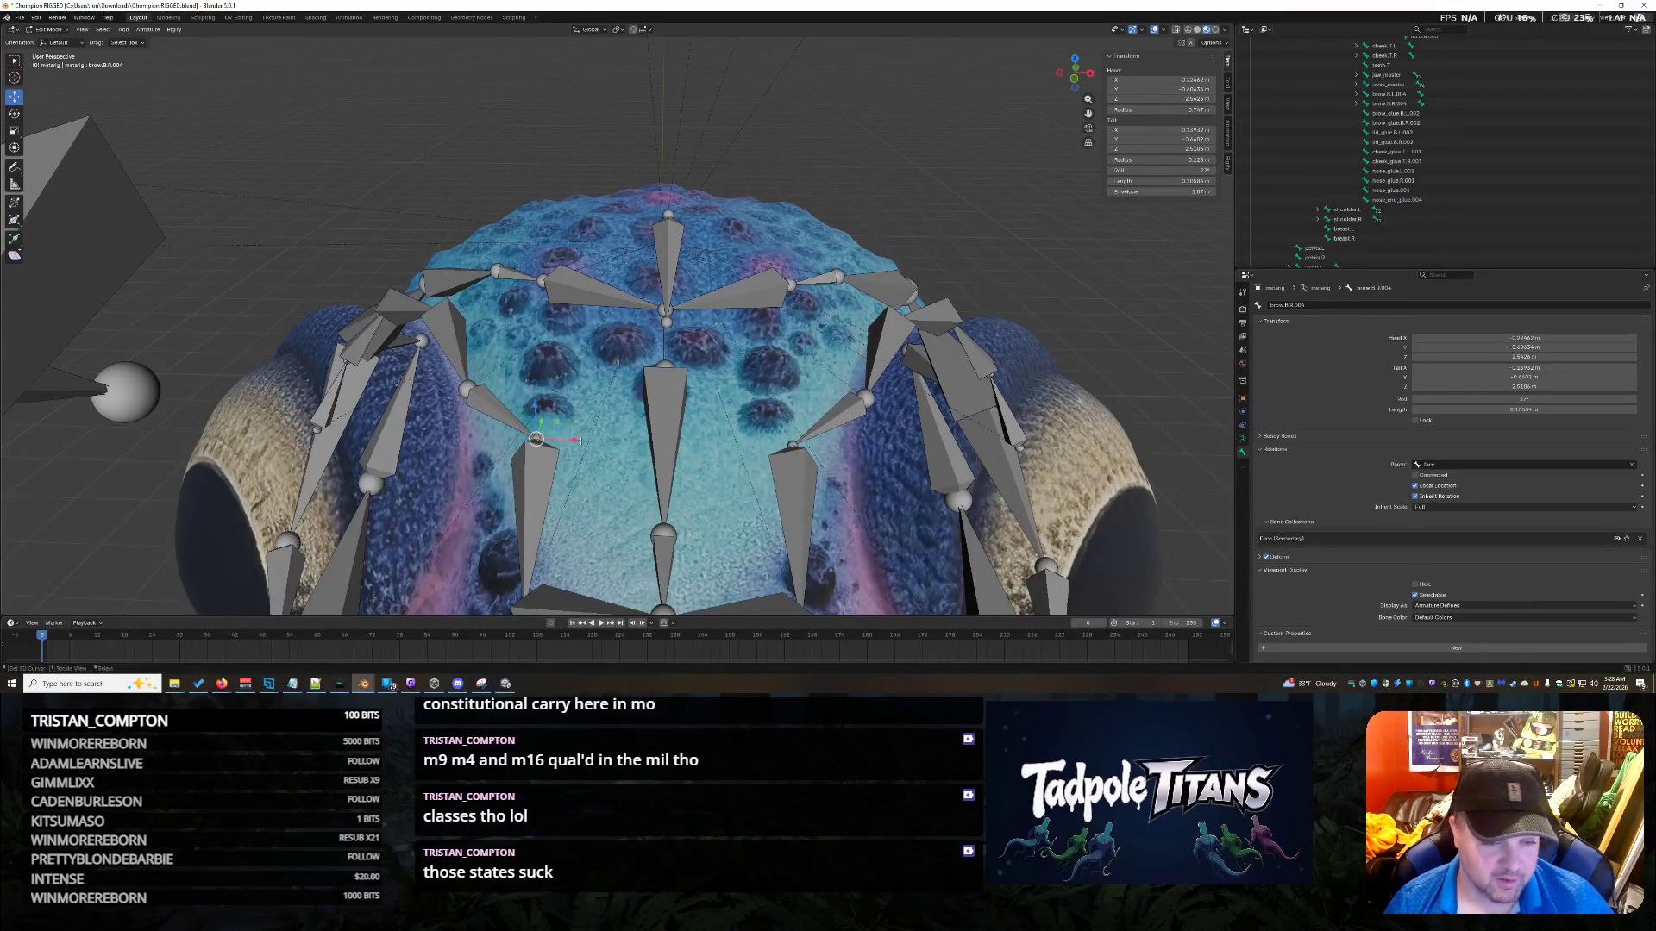
key(s)
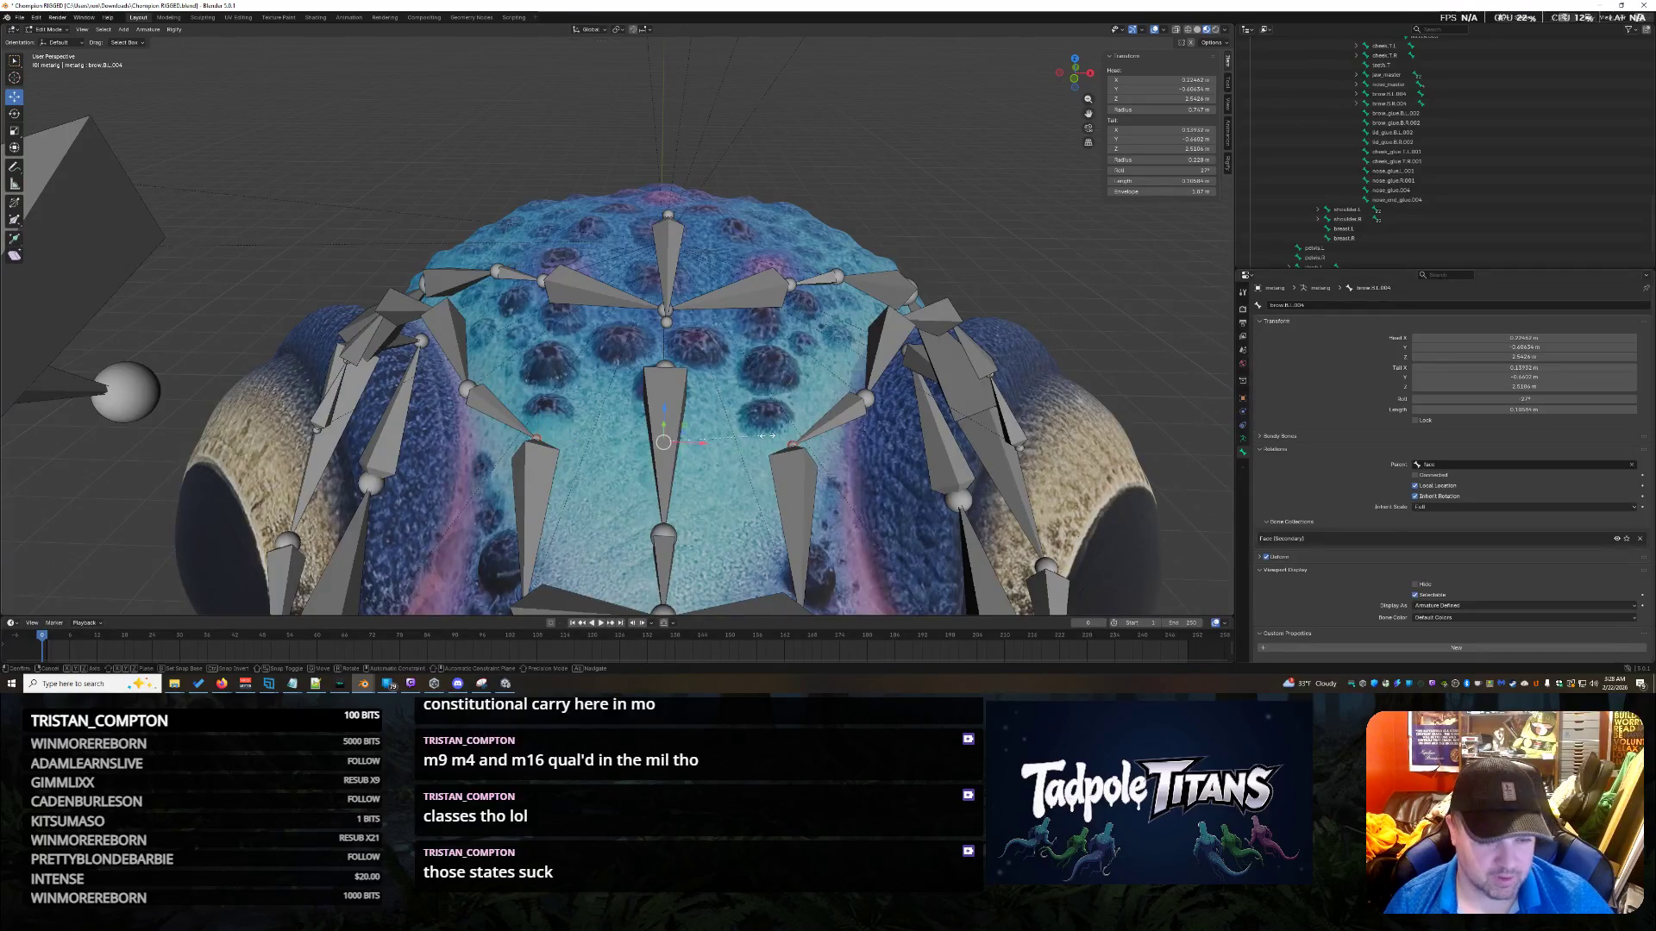
click(823, 441)
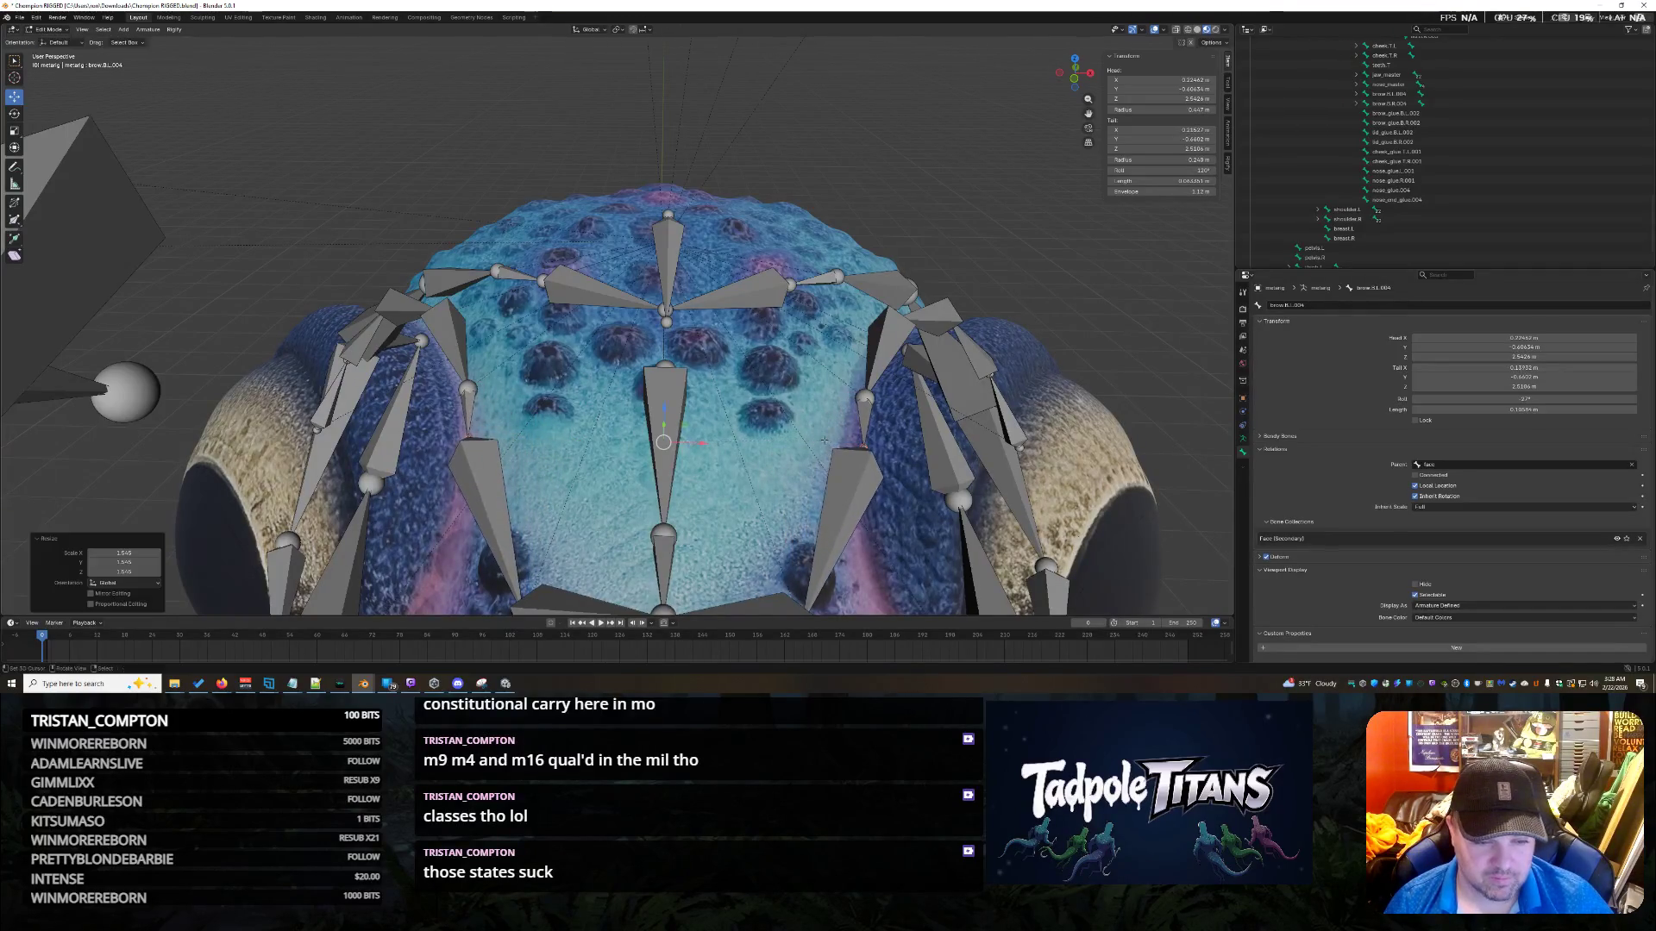
Shift brow.B.R.004 by -0.049 m along global Y.
middle_drag(780, 433, 880, 445)
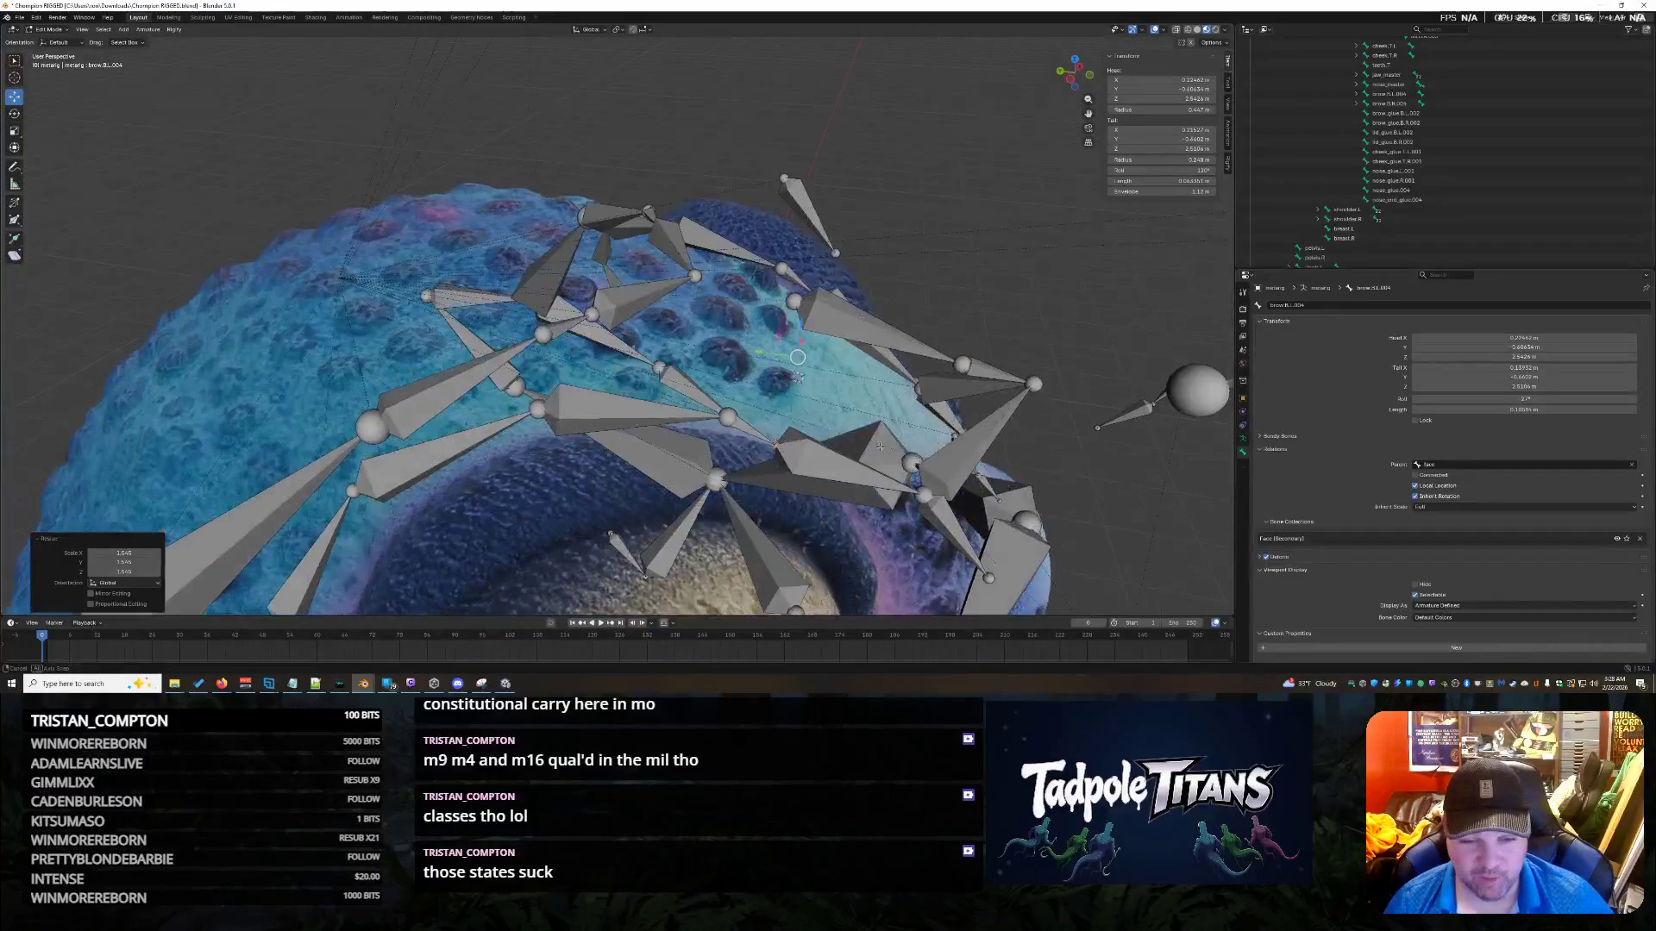
key(g)
key(y)
click(776, 353)
mouse_move(776, 353)
middle_down()
mouse_move(746, 465)
mouse_move(665, 382)
middle_up()
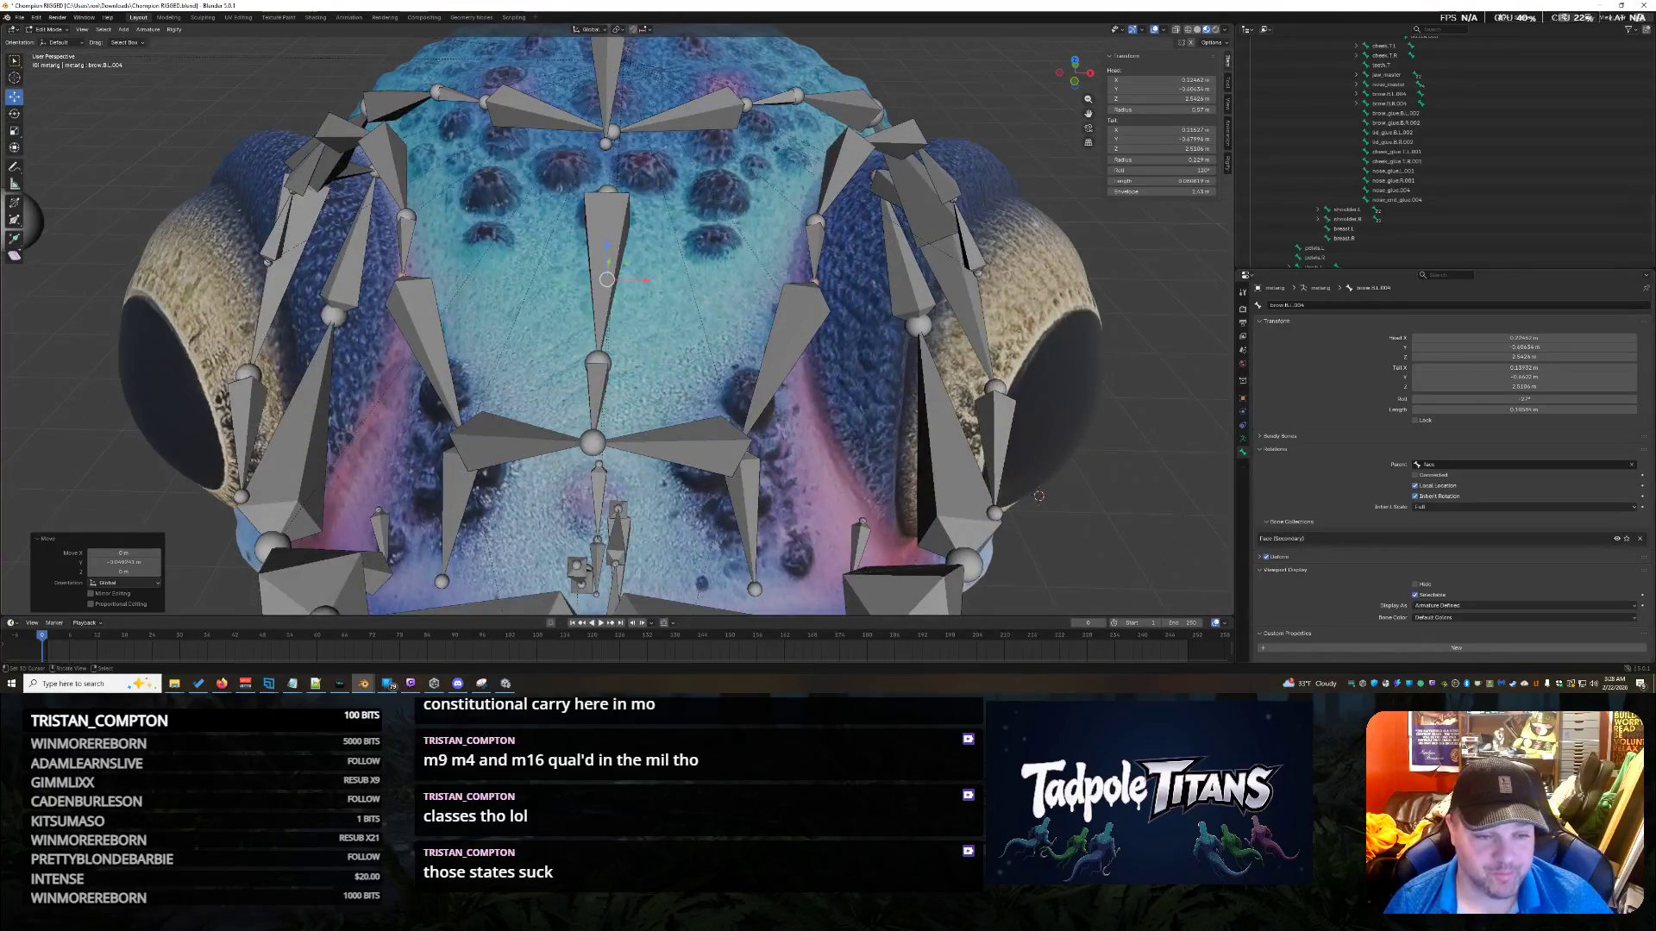
click(595, 449)
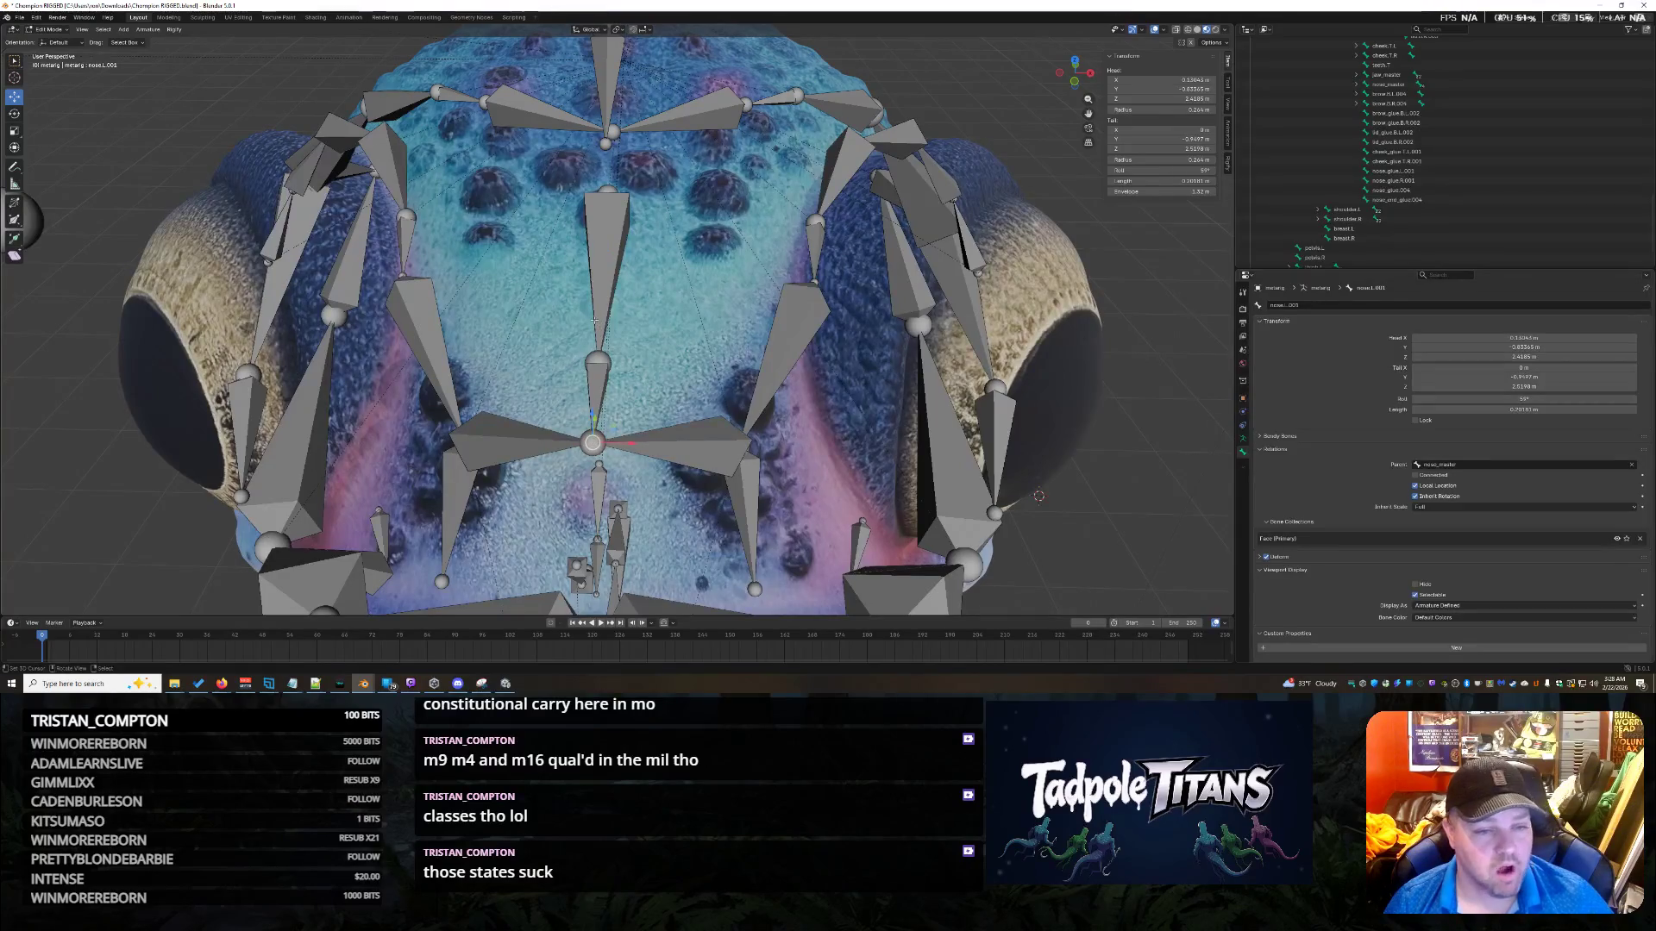
Select the nose.R and nose.L bones and rescale nose.L.
middle_drag(517, 349, 568, 332)
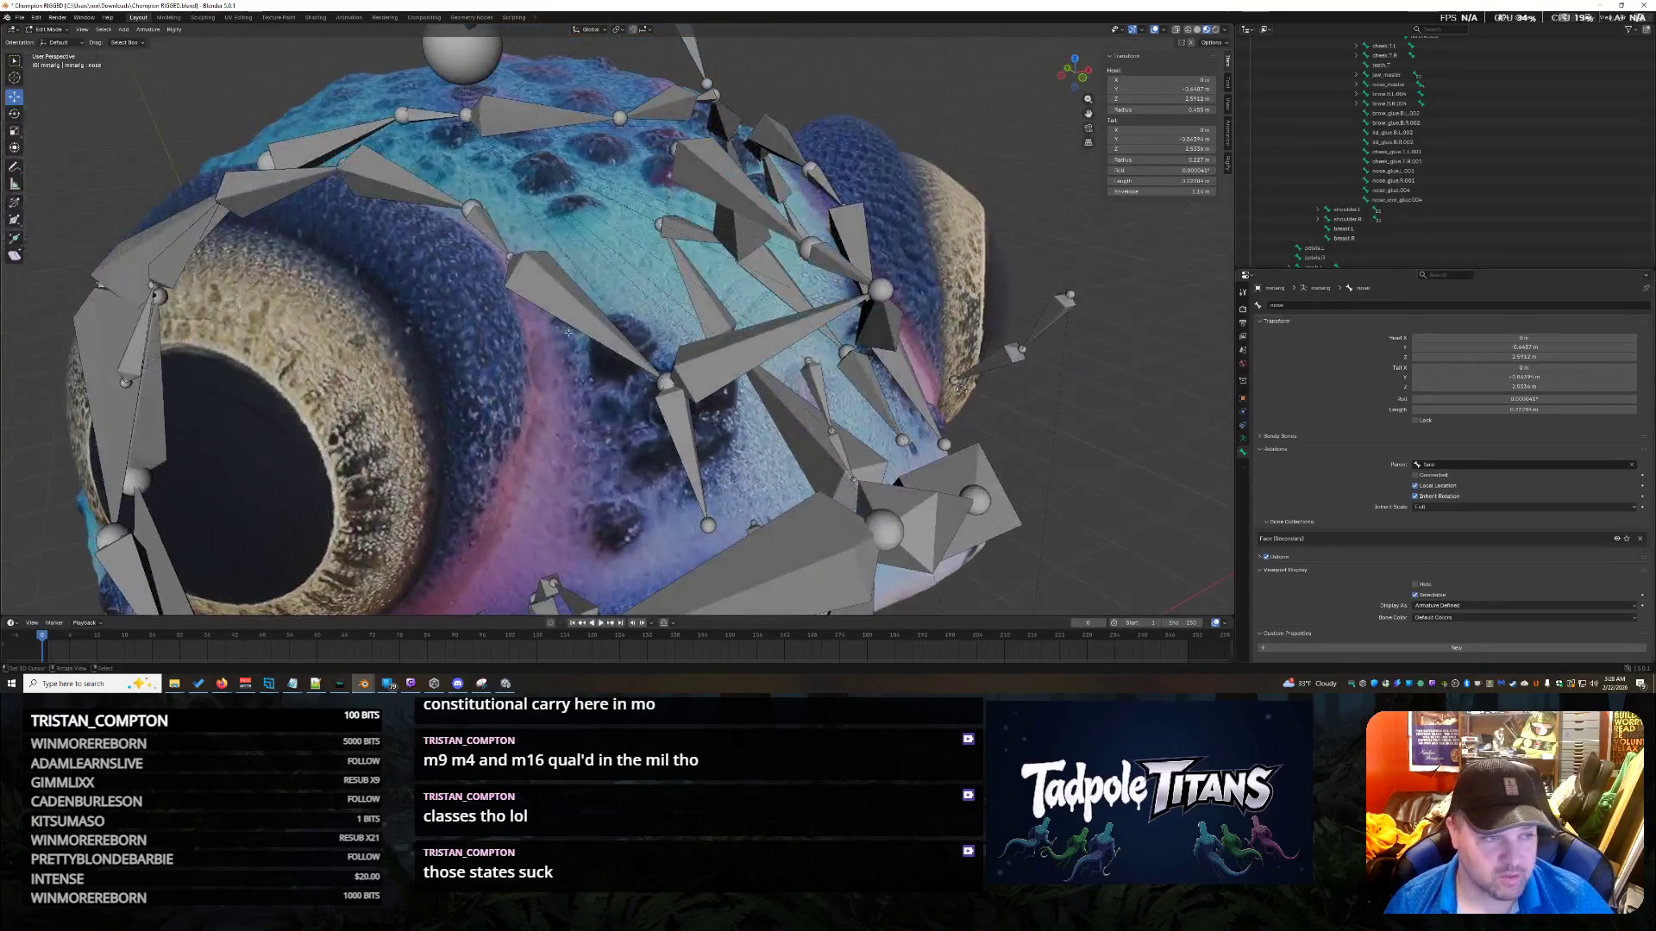
click(666, 381)
middle_drag(668, 379, 845, 367)
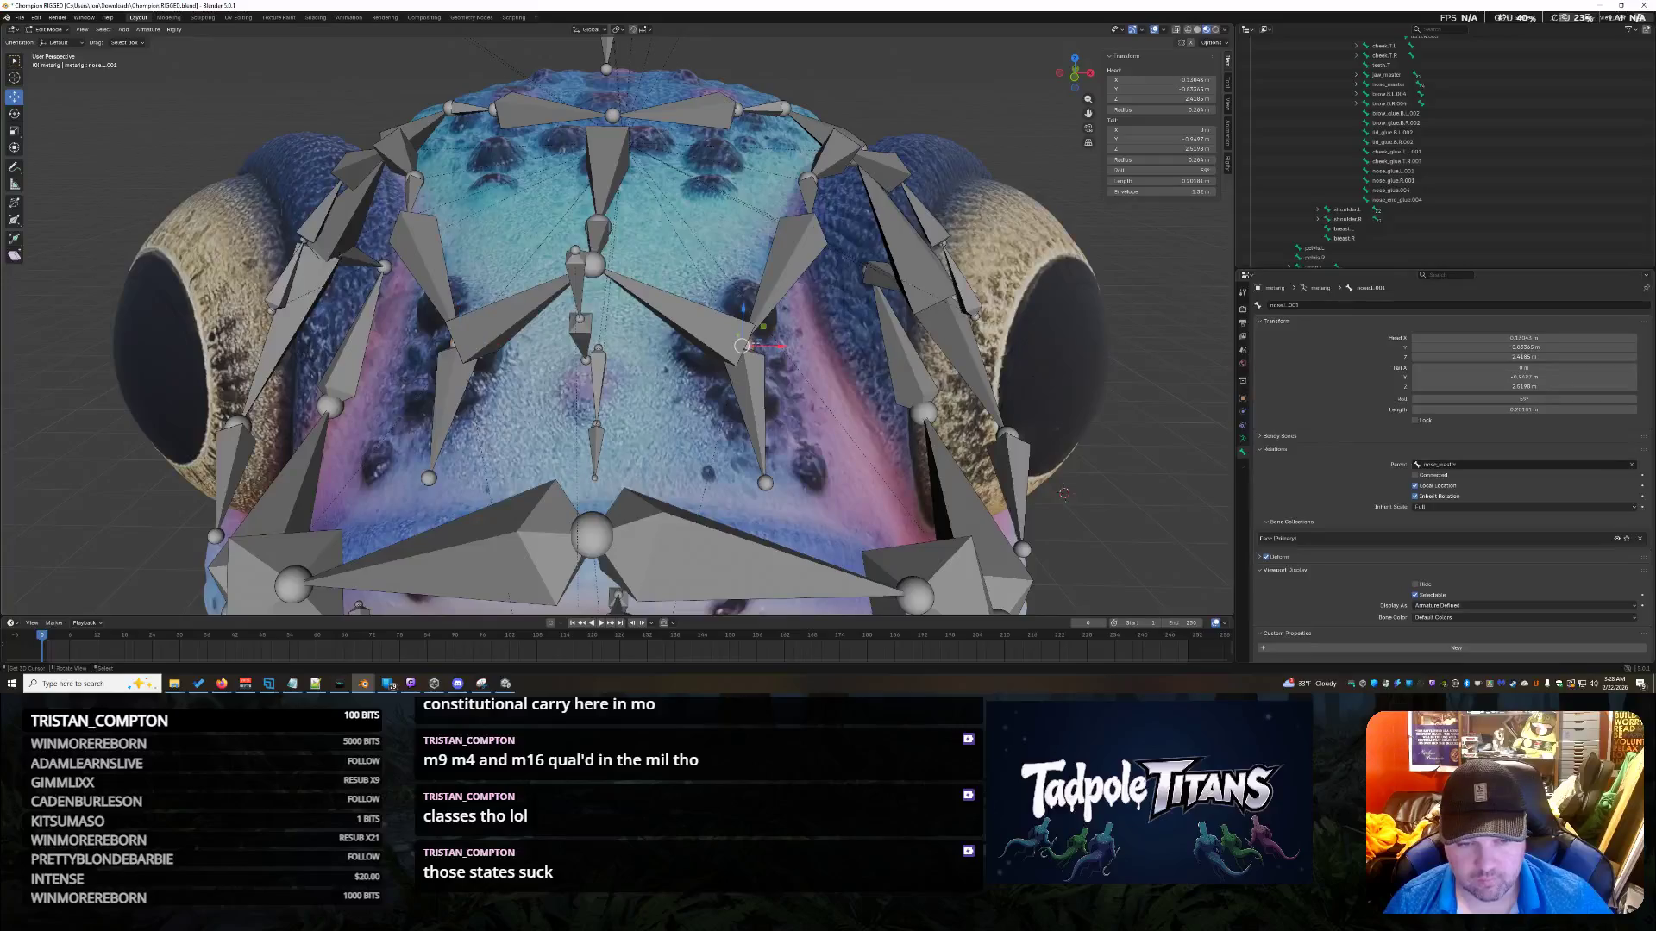
click(755, 344)
middle_drag(710, 353, 687, 376)
key(s)
click(658, 378)
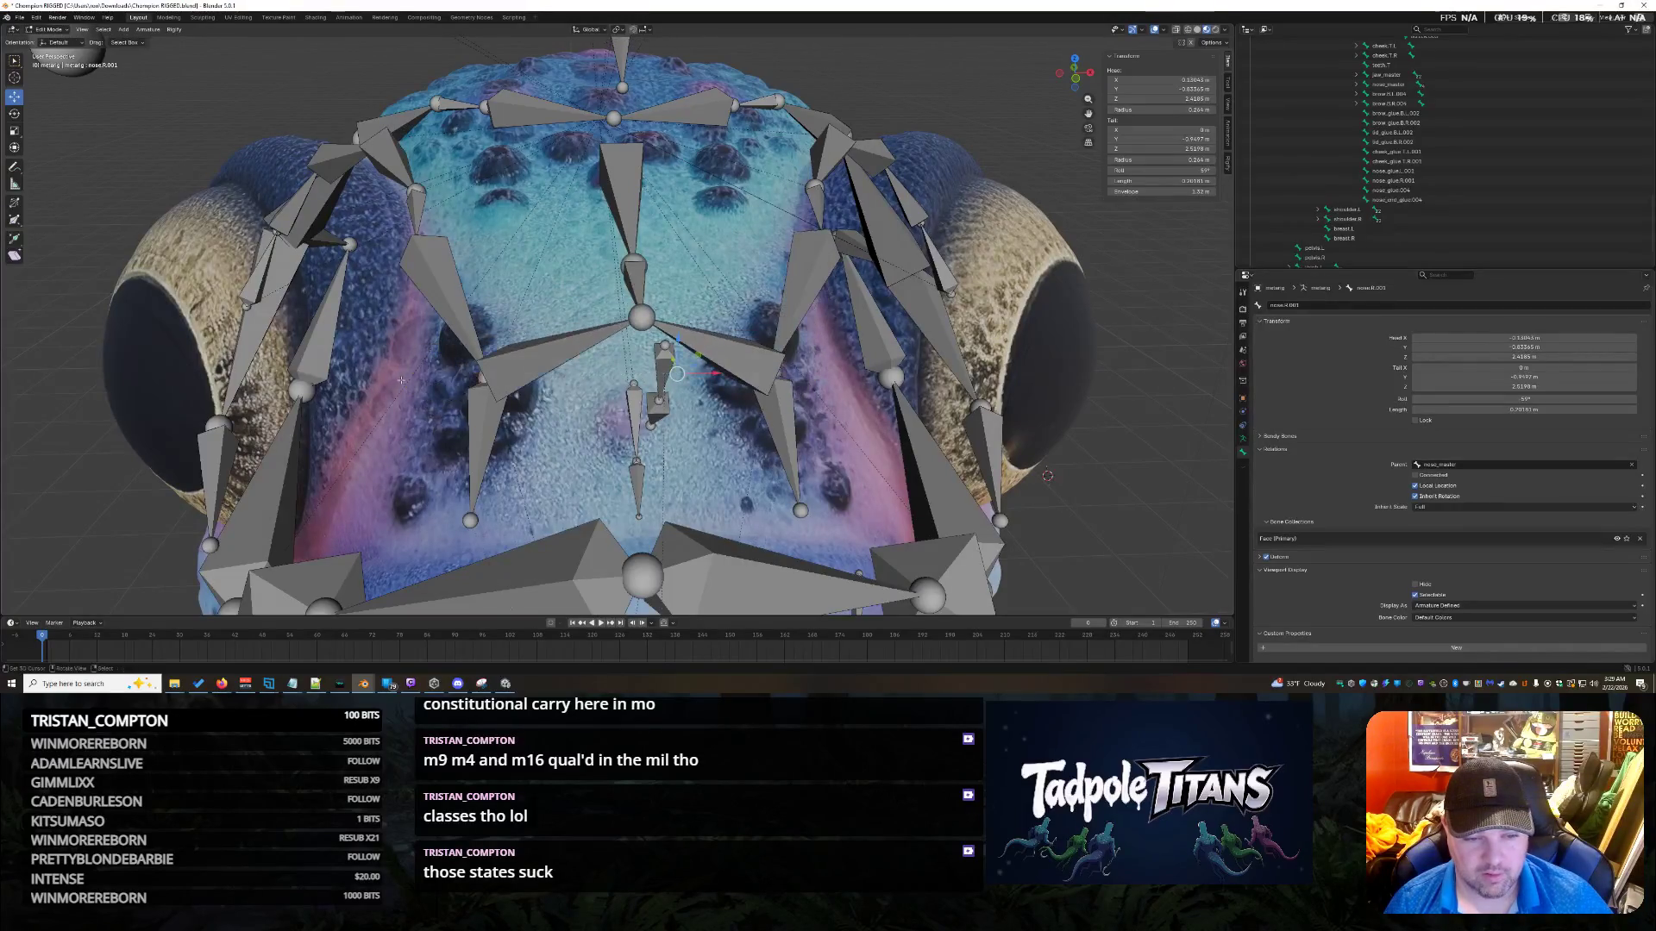
Enlarge the central nose bone and adjust its scale once more.
mouse_move(670, 445)
middle_down()
mouse_move(918, 382)
mouse_move(1061, 371)
middle_up()
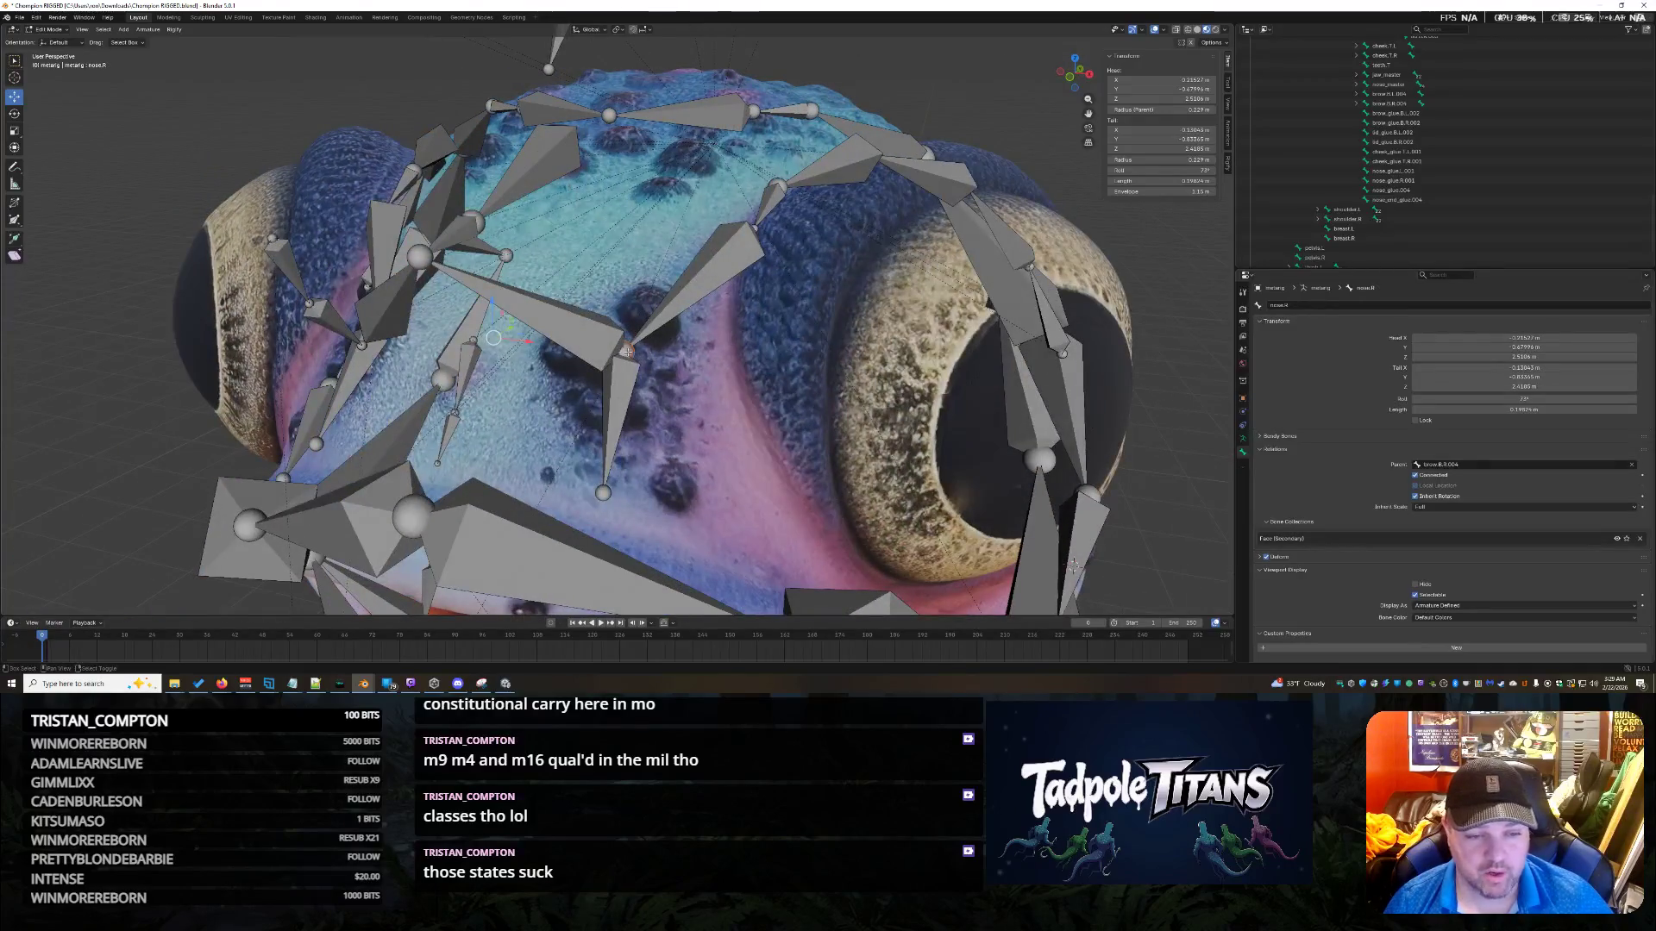
middle_drag(627, 351, 569, 379)
click(640, 379)
key(s)
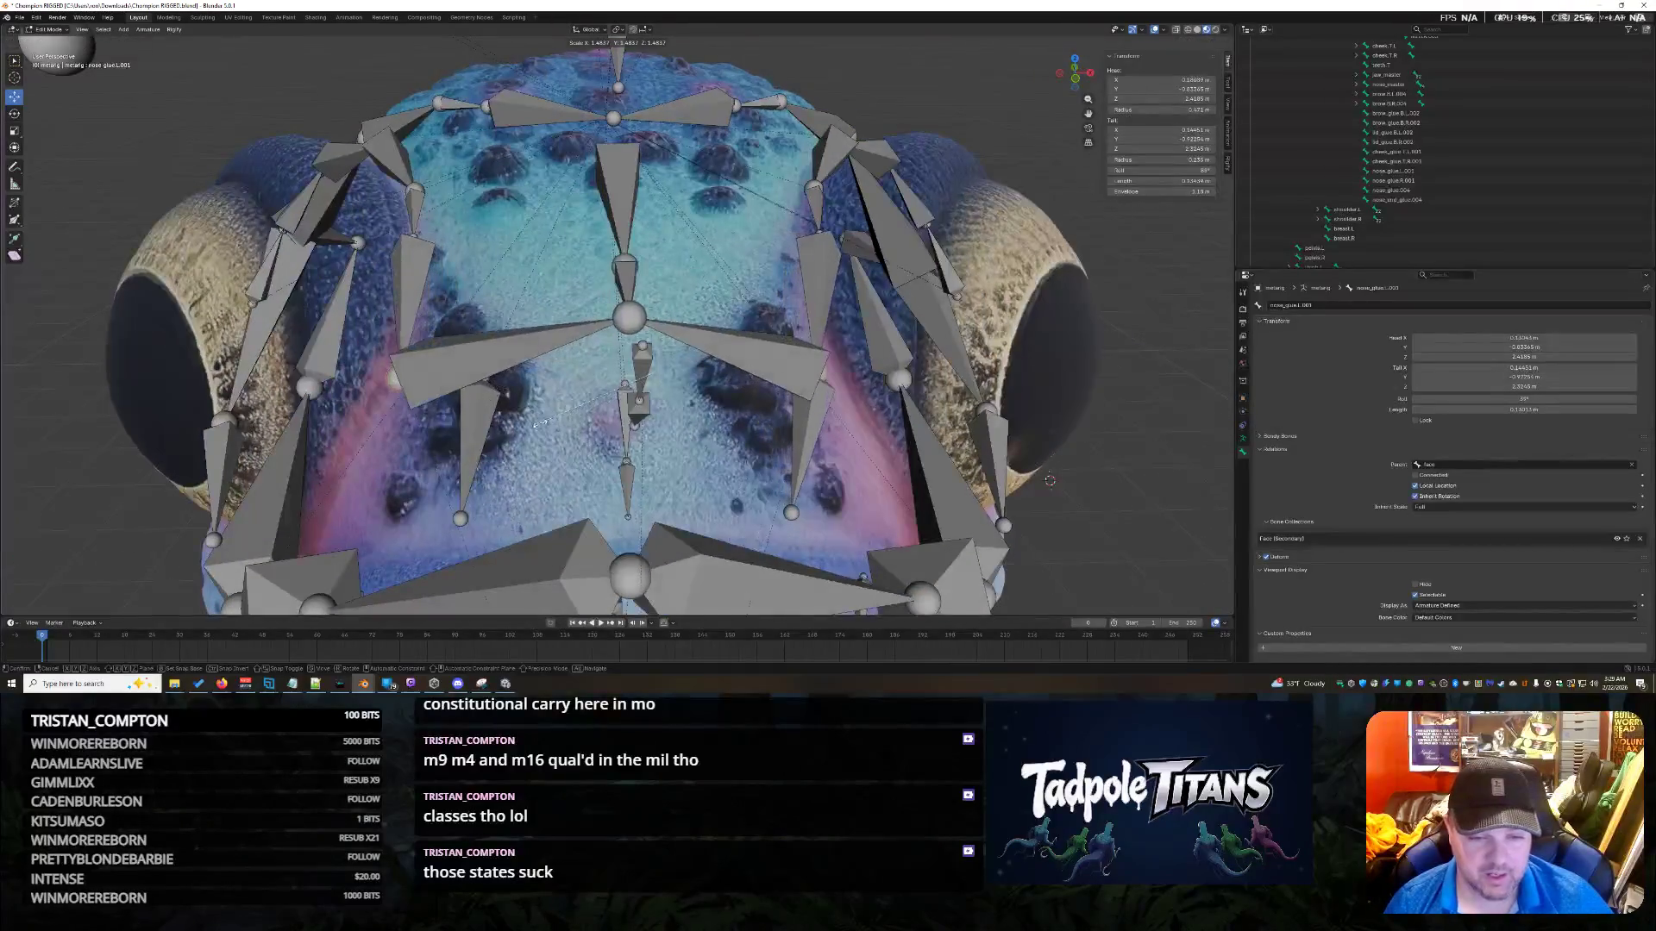
click(543, 424)
middle_drag(543, 424, 575, 452)
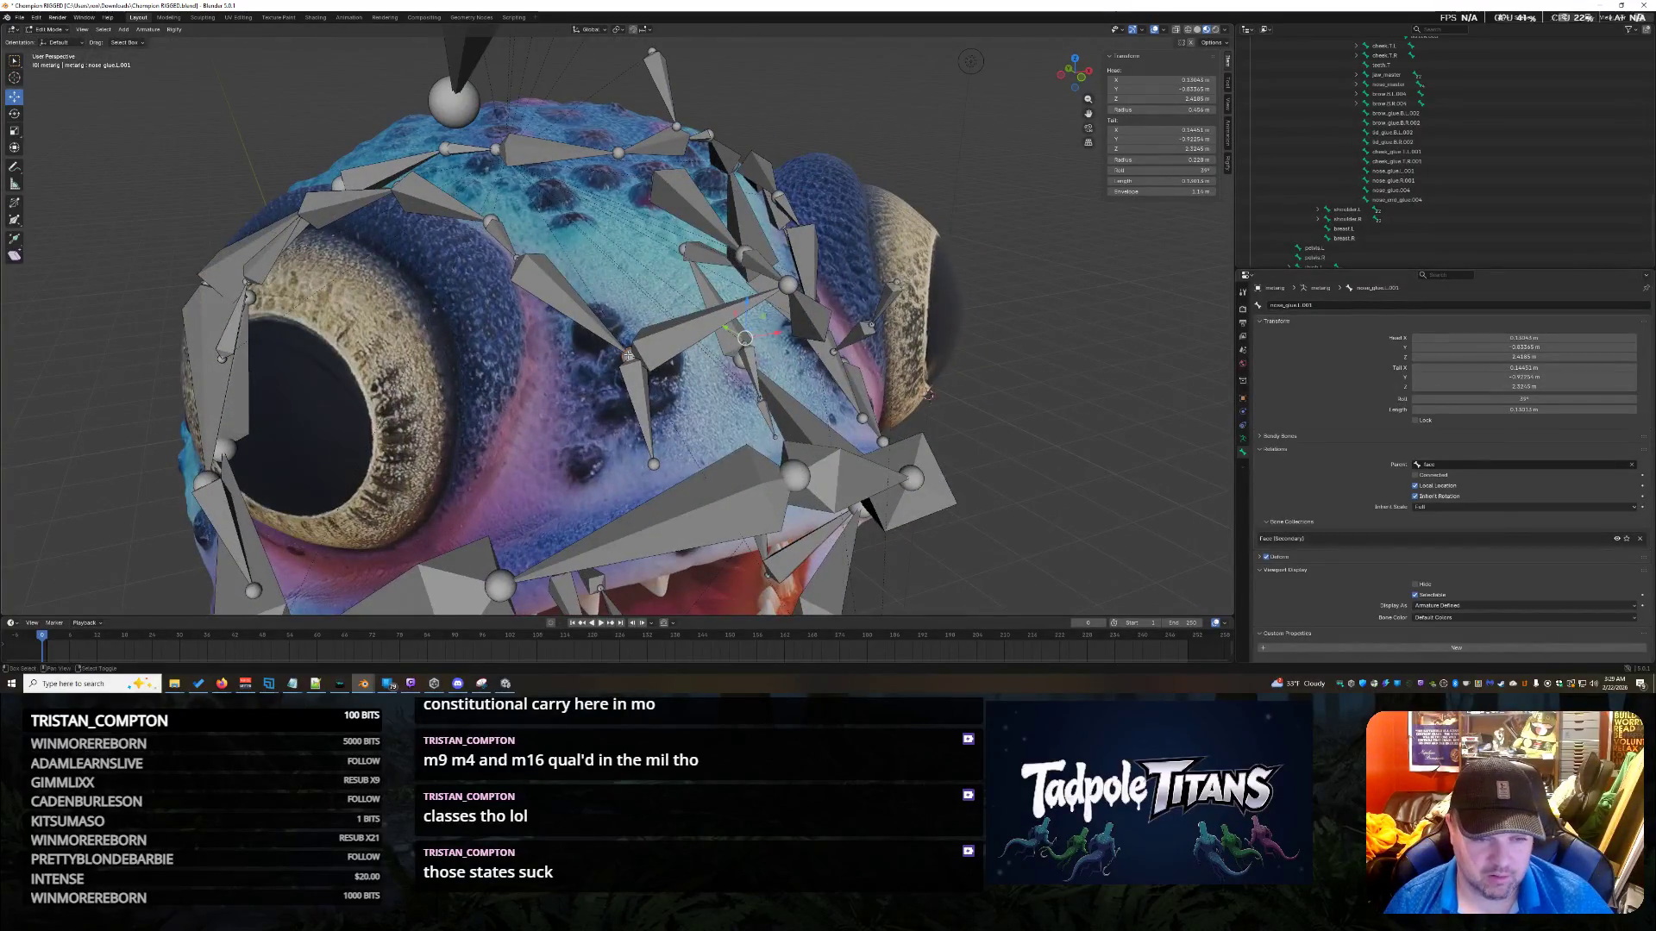
mouse_move(729, 399)
middle_down()
mouse_move(672, 415)
mouse_move(716, 413)
mouse_move(701, 406)
middle_up()
key(s)
click(671, 411)
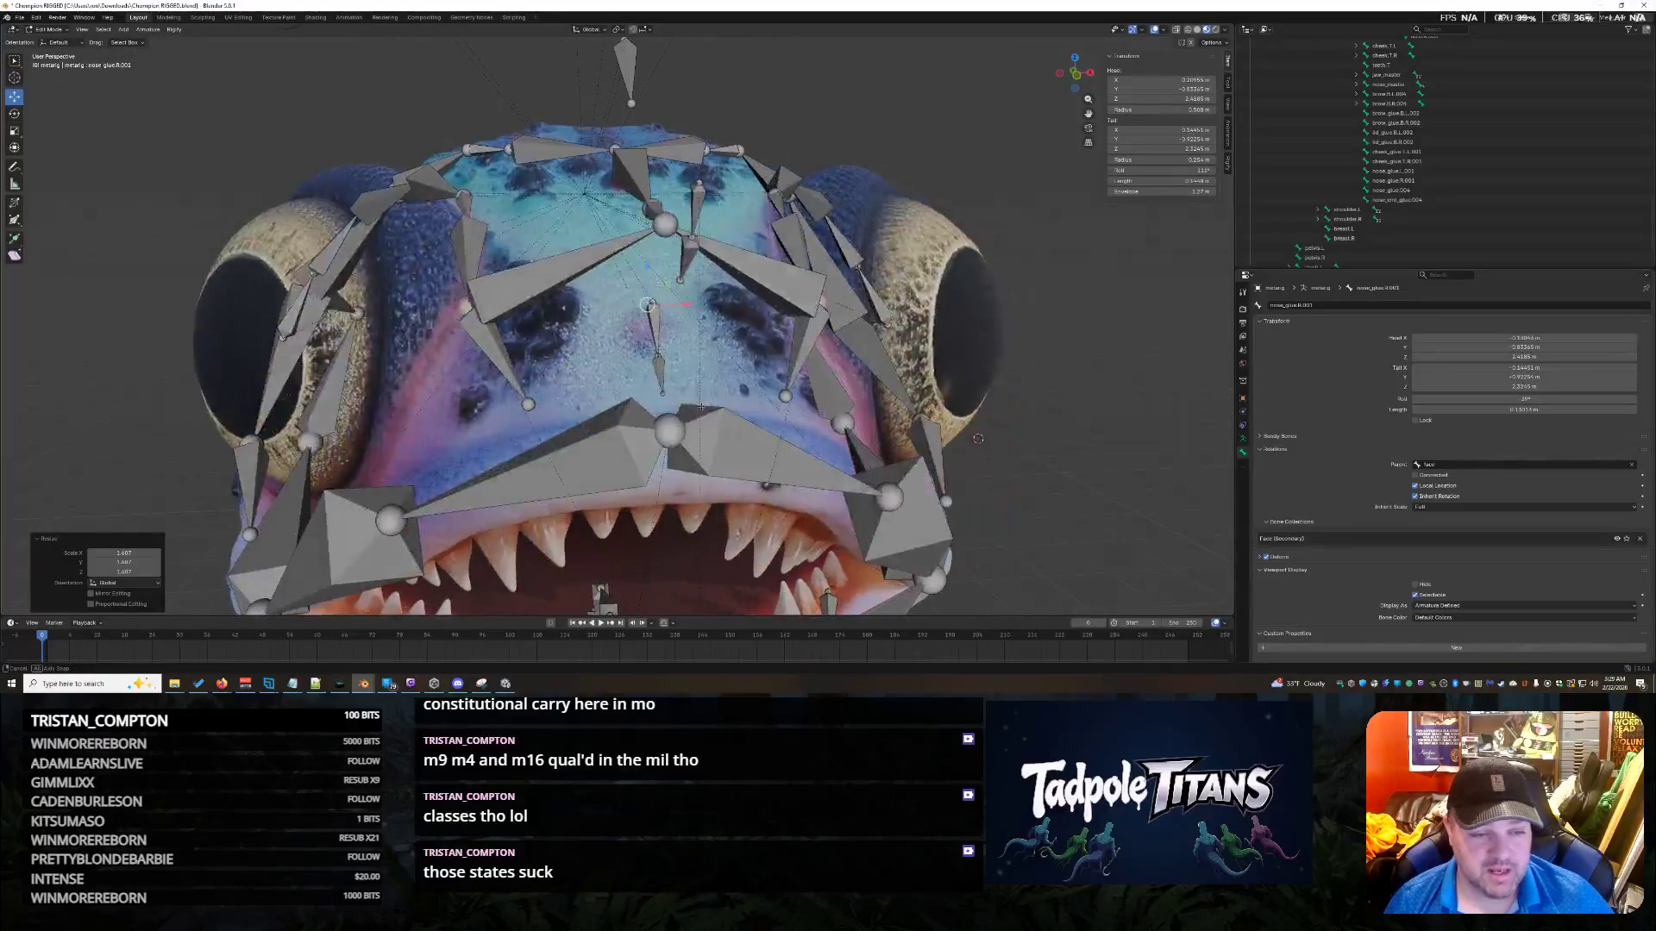
Move the nose bone vertically, scale it to 1.037, and lower it slightly.
key(g)
key(z)
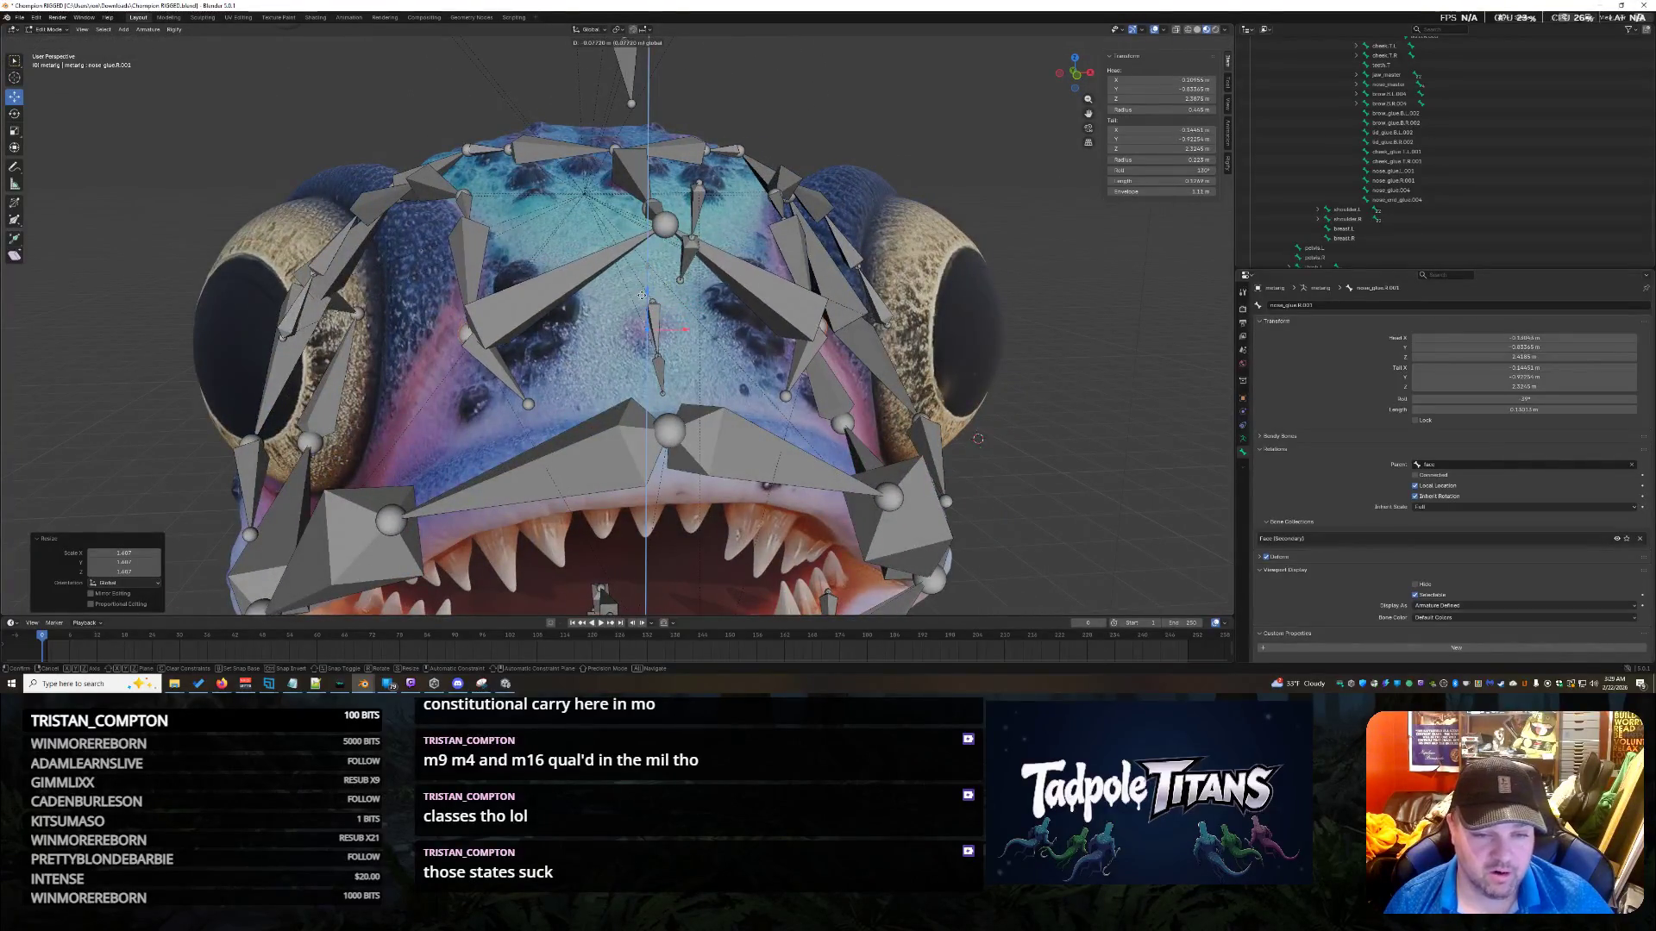
click(643, 292)
middle_drag(642, 291, 671, 377)
key(s)
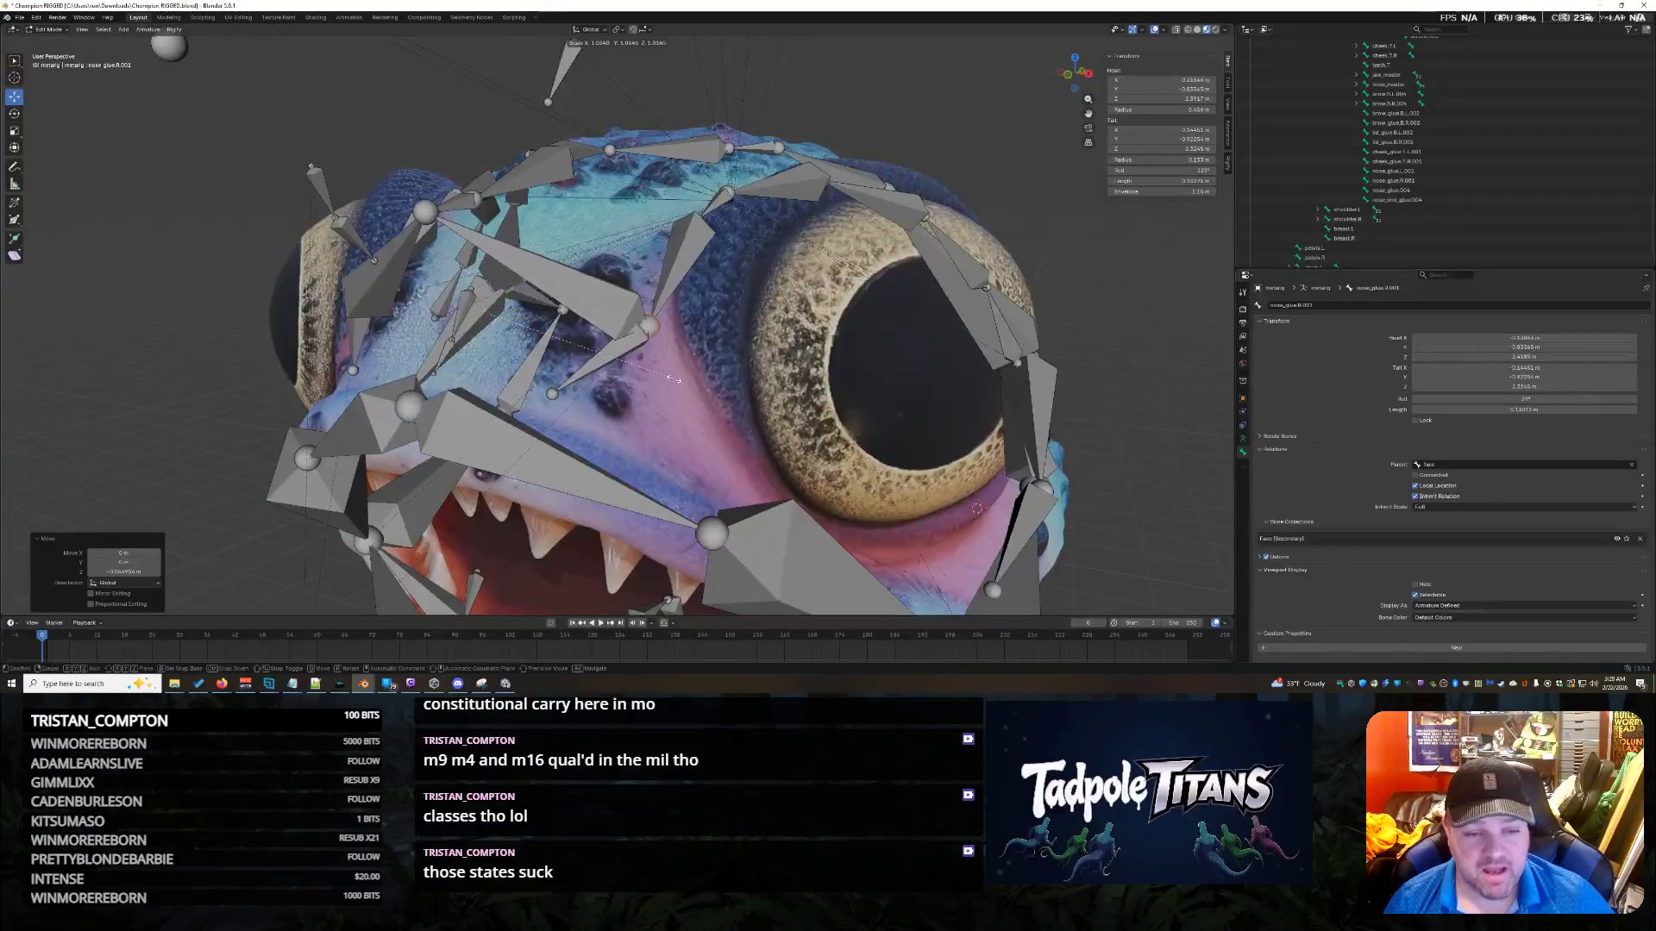
click(659, 396)
key(g)
key(z)
click(518, 304)
Lower the nose bone further and shift it along Y, then select nose_glue.R.001.
mouse_move(519, 303)
middle_down()
mouse_move(705, 382)
mouse_move(962, 431)
mouse_move(1121, 406)
middle_up()
key(g)
key(z)
click(963, 422)
mouse_move(767, 369)
middle_down()
mouse_move(849, 304)
mouse_move(910, 446)
mouse_move(586, 443)
middle_up()
key(g)
key(y)
click(871, 328)
click(480, 434)
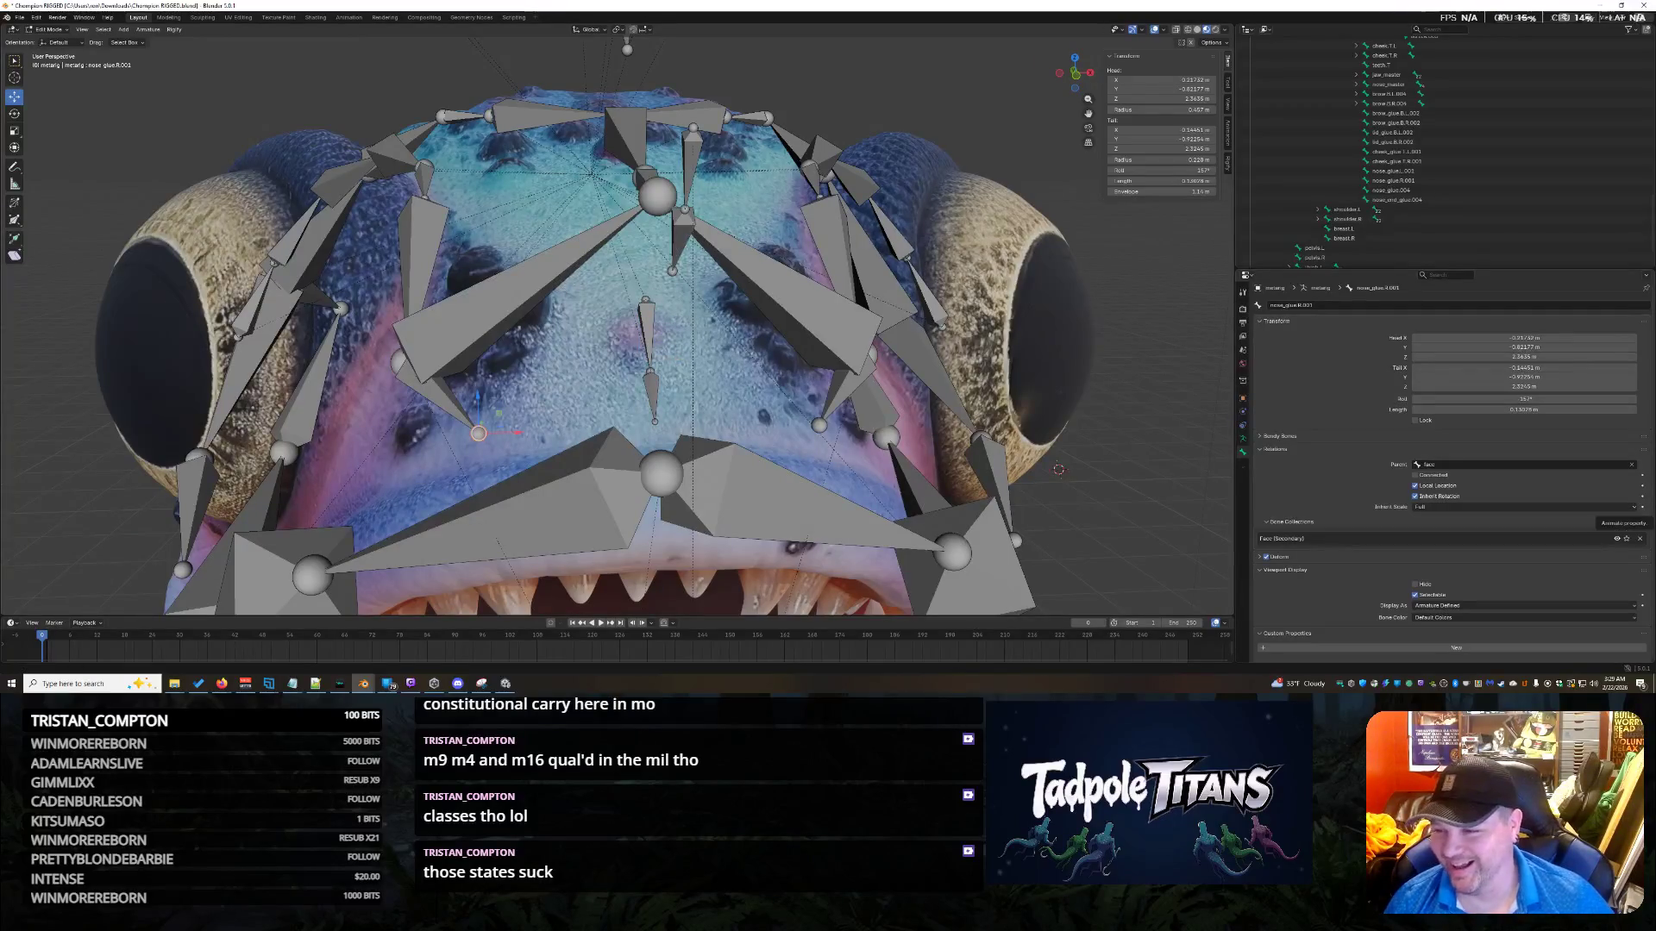
middle_drag(806, 406, 798, 444)
Snap the right nose glue bone's end onto the lip.T.R joint using the 3D cursor.
click(403, 521)
key(shift+s)
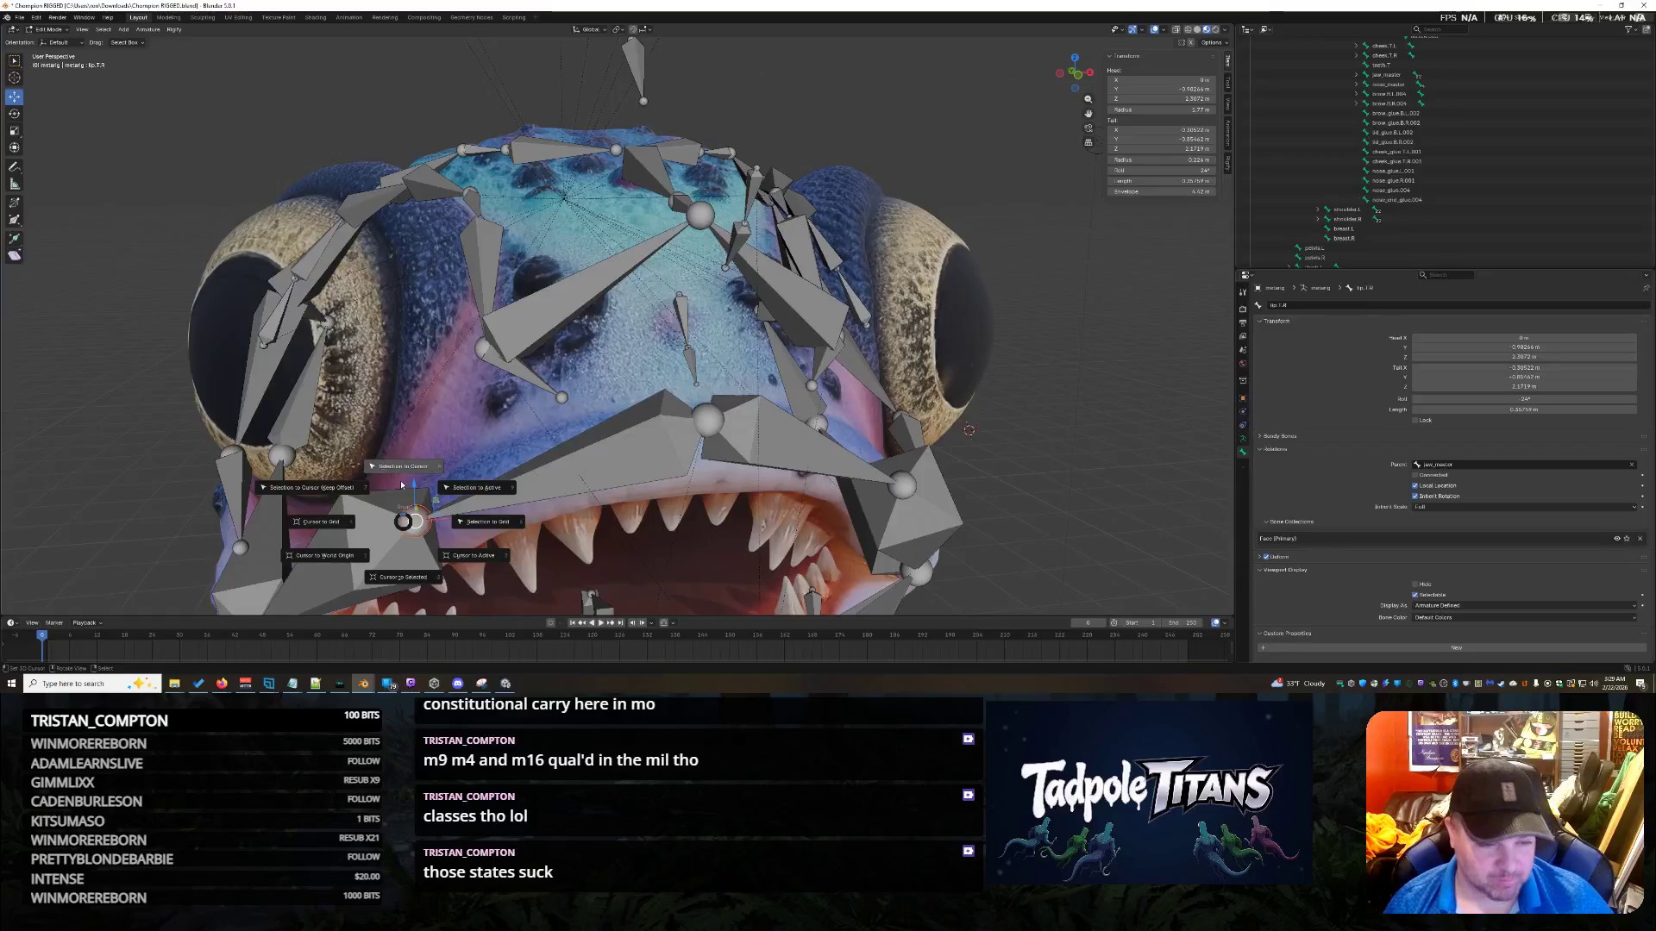
click(406, 583)
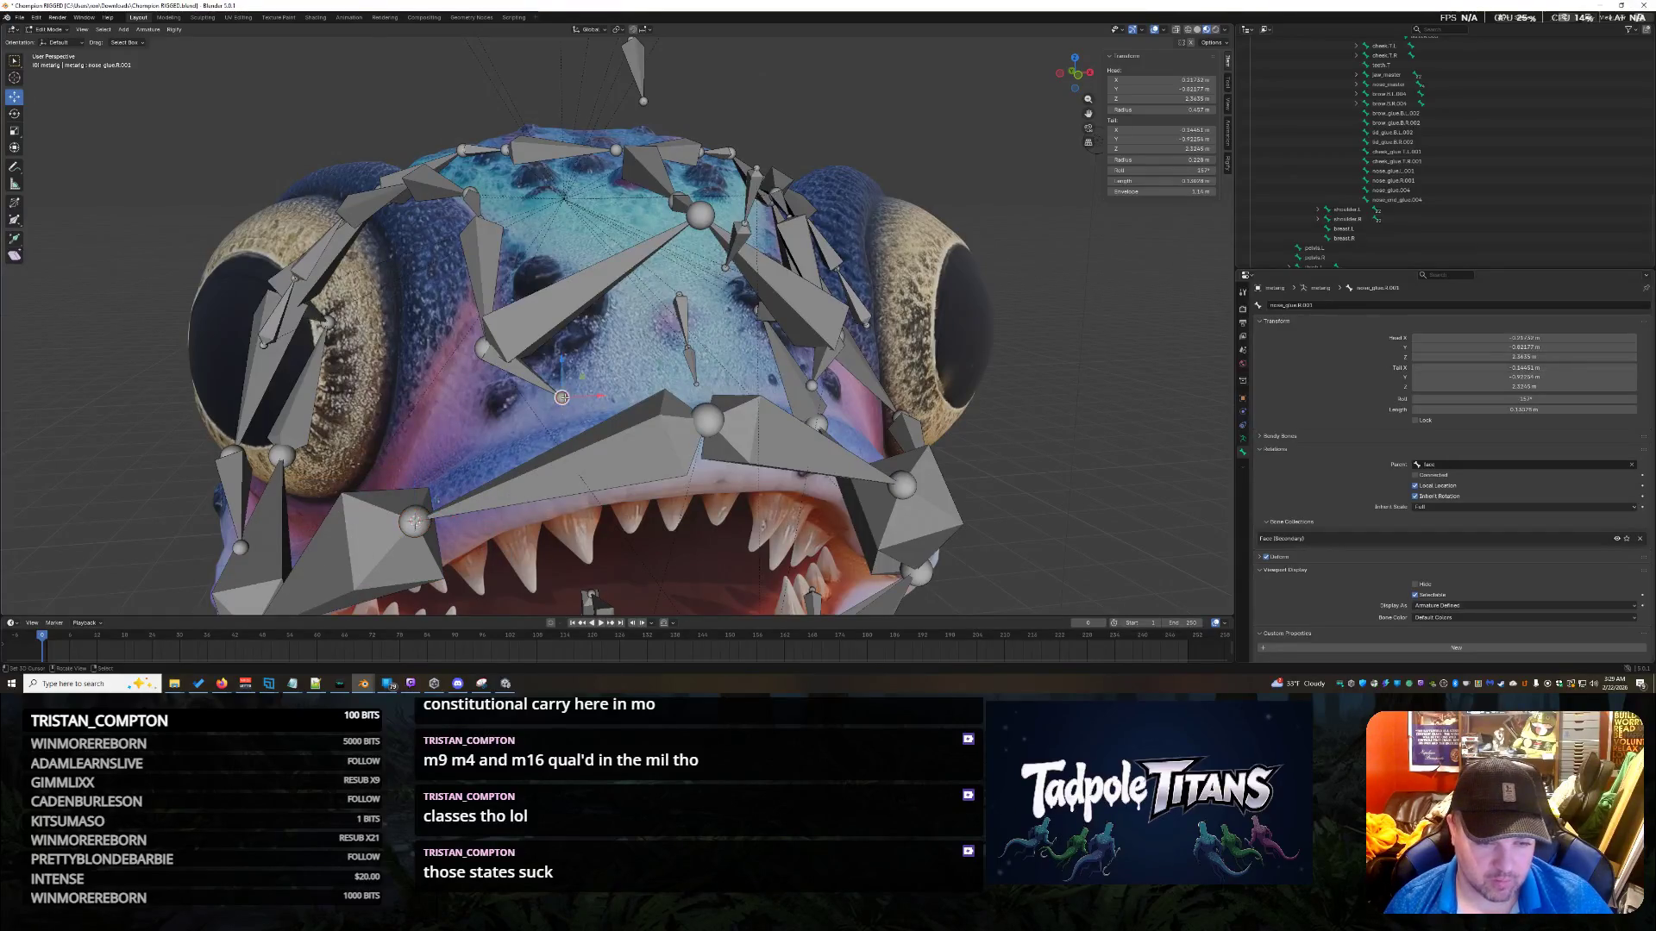
key(shift+s)
click(569, 353)
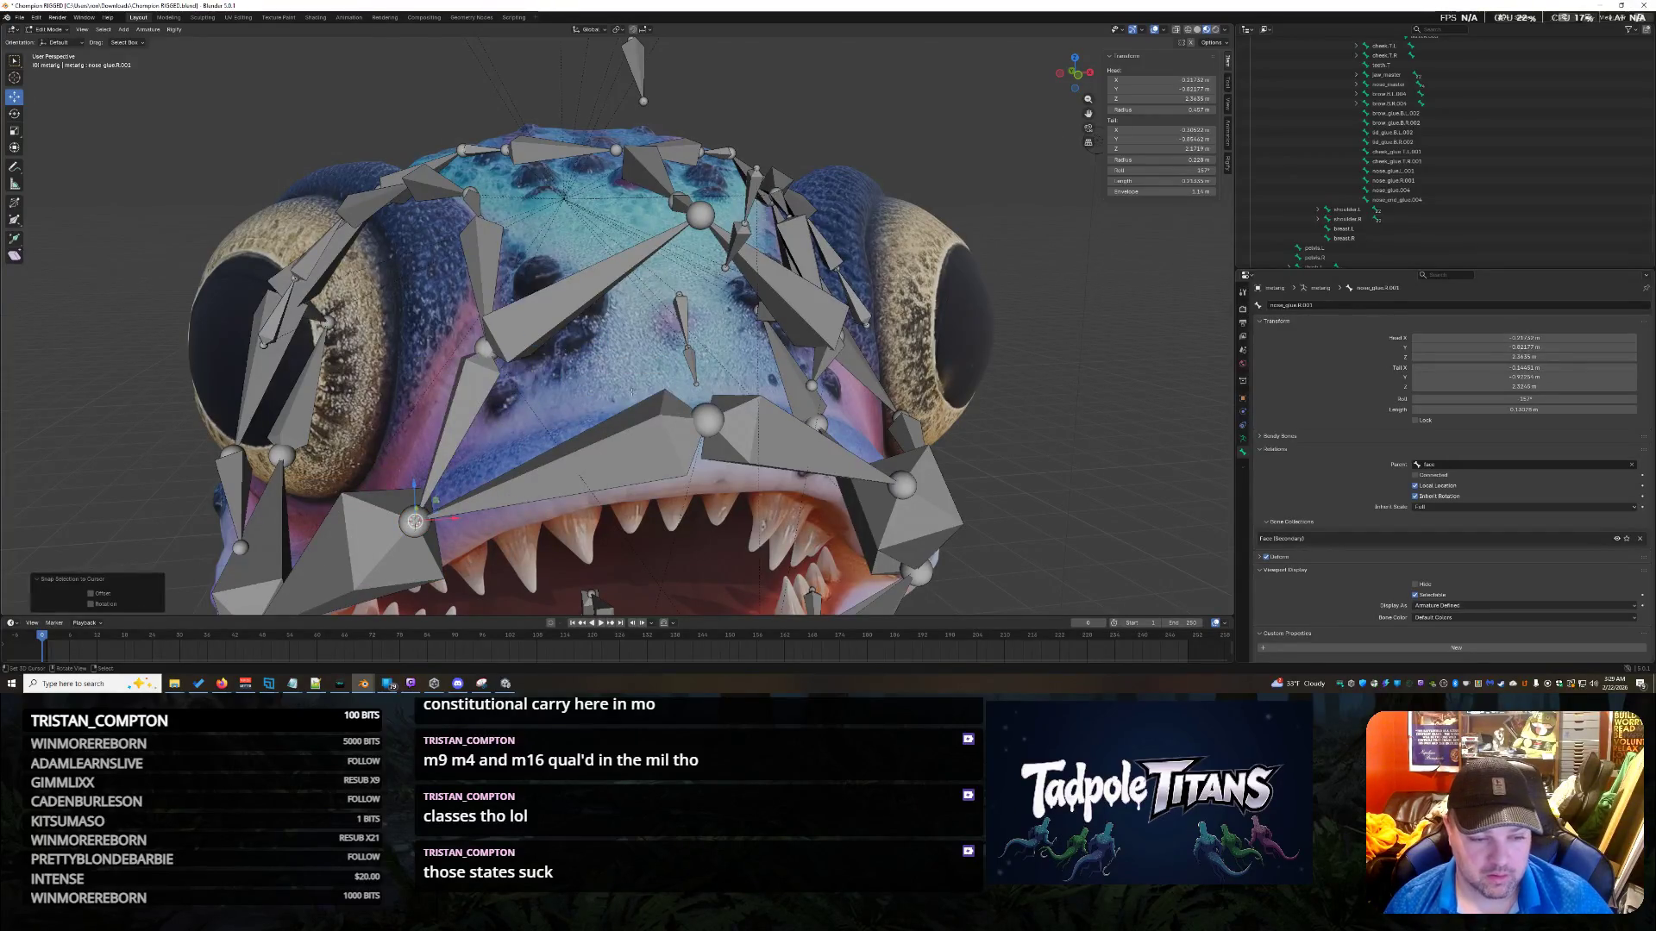
middle_drag(568, 353, 586, 385)
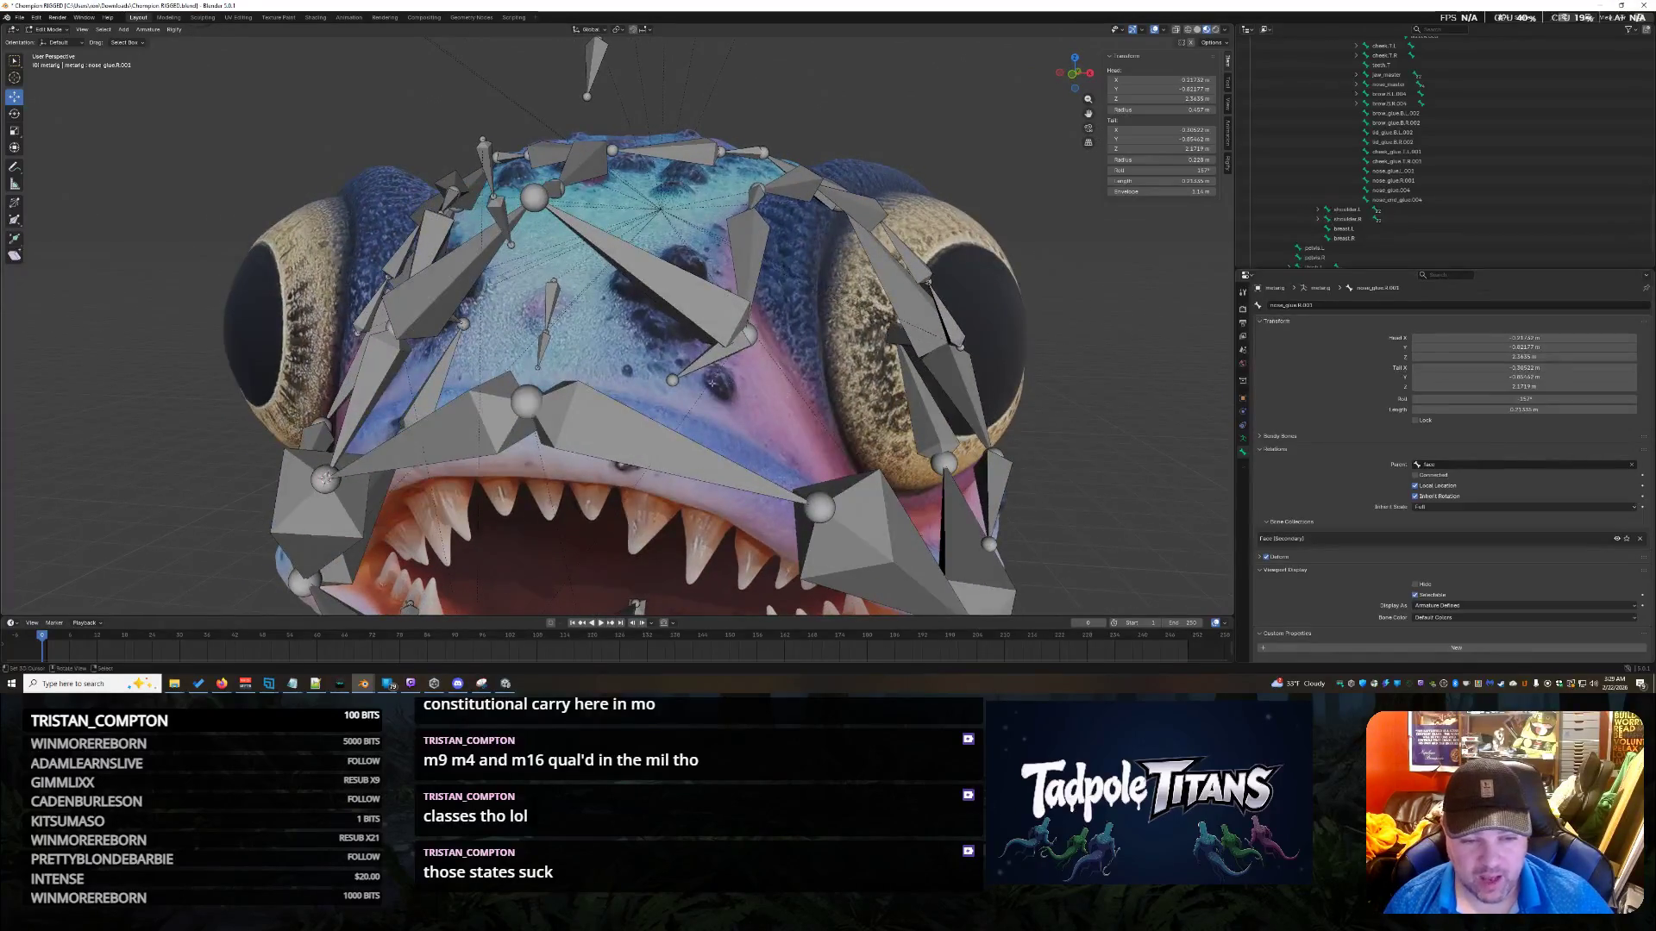
Snap the nose_glue.L.001 bone's end onto the lip.T.L joint.
click(820, 507)
key(shift+s)
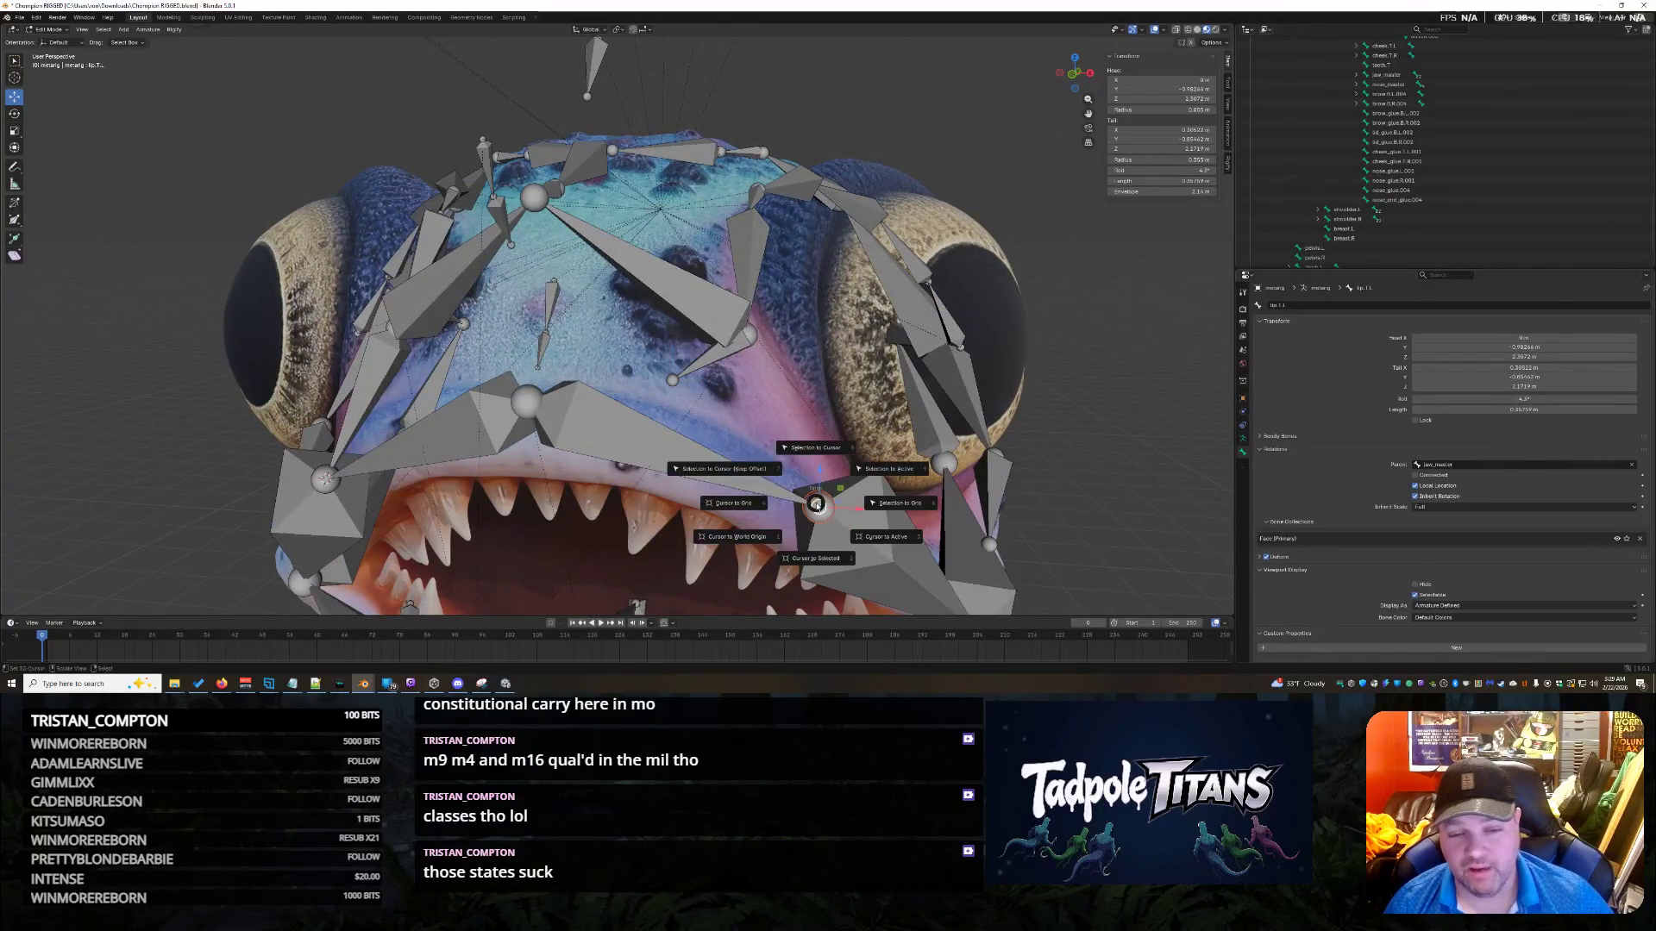
click(818, 556)
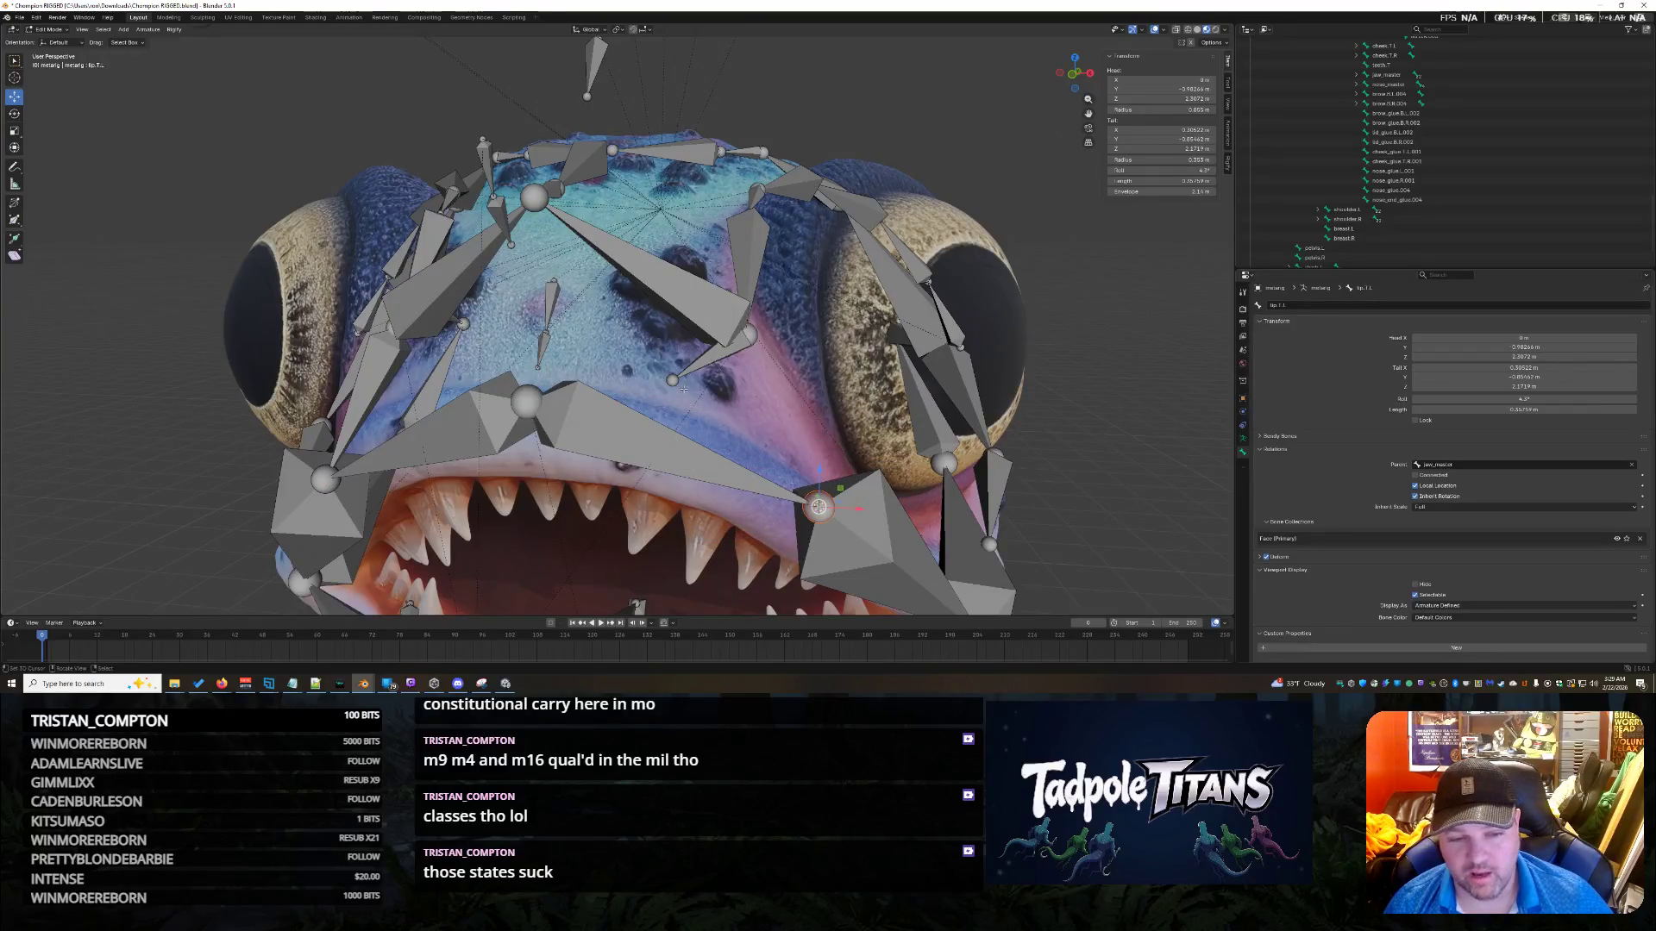
click(672, 380)
key(shift+s)
click(680, 343)
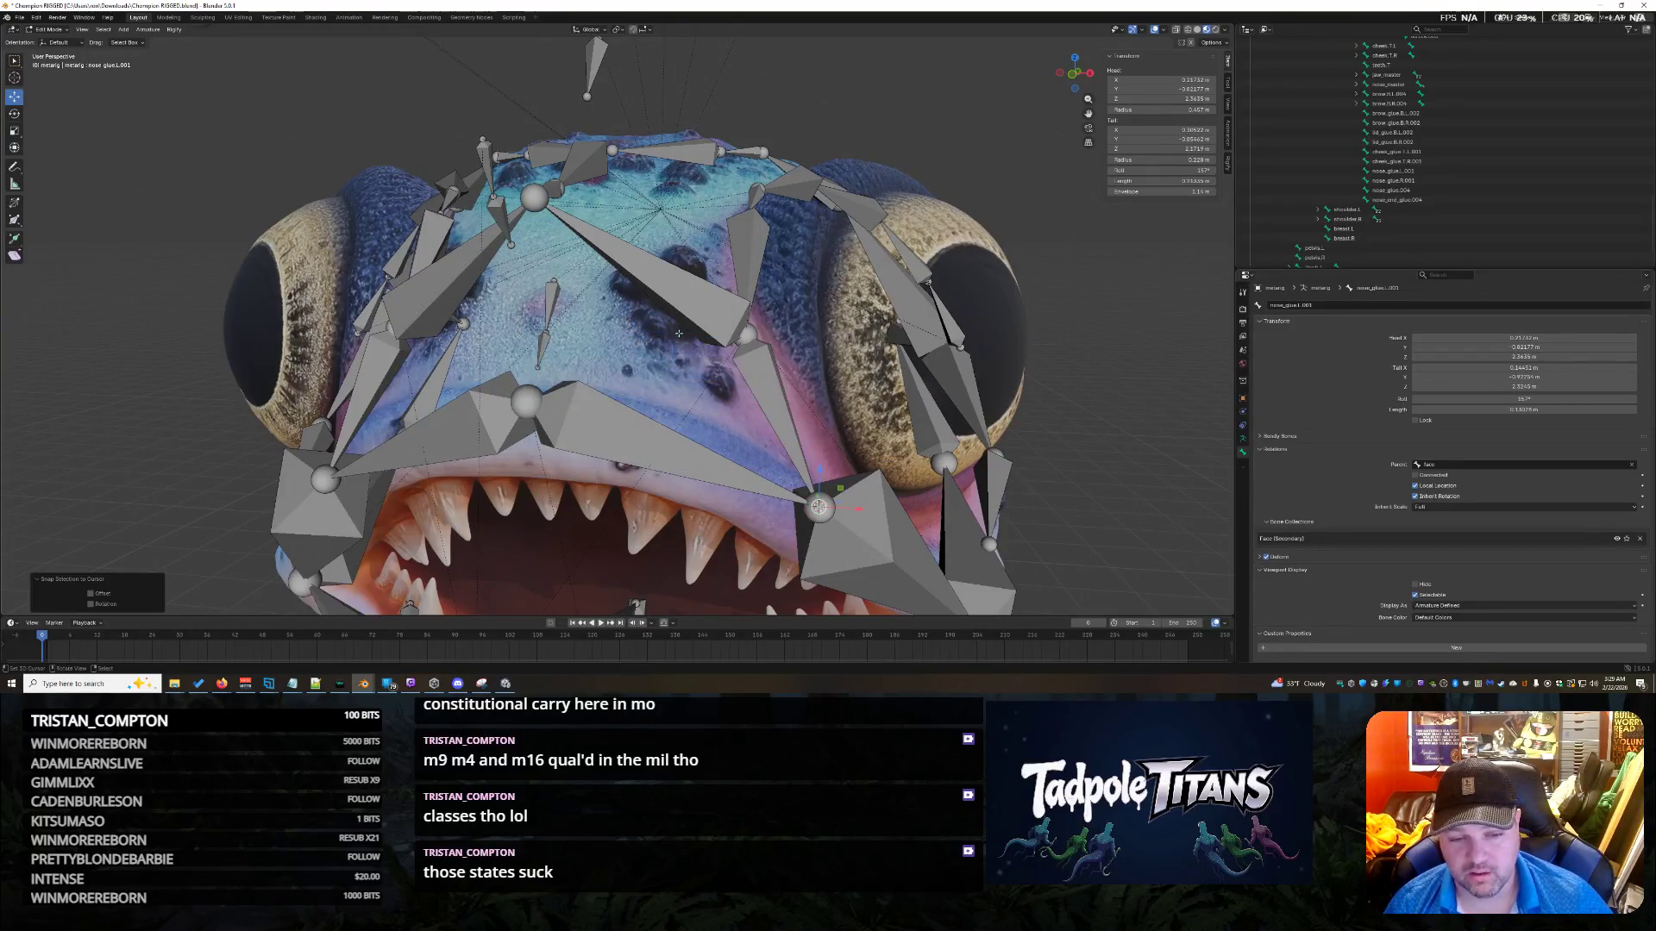
middle_drag(681, 344, 688, 352)
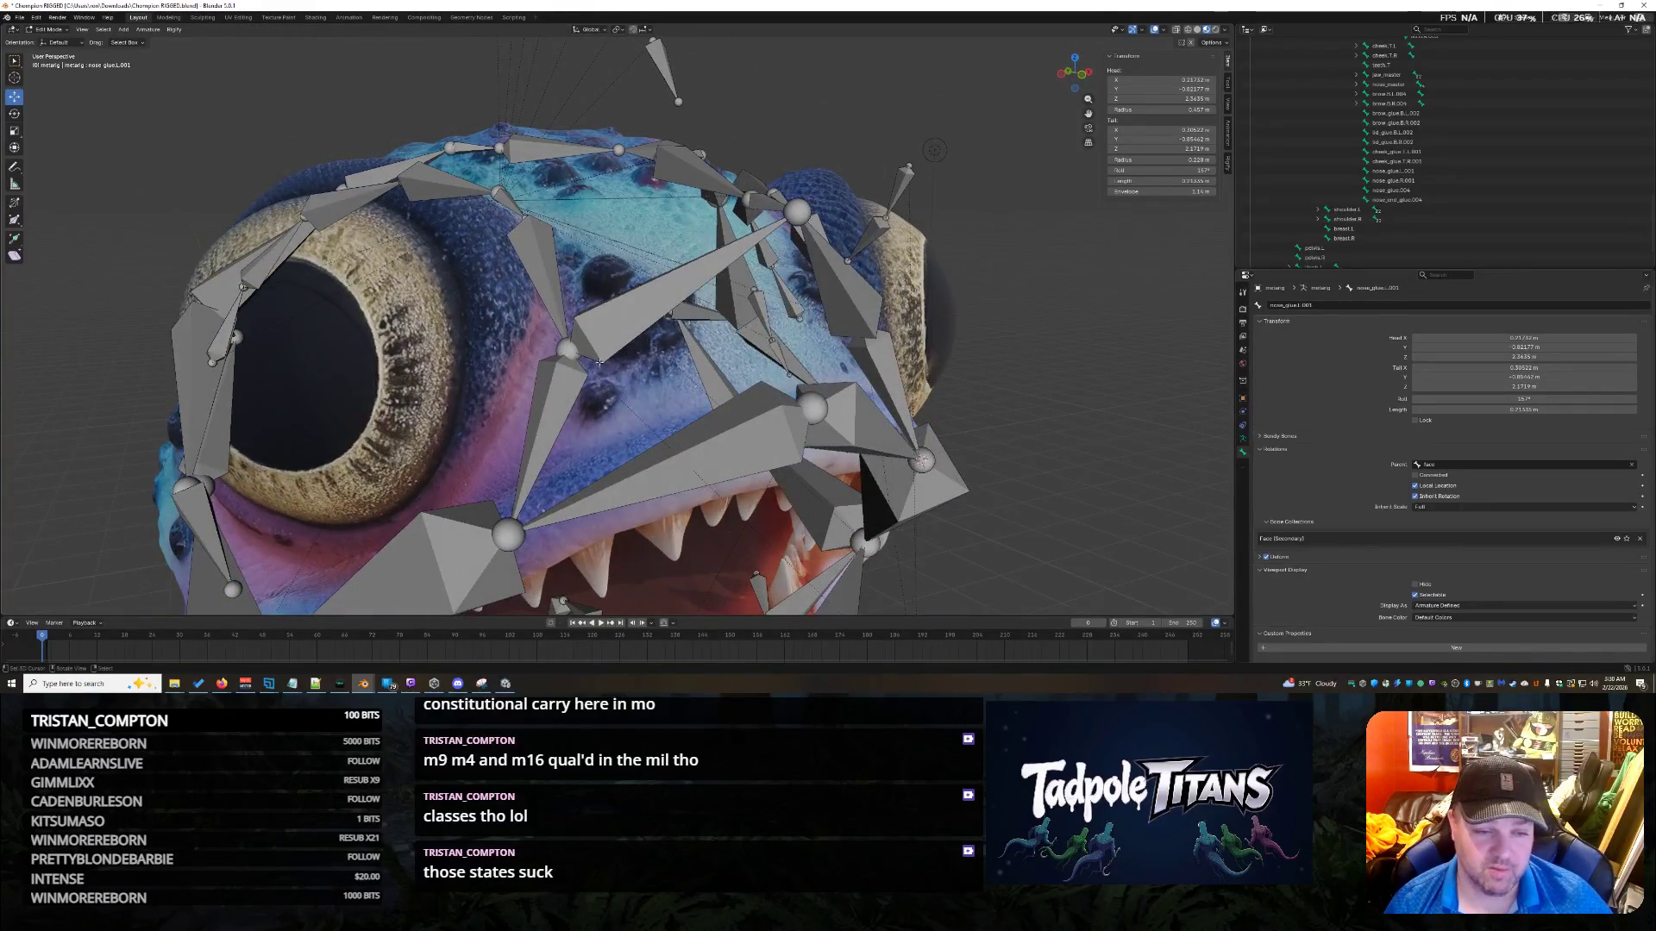
mouse_move(576, 352)
middle_down()
mouse_move(927, 391)
mouse_move(860, 417)
mouse_move(811, 405)
middle_up()
Snap the nose bone's head onto the brow.T.L.003 joint via the 3D cursor.
click(604, 249)
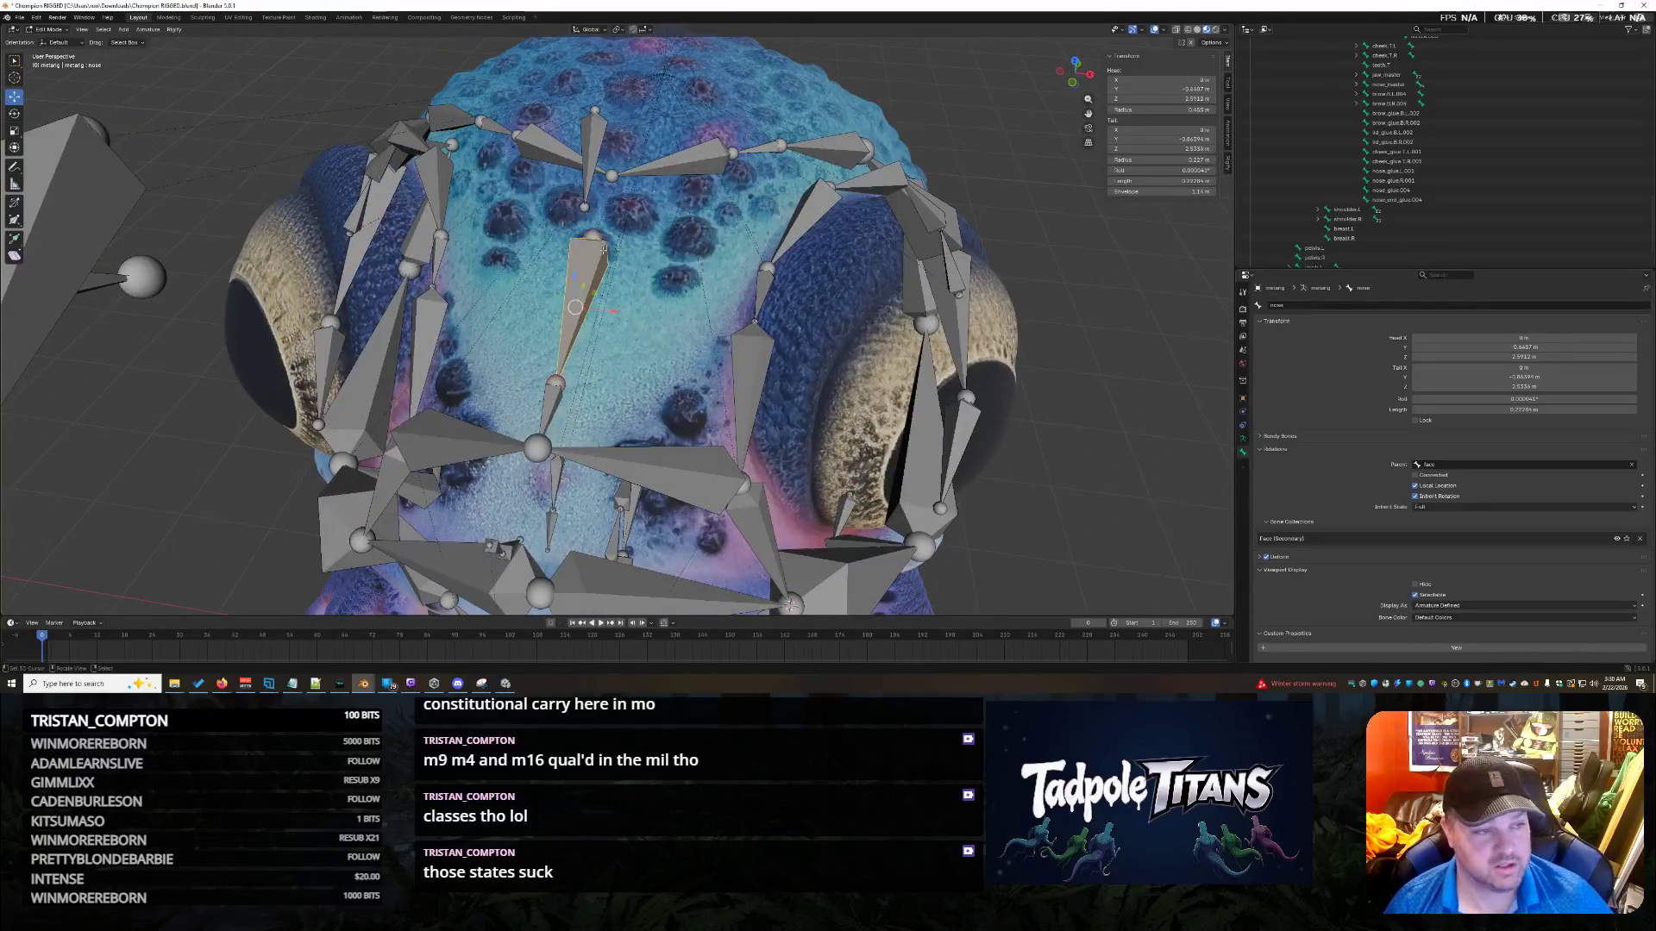
click(613, 175)
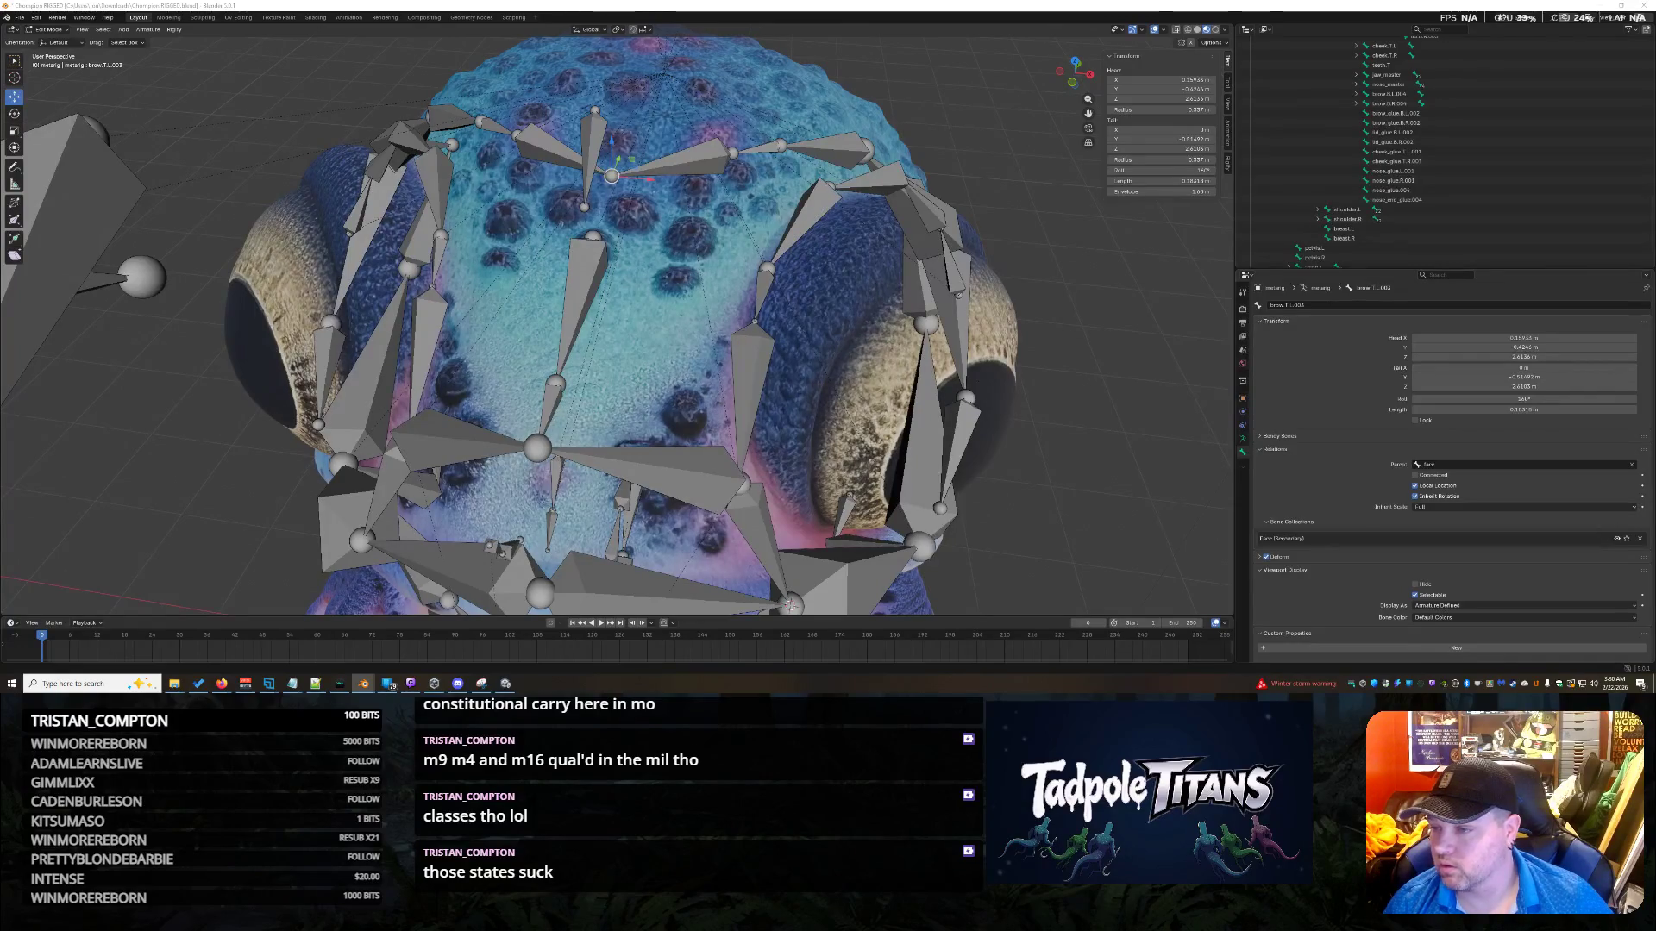
click(597, 235)
mouse_move(596, 235)
middle_down()
mouse_move(640, 229)
mouse_move(653, 207)
middle_up()
click(596, 156)
middle_drag(596, 155, 664, 336)
key(shift+s)
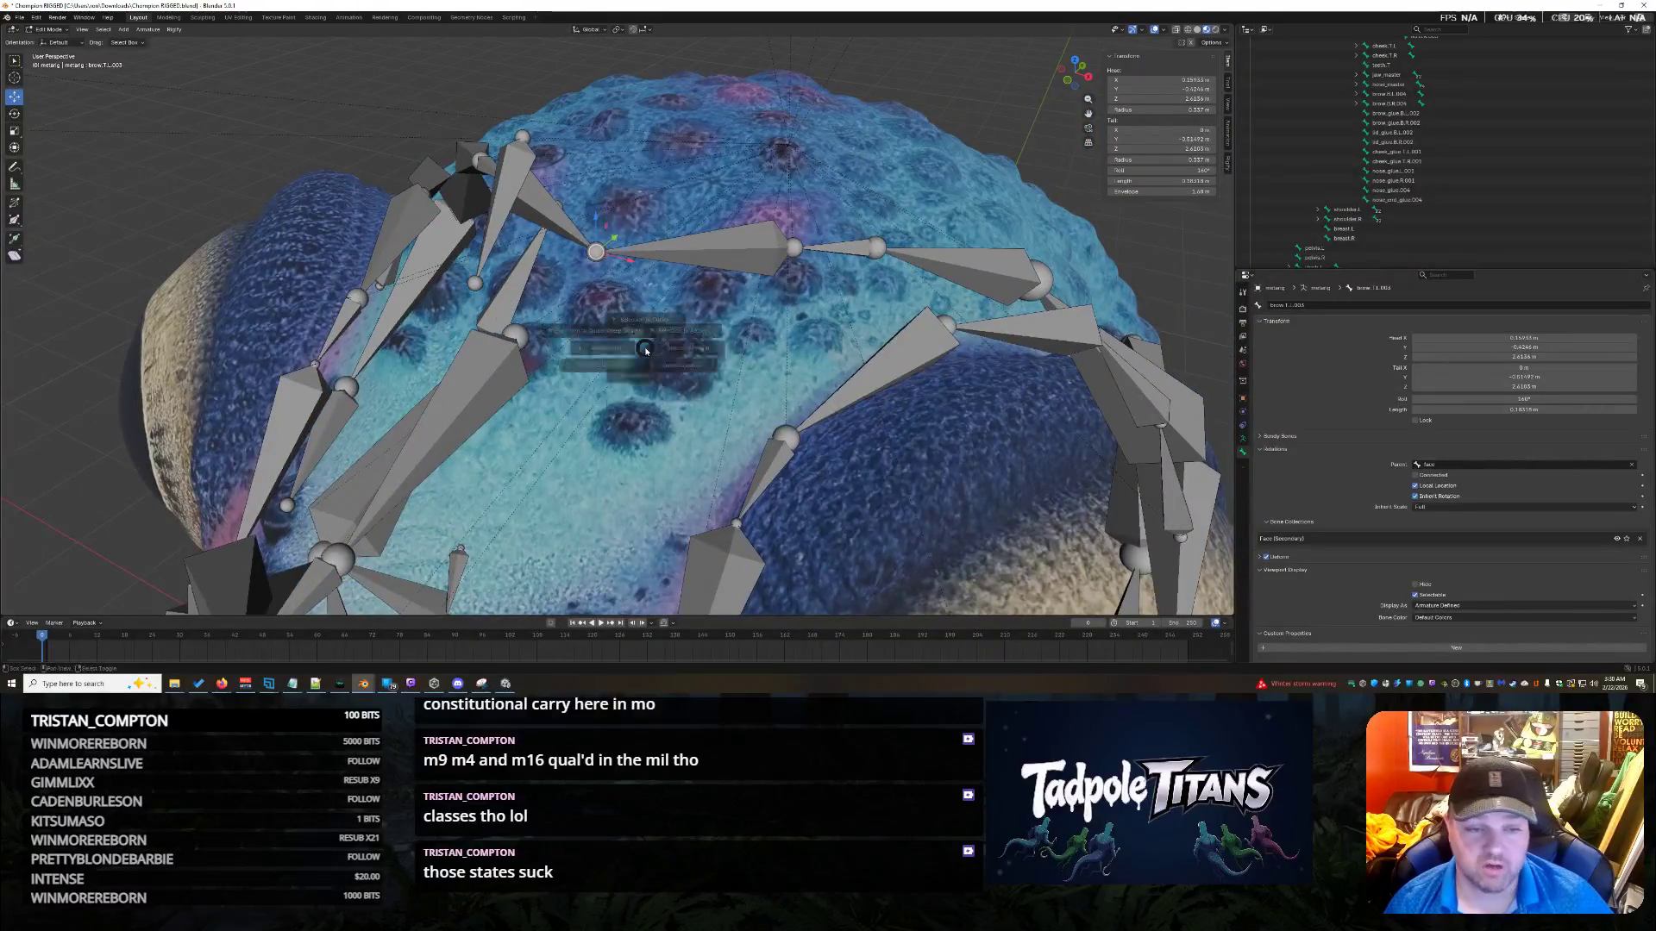
click(648, 371)
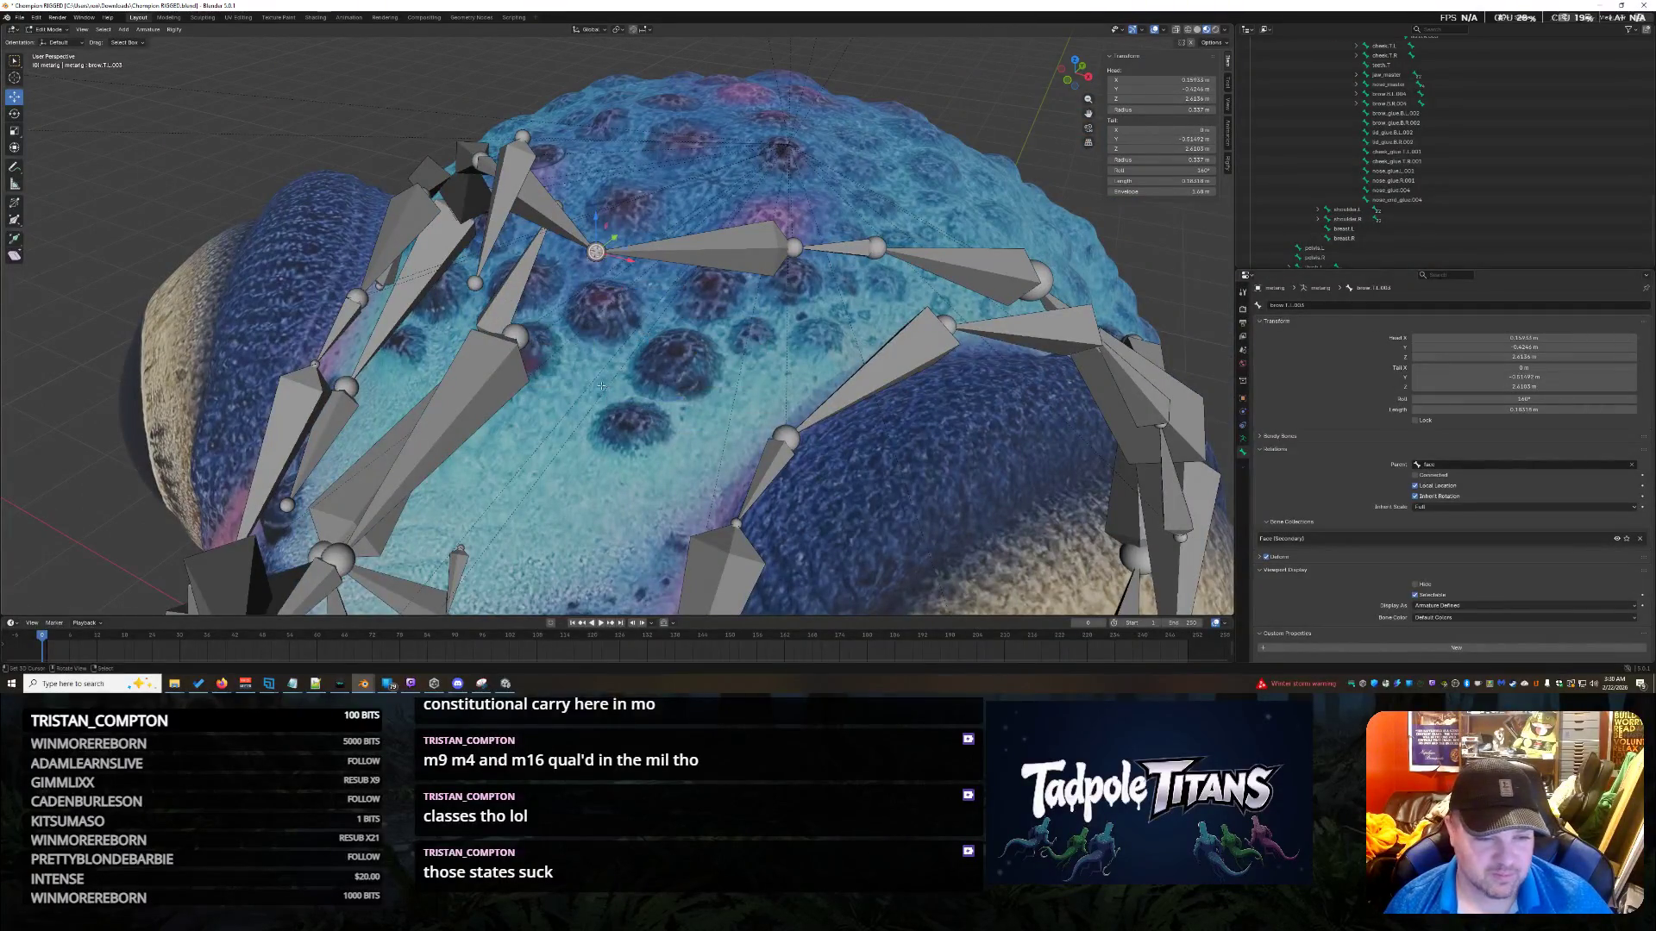
click(520, 334)
key(shift+s)
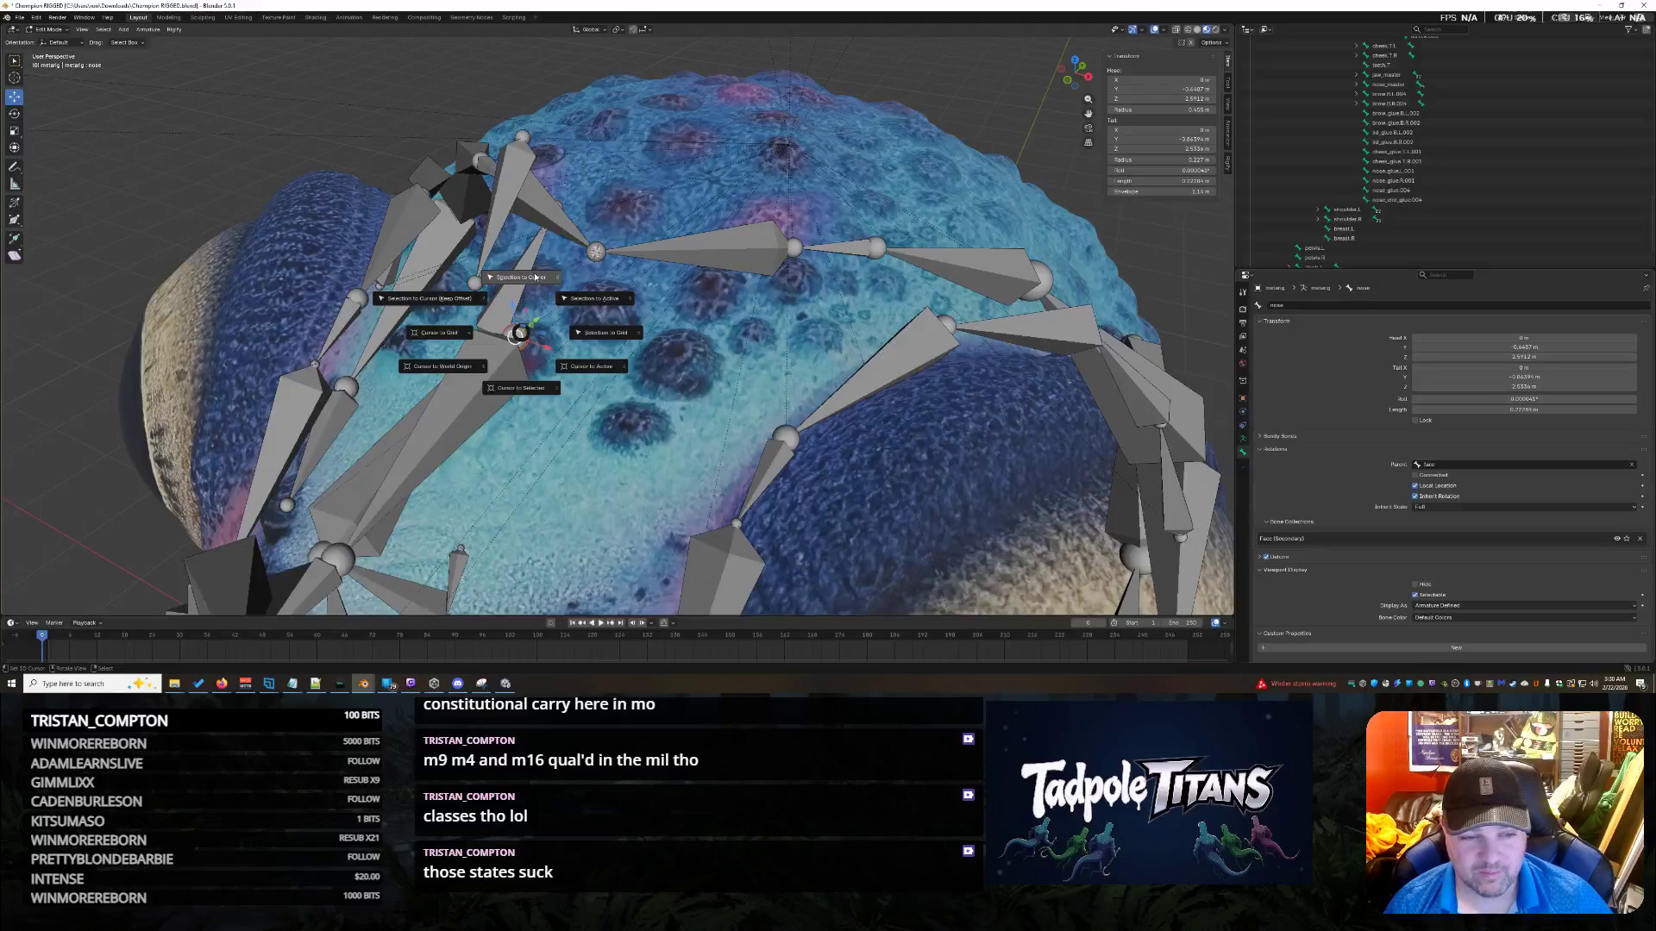
click(535, 277)
mouse_move(535, 277)
middle_down()
mouse_move(686, 367)
mouse_move(767, 367)
middle_up()
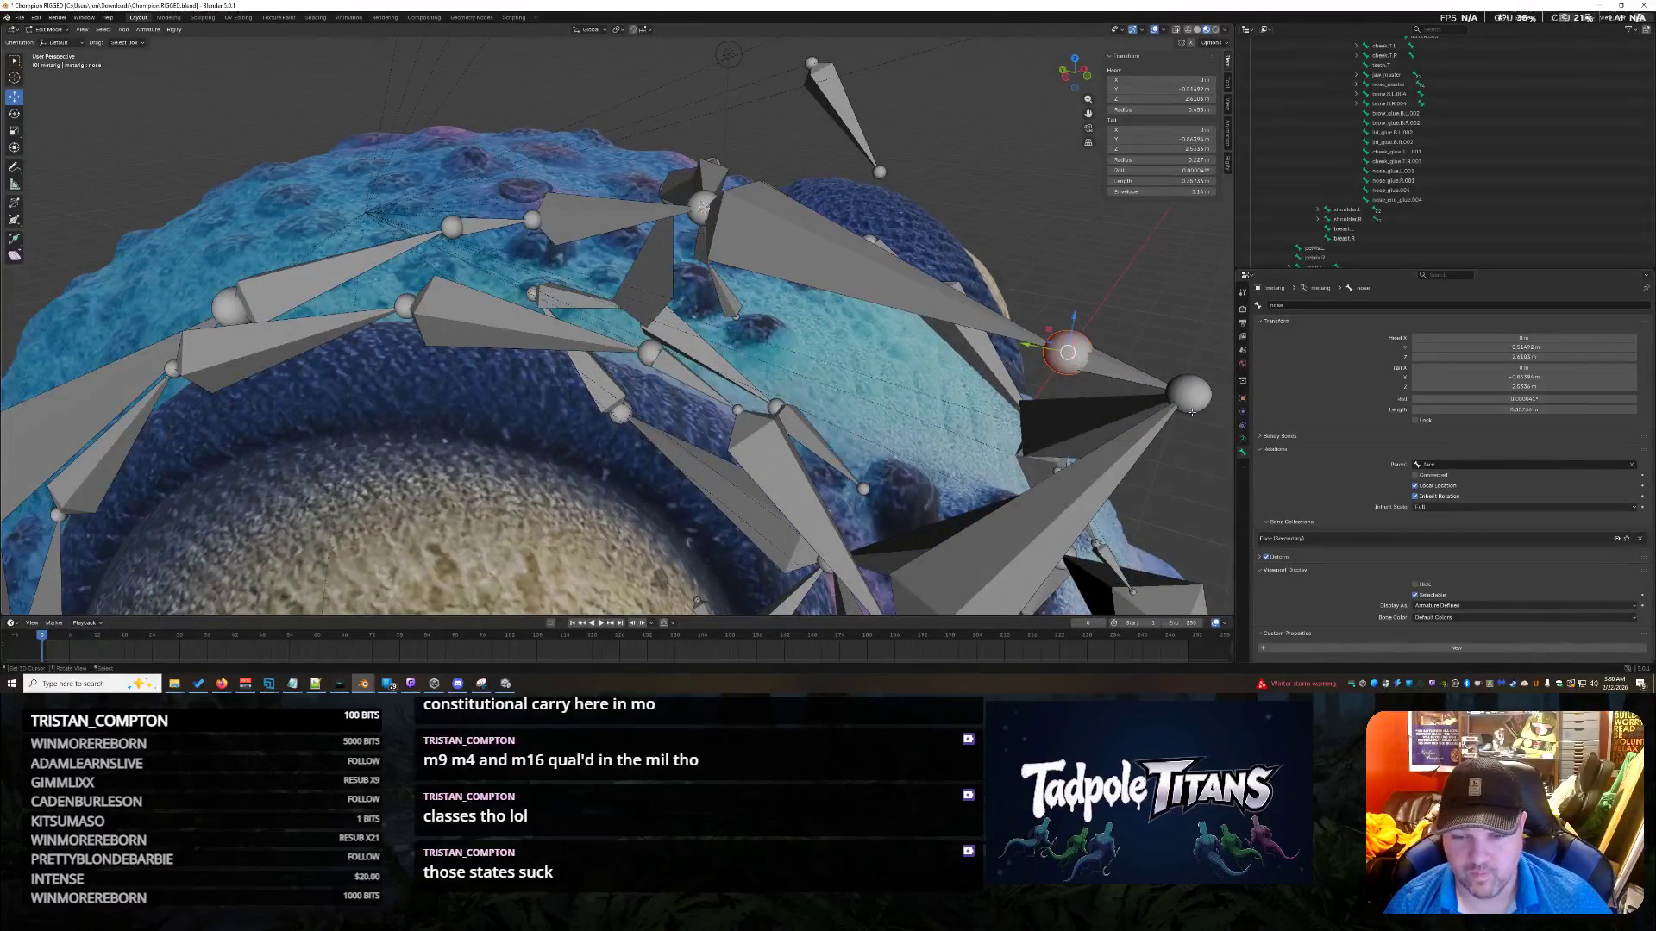
Move the nose bone's tail along the Y axis, then lower it along Z.
mouse_move(1088, 365)
middle_down()
mouse_move(1201, 496)
mouse_move(981, 354)
mouse_move(948, 382)
mouse_move(877, 380)
middle_up()
click(981, 354)
click(617, 473)
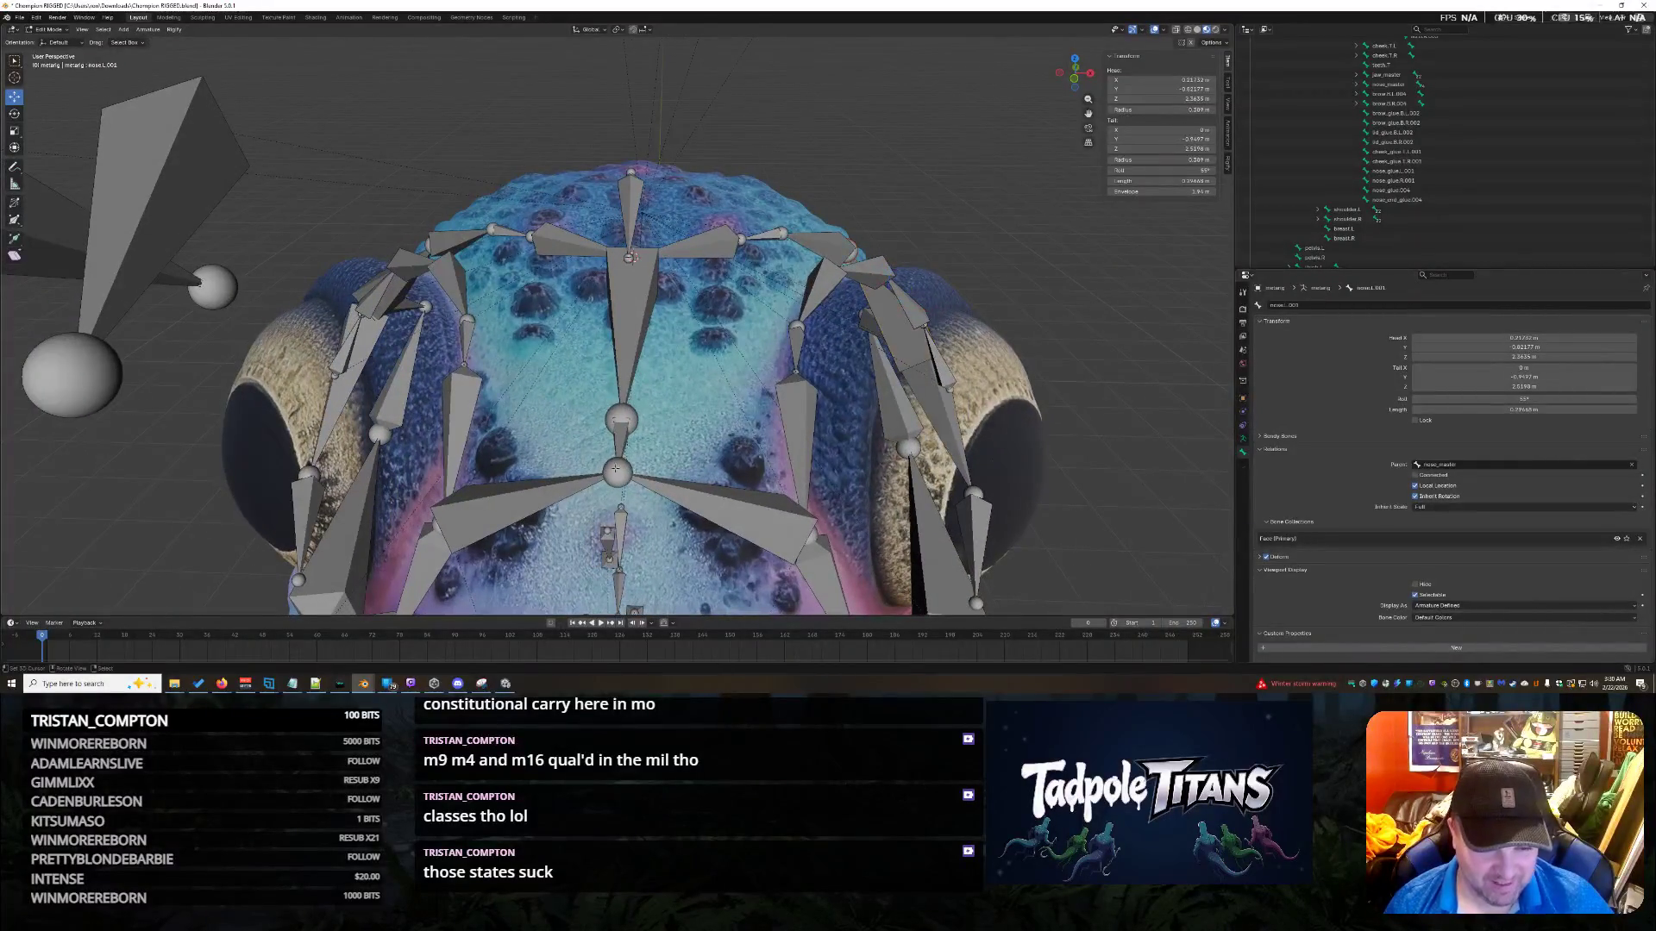
click(621, 418)
middle_drag(621, 417, 414, 396)
middle_drag(897, 310, 912, 309)
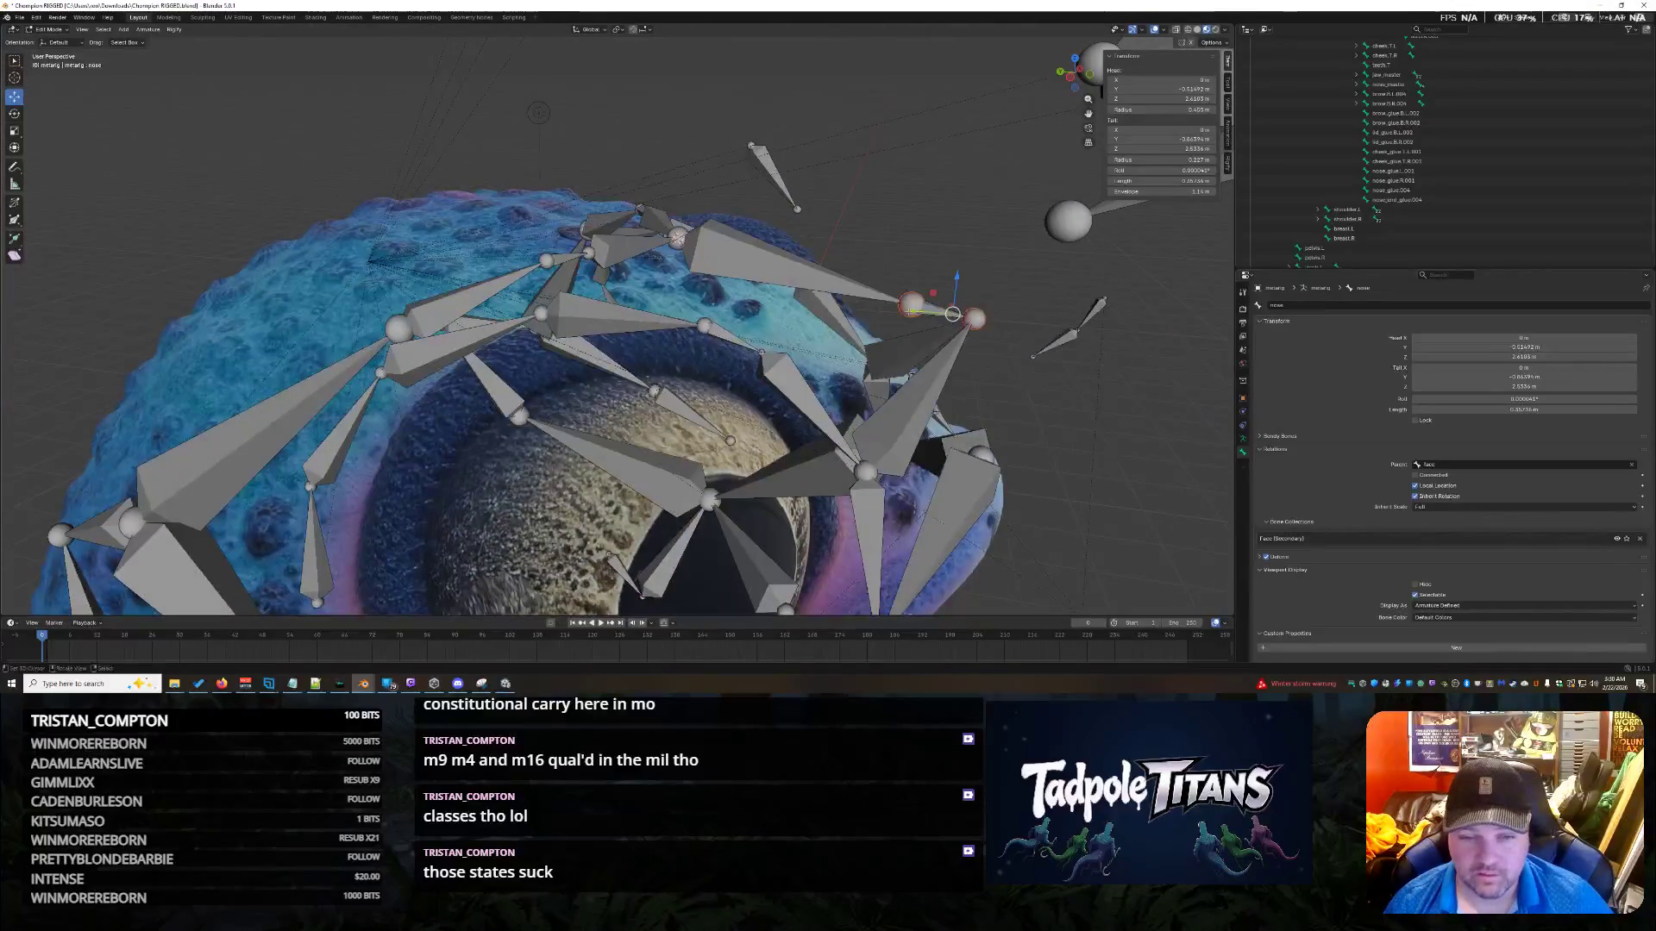
key(g)
key(y)
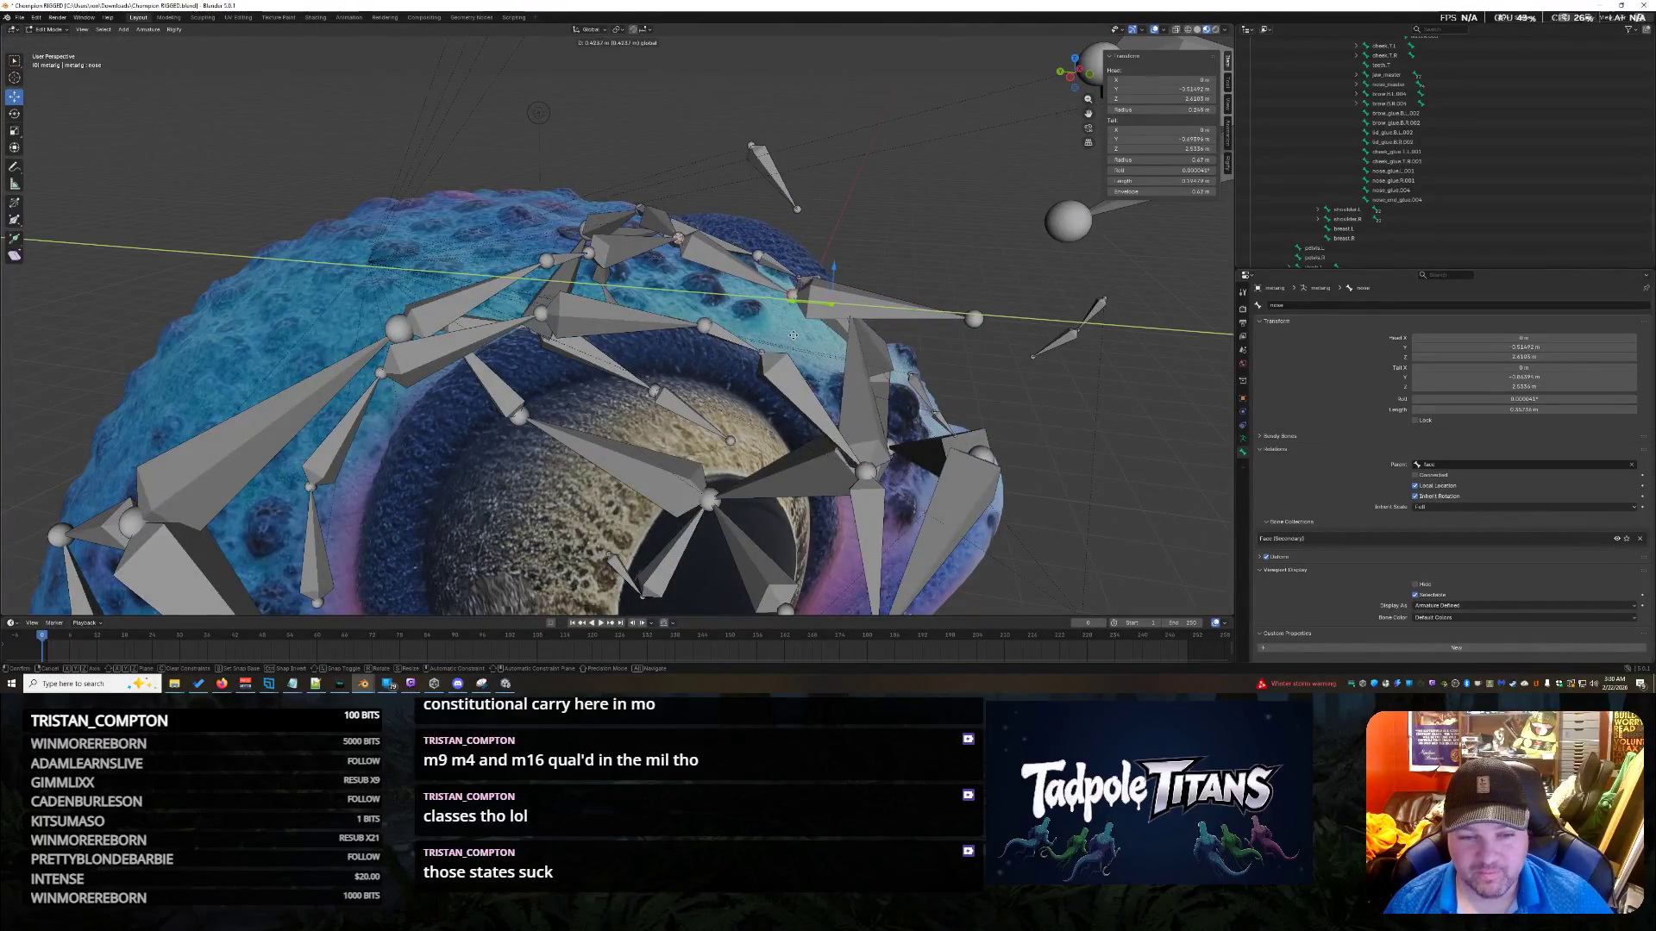
click(793, 335)
key(g)
key(z)
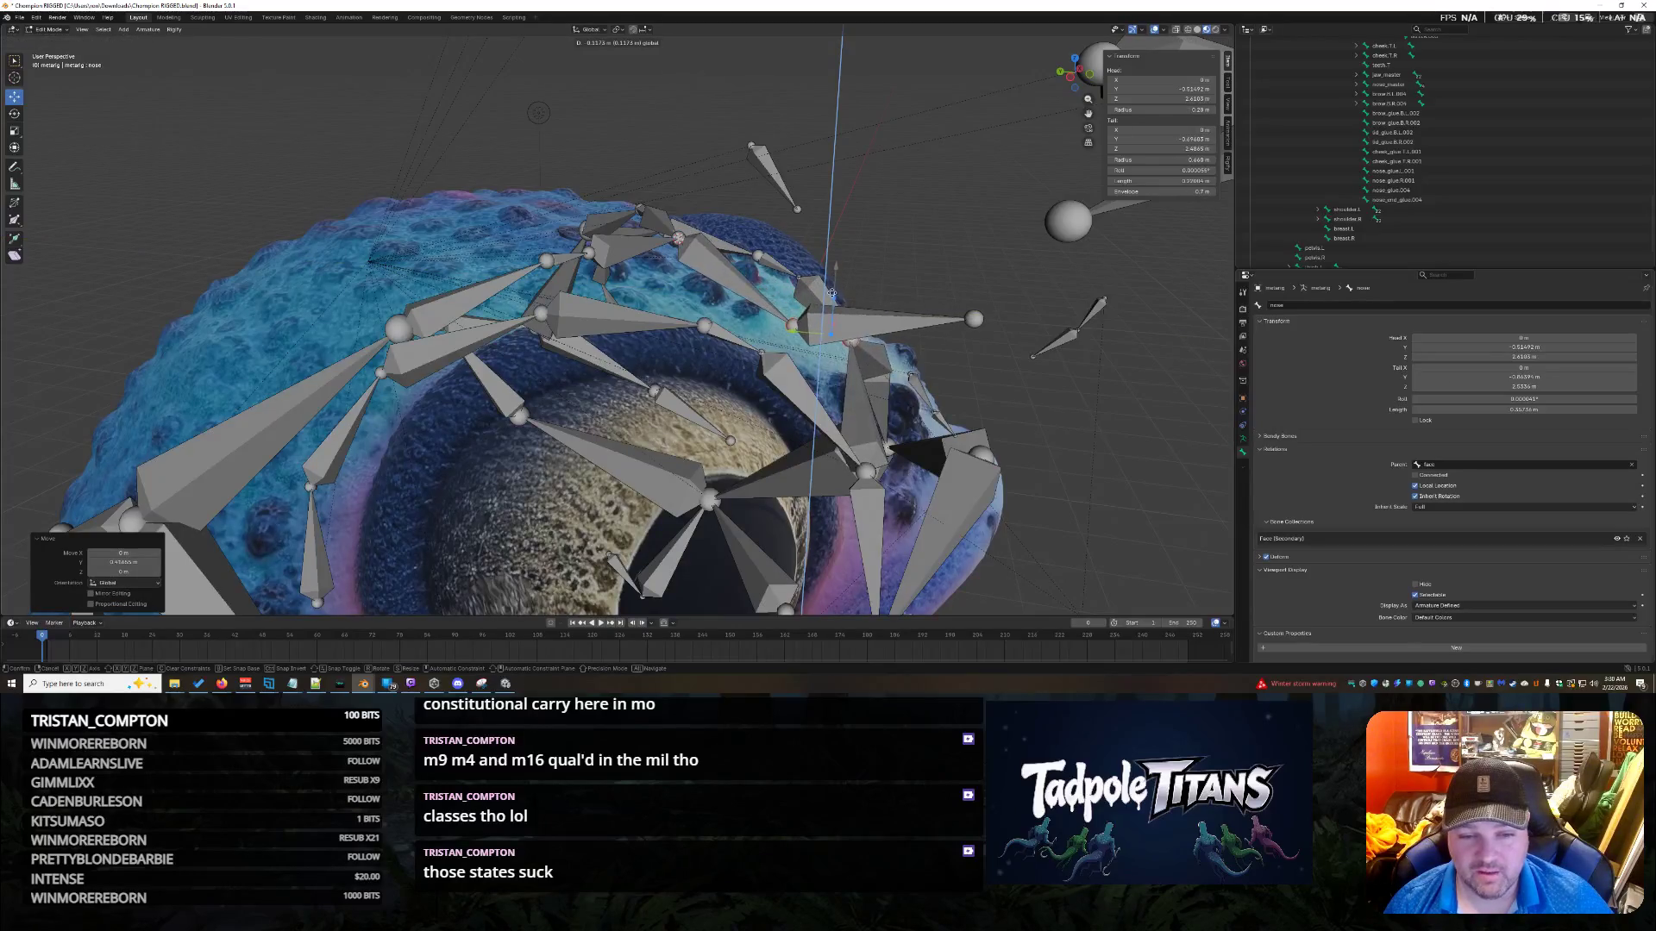
click(826, 280)
mouse_move(1061, 392)
middle_down()
mouse_move(1014, 442)
mouse_move(792, 385)
mouse_move(985, 421)
mouse_move(829, 428)
middle_up()
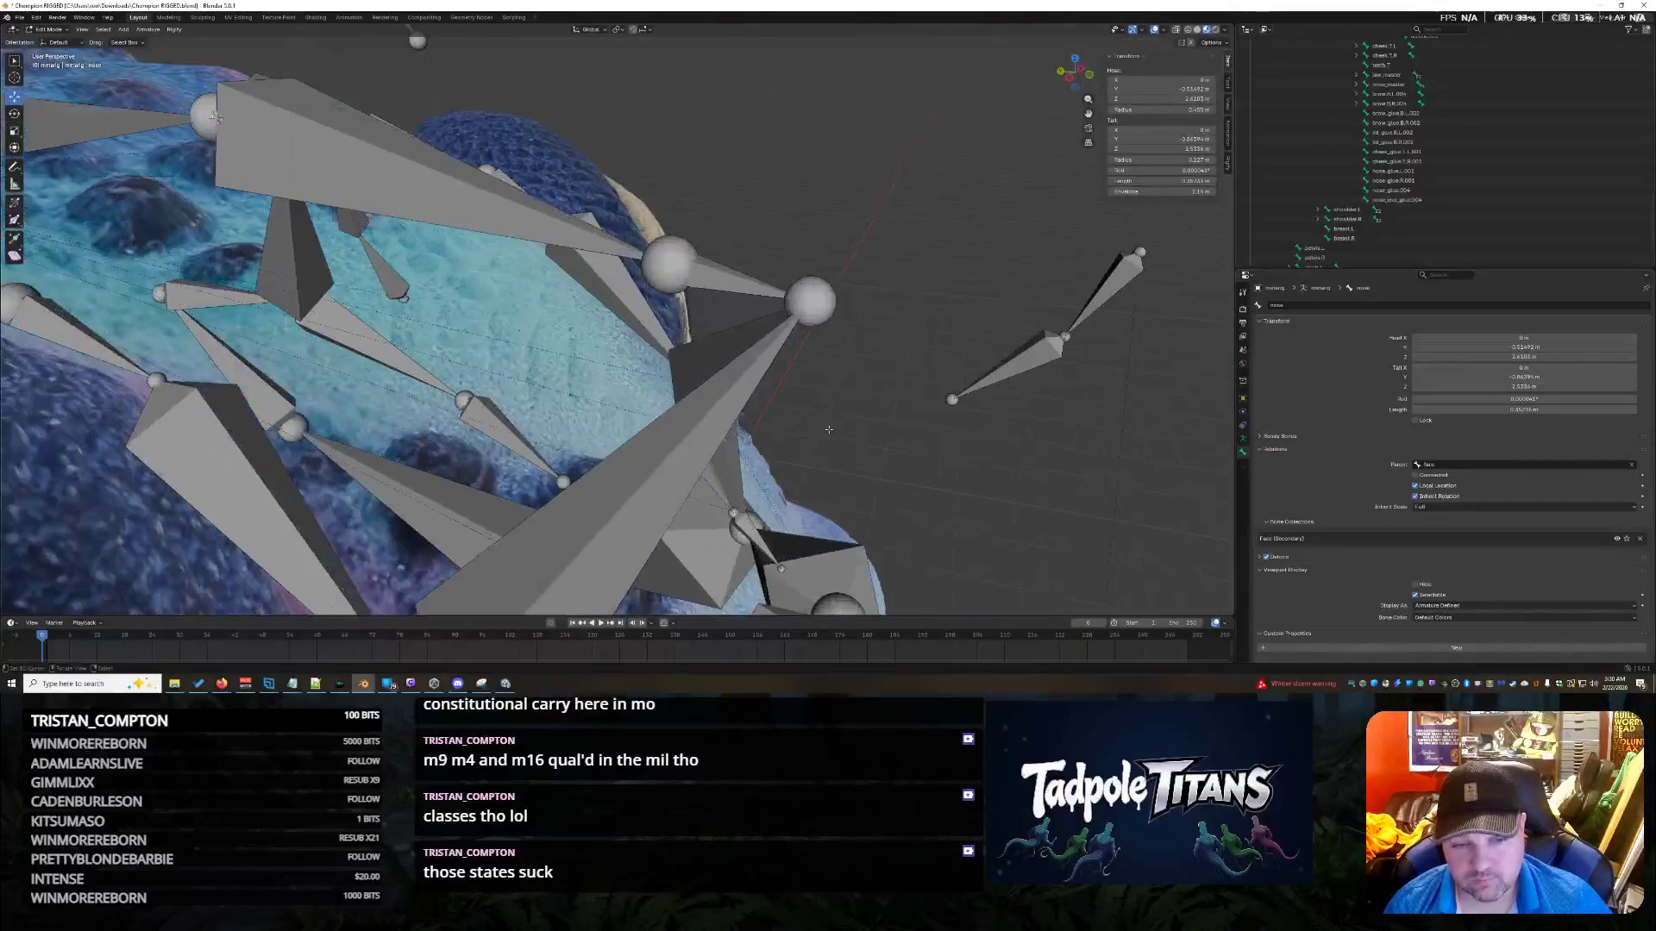
Move the nose.001 bone's tip up and forward along the snout.
click(810, 299)
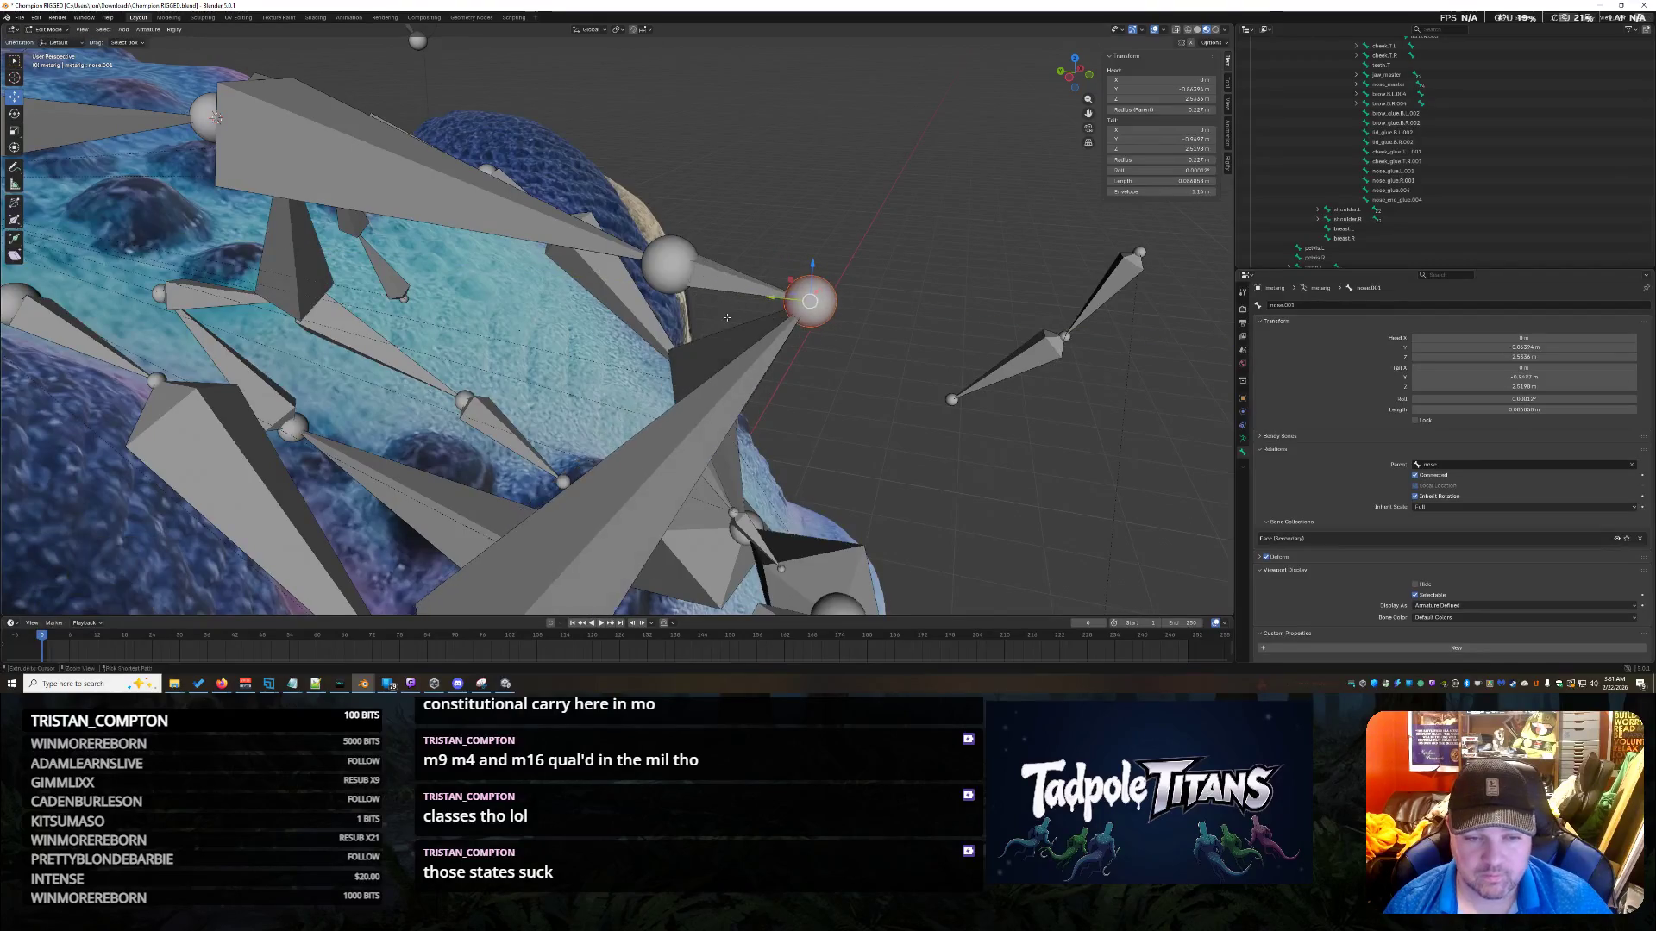
drag(731, 285, 515, 224)
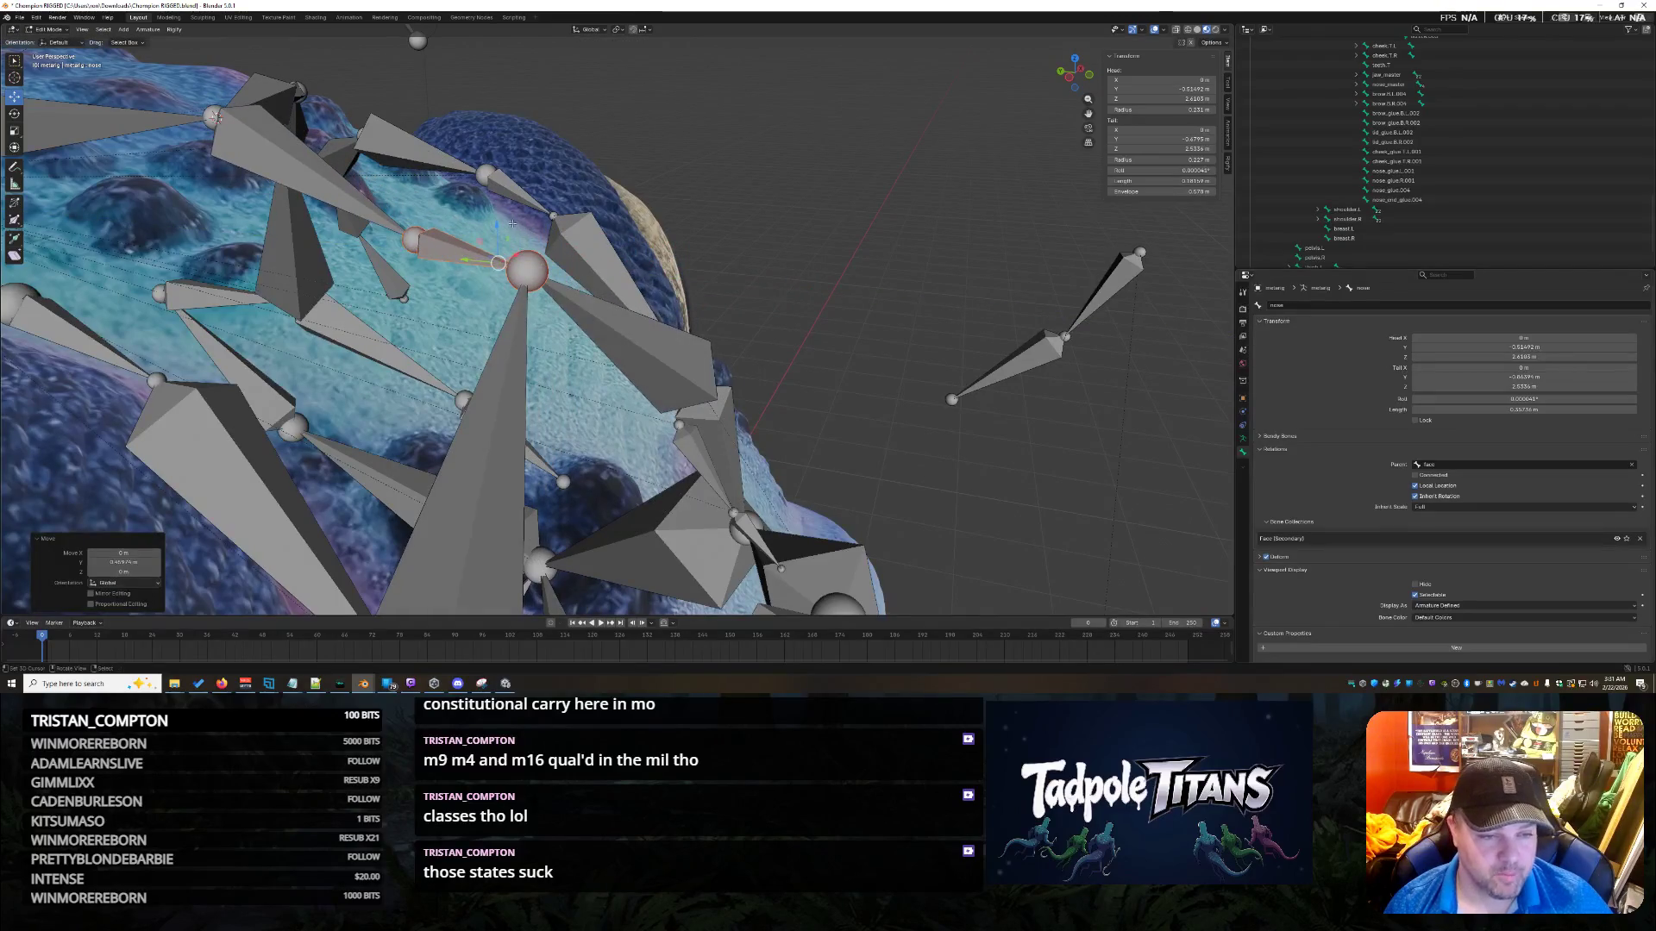
mouse_move(515, 224)
middle_down()
mouse_move(648, 298)
mouse_move(409, 304)
mouse_move(552, 255)
mouse_move(656, 306)
middle_up()
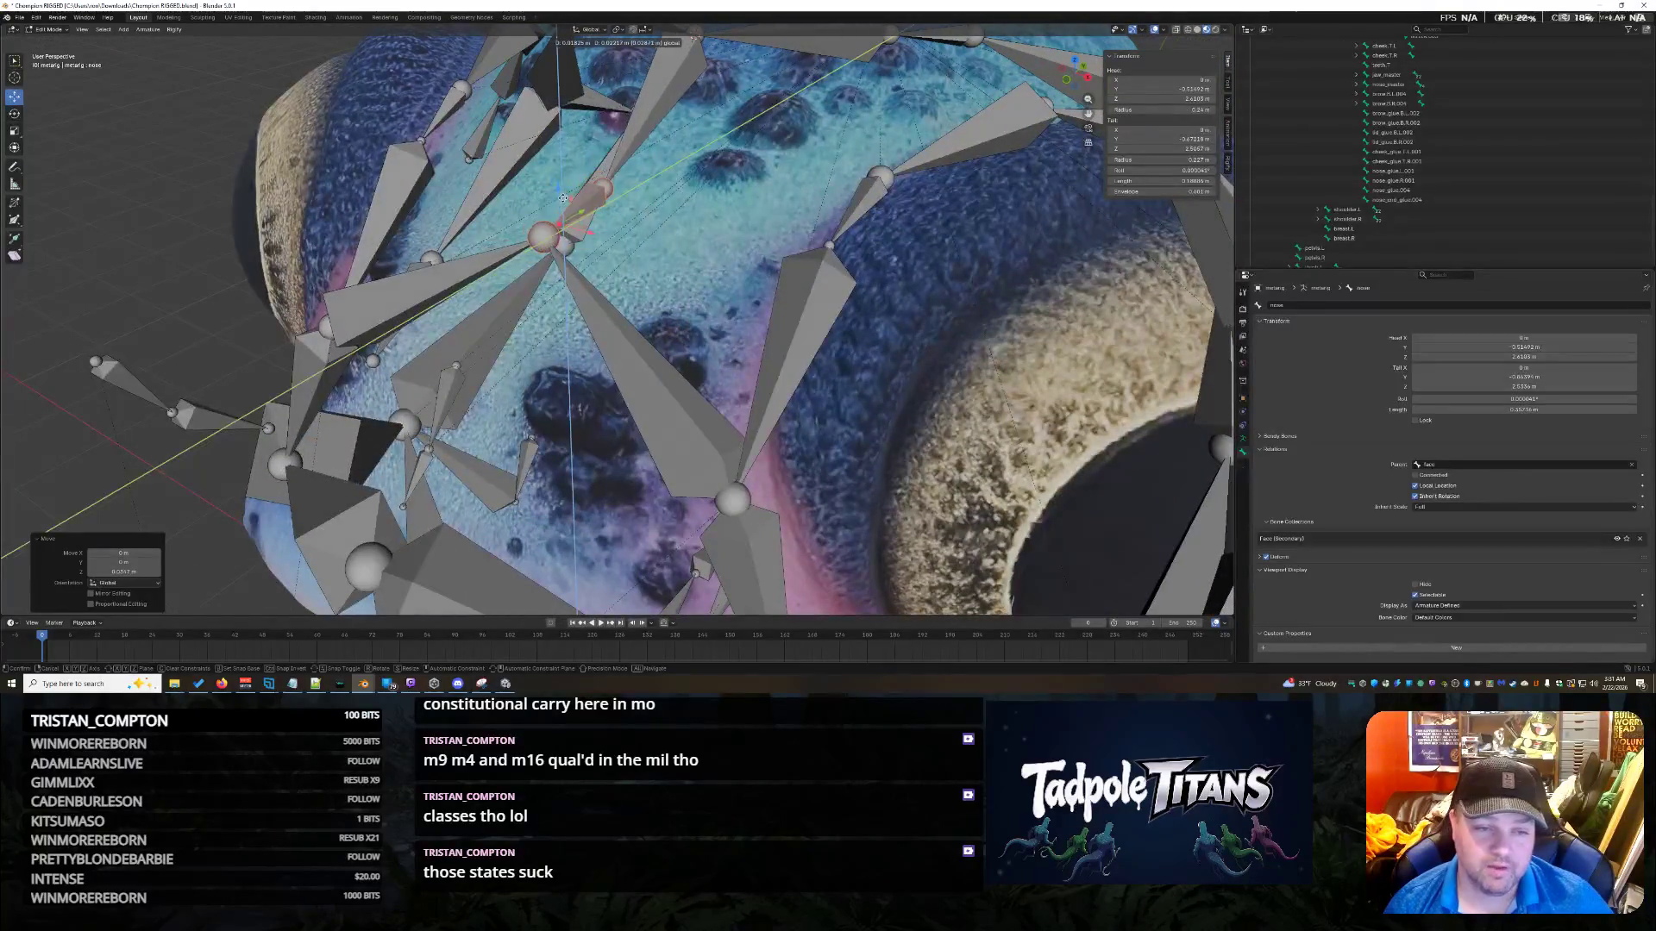
mouse_move(556, 217)
middle_down()
mouse_move(727, 257)
mouse_move(566, 254)
middle_up()
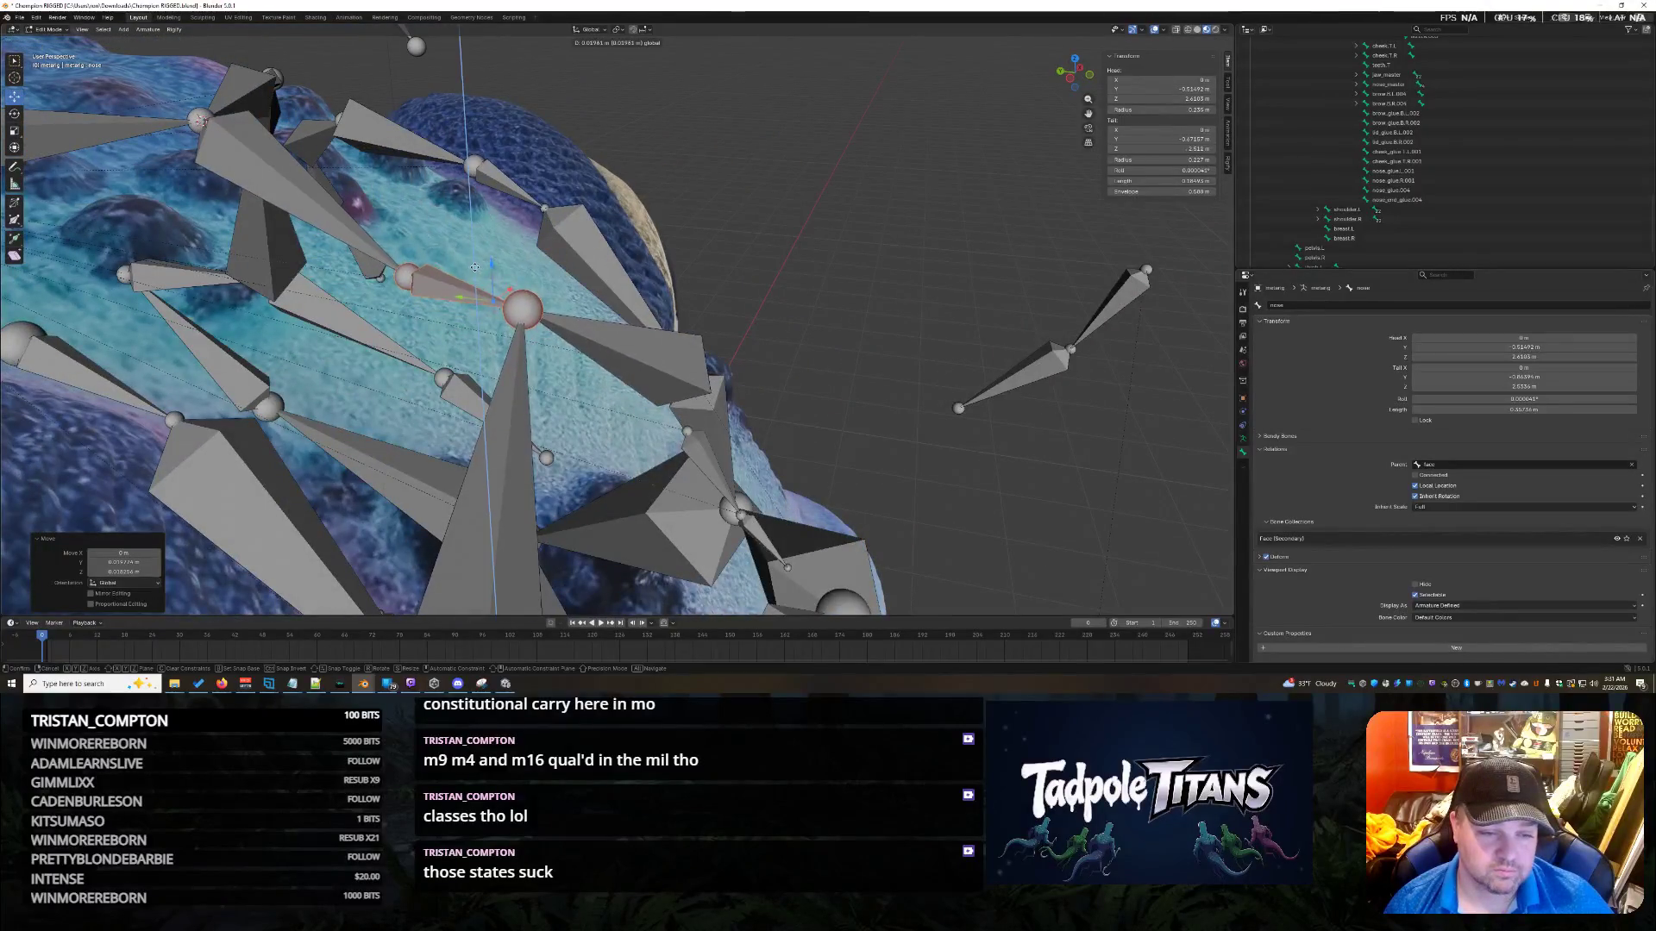
click(491, 265)
mouse_move(491, 264)
middle_down()
mouse_move(501, 209)
mouse_move(432, 266)
middle_up()
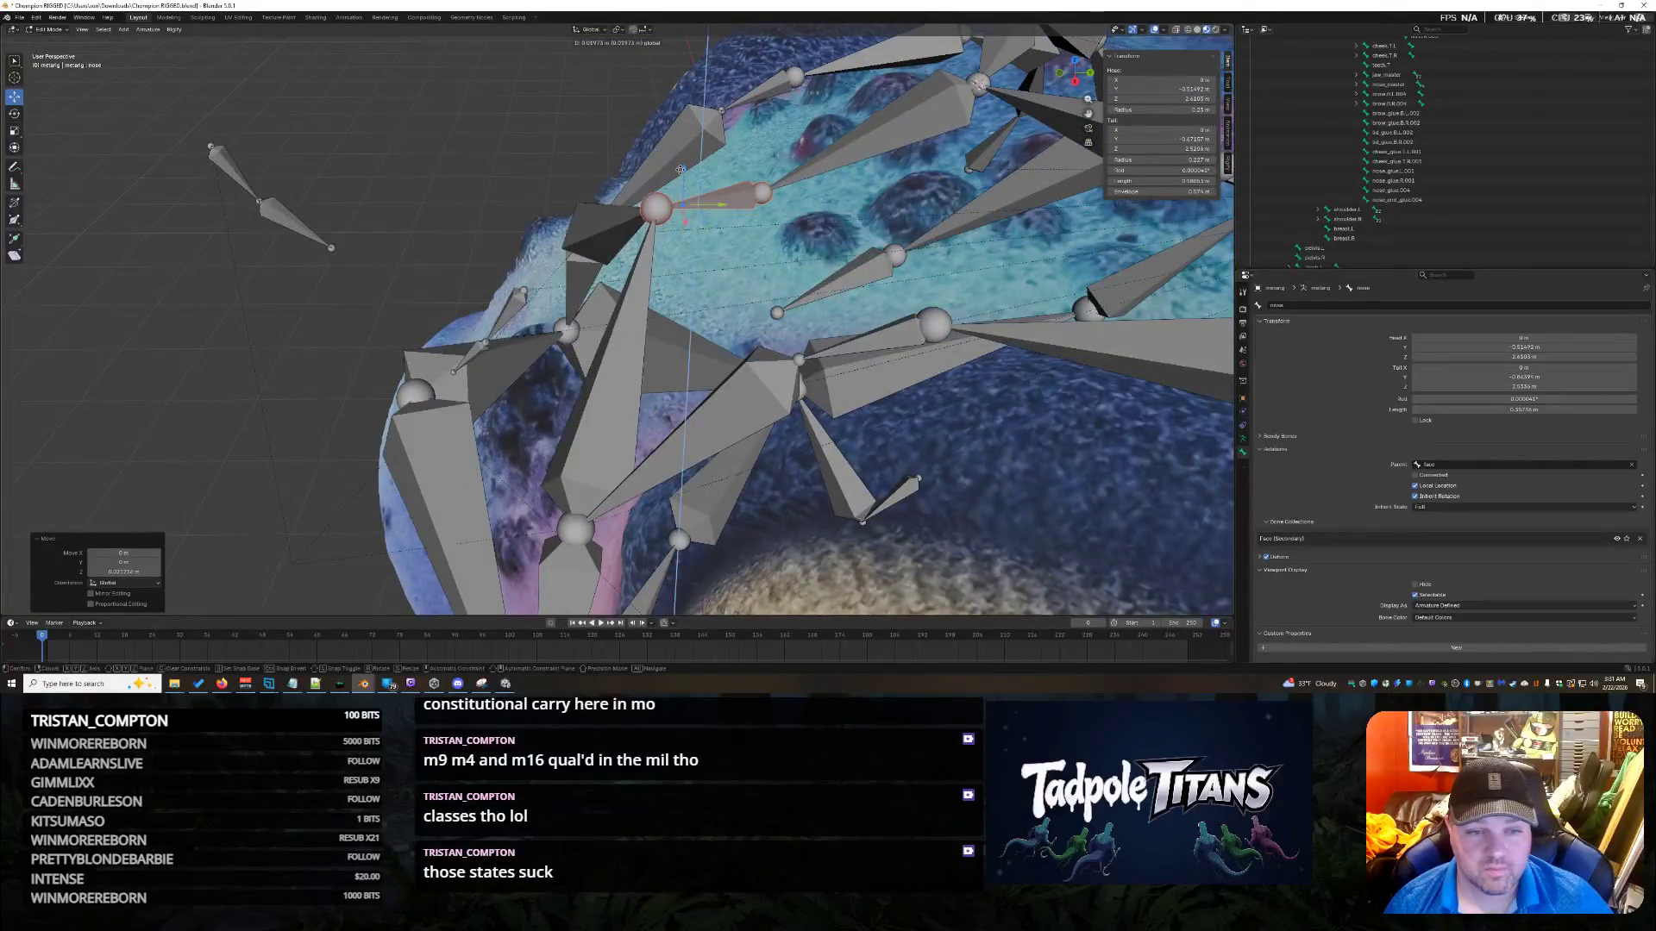
mouse_move(657, 188)
middle_down()
mouse_move(795, 249)
mouse_move(724, 309)
middle_up()
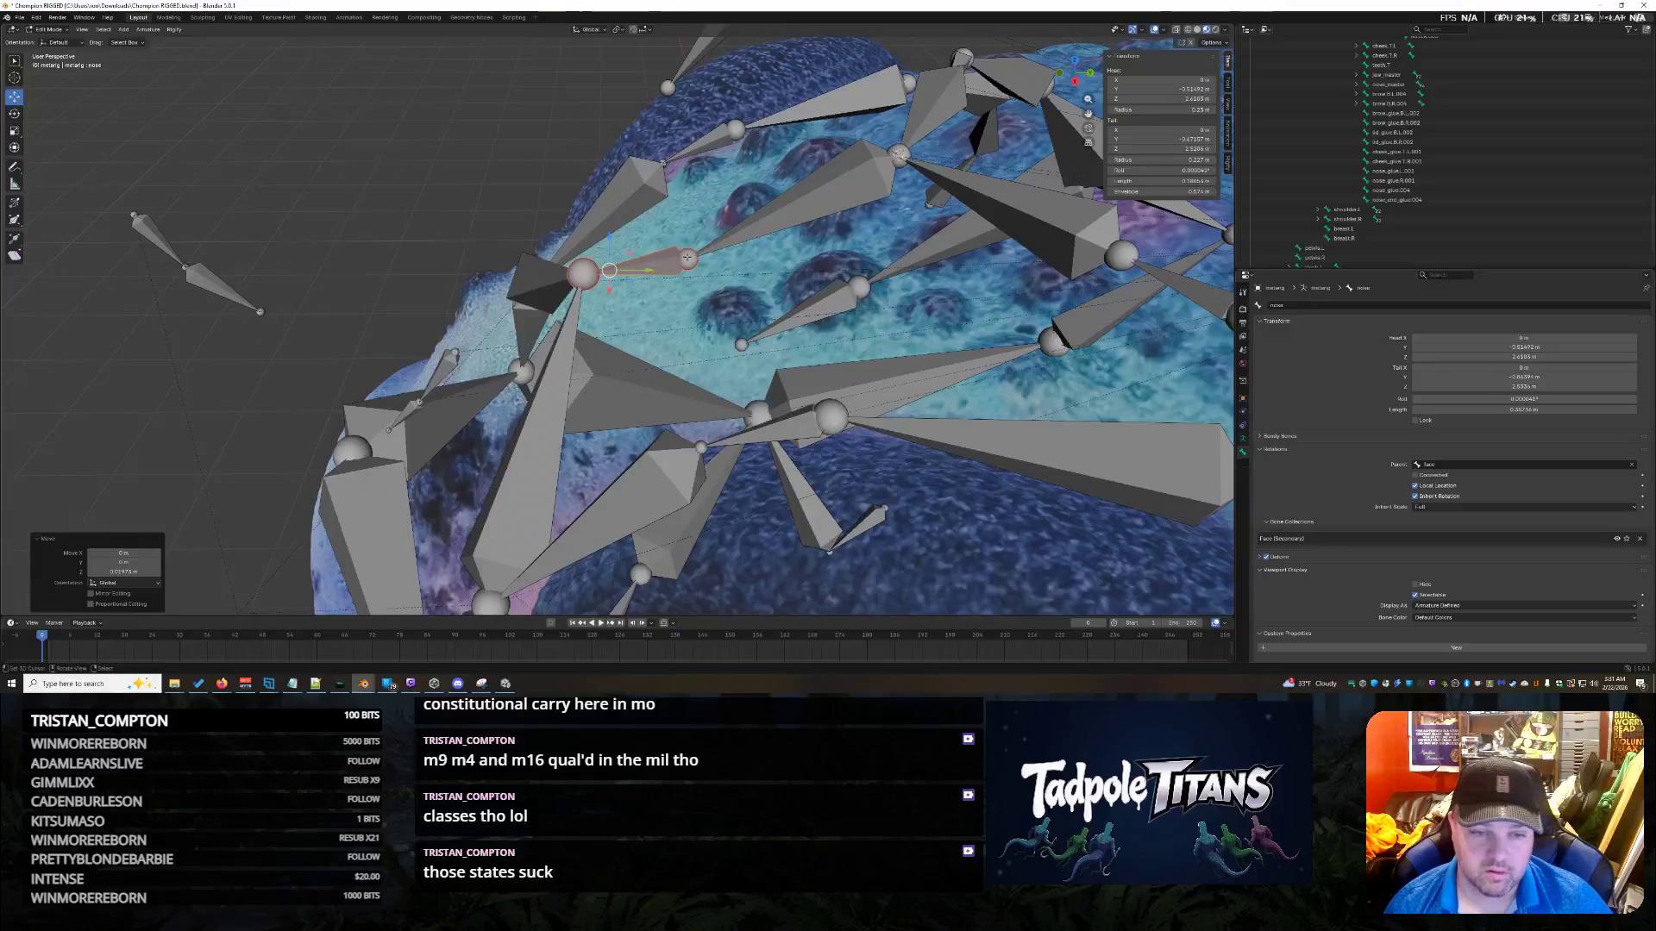
Undo a stray extruded bone, then raise the nose tail along Z and adjust it along Y.
key(e)
key(ctrl+z)
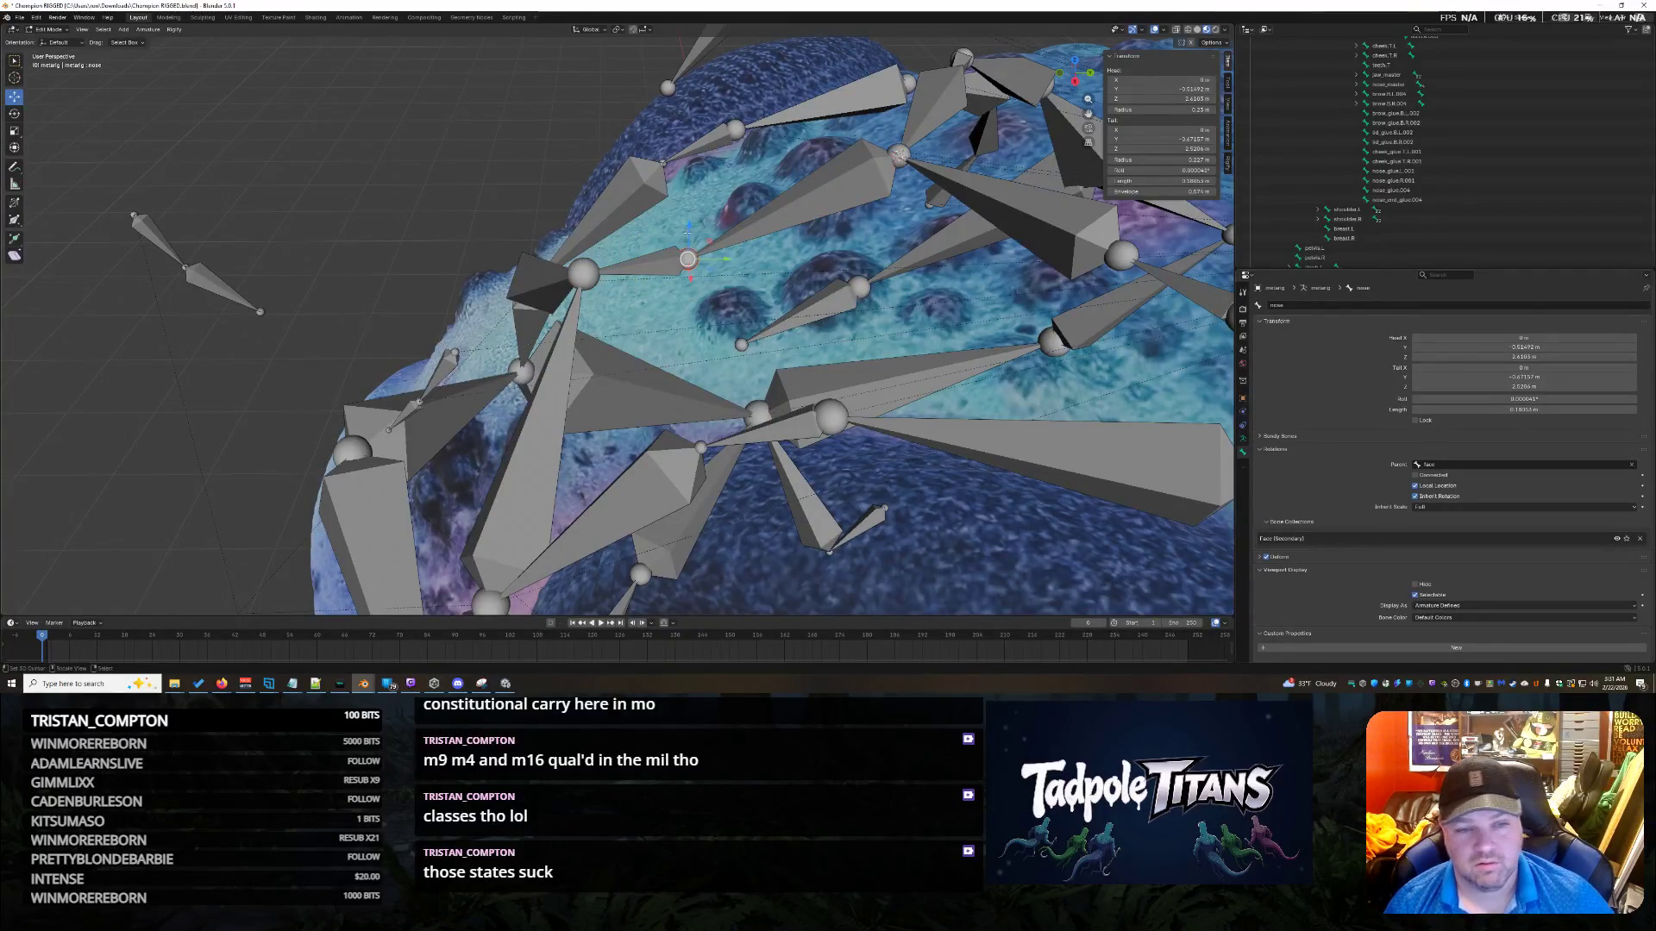
key(g)
key(z)
click(684, 186)
key(g)
key(y)
click(690, 198)
mouse_move(690, 199)
middle_down()
mouse_move(841, 250)
mouse_move(1030, 434)
mouse_move(956, 444)
middle_up()
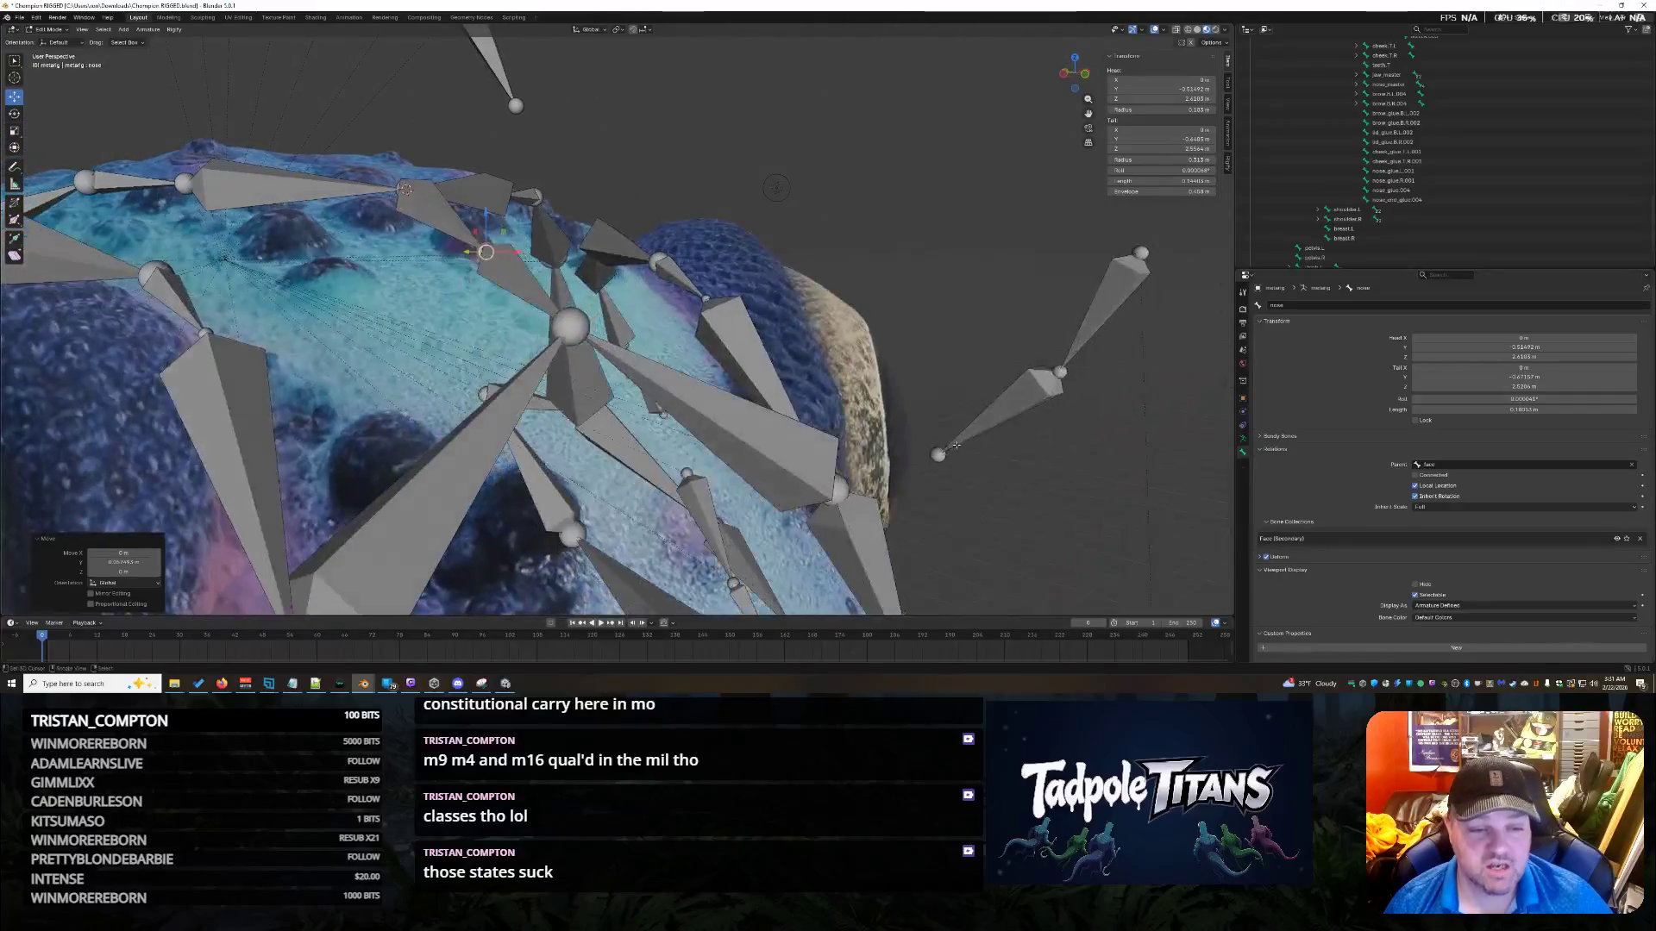
Shorten the nose.001 bone by moving its tail along the Y axis.
click(568, 322)
shift+click(570, 326)
middle_drag(570, 326, 603, 308)
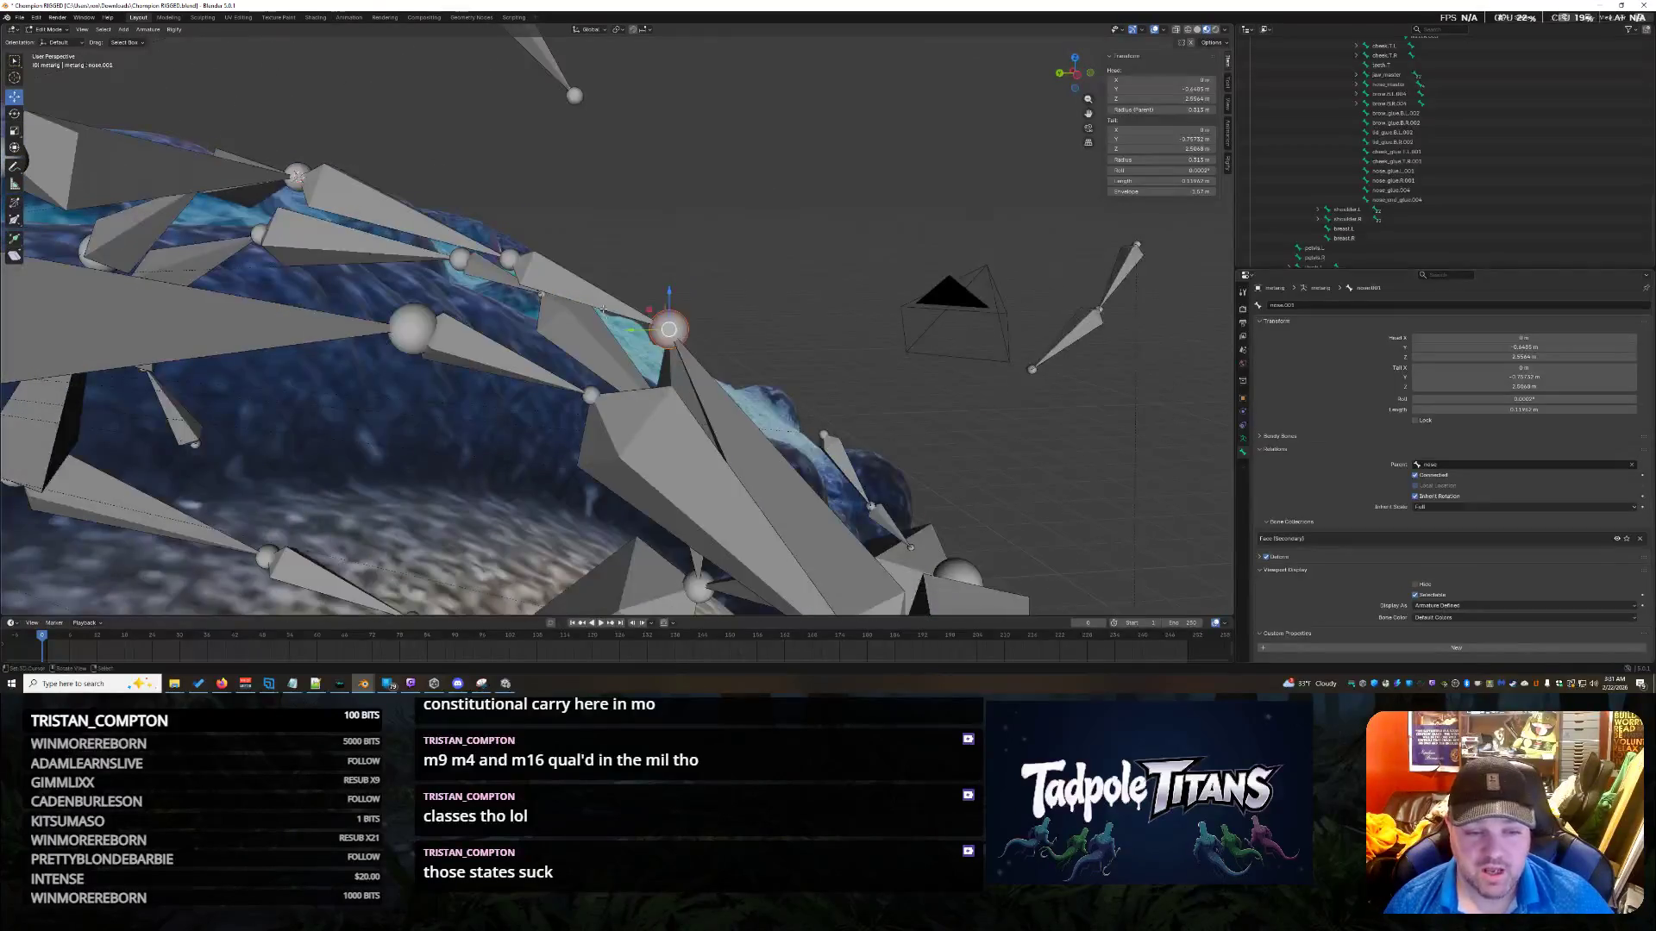
key(g)
key(y)
key(Return)
mouse_move(776, 414)
middle_down()
mouse_move(915, 440)
mouse_move(604, 388)
middle_up()
click(579, 383)
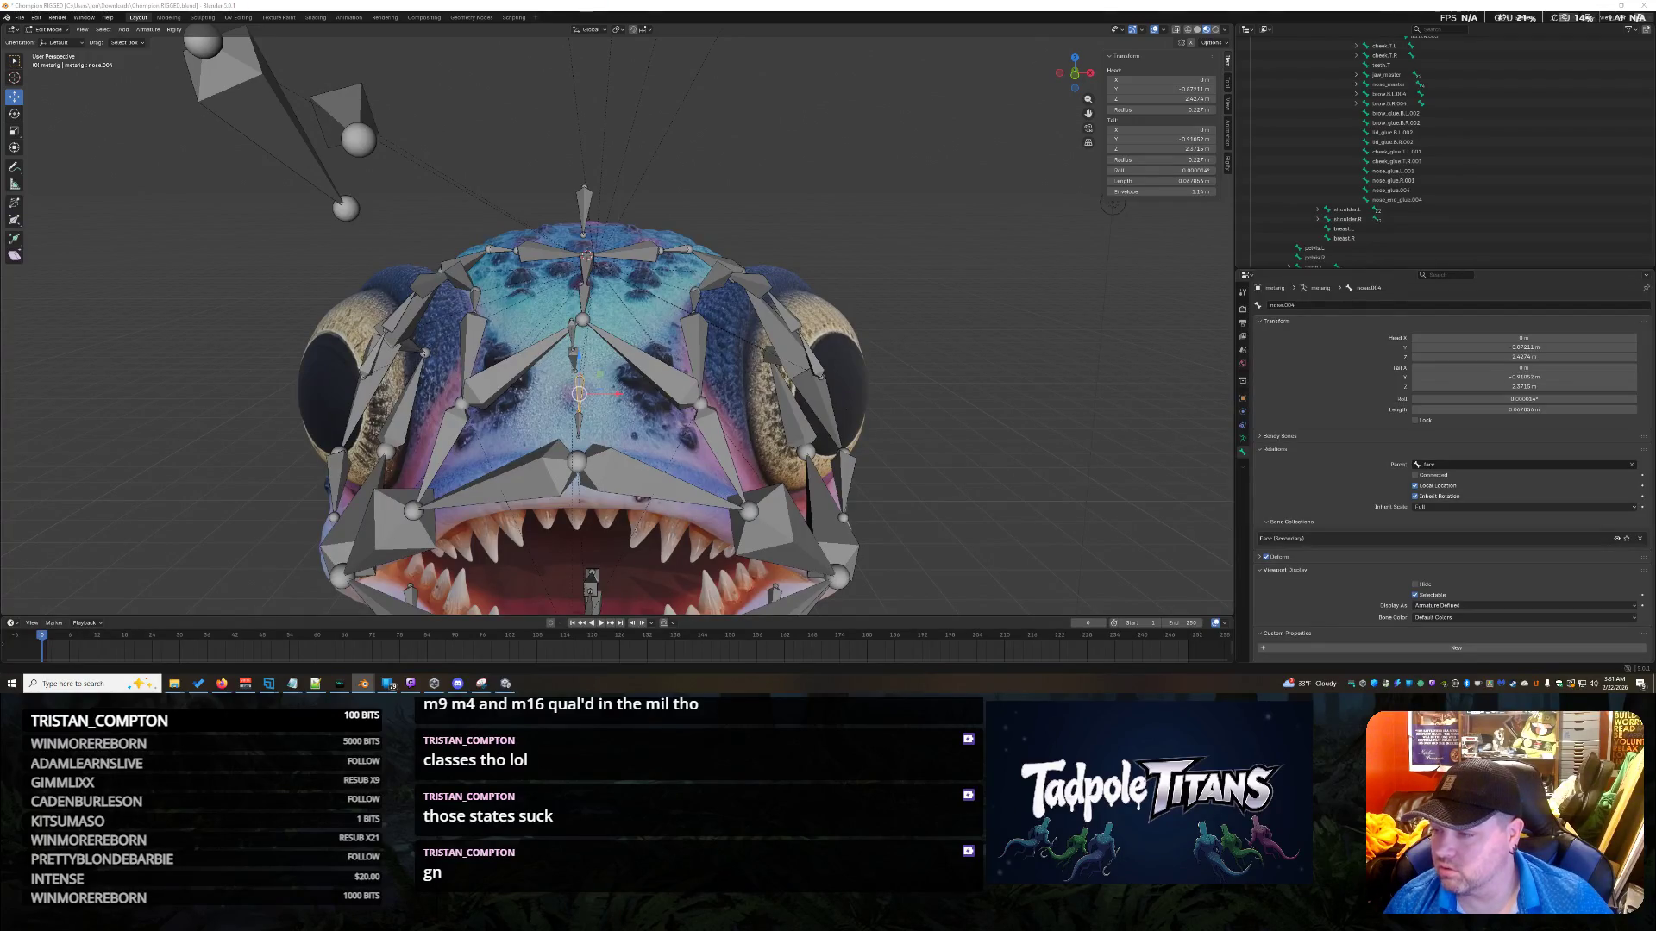
Inspect the nose, nose.001, nose.R.001 and nose.002 bones from several angles.
middle_drag(579, 394, 595, 397)
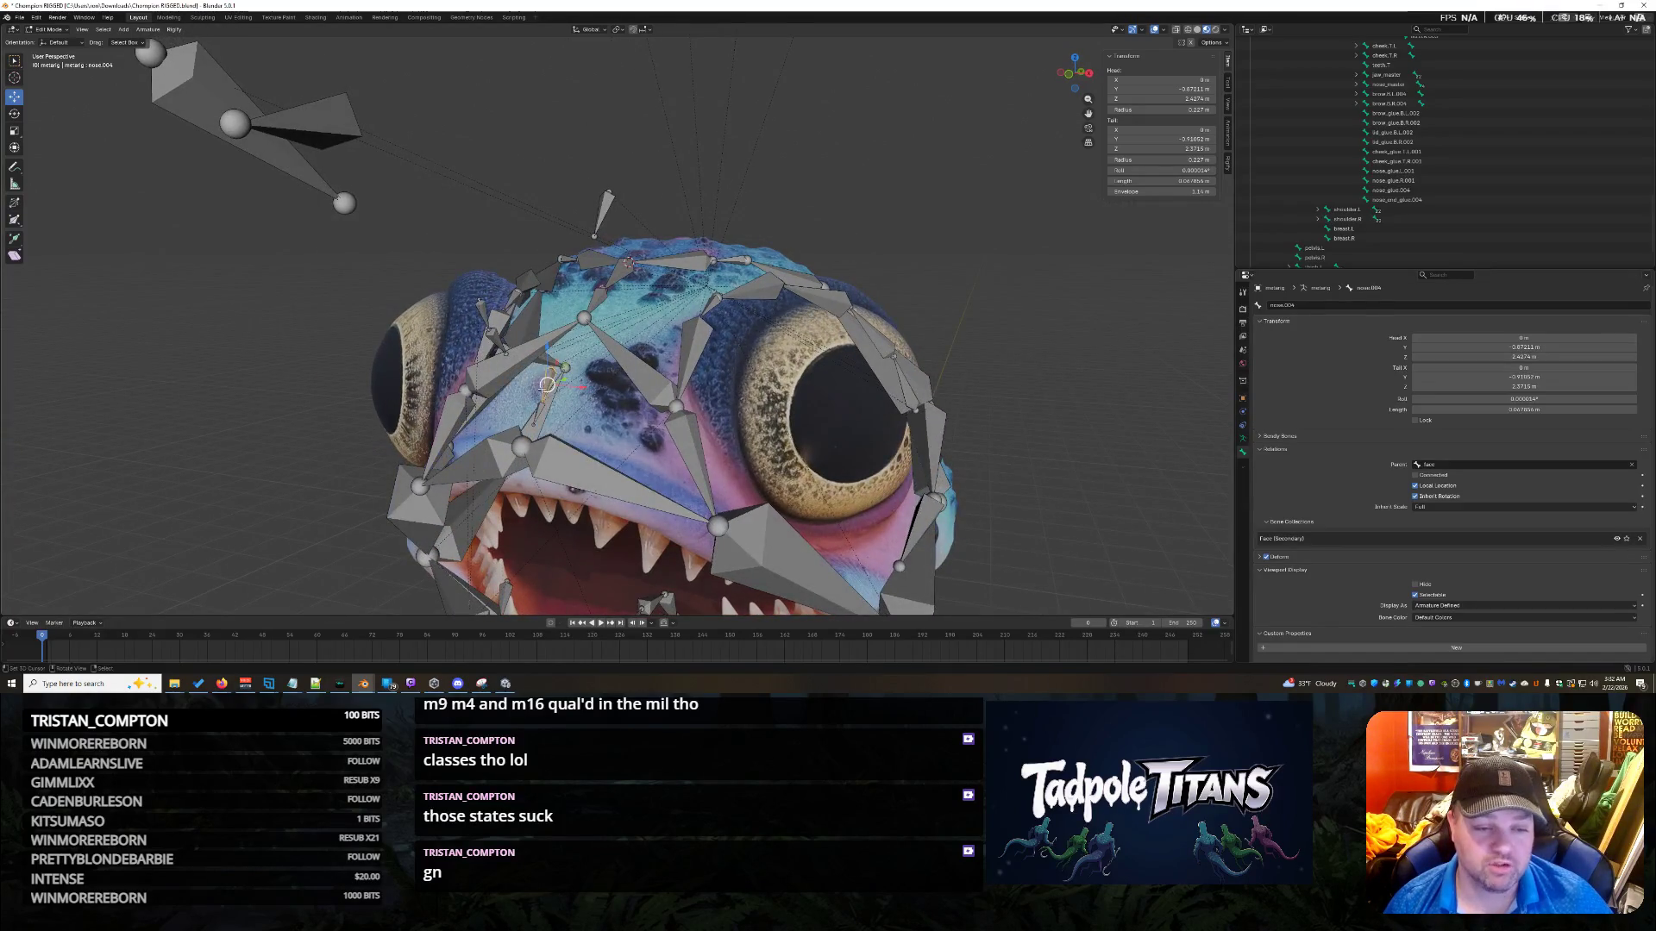
click(603, 295)
click(622, 269)
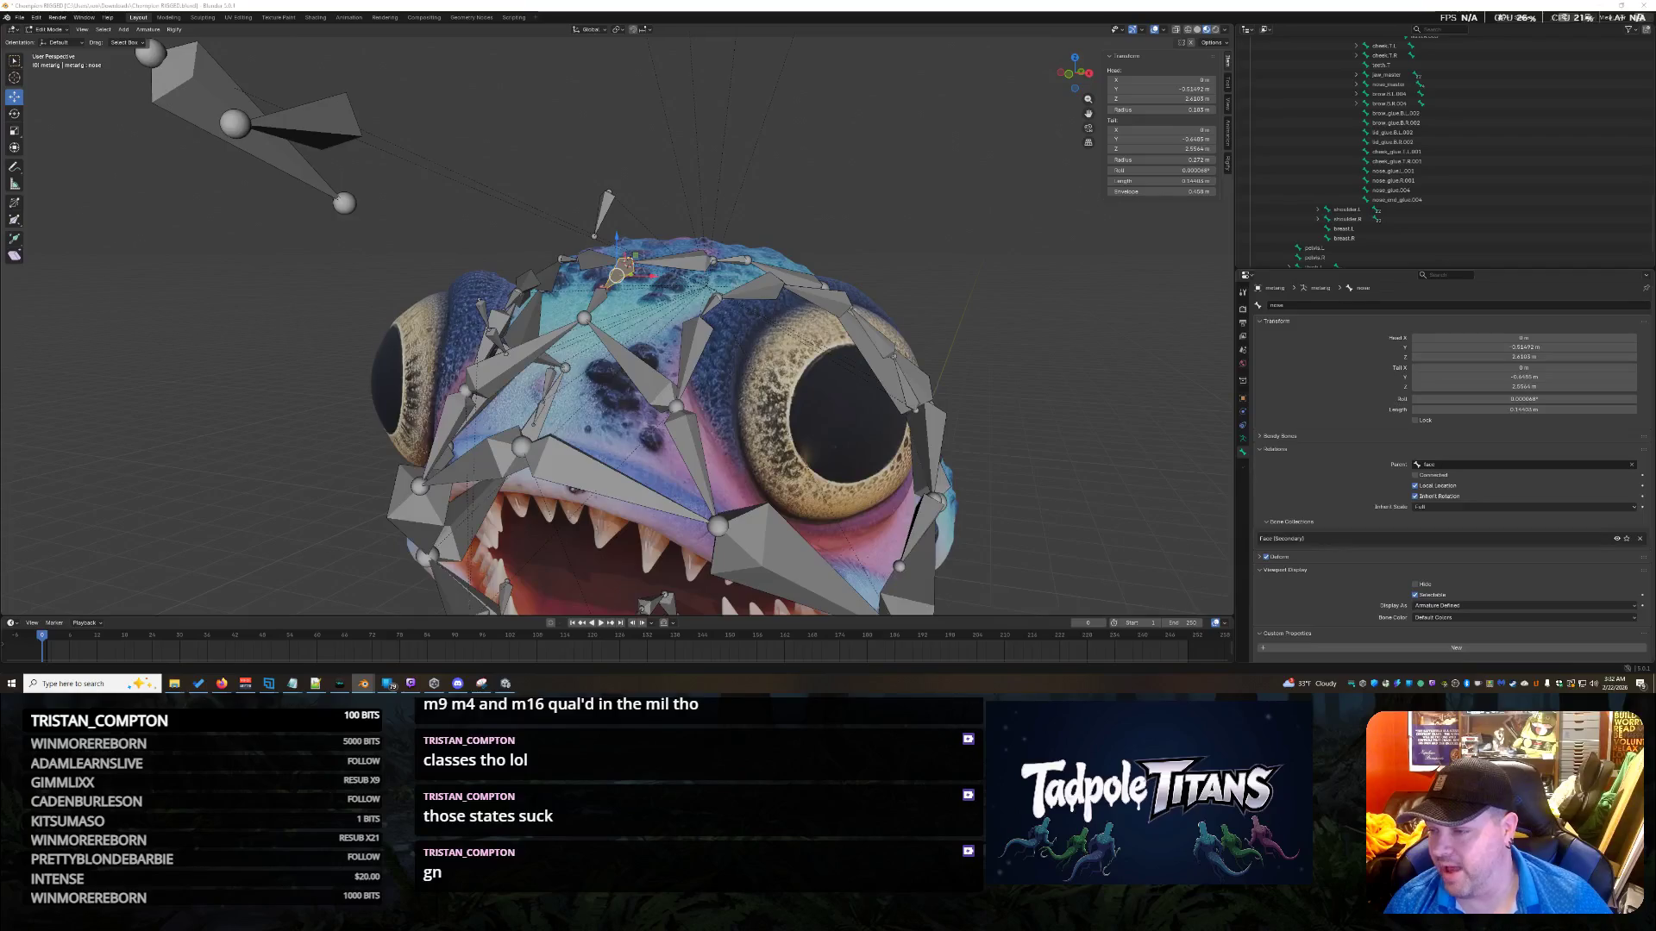
mouse_move(1024, 324)
middle_down()
mouse_move(957, 332)
mouse_move(1061, 338)
middle_up()
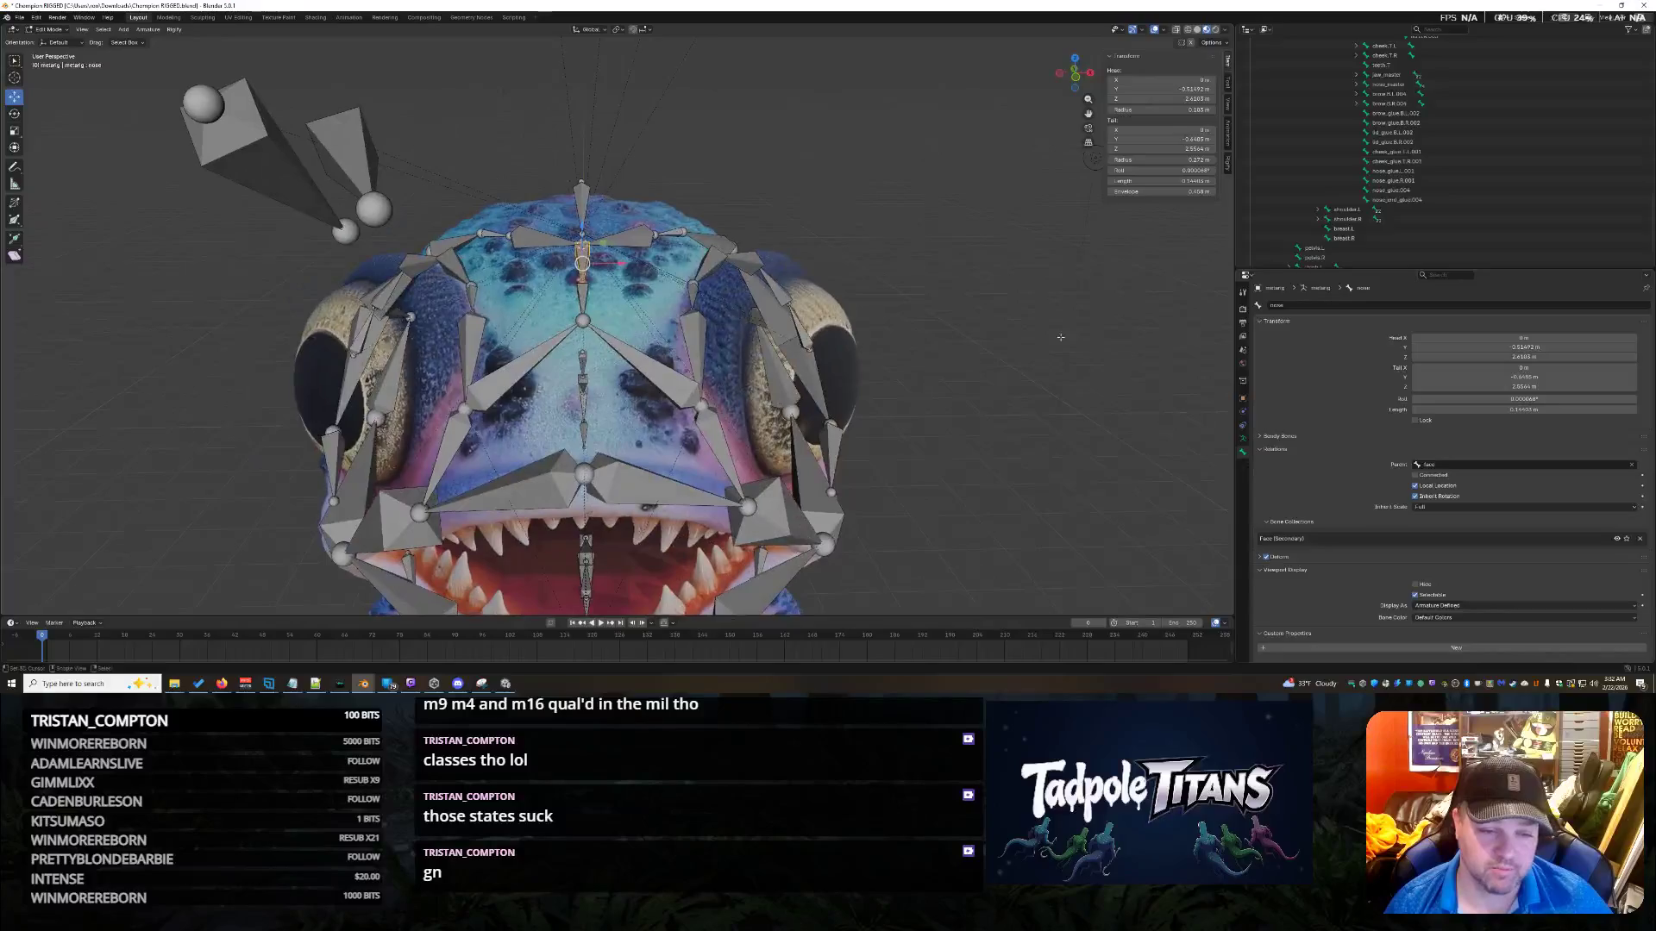
click(653, 378)
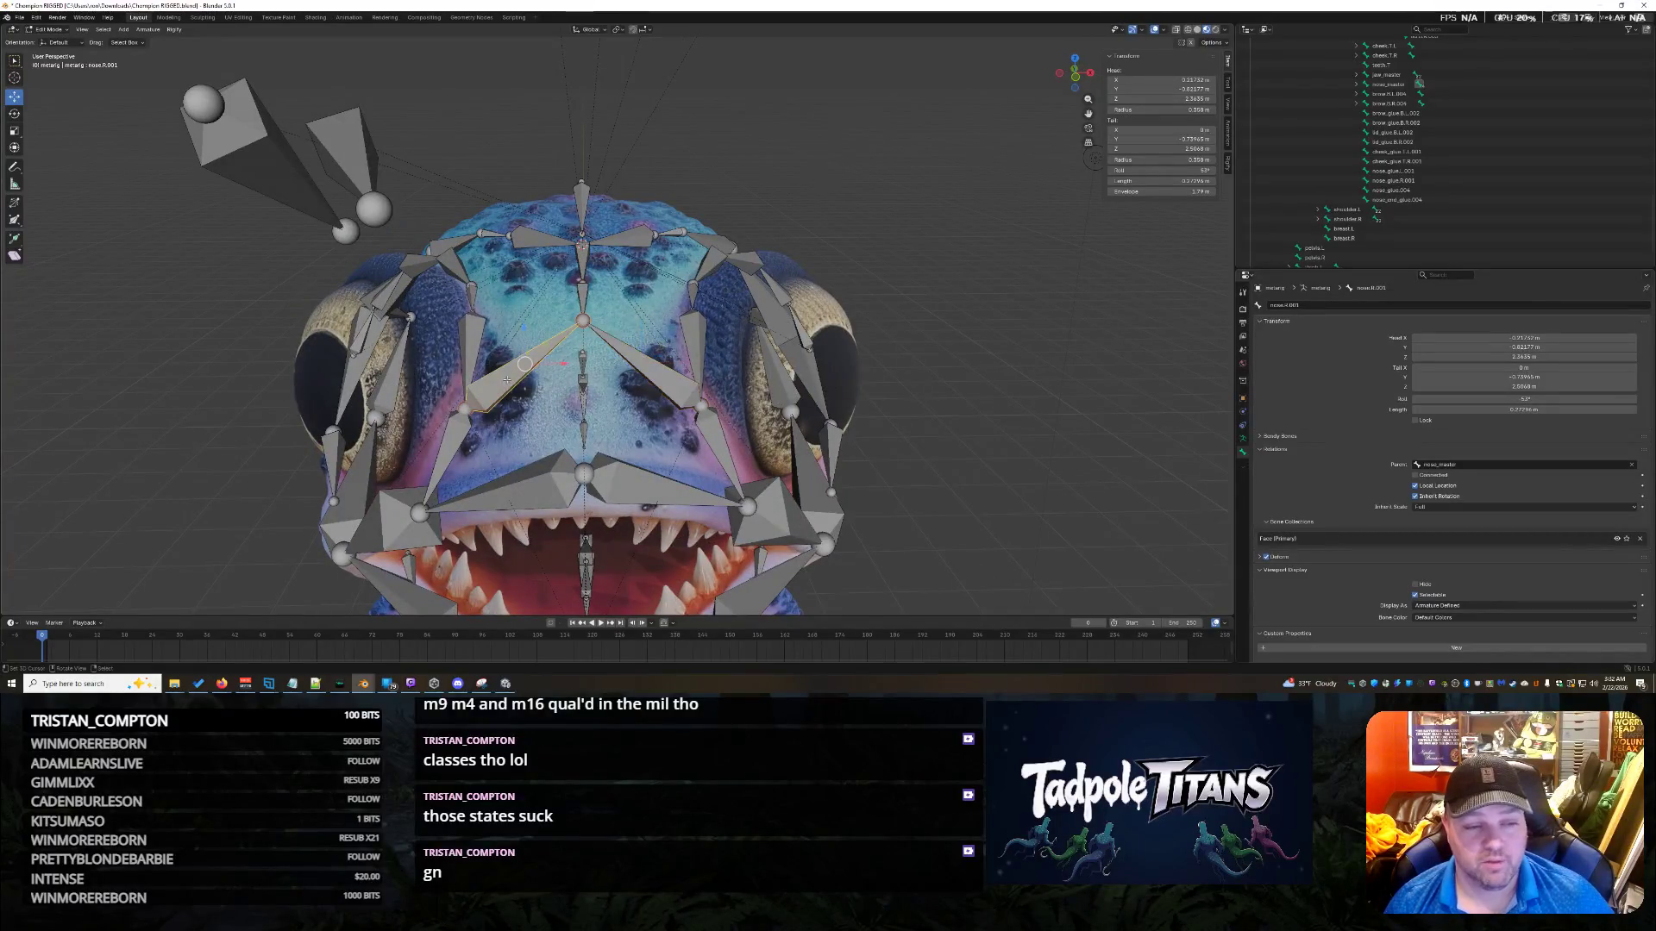
middle_drag(653, 378, 760, 385)
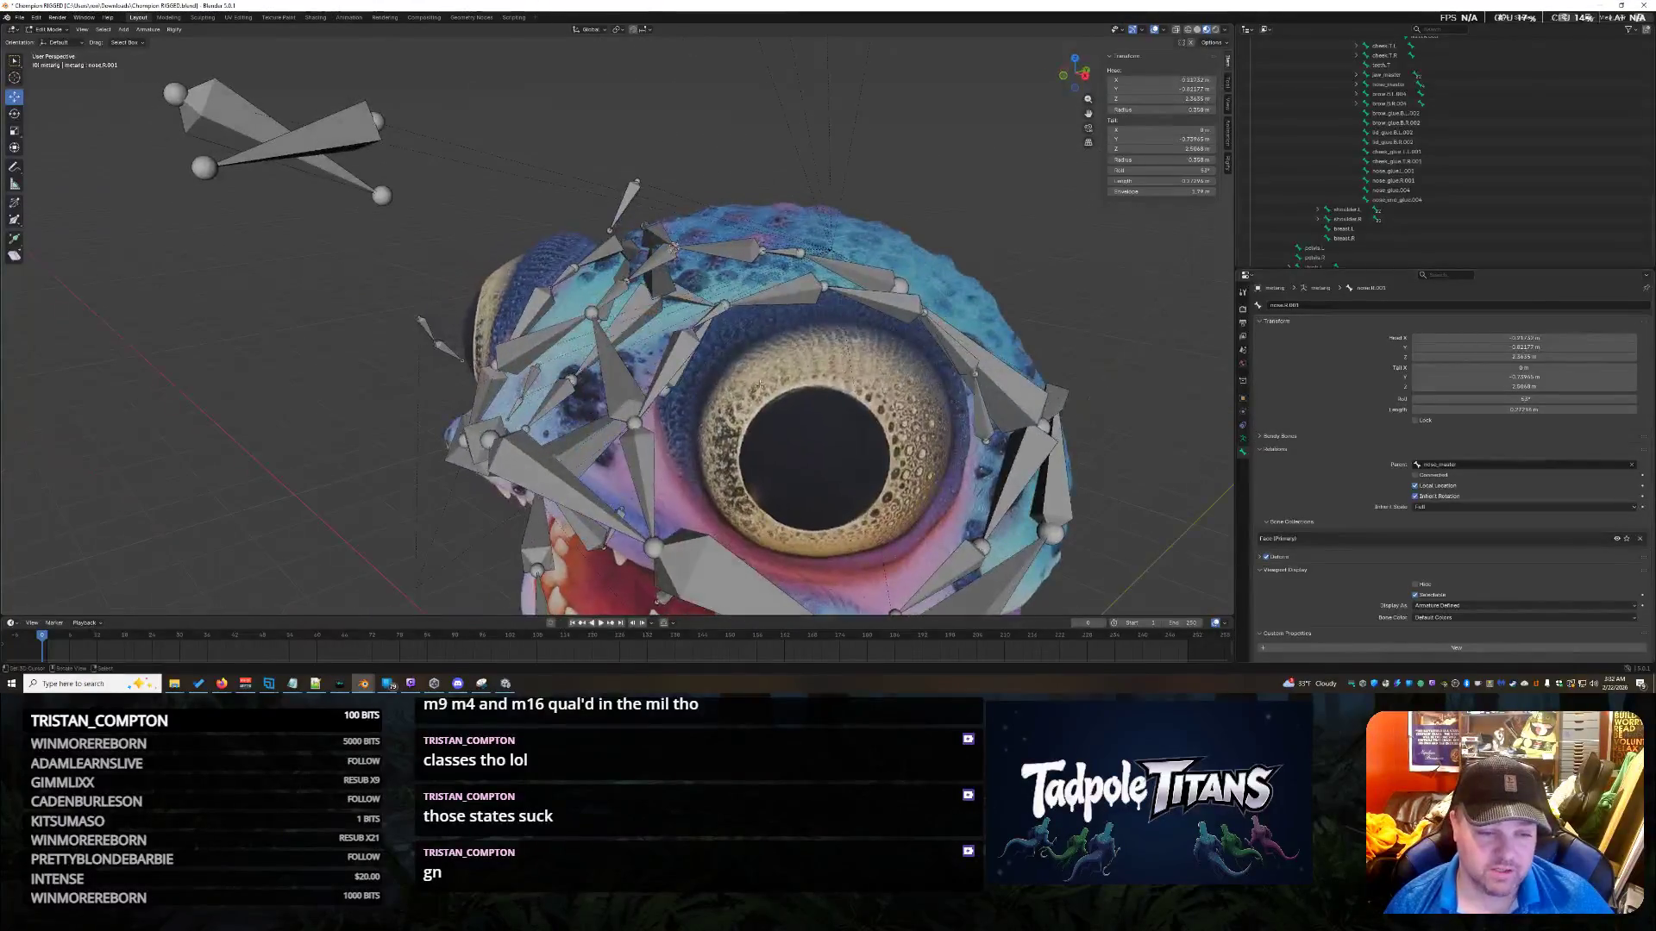
click(449, 349)
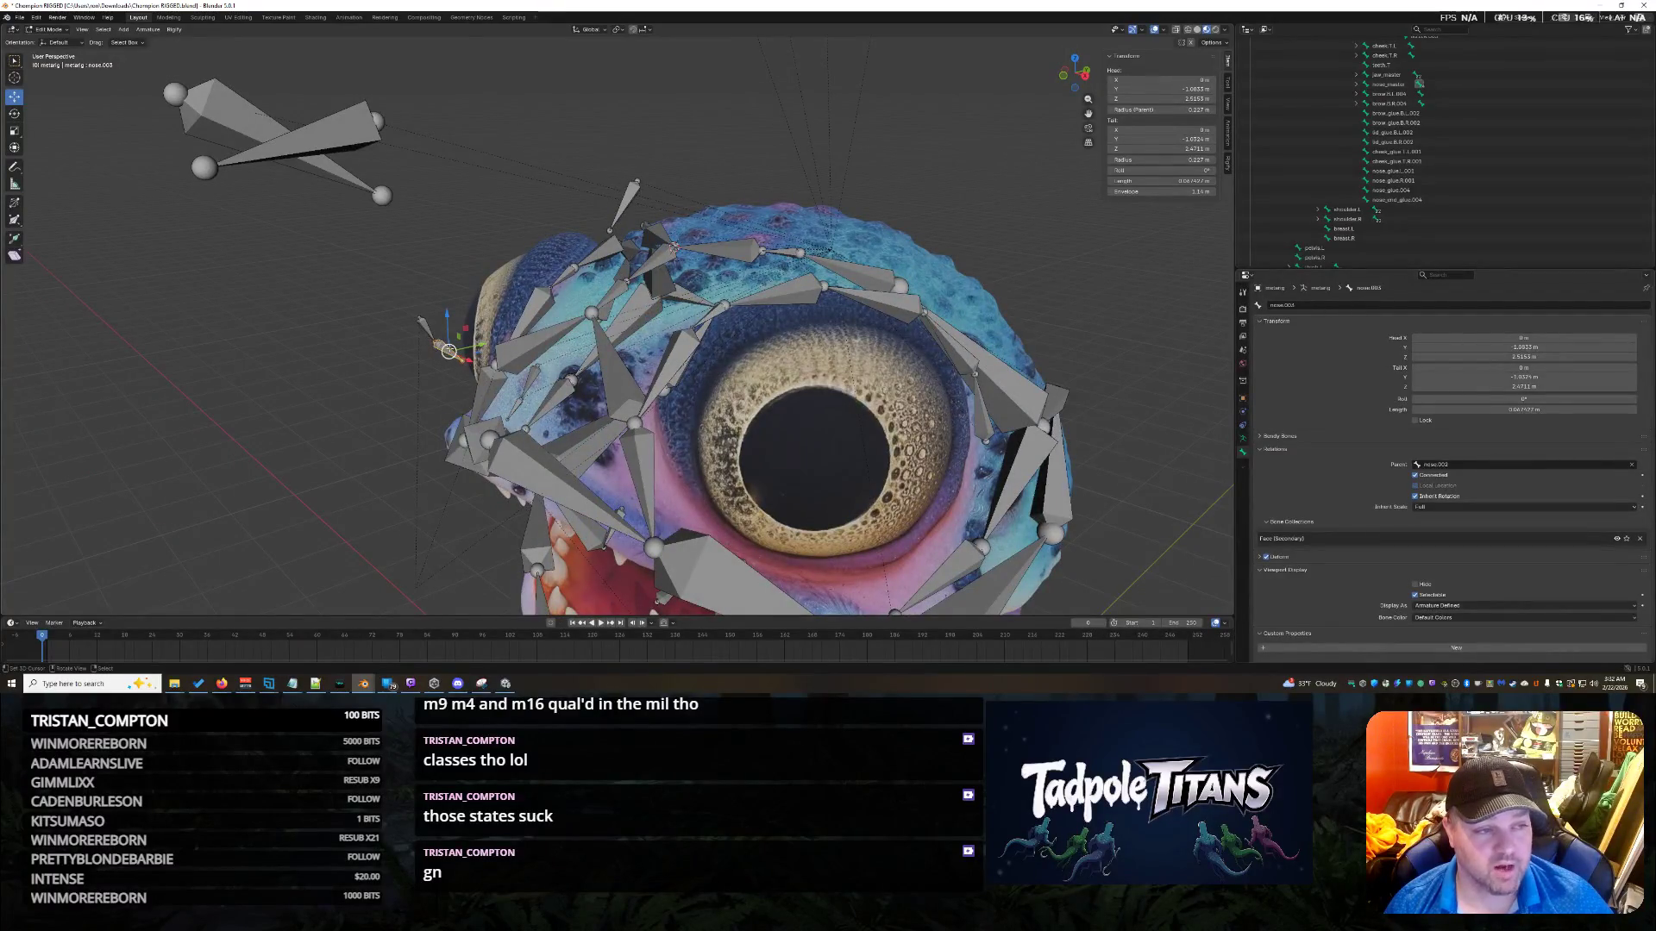
Save the creature file with Ctrl+S and zoom out around the head.
key(ctrl+s)
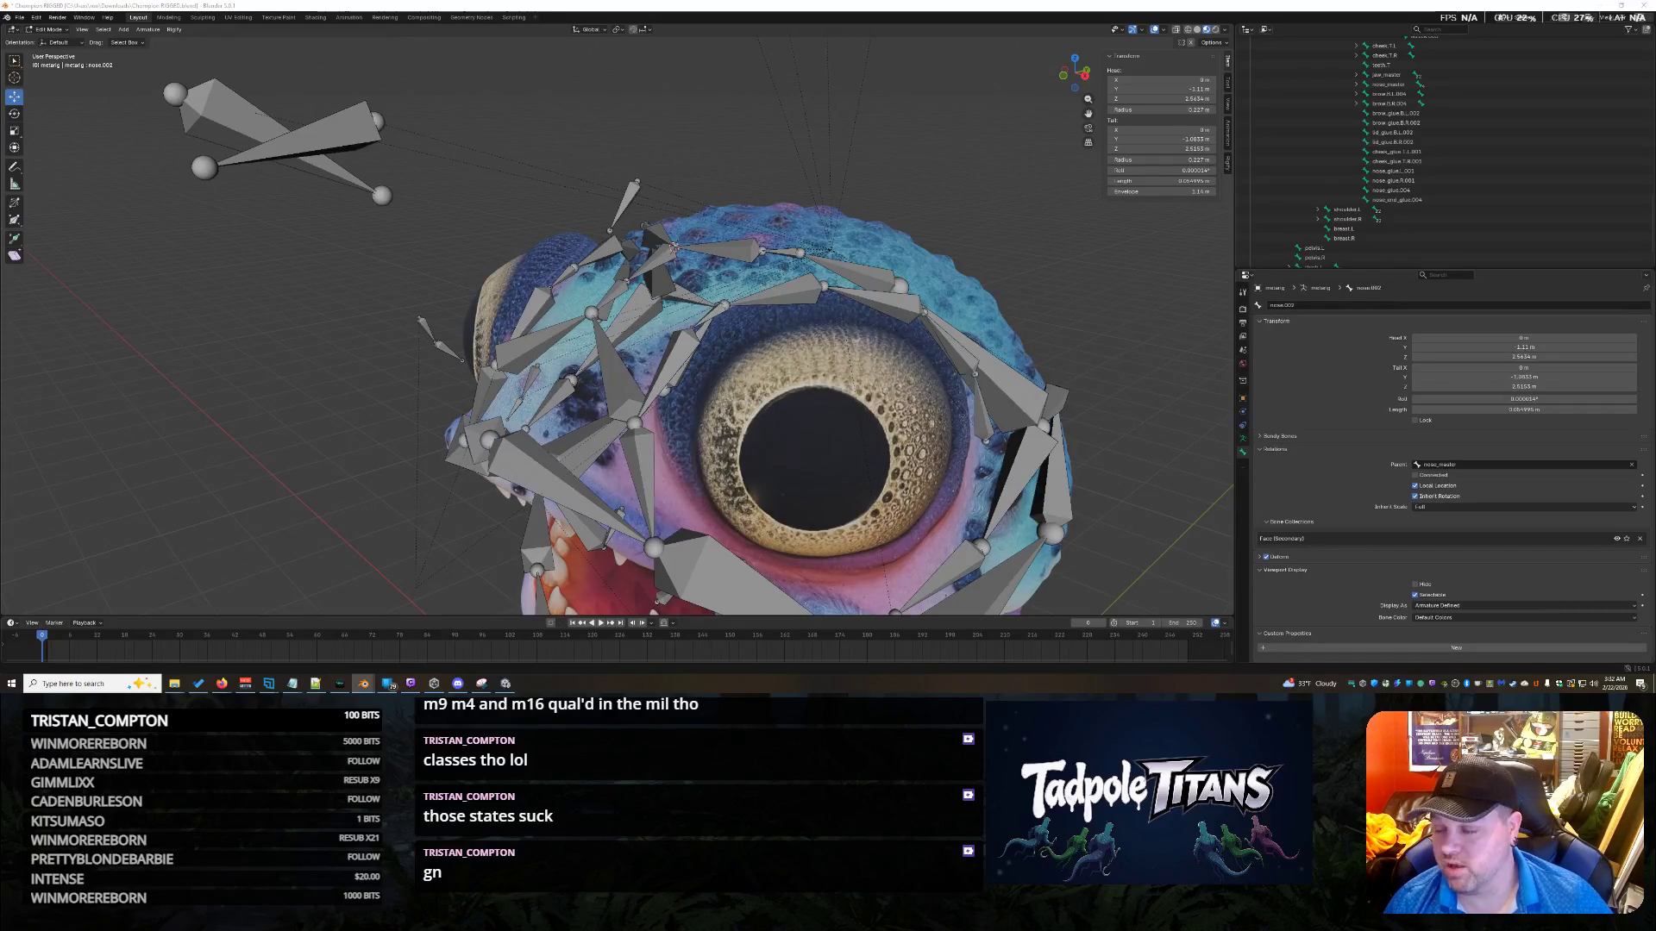
mouse_move(604, 417)
middle_down()
mouse_move(753, 417)
mouse_move(527, 332)
middle_up()
scroll(526, 332, down, 5)
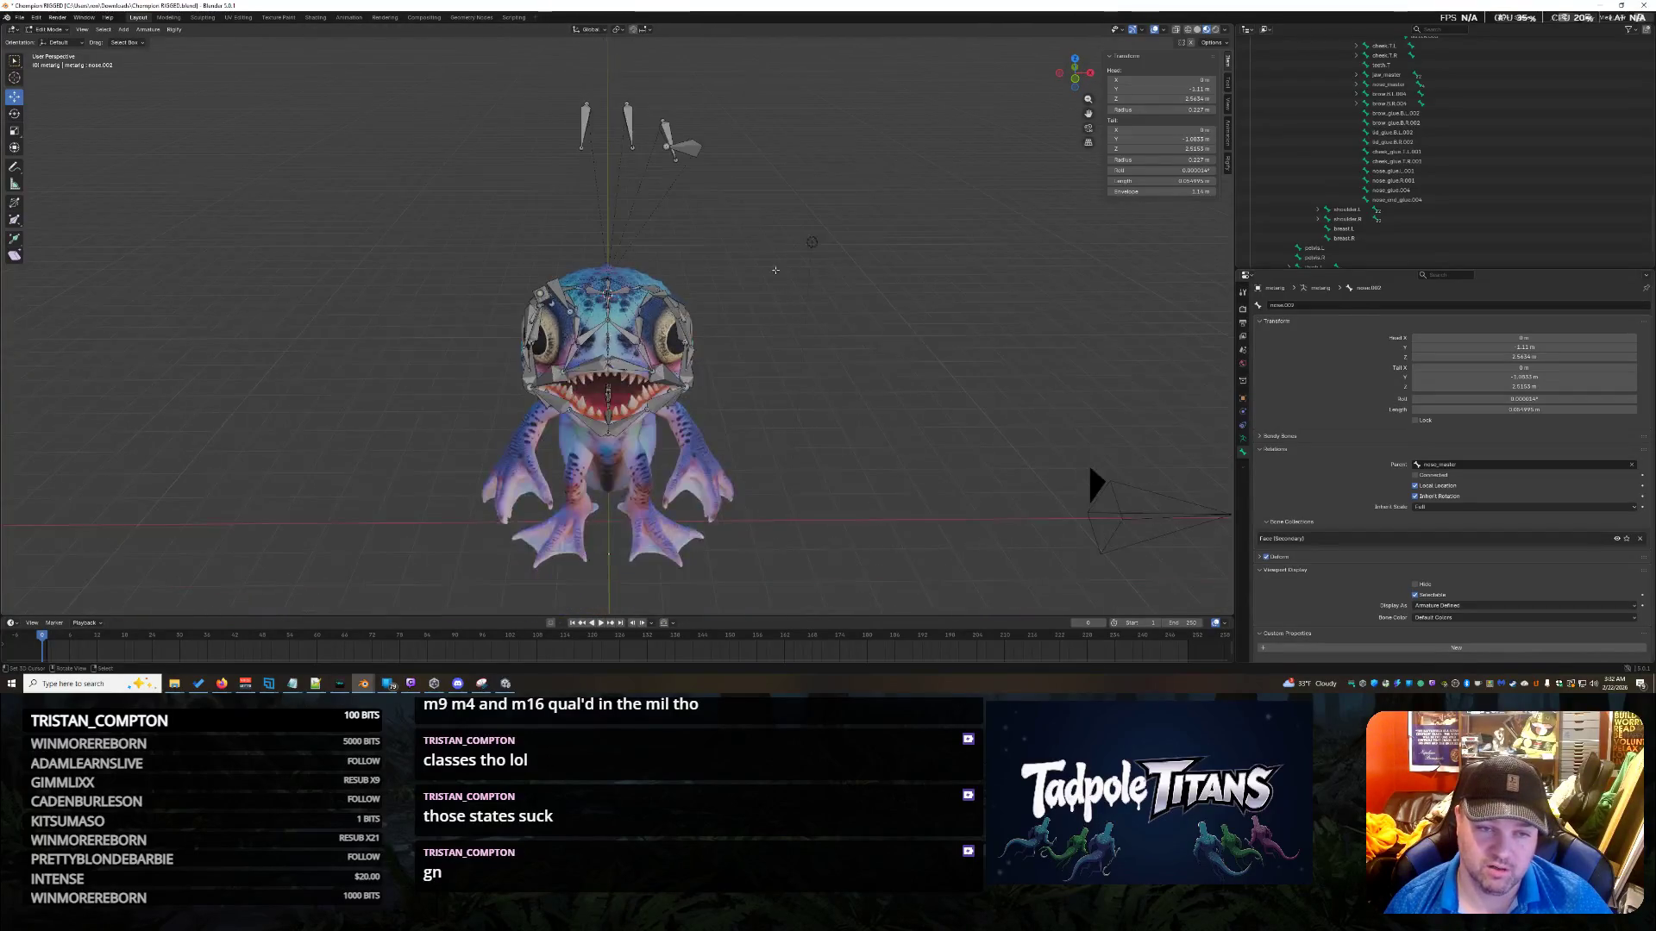
Drag the forehead.R.001 bone upward after checking the forehead.L.001 and L.002 bones.
click(700, 149)
click(648, 129)
middle_drag(570, 152, 649, 152)
click(608, 272)
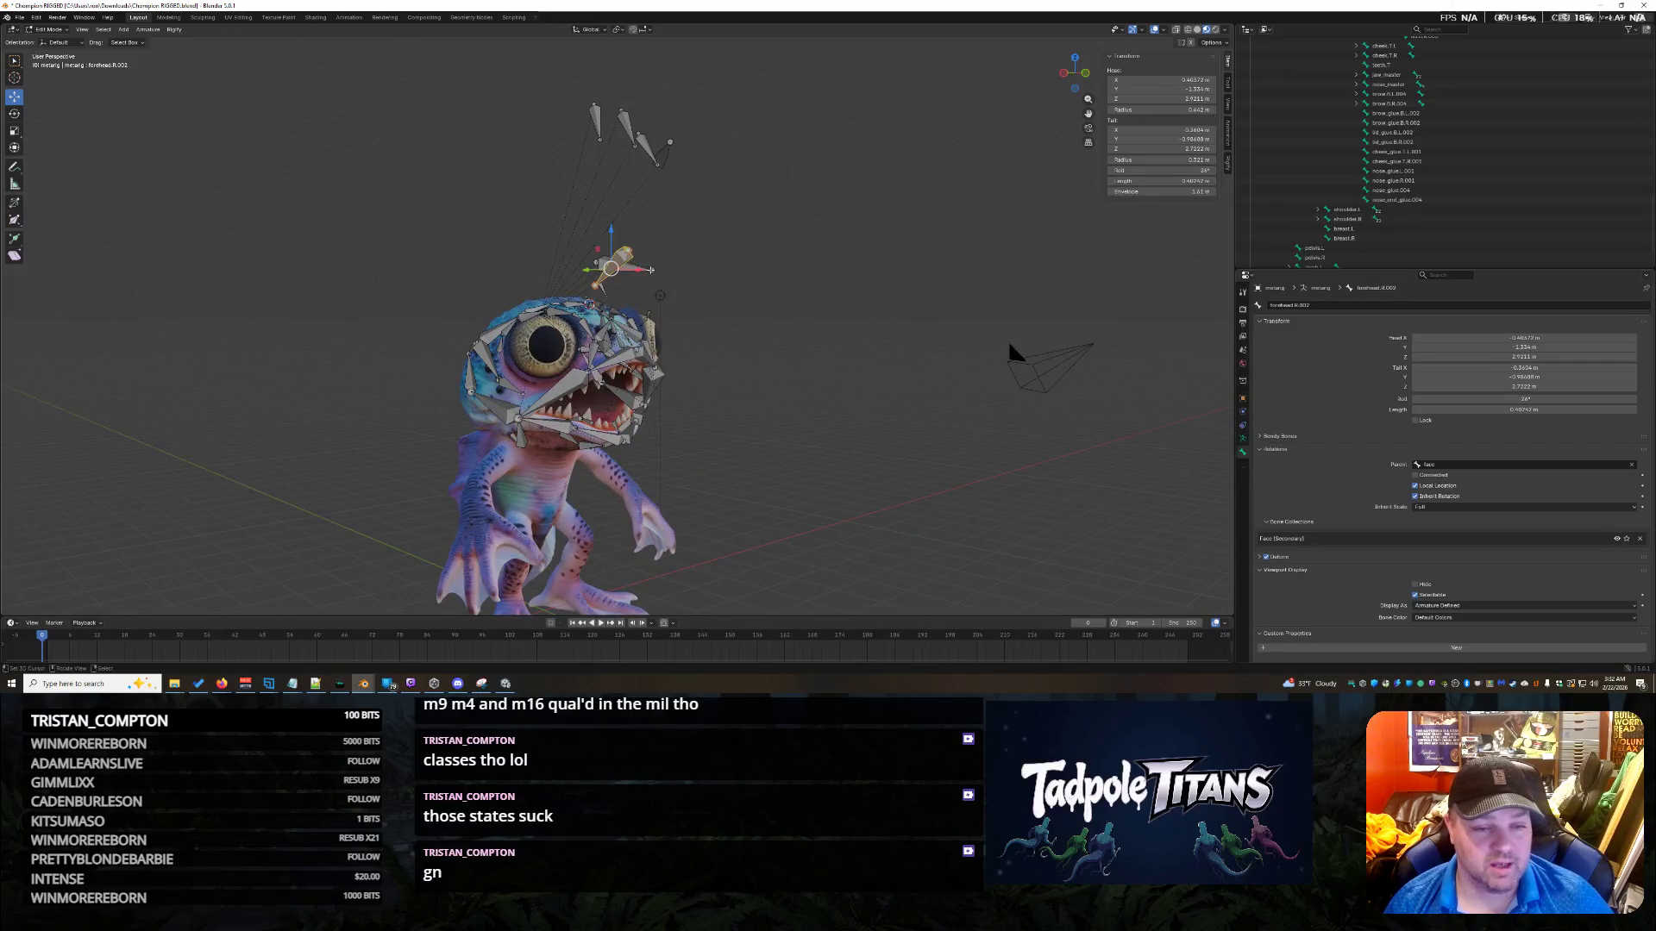
mouse_move(849, 405)
middle_down()
mouse_move(875, 406)
mouse_move(810, 405)
middle_up()
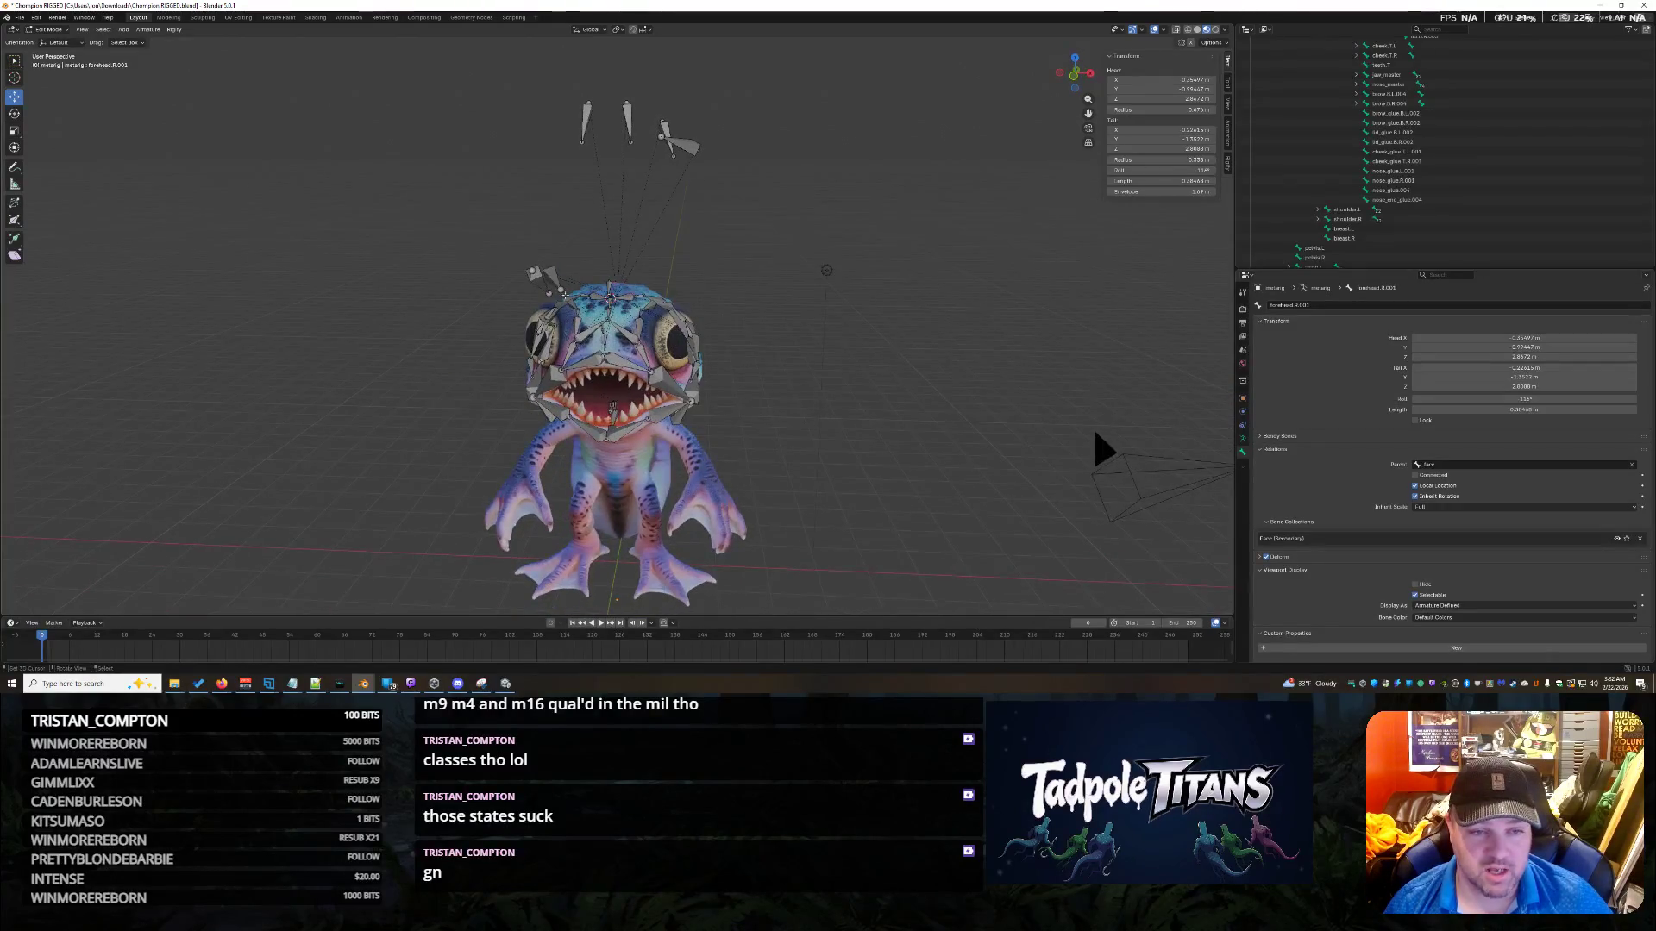
mouse_move(540, 235)
mouse_down()
mouse_move(521, 260)
mouse_move(562, 294)
mouse_move(552, 121)
mouse_up()
scroll(888, 406, up, 4)
mouse_move(888, 406)
middle_down()
mouse_move(813, 364)
mouse_move(859, 511)
middle_up()
click(803, 466)
Drag the jaw bone's head slightly downward.
middle_drag(804, 464, 853, 470)
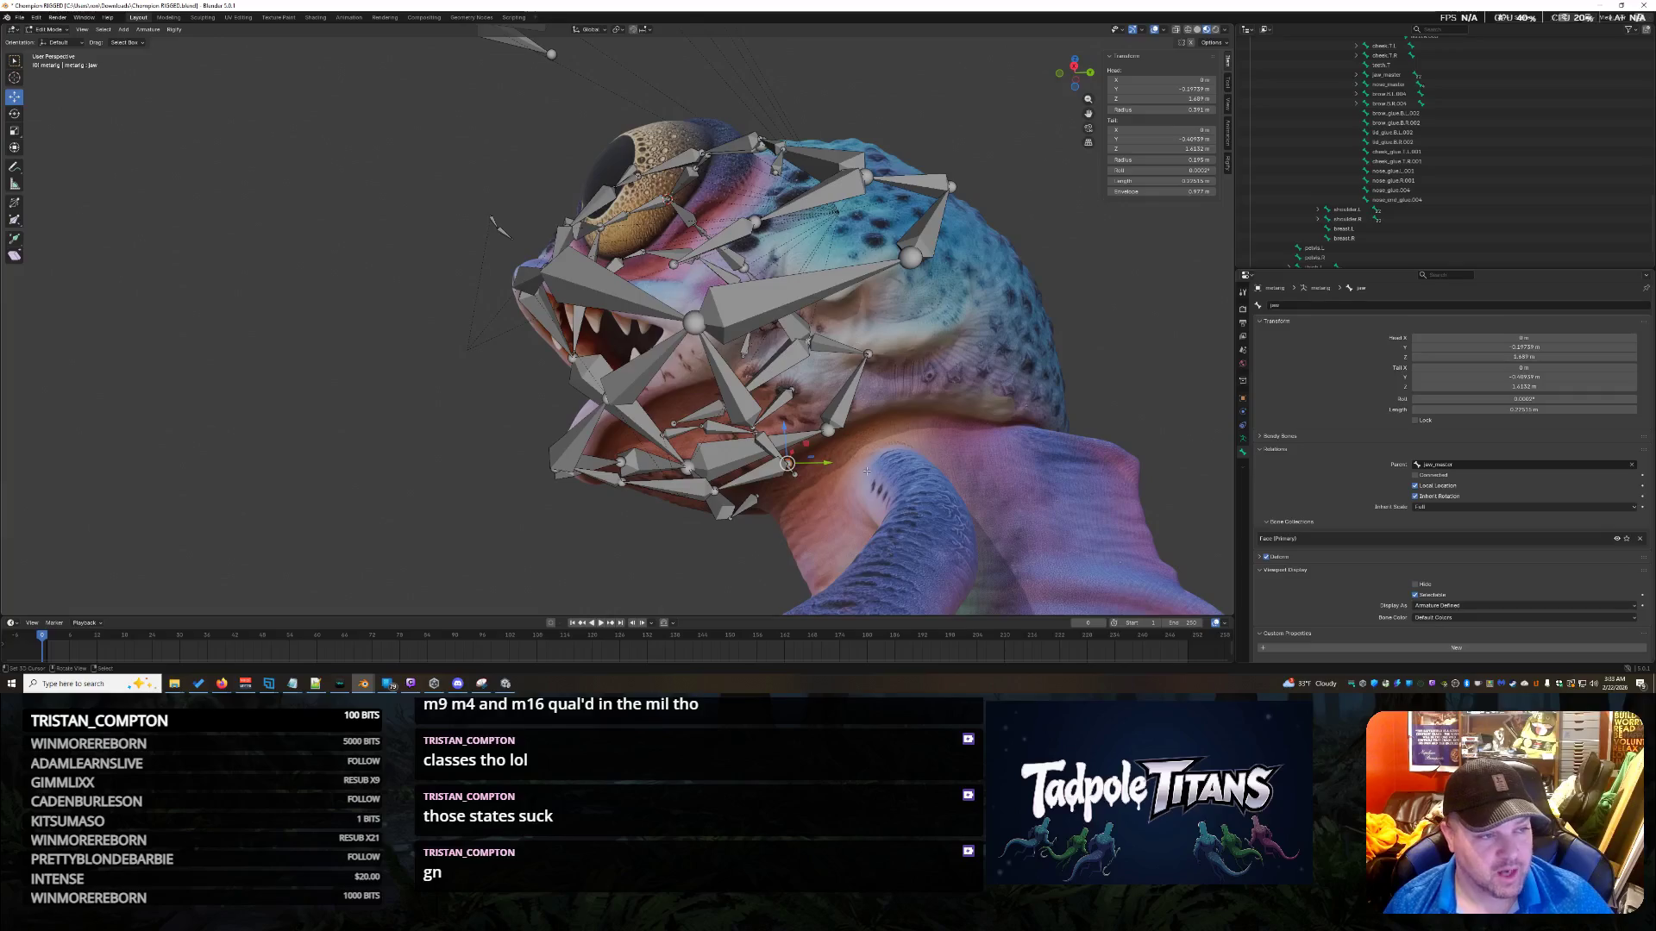
drag(787, 429, 776, 483)
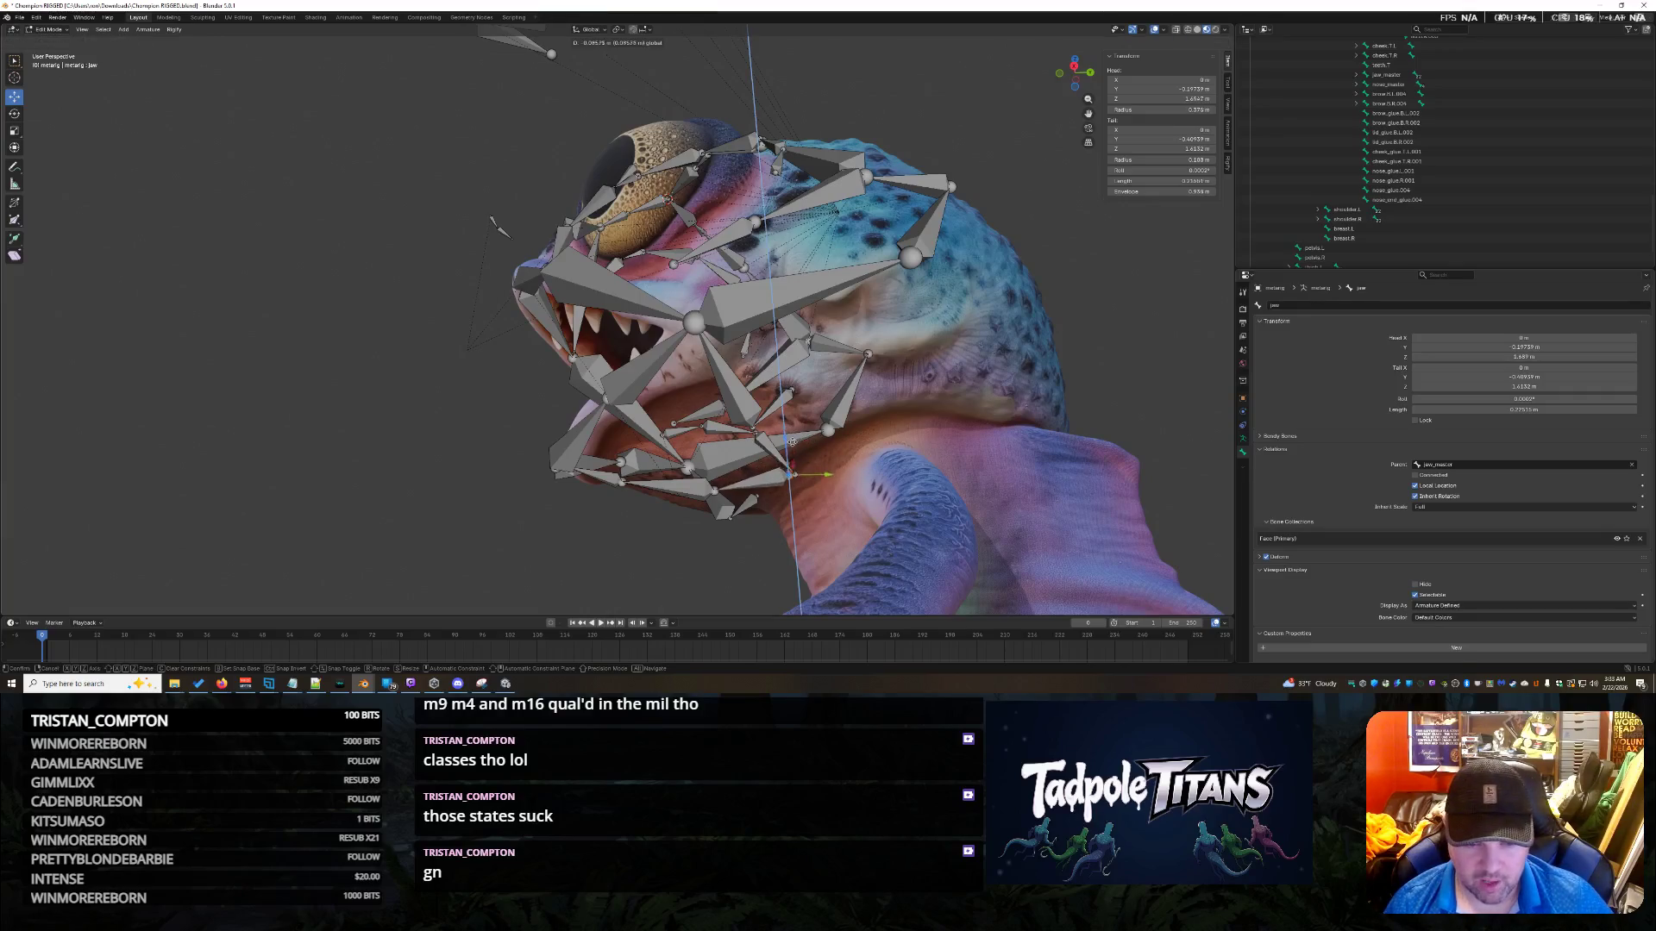
middle_drag(776, 482, 751, 517)
mouse_move(751, 517)
middle_down()
mouse_move(729, 549)
mouse_move(894, 556)
mouse_move(862, 517)
mouse_move(892, 555)
mouse_move(785, 518)
middle_up()
Hide the selected chin.R bones with H.
click(786, 445)
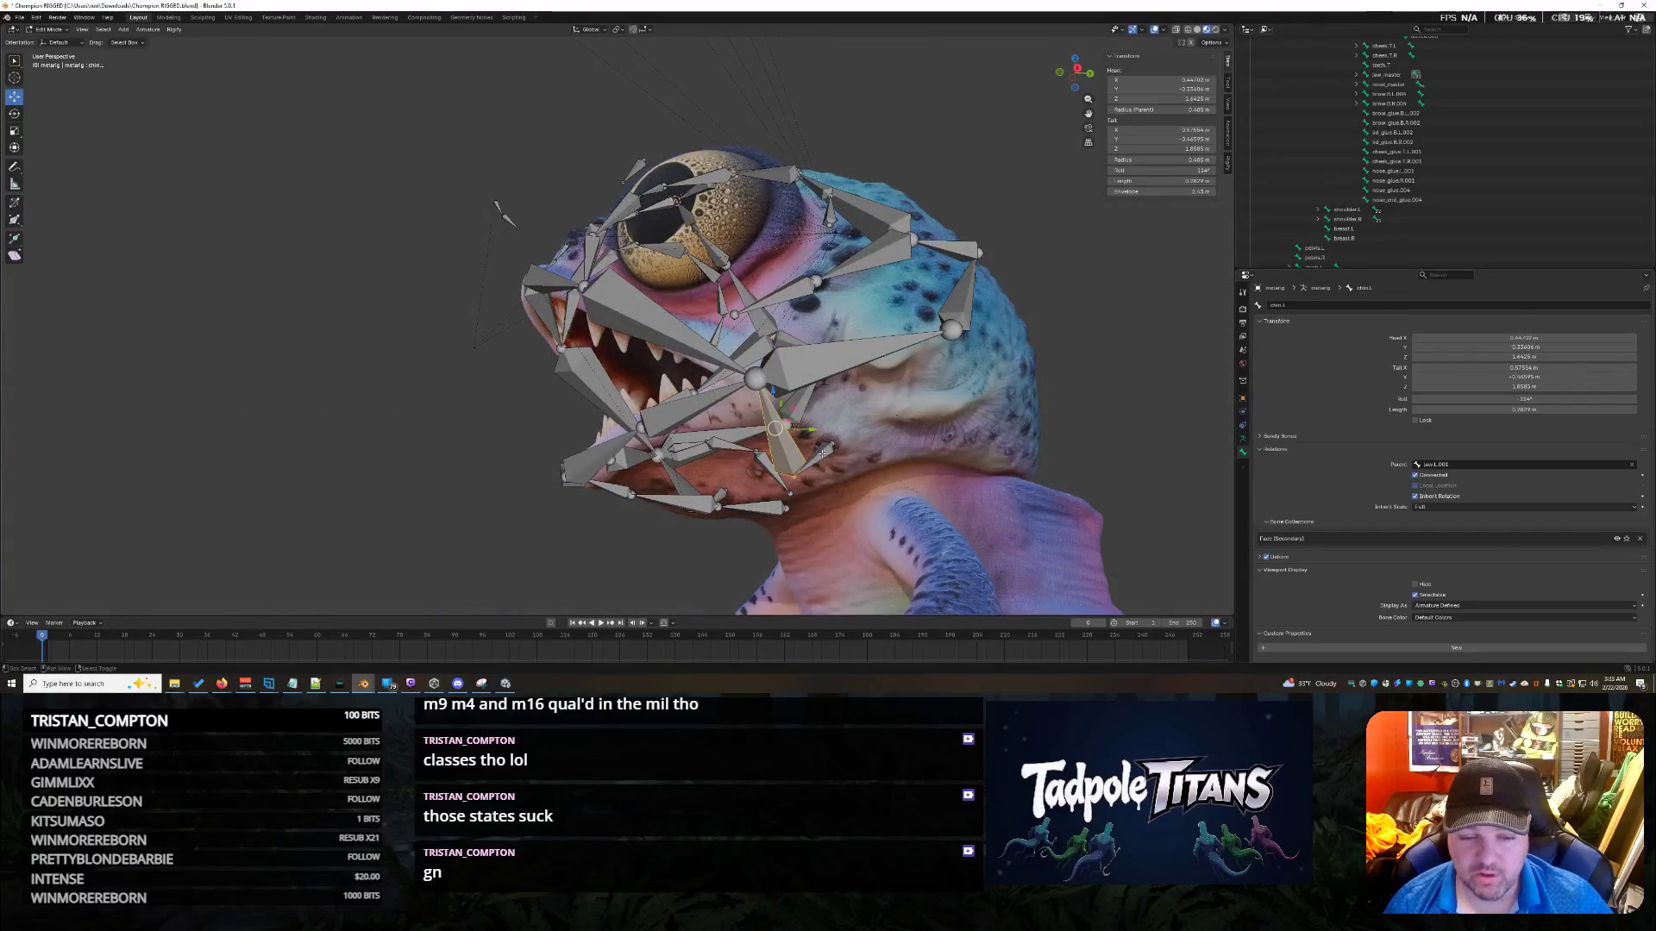
middle_drag(786, 445, 948, 507)
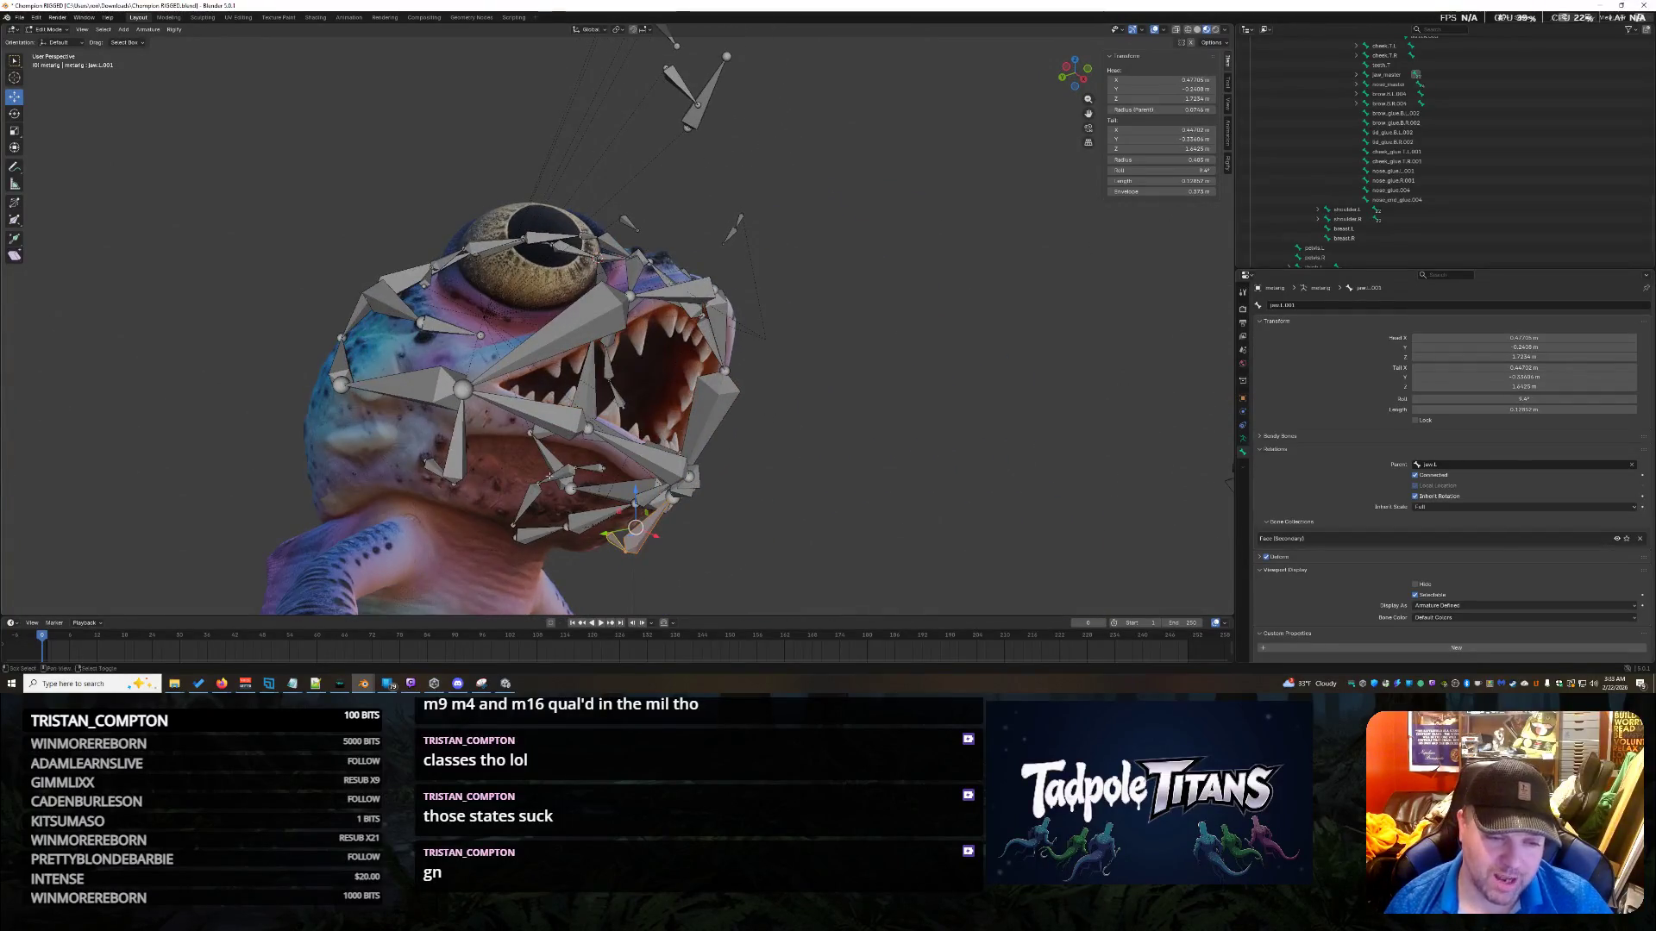
mouse_move(456, 440)
middle_down()
mouse_move(992, 405)
mouse_move(927, 388)
mouse_move(971, 387)
mouse_move(959, 357)
mouse_move(927, 350)
mouse_move(992, 362)
mouse_move(1065, 348)
mouse_move(1047, 307)
mouse_move(1037, 403)
mouse_move(973, 321)
middle_up()
key(h)
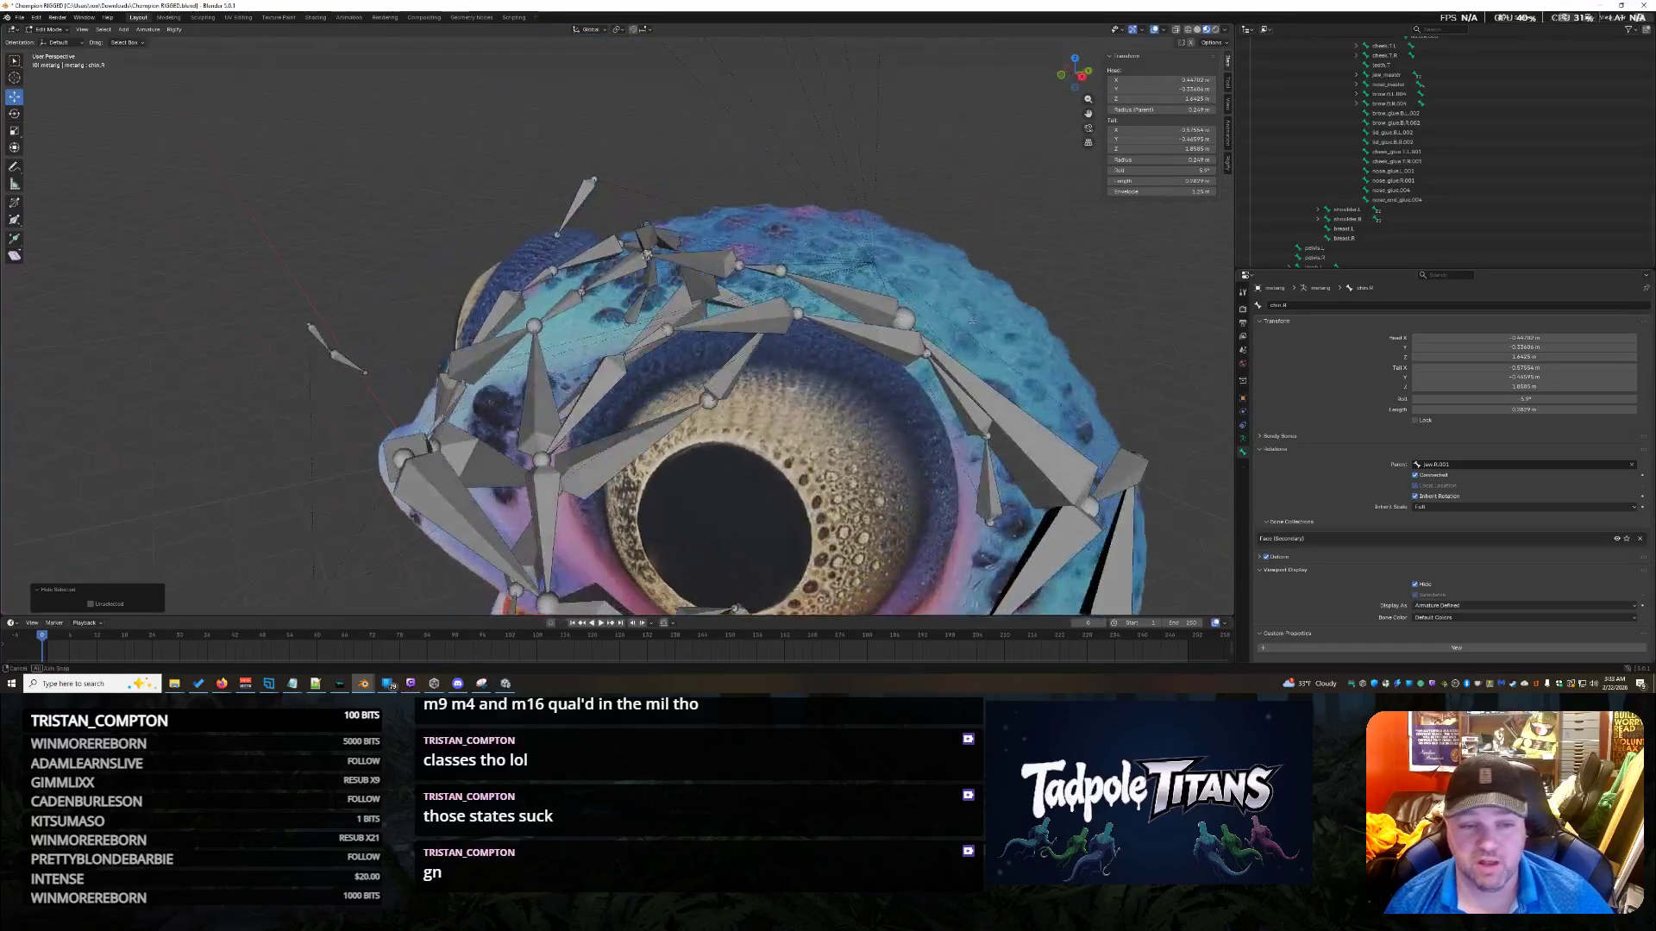
Place the 3D cursor on the nose_end_glue.004 joint at the front of the snout.
click(592, 202)
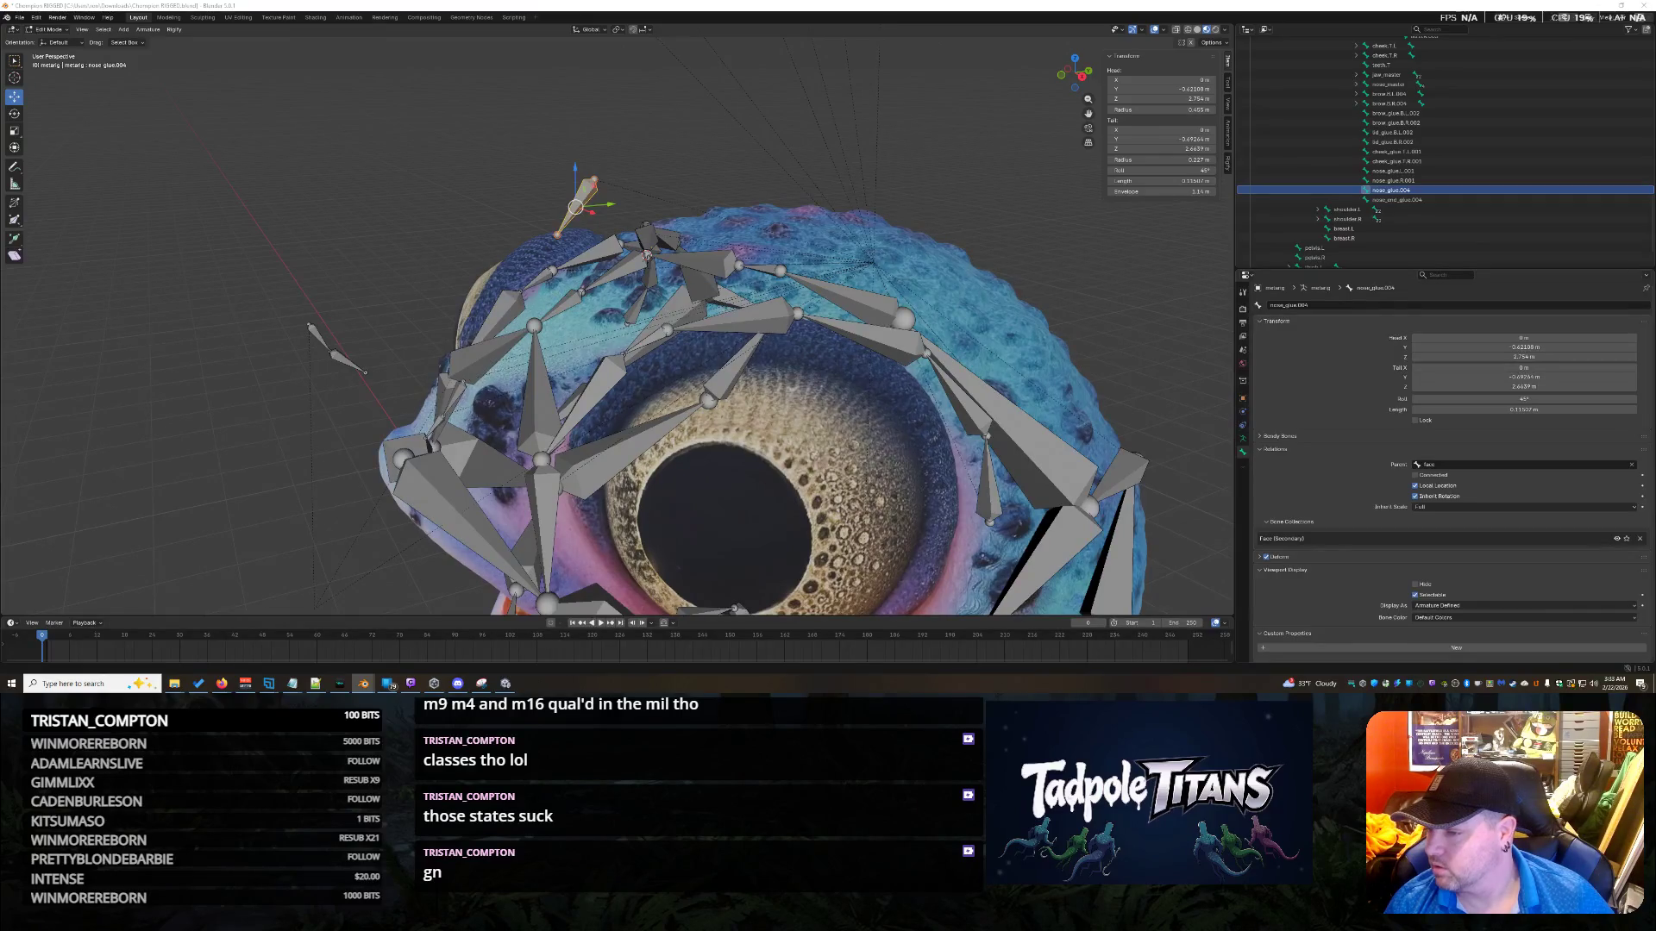
middle_drag(858, 332, 882, 305)
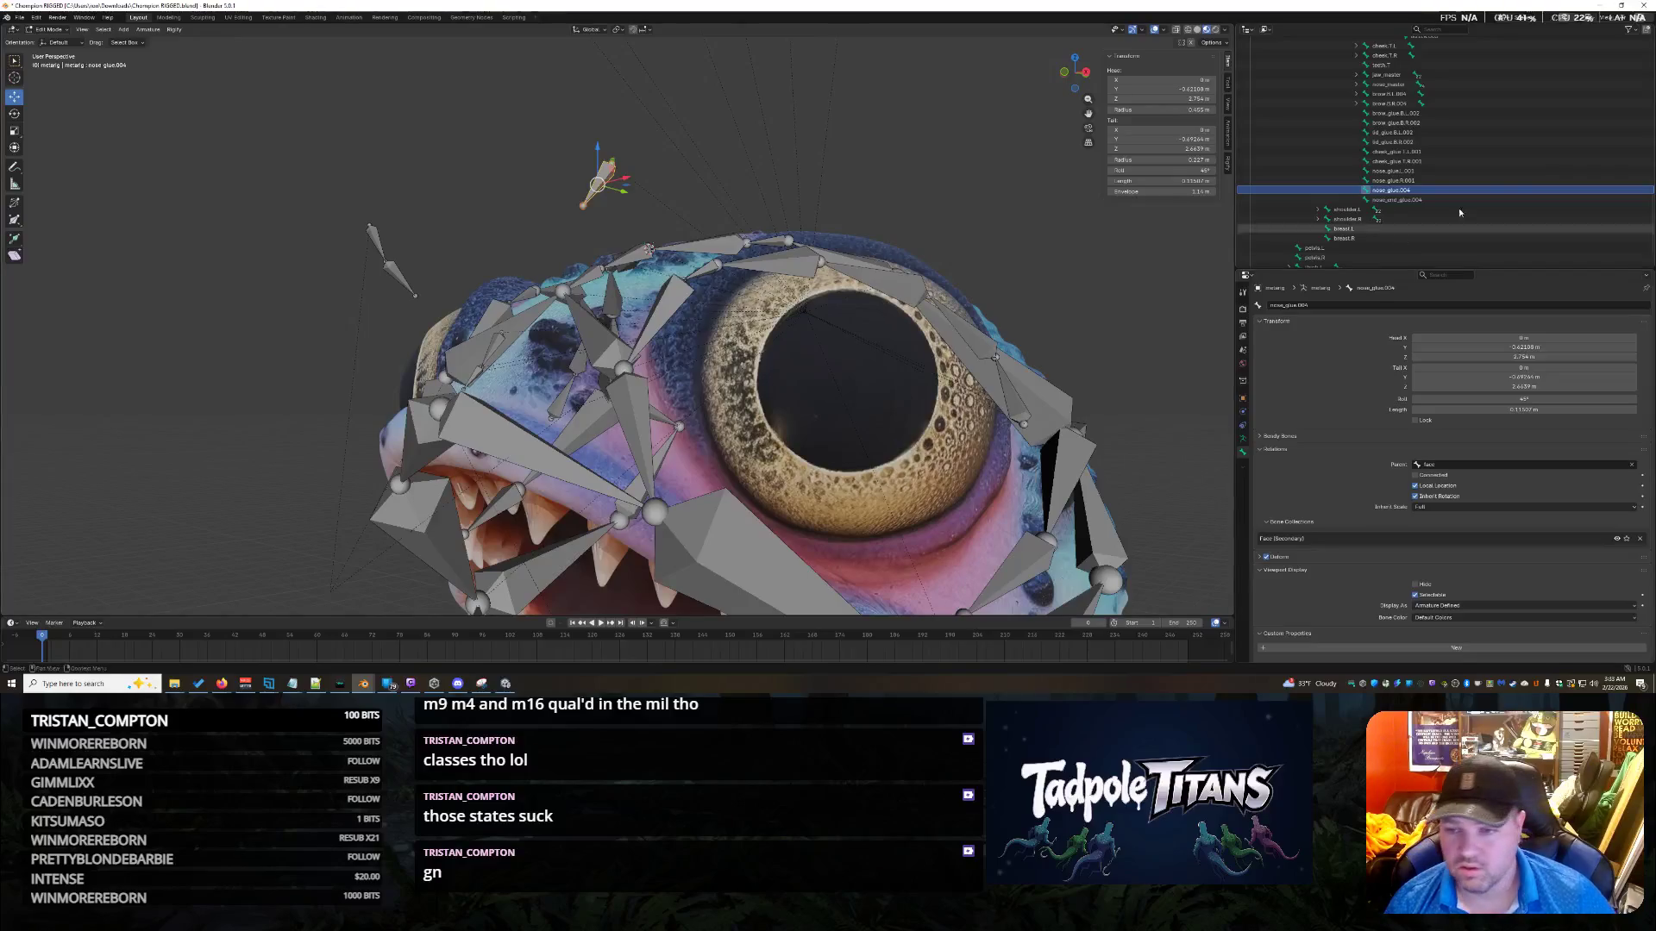
click(1397, 199)
middle_drag(798, 169, 837, 198)
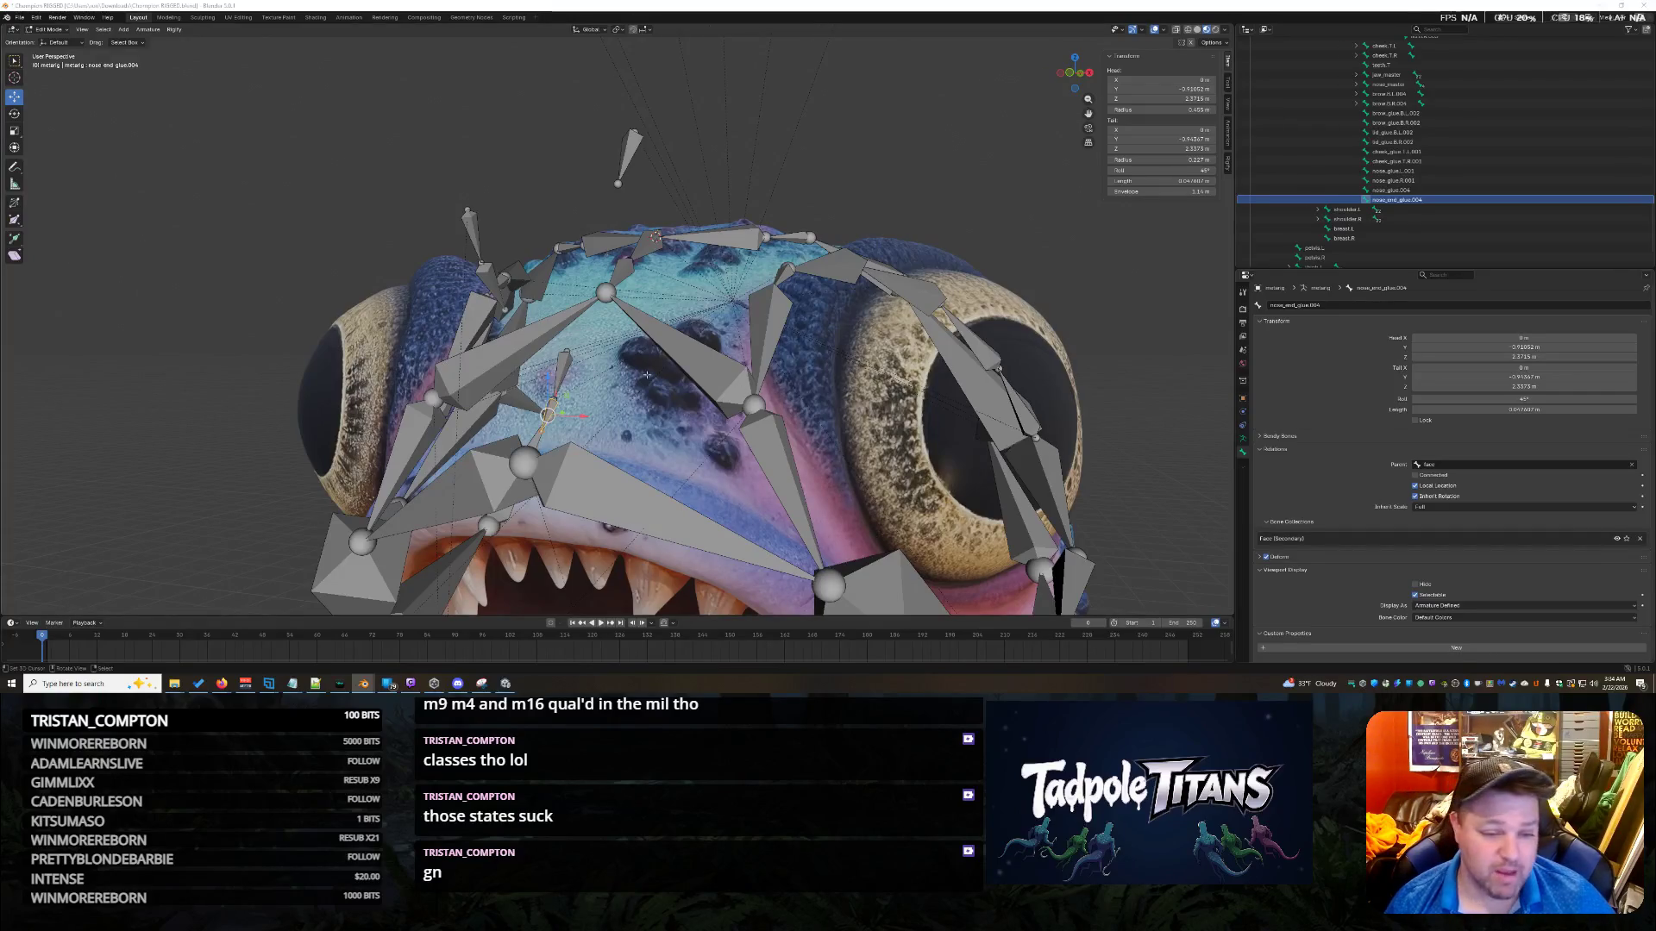
click(846, 151)
click(630, 148)
mouse_move(630, 149)
middle_down()
mouse_move(483, 259)
mouse_move(532, 393)
mouse_move(549, 386)
middle_up()
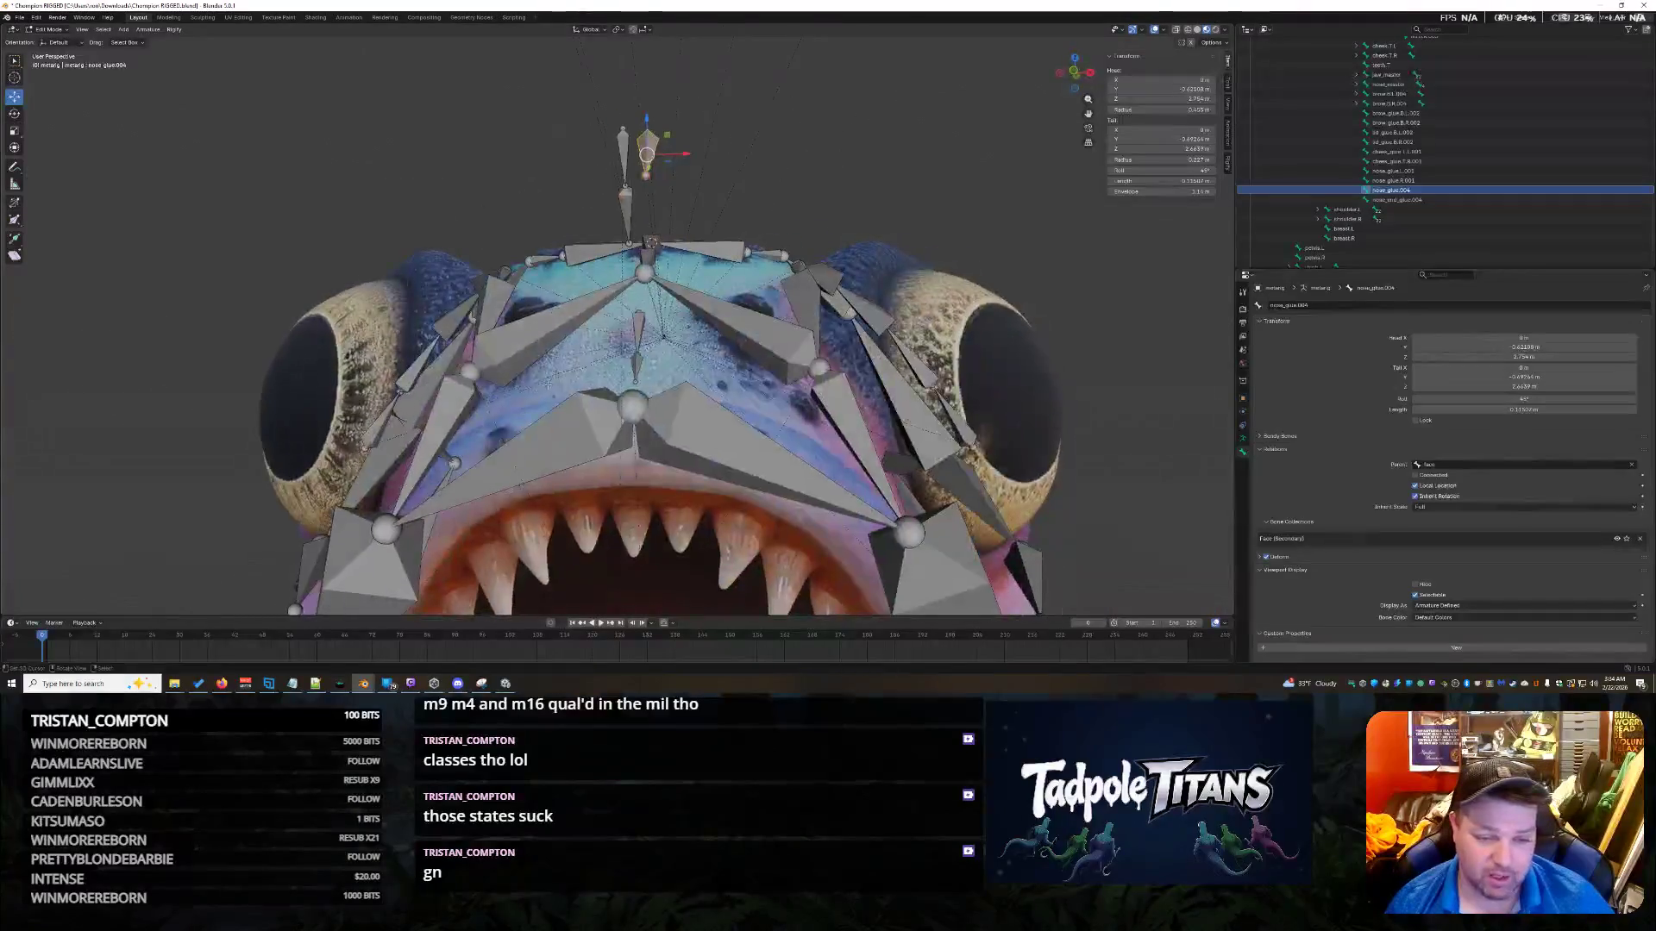
click(638, 354)
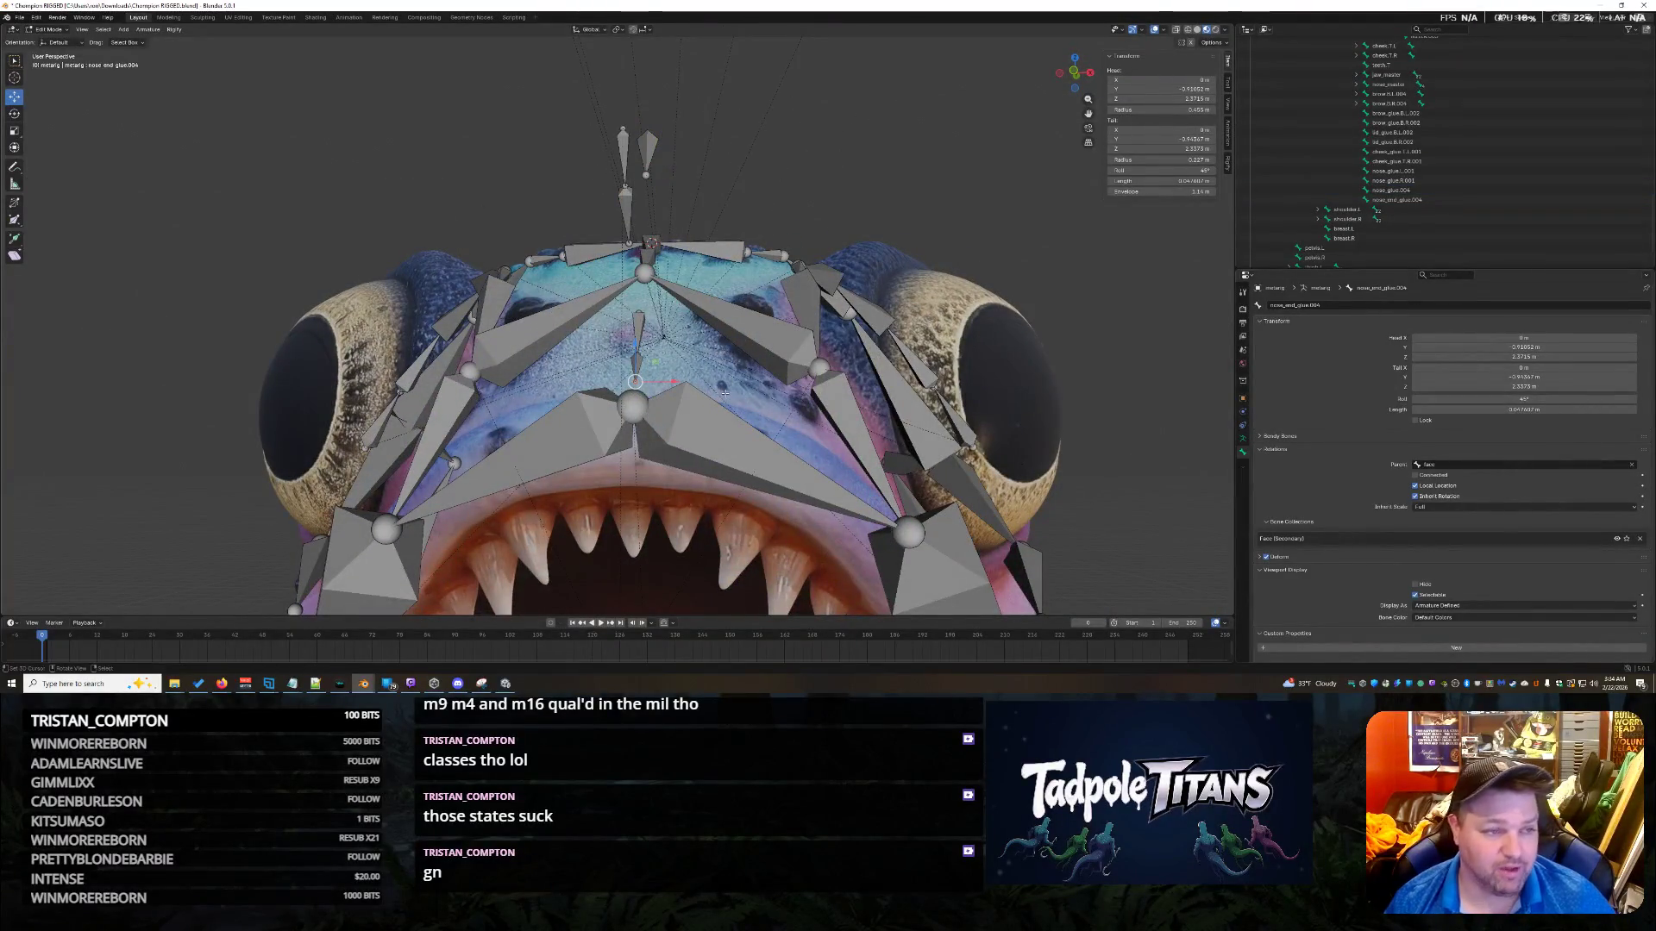
middle_drag(943, 182, 709, 303)
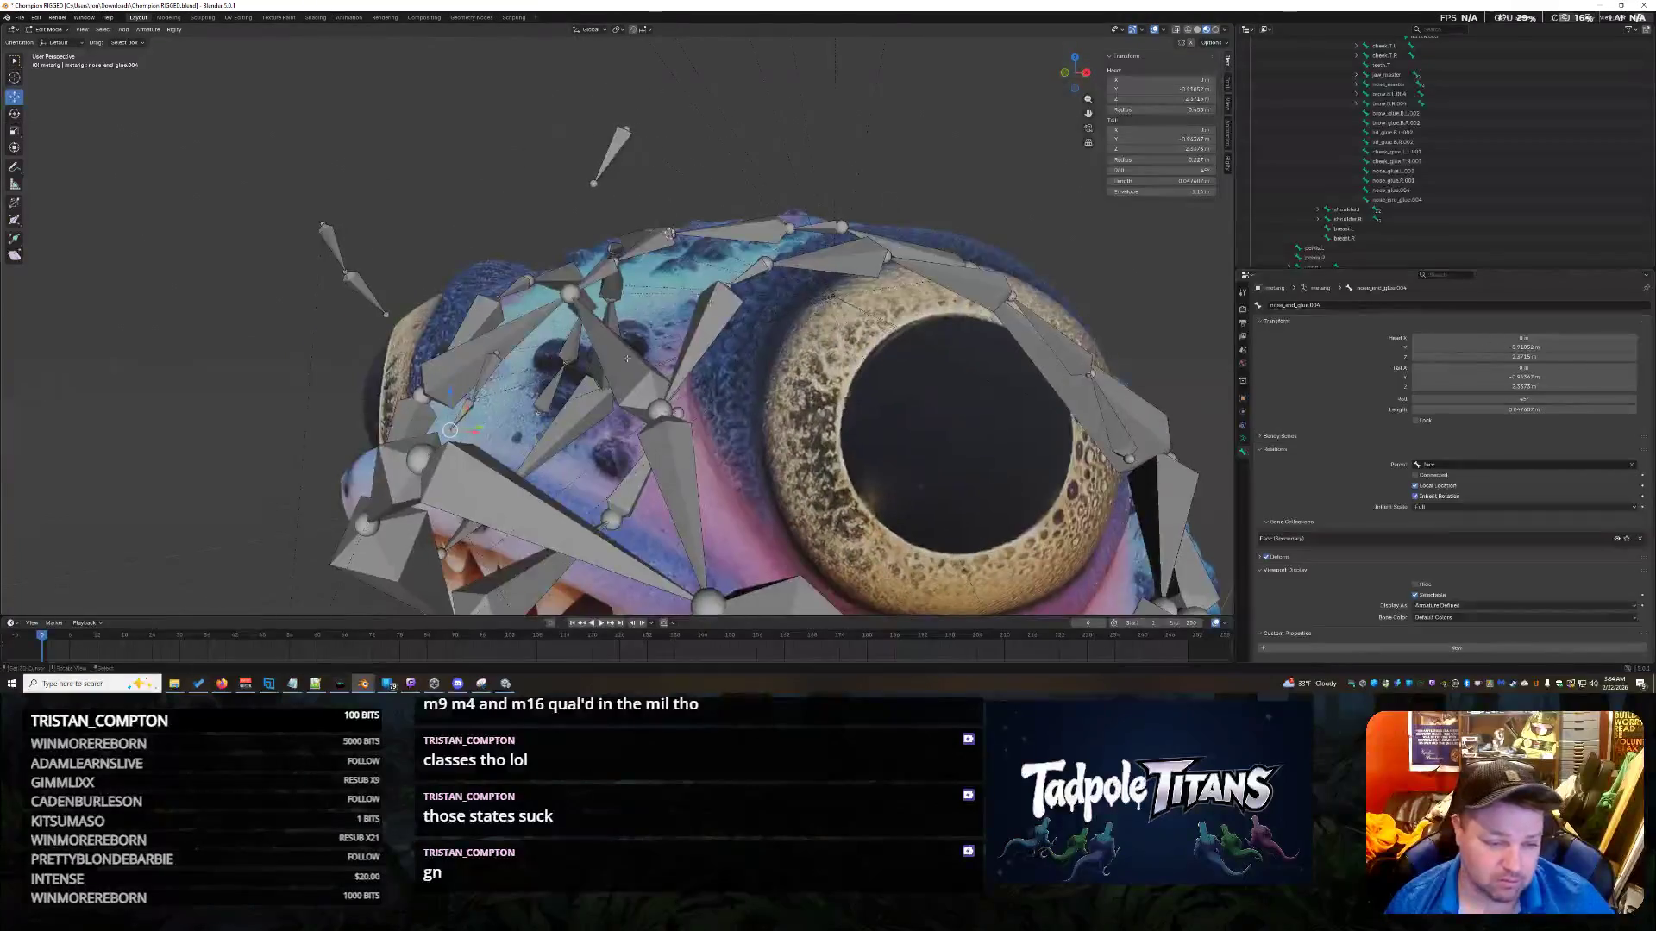
middle_drag(498, 461, 725, 444)
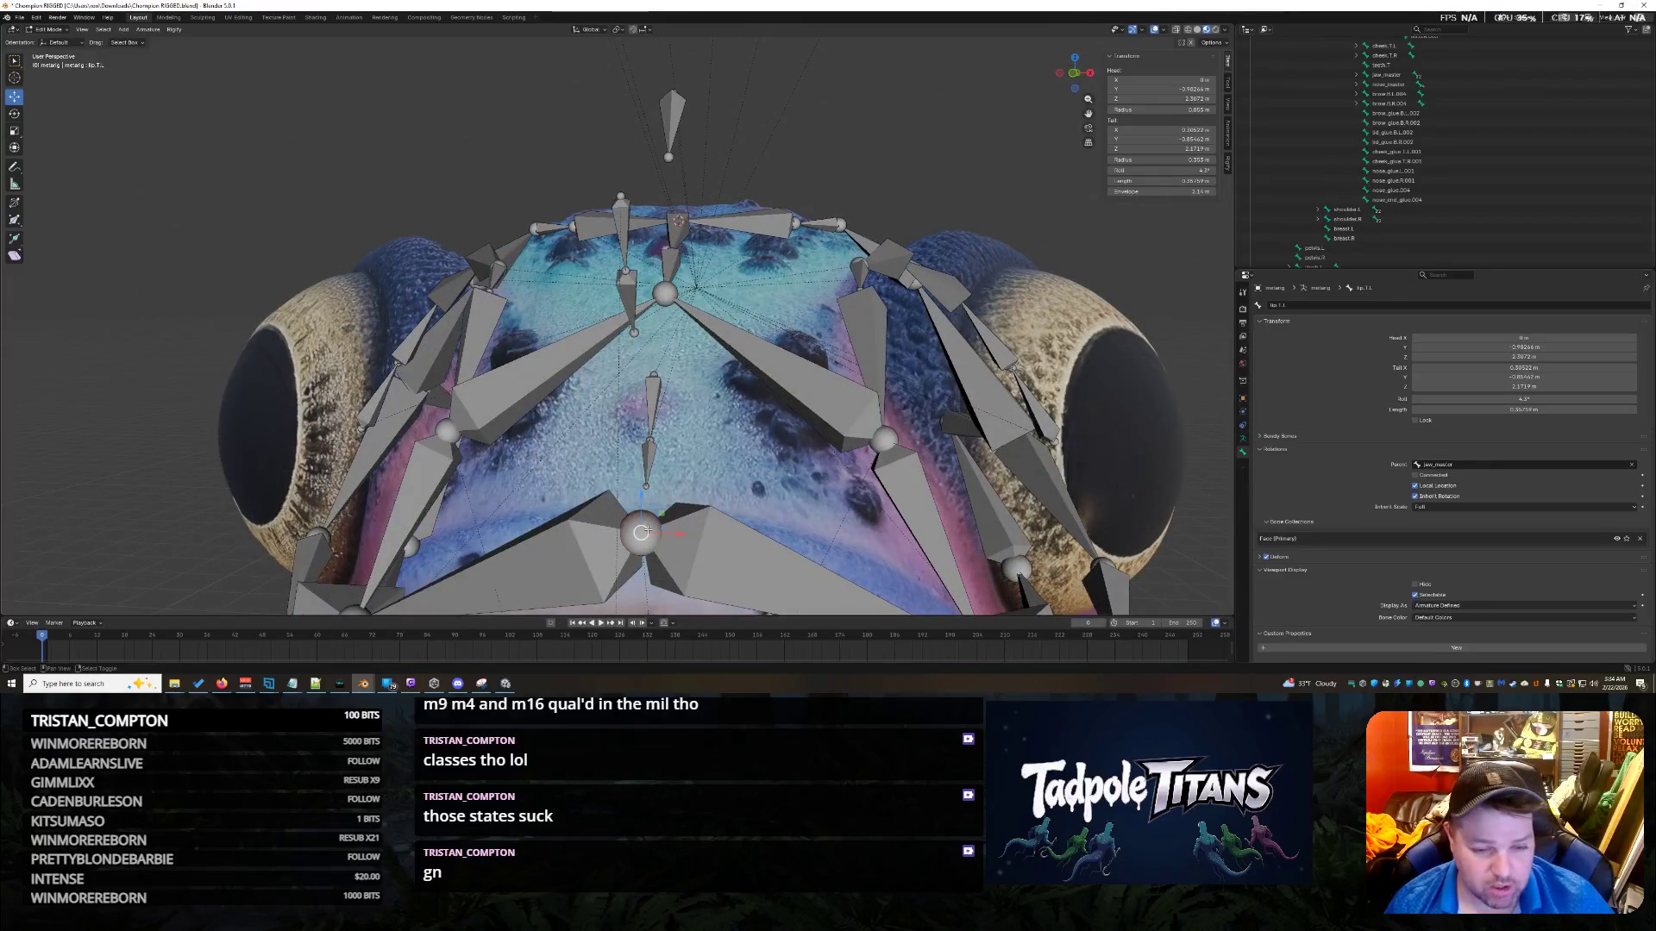
key(shift+s)
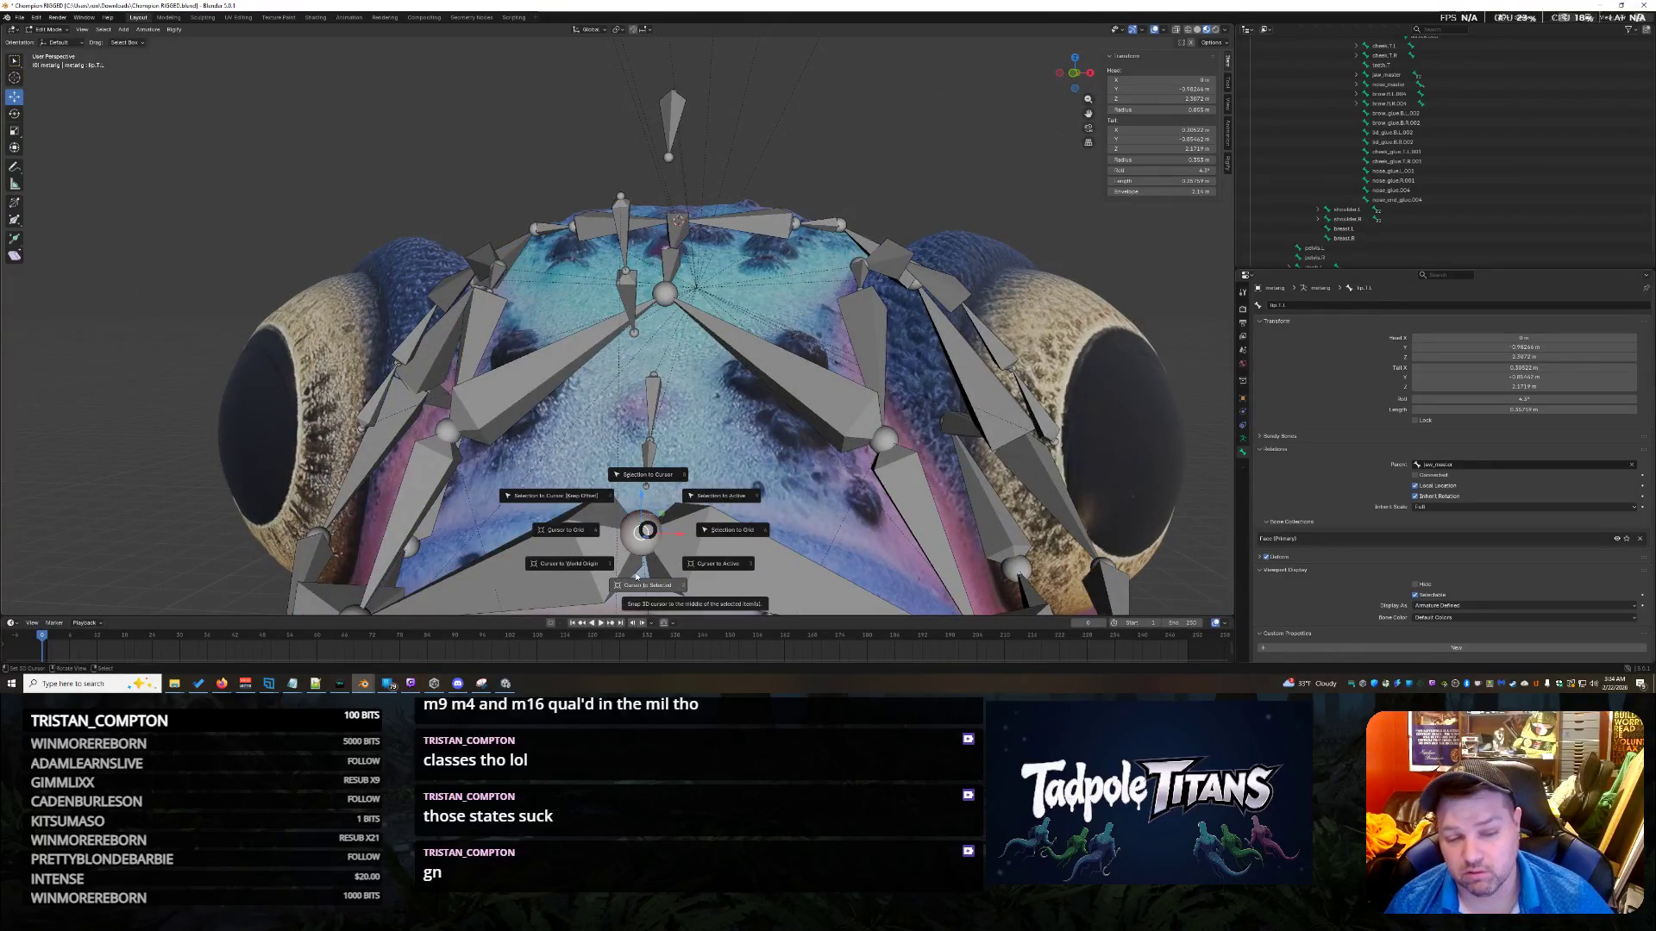
click(637, 578)
Snap the nose_glue.004 bone's joint down onto the 3D cursor.
click(646, 485)
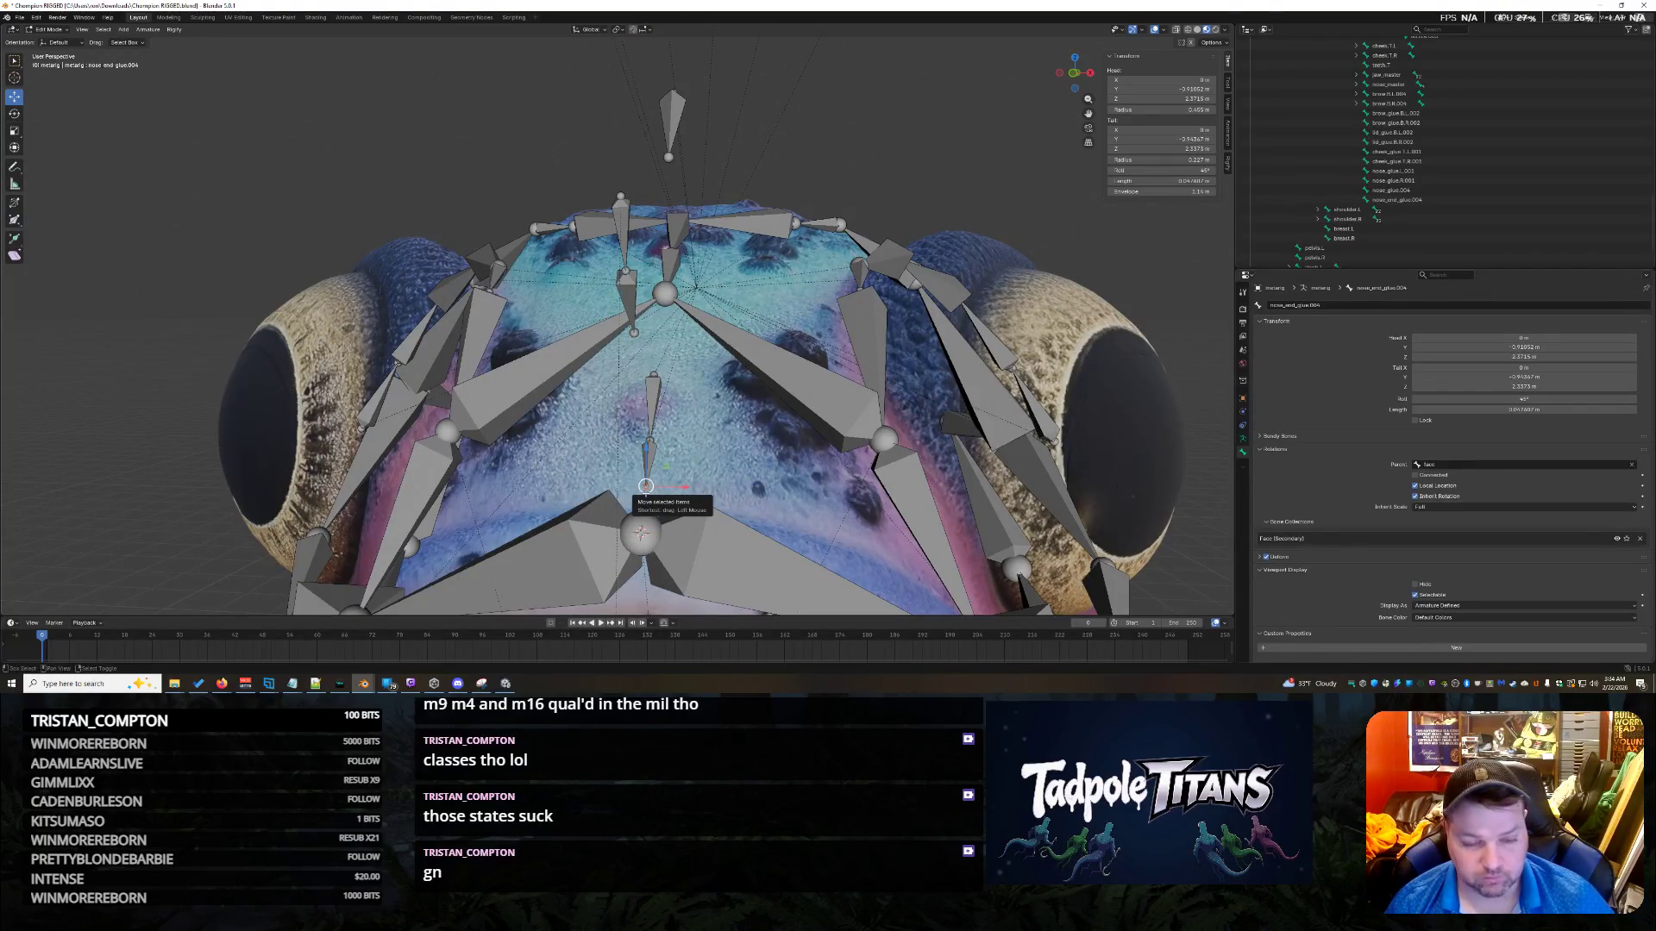
key(shift+s)
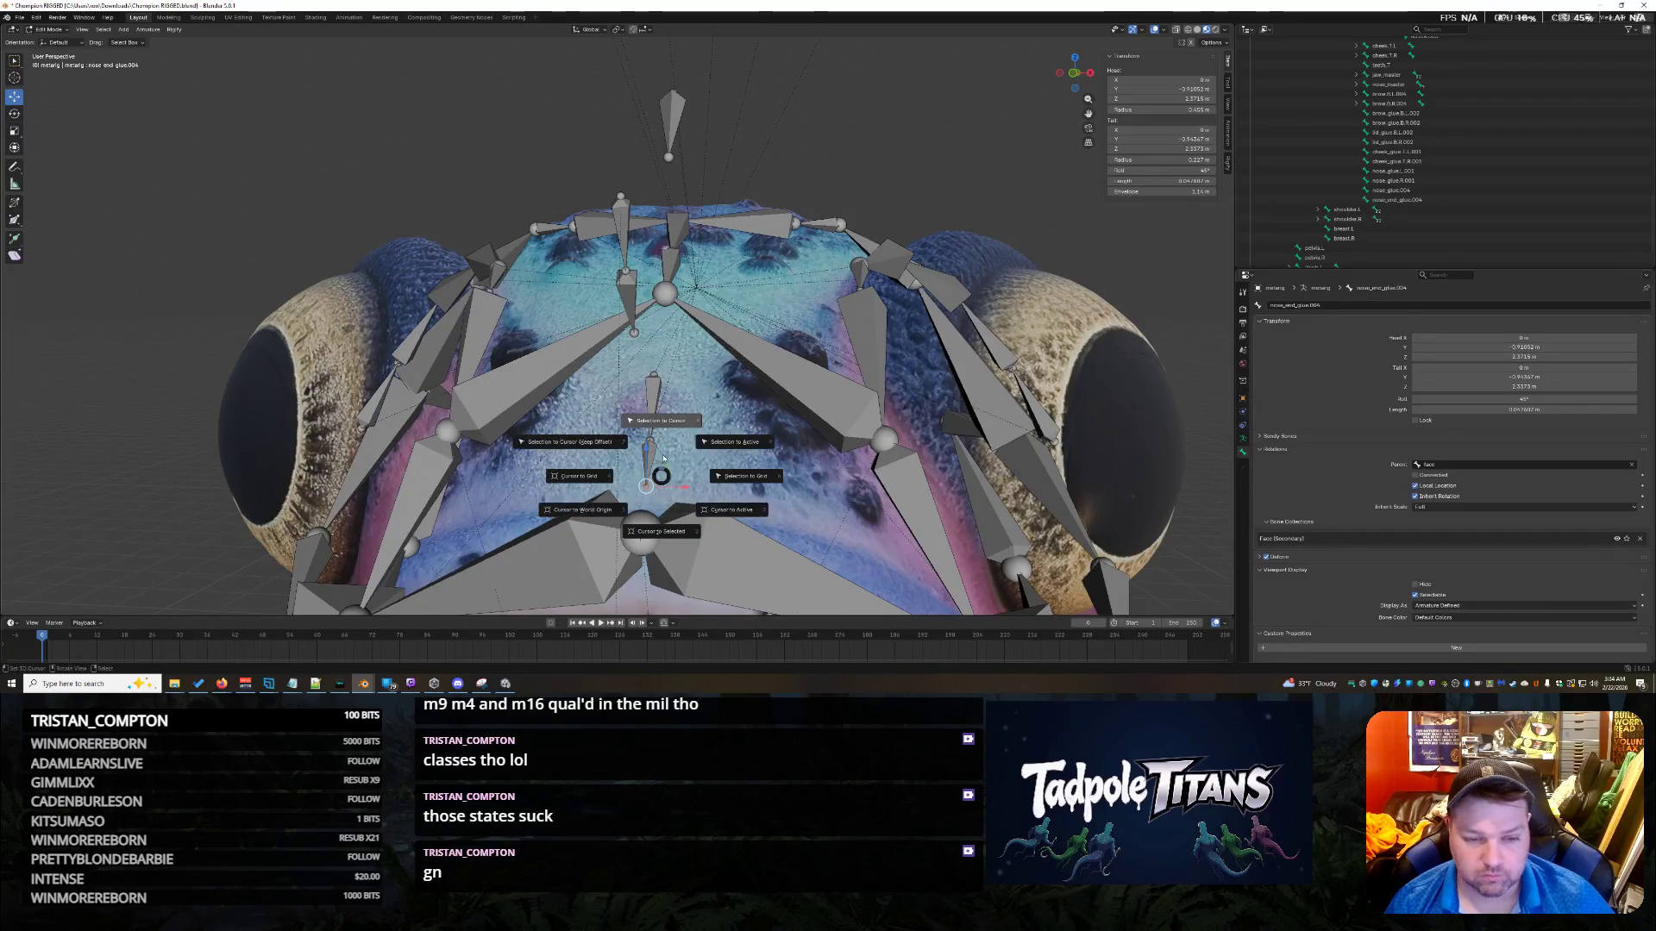
click(665, 440)
middle_drag(665, 441, 699, 448)
click(582, 163)
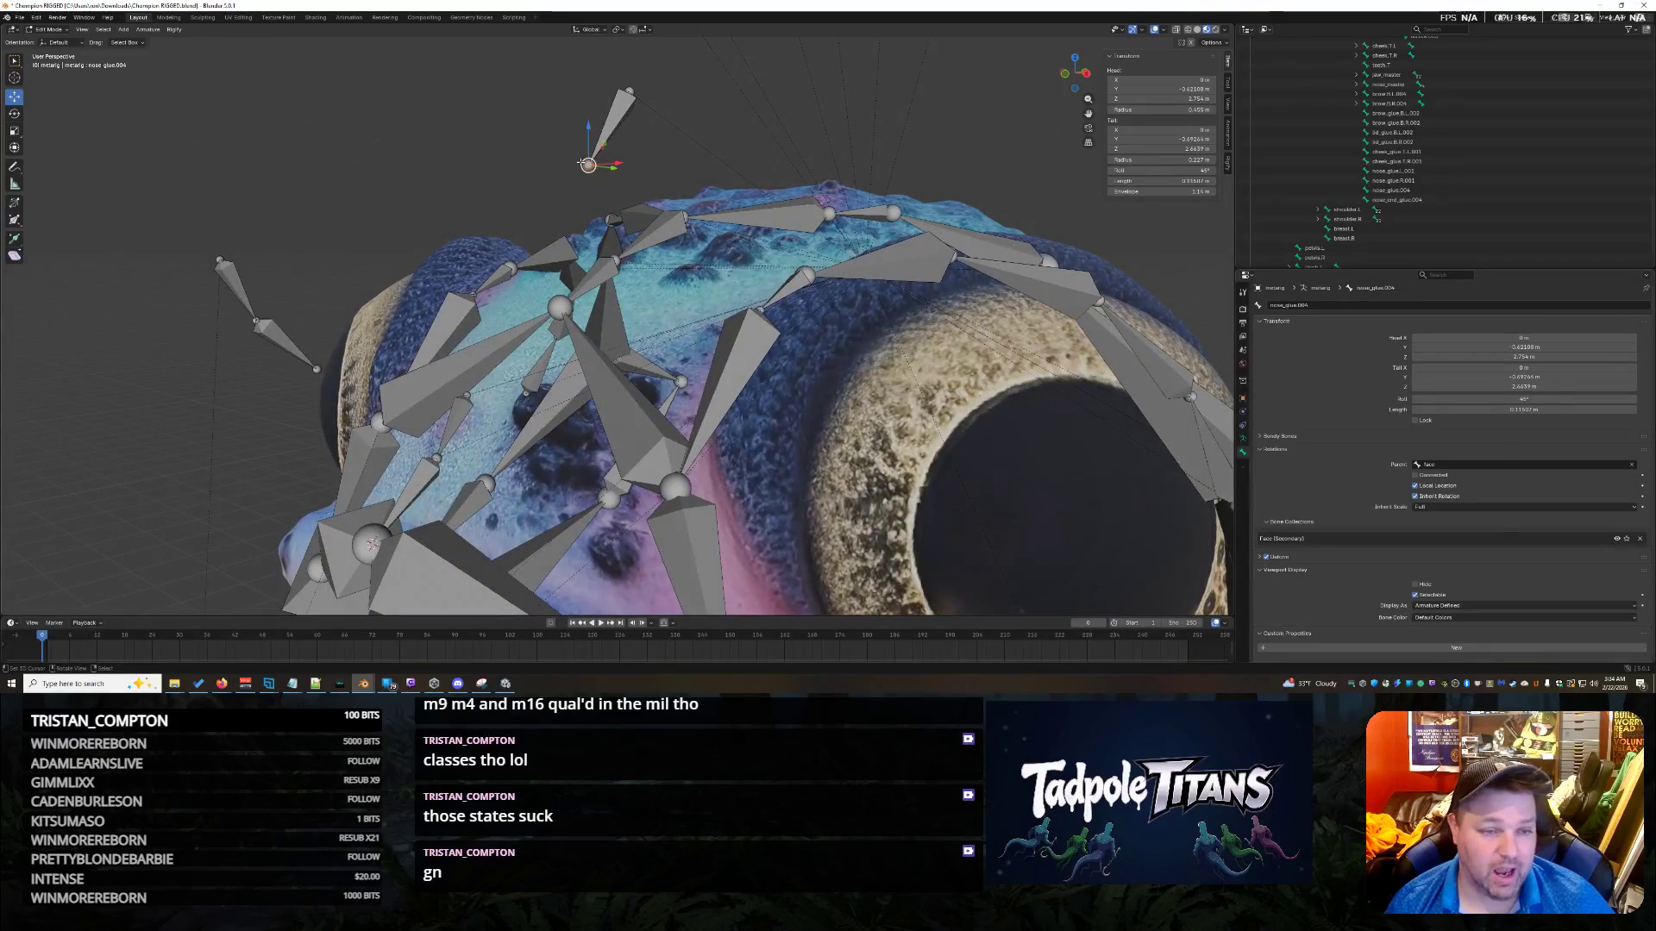
key(shift+s)
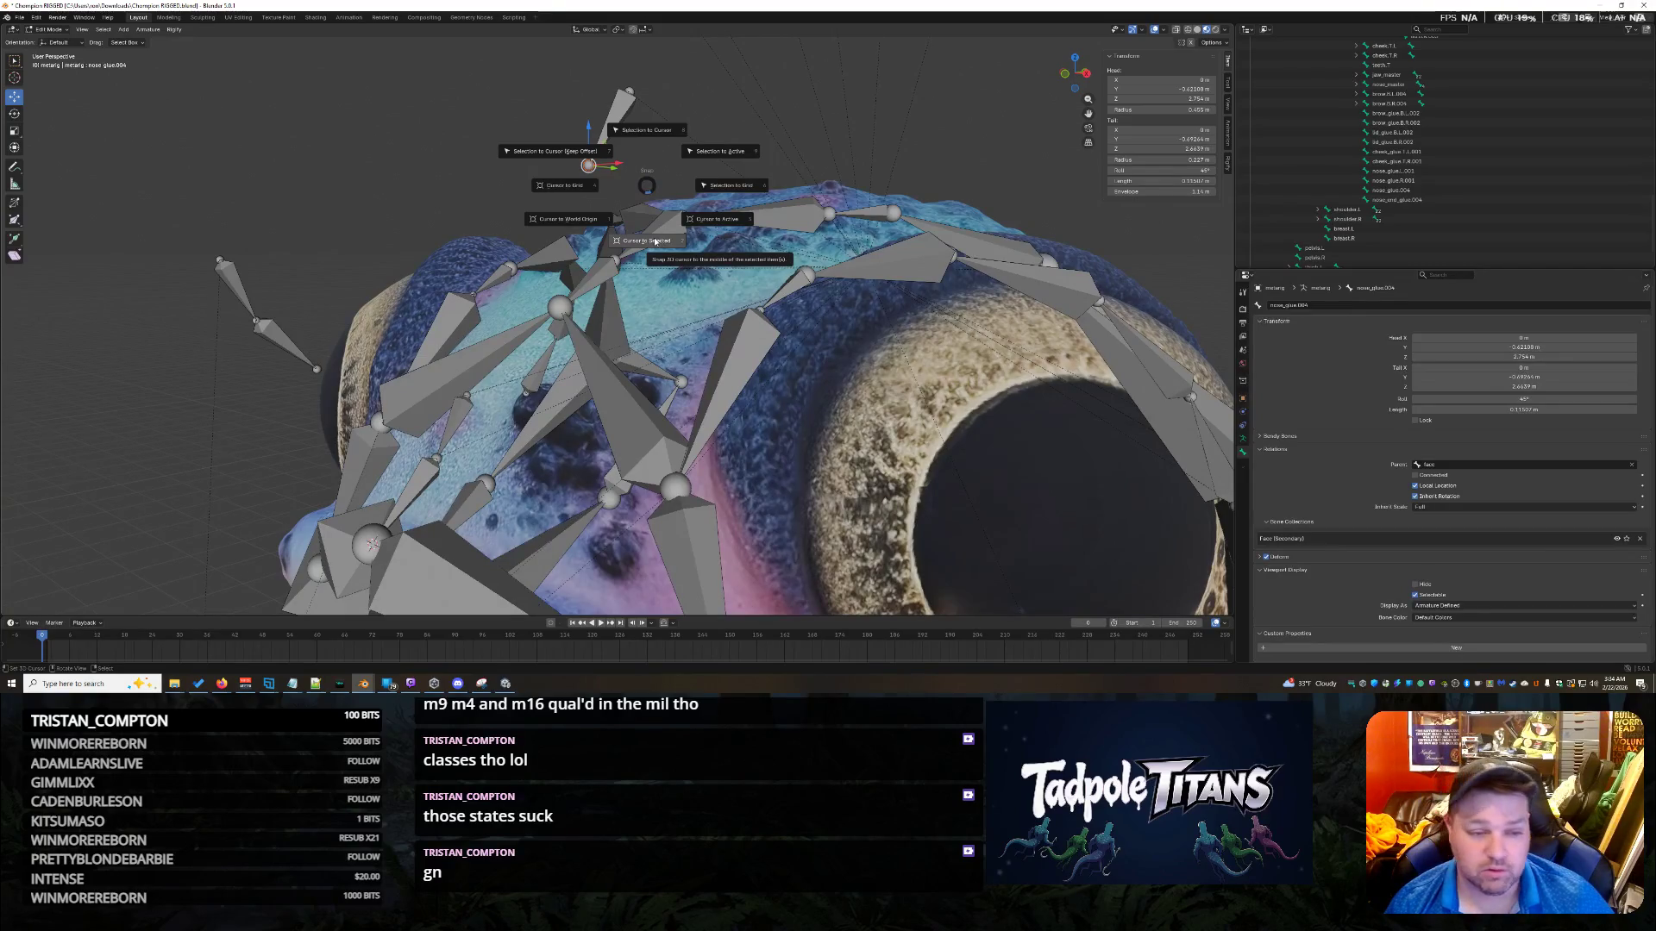
click(645, 145)
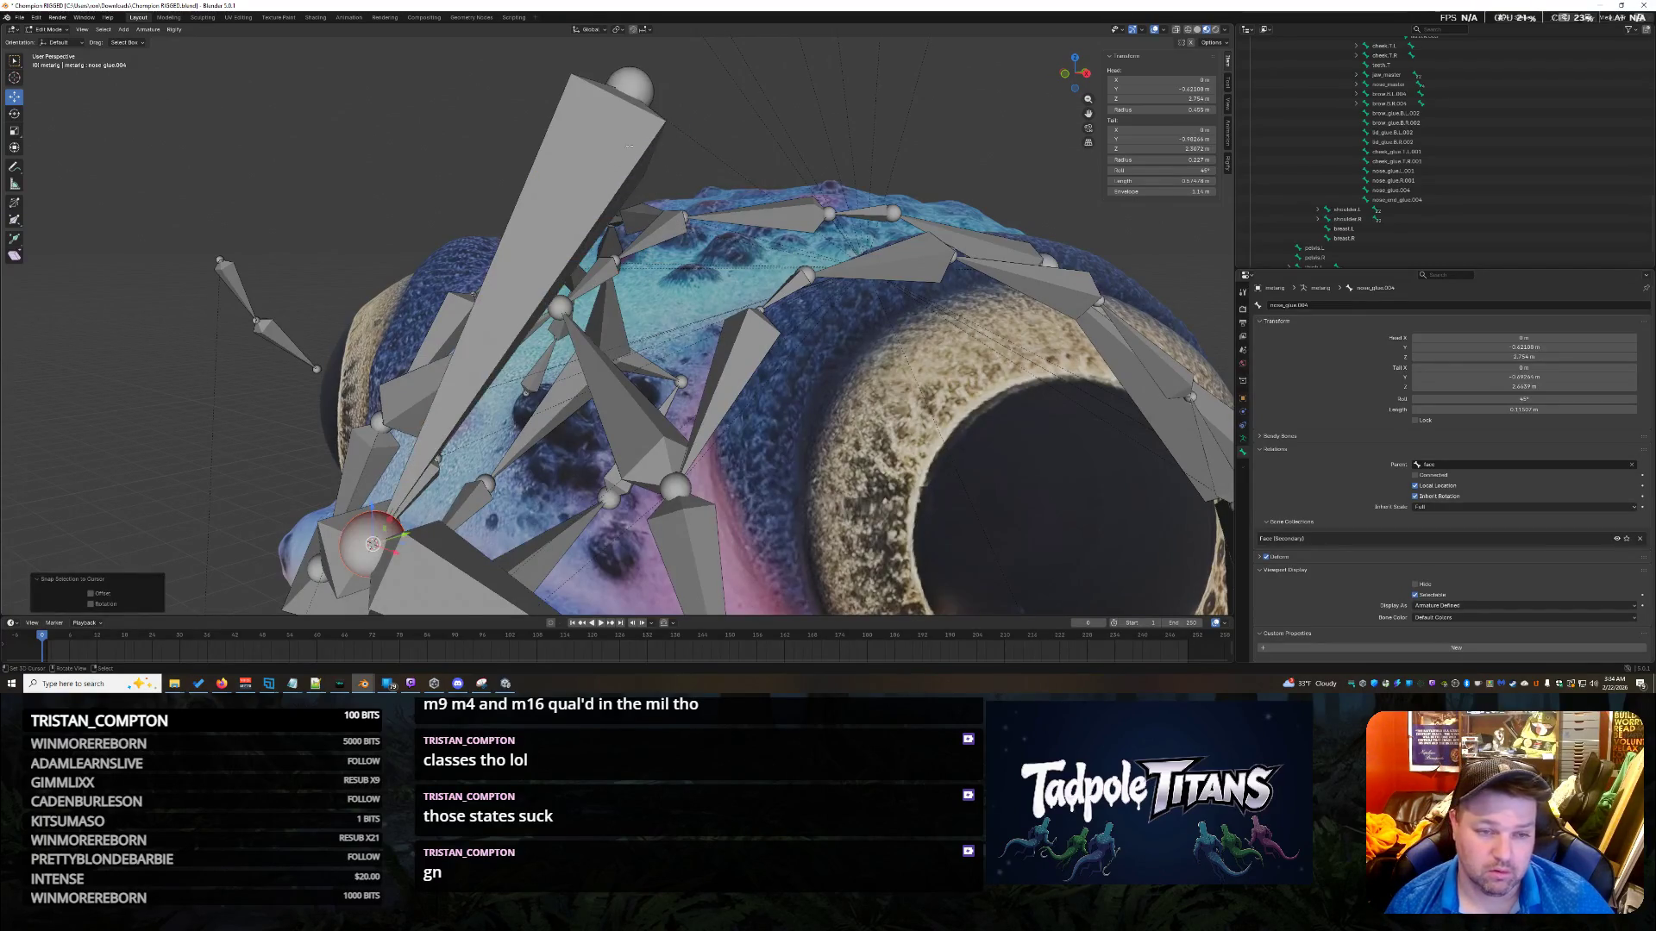
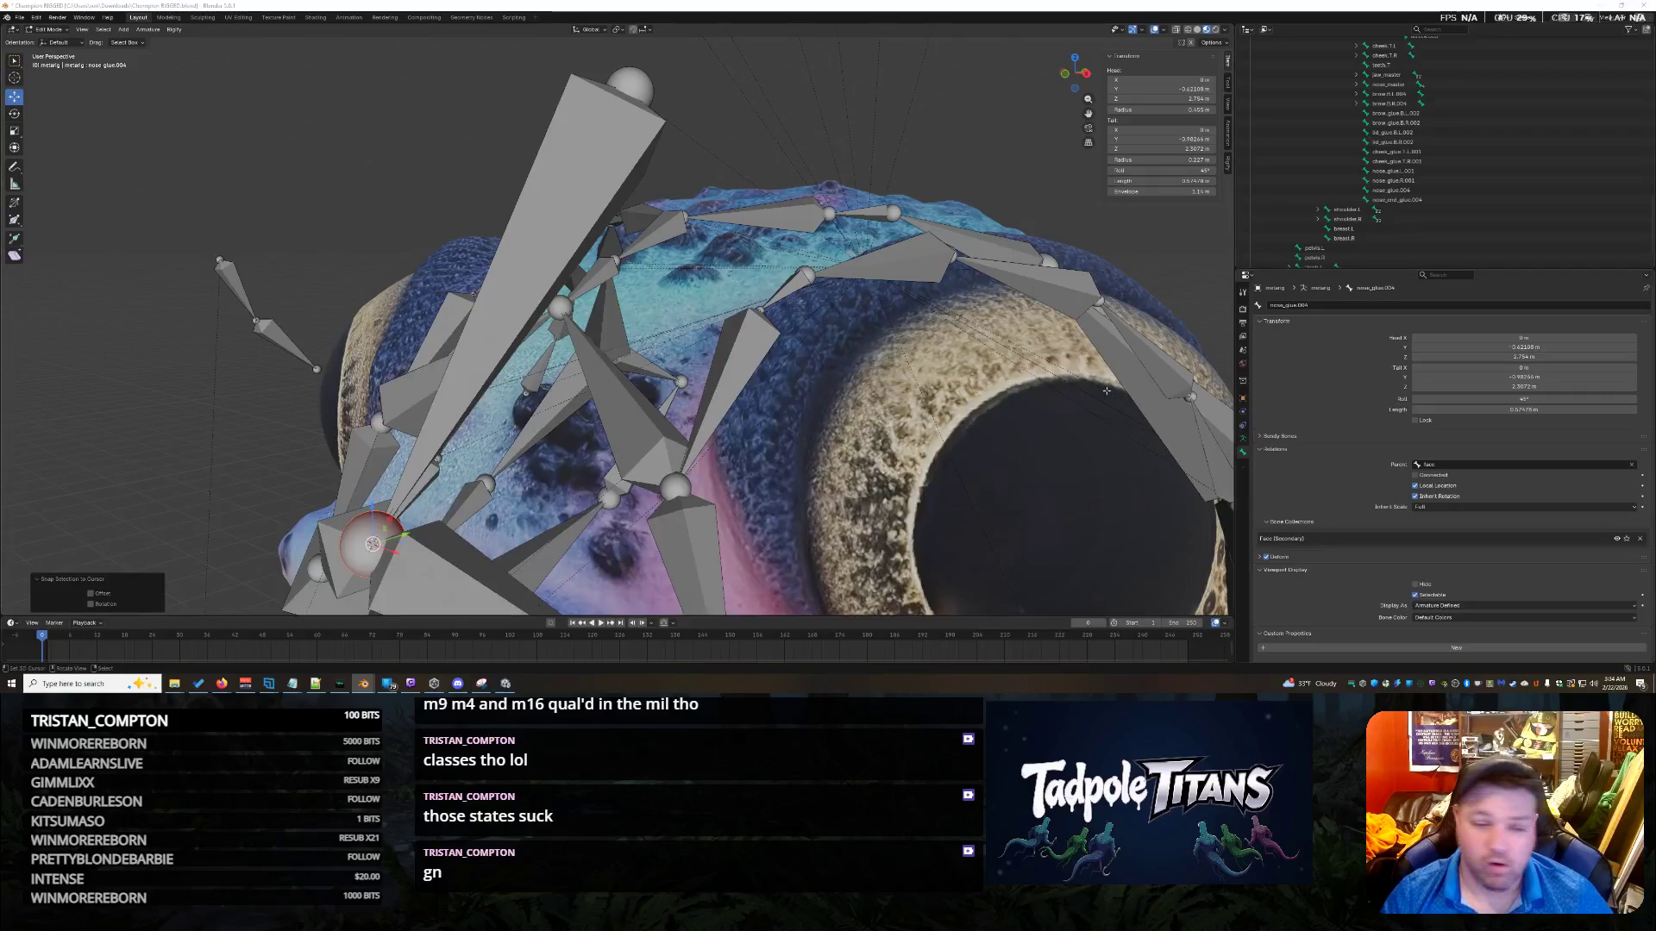
Select the tip joint of the large nose_glue.004 bone and drag it lower and back.
middle_drag(894, 329, 360, 382)
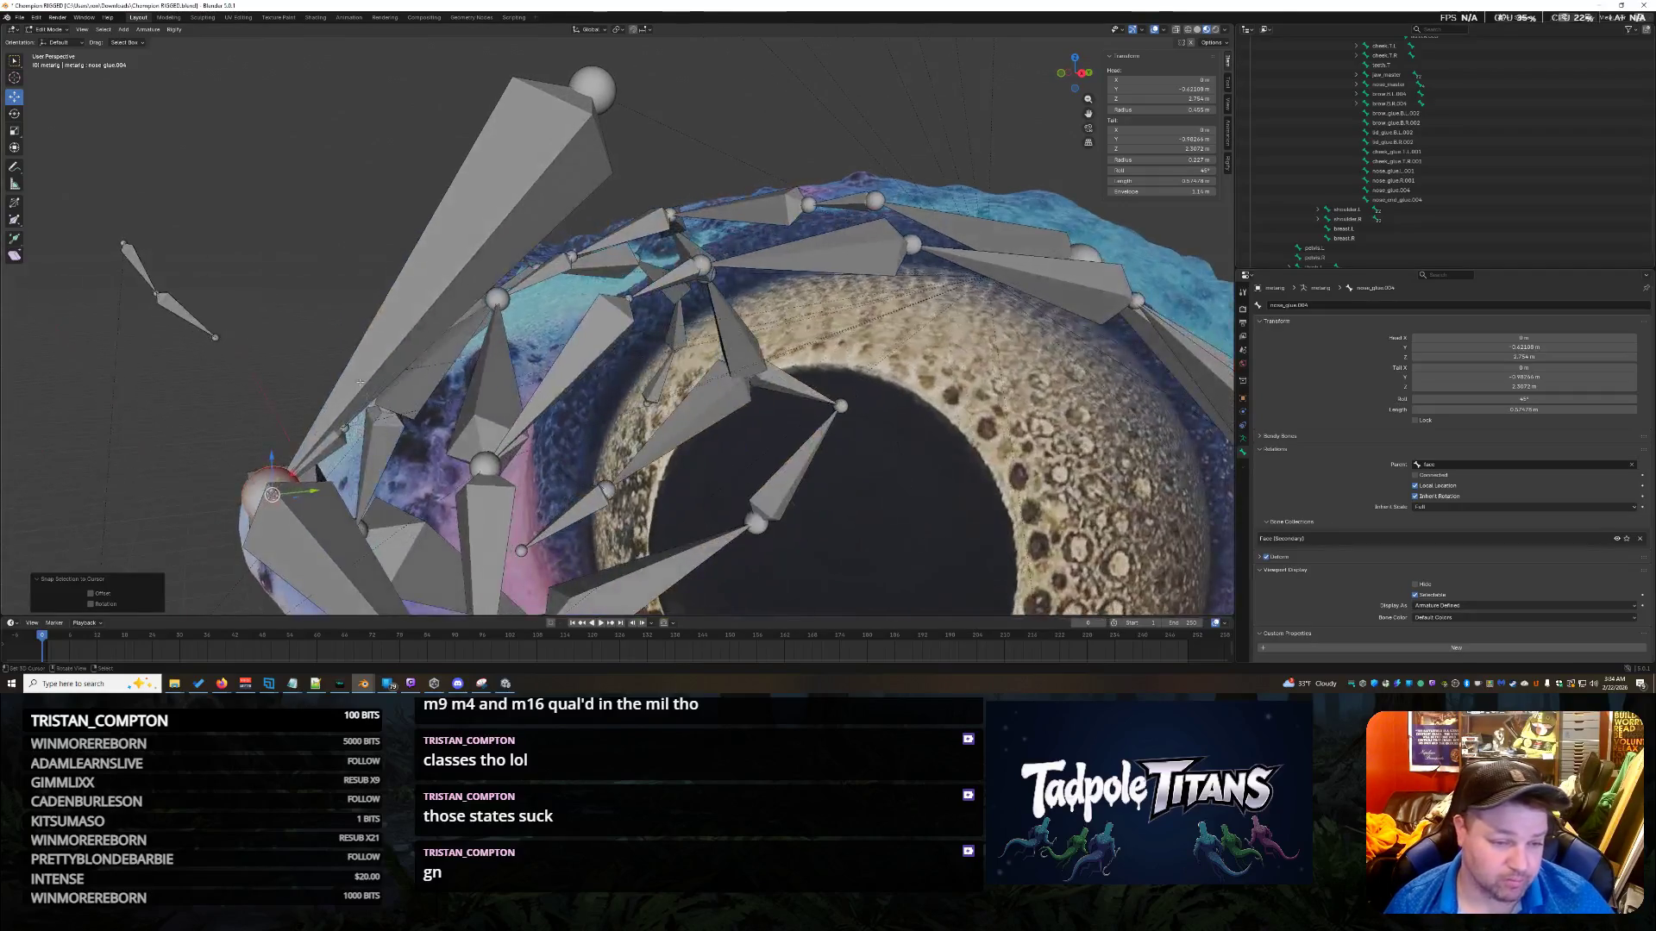
click(327, 437)
middle_drag(328, 437, 681, 431)
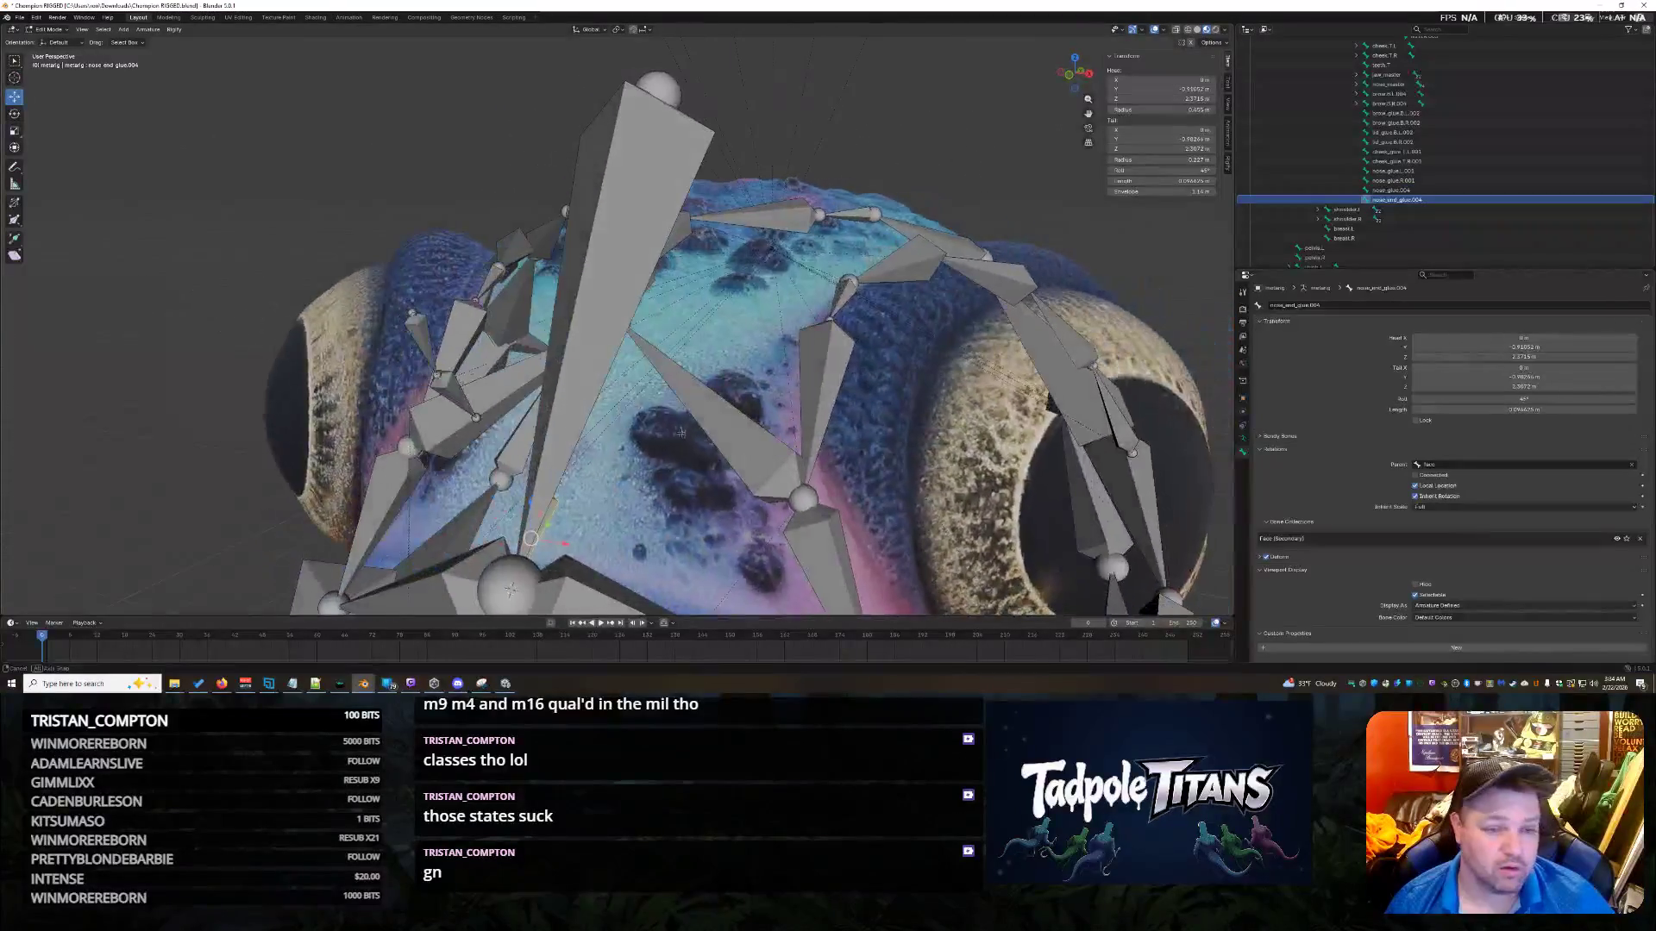
click(635, 294)
middle_drag(635, 293, 585, 175)
click(585, 175)
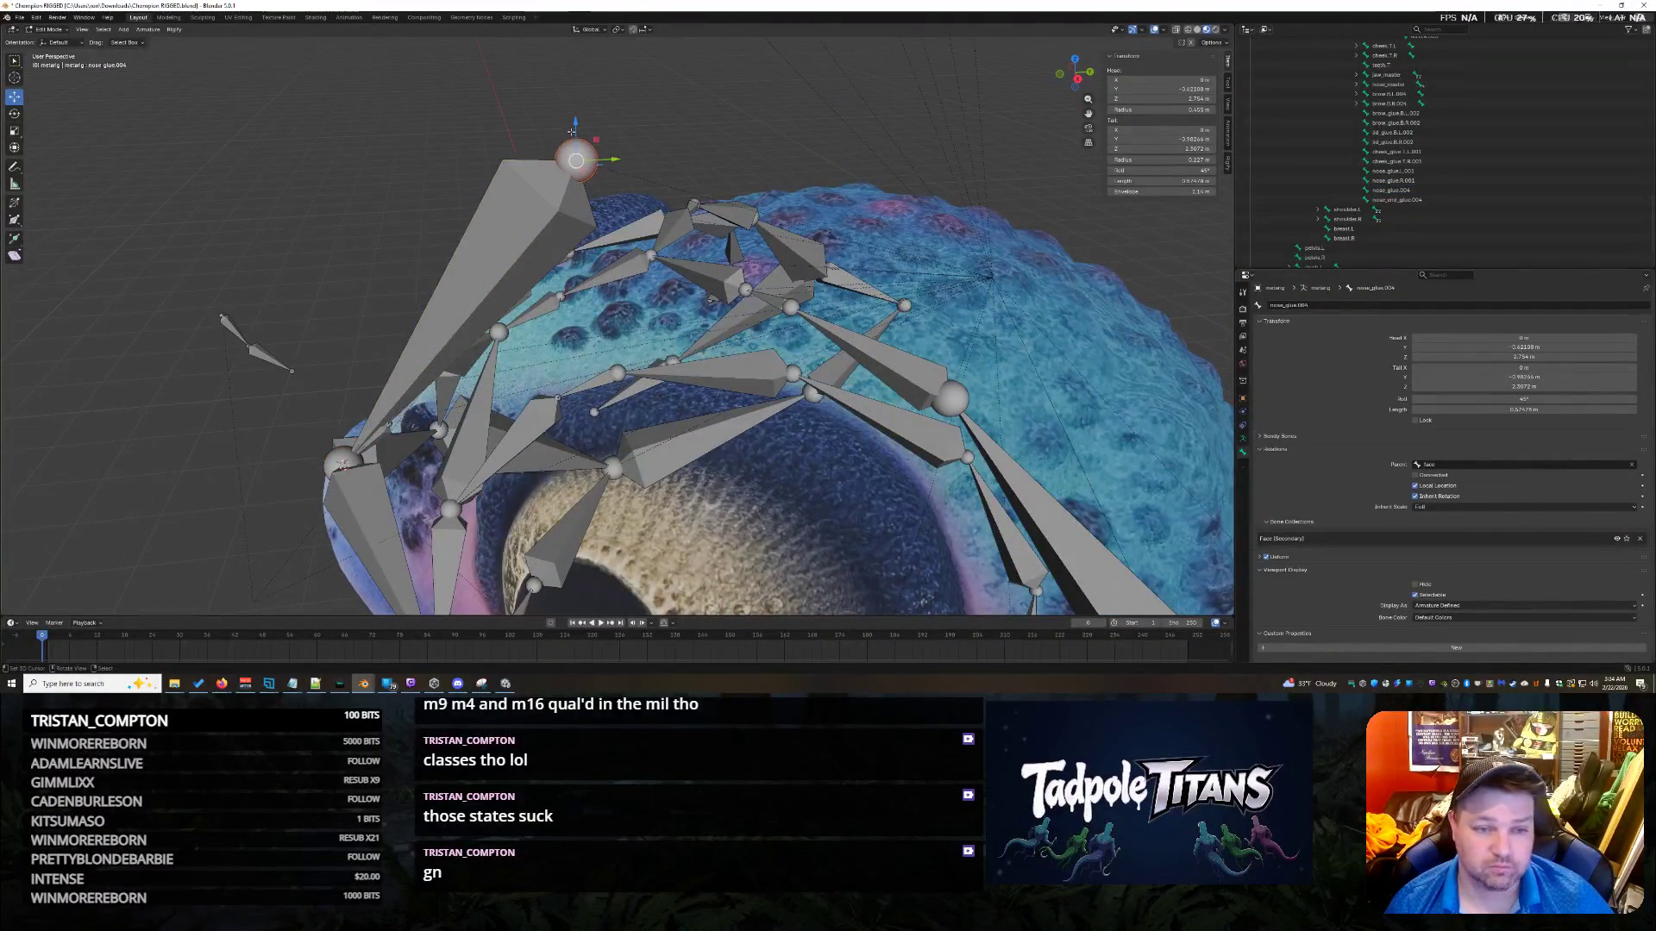
mouse_move(572, 131)
mouse_down()
mouse_move(614, 376)
mouse_move(405, 424)
mouse_up()
mouse_move(405, 424)
middle_down()
mouse_move(546, 378)
mouse_move(944, 441)
middle_up()
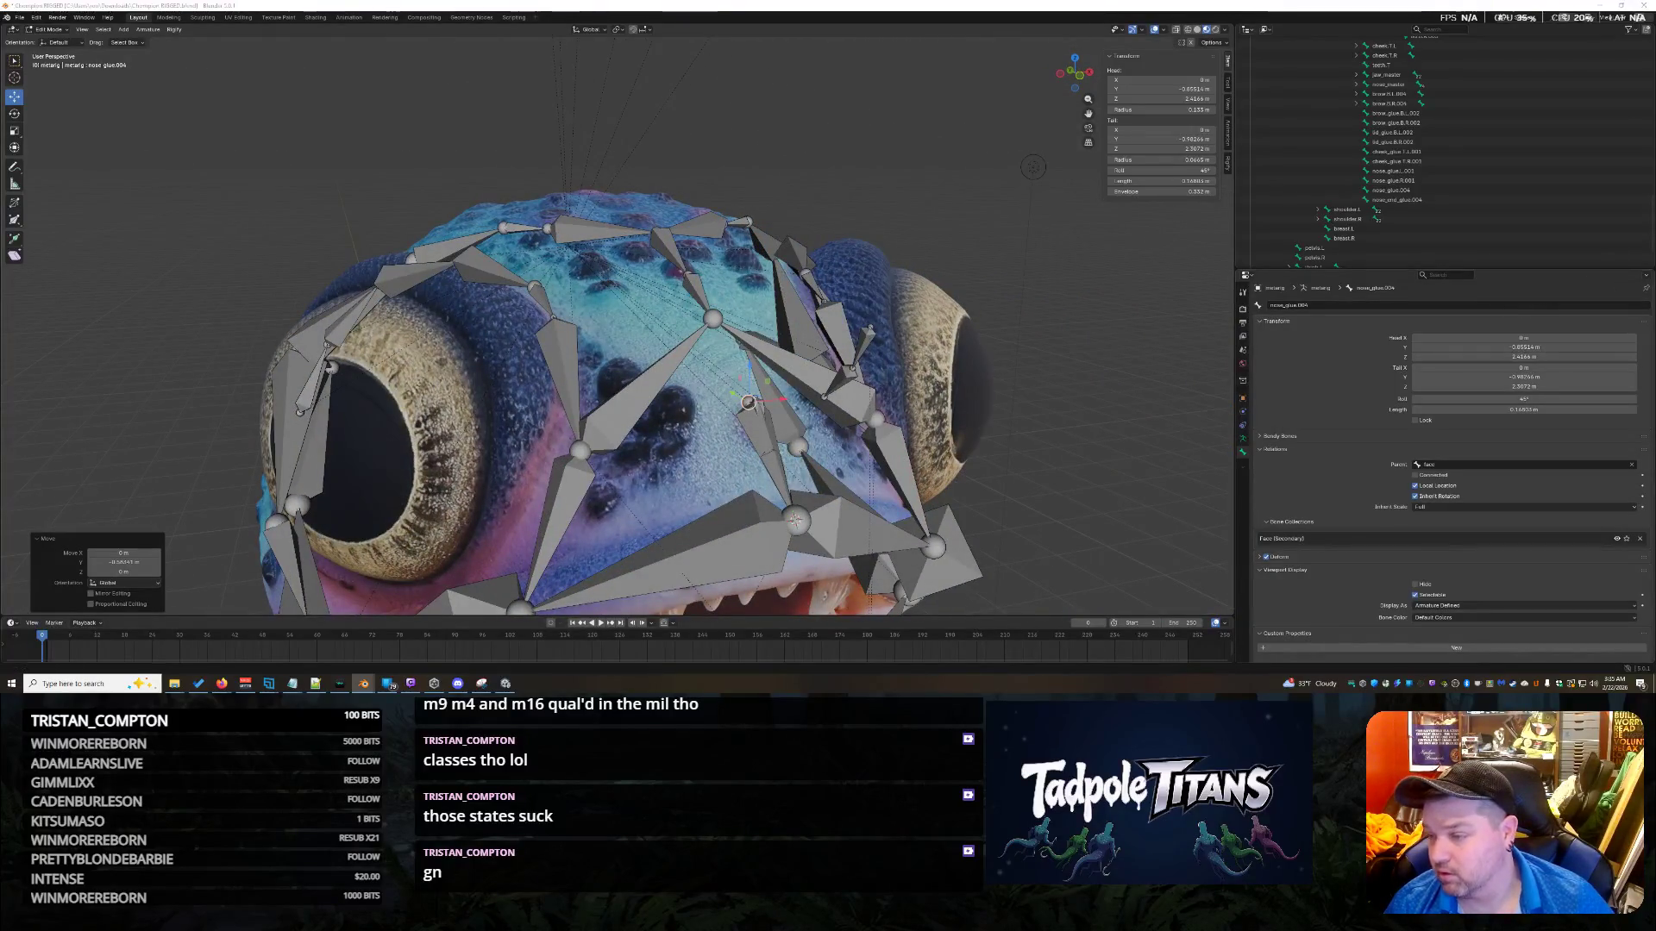
mouse_move(940, 362)
middle_down()
mouse_move(975, 395)
mouse_move(759, 345)
middle_up()
Nudge the nose_glue.004 joint slightly along the Z axis, then along the Y axis.
key(g)
key(z)
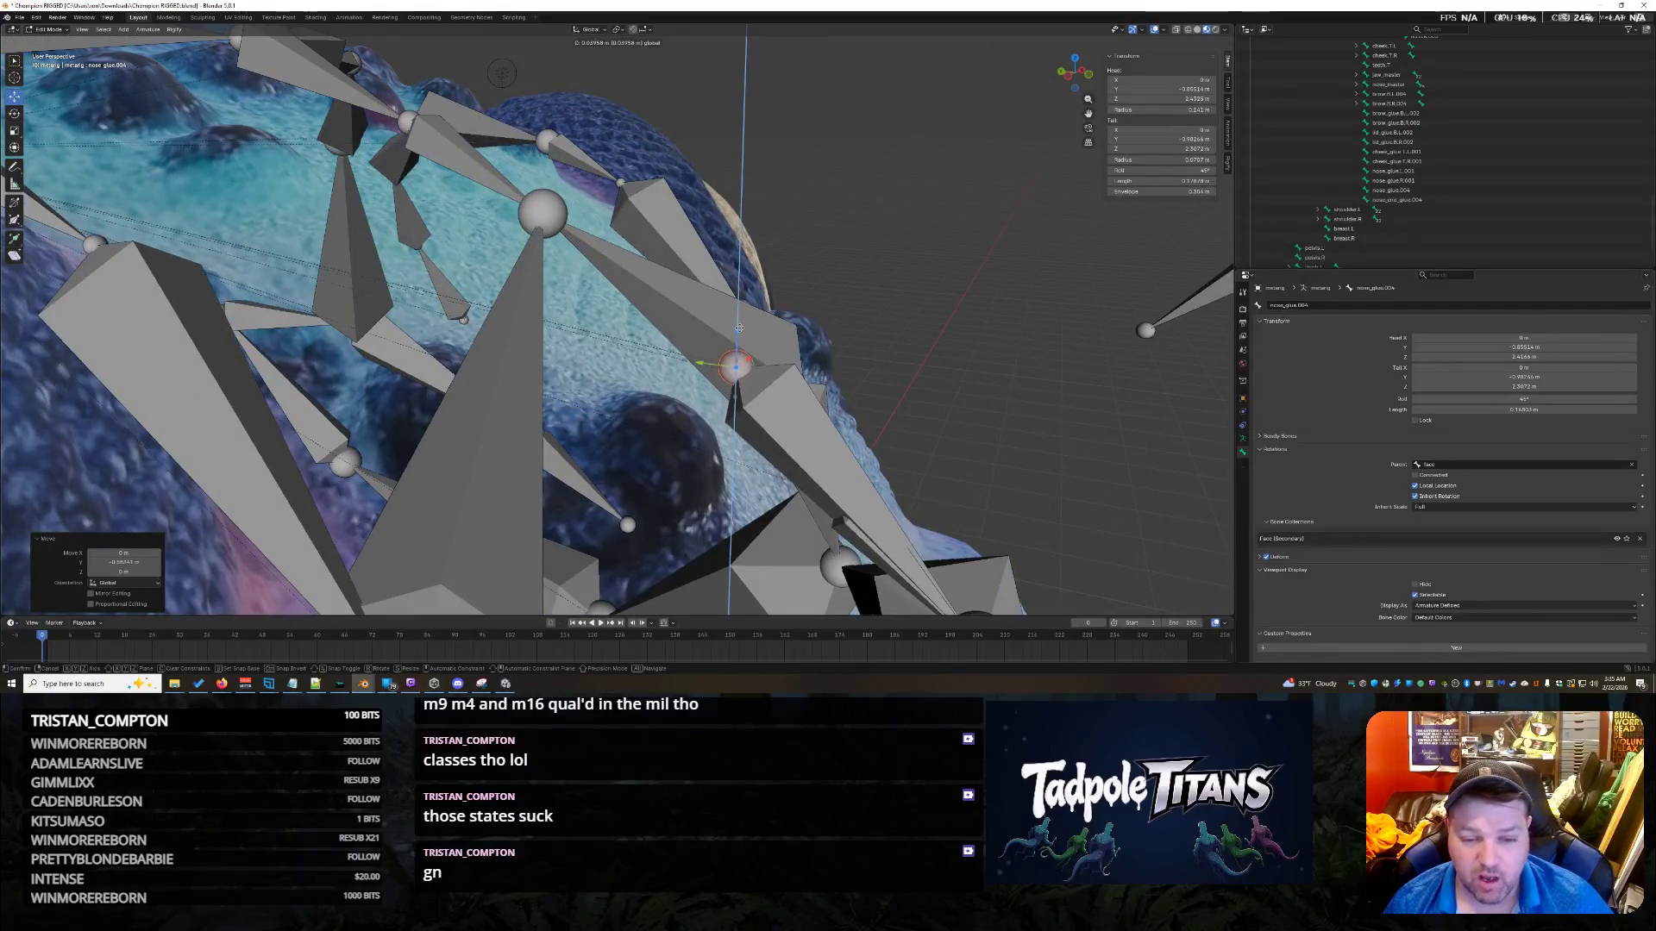
click(730, 369)
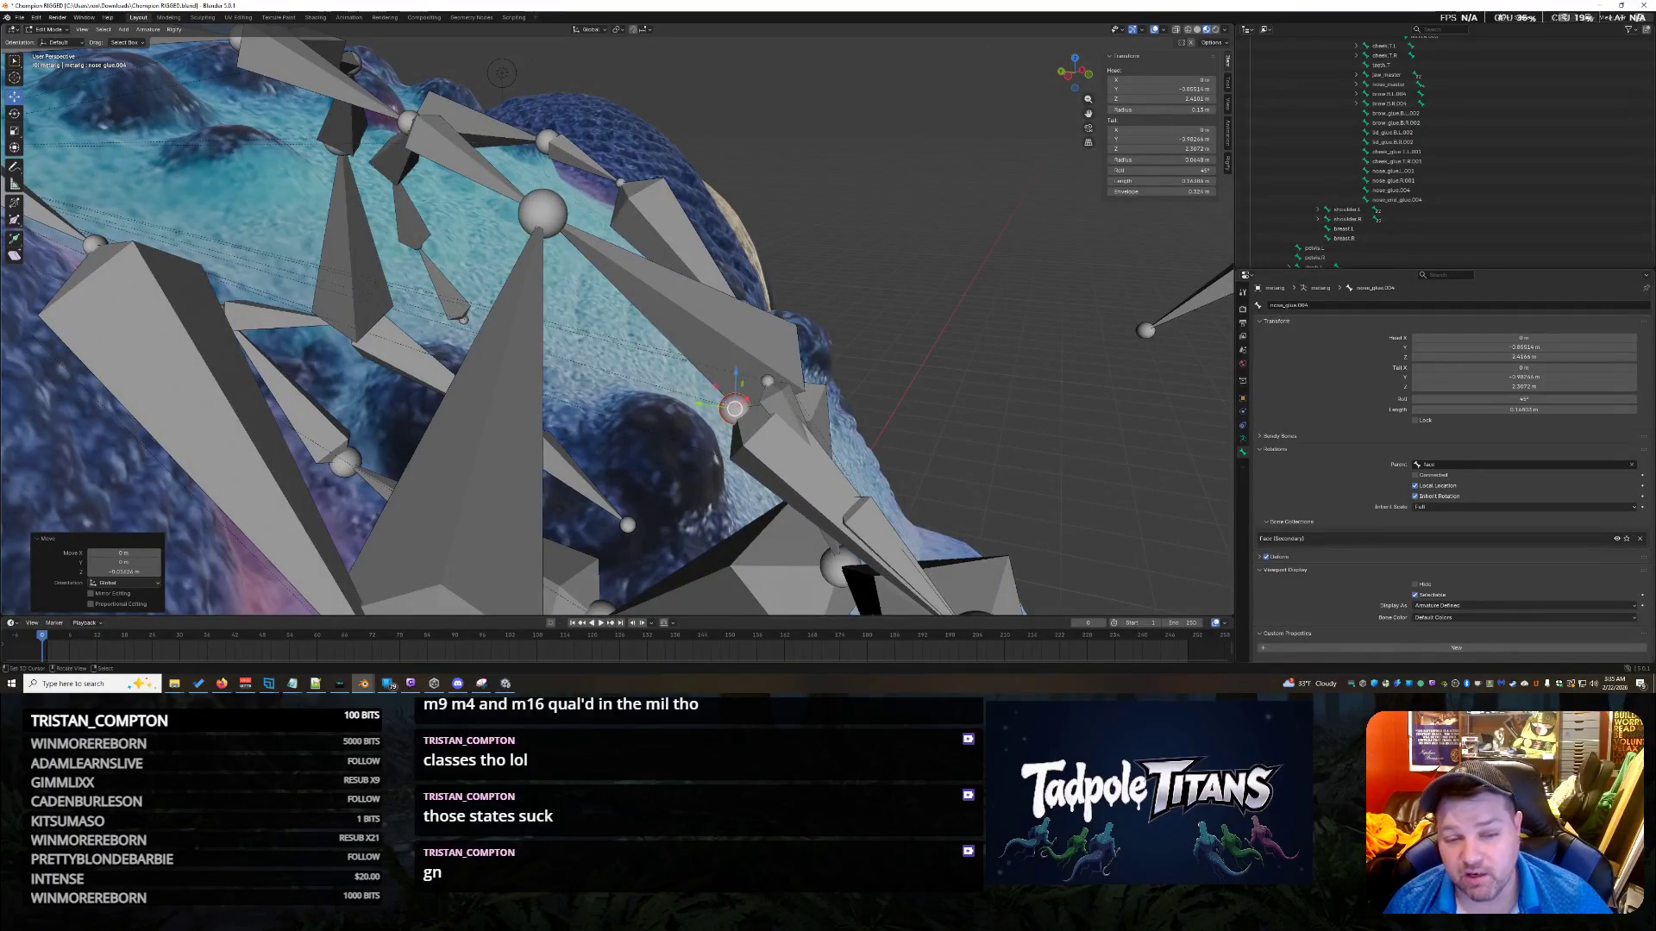
key(g)
key(y)
click(728, 413)
Hide the nose_glue.004 bone.
middle_drag(729, 412, 863, 397)
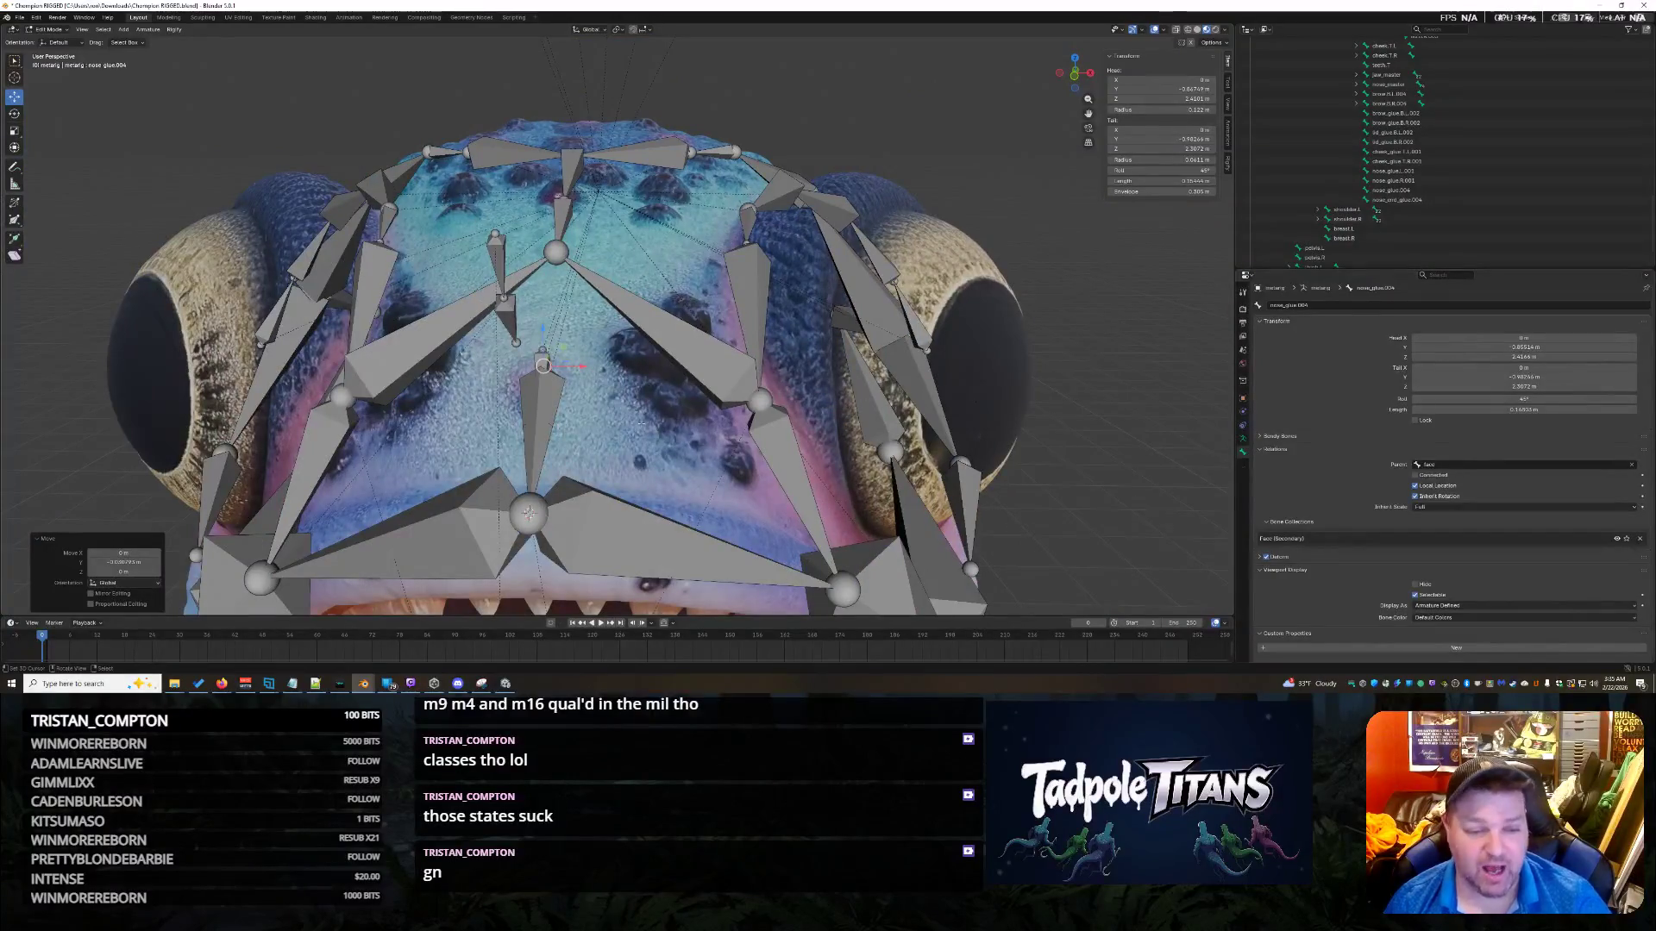
key(h)
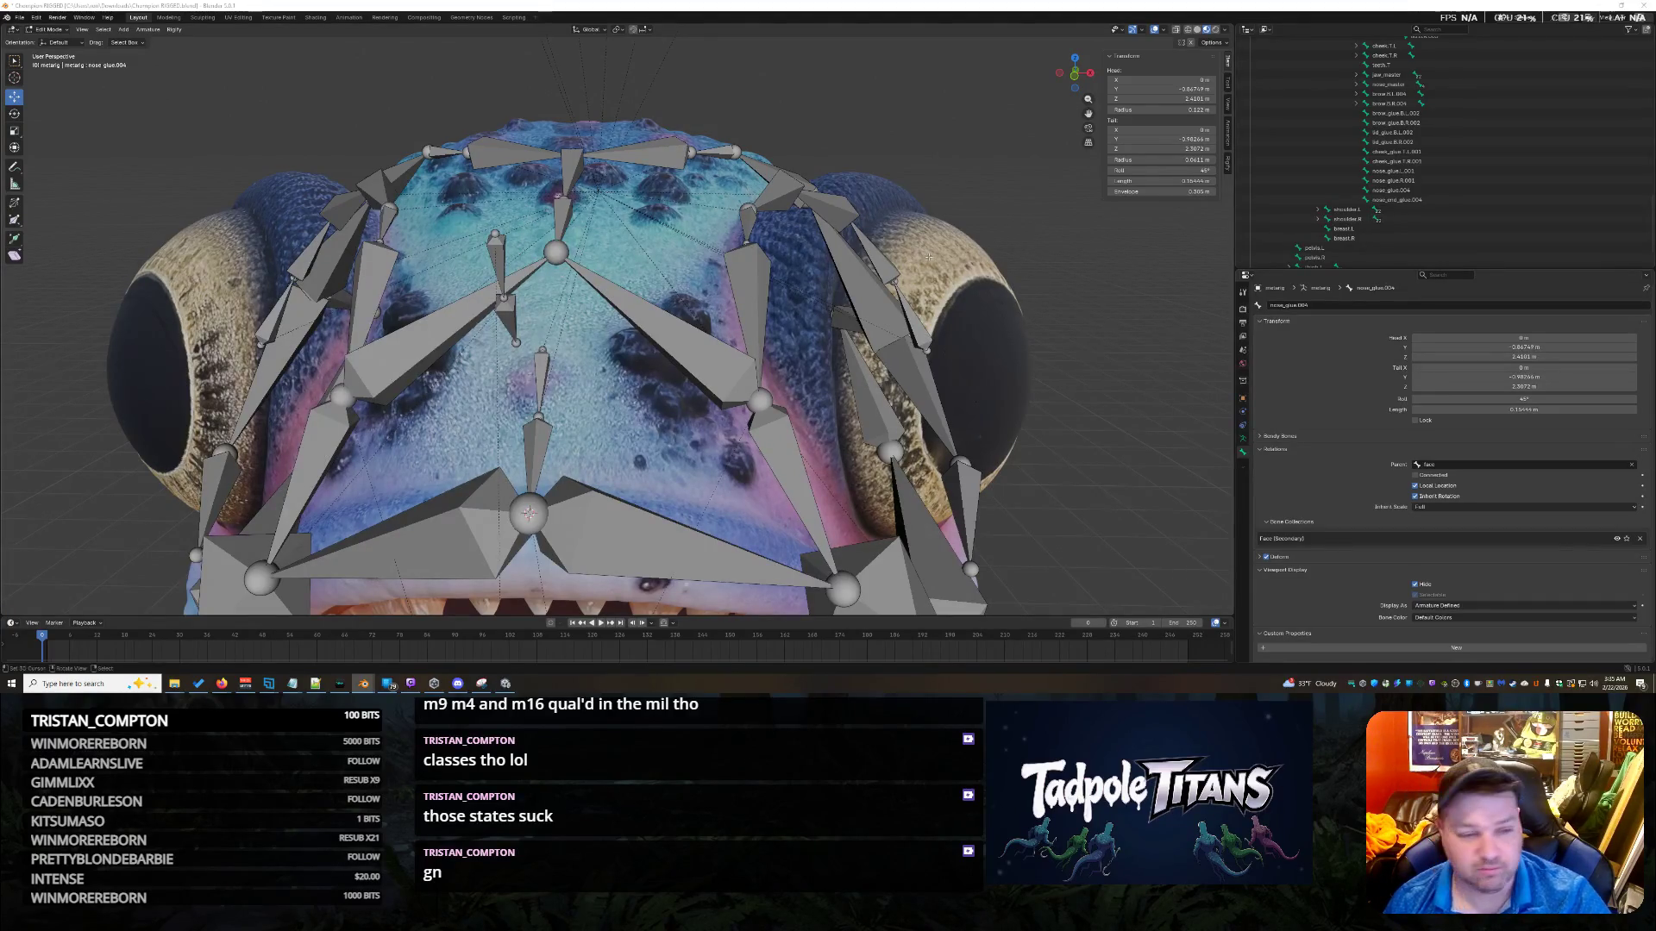
middle_drag(1078, 284, 942, 299)
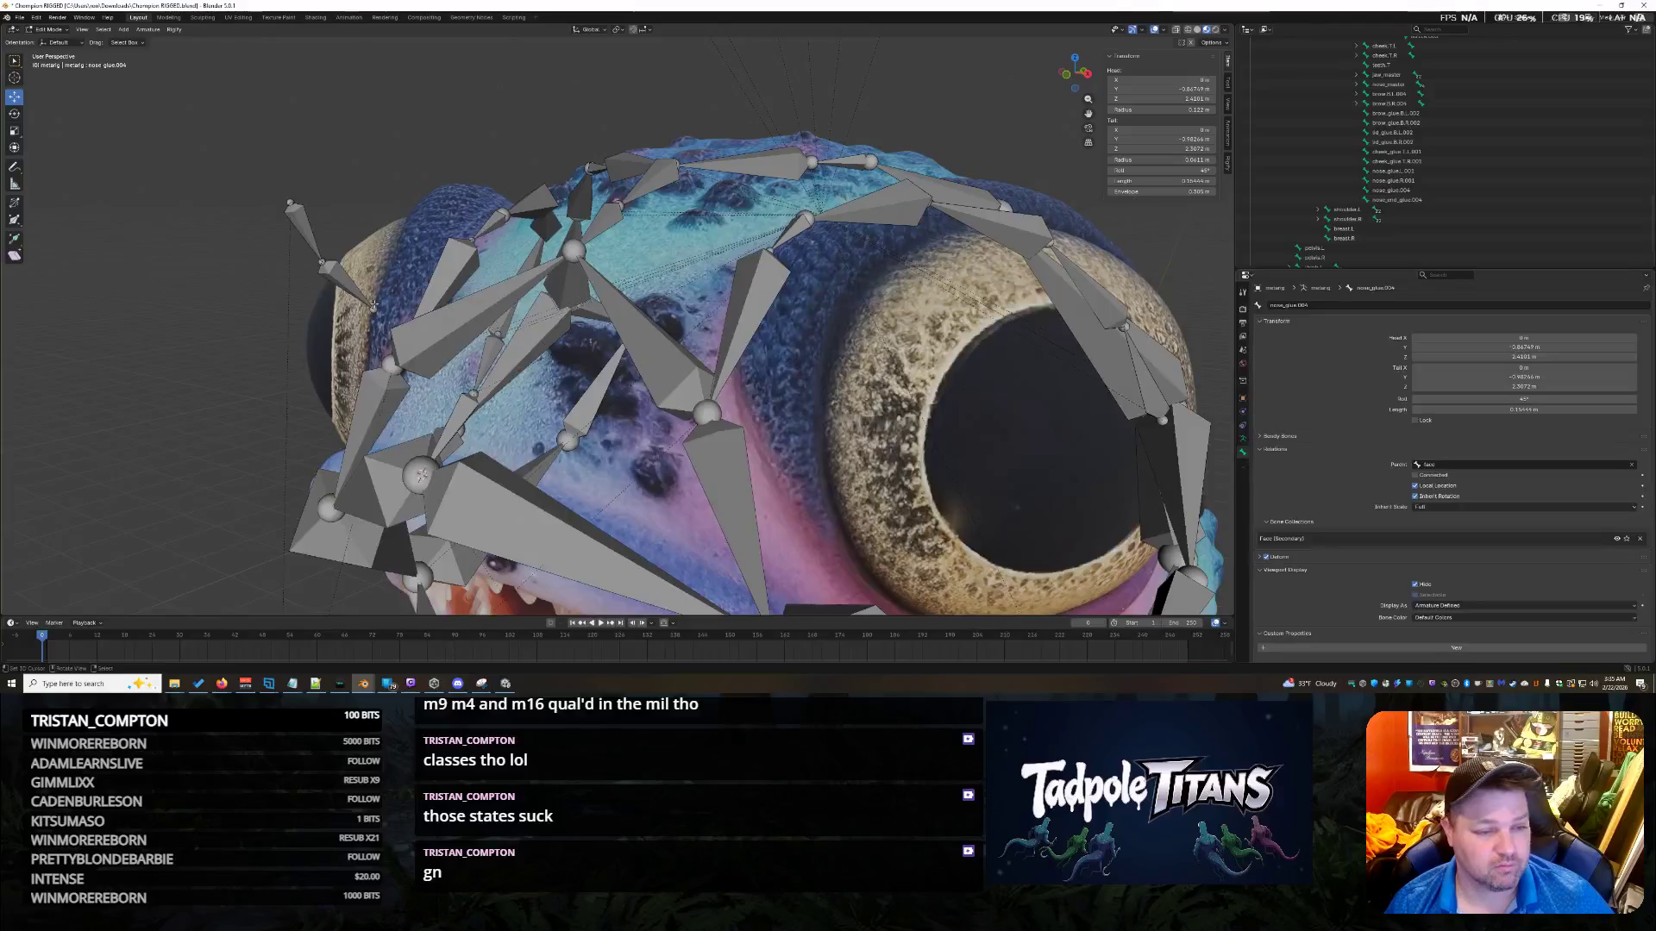
Try snapping the nose.003 head to the nose.L.001 joint via the cursor, then undo it.
click(348, 292)
key(KP_1)
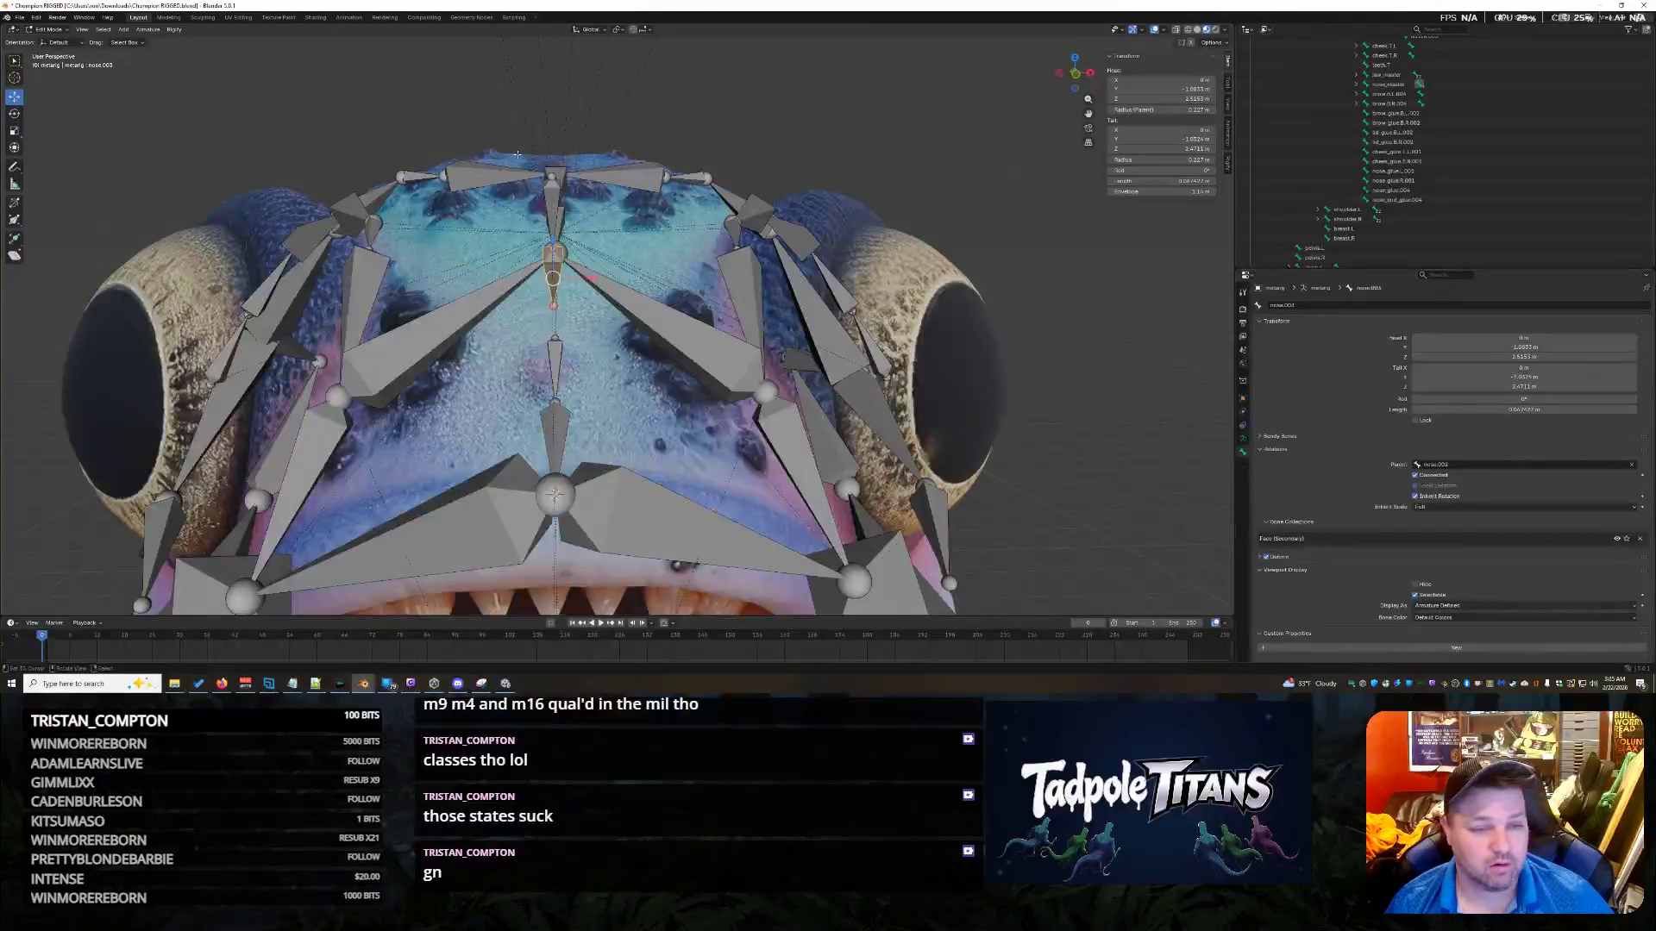
click(542, 198)
mouse_move(541, 197)
middle_down()
mouse_move(819, 311)
mouse_move(956, 342)
middle_up()
click(575, 278)
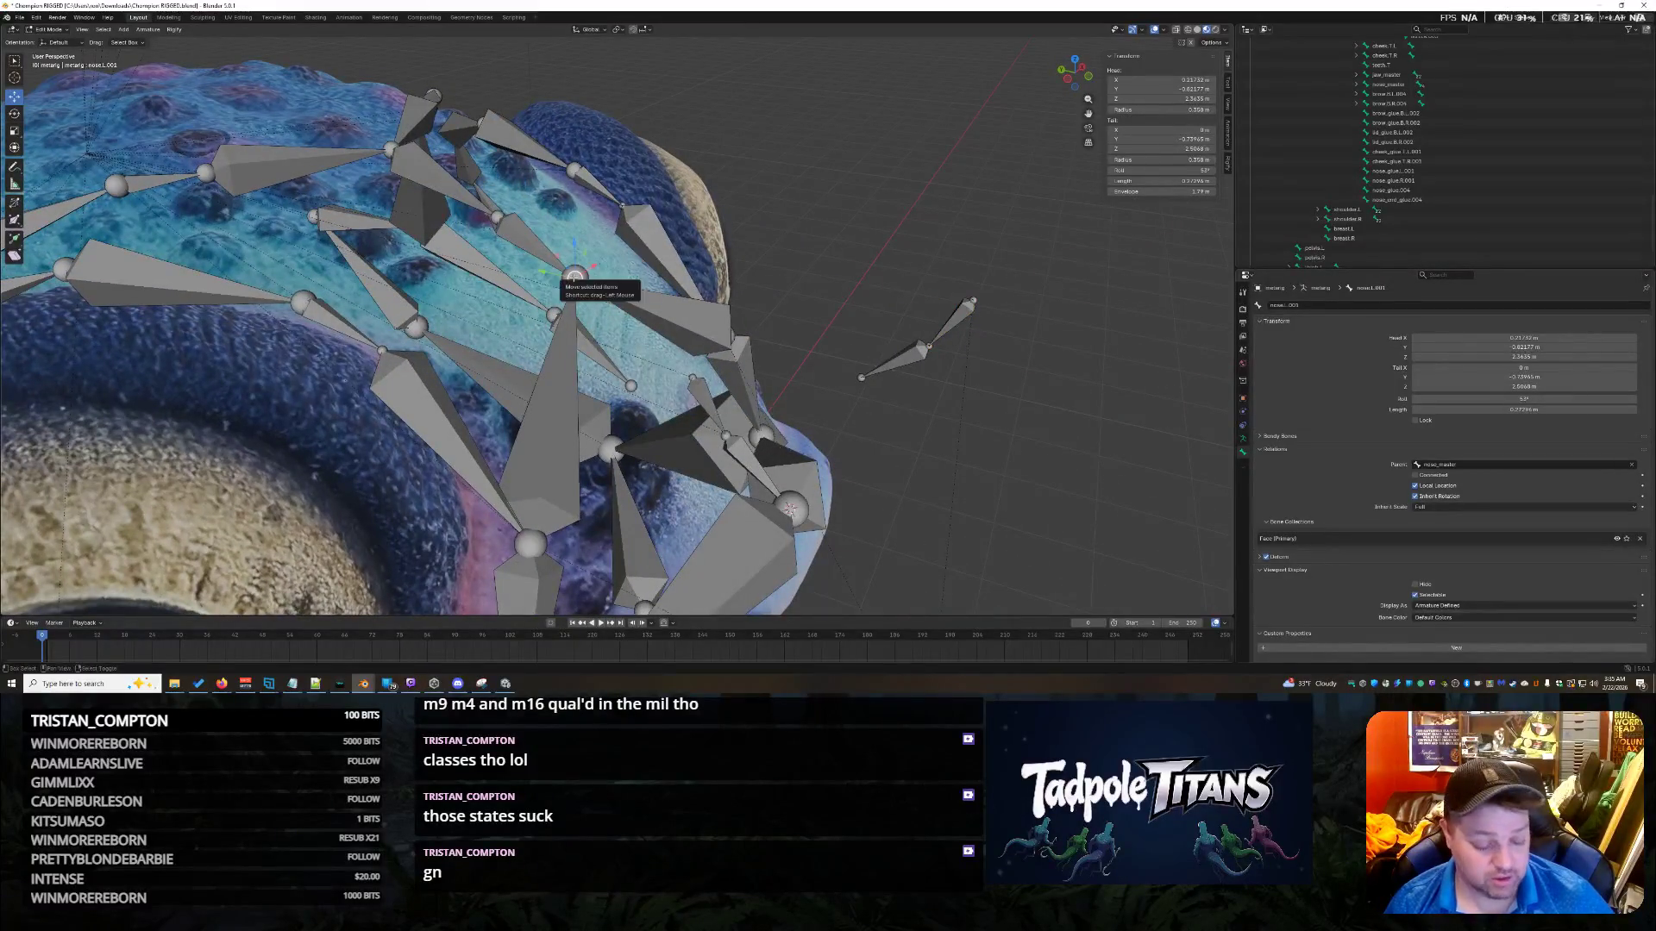
key(shift+s)
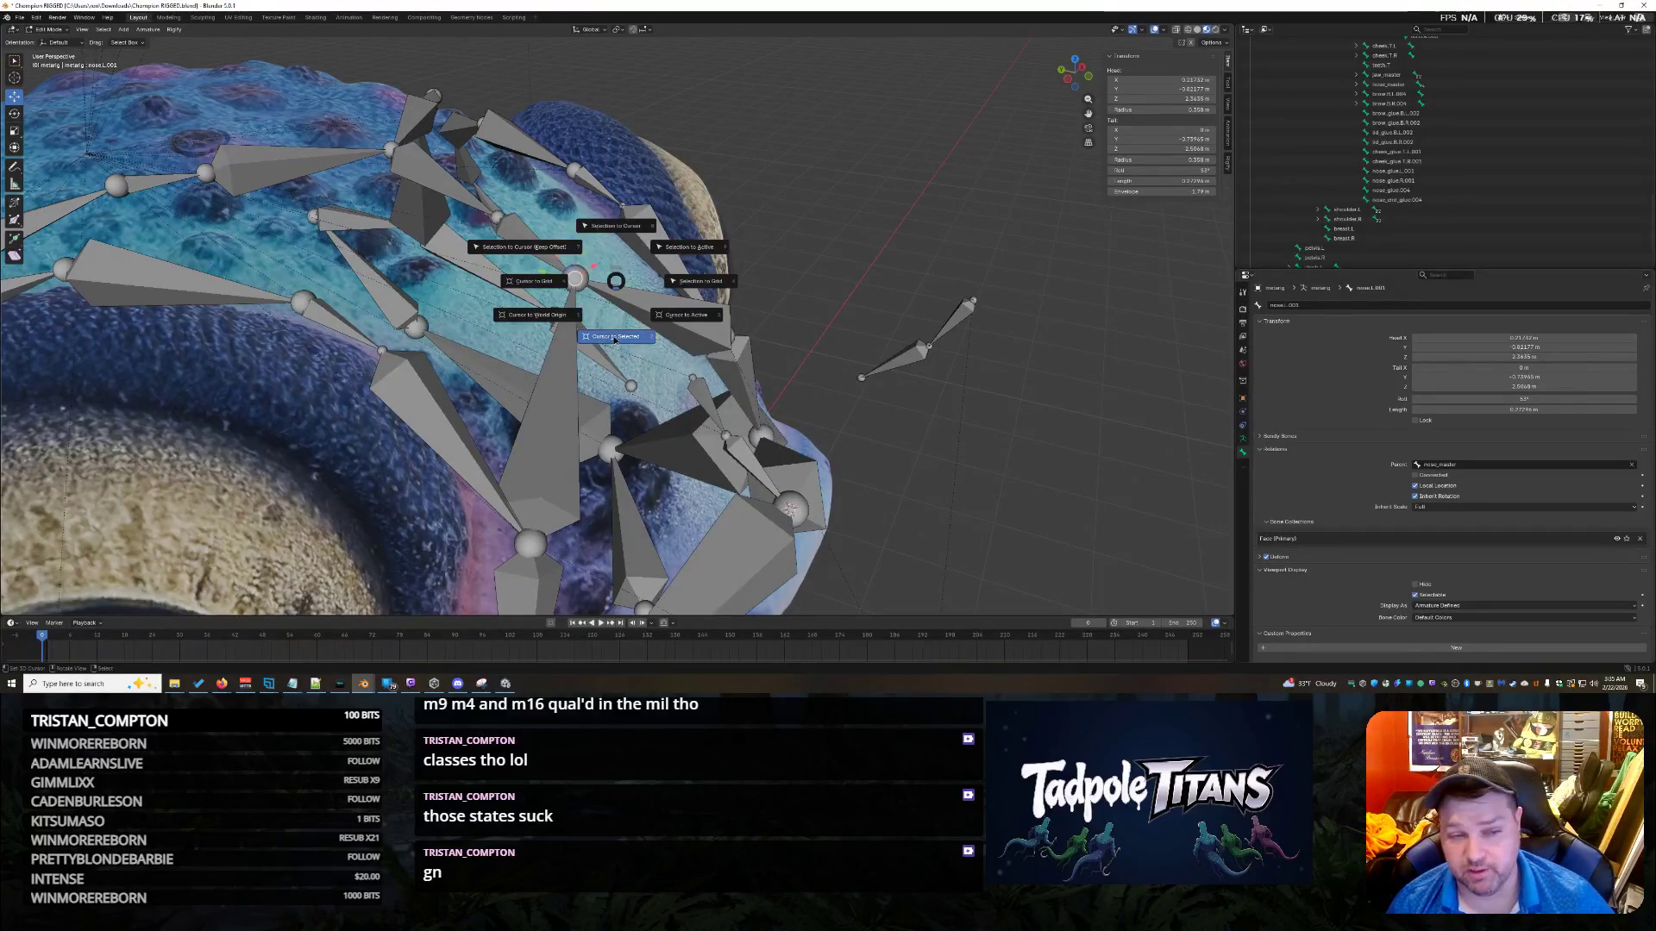
click(614, 337)
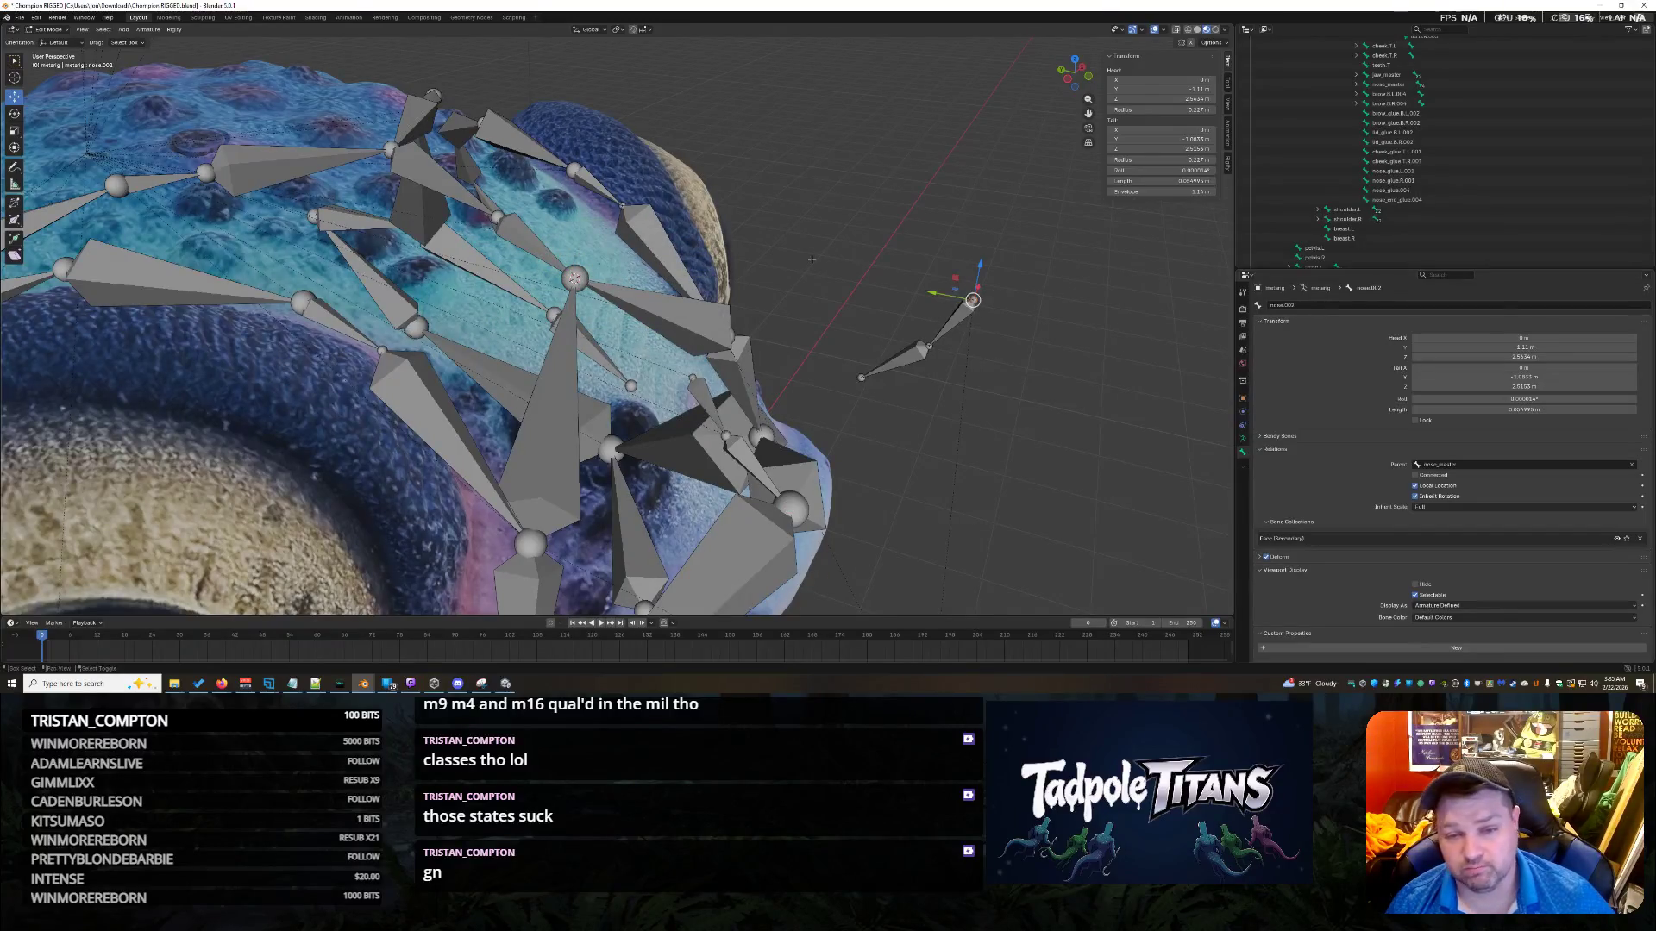
key(shift+s)
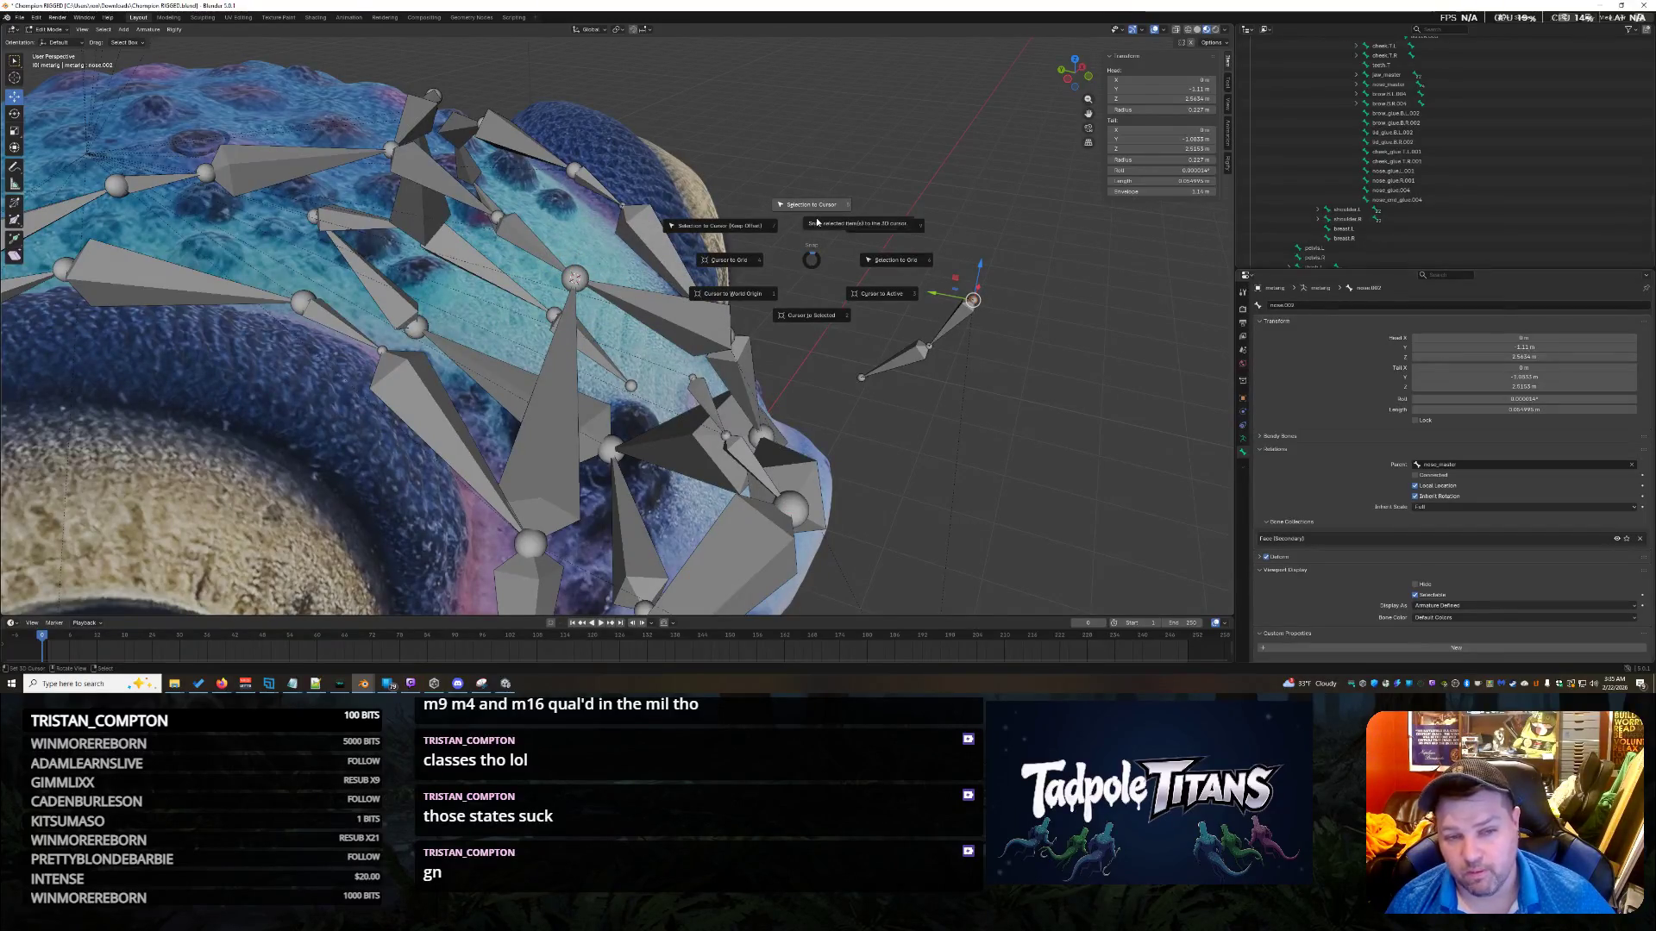
click(817, 221)
middle_drag(803, 355, 912, 329)
key(ctrl+z)
Move the nose.003 bone head along Y and Z so it sits against the snout.
scroll(912, 328, up, 5)
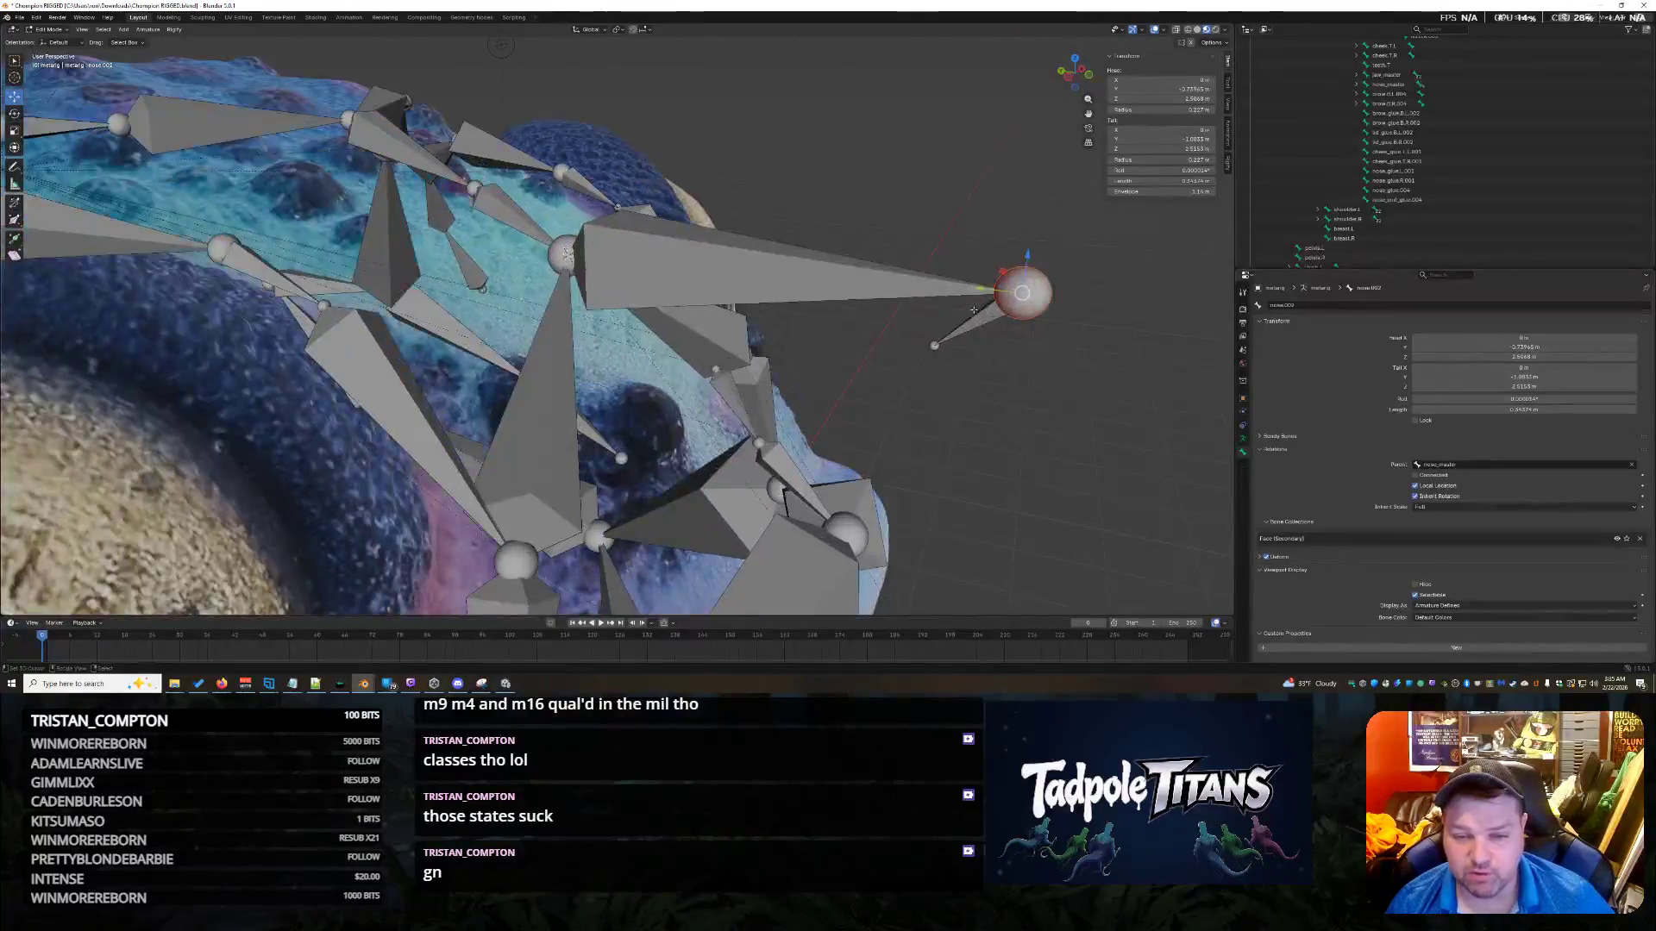
key(g)
key(y)
click(698, 285)
middle_drag(698, 285, 820, 364)
drag(696, 231, 696, 294)
mouse_move(697, 293)
middle_down()
mouse_move(804, 435)
mouse_move(691, 398)
middle_up()
key(g)
key(y)
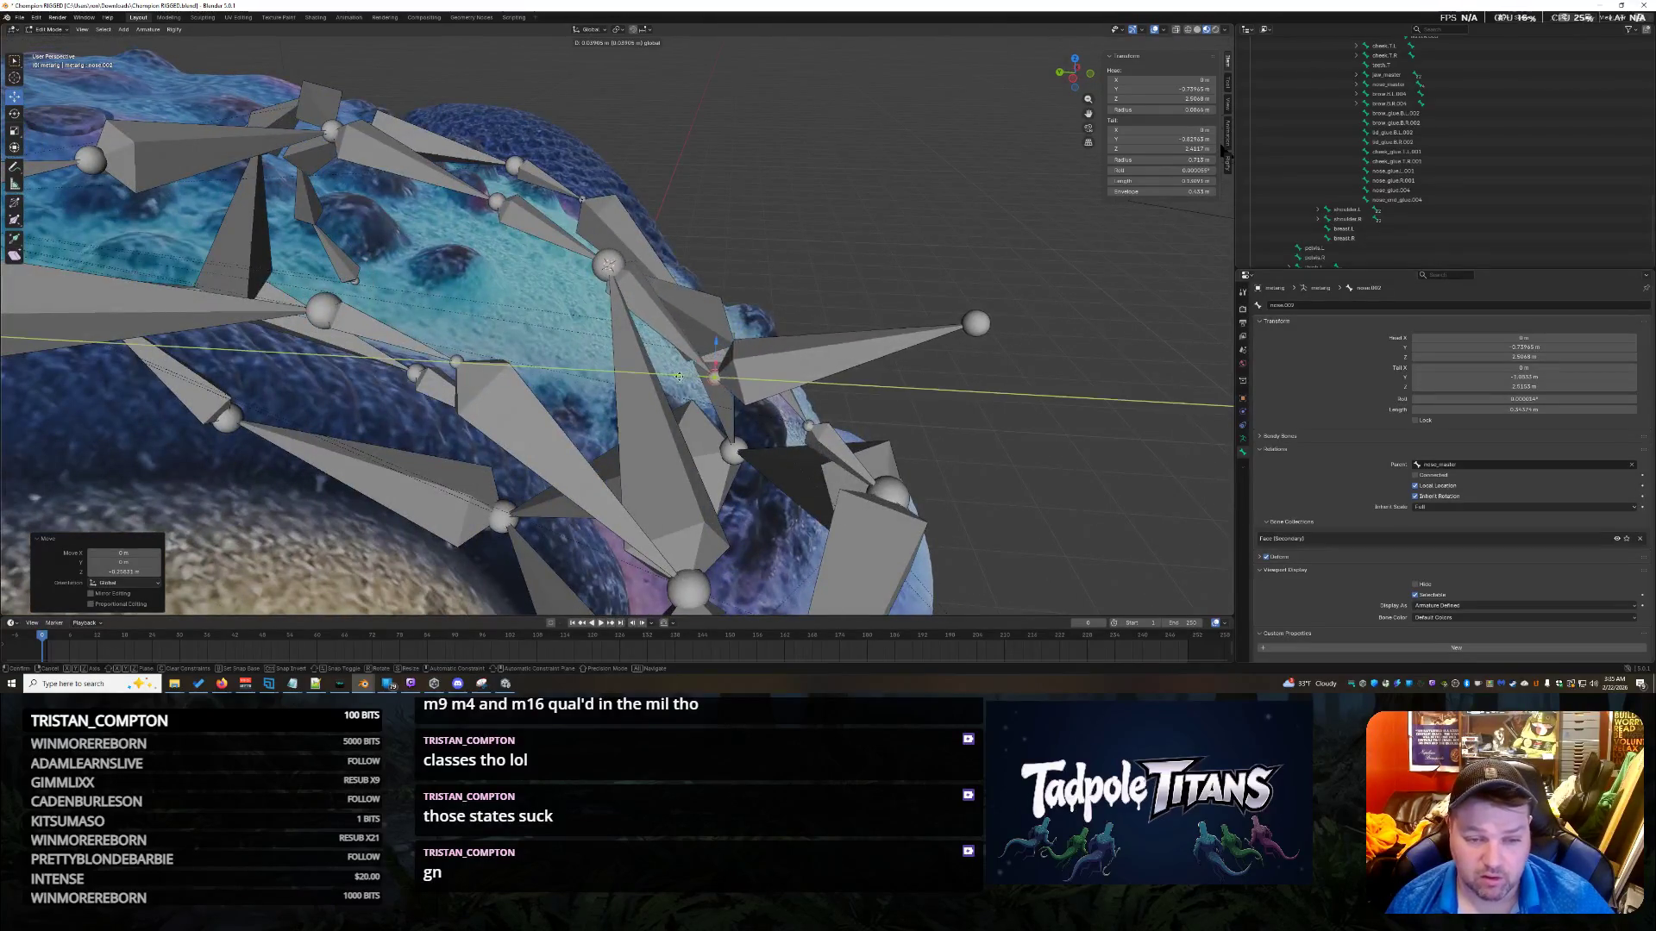
key(z)
click(728, 345)
middle_drag(729, 345, 518, 284)
Give the nose.003 head small further Y nudges, then select its tip joint.
key(g)
key(z)
key(y)
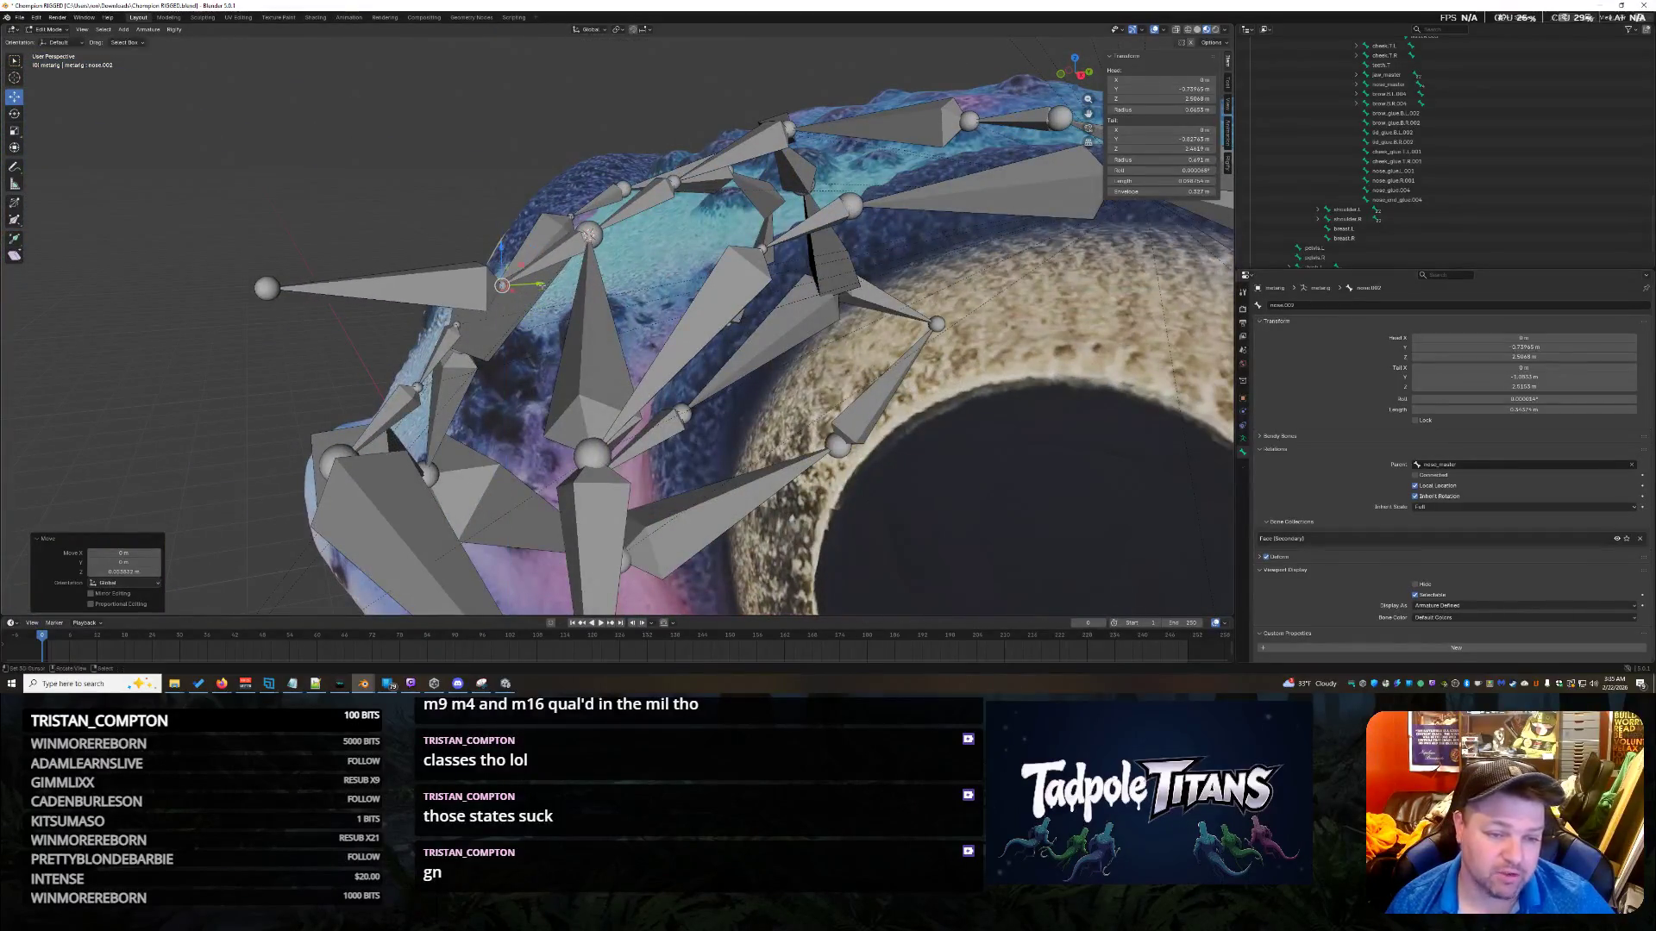
click(501, 263)
mouse_move(501, 263)
middle_down()
mouse_move(682, 335)
mouse_move(660, 283)
middle_up()
key(g)
key(y)
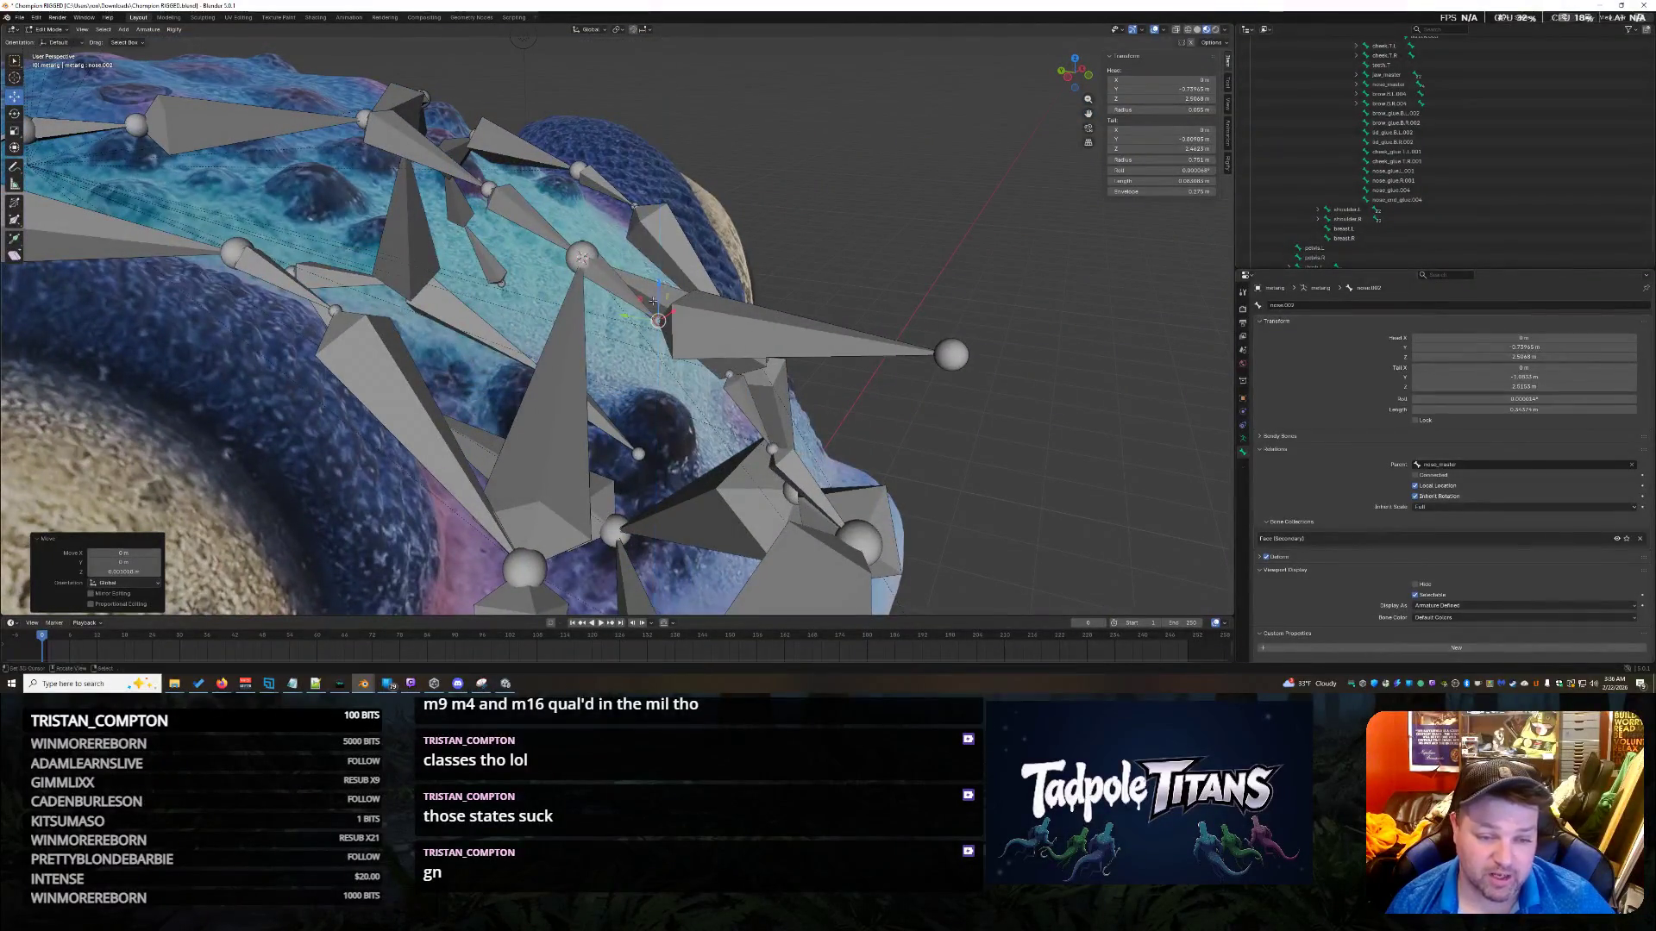
click(967, 417)
click(953, 349)
middle_drag(953, 350, 1001, 491)
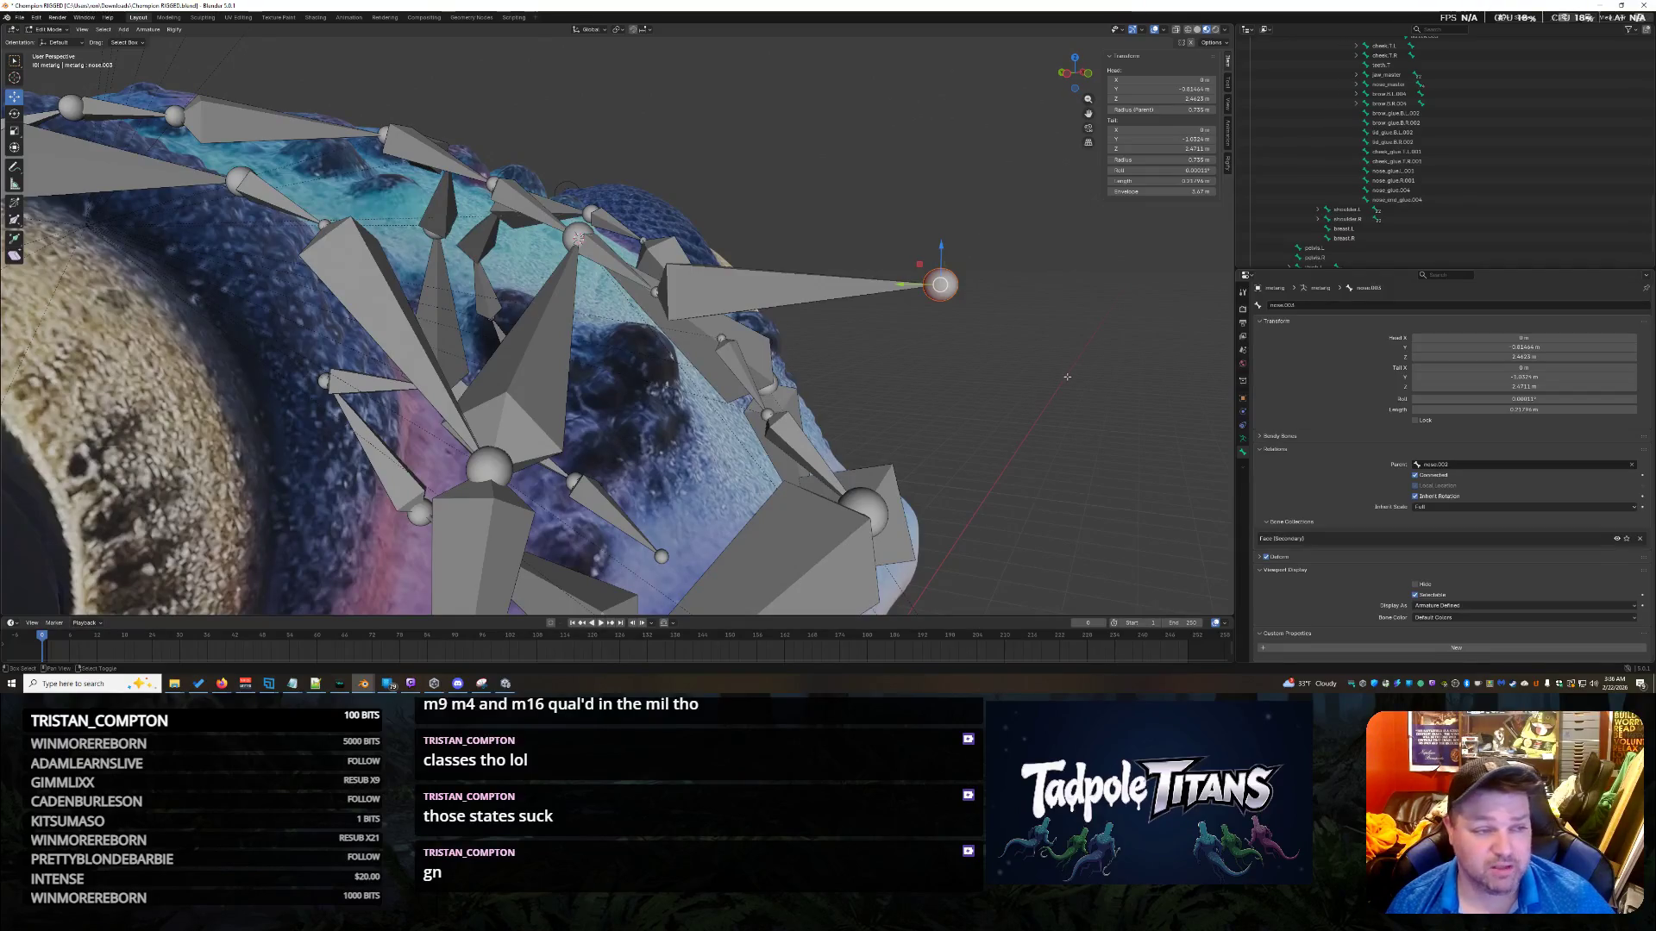
Place the 3D cursor at the nose.004 head and pull the nose.003 tip back toward the face.
key(shift+s)
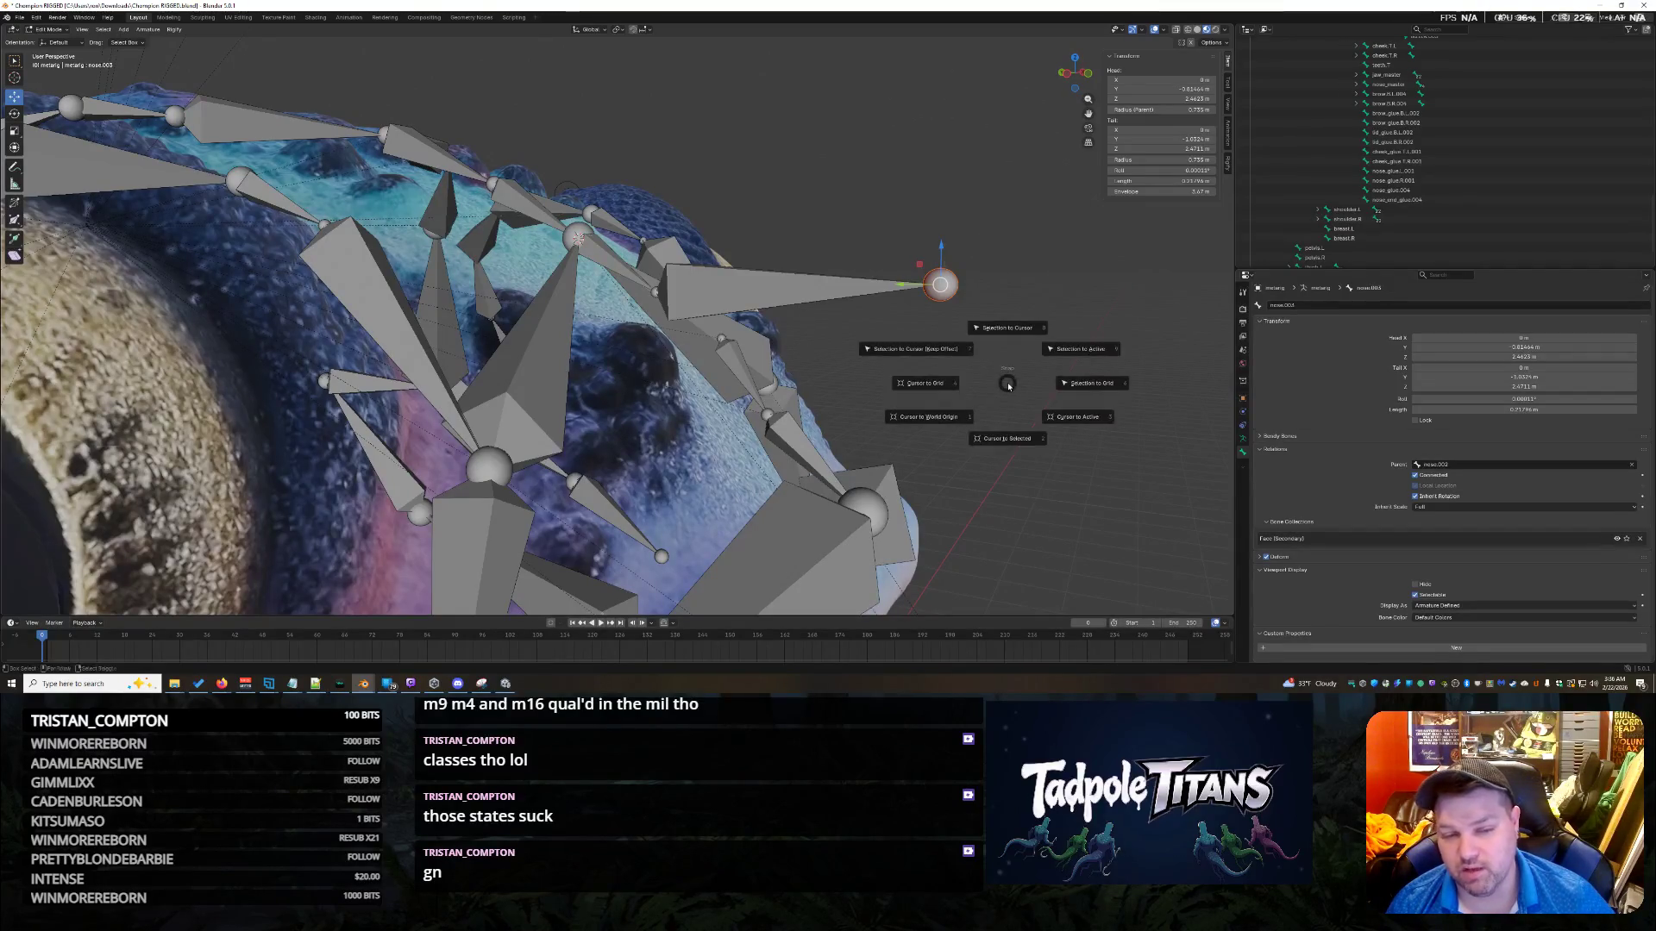
click(720, 339)
key(shift+s)
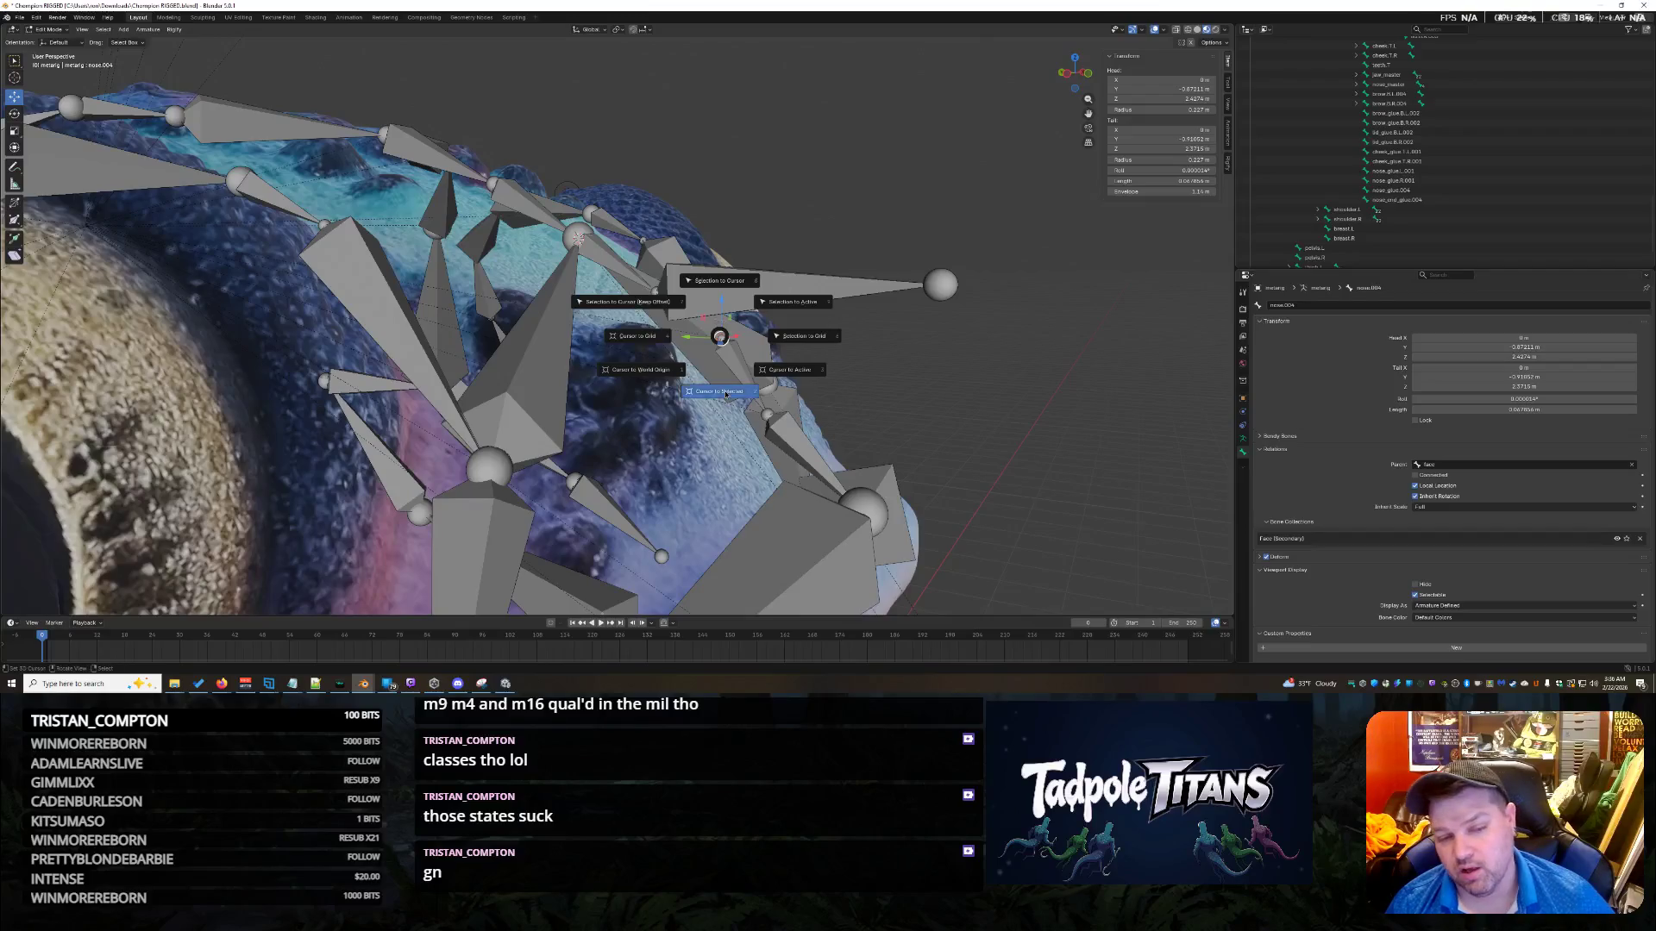
click(725, 394)
click(941, 283)
key(shift+s)
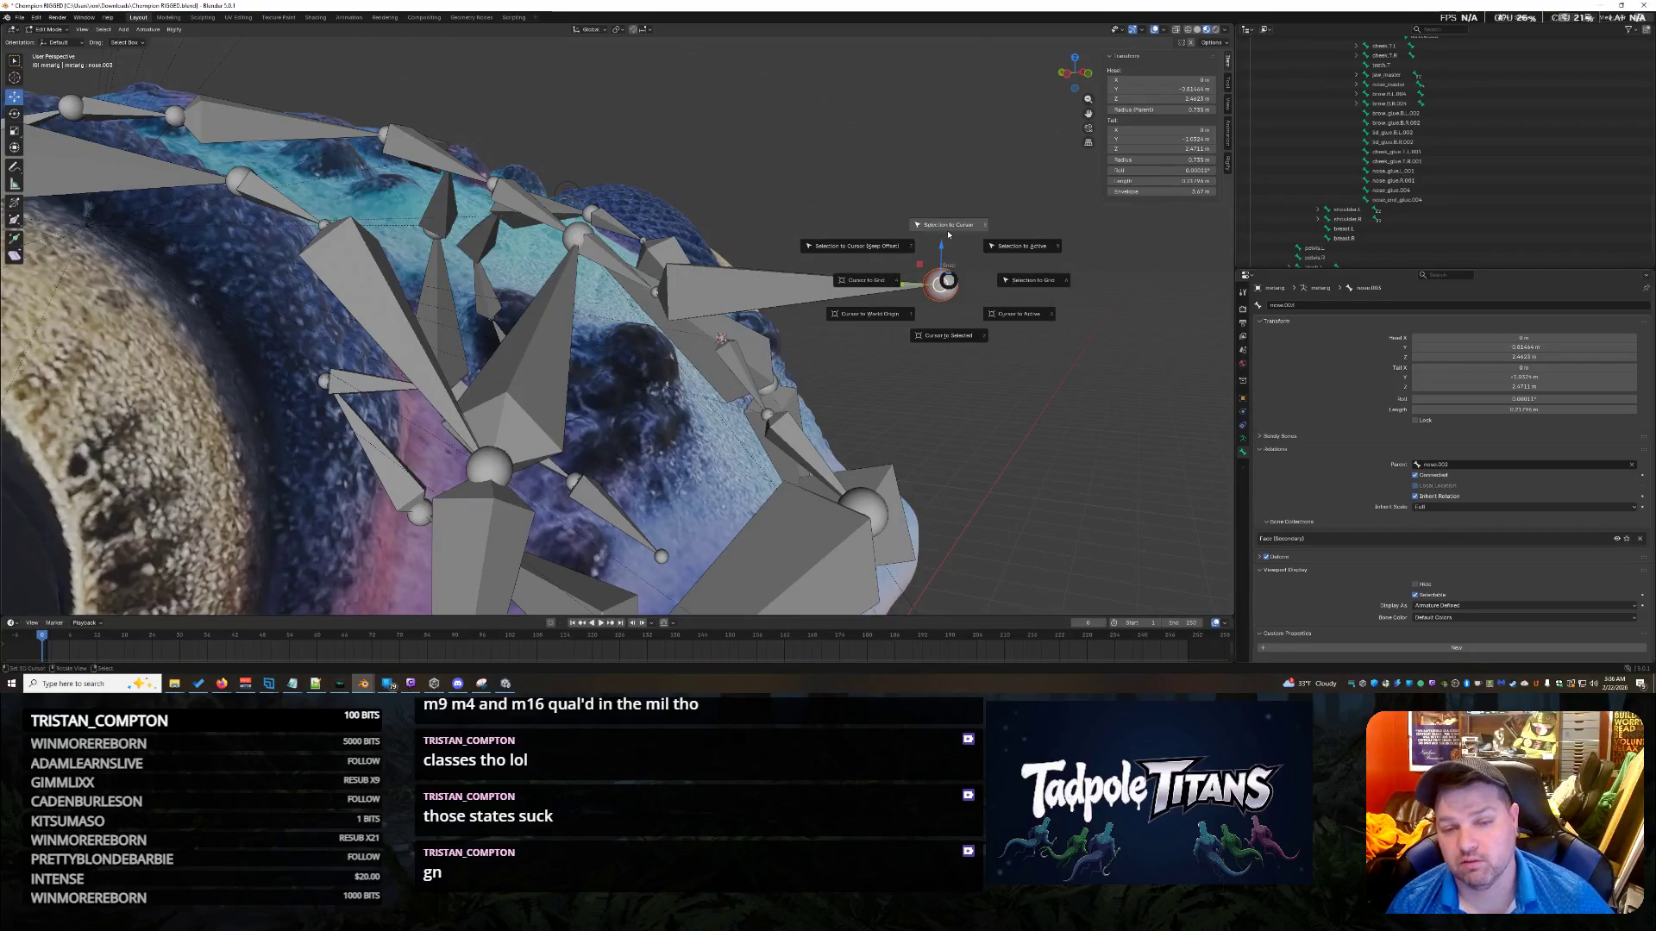
click(992, 376)
click(842, 341)
key(shift+s)
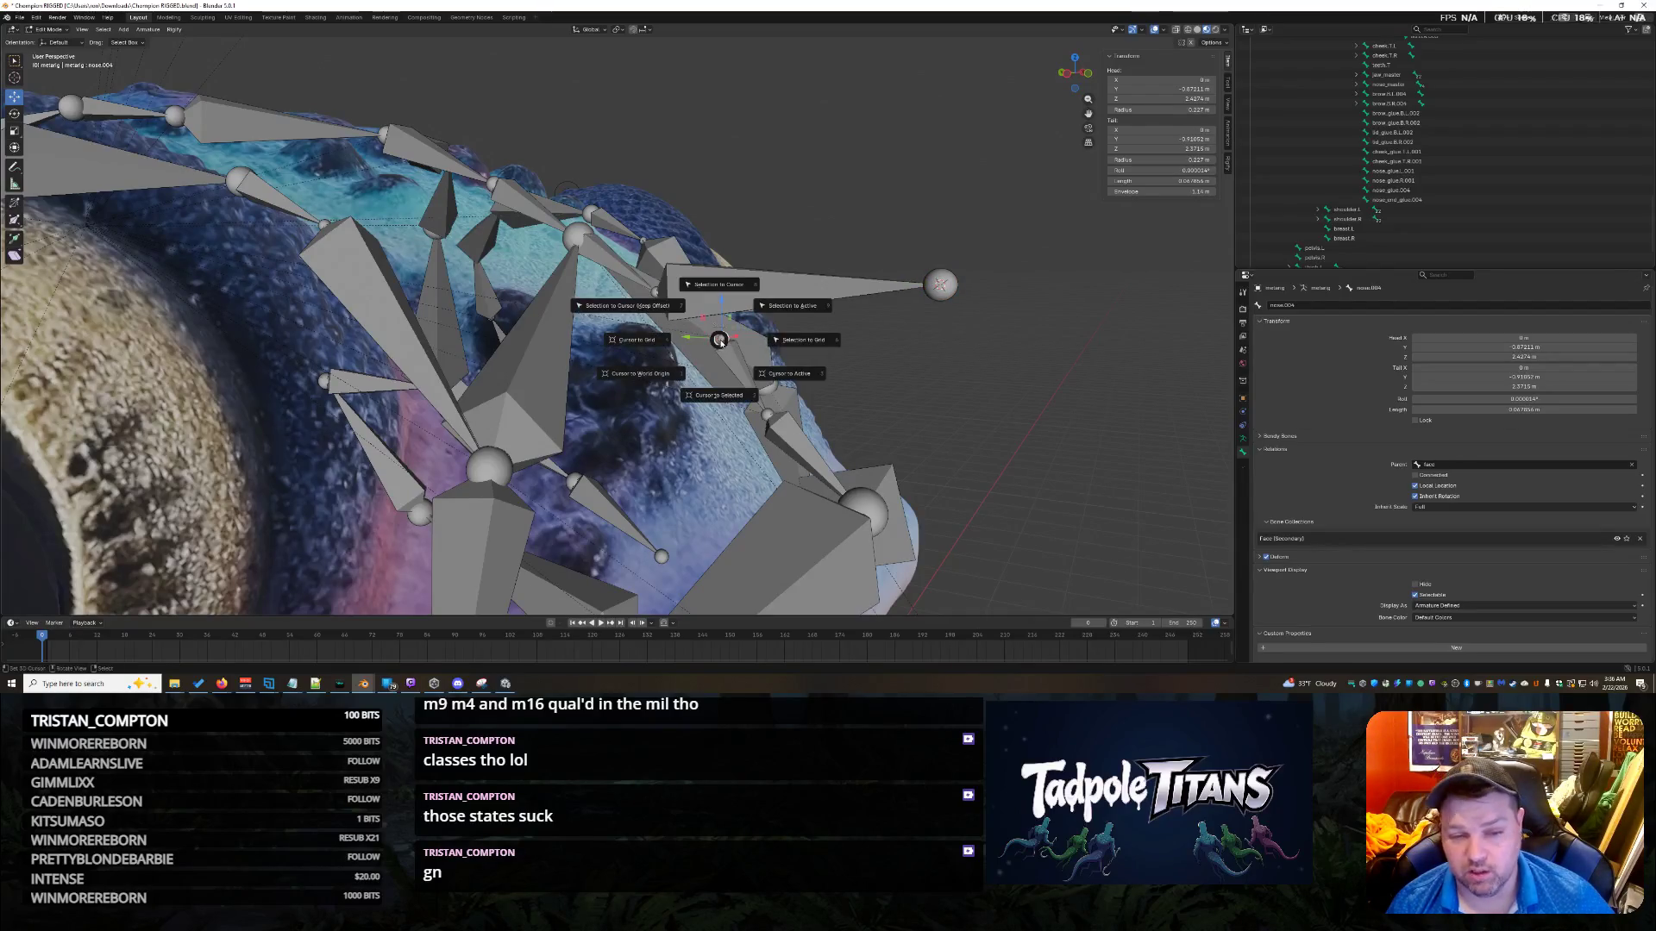
click(771, 430)
click(942, 283)
key(g)
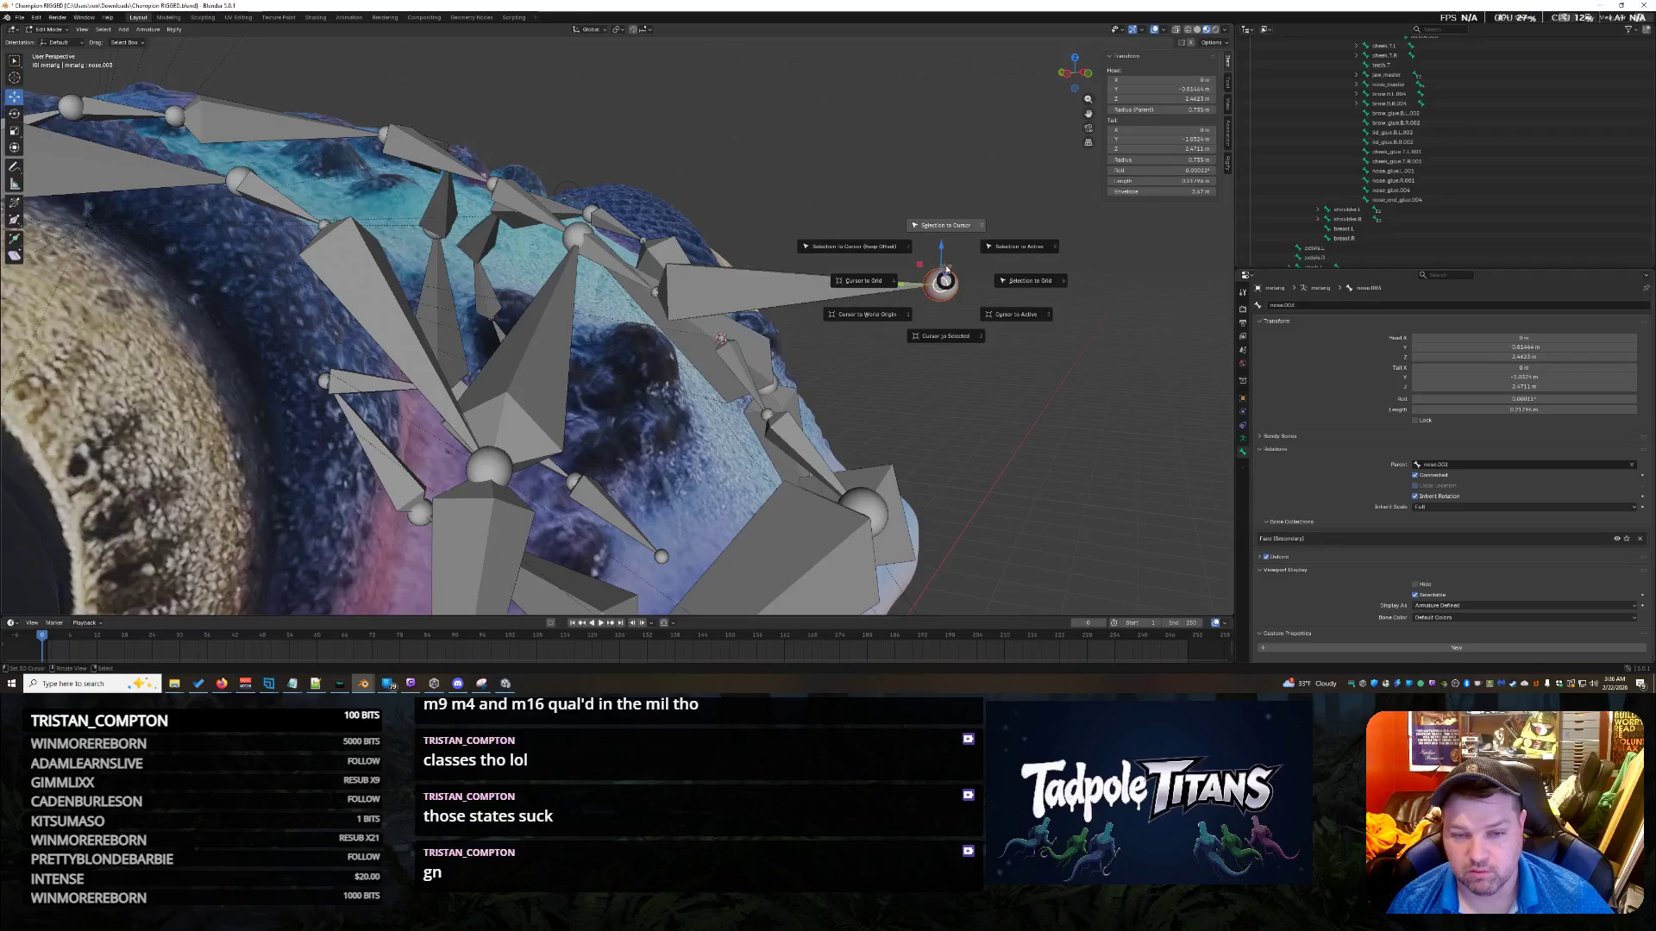
Try lowering a nose joint, cancel the move, and return to the front view.
mouse_move(931, 327)
middle_down()
mouse_move(983, 355)
mouse_move(912, 300)
mouse_move(1109, 396)
mouse_move(1190, 398)
mouse_move(971, 455)
mouse_move(966, 412)
middle_up()
click(966, 412)
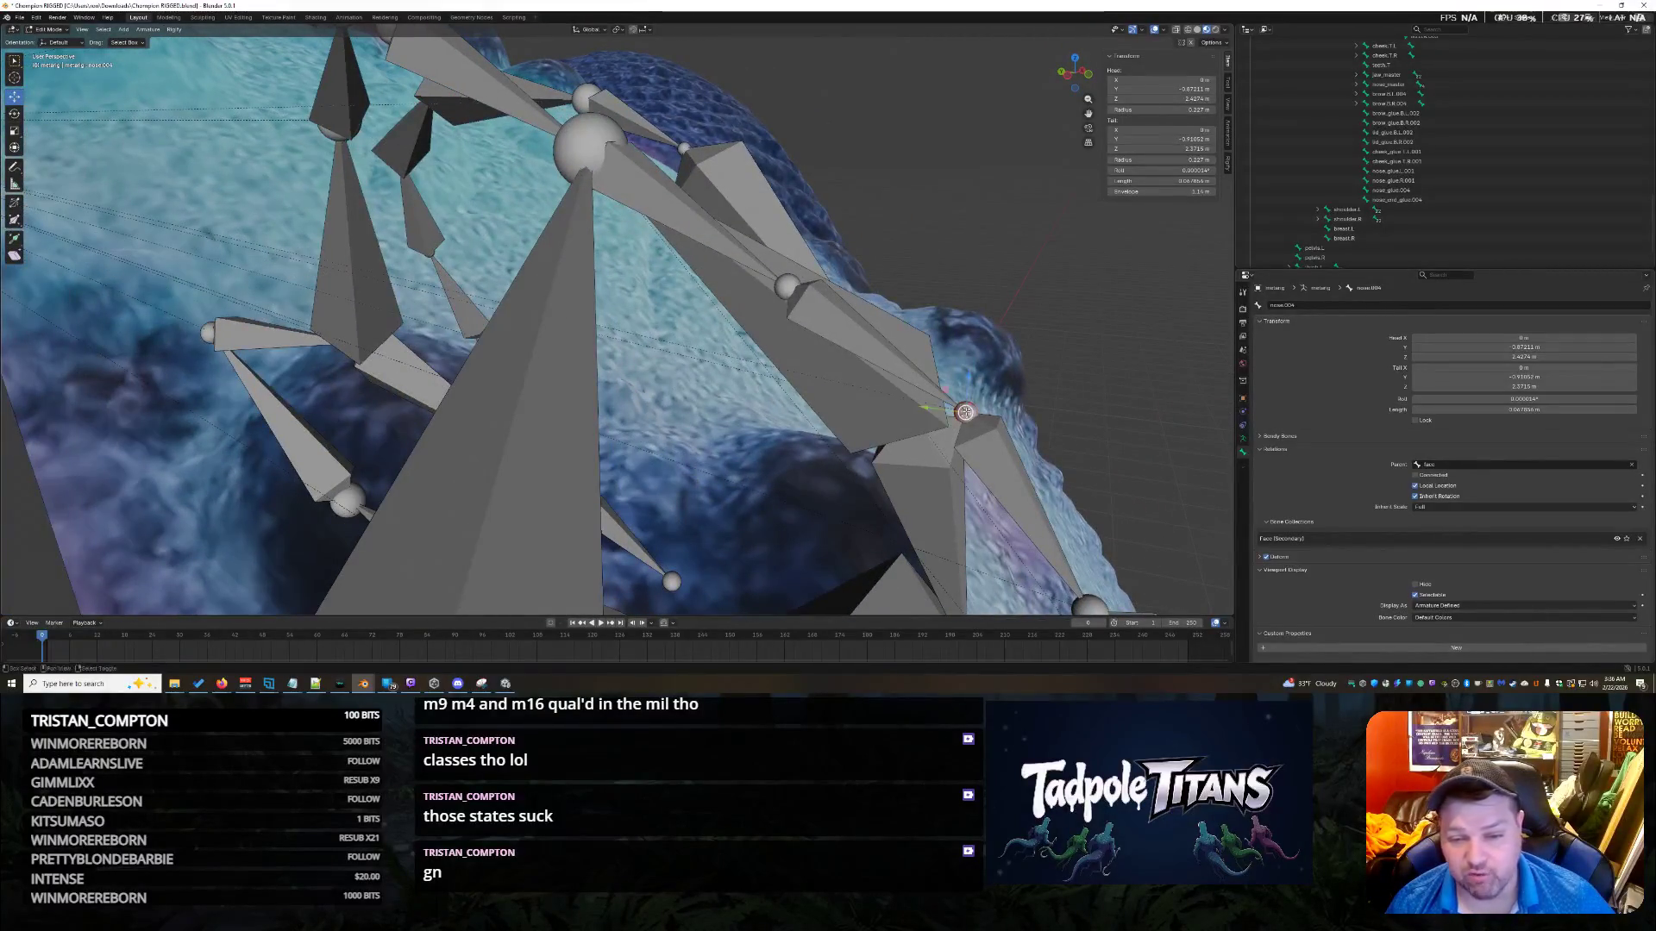
drag(973, 376, 905, 428)
right_click(904, 427)
scroll(914, 432, down, 6)
mouse_move(915, 432)
middle_down()
mouse_move(1057, 449)
mouse_move(860, 439)
mouse_move(781, 223)
middle_up()
key(KP_1)
scroll(983, 444, up, 3)
scroll(1005, 441, down, 3)
Select the forehead bones across both sides while orbiting around the creature.
click(700, 104)
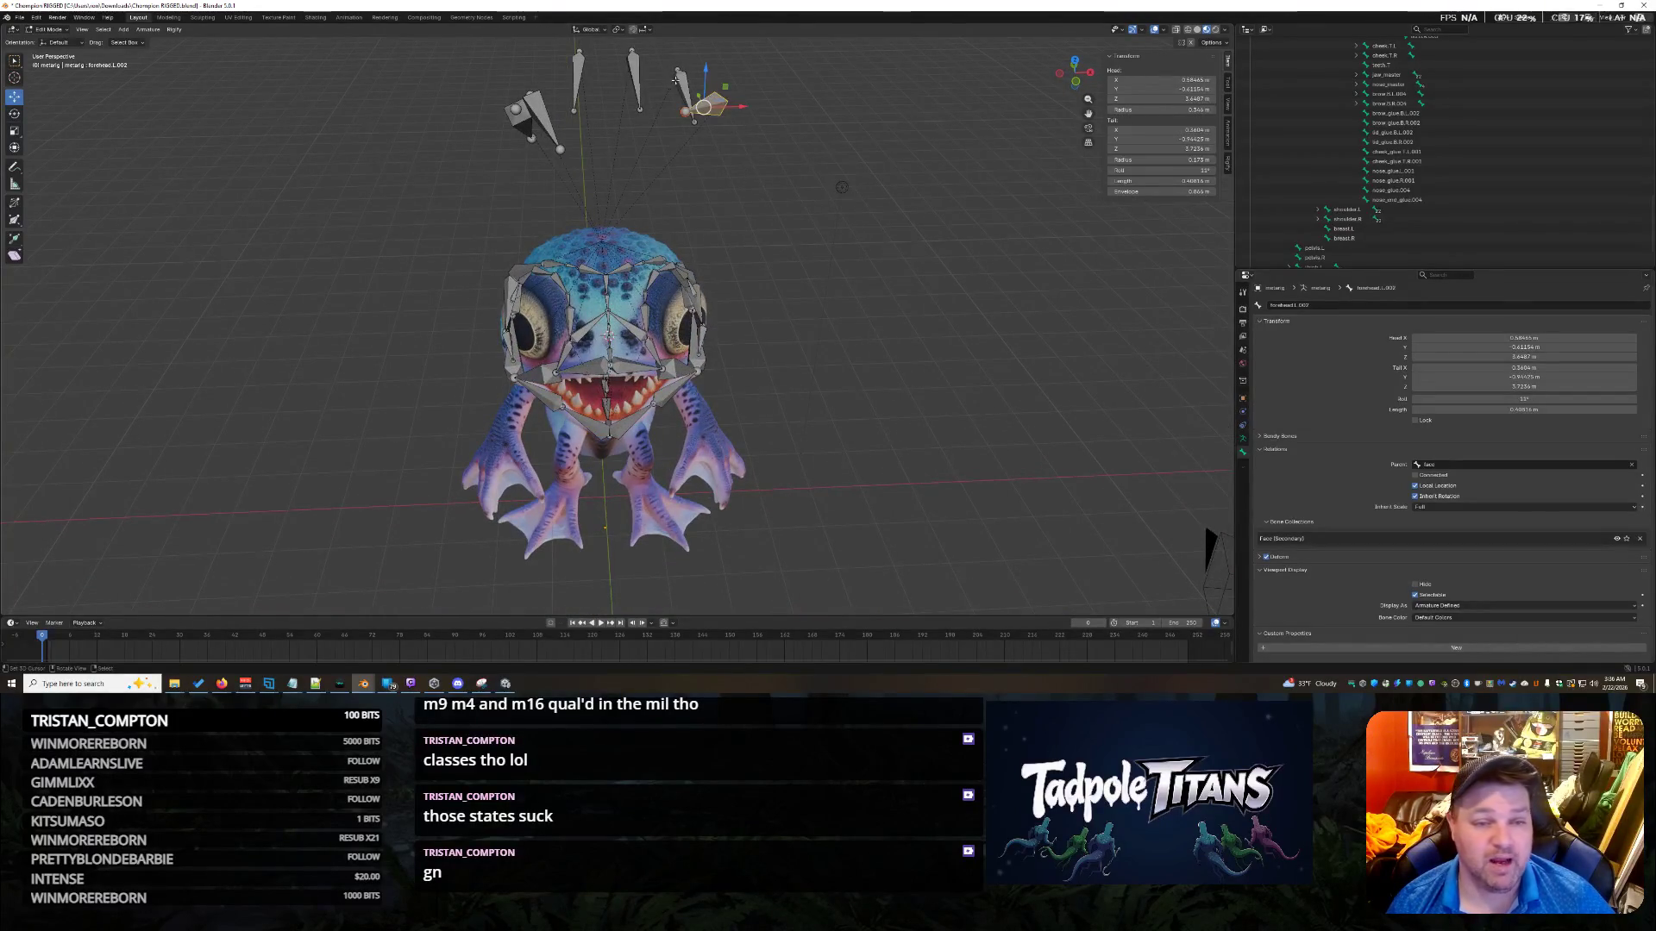
click(633, 69)
click(578, 82)
click(544, 121)
click(516, 119)
mouse_move(809, 294)
middle_down()
mouse_move(871, 393)
mouse_move(795, 367)
middle_up()
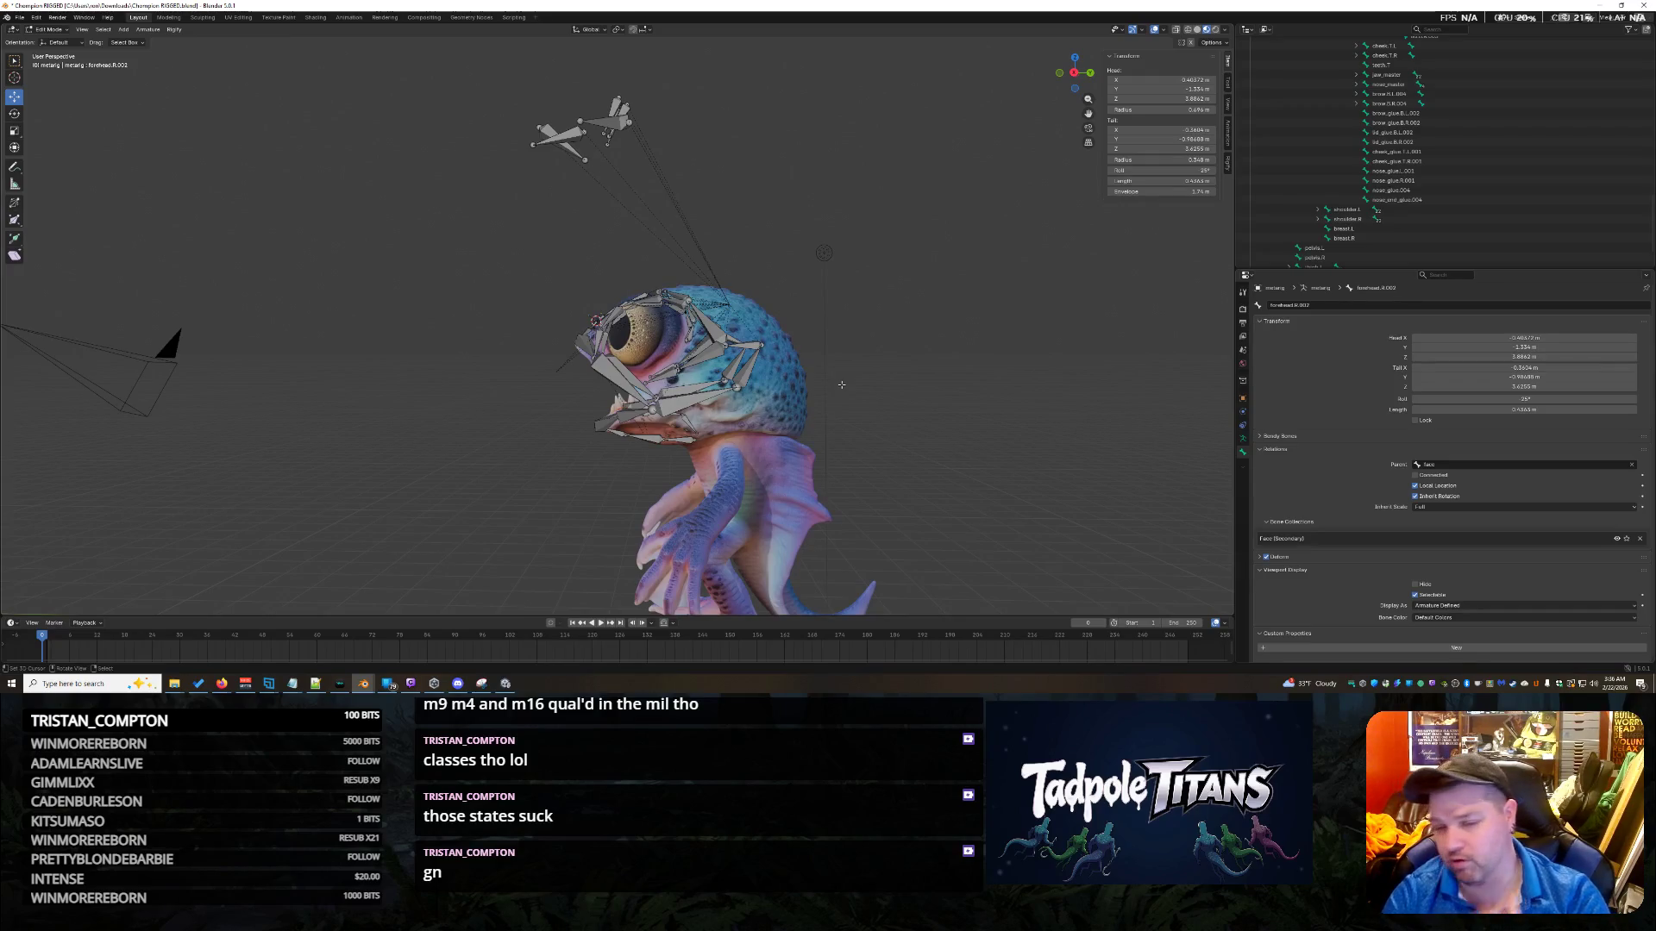
scroll(624, 436, down, 3)
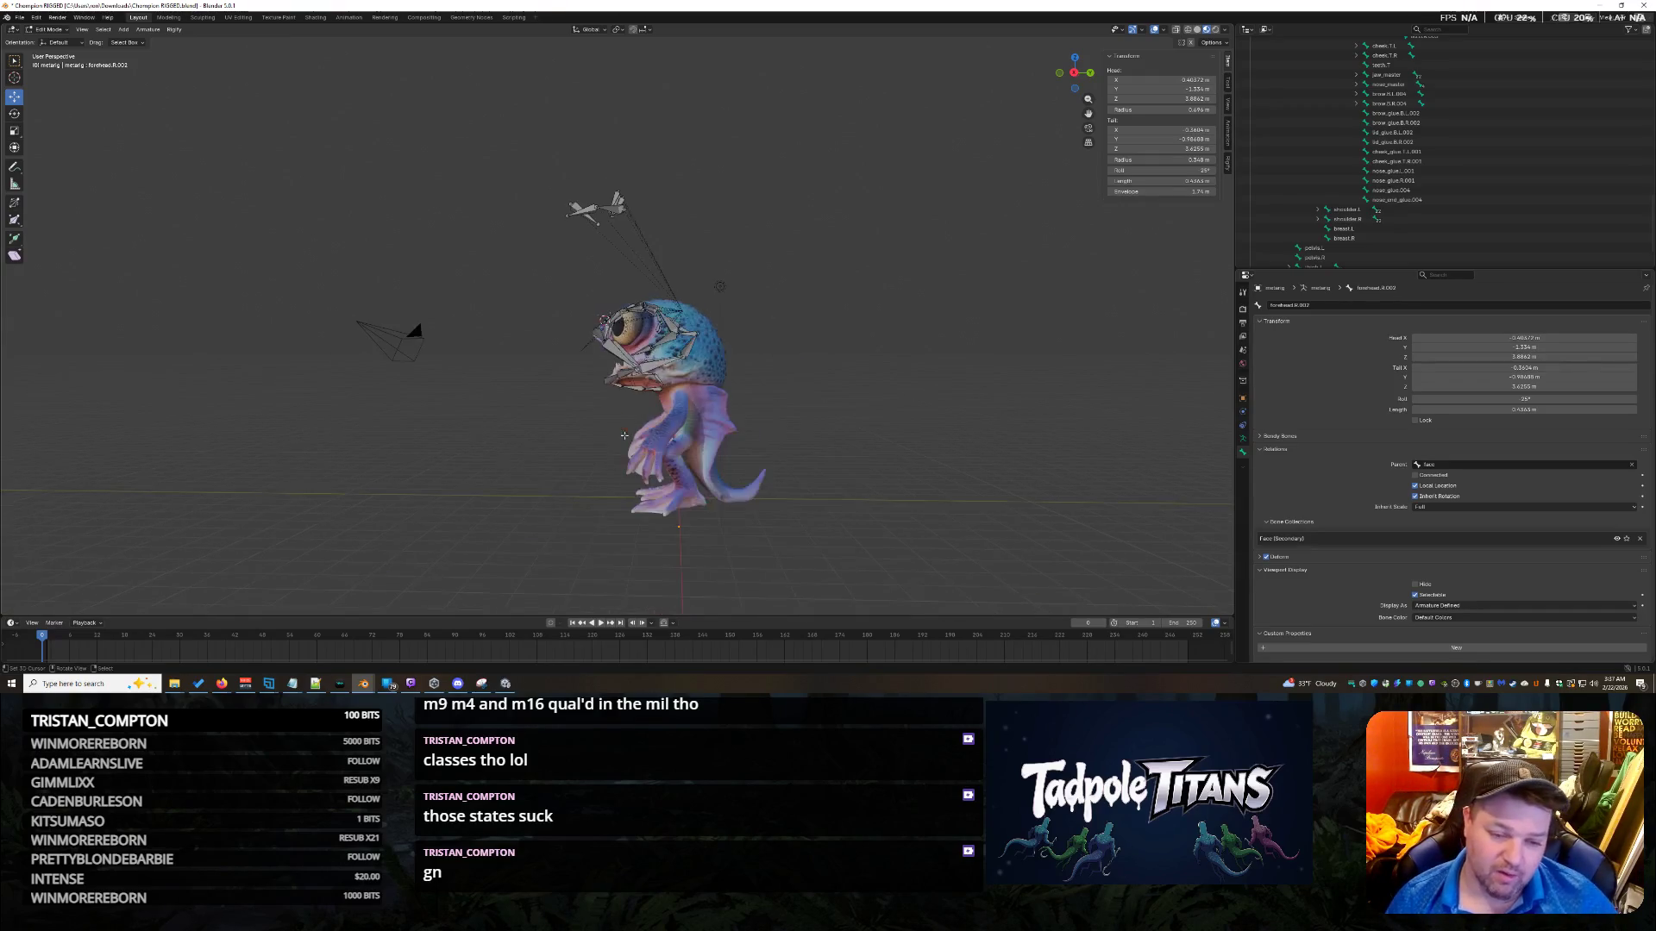
middle_drag(878, 450, 909, 468)
scroll(948, 468, up, 4)
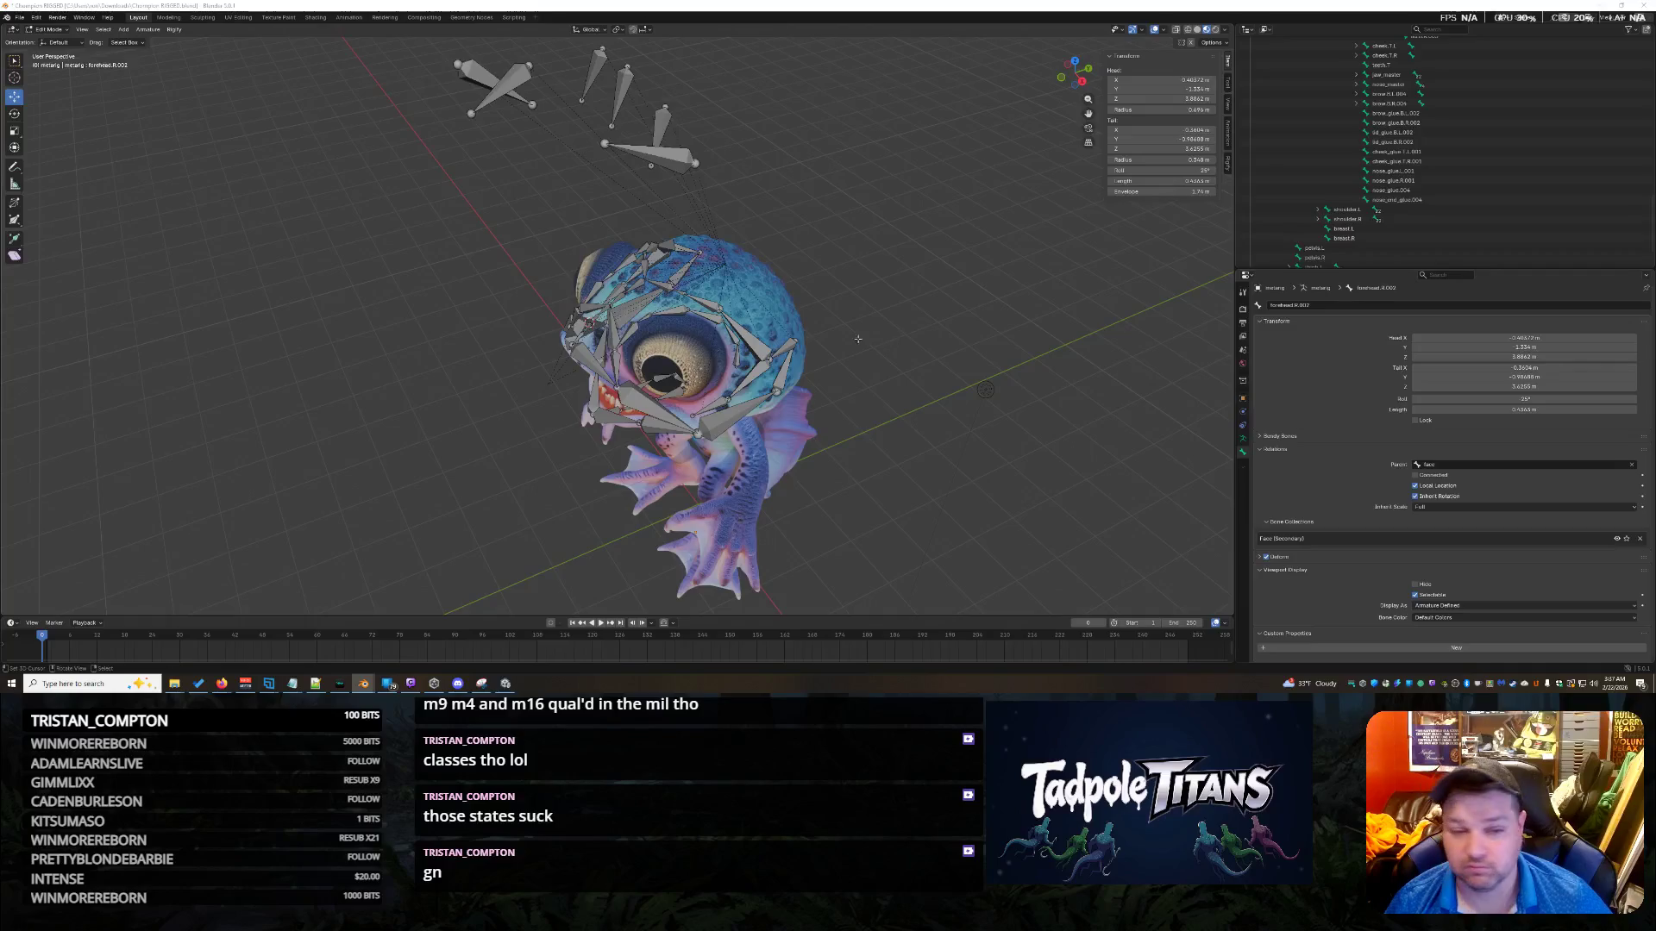
Select the brow.T.L bone and inspect it from the front and side.
click(718, 308)
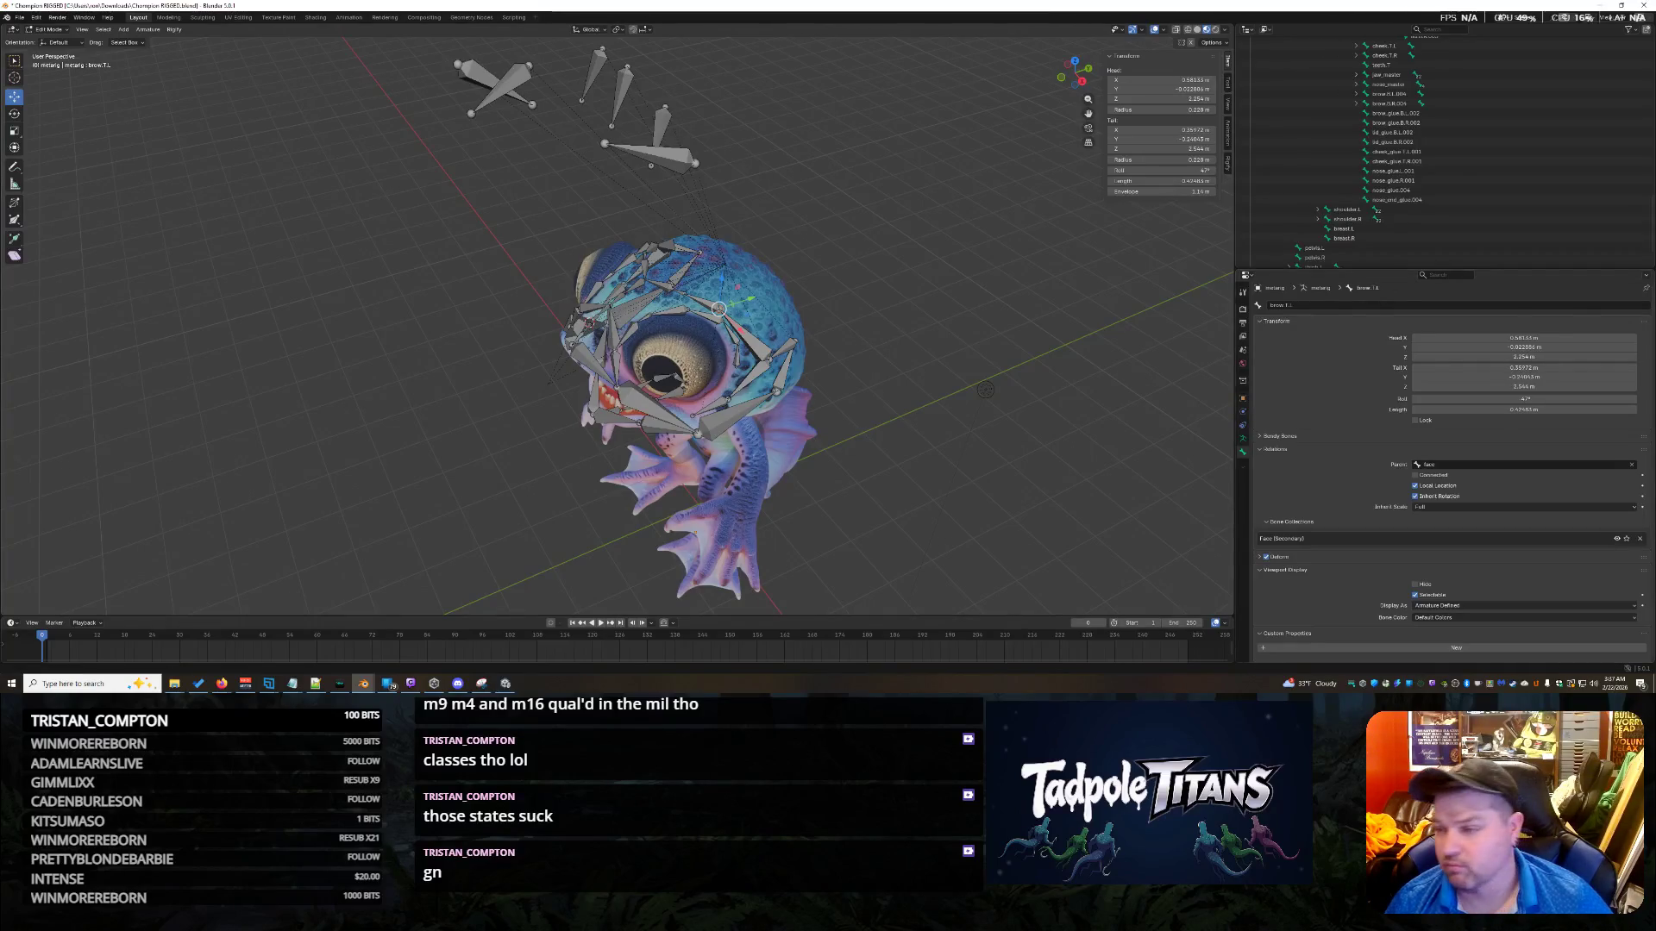
middle_drag(902, 324, 723, 411)
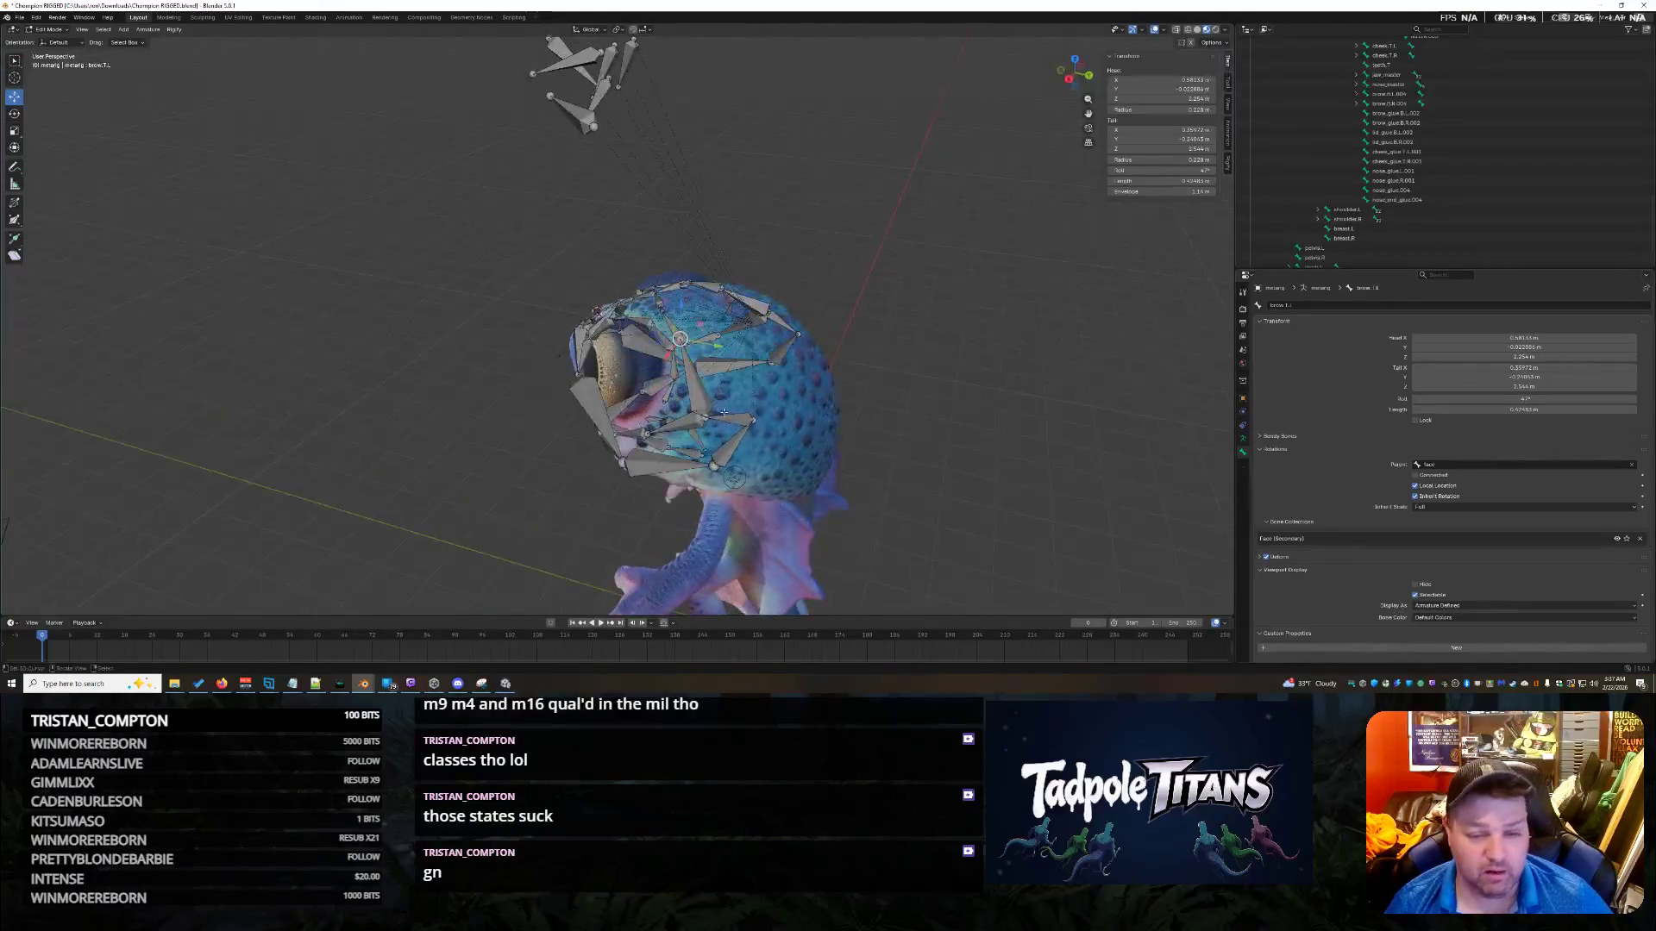
mouse_move(883, 399)
middle_down()
mouse_move(849, 405)
mouse_move(970, 409)
middle_up()
scroll(970, 409, up, 2)
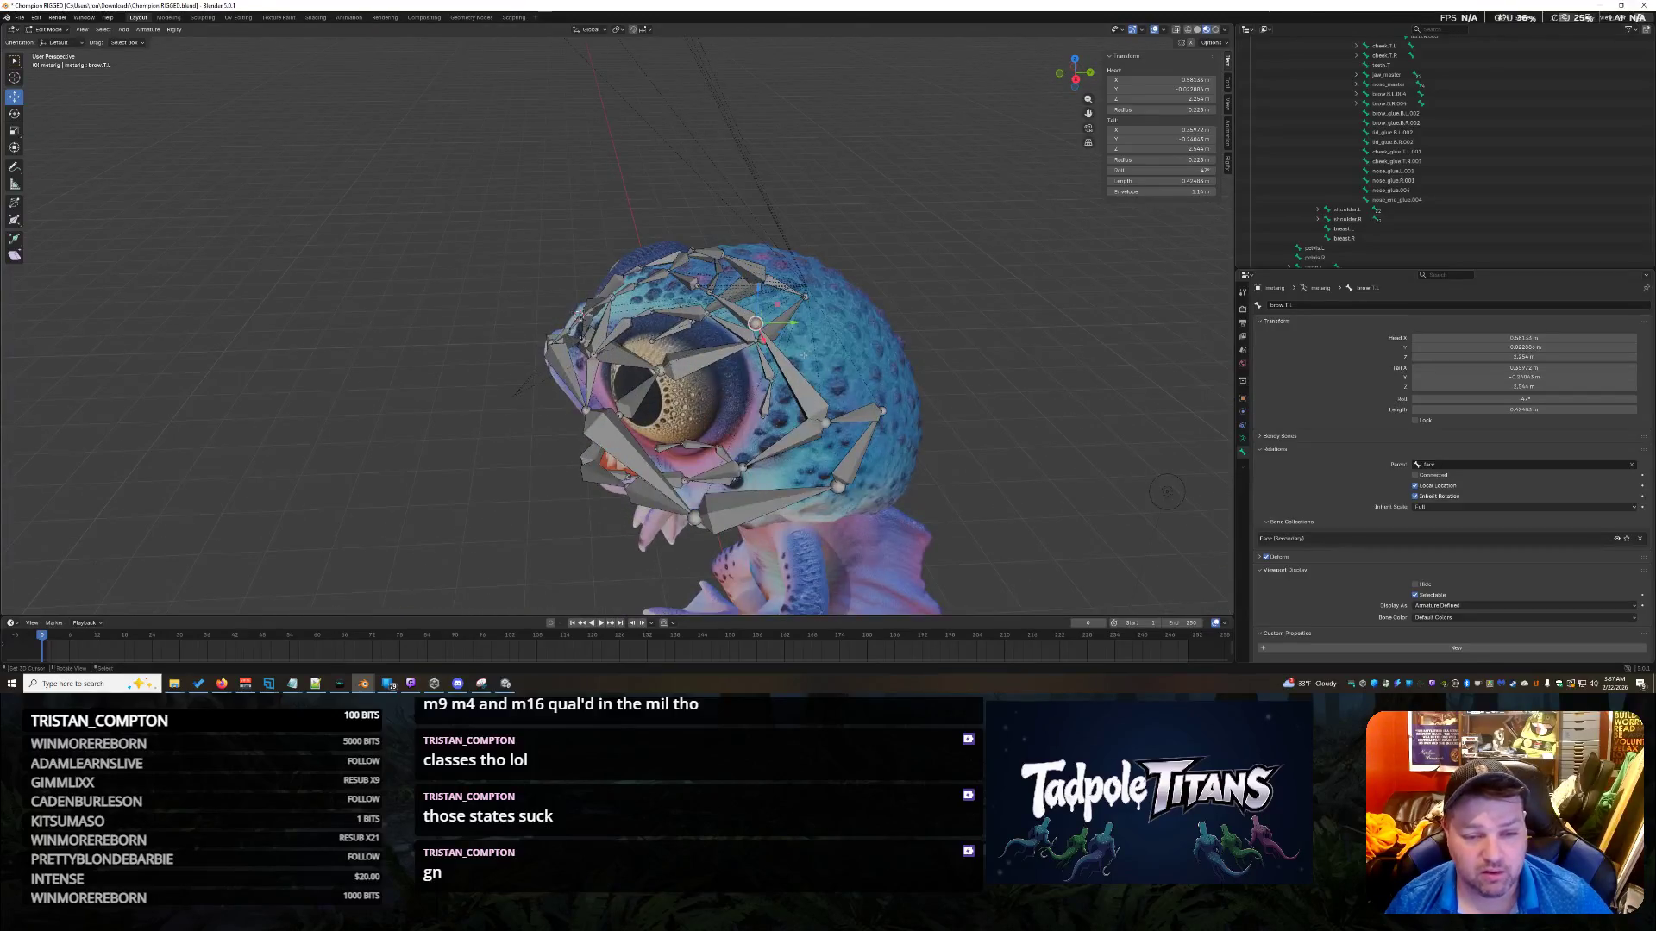
scroll(824, 325, down, 3)
middle_drag(825, 326, 1061, 337)
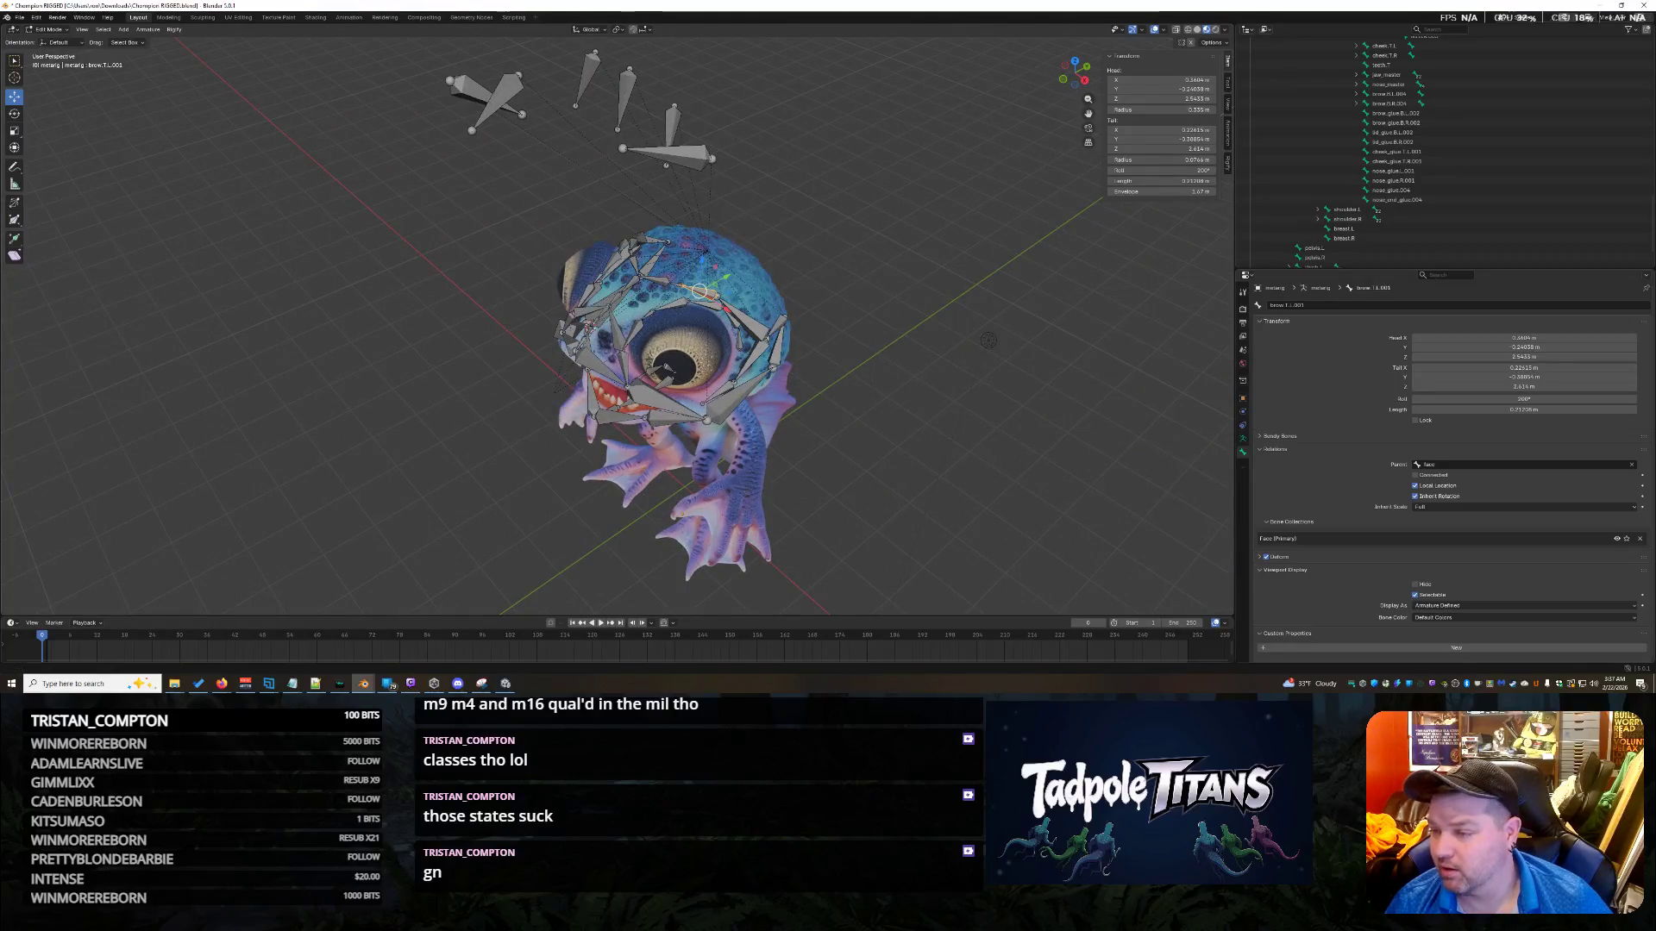
middle_drag(914, 260, 856, 263)
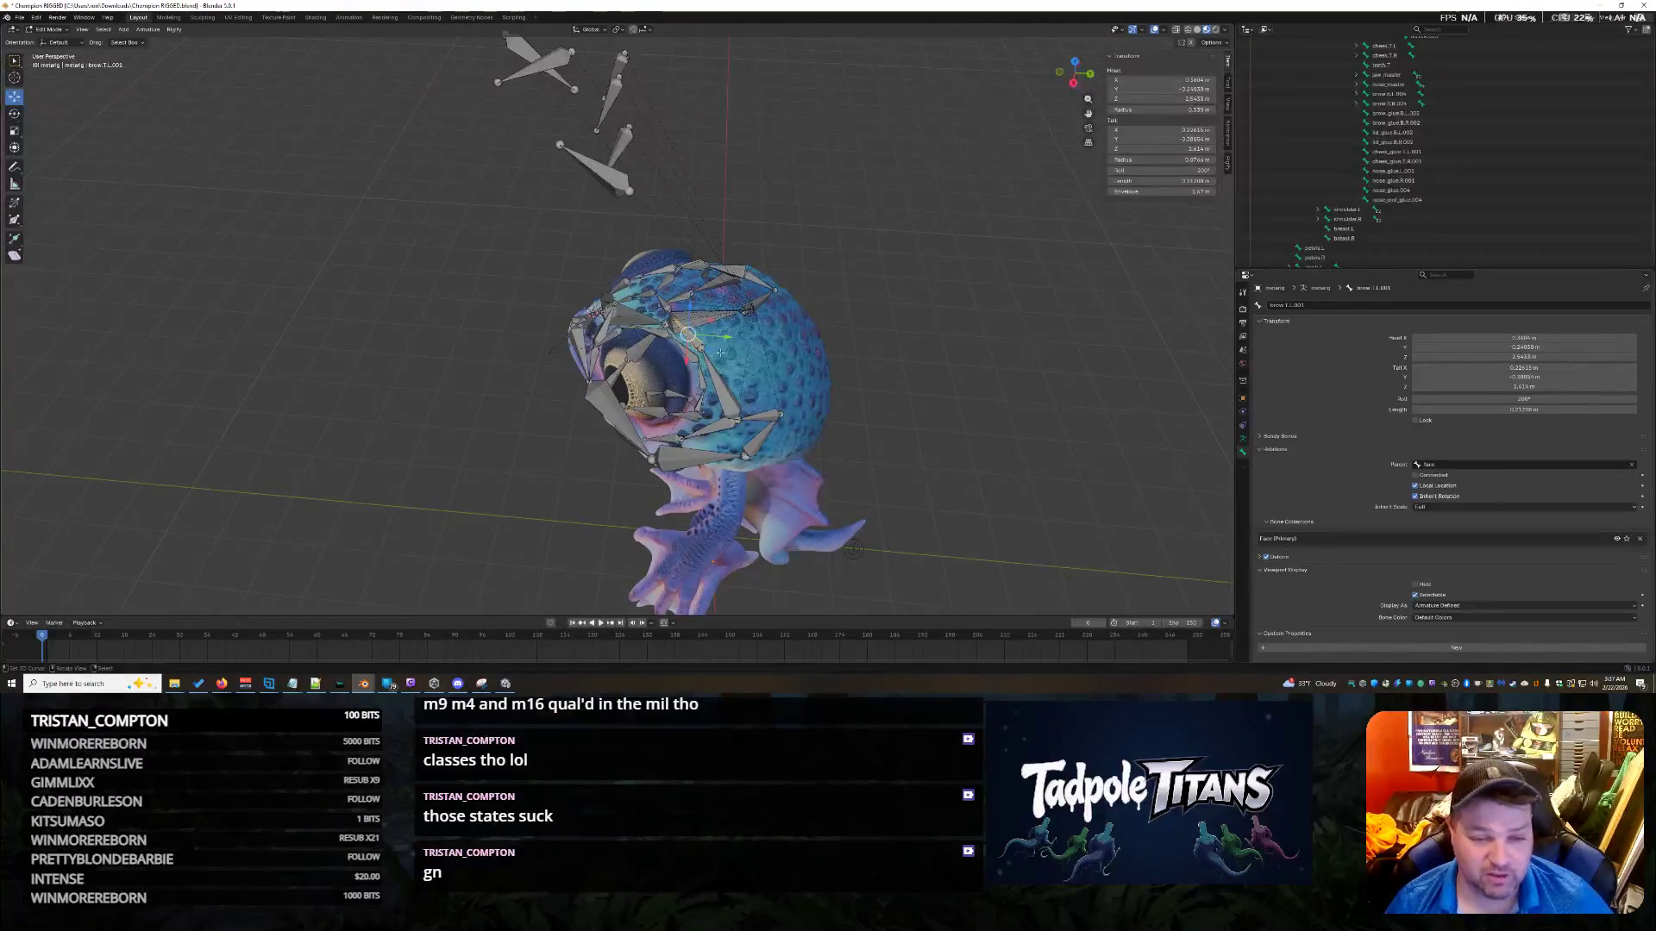
Move the 3D cursor to brow.T.L, then select forehead.L.002 for snapping.
click(703, 347)
key(shift+s)
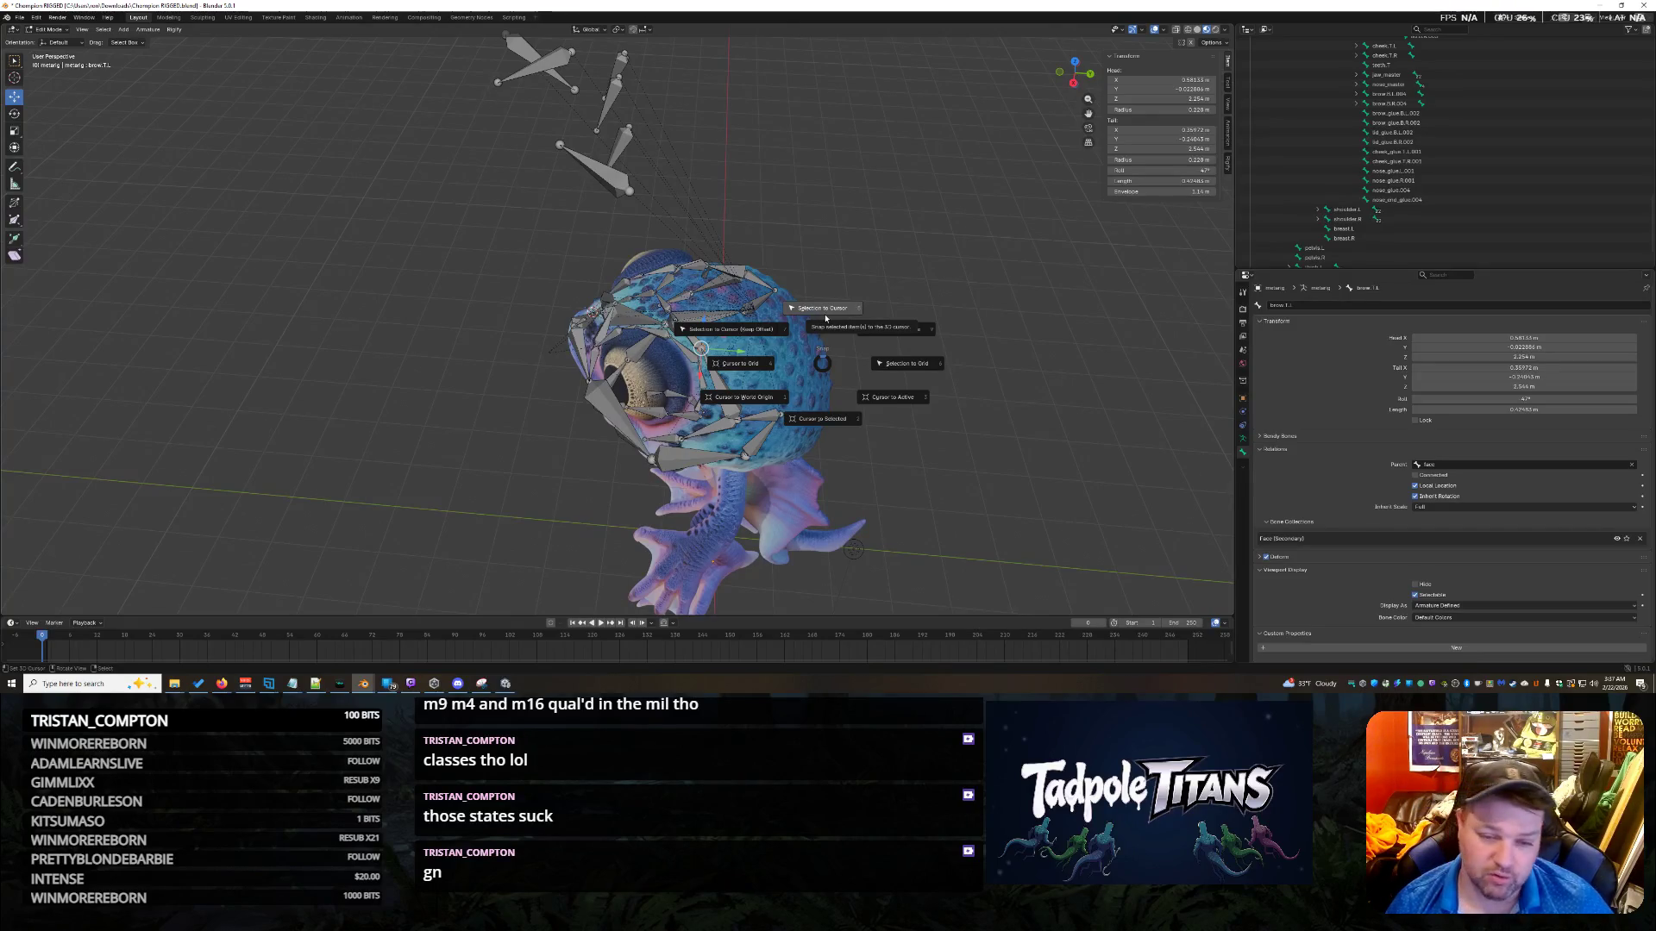
click(831, 431)
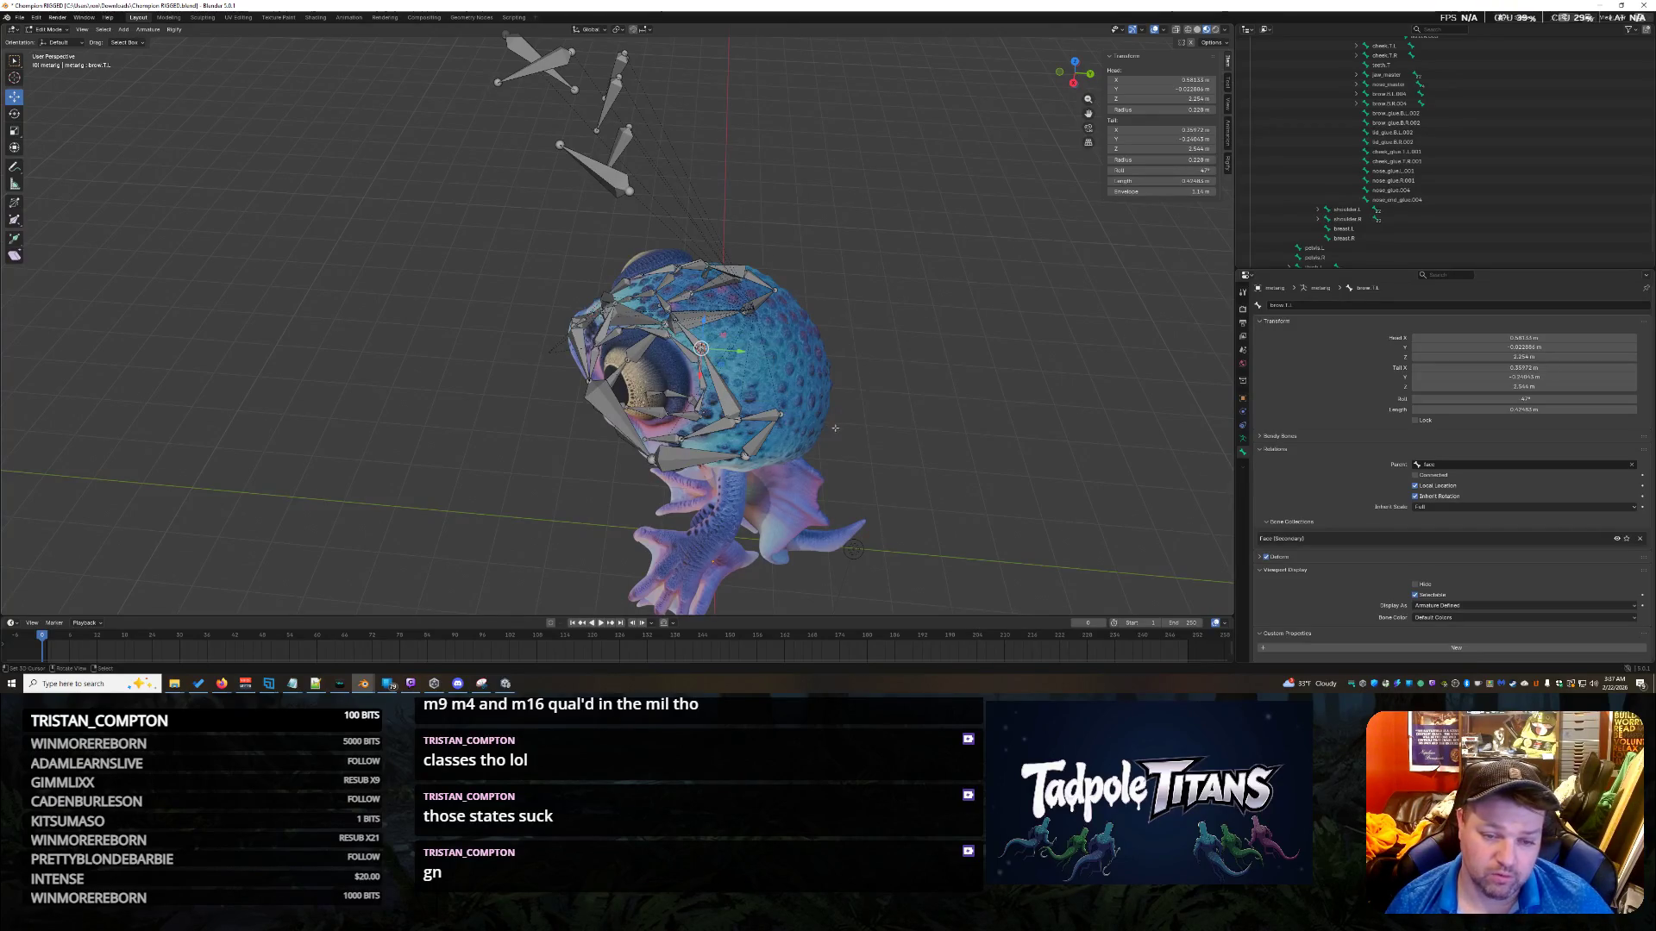
middle_drag(923, 402, 958, 407)
click(595, 171)
key(shift+s)
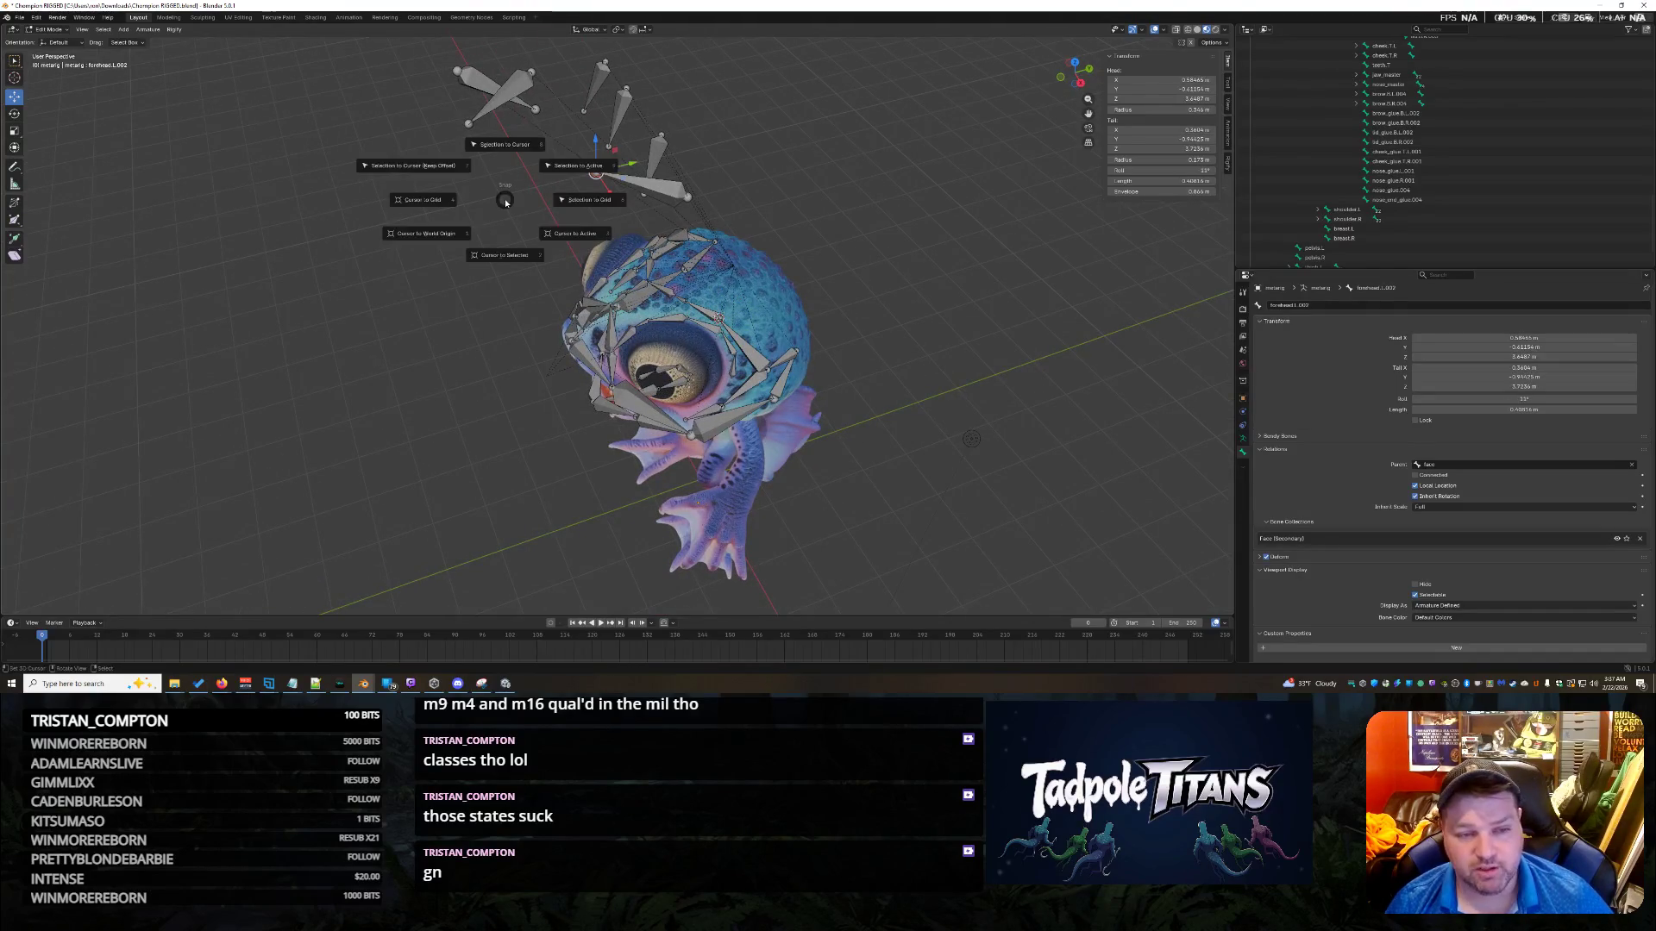
Snap forehead.L.002 to the cursor and shift a neighbouring joint along Y, Z and X.
click(513, 156)
middle_drag(518, 163, 882, 300)
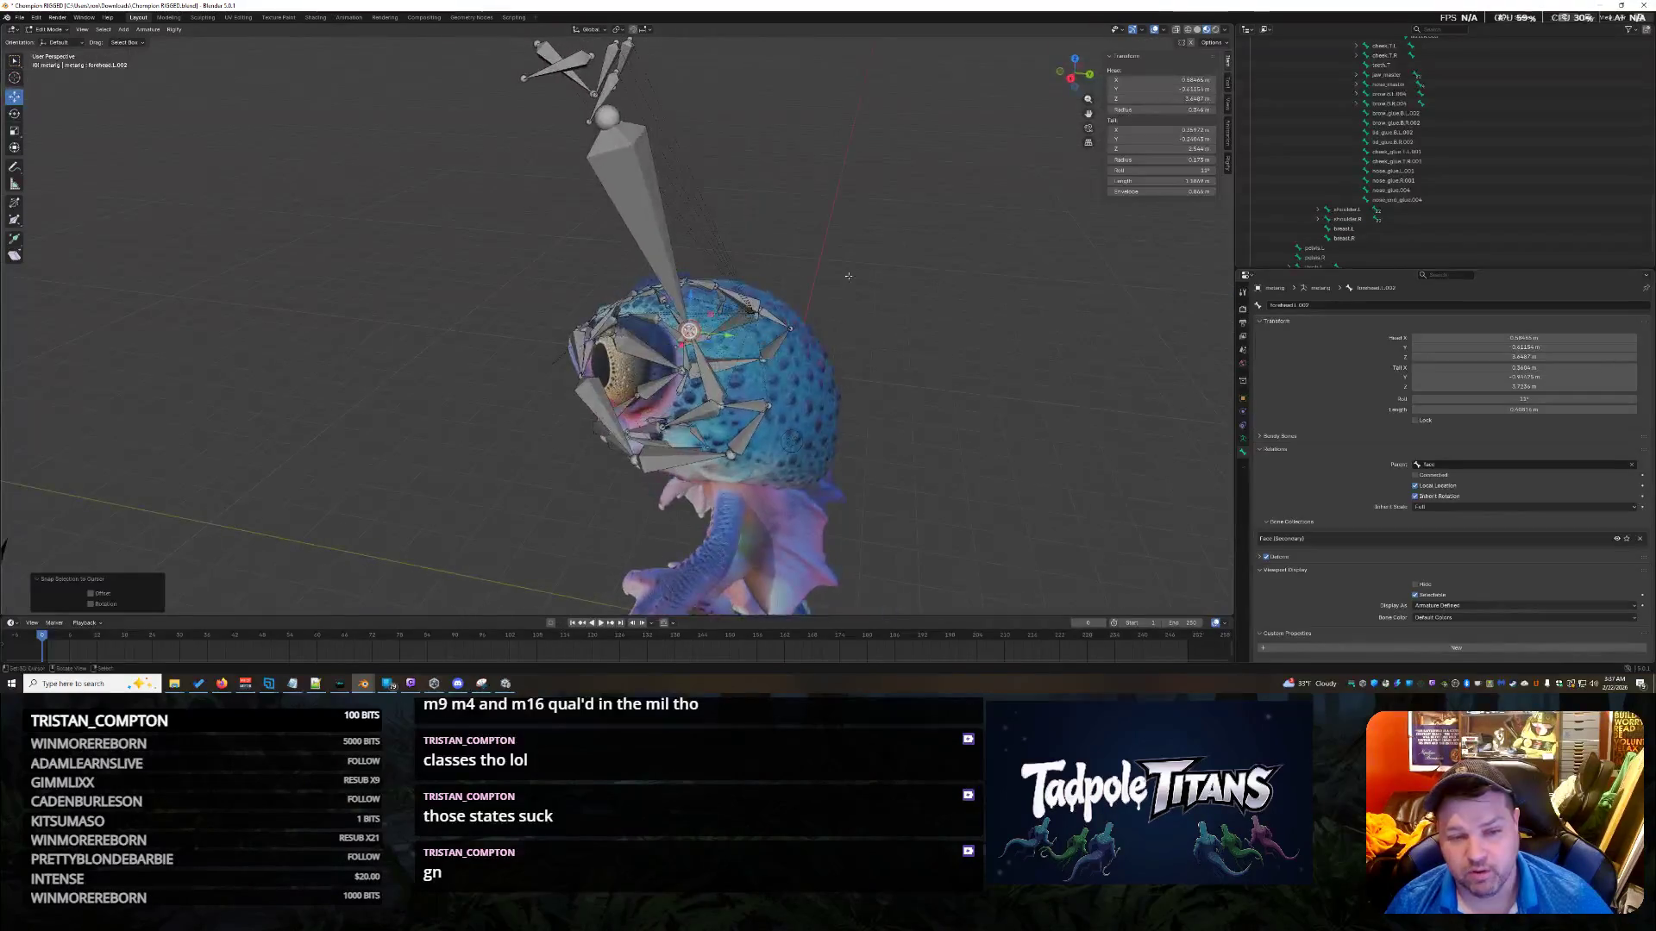
click(590, 121)
mouse_move(645, 119)
mouse_down()
mouse_move(895, 123)
mouse_move(879, 124)
mouse_move(897, 388)
mouse_up()
middle_drag(897, 388, 931, 422)
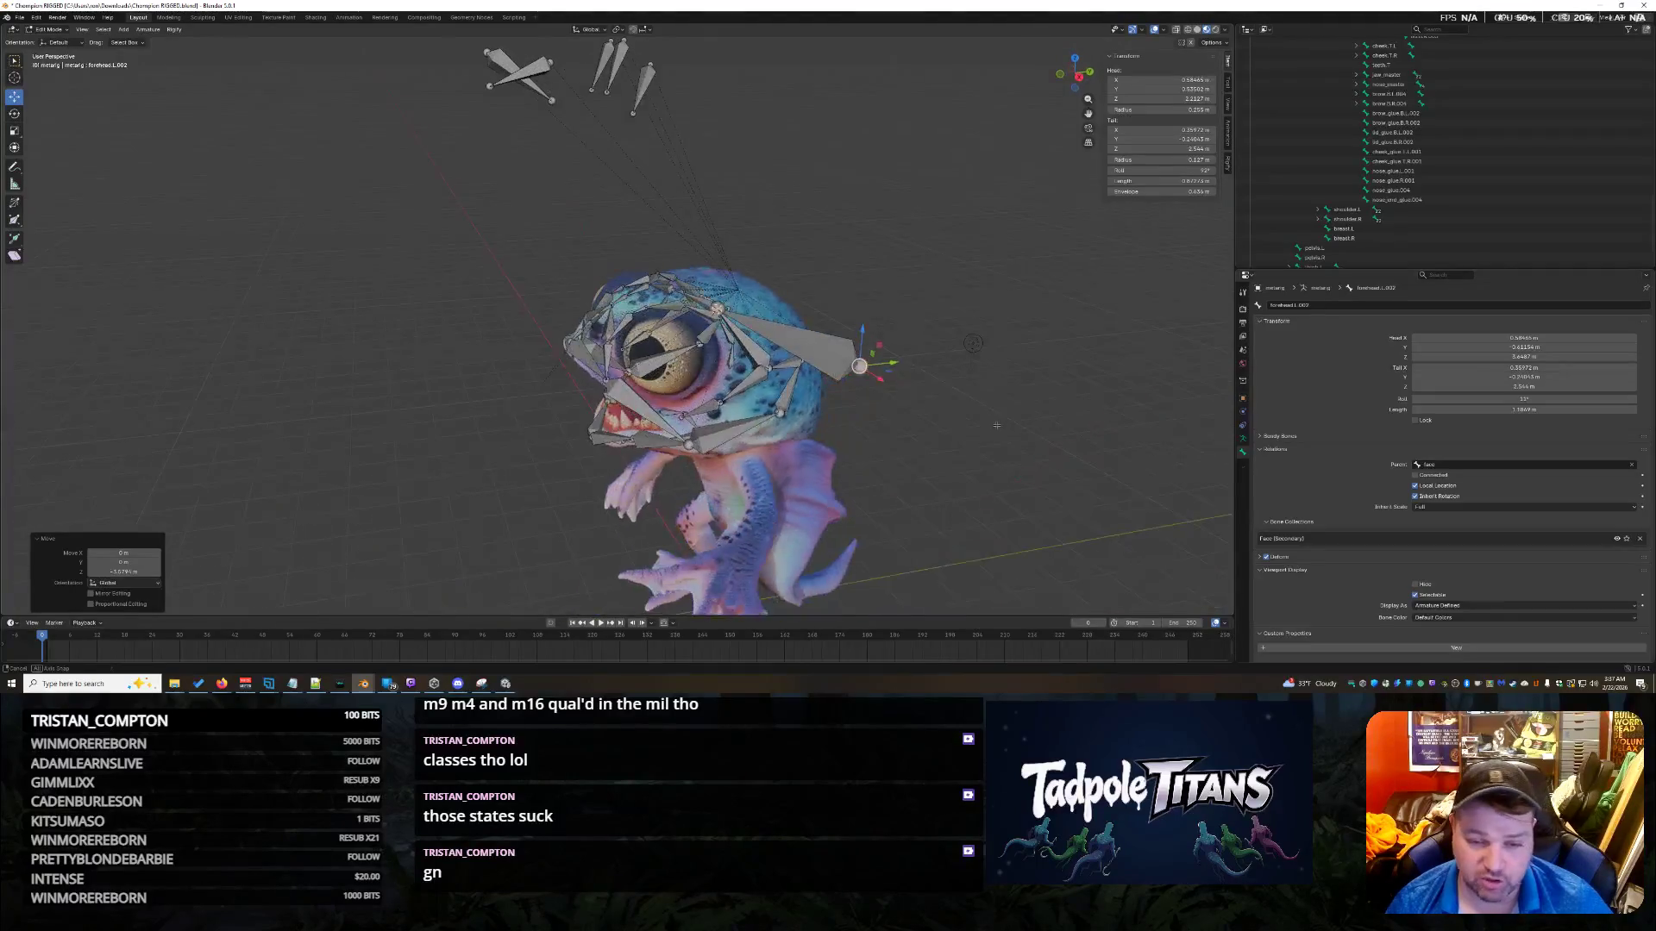
key(ctrl+z)
drag(815, 345, 791, 431)
middle_drag(790, 430, 681, 407)
scroll(665, 405, up, 6)
drag(412, 352, 517, 340)
middle_drag(518, 340, 846, 312)
Nudge the forehead joint with axis-constrained moves along Y, Z and X.
key(g)
key(y)
key(Return)
key(g)
key(z)
key(Escape)
middle_drag(665, 167, 636, 276)
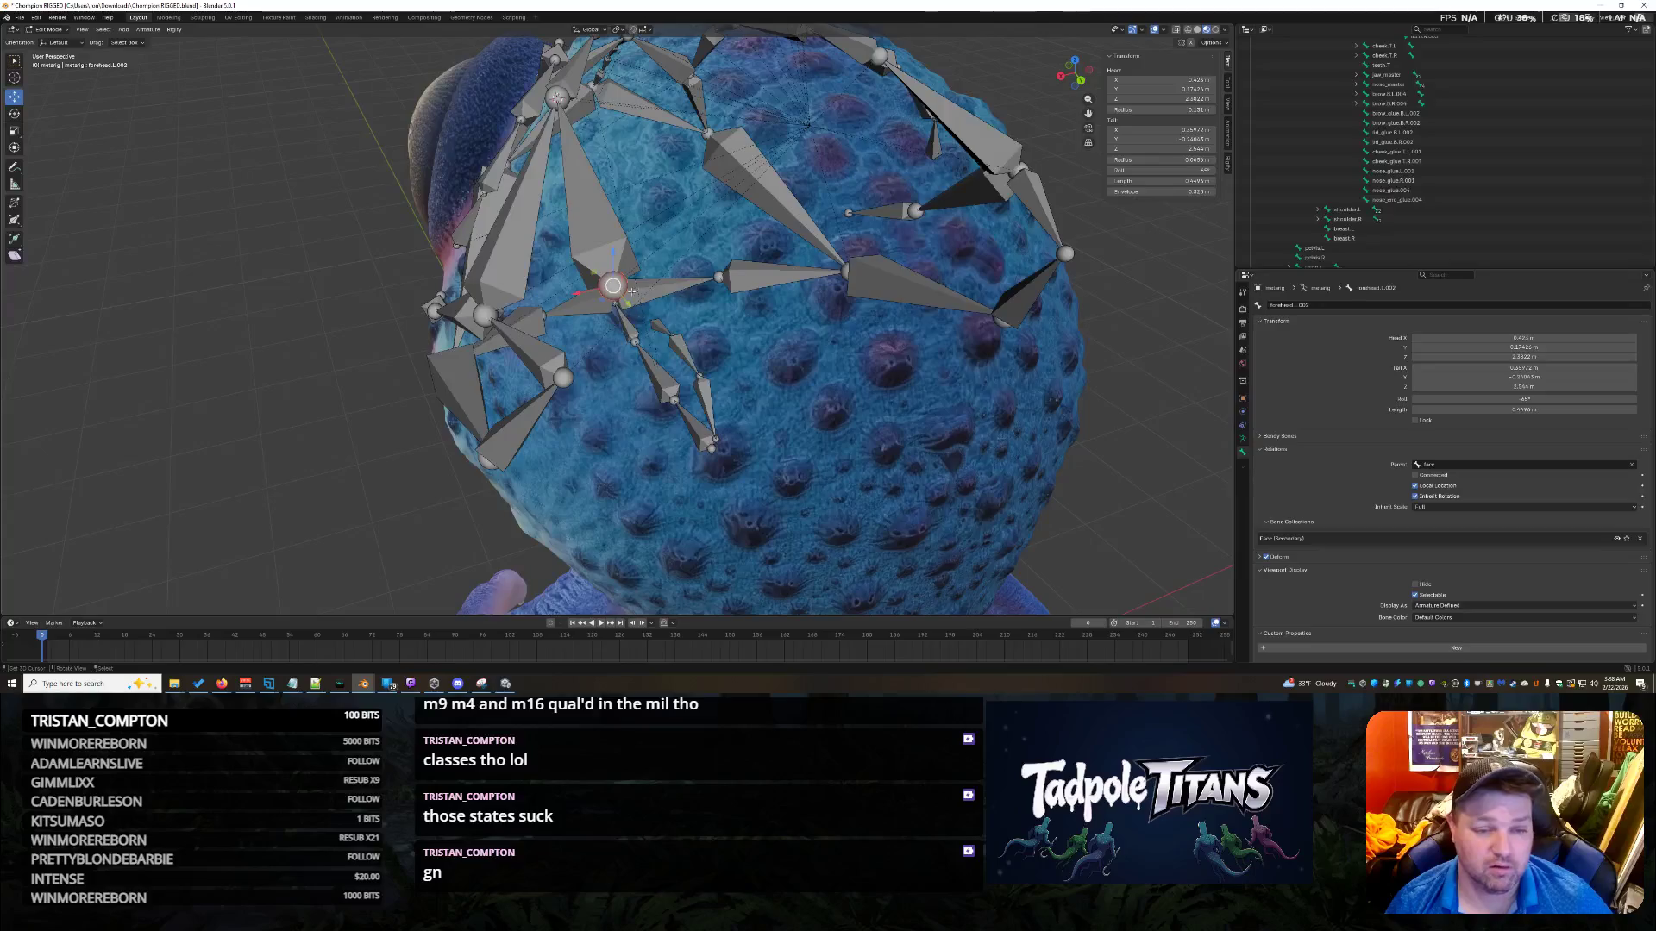
key(g)
key(x)
key(Return)
Reselect forehead.L.002 and redo its earlier moves after an accidental undo.
click(628, 373)
middle_drag(628, 373, 936, 373)
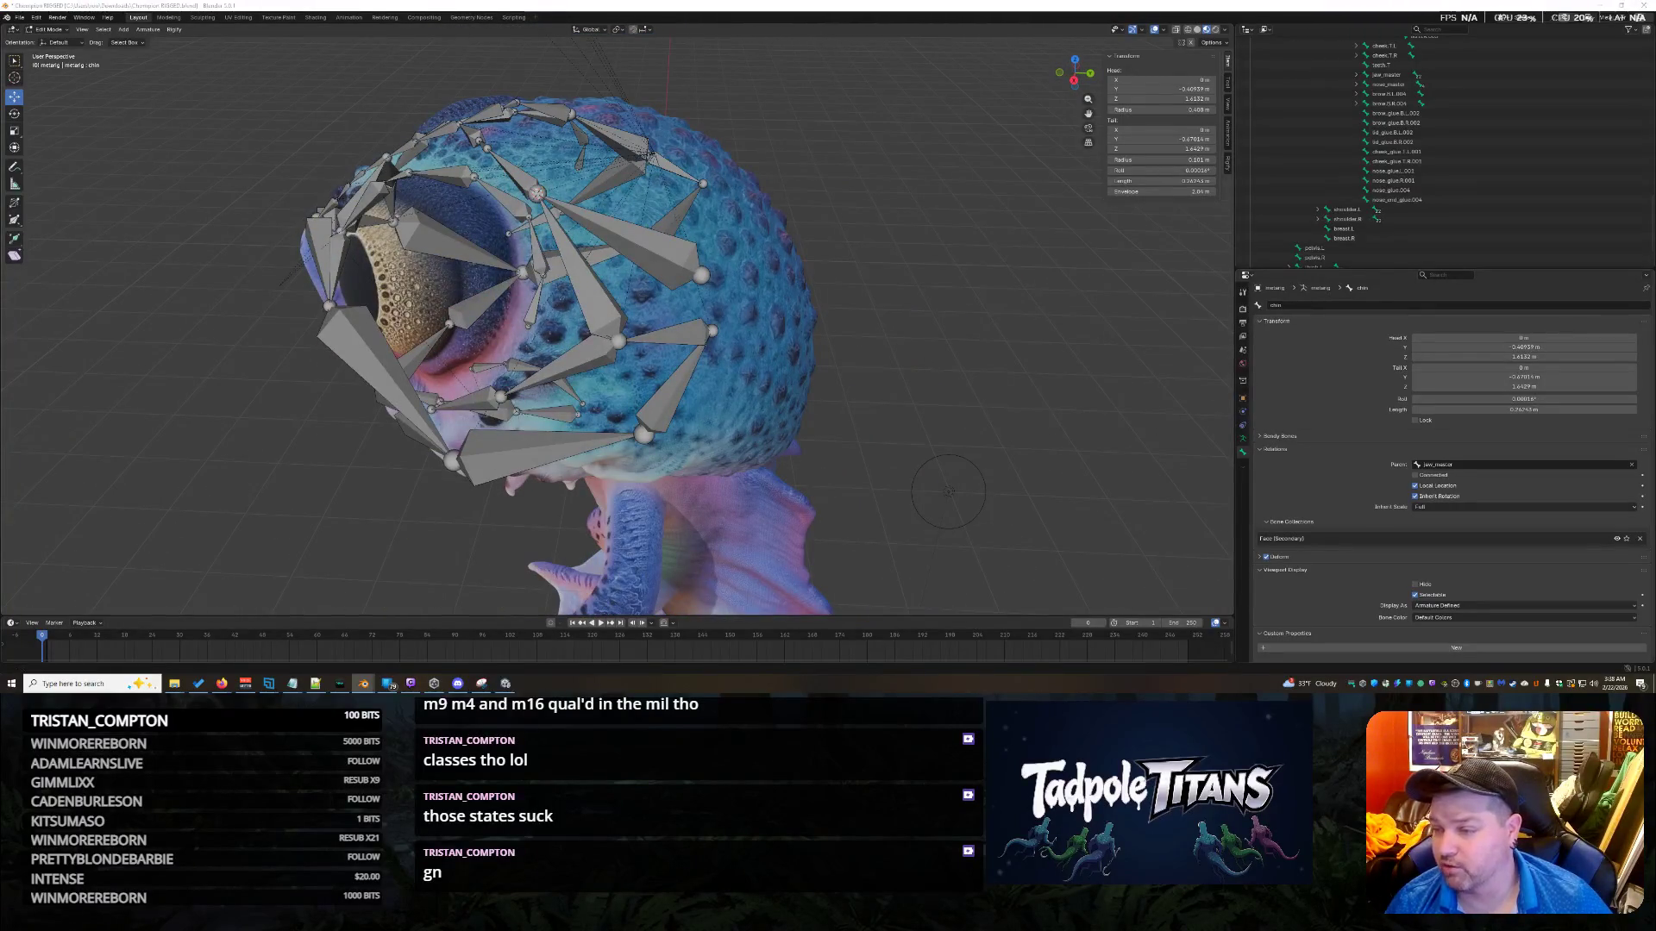
click(705, 253)
click(705, 253)
mouse_move(706, 254)
middle_down()
mouse_move(814, 272)
mouse_move(824, 309)
mouse_move(850, 303)
middle_up()
key(ctrl+z)
key(ctrl+shift+z)
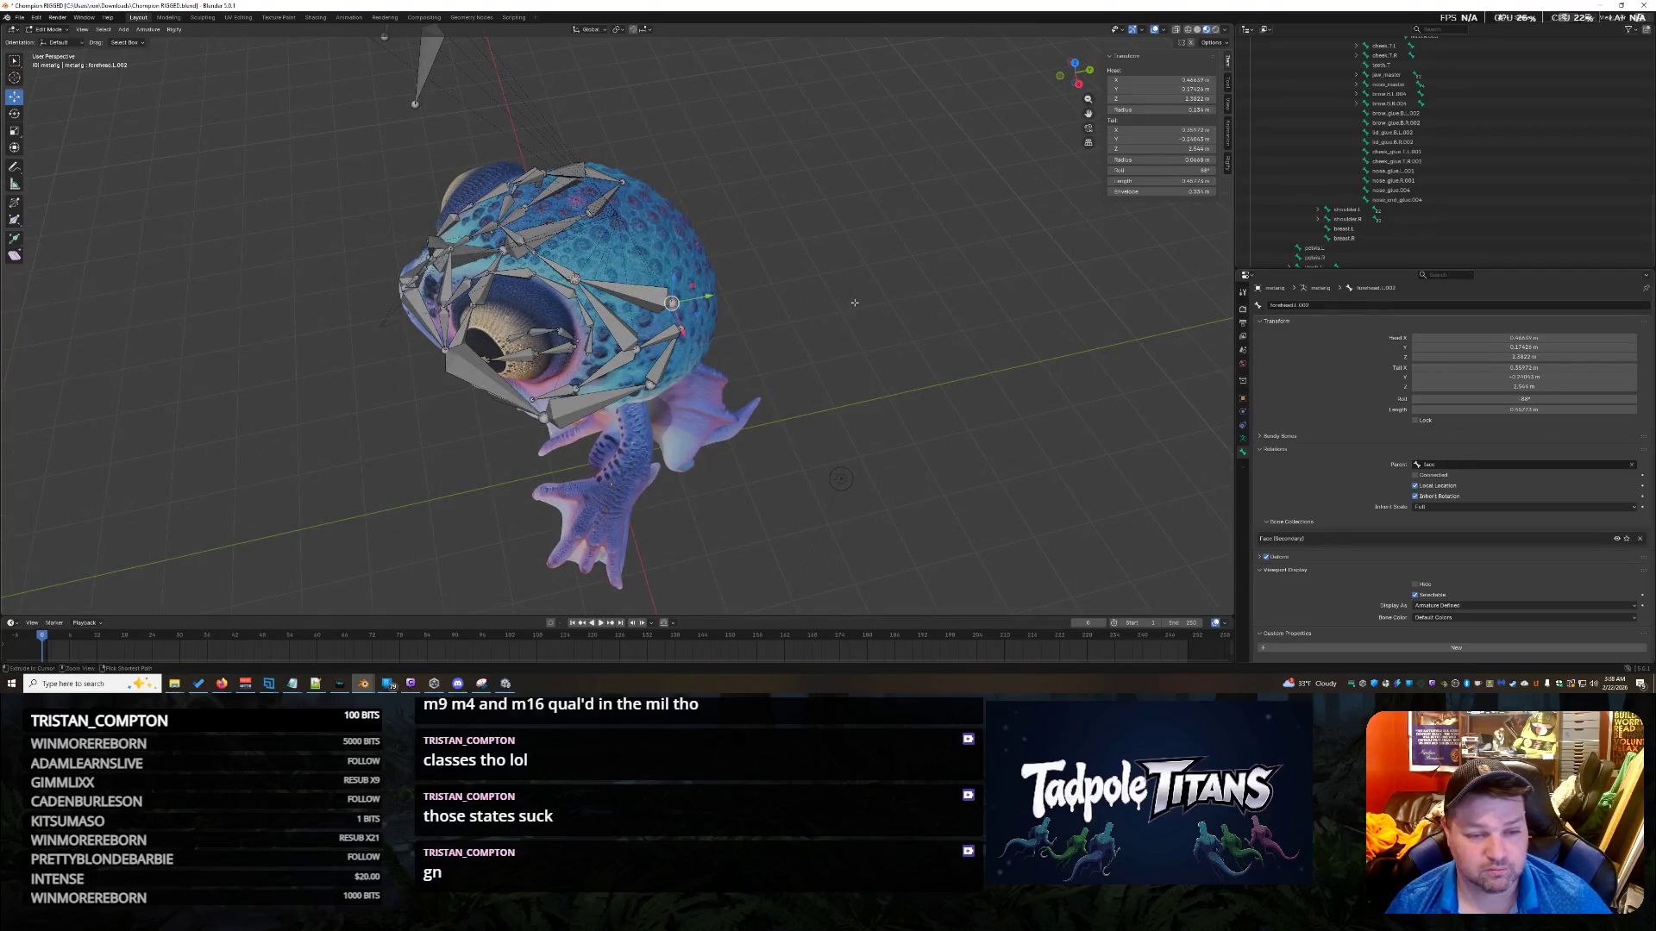
key(ctrl+shift+z)
key(ctrl+shift+z)
key(ctrl+shift+z)
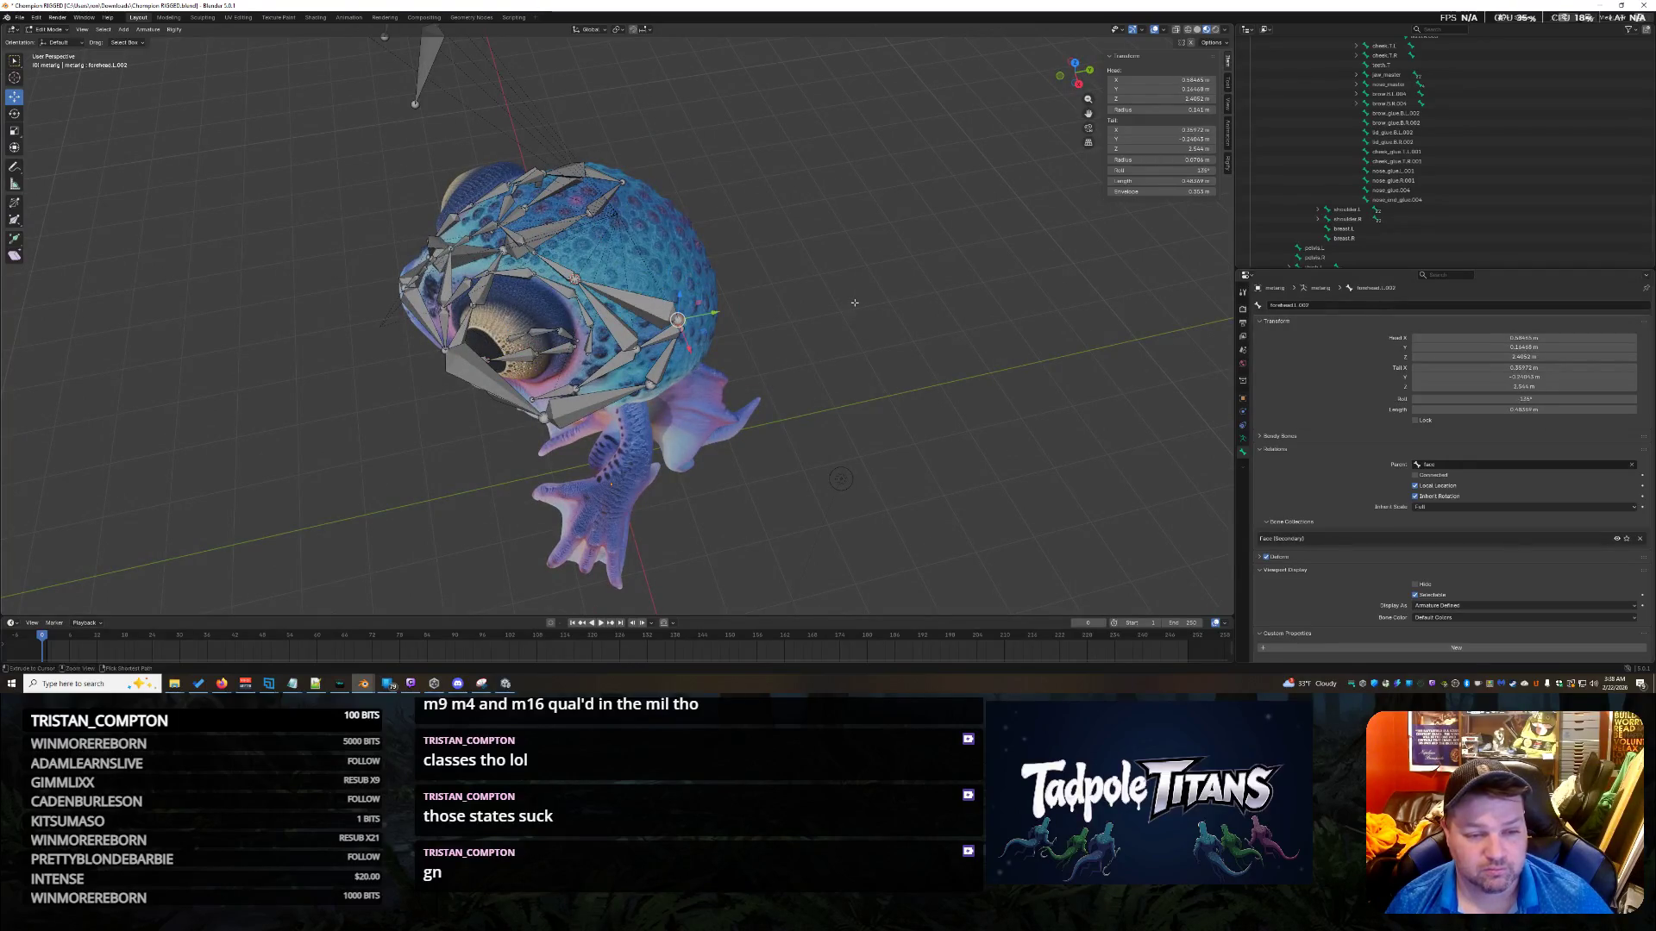
key(ctrl+shift+z)
key(ctrl+shift+z)
key(ctrl+shift+z)
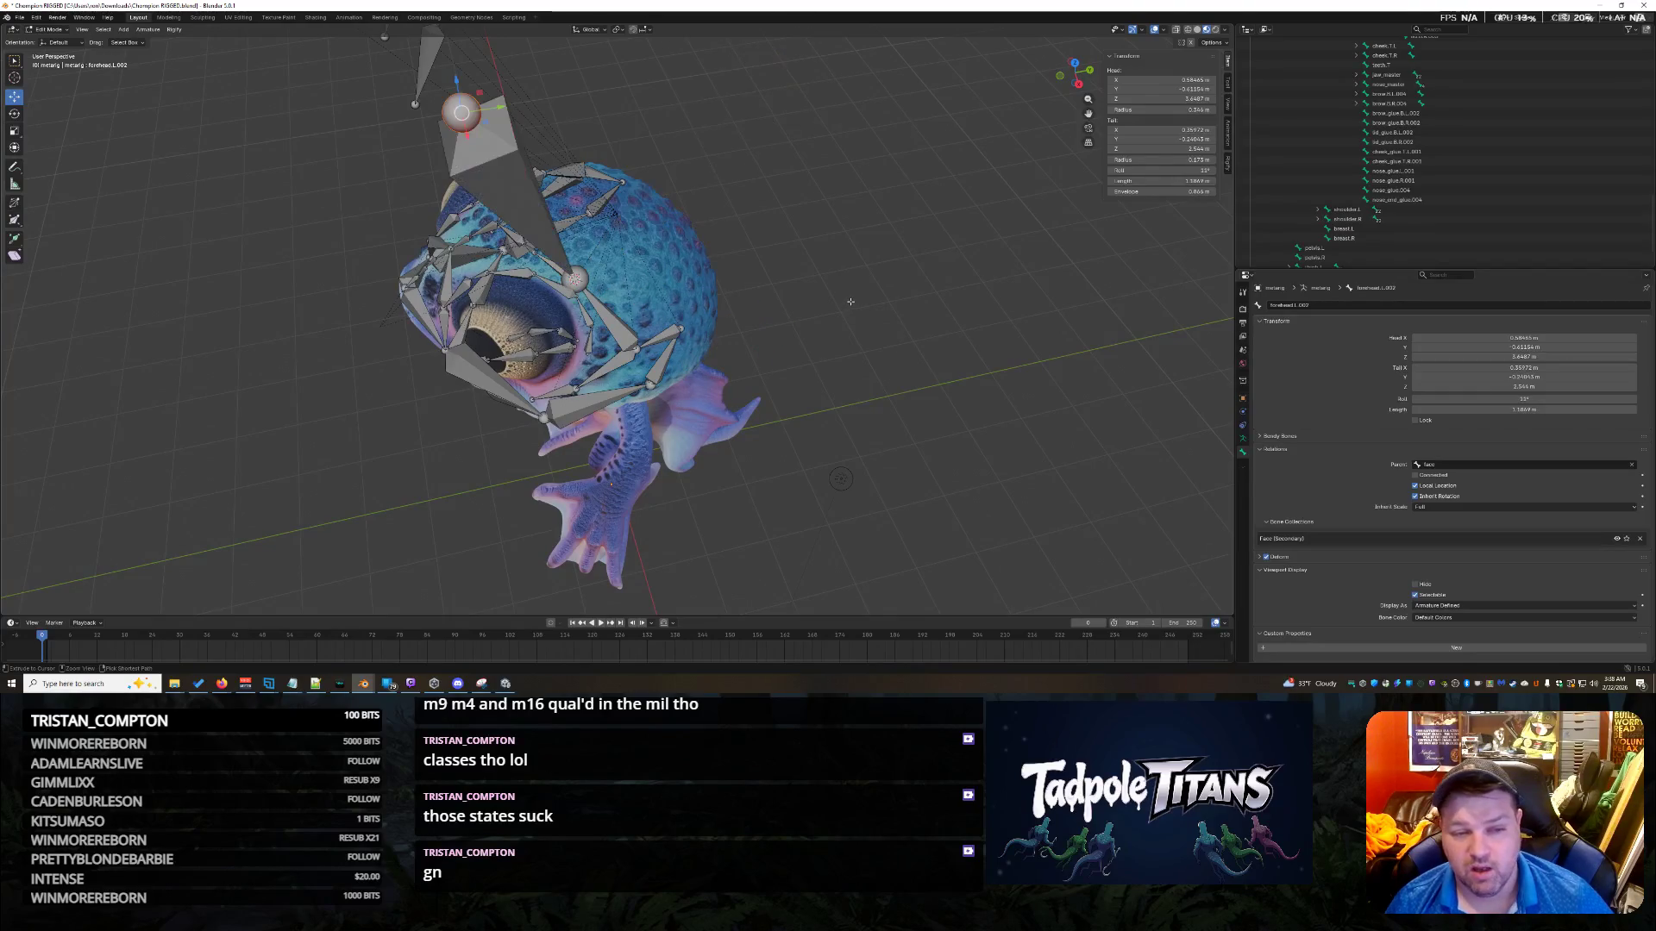
Check the forehead bones from the front, then bring up the NVIDIA overlay.
middle_drag(850, 302, 641, 183)
click(593, 175)
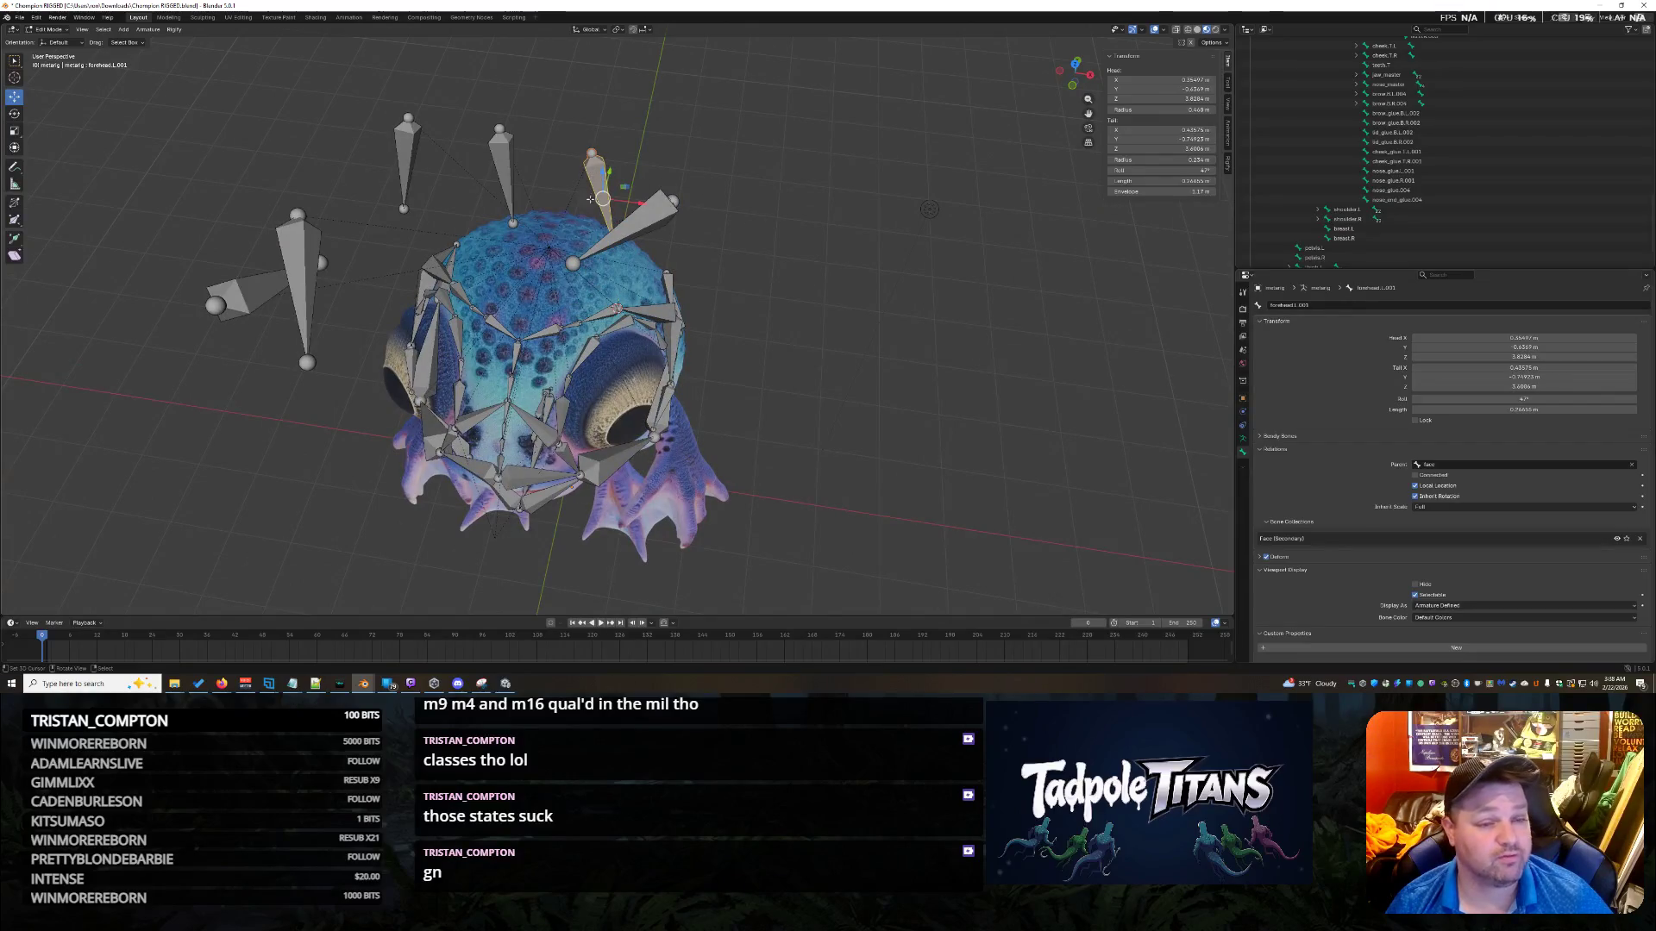
click(505, 167)
click(408, 153)
click(301, 285)
click(252, 293)
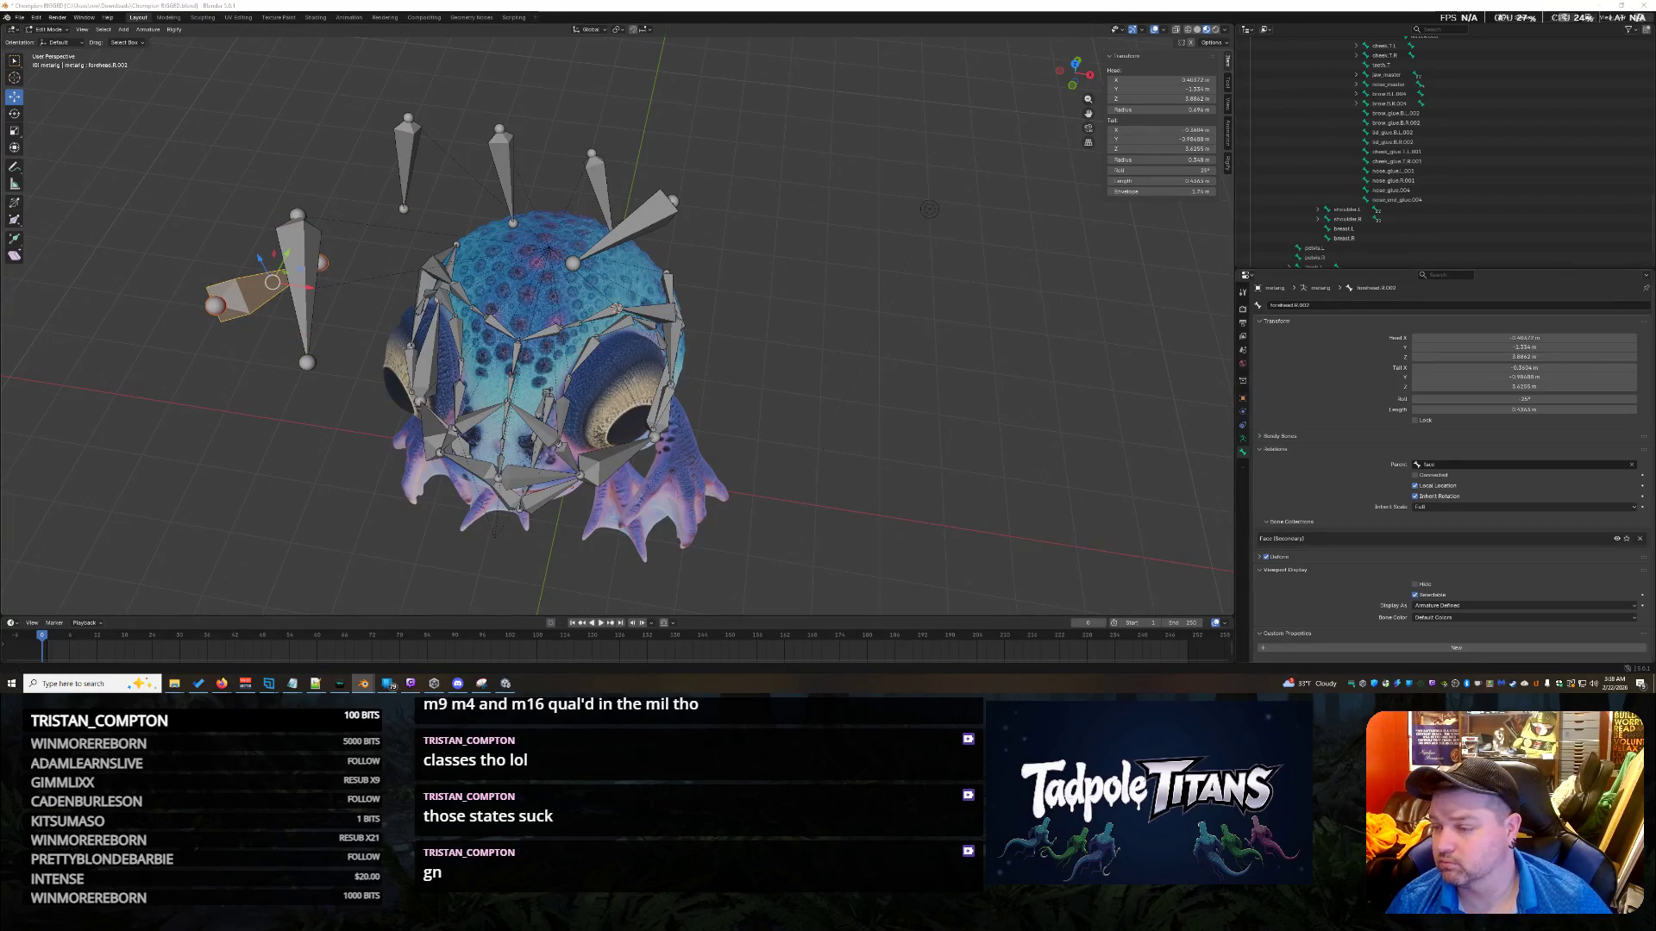
click(956, 295)
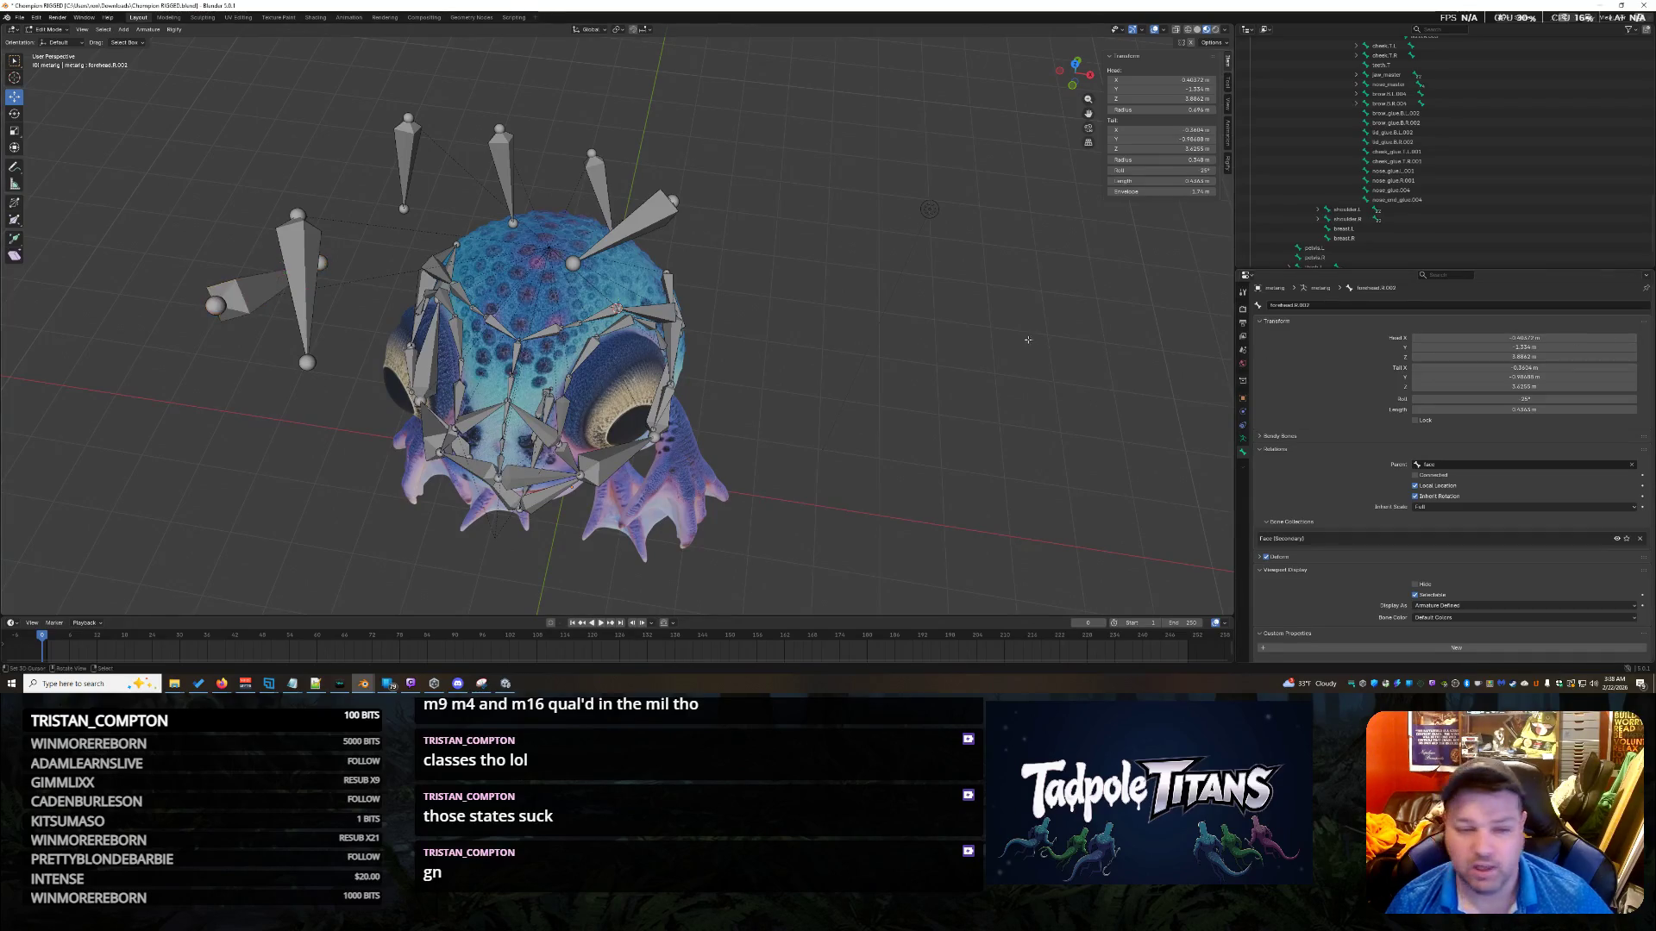
middle_drag(897, 284, 956, 295)
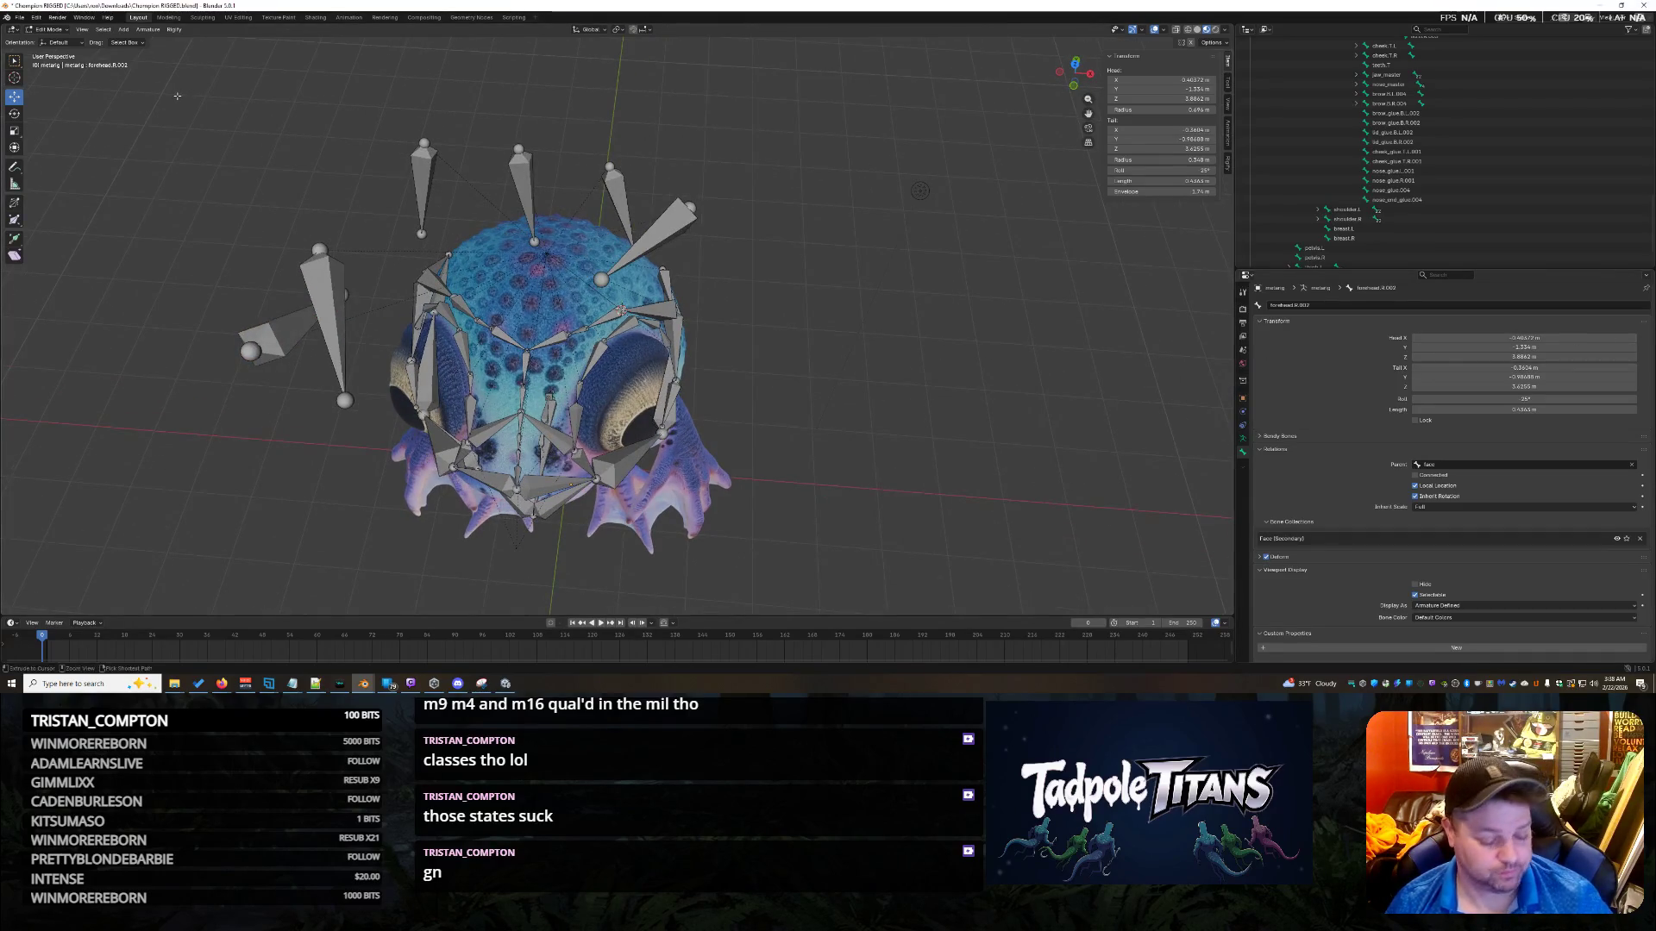
key(alt+z)
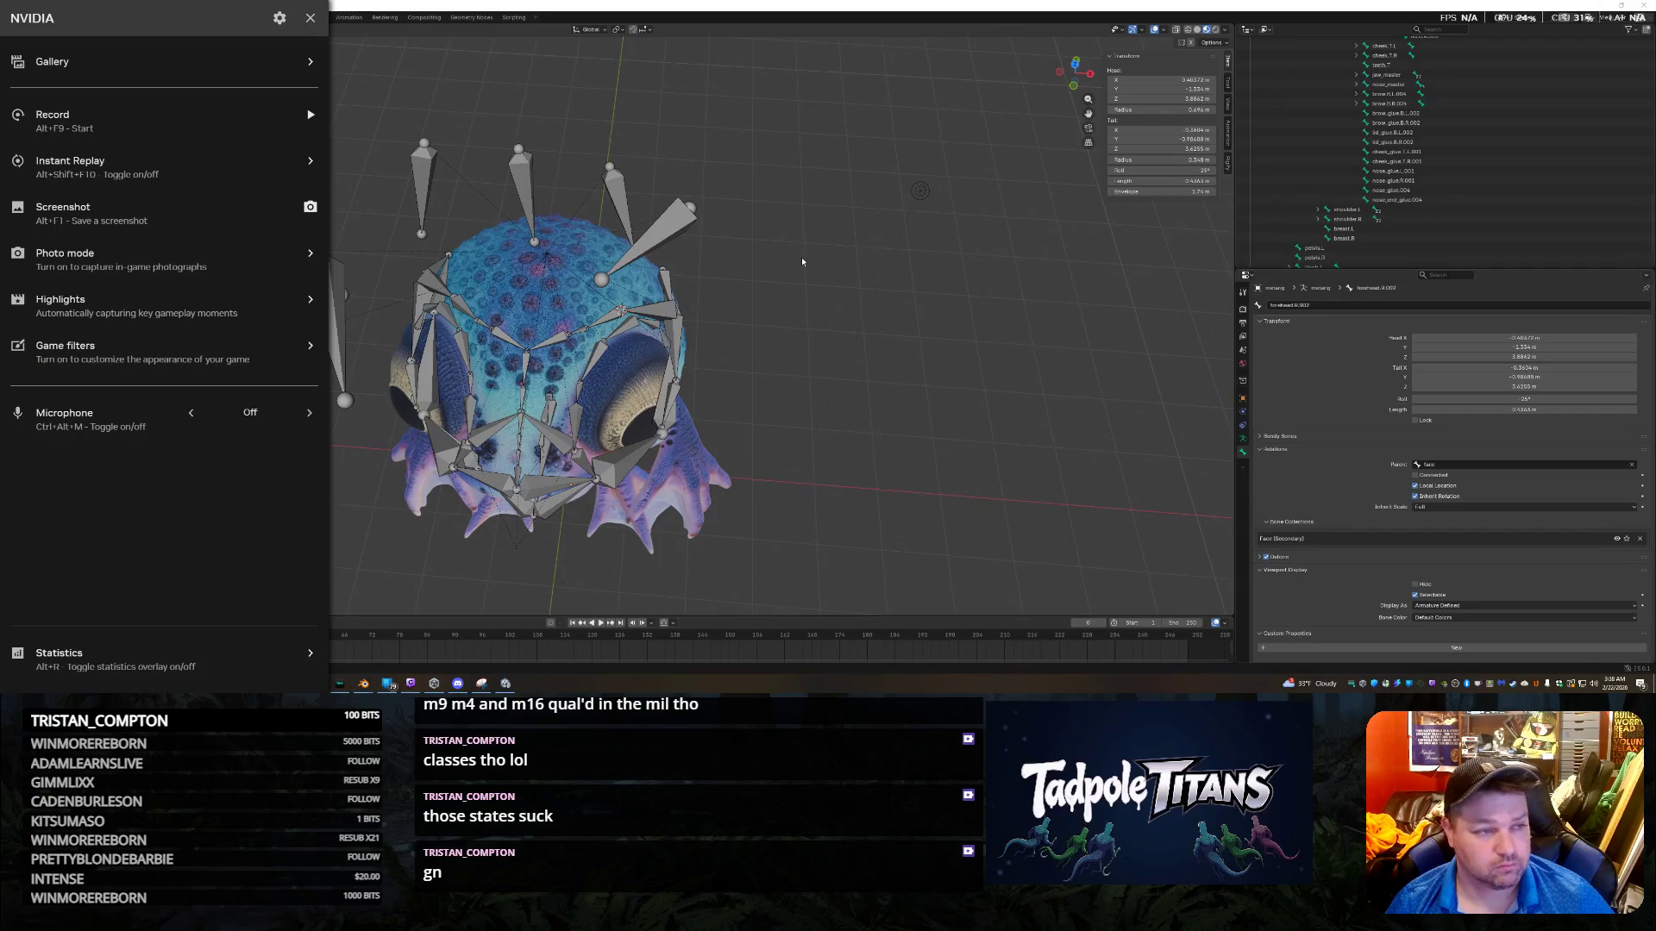
Look up the NVIDIA overlay hotkeys, then return to Blender and reopen the overlay with Alt+Z.
click(279, 19)
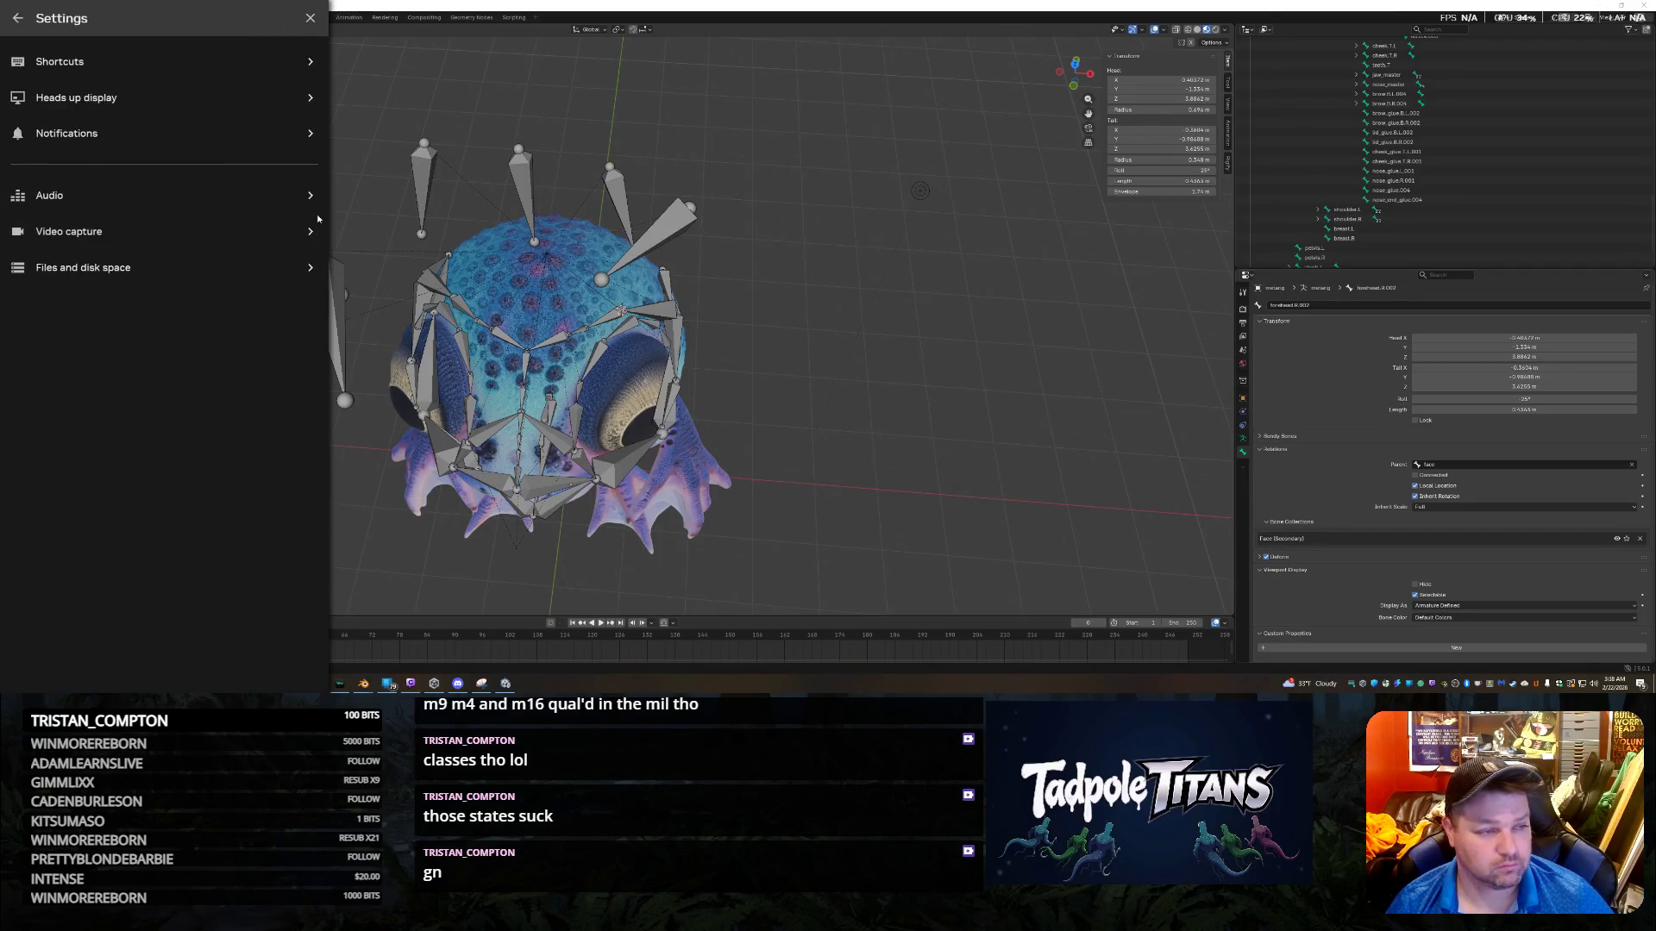
click(260, 60)
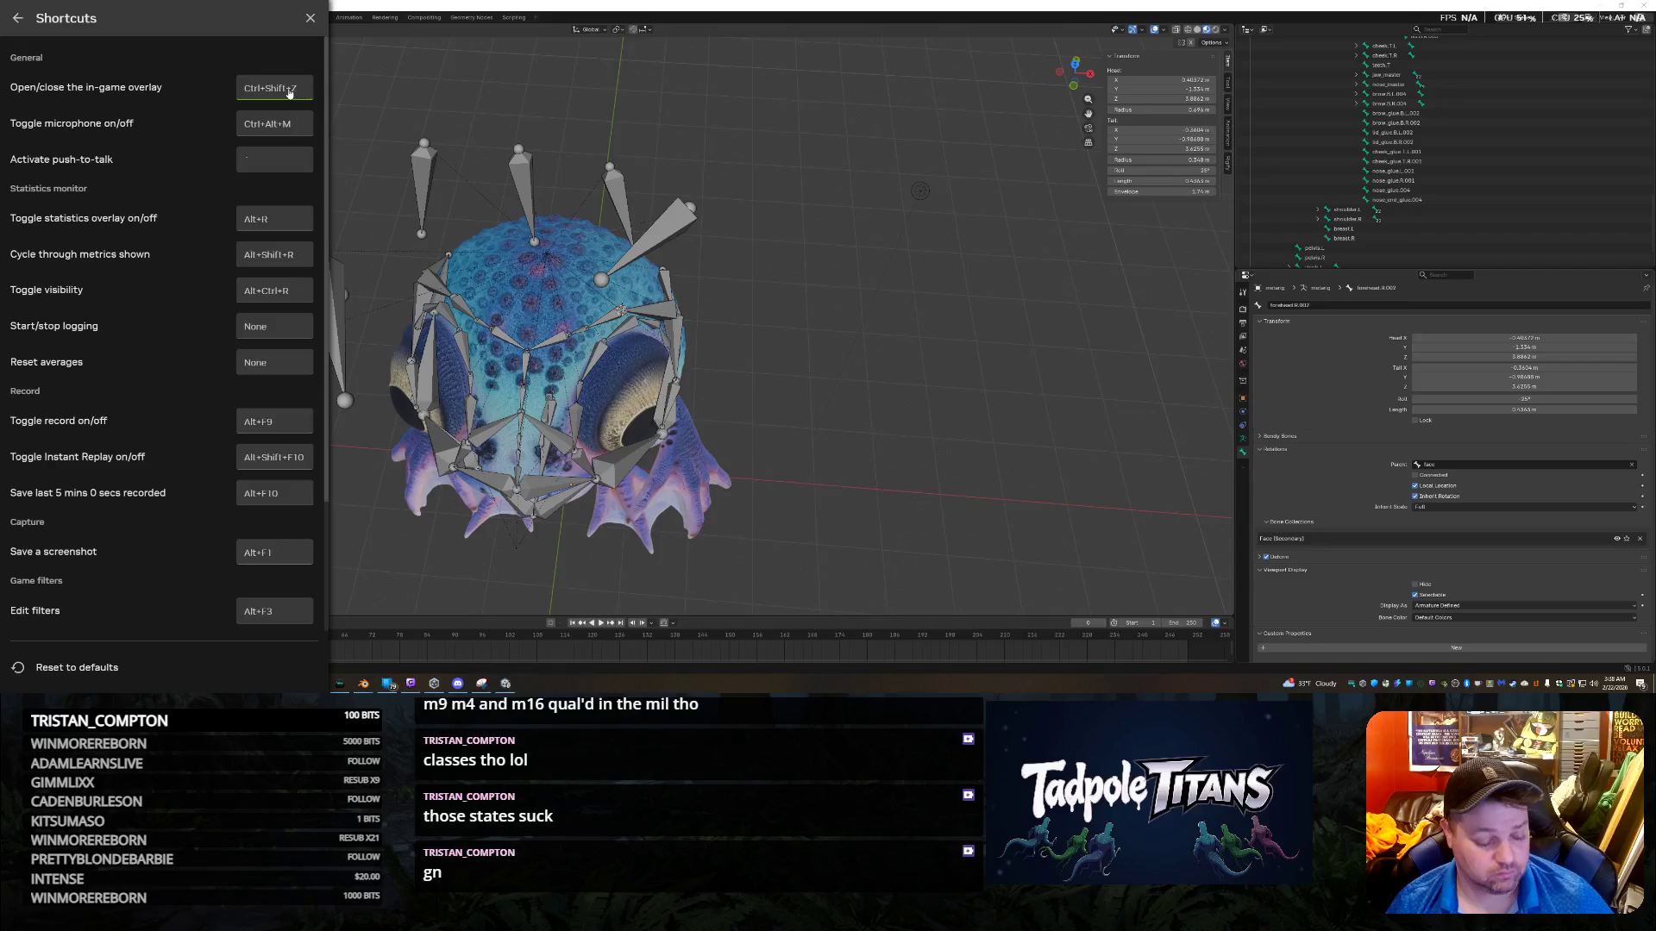
key(alt+Tab)
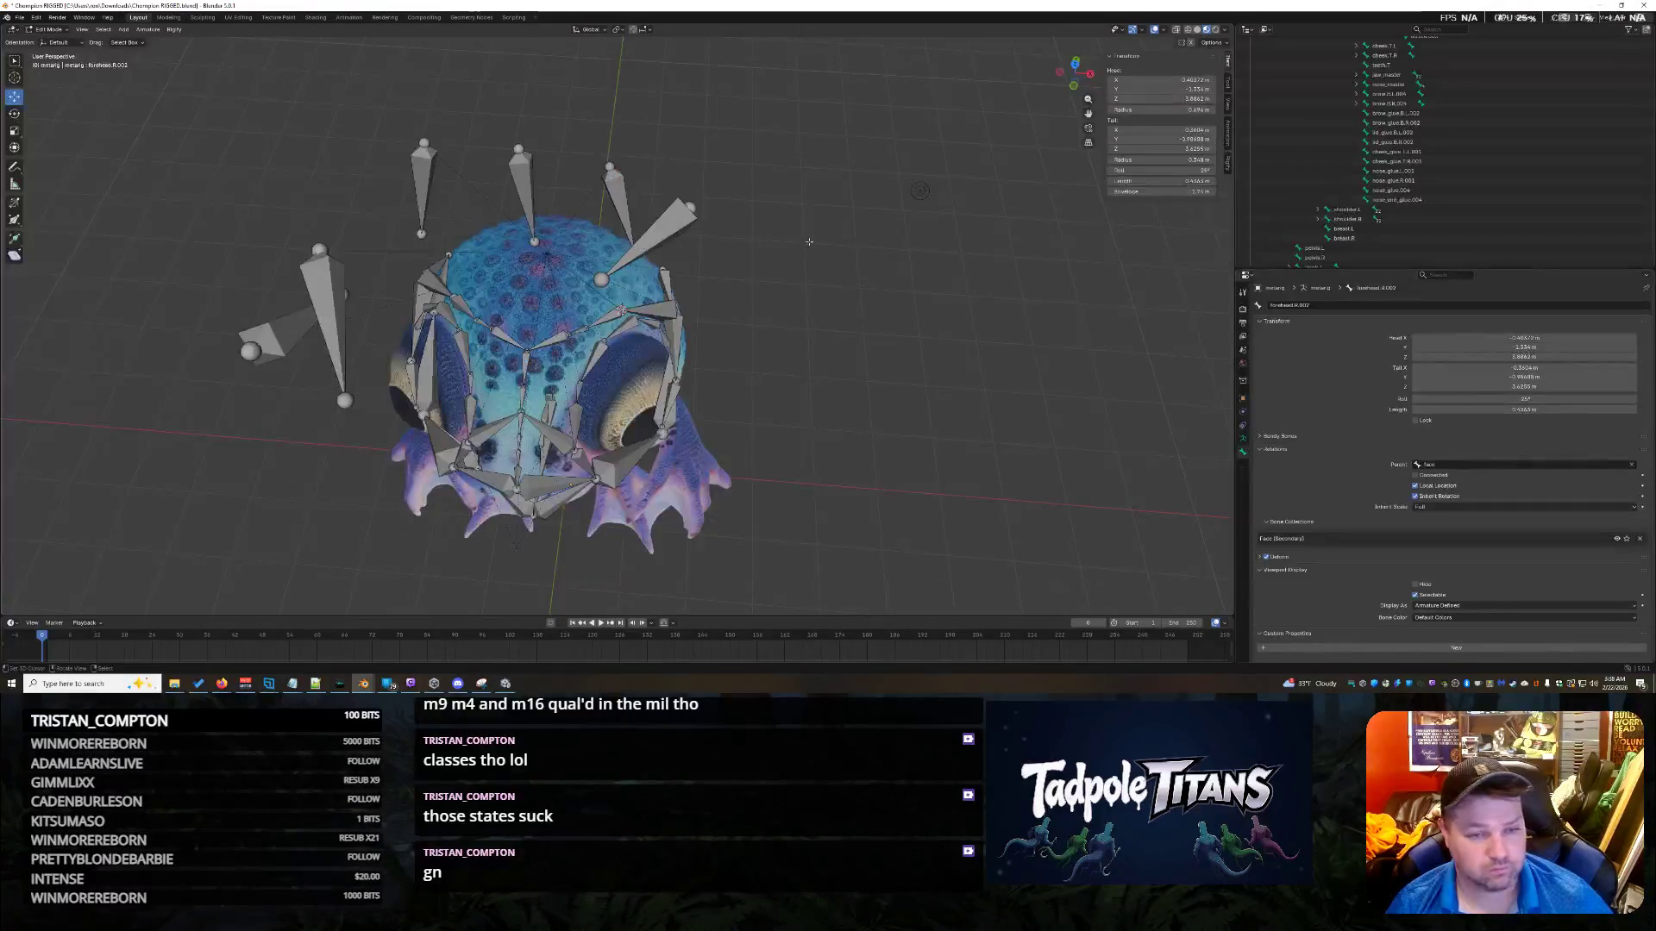
key(alt+z)
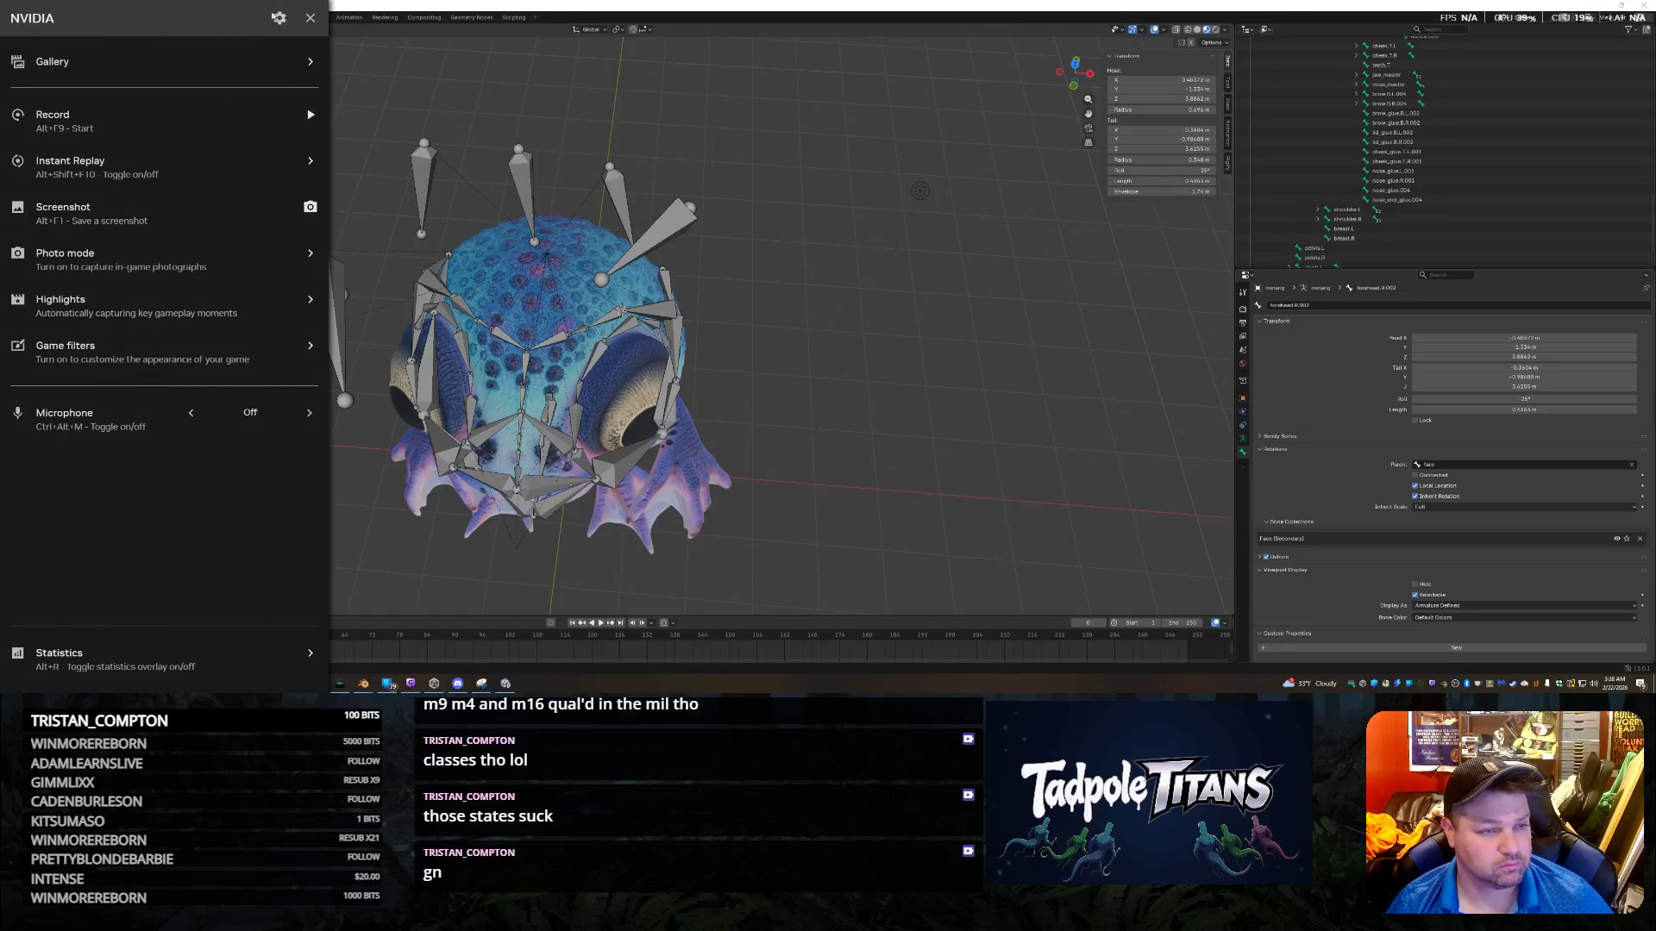
Browse the NVIDIA overlay's keyboard shortcuts list in its settings.
click(279, 19)
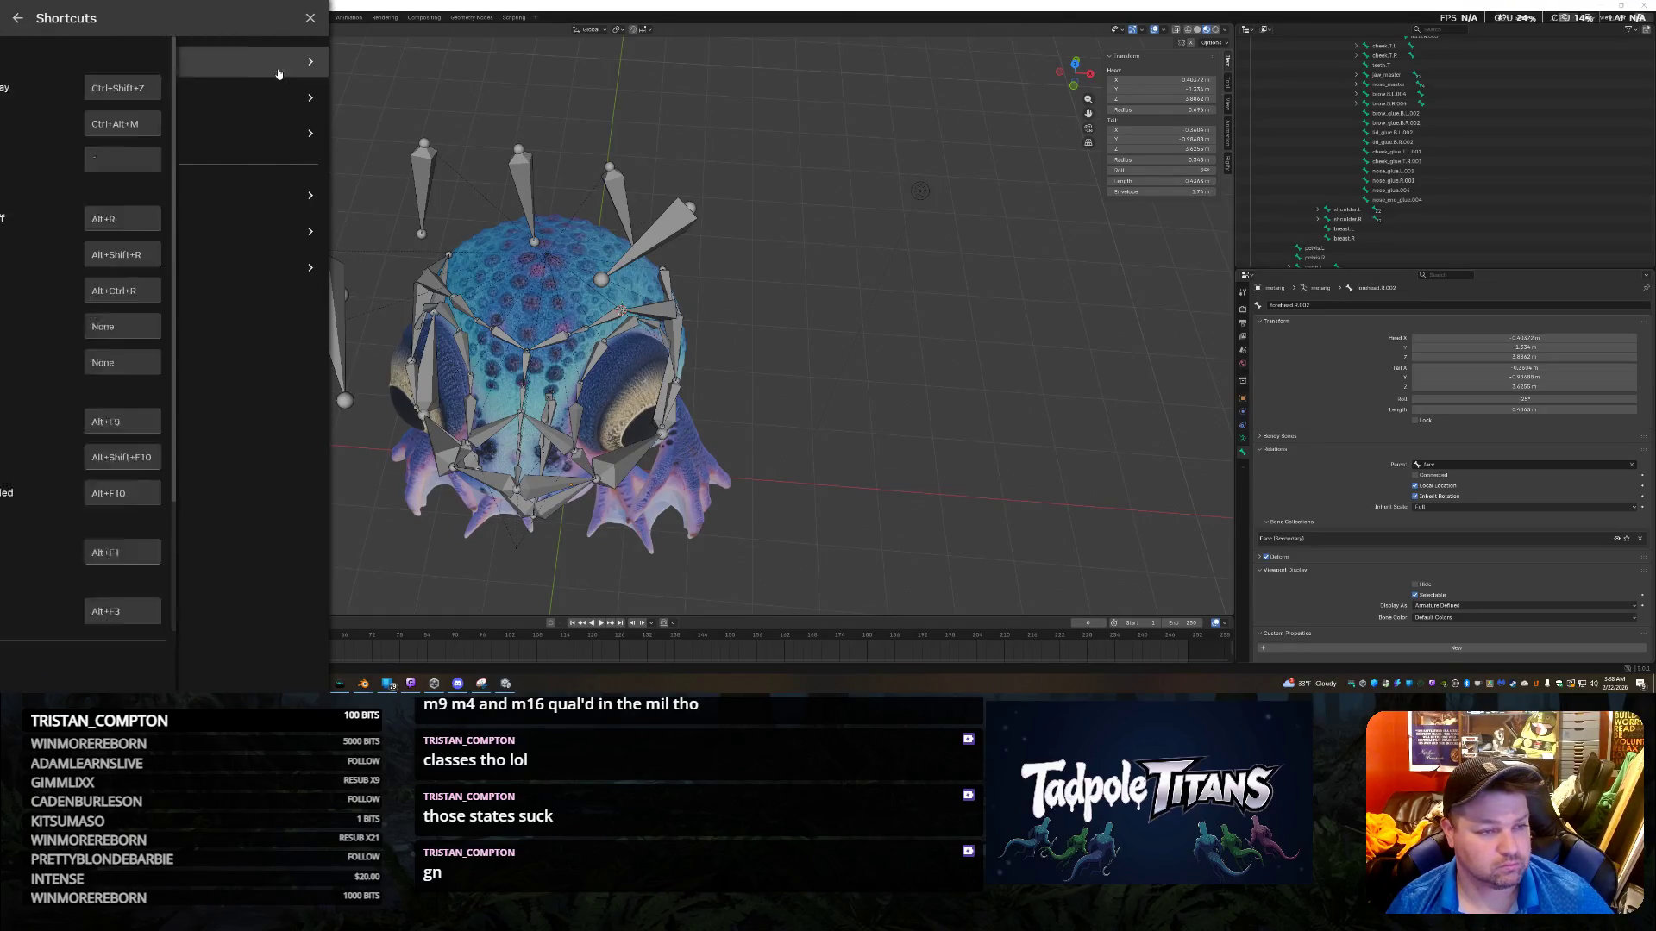
click(293, 61)
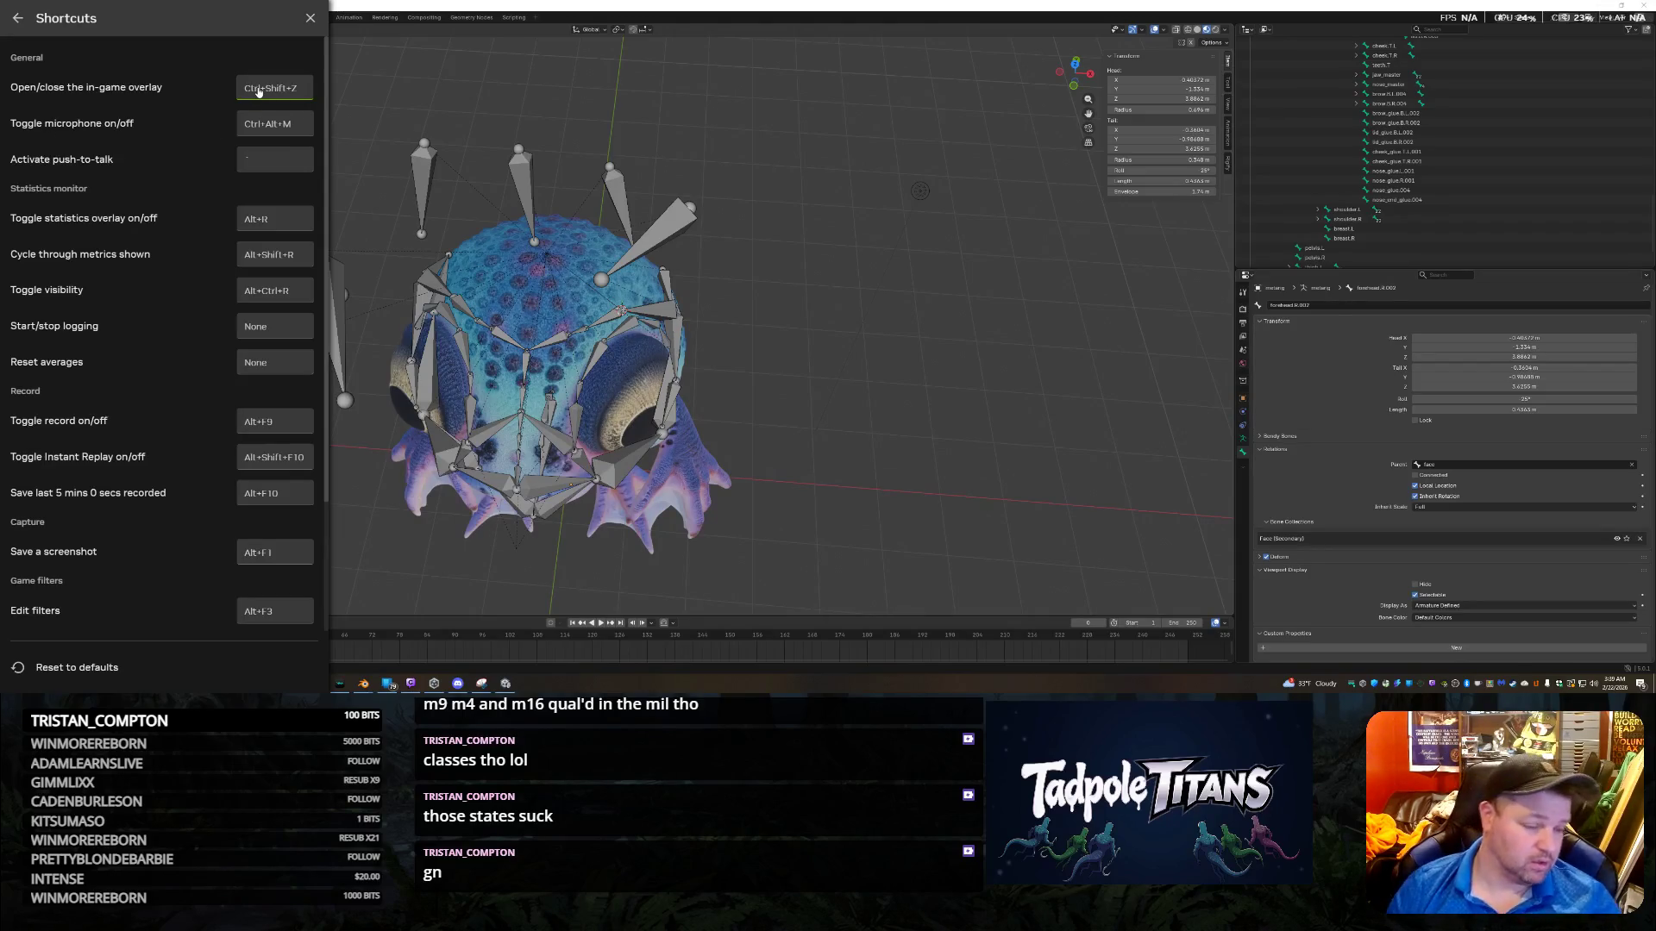
scroll(225, 224, down, 2)
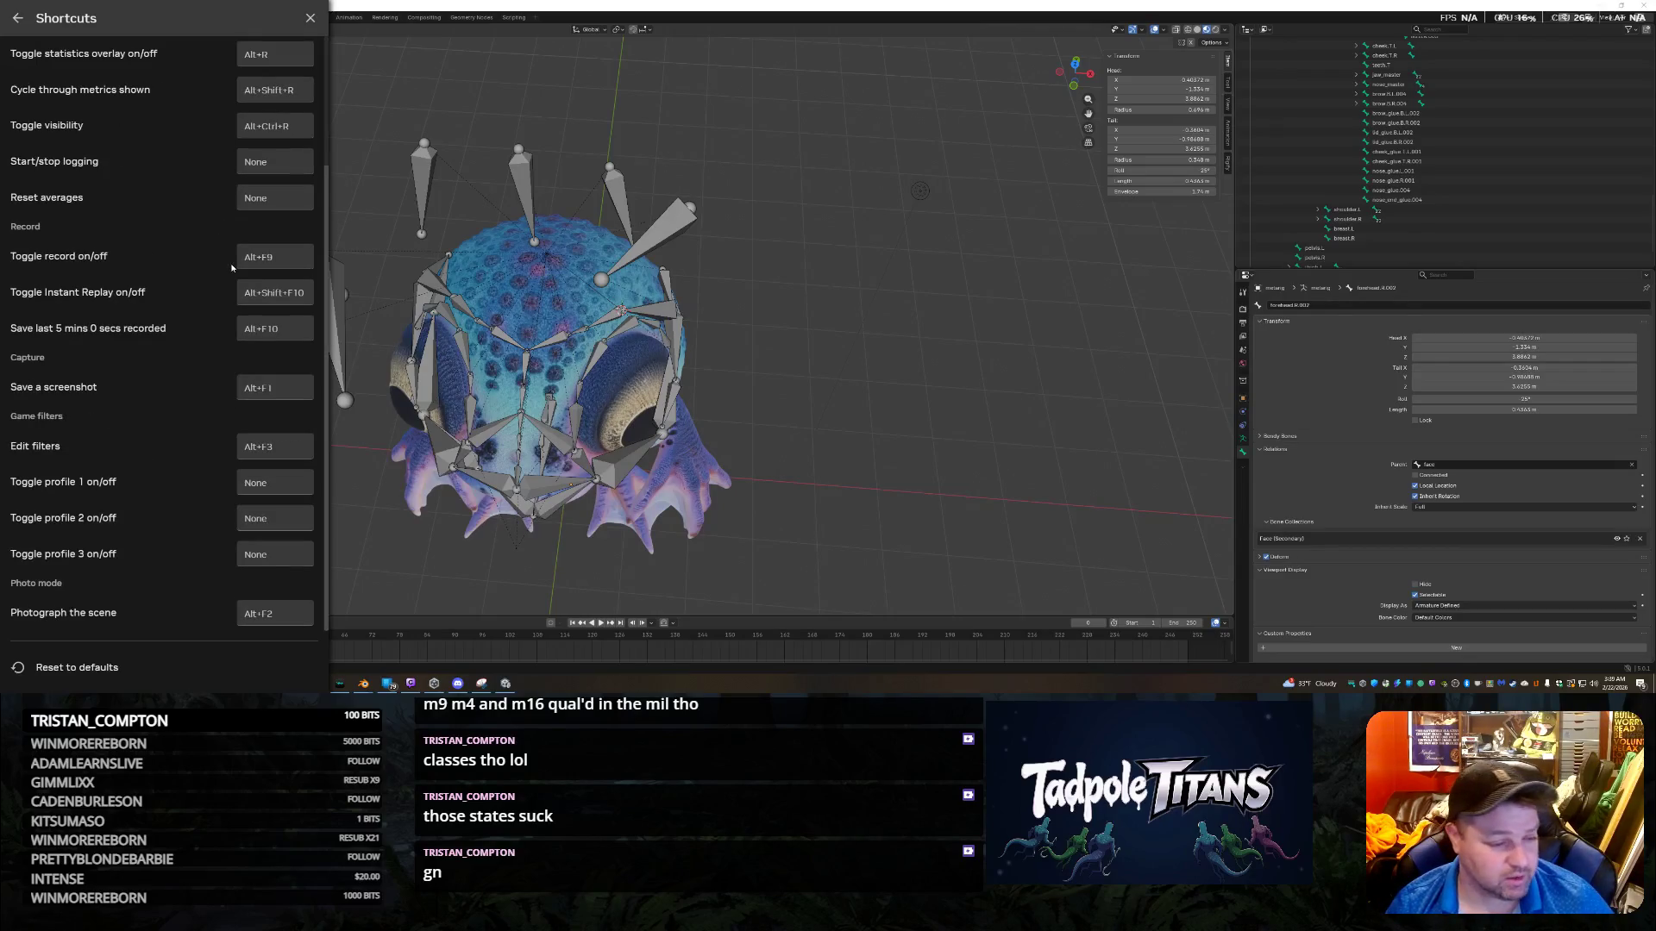
scroll(274, 187, up, 2)
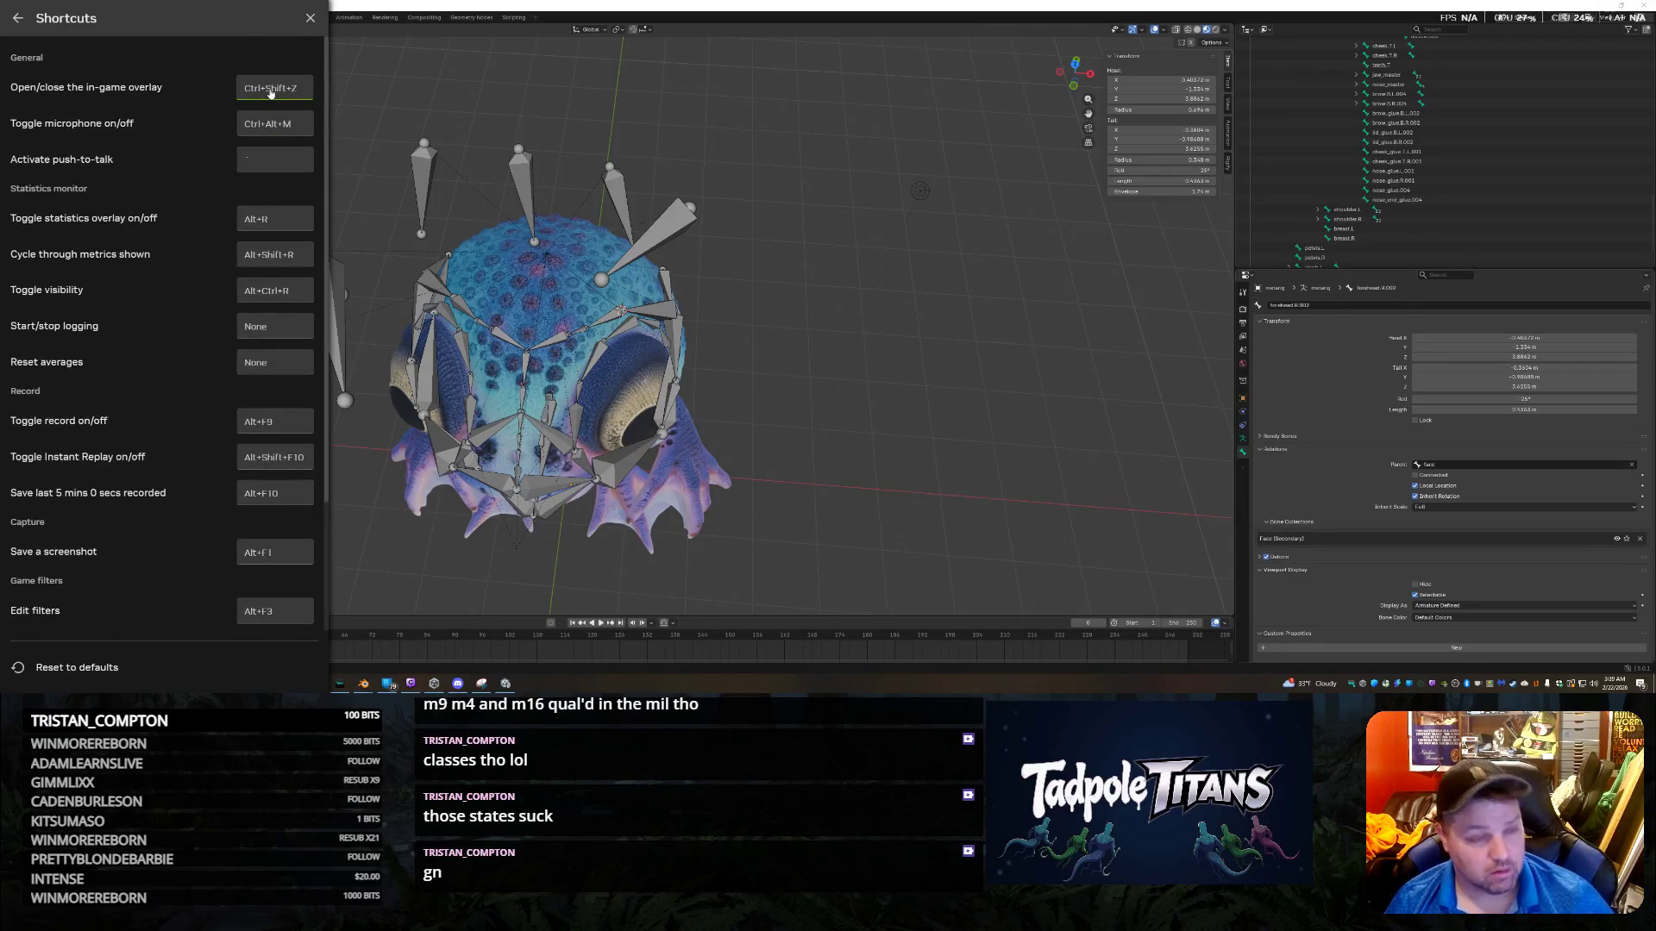
key(Escape)
click(111, 64)
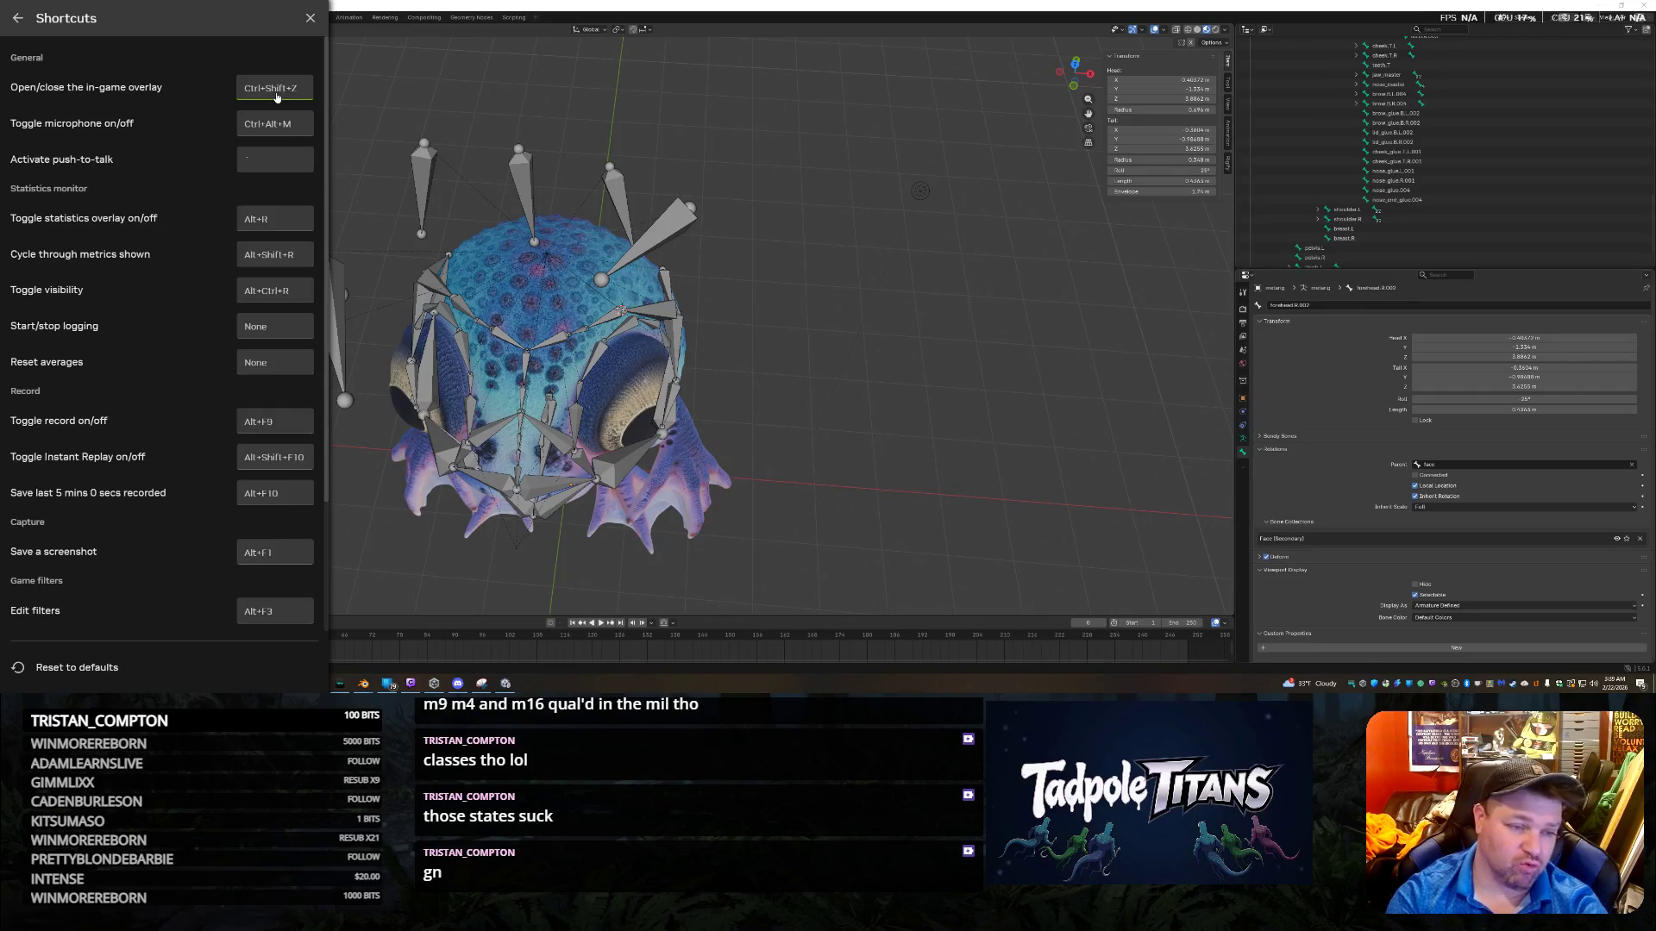
scroll(277, 97, down, 3)
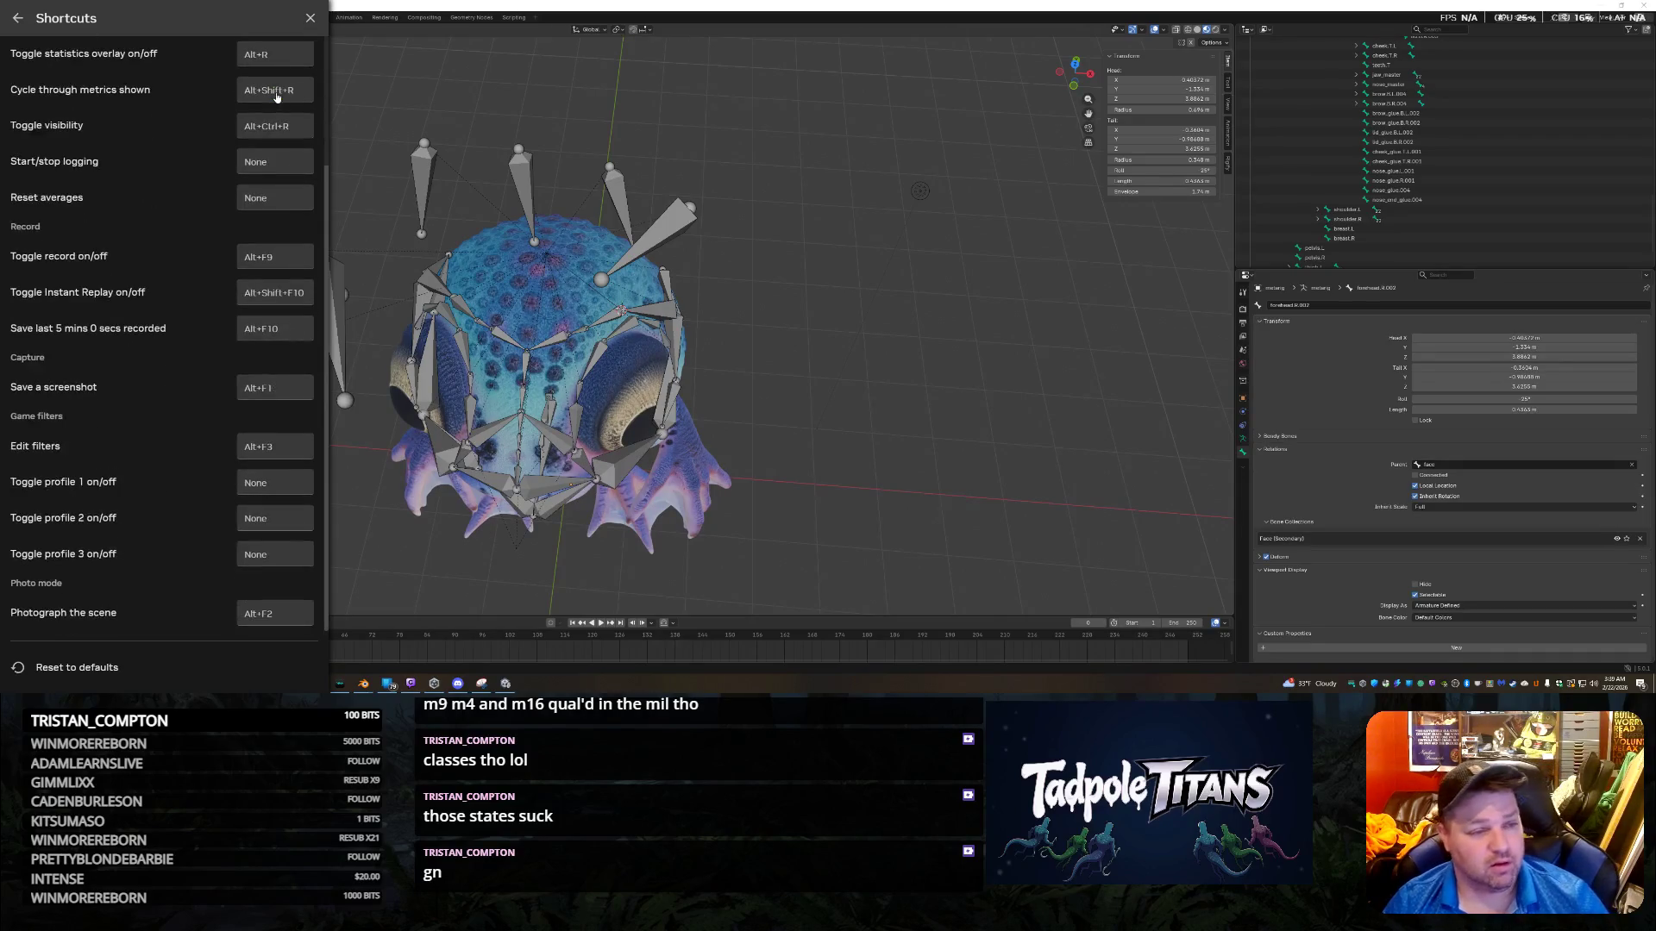
scroll(261, 202, up, 3)
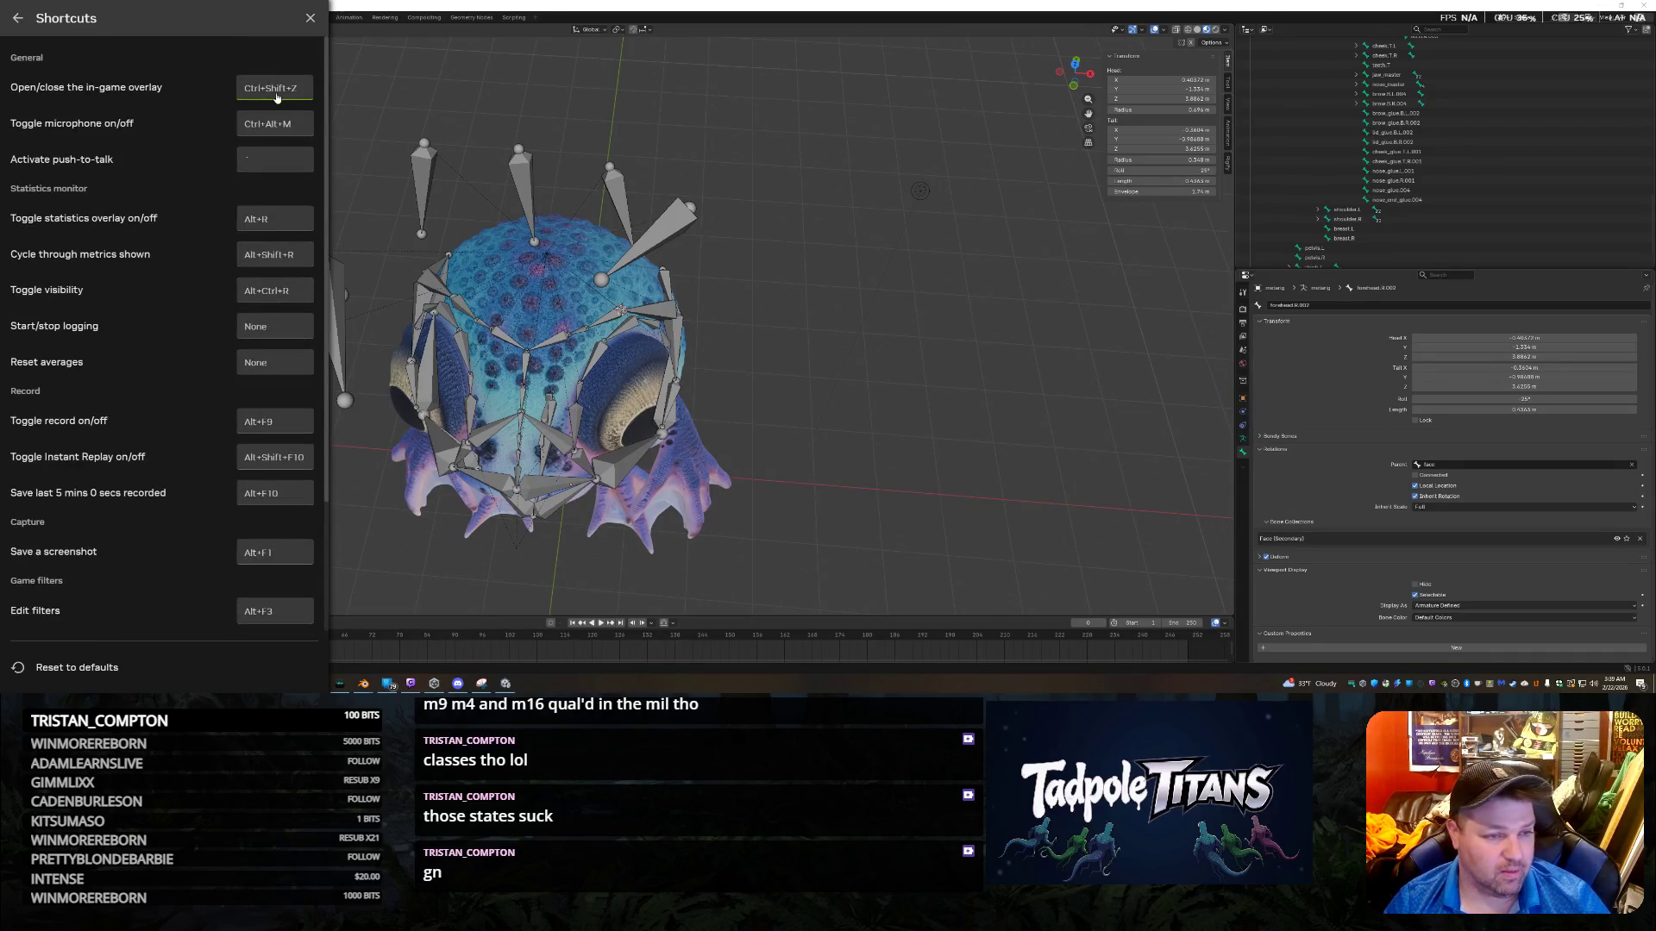
click(15, 19)
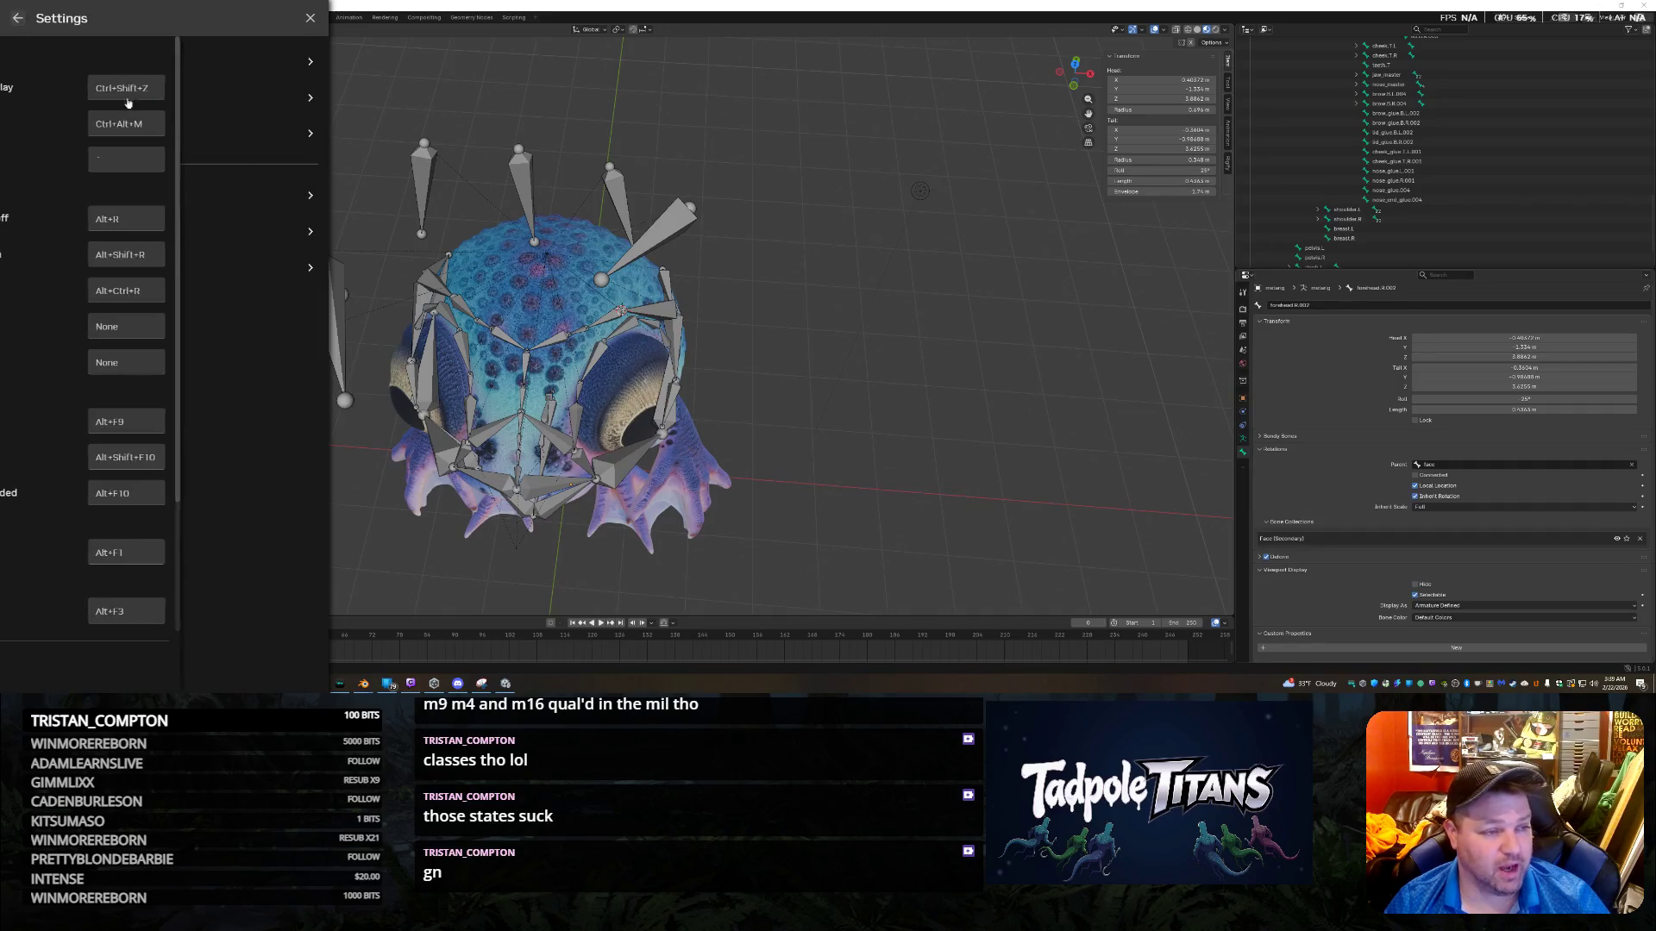
Reassign the in-game overlay toggle hotkey using Z, then close the shortcuts list.
click(276, 73)
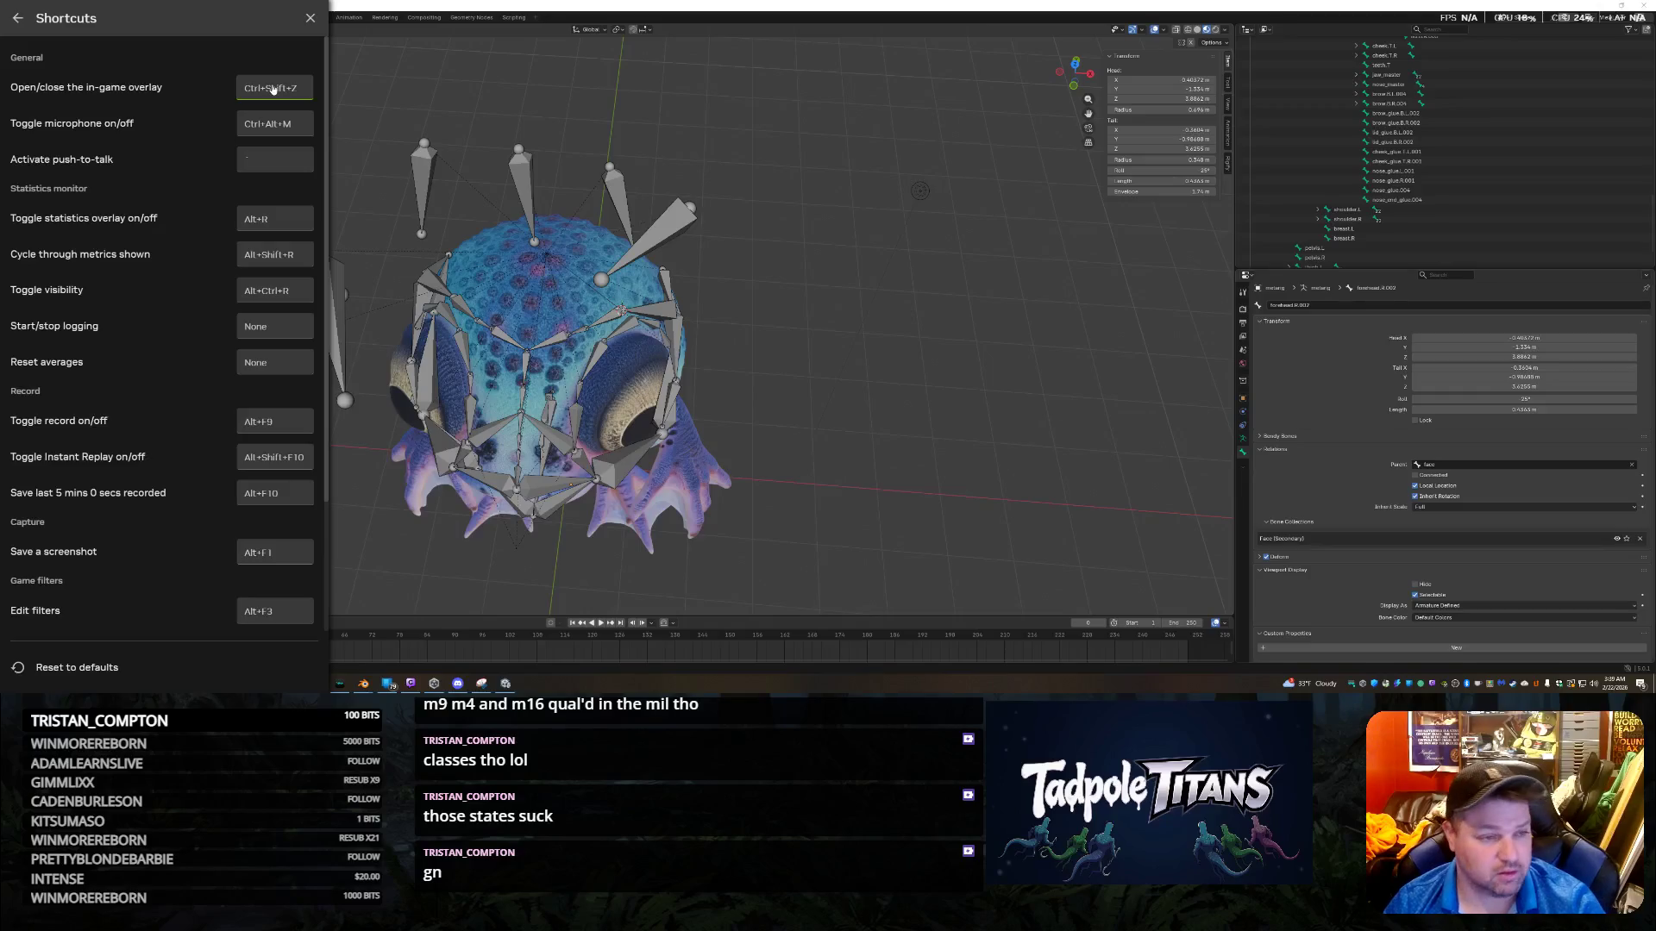
key(z)
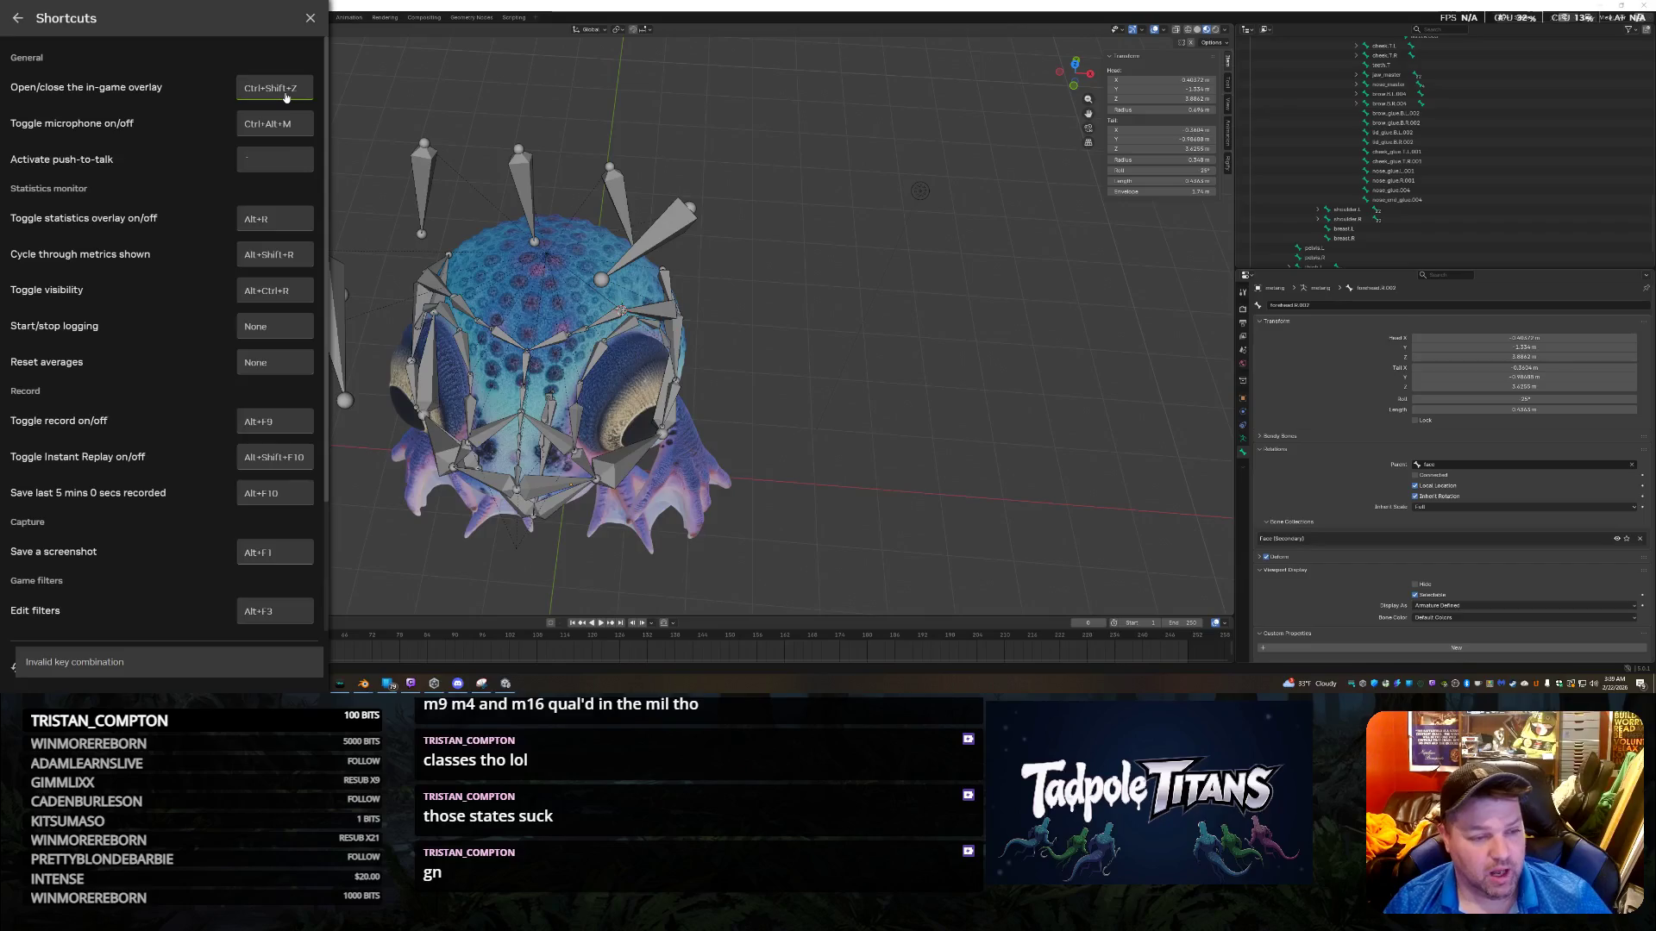
scroll(129, 518, down, 3)
scroll(259, 258, up, 3)
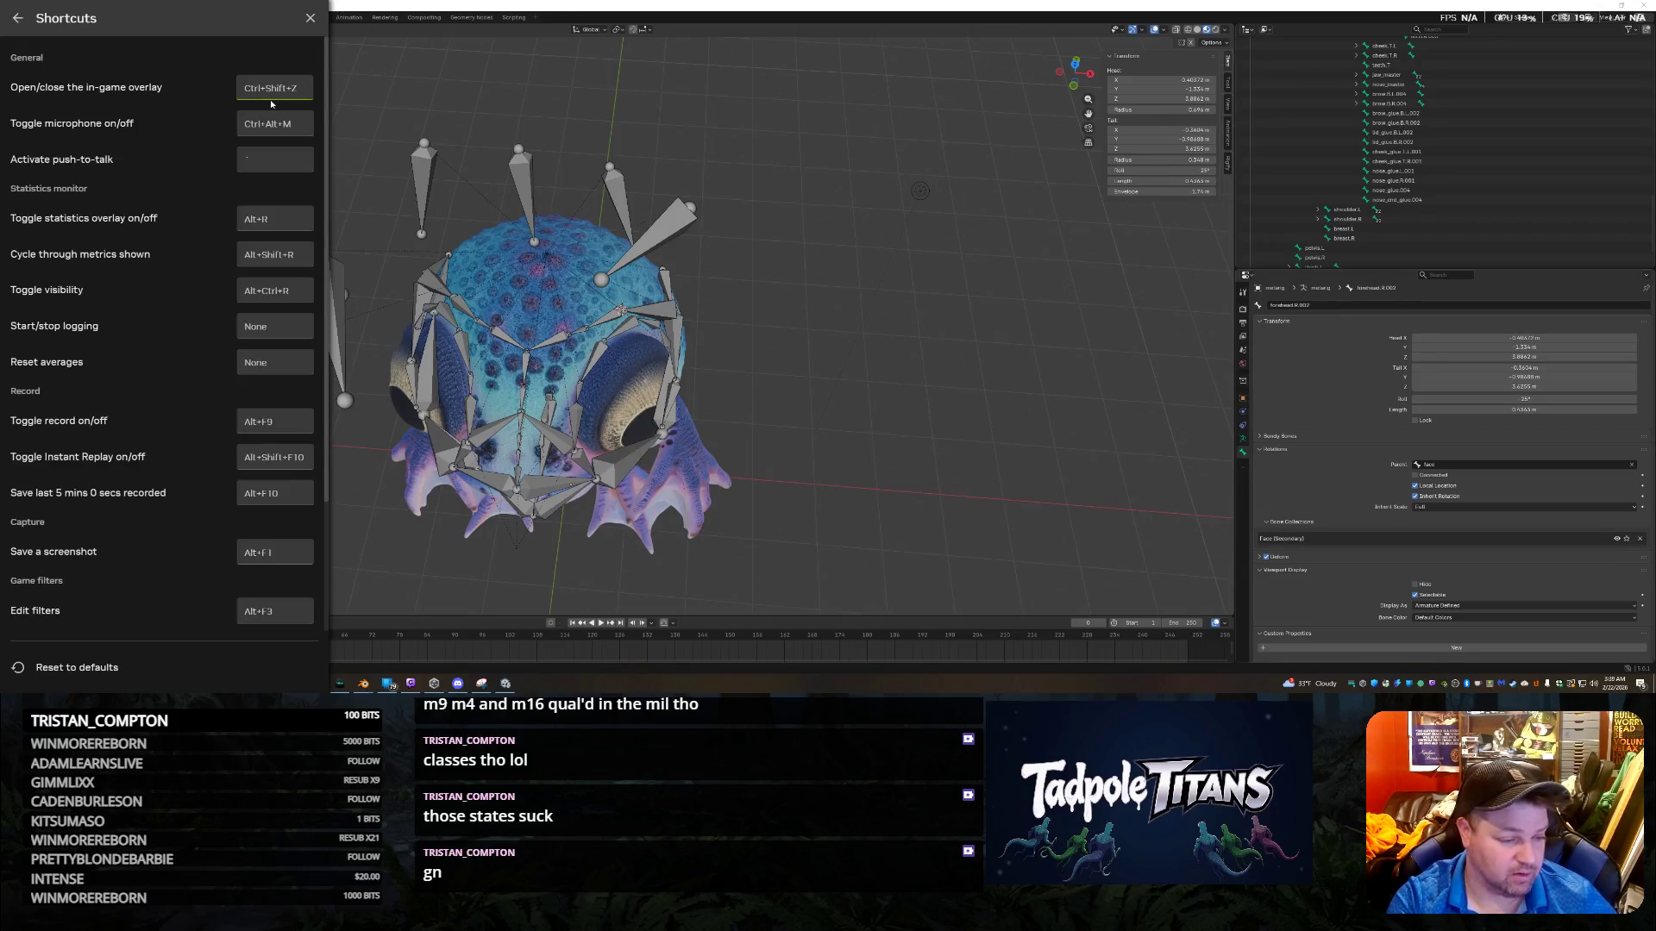
click(310, 18)
middle_drag(813, 308, 849, 302)
Revert the file to an earlier step from Edit > Undo History.
scroll(849, 302, up, 5)
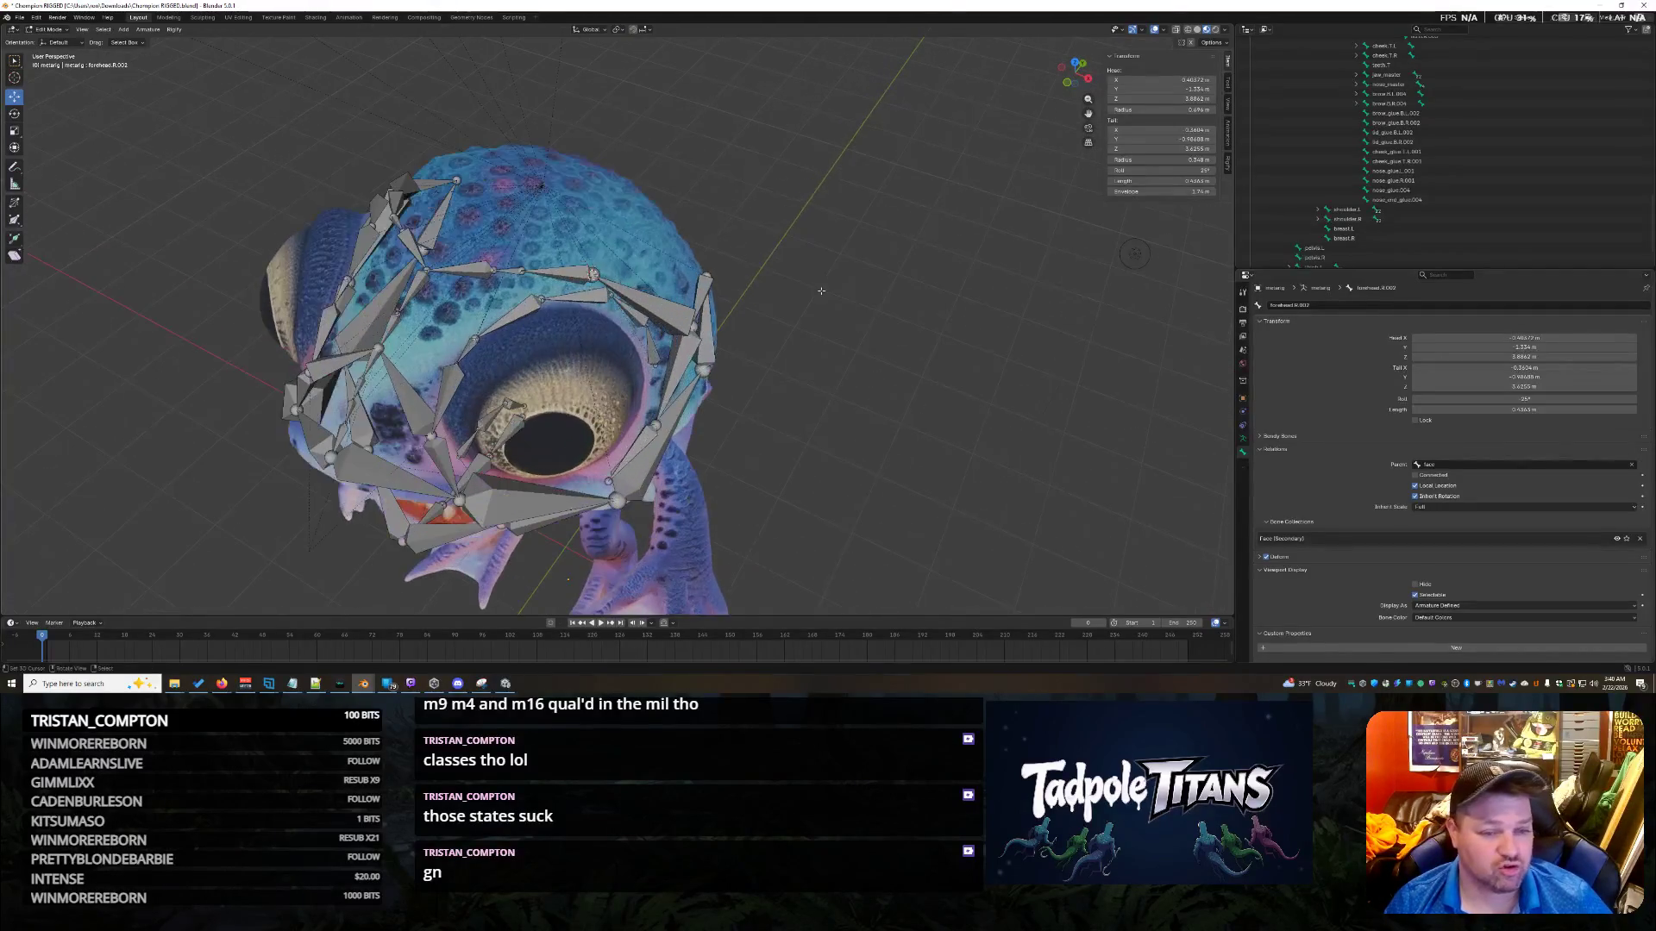
click(36, 17)
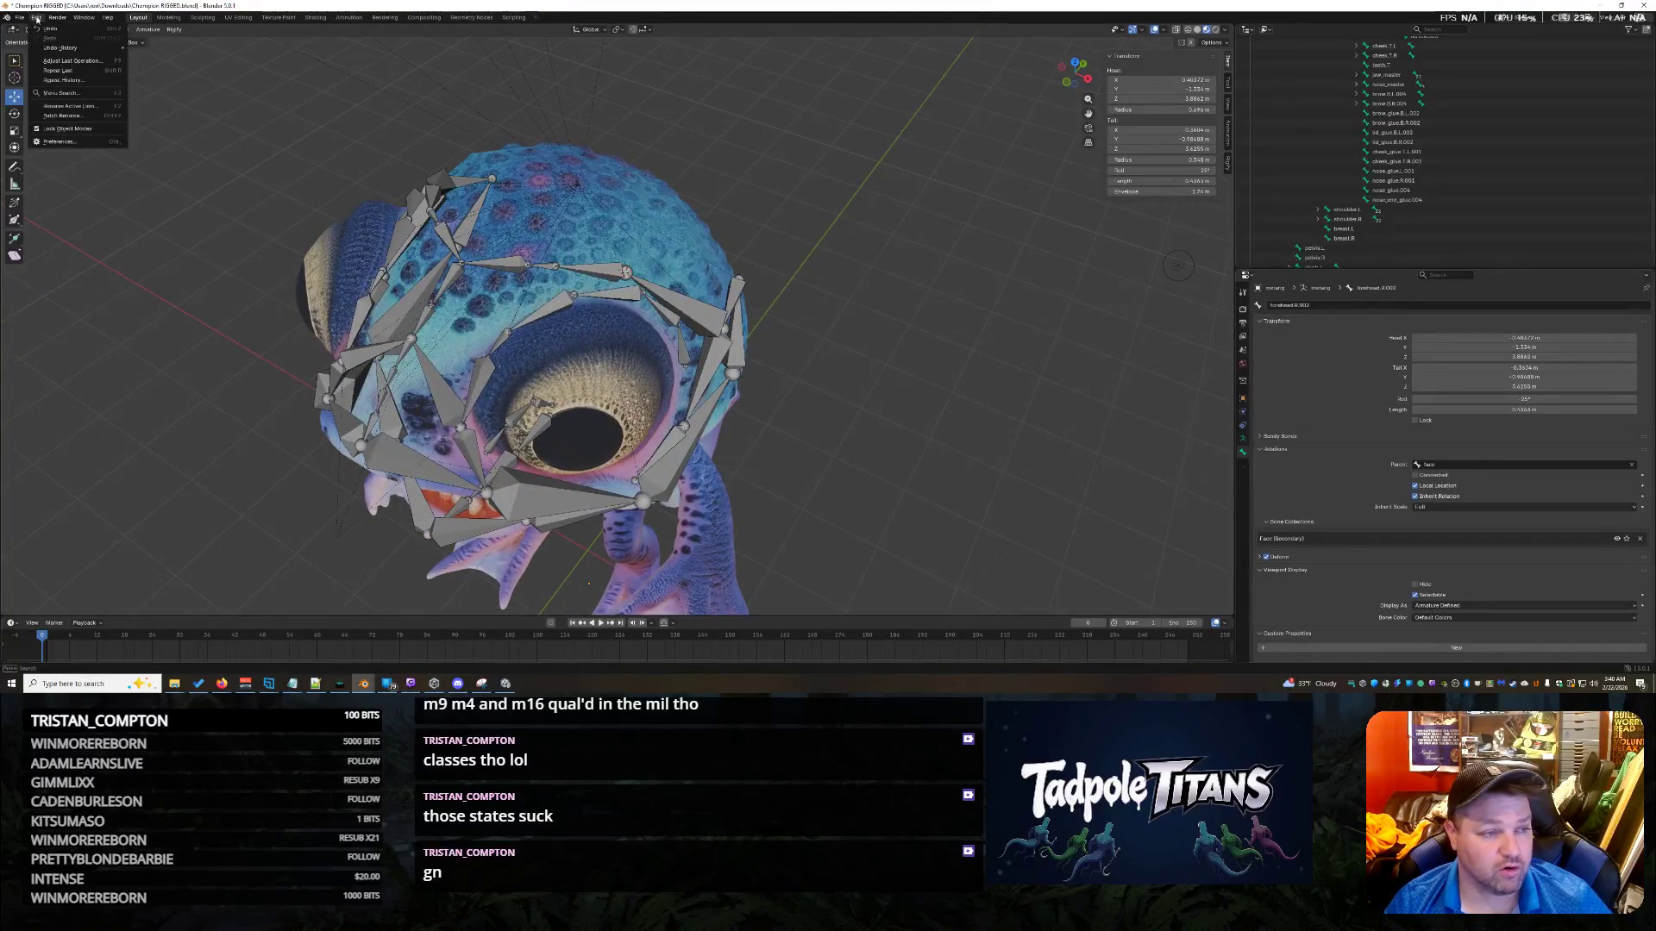
mouse_move(69, 52)
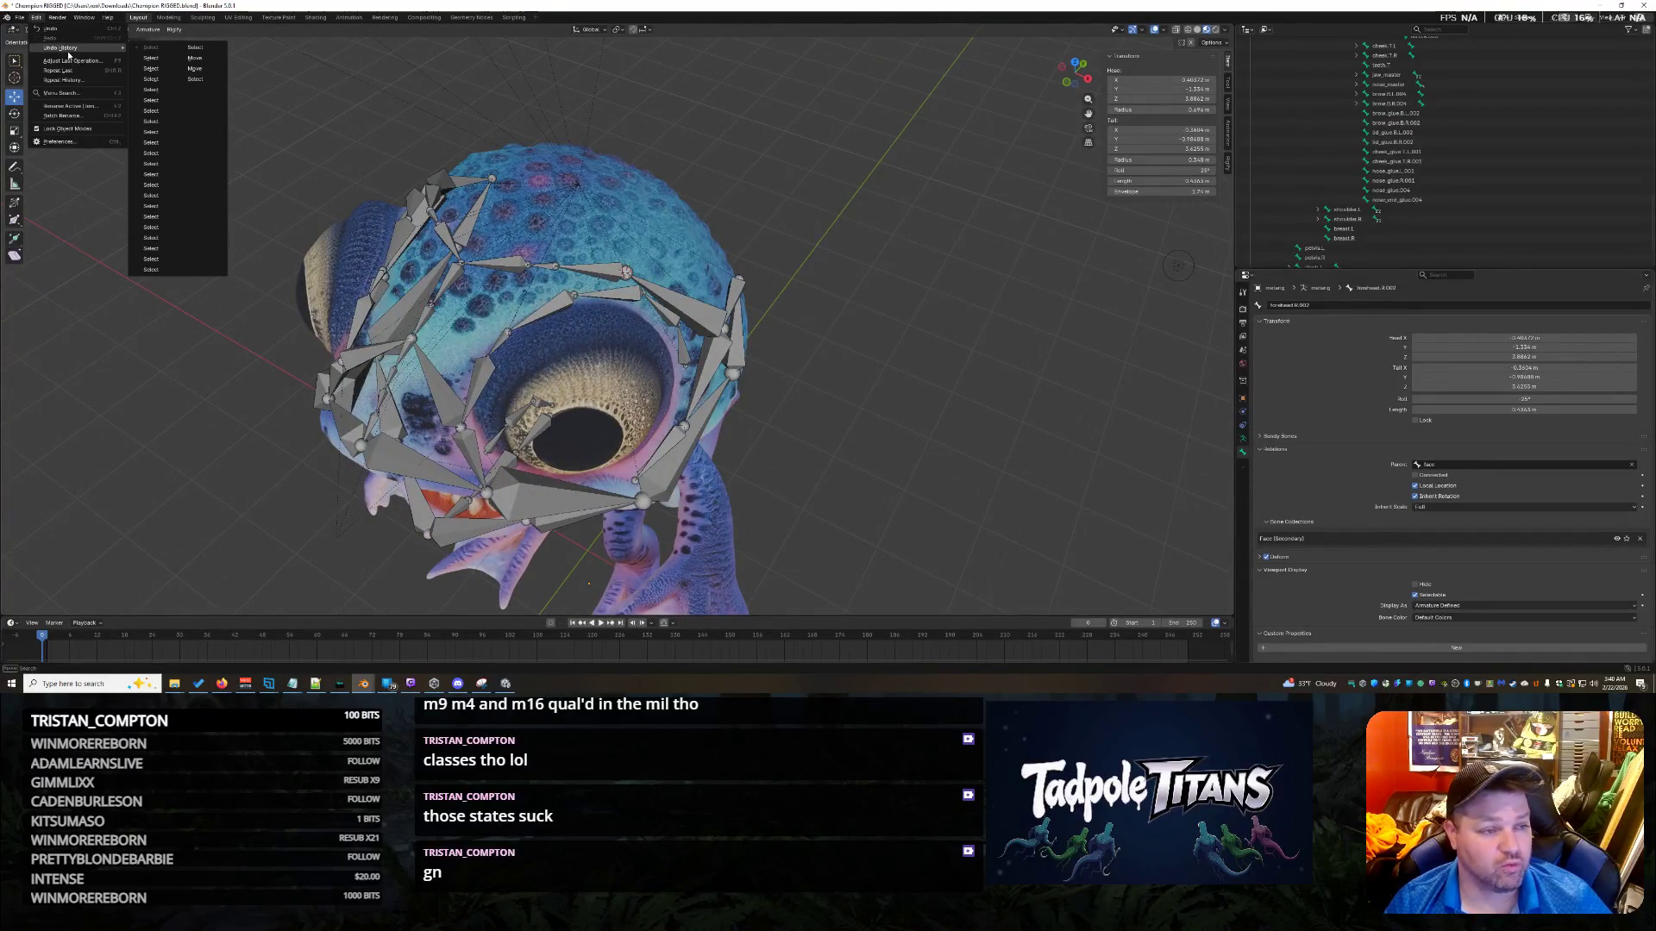
click(195, 68)
Nudge the forehead.L.002 bone along X, Z and Y so it sits on the head.
mouse_move(914, 327)
middle_down()
mouse_move(448, 211)
mouse_move(415, 255)
mouse_move(401, 360)
middle_up()
scroll(846, 324, up, 4)
scroll(423, 203, up, 5)
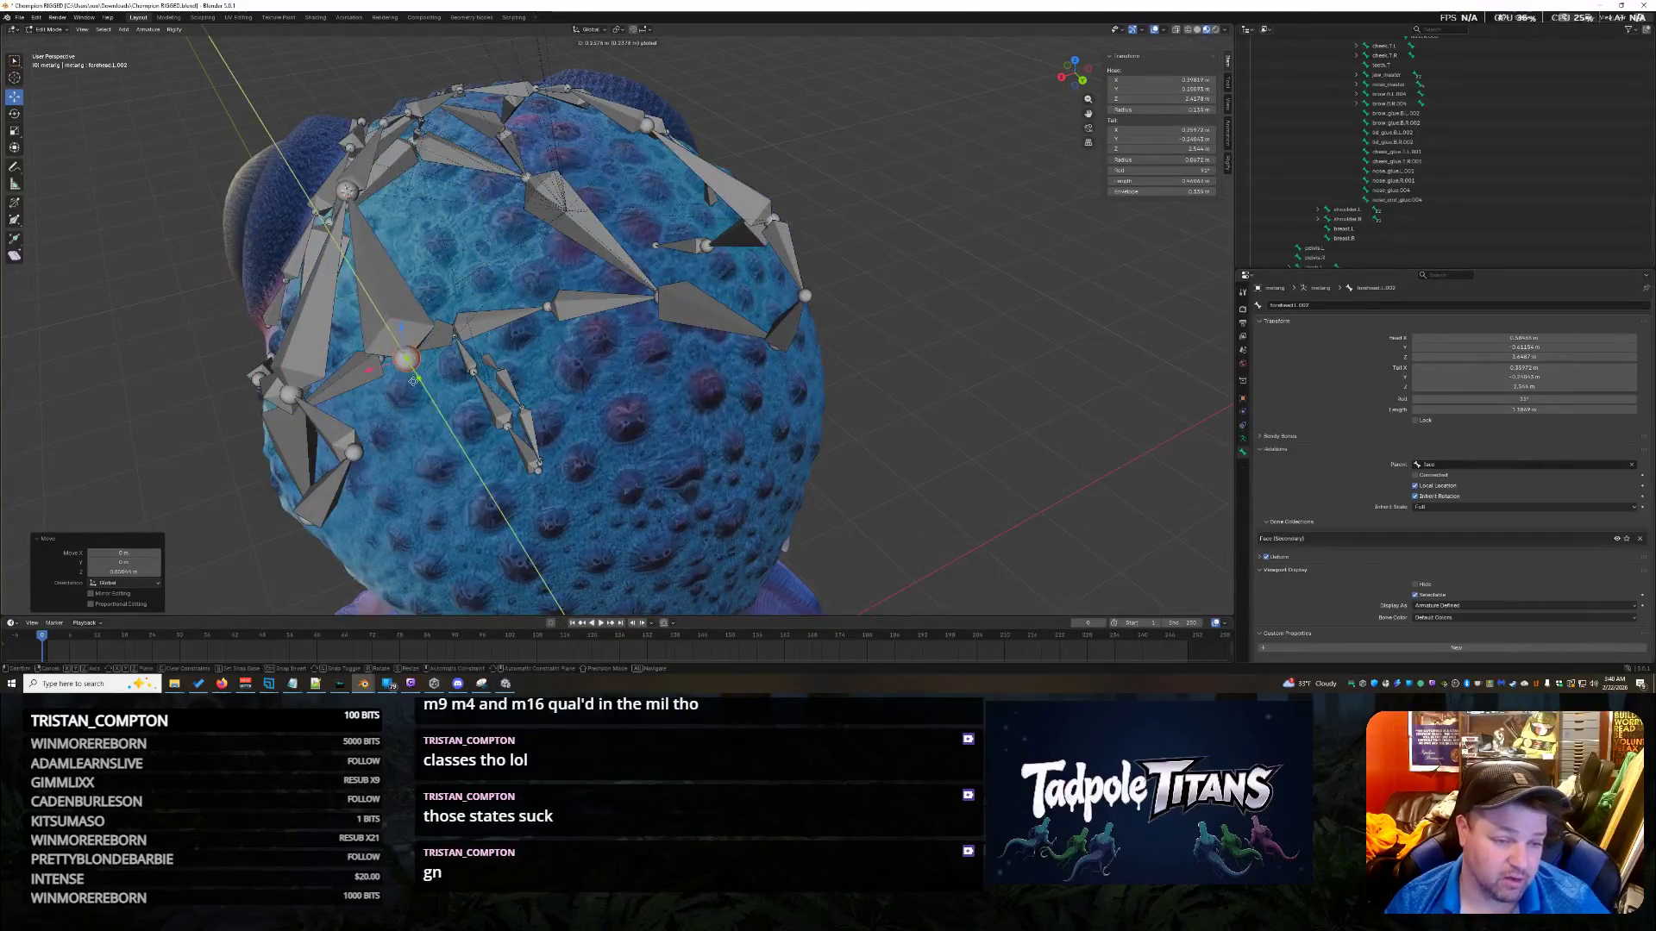
mouse_move(353, 341)
mouse_down()
mouse_move(360, 373)
mouse_move(387, 358)
mouse_up()
middle_drag(386, 358, 729, 345)
drag(748, 334, 677, 338)
middle_drag(677, 338, 702, 408)
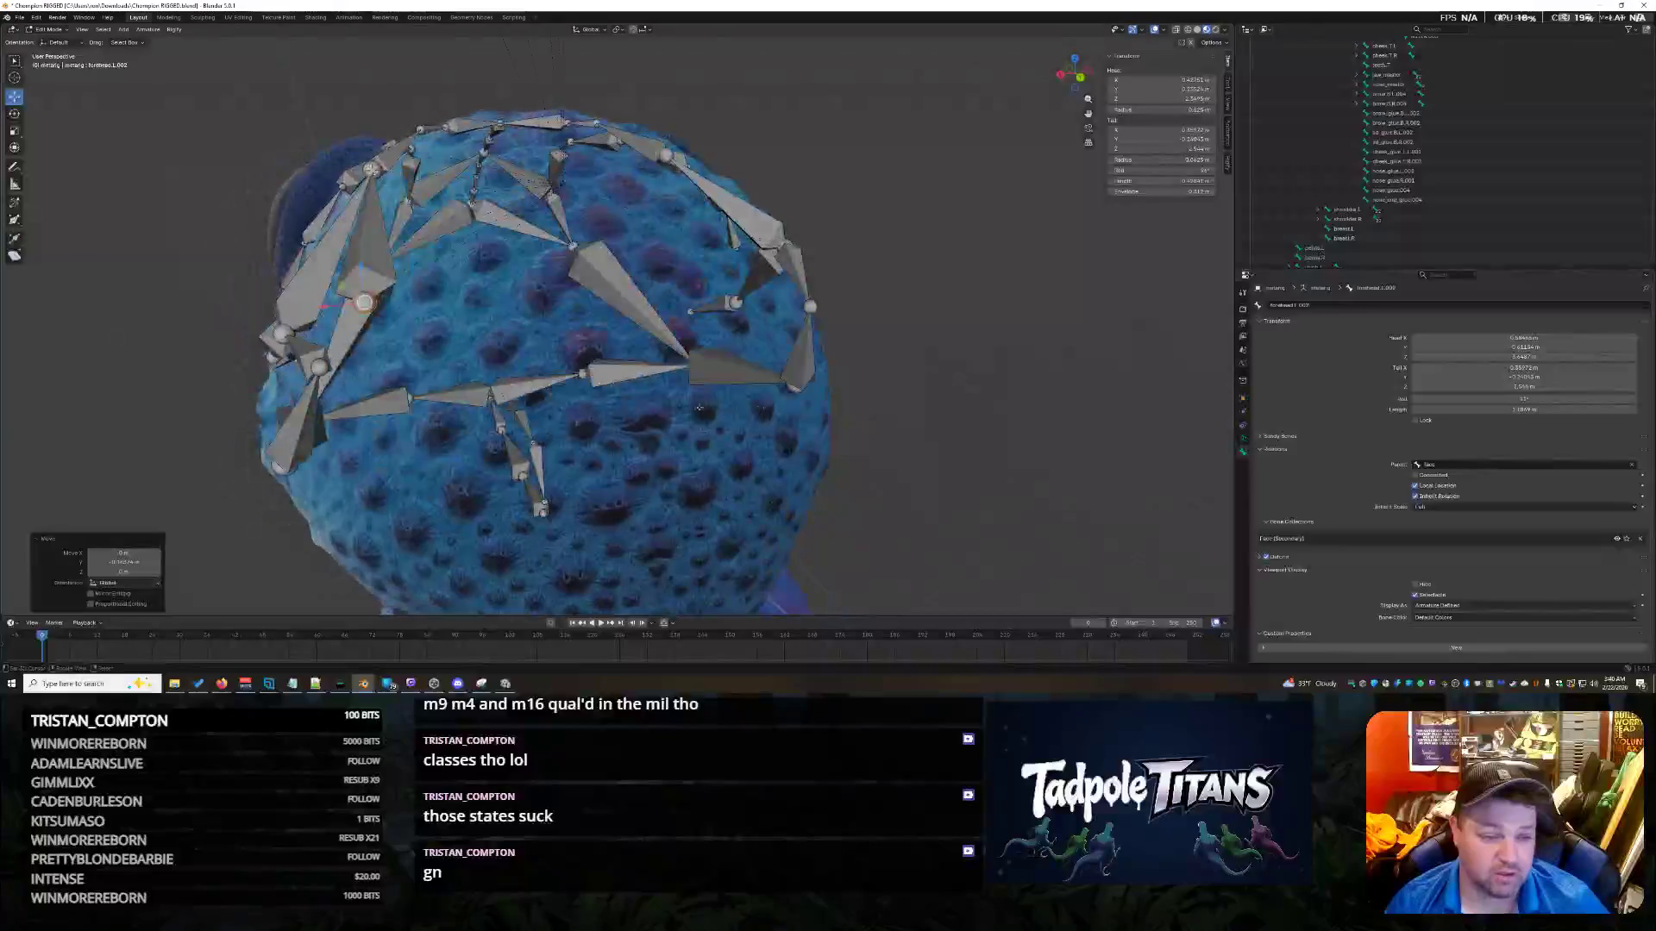
drag(350, 313, 324, 314)
mouse_move(324, 313)
middle_down()
mouse_move(474, 234)
mouse_move(638, 223)
mouse_move(742, 250)
mouse_move(835, 333)
middle_up()
Start a vertical move of the bone, cancel it, and inspect the back of the head.
key(g)
key(z)
right_click(701, 213)
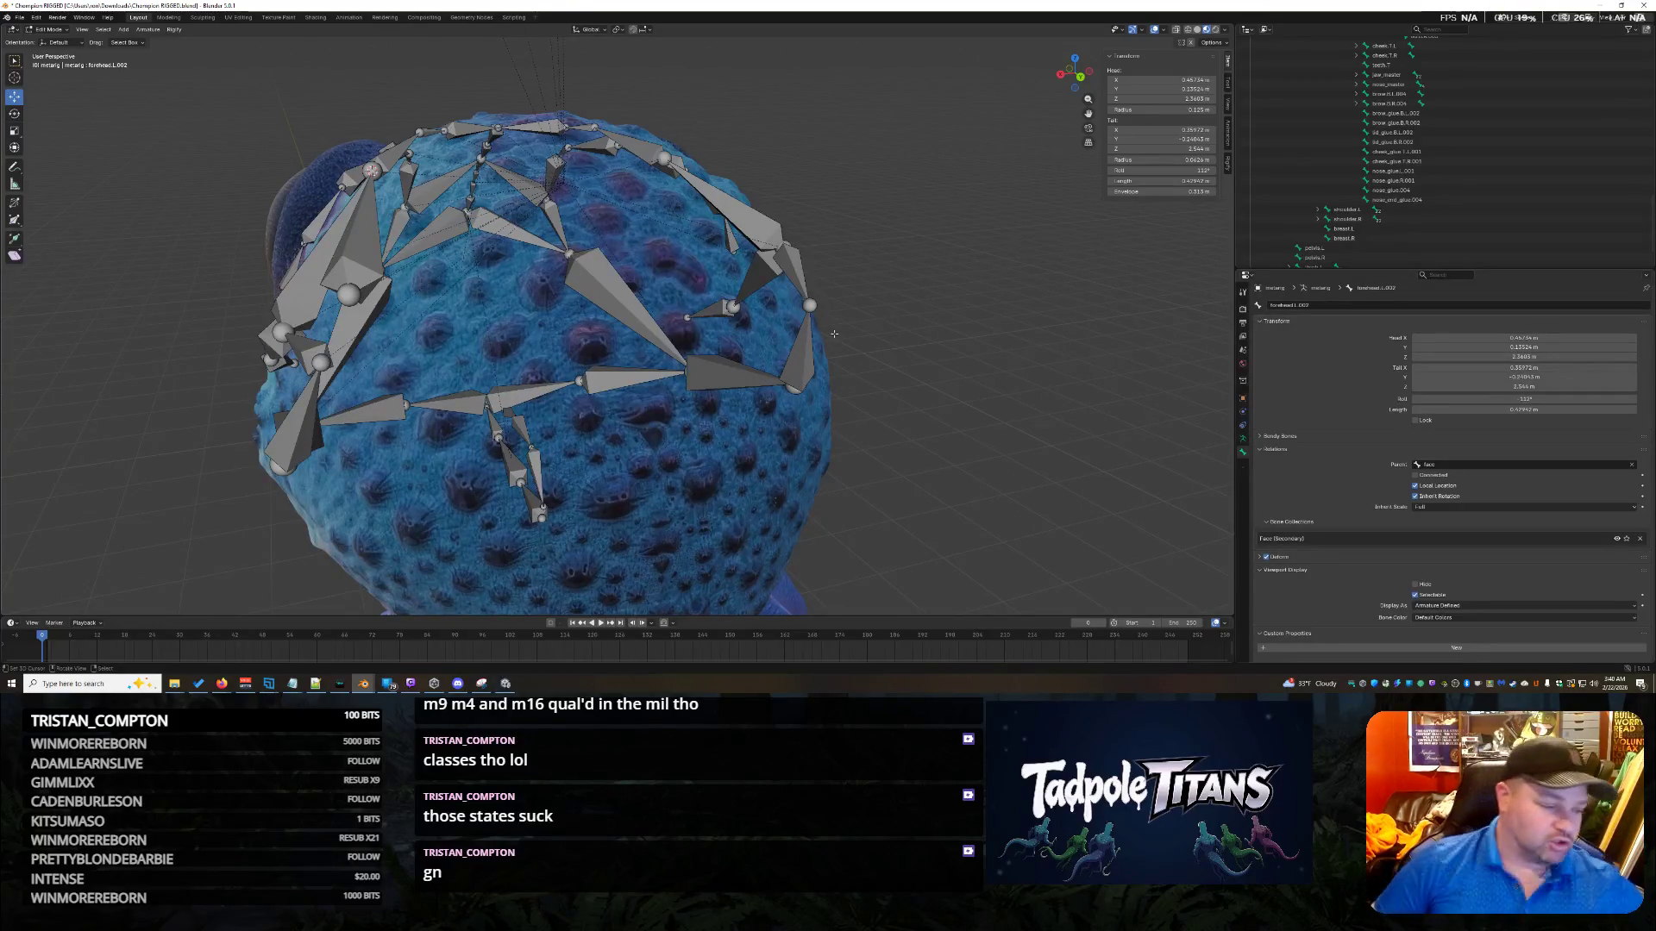
mouse_move(449, 397)
middle_down()
mouse_move(668, 326)
mouse_move(1026, 380)
middle_up()
scroll(681, 332, down, 3)
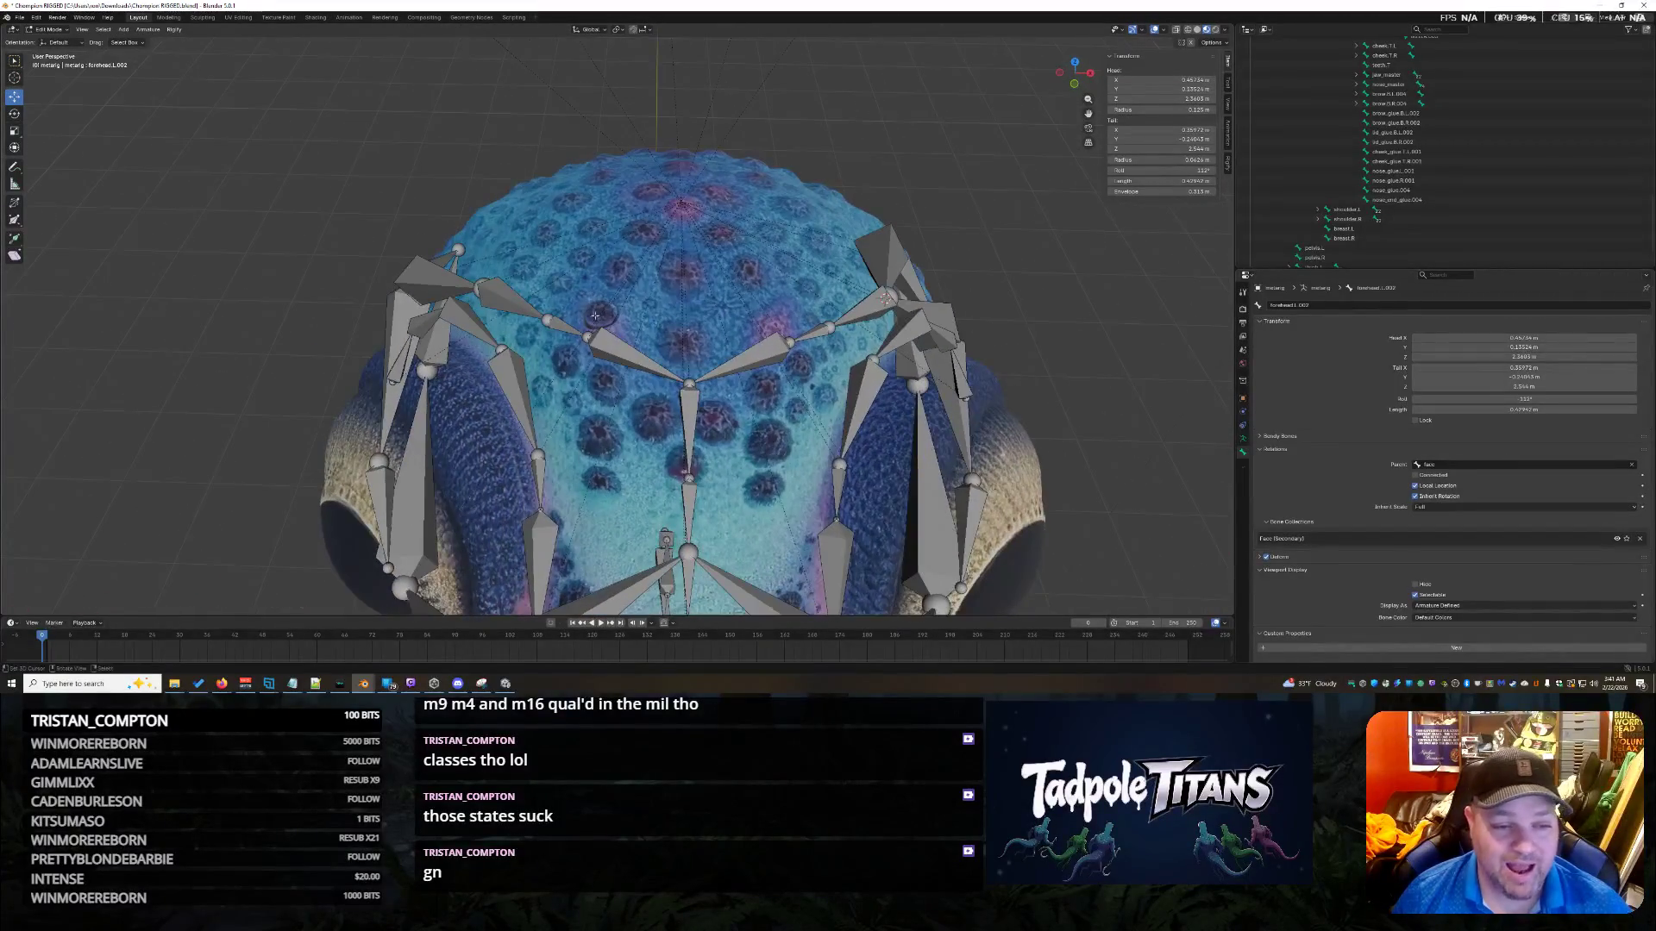
Select brow.T.R.001 and brow.T.L.001, enlarge them slightly, and shift them along Y.
click(565, 326)
click(830, 328)
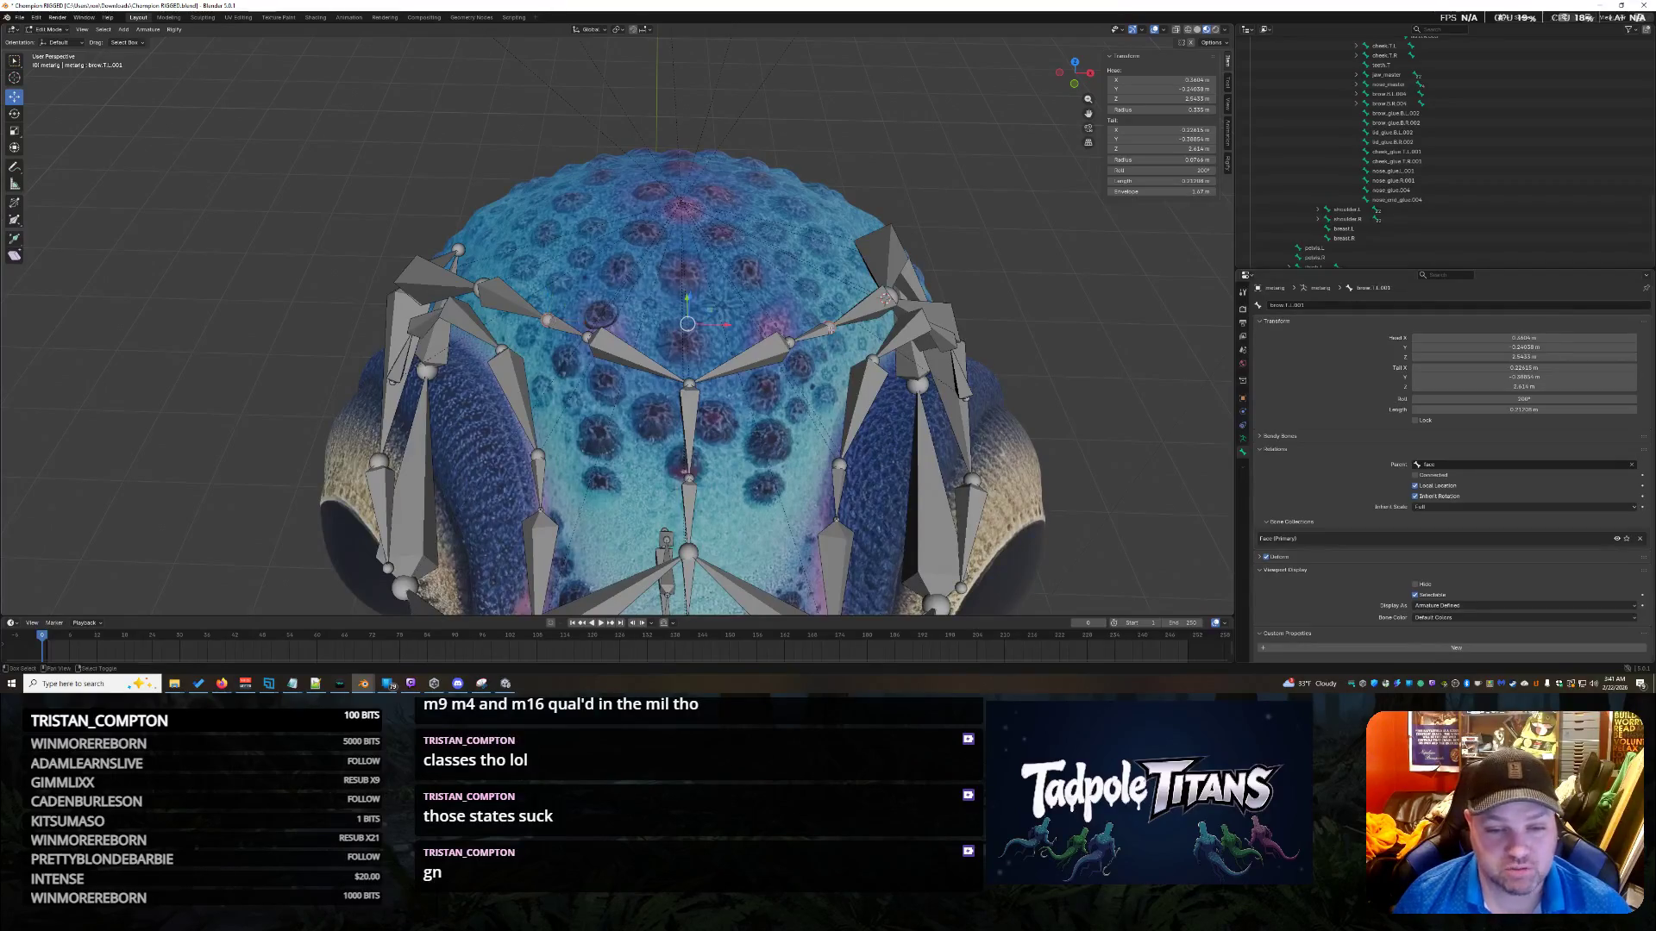
key(s)
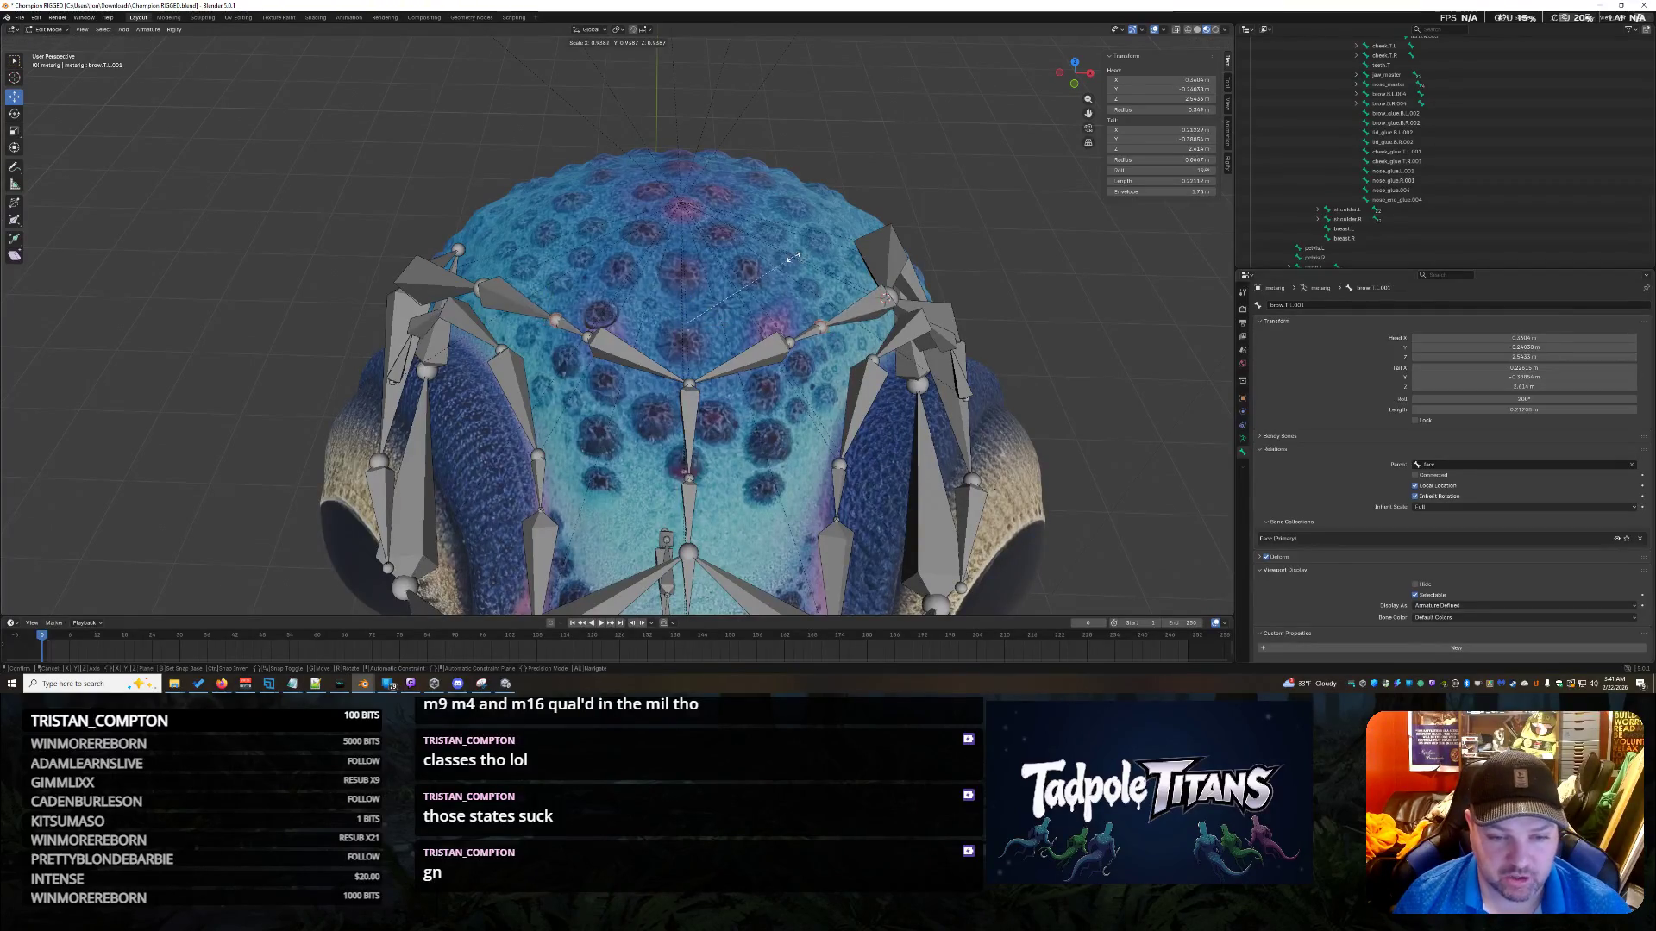
click(815, 260)
middle_drag(815, 260, 461, 317)
drag(461, 316, 483, 312)
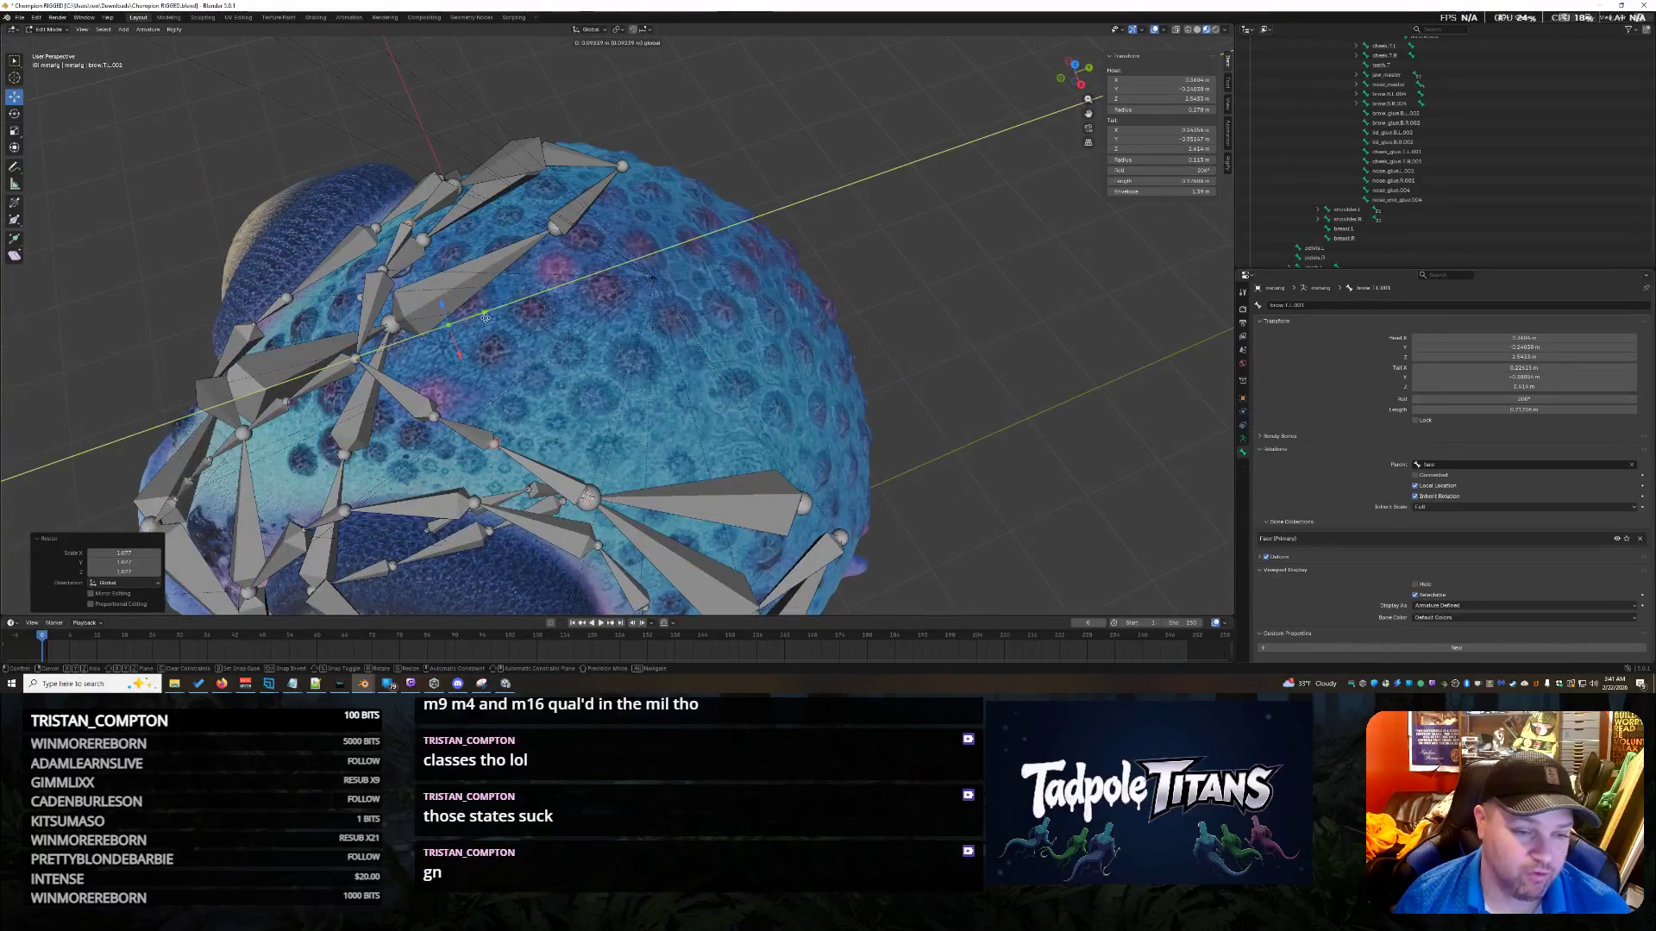
Scale the brow bones again to 1.131 and select the forehead.L.001 bone.
mouse_move(483, 312)
middle_down()
mouse_move(730, 402)
mouse_move(707, 363)
middle_up()
key(s)
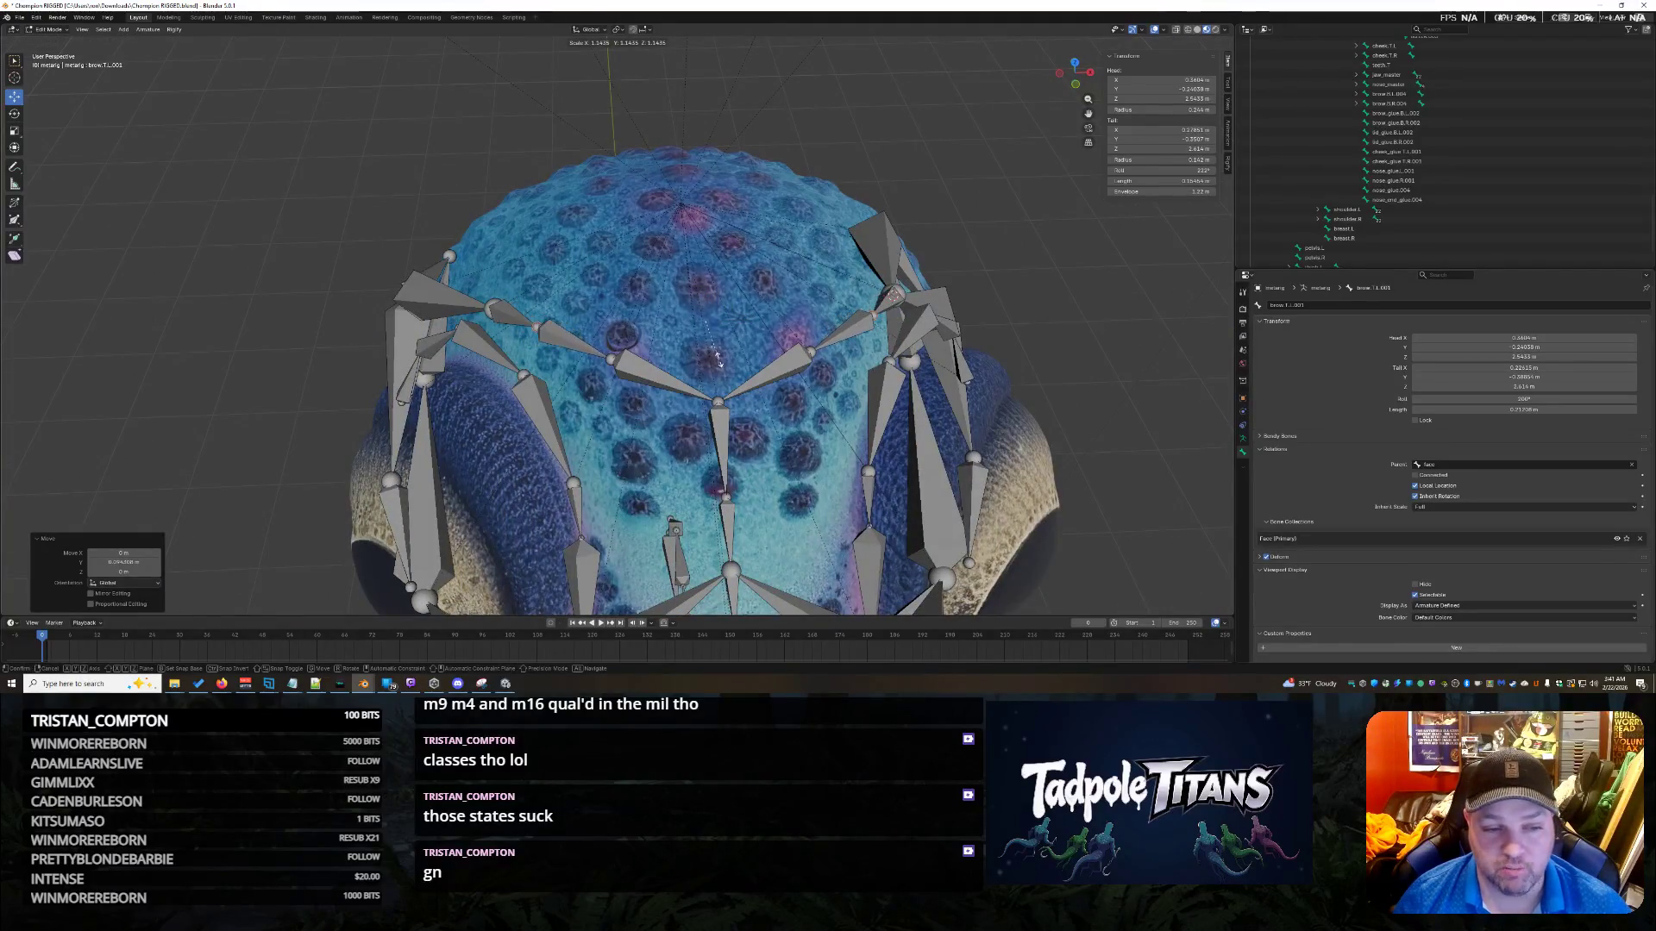
click(774, 379)
mouse_move(773, 379)
middle_down()
mouse_move(1002, 338)
mouse_move(944, 414)
middle_up()
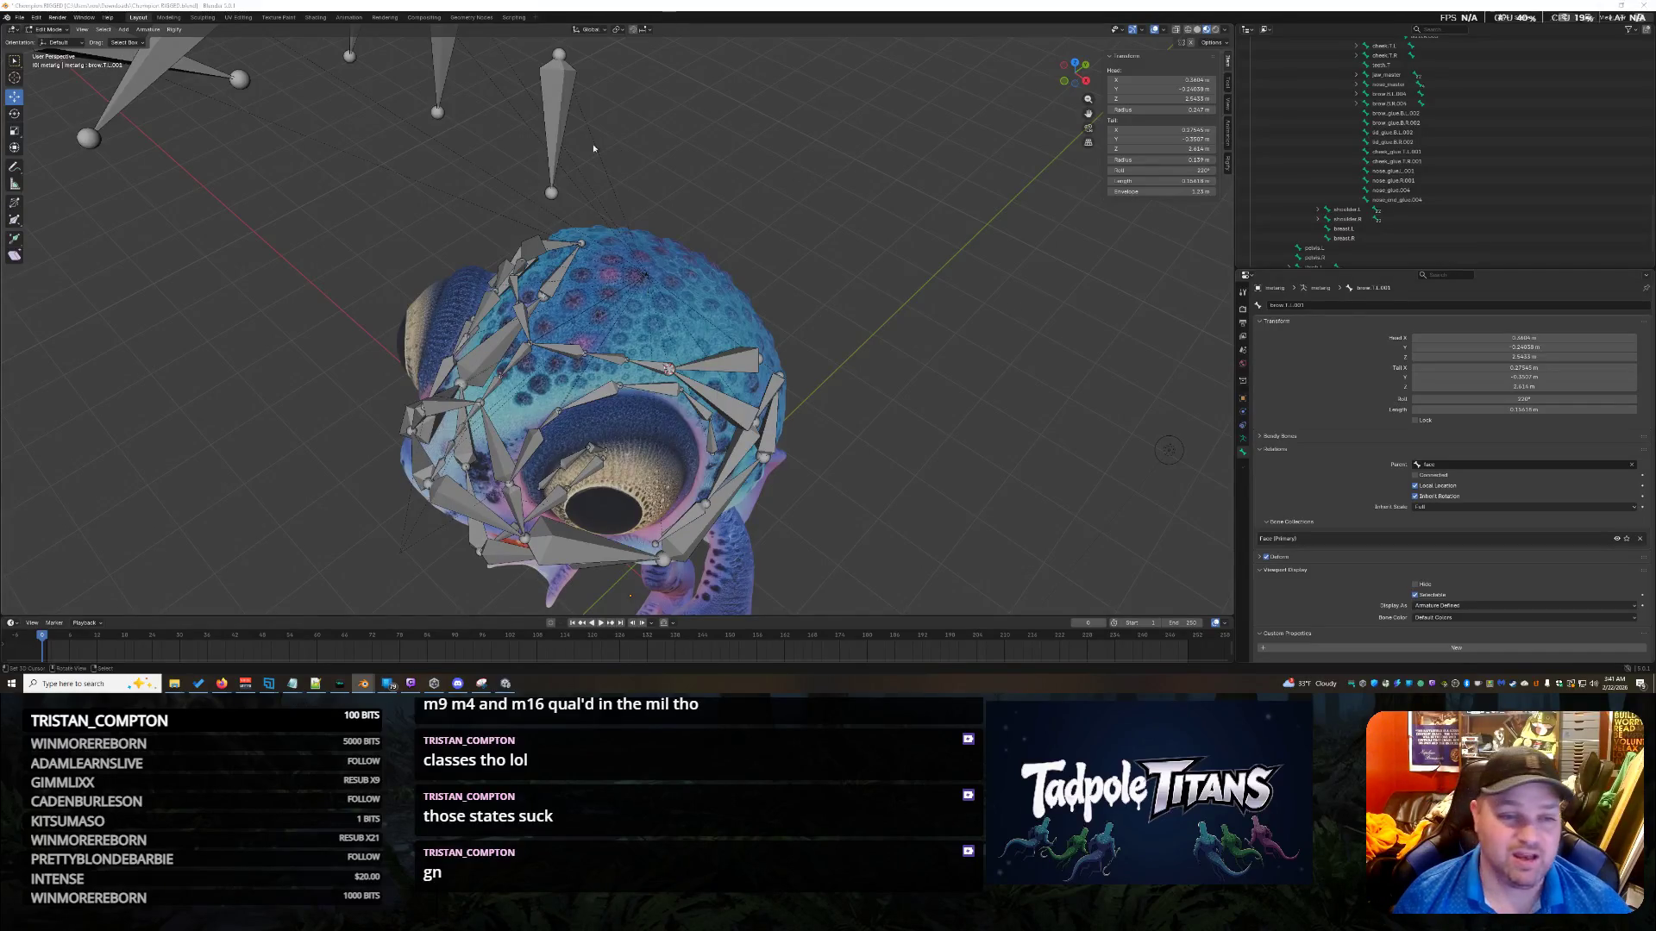
click(548, 110)
mouse_move(789, 246)
middle_down()
mouse_move(812, 260)
mouse_move(681, 299)
middle_up()
scroll(681, 299, up, 3)
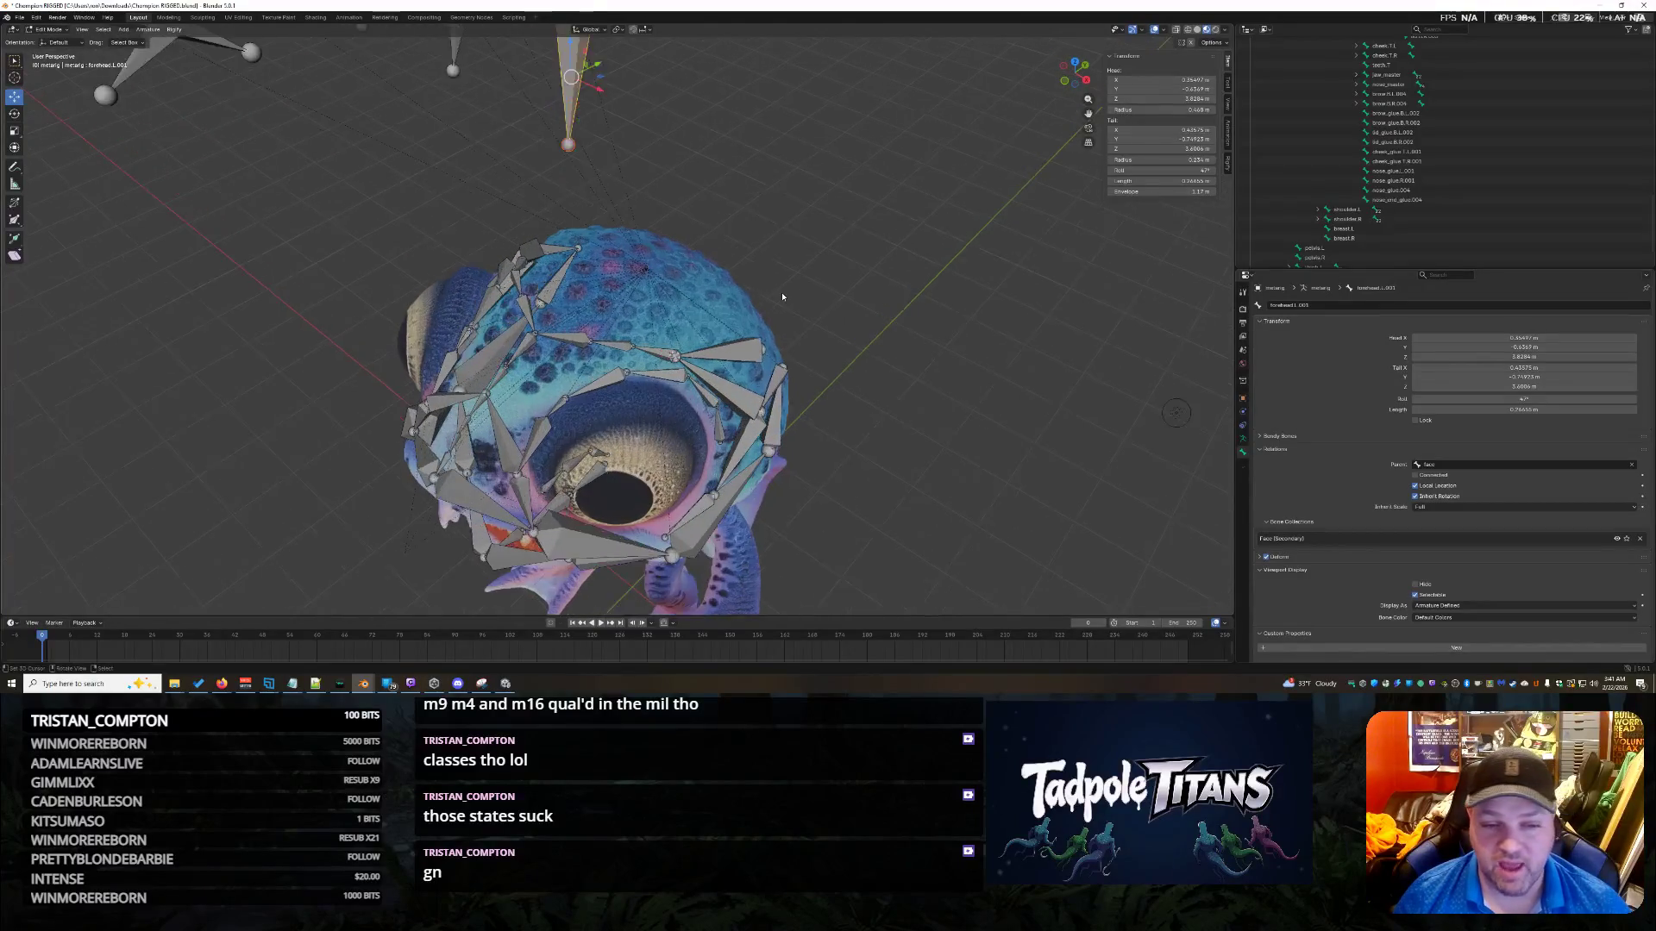
Snap the floating bone's tail to the 3D cursor with Shift+S.
key(shift+s)
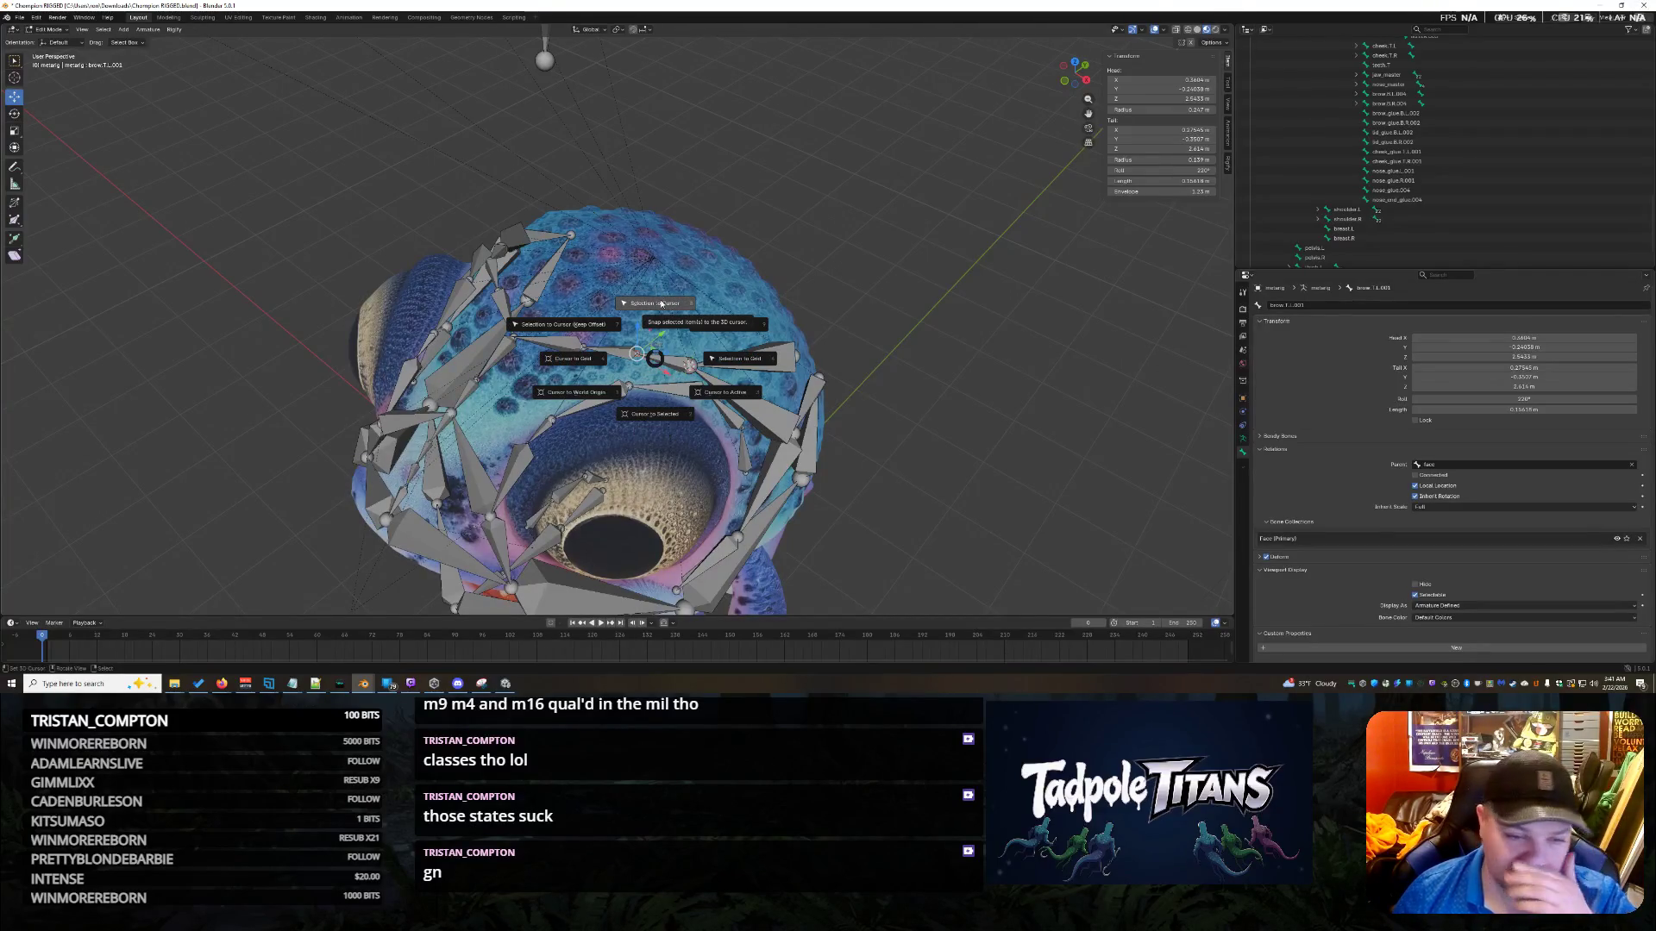
mouse_move(672, 315)
middle_down()
mouse_move(767, 238)
mouse_move(506, 161)
middle_up()
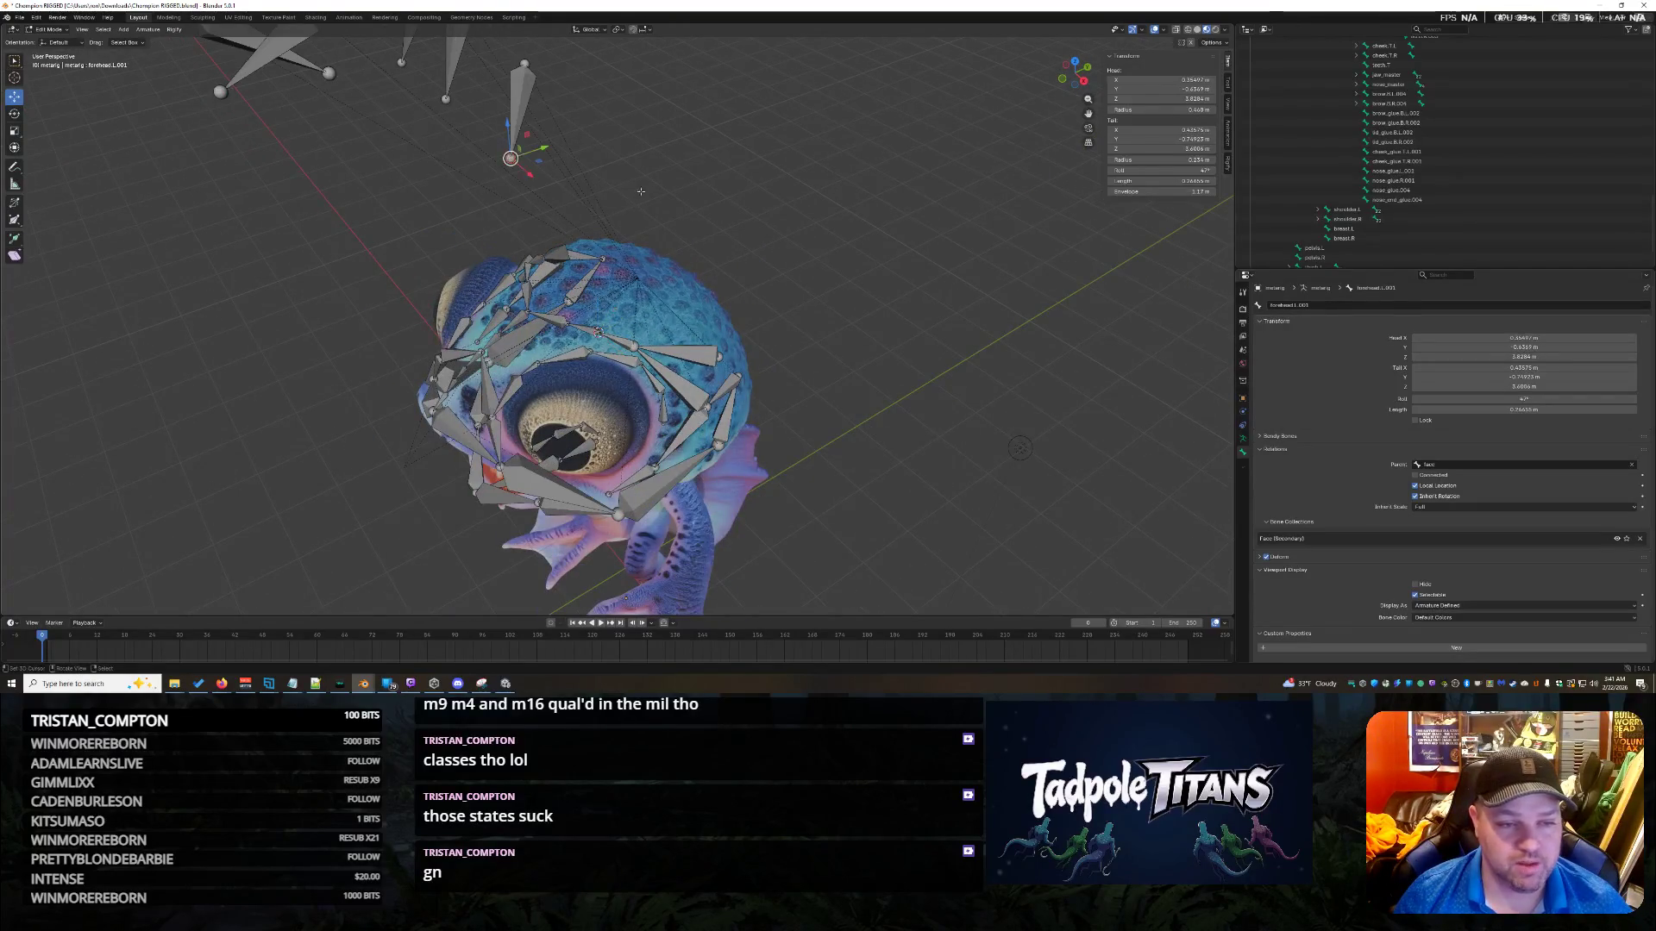
scroll(637, 191, up, 4)
key(shift+s)
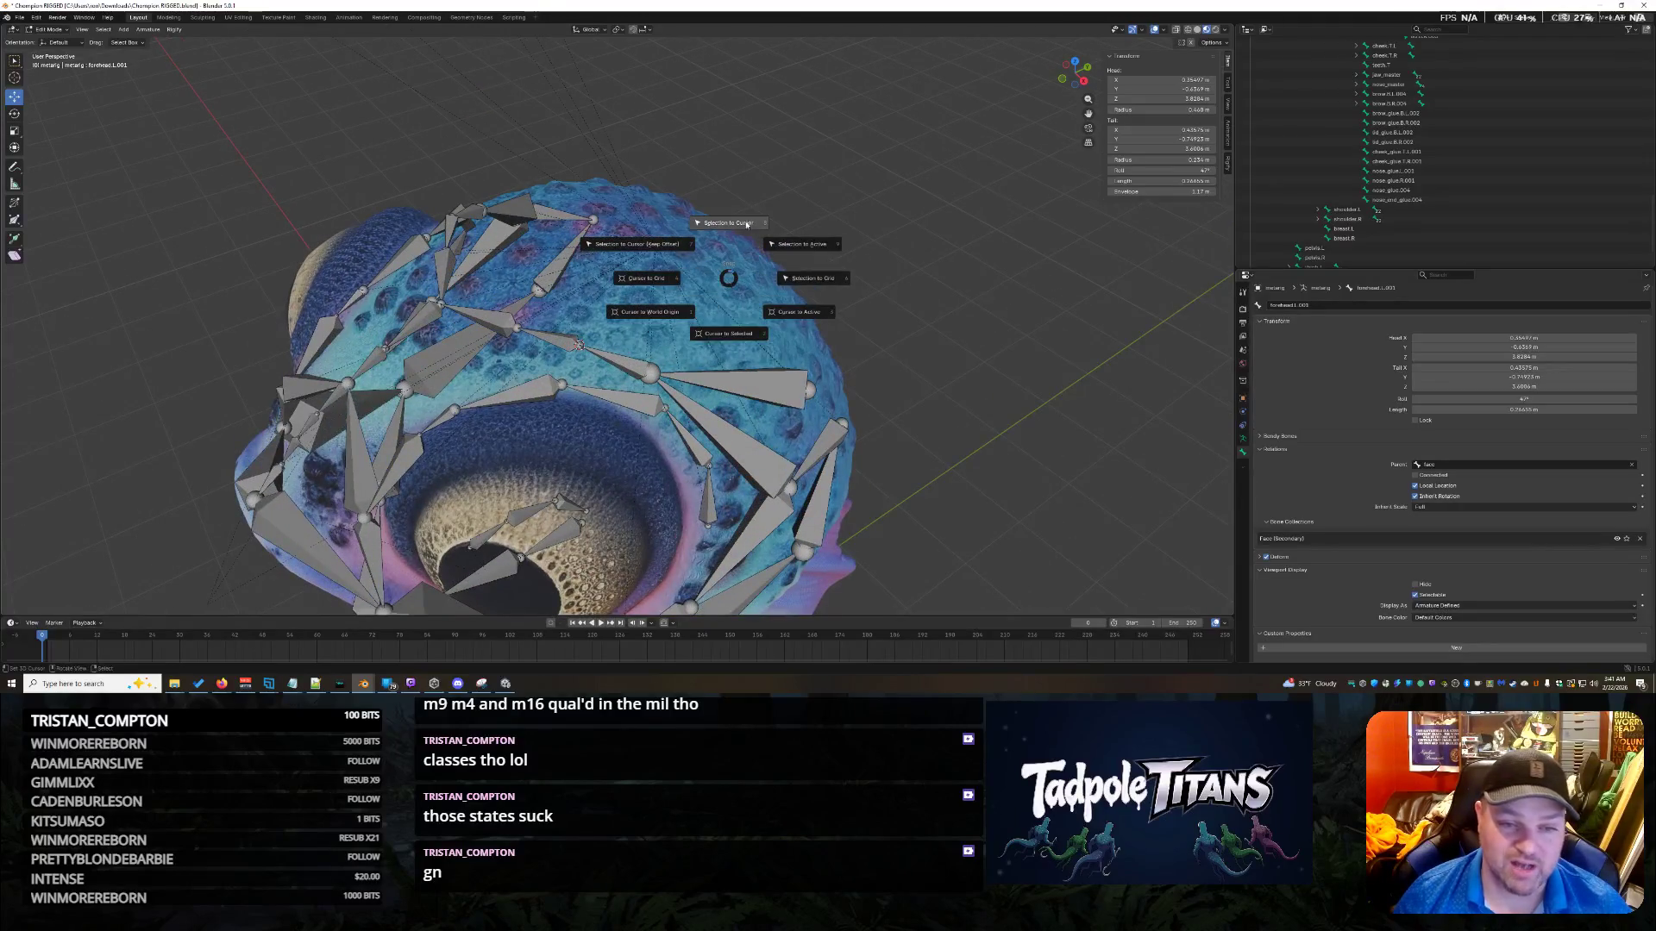
click(747, 223)
scroll(746, 220, down, 4)
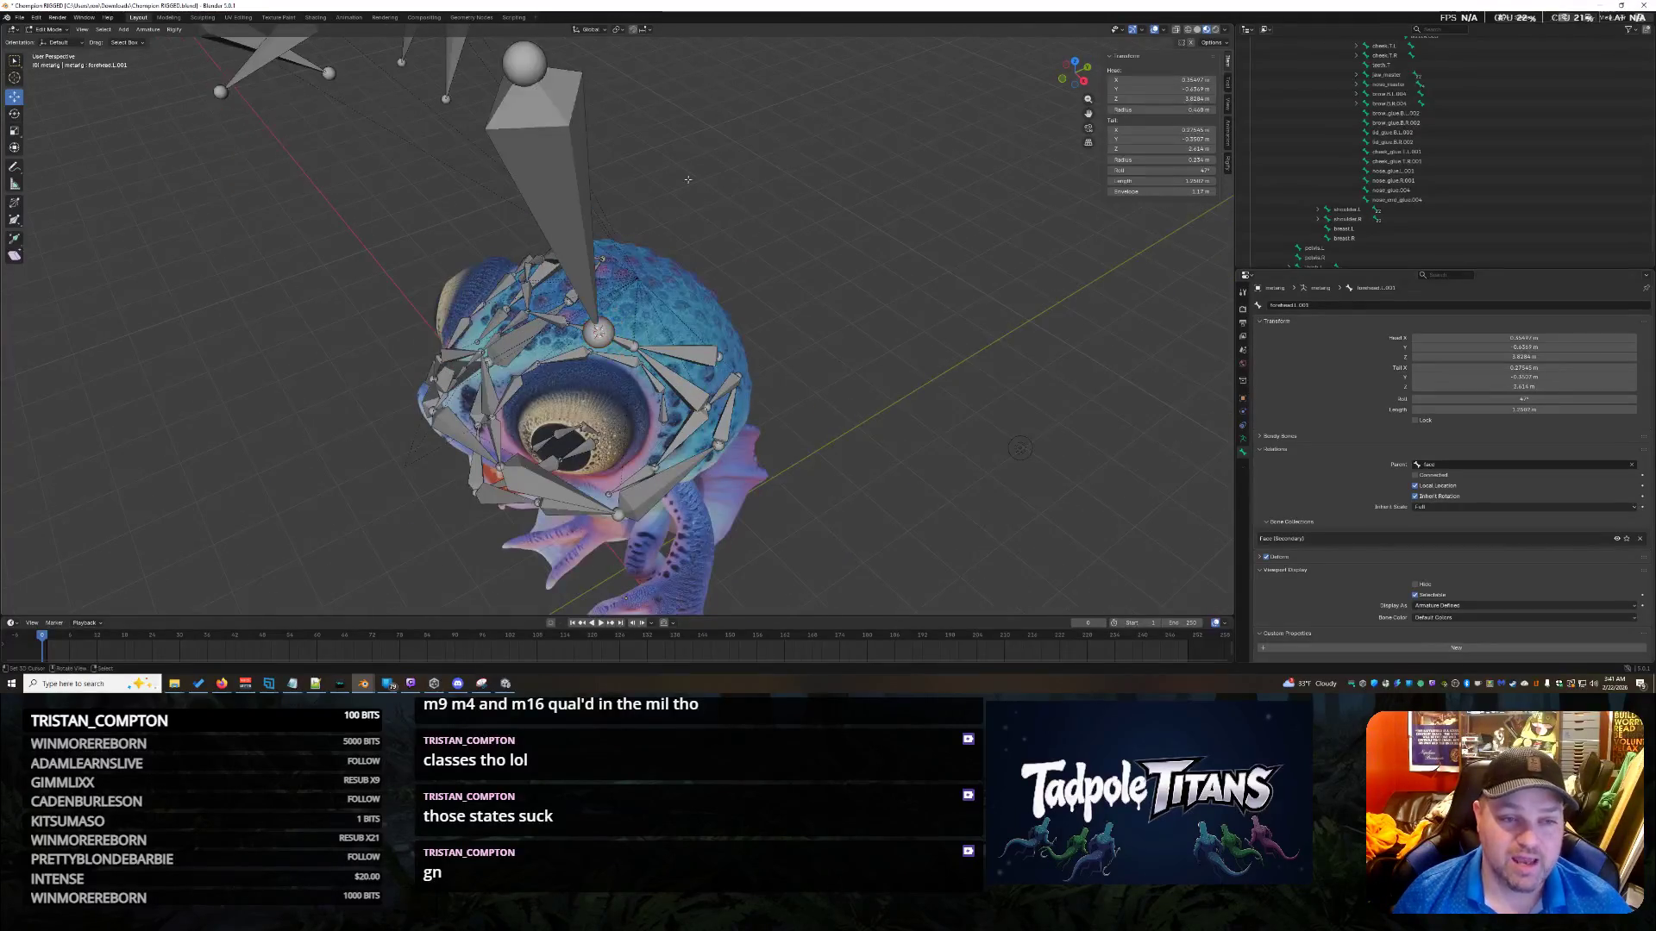
Select the bone's head joint and bring it down onto the skull with Z and Y moves.
click(538, 62)
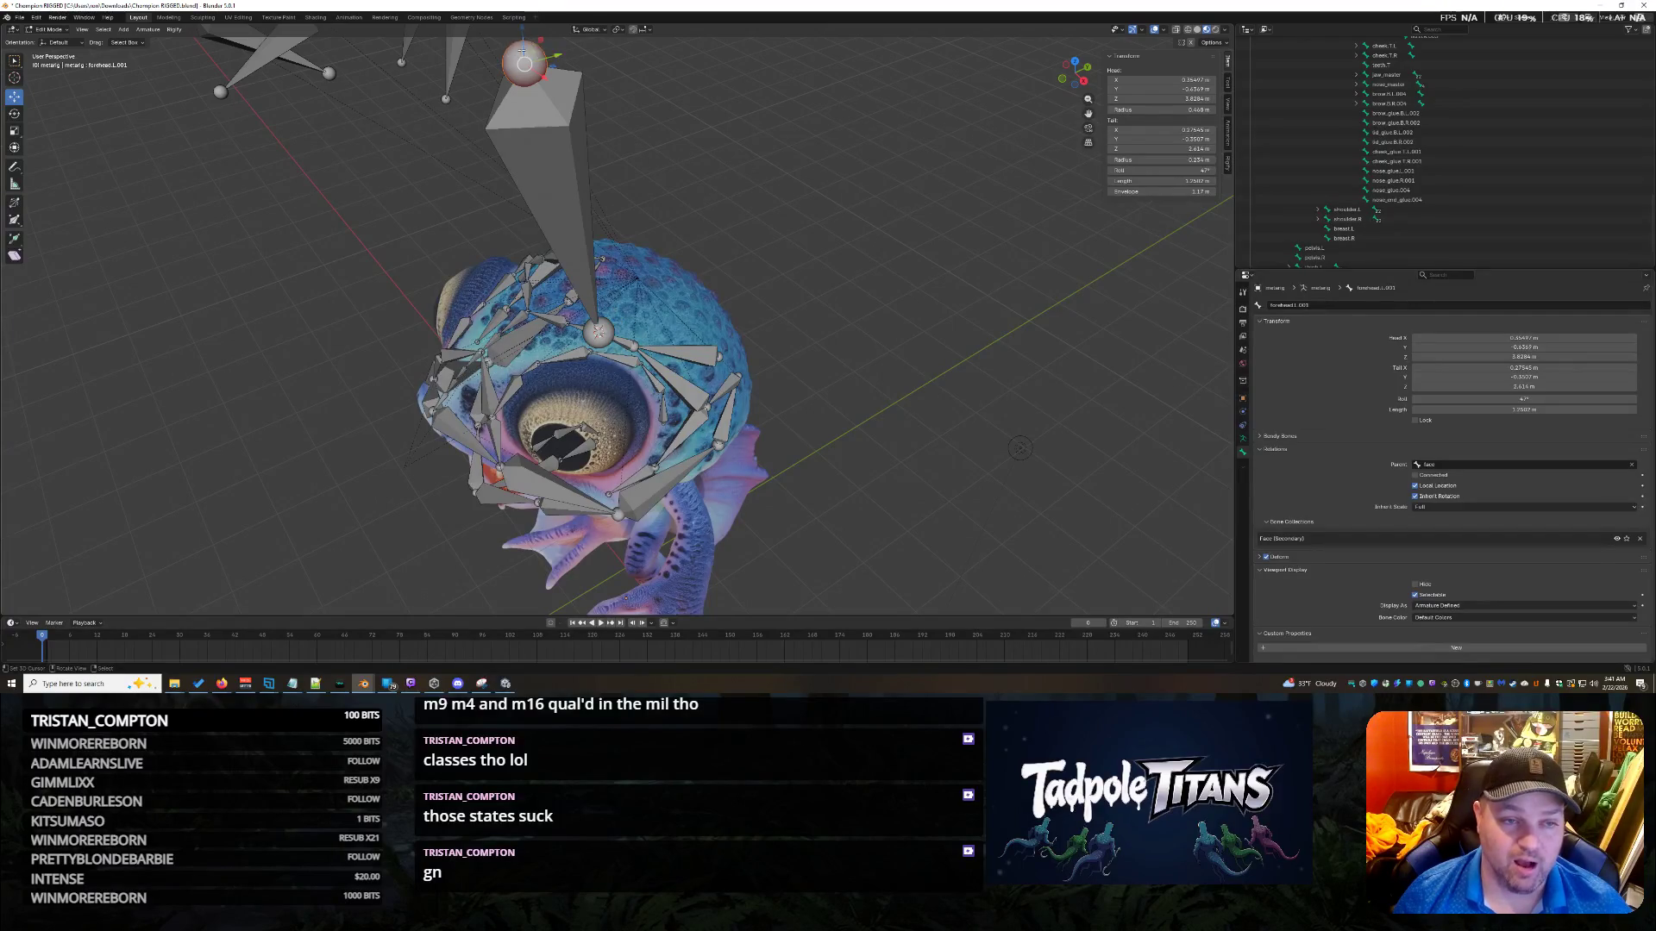
middle_drag(523, 40, 545, 95)
drag(545, 93, 595, 293)
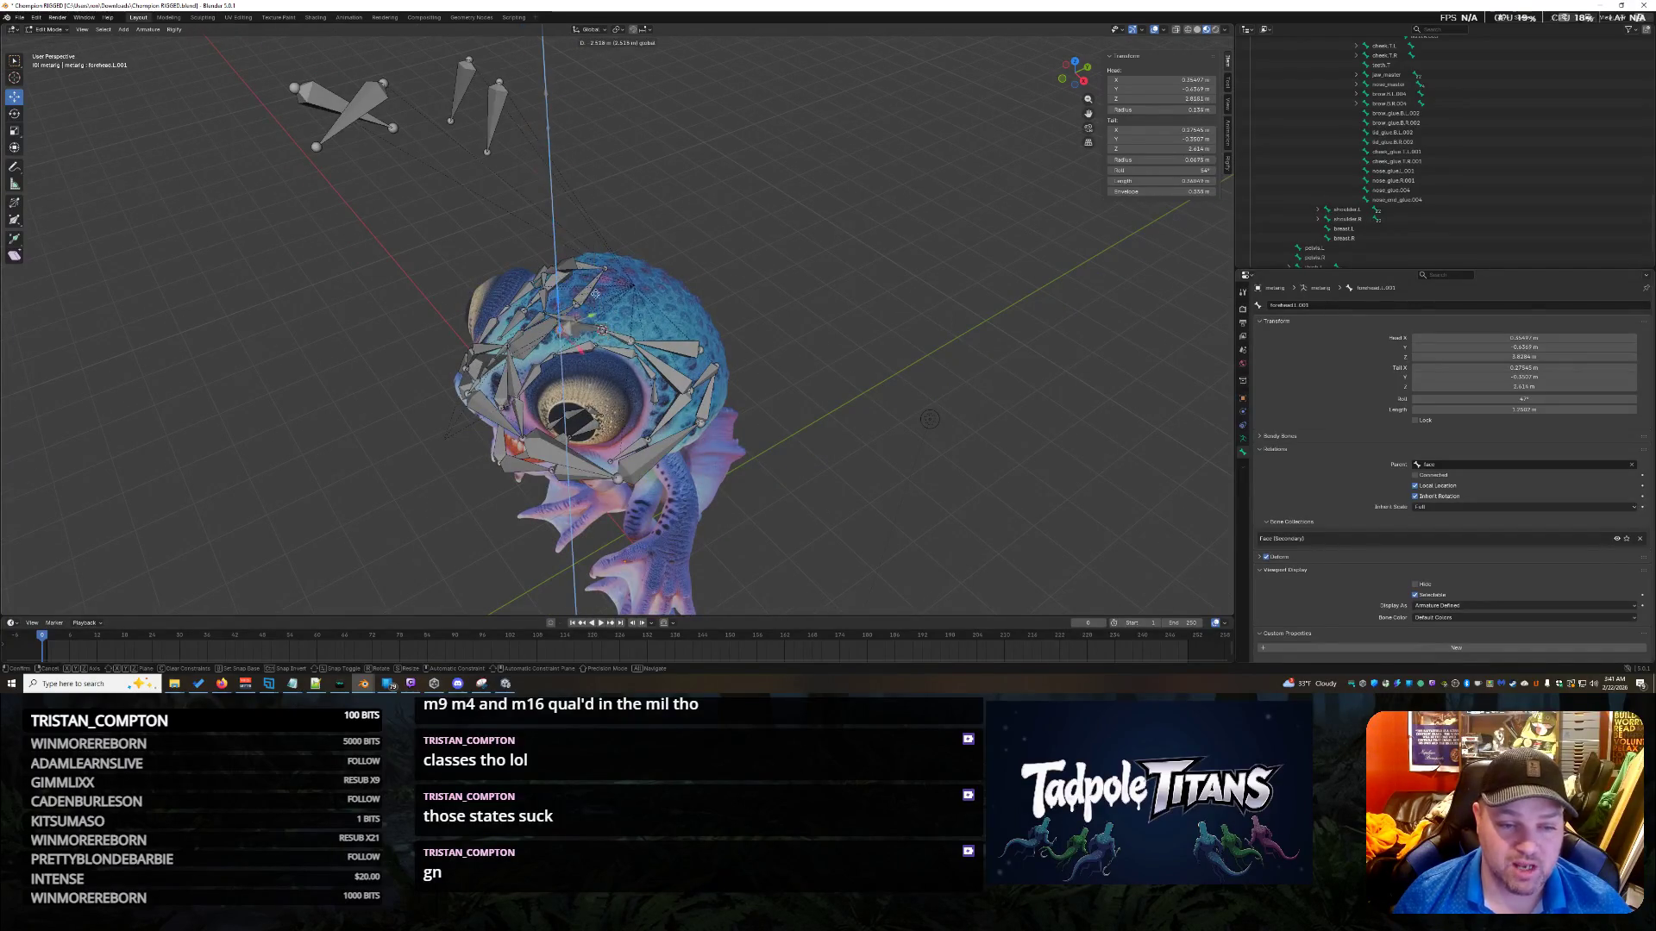
click(597, 314)
key(g)
key(y)
click(943, 369)
mouse_move(942, 369)
middle_down()
mouse_move(841, 355)
mouse_move(325, 134)
mouse_move(370, 214)
mouse_move(100, 233)
mouse_move(572, 255)
middle_up()
key(g)
key(z)
click(545, 362)
Fine-tune the bone head's position with further Y, Z and X moves.
middle_drag(545, 362, 815, 436)
key(g)
key(y)
click(696, 377)
key(g)
key(z)
click(653, 321)
mouse_move(653, 321)
middle_down()
mouse_move(583, 348)
mouse_move(497, 303)
mouse_move(395, 295)
mouse_move(594, 375)
middle_up()
key(g)
key(x)
click(483, 306)
mouse_move(809, 352)
middle_down()
mouse_move(888, 333)
mouse_move(792, 348)
middle_up()
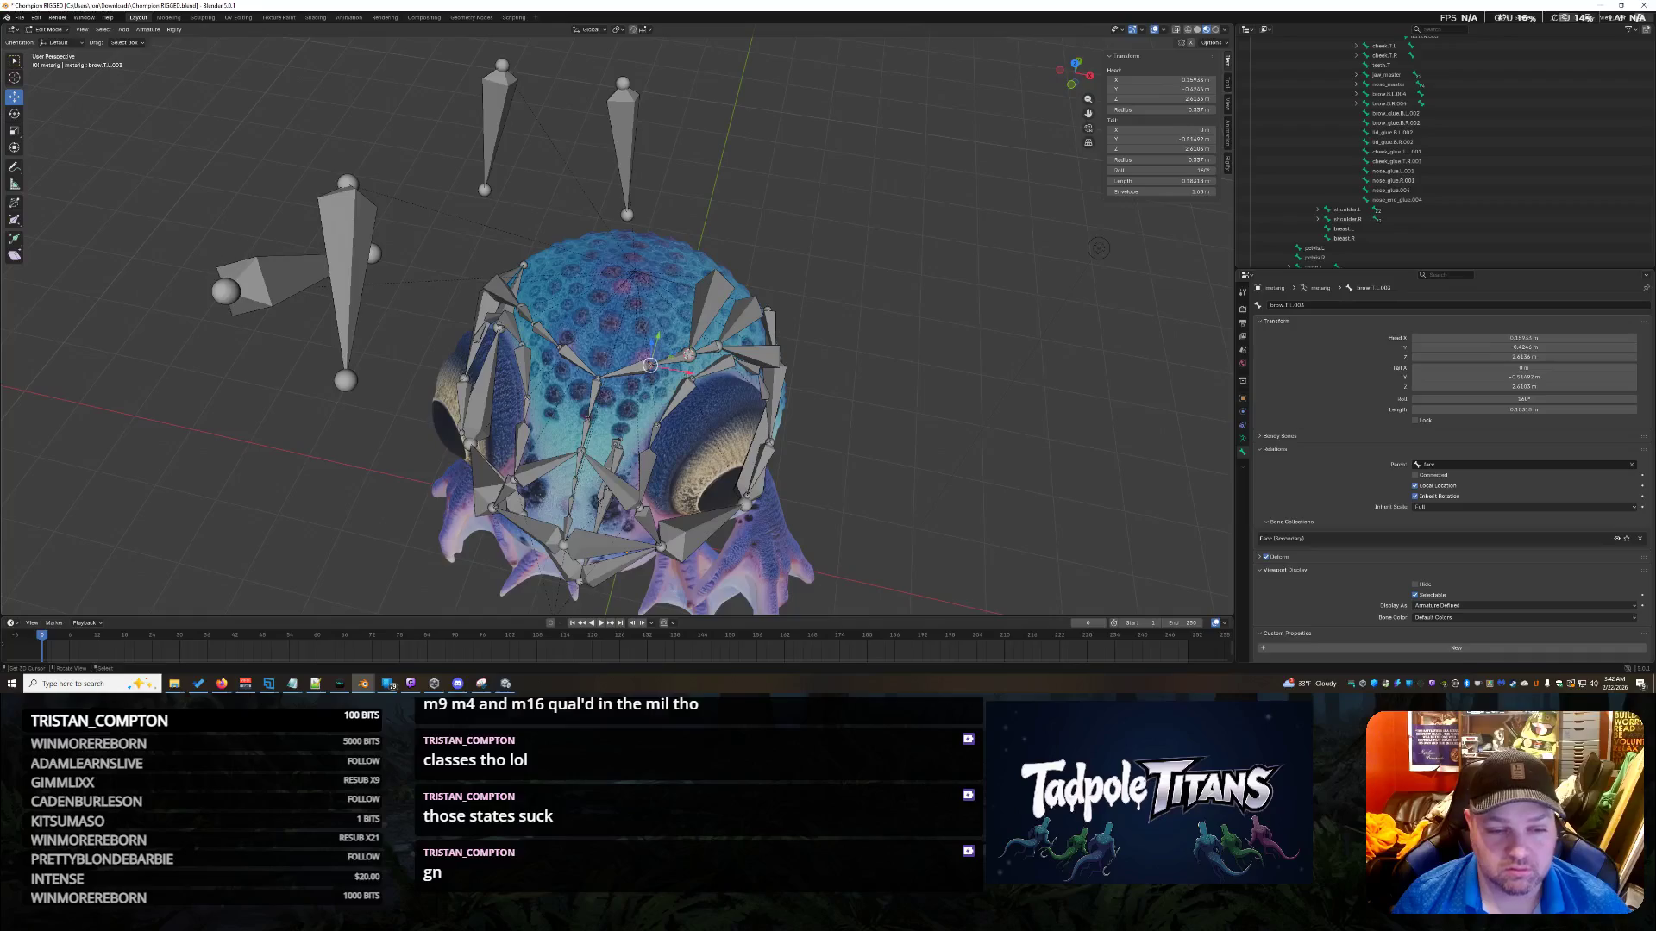
Place the 3D cursor on the forehead bone, snap its tail to the cursor, and shift it along Y.
key(shift+s)
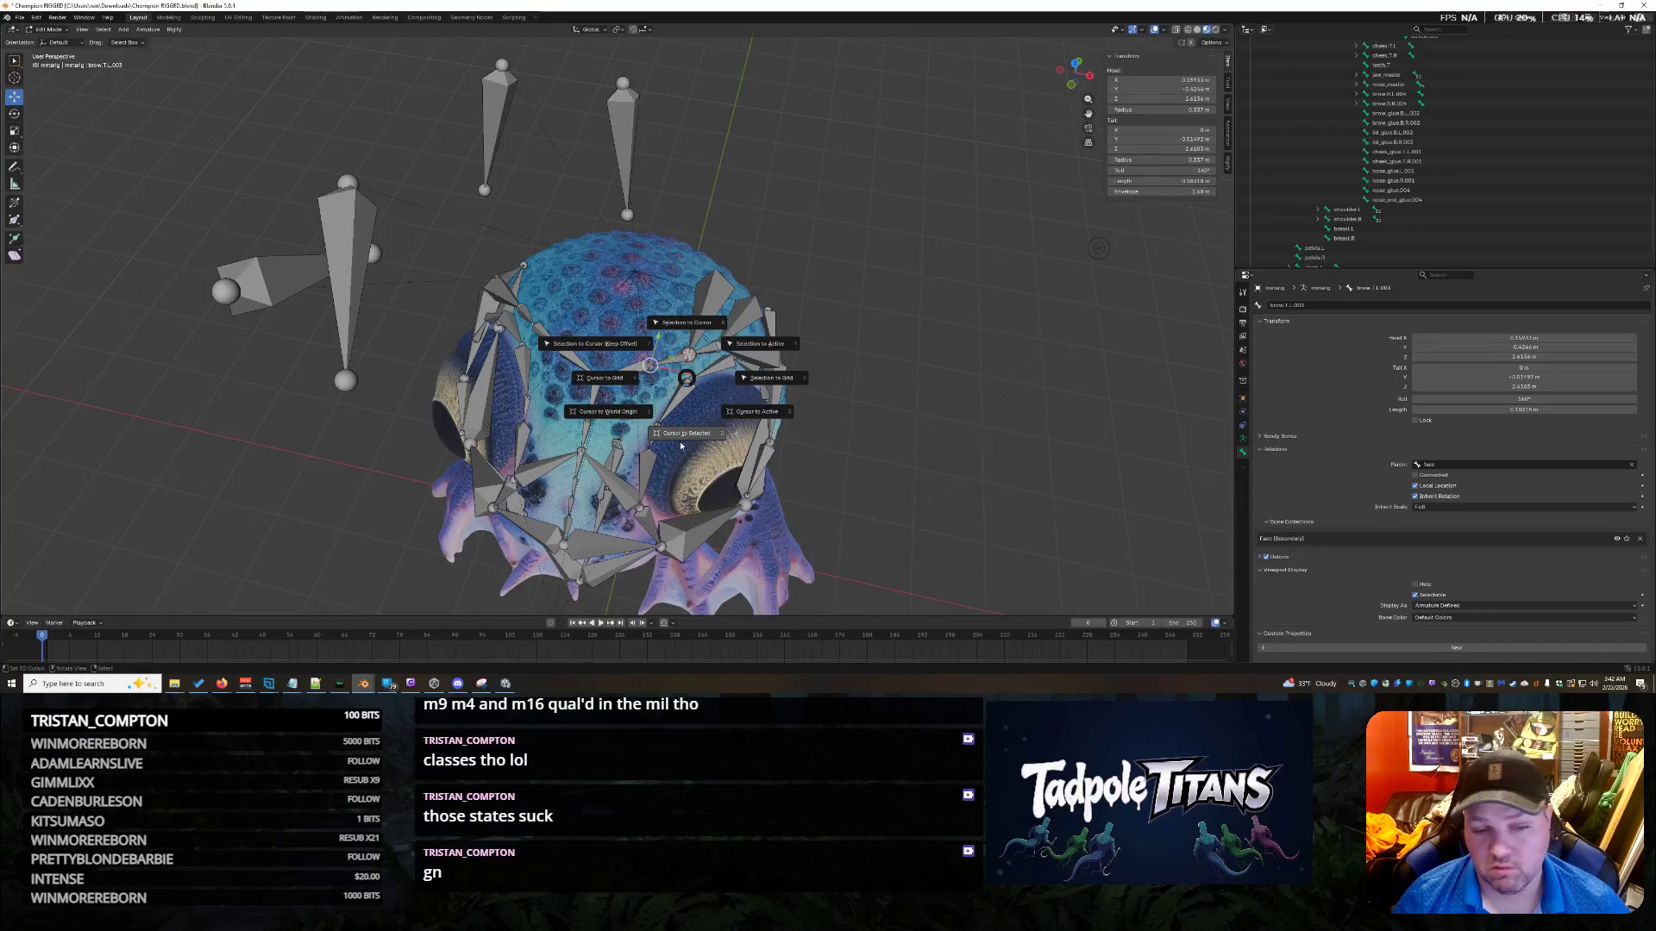
click(682, 441)
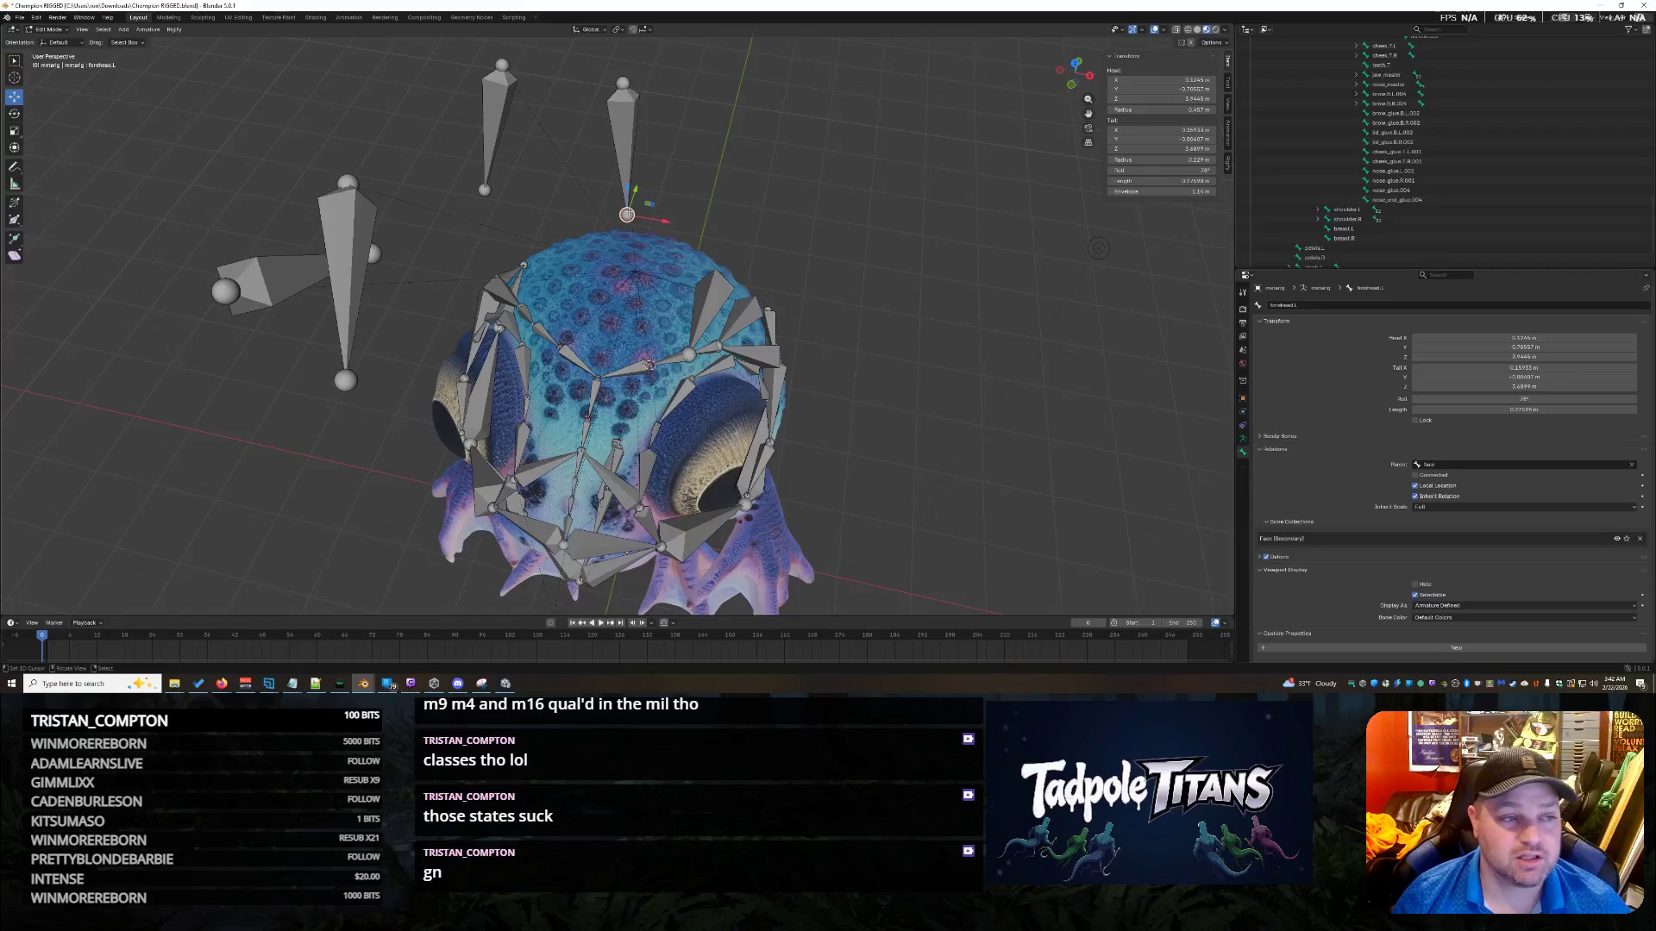
key(shift+s)
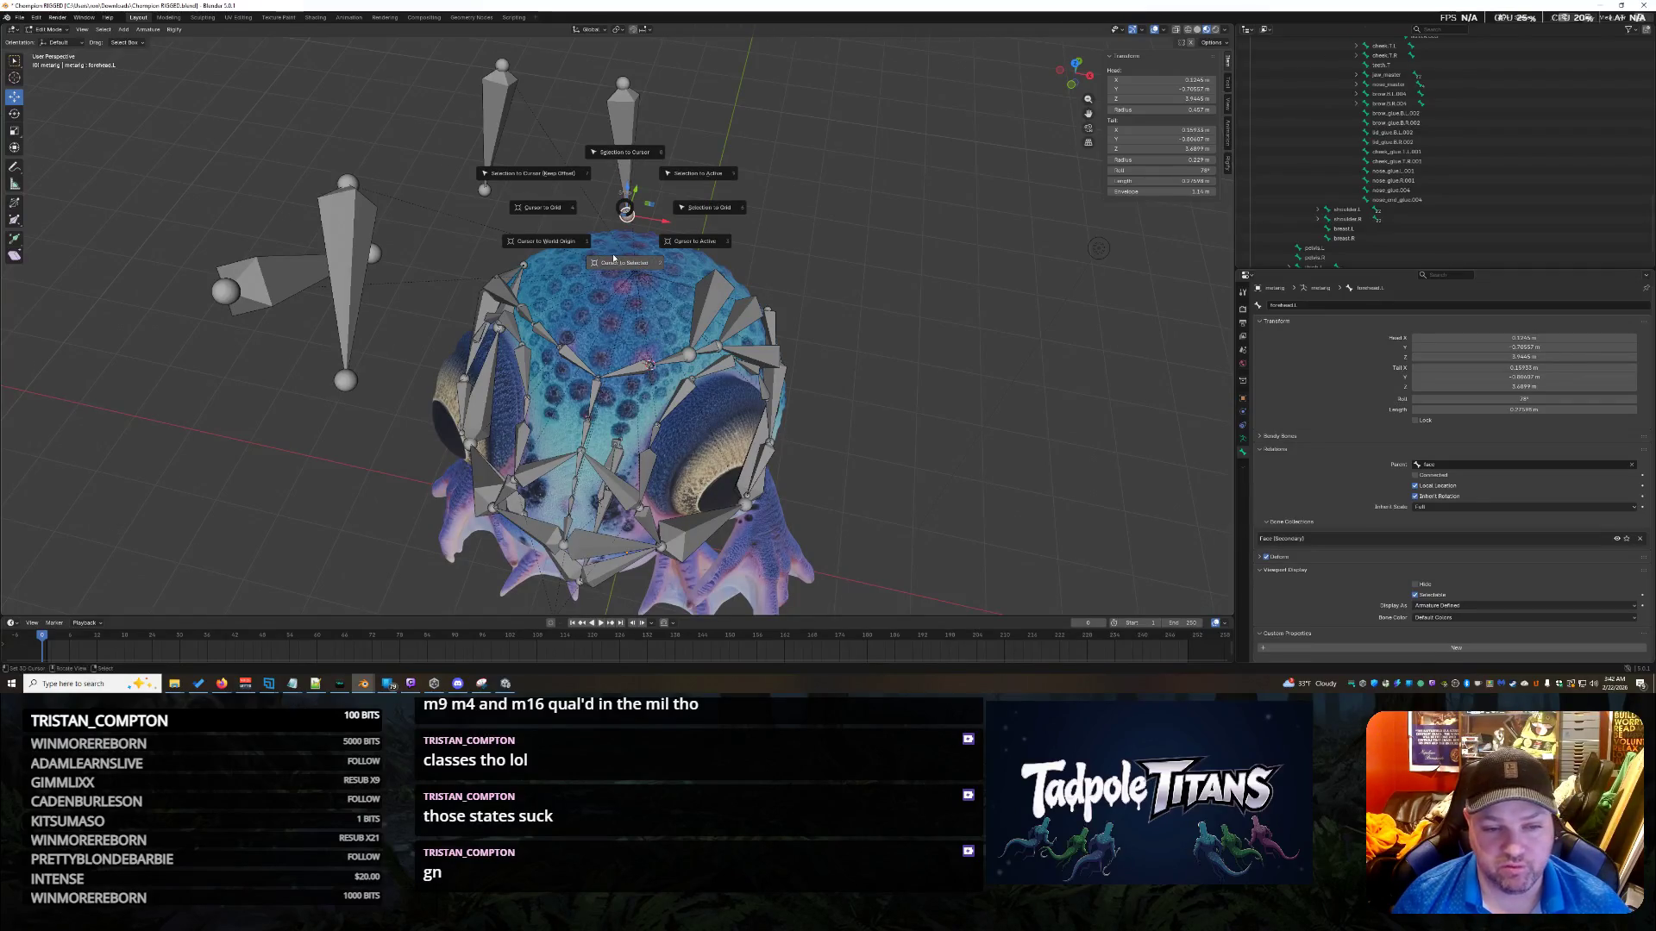
click(622, 156)
mouse_move(943, 252)
middle_down()
mouse_move(828, 250)
mouse_move(483, 116)
middle_up()
drag(490, 97, 682, 95)
Lower the bone onto the brow with several vertical moves.
key(g)
key(z)
click(741, 317)
mouse_move(517, 216)
middle_down()
mouse_move(210, 132)
mouse_move(248, 167)
mouse_move(670, 360)
middle_up()
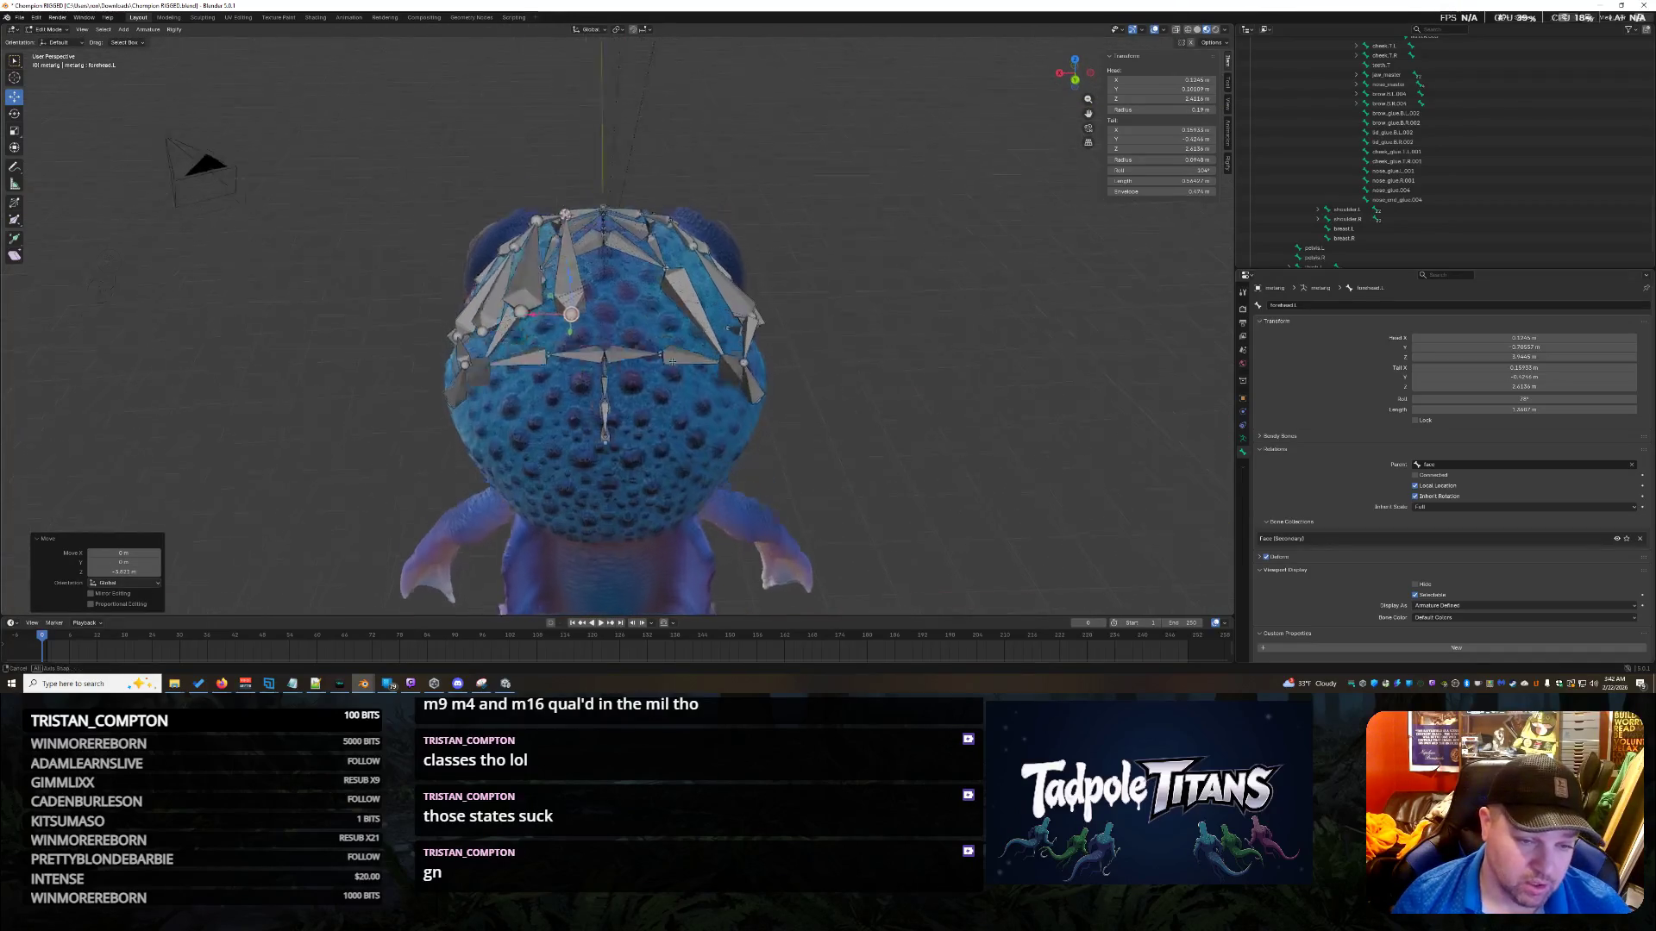
scroll(614, 348, up, 3)
key(g)
key(z)
click(489, 259)
mouse_move(489, 259)
middle_down()
mouse_move(690, 326)
mouse_move(865, 336)
mouse_move(776, 321)
mouse_move(727, 342)
middle_up()
key(g)
key(z)
click(865, 336)
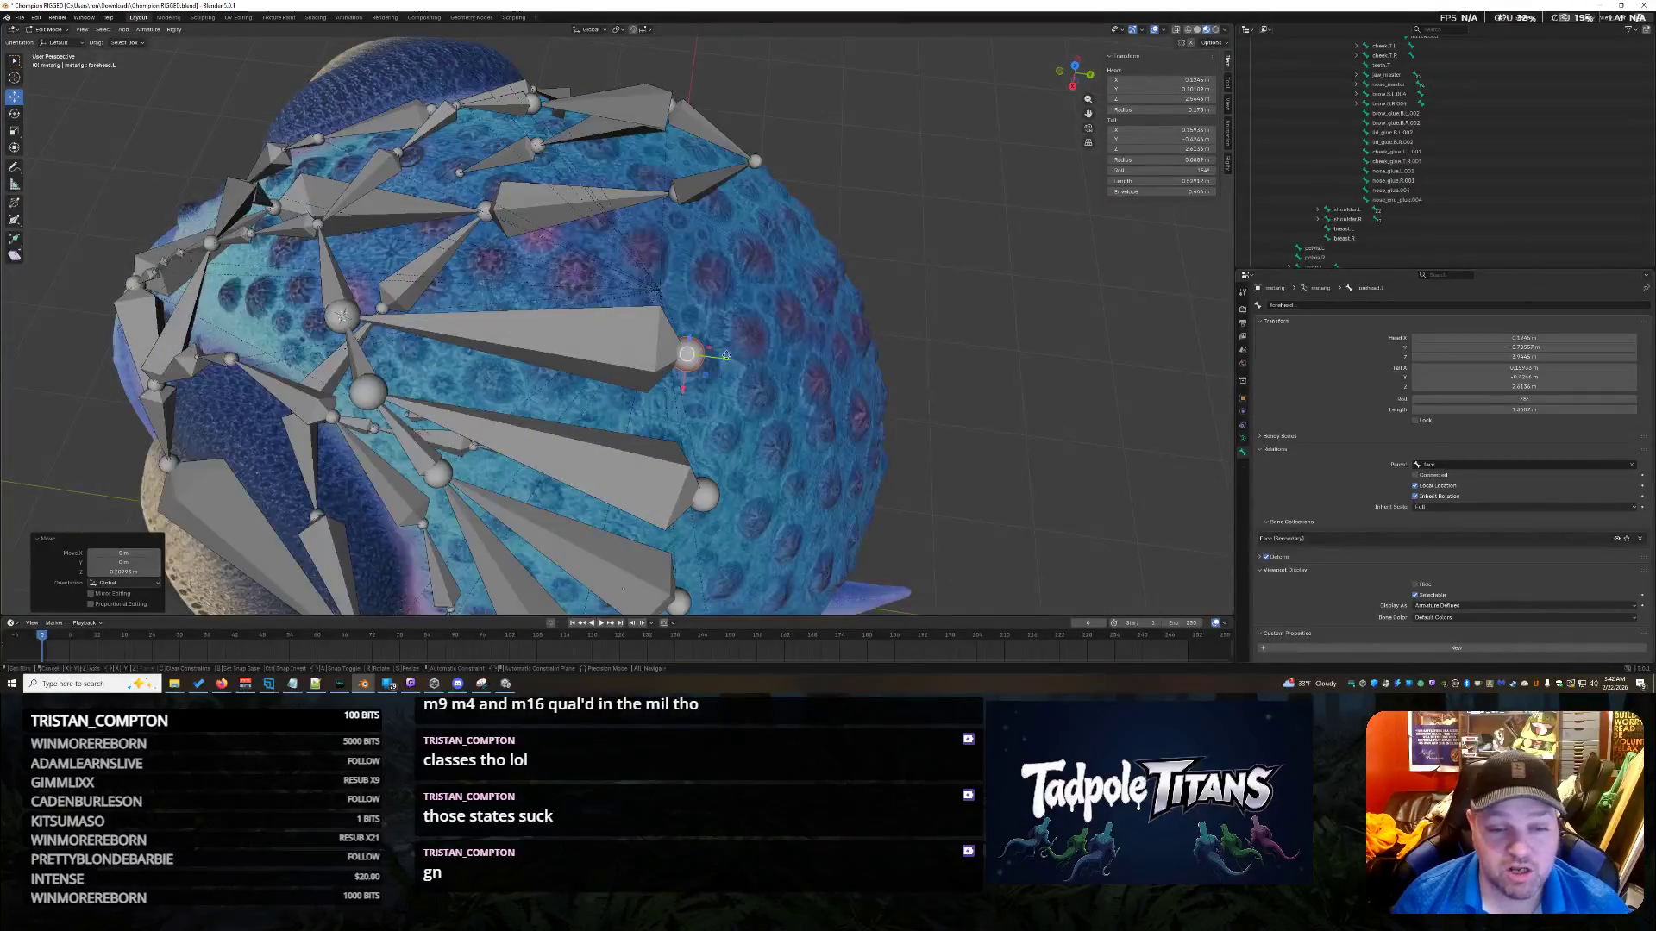
Keep adjusting the bone's height along Z from different angles.
key(g)
key(z)
click(759, 147)
mouse_move(759, 147)
middle_down()
mouse_move(759, 172)
mouse_move(615, 155)
middle_up()
key(g)
key(z)
click(518, 143)
middle_drag(517, 142, 791, 148)
key(g)
key(z)
click(502, 276)
mouse_move(502, 276)
middle_down()
mouse_move(502, 312)
mouse_move(672, 396)
middle_up()
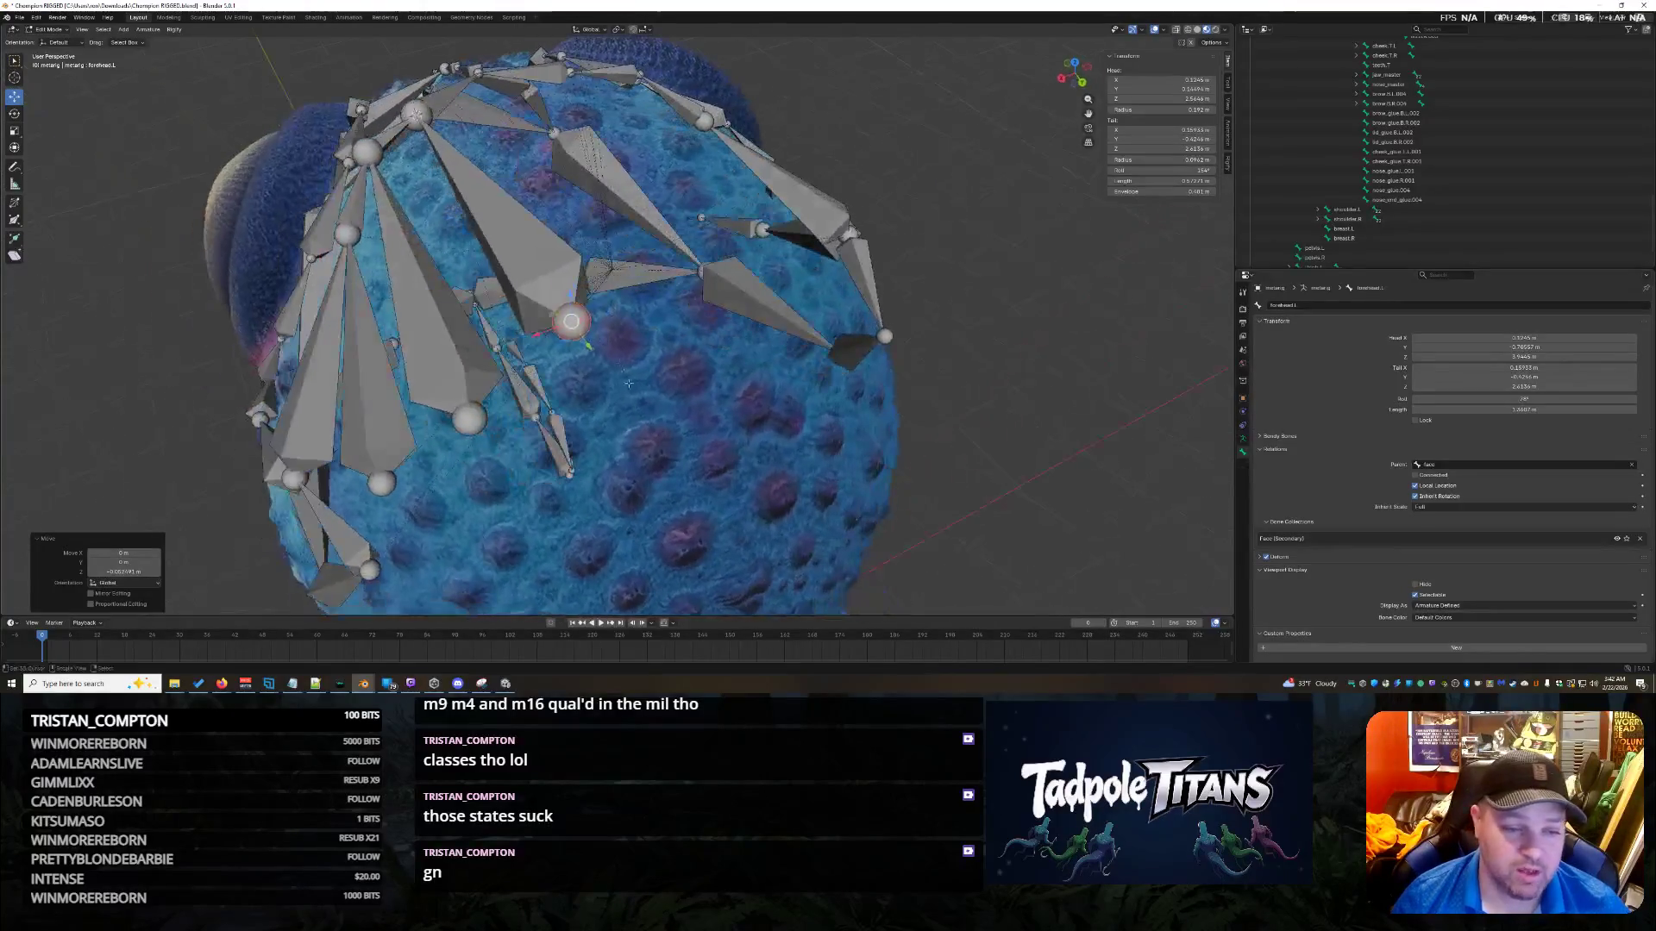
scroll(705, 417, down, 6)
Check the front view and slide the bone head slightly along Y.
key(KP_1)
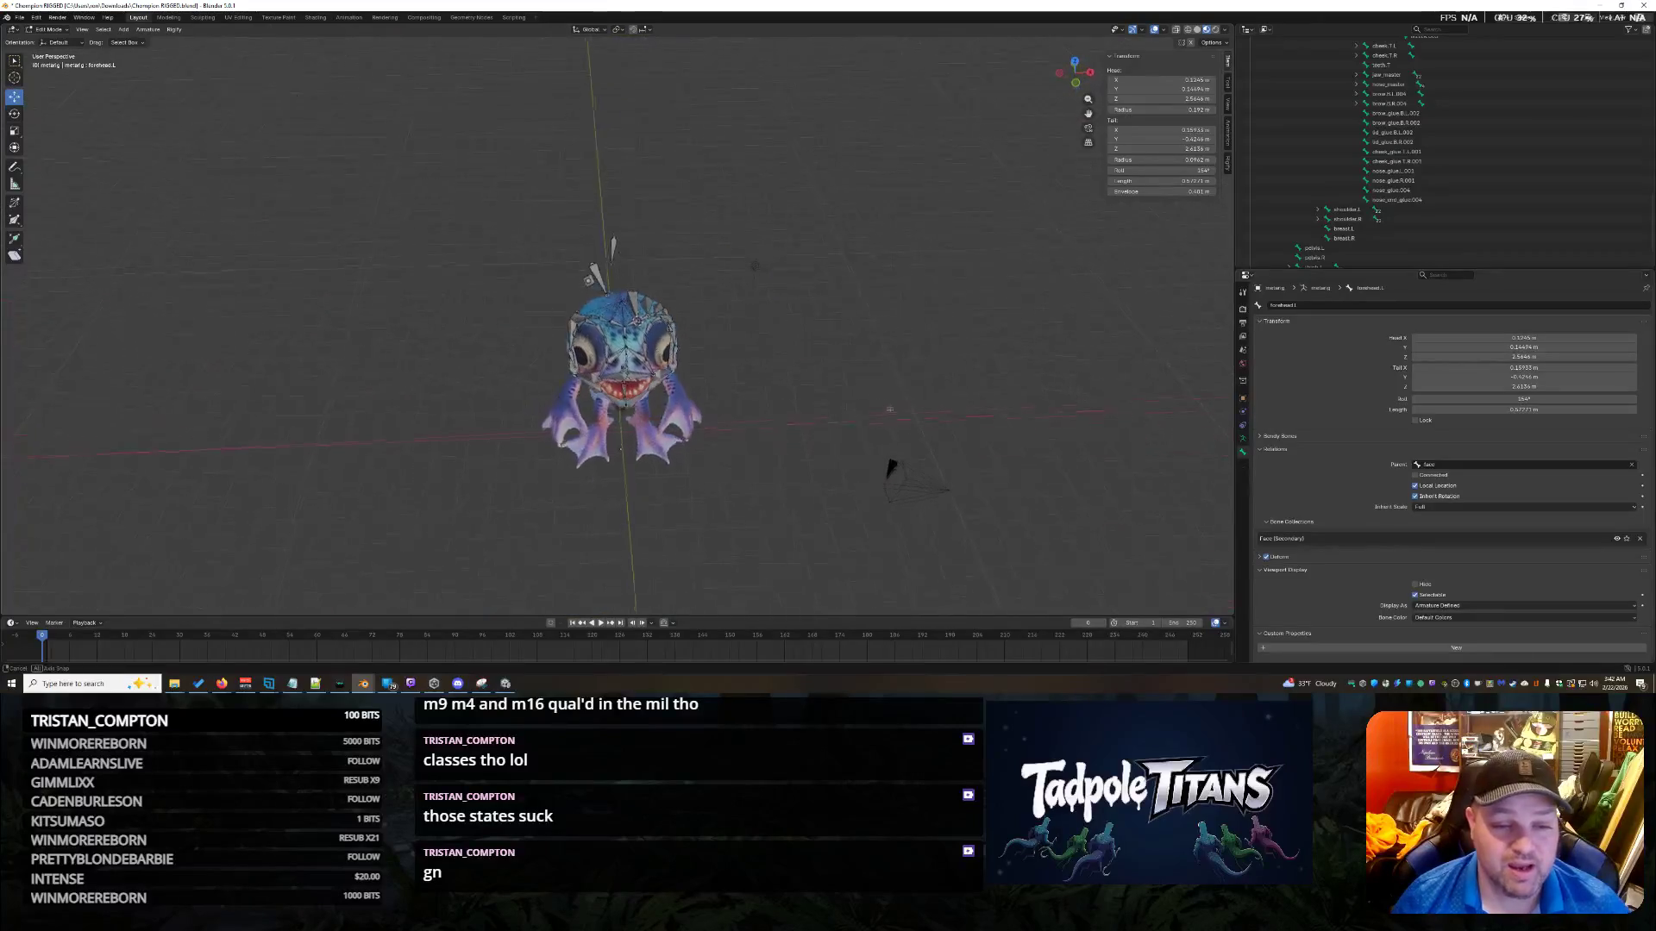
scroll(880, 492, up, 3)
middle_drag(879, 414, 784, 422)
scroll(661, 275, up, 5)
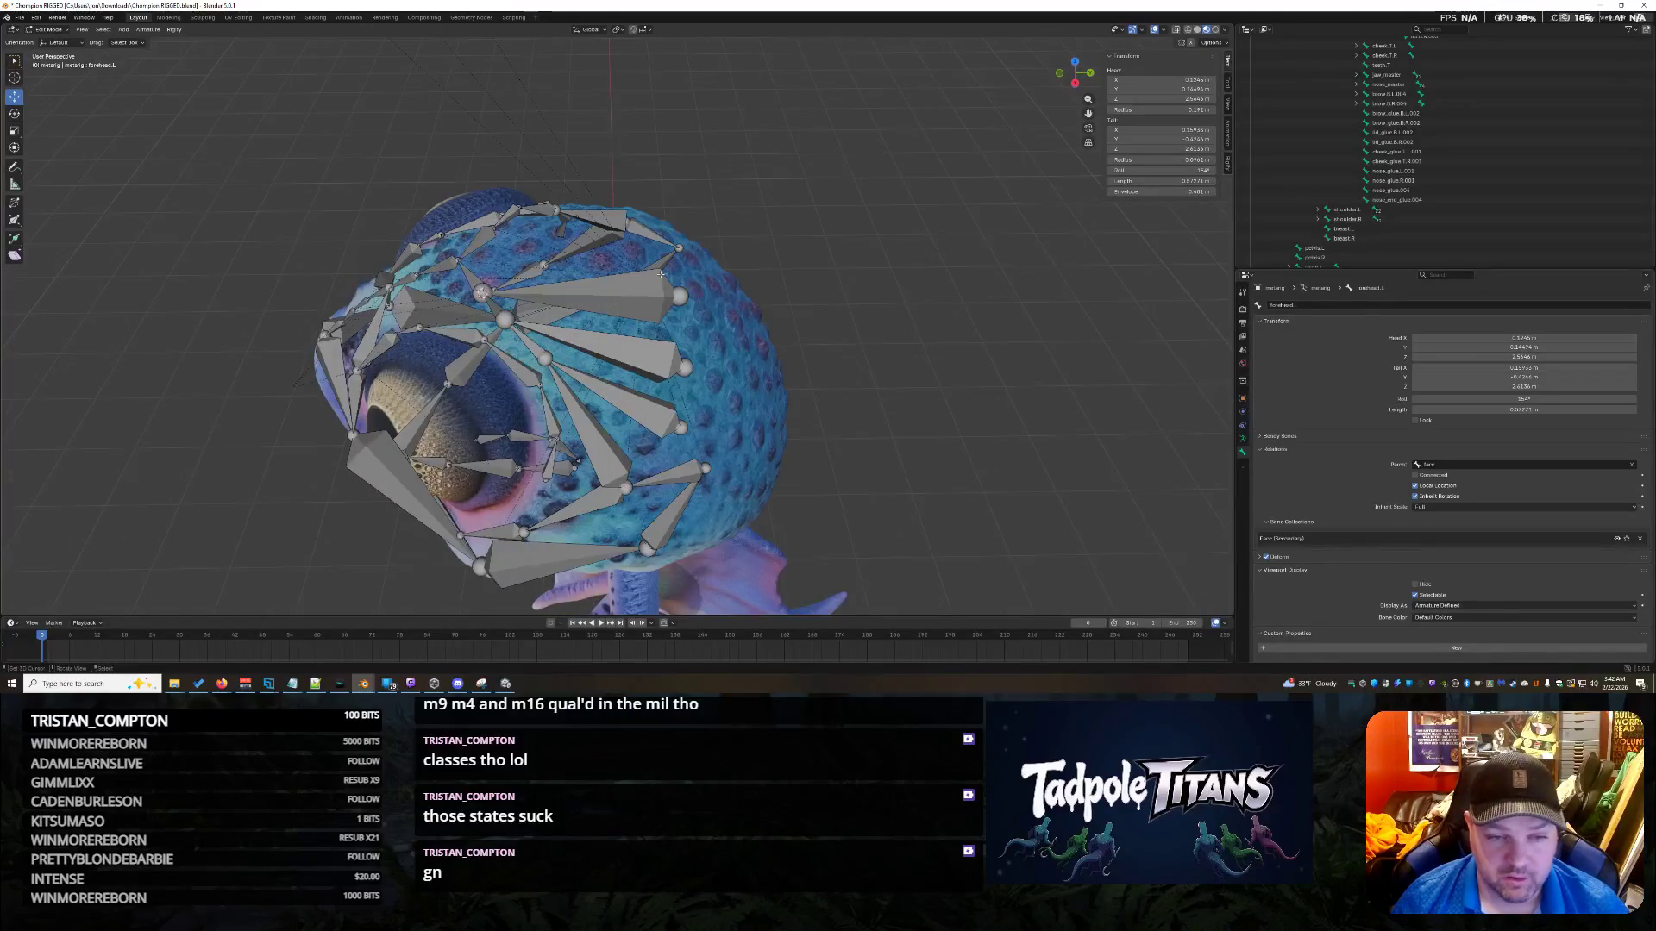
drag(709, 295, 690, 296)
mouse_move(690, 296)
middle_down()
mouse_move(873, 366)
mouse_move(565, 219)
middle_up()
scroll(862, 363, down, 4)
Select forehead.R, set the 3D cursor to it, and snap the selection to the cursor.
click(578, 223)
scroll(577, 223, up, 5)
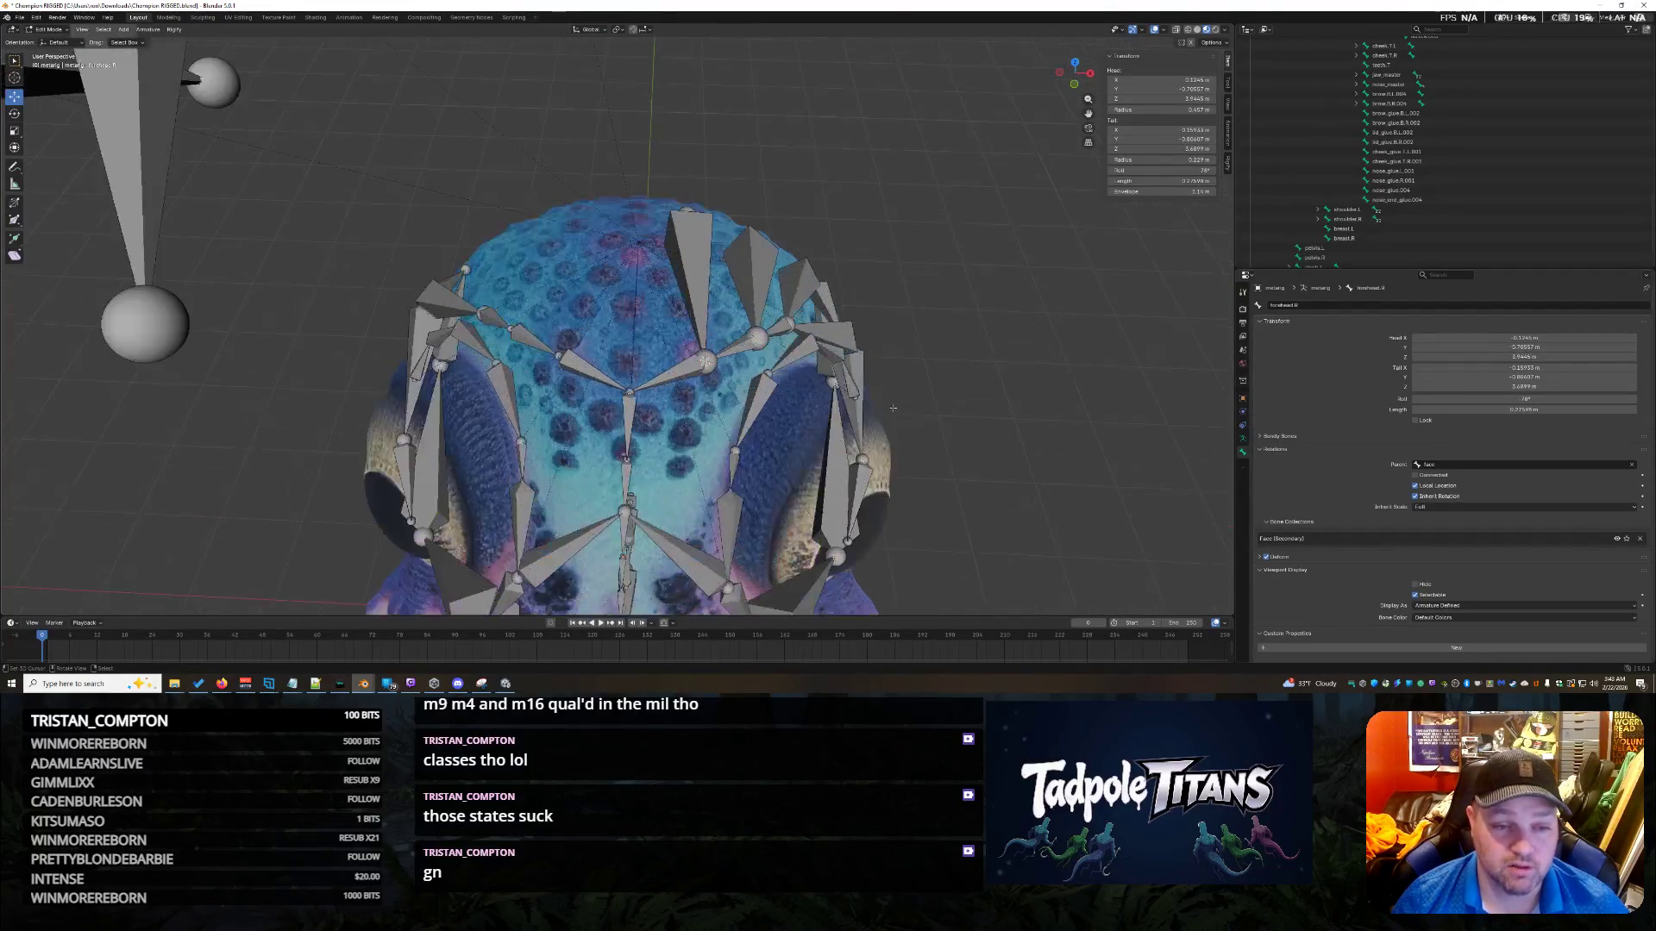
middle_drag(625, 455, 628, 298)
key(shift+s)
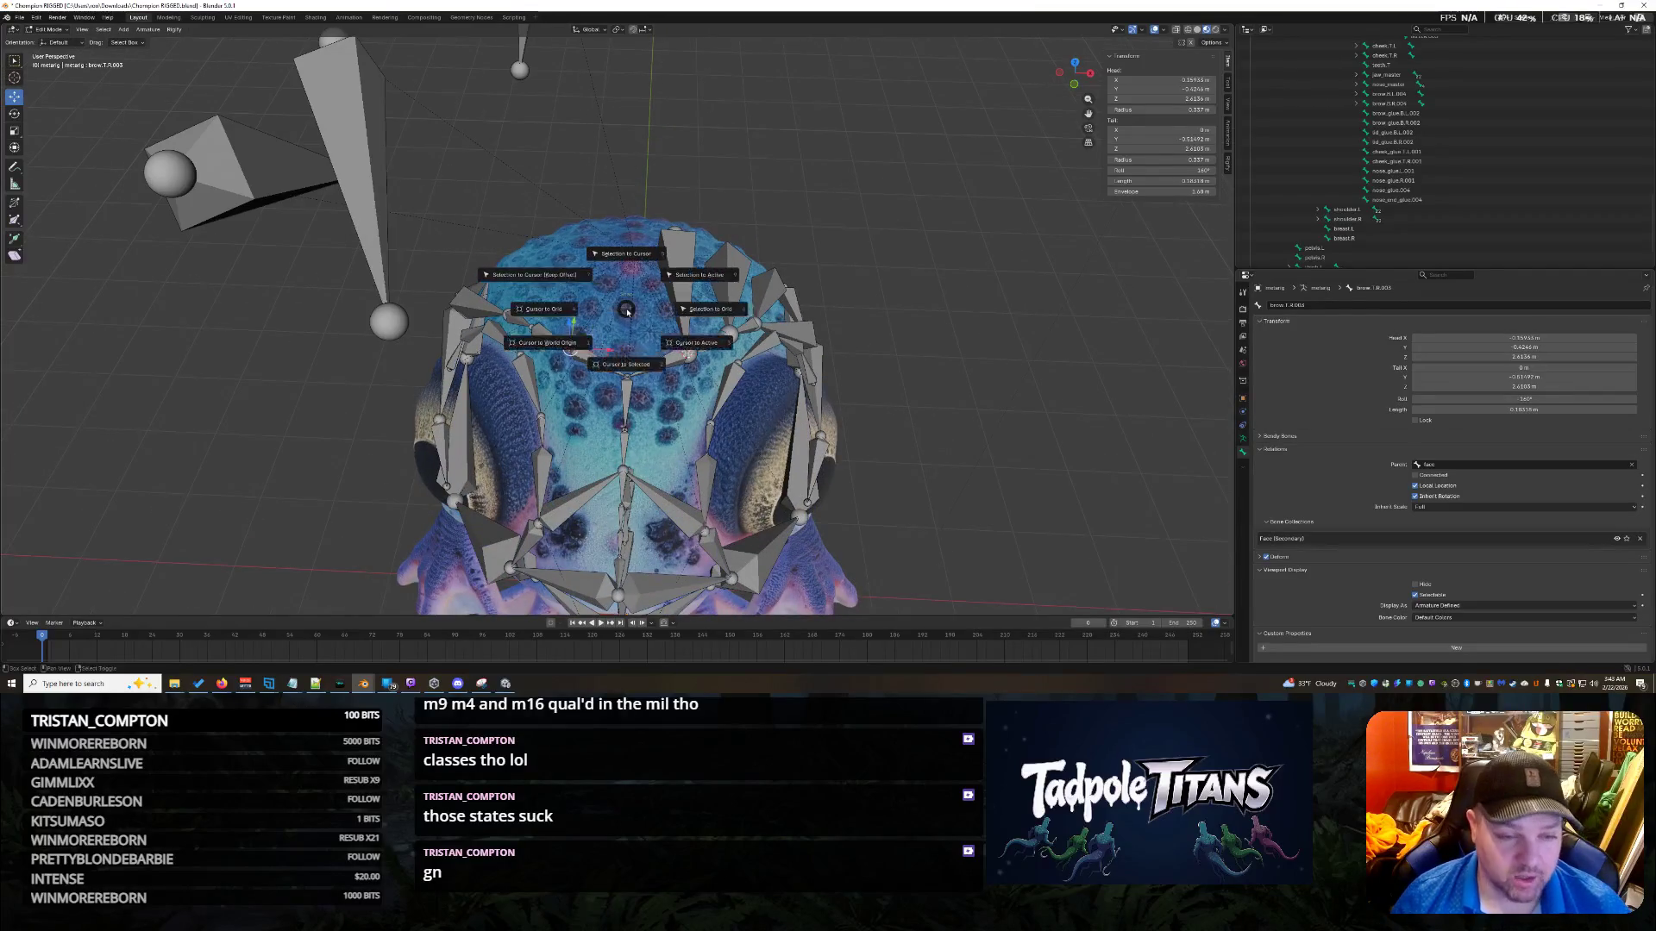
click(631, 372)
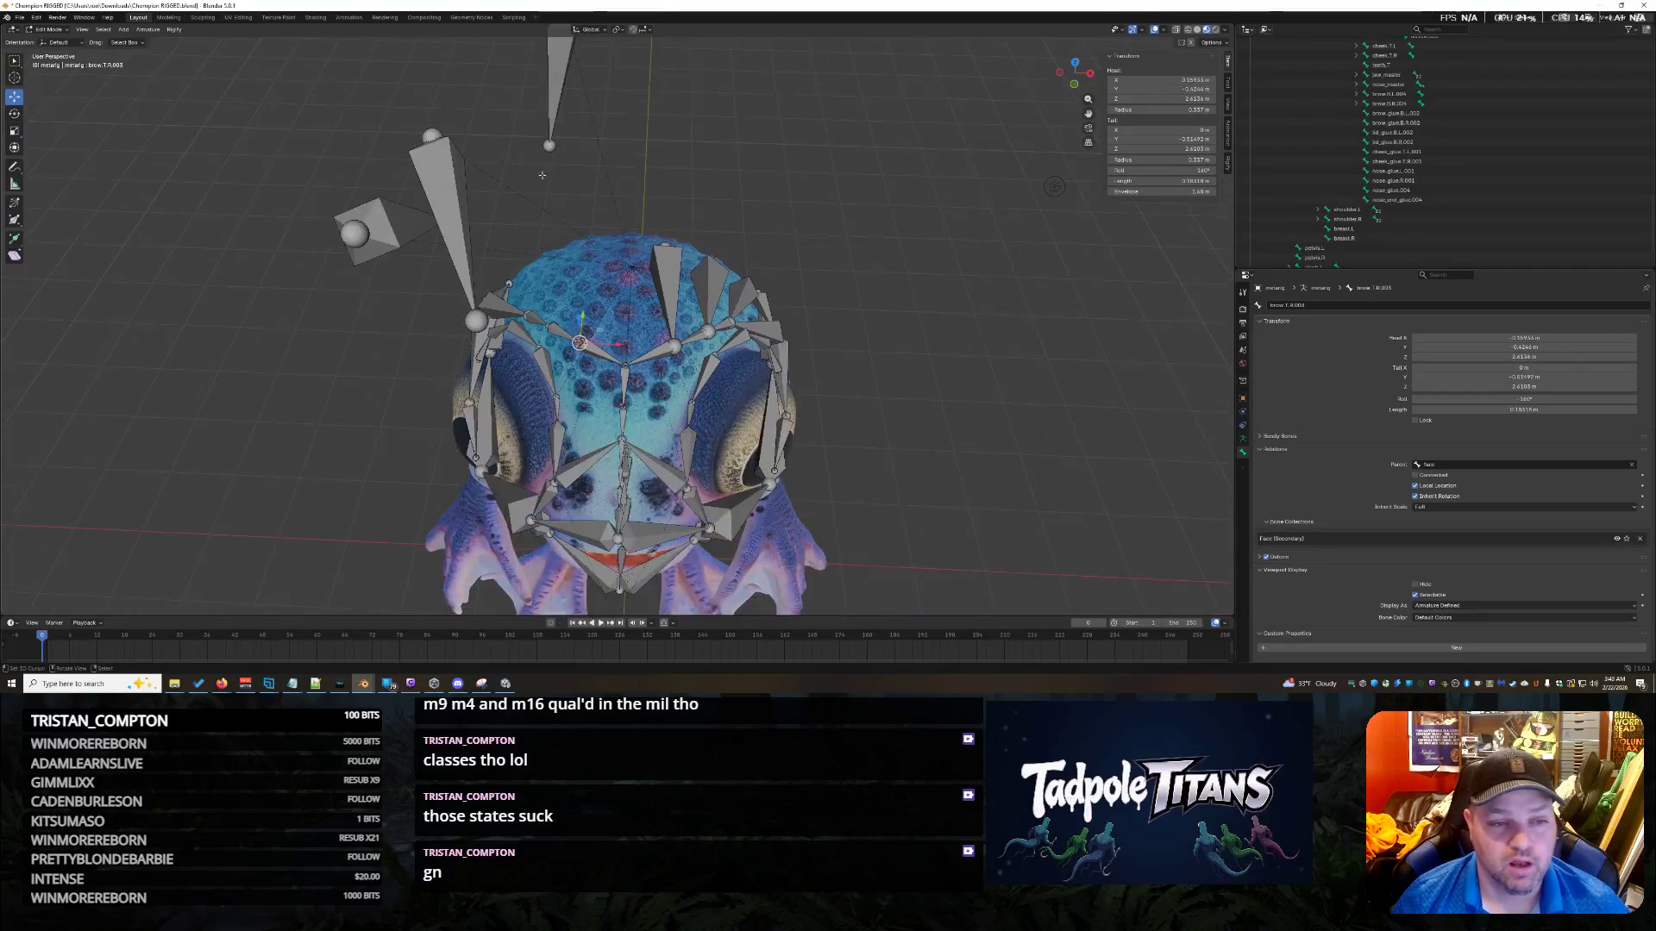
key(shift+s)
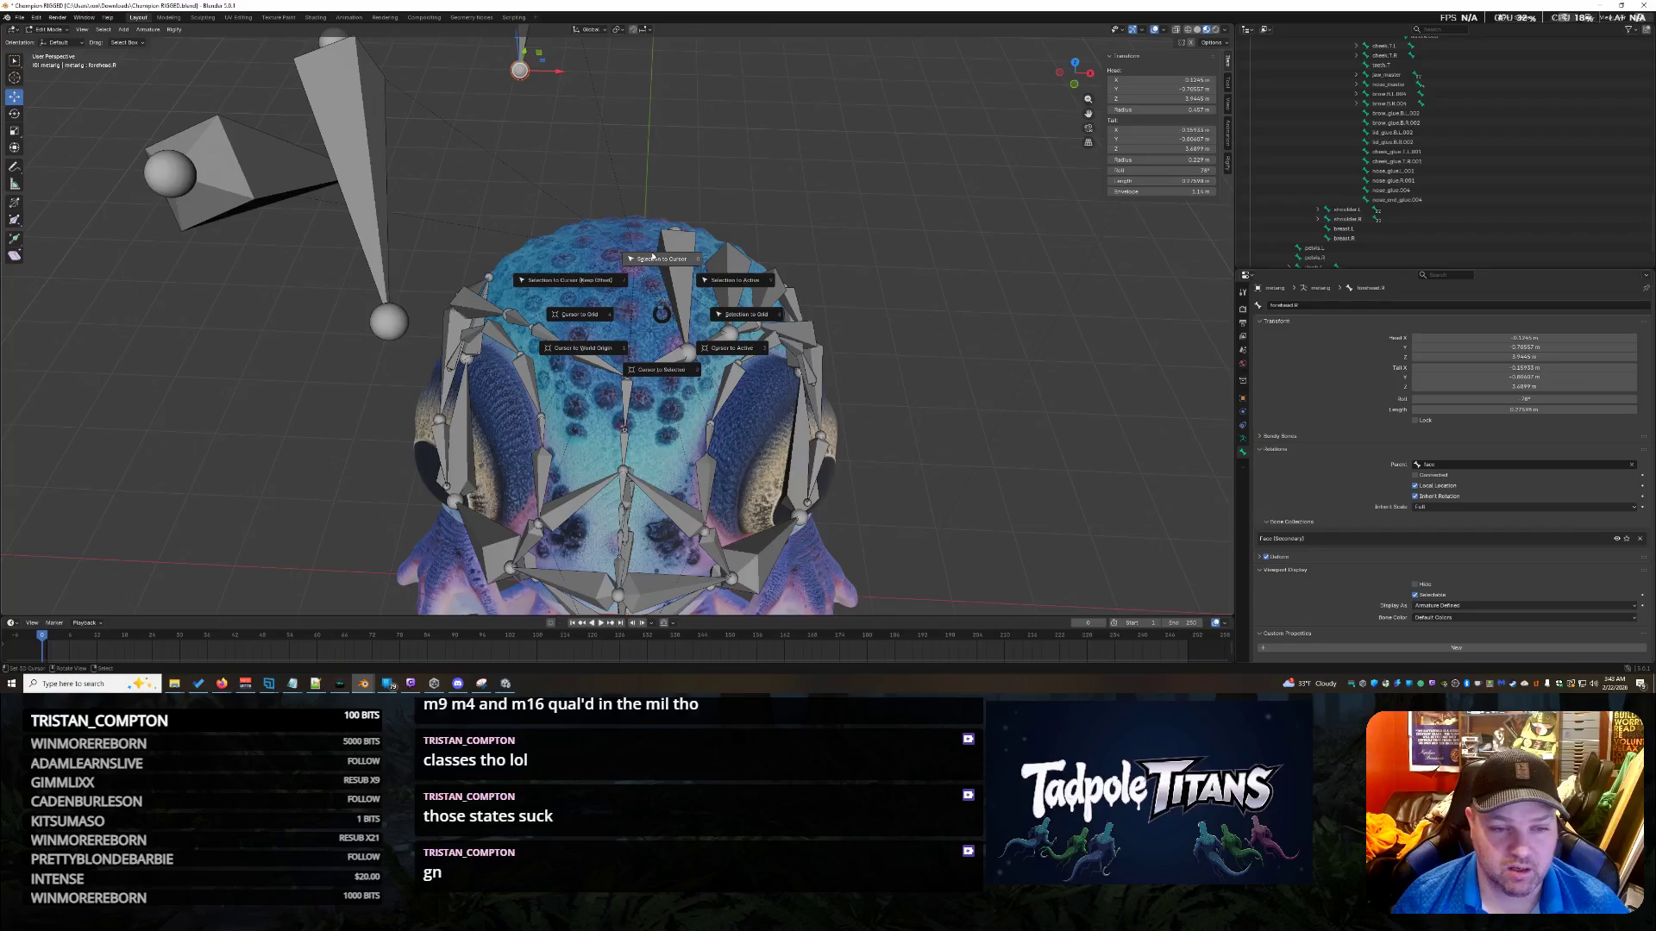
click(660, 260)
middle_drag(660, 261, 699, 277)
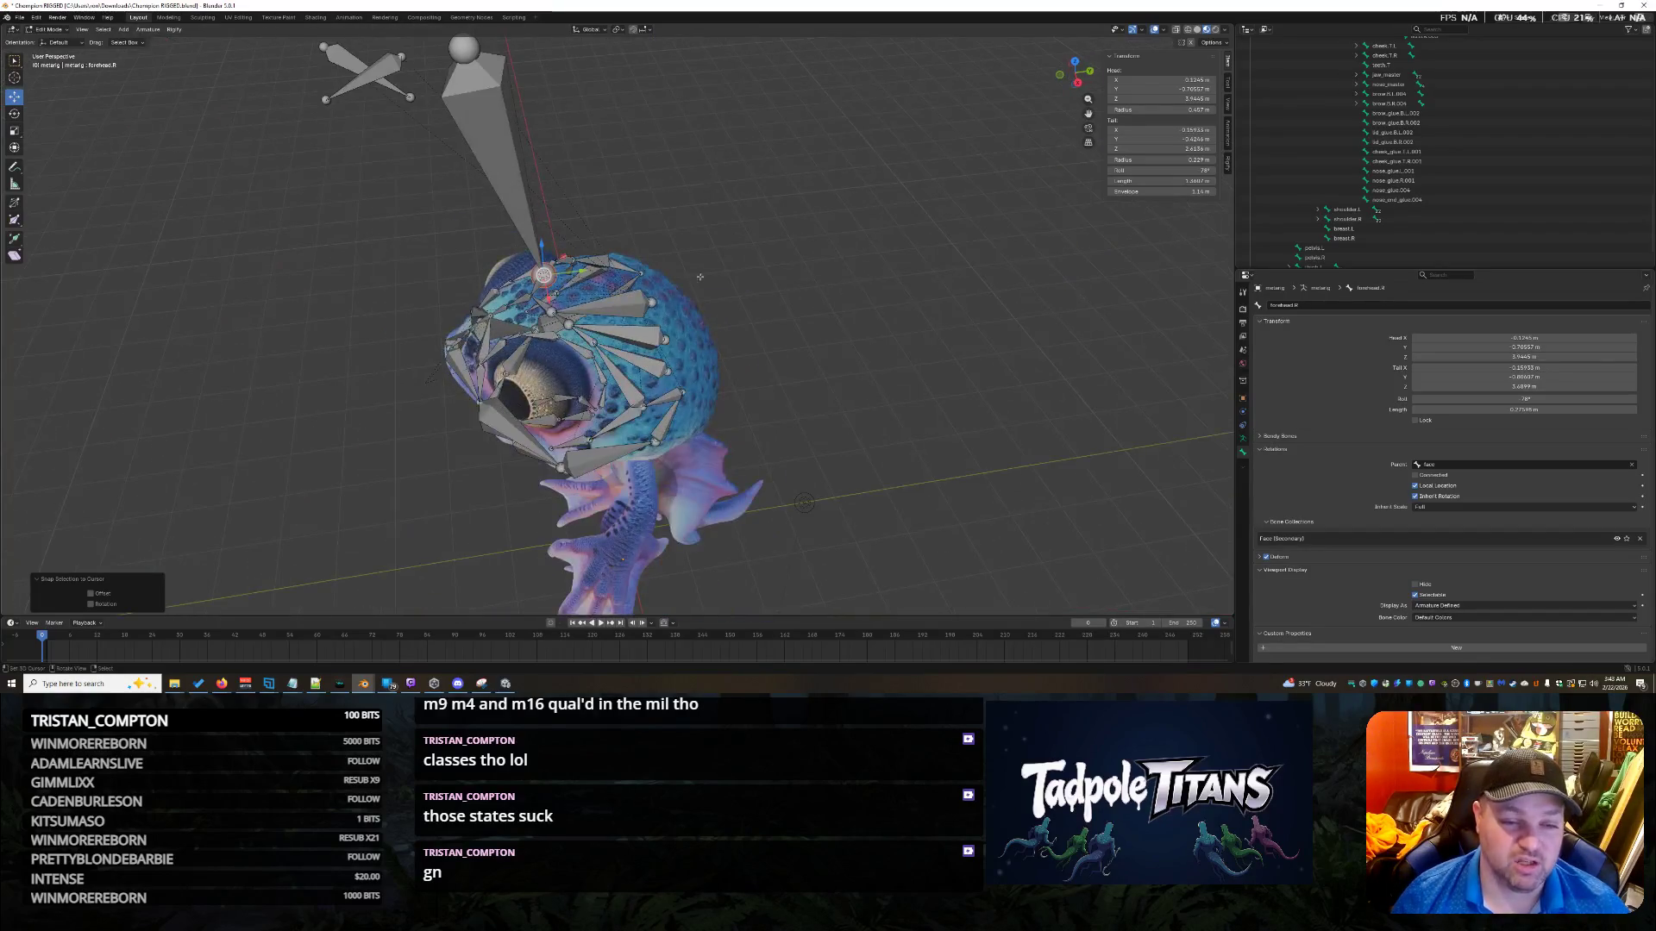
Snap forehead.L to the 3D cursor and correct its Tail X in the Transform panel.
click(654, 301)
key(shift+s)
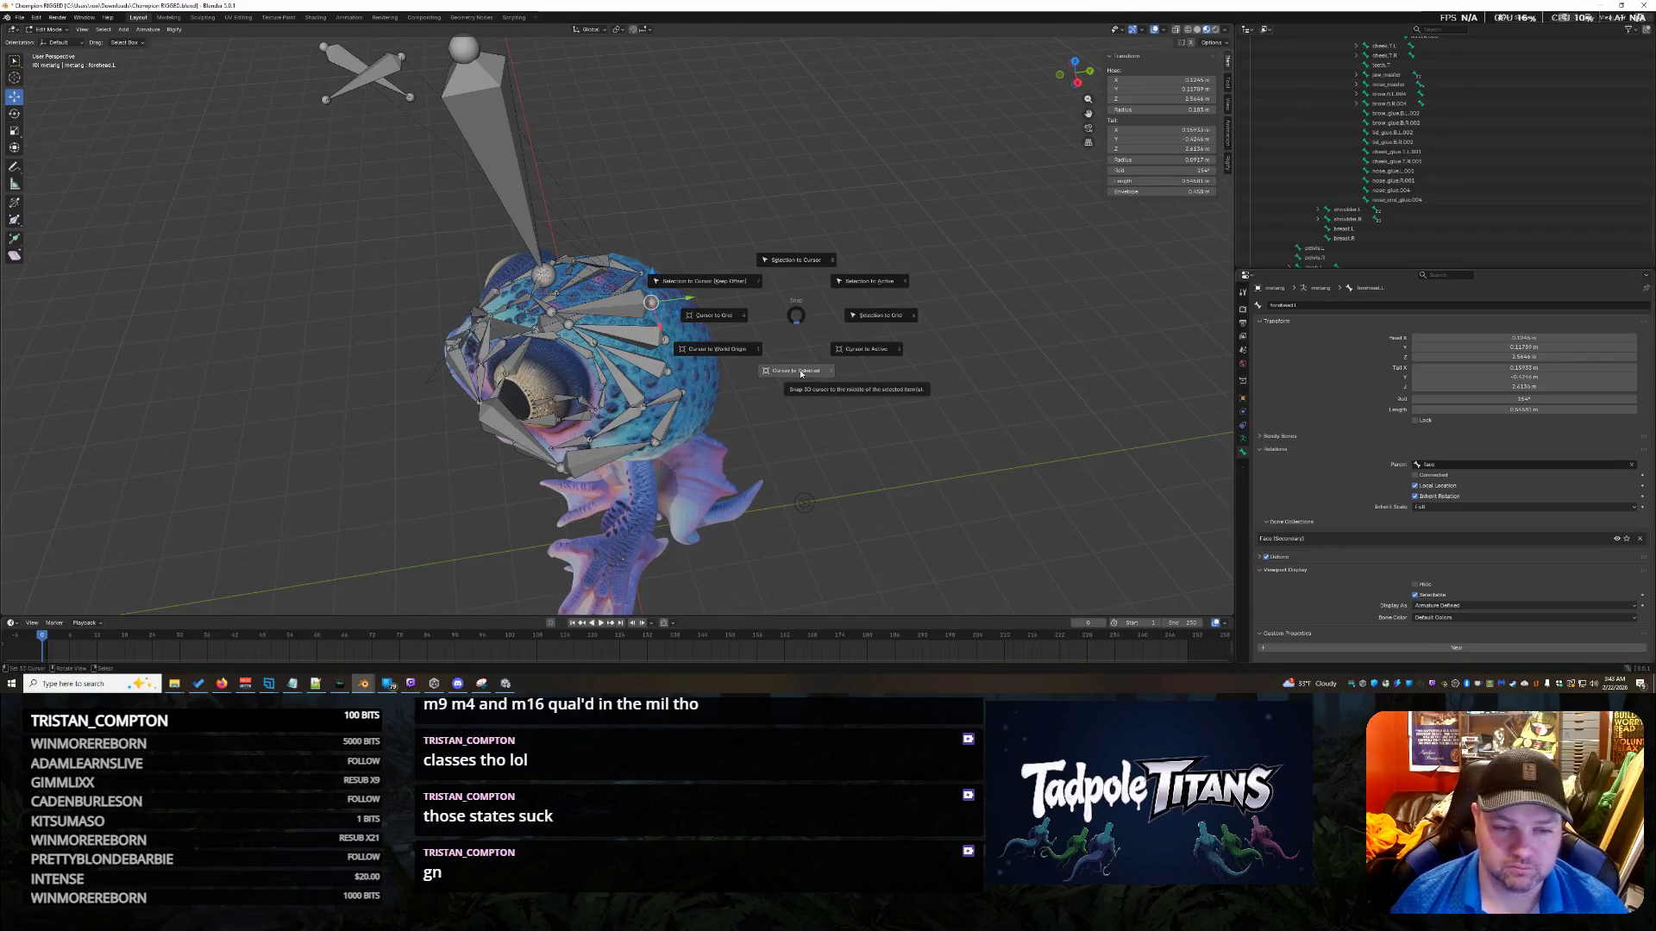
click(801, 362)
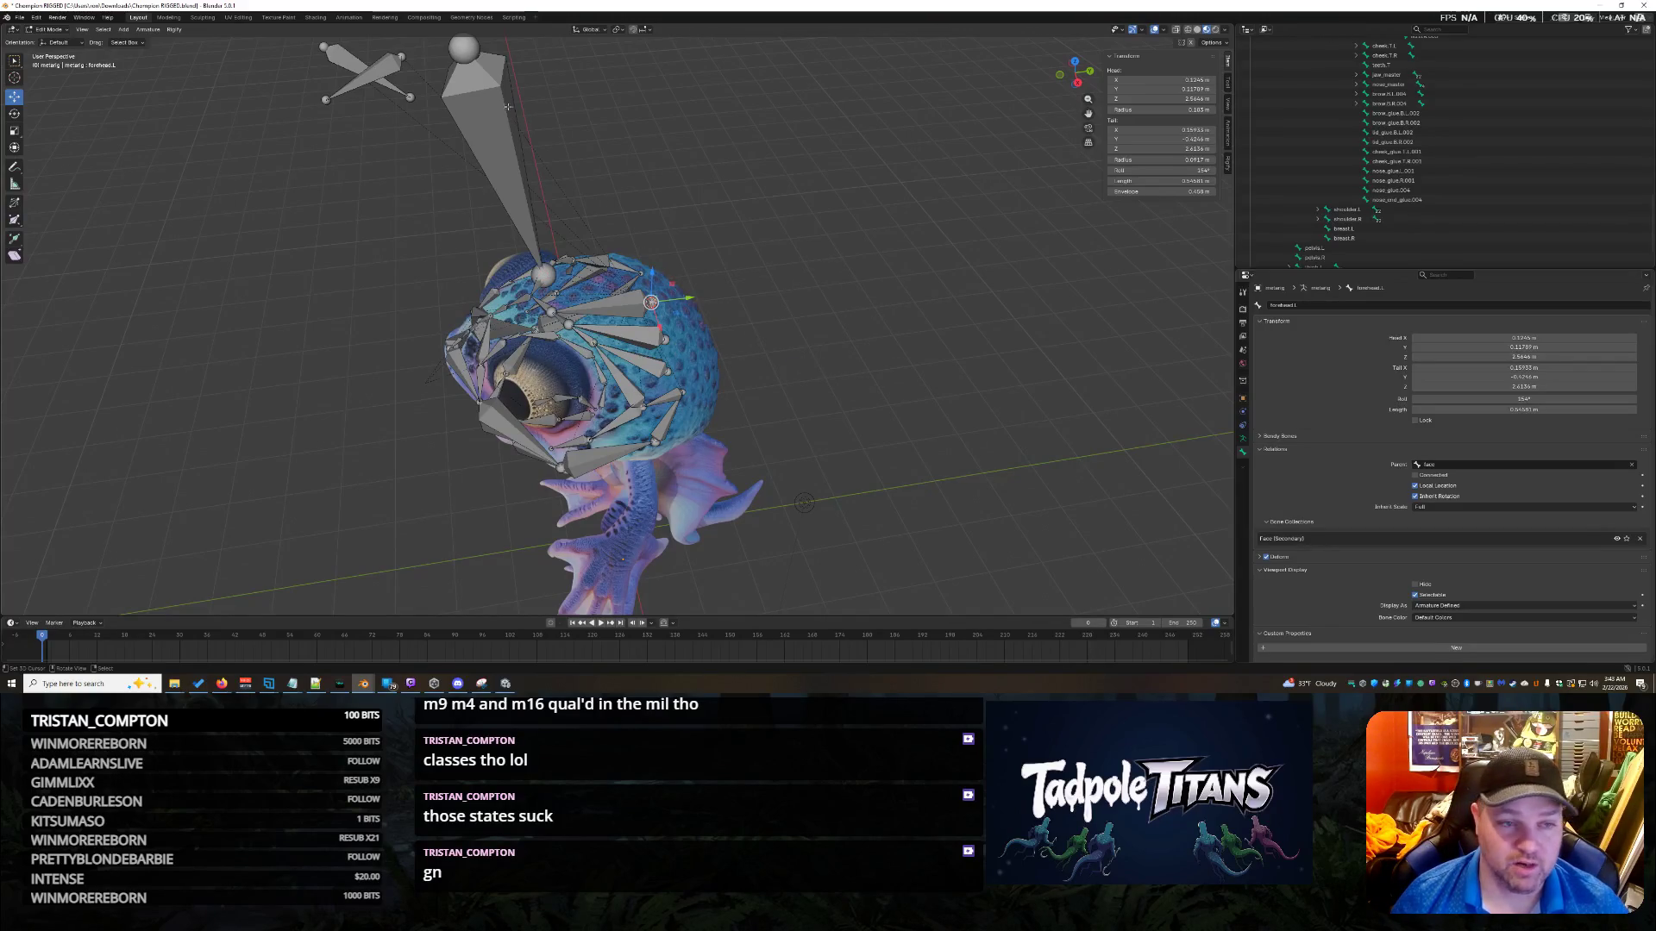
key(shift+s)
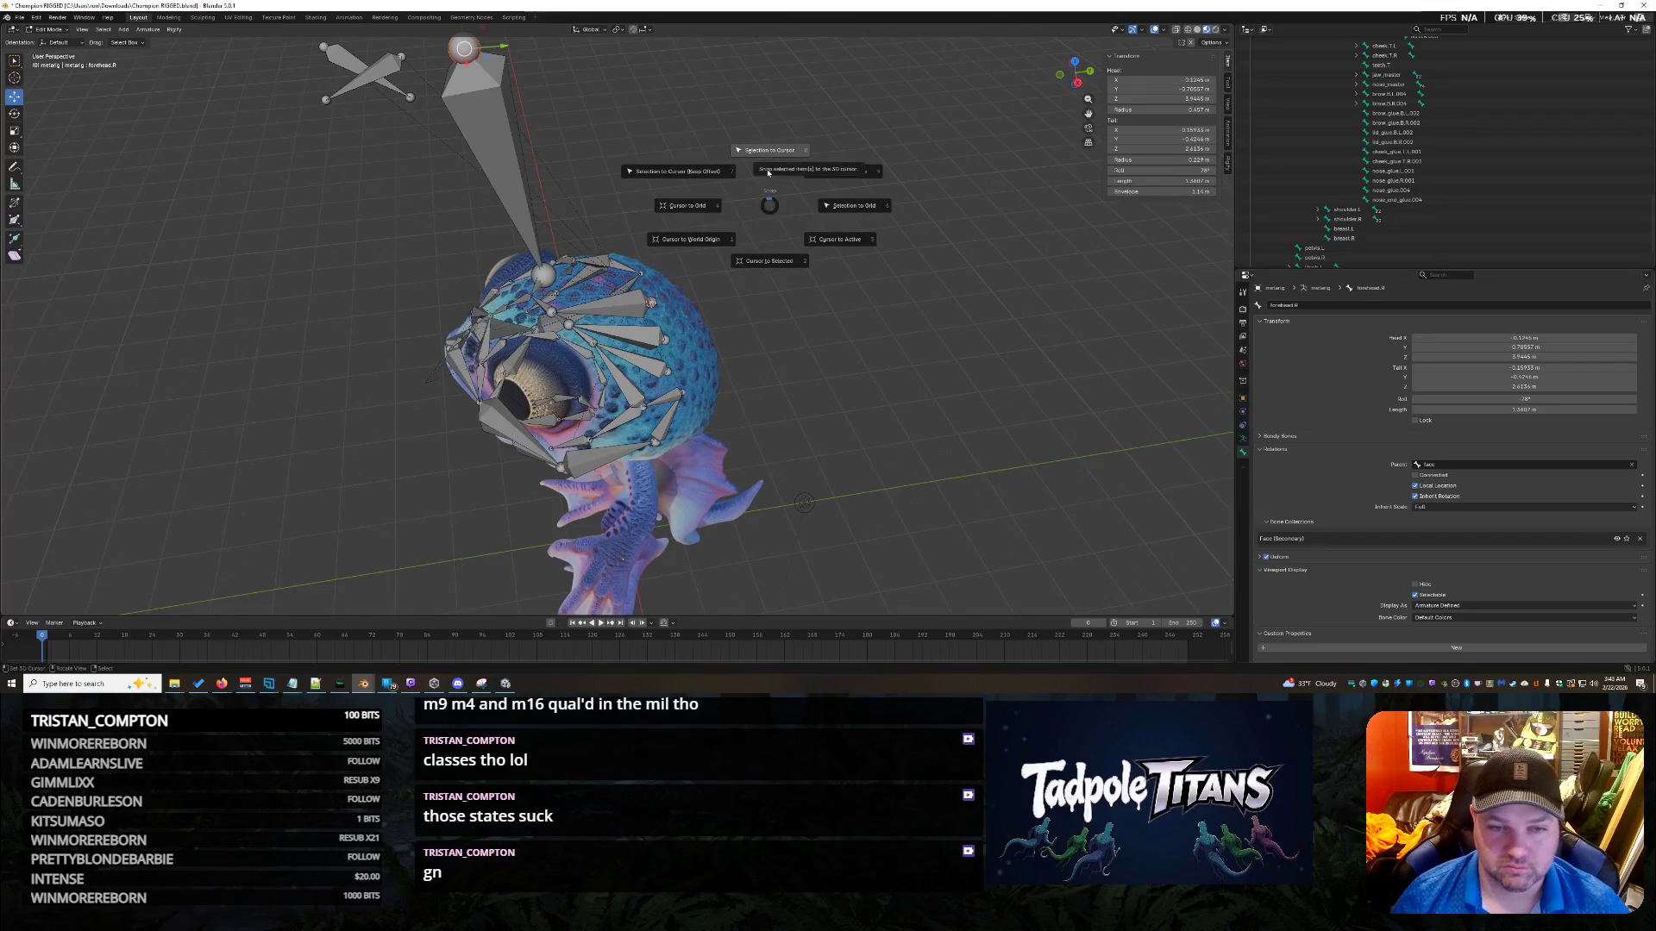
click(768, 172)
click(1172, 130)
key(Return)
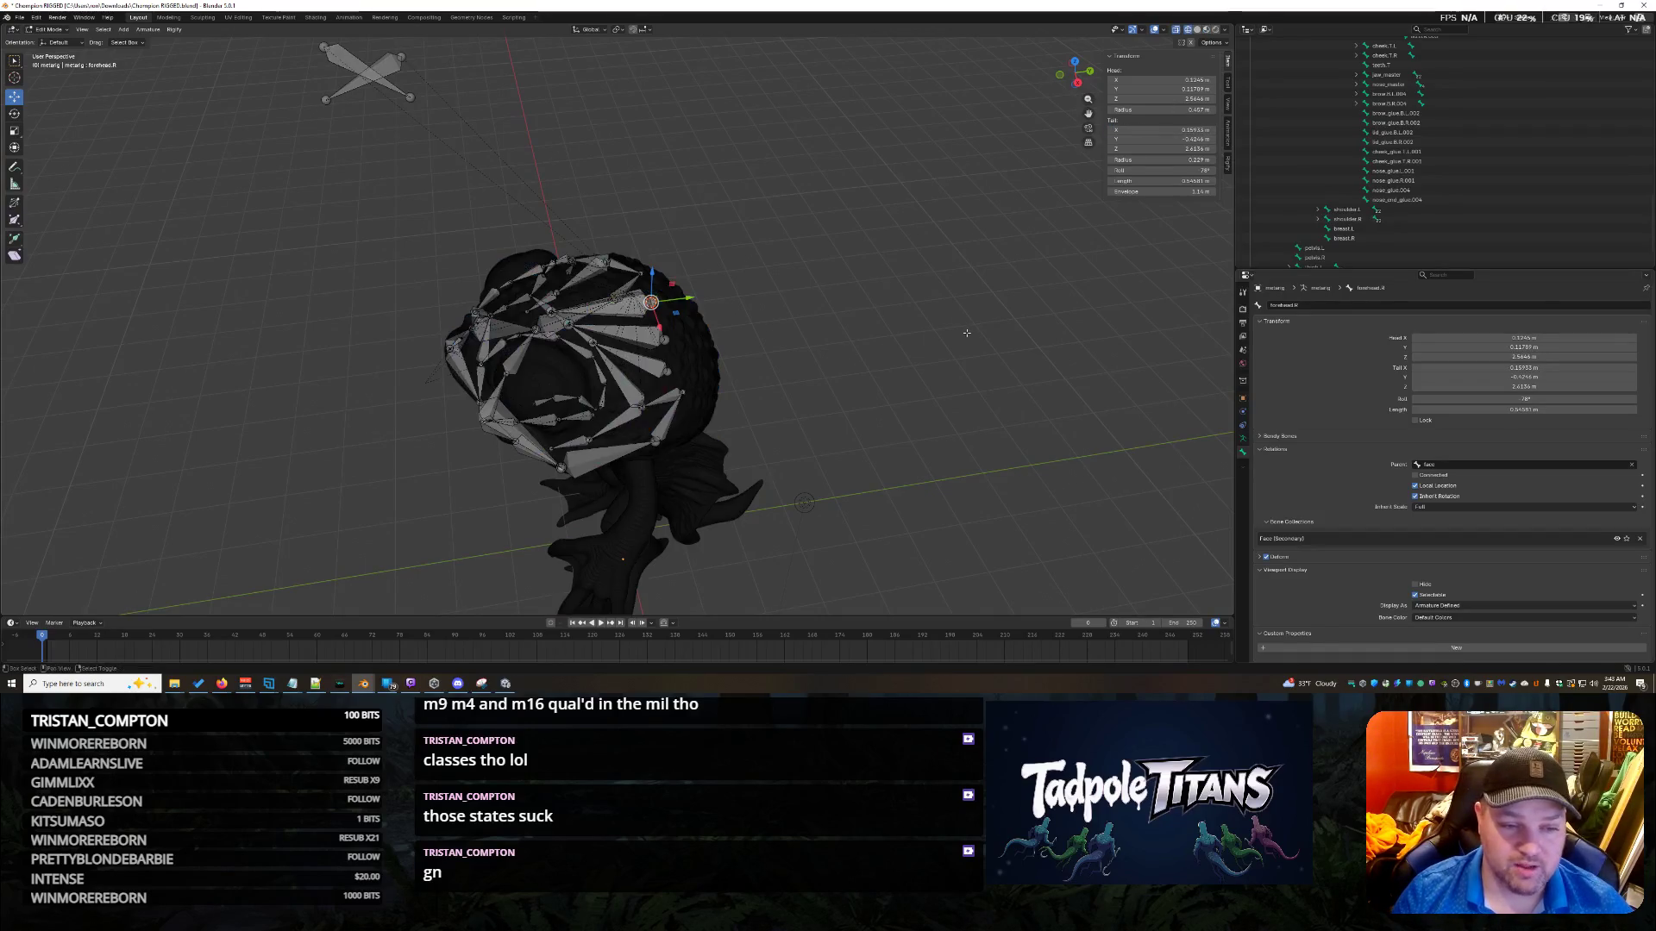
click(966, 332)
click(651, 301)
middle_drag(992, 258, 1238, 126)
click(1160, 129)
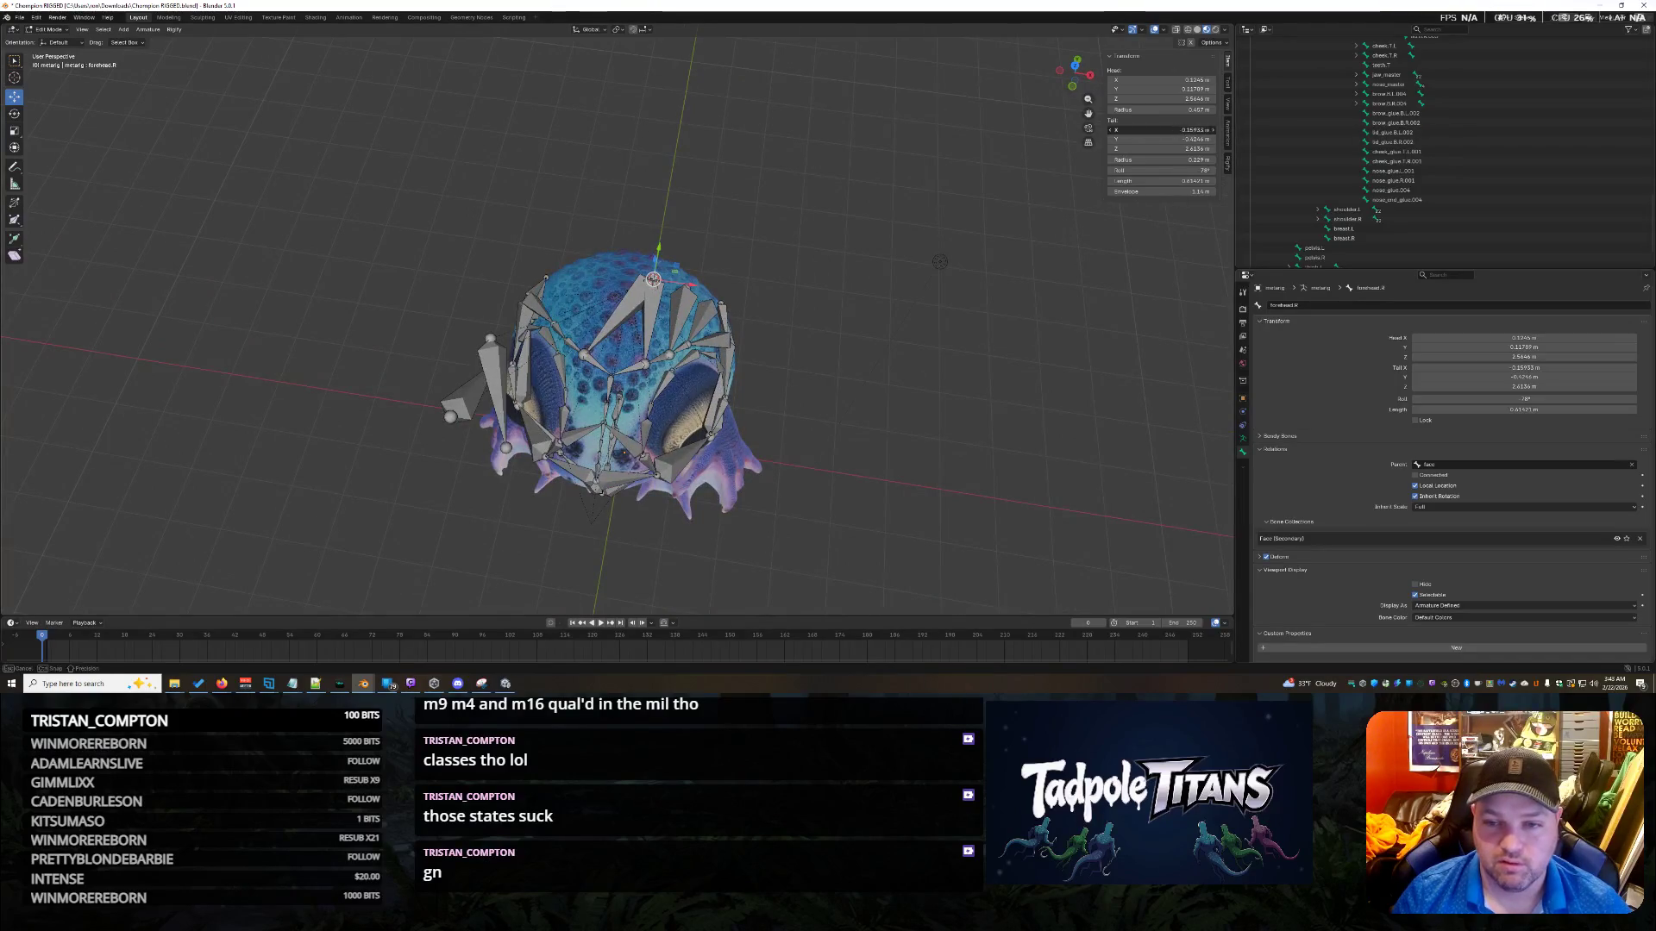
Confirm the Tail X edit and negate the bone's Head X to -0.1245.
key(Return)
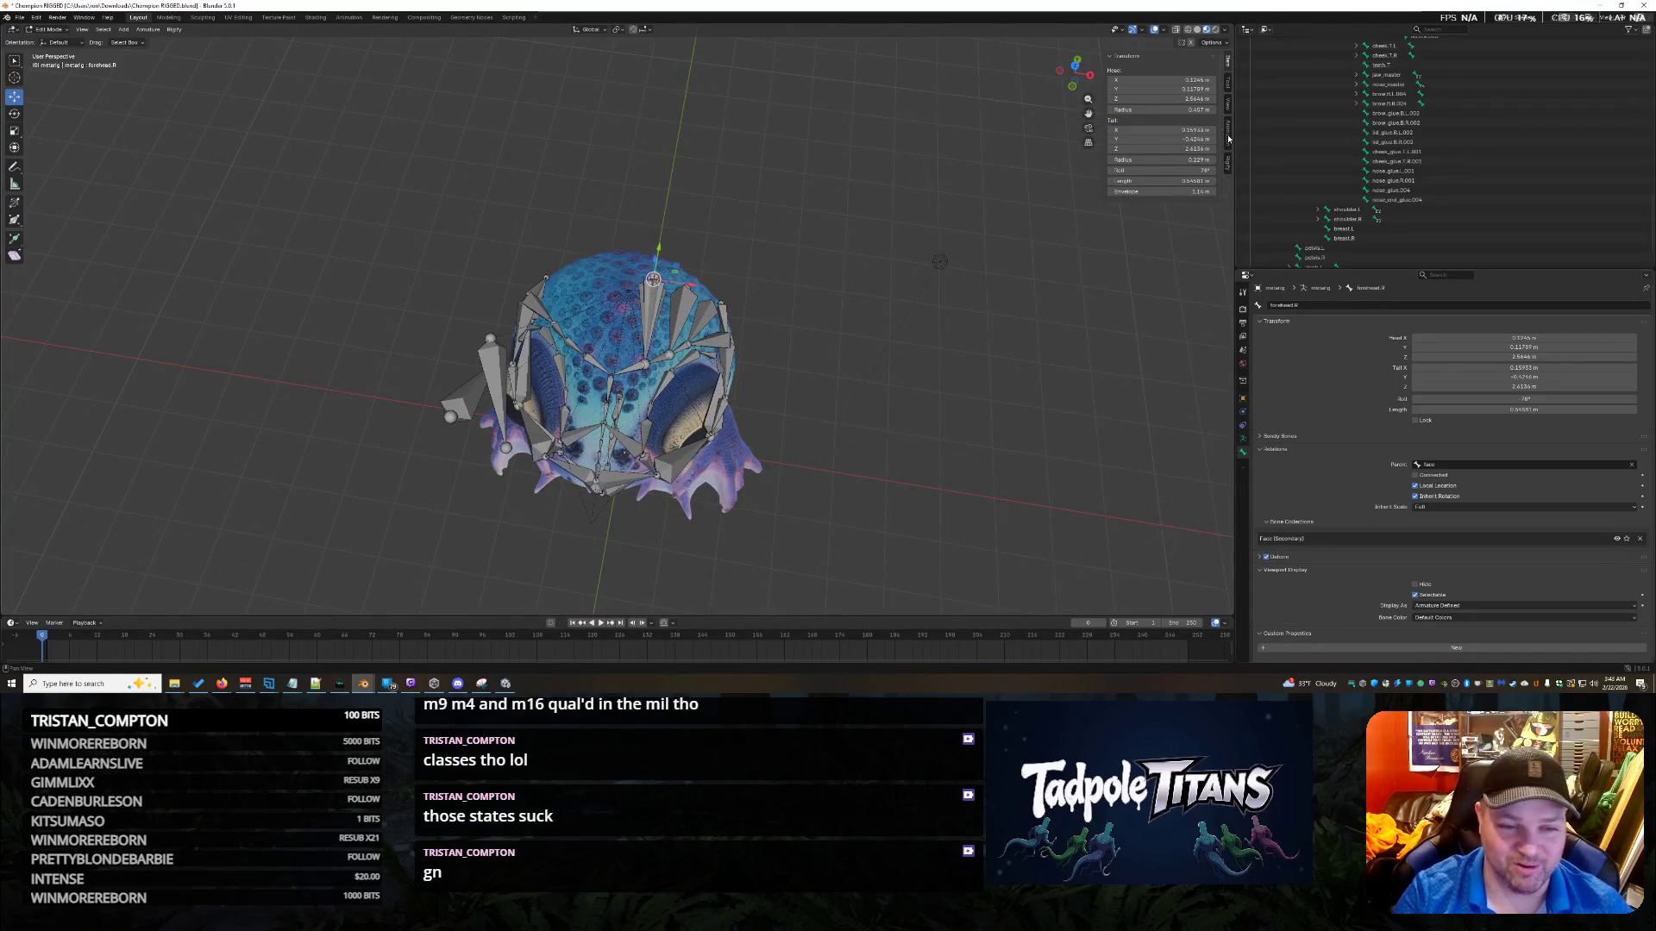
click(1158, 80)
text(-)
key(Return)
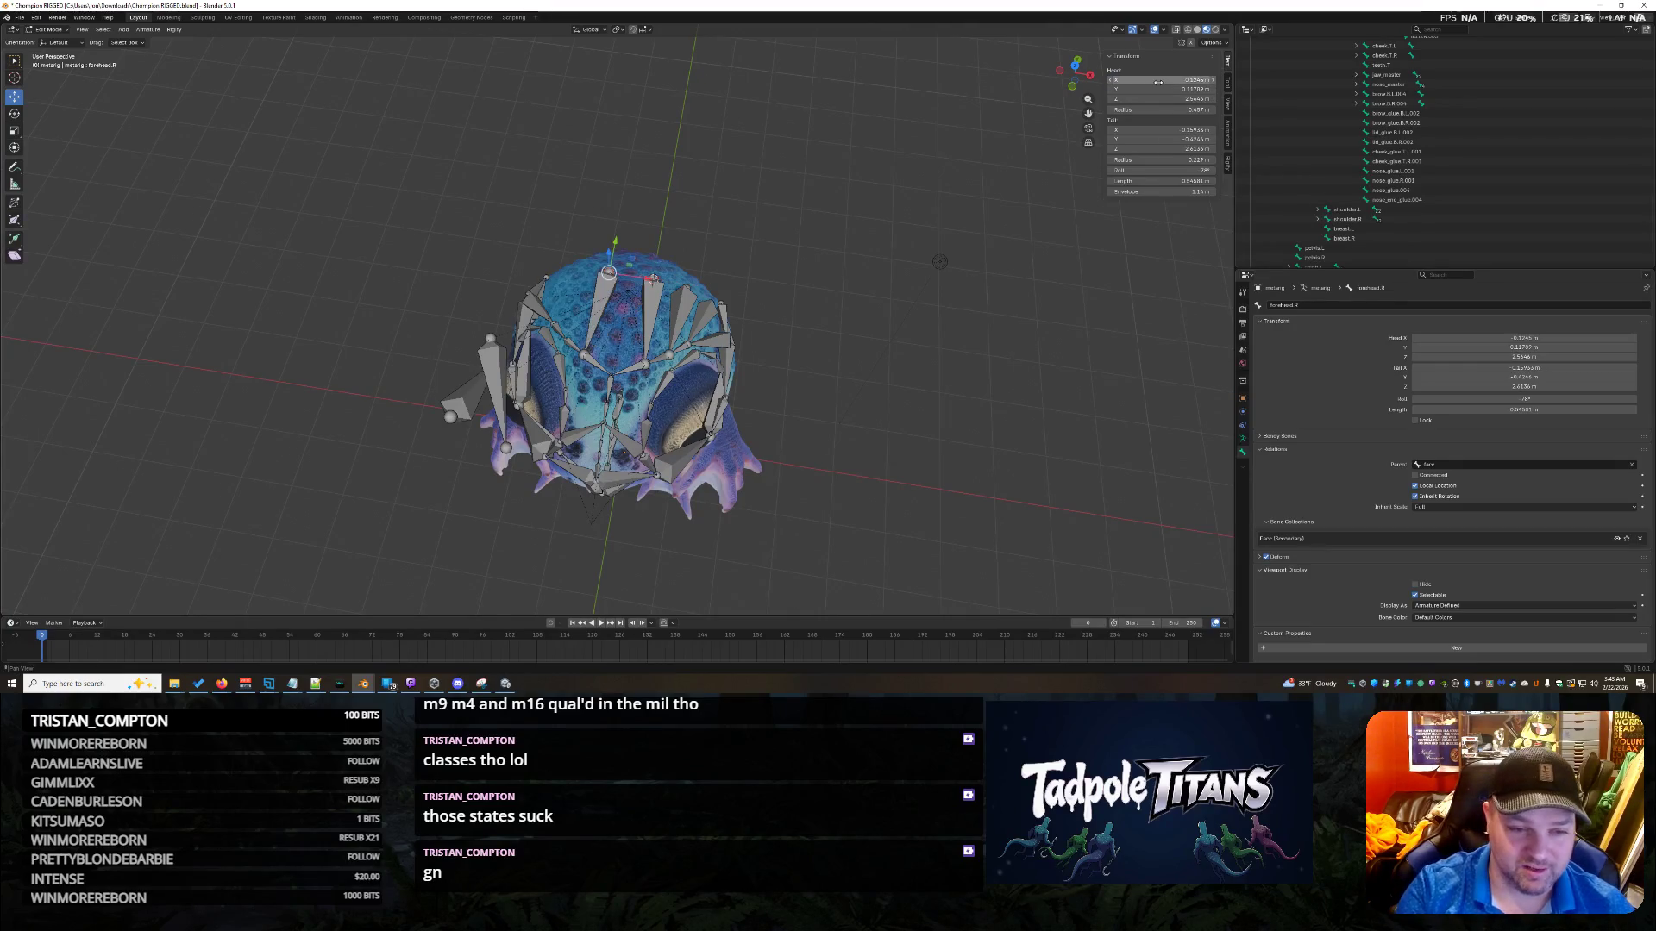
Move the 3D cursor onto the selected bone and snap the next bone to it.
mouse_move(948, 414)
middle_down()
mouse_move(882, 386)
mouse_move(959, 380)
mouse_move(931, 384)
middle_up()
scroll(537, 360, up, 4)
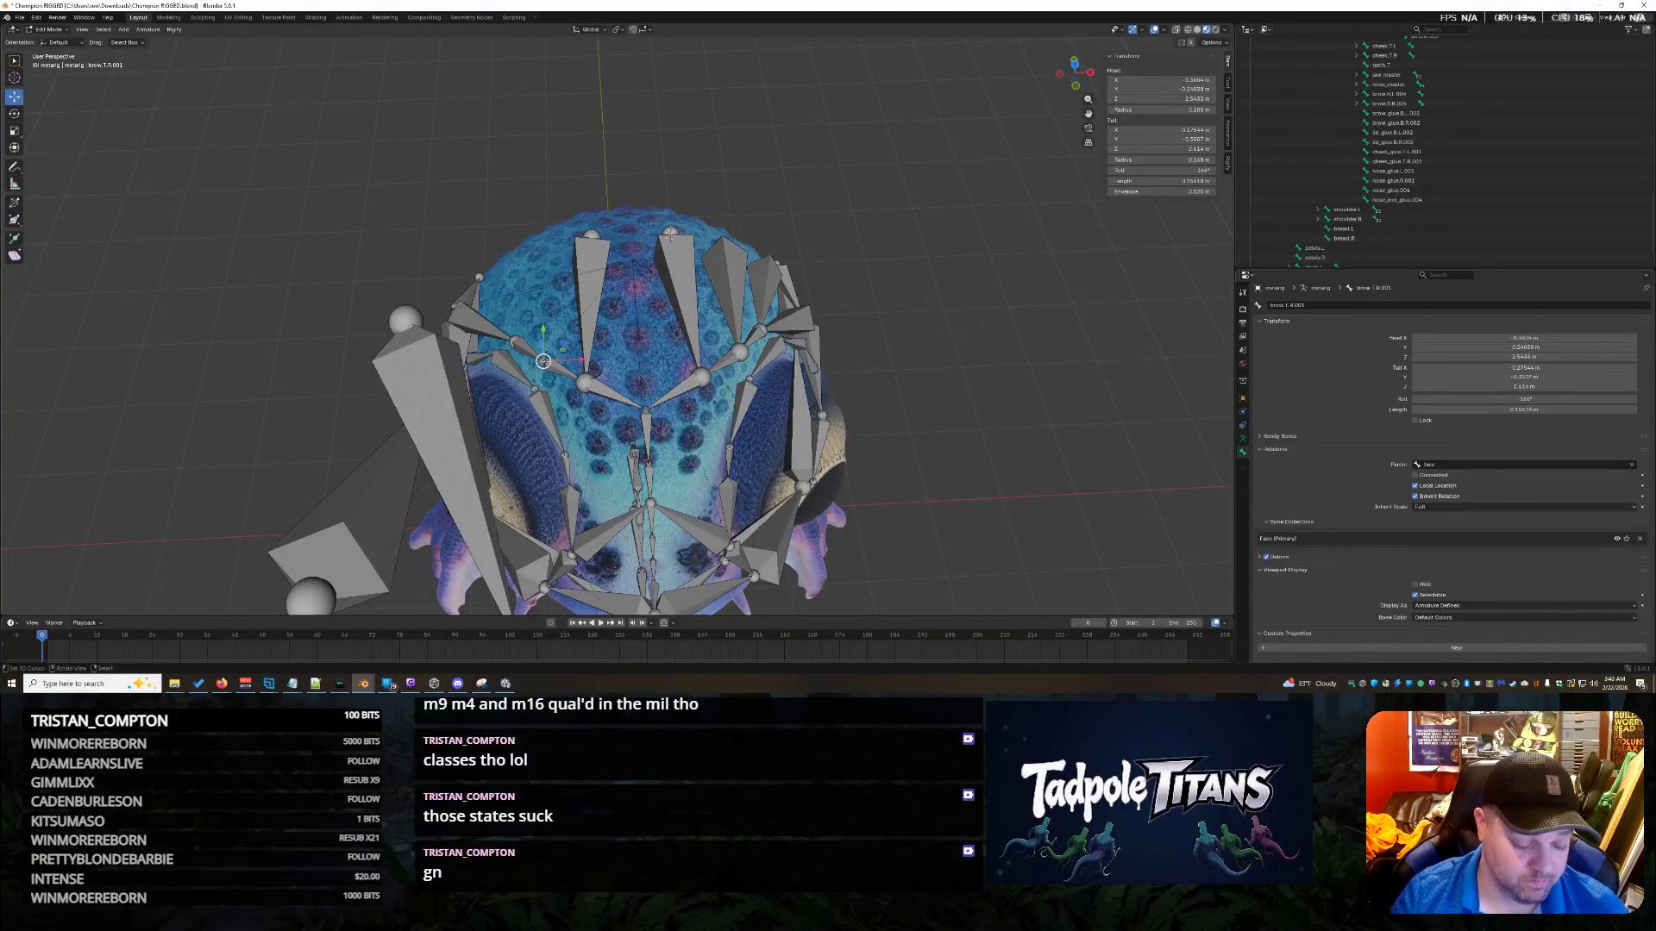
key(shift+s)
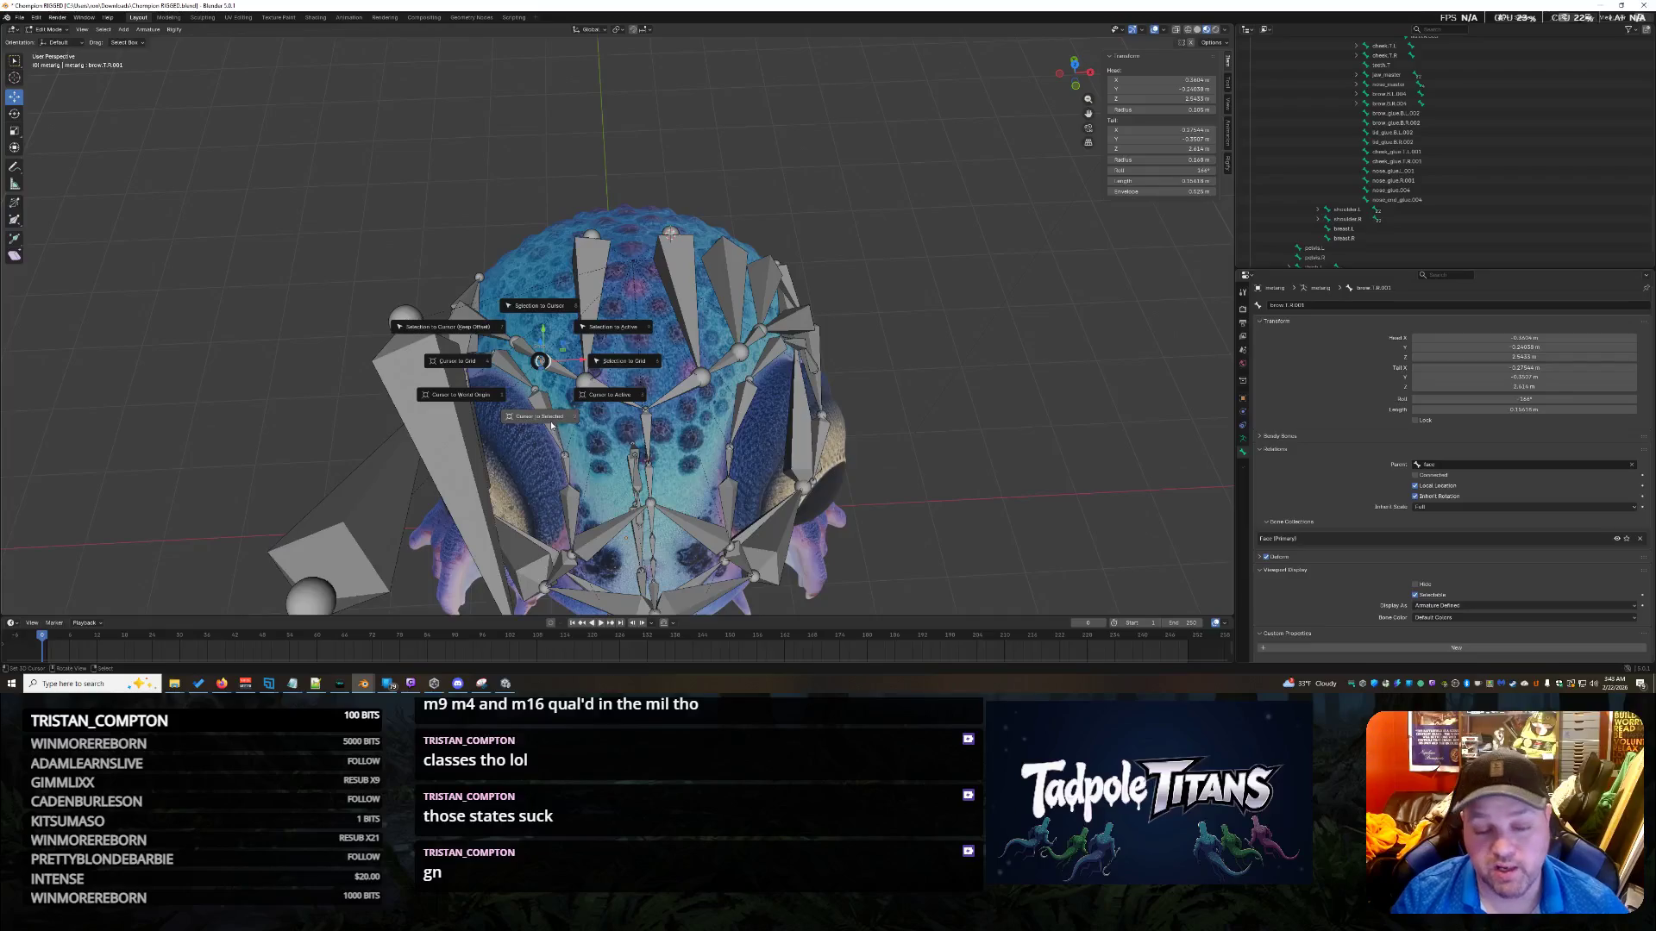
click(552, 426)
middle_drag(551, 425, 539, 518)
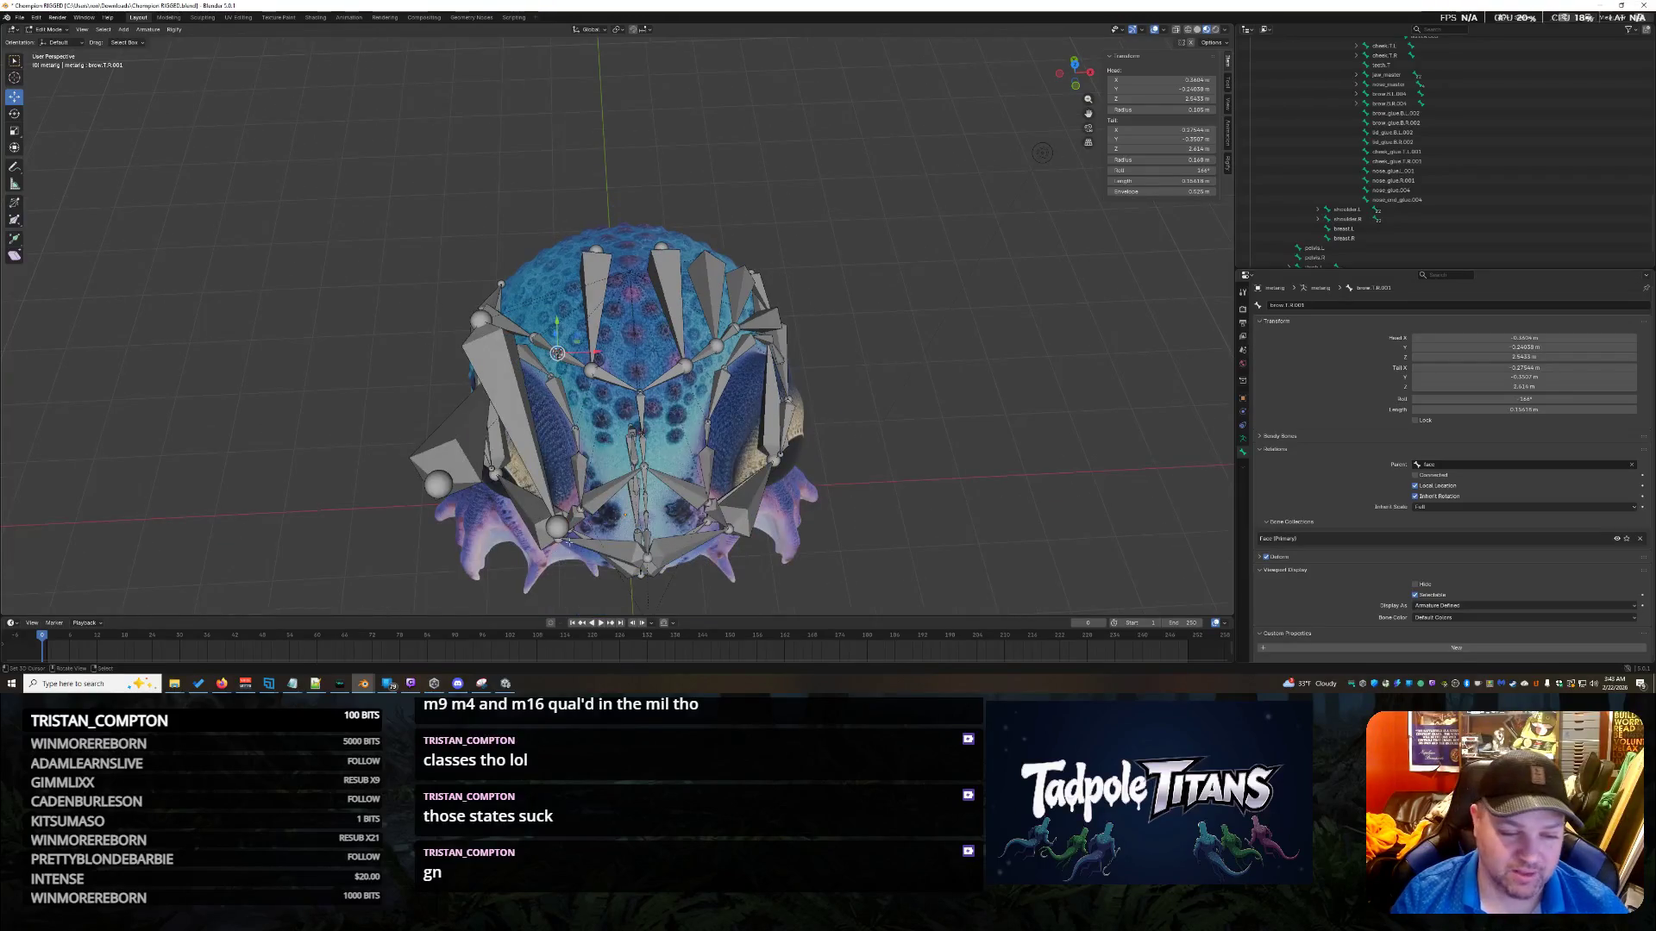
key(shift+s)
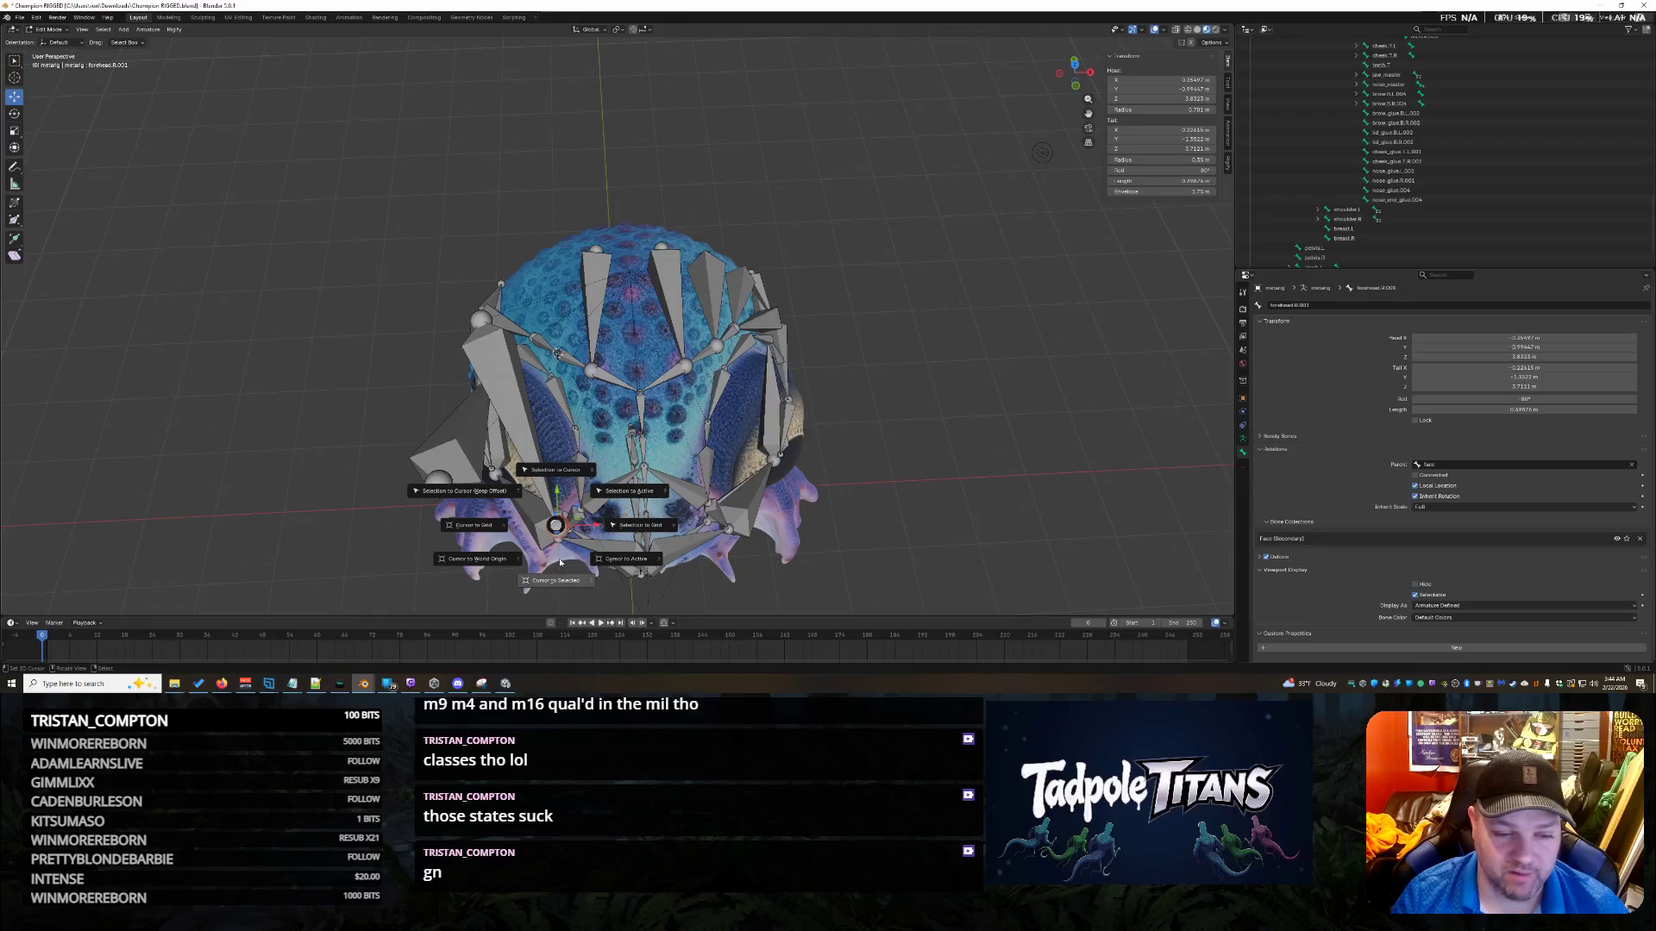
click(557, 476)
Select the forehead.R.001 bone and snap it to the 3D cursor.
middle_drag(694, 404, 560, 311)
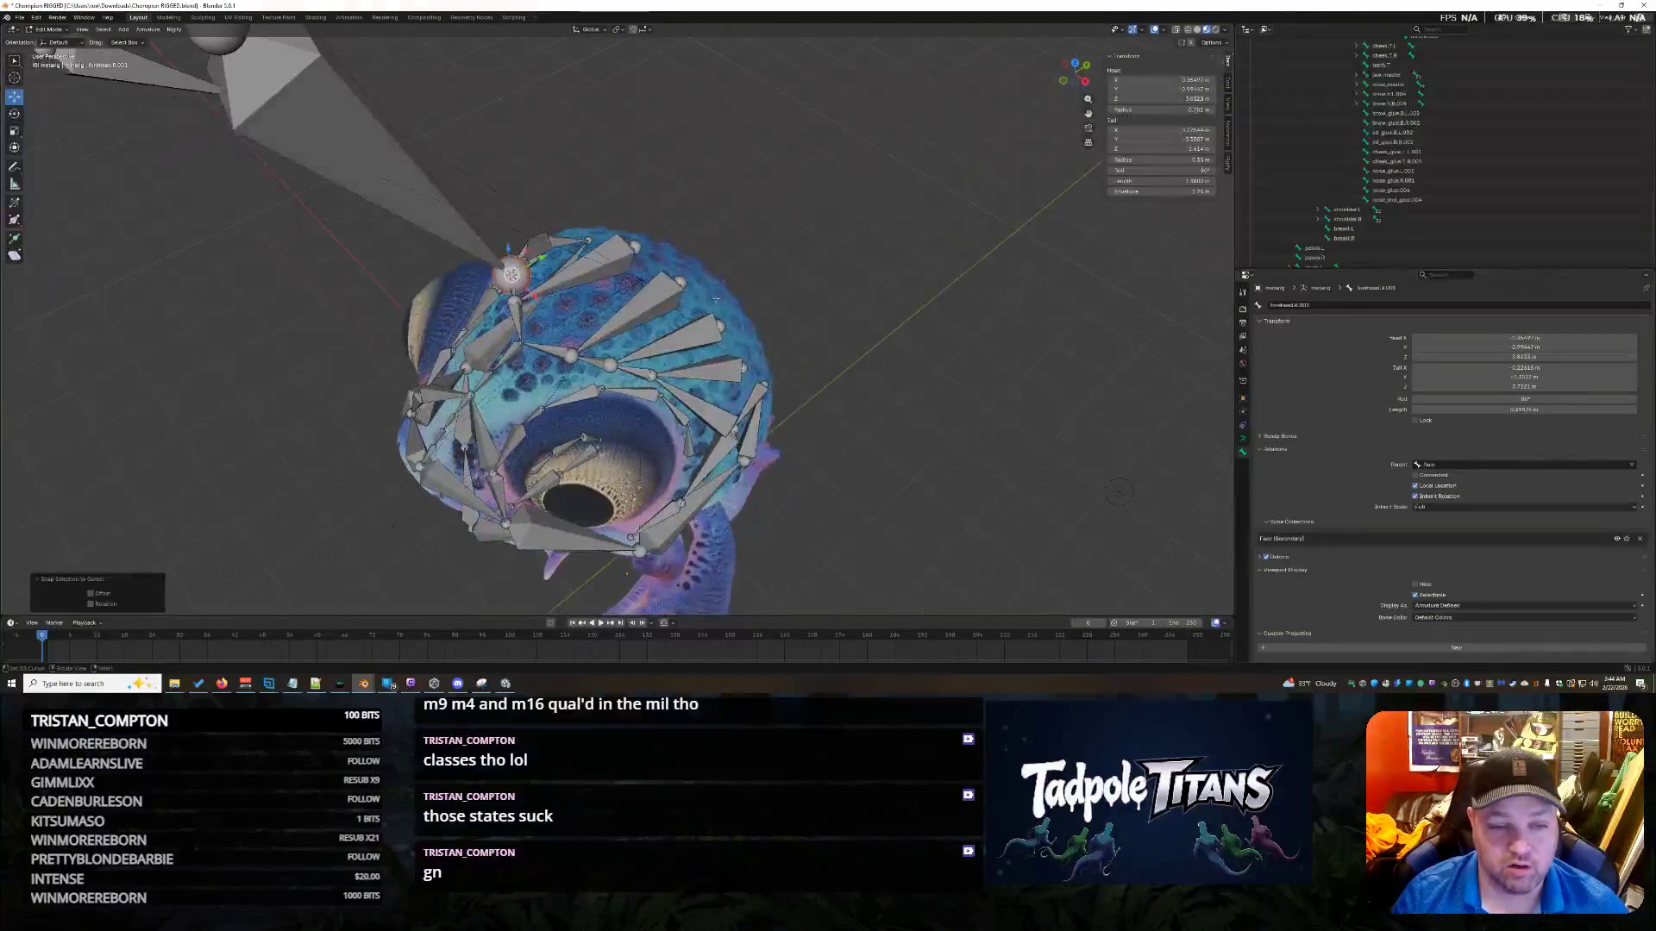
click(512, 275)
key(shift+s)
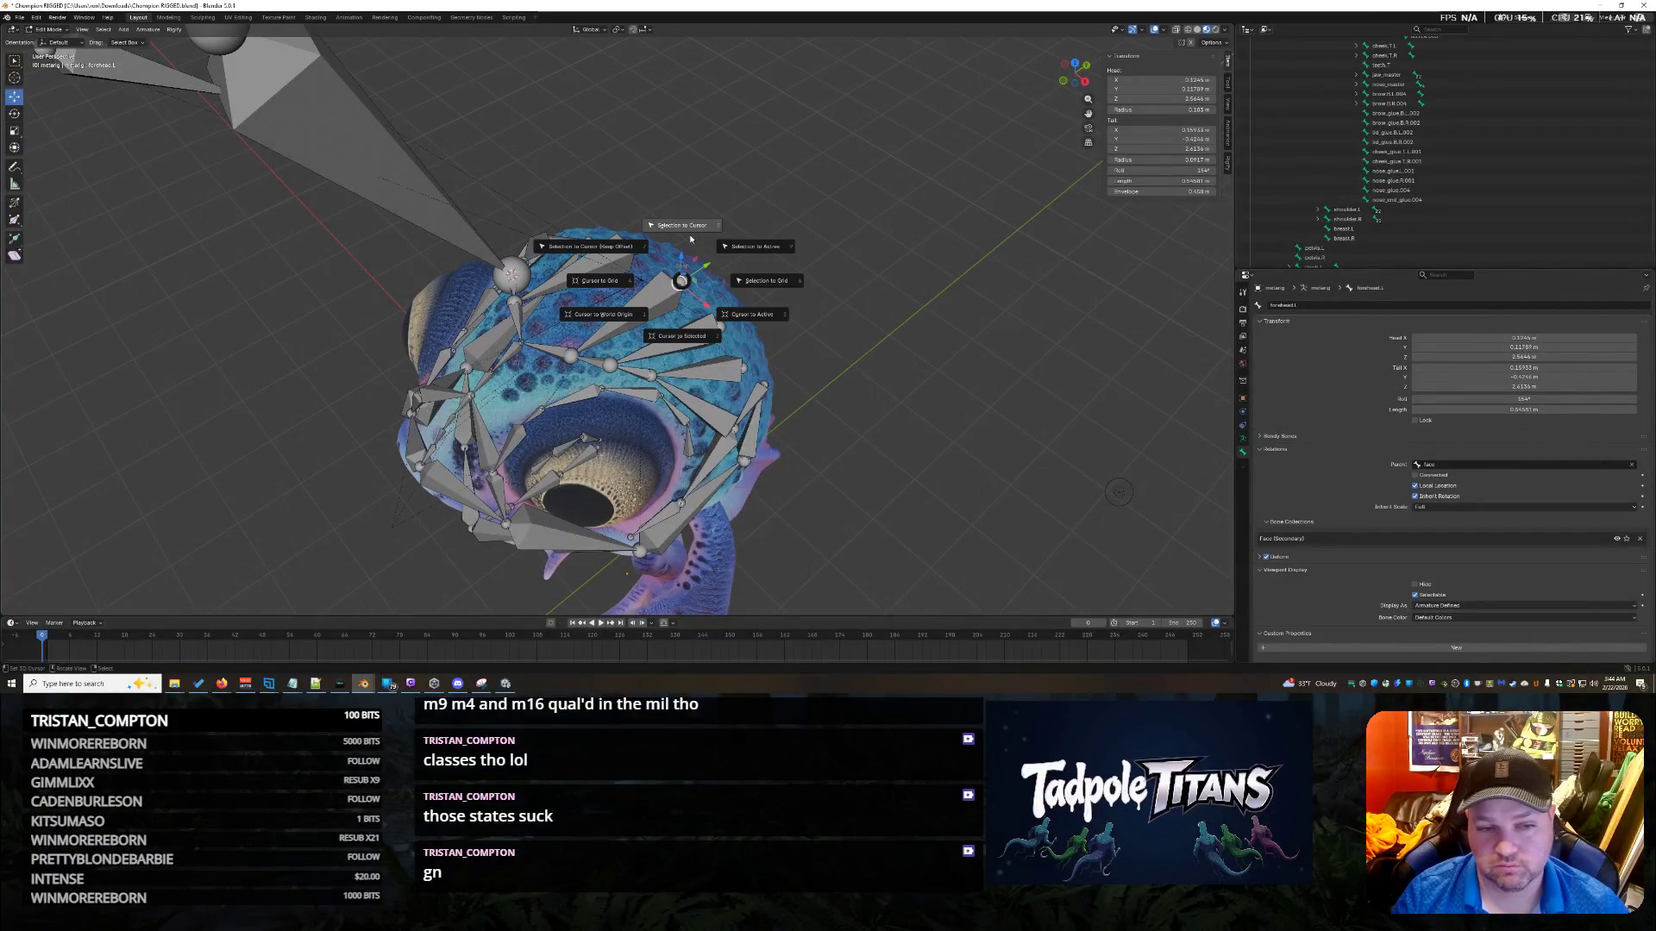
key(Escape)
click(220, 43)
key(shift+s)
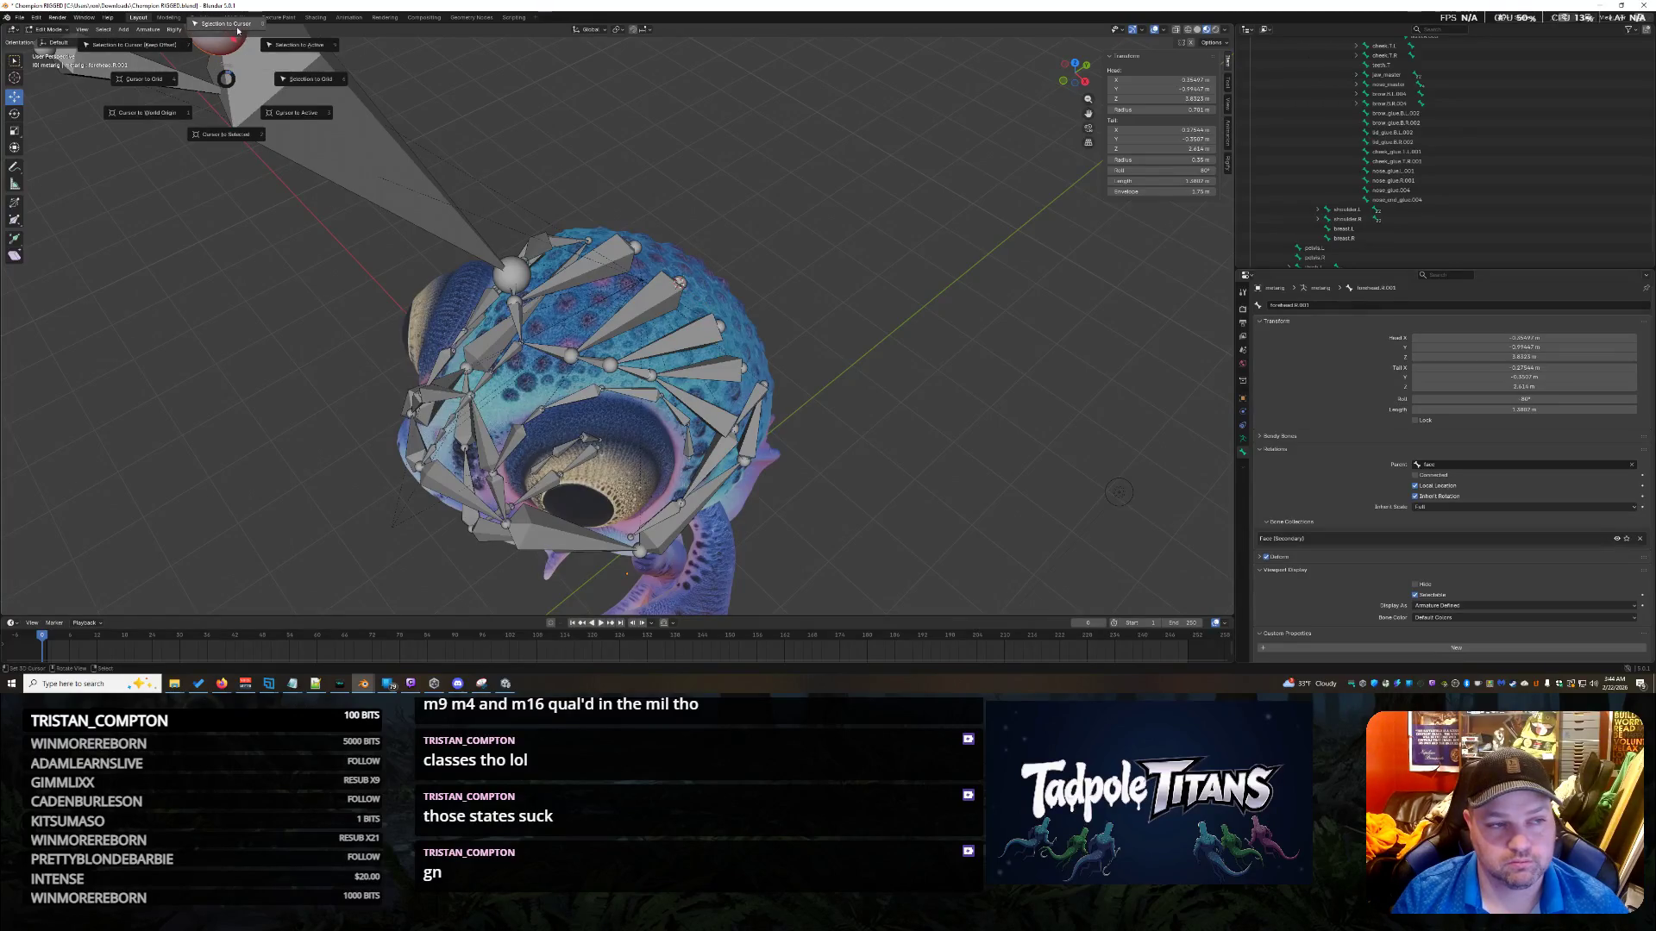
click(236, 28)
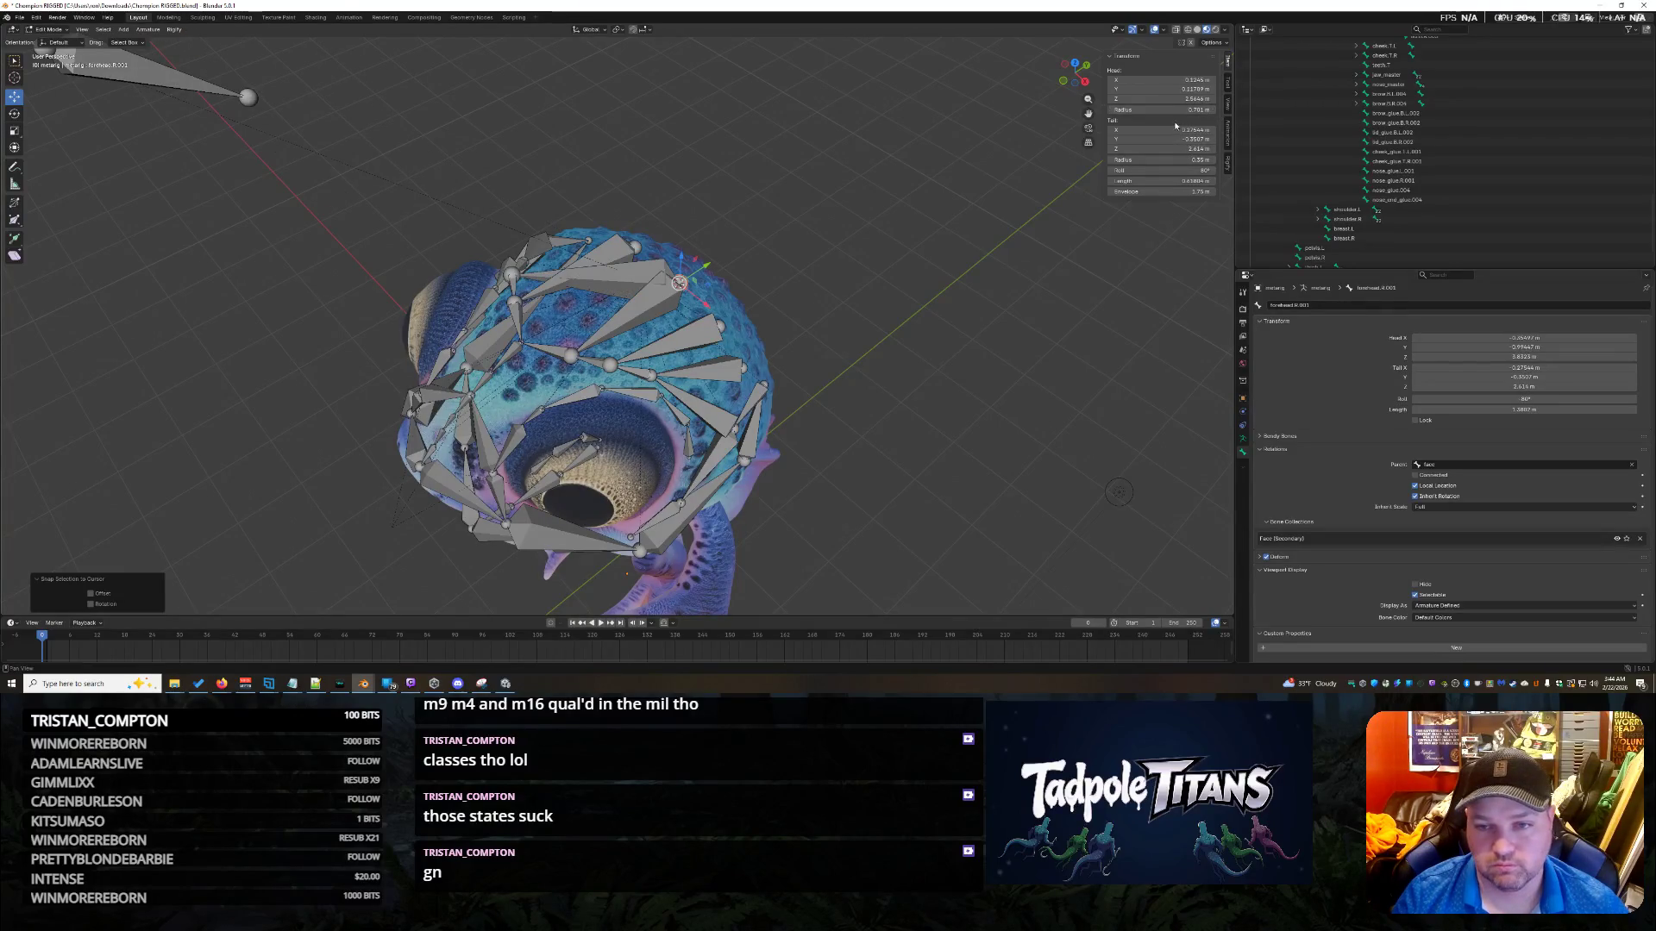
Negate forehead.R.001's Head X to mirror it, then select forehead.L.001 for snapping.
click(1158, 79)
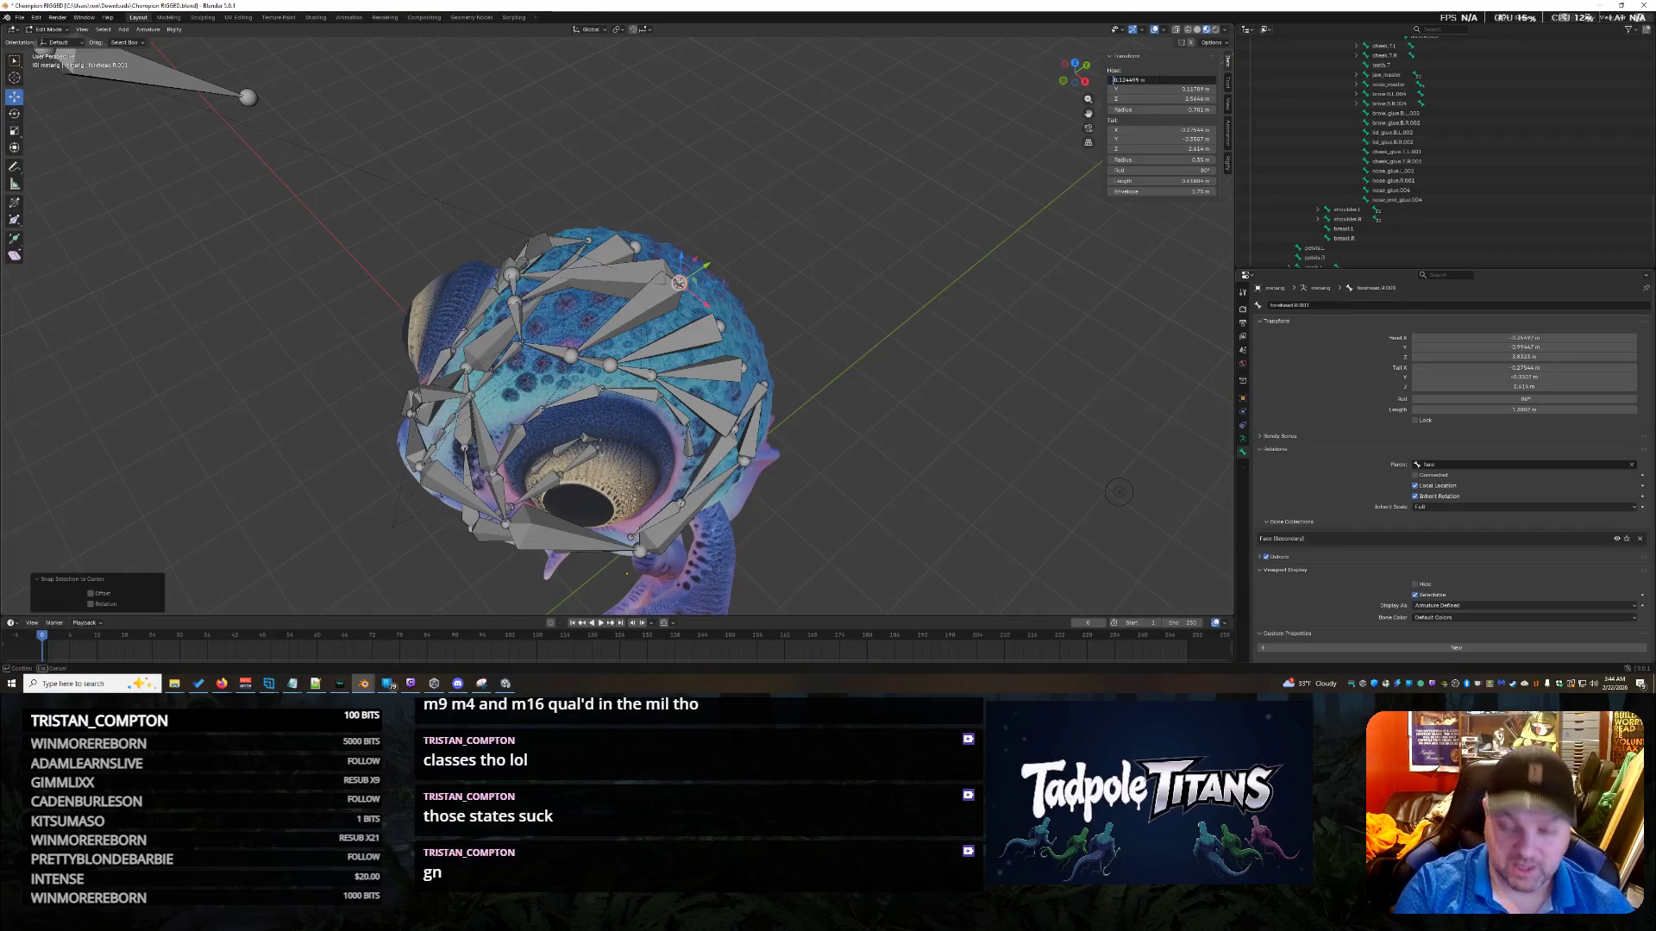
text(-)
key(Return)
middle_drag(866, 287, 915, 312)
click(720, 277)
key(shift+s)
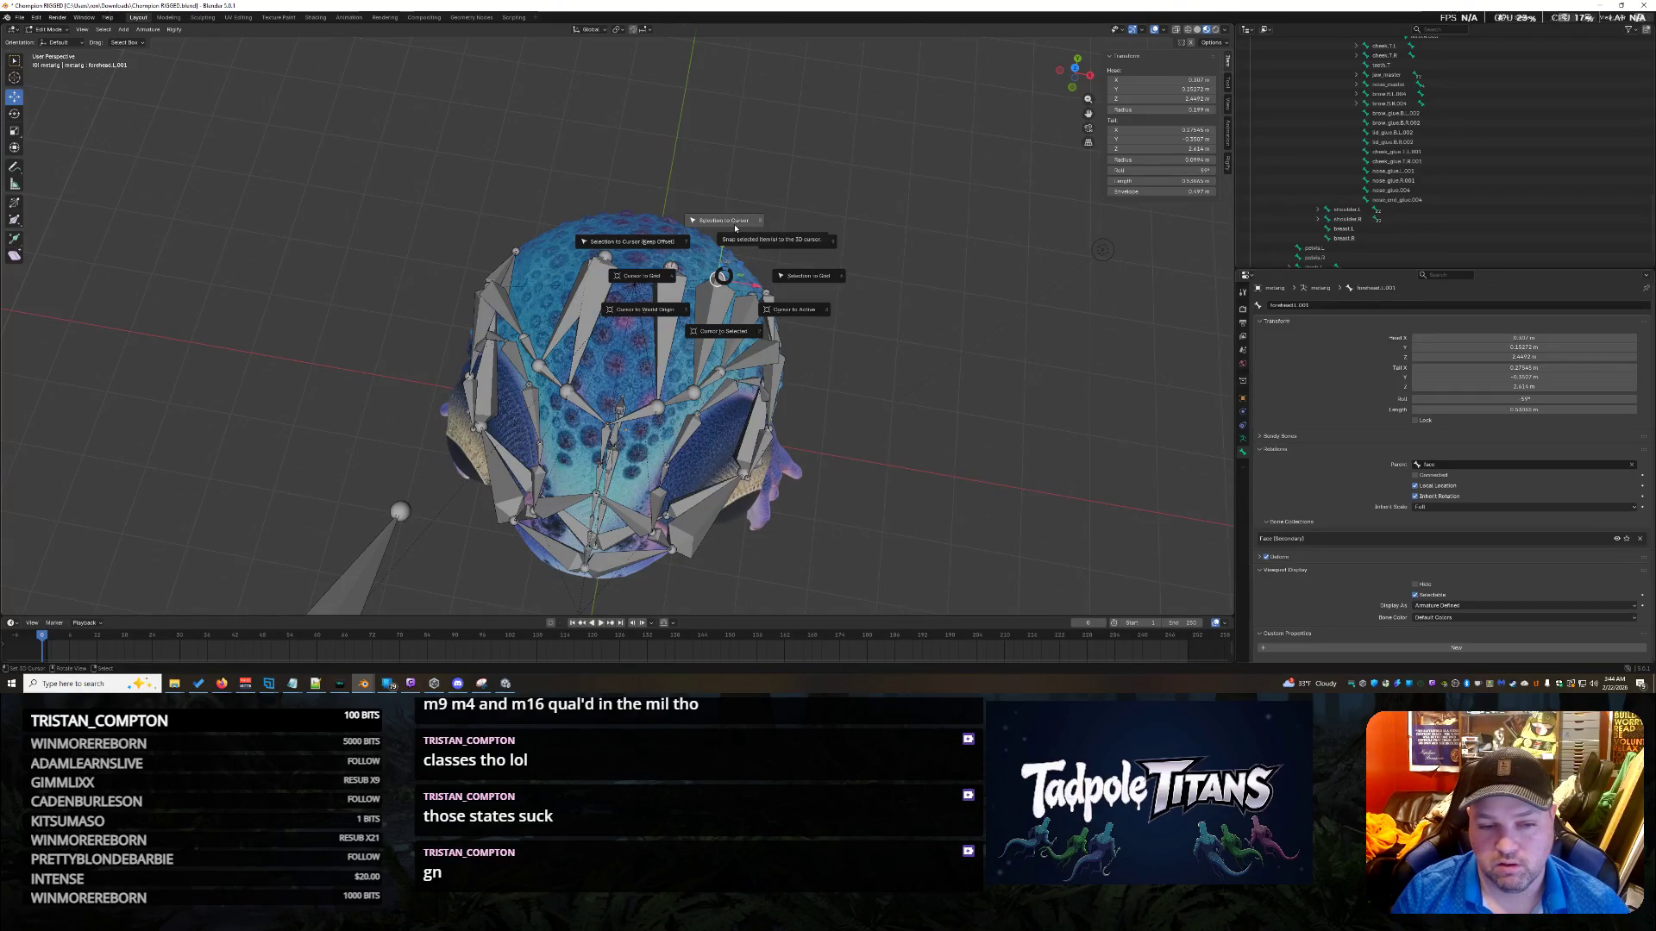
Snap the large lower-left bone's head to the 3D cursor and set Head X to -0.307 m.
click(578, 278)
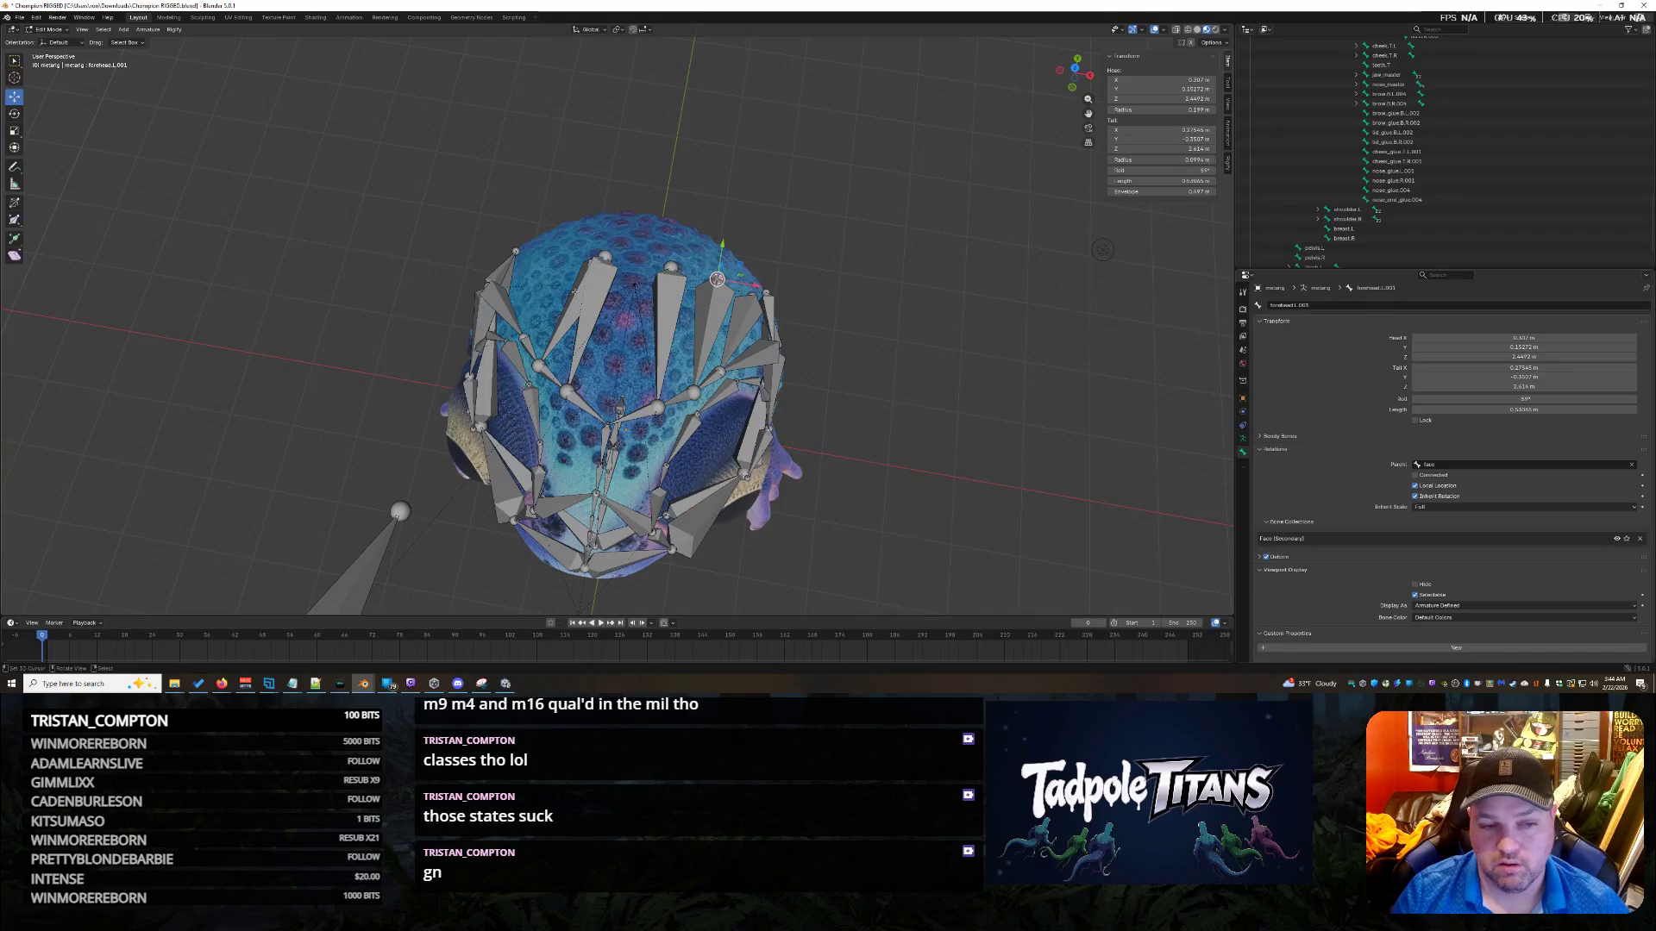
ctrl+click(575, 292)
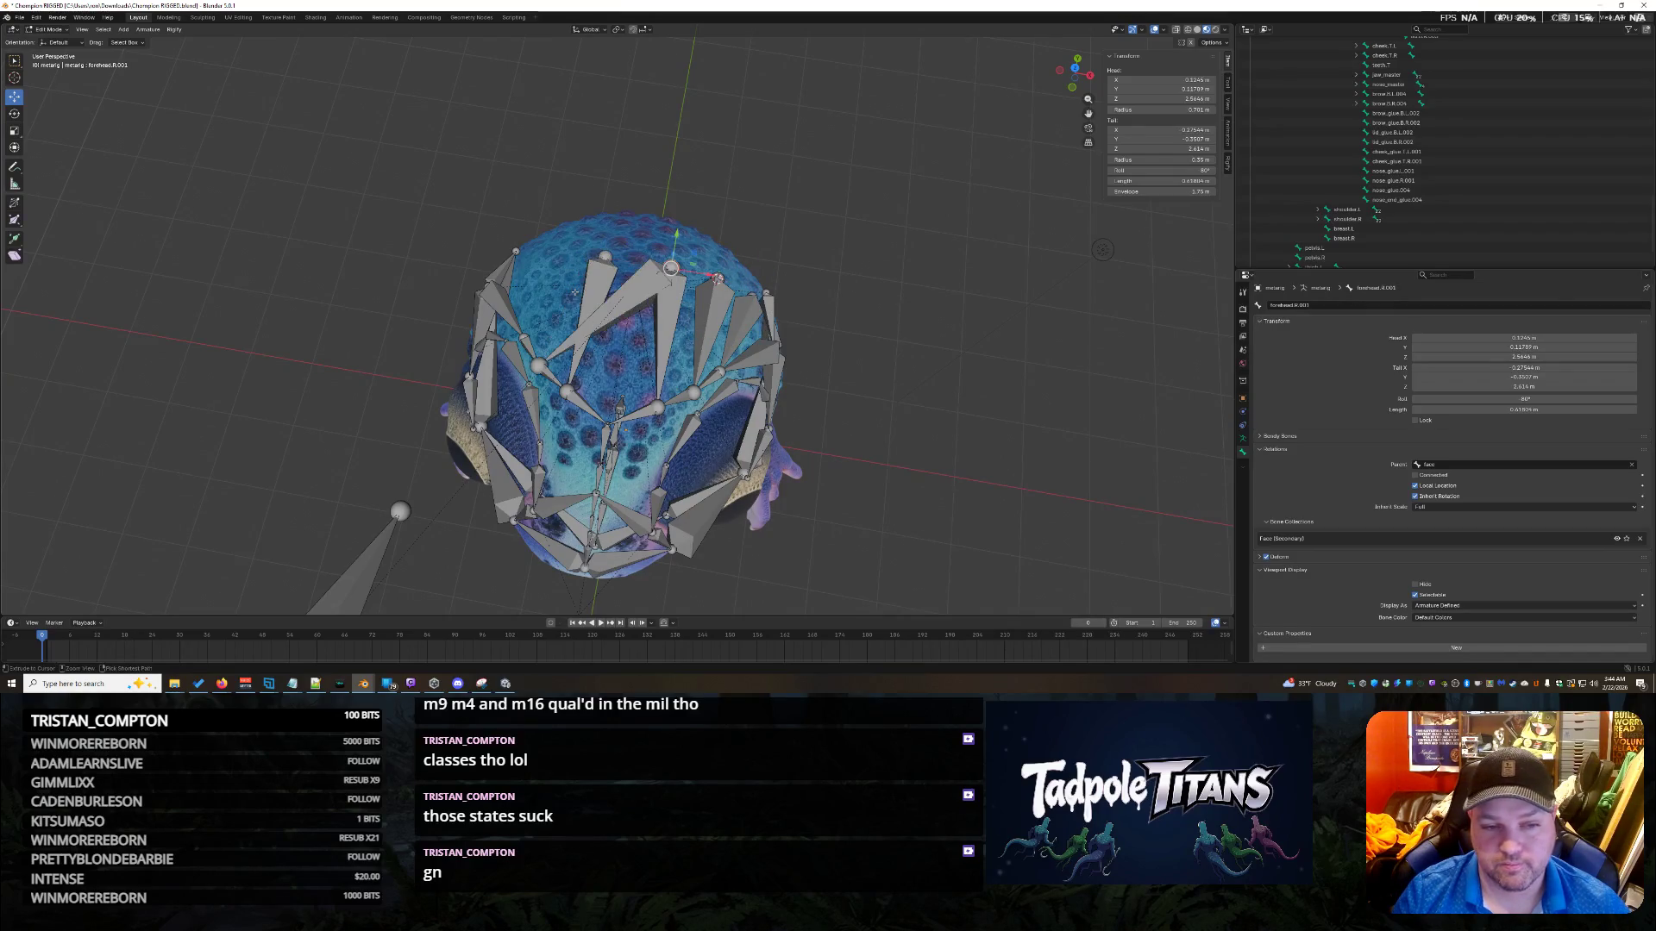
ctrl+click(377, 504)
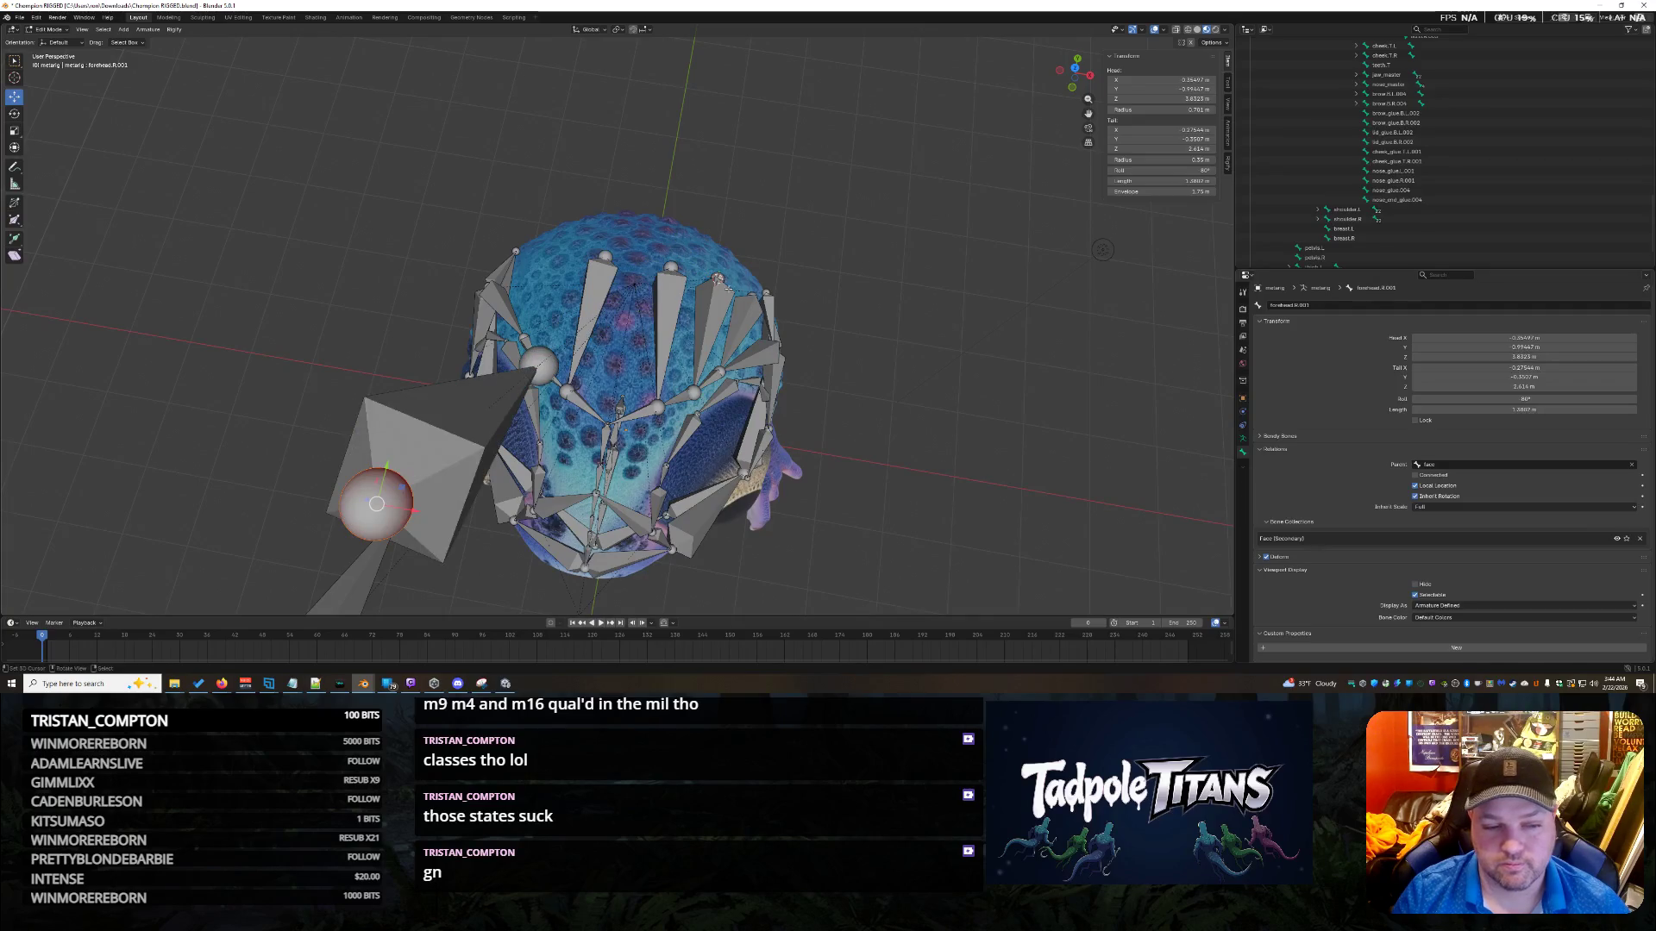
key(shift+s)
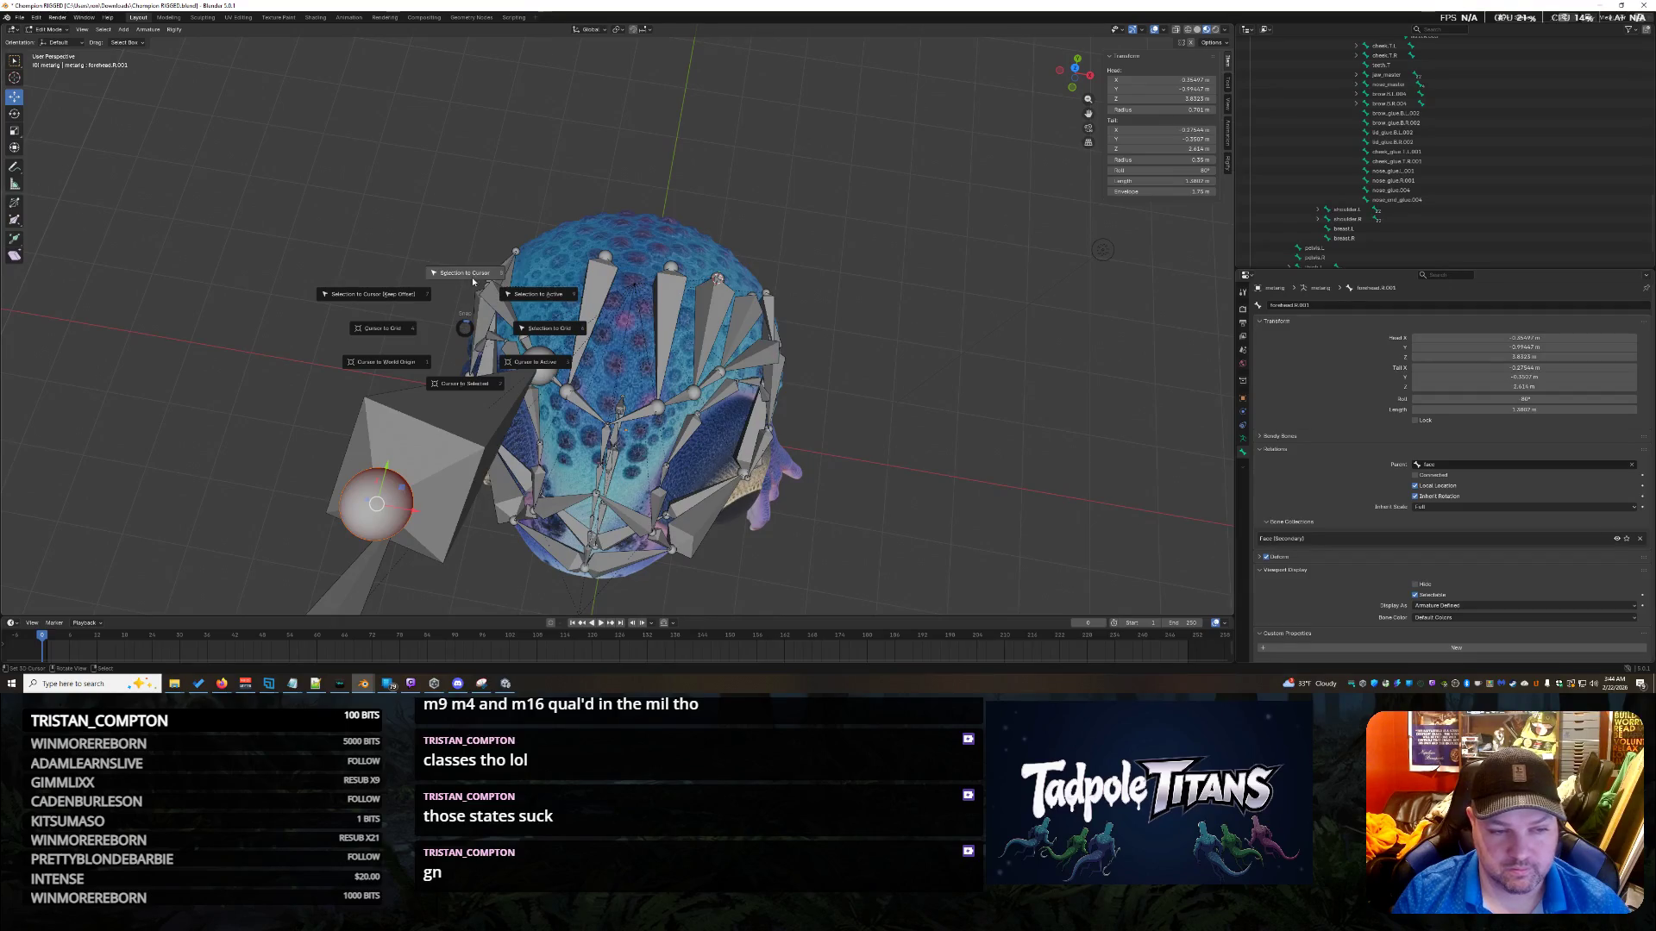
click(471, 278)
click(1169, 81)
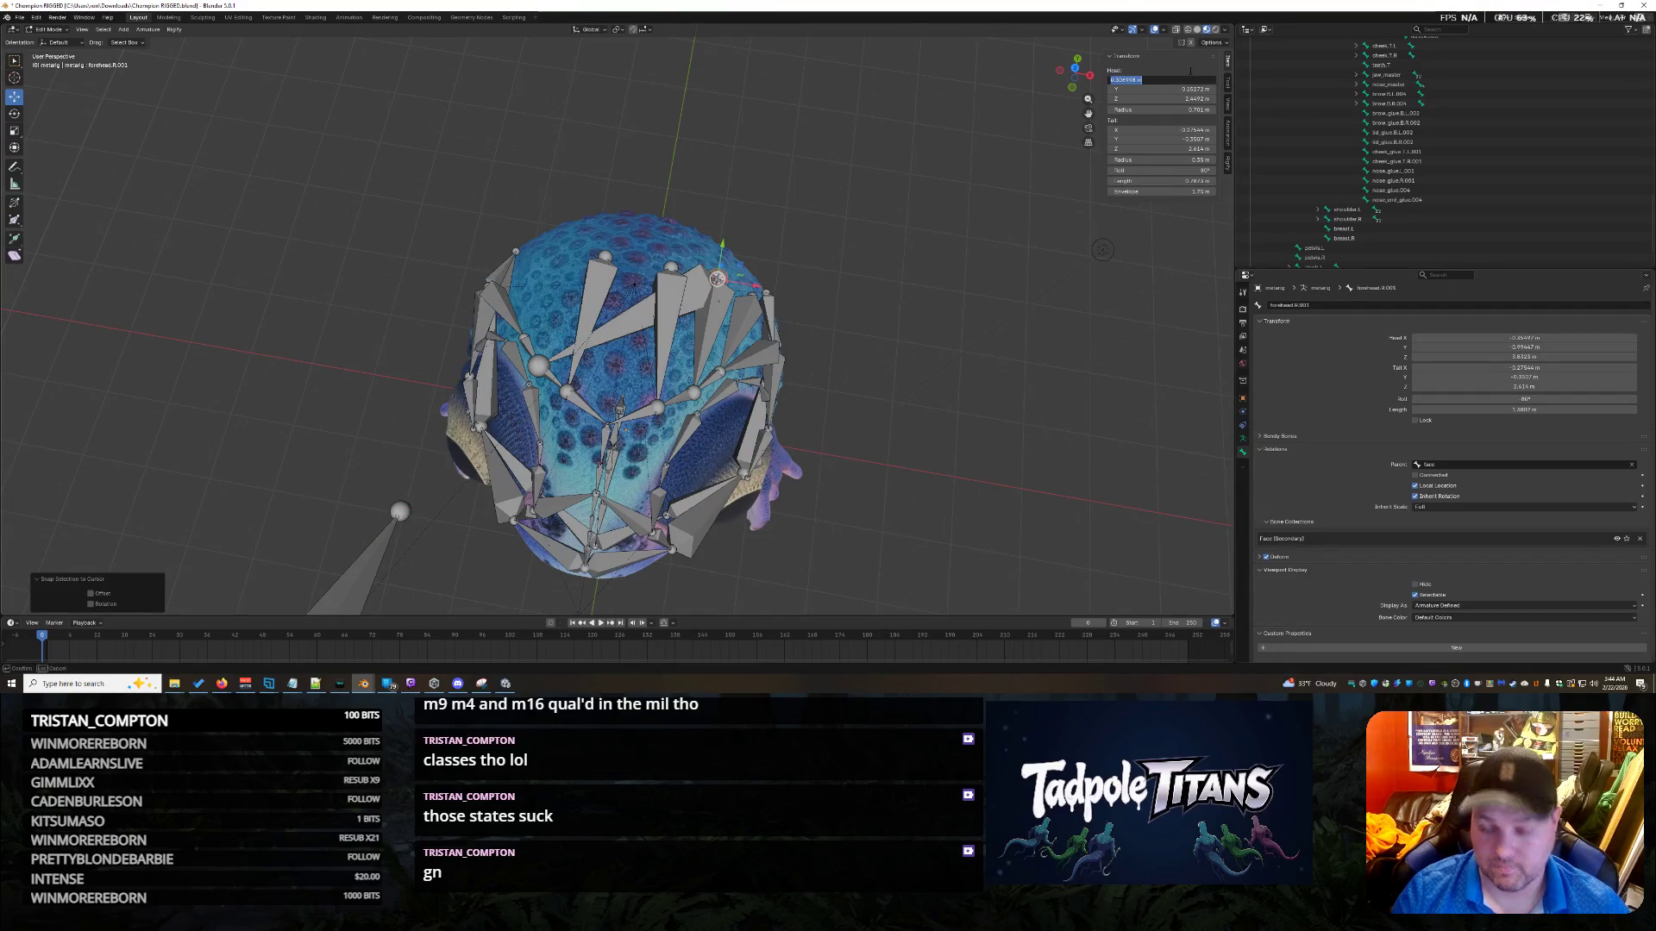
text(-0.307)
key(Return)
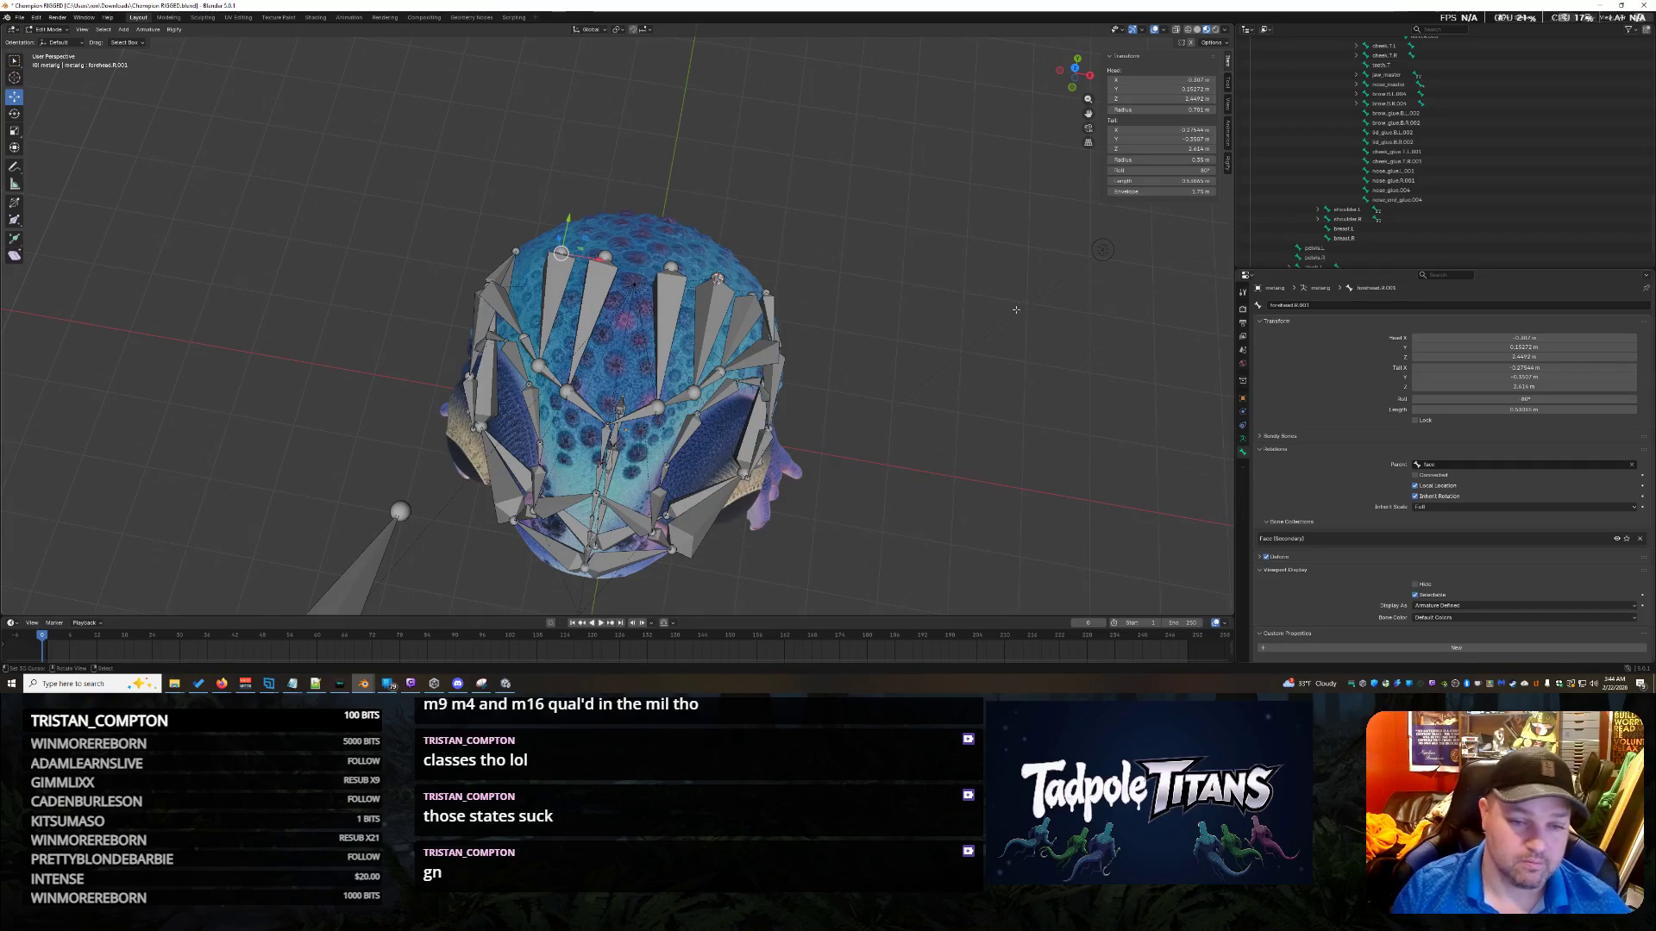
Put the 3D cursor on forehead.R.002 and snap the lower-left bone to it.
scroll(851, 348, down, 3)
click(517, 406)
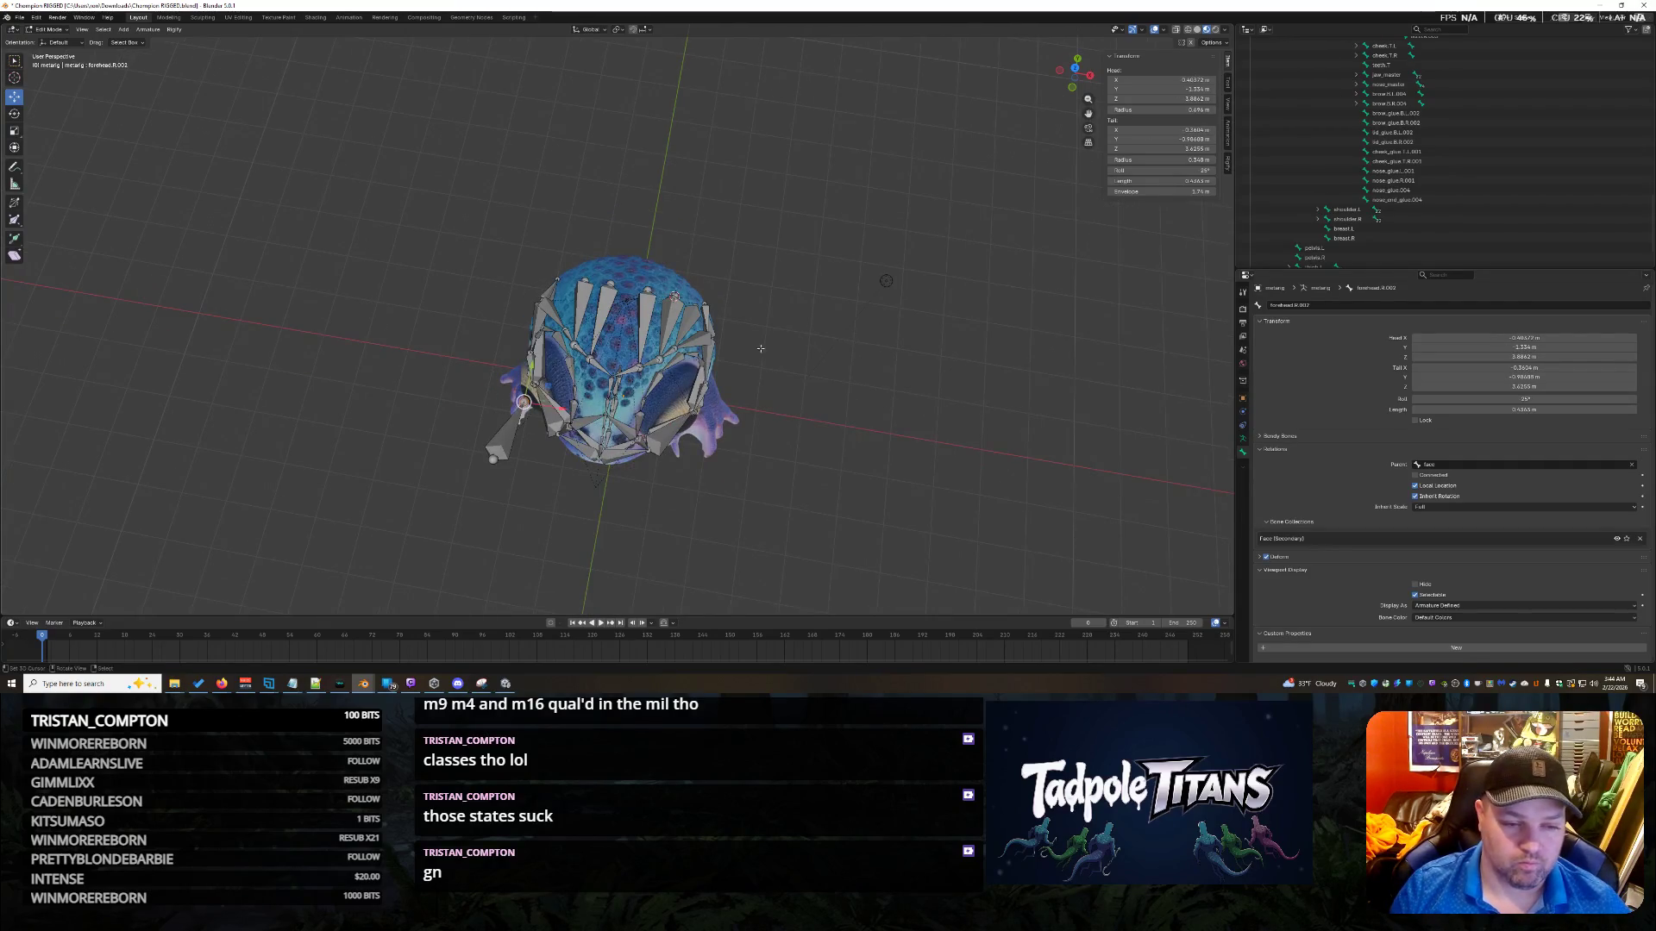
scroll(517, 405, up, 4)
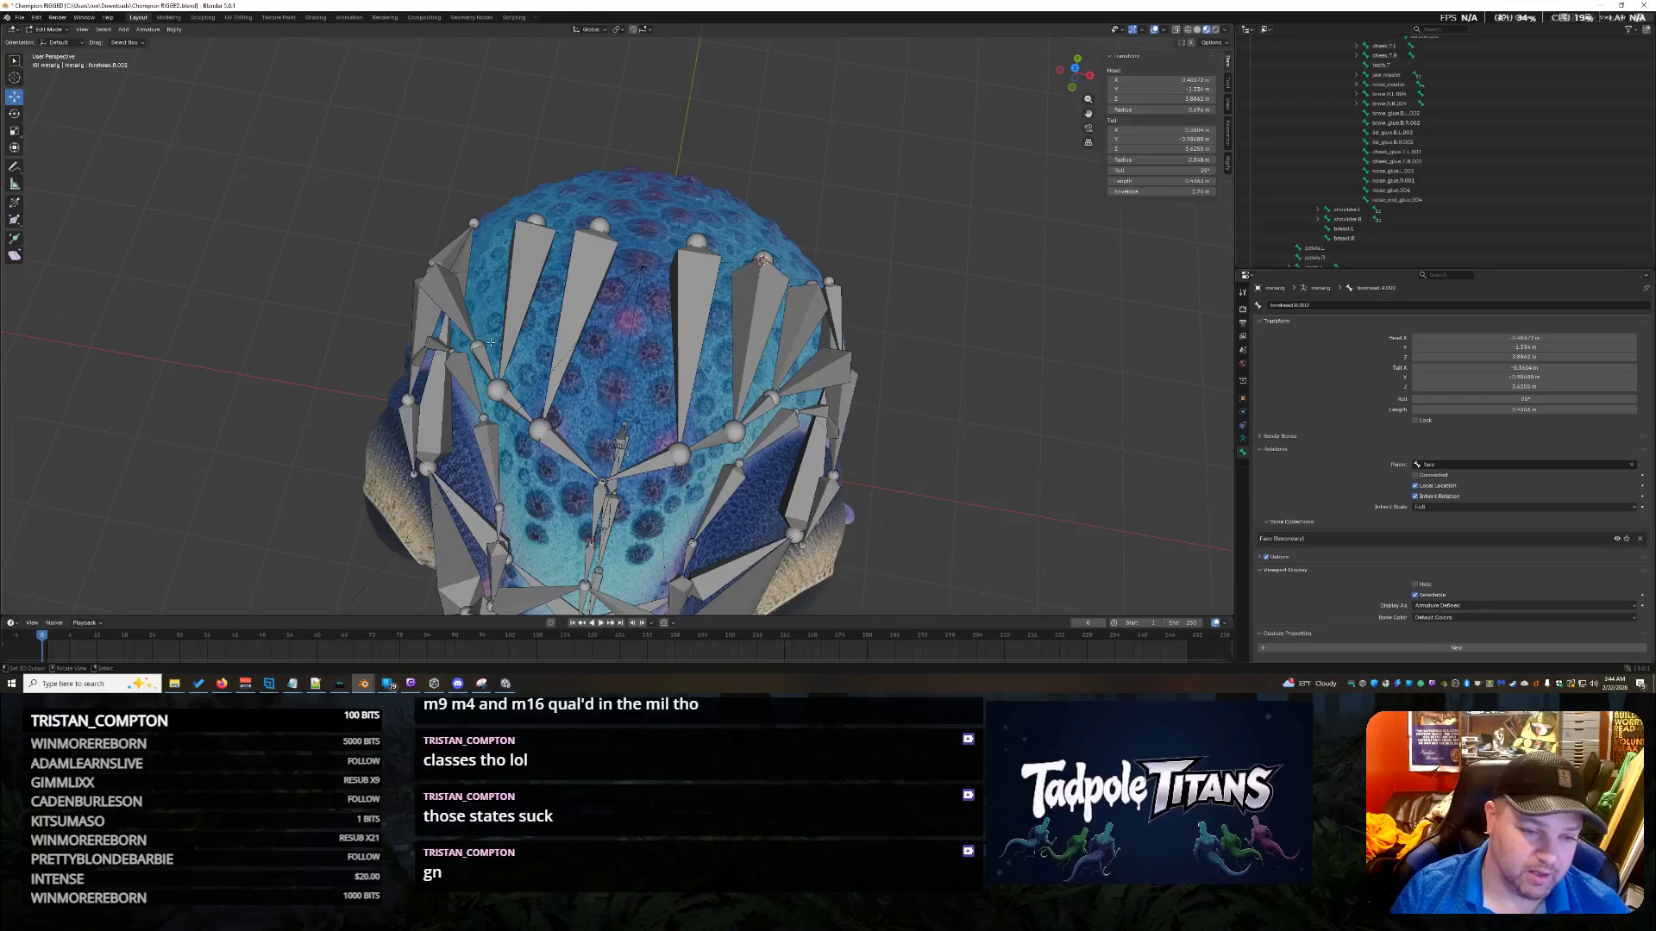
key(shift+s)
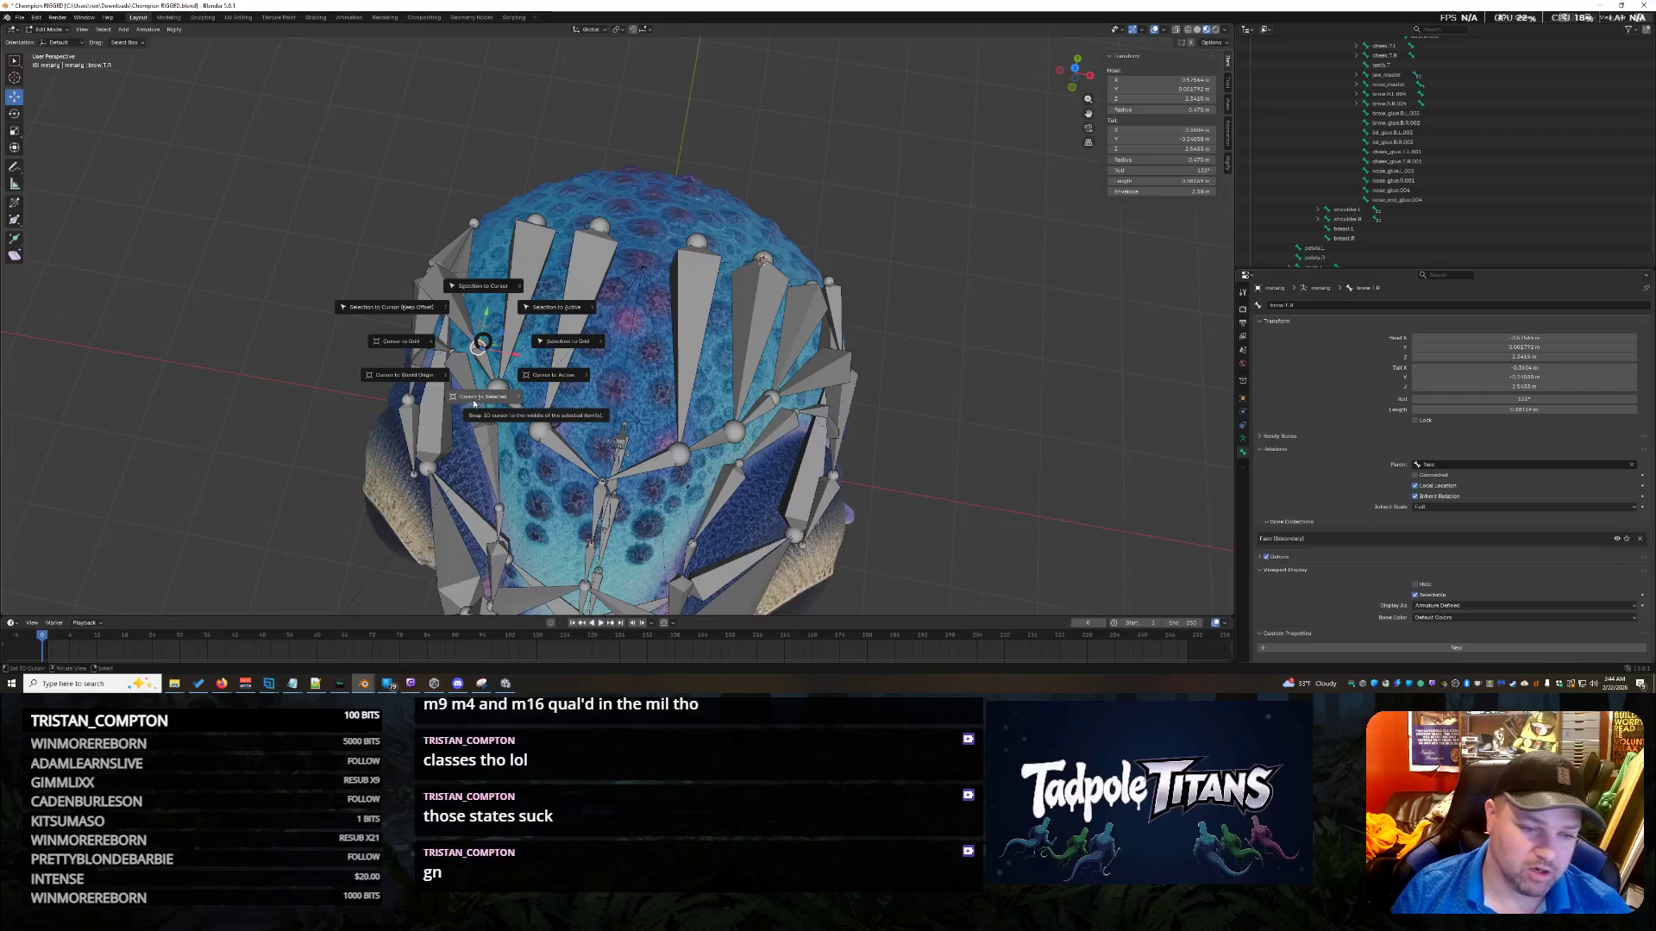
click(489, 398)
scroll(893, 367, down, 3)
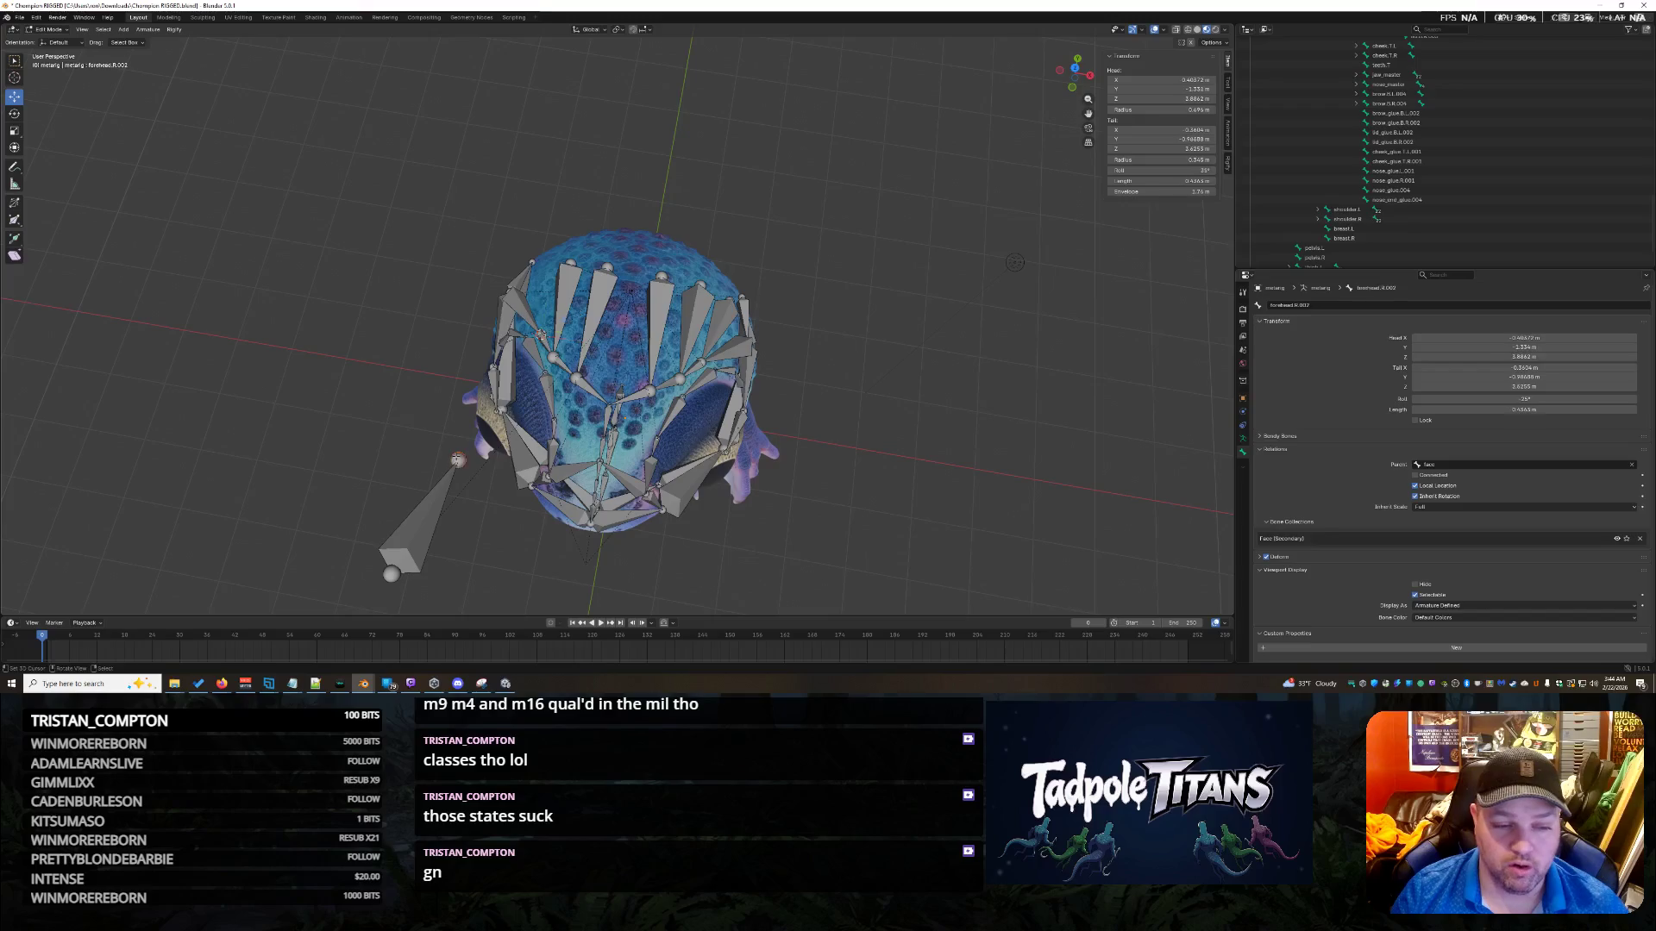
click(457, 460)
key(shift+s)
click(462, 392)
scroll(969, 361, up, 2)
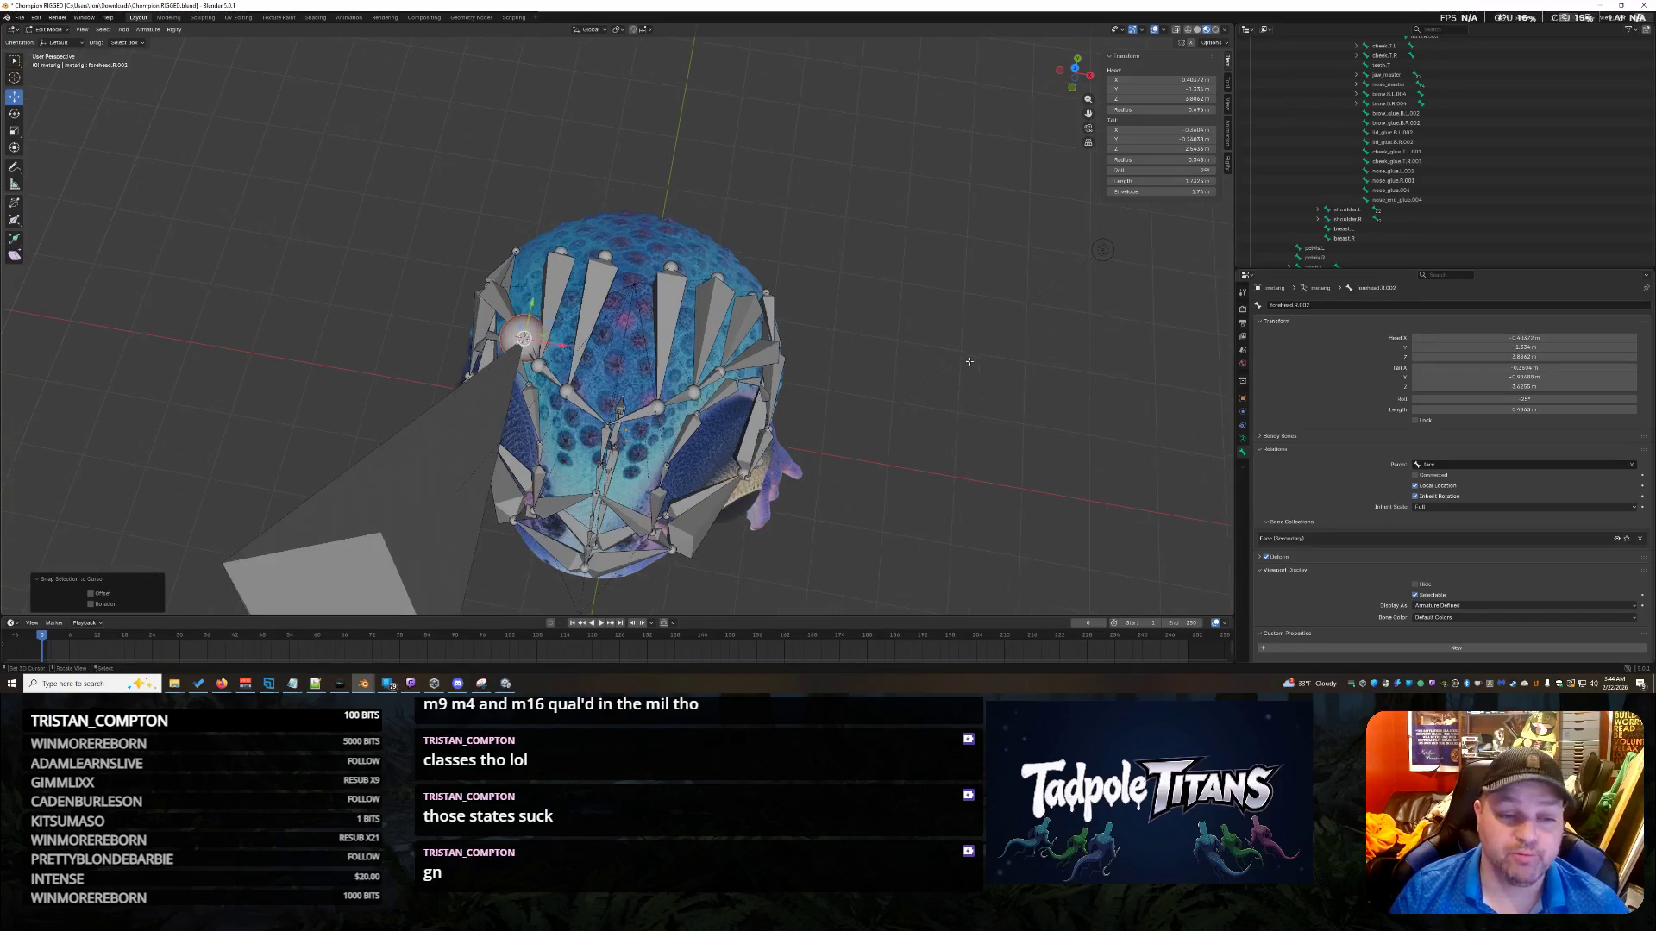
Snap forehead.R.002 to the 3D cursor and confirm its Head X value.
mouse_move(875, 347)
middle_down()
mouse_move(890, 365)
mouse_move(799, 356)
middle_up()
click(756, 344)
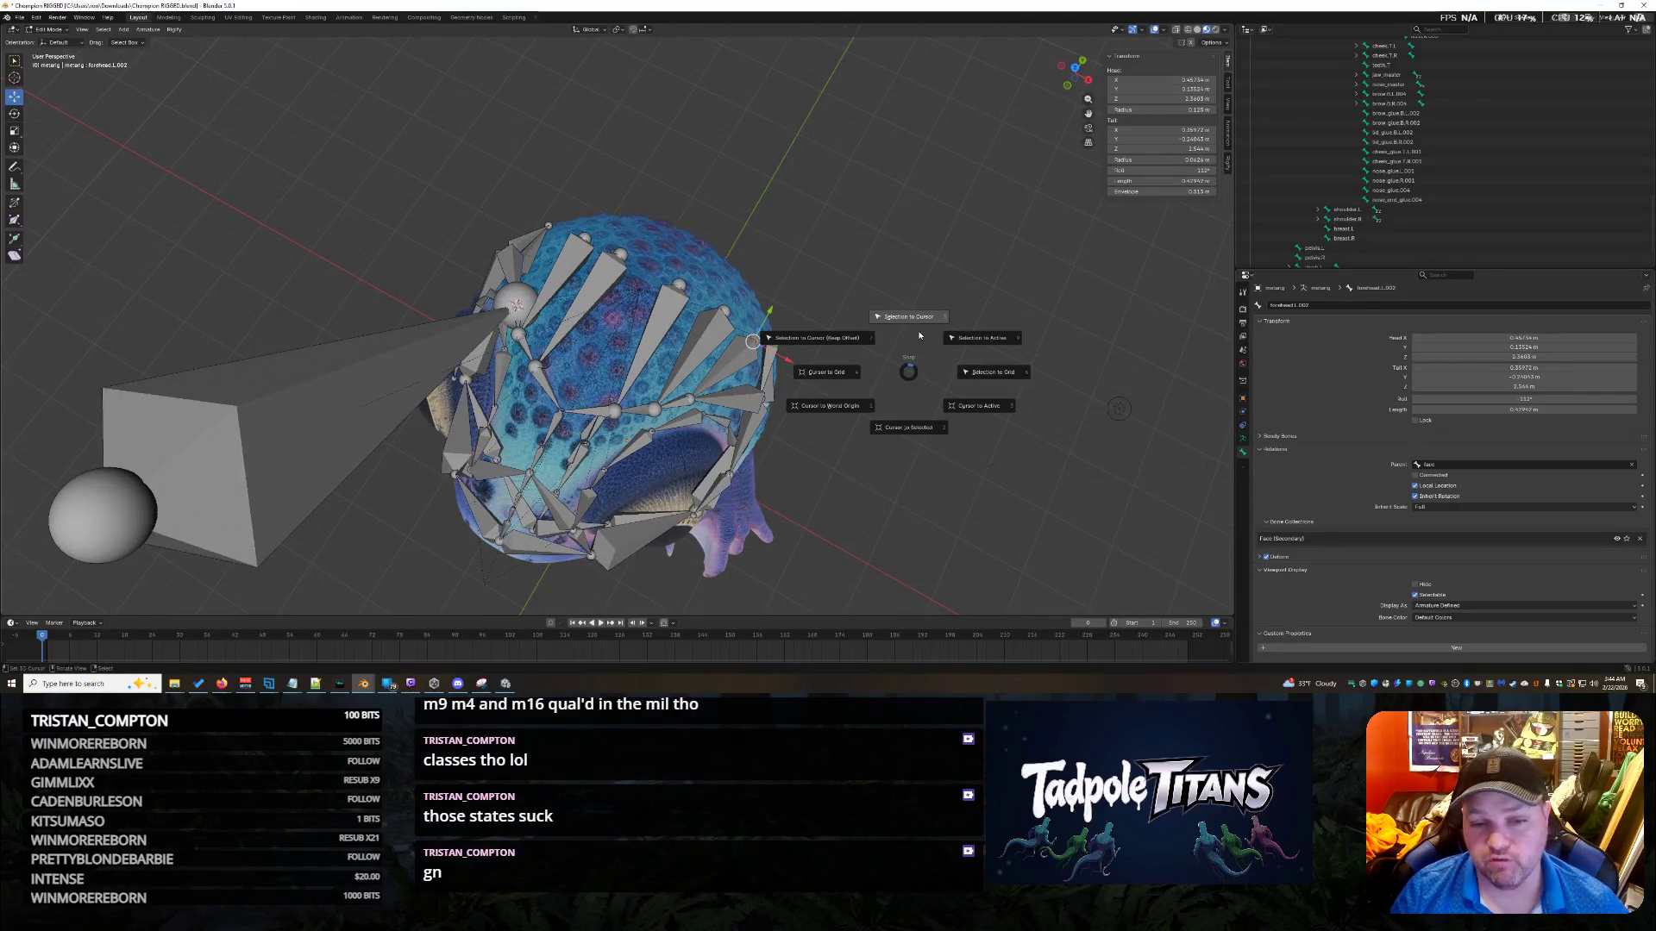
click(897, 431)
key(shift+s)
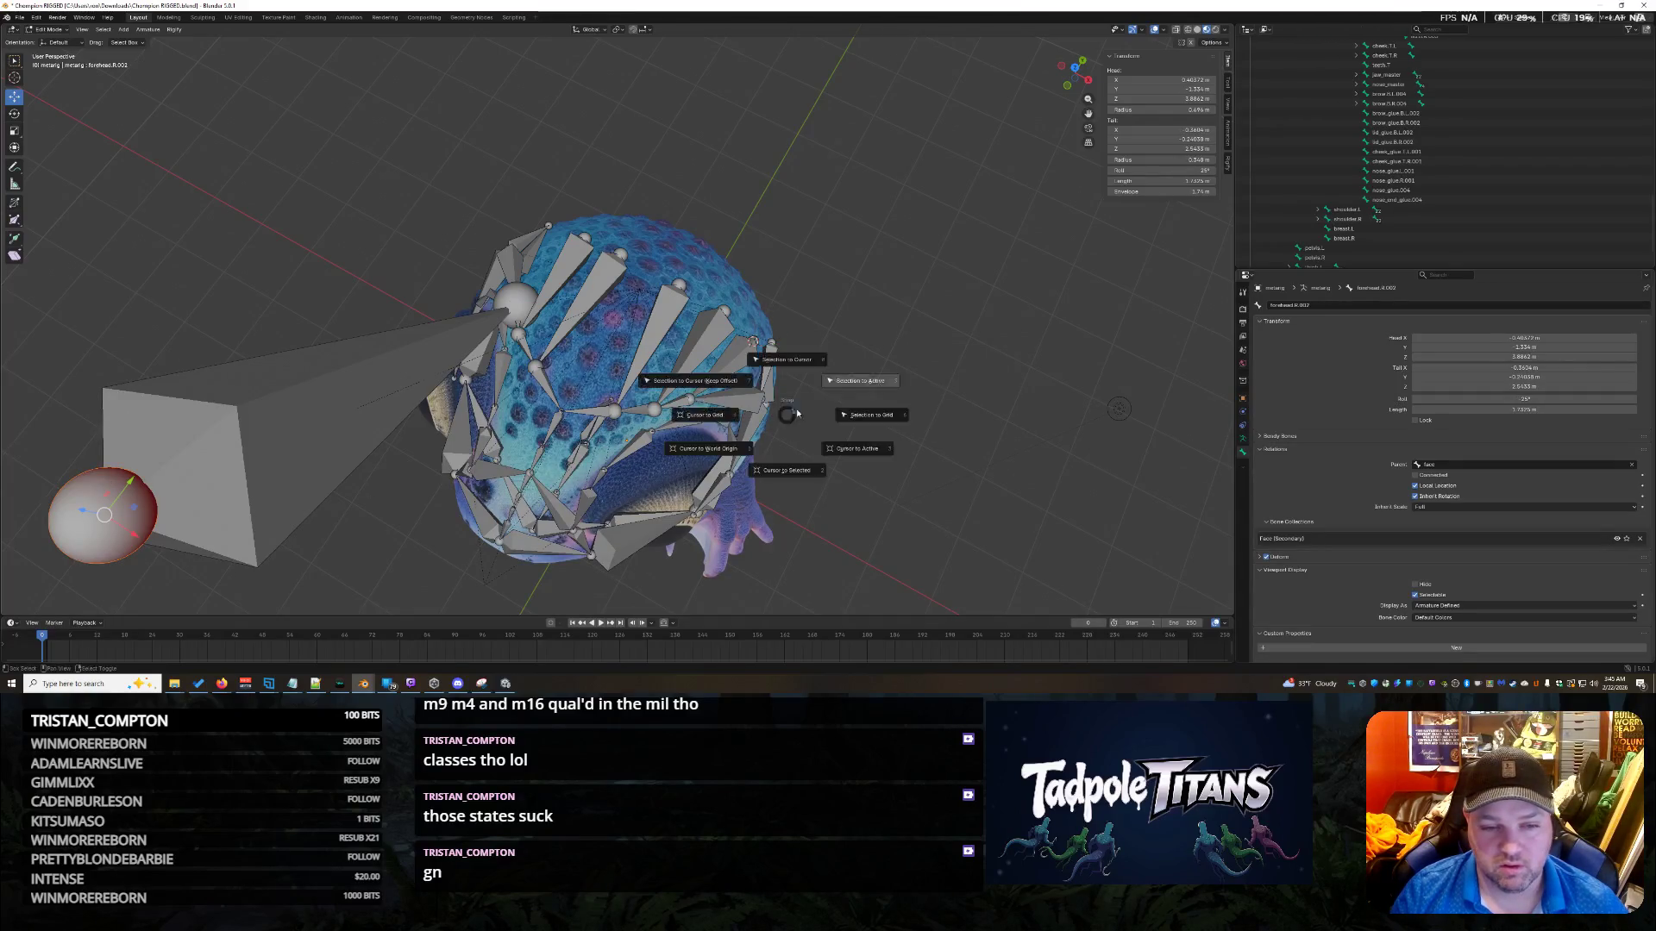
click(795, 321)
click(1149, 79)
key(Return)
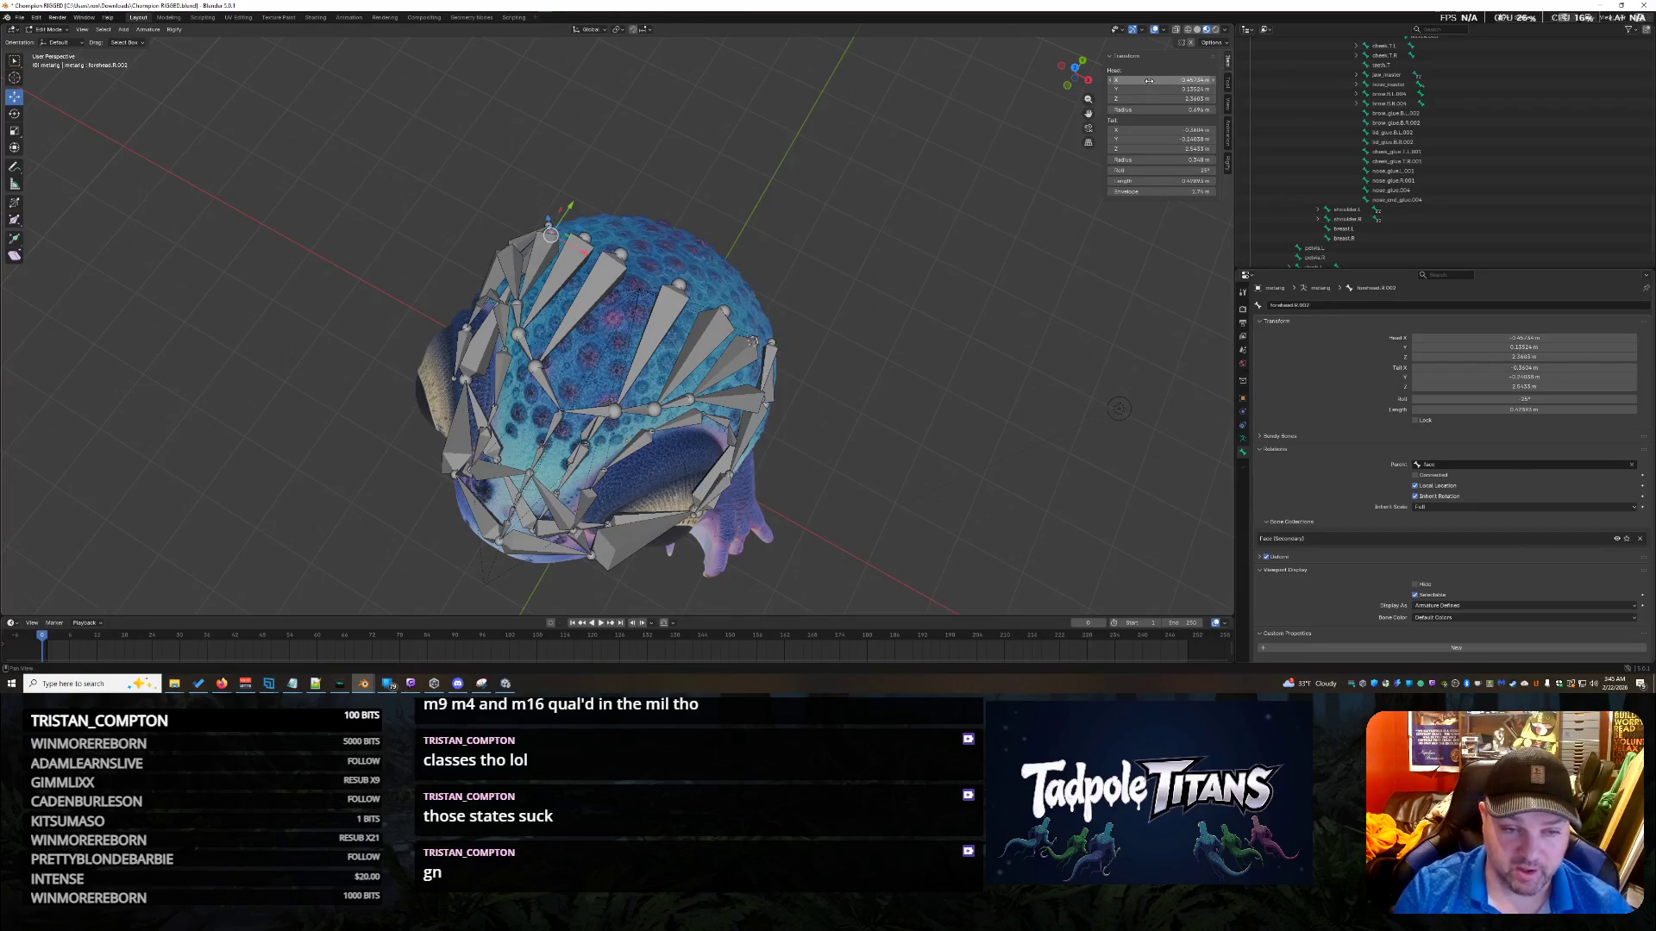
Save the rigged creature as Champion RIGGED.blend.
key(ctrl+s)
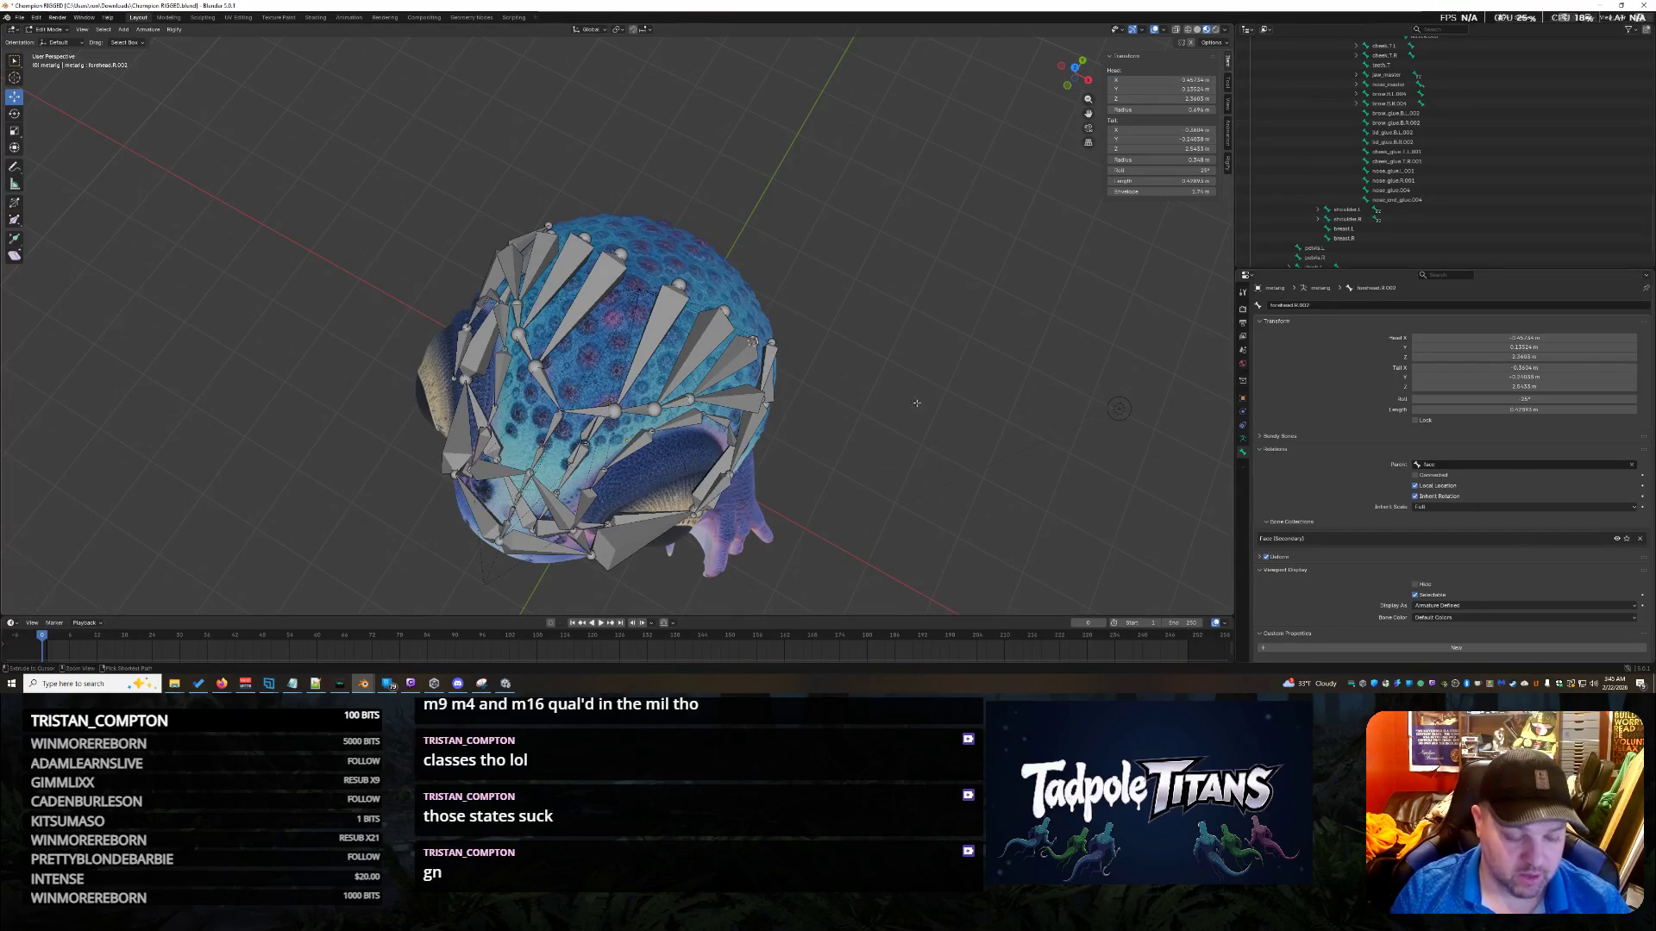
mouse_move(920, 399)
middle_down()
mouse_move(924, 423)
mouse_move(902, 364)
mouse_move(987, 463)
mouse_move(798, 426)
mouse_move(982, 417)
mouse_move(690, 416)
mouse_move(780, 449)
mouse_move(701, 390)
middle_up()
scroll(923, 423, up, 3)
Orbit and zoom in on the creature's eye and select the brow.B.R bone beside it.
mouse_move(901, 417)
middle_down()
mouse_move(837, 402)
mouse_move(984, 439)
mouse_move(899, 393)
mouse_move(786, 395)
mouse_move(871, 406)
mouse_move(904, 470)
mouse_move(957, 431)
mouse_move(914, 432)
mouse_move(852, 470)
mouse_move(915, 412)
mouse_move(1090, 362)
mouse_move(1005, 194)
mouse_move(1201, 333)
mouse_move(1090, 399)
mouse_move(972, 415)
middle_up()
scroll(881, 427, up, 5)
click(623, 344)
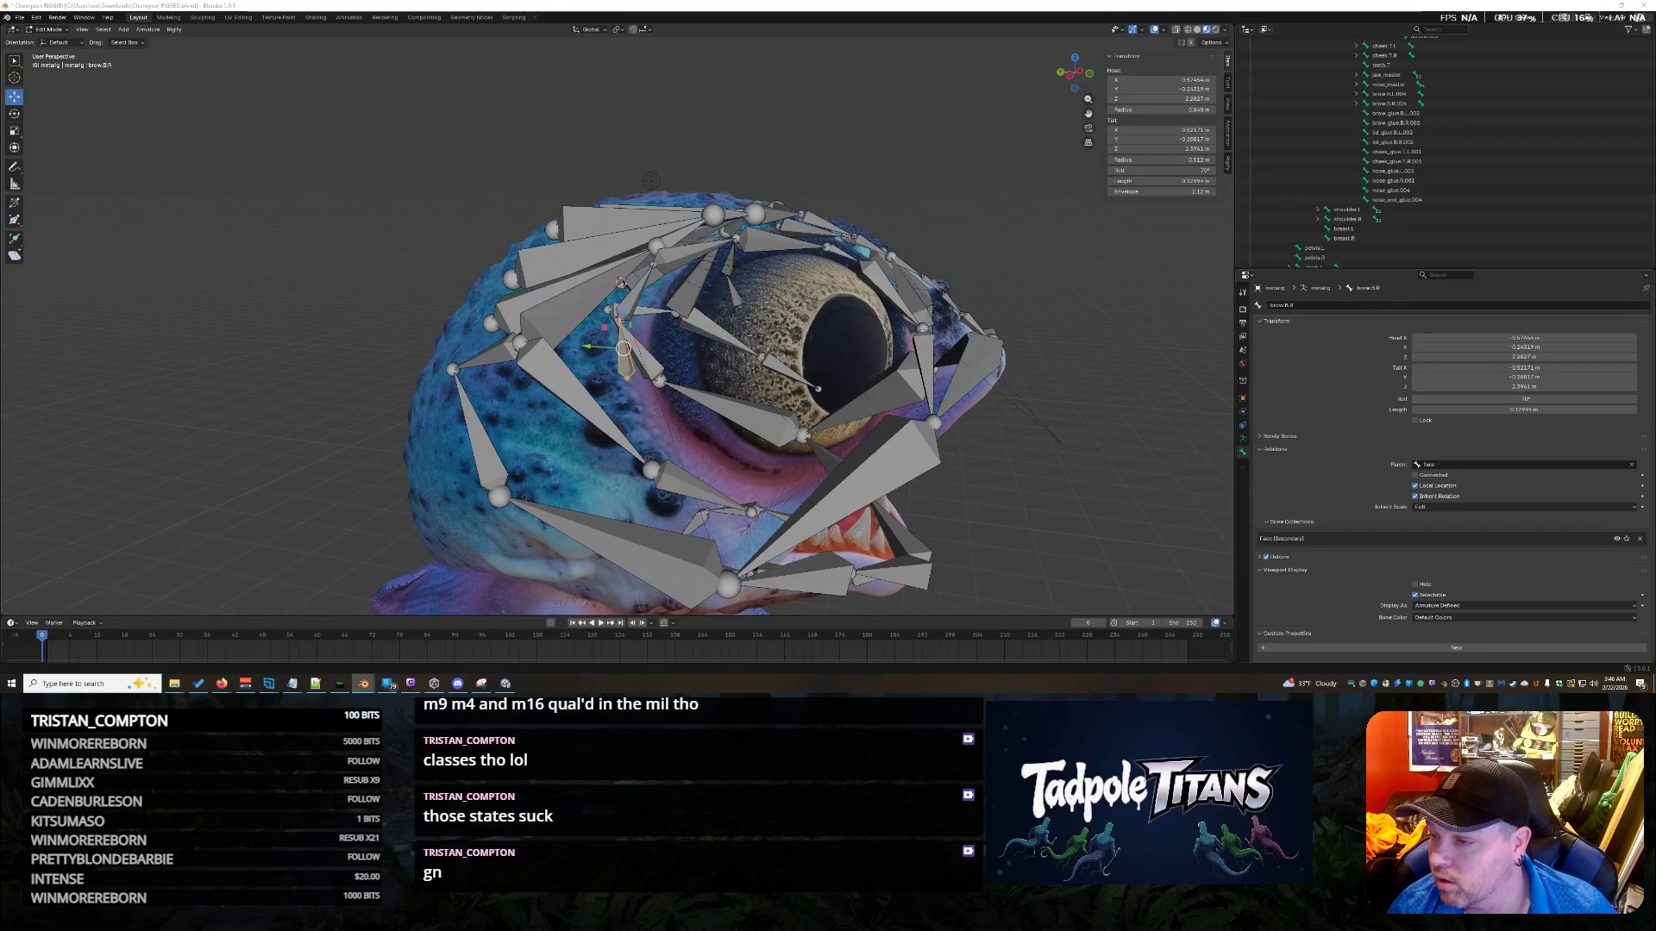
Select the brow.B.R bones around the right eye one by one, leaving brow.B.R.003 active.
key(g)
key(Escape)
middle_drag(1042, 430, 568, 414)
click(569, 413)
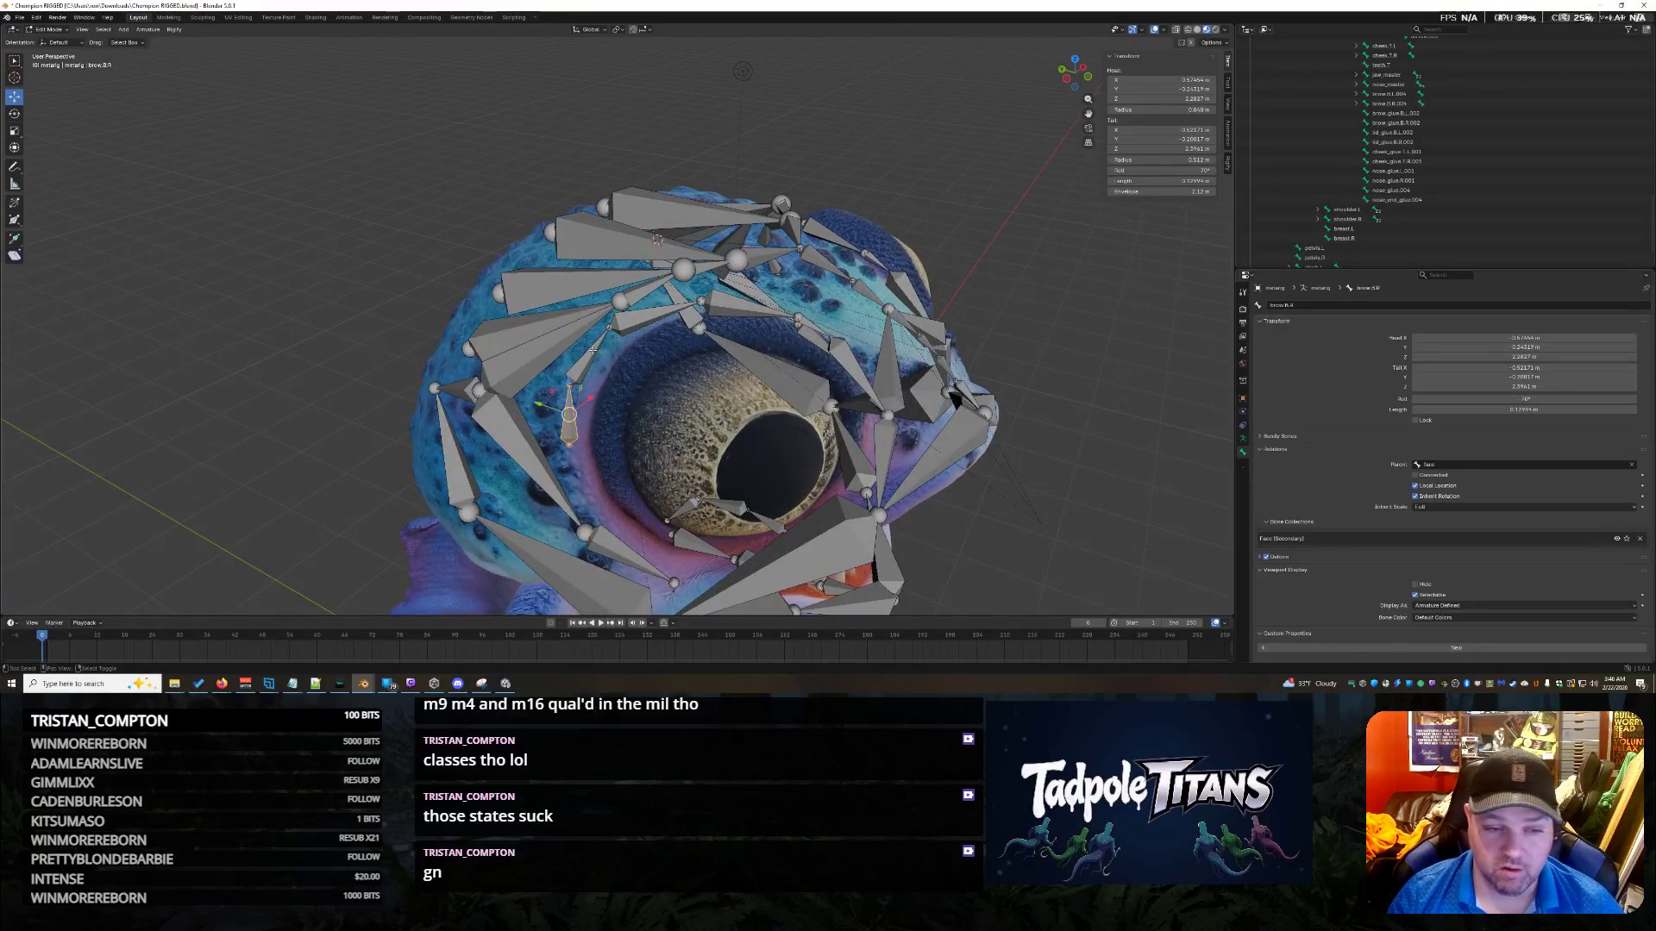
shift+click(648, 322)
shift+click(755, 312)
middle_drag(754, 313, 1003, 453)
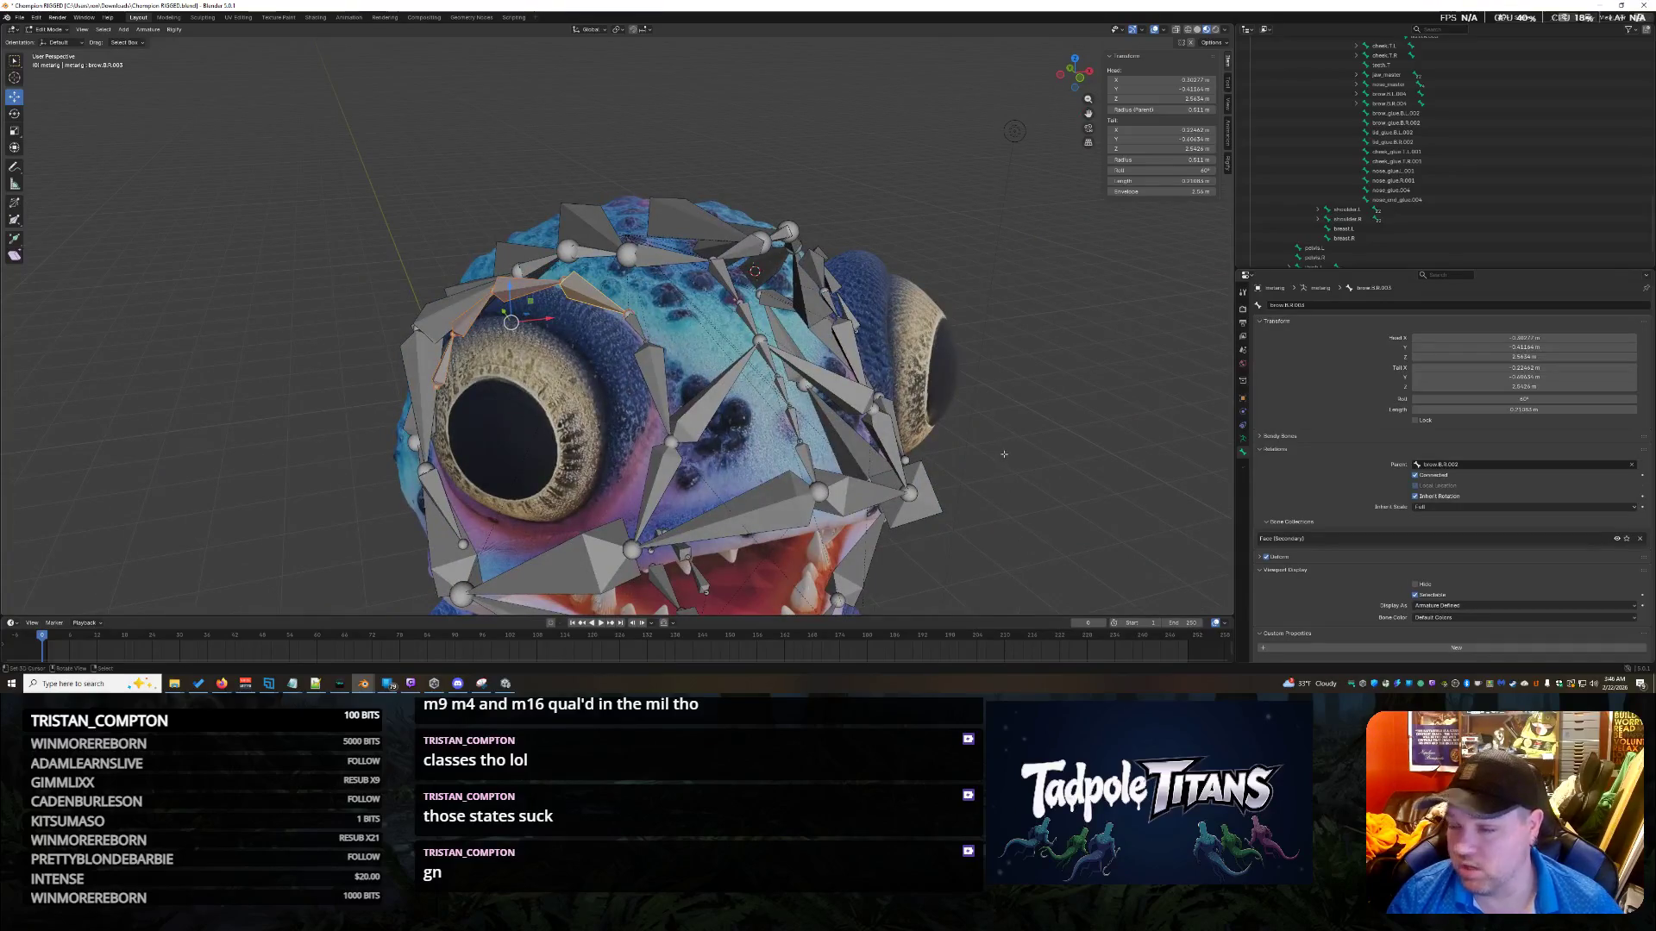
middle_drag(842, 415, 914, 423)
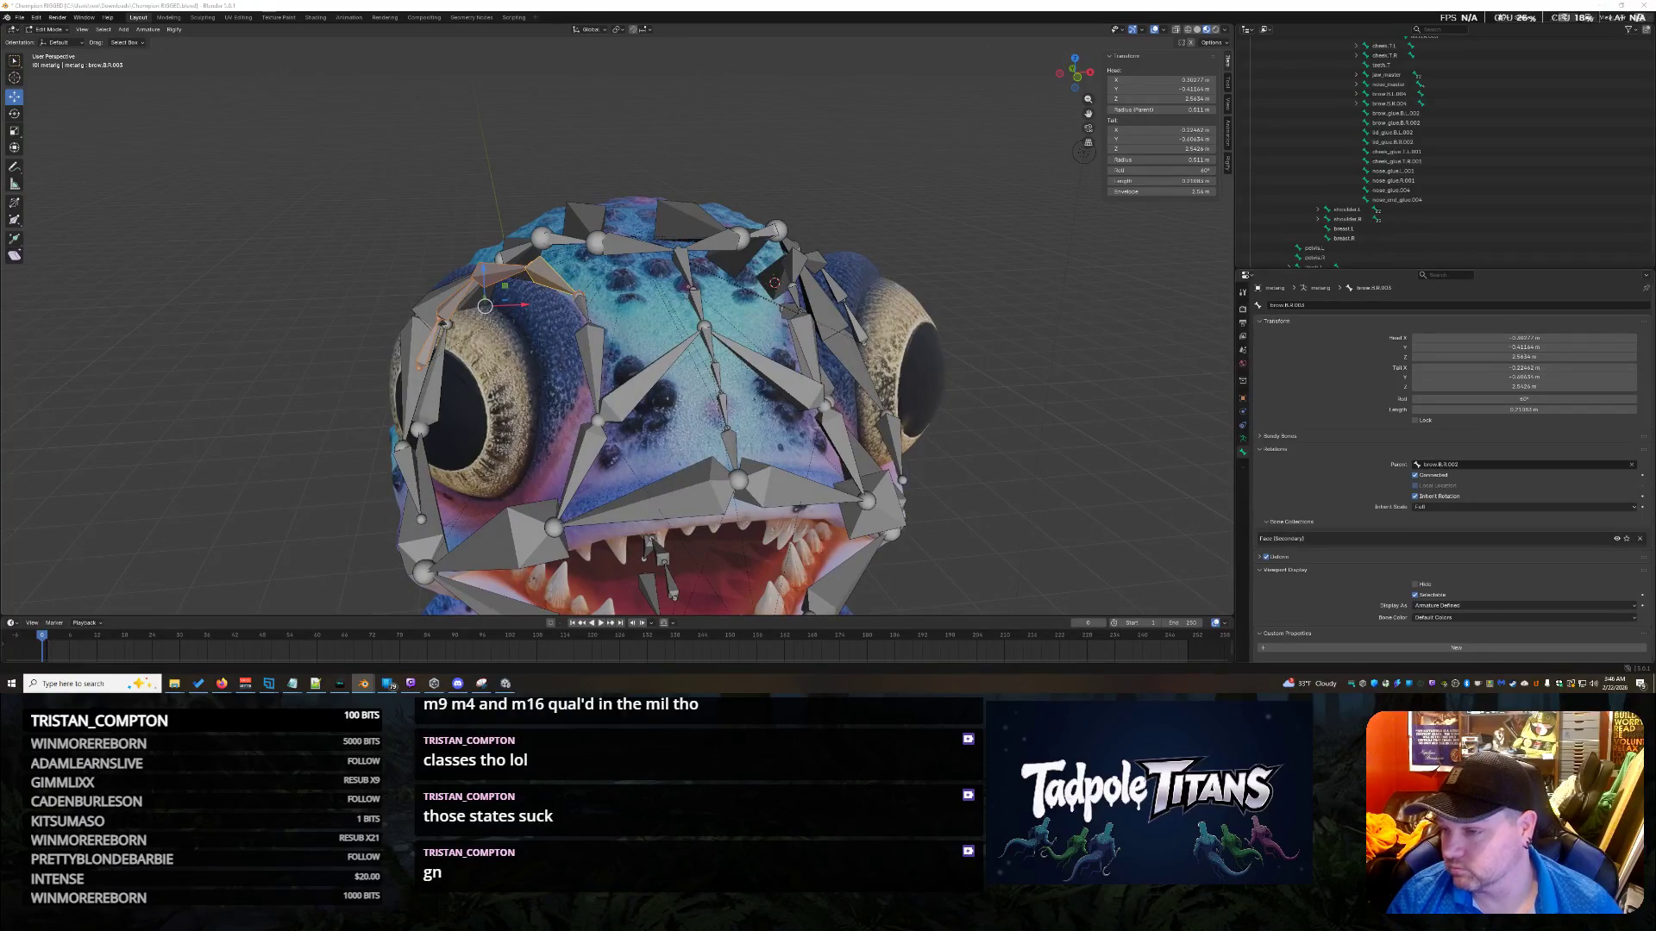
middle_drag(991, 439, 1170, 446)
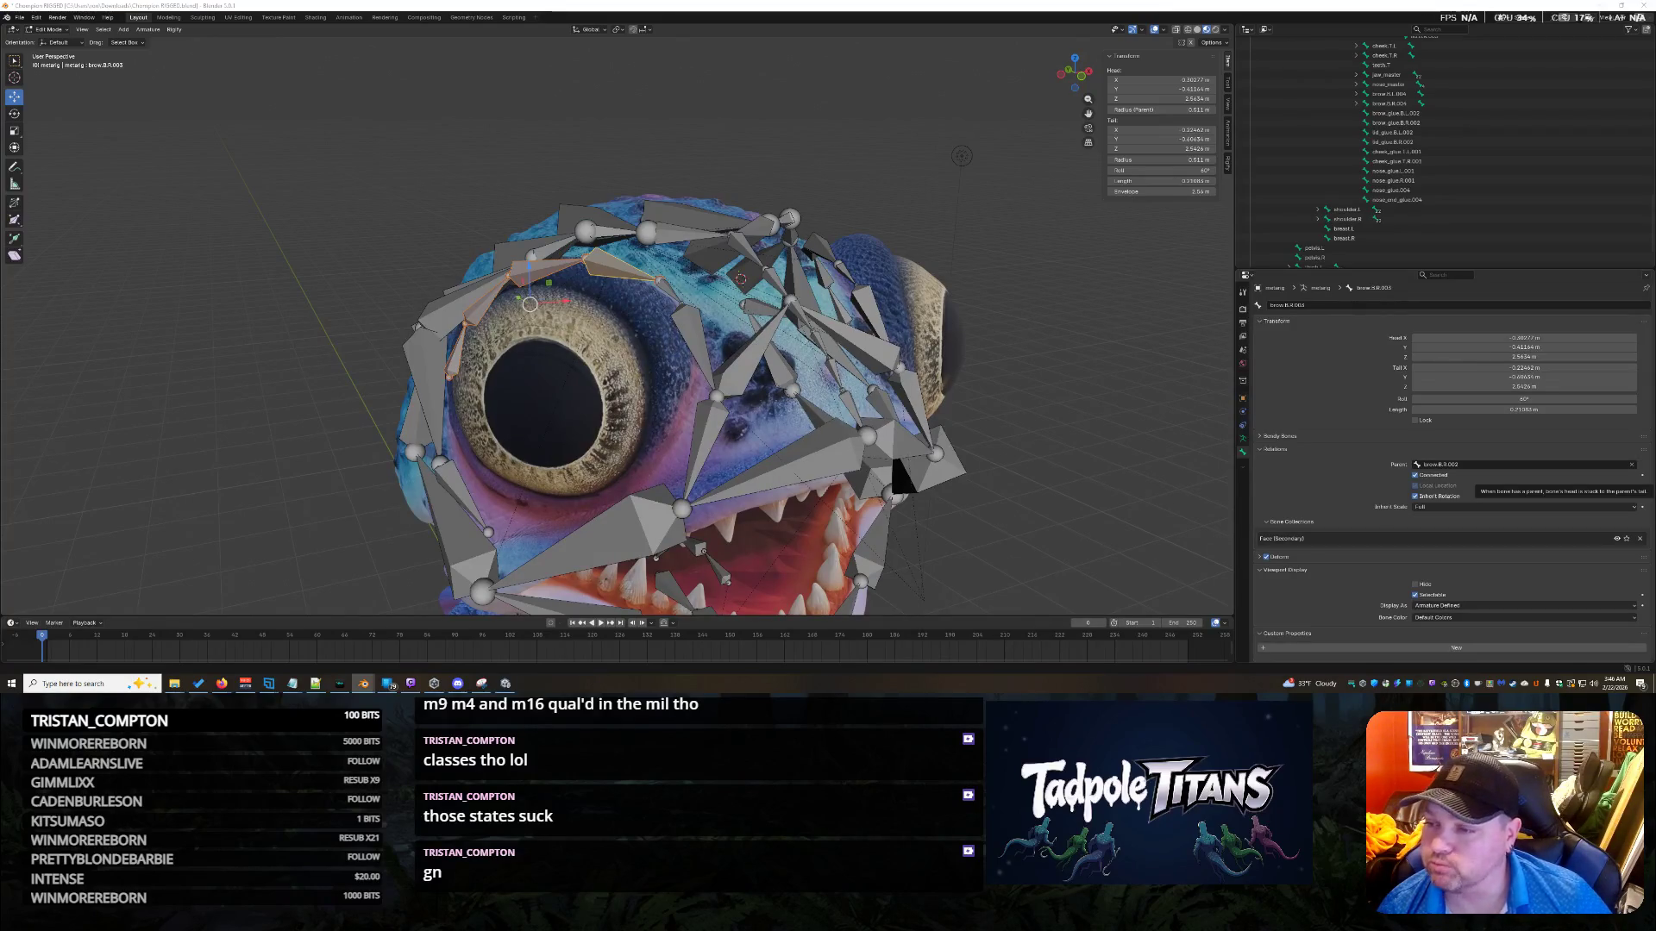
Select the brow bones above the left eye and hide them.
mouse_move(885, 293)
middle_down()
mouse_move(906, 285)
mouse_move(871, 310)
mouse_move(850, 371)
middle_up()
shift+click(533, 331)
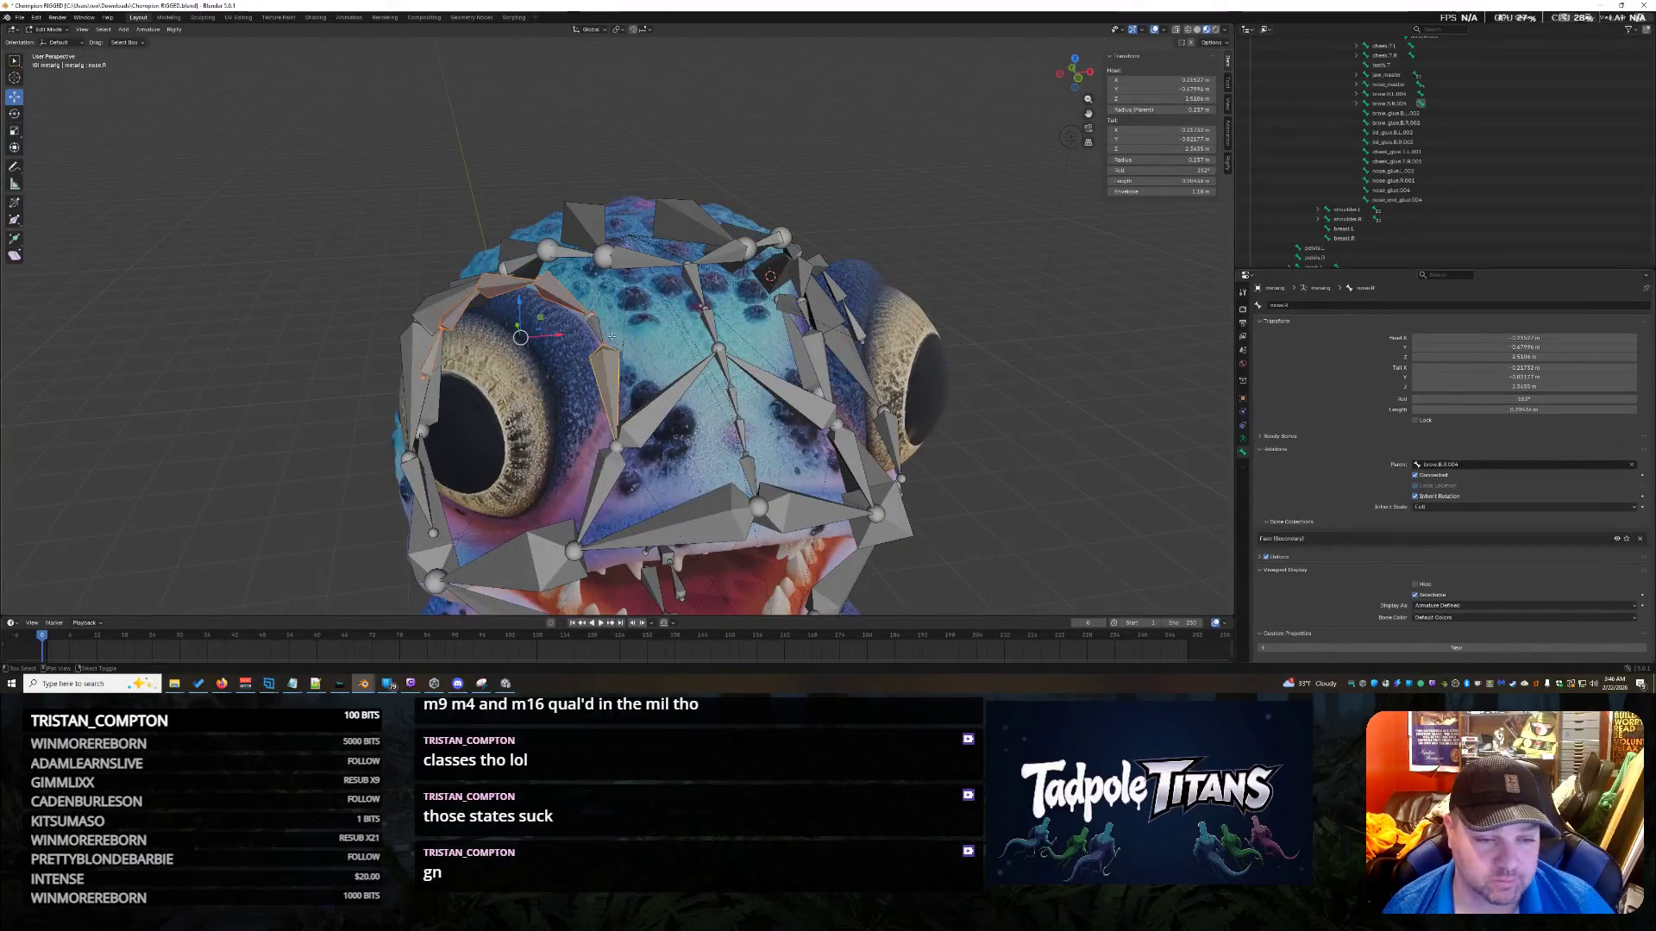
middle_drag(657, 339, 499, 342)
click(499, 342)
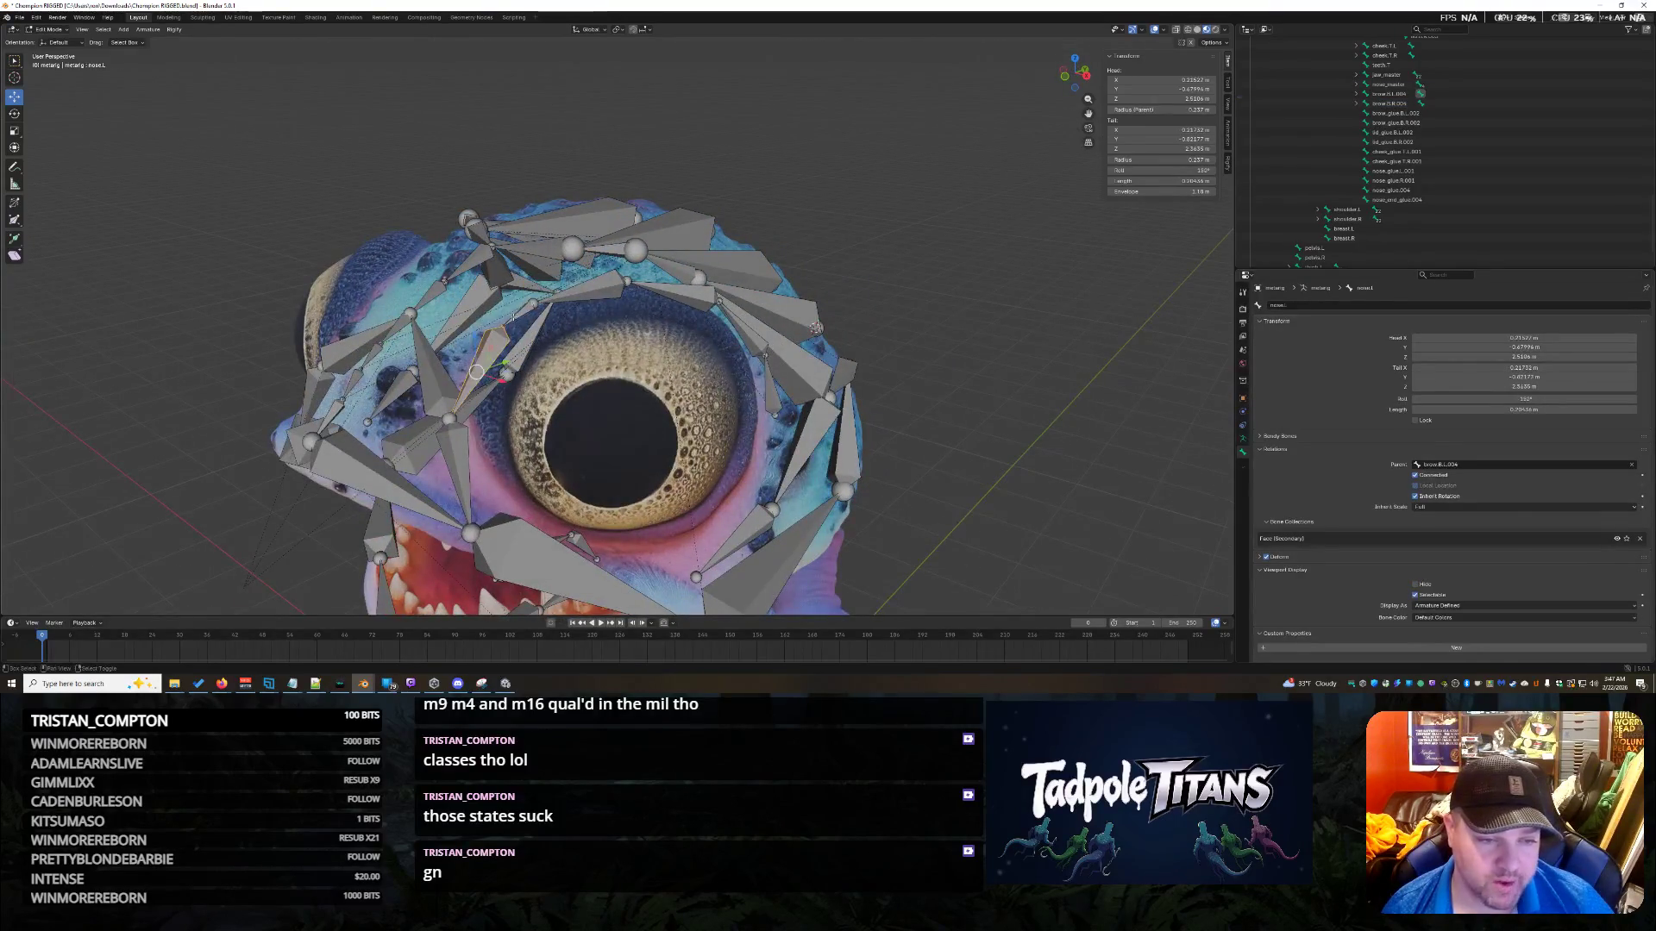
shift+click(576, 289)
shift+click(731, 329)
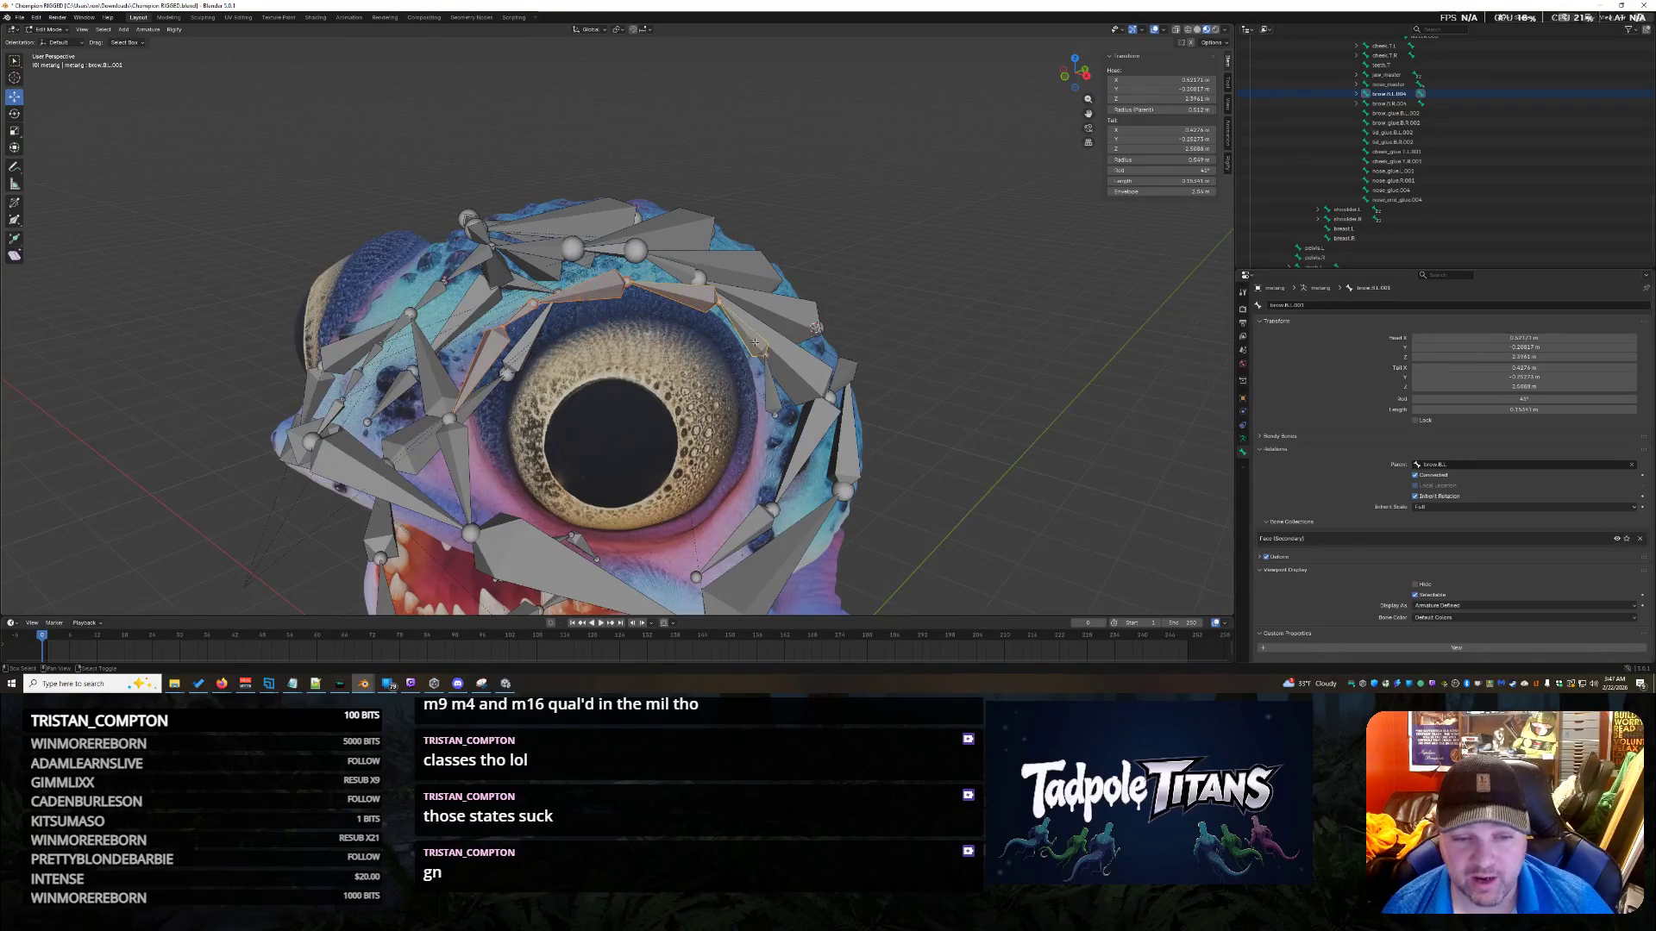
key(h)
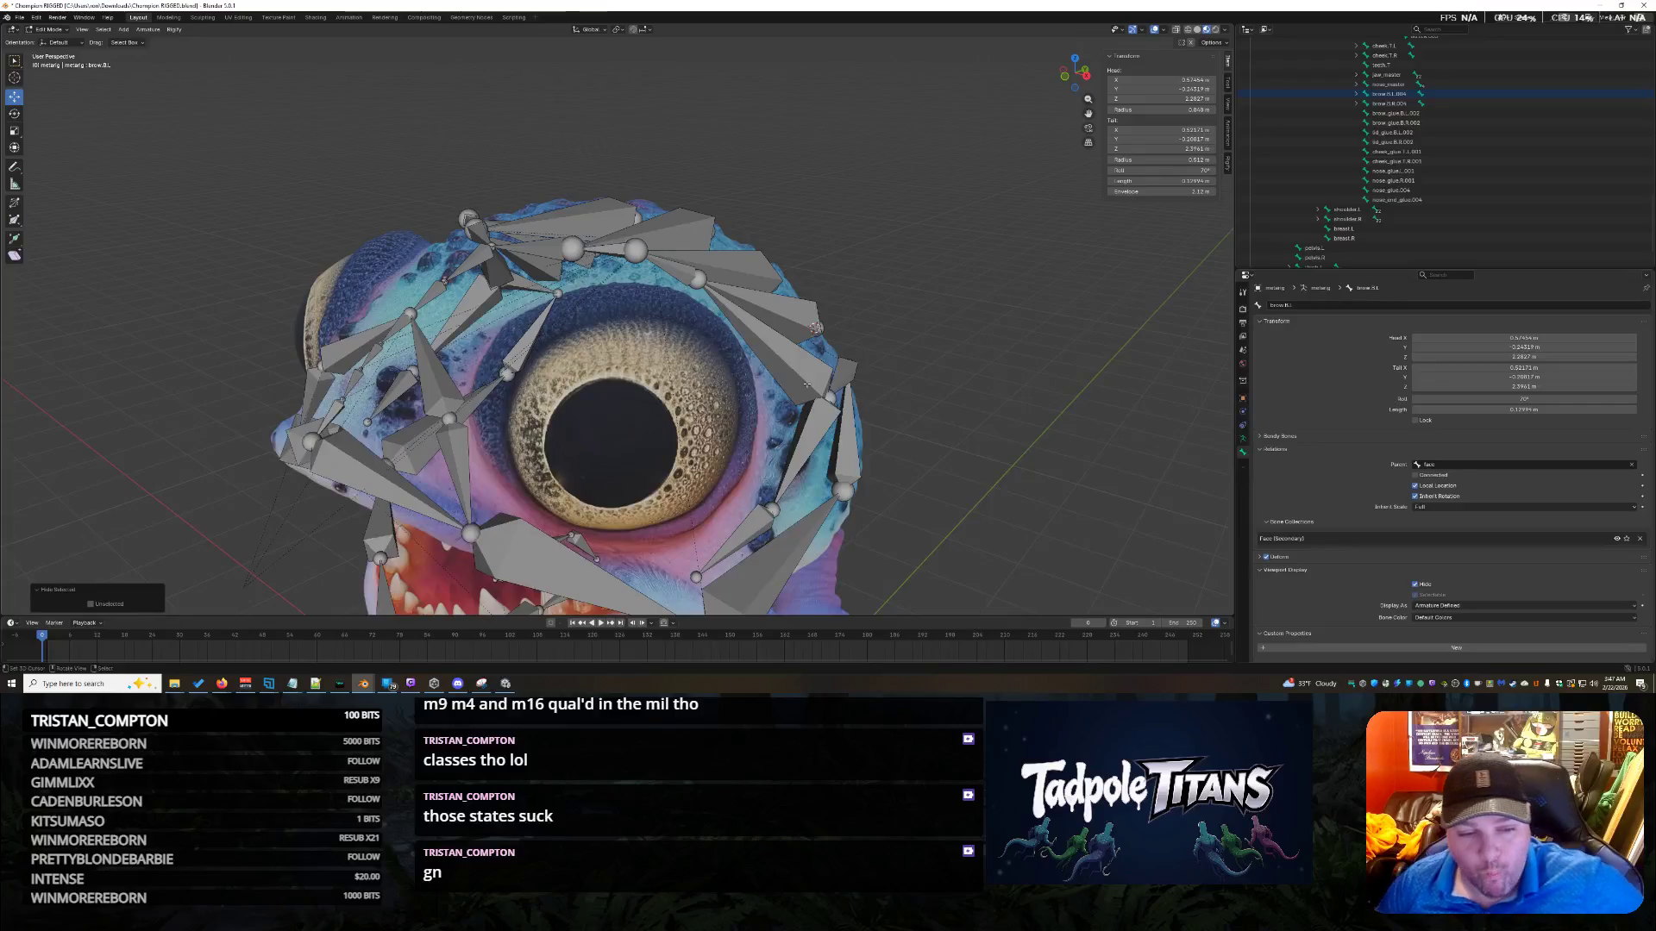
Select nose.L.001, mirror the selection to nose.R.001, and add nose_glue.L.001.
mouse_move(932, 351)
middle_down()
mouse_move(1013, 343)
mouse_move(985, 350)
middle_up()
click(811, 397)
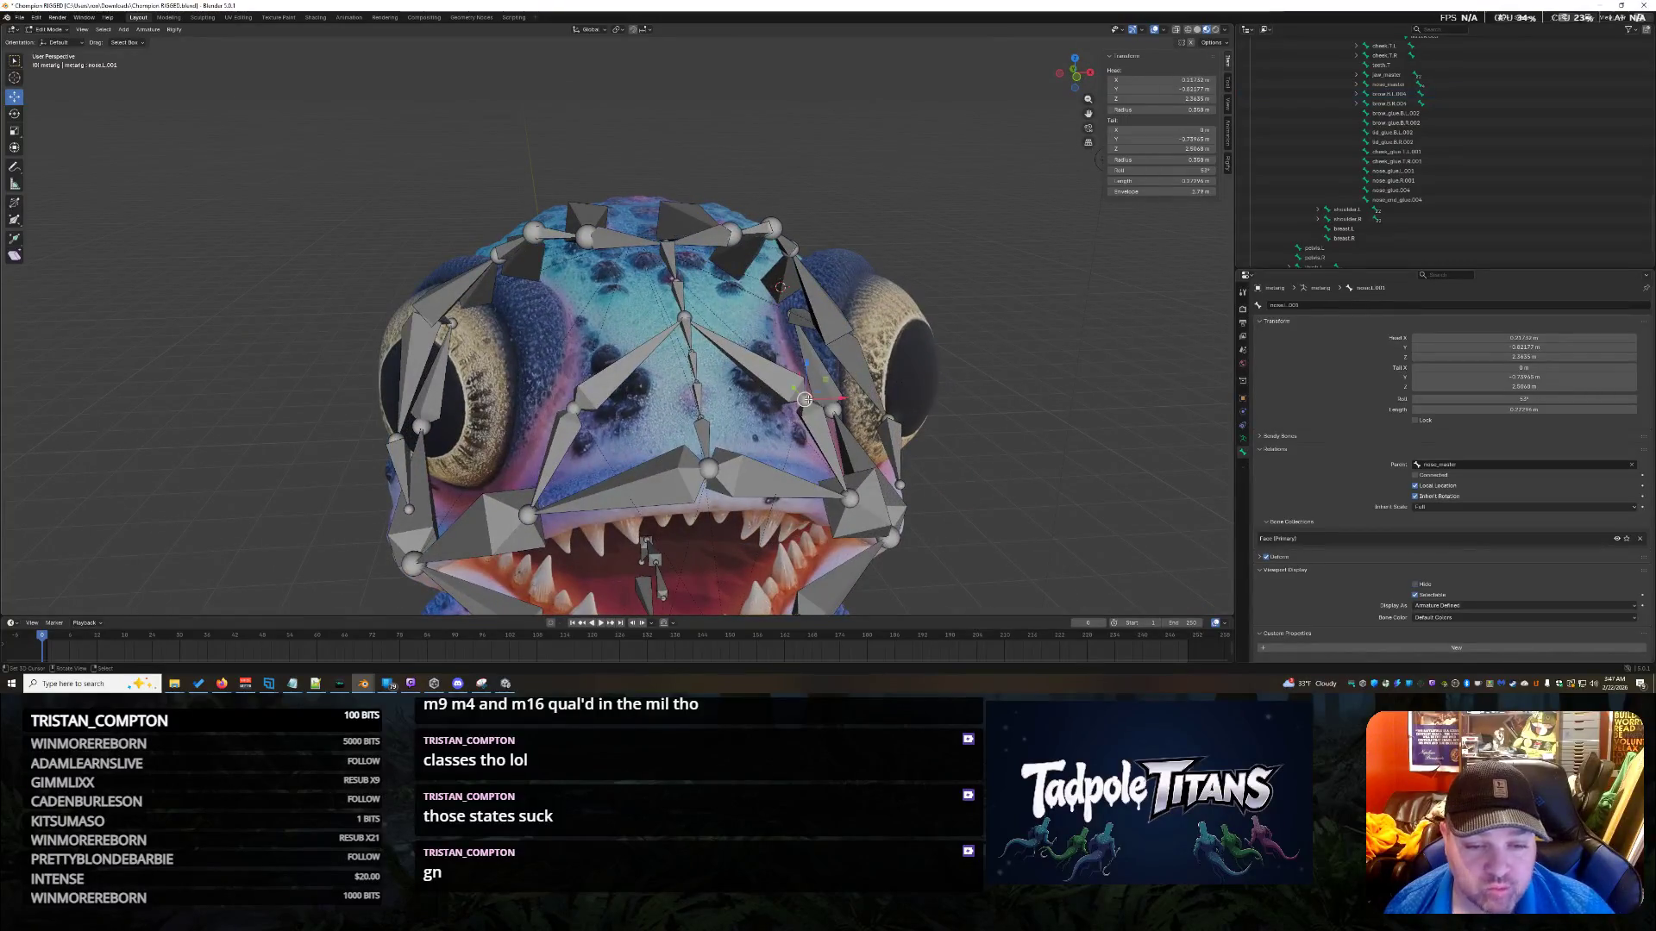
key(ctrl+shift+m)
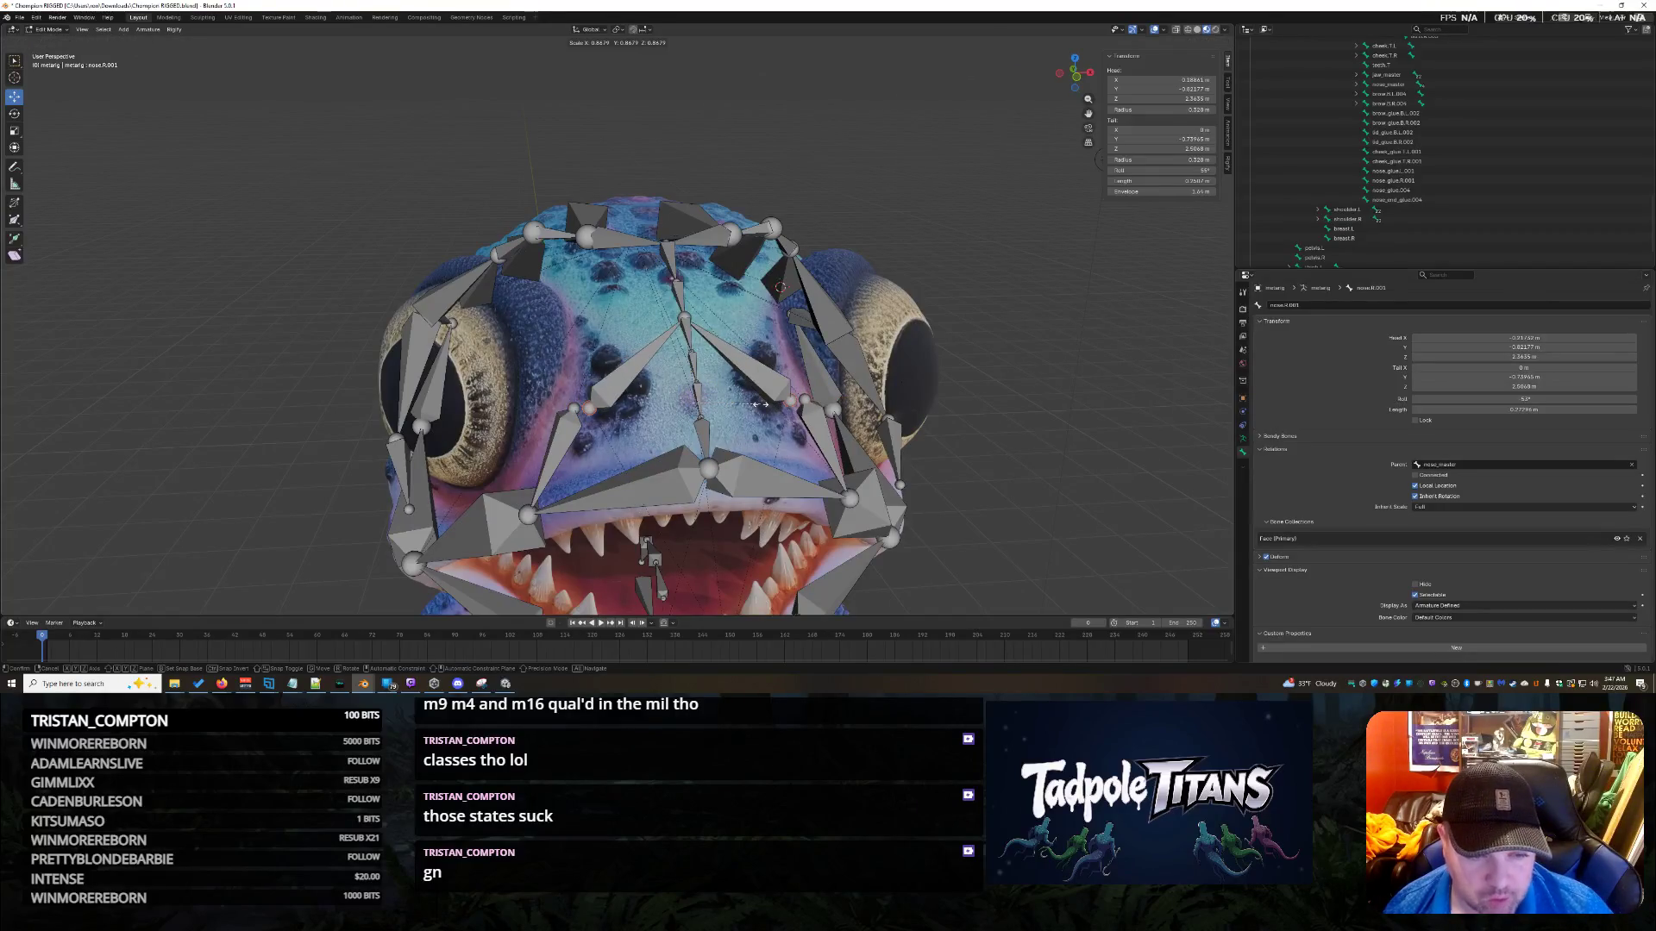
click(808, 402)
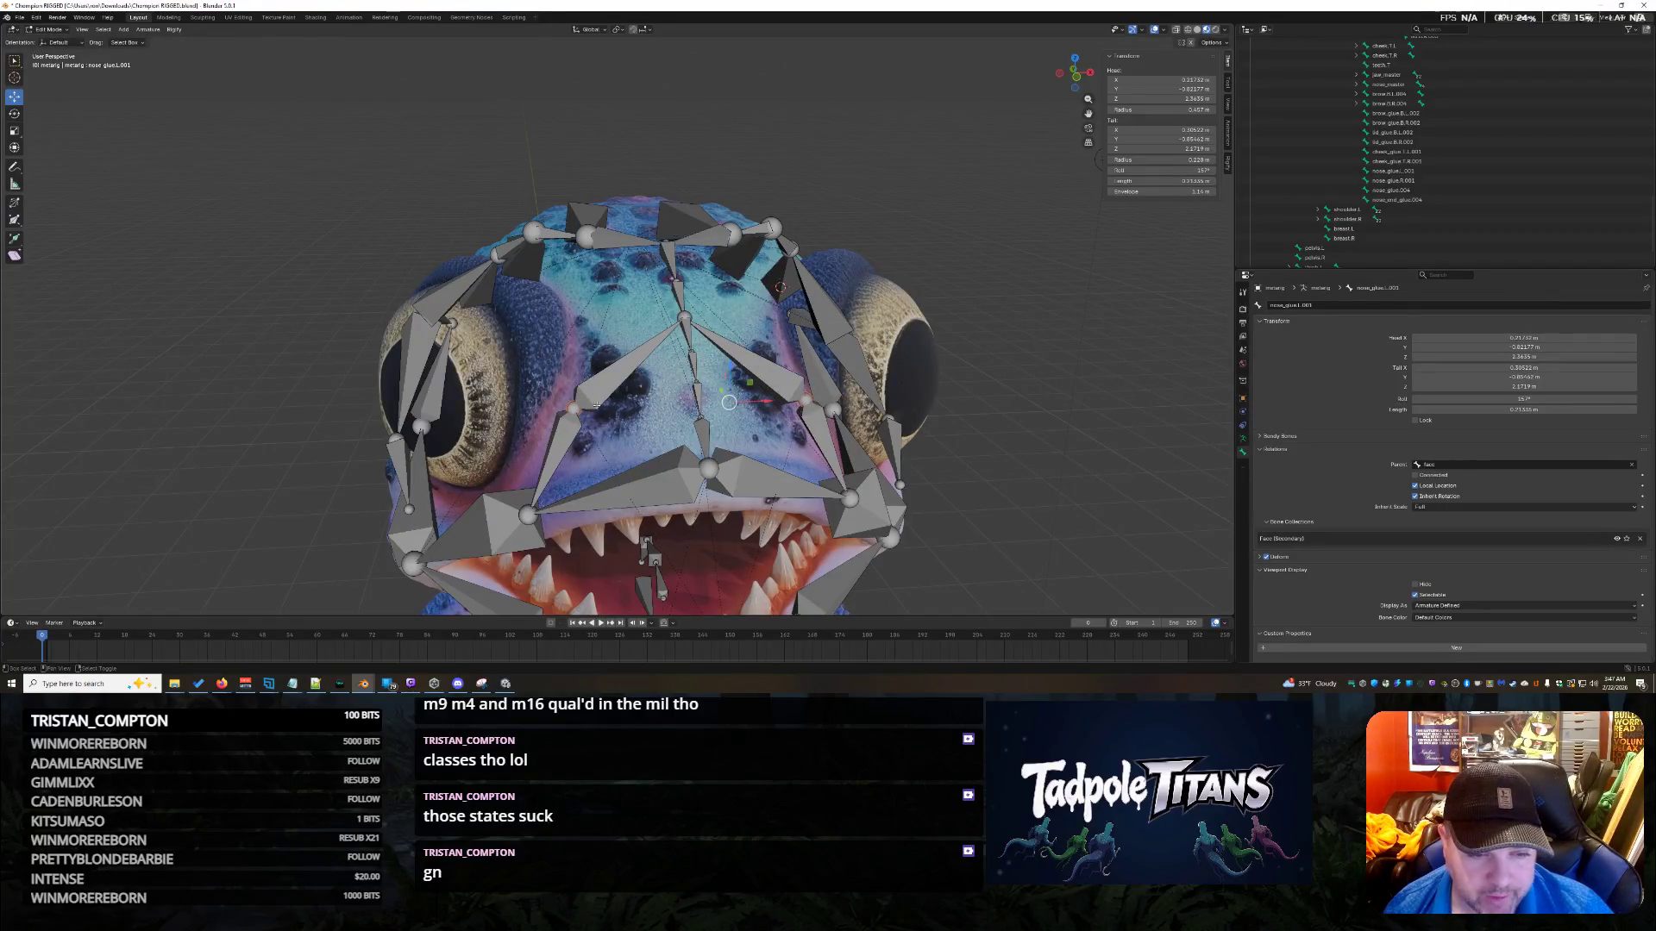
Scale the nose bones down and shift them along Y.
key(s)
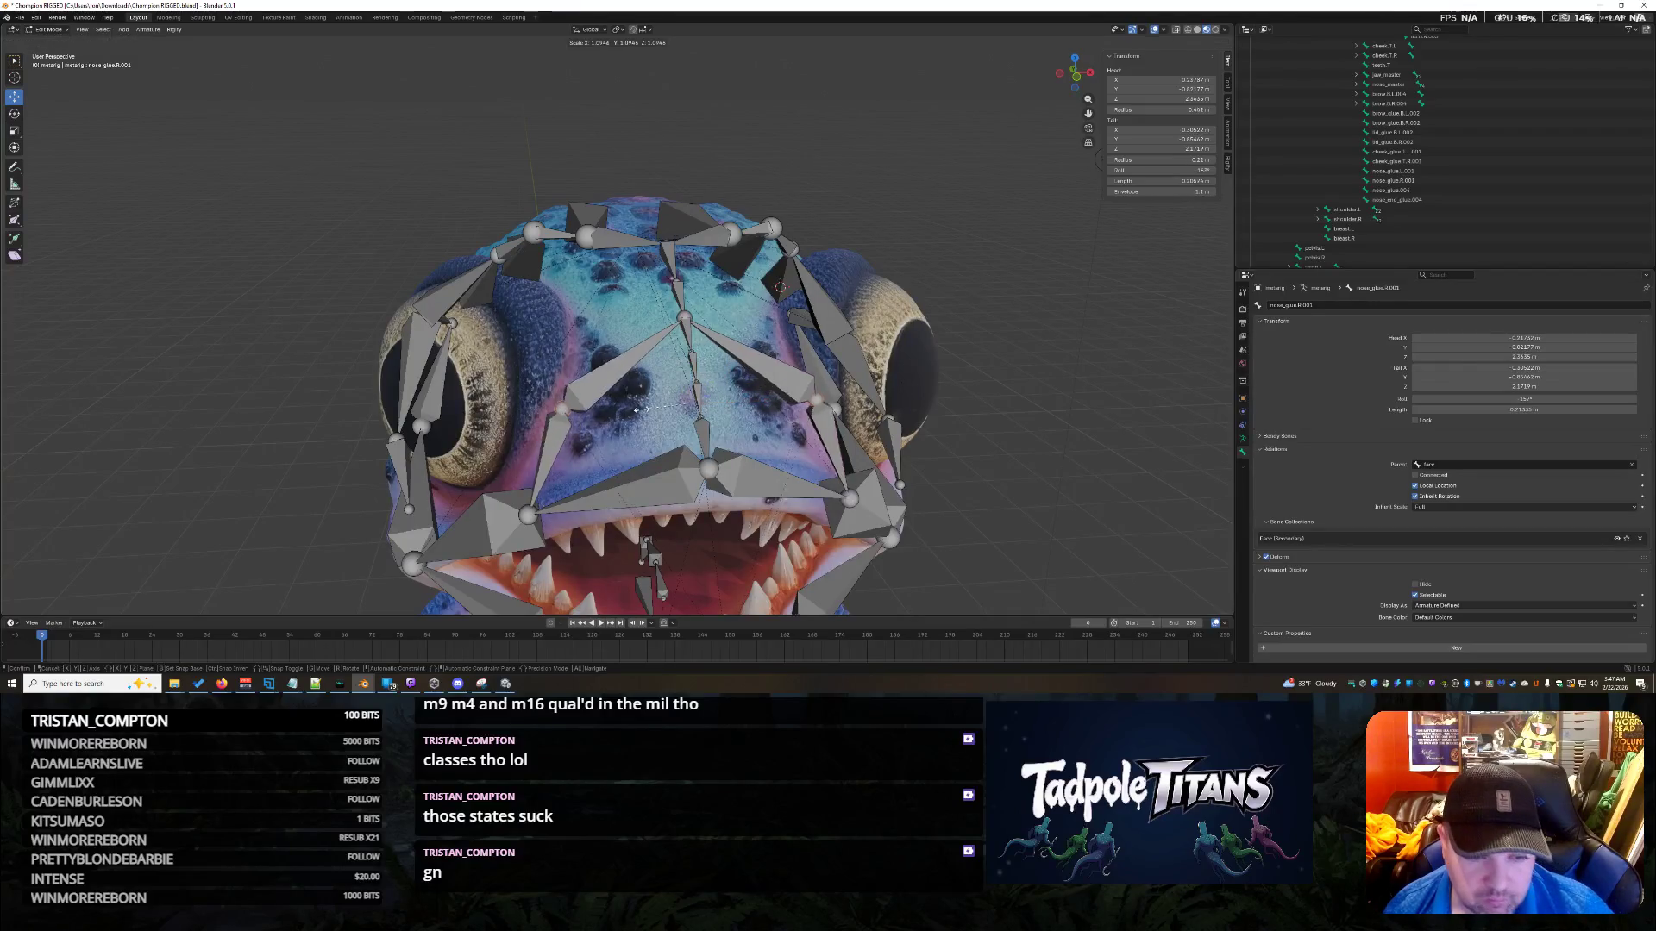
click(660, 401)
key(g)
key(y)
key(Return)
key(g)
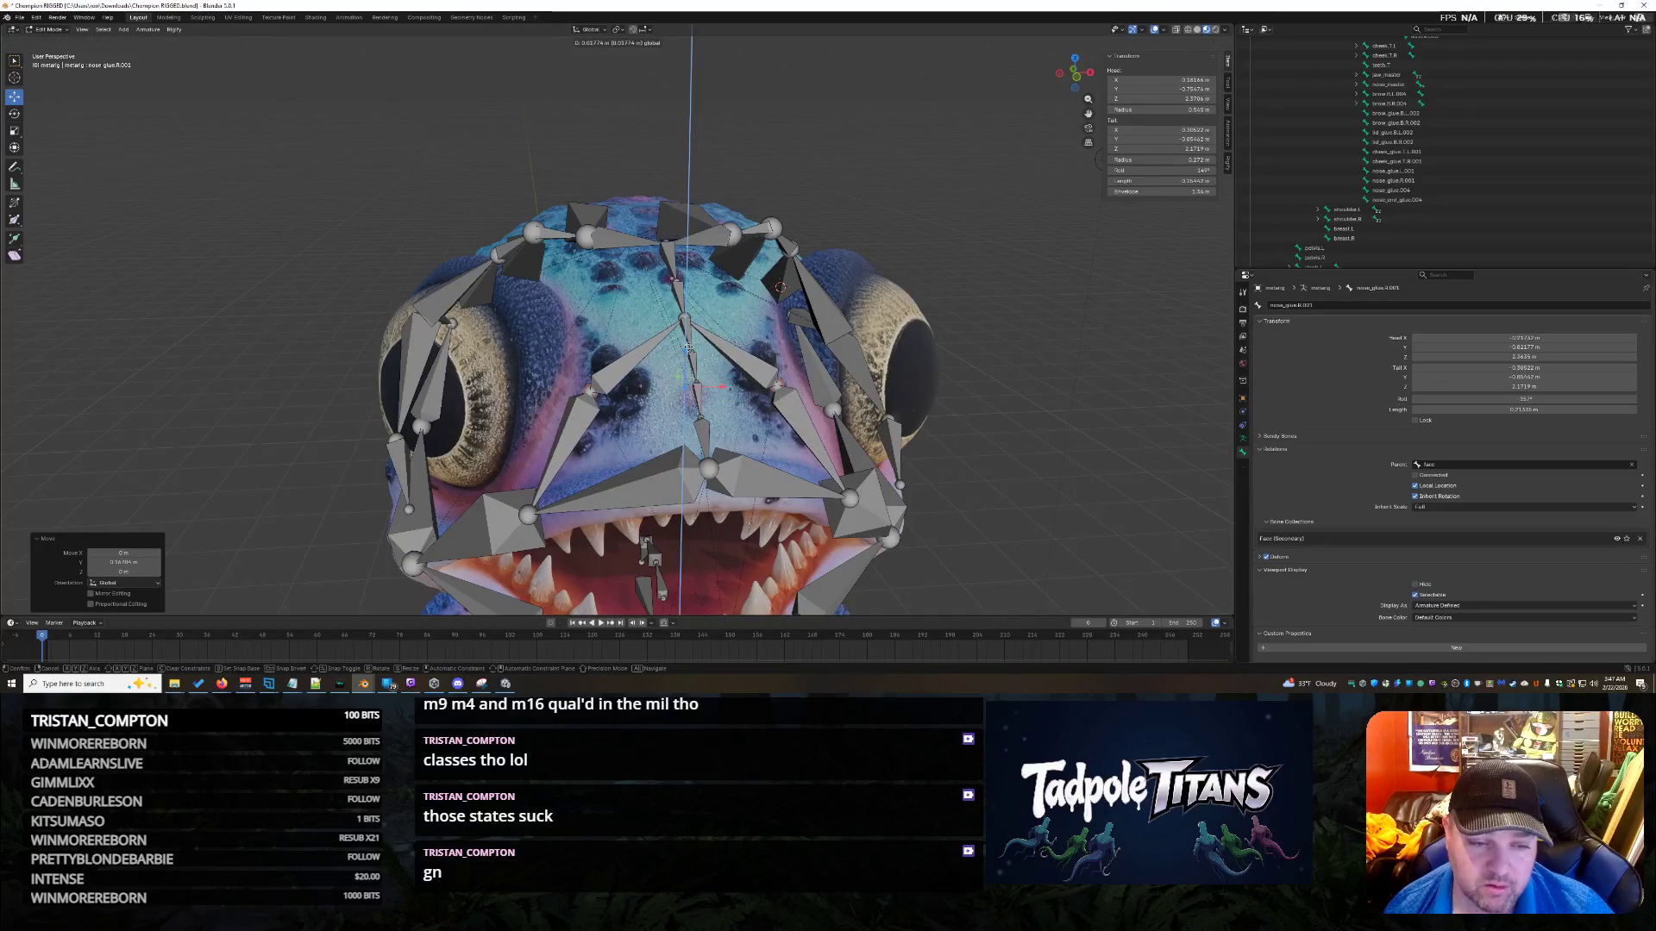
mouse_move(949, 422)
middle_down()
mouse_move(1118, 429)
mouse_move(233, 371)
mouse_move(1078, 405)
mouse_move(854, 386)
mouse_move(921, 381)
middle_up()
Raise the nose bones along Z and refine them with 0.902 and 0.975 scales.
key(g)
key(z)
key(Return)
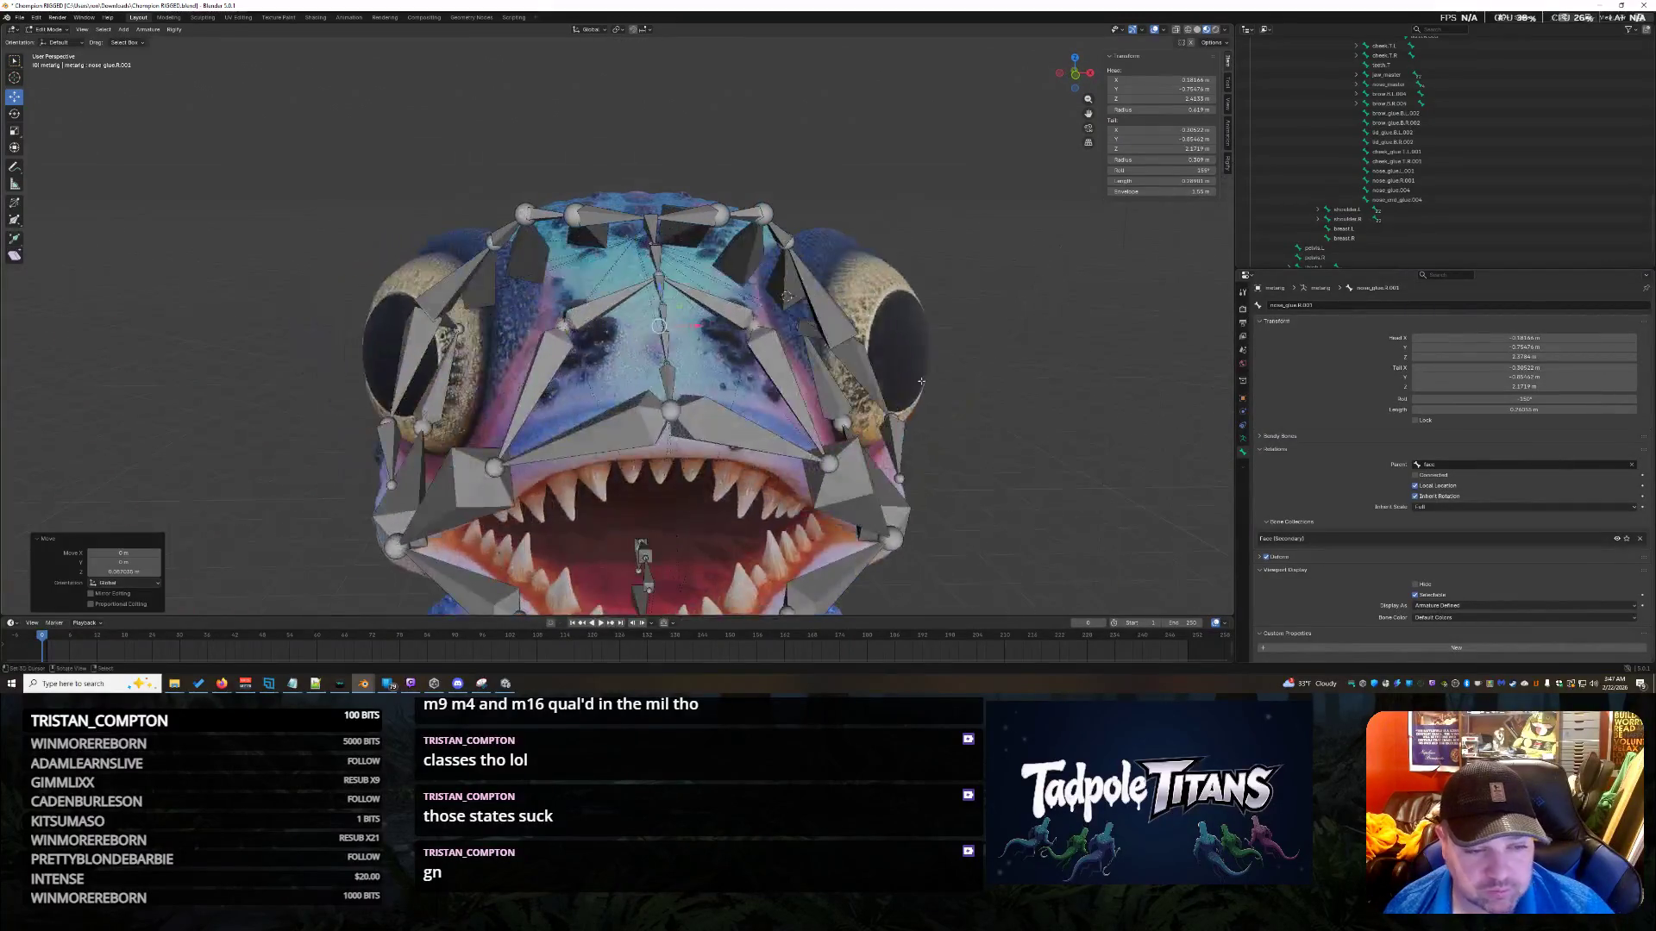
key(s)
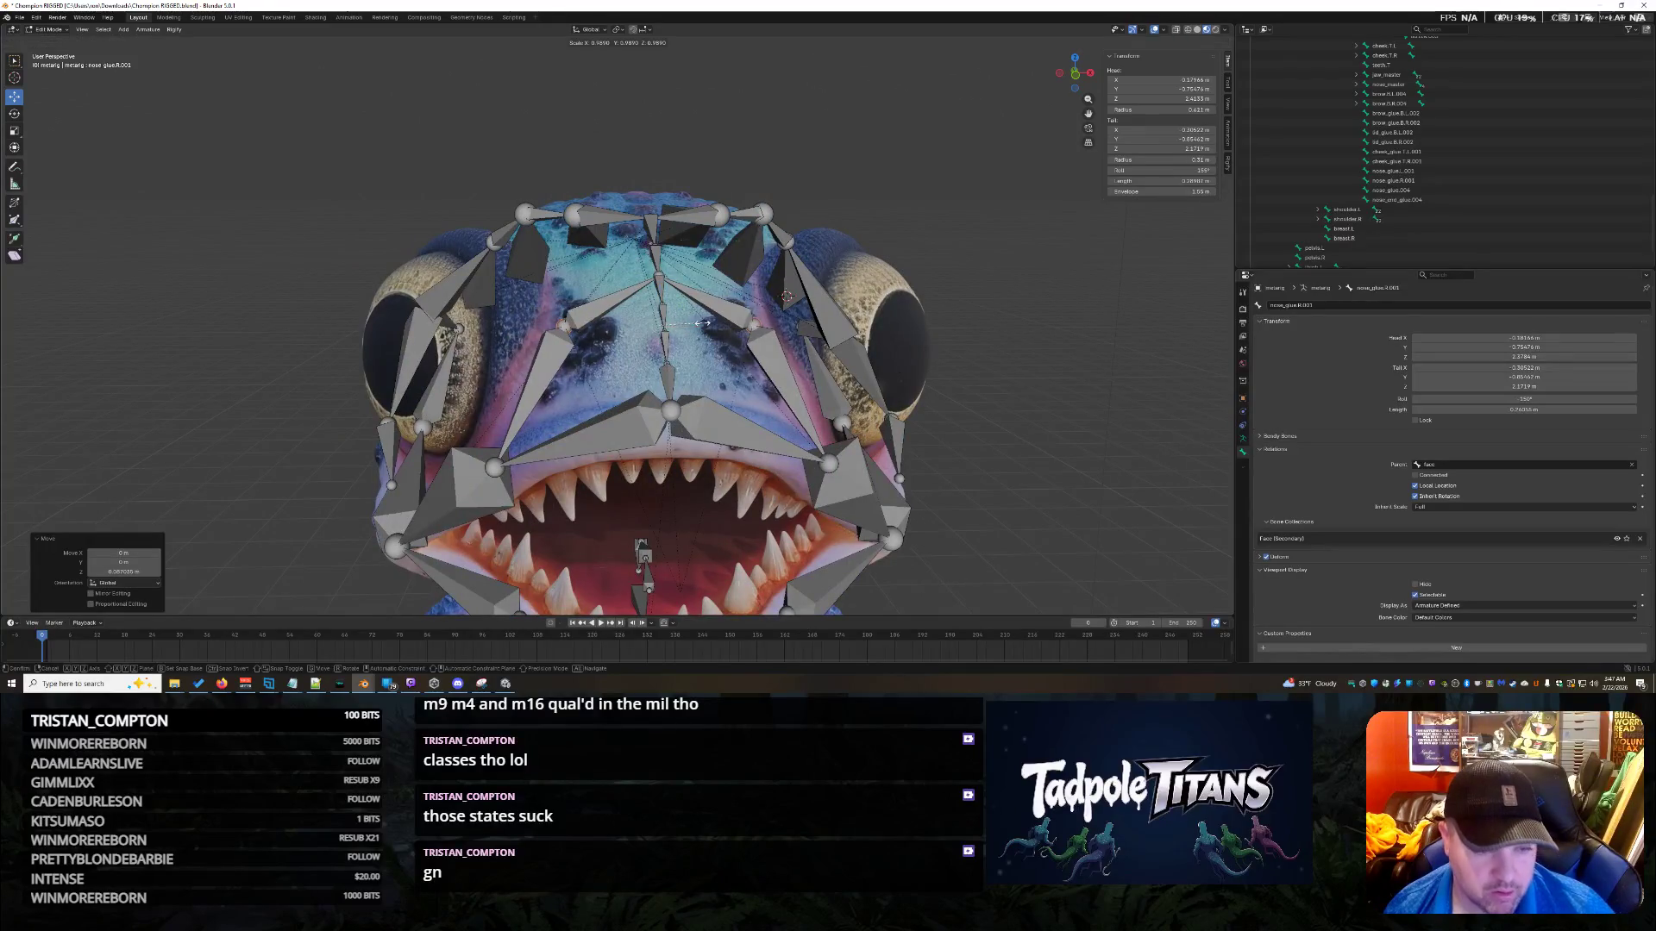
key(Return)
key(g)
key(Return)
key(s)
key(Return)
middle_drag(681, 310, 965, 415)
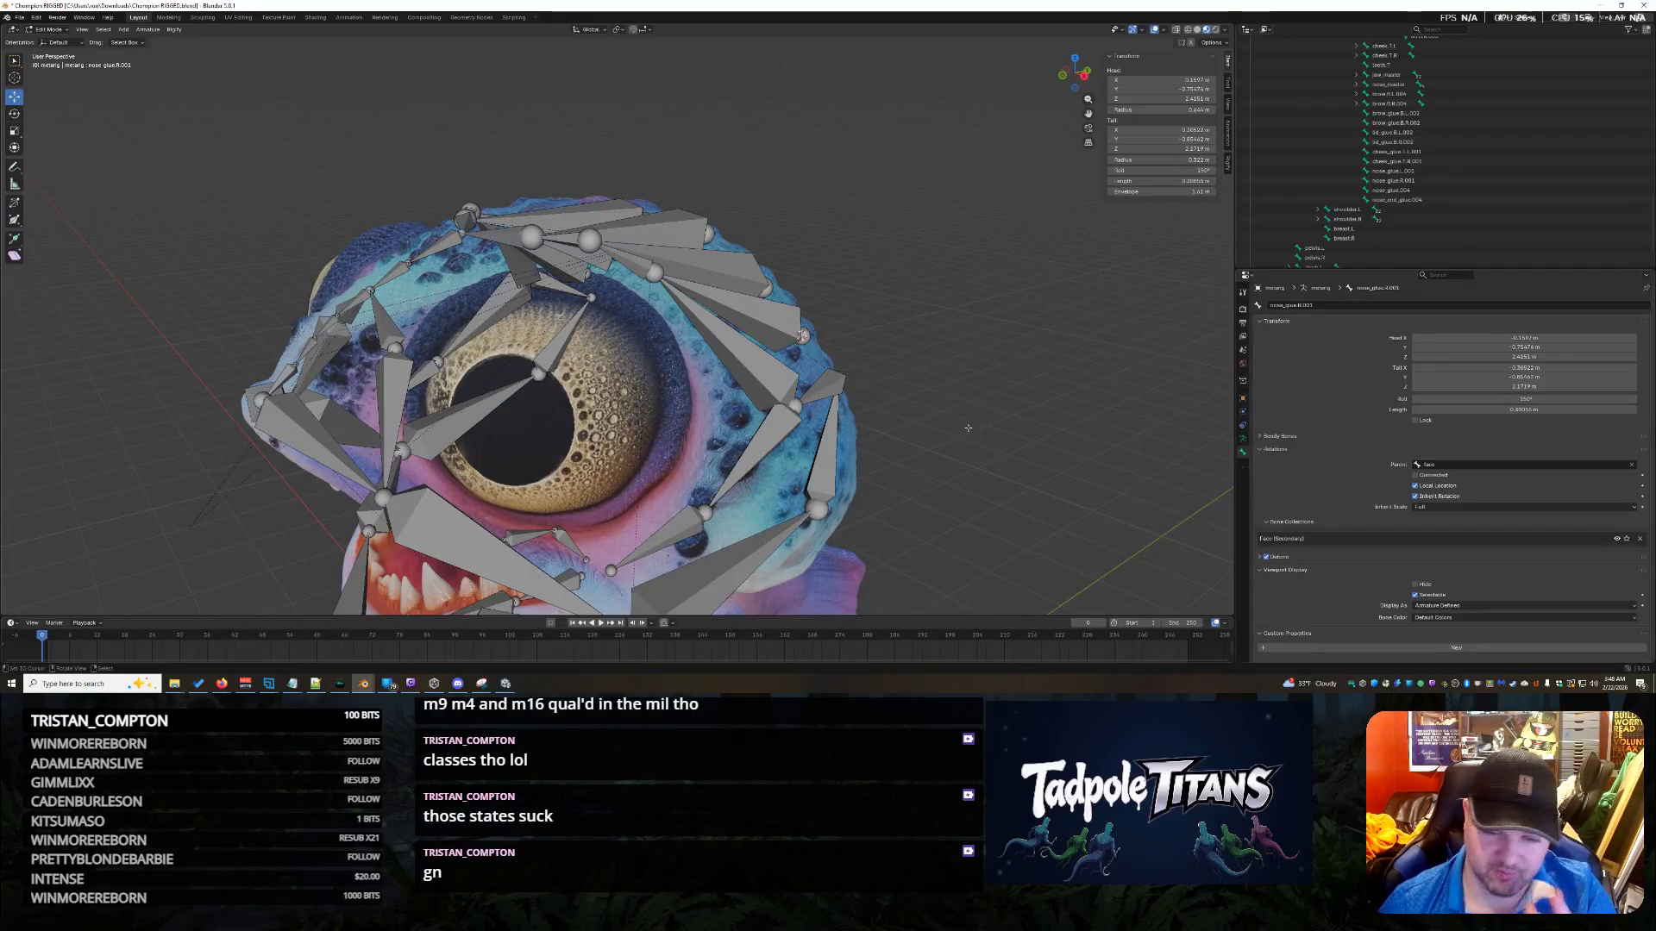
middle_drag(970, 445, 994, 447)
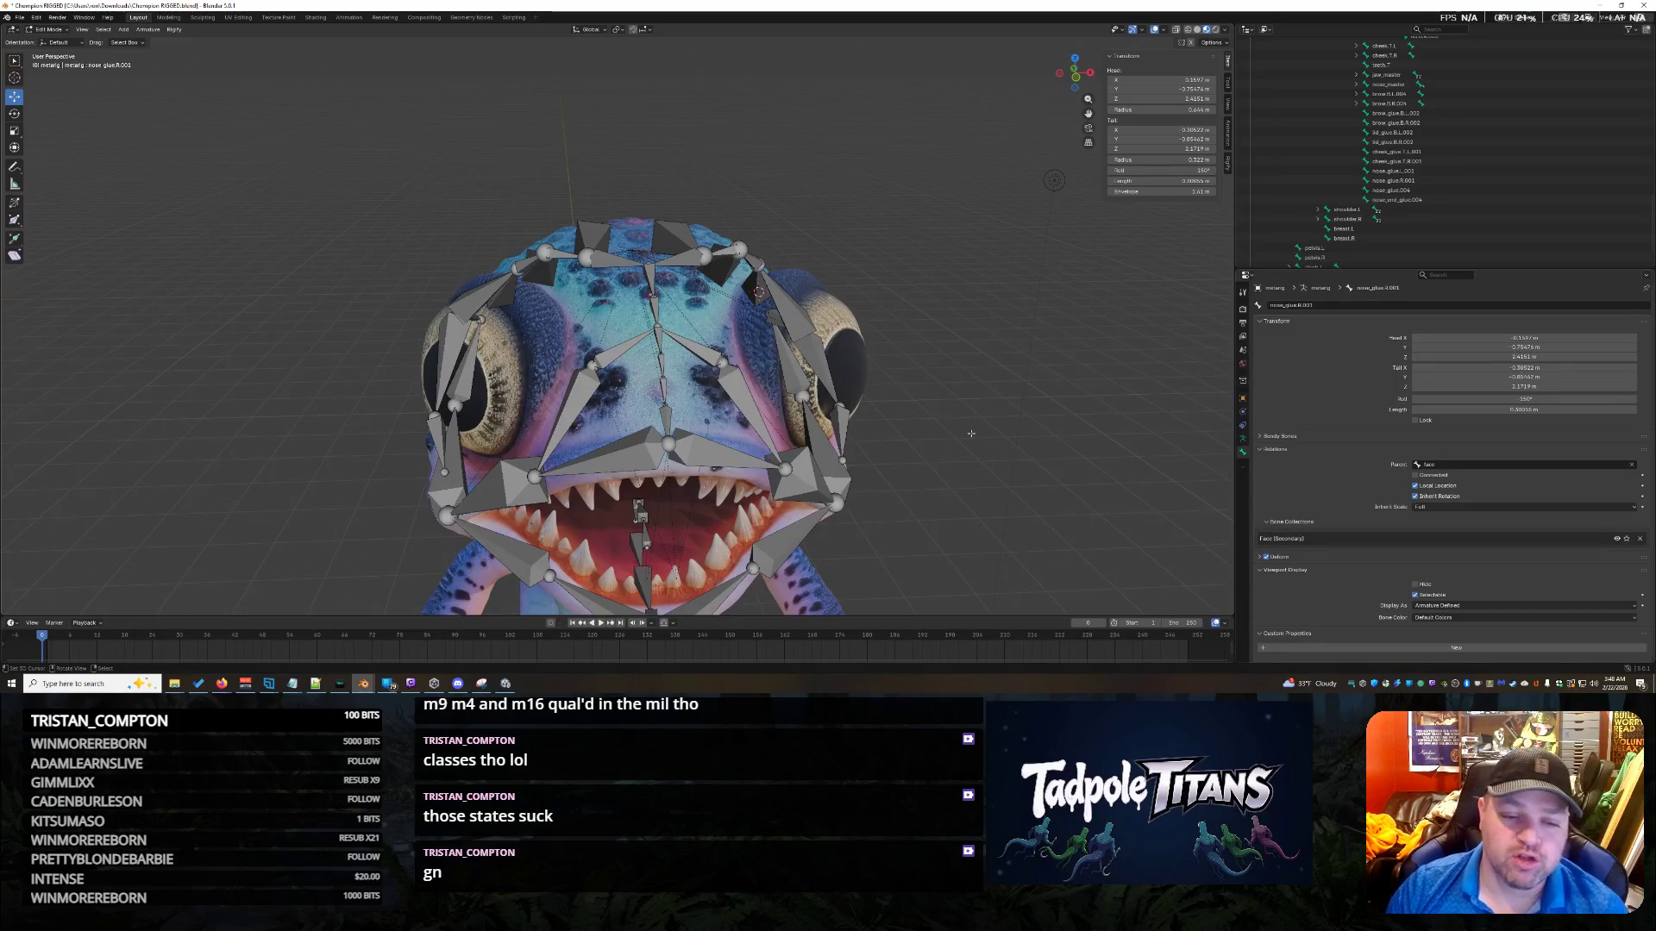
mouse_move(975, 484)
middle_down()
mouse_move(872, 370)
mouse_move(927, 420)
mouse_move(944, 405)
middle_up()
scroll(890, 406, down, 5)
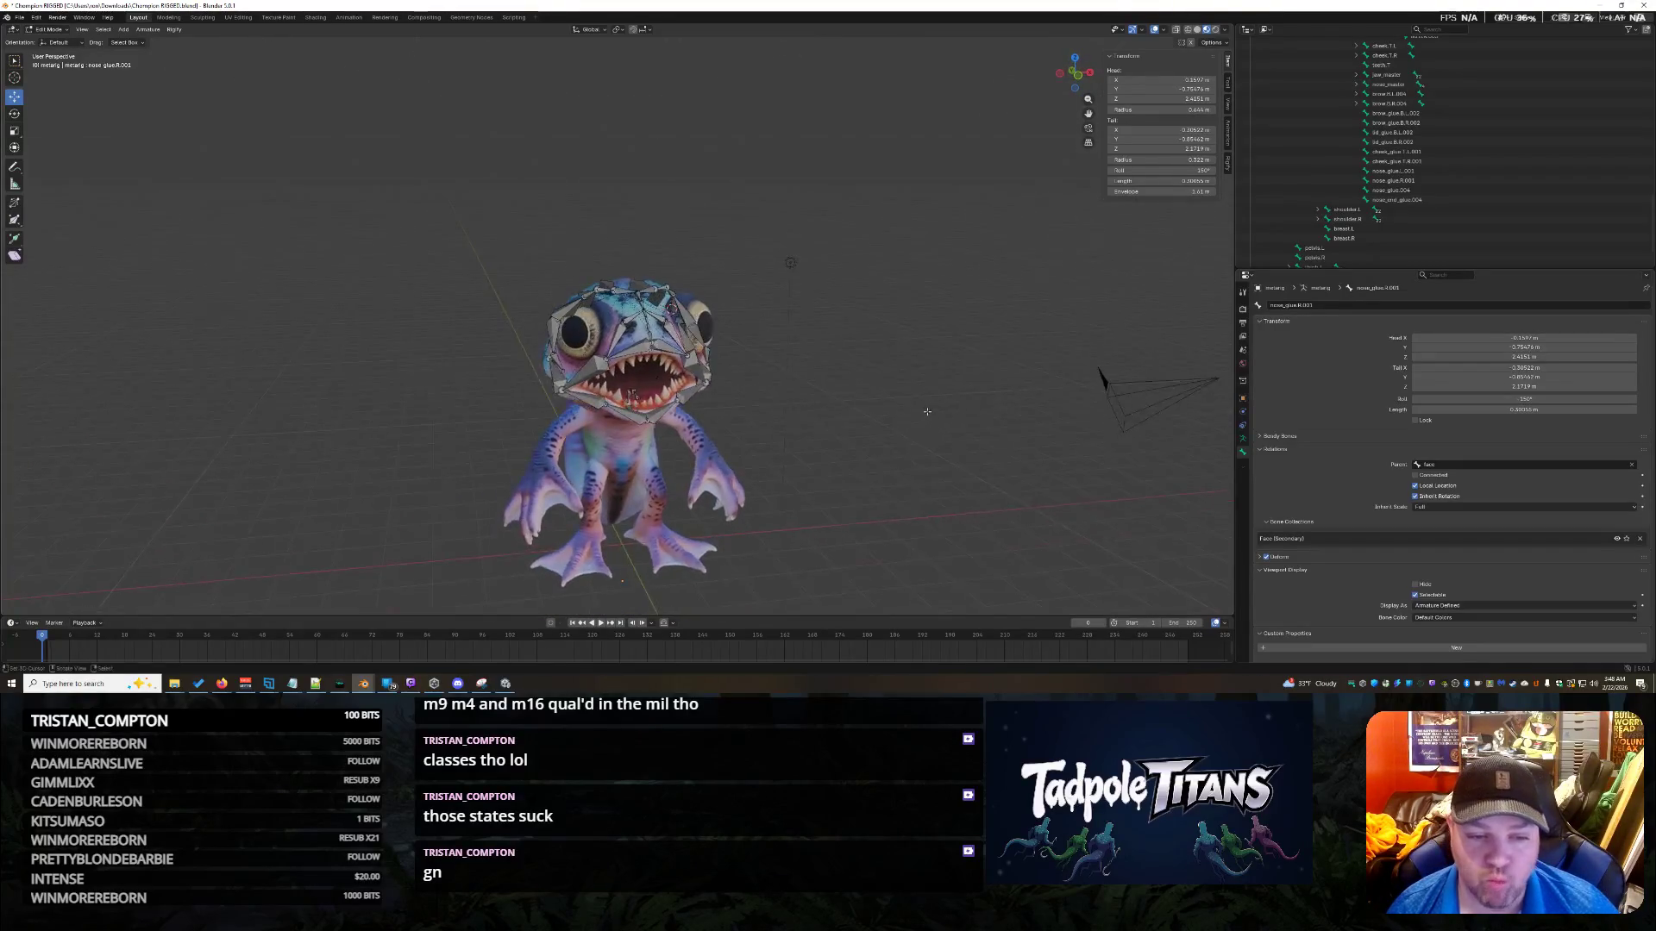
scroll(948, 401, up, 4)
scroll(958, 393, up, 2)
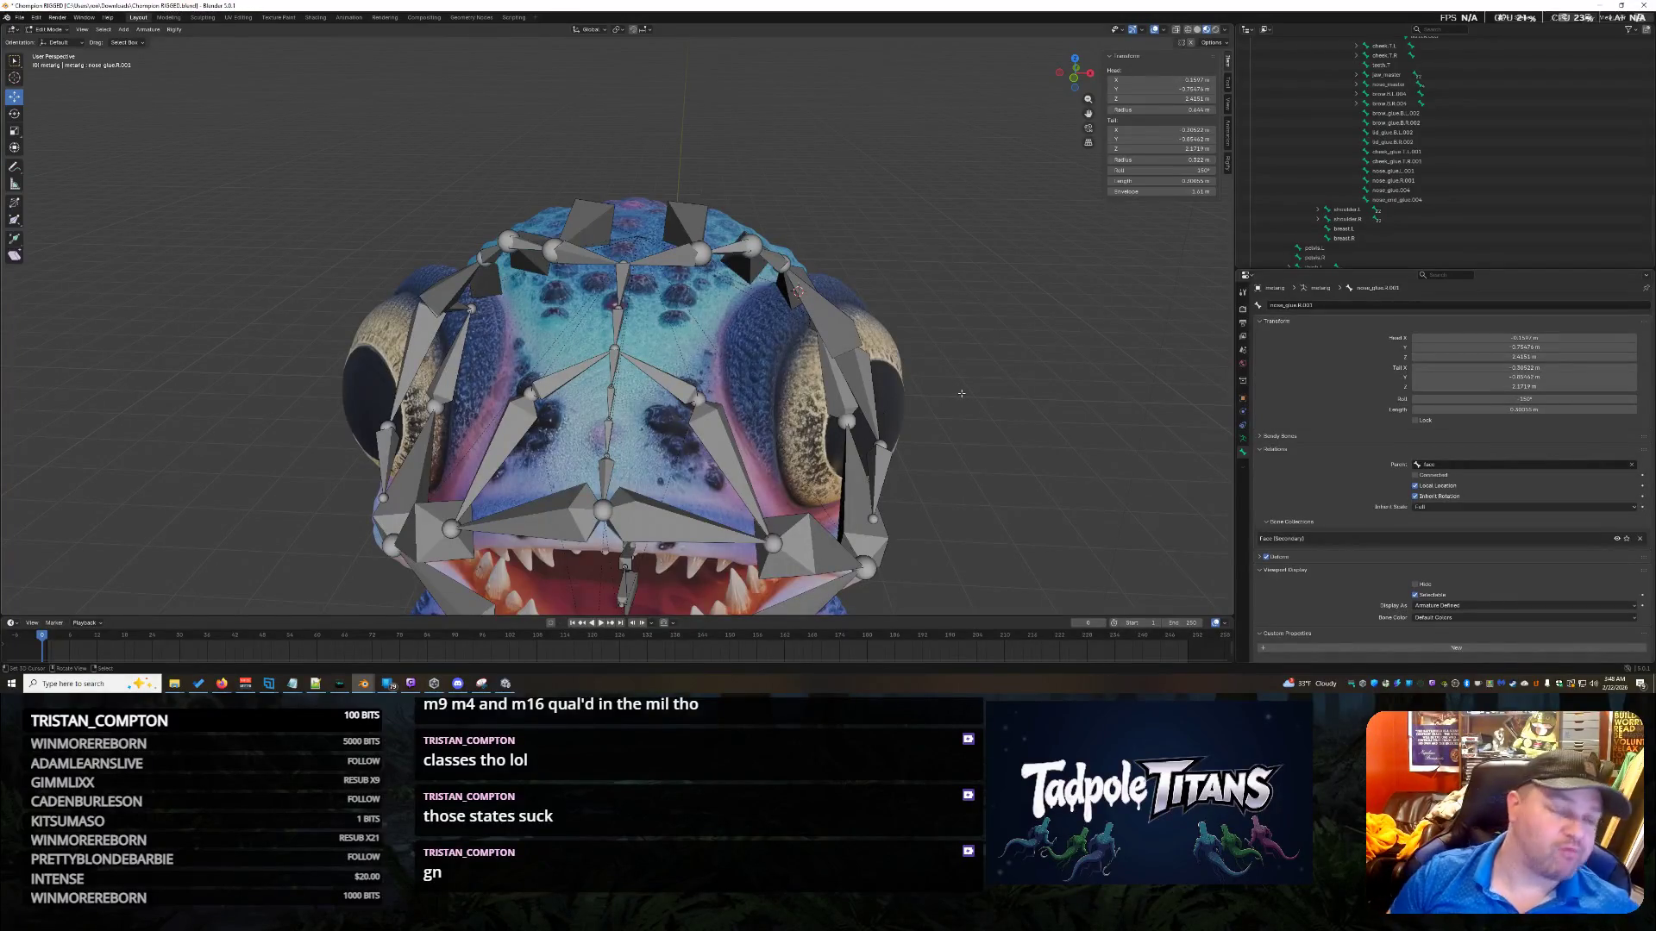
mouse_move(944, 406)
middle_down()
mouse_move(1018, 418)
mouse_move(1111, 373)
mouse_move(1071, 381)
middle_up()
scroll(1061, 396, down, 5)
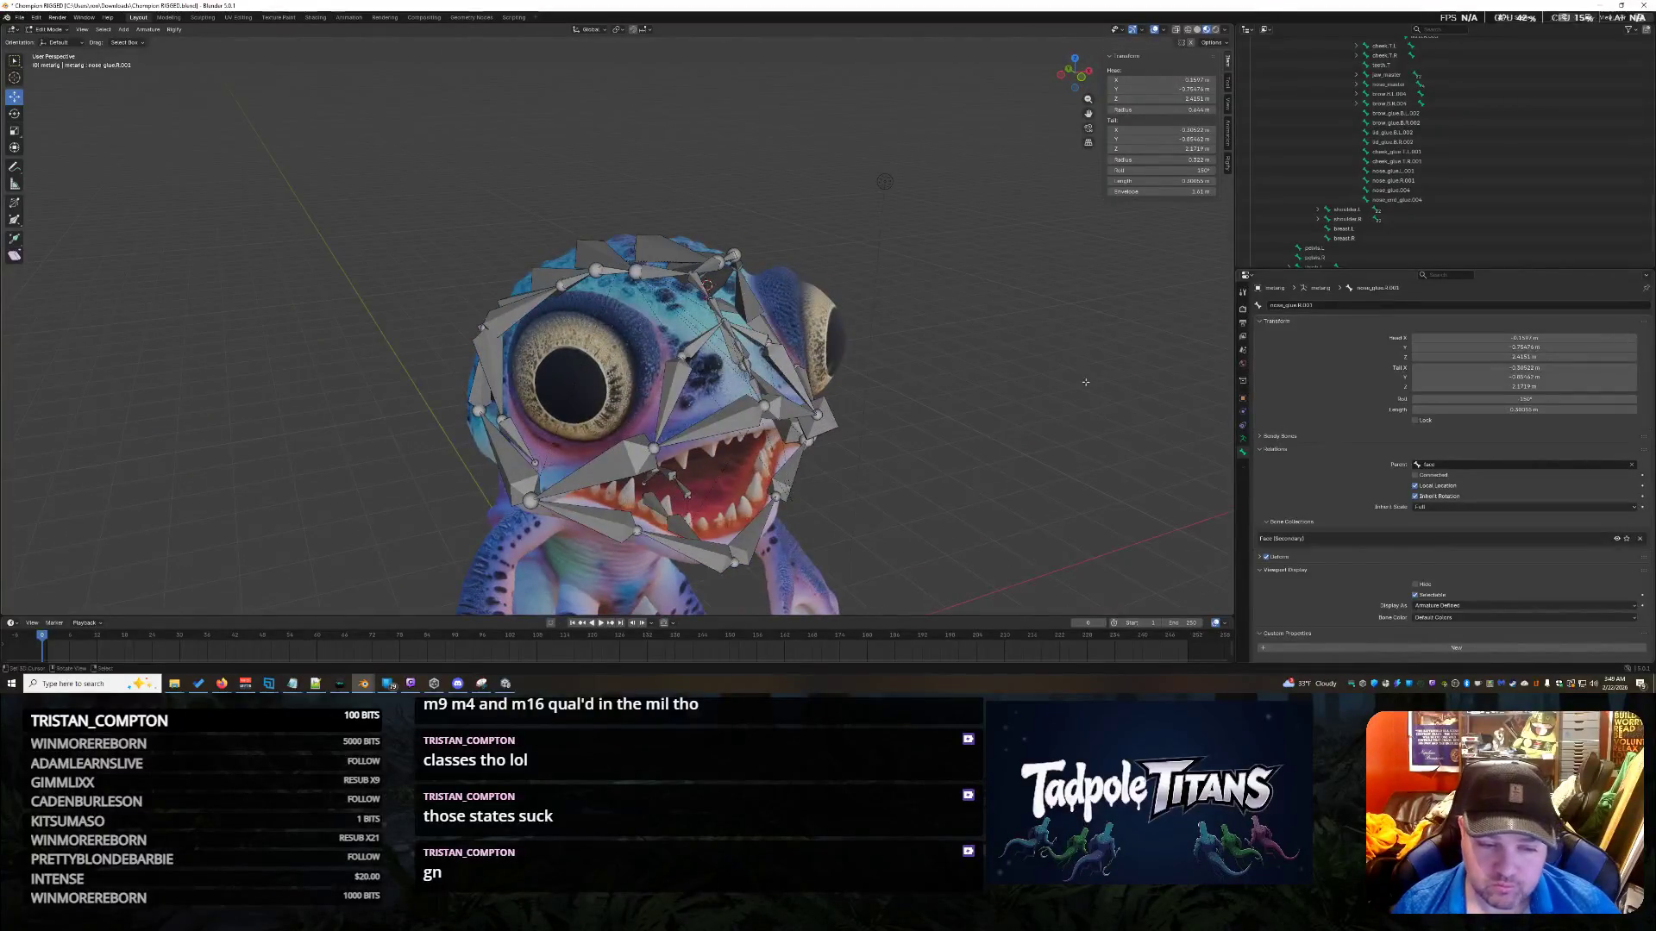
scroll(1003, 426, up, 5)
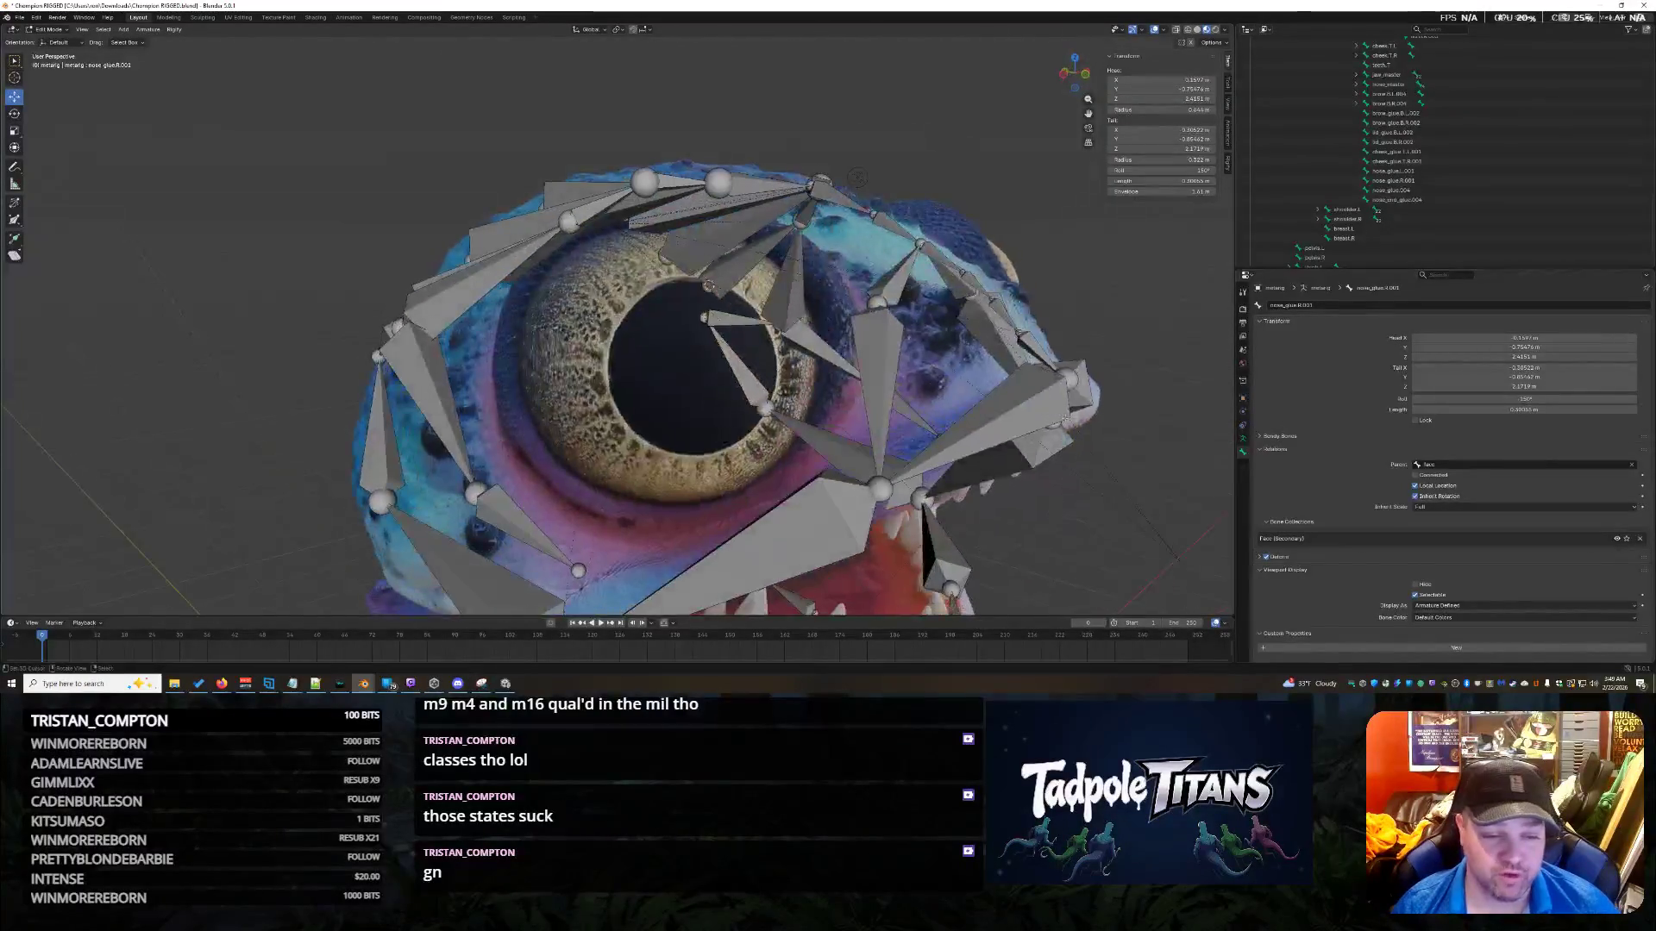
click(569, 504)
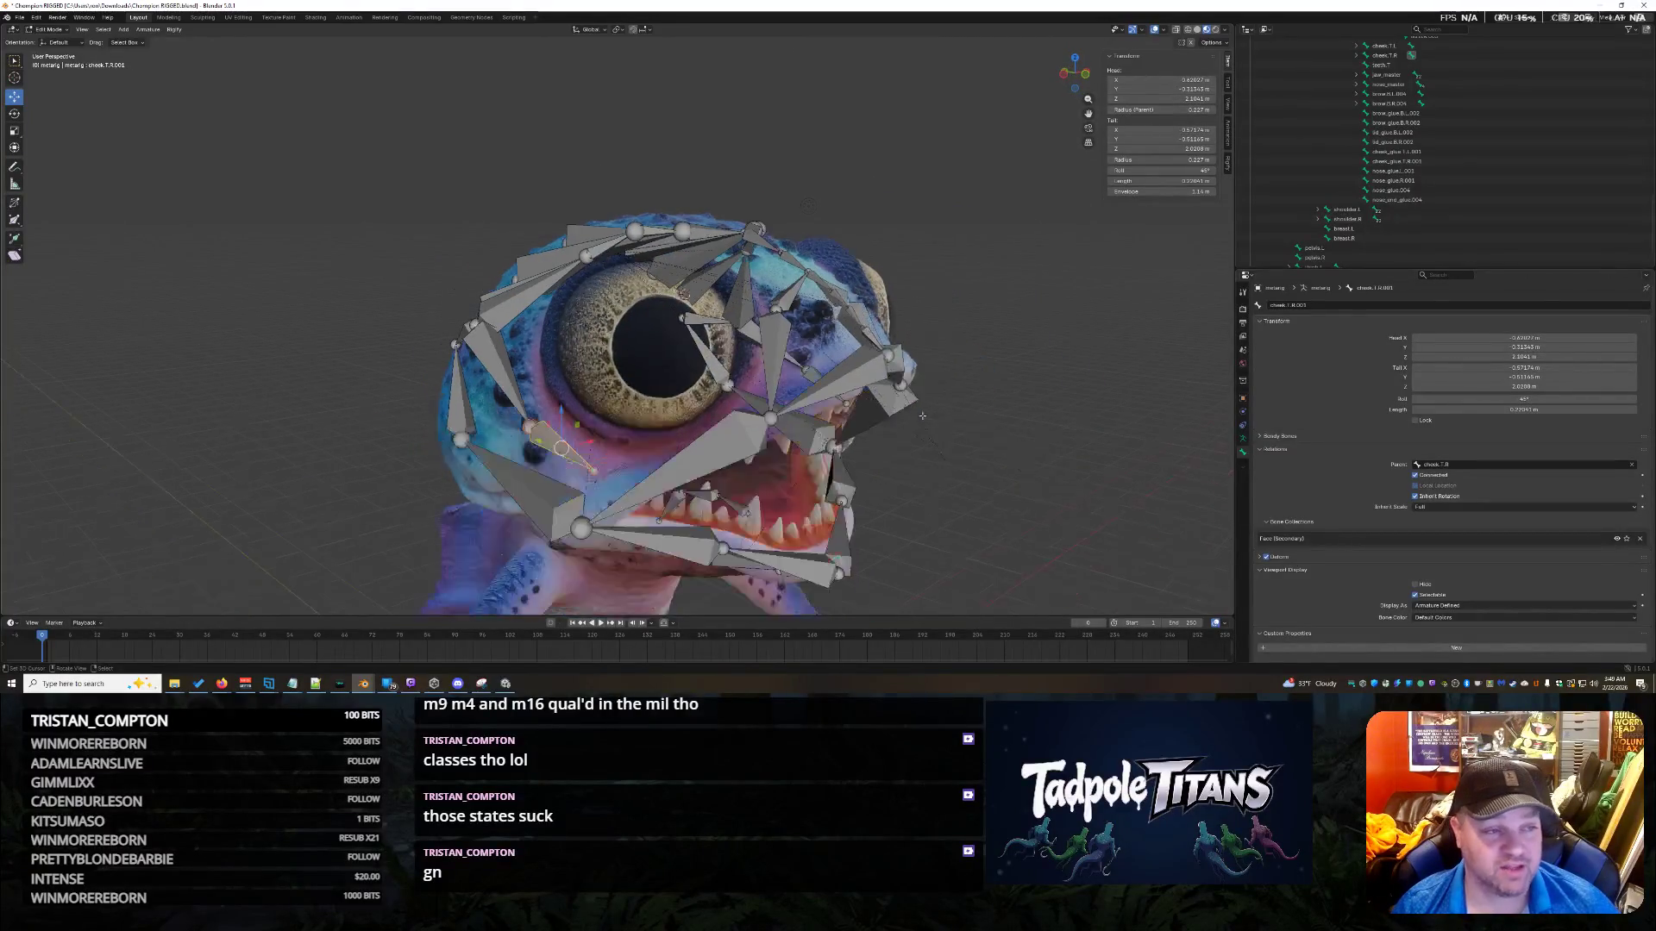
scroll(569, 504, down, 4)
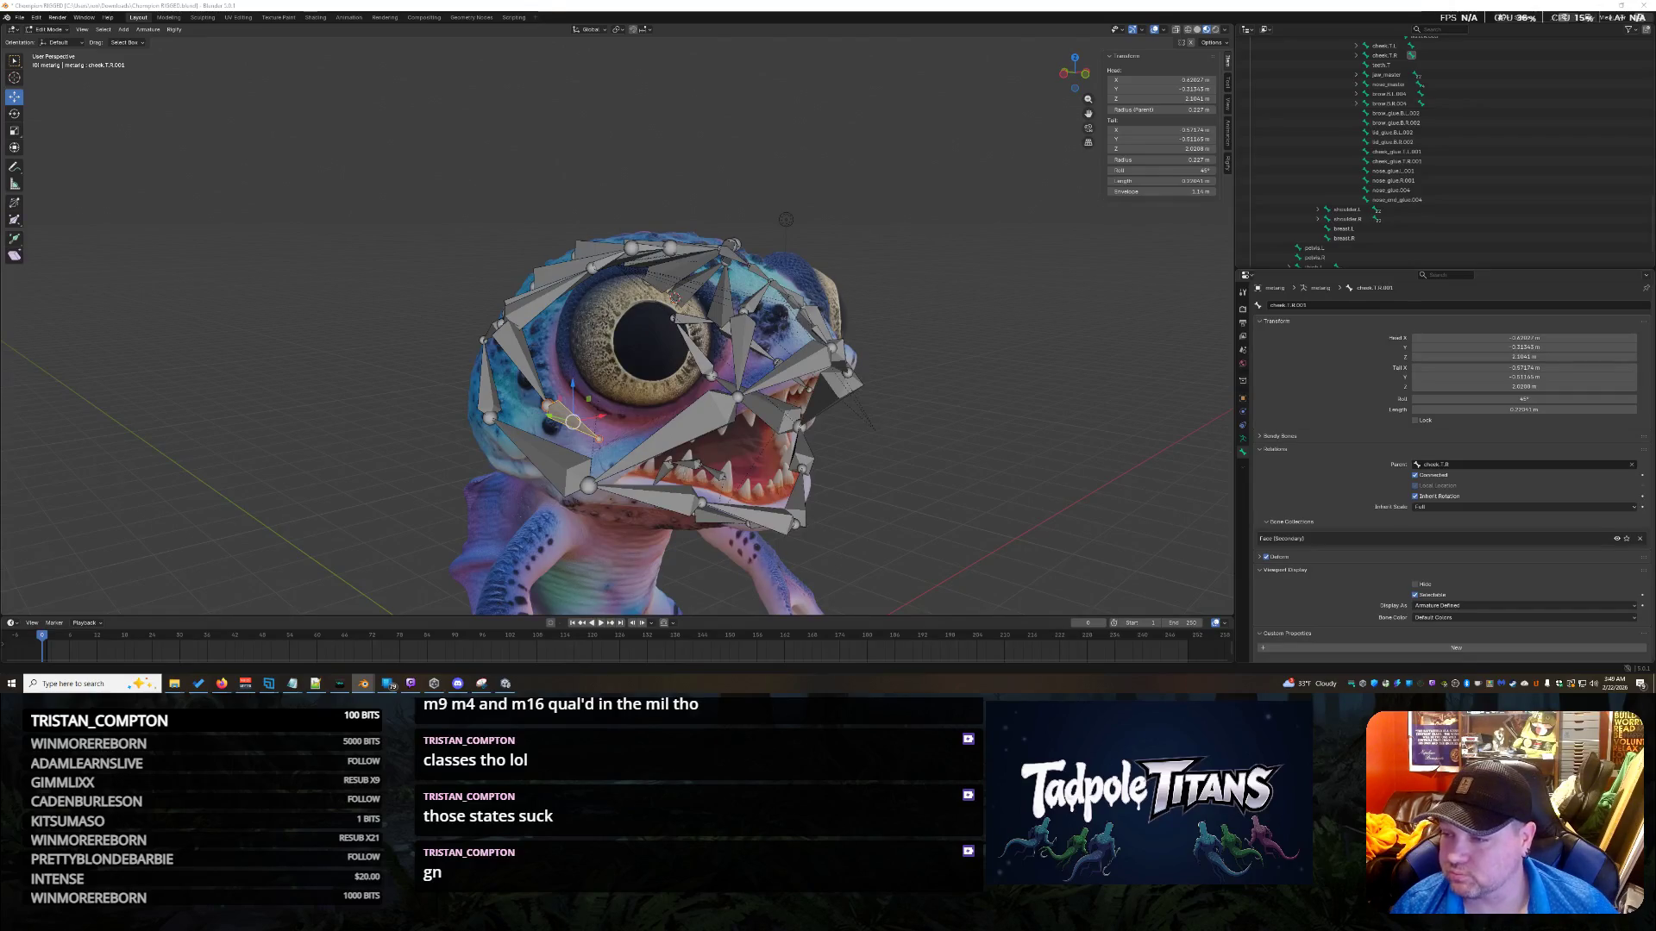
click(733, 354)
scroll(927, 423, up, 3)
mouse_move(927, 423)
middle_down()
mouse_move(948, 453)
mouse_move(897, 448)
middle_up()
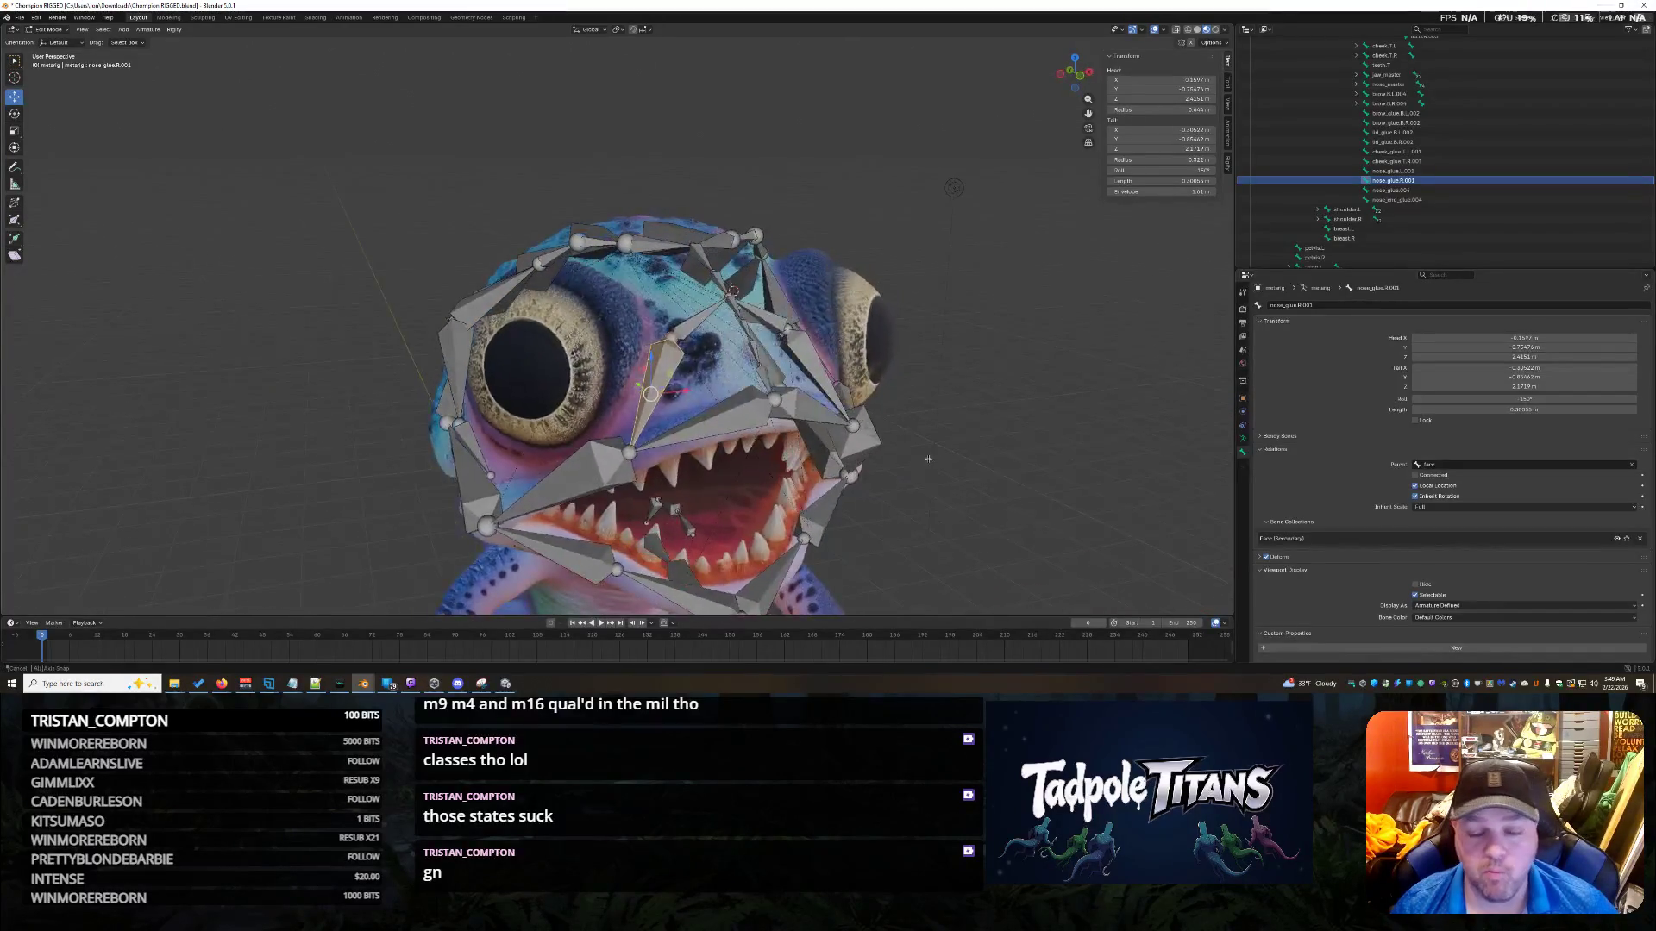
key(ctrl+z)
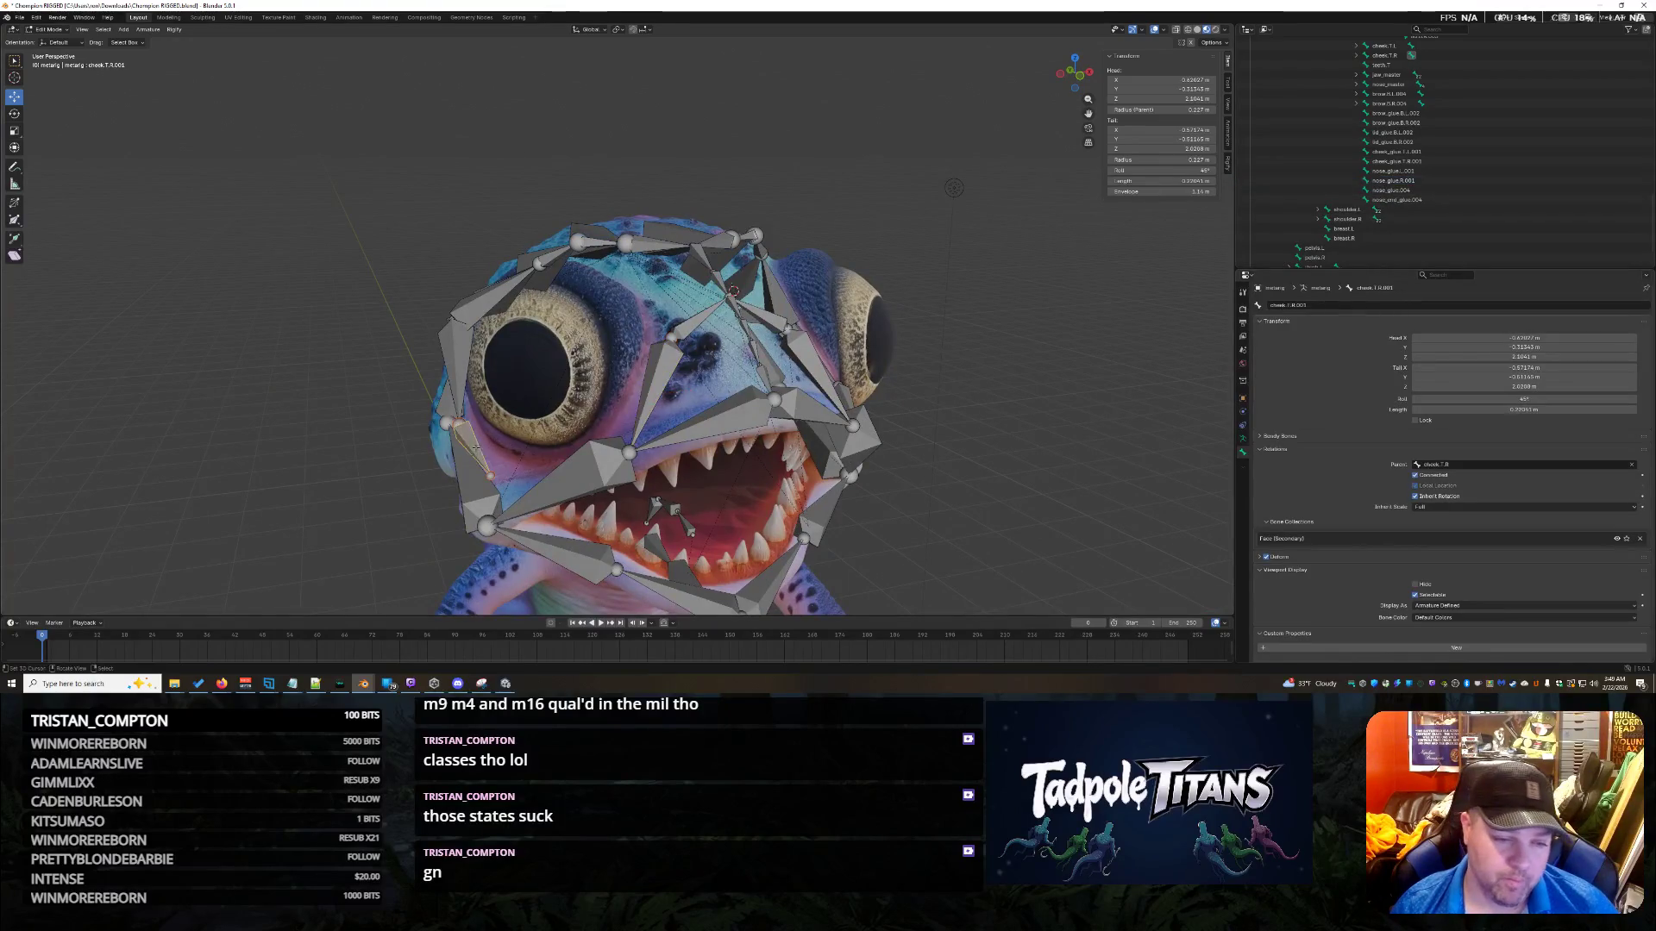
mouse_move(853, 427)
middle_down()
mouse_move(890, 423)
mouse_move(825, 424)
mouse_move(794, 450)
mouse_move(887, 457)
mouse_move(841, 454)
middle_up()
scroll(1371, 155, up, 10)
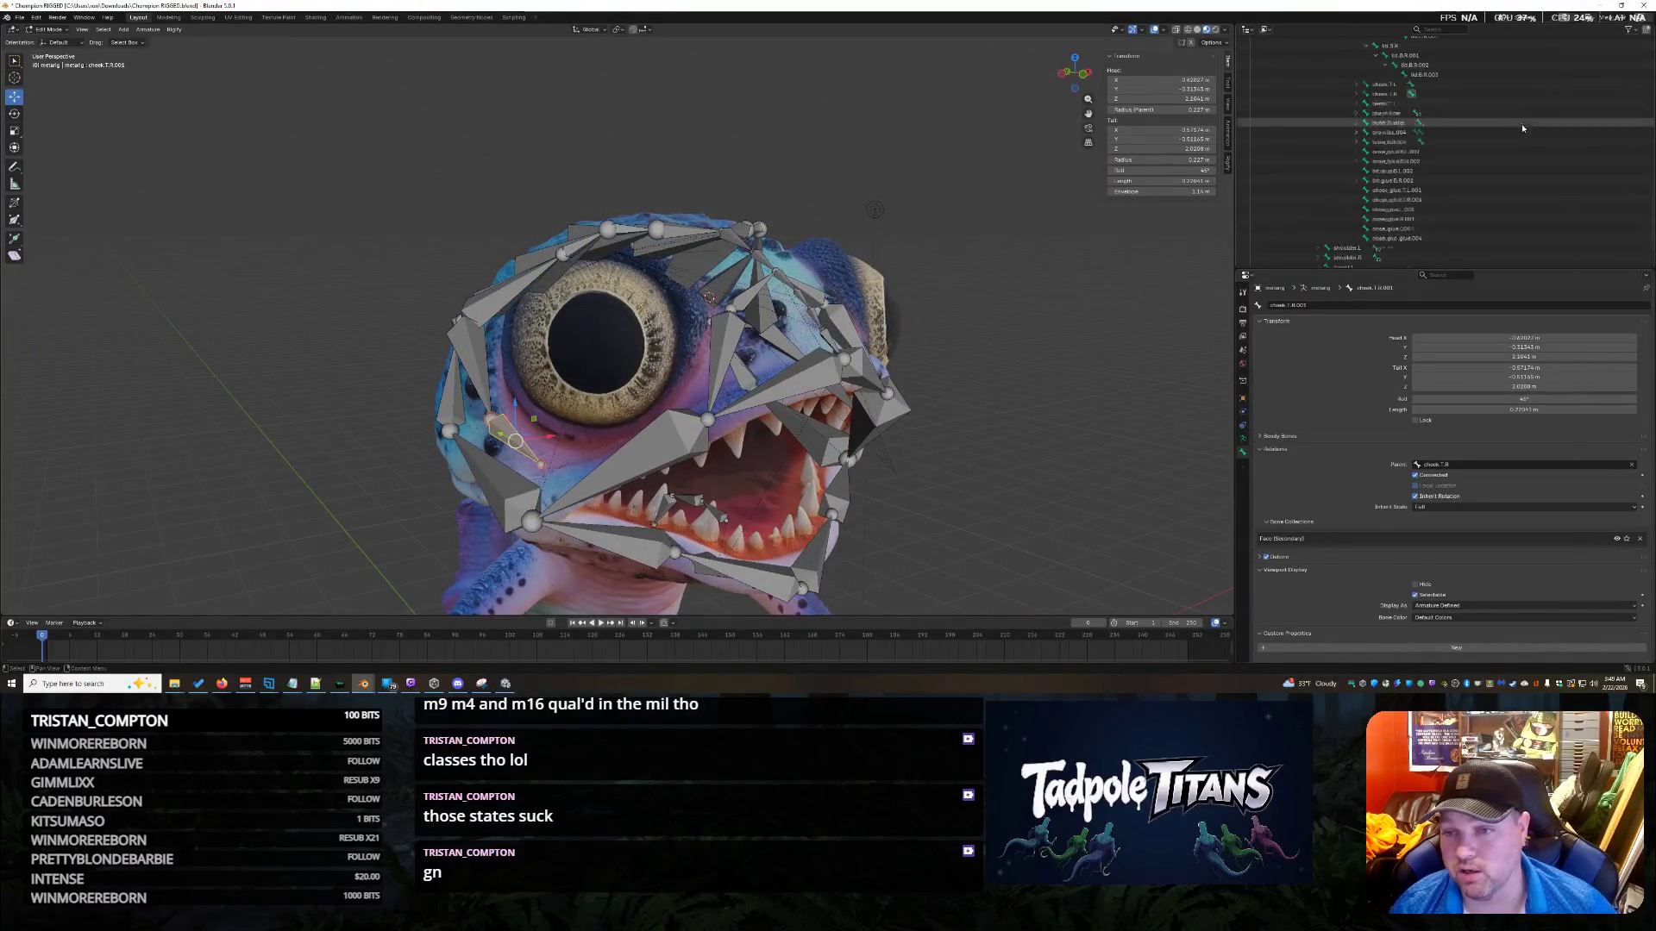
scroll(1509, 164, up, 8)
scroll(1365, 193, down, 1)
click(1358, 190)
scroll(1371, 203, down, 10)
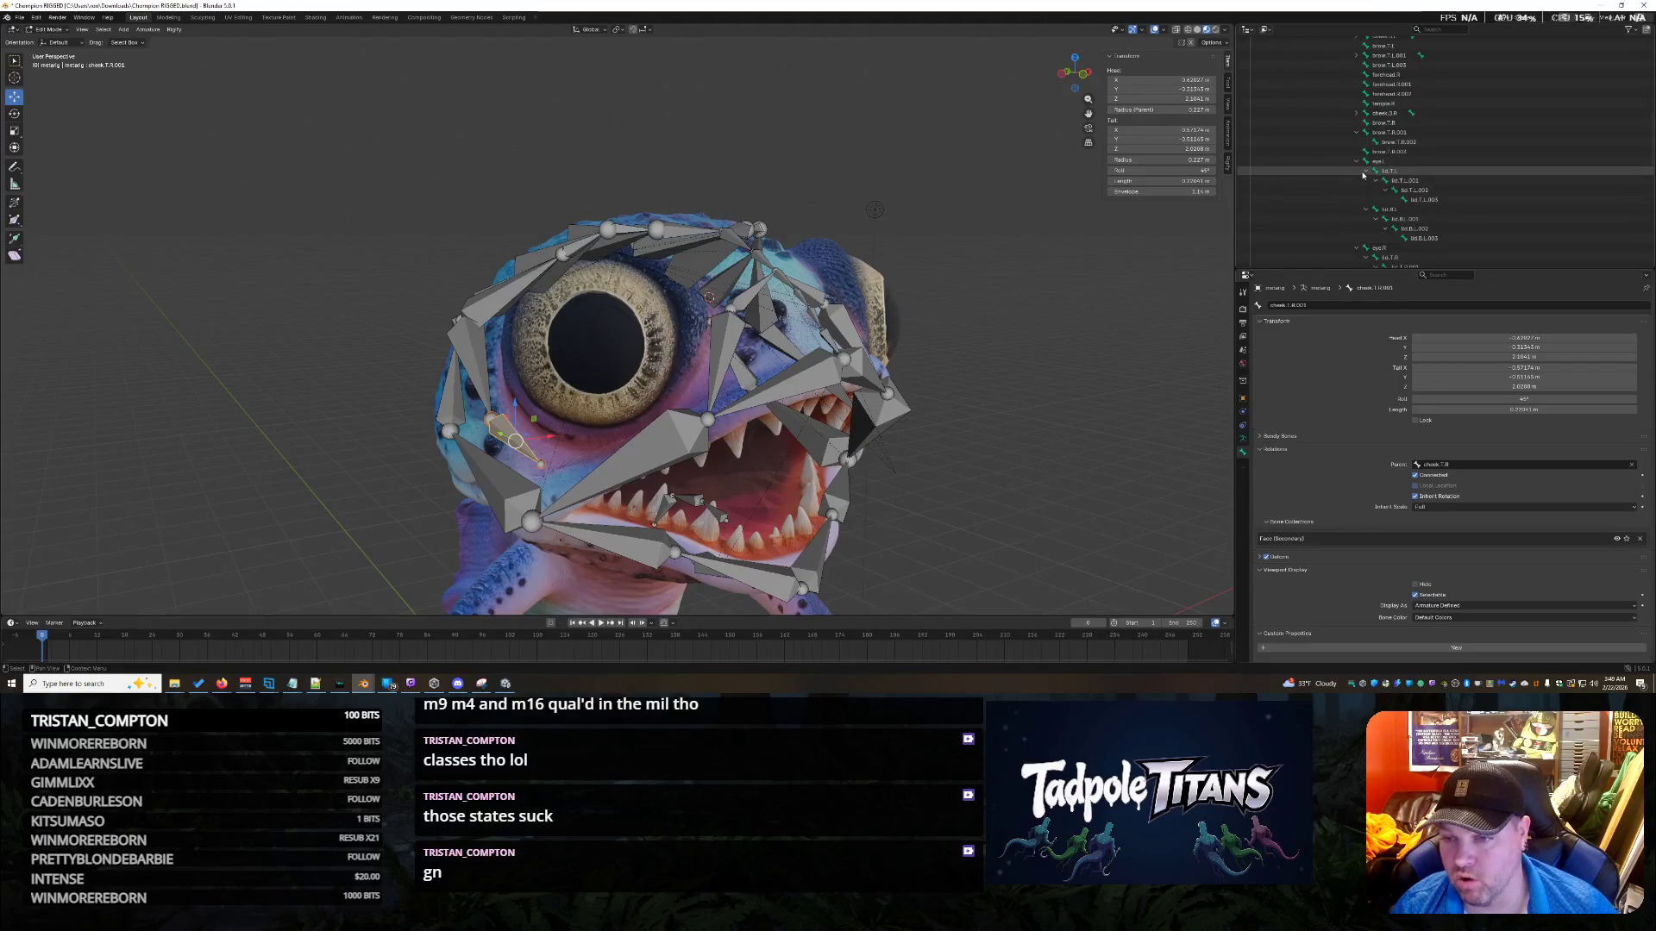
click(1356, 162)
click(1357, 171)
scroll(1424, 192, down, 4)
scroll(1424, 193, down, 4)
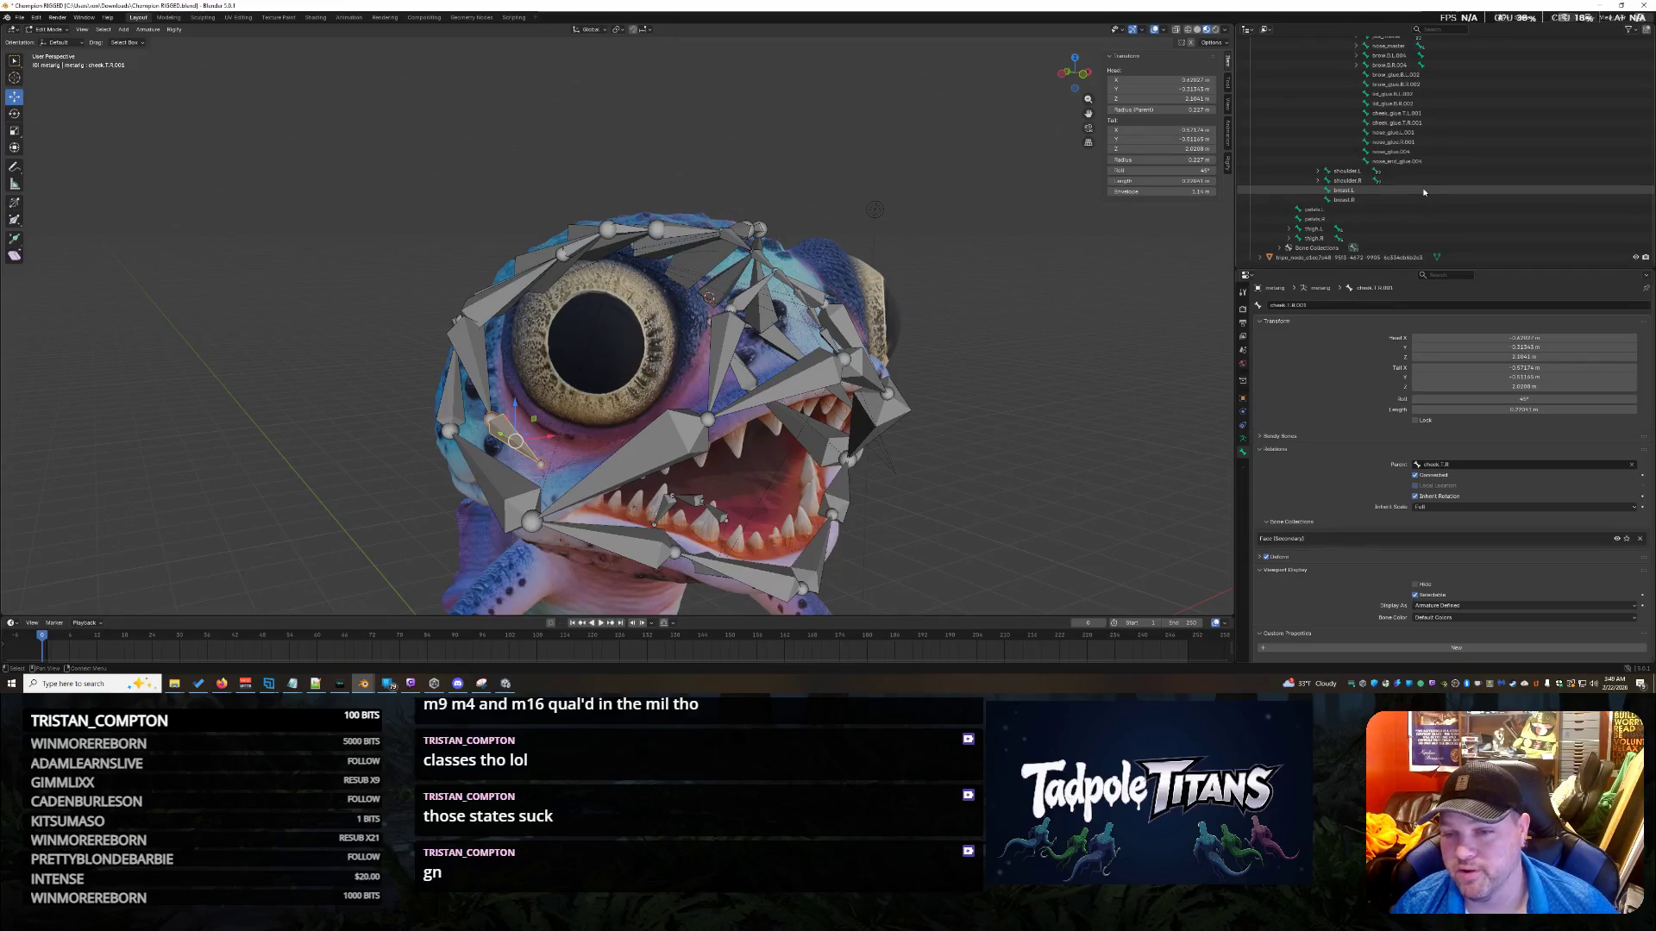
scroll(1447, 194, up, 10)
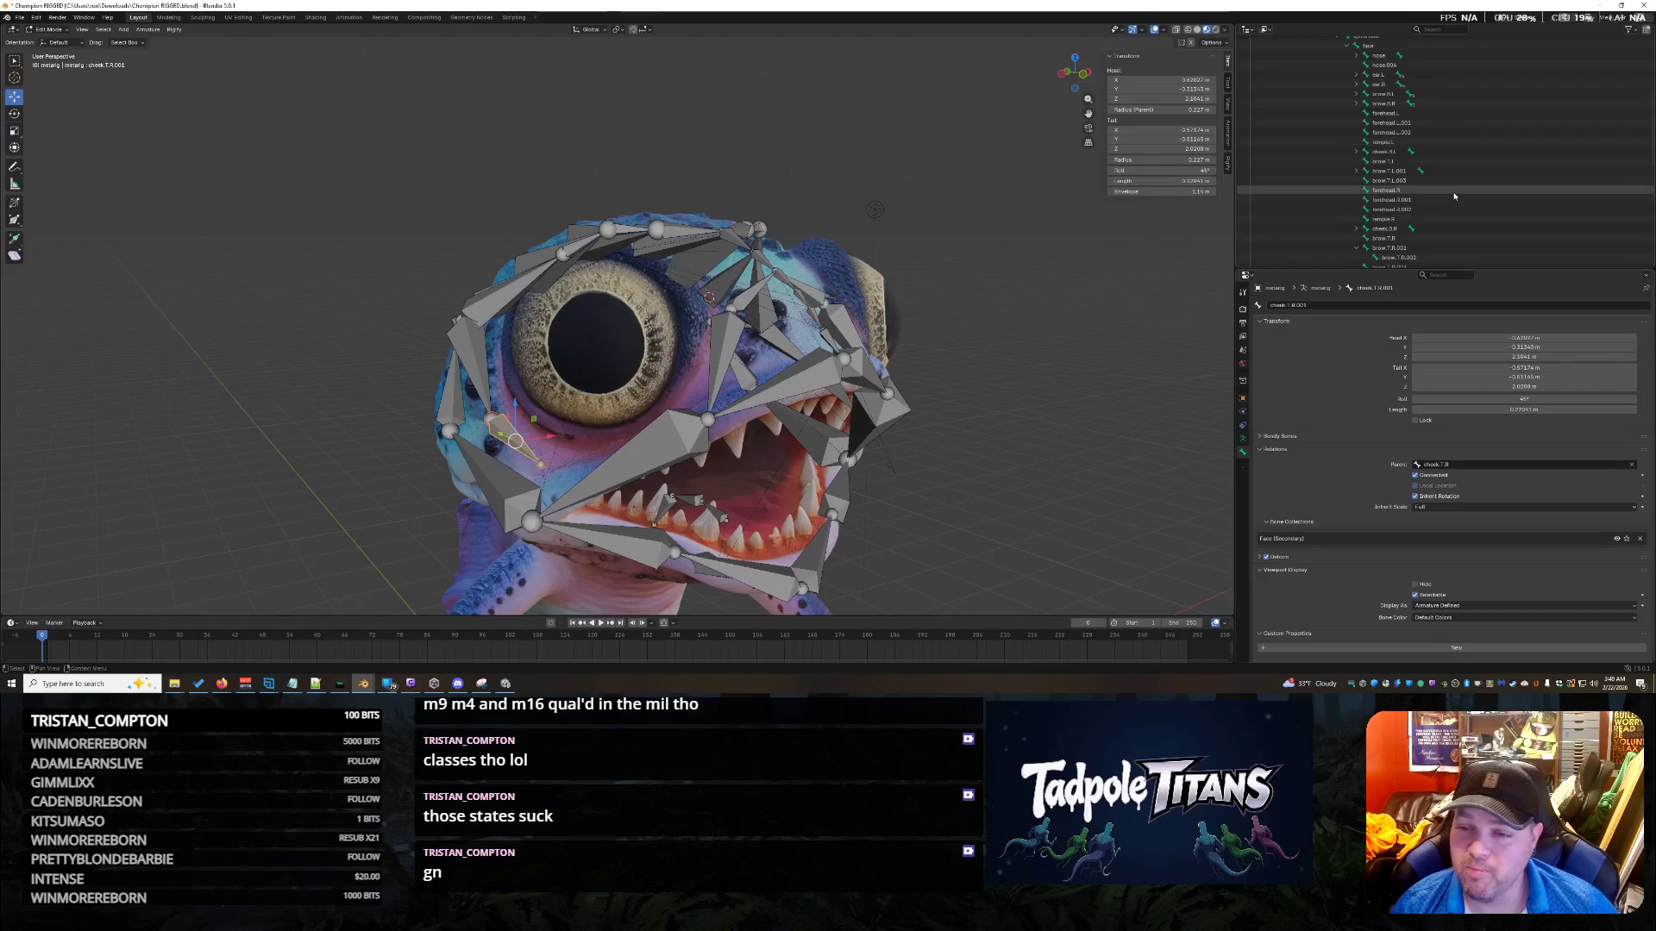
scroll(1454, 197, down, 3)
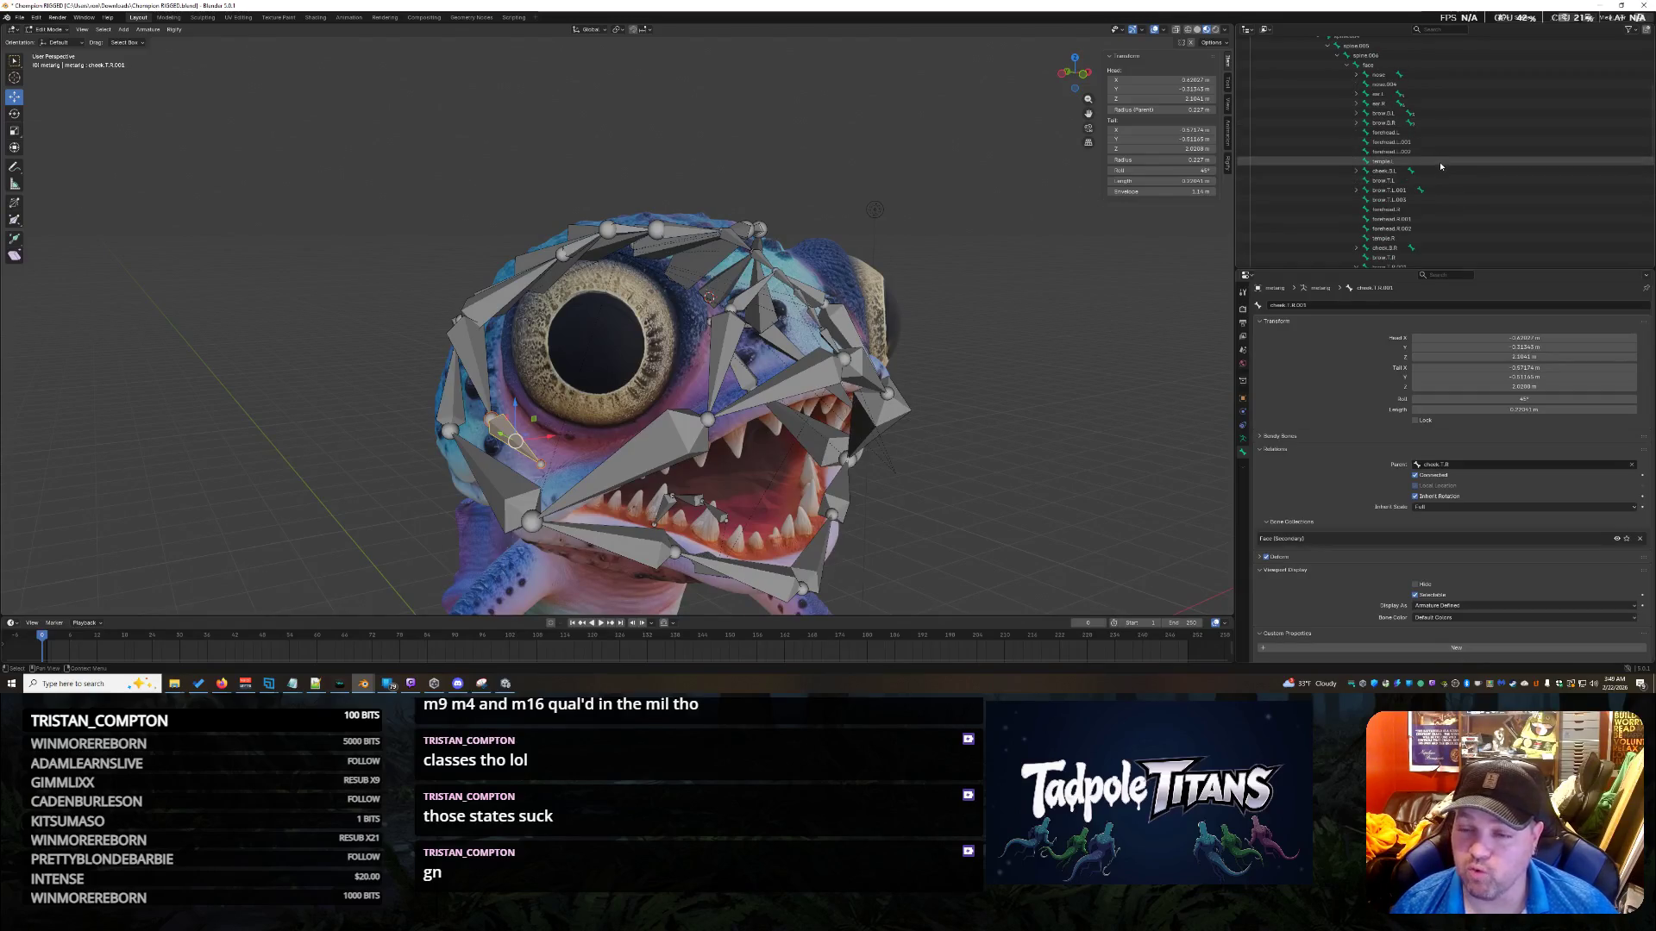
scroll(1440, 175, down, 6)
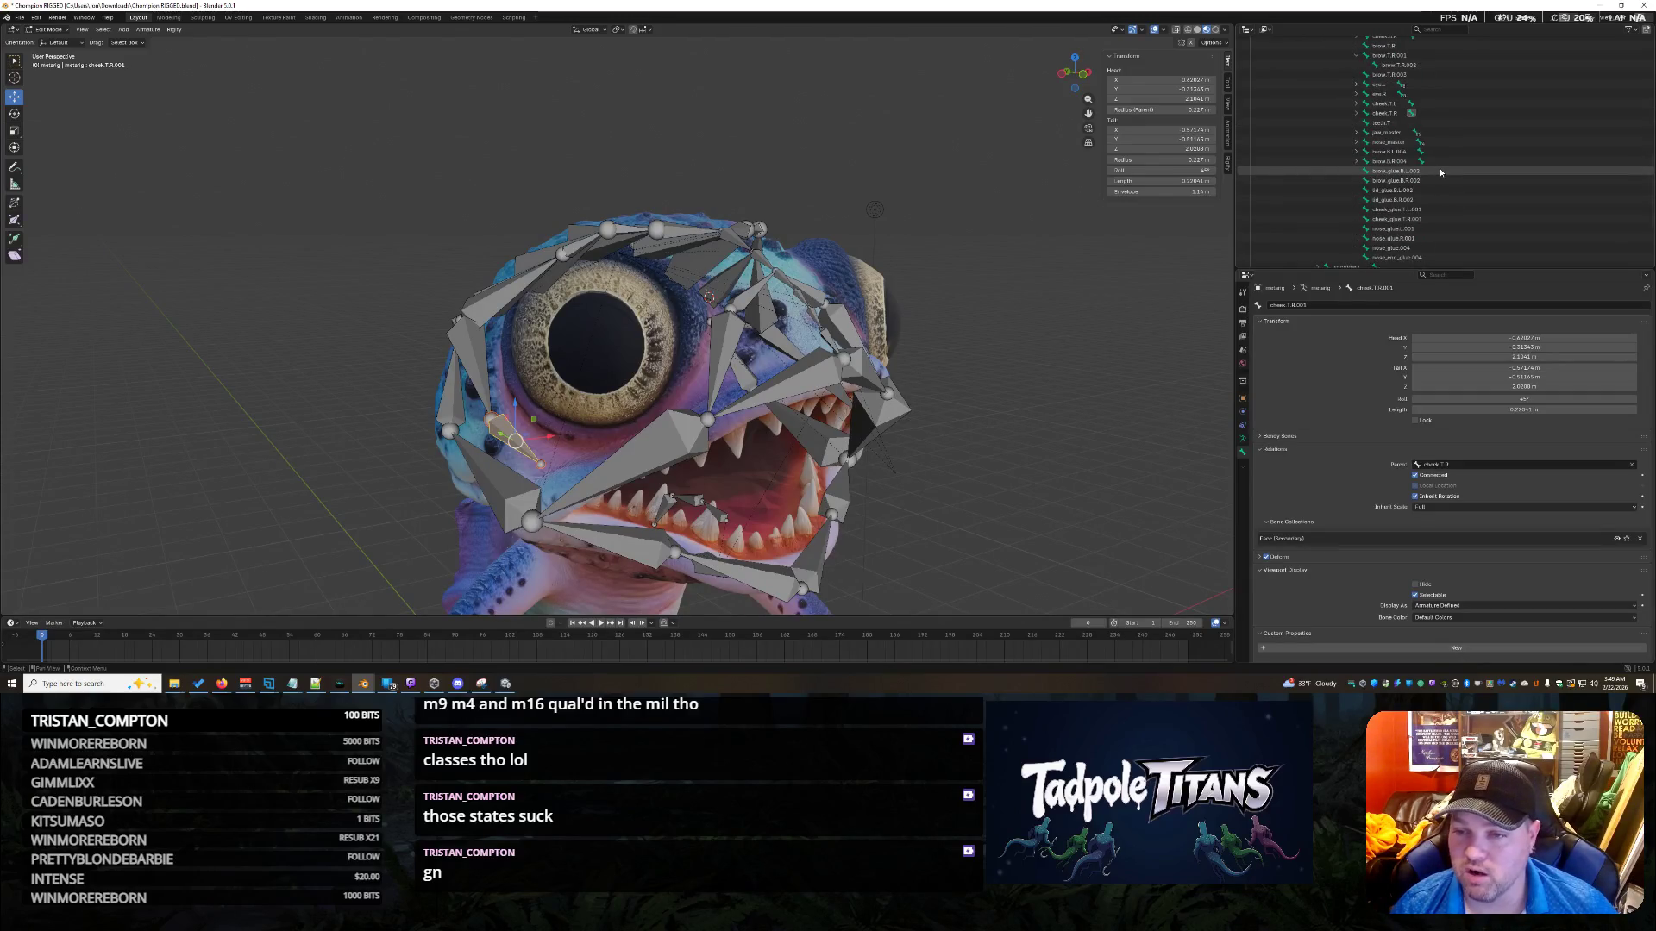
scroll(1440, 169, down, 3)
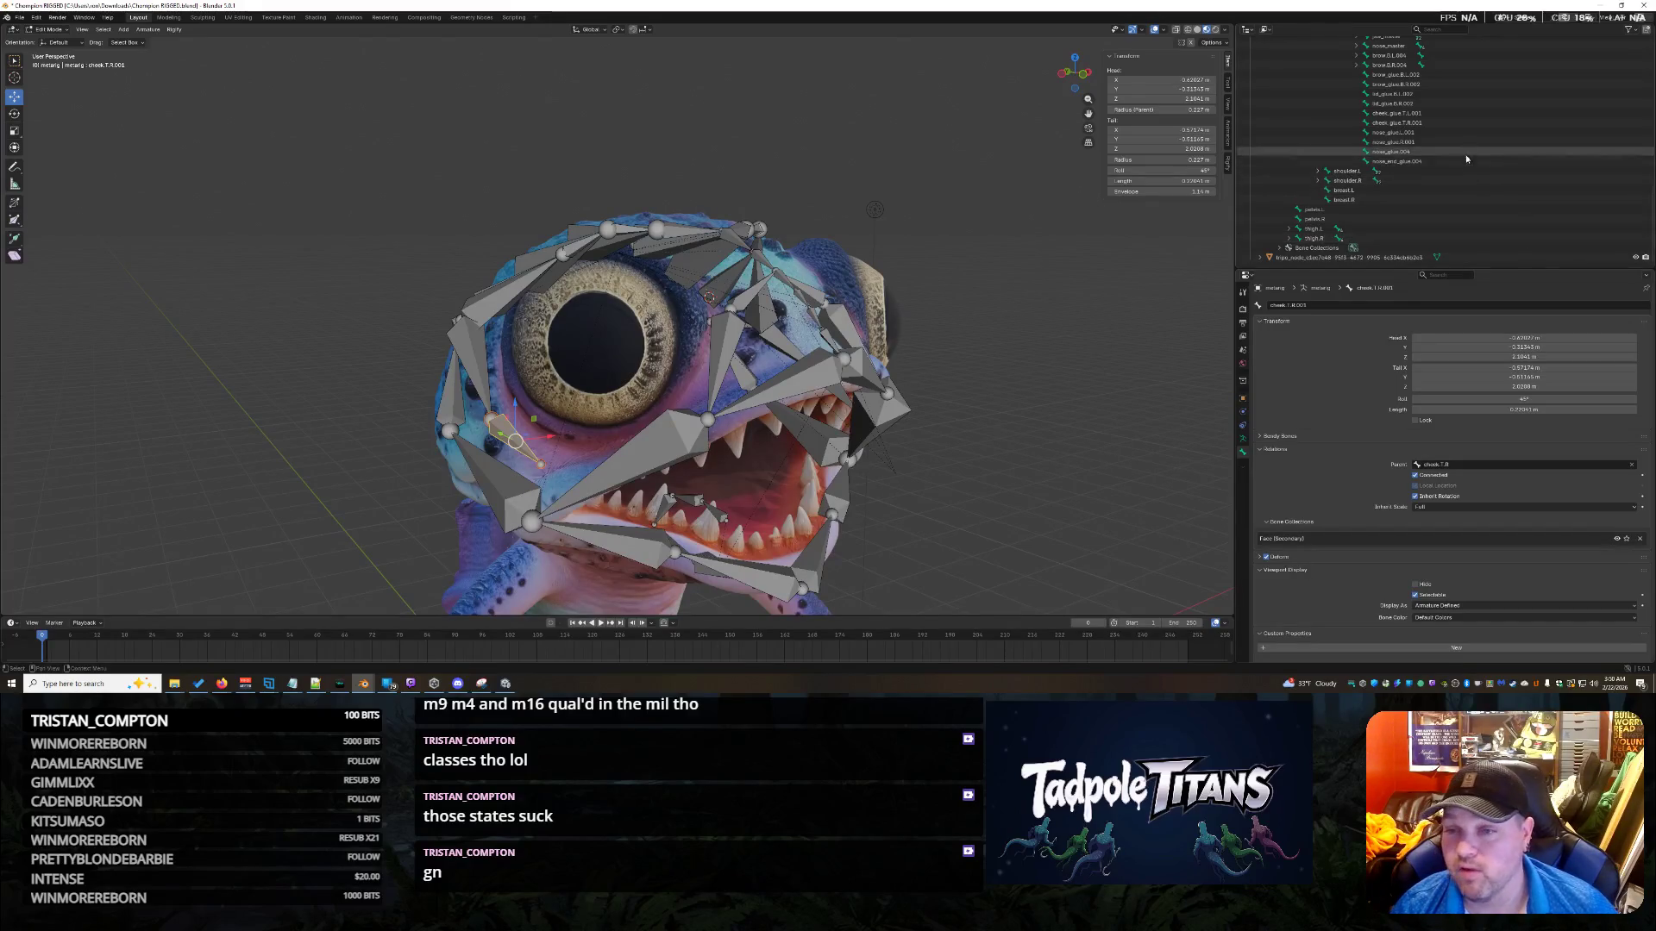
scroll(1466, 159, up, 6)
scroll(1482, 137, up, 5)
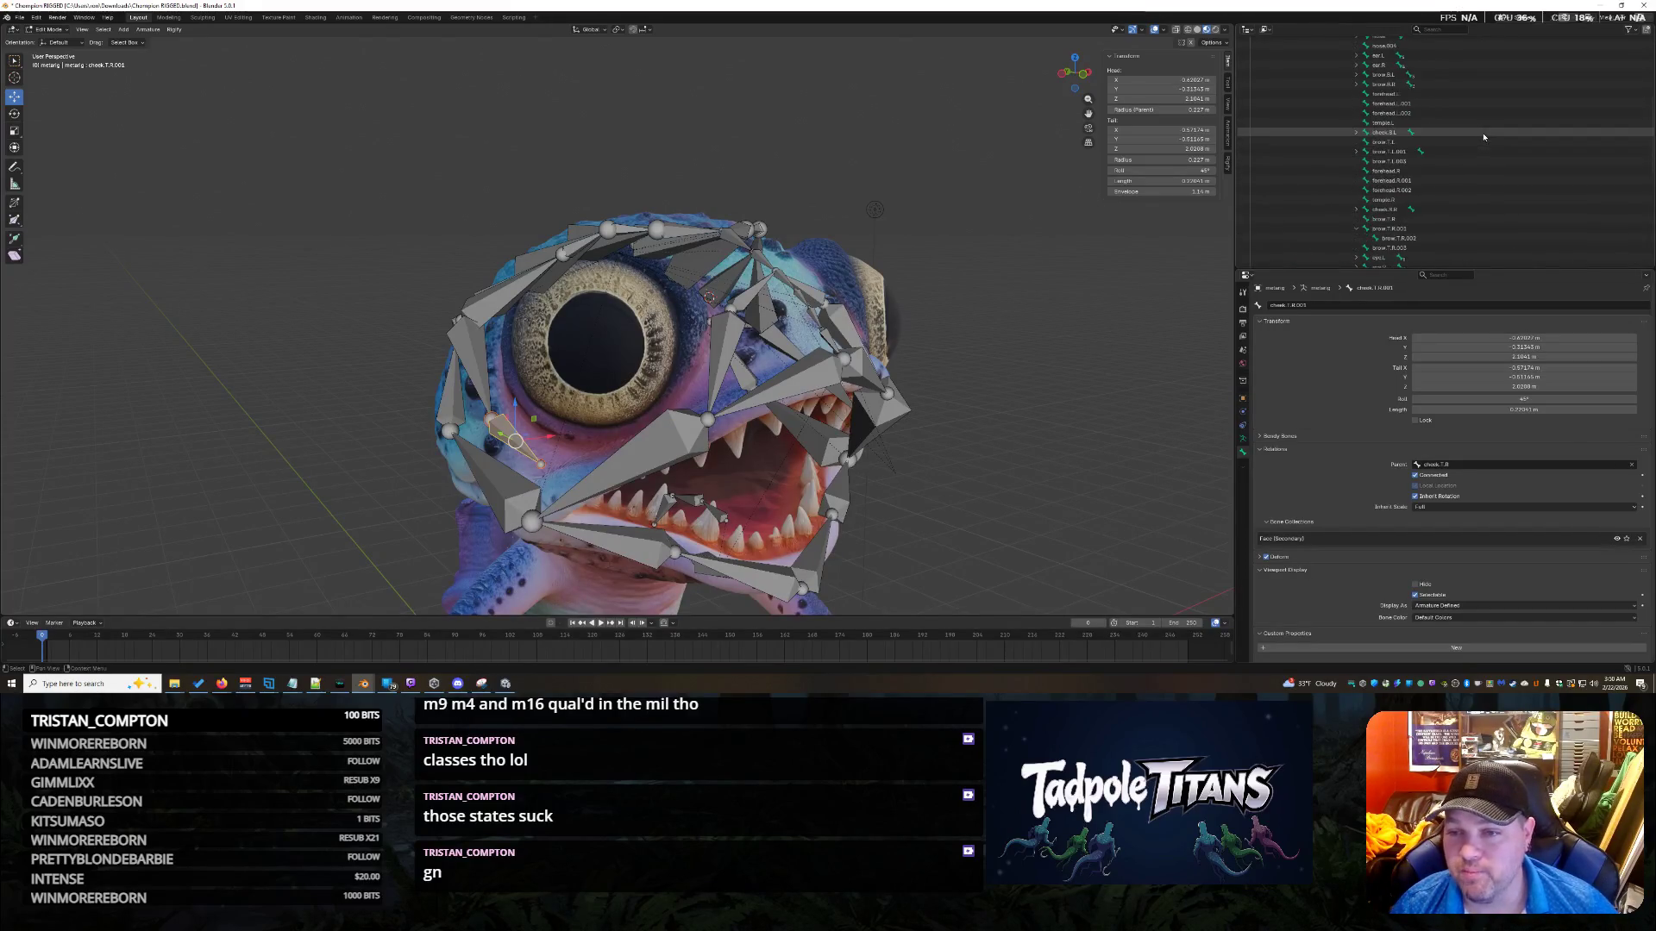
scroll(1467, 172, down, 7)
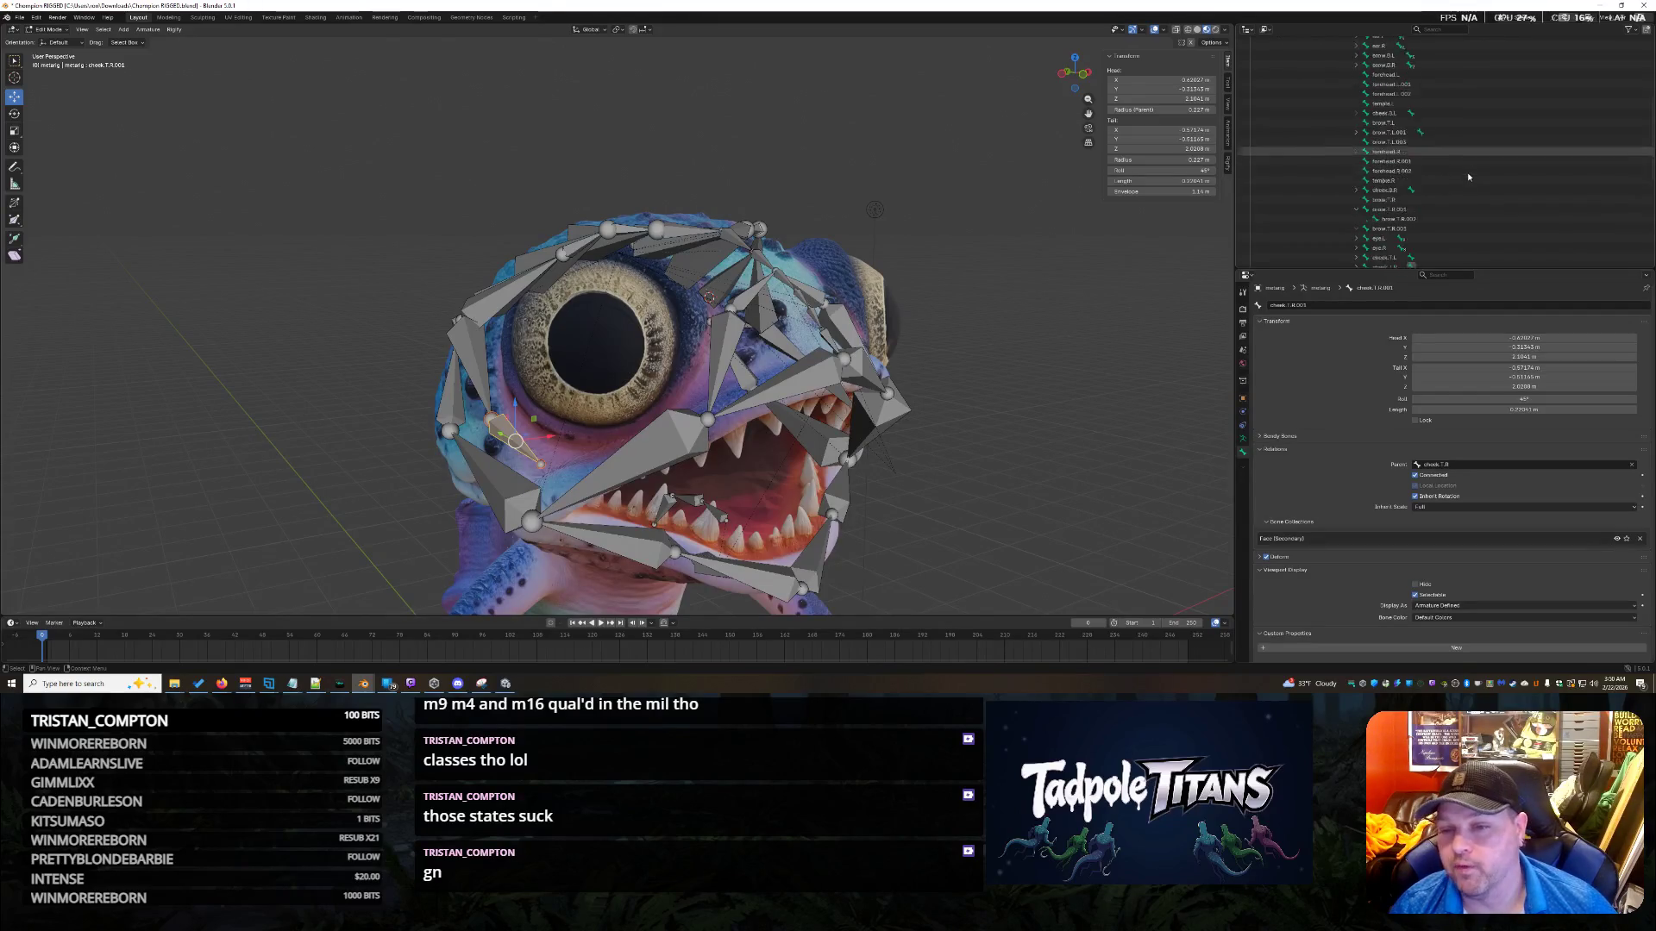
click(1356, 142)
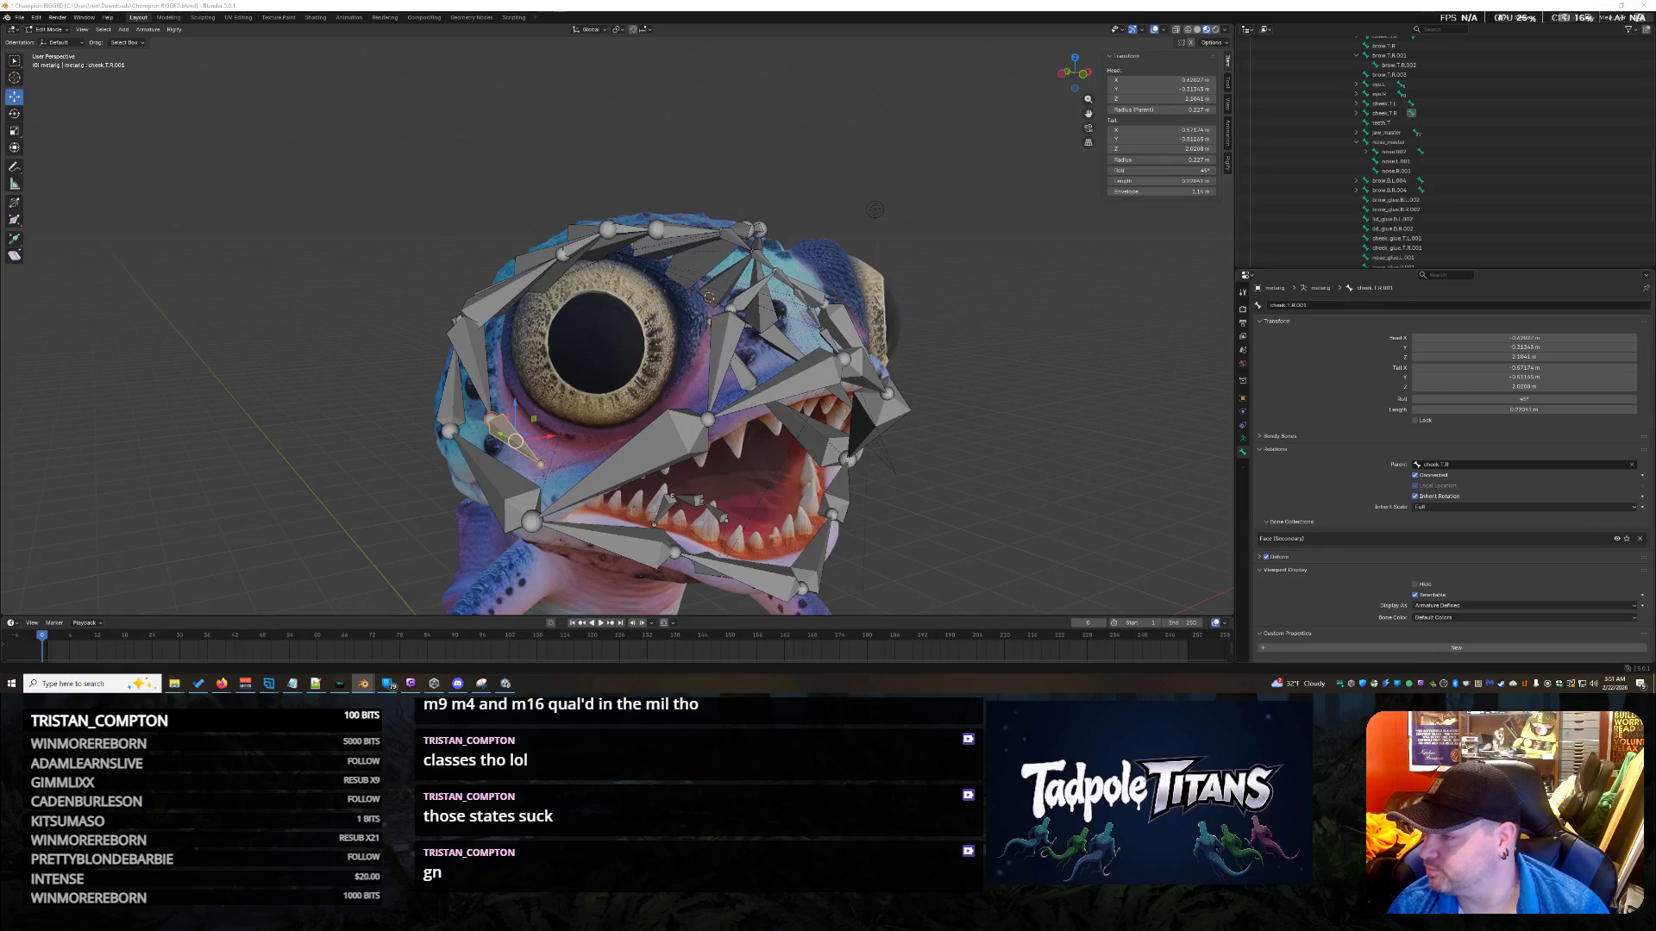
Select the brow.B.R.004 bone in the Outliner.
click(1376, 192)
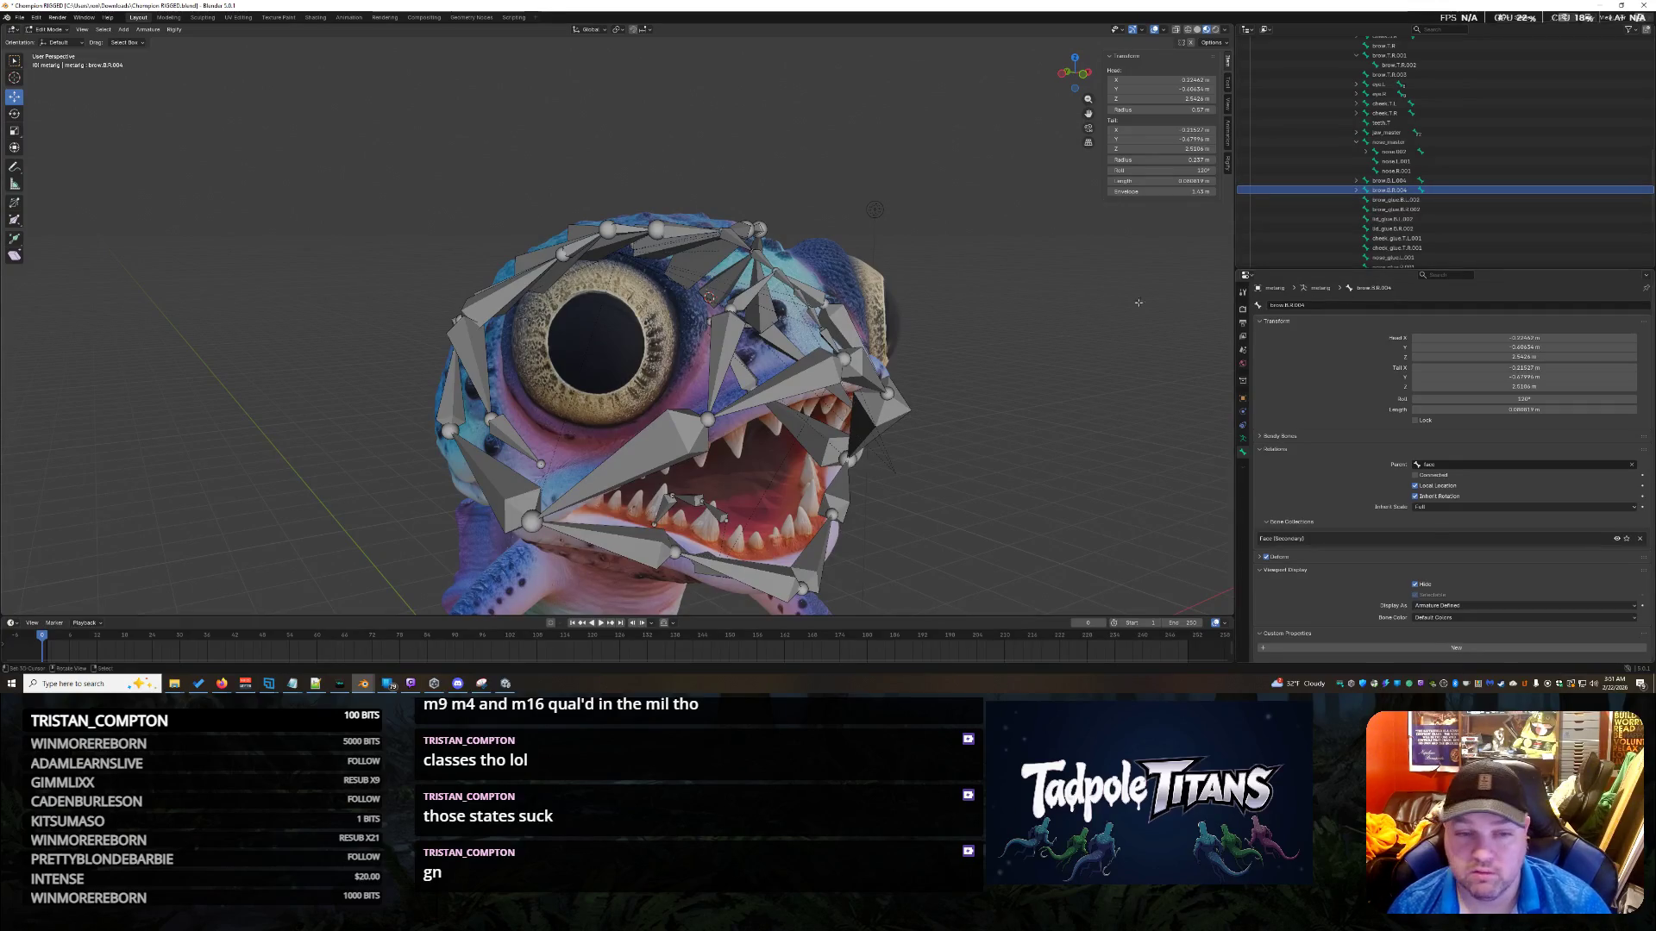
Uncheck Hide for brow.B.R.004 and orbit around the head to check it.
middle_drag(1042, 348, 850, 383)
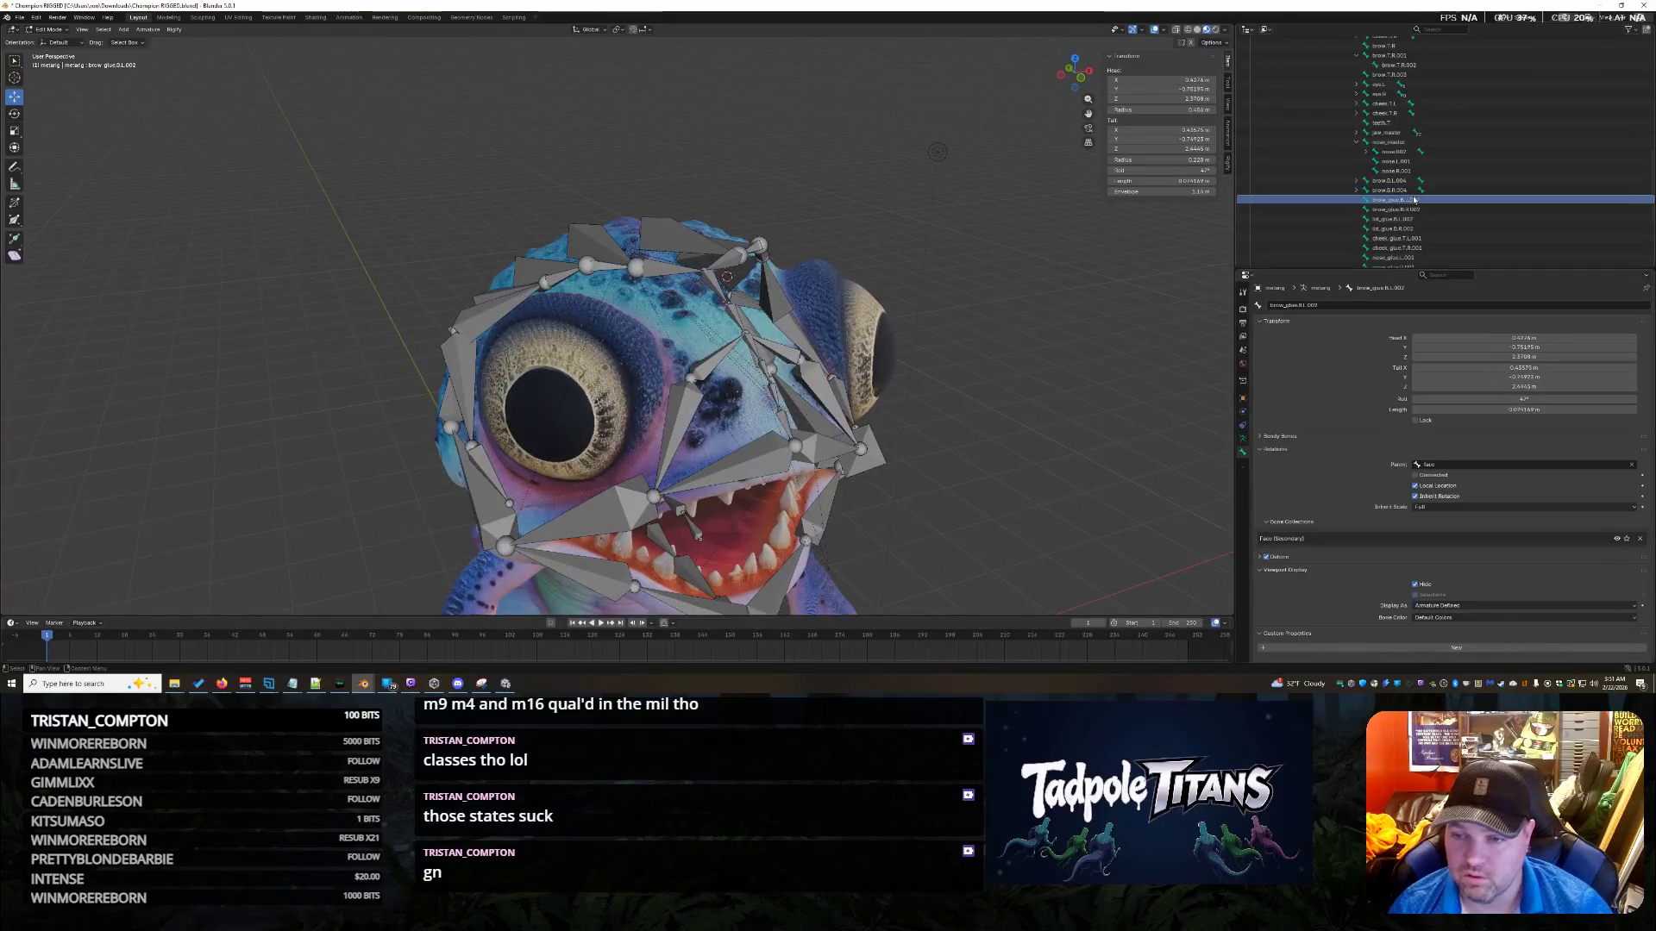
click(1357, 190)
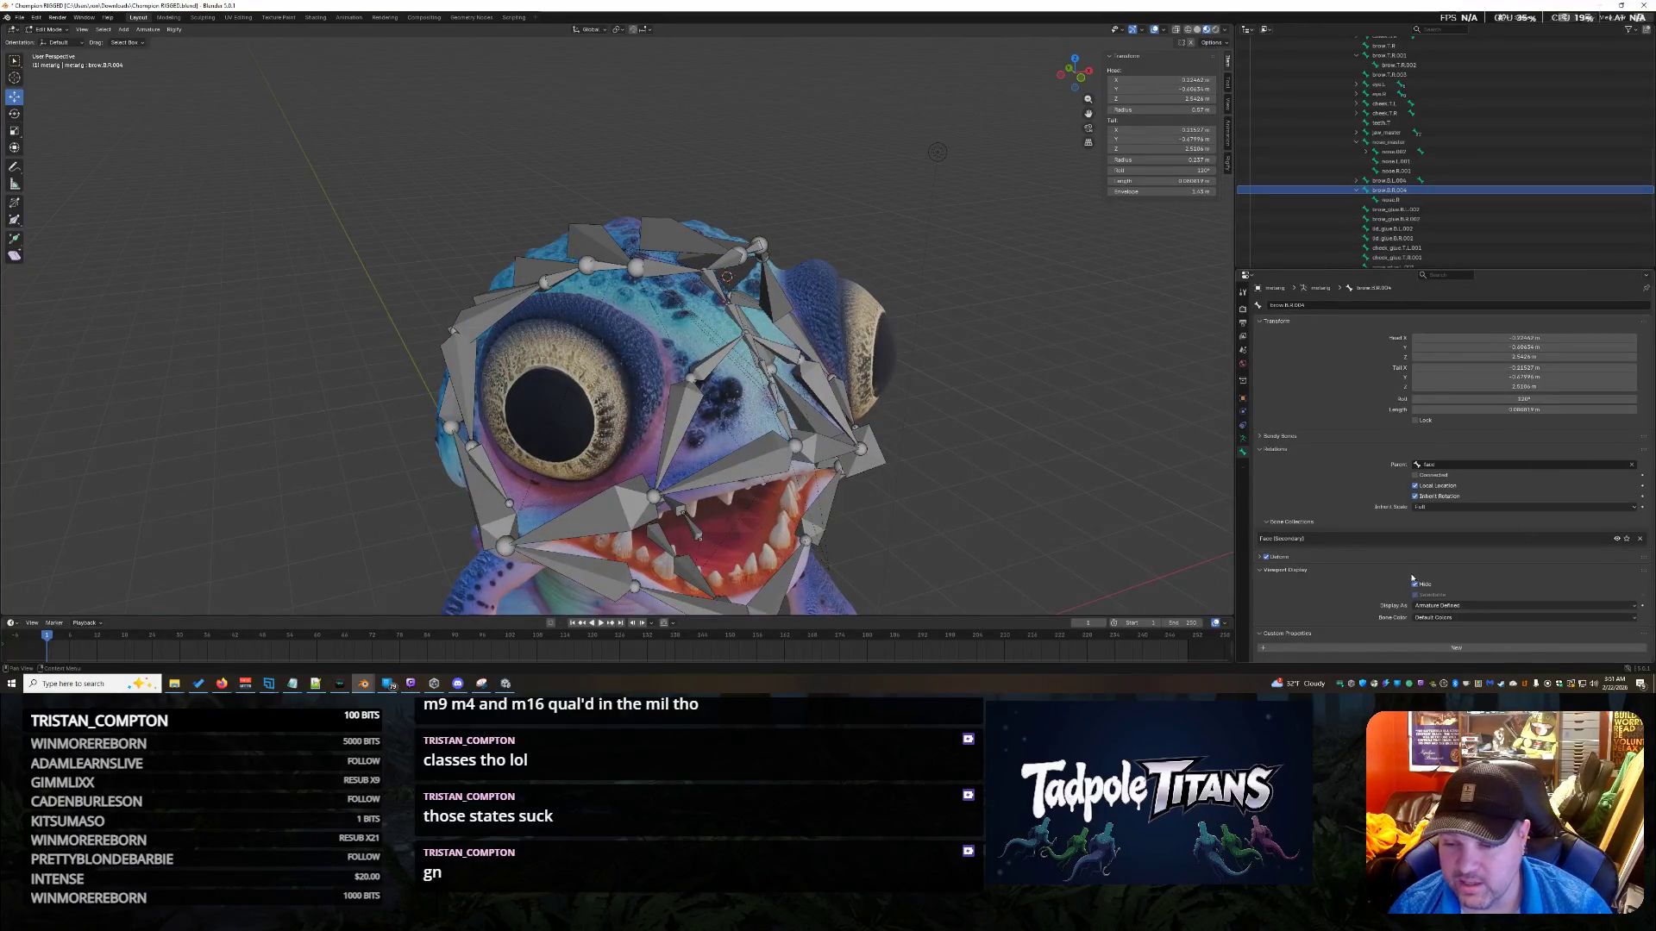
click(1416, 585)
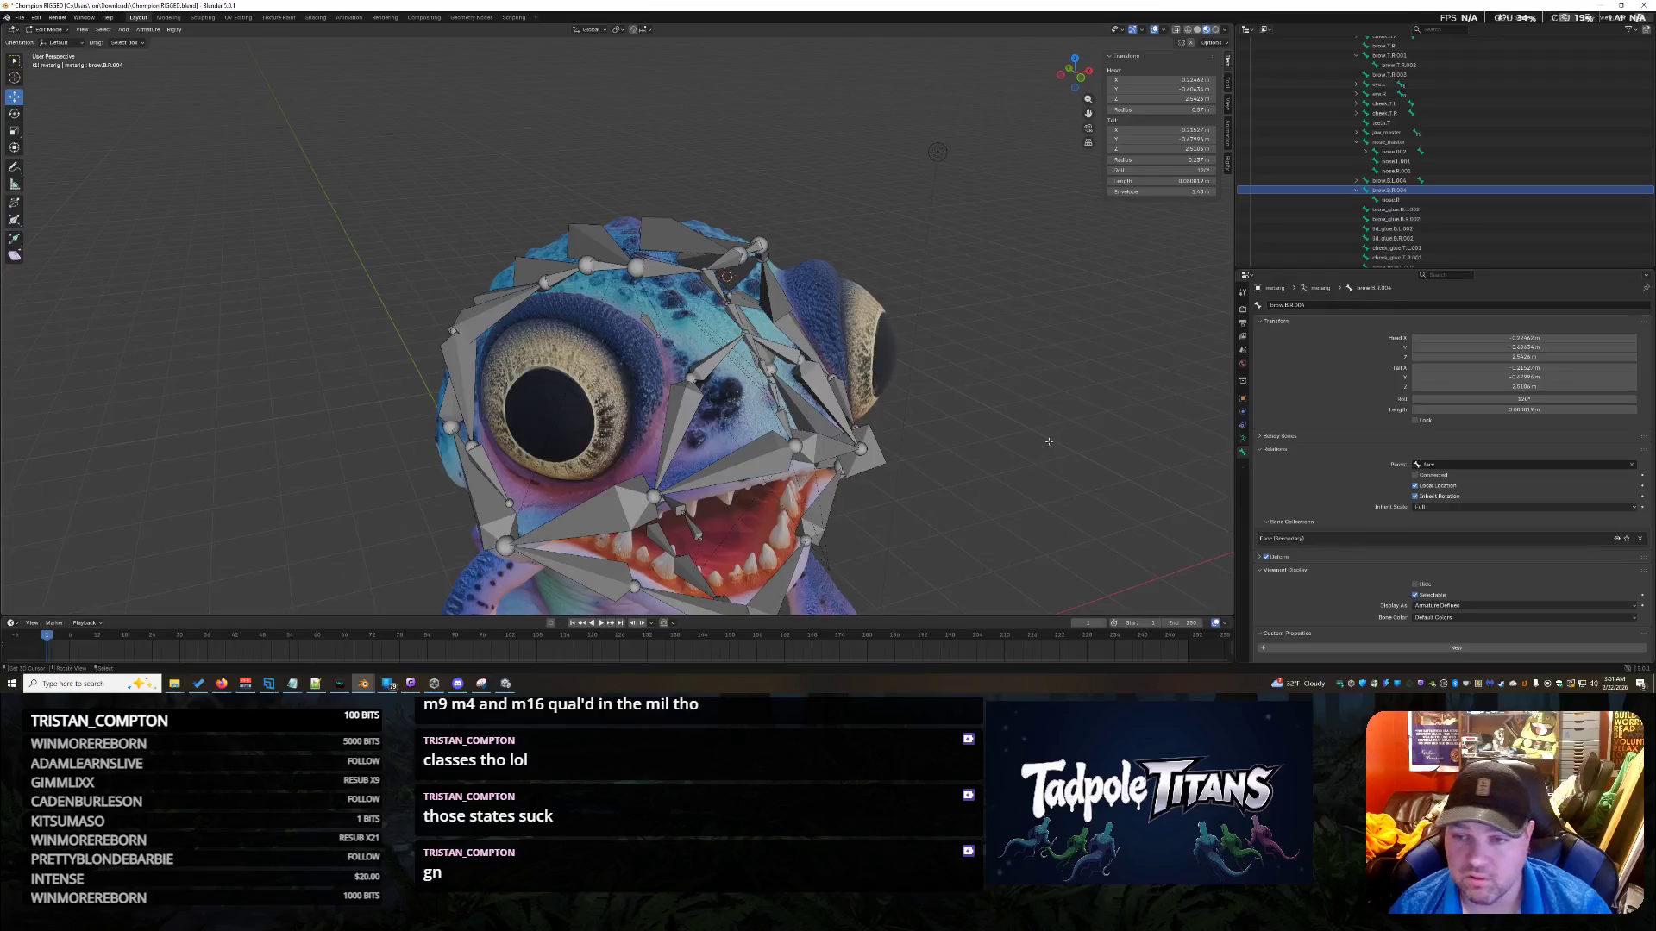
middle_drag(1045, 445, 940, 427)
middle_drag(685, 244, 939, 118)
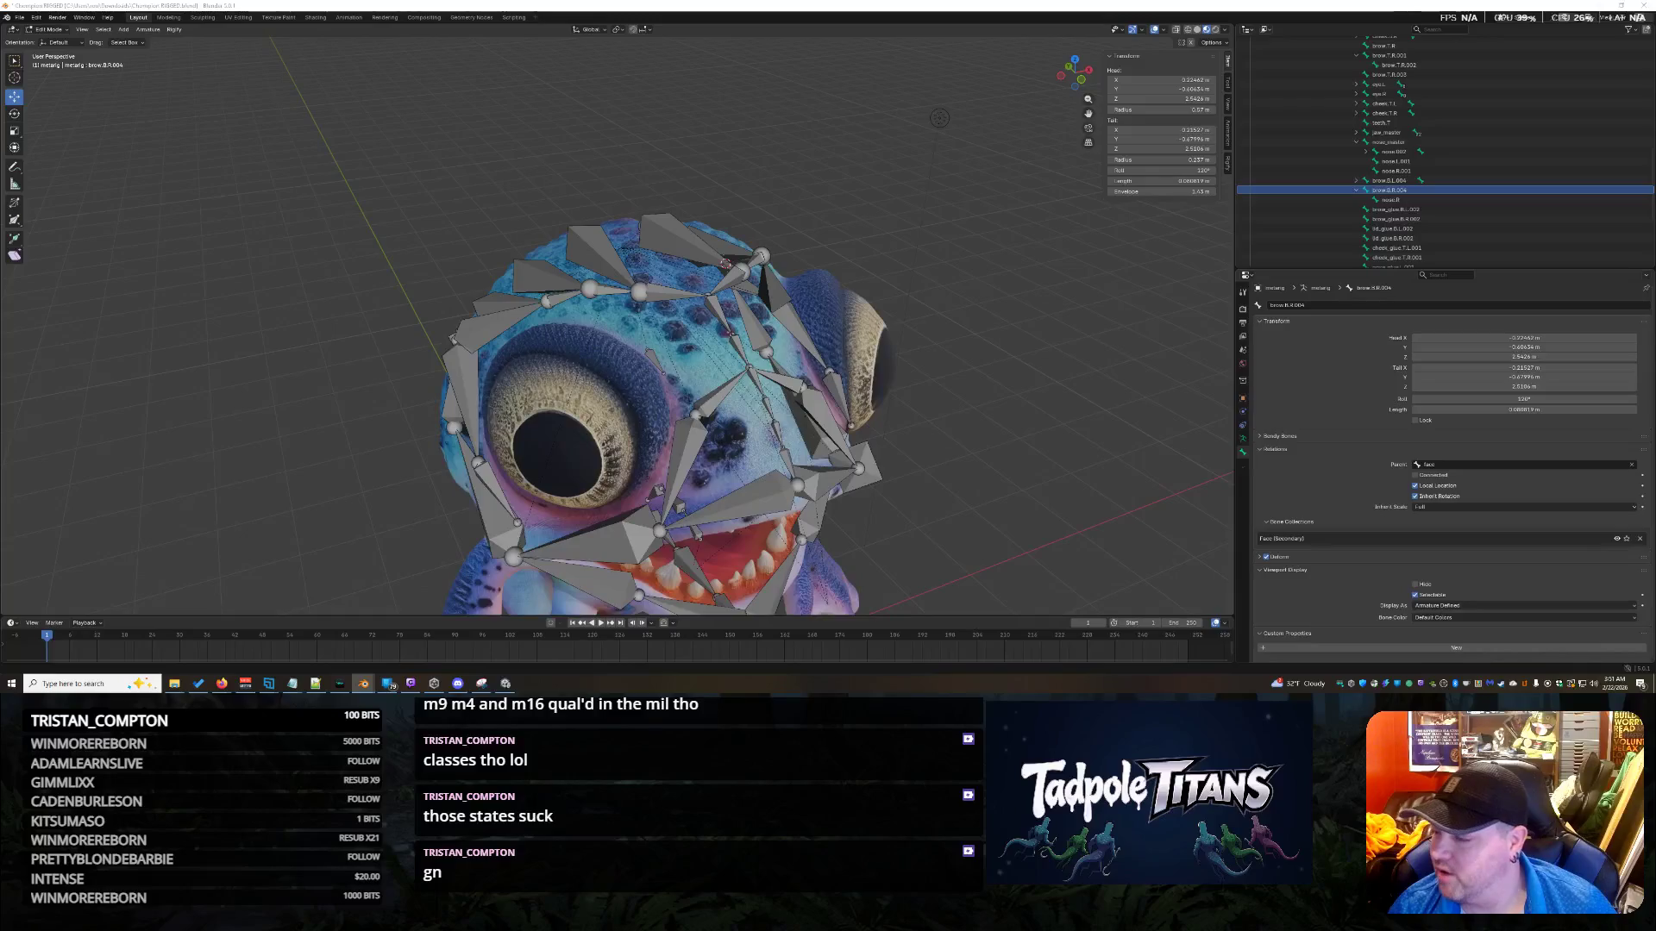
middle_drag(939, 118, 900, 84)
scroll(1529, 126, up, 5)
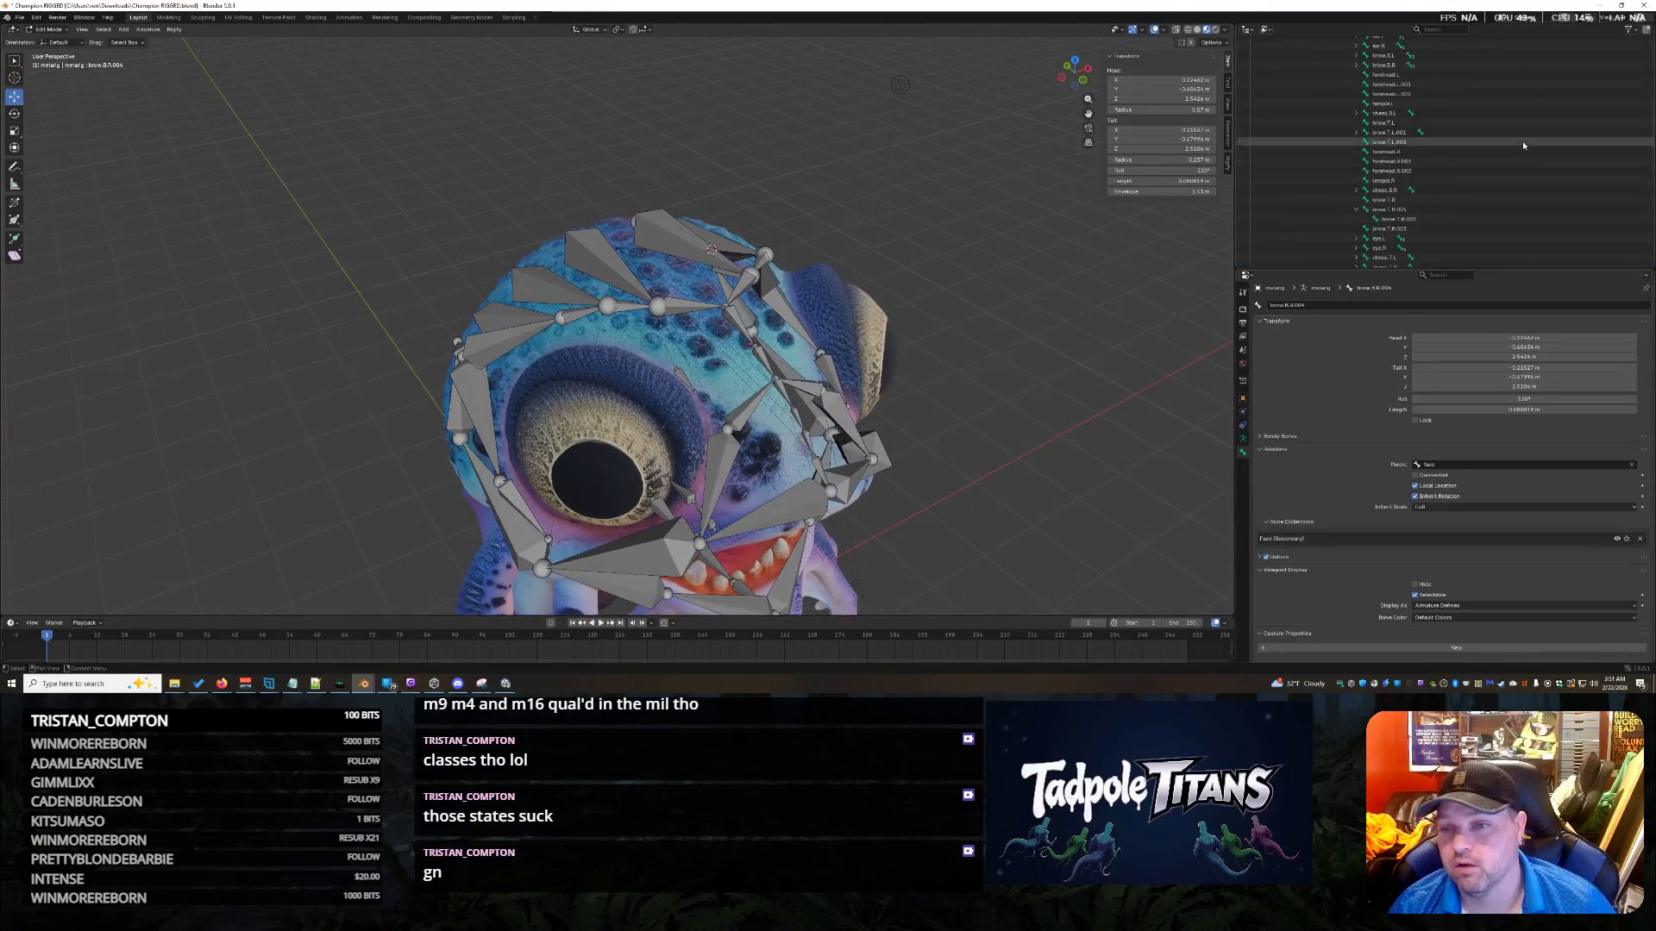
scroll(1458, 176, down, 3)
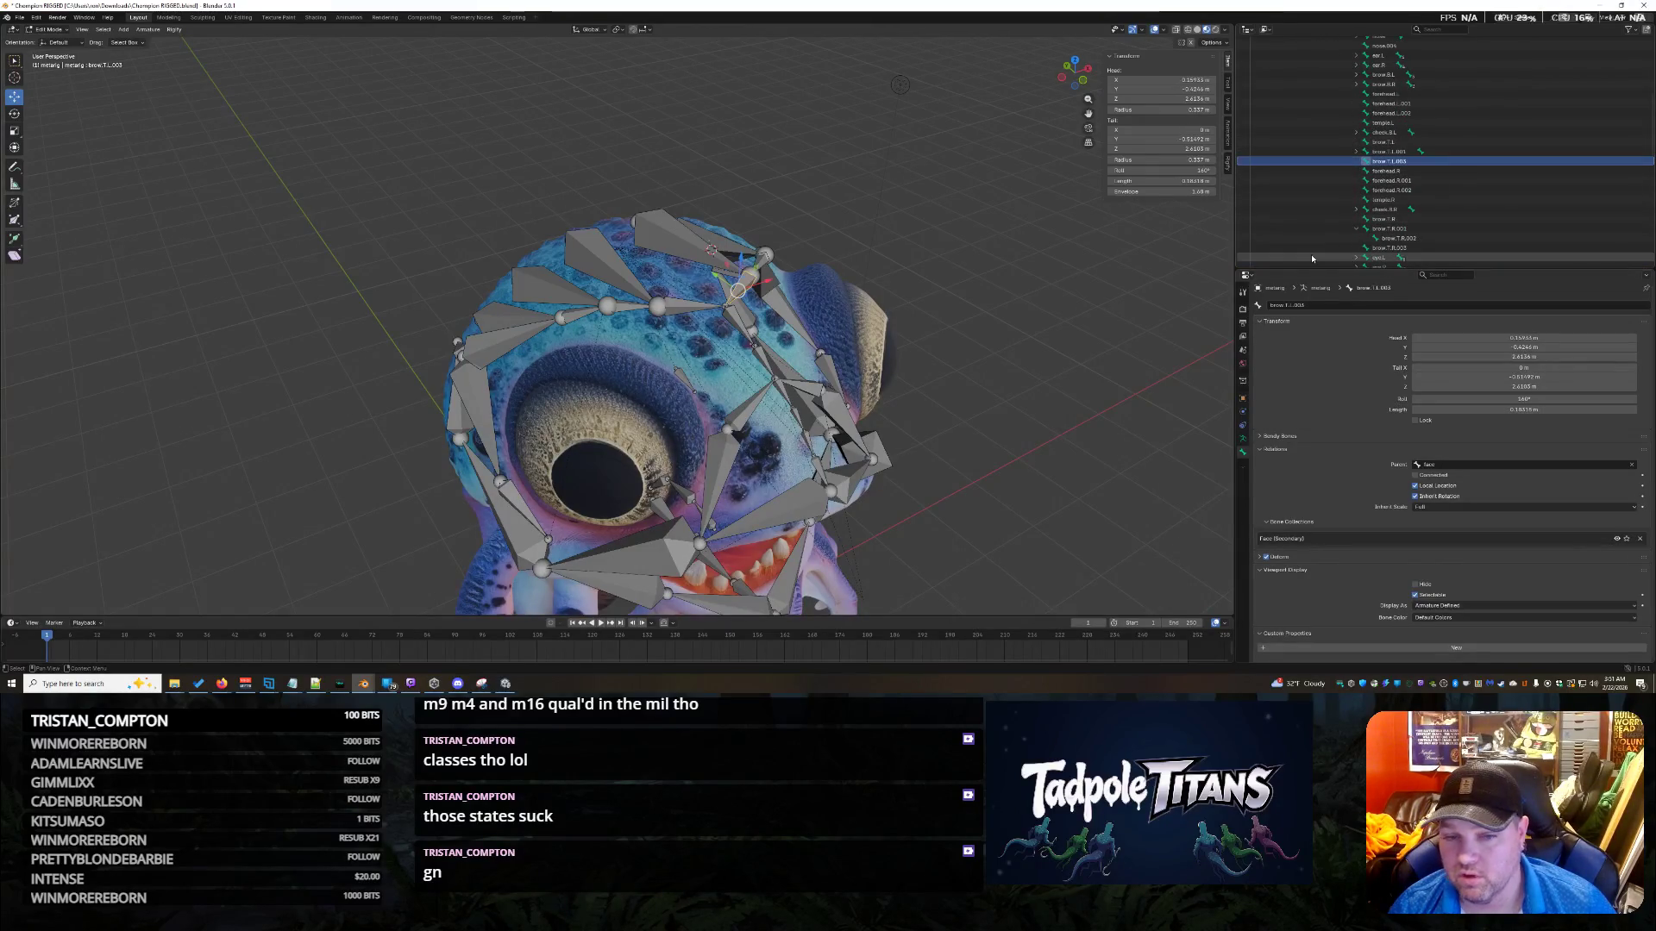
middle_drag(1018, 326, 1224, 278)
scroll(1451, 211, down, 2)
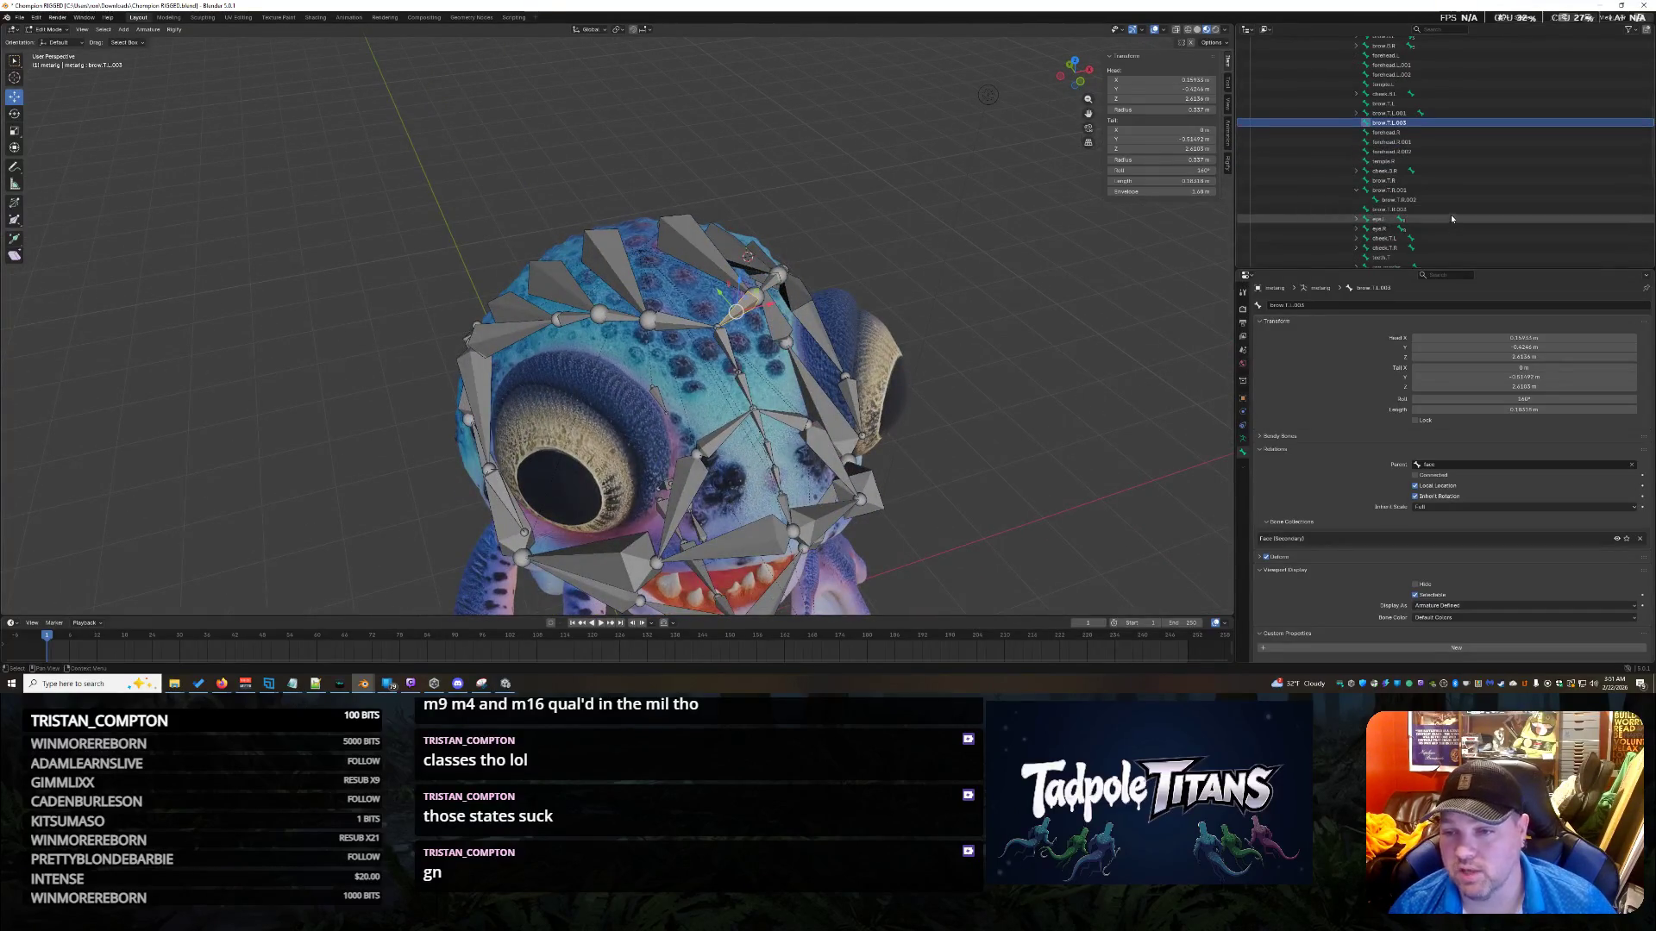
Select brow.T.R.003, then expand the brow.B.R chain and select brow.B.R.003.
click(1436, 210)
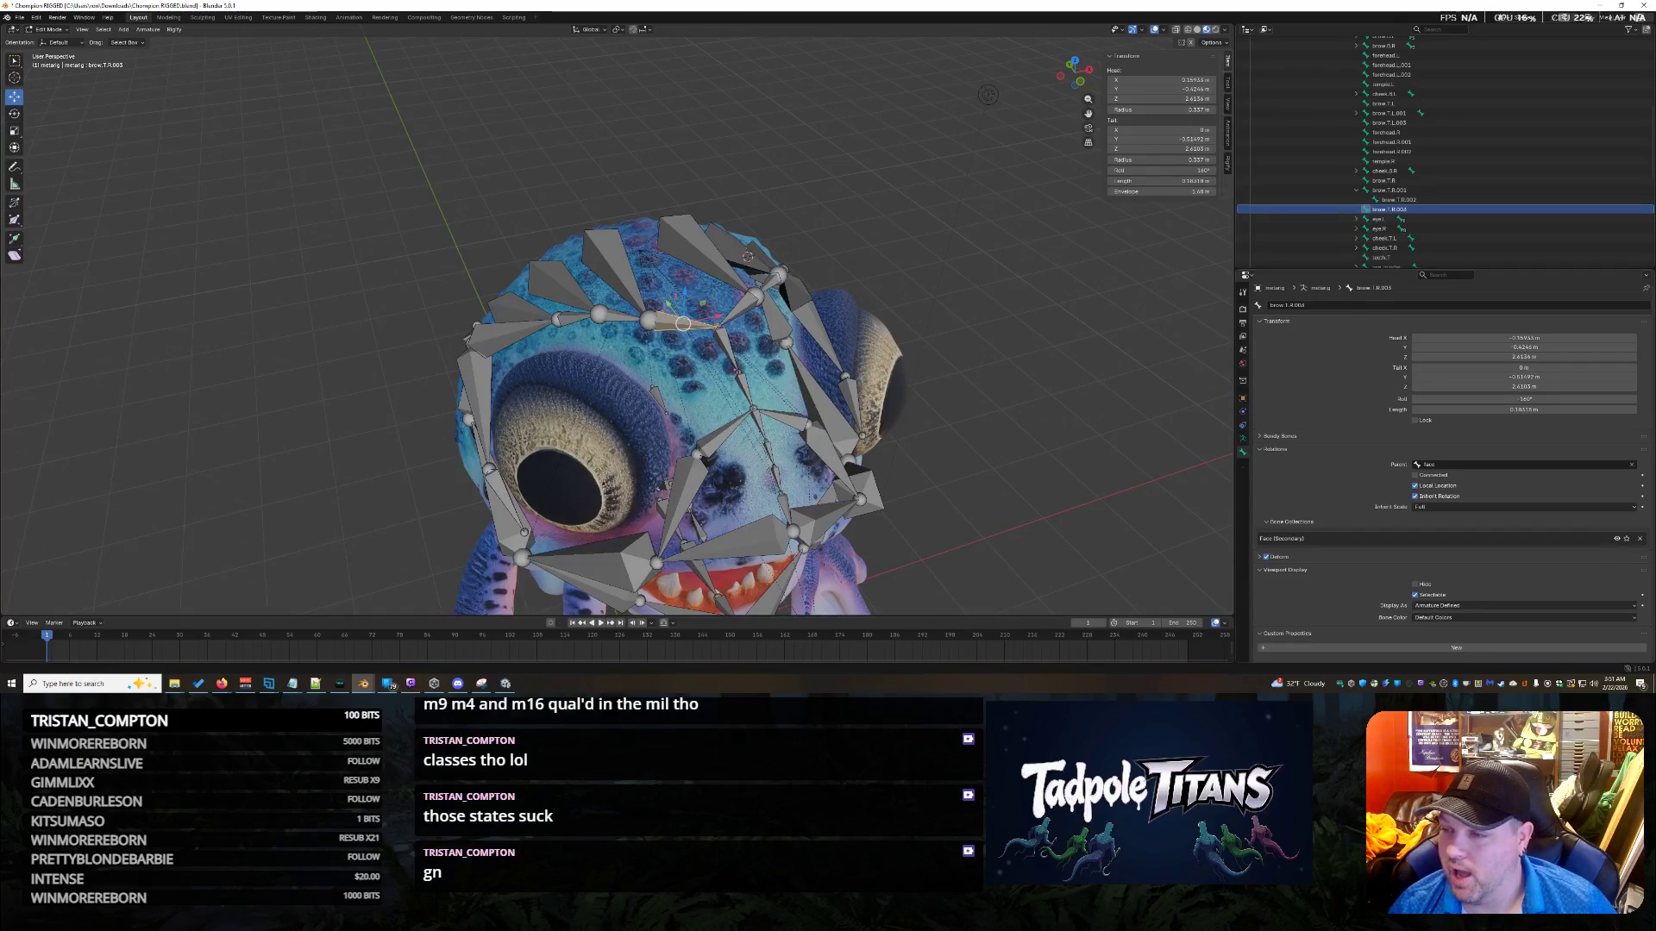
scroll(1469, 197, down, 10)
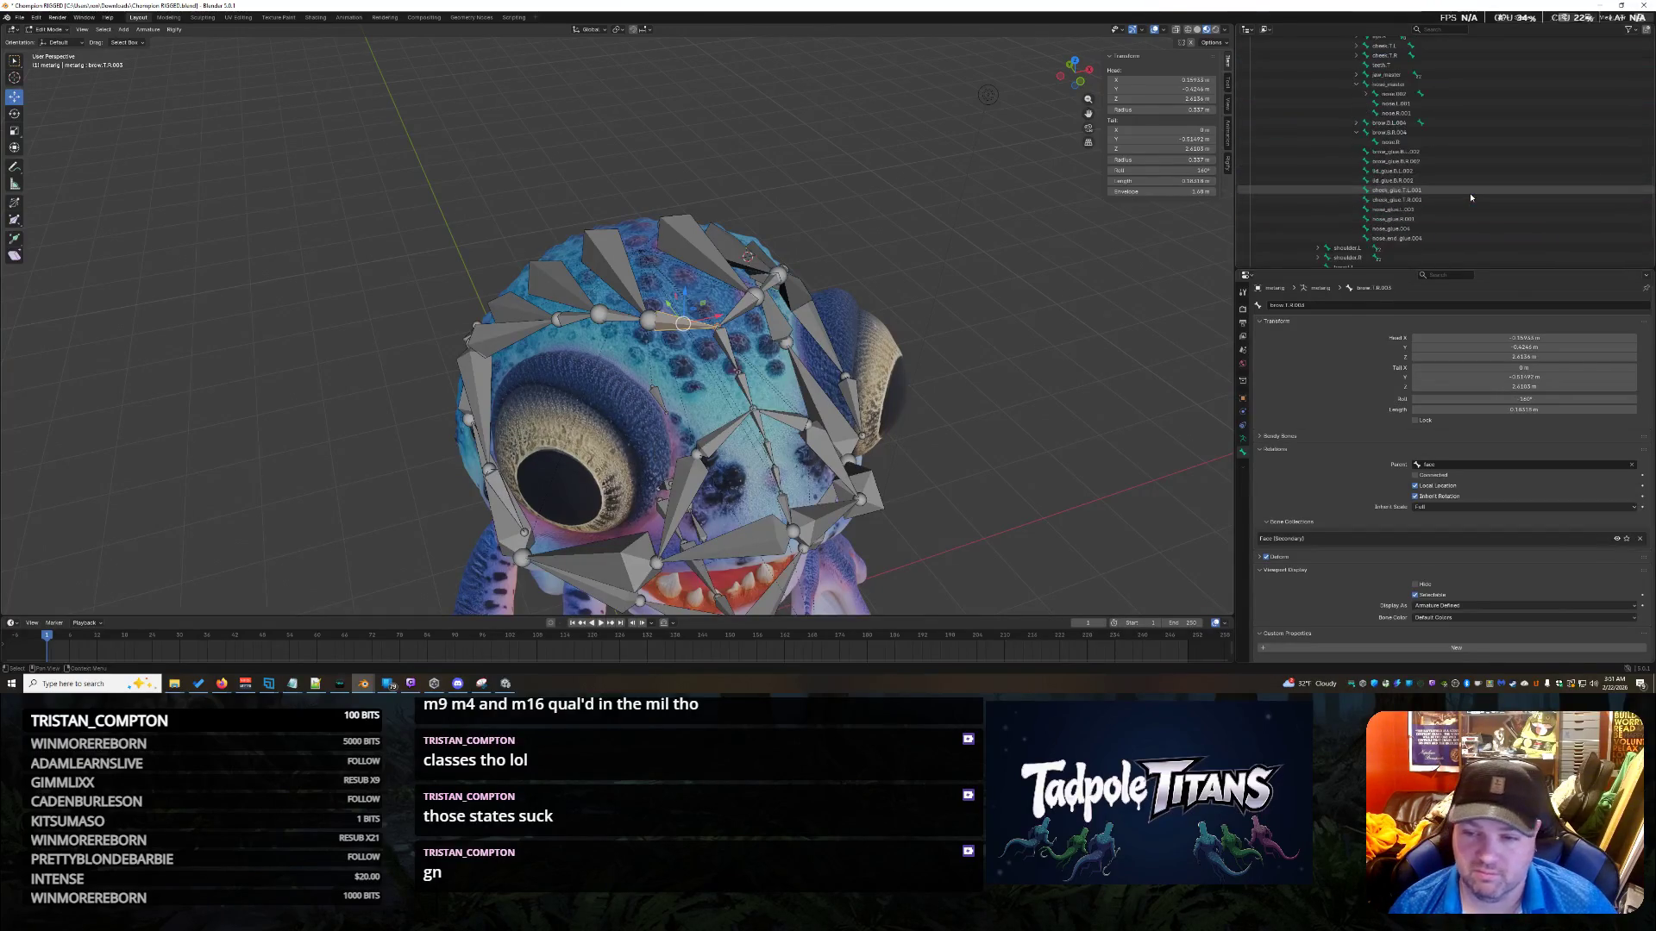
scroll(1448, 216, down, 2)
scroll(1449, 216, up, 3)
scroll(1451, 211, up, 15)
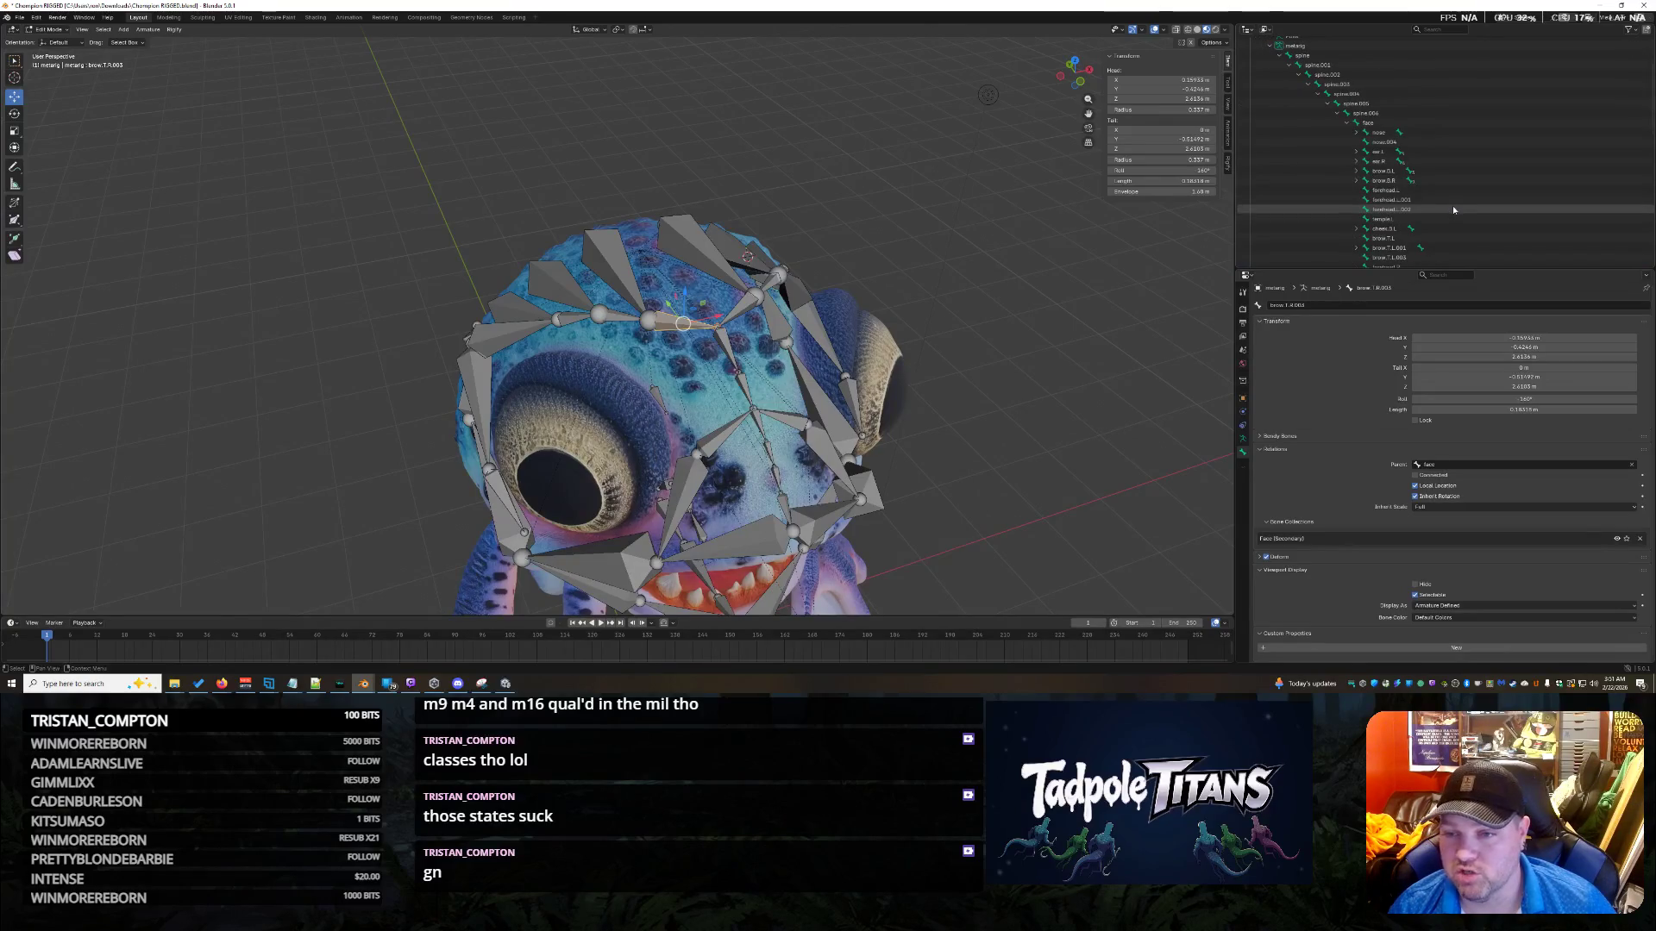
scroll(1452, 205, down, 5)
shift+click(1355, 123)
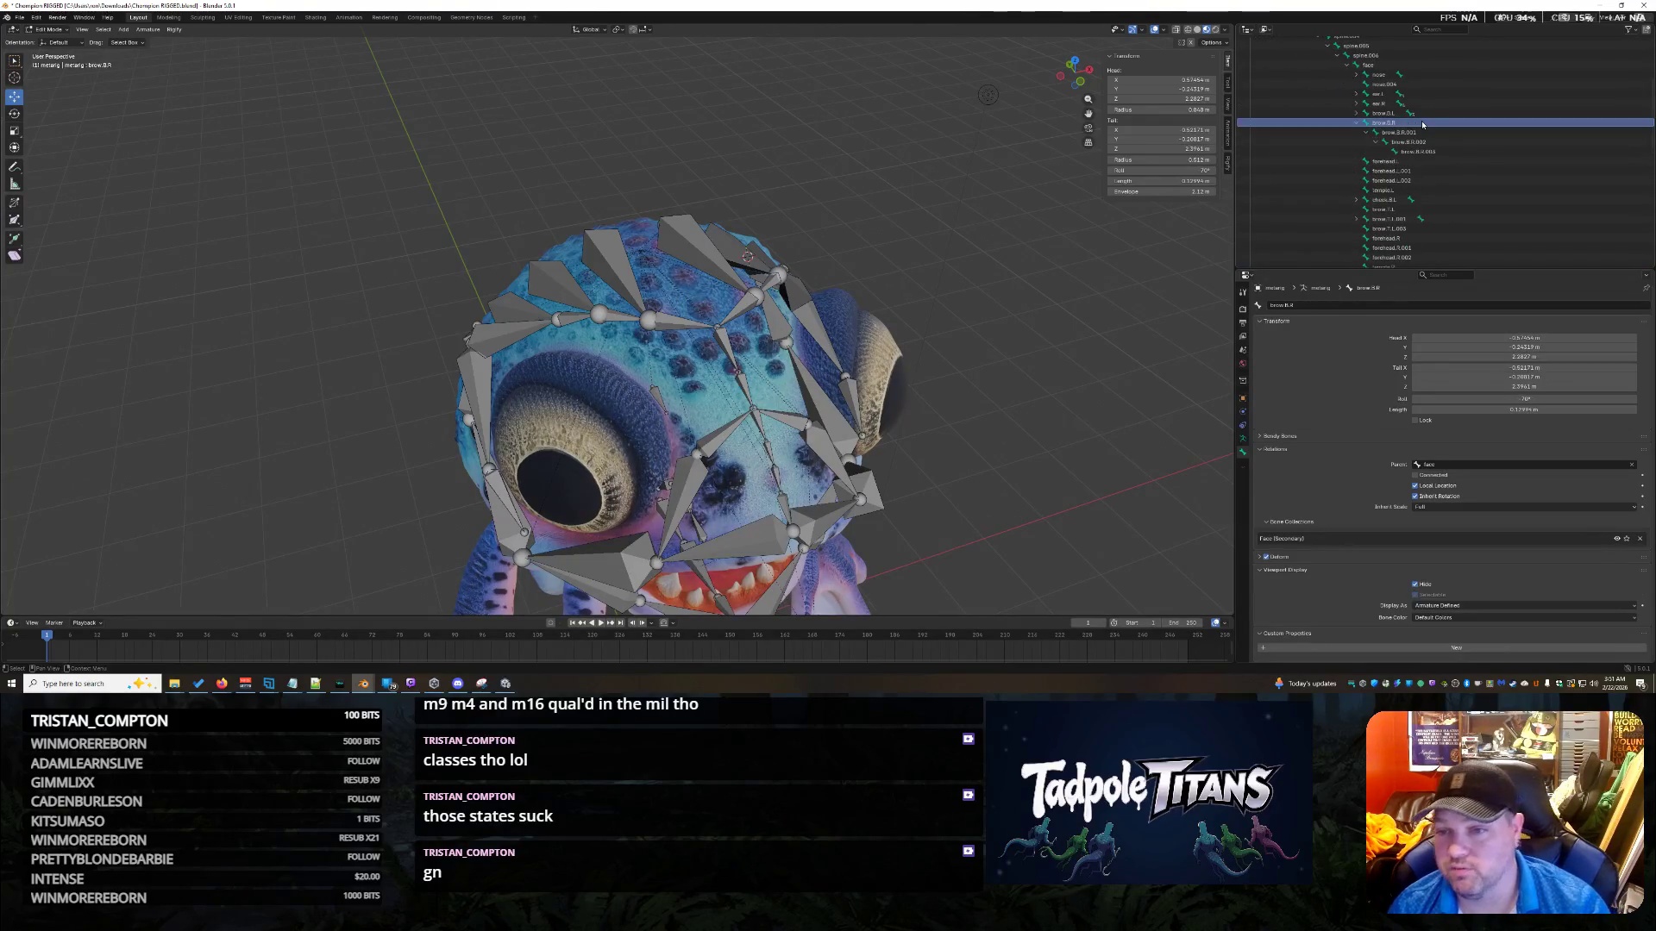
click(1422, 152)
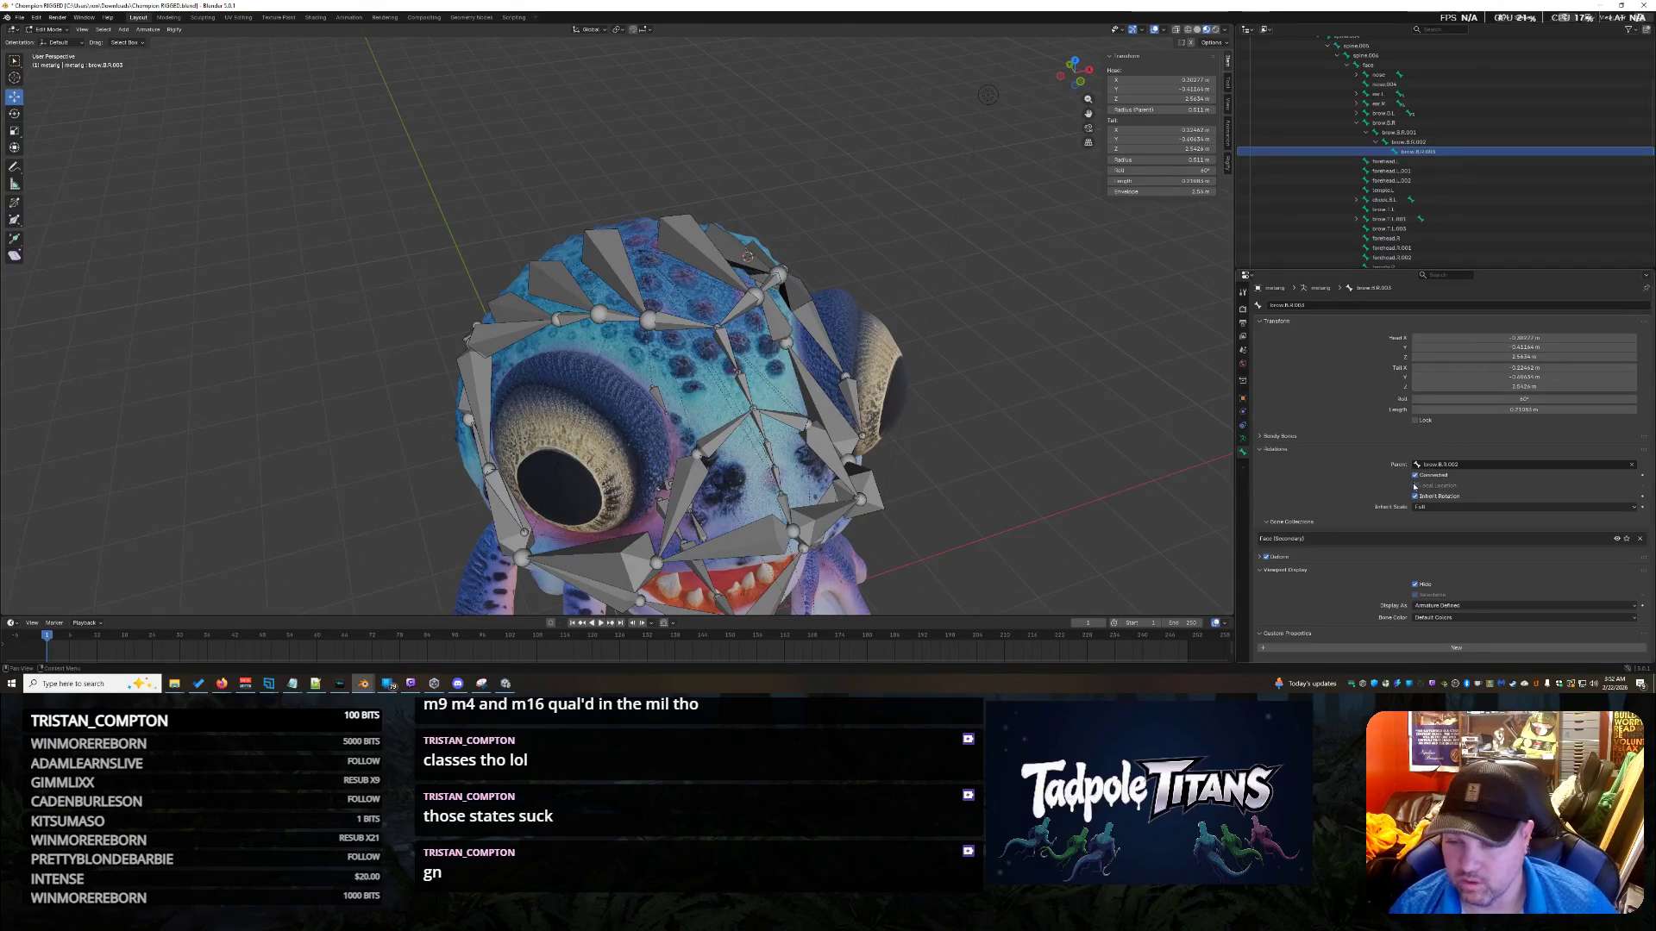
scroll(1068, 436, up, 3)
mouse_move(1067, 436)
middle_down()
mouse_move(1078, 425)
mouse_move(812, 422)
middle_up()
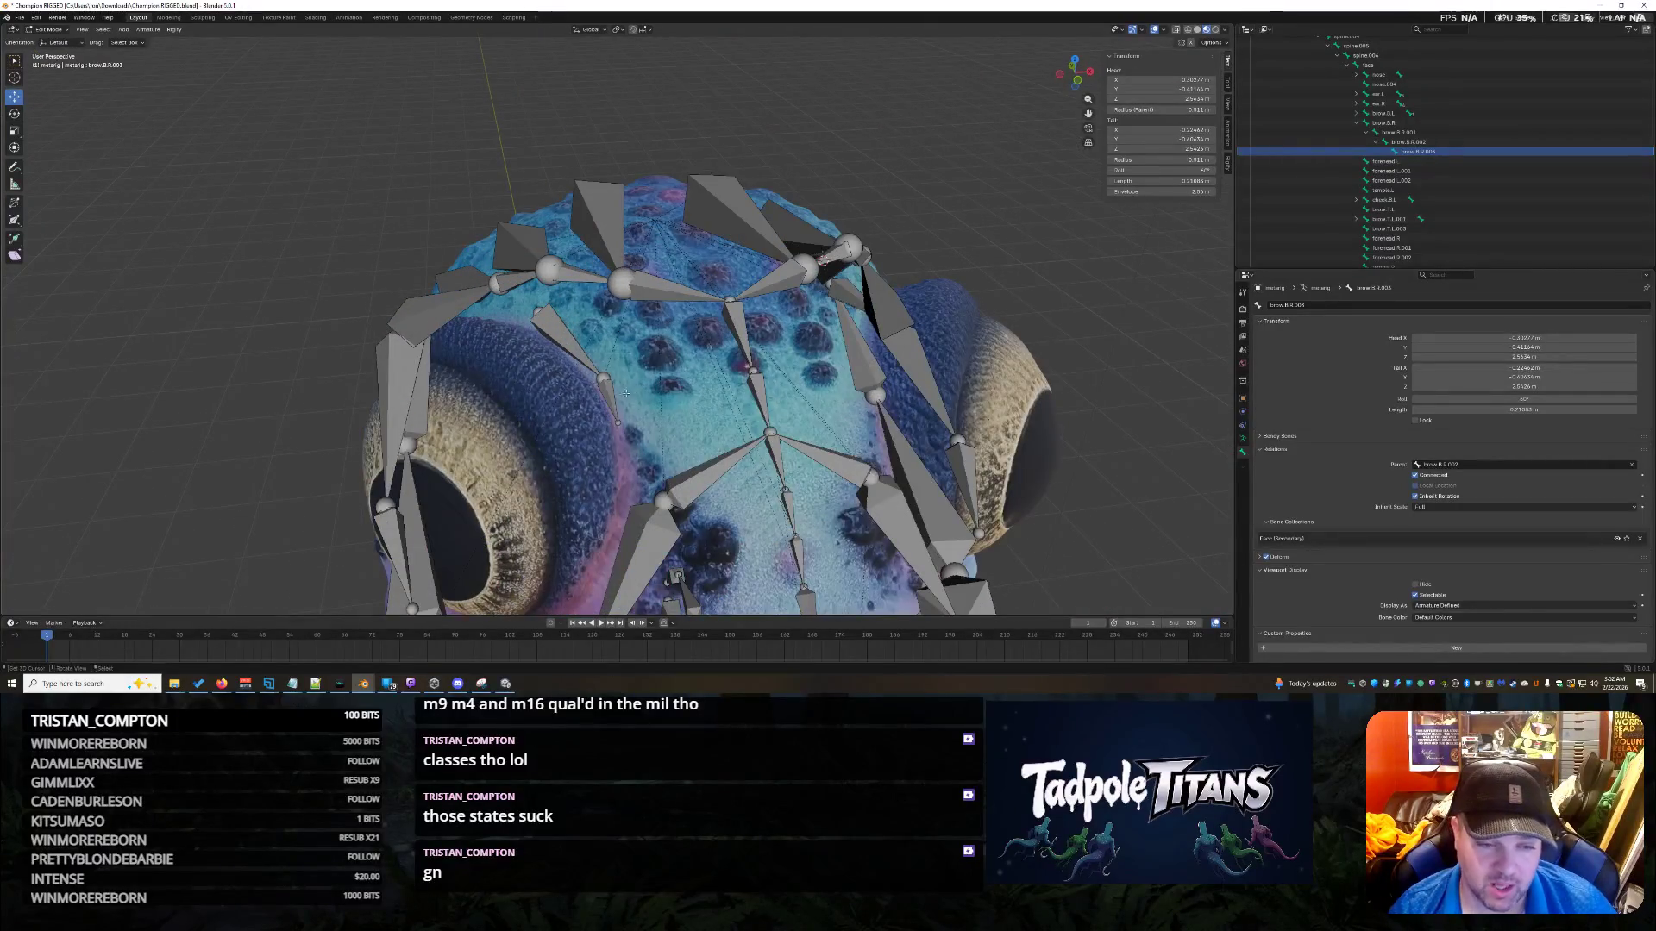
Select the brow.B.R.004 and nose_glue.R.001 bones on the head.
click(626, 393)
scroll(790, 403, down, 3)
scroll(790, 403, up, 2)
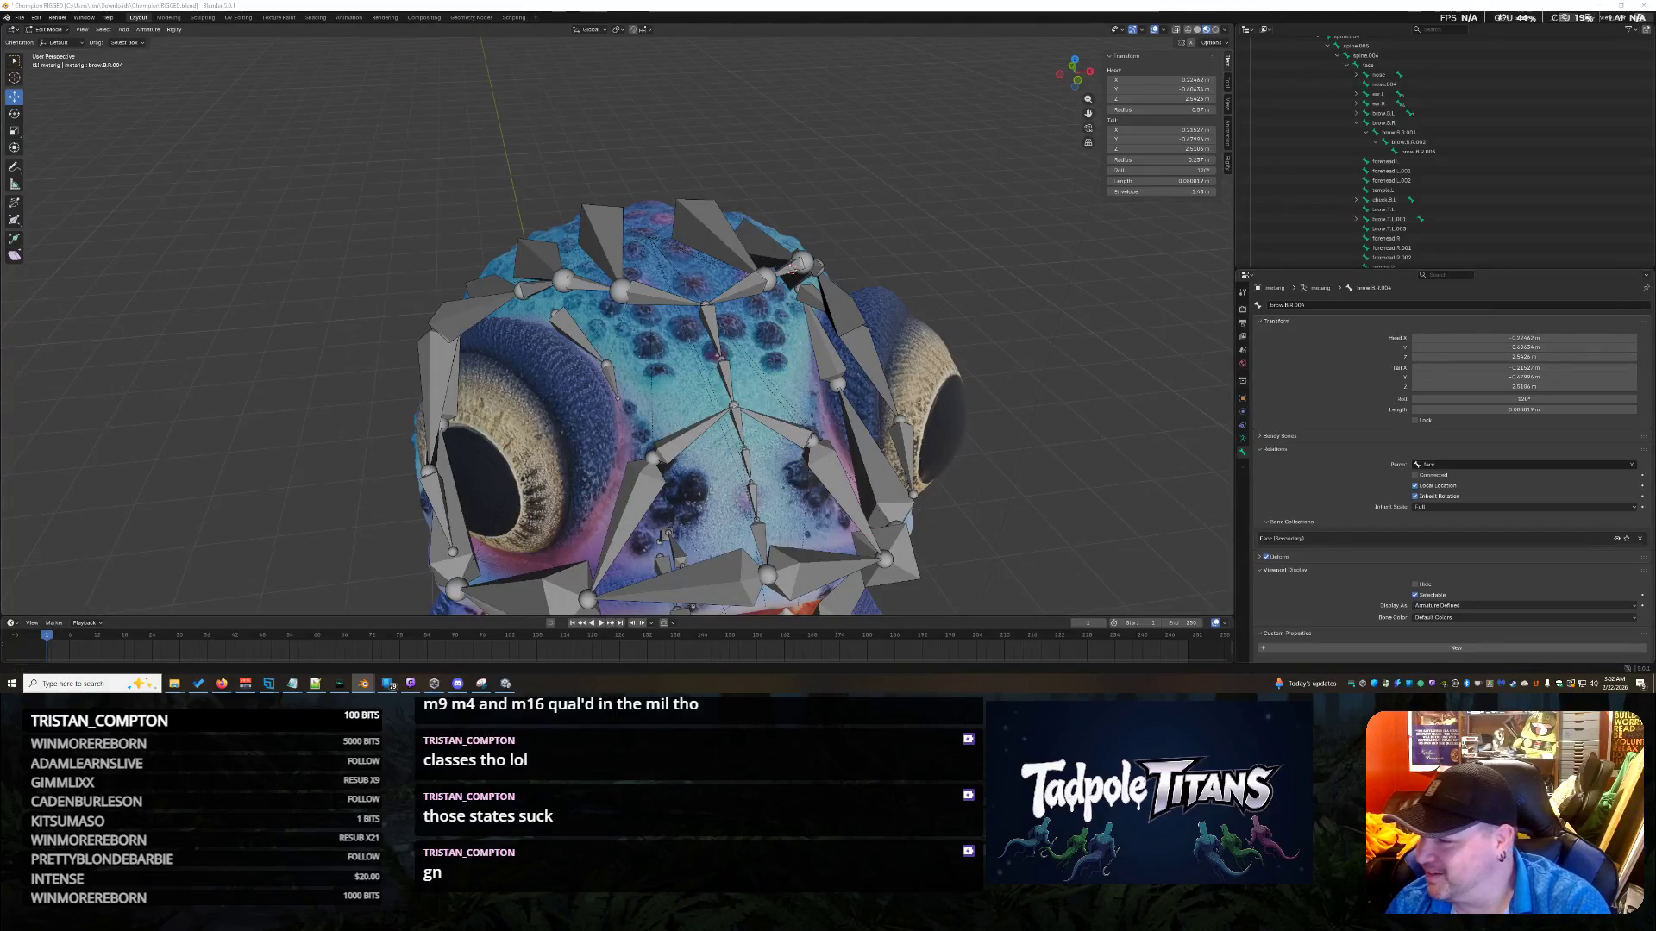
mouse_move(749, 495)
middle_down()
mouse_move(655, 492)
mouse_move(773, 476)
mouse_move(724, 466)
middle_up()
click(604, 487)
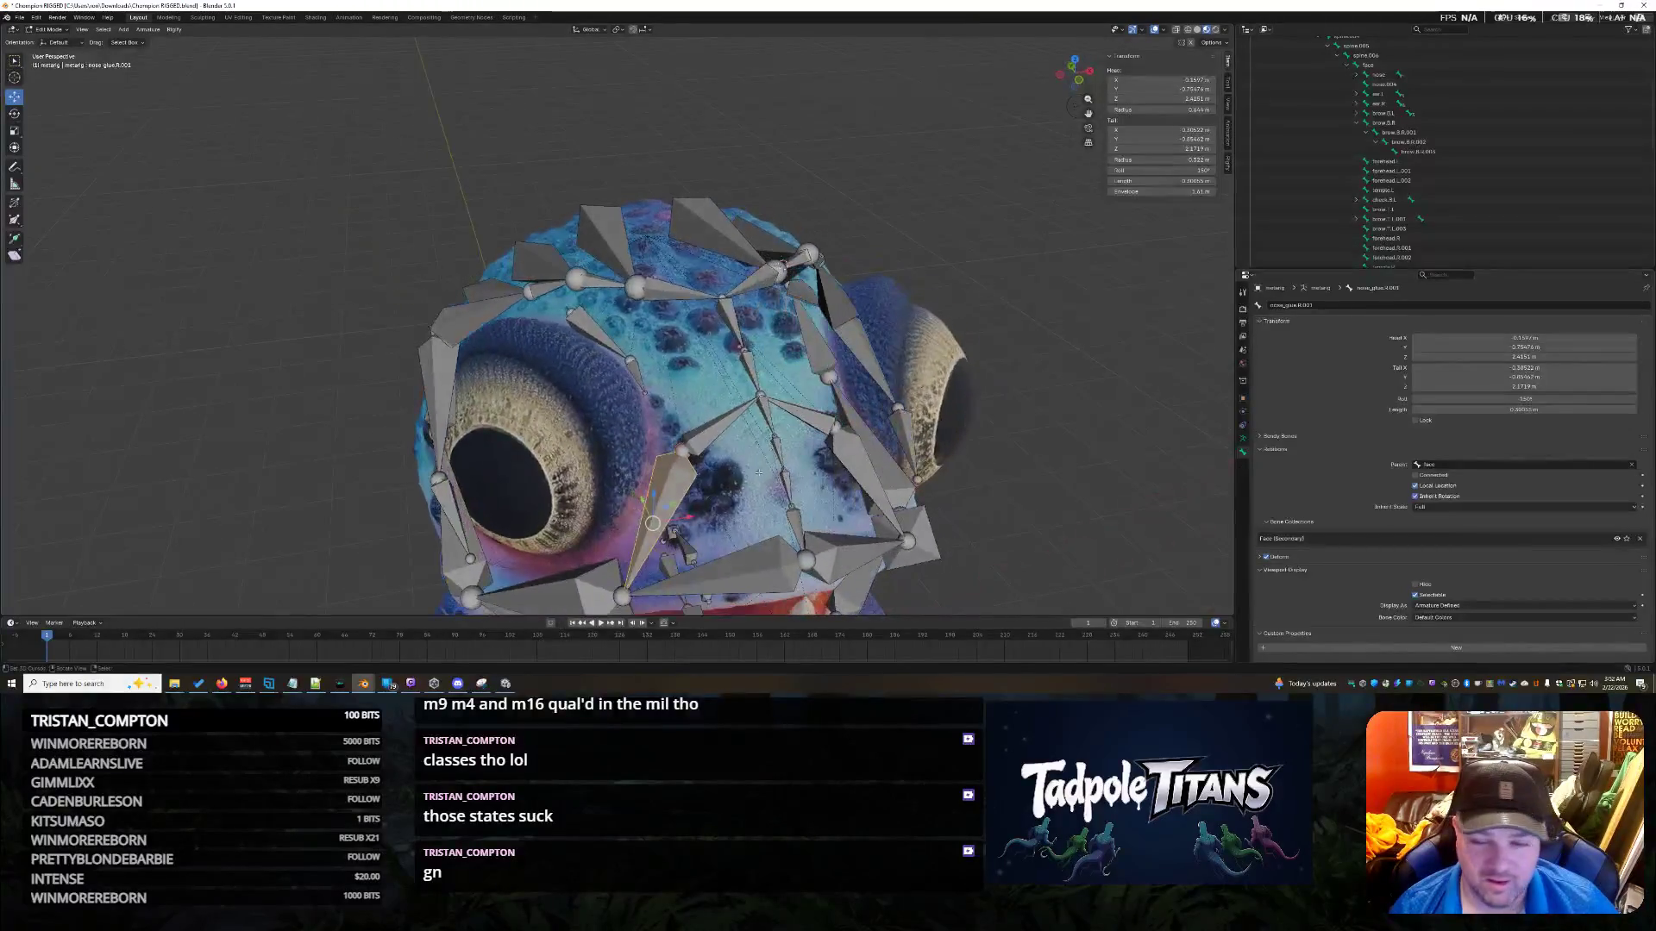
scroll(1488, 210, down, 2)
scroll(1486, 215, down, 6)
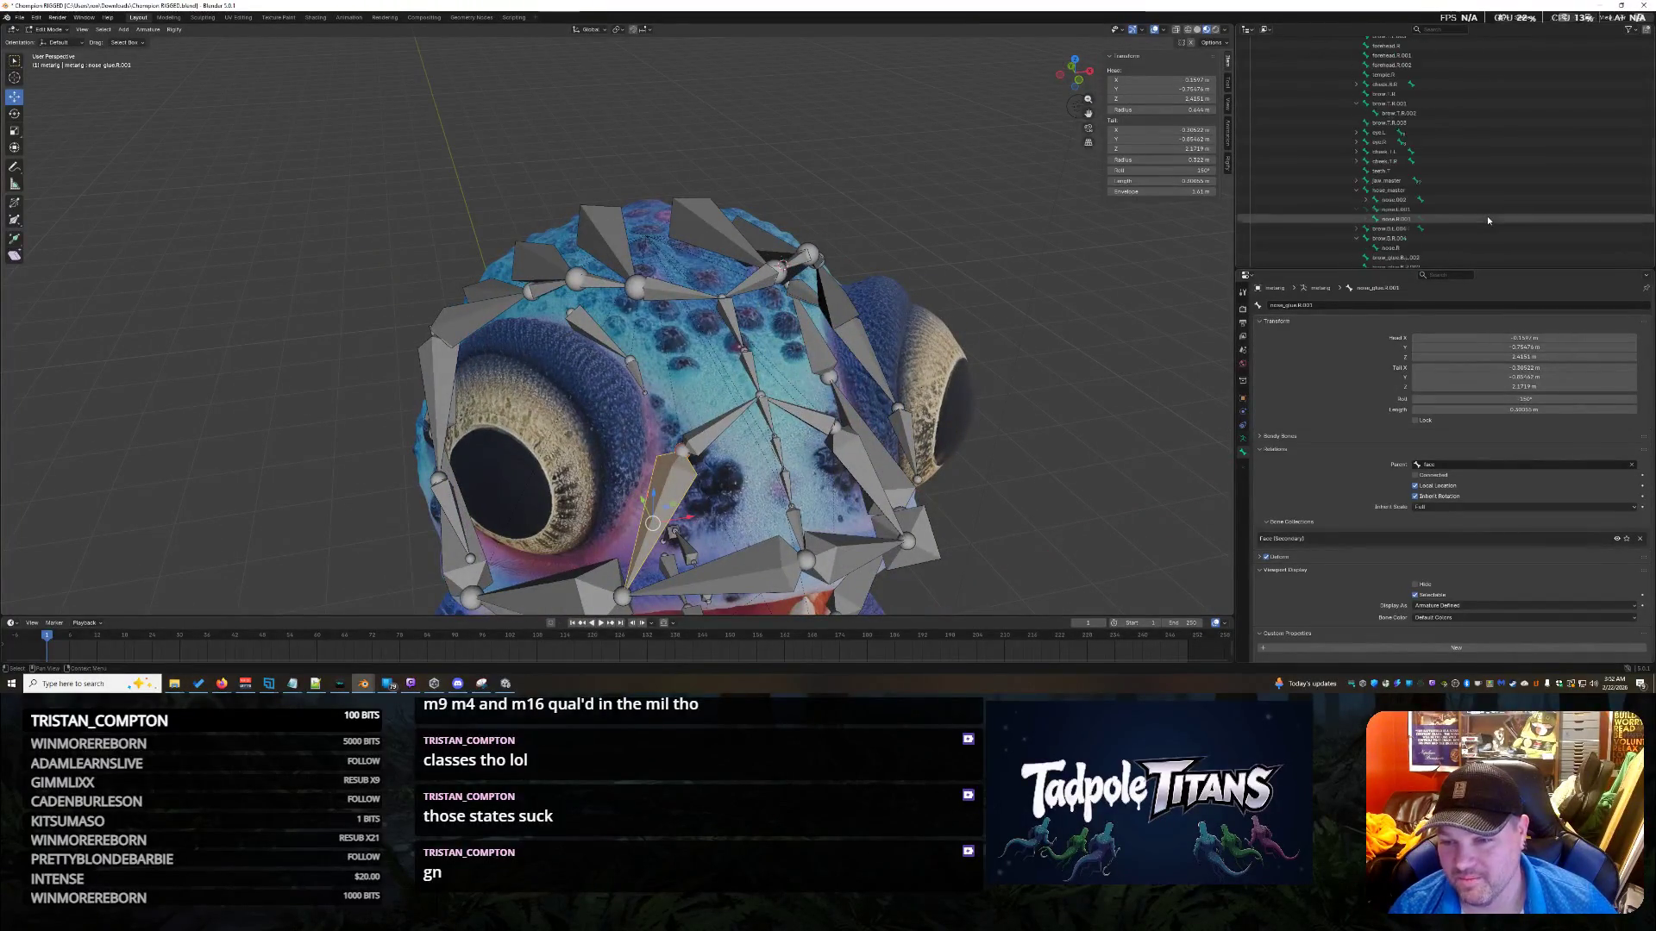
Select nose.R in the Outliner and uncheck its Hide option.
click(1420, 125)
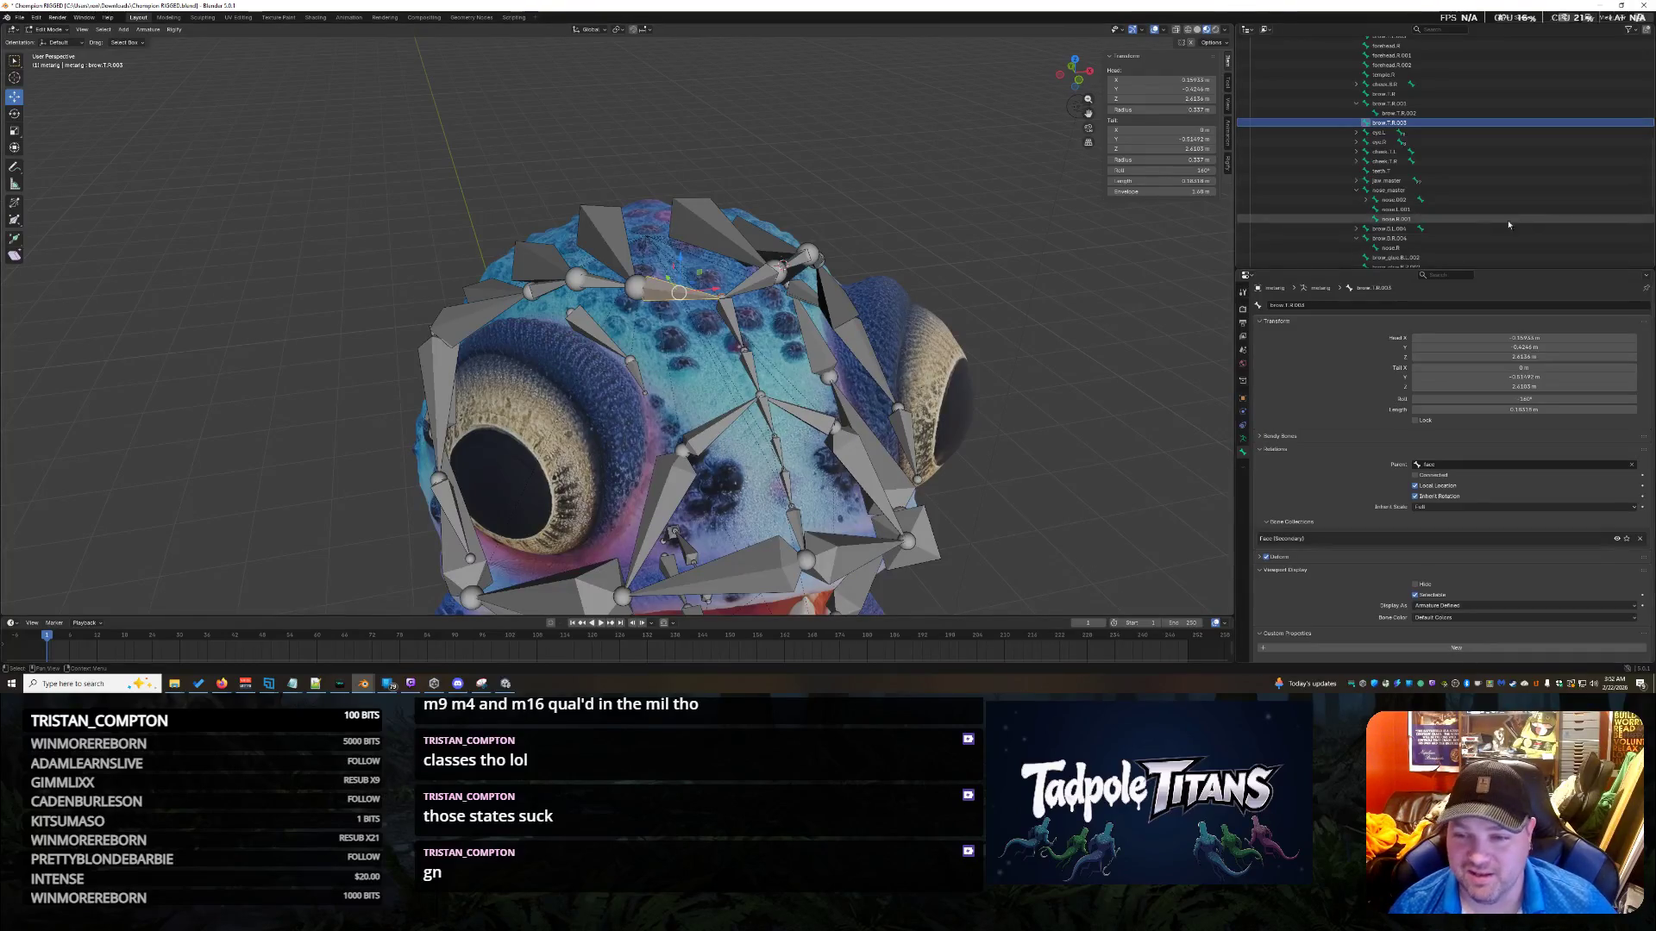
scroll(1385, 207, down, 2)
click(1386, 201)
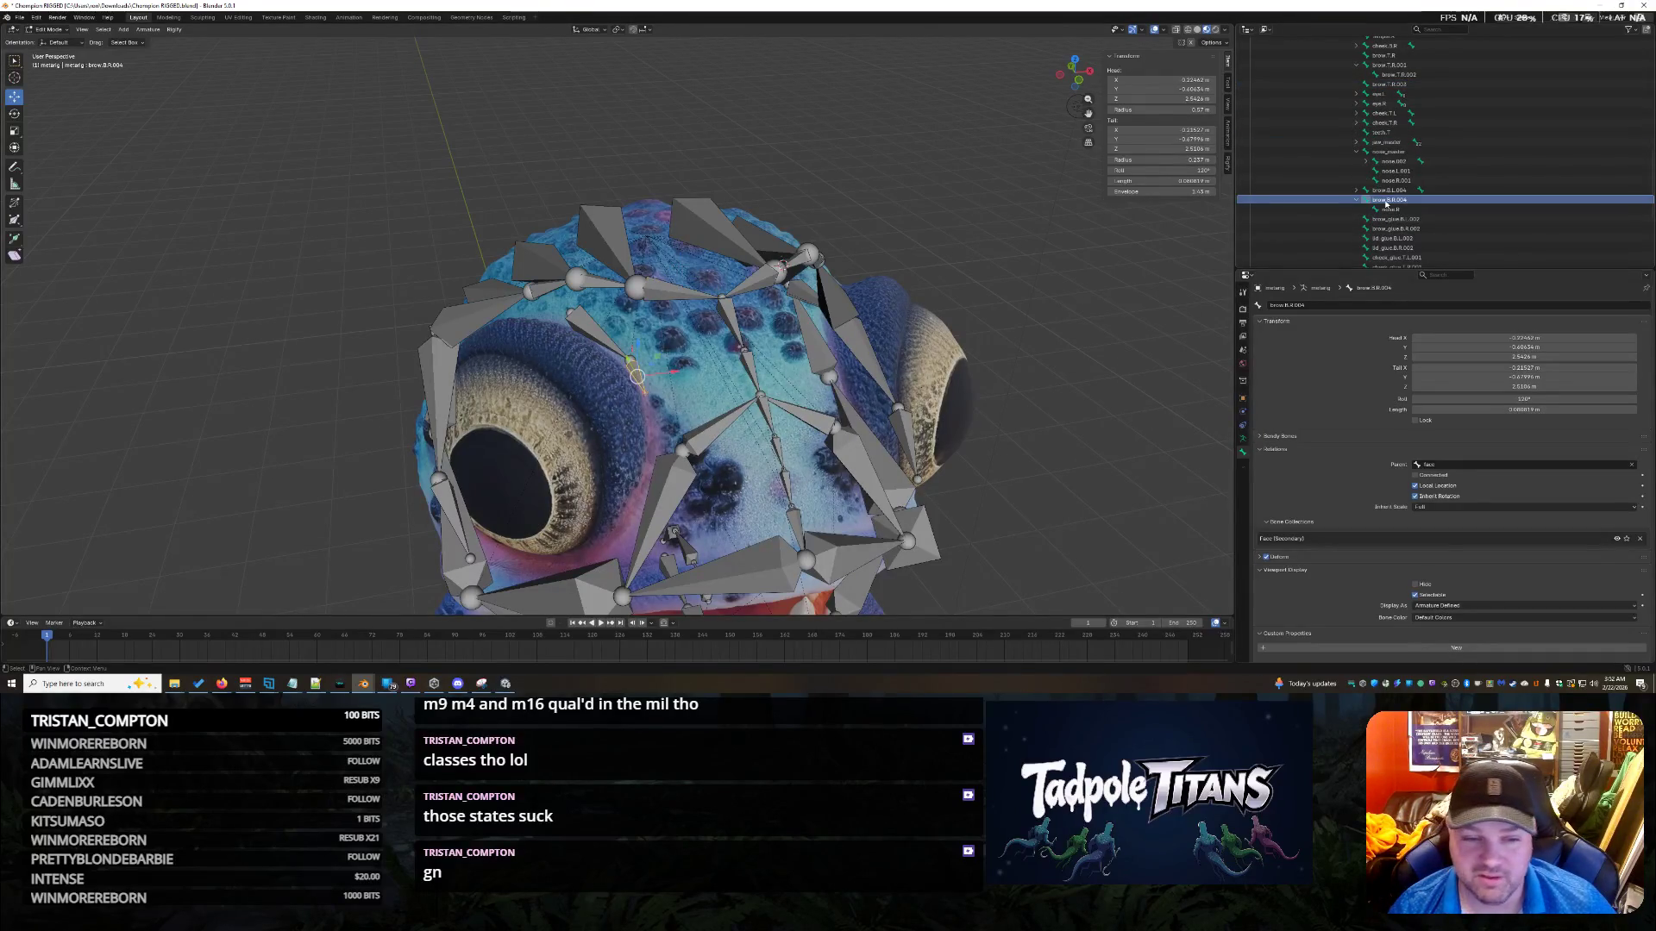
click(1425, 209)
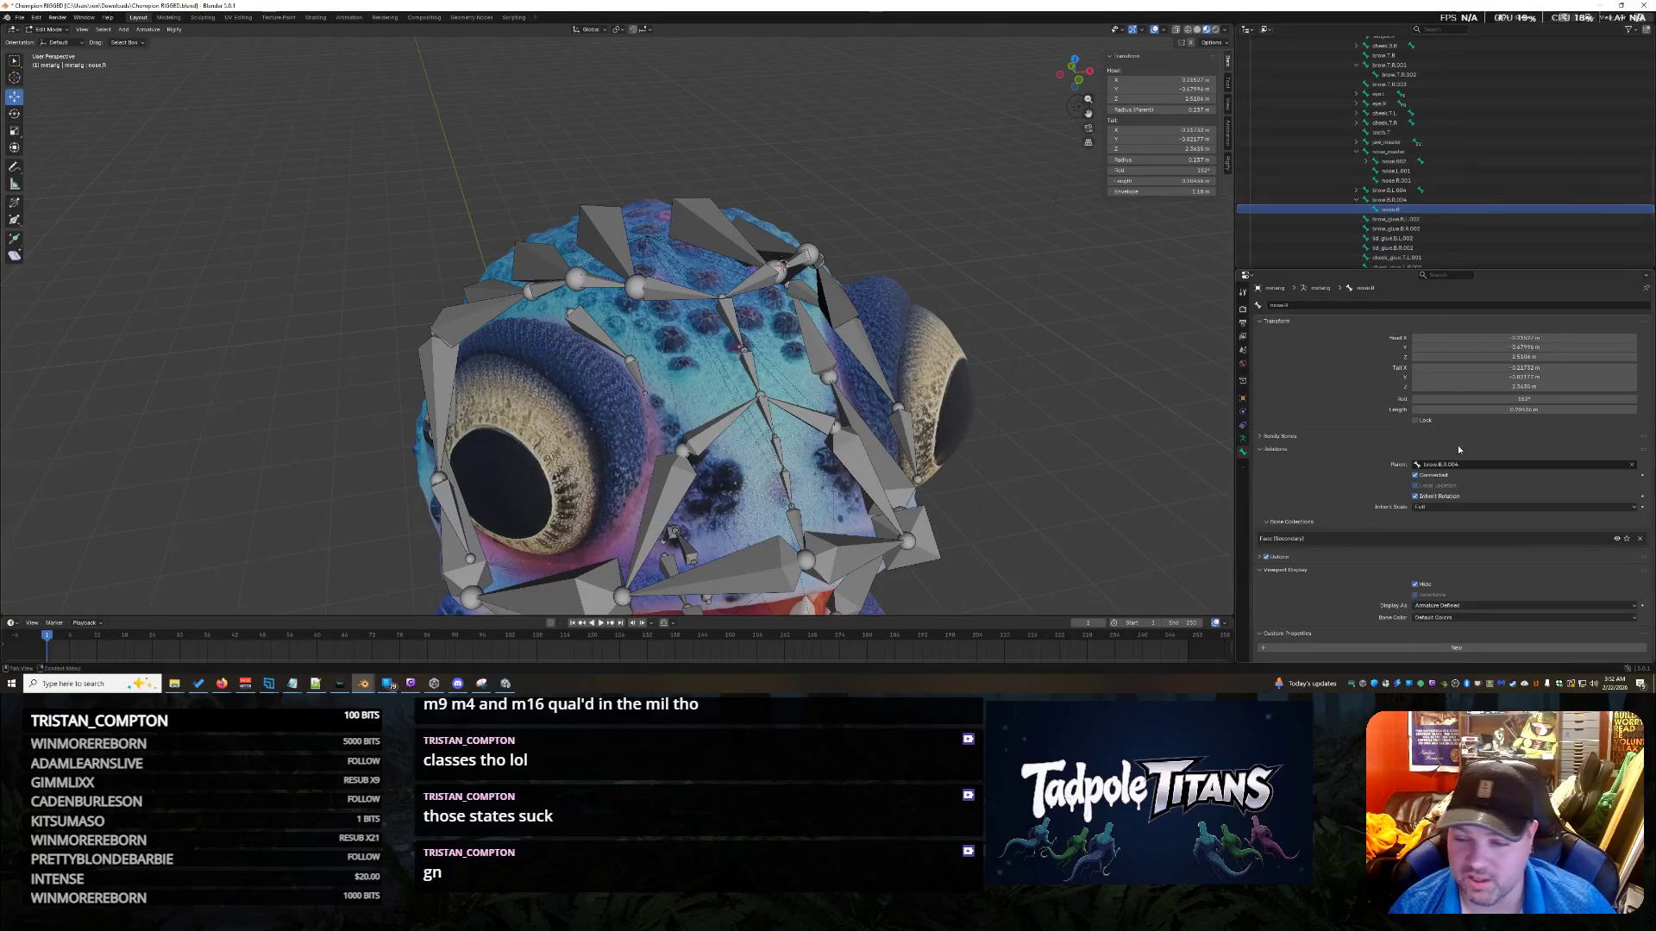
click(1415, 584)
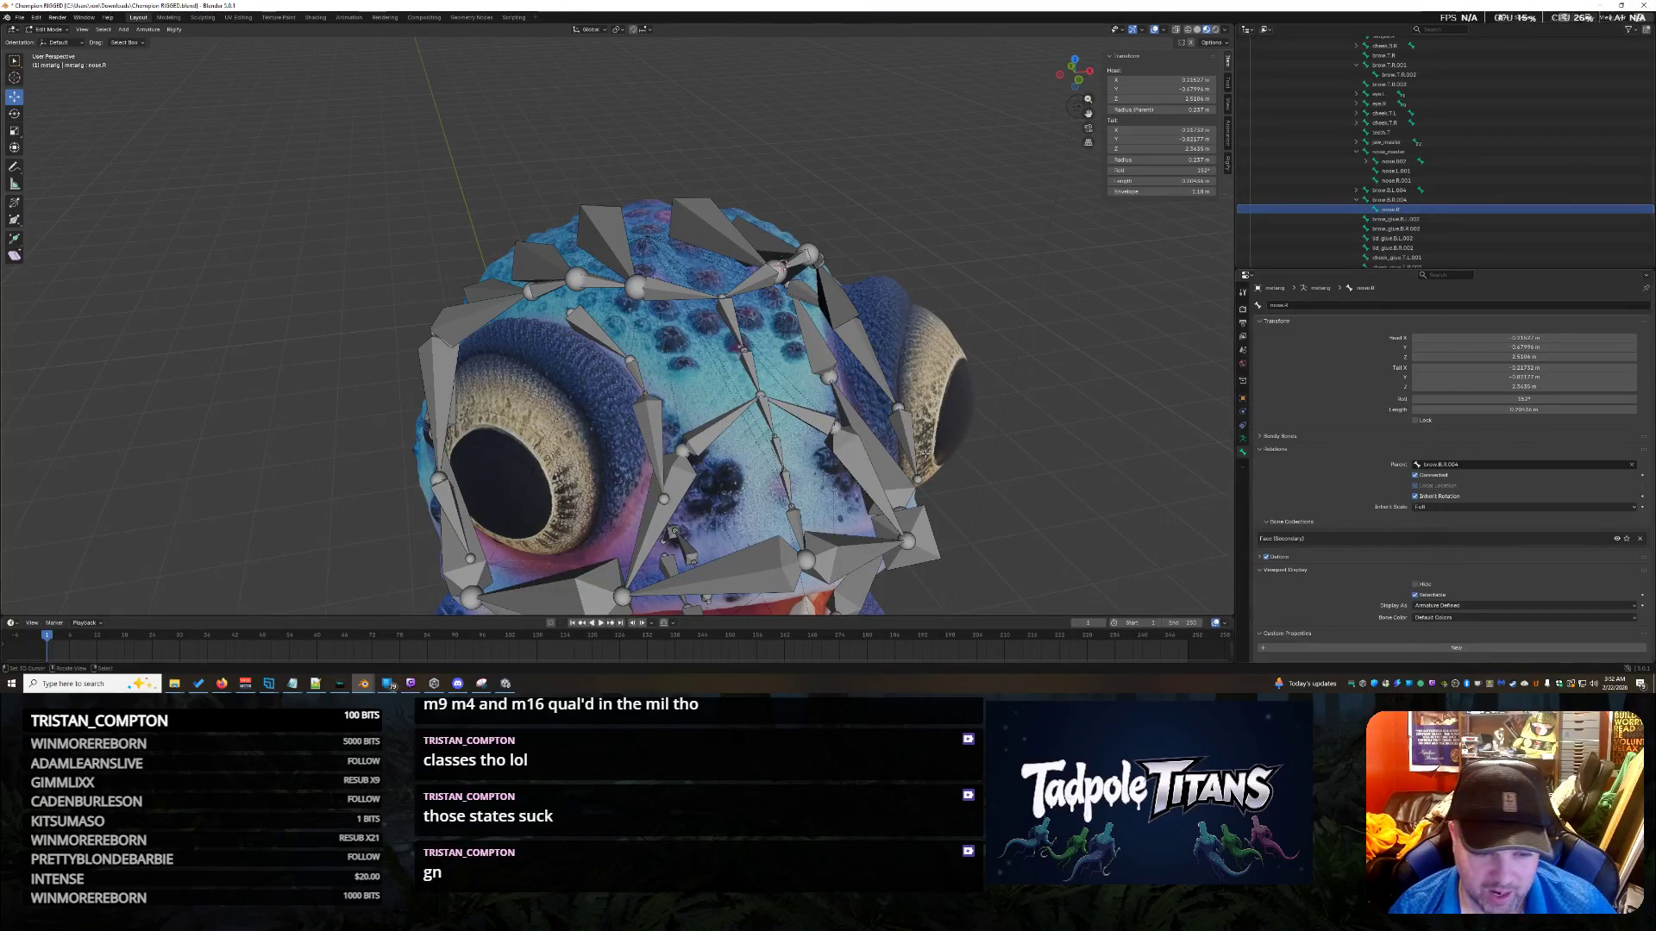